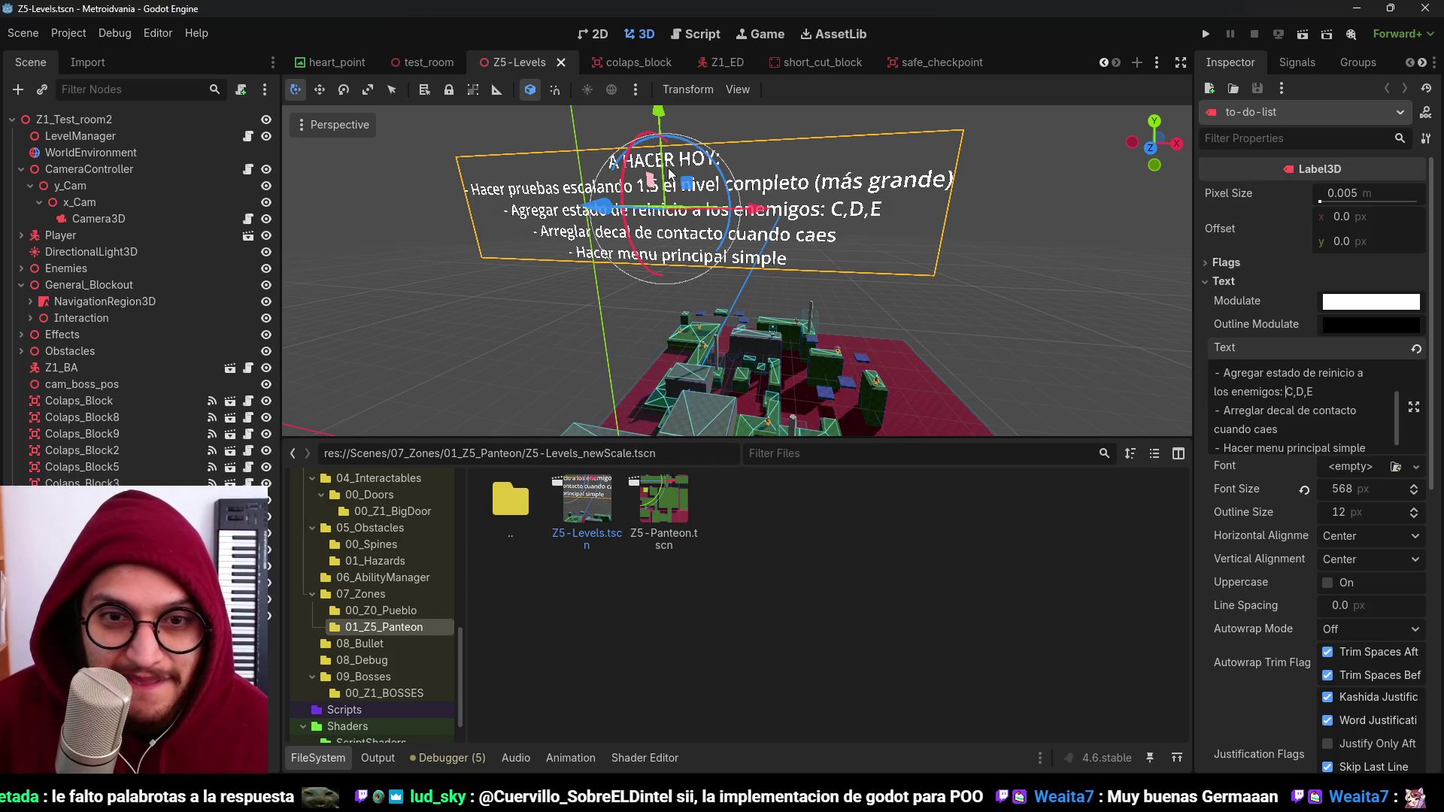
Collapse the FileSystem dock and switch to the player scene from the open-scenes list.
{"action": "scroll", "coordinate": [757, 226], "scroll_direction": "up", "scroll_amount": 3}
{"action": "scroll", "coordinate": [758, 226], "scroll_direction": "down", "scroll_amount": 2}
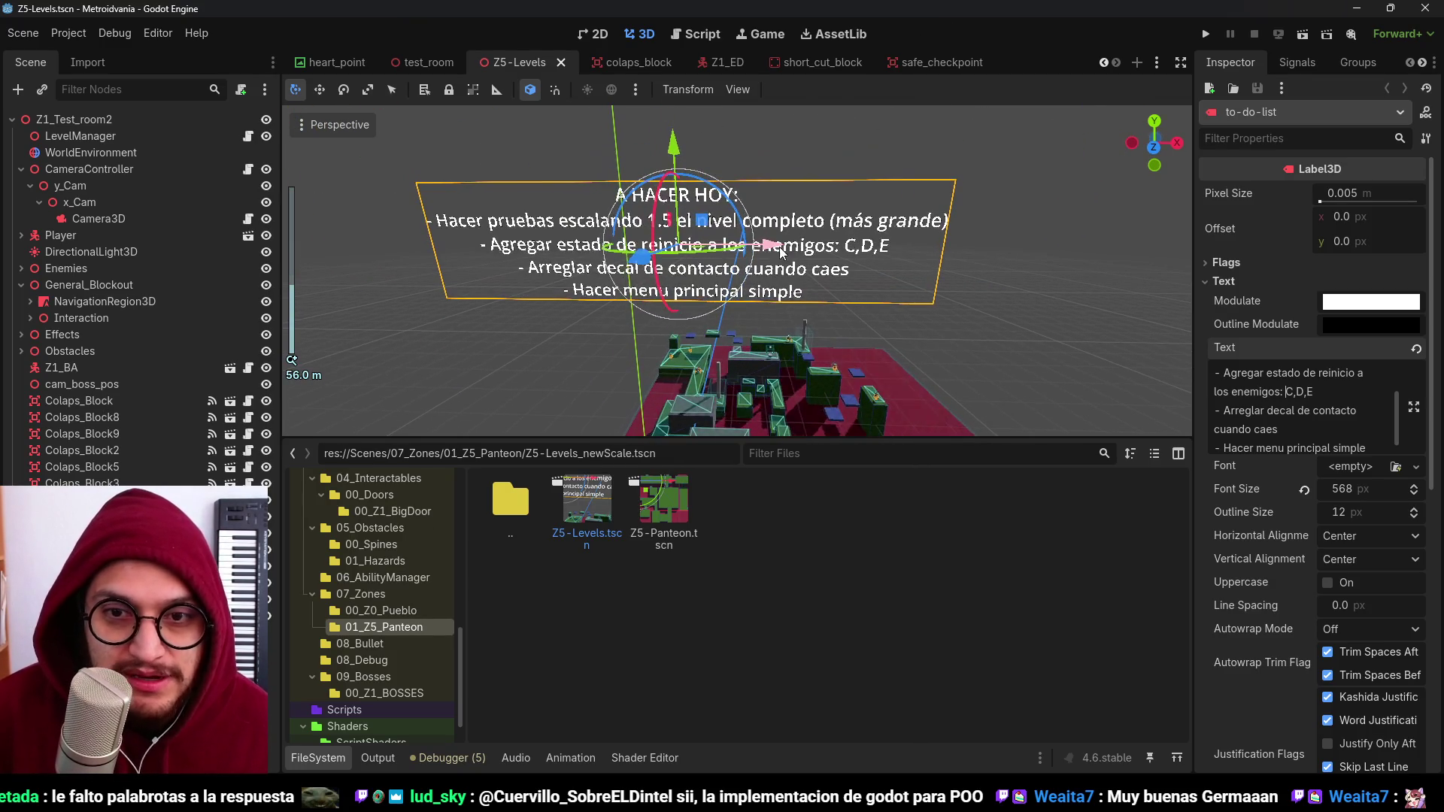
{"action": "left_click", "coordinate": [314, 757]}
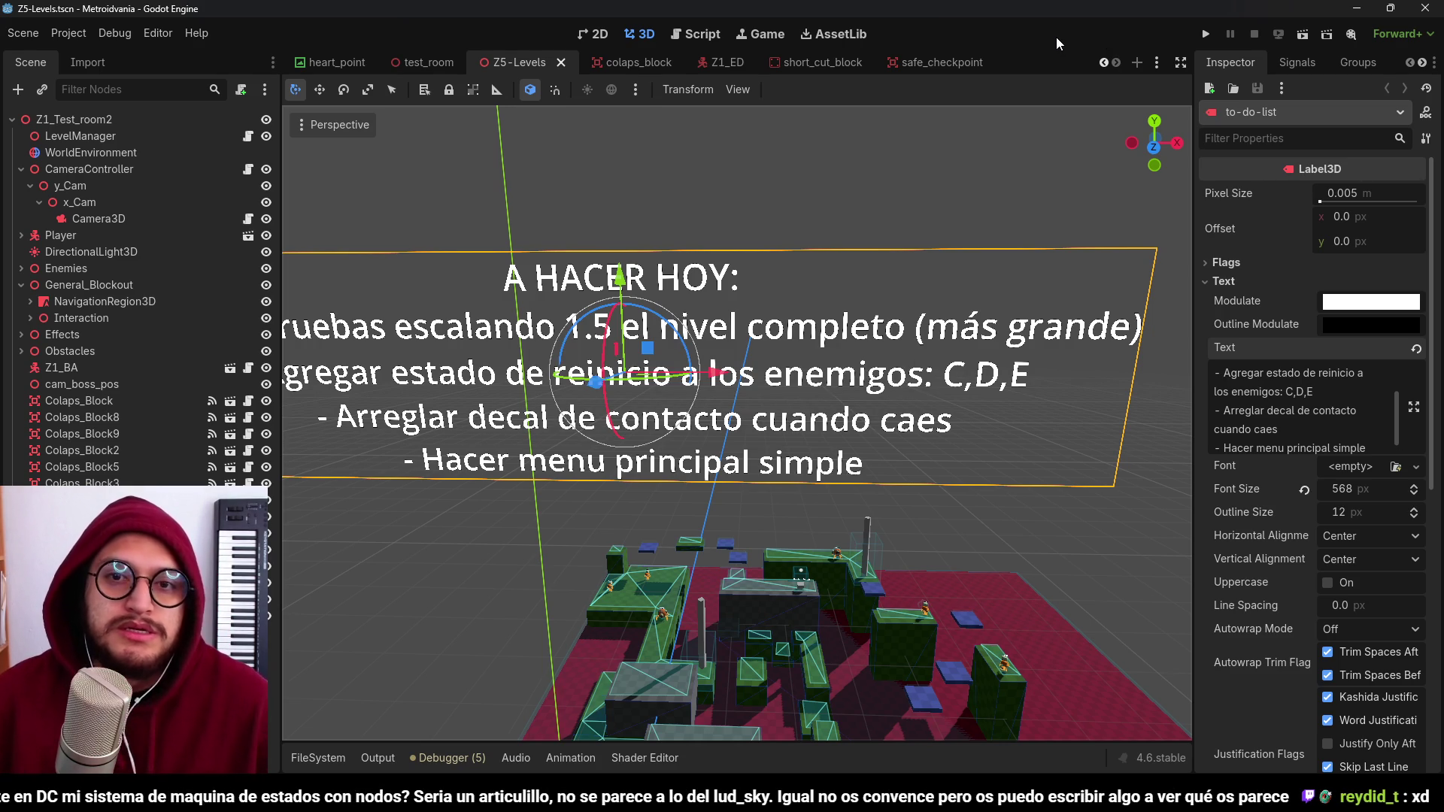
{"action": "left_click", "coordinate": [1157, 63]}
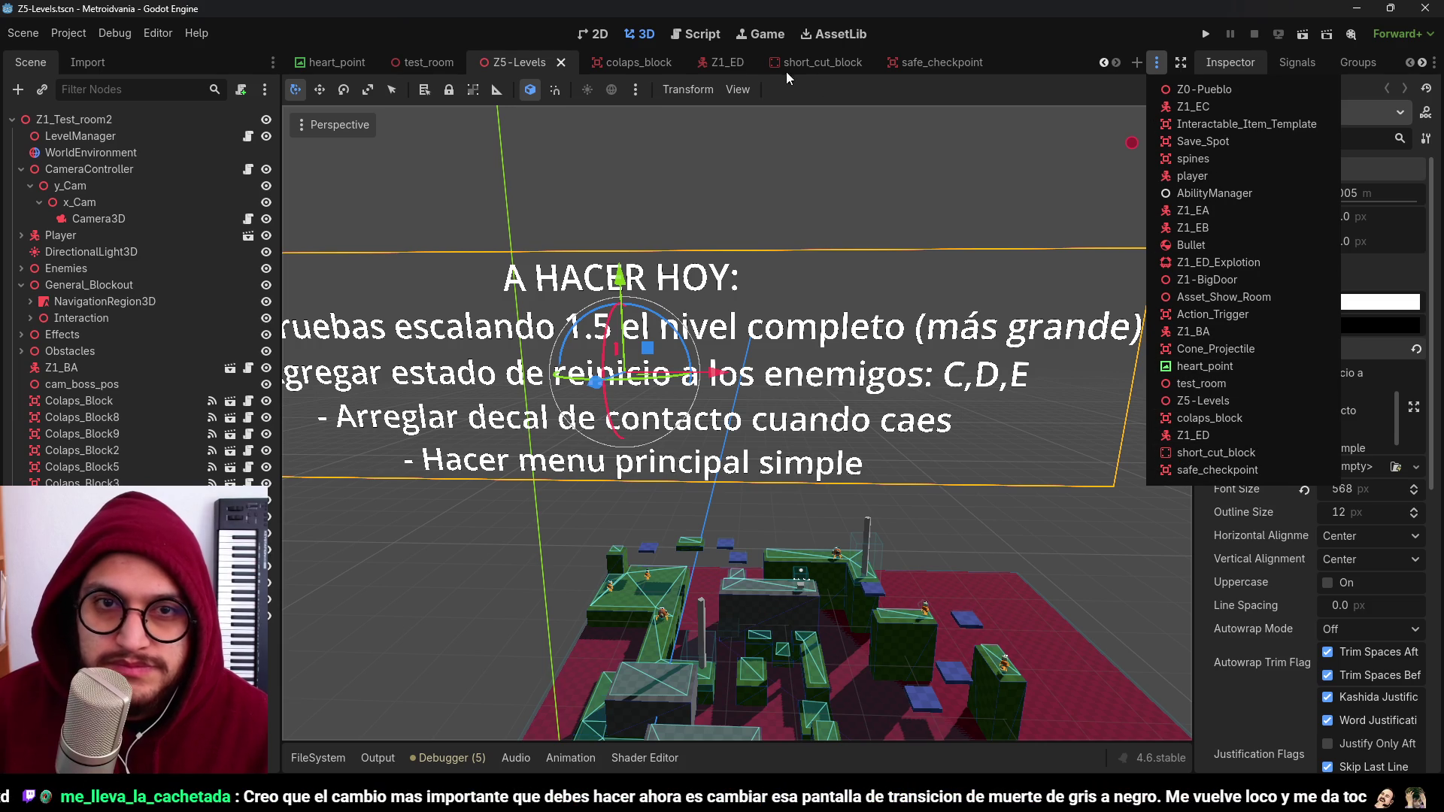
{"action": "left_click", "coordinate": [421, 31]}
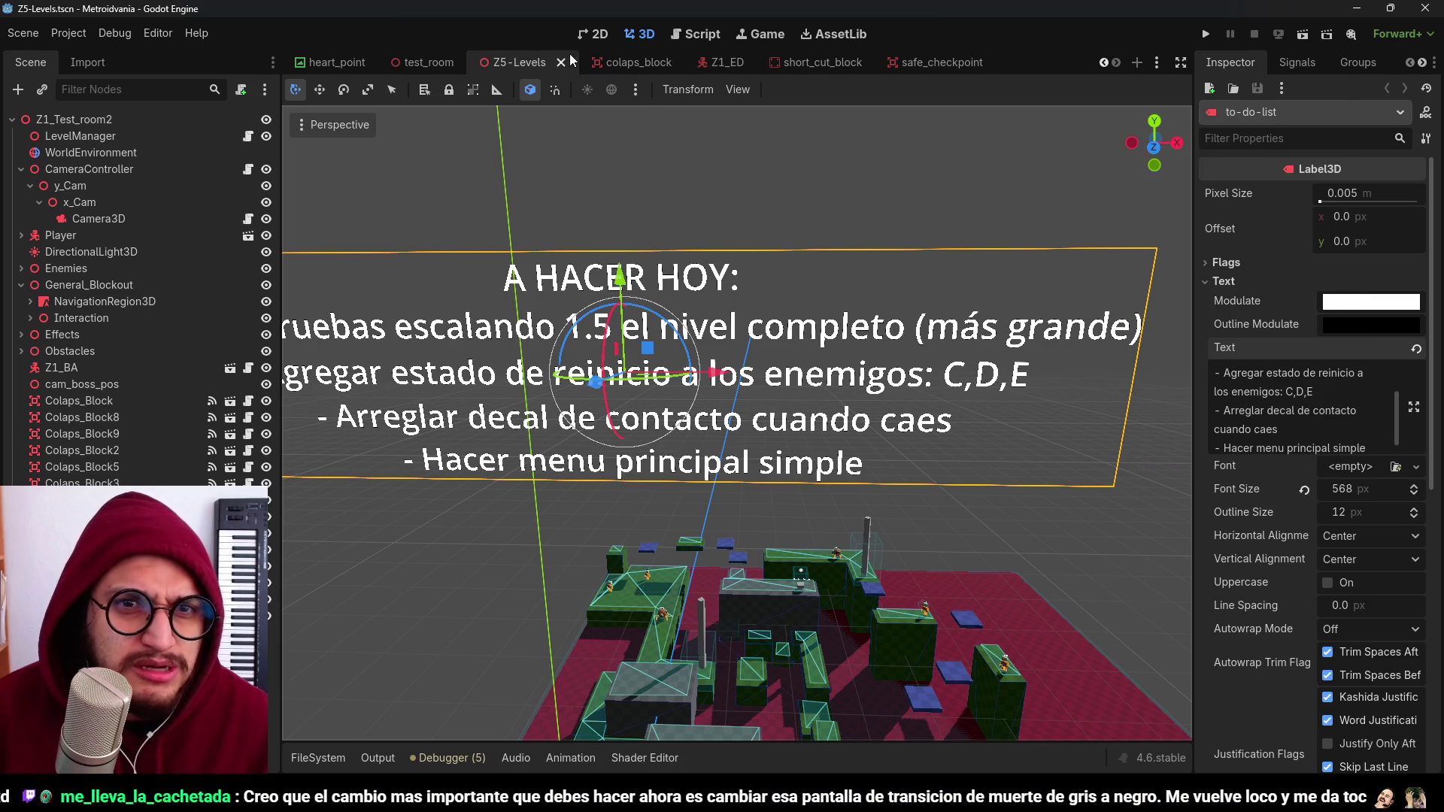
{"action": "left_click", "coordinate": [1156, 63]}
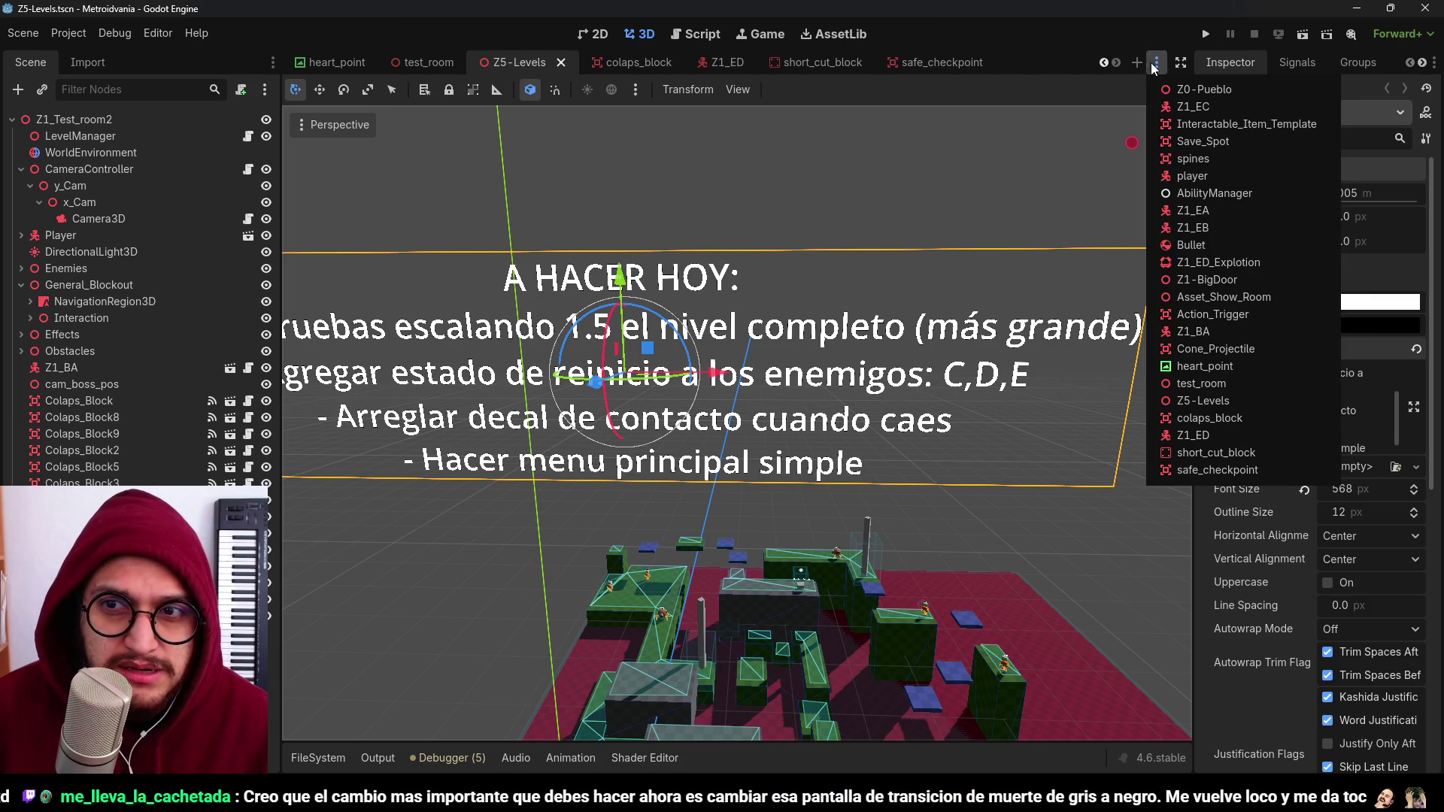
{"action": "left_click", "coordinate": [1203, 176]}
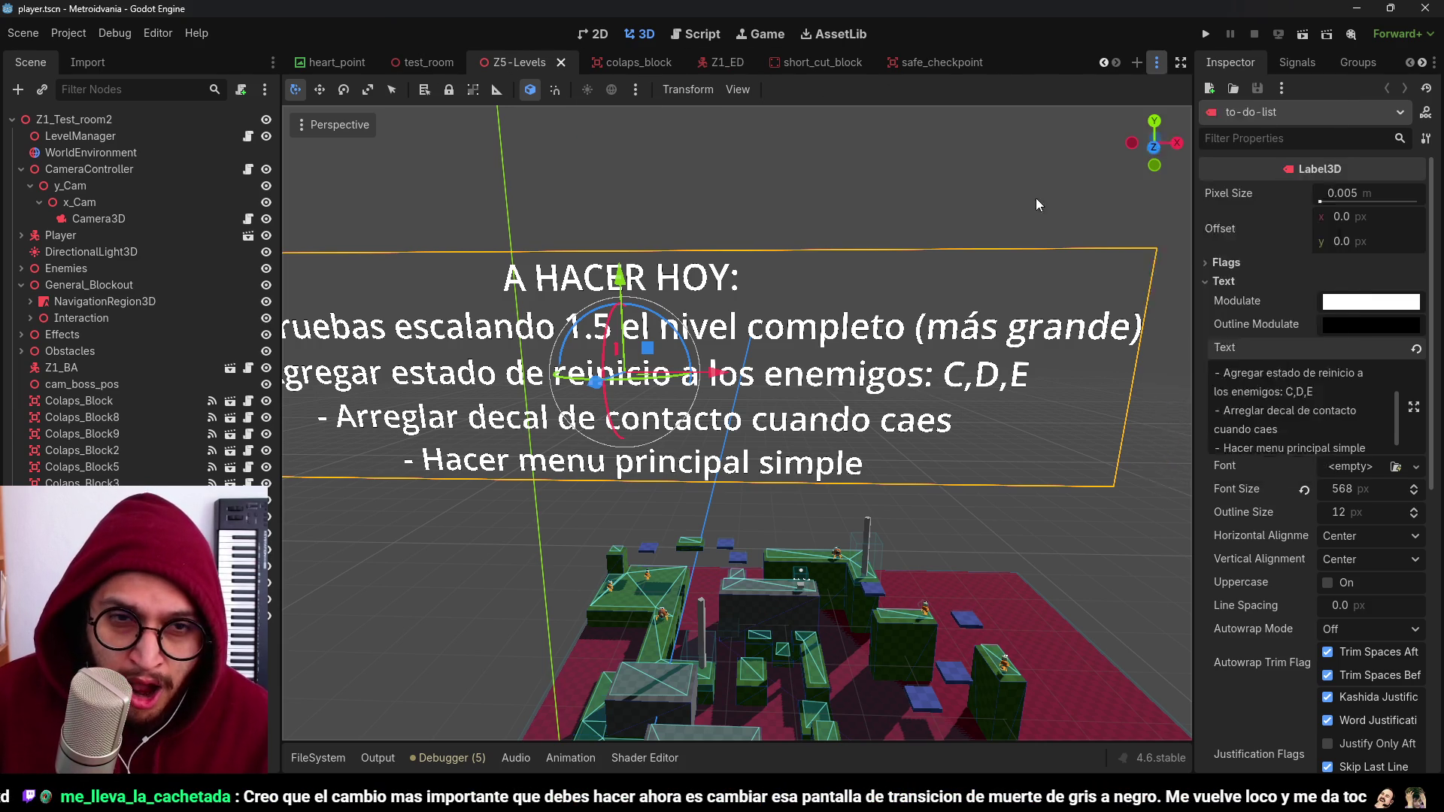
Save the player scene with Ctrl+S and start a new empty scene.
{"action": "left_click", "coordinate": [86, 418]}
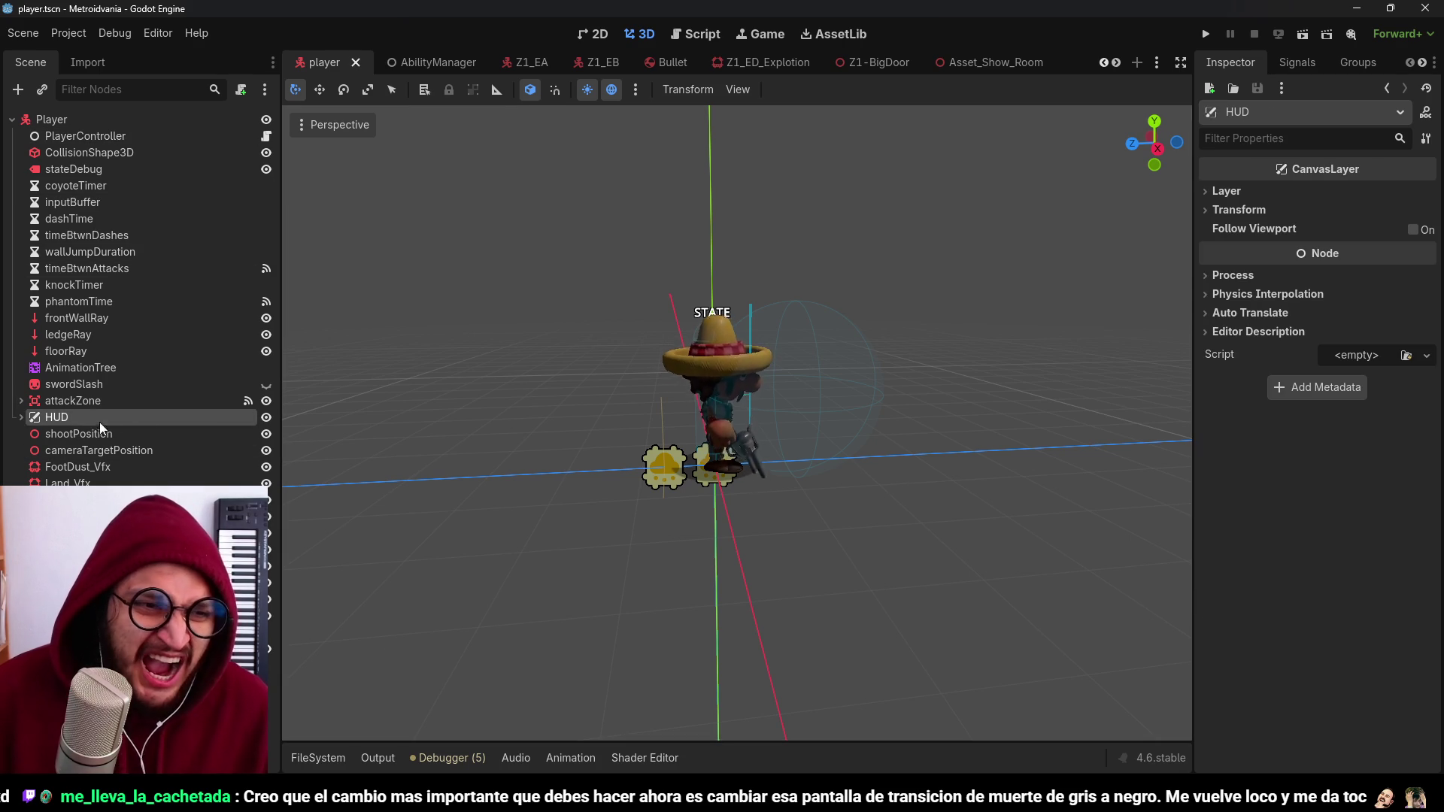
{"action": "key", "text": "ctrl+s"}
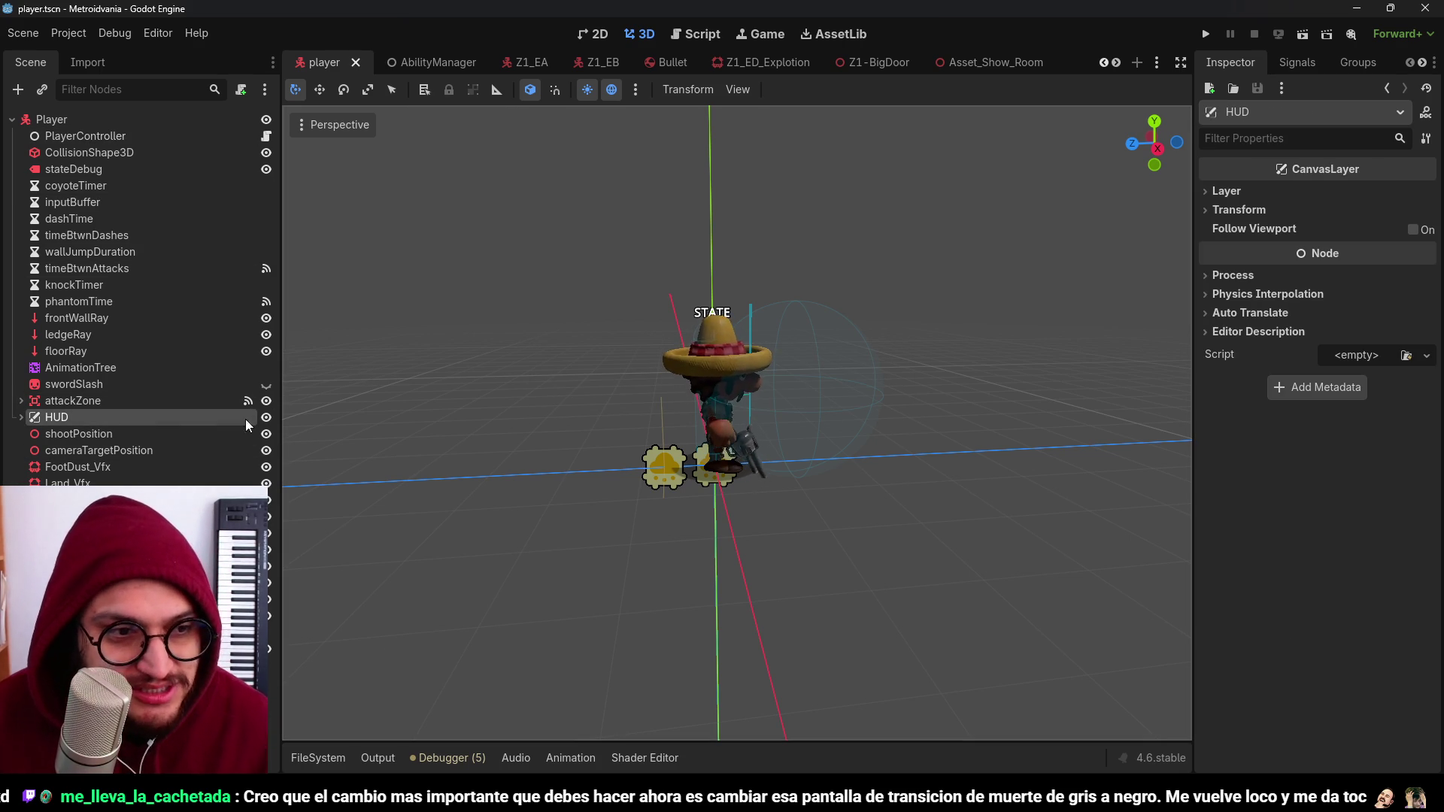
{"action": "key", "text": "ctrl+s"}
{"action": "left_click", "coordinate": [1137, 62]}
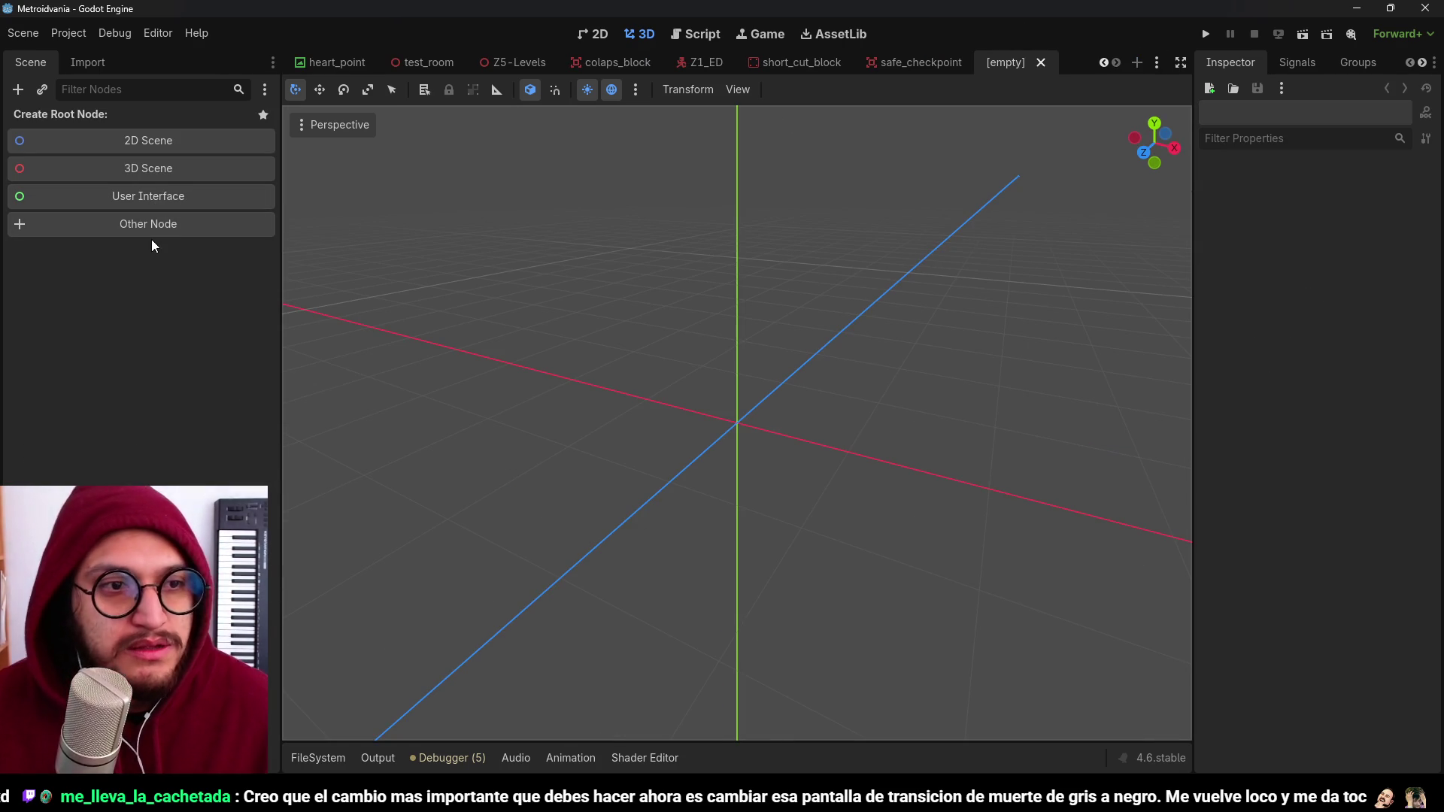
Create a User Interface Control root named MainMenu, cancelling the save dialog for now.
{"action": "left_click", "coordinate": [129, 197]}
{"action": "key", "text": "ctrl+z"}
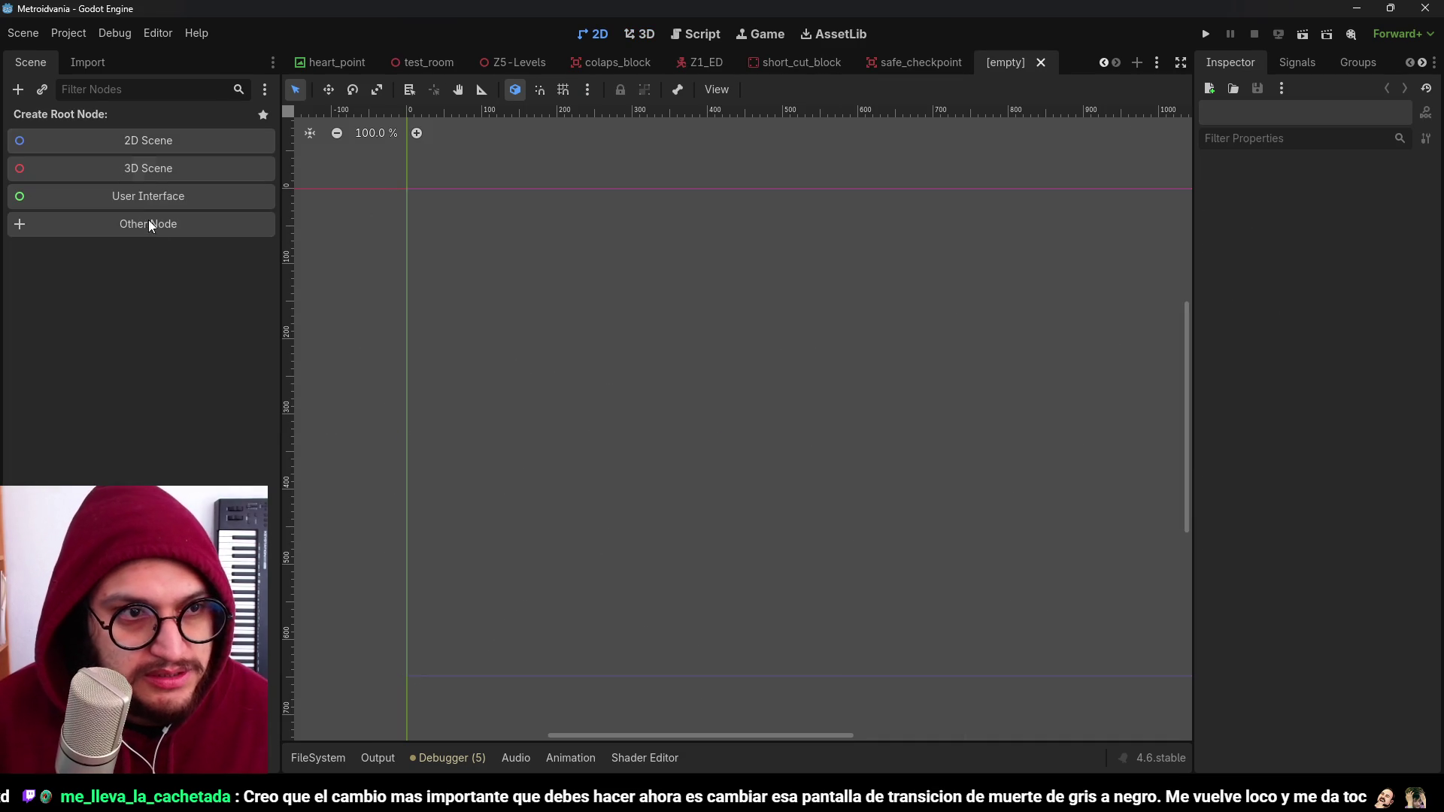
{"action": "left_click", "coordinate": [125, 197]}
{"action": "double_click", "coordinate": [64, 119]}
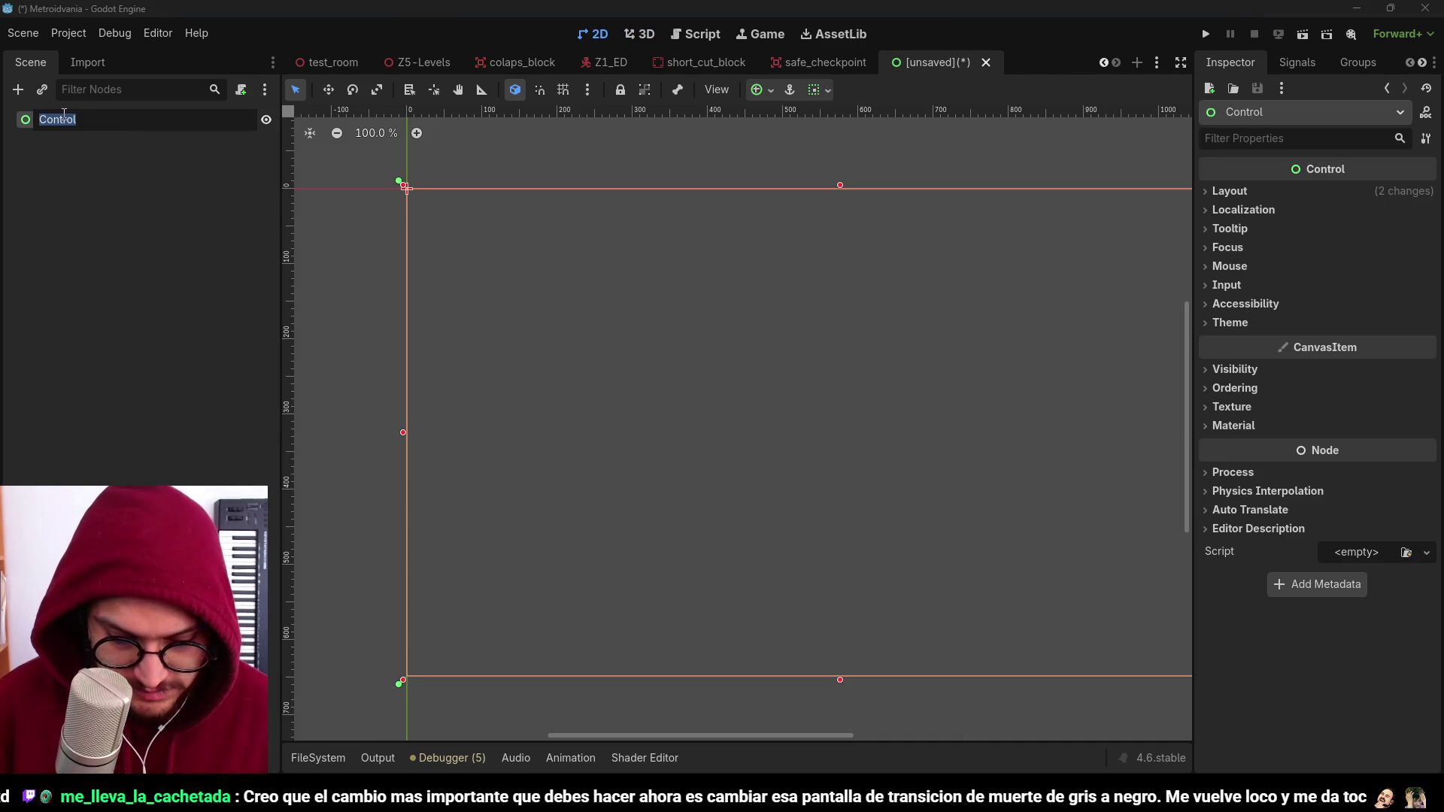
{"action": "type", "text": "MainMenu"}
{"action": "key", "text": "Return"}
{"action": "key", "text": "ctrl+s"}
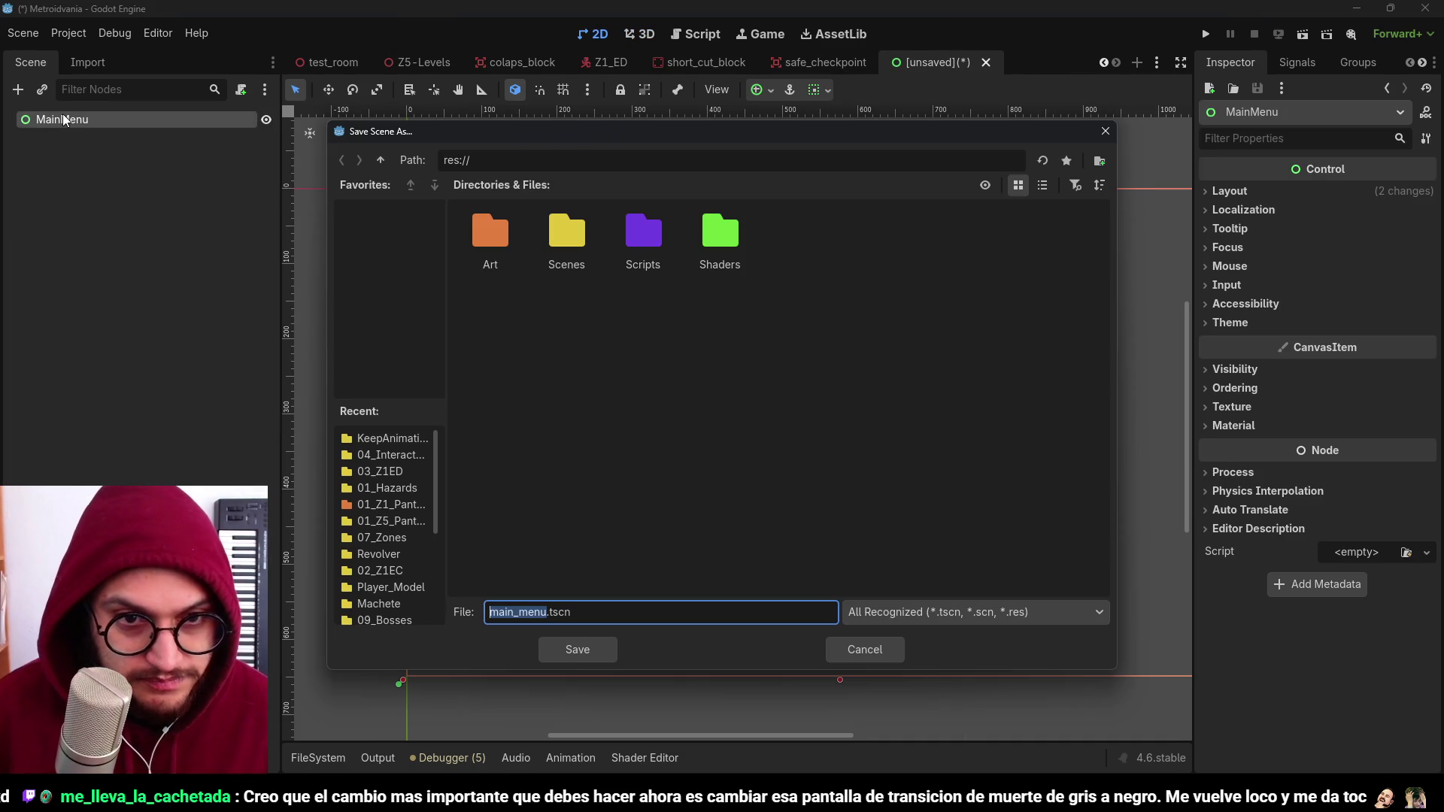
{"action": "key", "text": "Escape"}
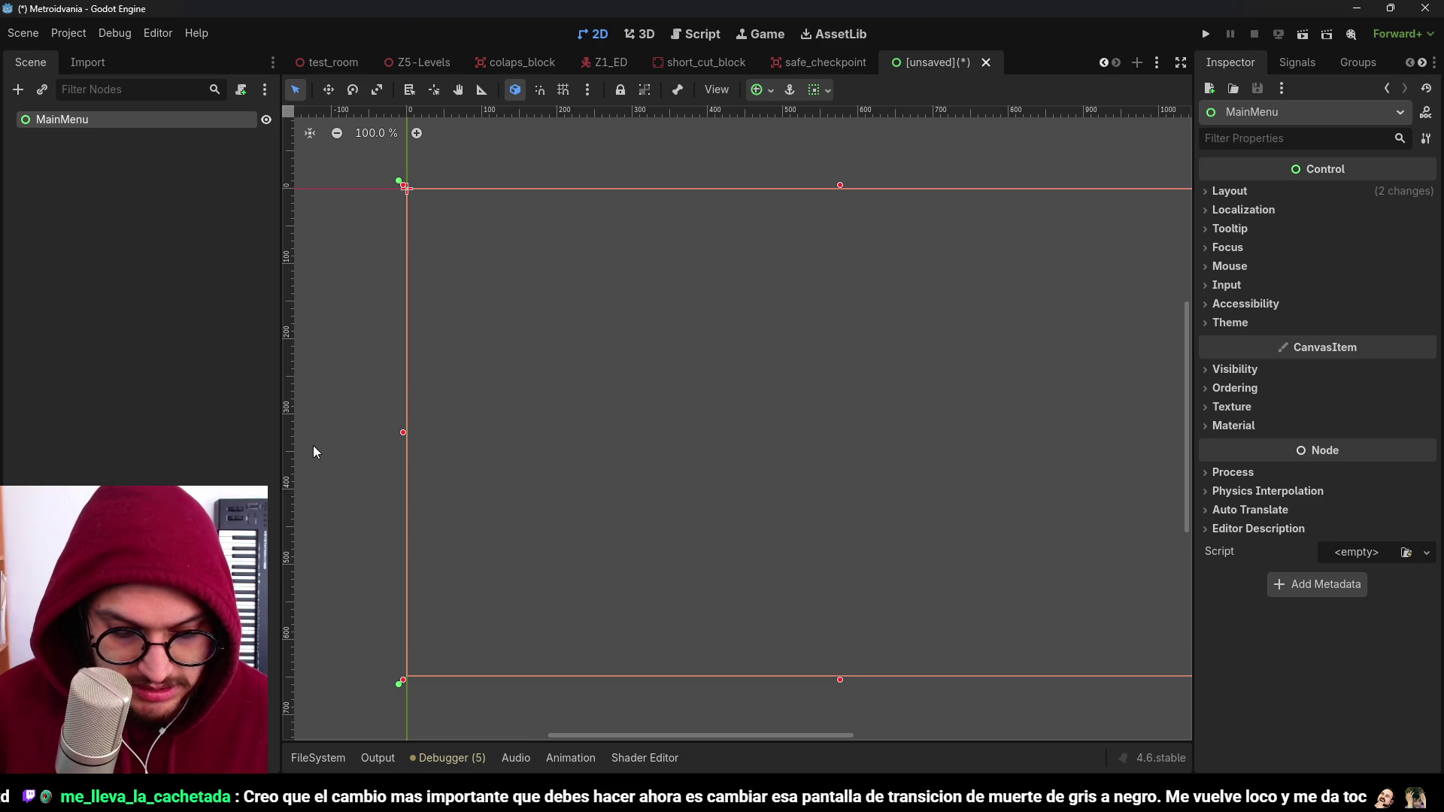
Select MainMenu and look over its anchor presets without changing them.
{"action": "left_click", "coordinate": [220, 163]}
{"action": "left_click", "coordinate": [191, 125]}
{"action": "left_click", "coordinate": [756, 89]}
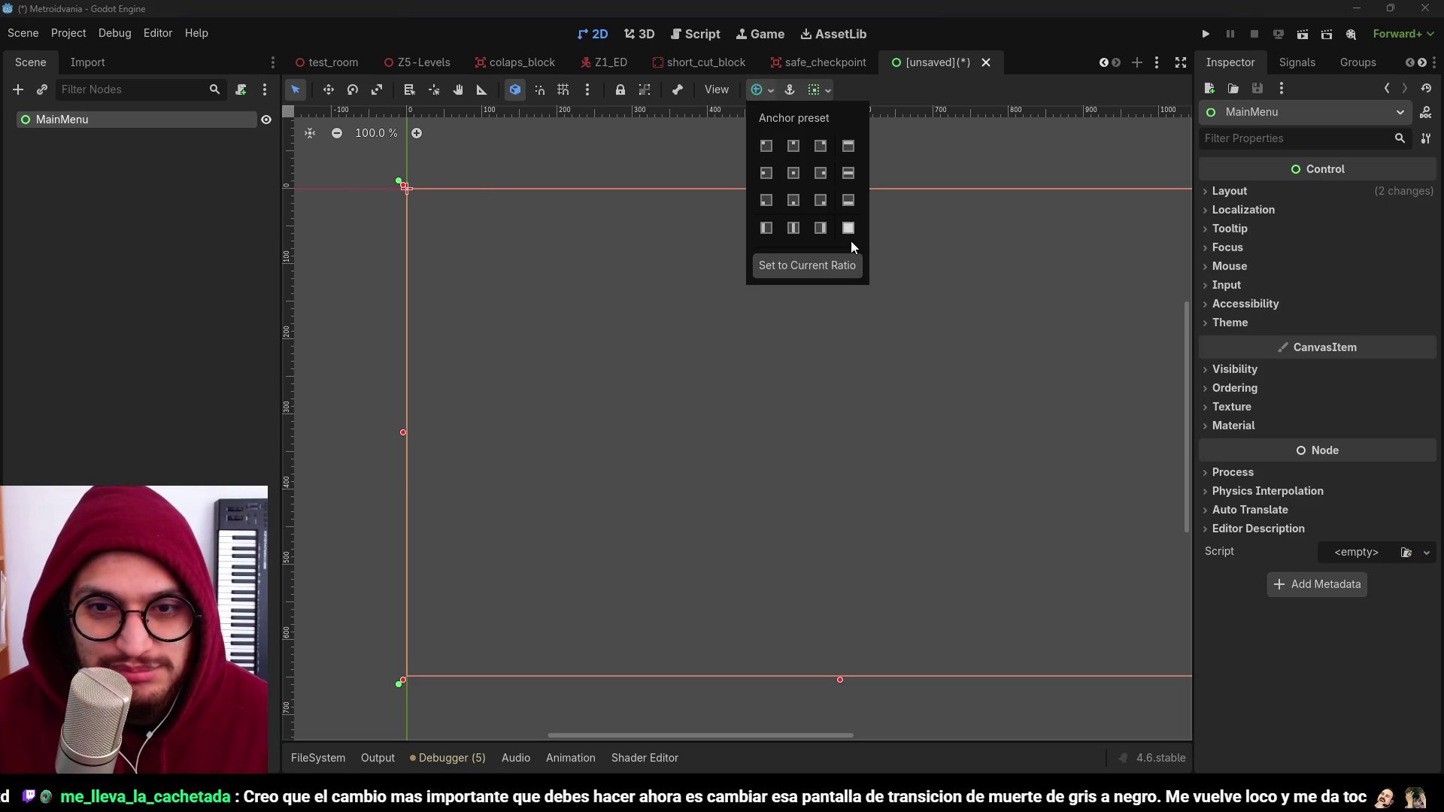
{"action": "scroll", "coordinate": [673, 286], "scroll_direction": "down", "scroll_amount": 3}
{"action": "scroll", "coordinate": [673, 286], "scroll_direction": "up", "scroll_amount": 1}
{"action": "left_click", "coordinate": [150, 224]}
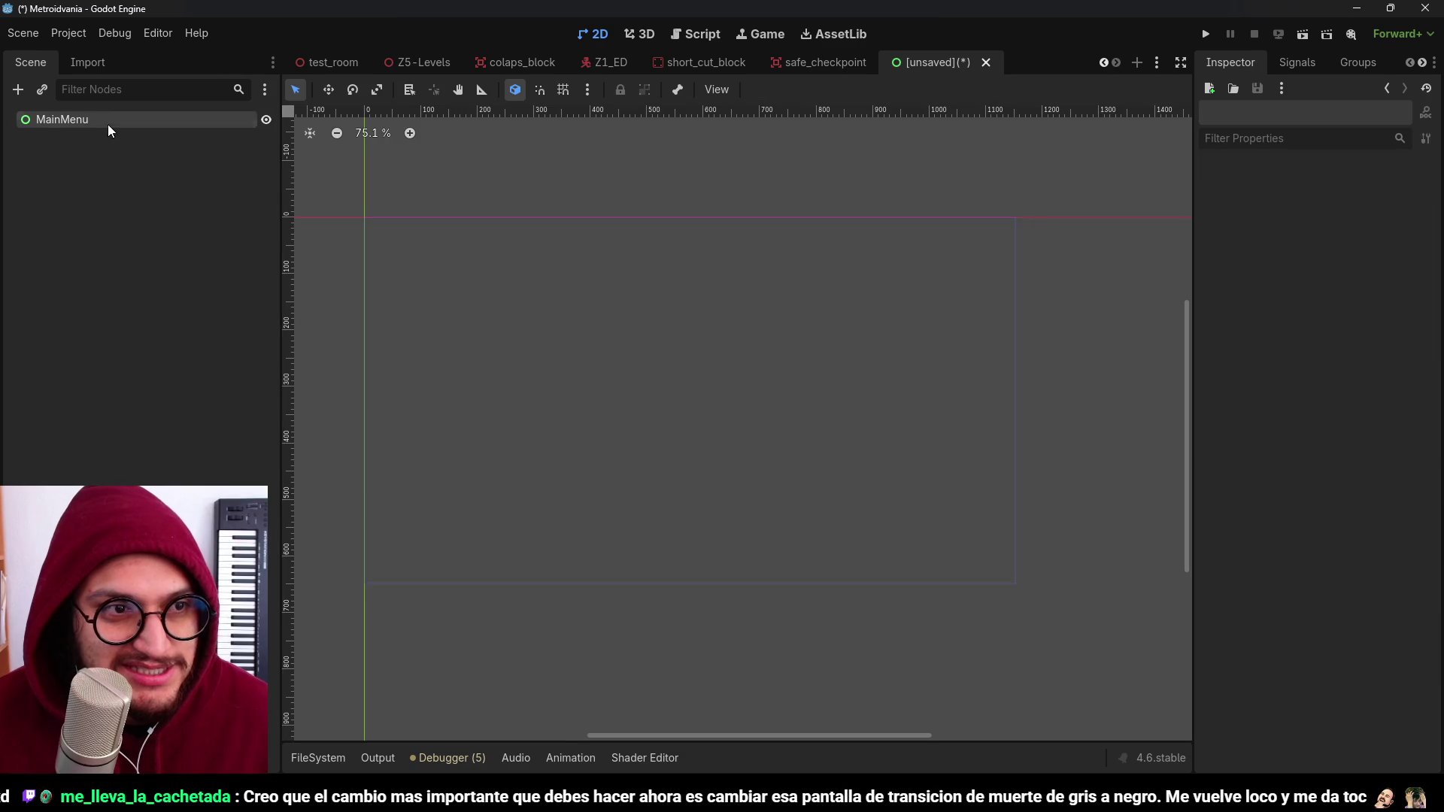
Add a VBoxContainer under MainMenu and rename it MenuOptions.
{"action": "left_click", "coordinate": [108, 125]}
{"action": "key", "text": "ctrl+a"}
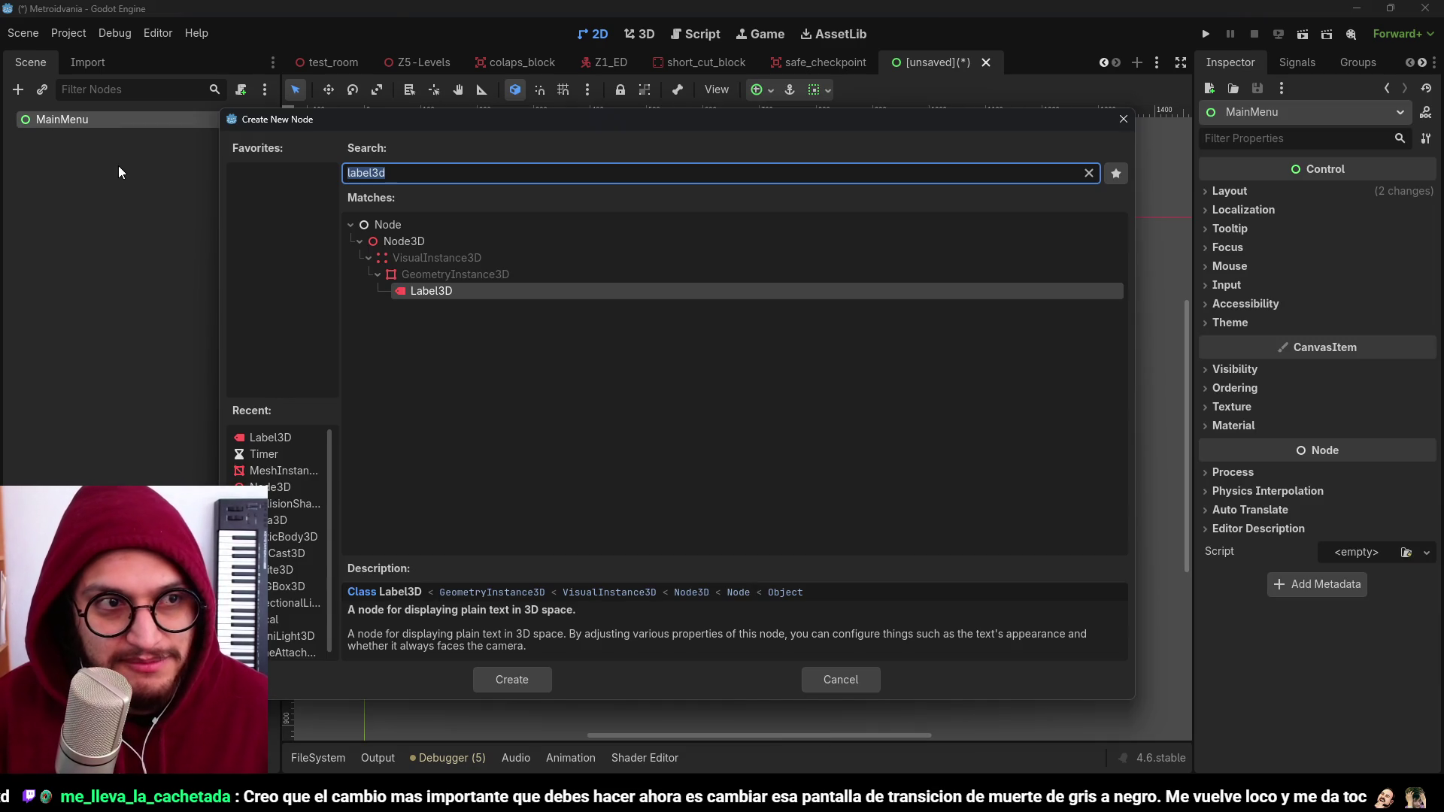
{"action": "type", "text": "vbo"}
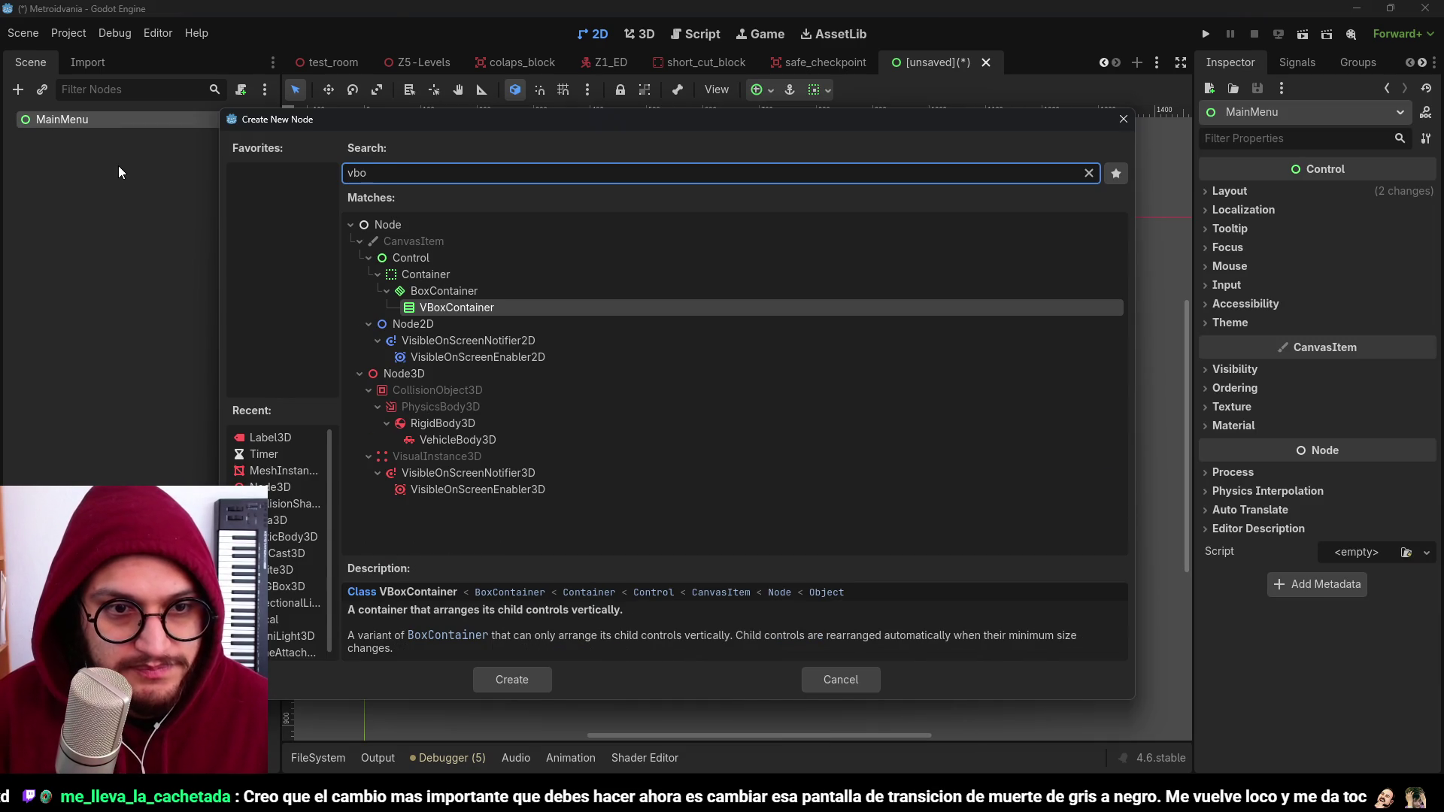
{"action": "key", "text": "Return"}
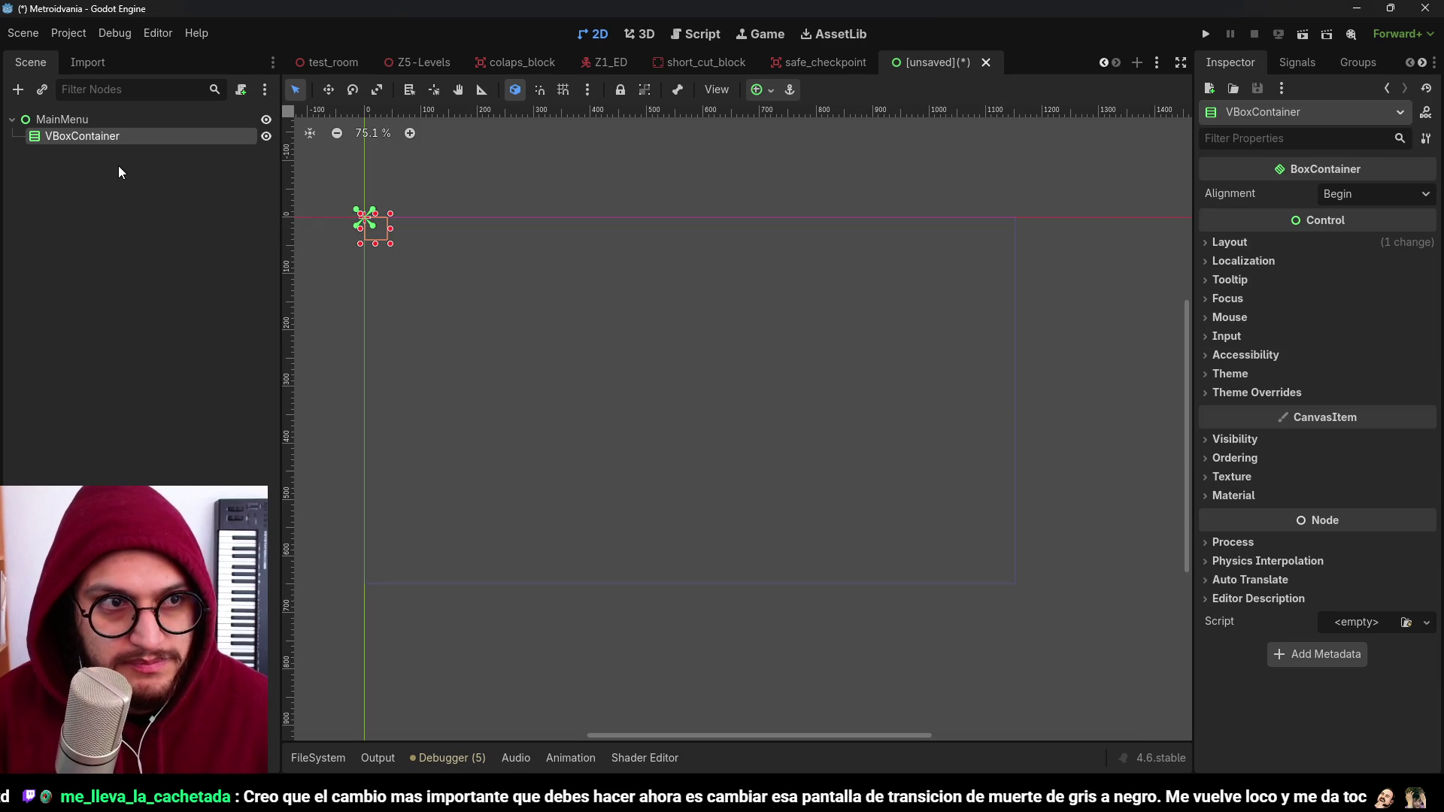
{"action": "double_click", "coordinate": [130, 132]}
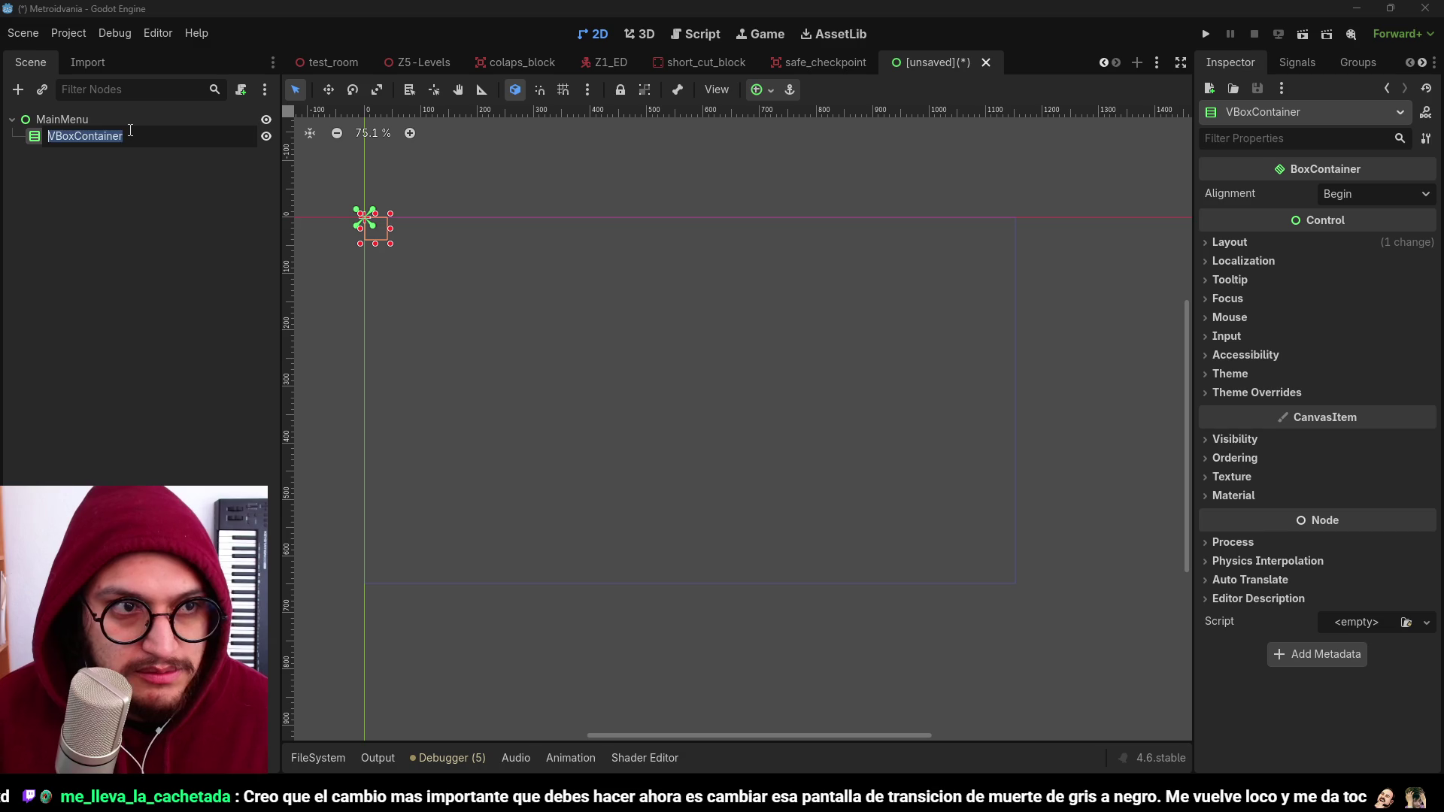
{"action": "type", "text": "MenuOpti"}
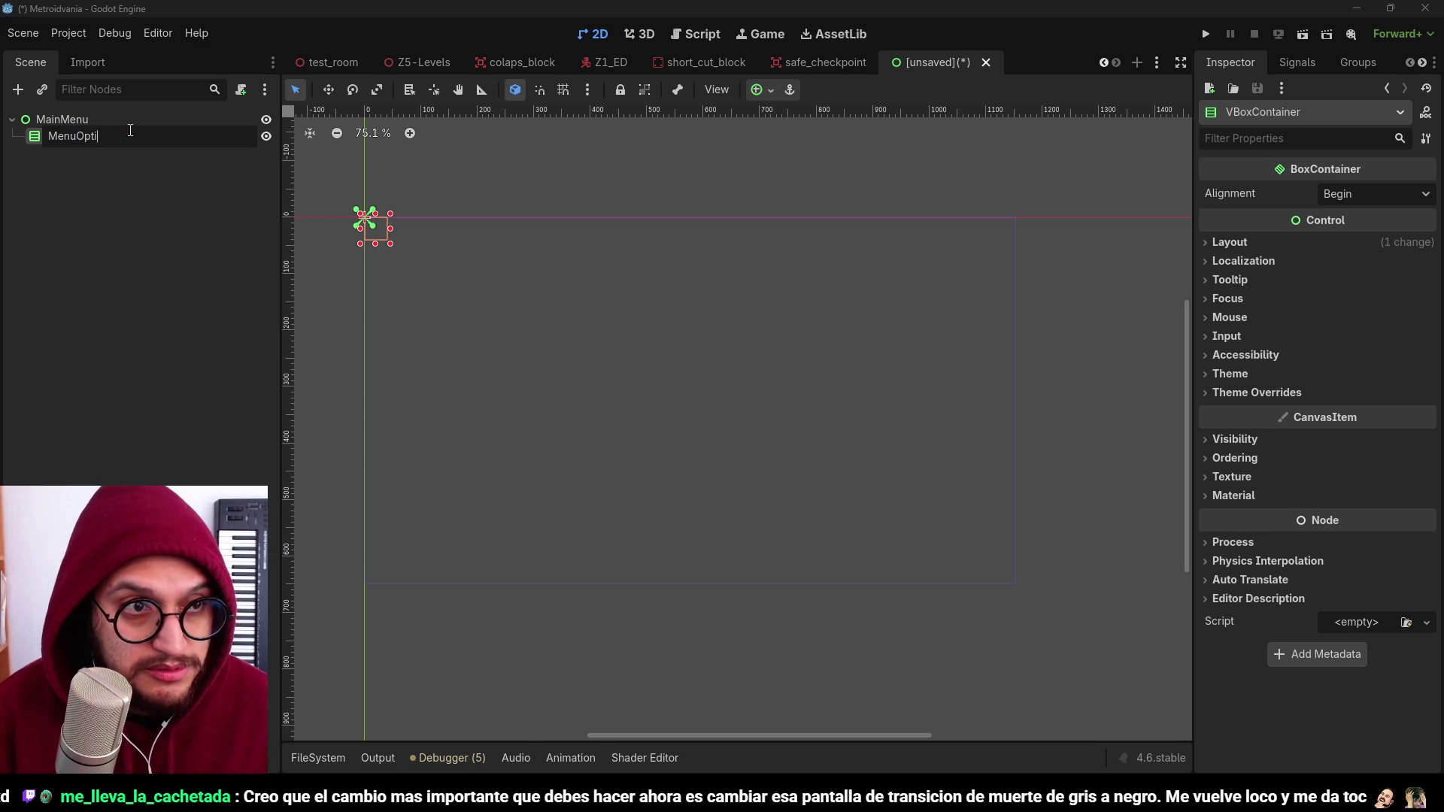
{"action": "type", "text": "ons"}
{"action": "key", "text": "Return"}
Anchor MenuOptions to the Center Bottom preset.
{"action": "left_click", "coordinate": [772, 90]}
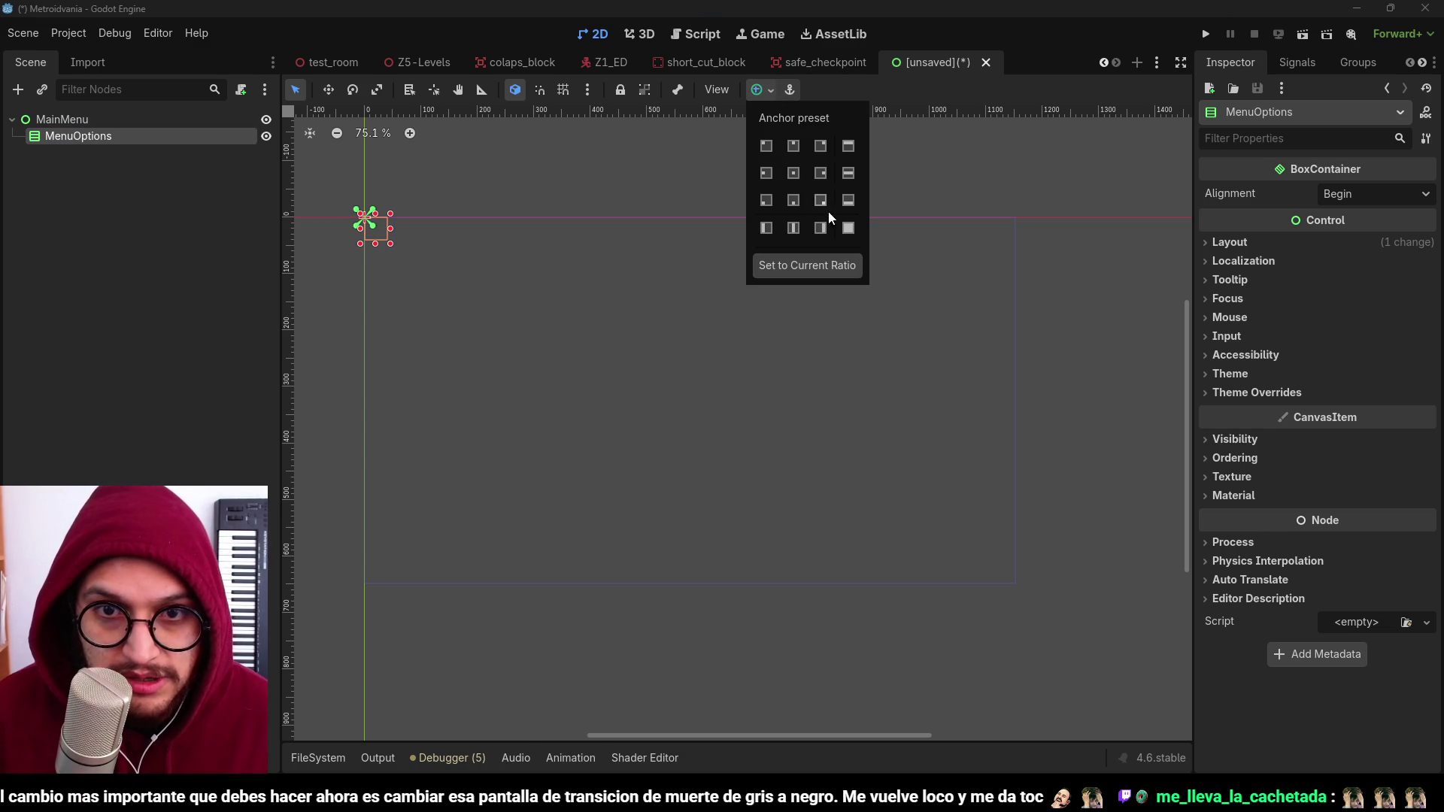
{"action": "left_click", "coordinate": [793, 175]}
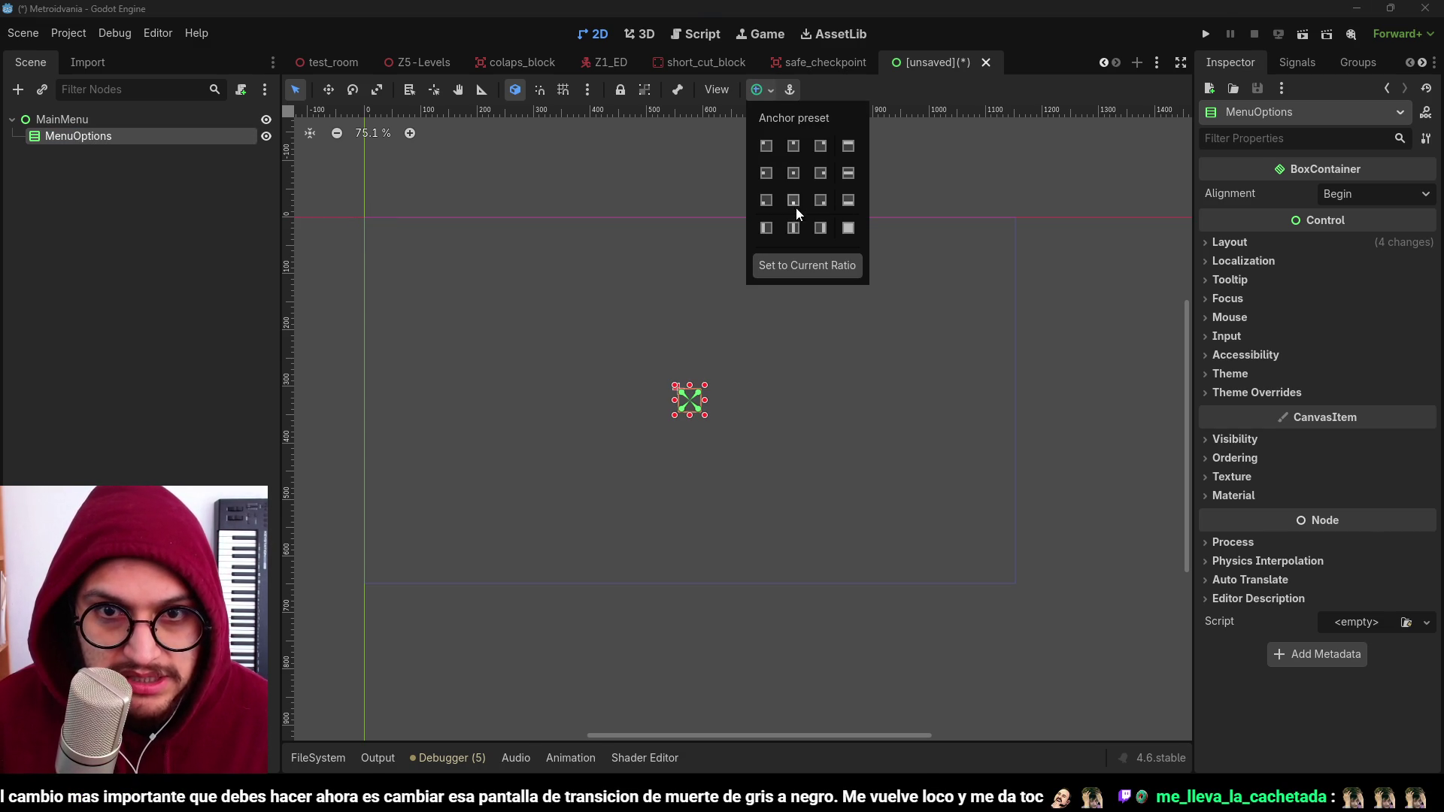
{"action": "left_click", "coordinate": [792, 200]}
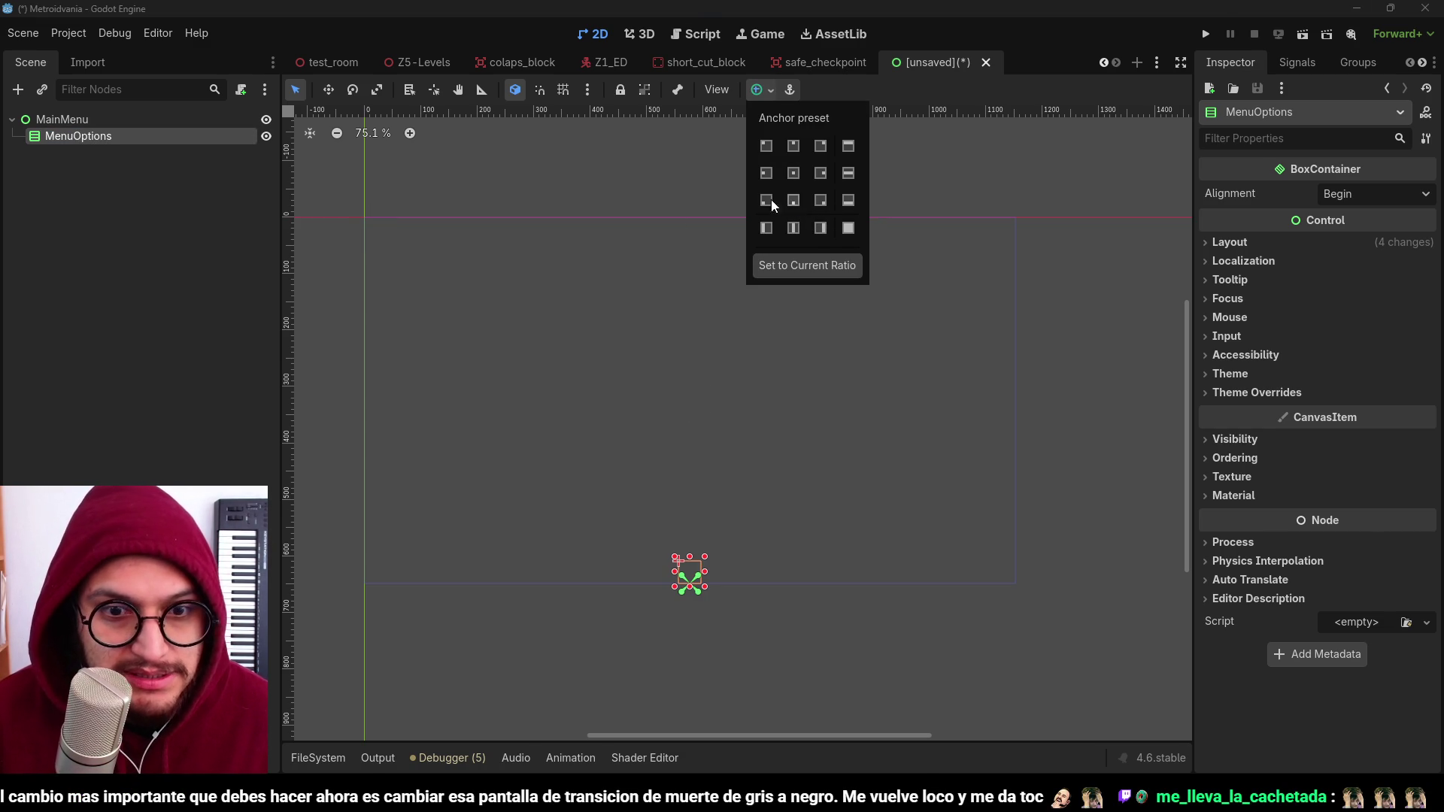
{"action": "left_click", "coordinate": [69, 218]}
{"action": "double_click", "coordinate": [80, 137]}
{"action": "key", "text": "Return"}
Move MenuOptions 18 px upward with the Move tool.
{"action": "left_click", "coordinate": [328, 89]}
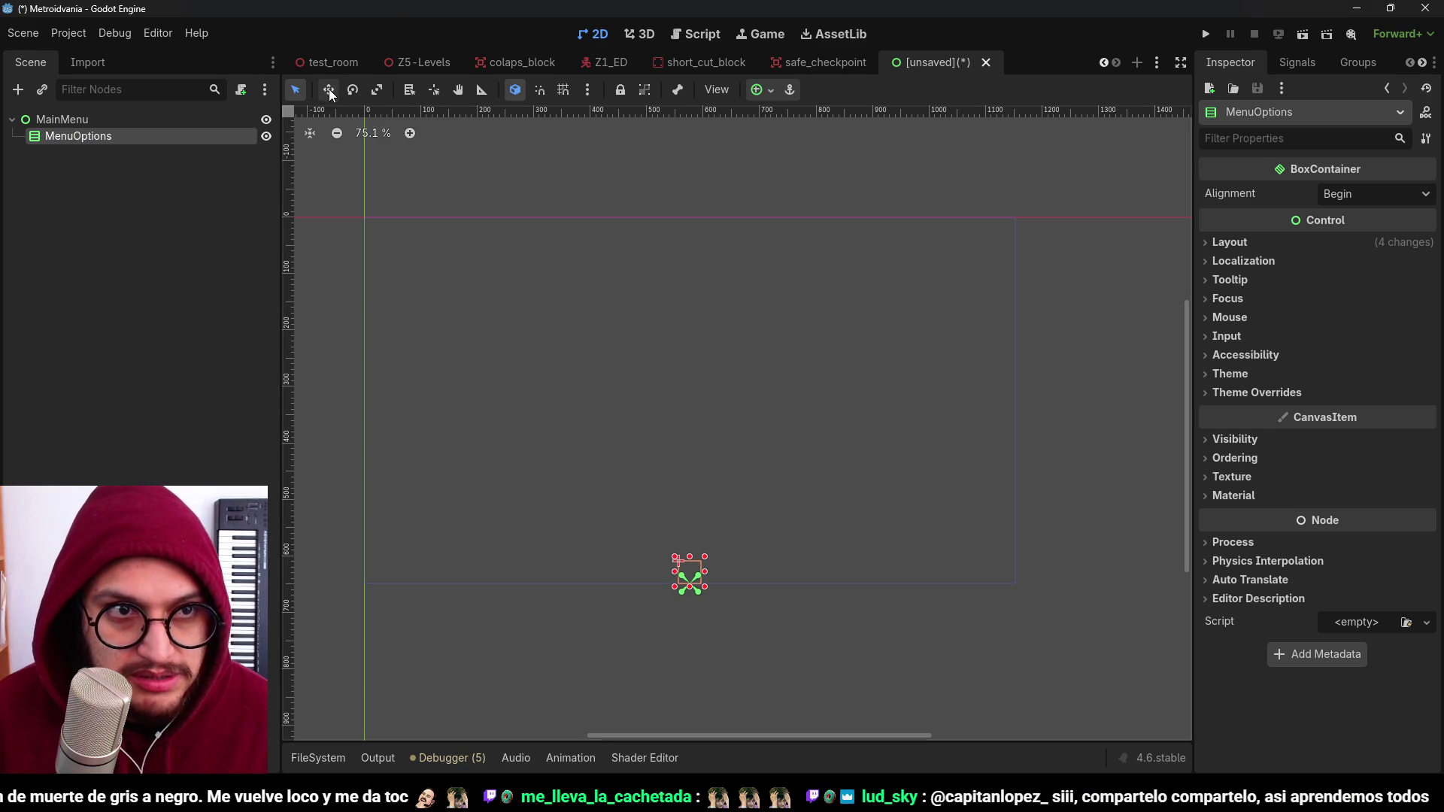
{"action": "scroll", "coordinate": [632, 219], "scroll_direction": "up", "scroll_amount": 2}
{"action": "left_click_drag", "start_coordinate": [713, 525], "coordinate": [712, 513]}
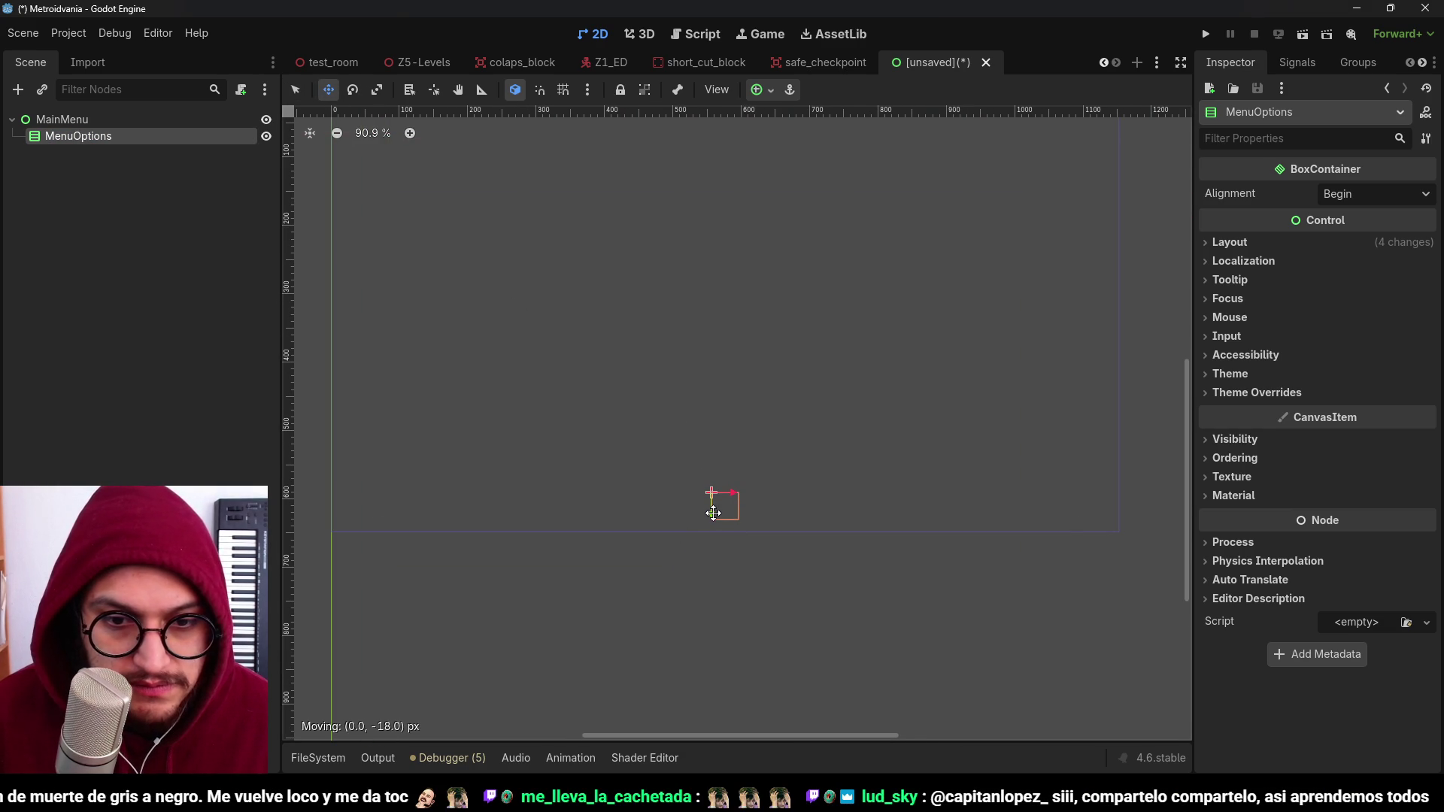
In the save dialog, create a 10_Main_Menu folder inside Scenes.
{"action": "key", "text": "ctrl+s"}
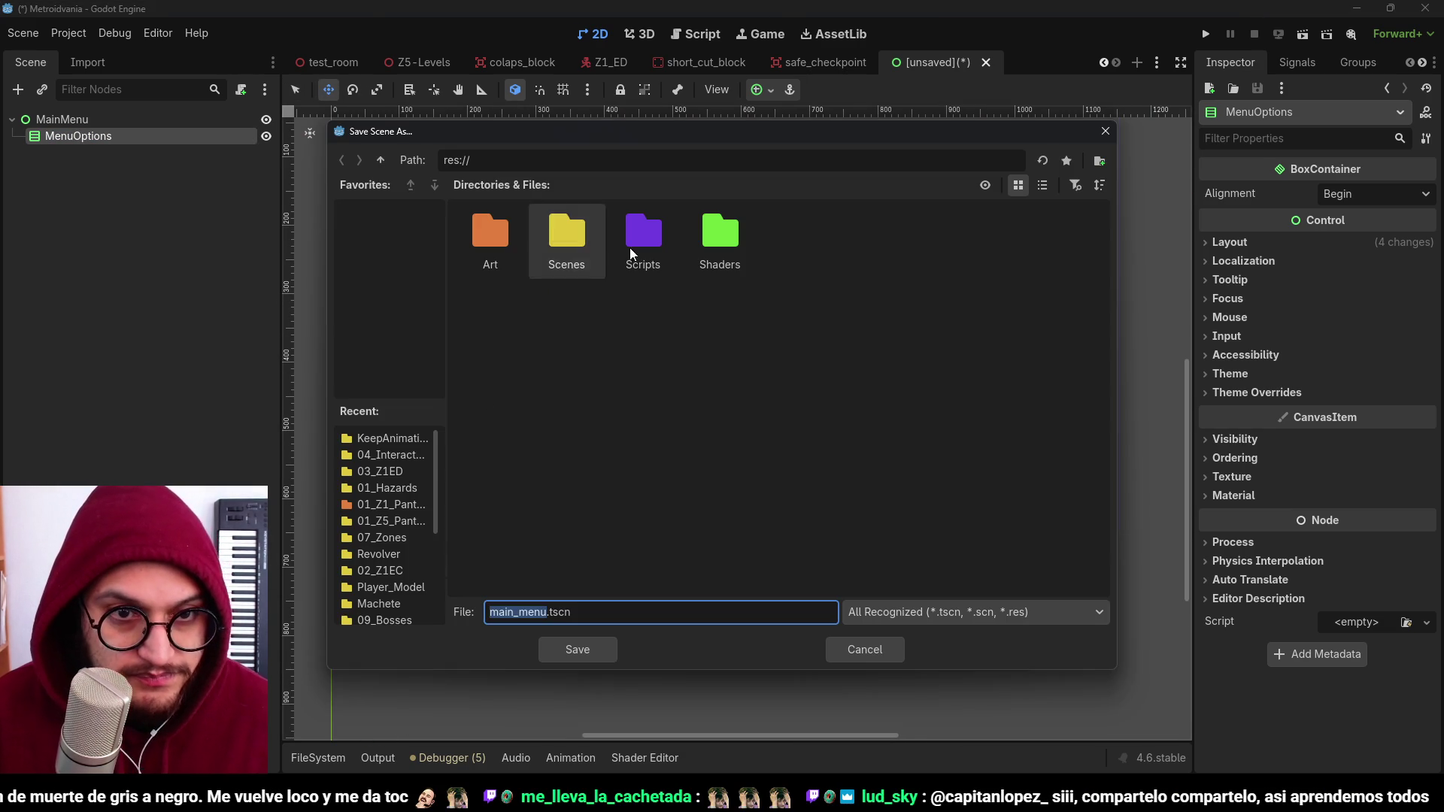
{"action": "left_click", "coordinate": [688, 275]}
{"action": "double_click", "coordinate": [566, 235]}
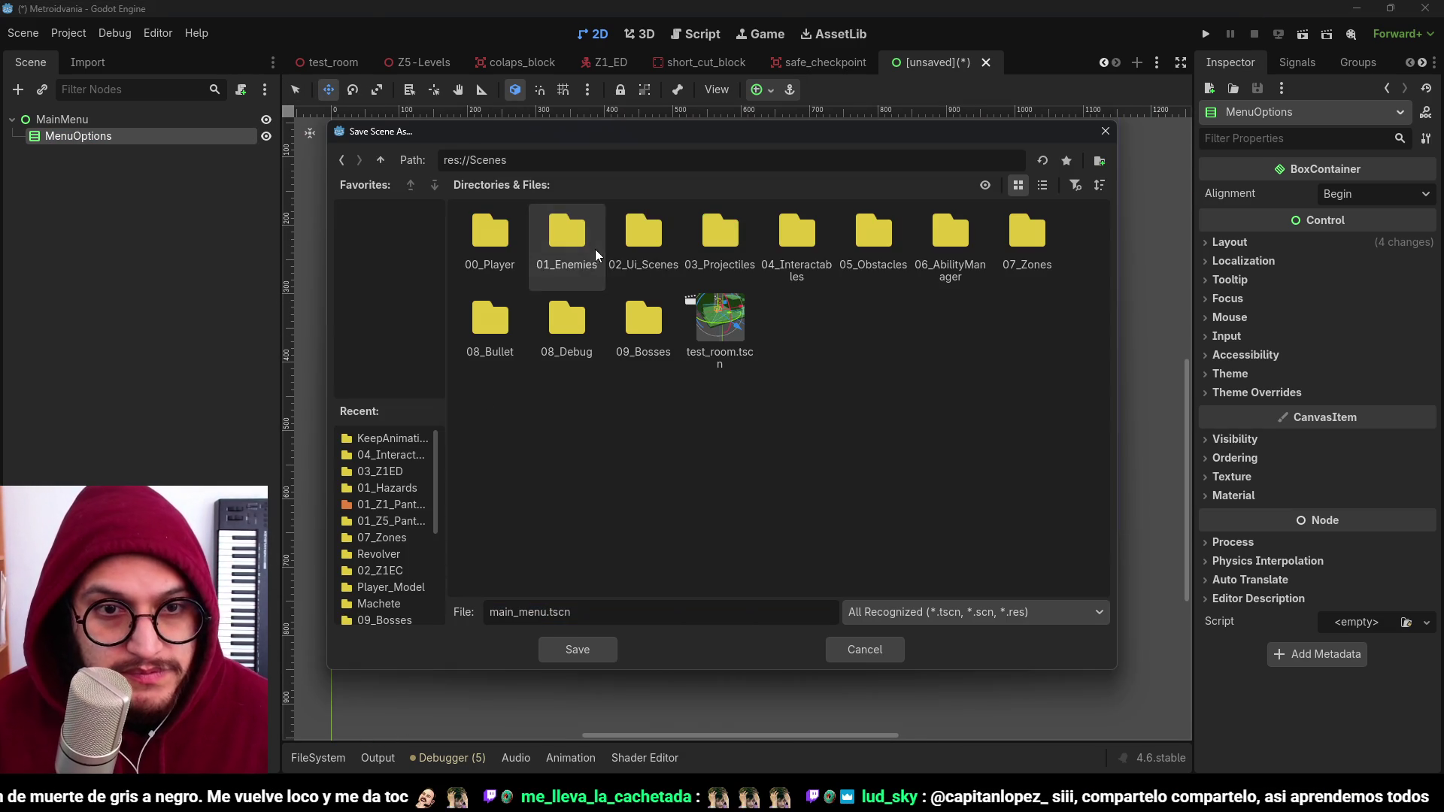
{"action": "right_click", "coordinate": [618, 434]}
{"action": "left_click", "coordinate": [667, 448]}
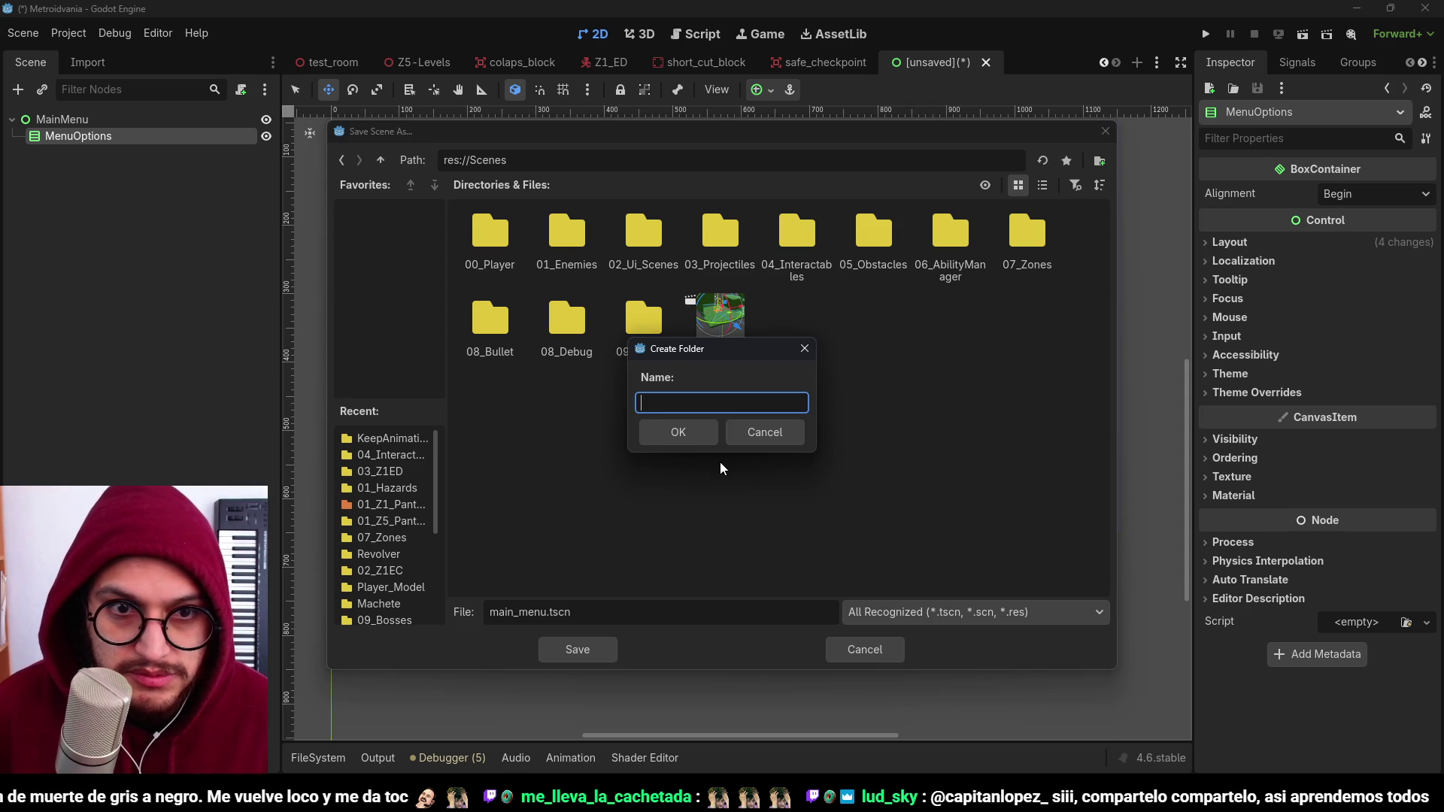
{"action": "type", "text": "10_"}
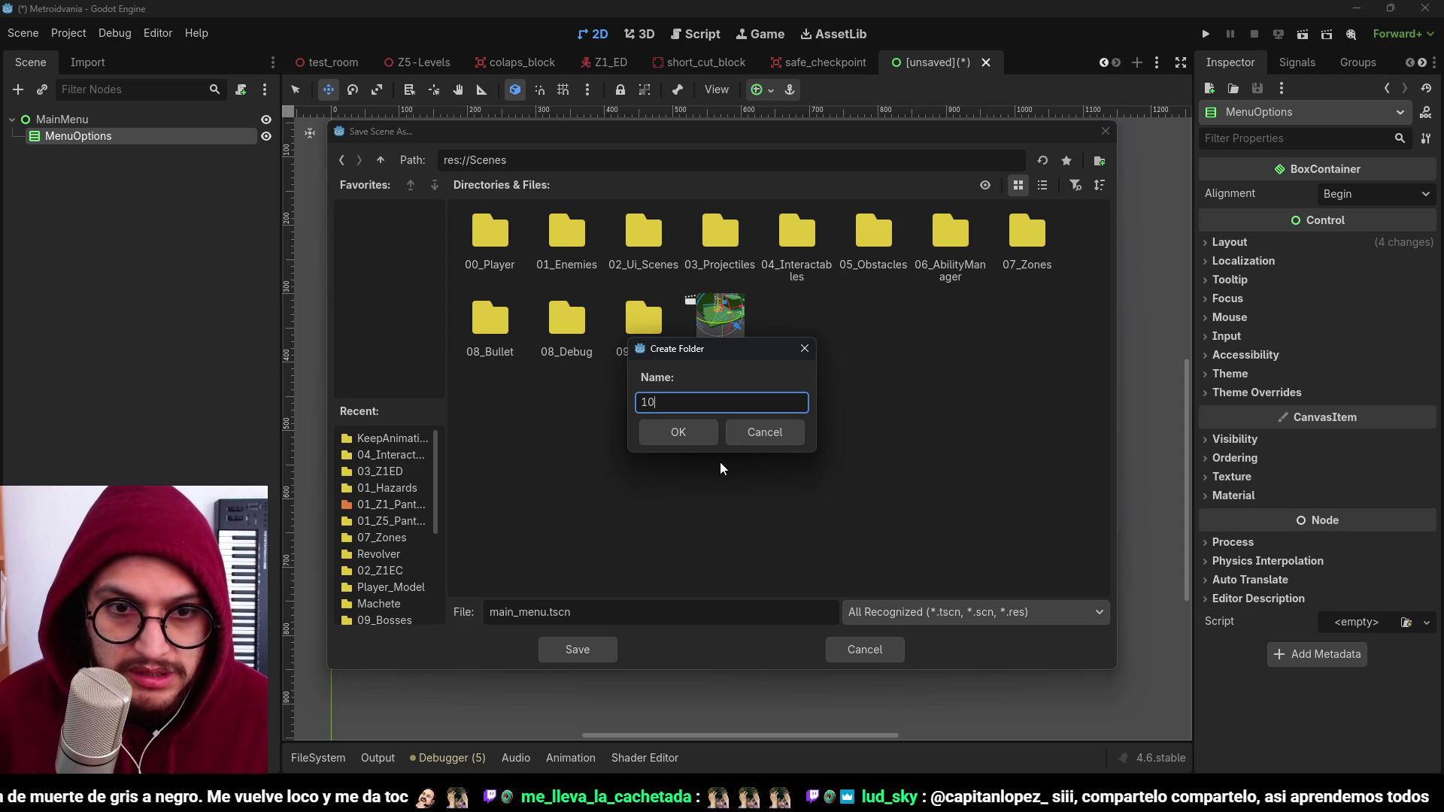
{"action": "type", "text": "Main;"}
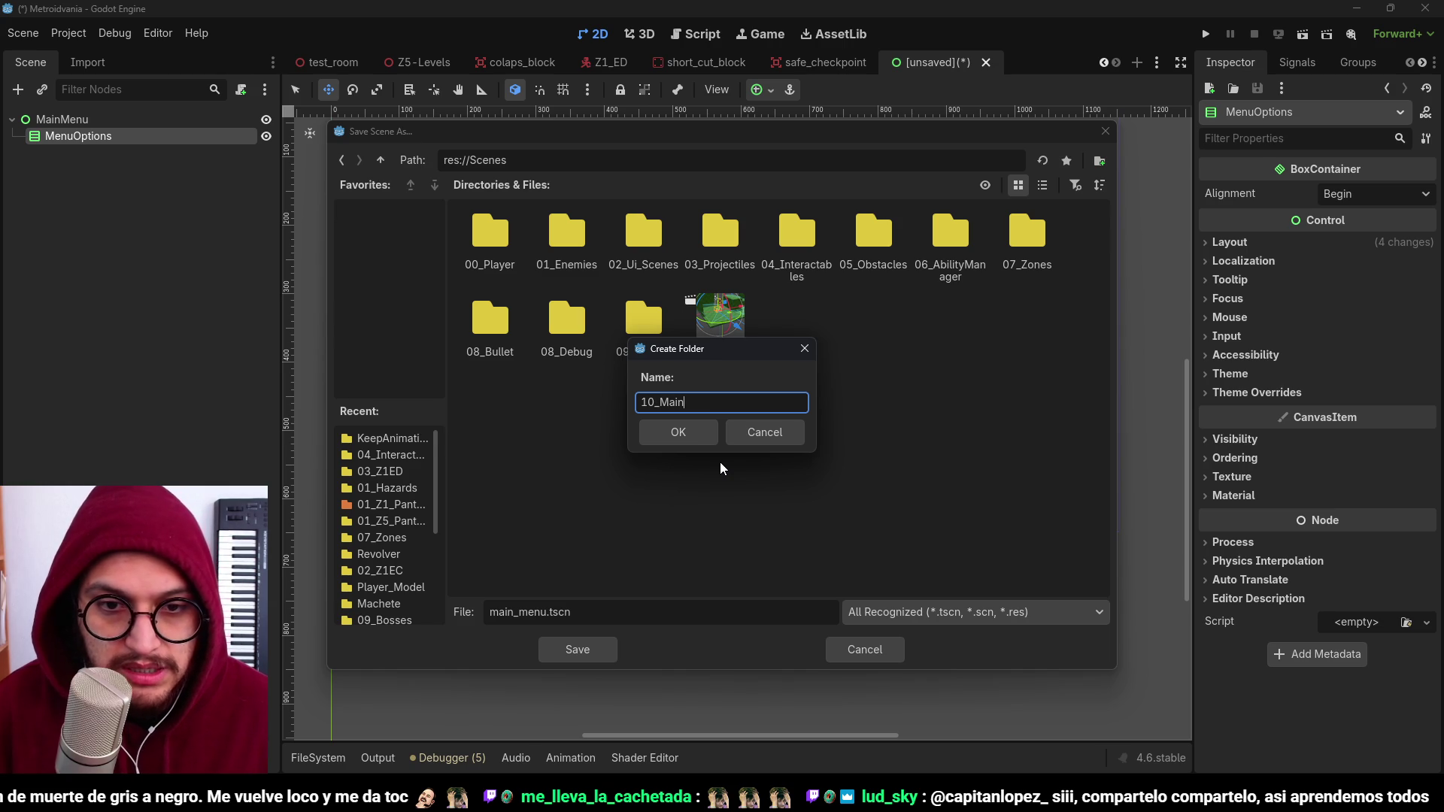
{"action": "type", "text": "_Menu"}
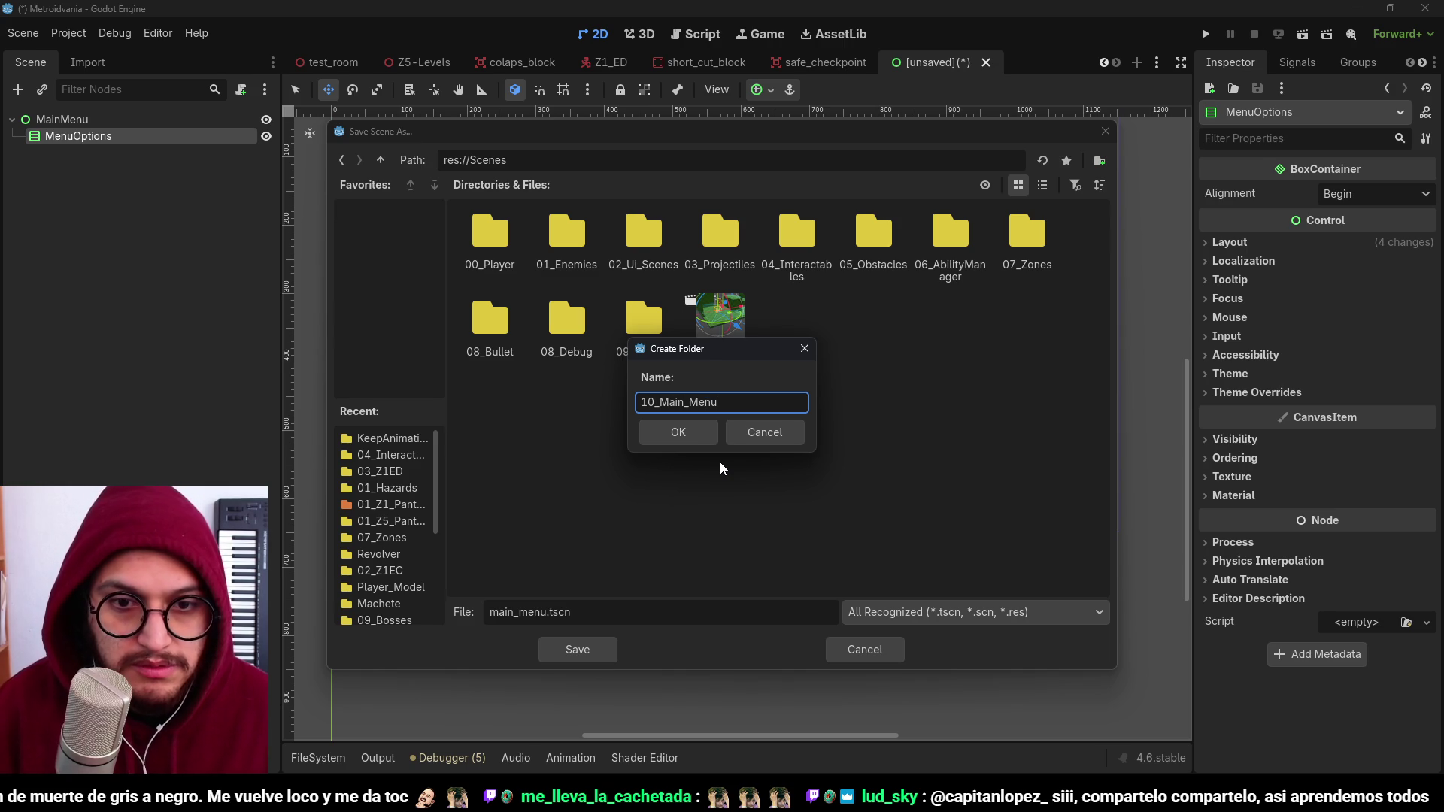
{"action": "key", "text": "Return"}
Save the scene as main_menu.tscn and add a Button child to MenuOptions.
{"action": "left_click", "coordinate": [588, 653]}
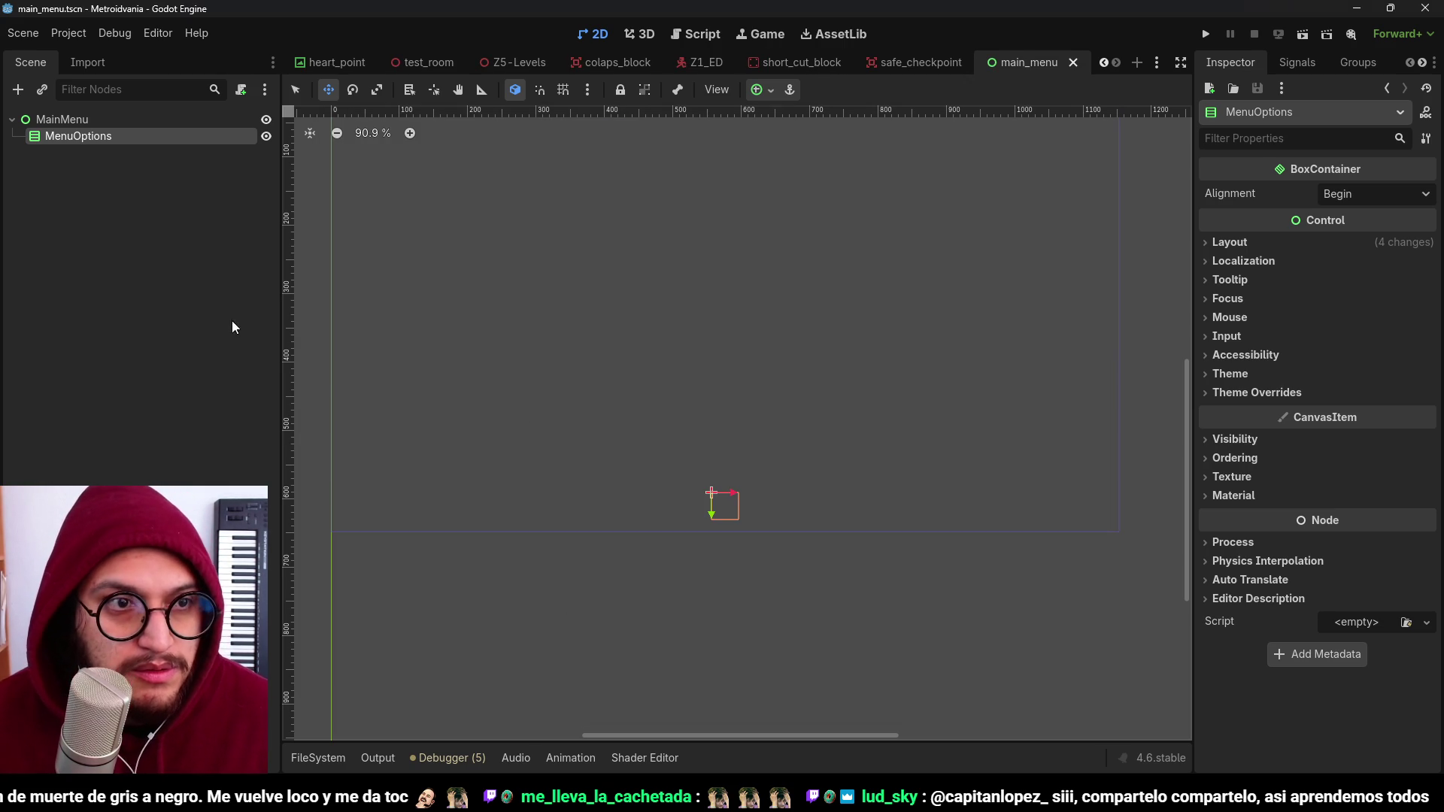
{"action": "left_click", "coordinate": [137, 134]}
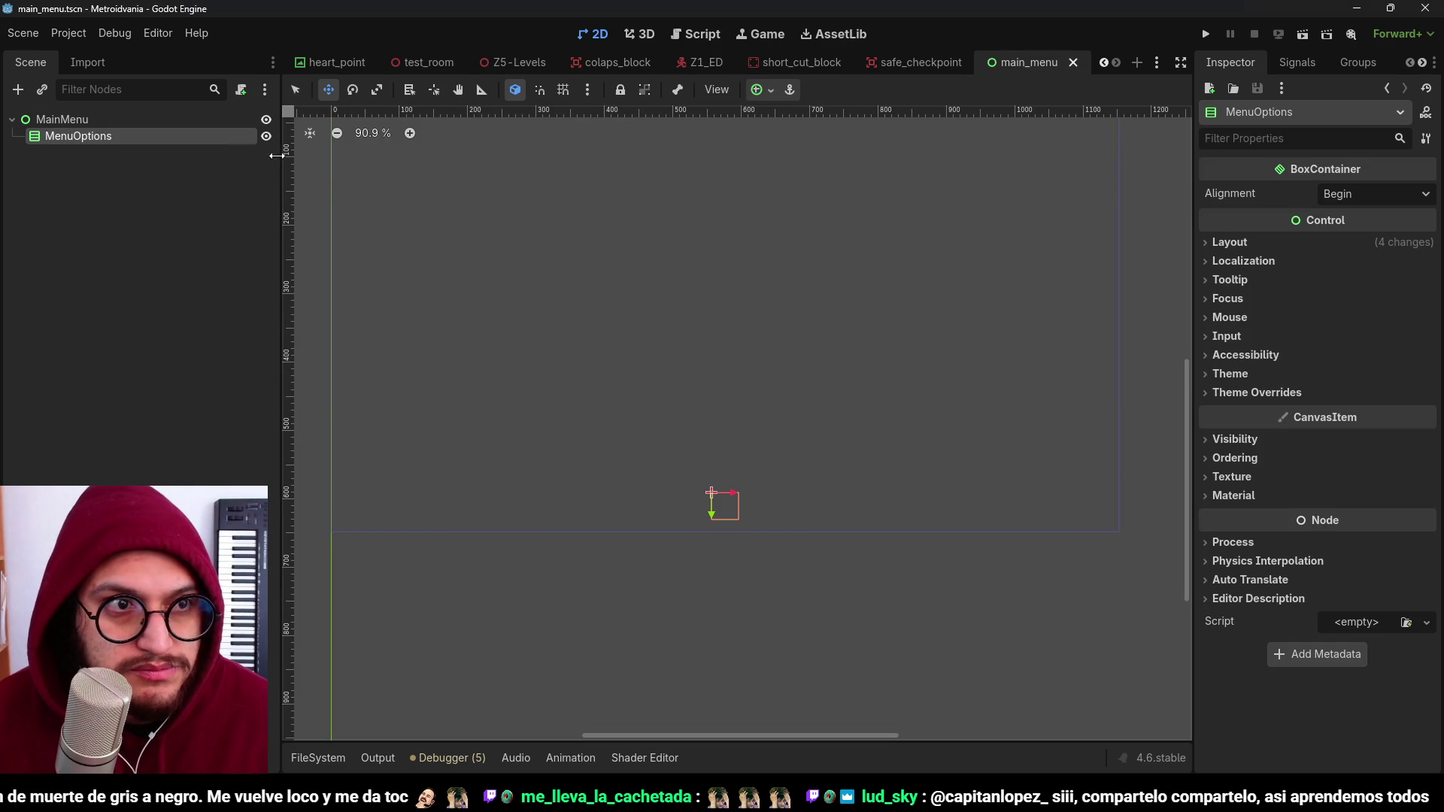
{"action": "left_click", "coordinate": [111, 172]}
{"action": "left_click", "coordinate": [98, 137]}
{"action": "key", "text": "ctrl+a"}
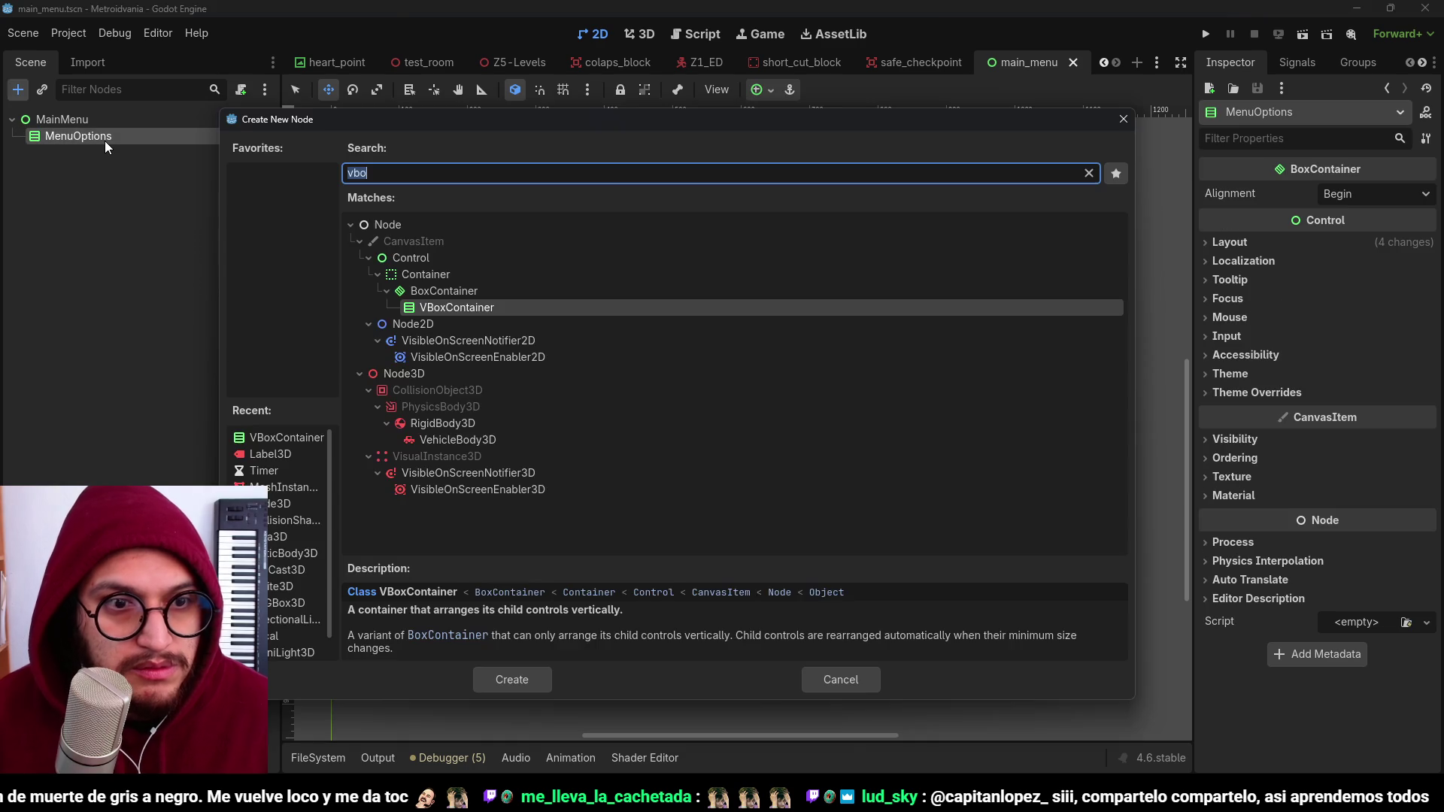
{"action": "type", "text": "butt"}
{"action": "key", "text": "Return"}
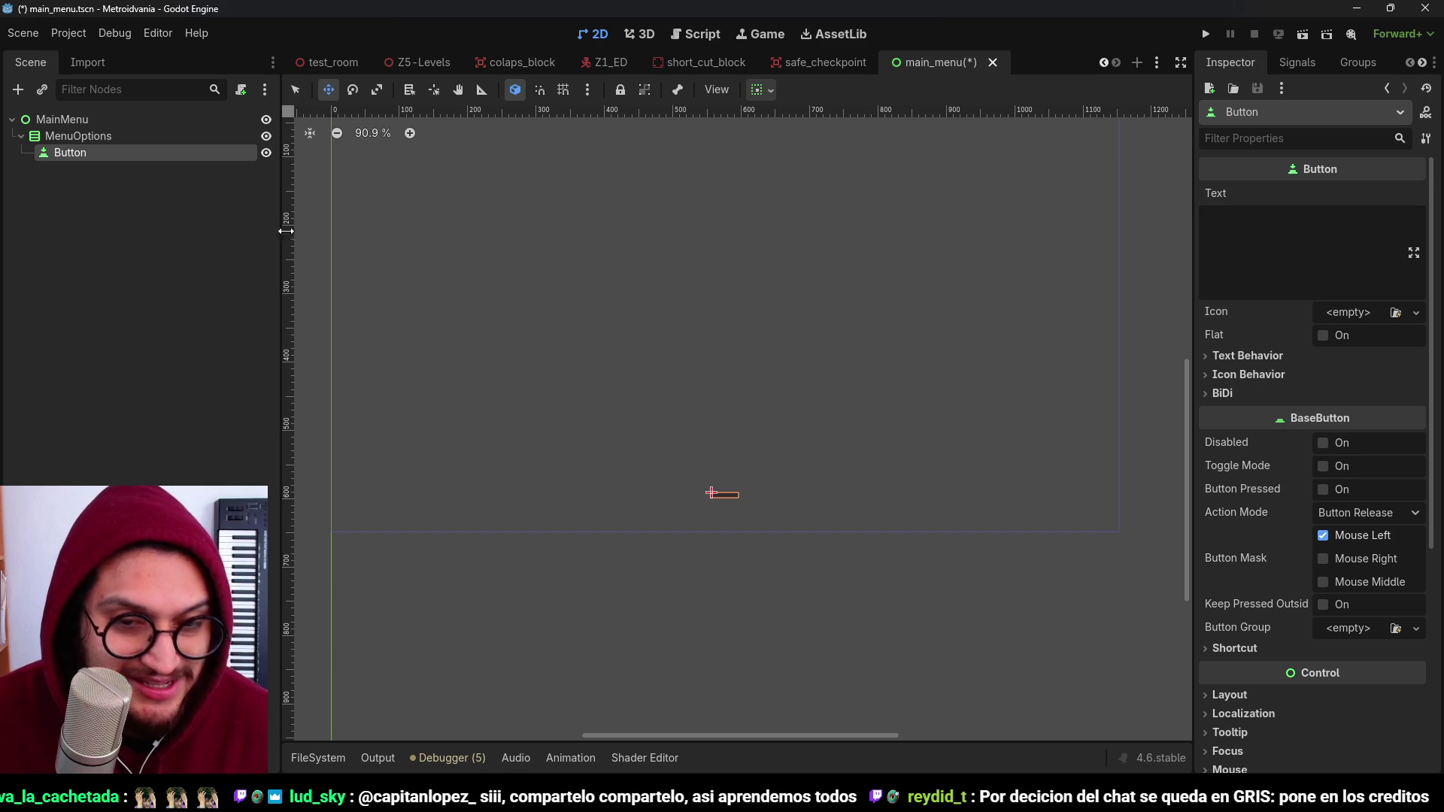
Rename the button StartGame and give it the text 'Start Game'.
{"action": "left_click", "coordinate": [131, 141]}
{"action": "double_click", "coordinate": [81, 152]}
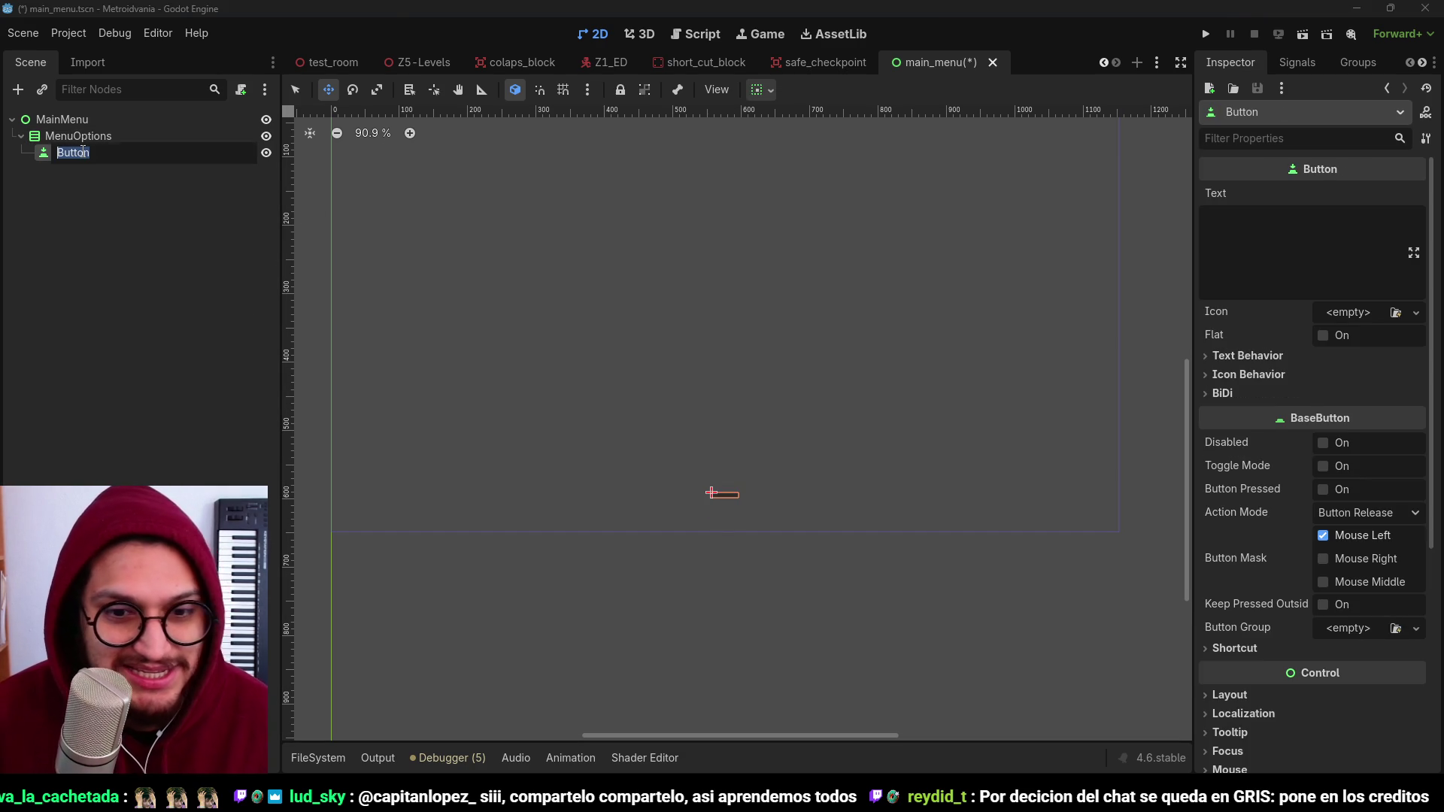
{"action": "type", "text": "B"}
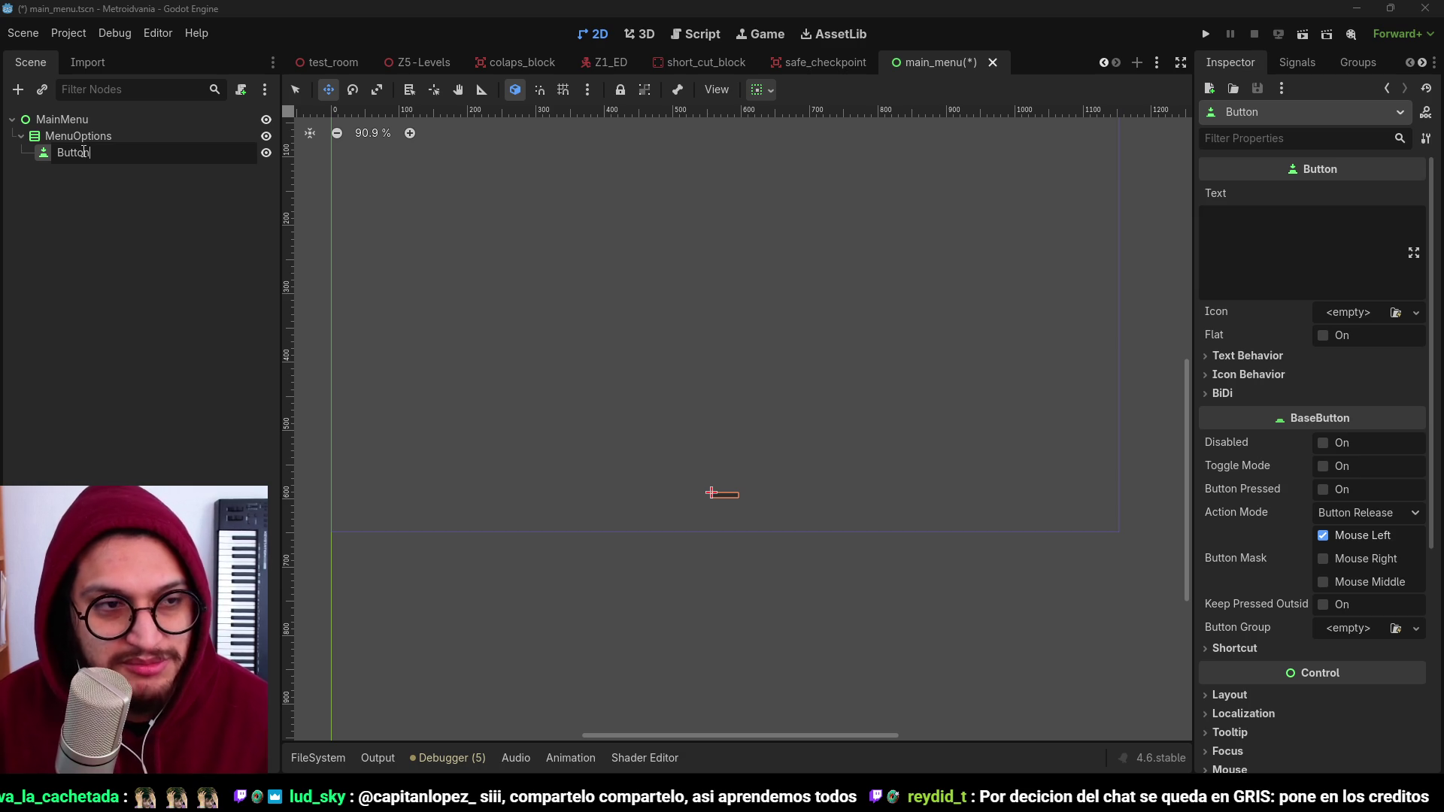
{"action": "double_click", "coordinate": [83, 152]}
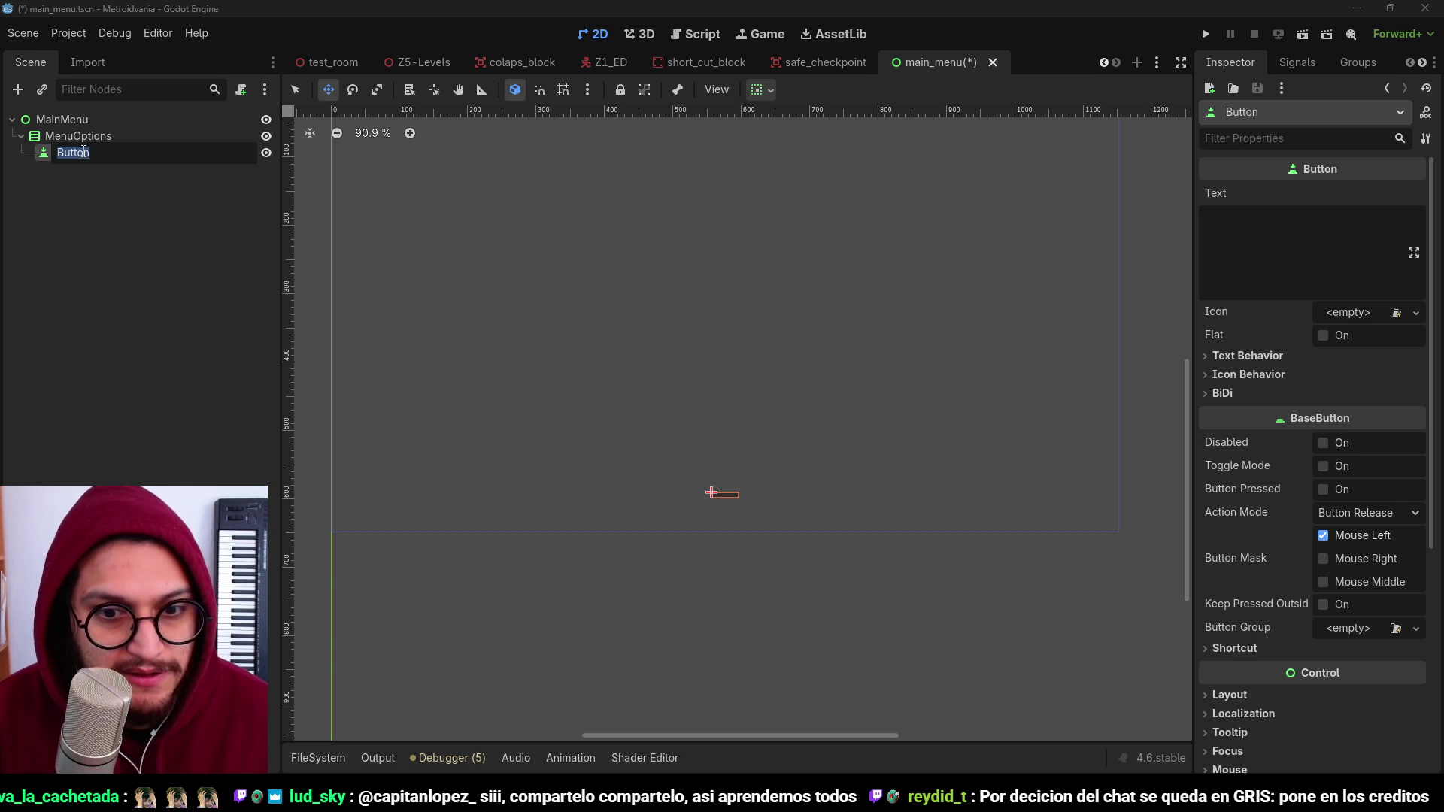
{"action": "type", "text": "StartGame"}
{"action": "key", "text": "Return"}
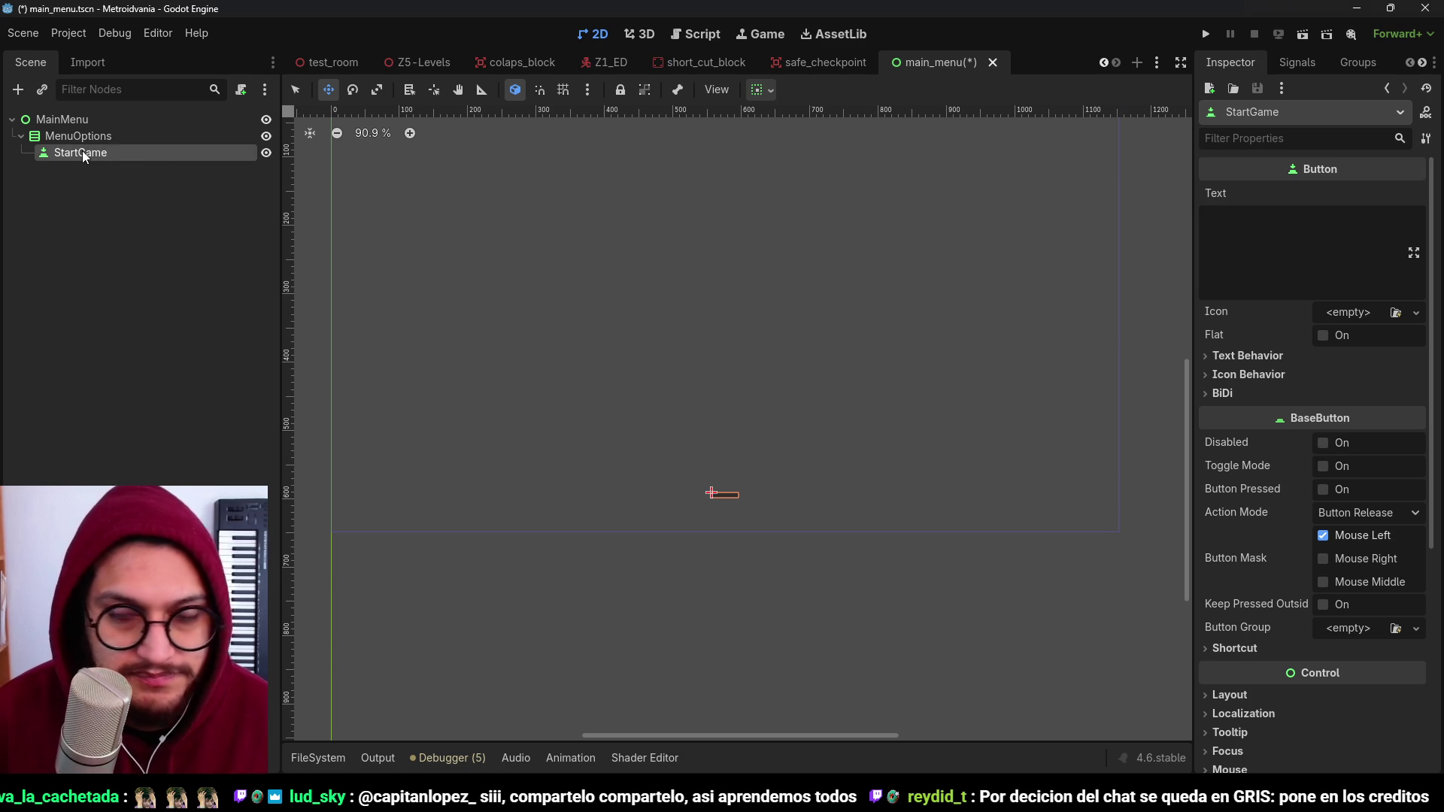
{"action": "left_click", "coordinate": [1292, 283]}
{"action": "type", "text": "Start Game"}
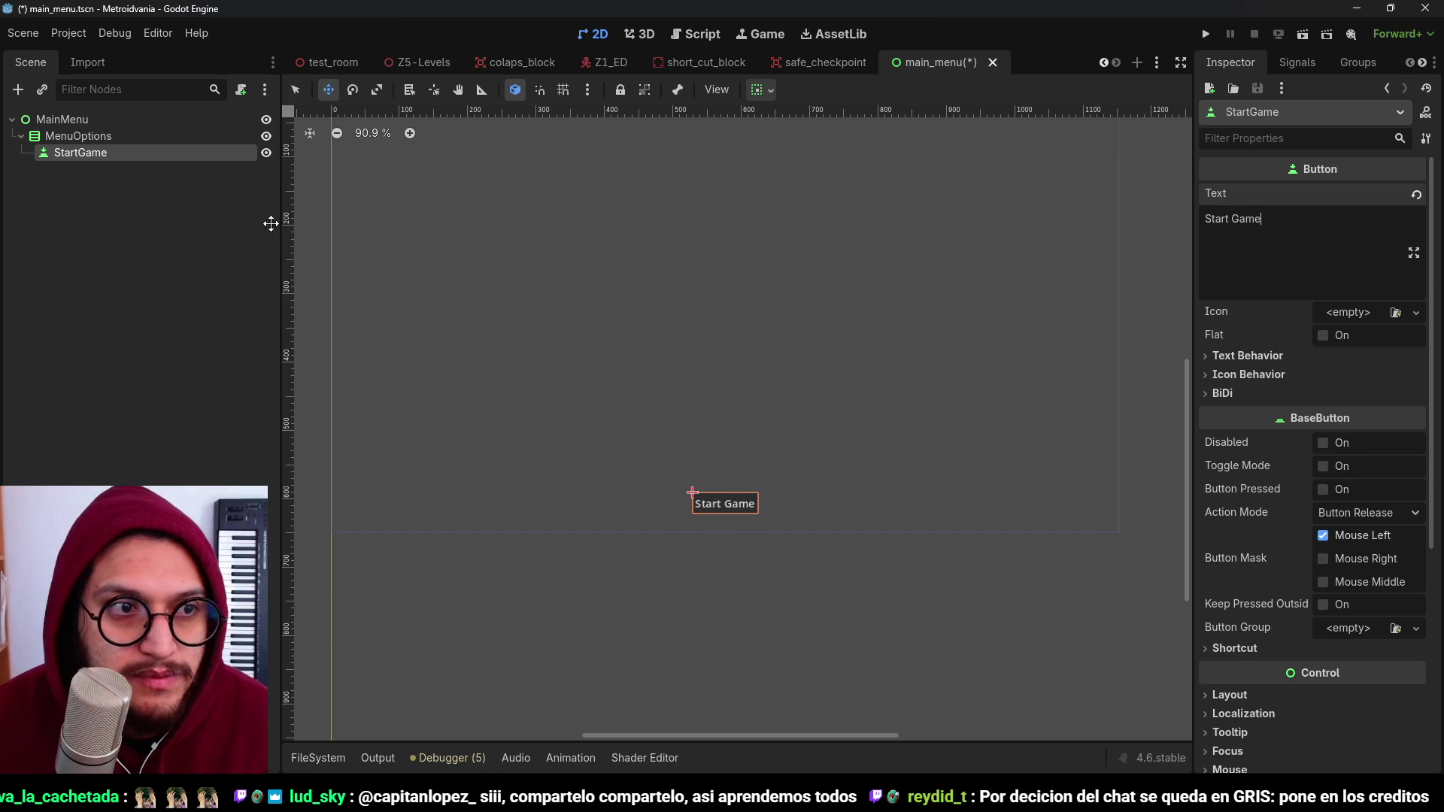
Duplicate the button and name the pair start_game_btn and exit_game_btn.
{"action": "left_click", "coordinate": [63, 152]}
{"action": "key", "text": "ctrl+d"}
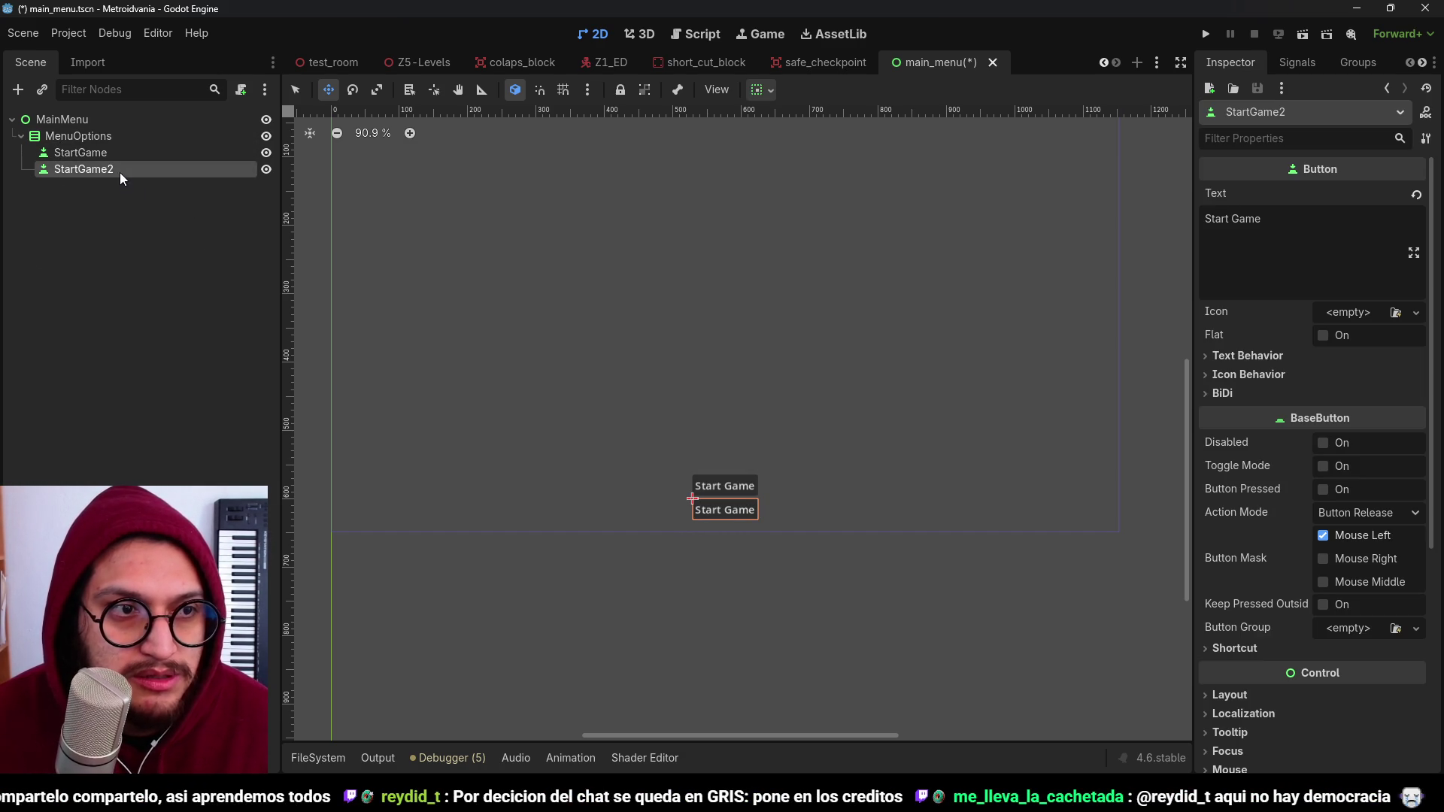
{"action": "double_click", "coordinate": [119, 169]}
{"action": "type", "text": "ExitG"}
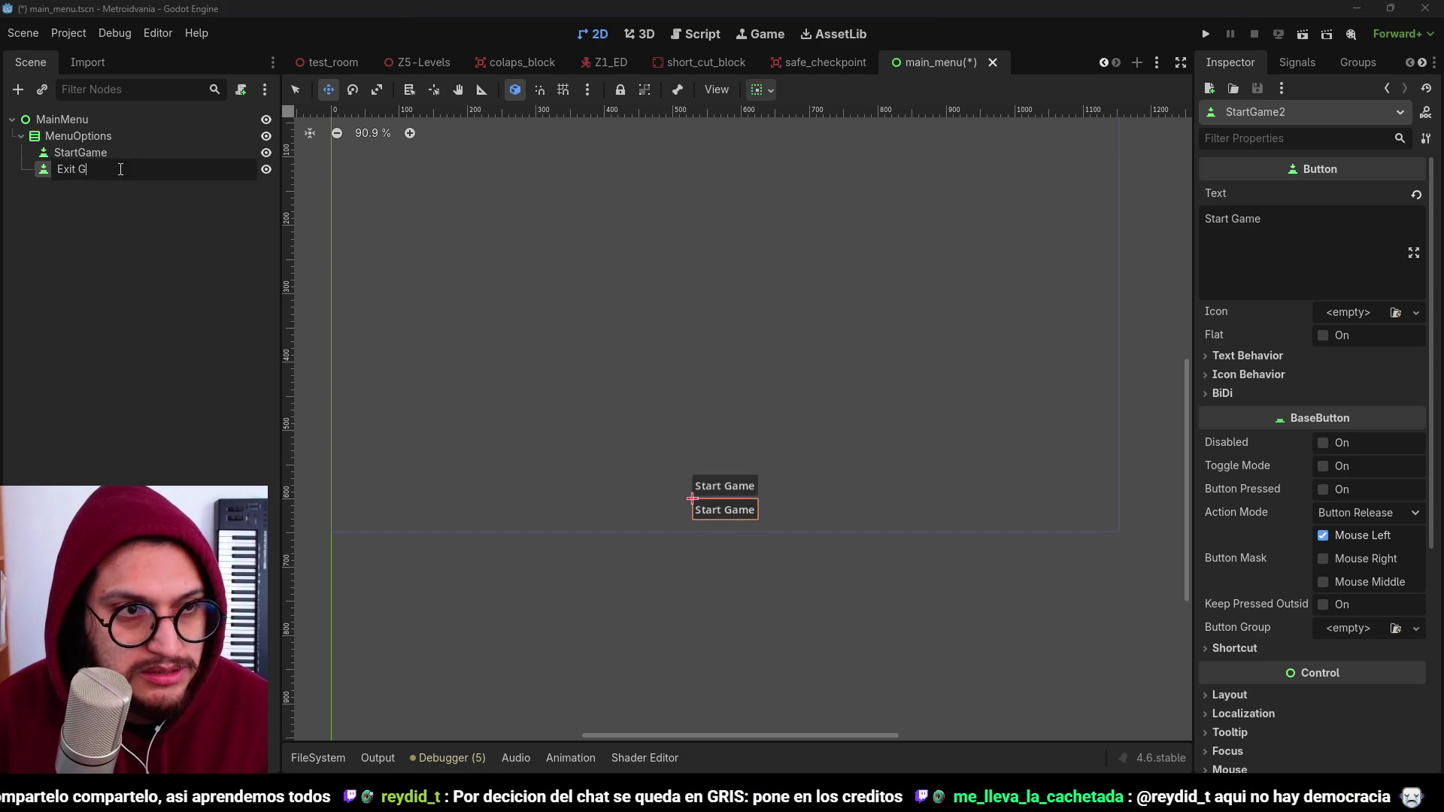
{"action": "type", "text": "ame"}
{"action": "key", "text": "Return"}
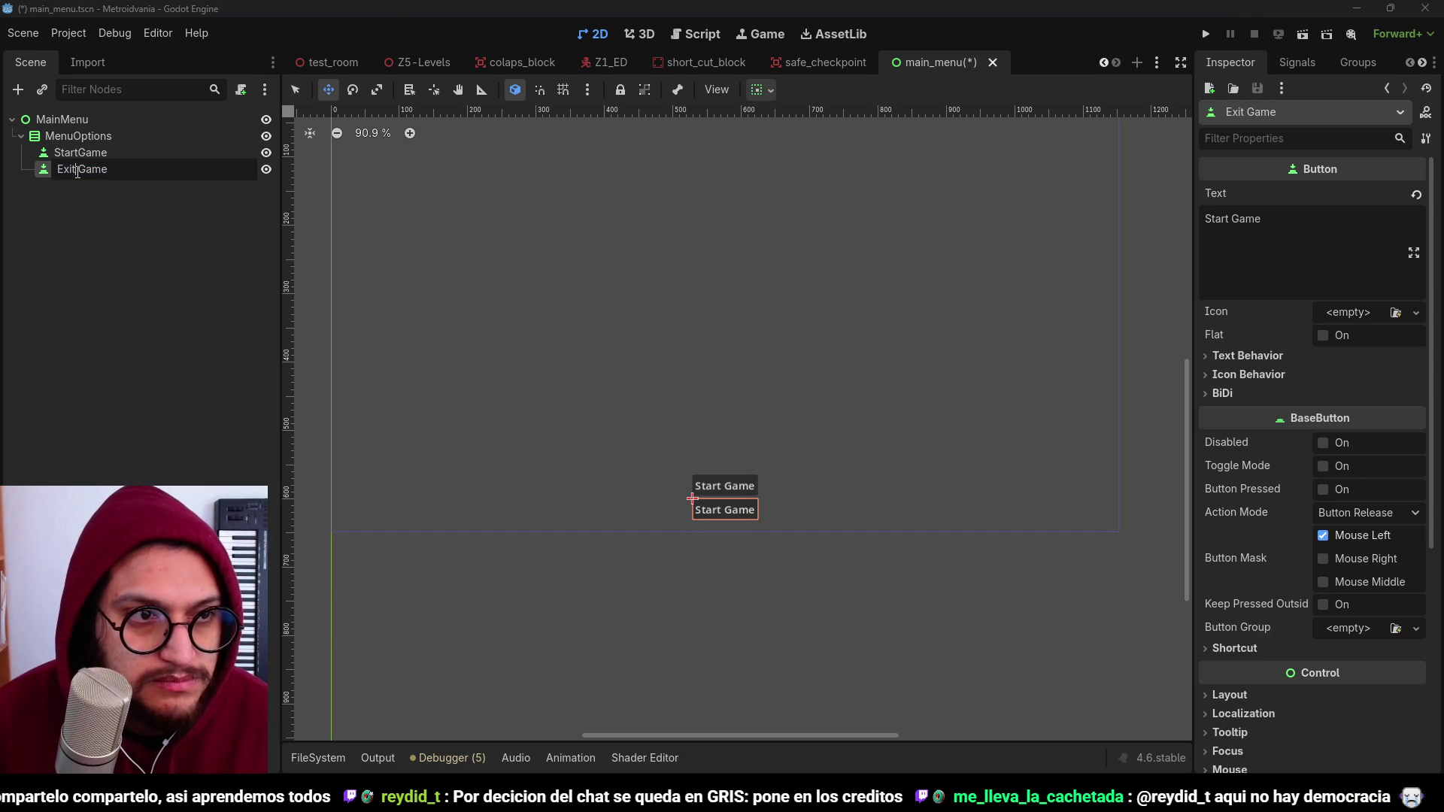
{"action": "double_click", "coordinate": [77, 170]}
{"action": "type", "text": "exitg"}
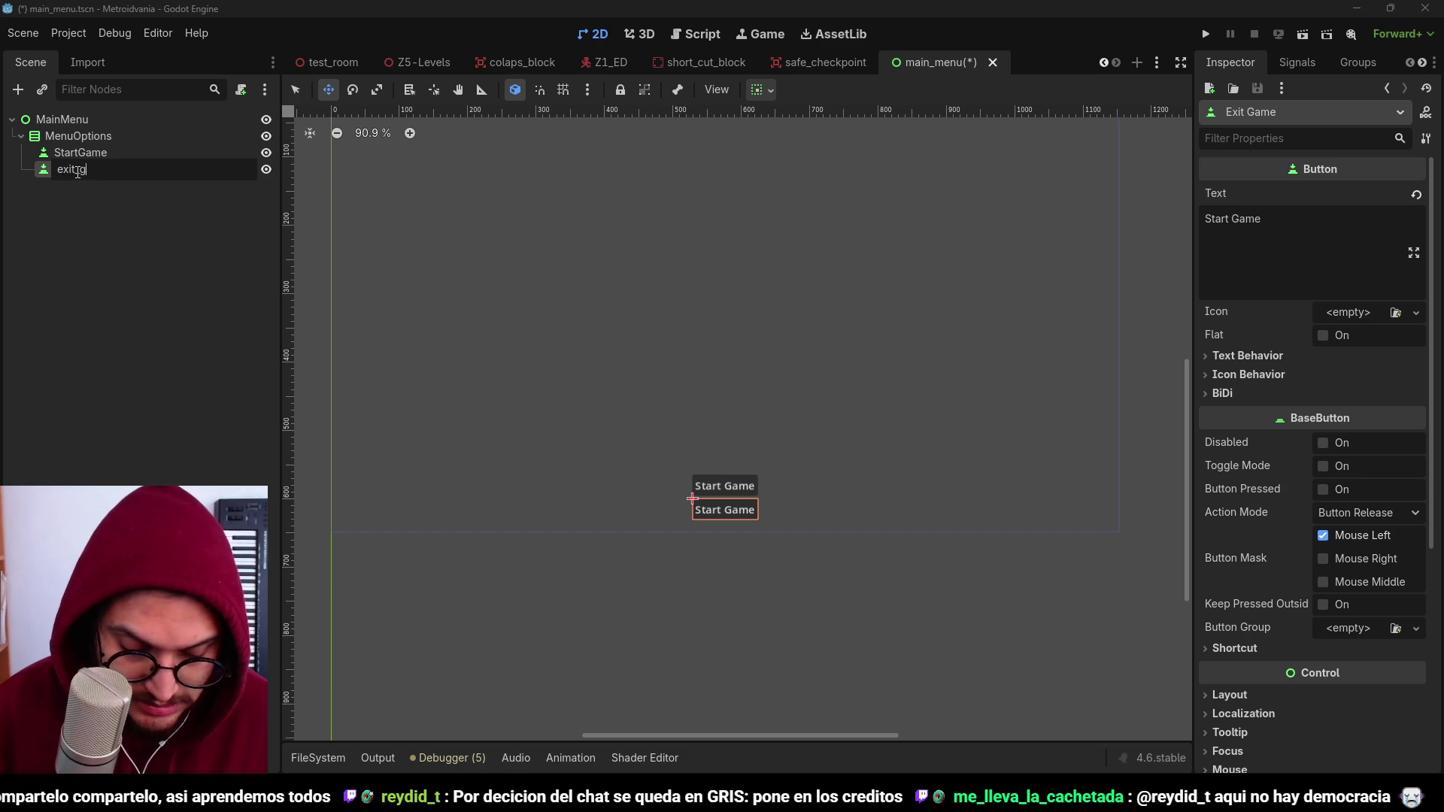
{"action": "type", "text": "btn"}
{"action": "key", "text": "Return"}
{"action": "double_click", "coordinate": [111, 153]}
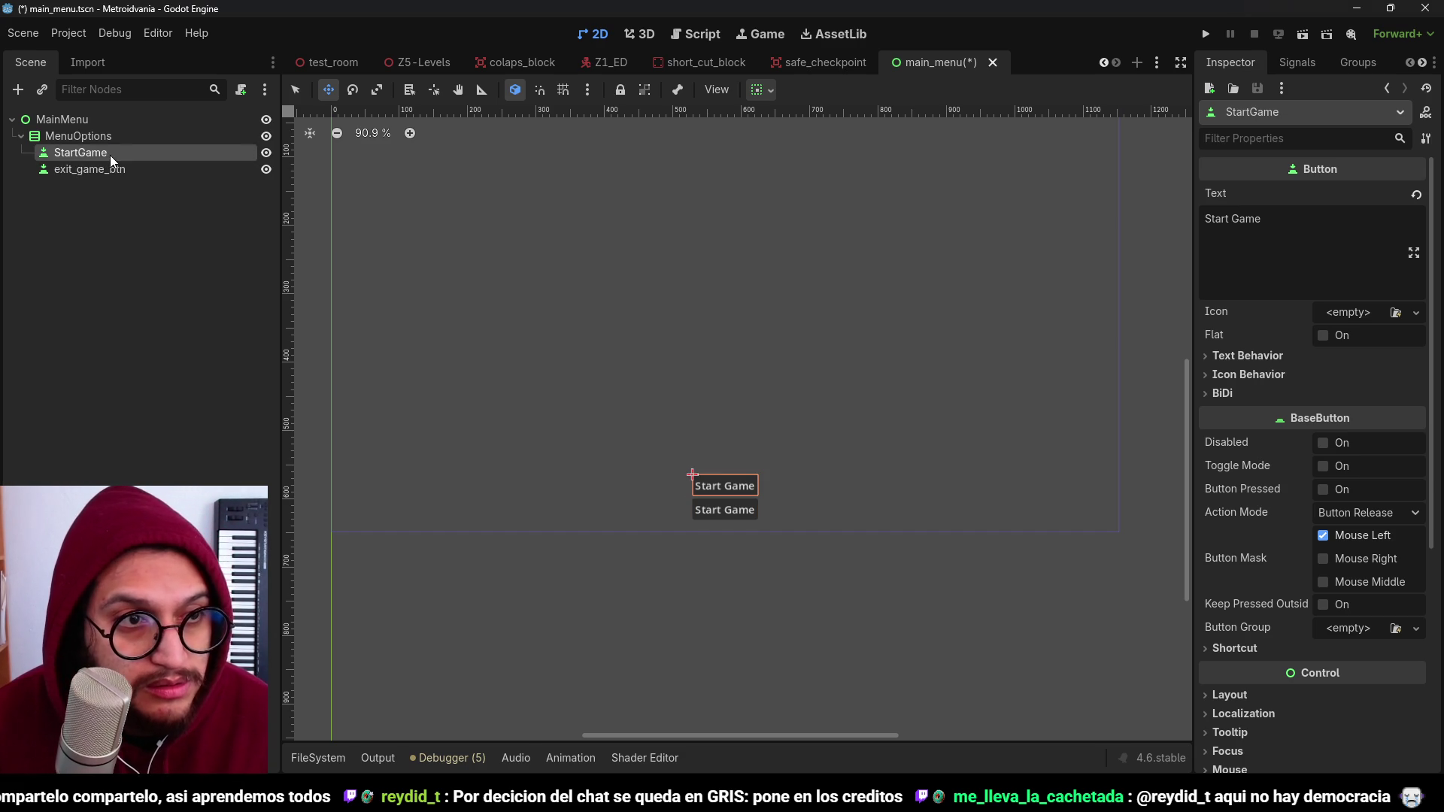
{"action": "type", "text": "start_game_btn"}
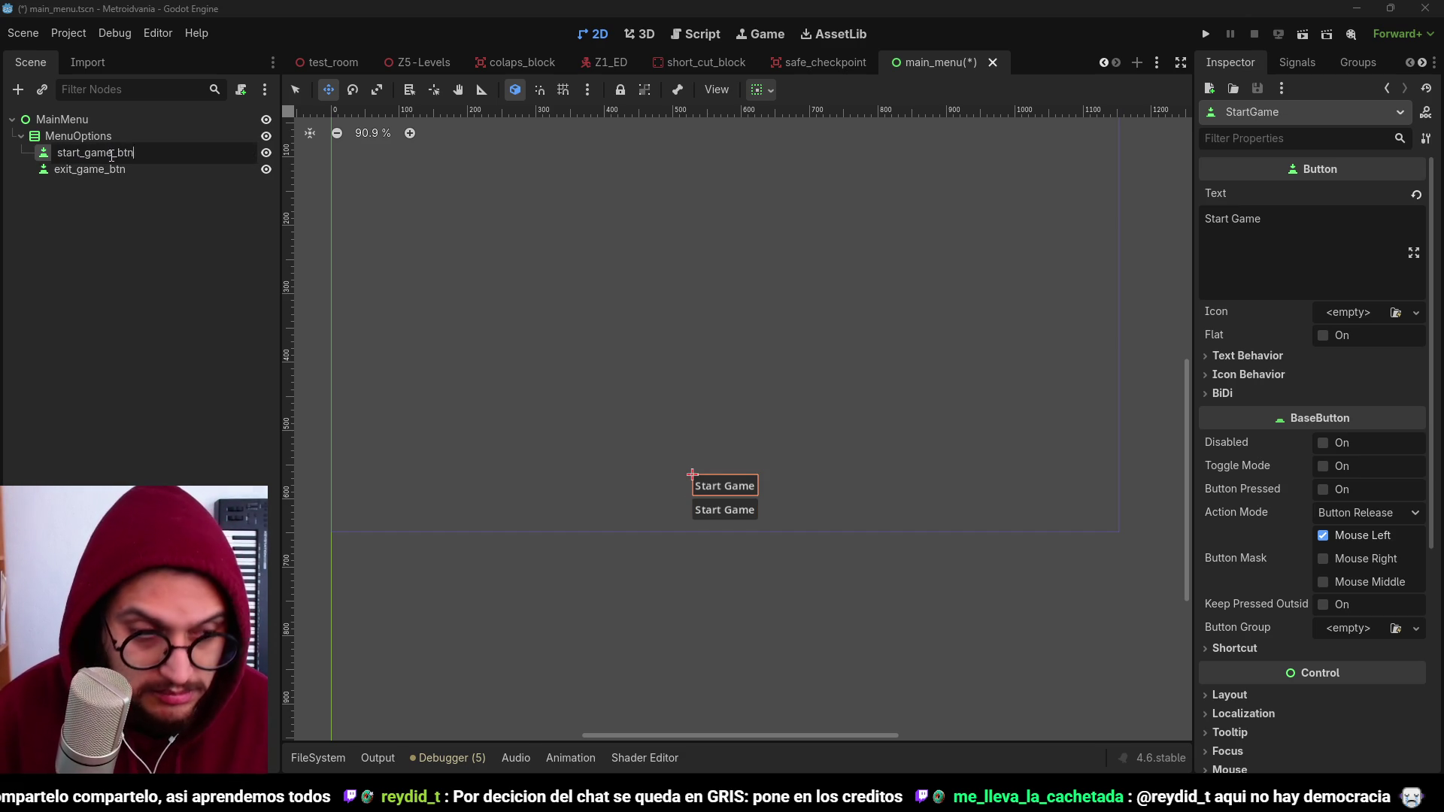
{"action": "key", "text": "Return"}
Change exit_game_btn's text to 'Quit'.
{"action": "left_click", "coordinate": [83, 169]}
{"action": "left_click", "coordinate": [1241, 218]}
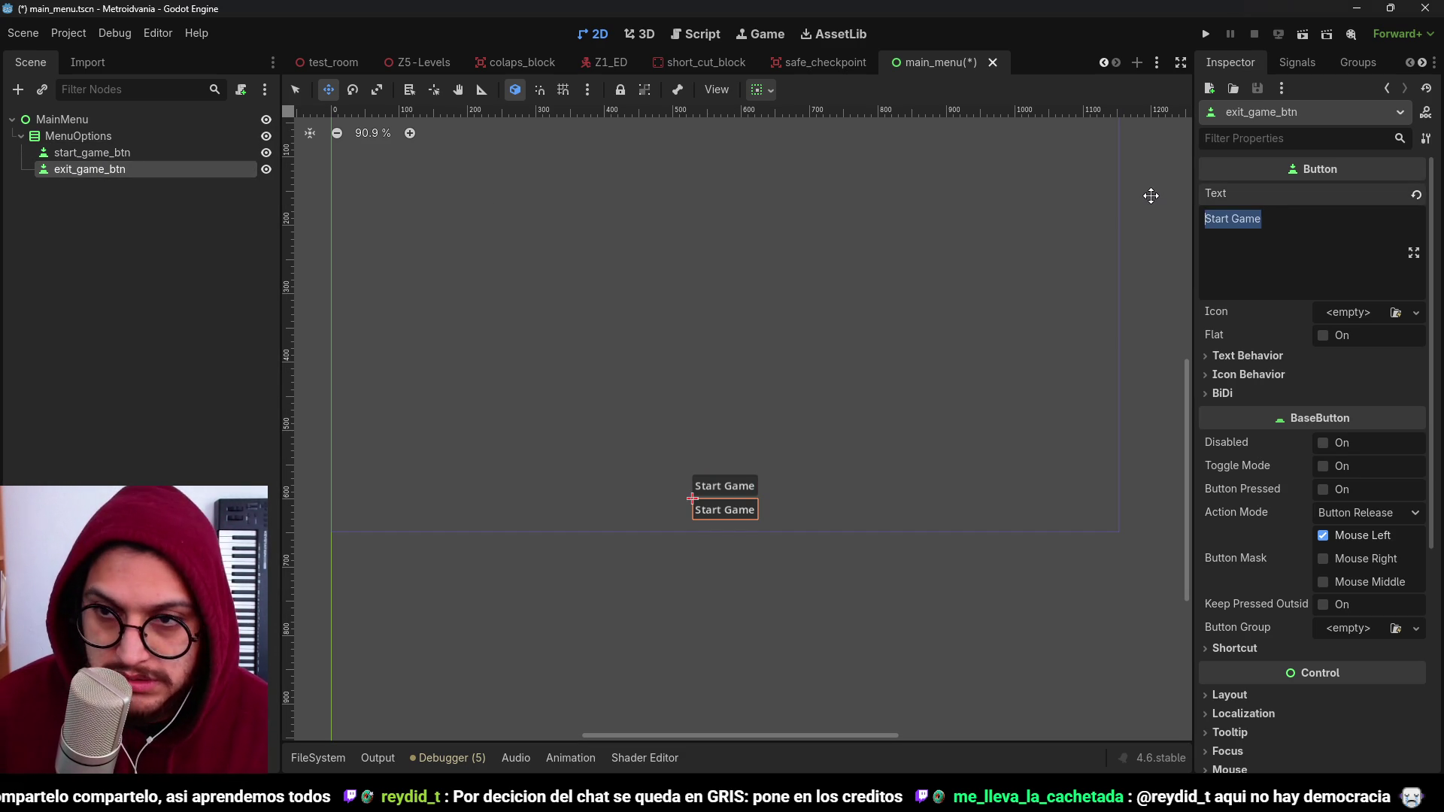
{"action": "type", "text": "Exit Game"}
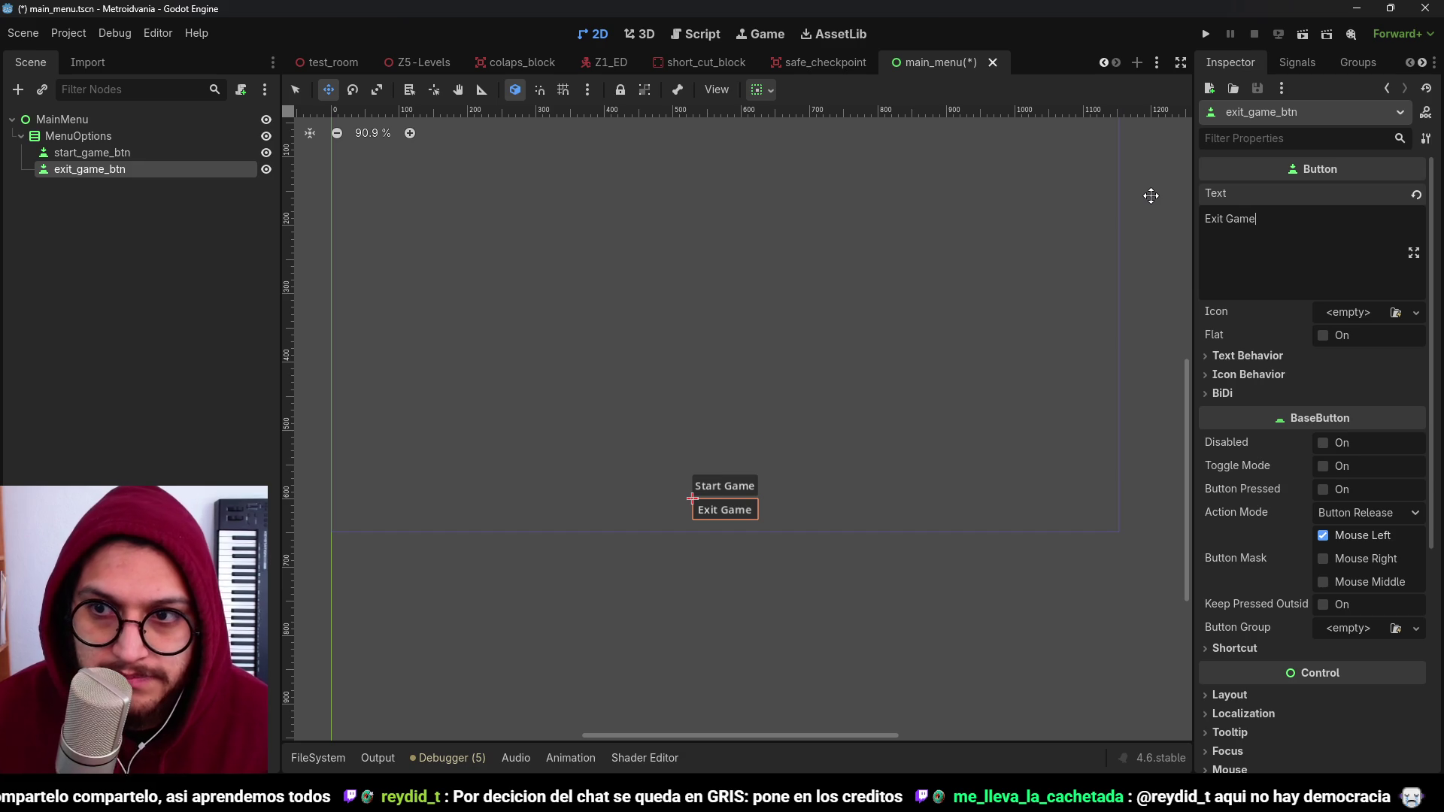
{"action": "key", "text": "BackSpace"}
{"action": "key", "text": "BackSpace"}
{"action": "key", "text": "BackSpace"}
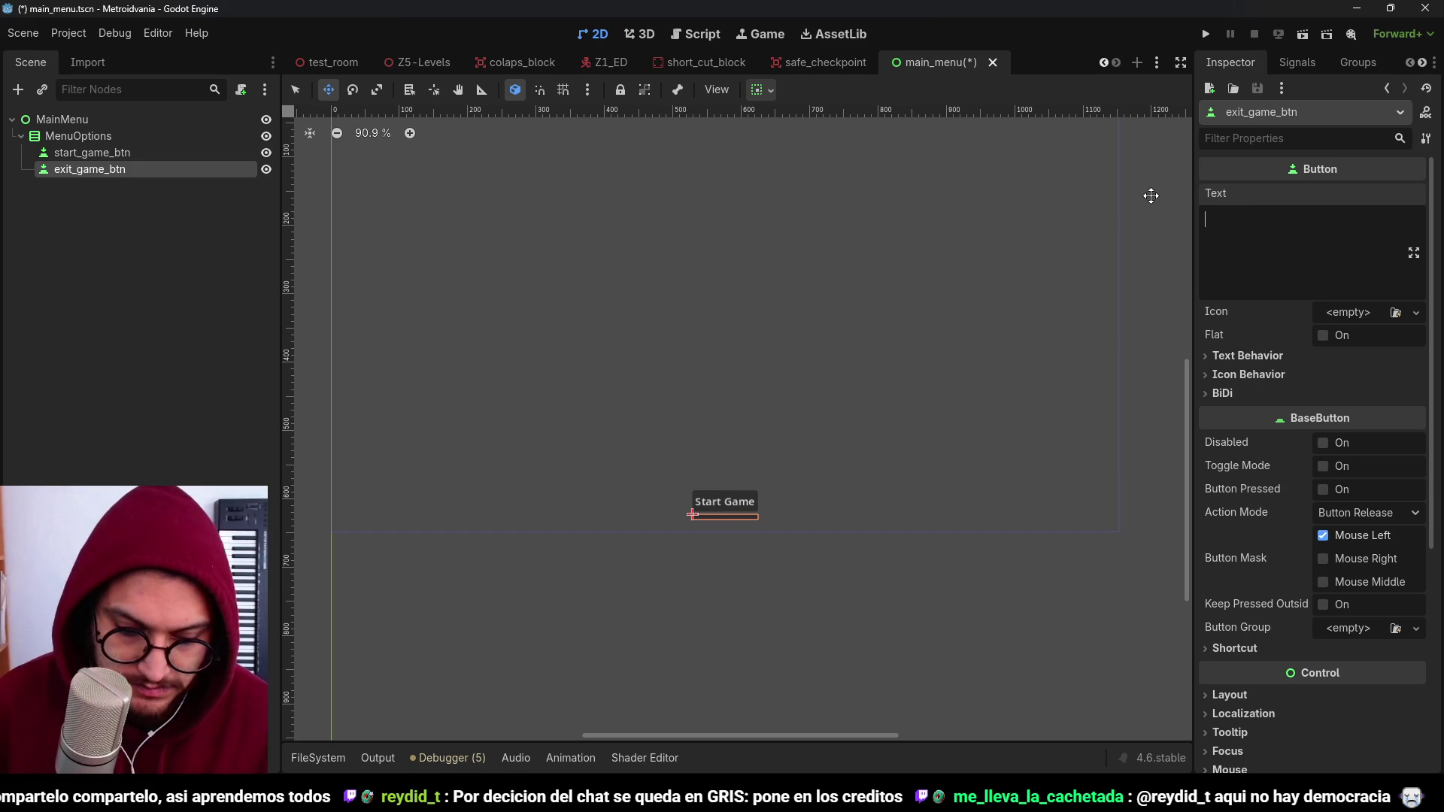
{"action": "type", "text": "Quit"}
Trim start_game_btn's text to 'Start'.
{"action": "left_click", "coordinate": [151, 152]}
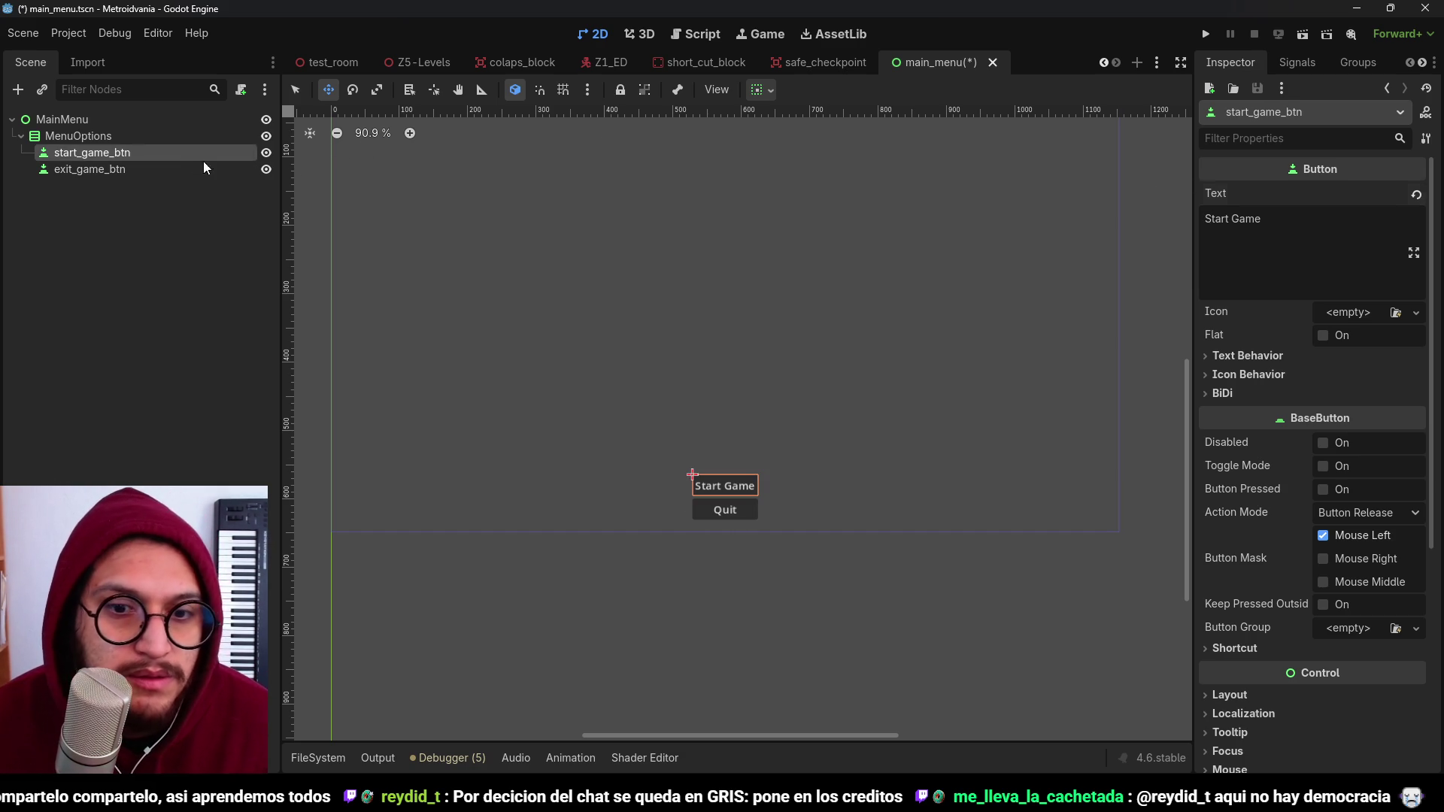
{"action": "triple_click", "coordinate": [1216, 219]}
{"action": "left_click_drag", "start_coordinate": [1215, 219], "coordinate": [1231, 219]}
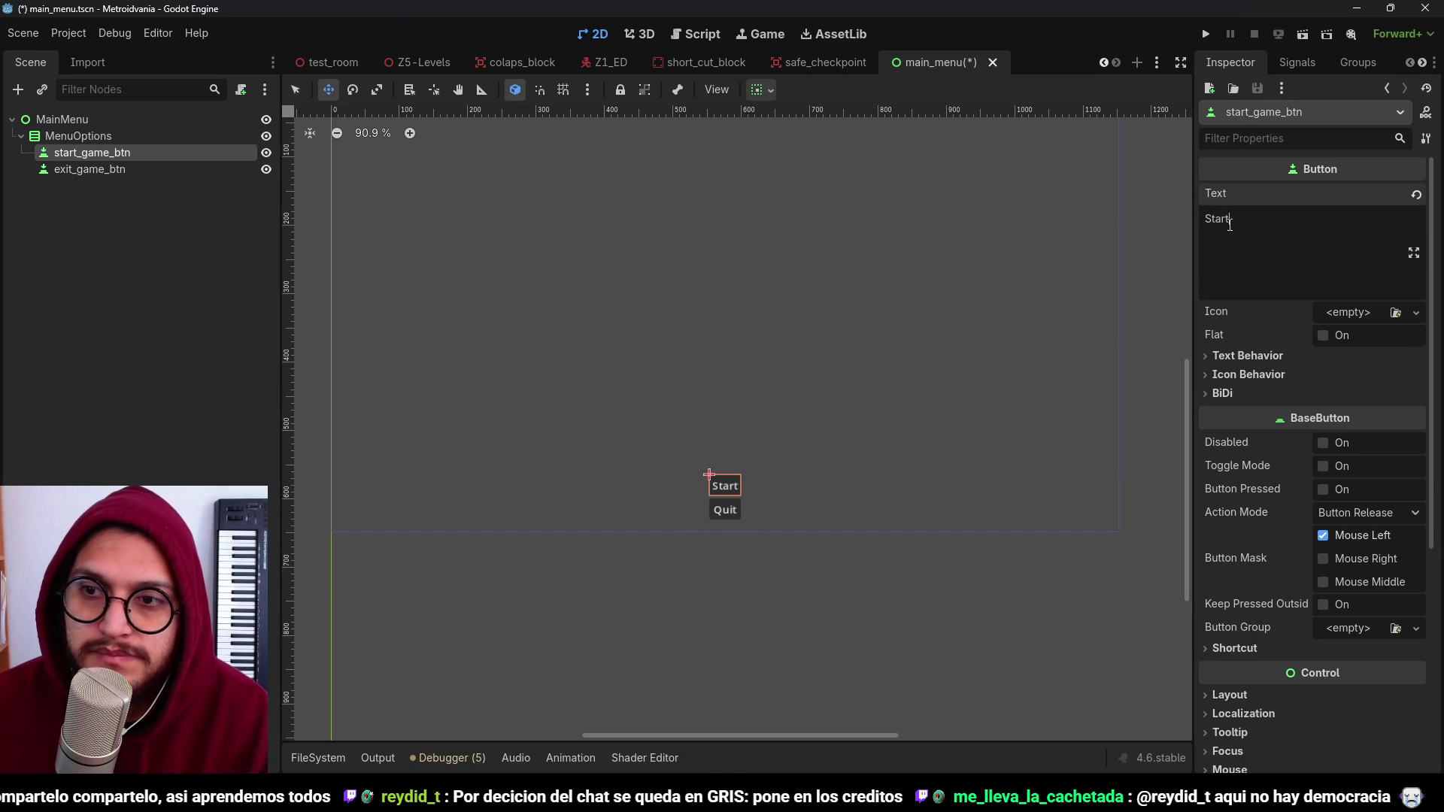
{"action": "key", "text": "BackSpace"}
{"action": "left_click", "coordinate": [251, 198]}
{"action": "scroll", "coordinate": [767, 293], "scroll_direction": "down", "scroll_amount": 2}
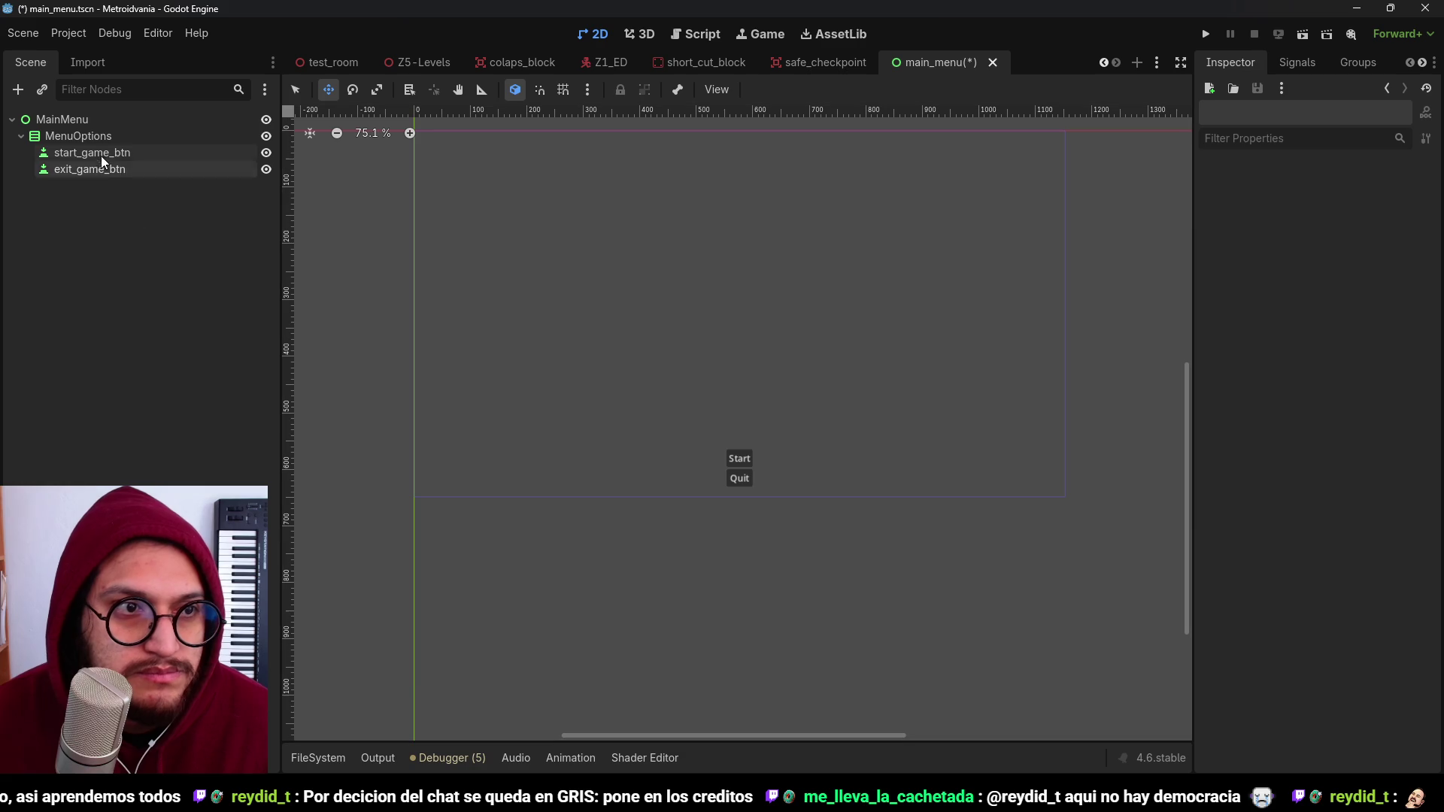
{"action": "left_click", "coordinate": [78, 136]}
{"action": "scroll", "coordinate": [800, 364], "scroll_direction": "down", "scroll_amount": 1}
{"action": "scroll", "coordinate": [799, 387], "scroll_direction": "up", "scroll_amount": 1}
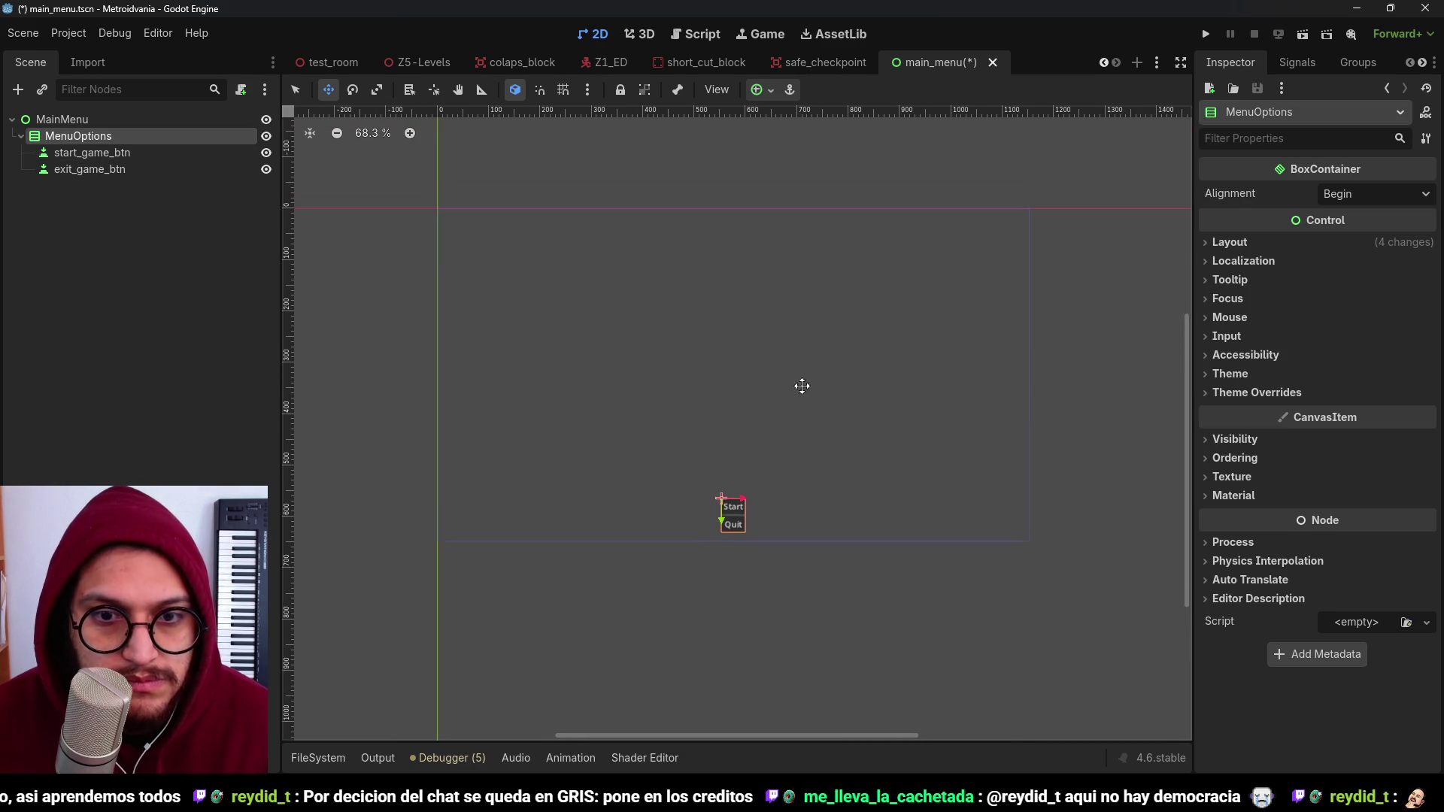
Add a Label under MainMenu and anchor it to the screen centre.
{"action": "left_click", "coordinate": [88, 125]}
{"action": "key", "text": "ctrl+a"}
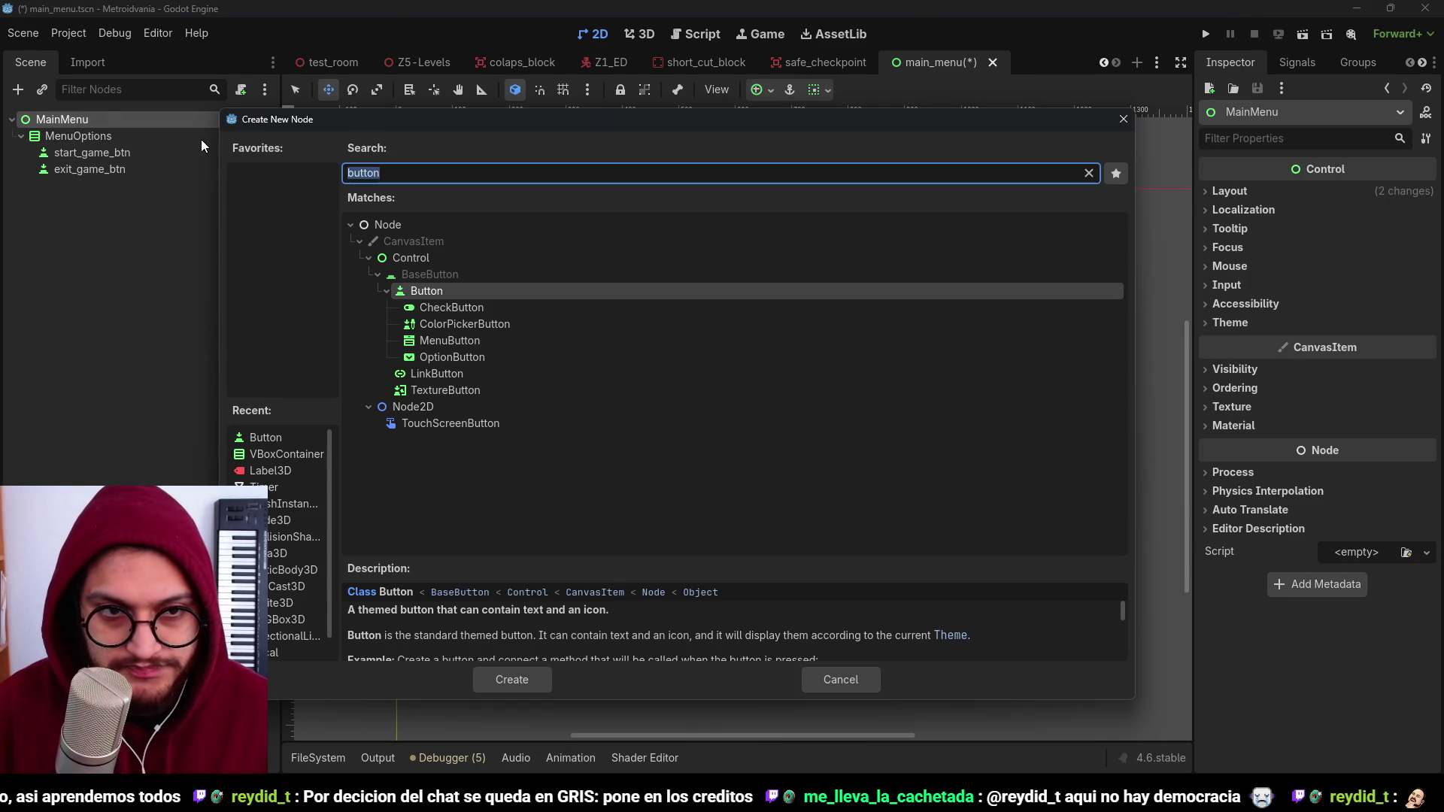
{"action": "type", "text": "label"}
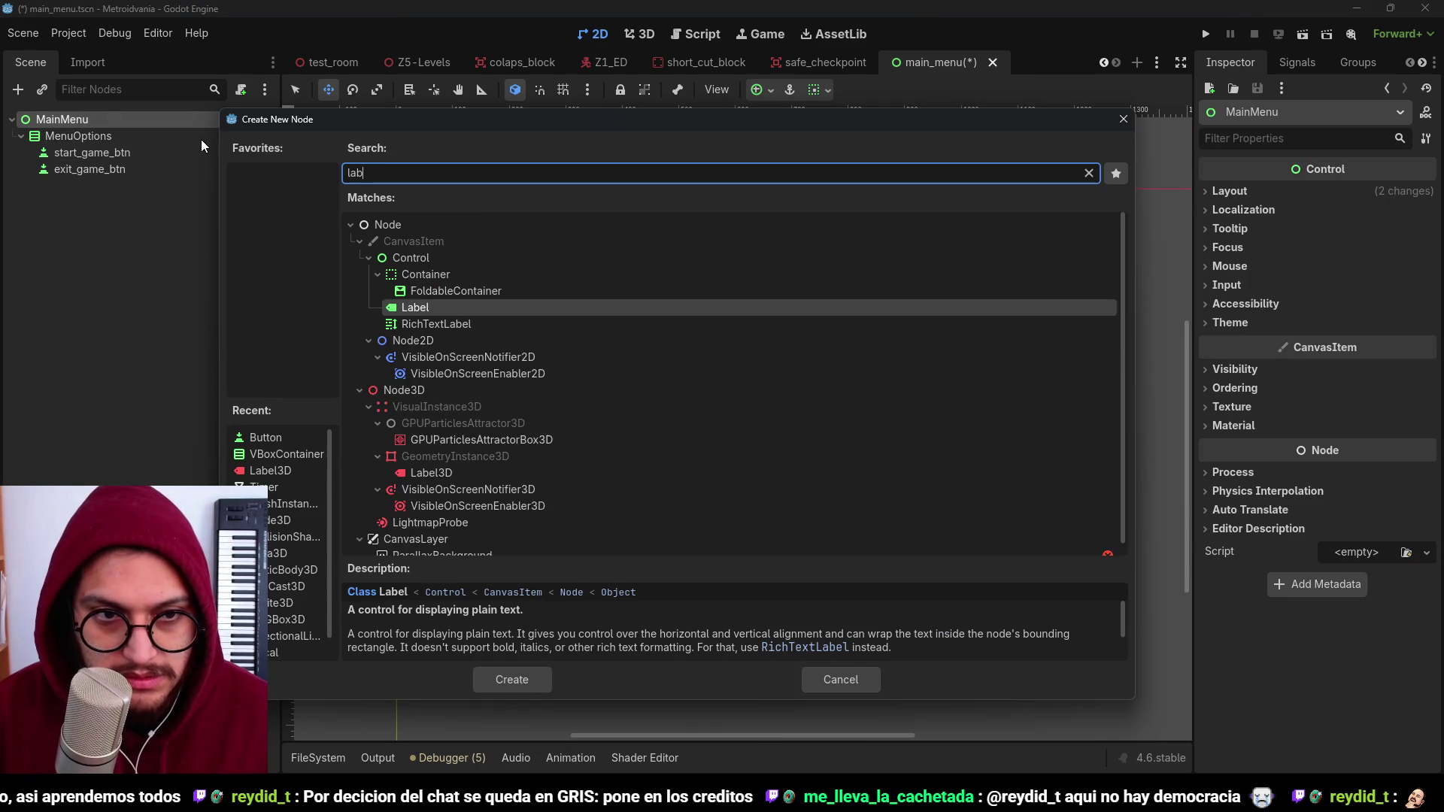
{"action": "key", "text": "Return"}
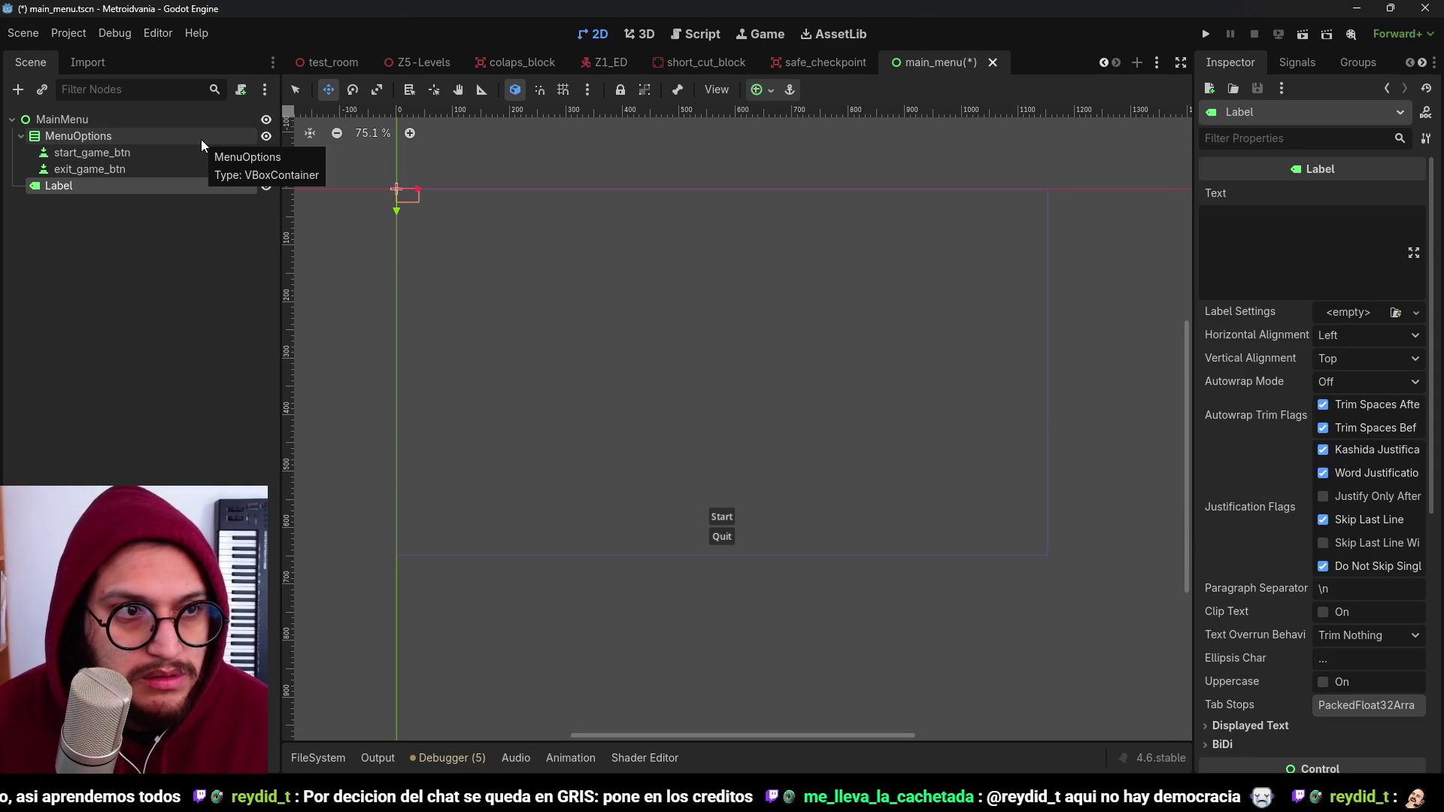
{"action": "left_click", "coordinate": [761, 90]}
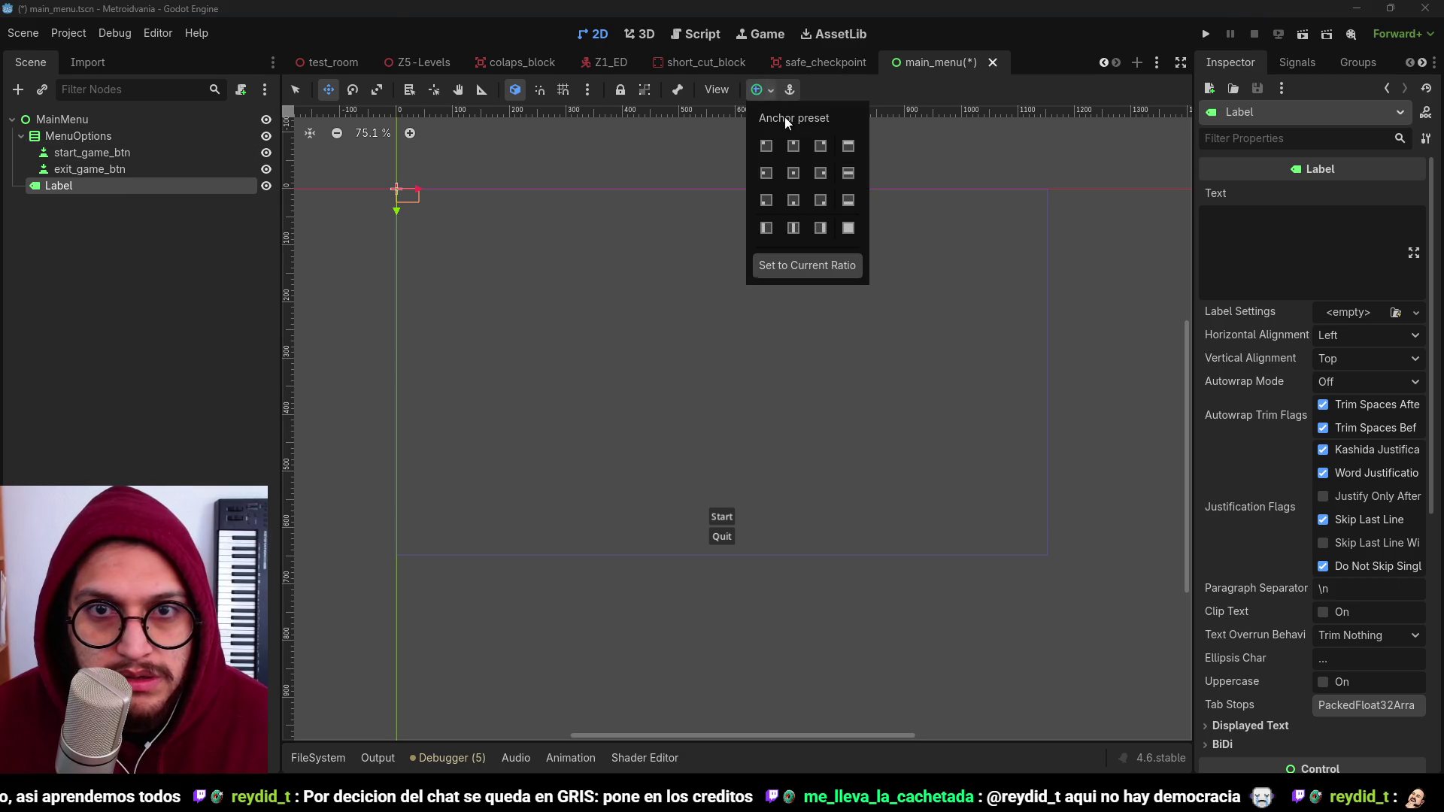
{"action": "left_click", "coordinate": [792, 172]}
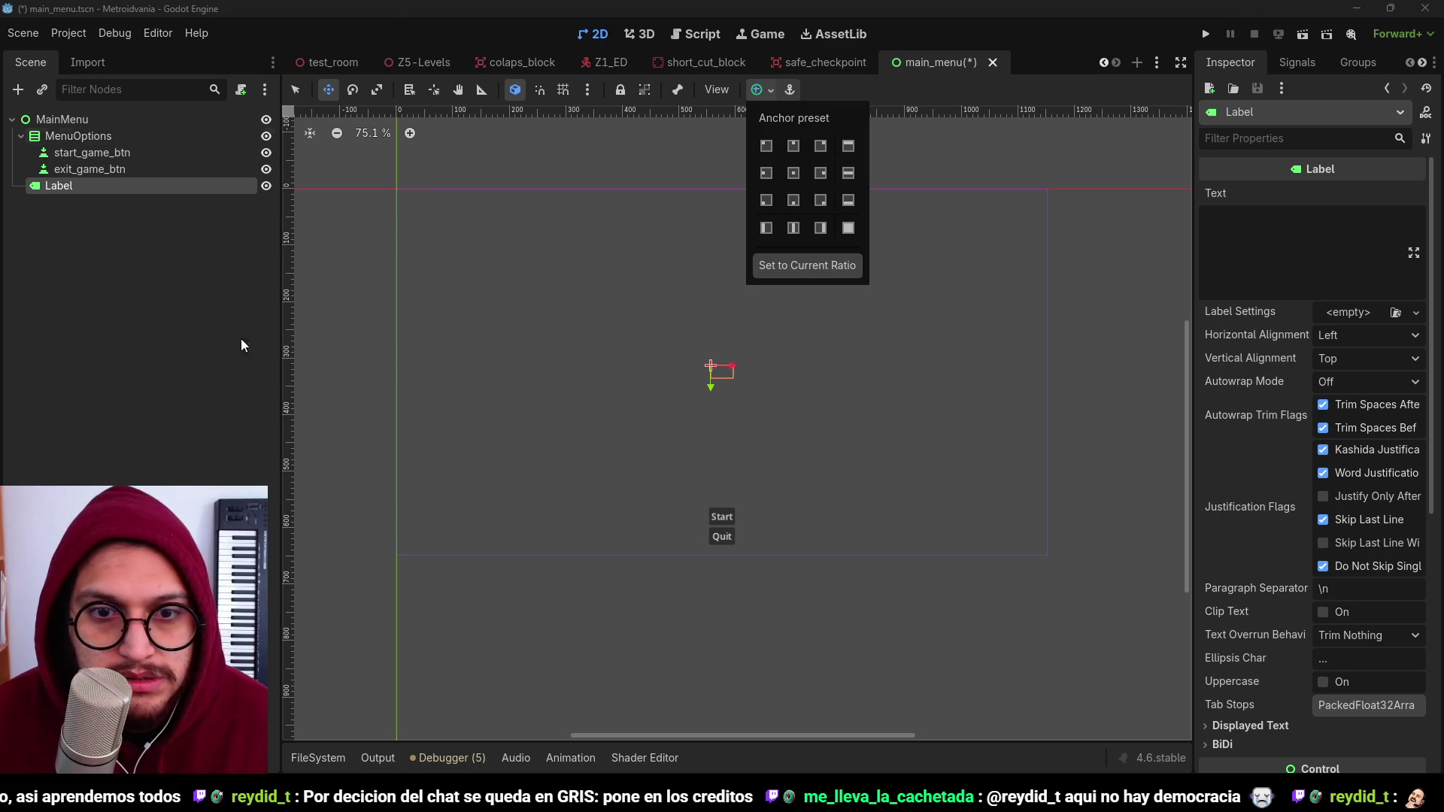
Rename the Label to Game_Title_Label.
{"action": "double_click", "coordinate": [78, 185]}
{"action": "type", "text": "GameTitle"}
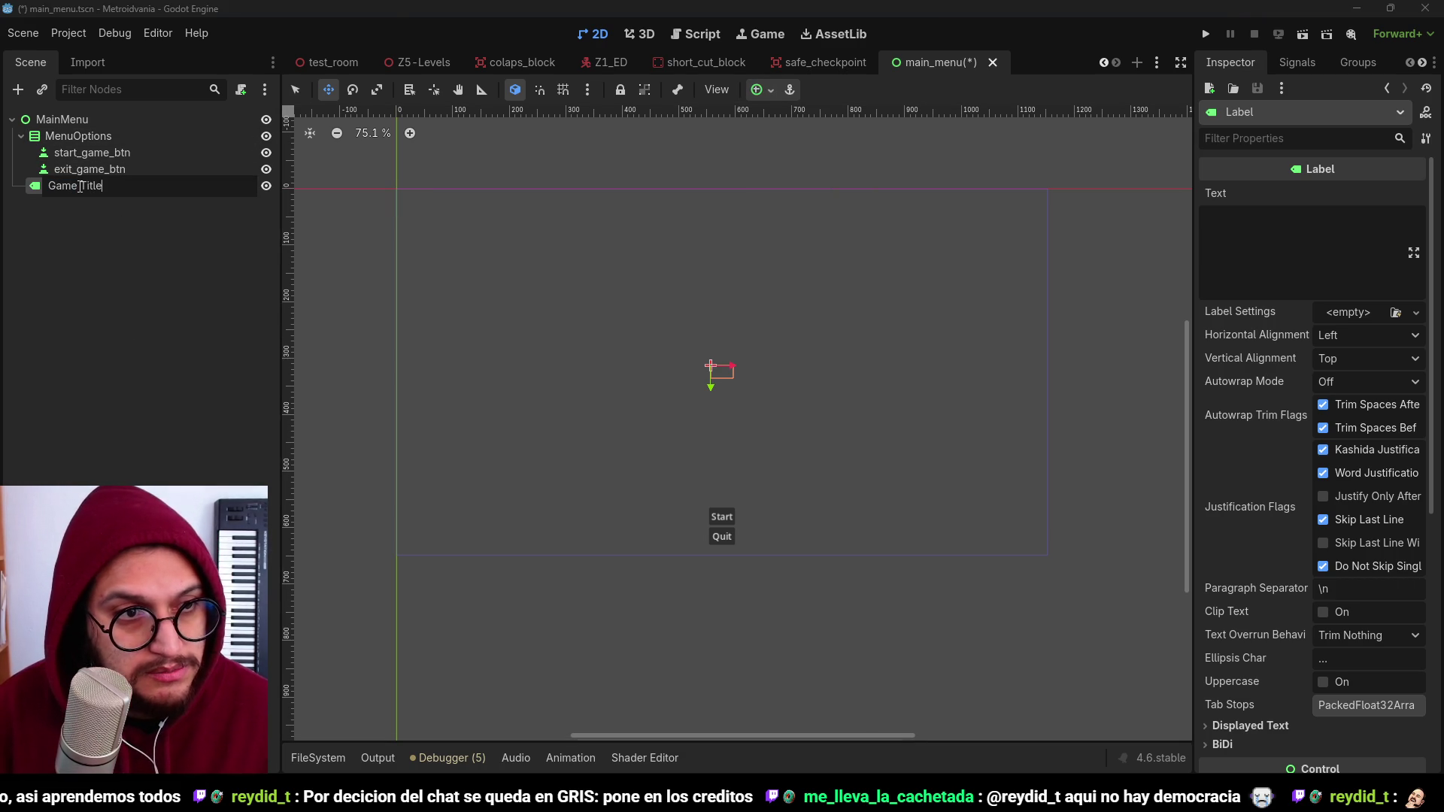
{"action": "key", "text": "ctrl+a"}
{"action": "type", "text": "G"}
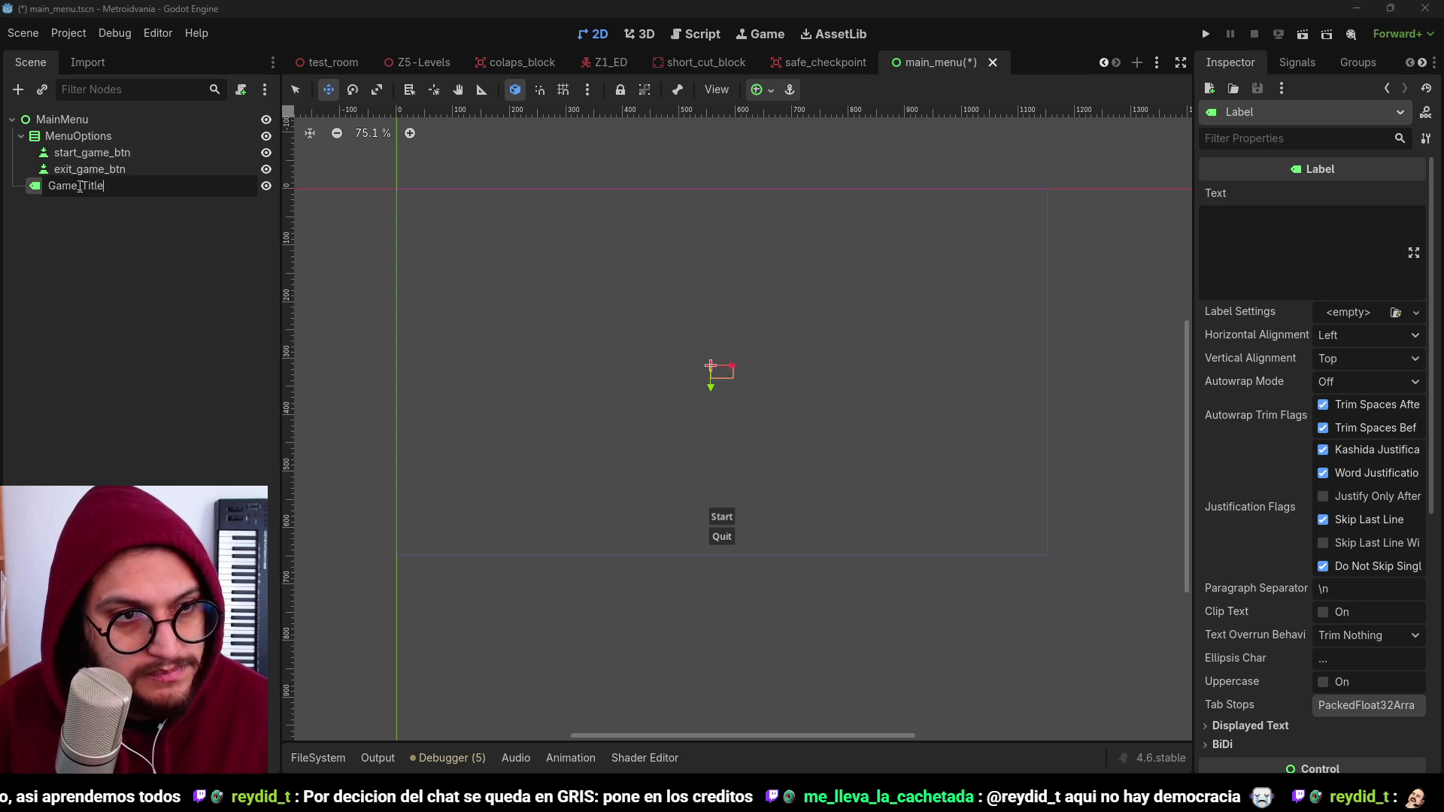
{"action": "type", "text": "abel"}
{"action": "key", "text": "Return"}
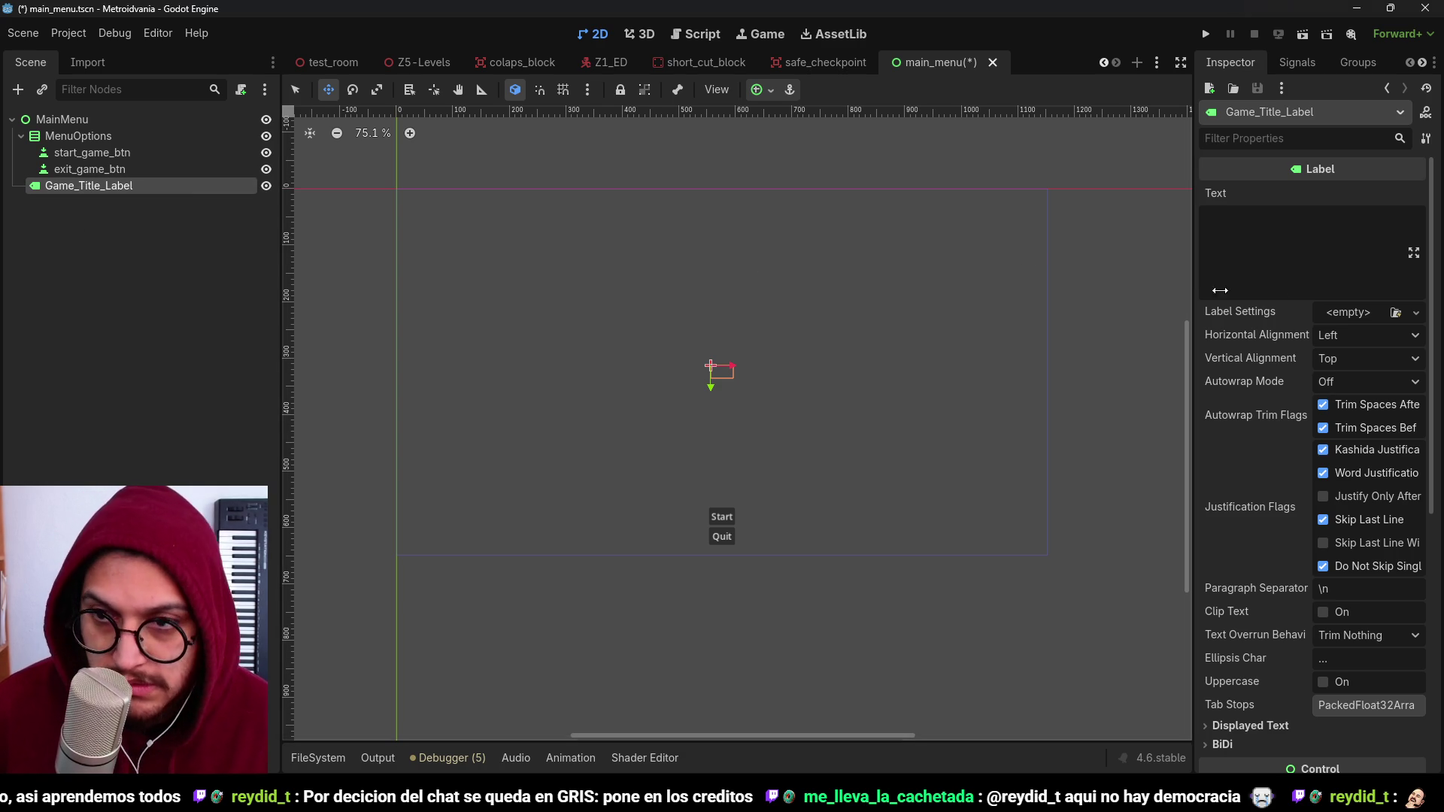
Set the title label's text to 'MINI VANIA', replacing the earlier draft title.
{"action": "left_click", "coordinate": [1294, 285]}
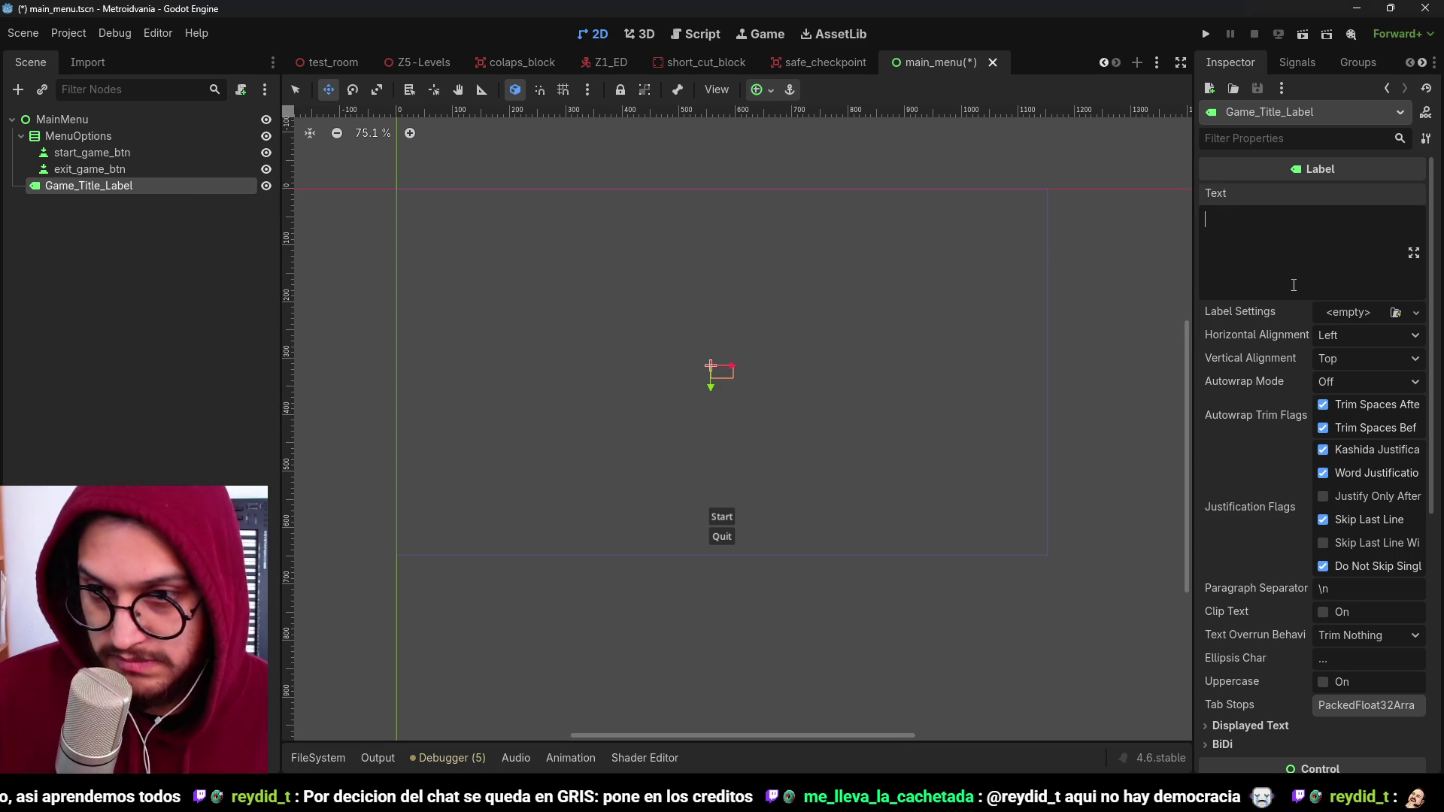
{"action": "type", "text": "METR"}
{"action": "key", "text": "BackSpace"}
{"action": "key", "text": "BackSpace"}
{"action": "key", "text": "BackSpace"}
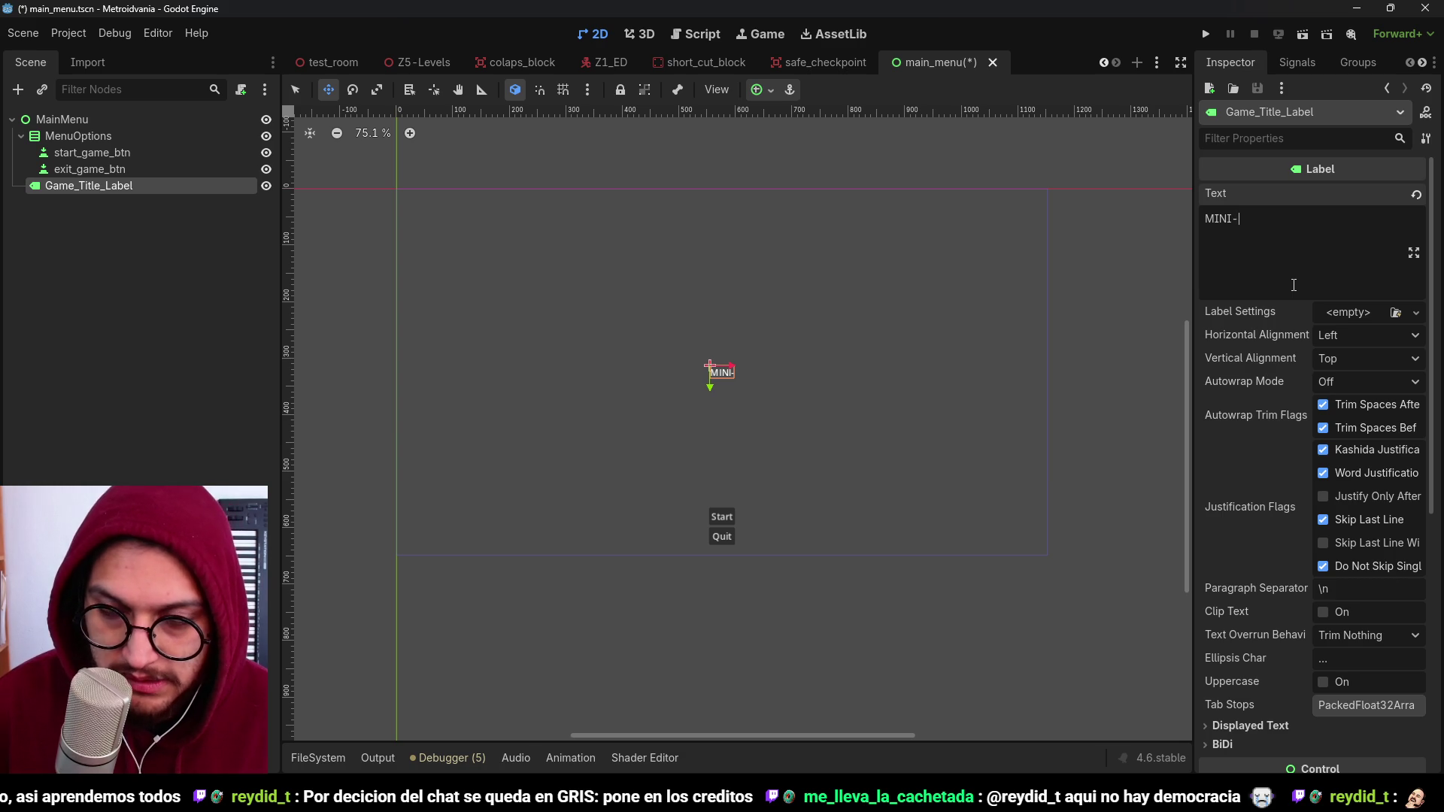
{"action": "key", "text": "ctrl+a"}
{"action": "type", "text": "TINT"}
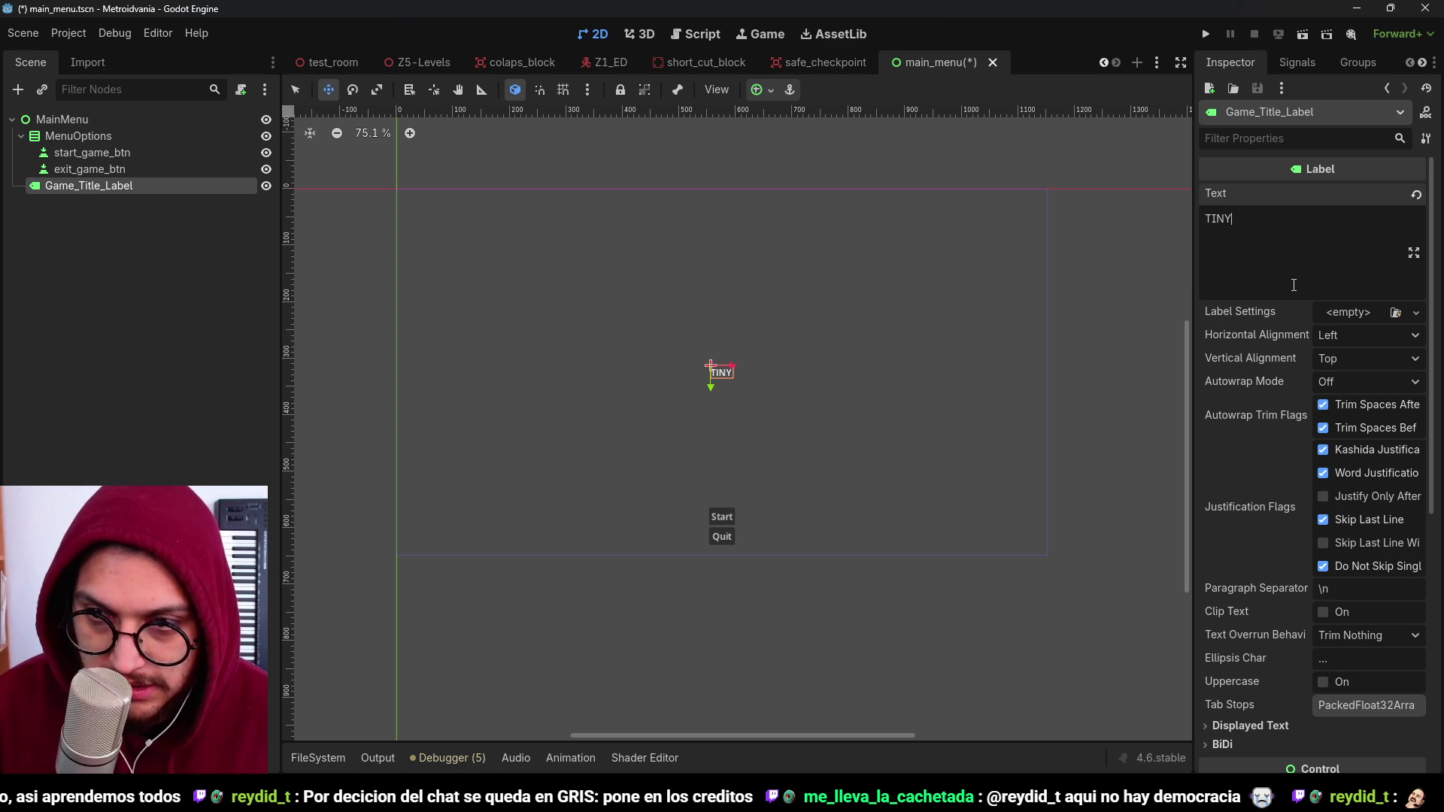
{"action": "type", "text": "_TINI-"}
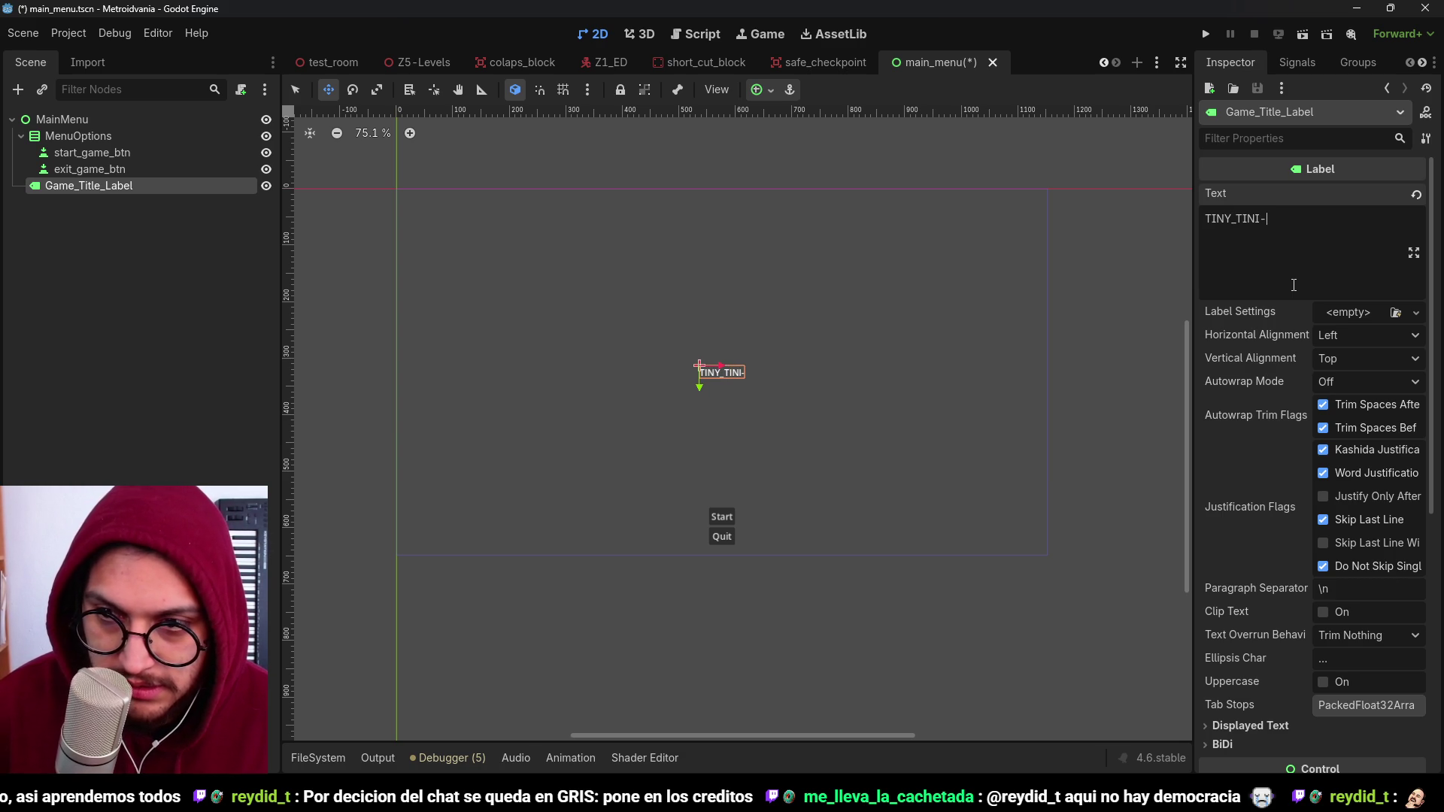
{"action": "type", "text": "METROIDVANIA"}
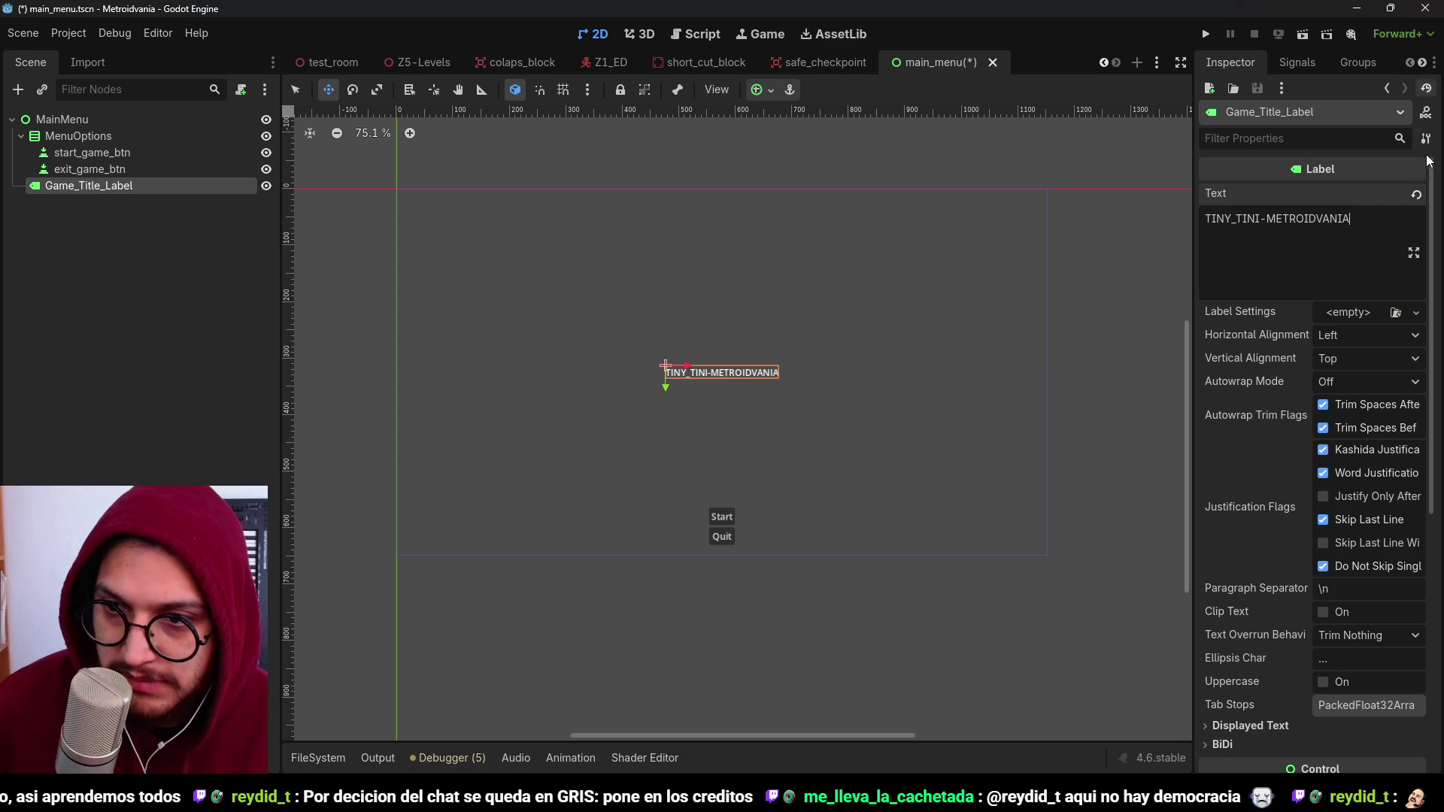
{"action": "key", "text": "ctrl+a"}
{"action": "key", "text": "BackSpace"}
{"action": "type", "text": "MINI VANIA"}
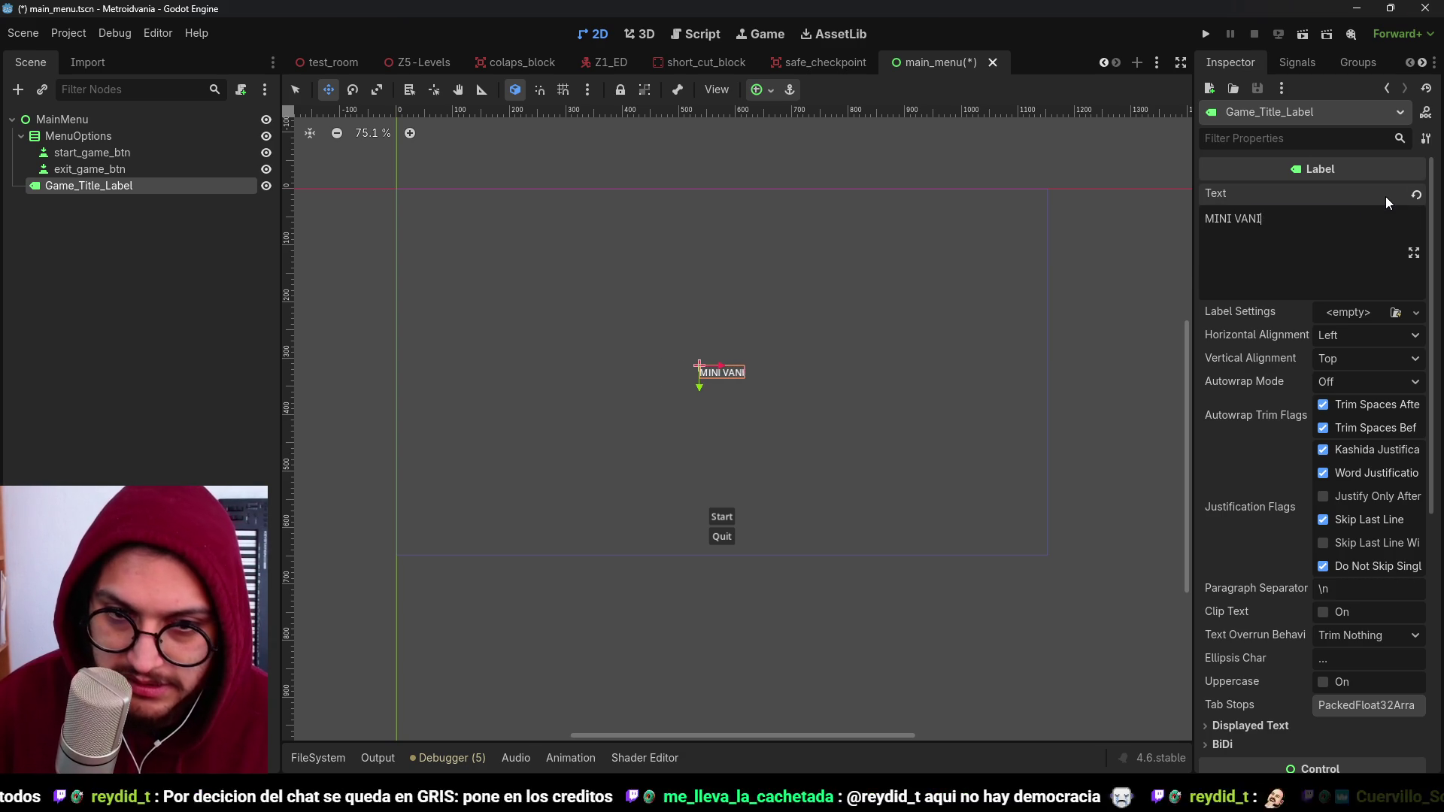
Set the title's horizontal and vertical alignment to Center.
{"action": "left_click", "coordinate": [1325, 337]}
{"action": "left_click", "coordinate": [1361, 380]}
{"action": "left_click", "coordinate": [1360, 358]}
{"action": "left_click", "coordinate": [1359, 402]}
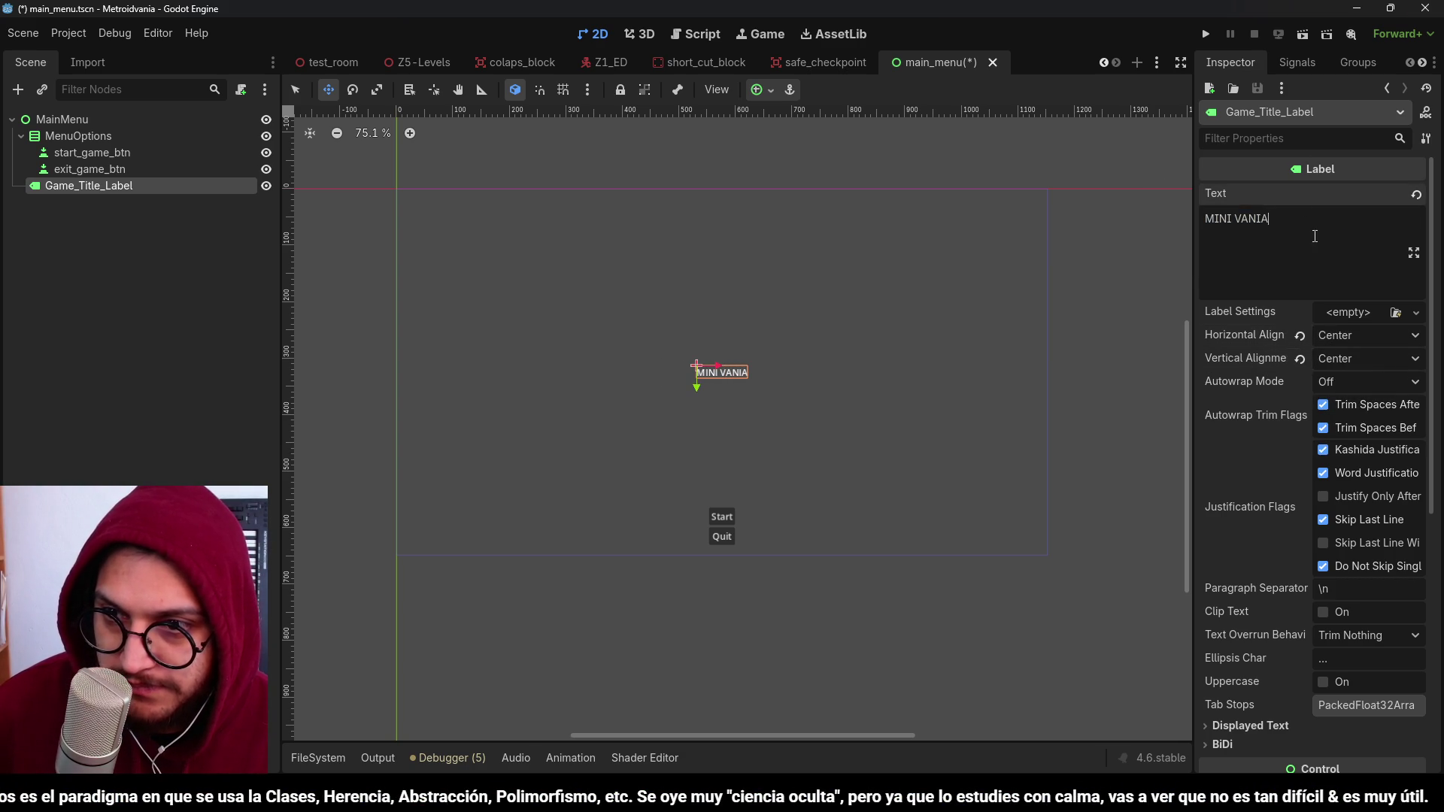
Quick-load UI_Theme.tres as the label's theme and open it in the theme editor.
{"action": "scroll", "coordinate": [1275, 541], "scroll_direction": "down", "scroll_amount": 5}
{"action": "scroll", "coordinate": [1244, 584], "scroll_direction": "up", "scroll_amount": 2}
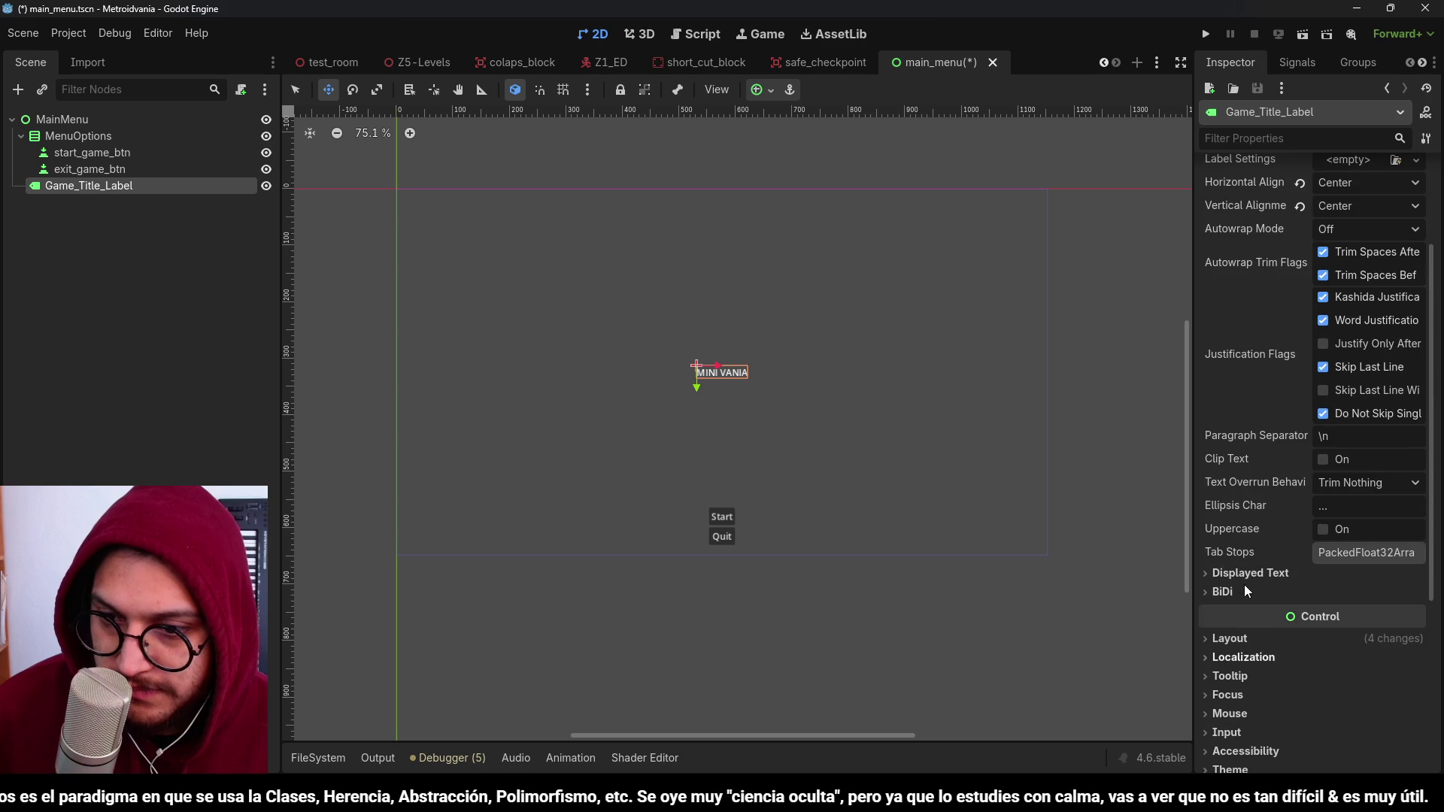
{"action": "scroll", "coordinate": [1244, 574], "scroll_direction": "down", "scroll_amount": 4}
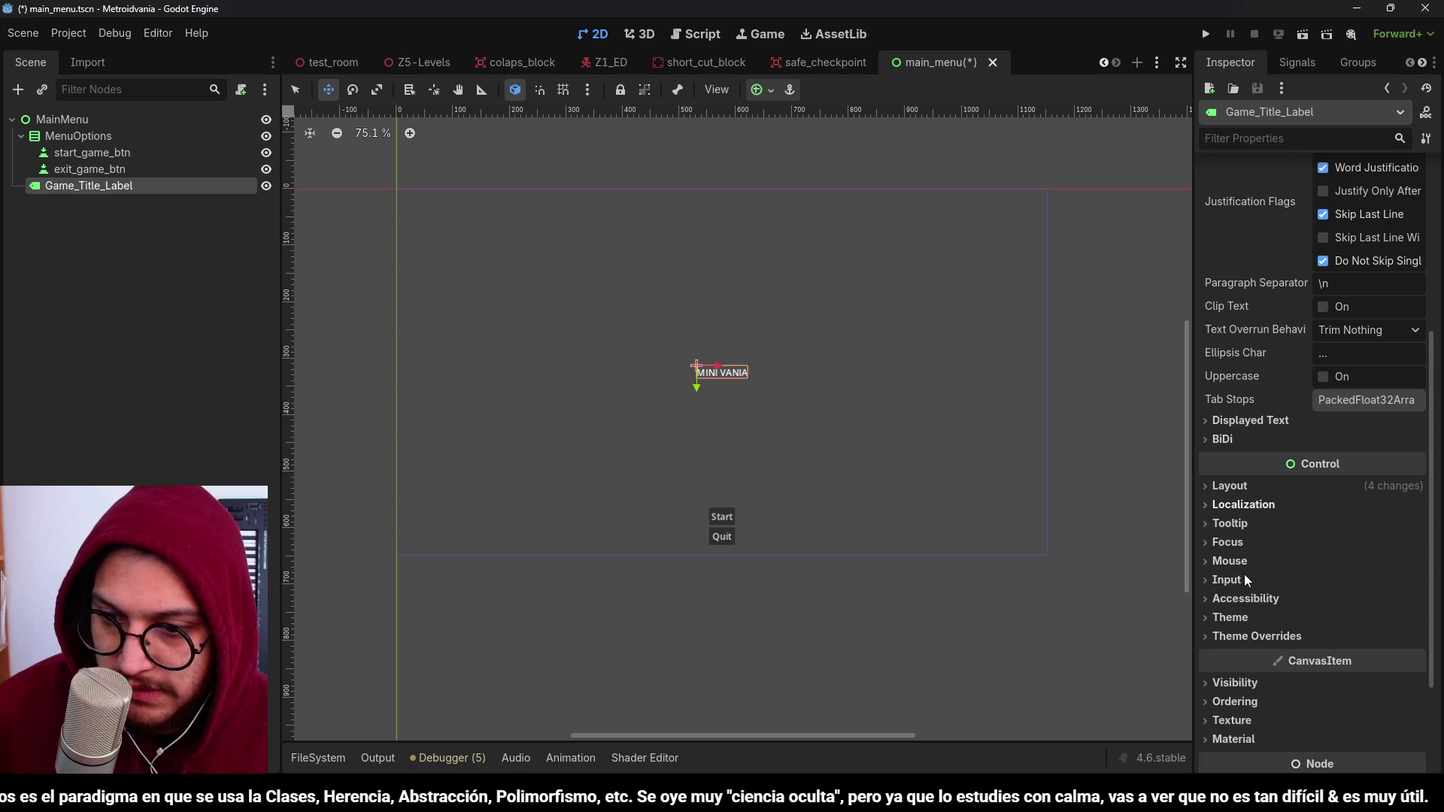
{"action": "left_click", "coordinate": [1248, 616]}
{"action": "left_click", "coordinate": [1417, 639]}
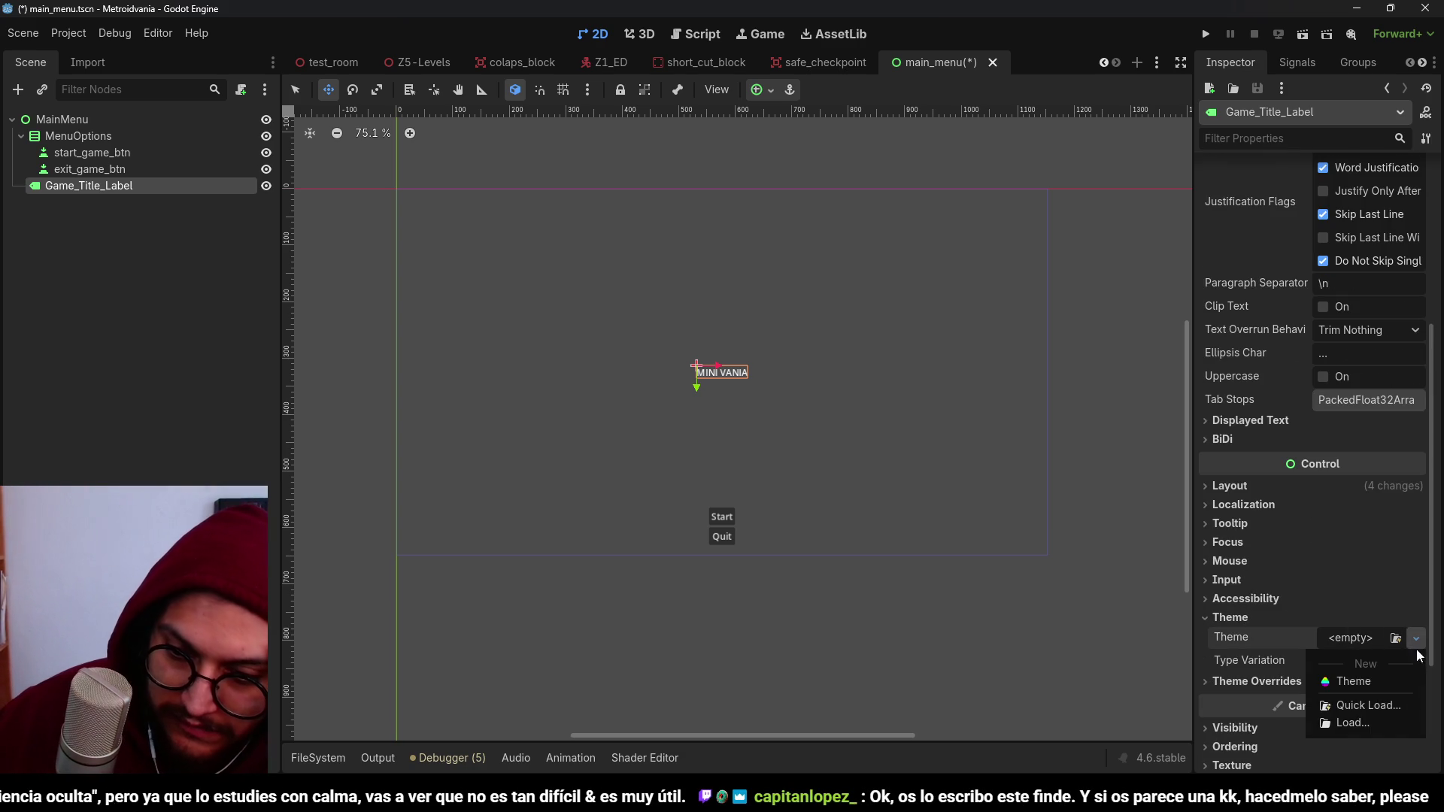
{"action": "left_click", "coordinate": [1387, 705]}
{"action": "double_click", "coordinate": [640, 229]}
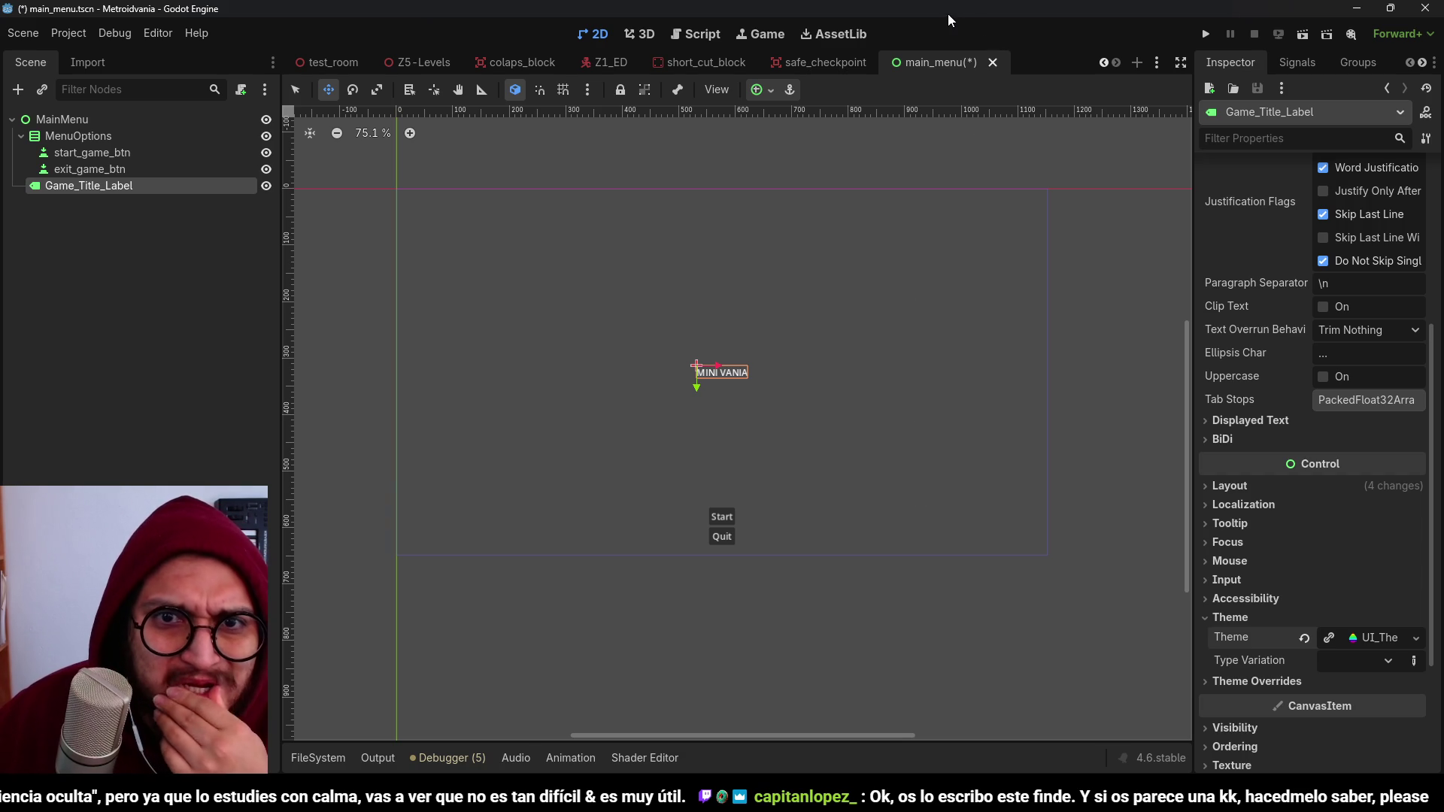
{"action": "left_click", "coordinate": [1376, 638]}
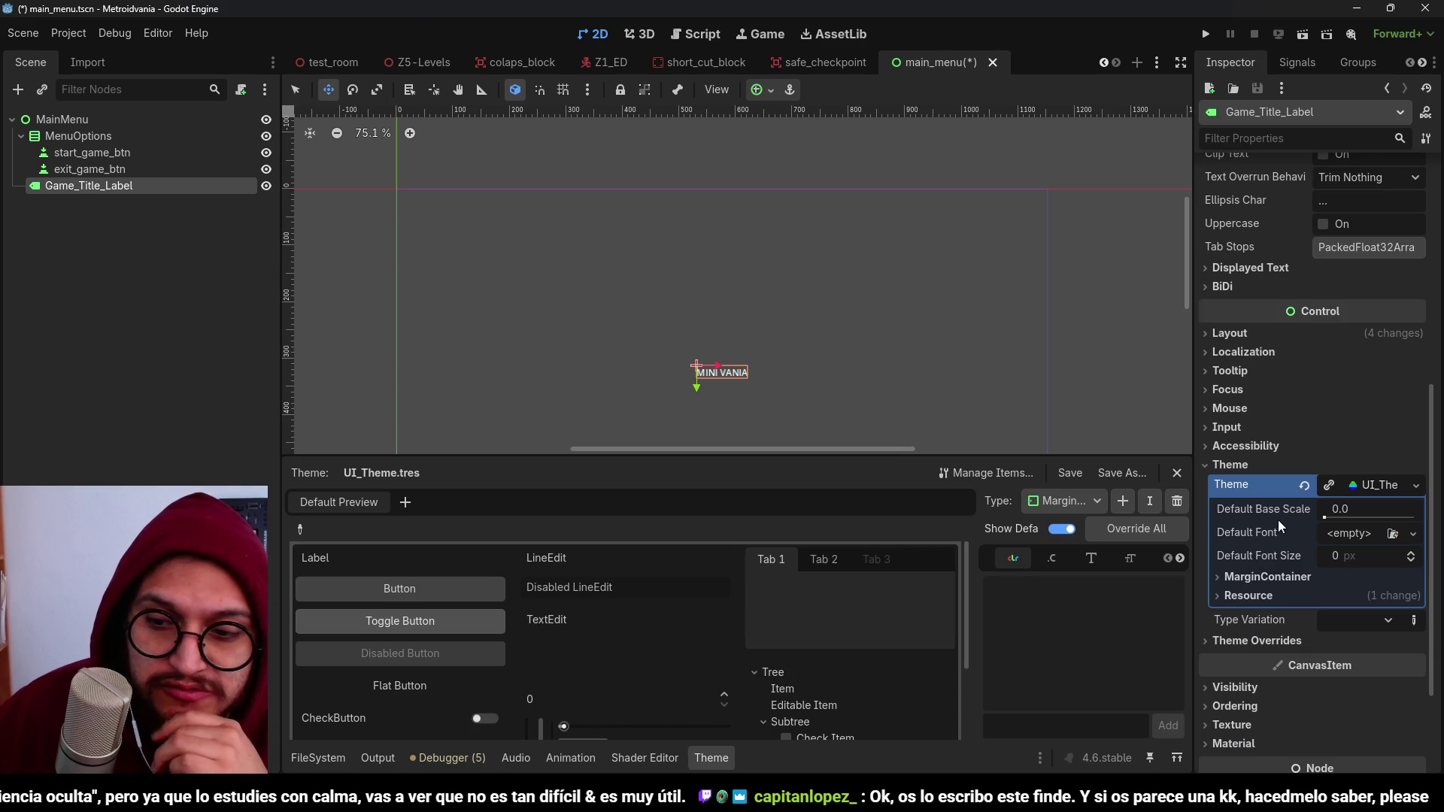
Add a Label_H1 type to UI_Theme via Manage Items.
{"action": "left_click", "coordinate": [980, 474]}
{"action": "left_click", "coordinate": [495, 609]}
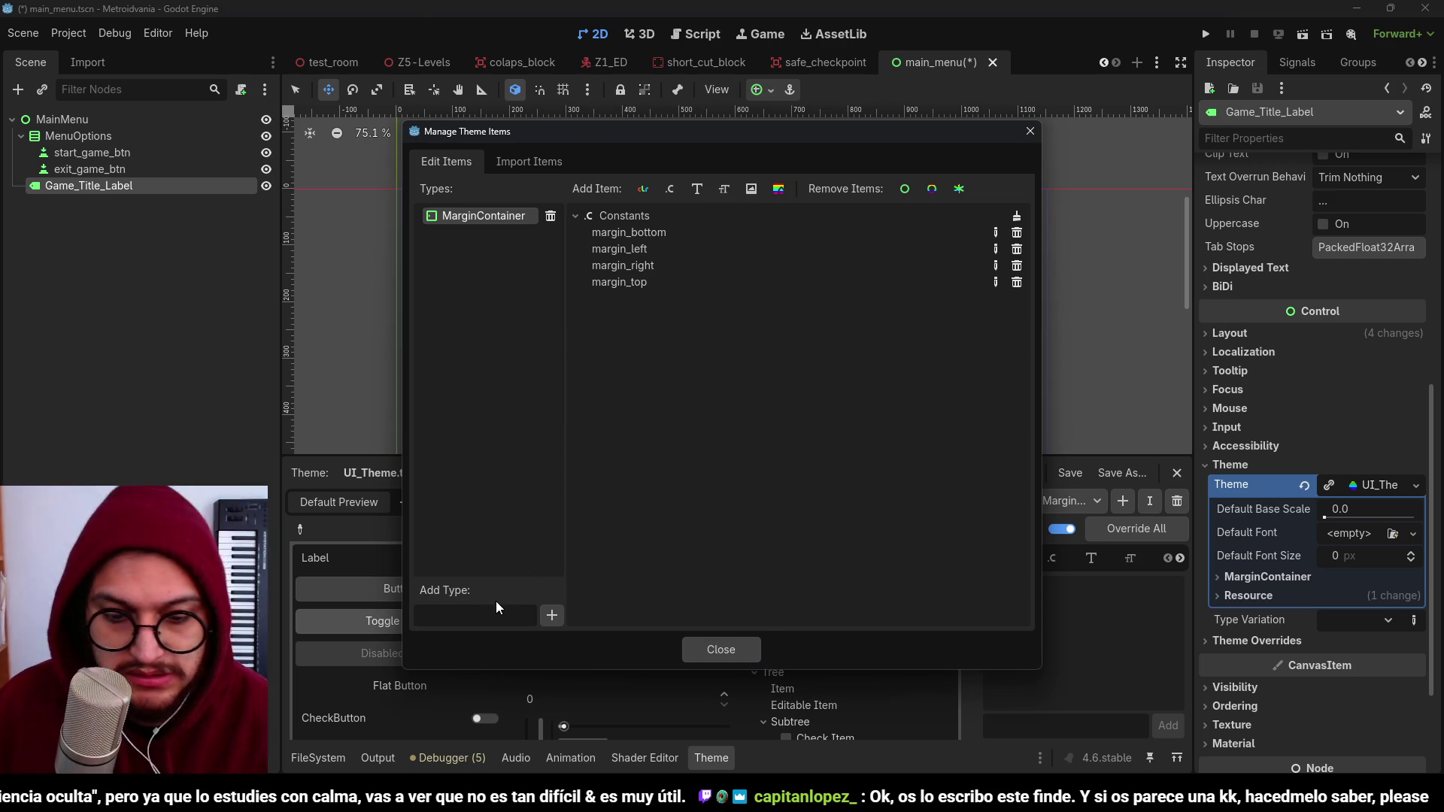
{"action": "type", "text": "h"}
{"action": "key", "text": "BackSpace"}
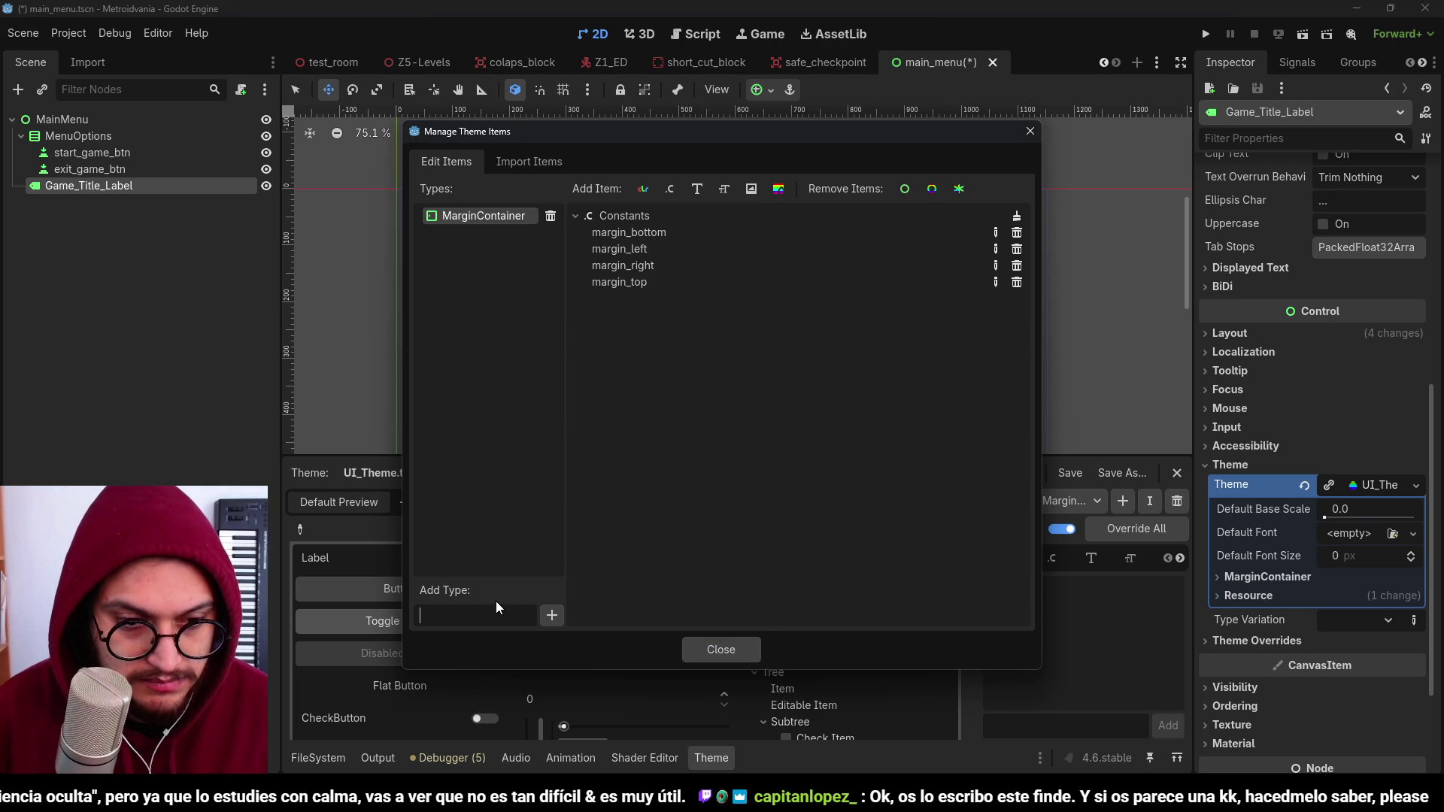
{"action": "type", "text": "Label_H1"}
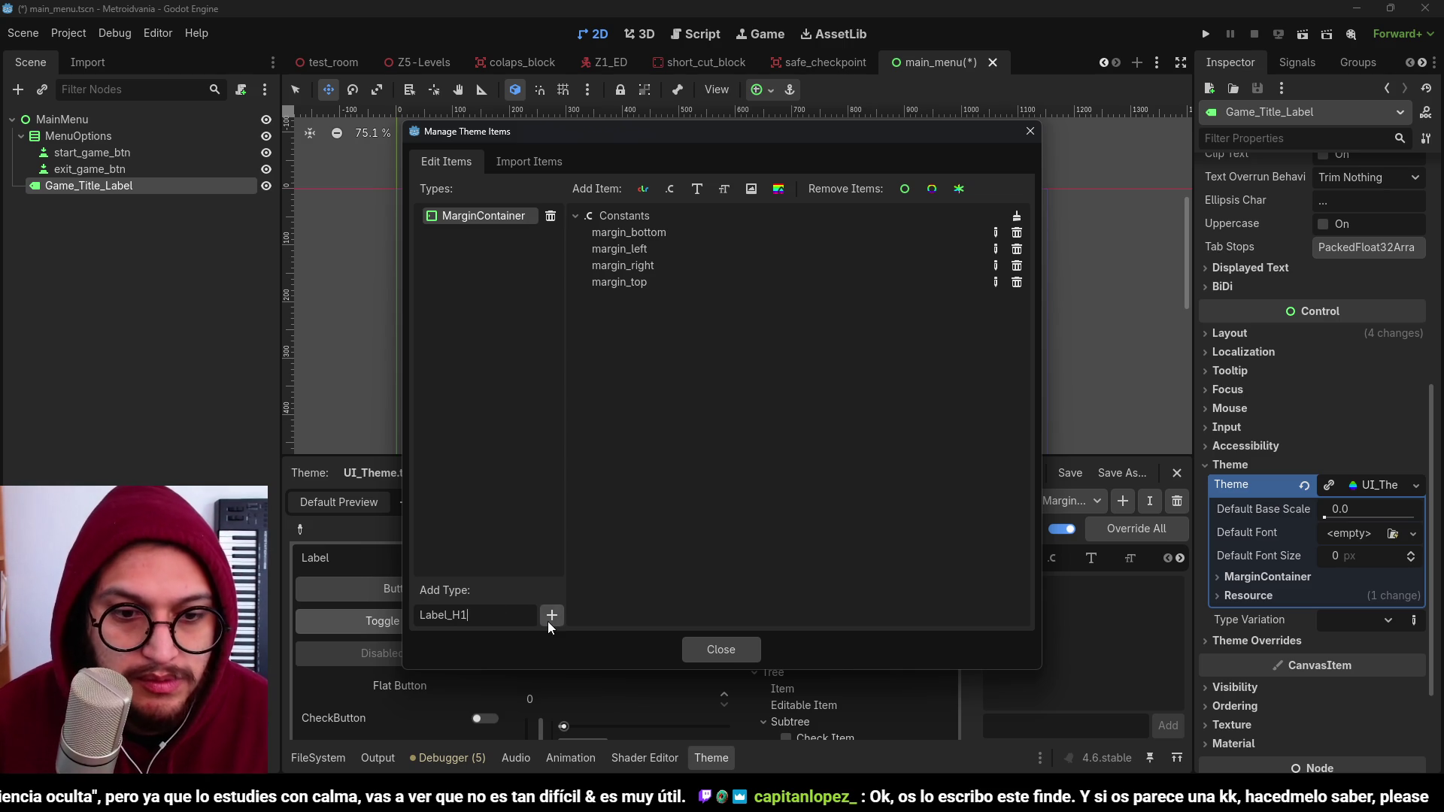
{"action": "left_click", "coordinate": [551, 615]}
{"action": "left_click", "coordinate": [741, 650]}
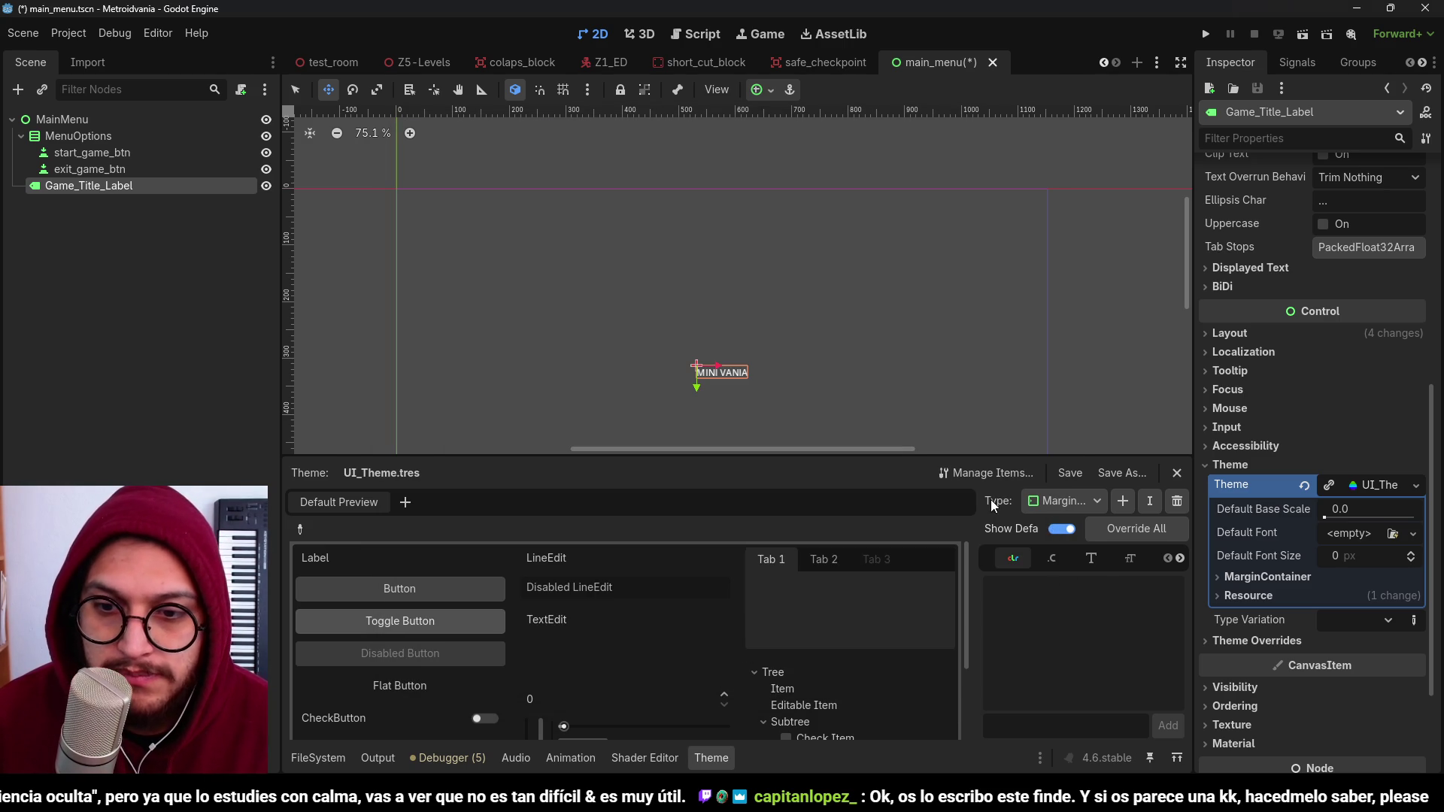
Set Label_H1's base type to Label.
{"action": "left_click", "coordinate": [1181, 558]}
{"action": "left_click", "coordinate": [1175, 561]}
{"action": "left_click", "coordinate": [1127, 557]}
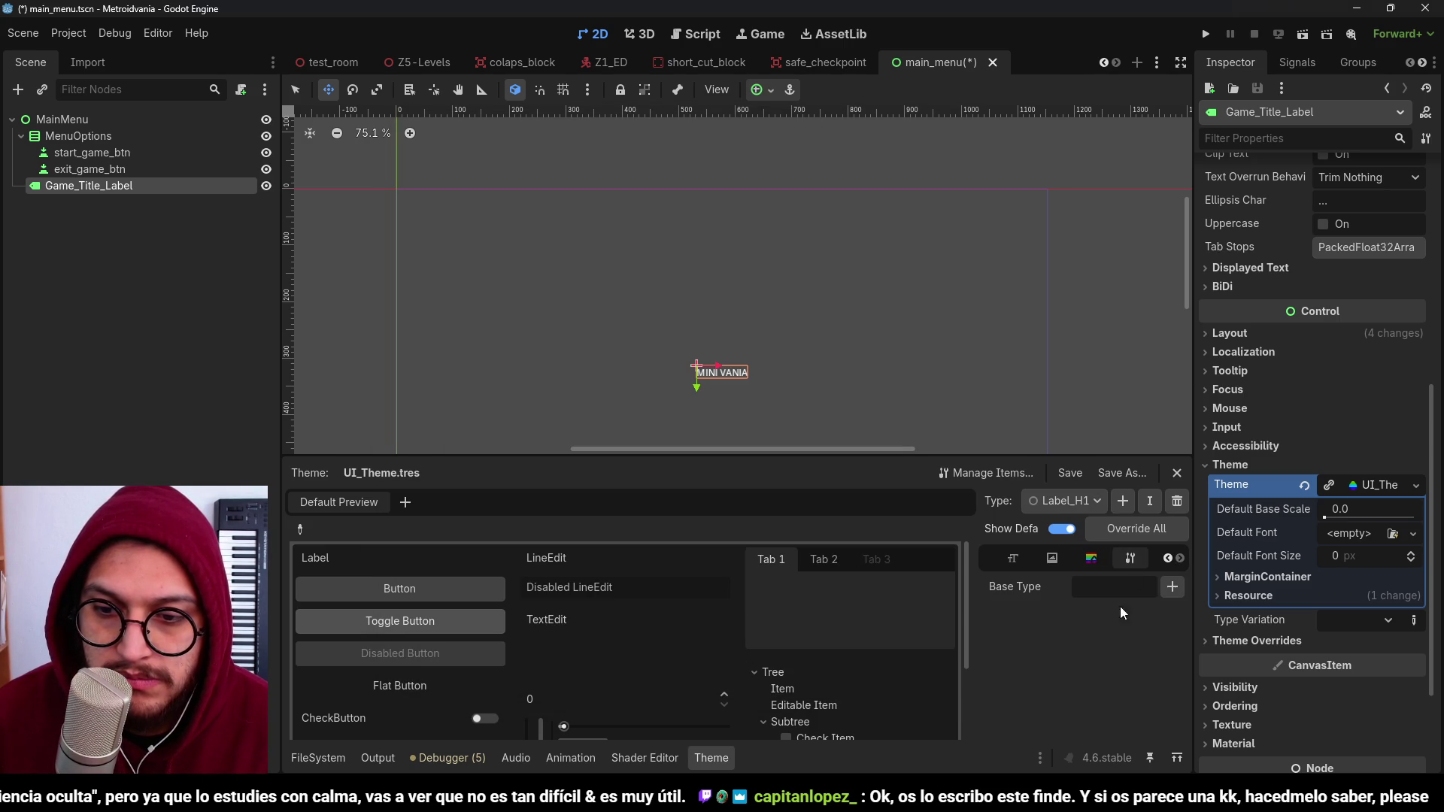
{"action": "left_click", "coordinate": [1172, 586]}
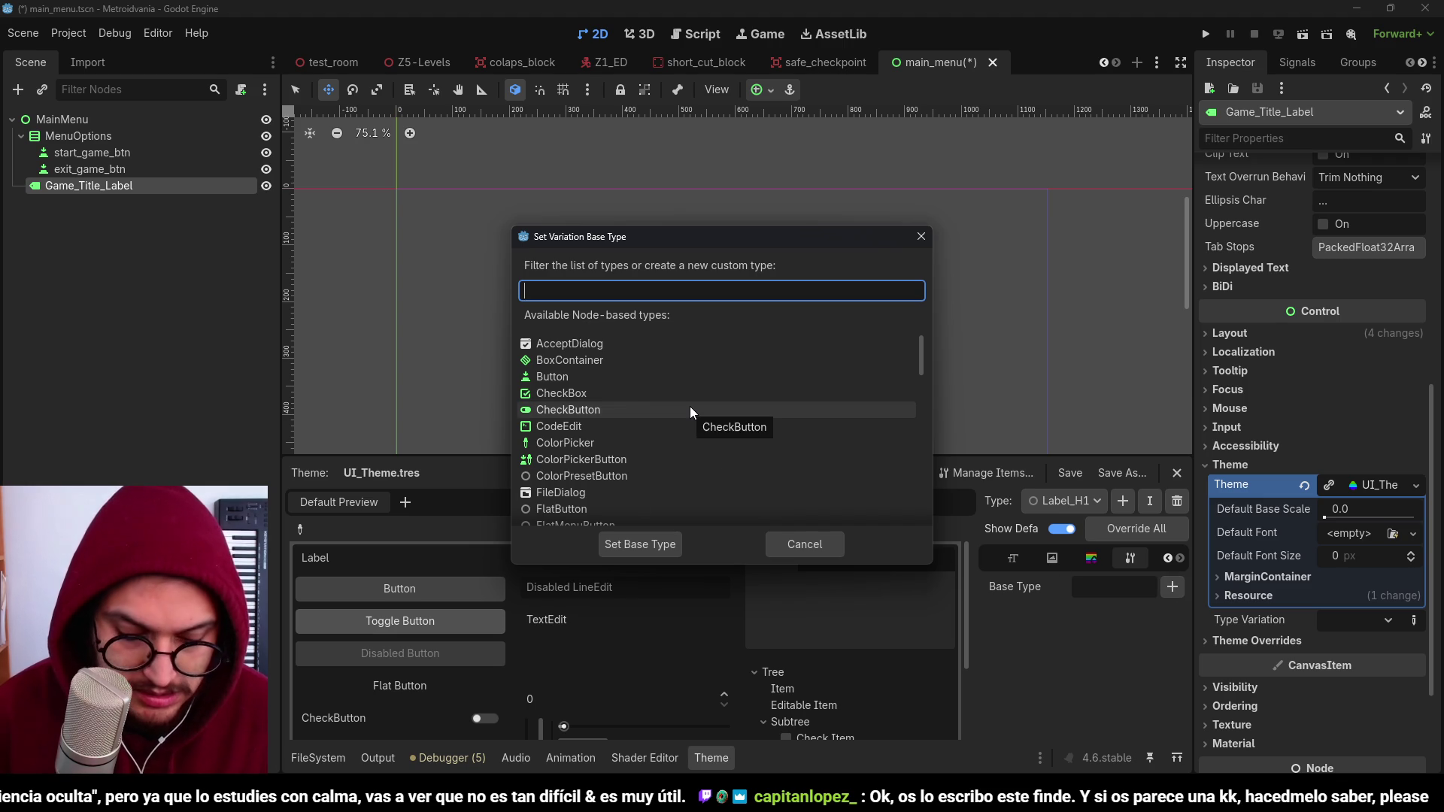
{"action": "type", "text": "label"}
{"action": "double_click", "coordinate": [611, 376]}
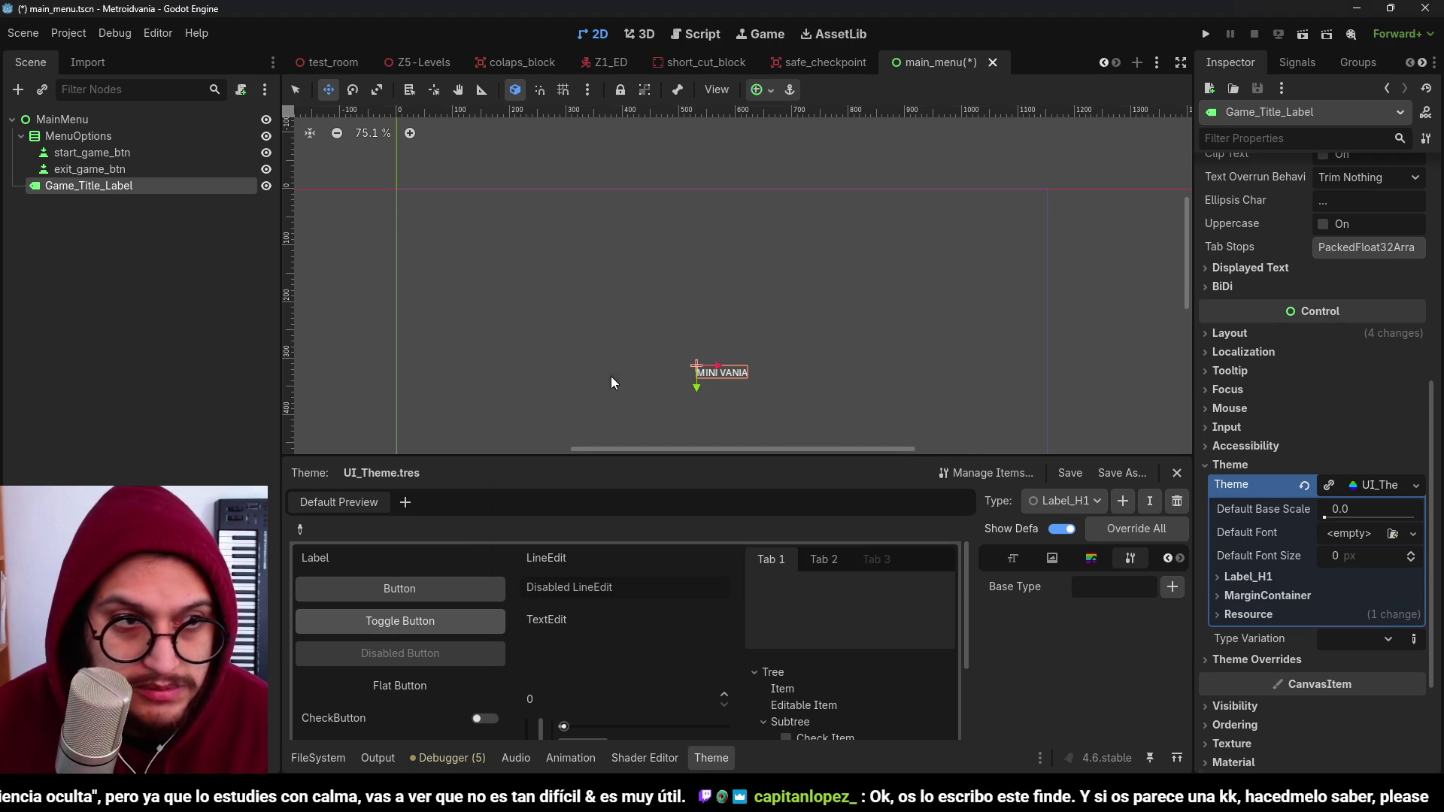
Override Label_H1's font_size and edit its value to 80.
{"action": "left_click", "coordinate": [1012, 557]}
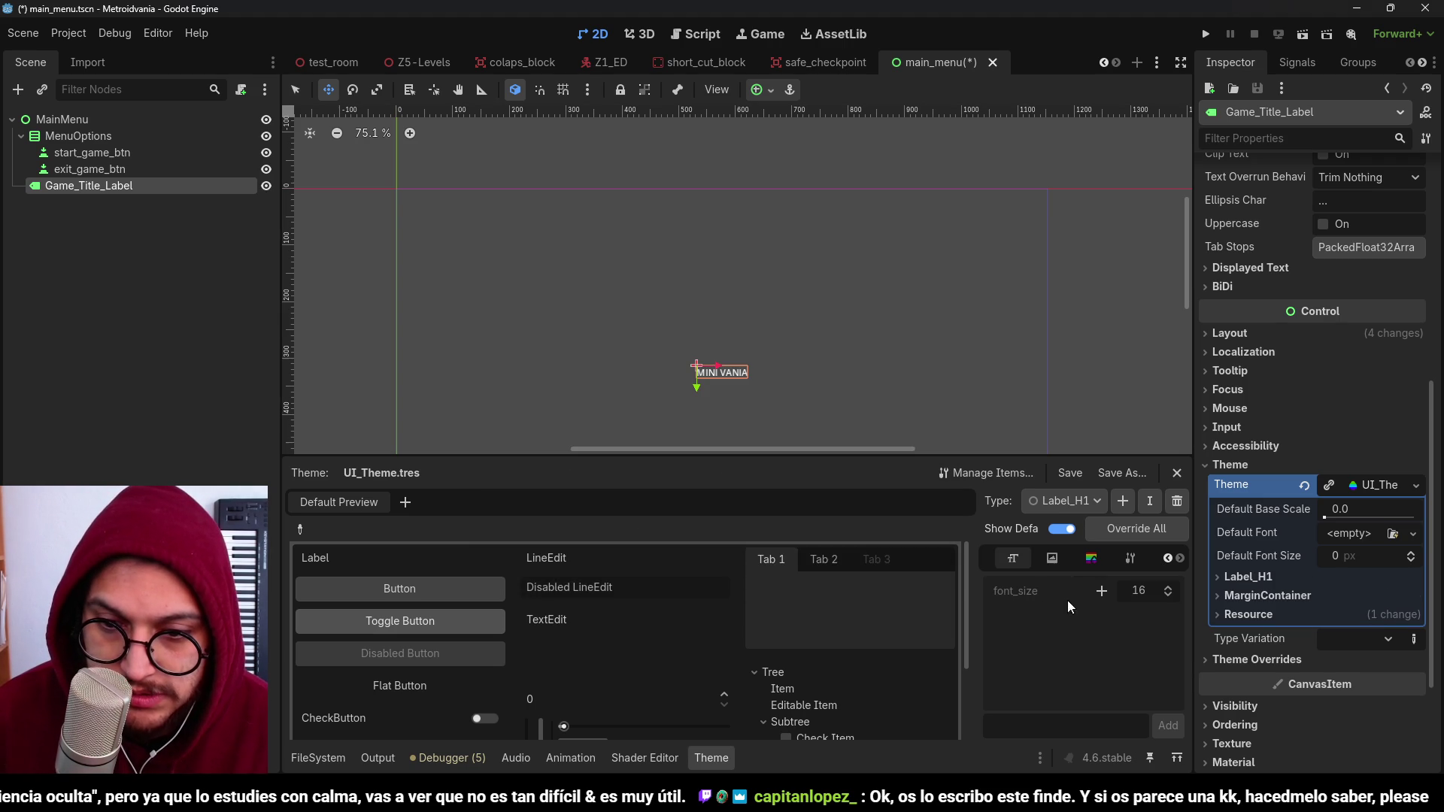
{"action": "left_click", "coordinate": [1102, 590]}
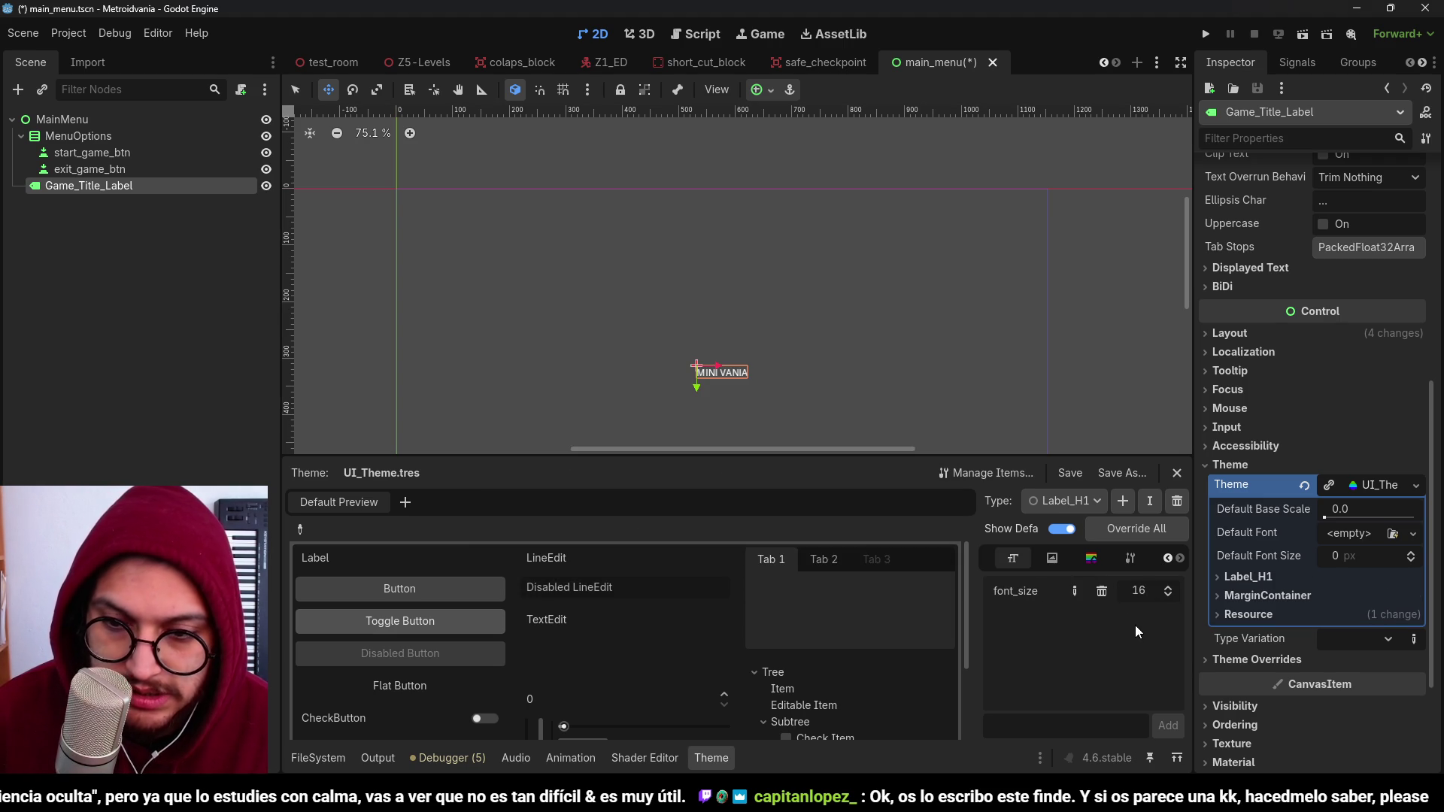
{"action": "double_click", "coordinate": [1144, 591]}
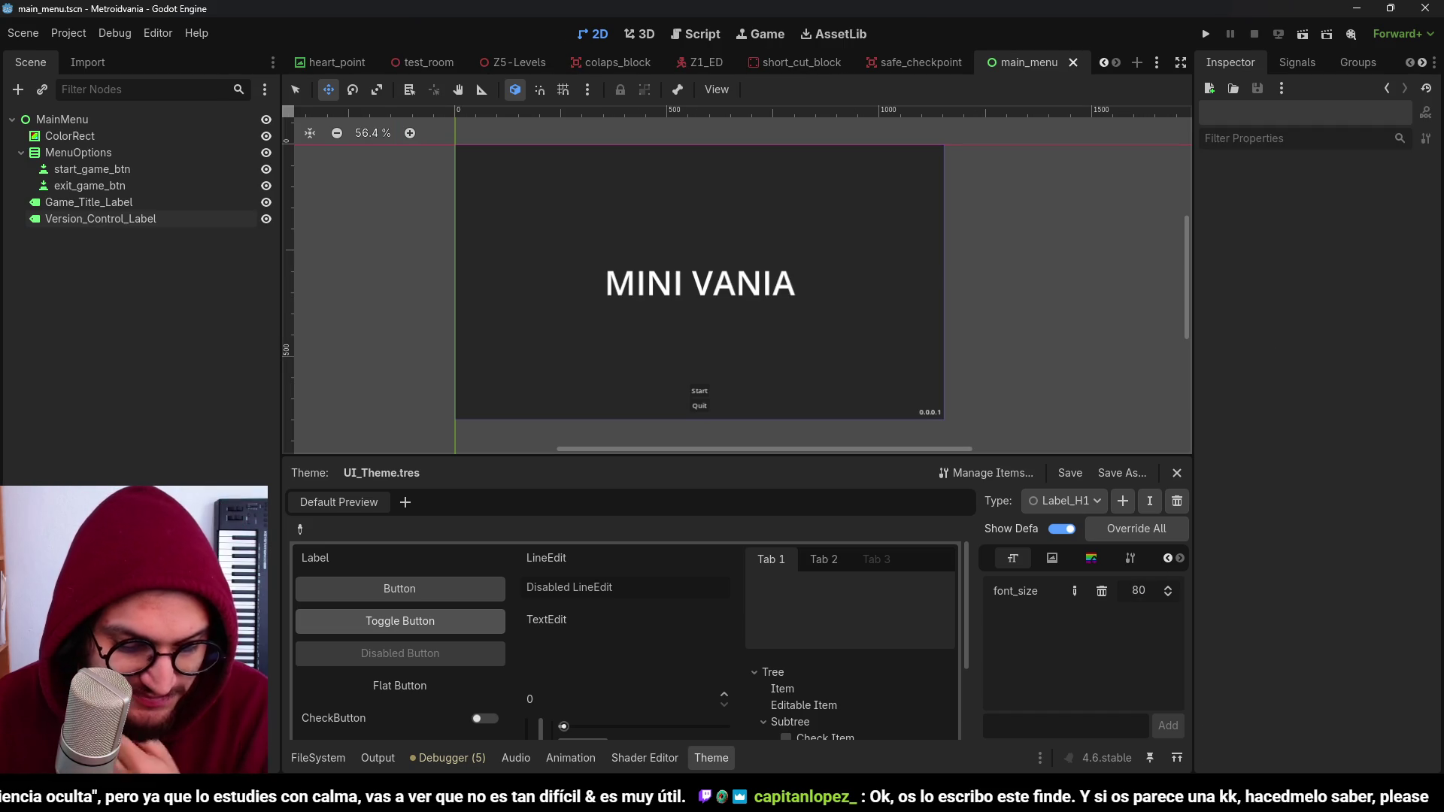
Select only the start_game_btn (Start) node, leaving exit_game_btn unselected.
{"action": "scroll", "coordinate": [586, 219], "scroll_direction": "down", "scroll_amount": 2}
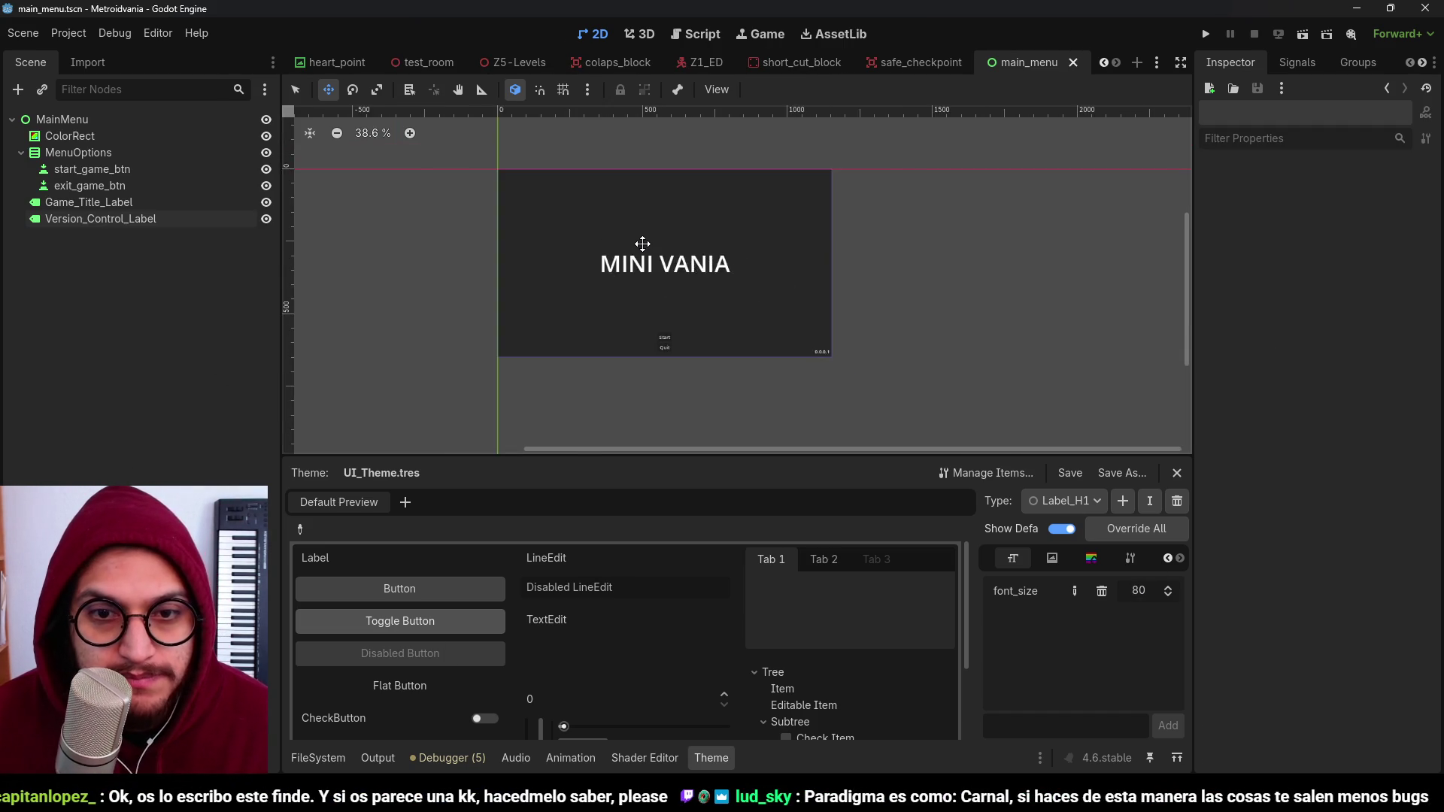
{"action": "scroll", "coordinate": [642, 243], "scroll_direction": "up", "scroll_amount": 3}
{"action": "left_click", "coordinate": [100, 218]}
{"action": "left_click", "coordinate": [92, 169]}
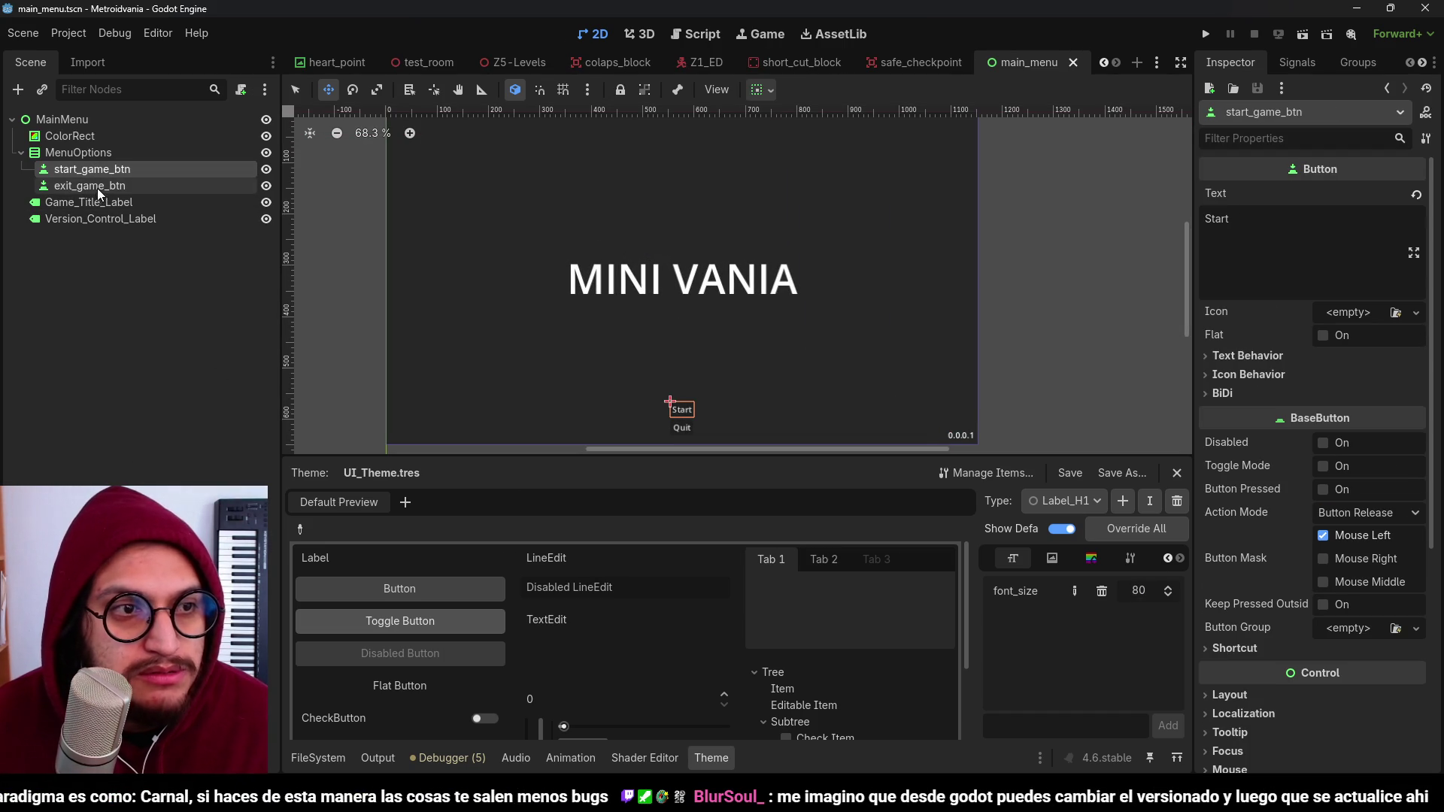
{"action": "left_click", "coordinate": [100, 191], "text": "shift"}
{"action": "scroll", "coordinate": [1278, 519], "scroll_direction": "down", "scroll_amount": 2}
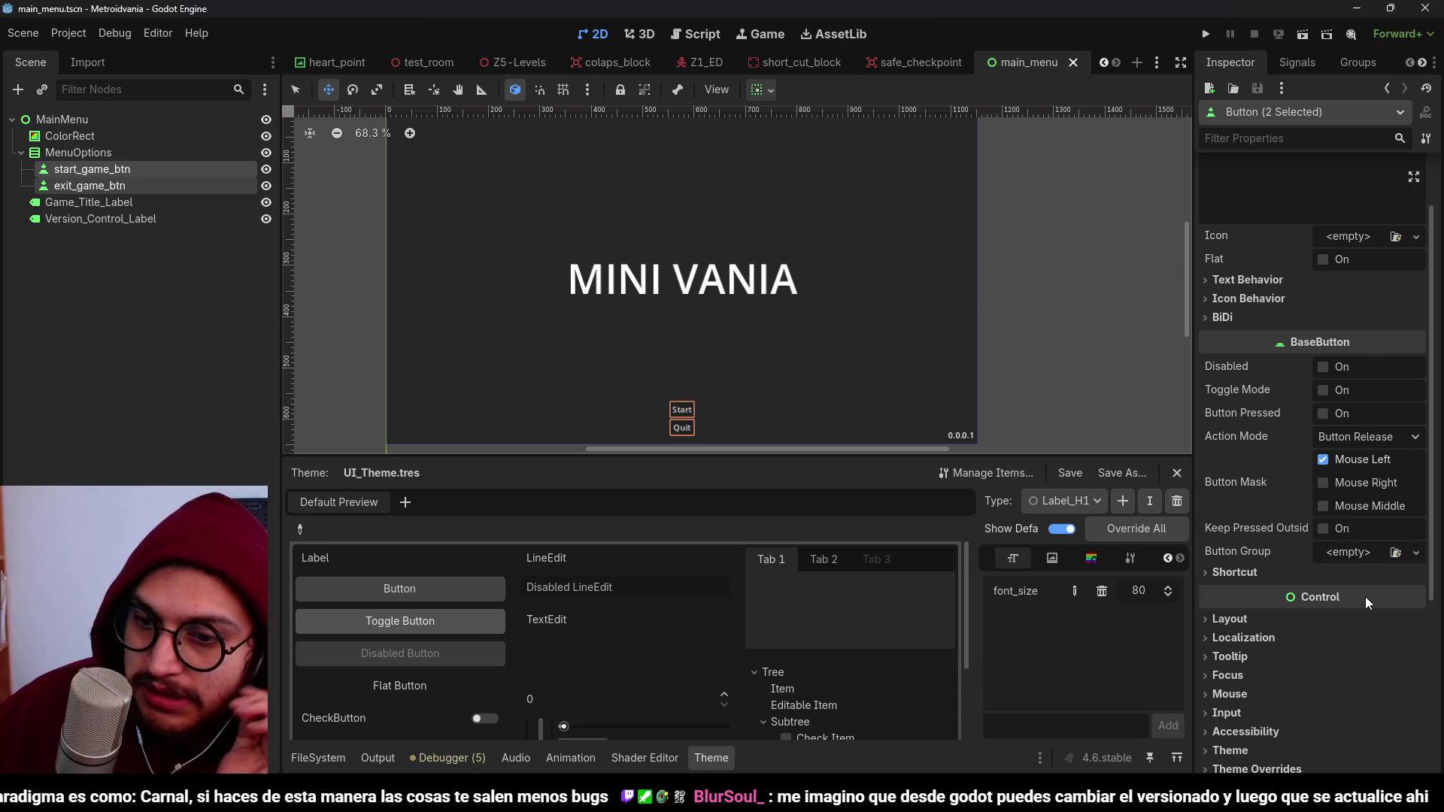
{"action": "scroll", "coordinate": [1362, 595], "scroll_direction": "up", "scroll_amount": 2}
{"action": "left_click", "coordinate": [682, 410]}
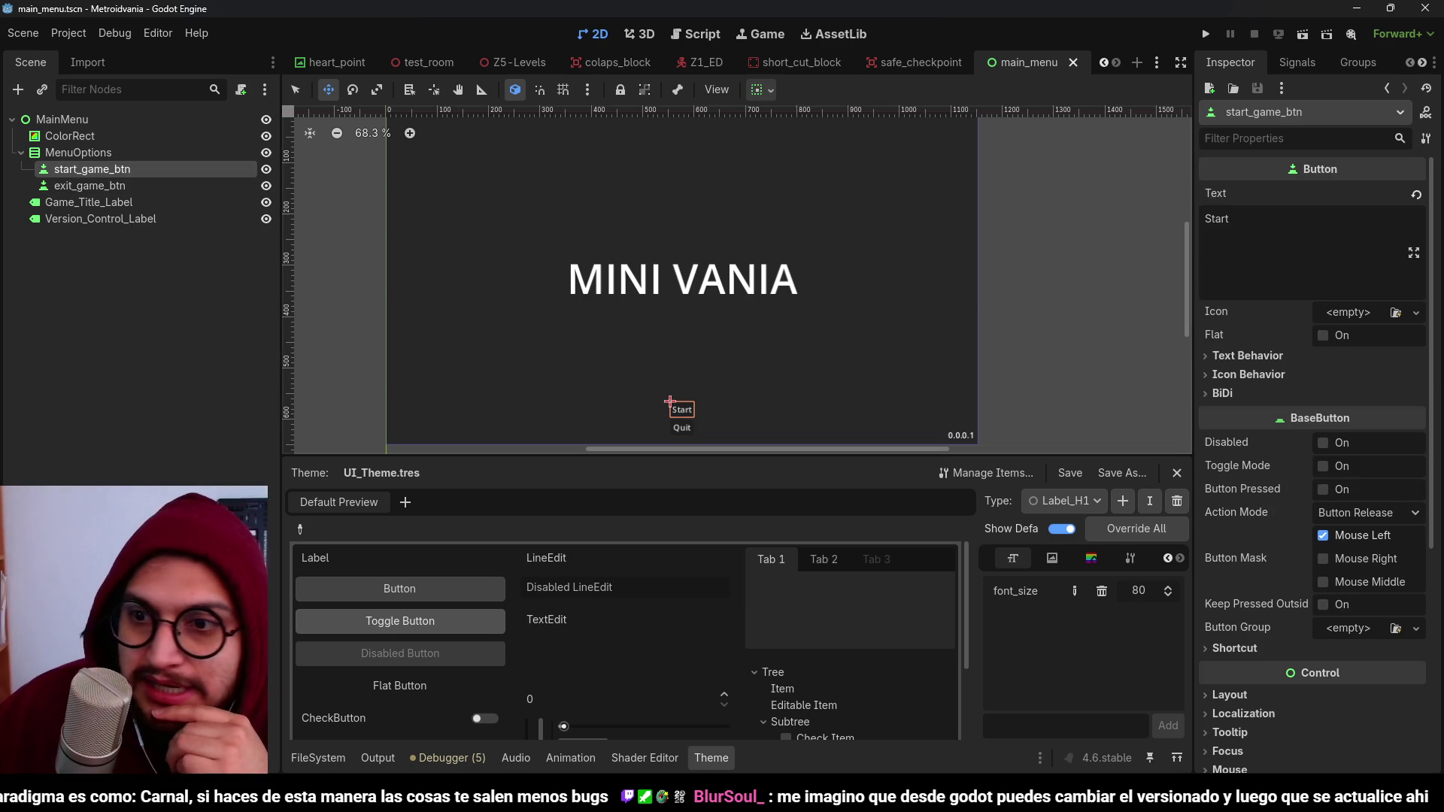
Quick-load UI_Theme.tres into start_game_btn's Control > Theme property and expand it.
{"action": "scroll", "coordinate": [1301, 471], "scroll_direction": "down", "scroll_amount": 4}
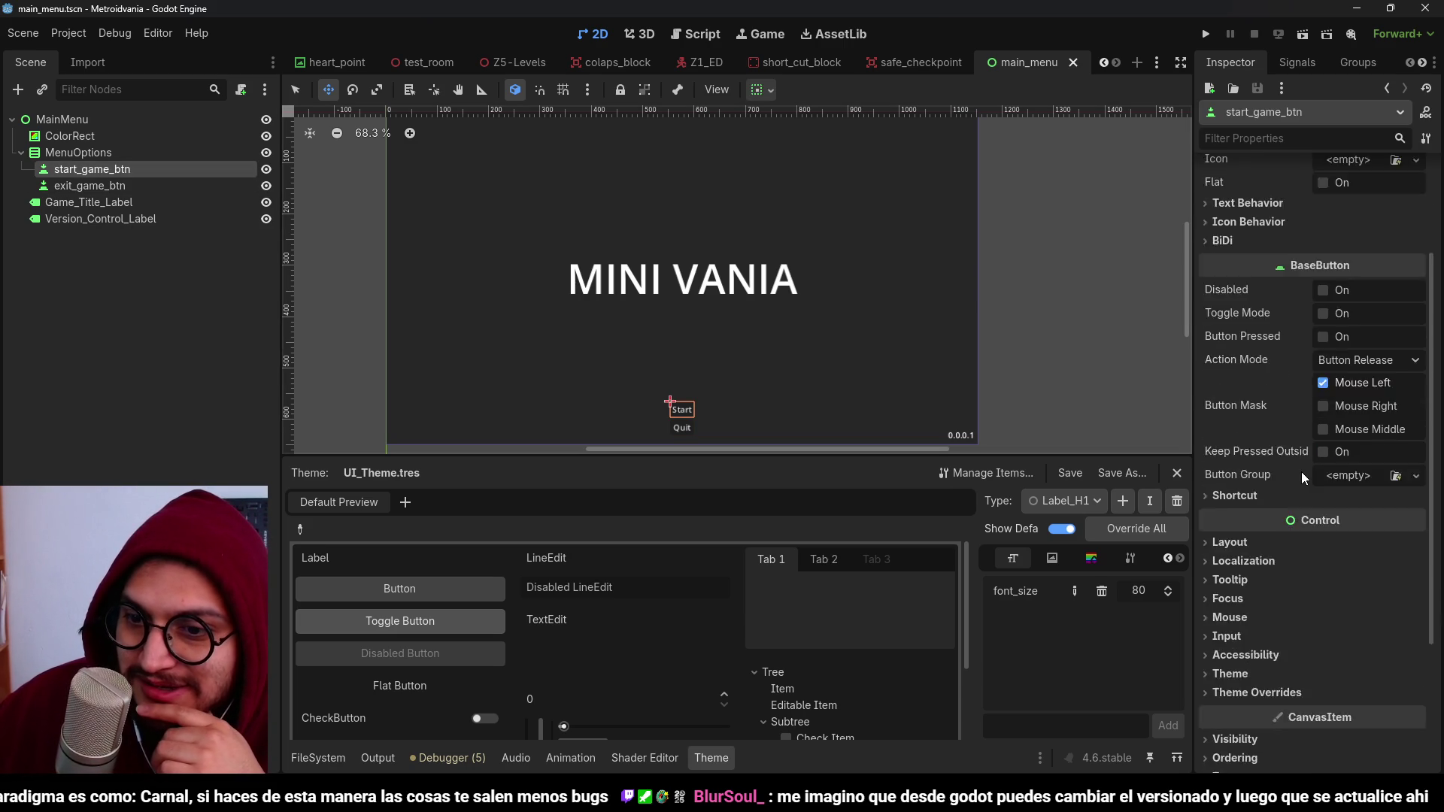
{"action": "scroll", "coordinate": [1301, 472], "scroll_direction": "down", "scroll_amount": 4}
{"action": "left_click", "coordinate": [1229, 522]}
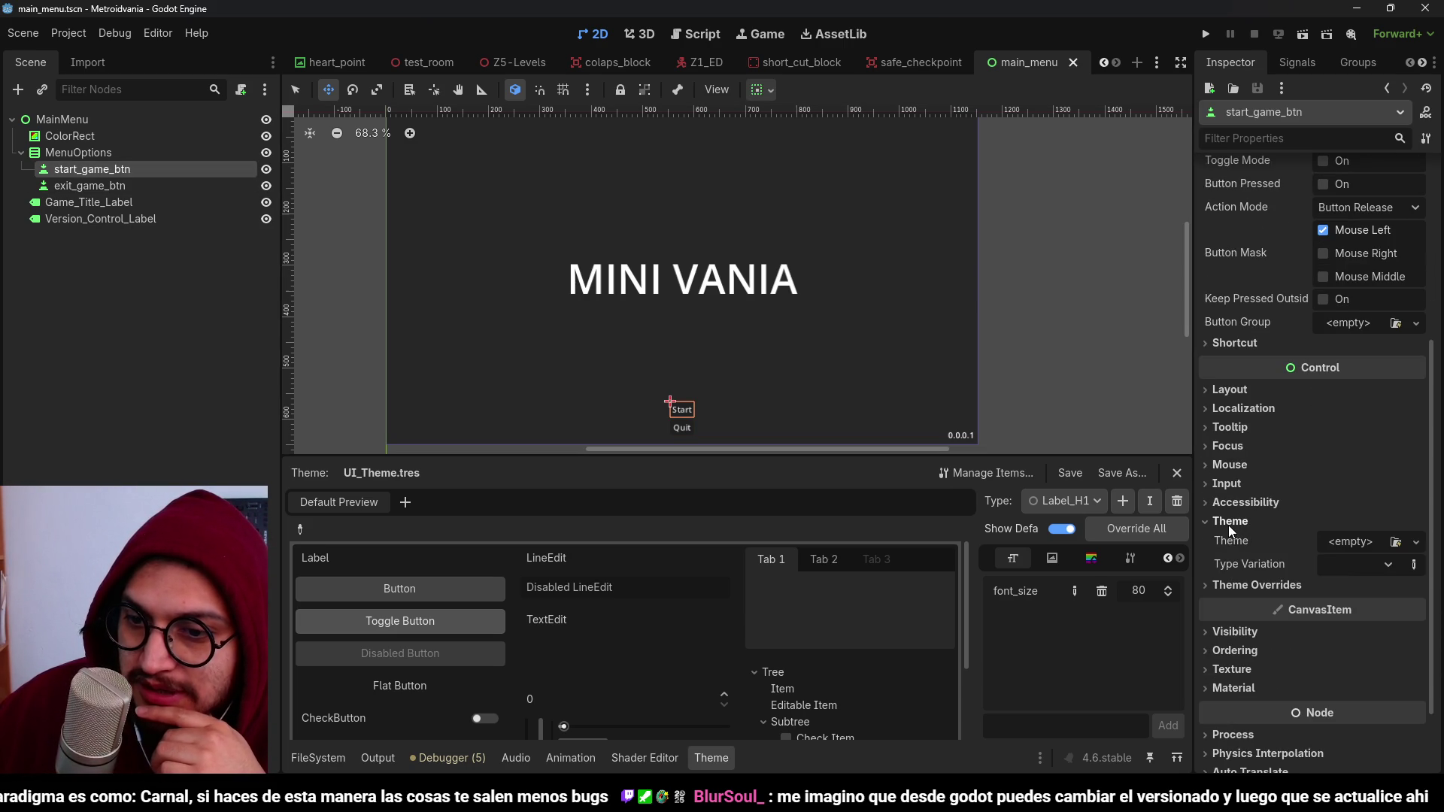
{"action": "left_click", "coordinate": [1415, 542]}
{"action": "left_click", "coordinate": [1383, 580]}
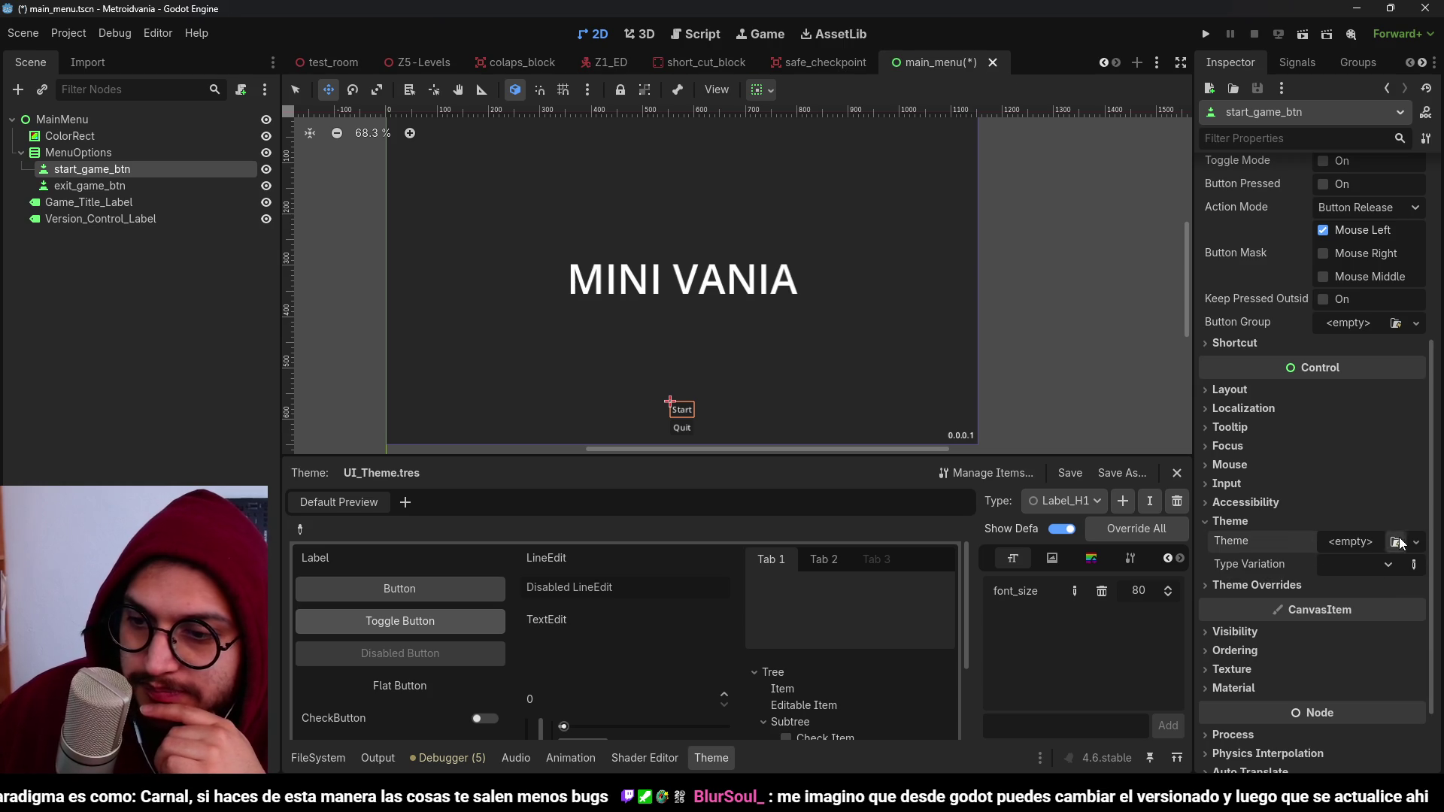
{"action": "left_click", "coordinate": [1400, 543]}
{"action": "left_click", "coordinate": [1414, 597]}
{"action": "double_click", "coordinate": [600, 223]}
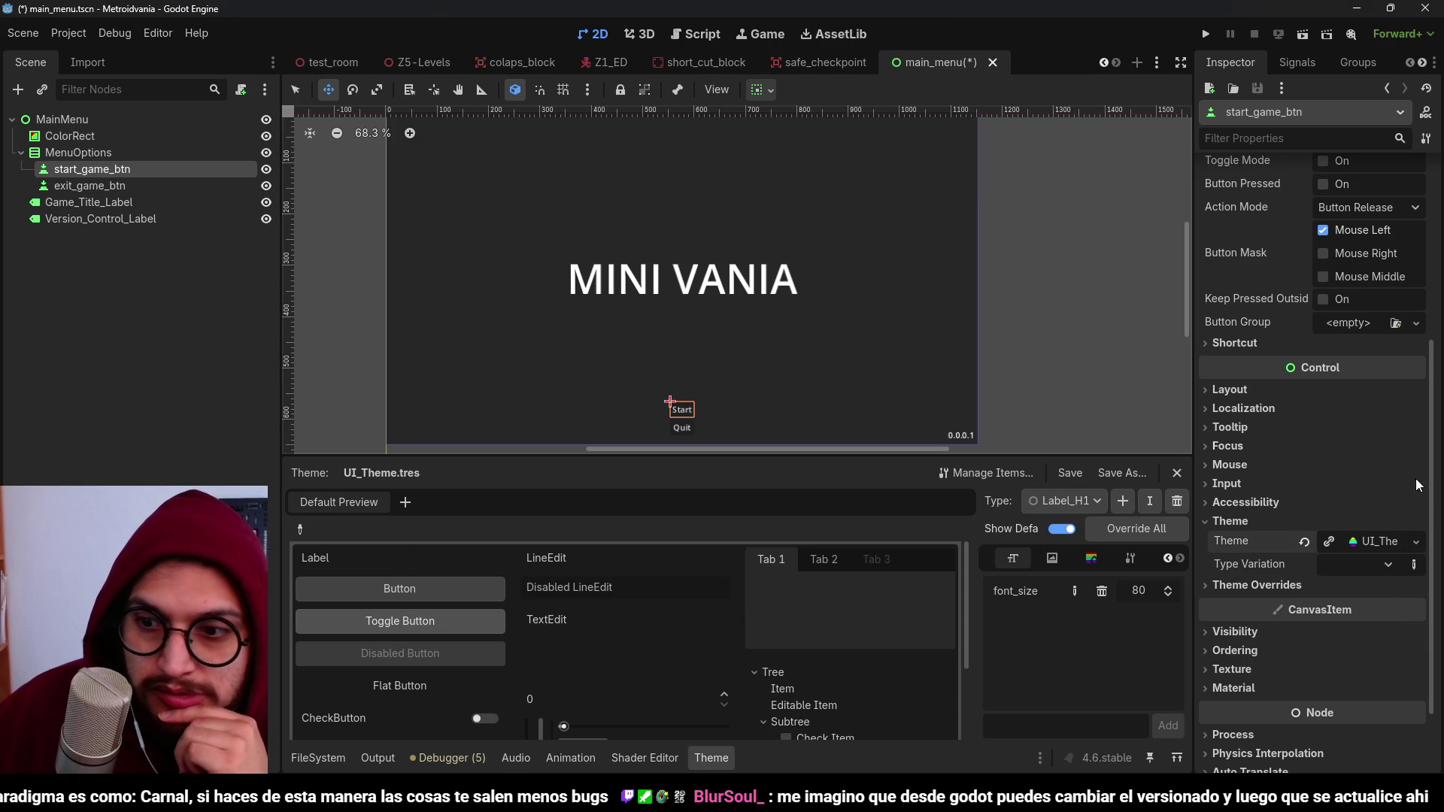
{"action": "left_click", "coordinate": [1373, 539]}
{"action": "left_click", "coordinate": [1374, 540]}
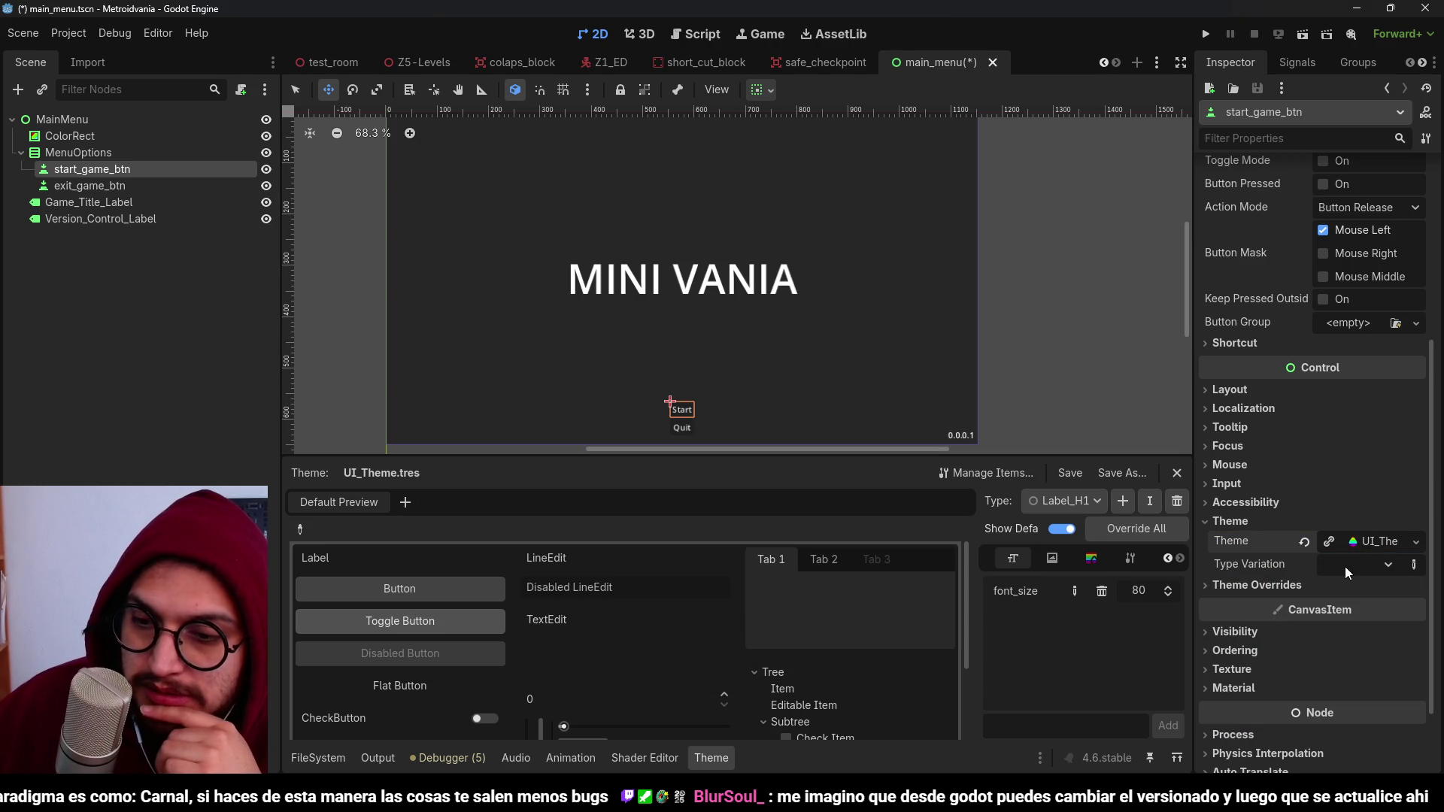
{"action": "left_click", "coordinate": [1385, 542]}
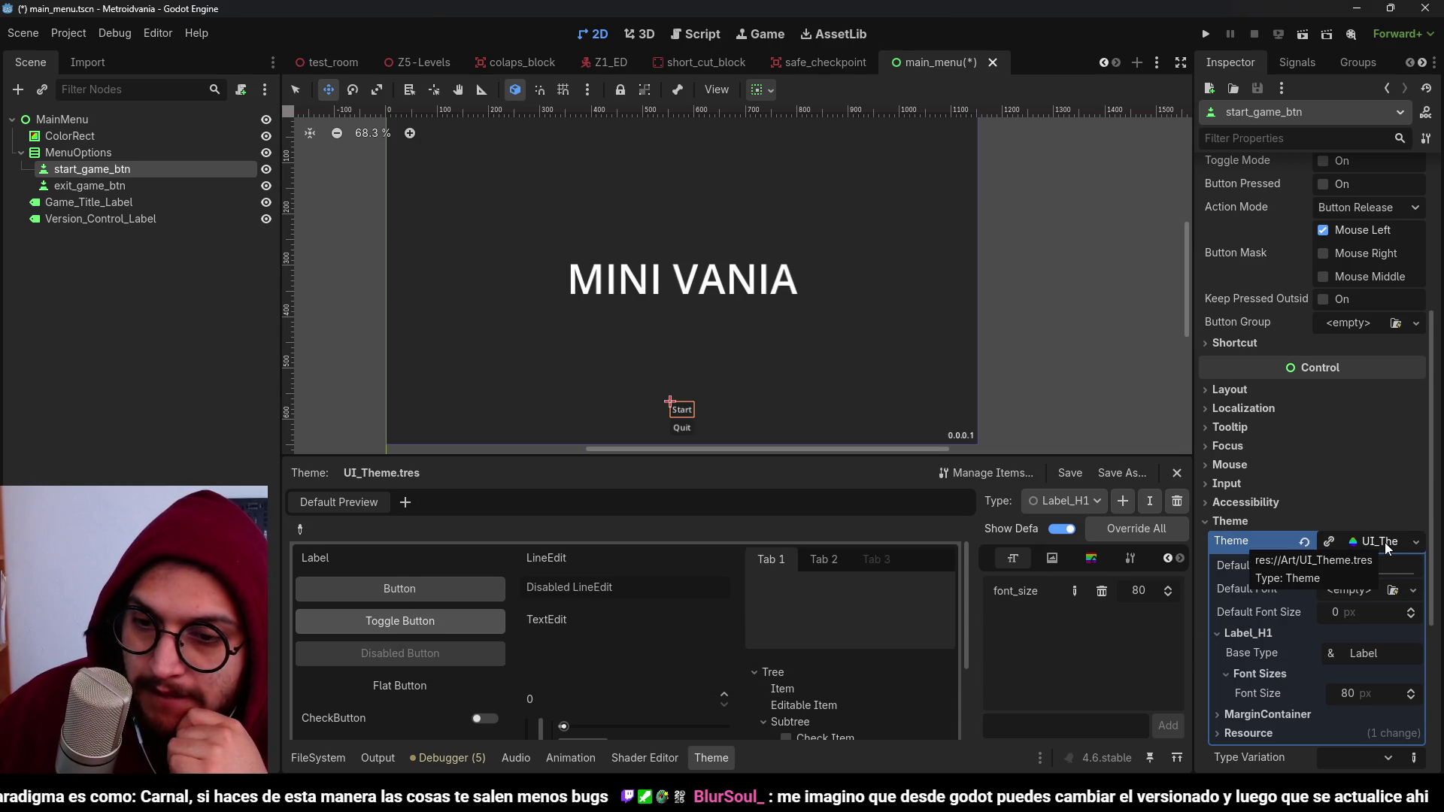
Add a Button type to UI_Theme with its font_size overridden to 30.
{"action": "left_click", "coordinate": [1122, 502]}
{"action": "type", "text": "button"}
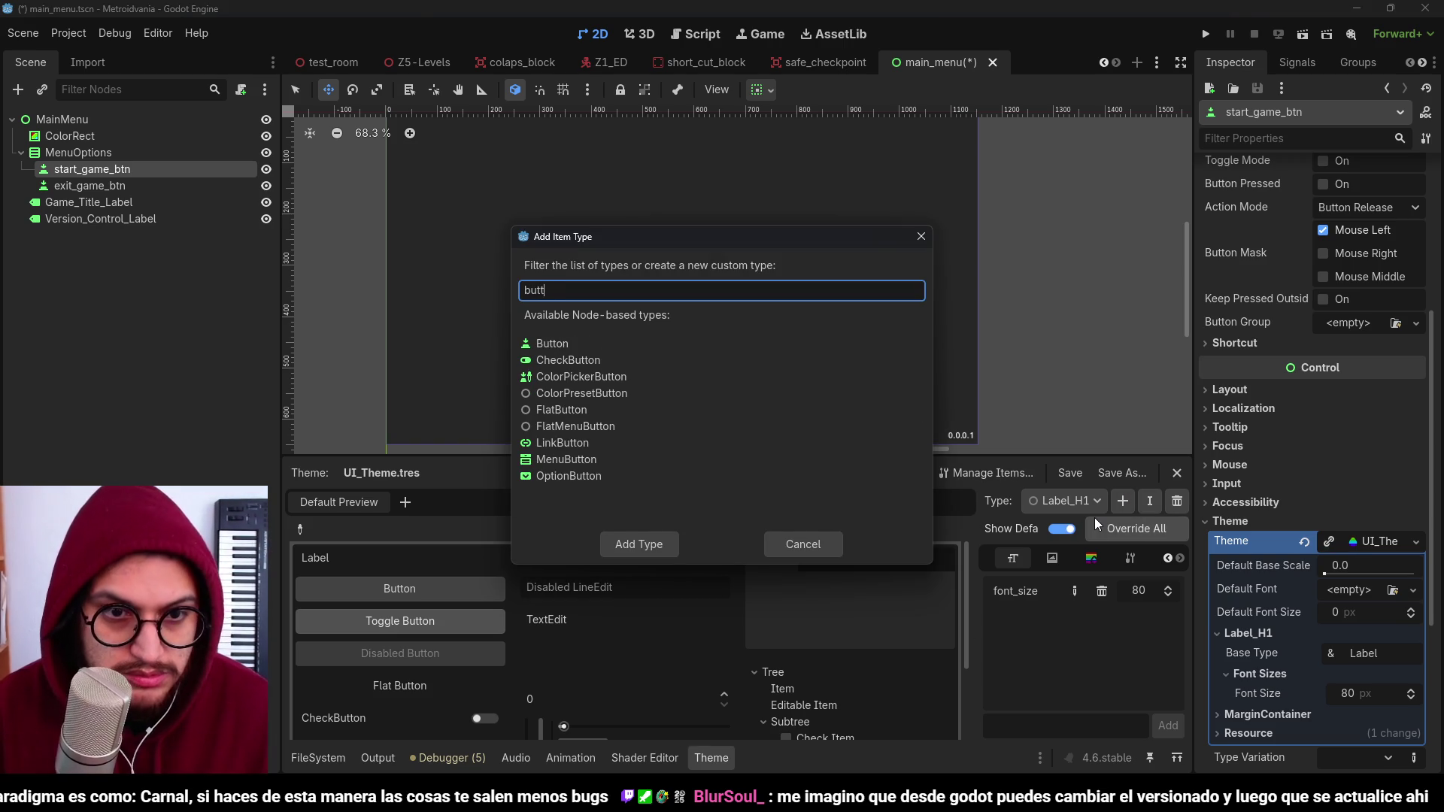
{"action": "key", "text": "Return"}
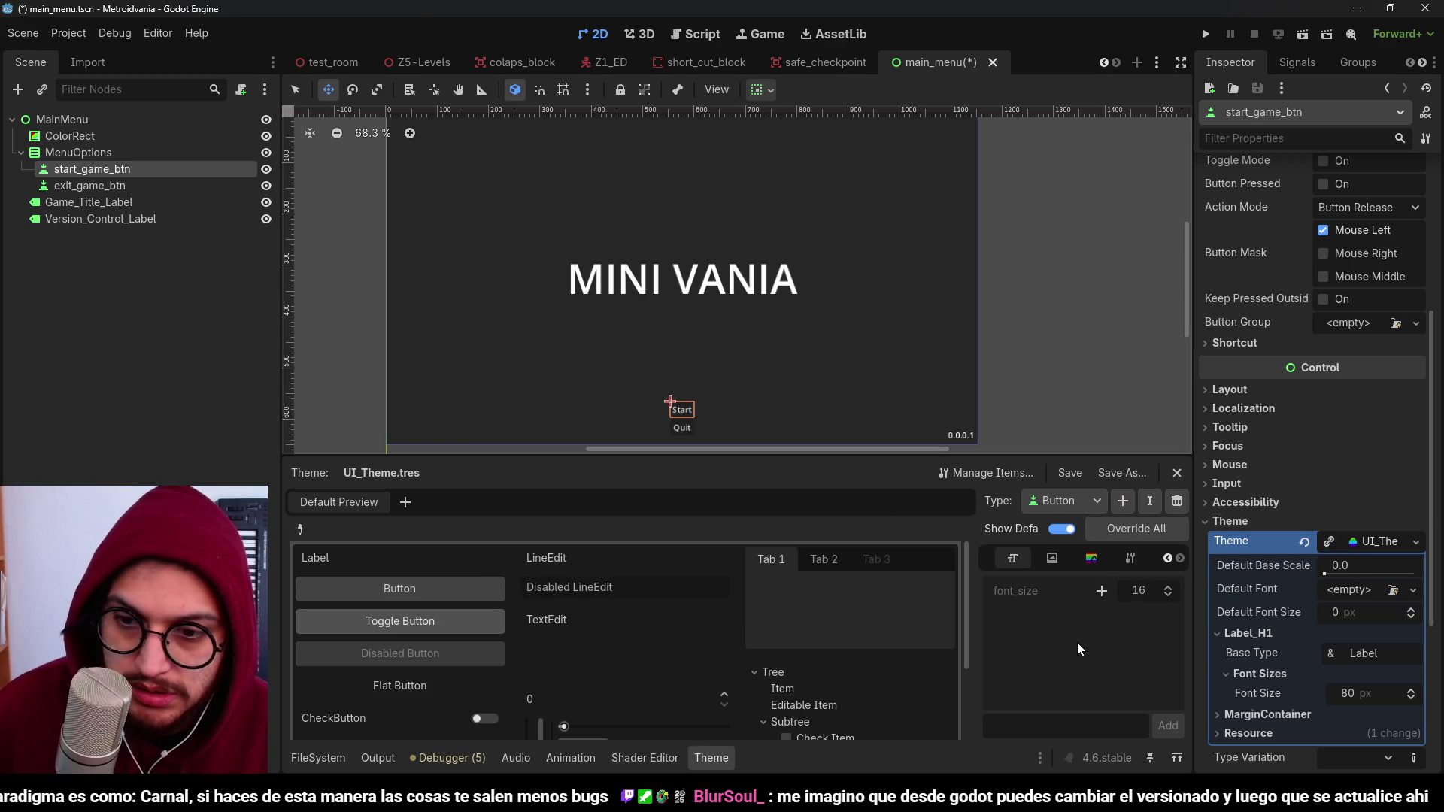
{"action": "left_click", "coordinate": [1101, 591]}
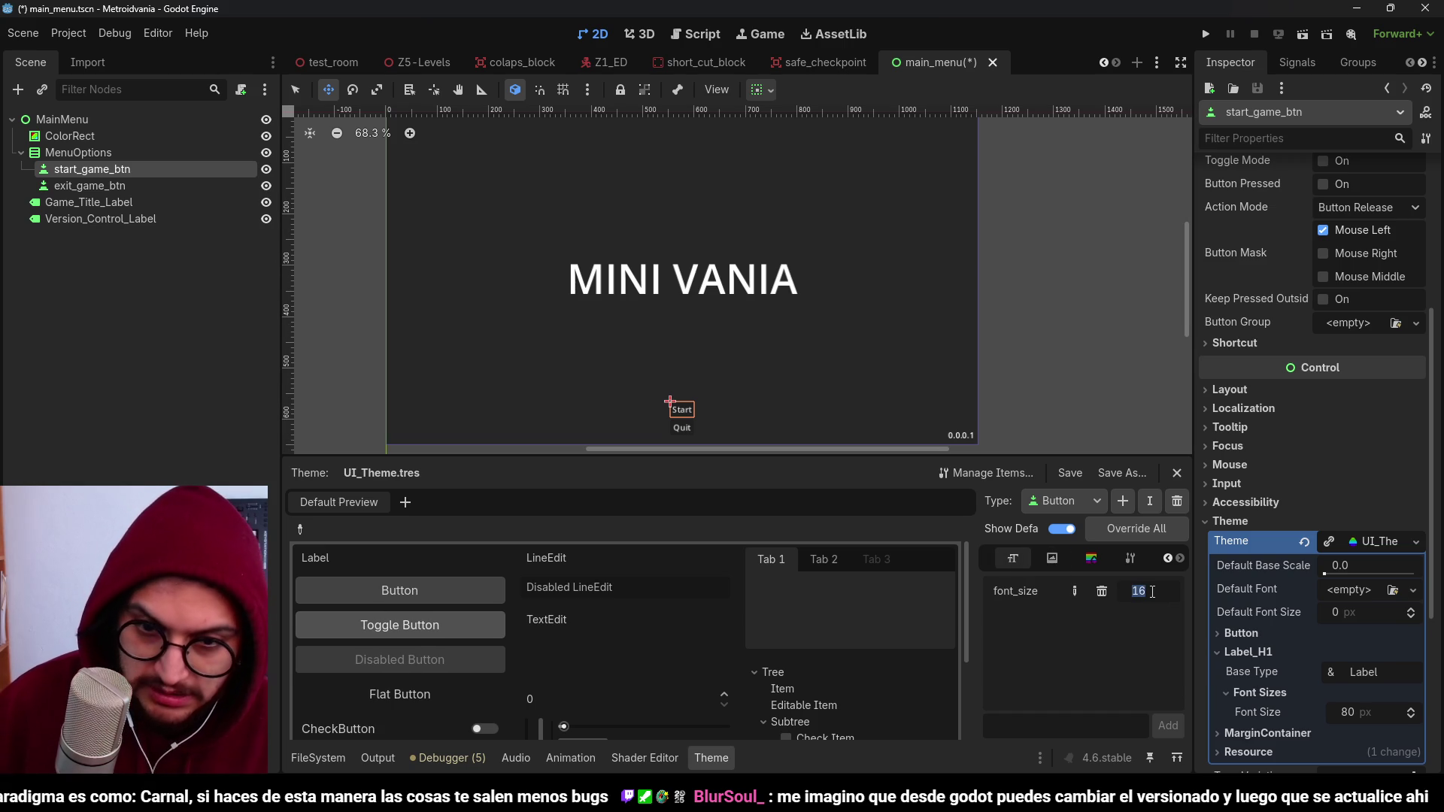
{"action": "type", "text": "30"}
{"action": "key", "text": "Return"}
Reduce the Button font_size to 24 and show the theme's StyleBox entries.
{"action": "scroll", "coordinate": [900, 380], "scroll_direction": "down", "scroll_amount": 1}
{"action": "left_click_drag", "start_coordinate": [815, 222], "coordinate": [835, 324]}
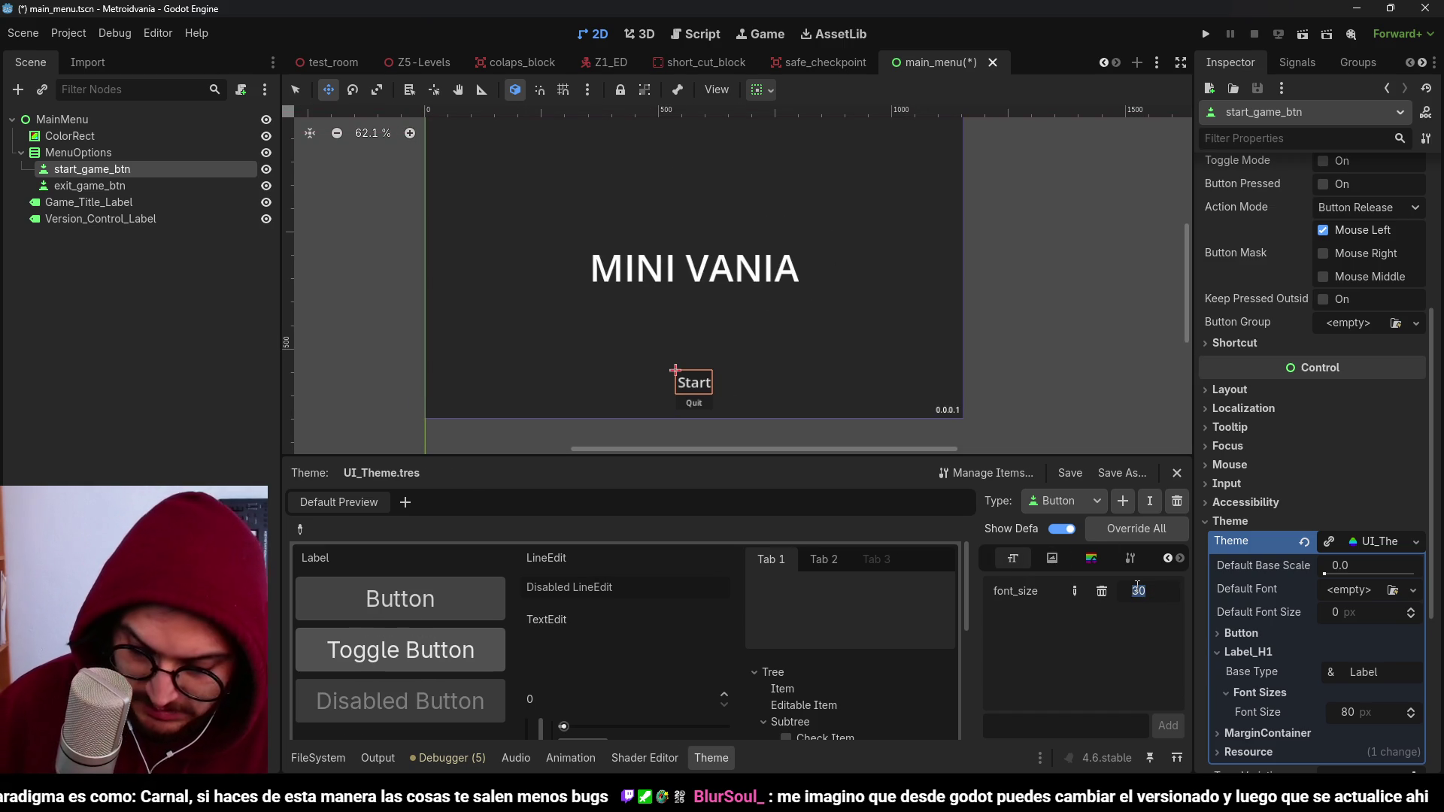
{"action": "type", "text": "24"}
{"action": "key", "text": "Return"}
{"action": "left_click_drag", "start_coordinate": [748, 259], "coordinate": [762, 235]}
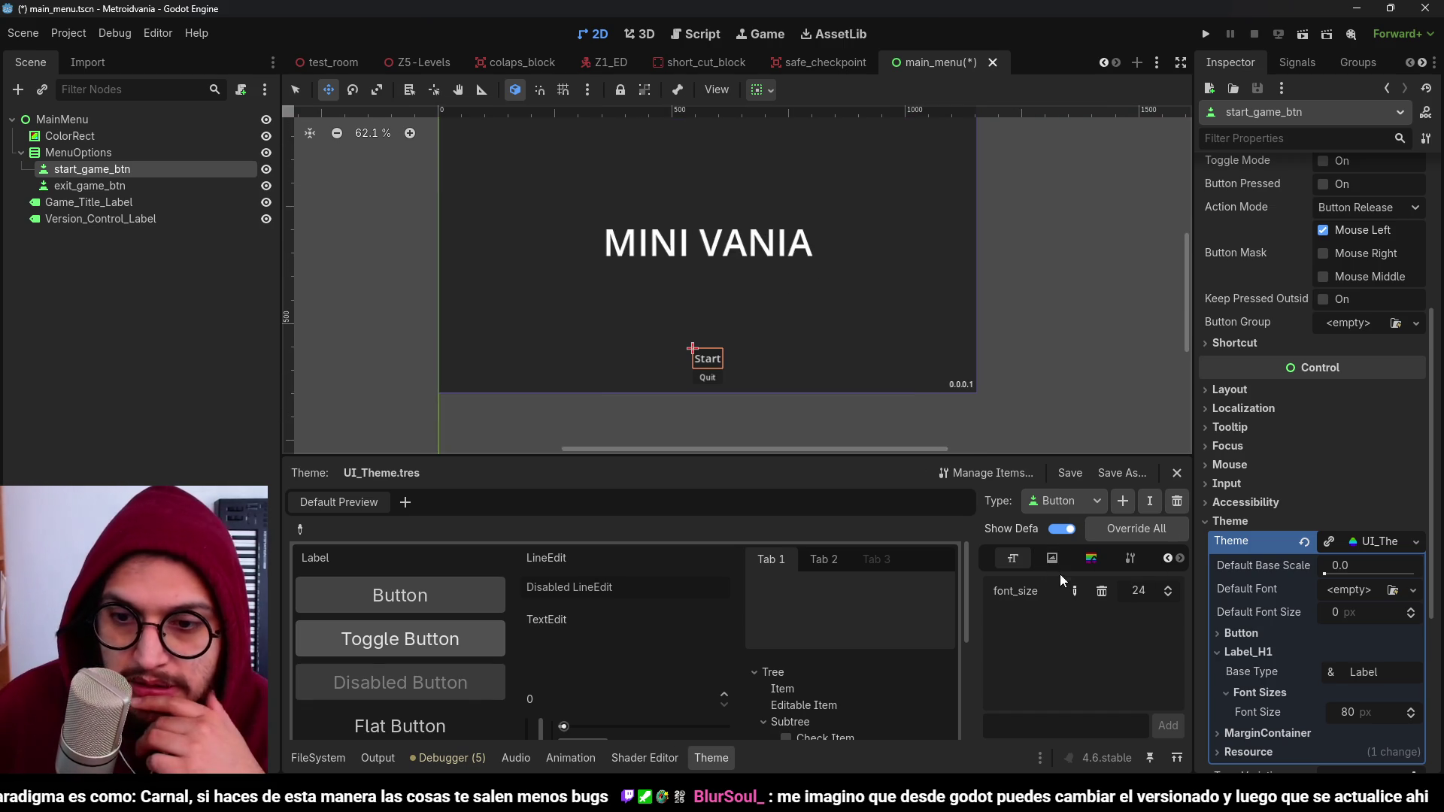
{"action": "left_click", "coordinate": [1090, 558]}
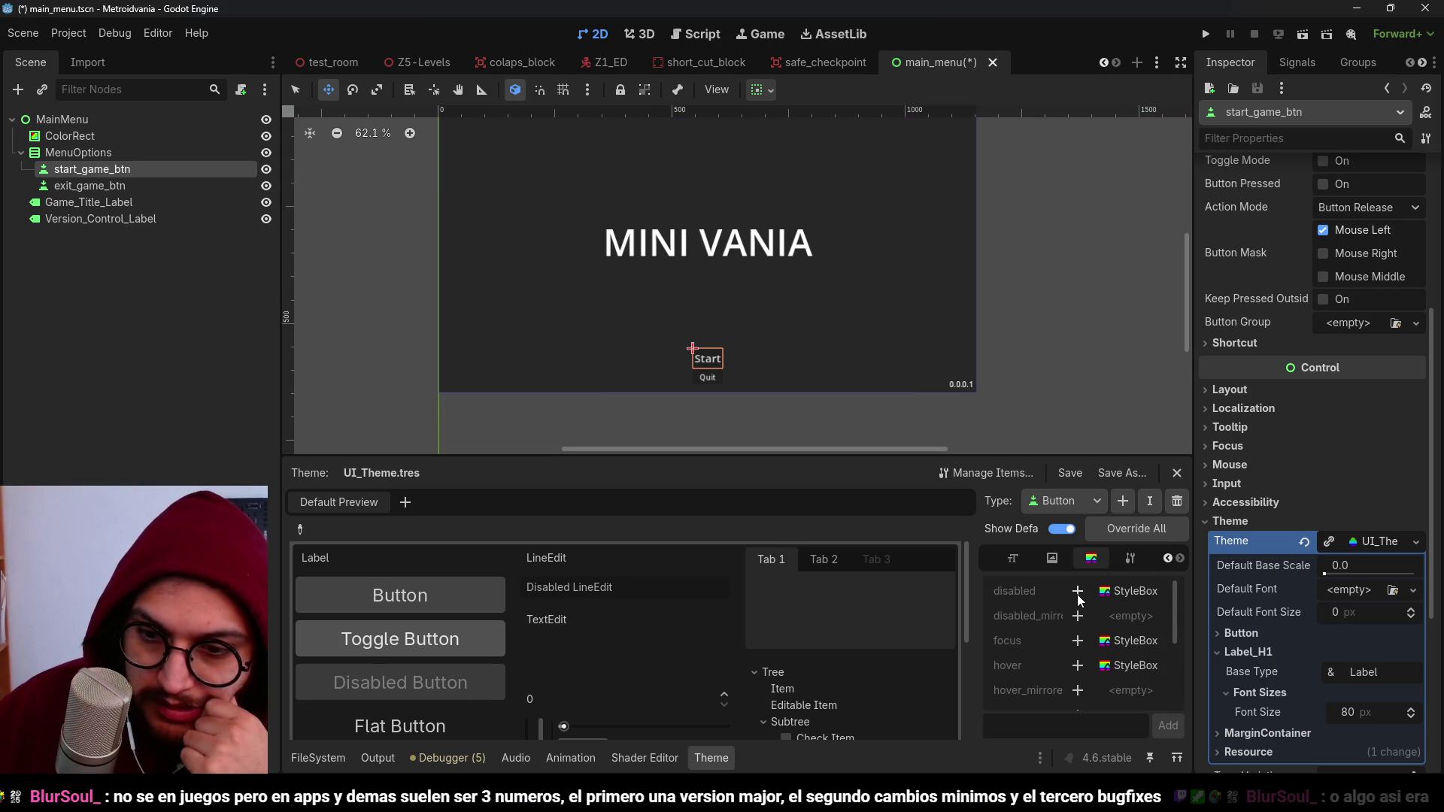
Override the Button disabled style in UI_Theme with a new StyleBox.
{"action": "left_click", "coordinate": [1078, 592]}
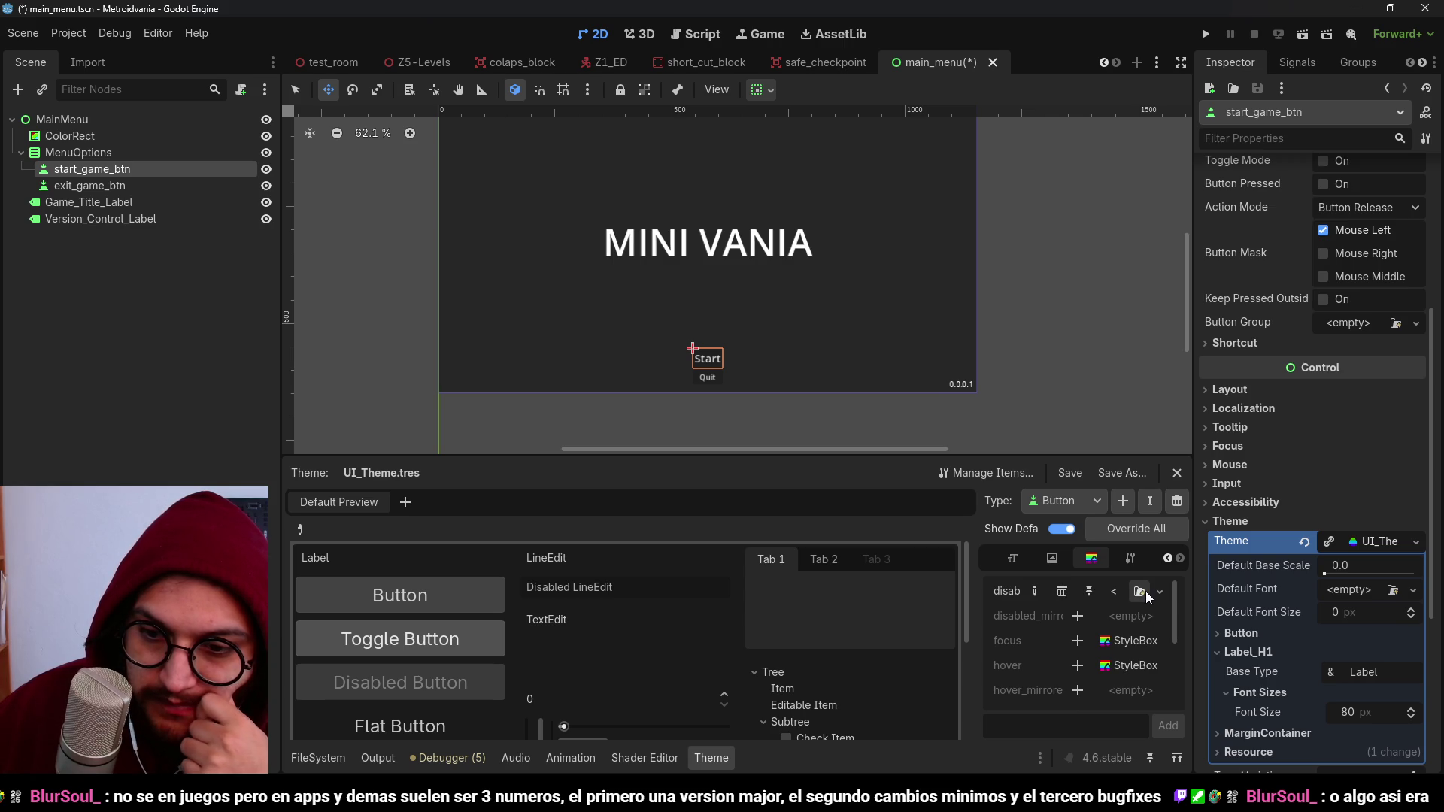
{"action": "left_click", "coordinate": [1155, 590]}
{"action": "left_click", "coordinate": [1134, 665]}
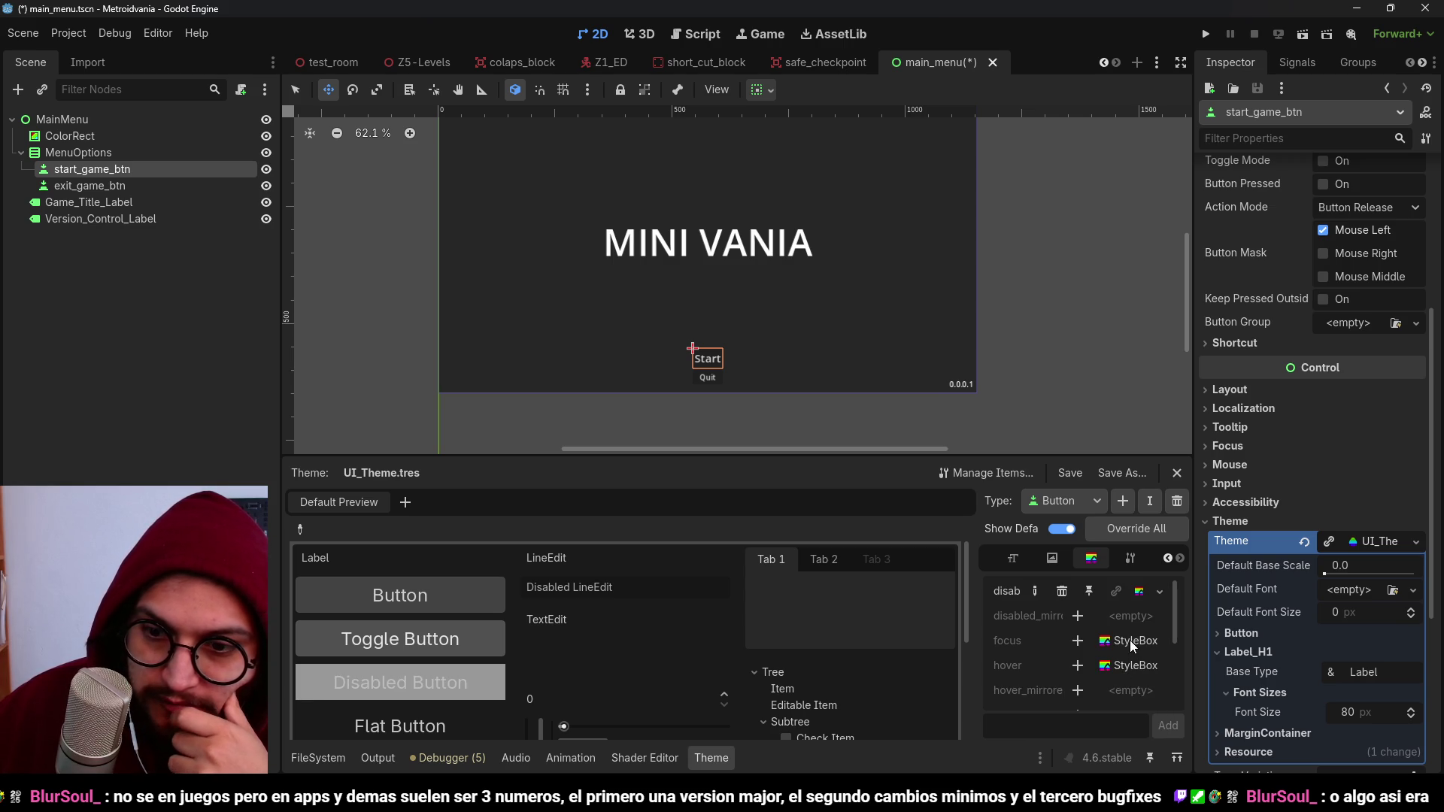
{"action": "scroll", "coordinate": [438, 679], "scroll_direction": "down", "scroll_amount": 1}
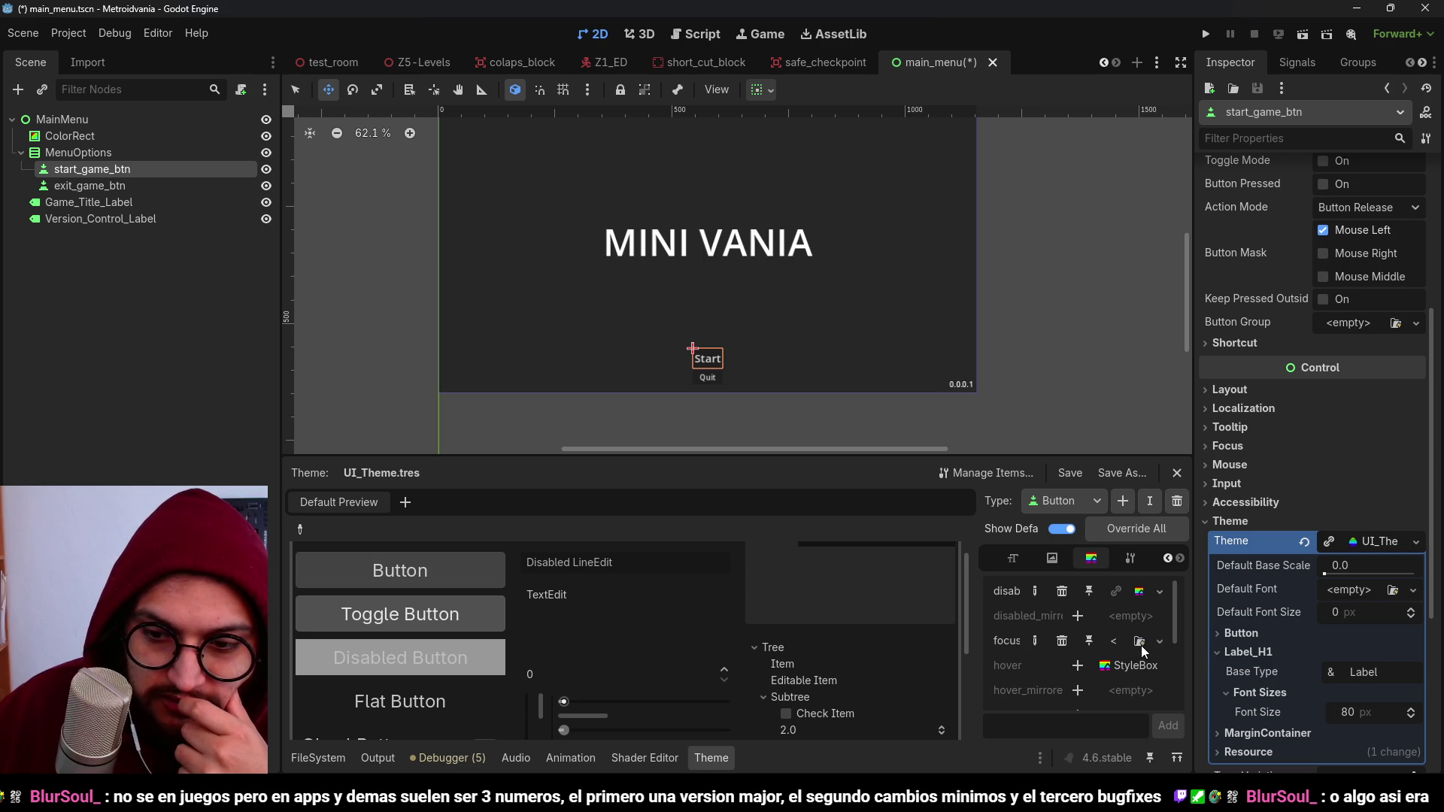
Assign a StyleBoxFlat to the Button focus style, then remove that focus override.
{"action": "left_click", "coordinate": [1156, 642]}
{"action": "left_click", "coordinate": [1117, 700]}
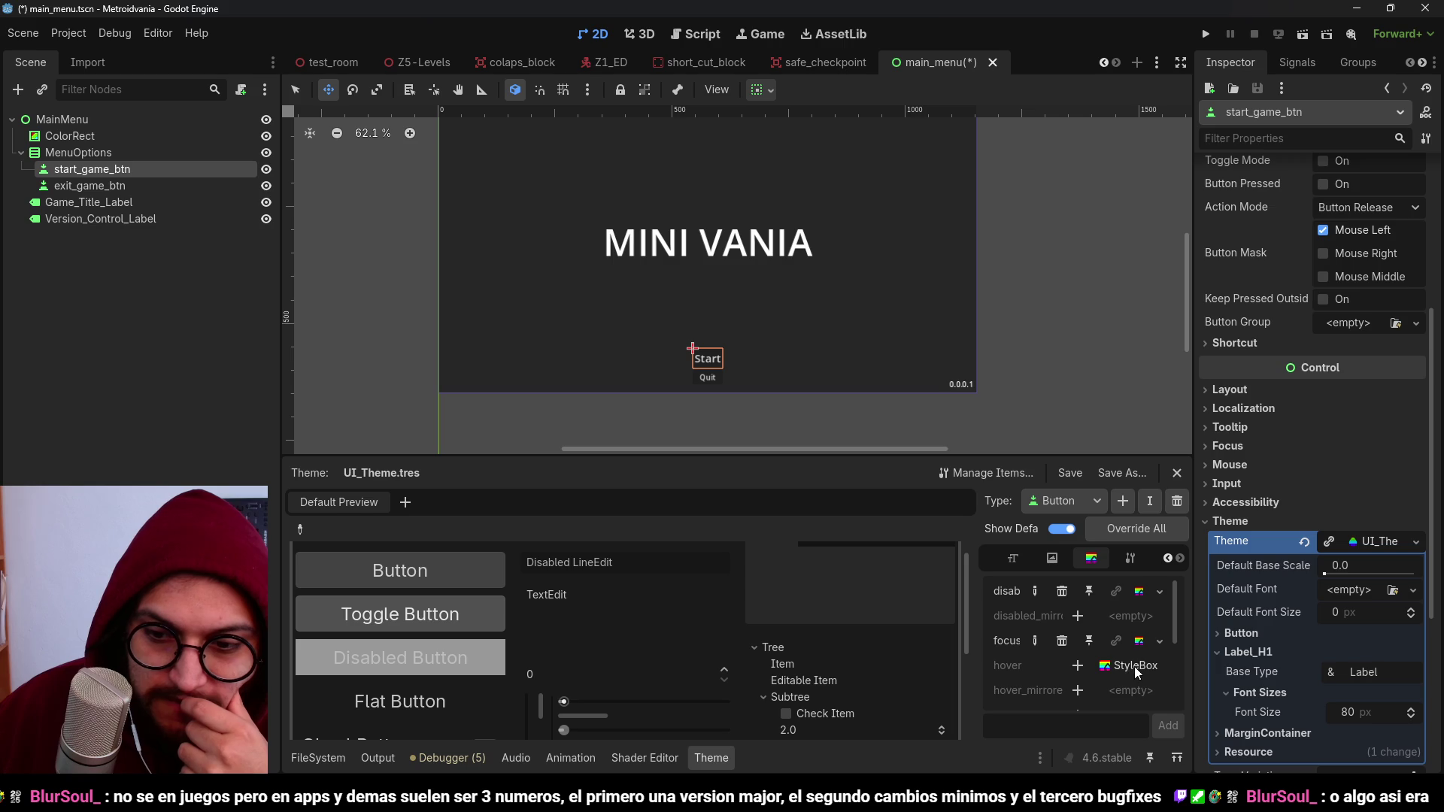
{"action": "scroll", "coordinate": [1083, 654], "scroll_direction": "down", "scroll_amount": 3}
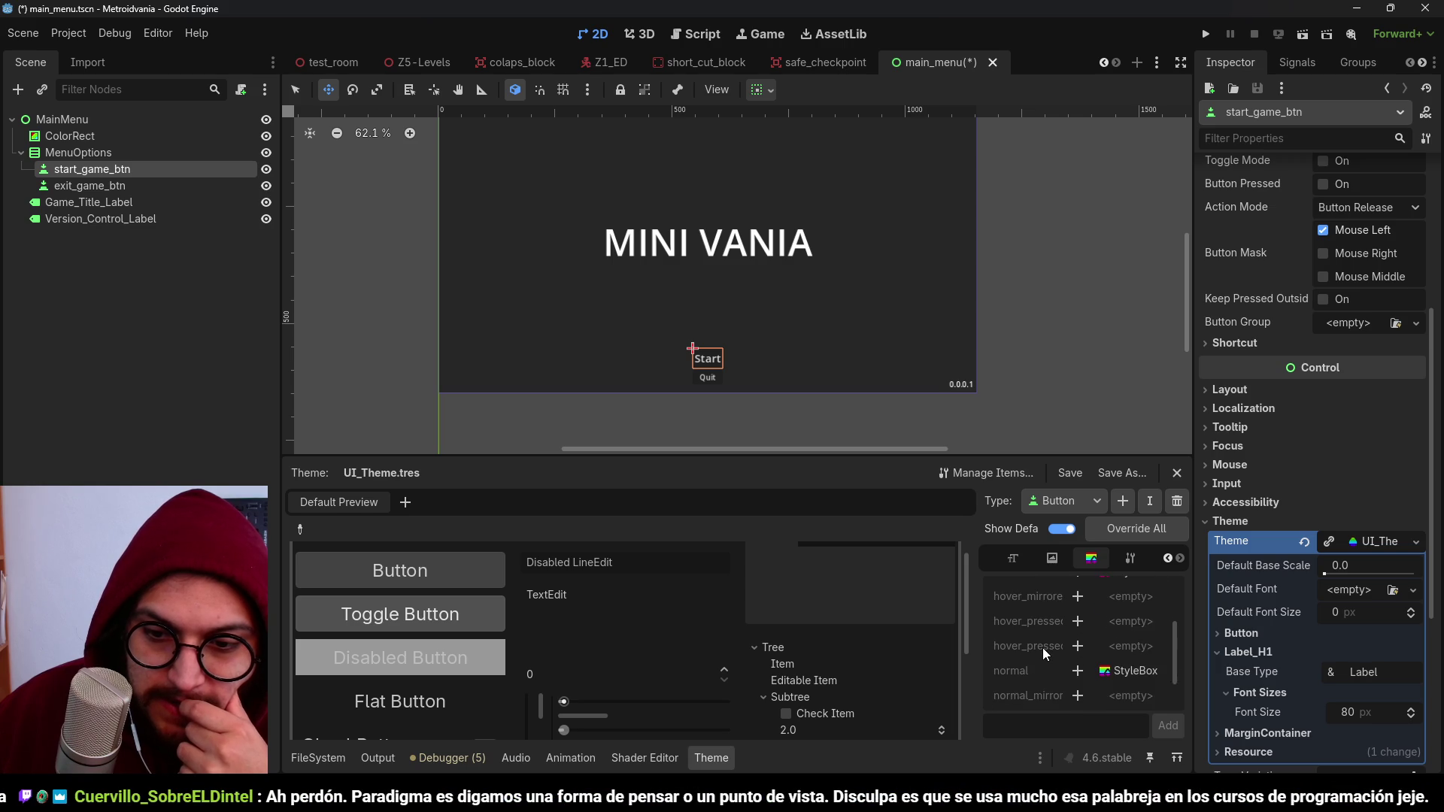
{"action": "scroll", "coordinate": [1042, 652], "scroll_direction": "down", "scroll_amount": 1}
{"action": "scroll", "coordinate": [396, 658], "scroll_direction": "down", "scroll_amount": 2}
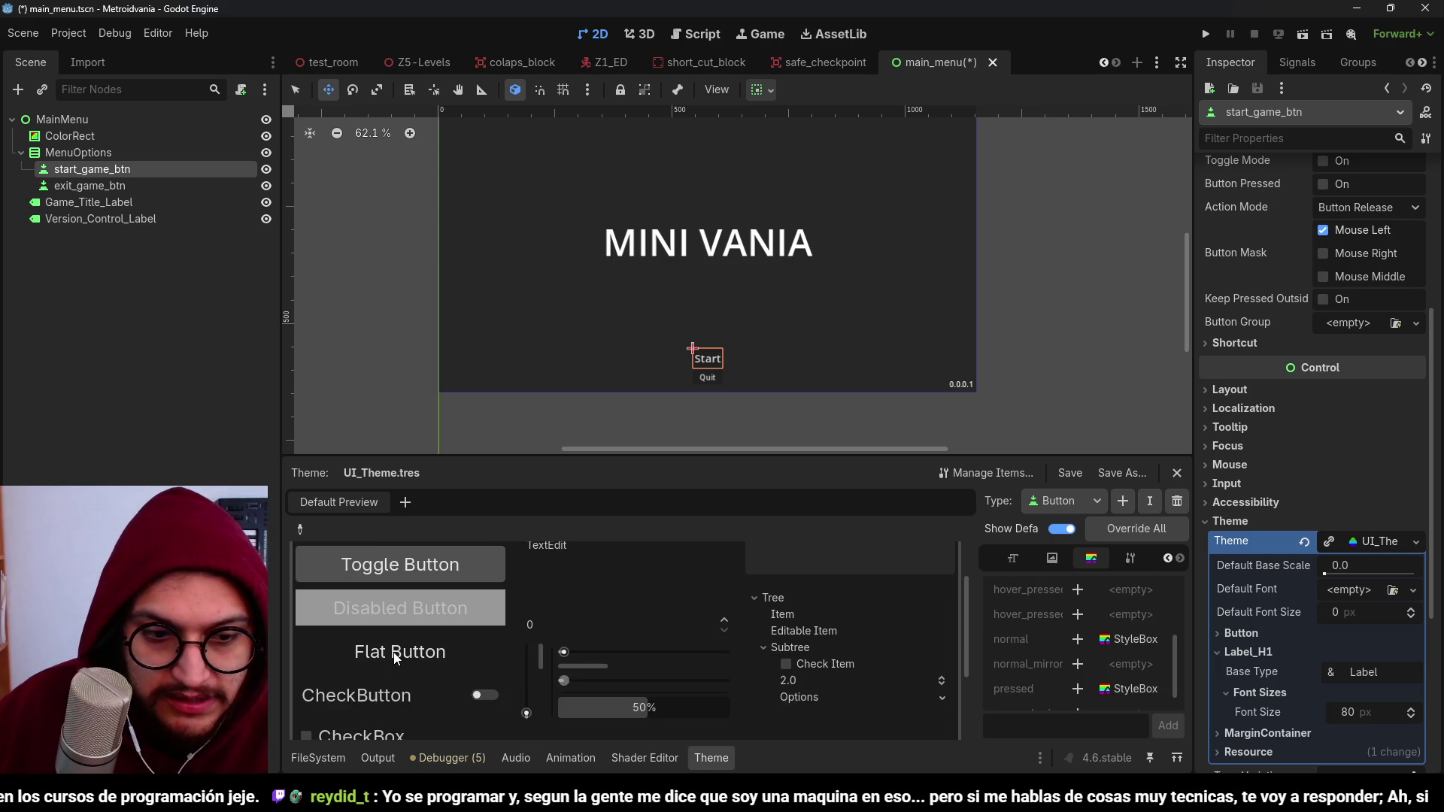
{"action": "scroll", "coordinate": [396, 657], "scroll_direction": "up", "scroll_amount": 3}
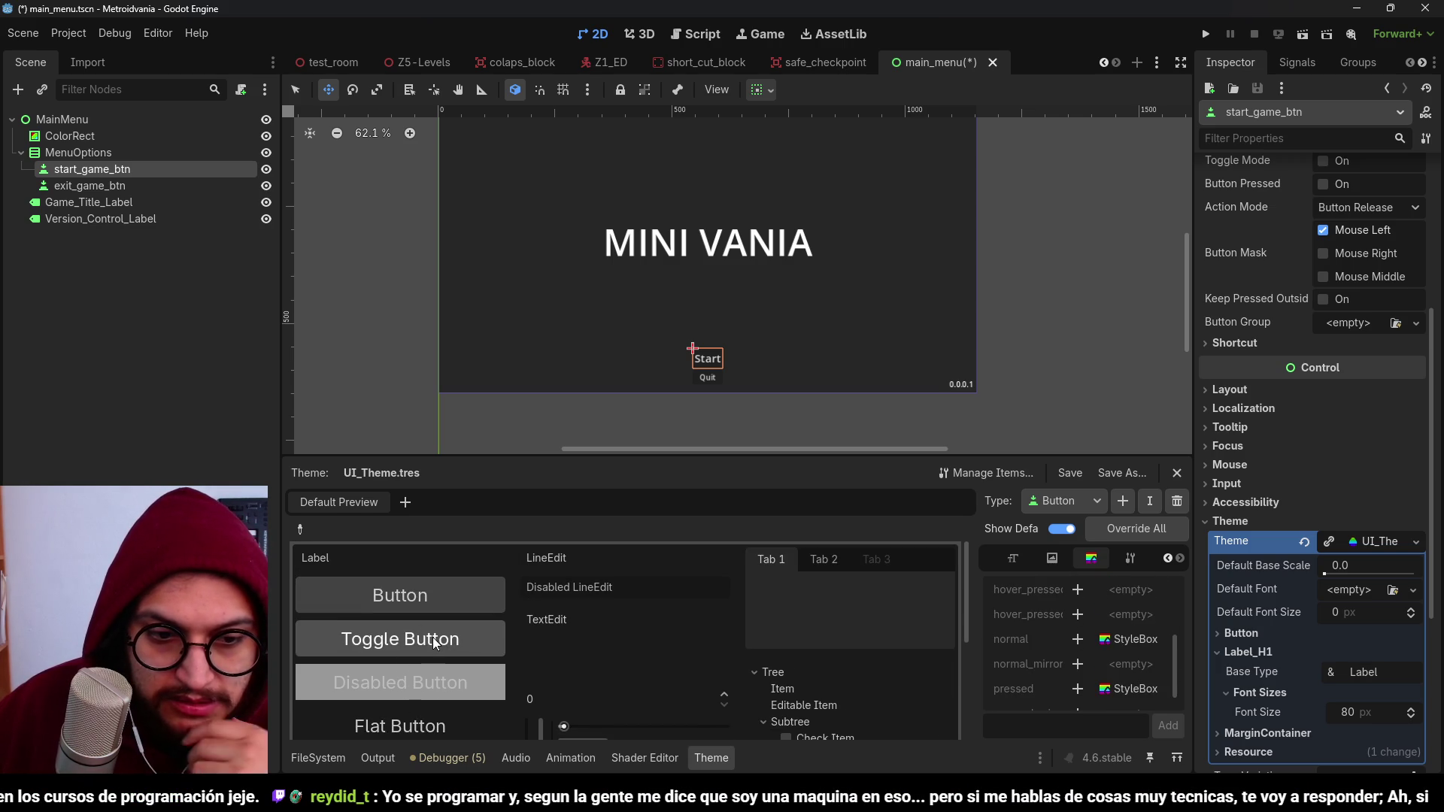
{"action": "scroll", "coordinate": [1079, 661], "scroll_direction": "up", "scroll_amount": 4}
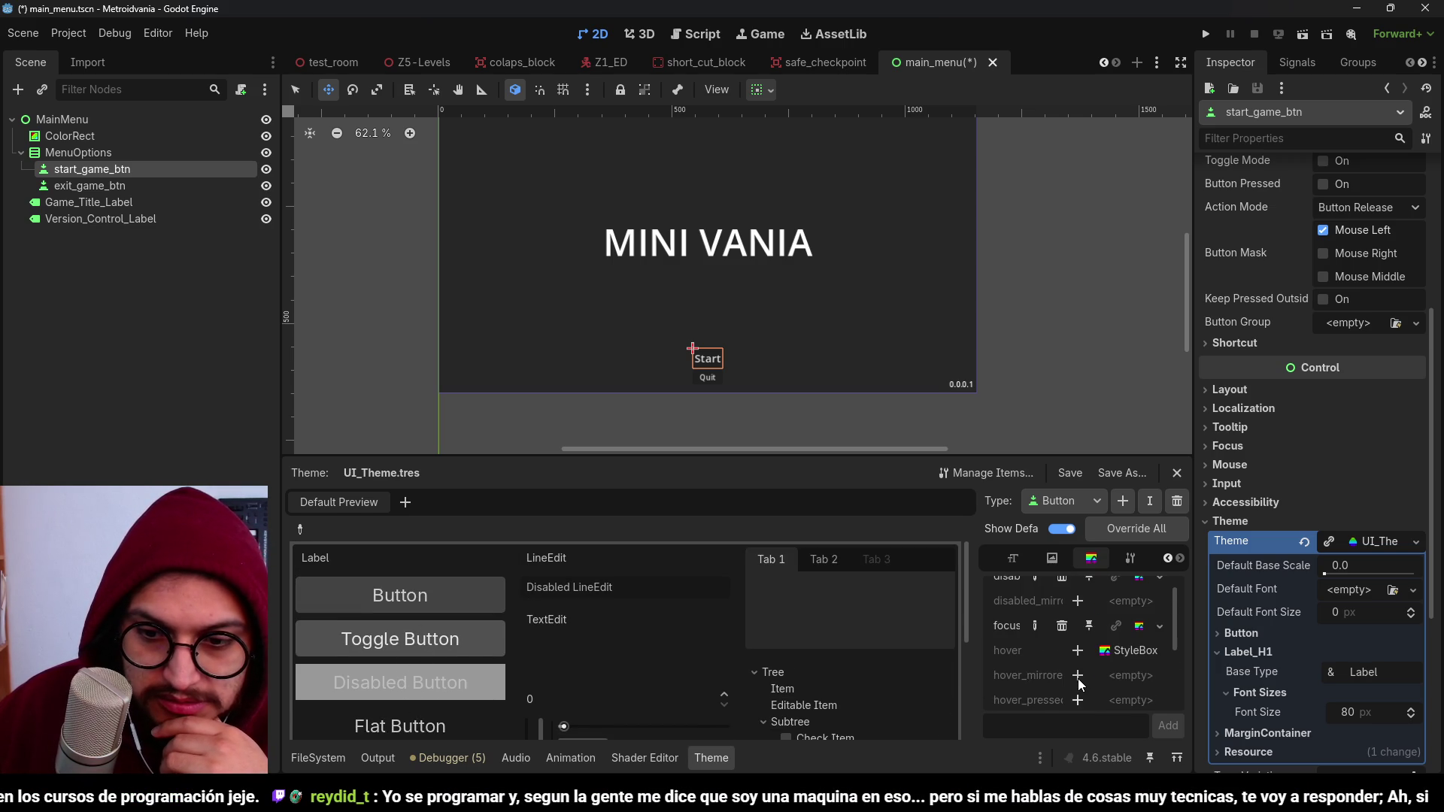
{"action": "scroll", "coordinate": [1077, 678], "scroll_direction": "up", "scroll_amount": 1}
{"action": "scroll", "coordinate": [399, 604], "scroll_direction": "down", "scroll_amount": 8}
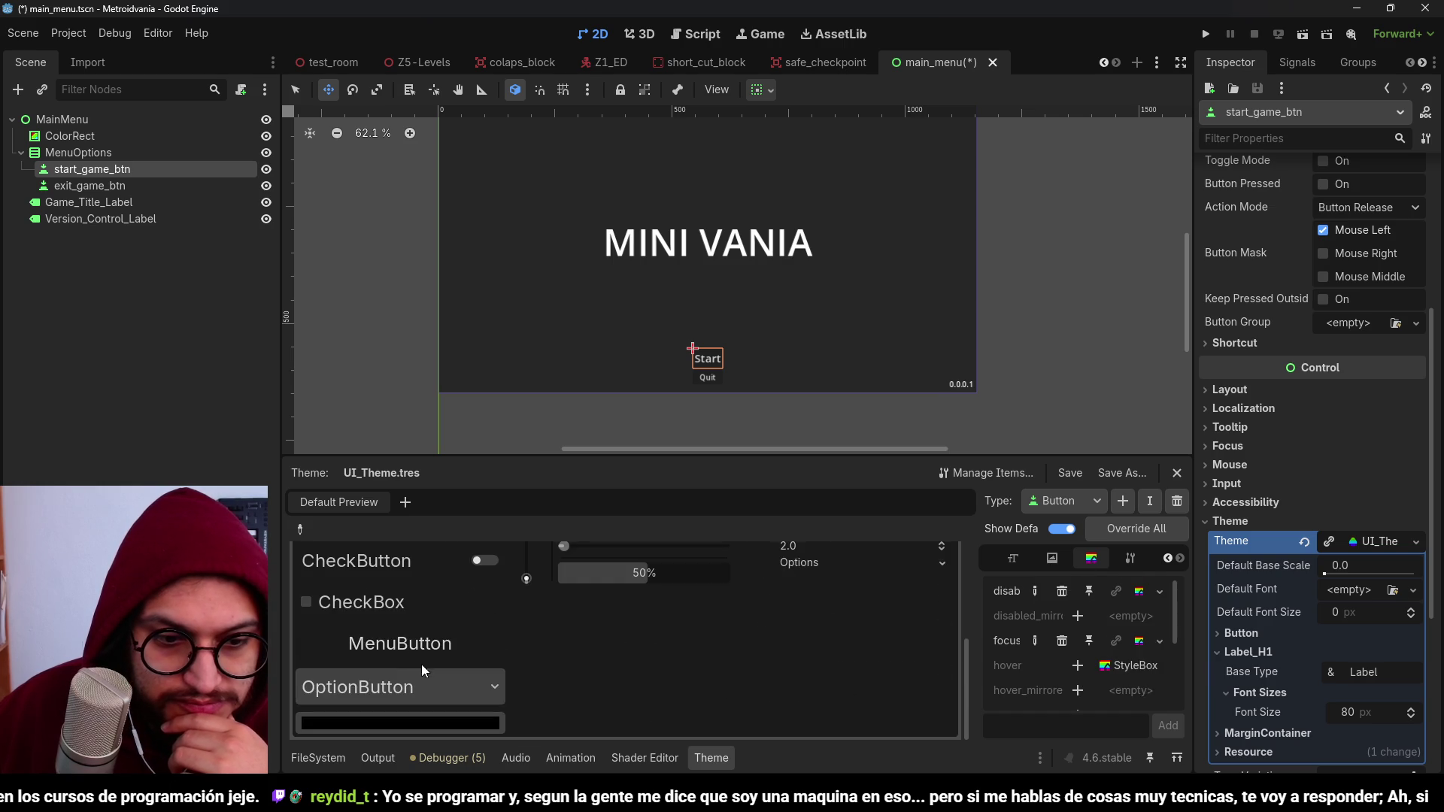
{"action": "scroll", "coordinate": [423, 665], "scroll_direction": "up", "scroll_amount": 10}
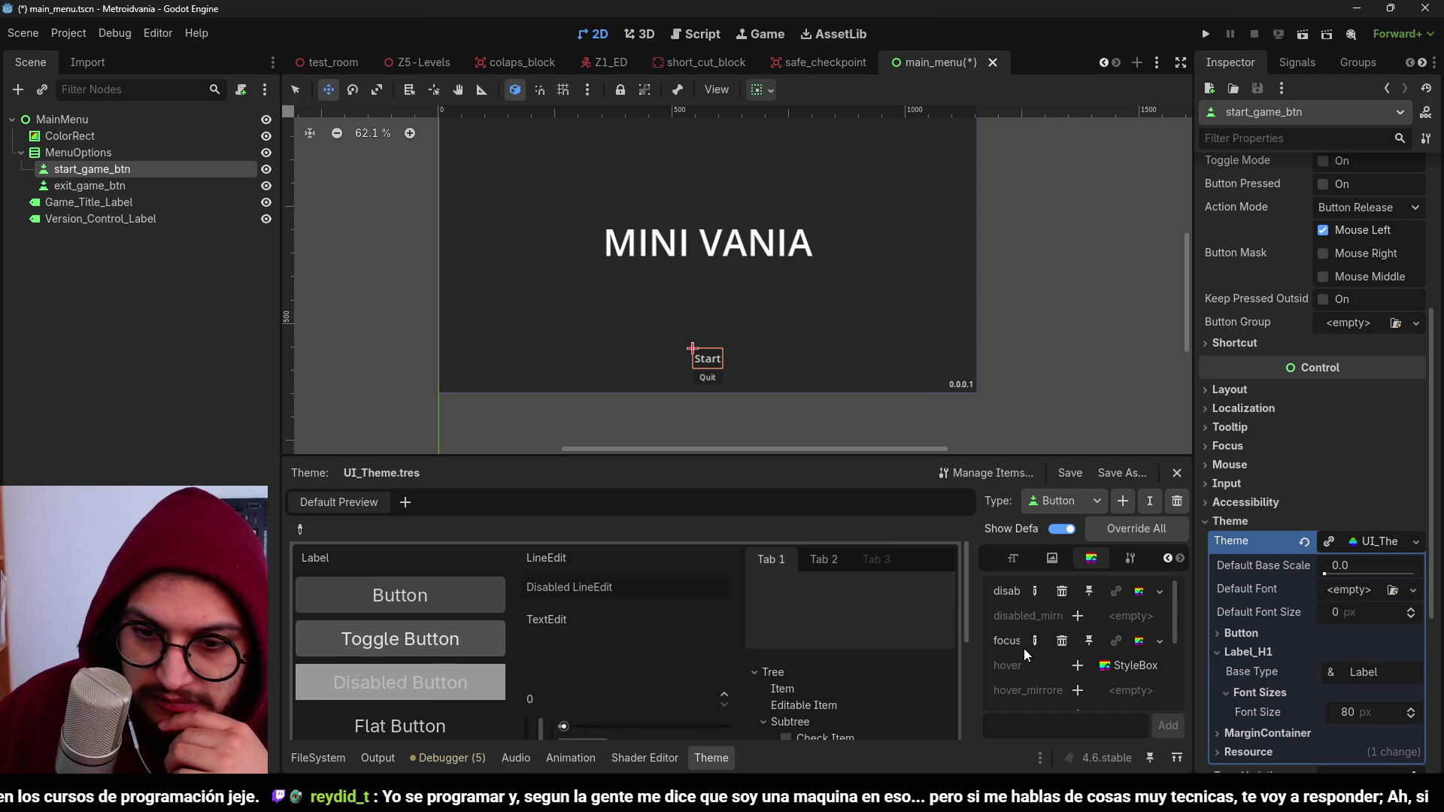
{"action": "left_click", "coordinate": [1061, 640]}
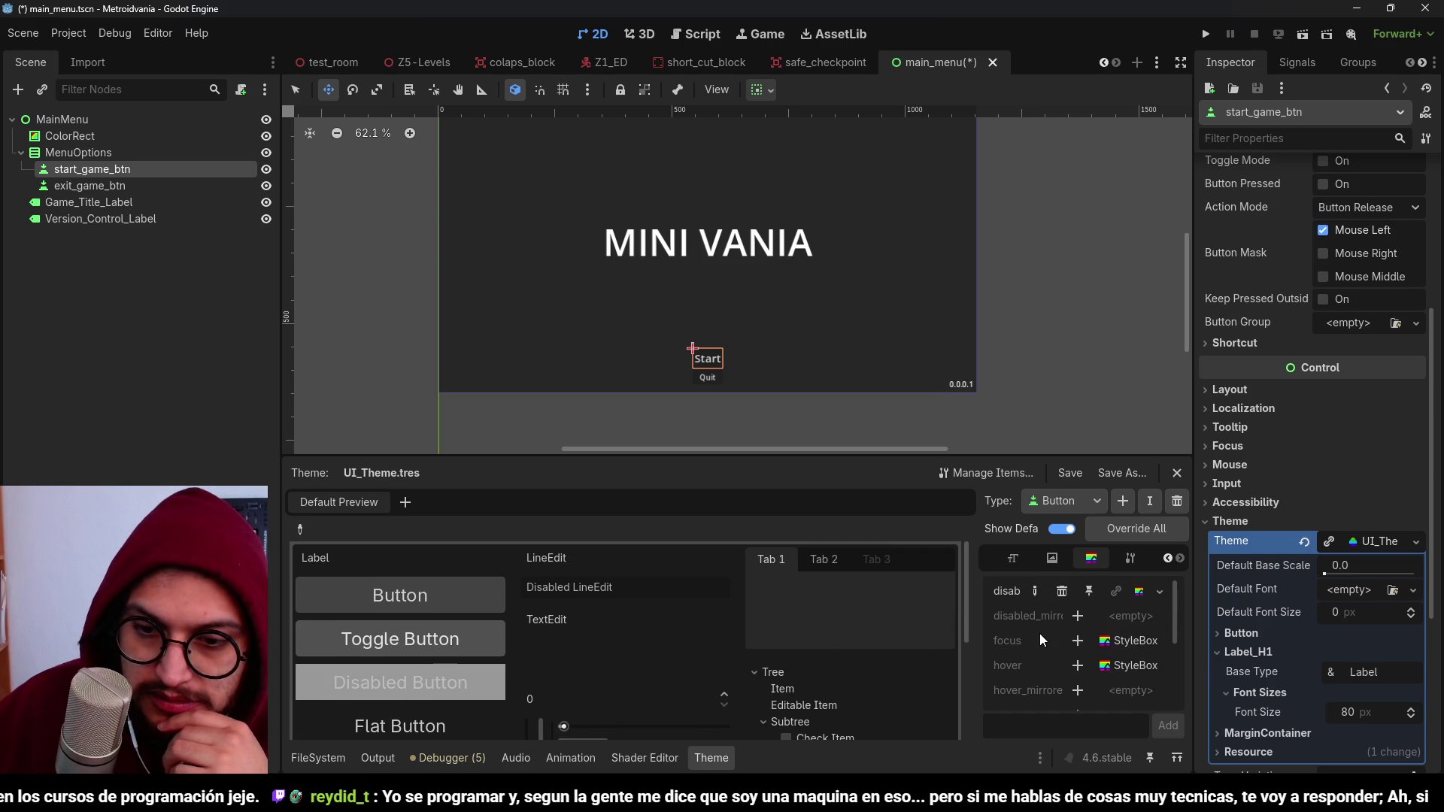
{"action": "scroll", "coordinate": [1045, 632], "scroll_direction": "down", "scroll_amount": 1}
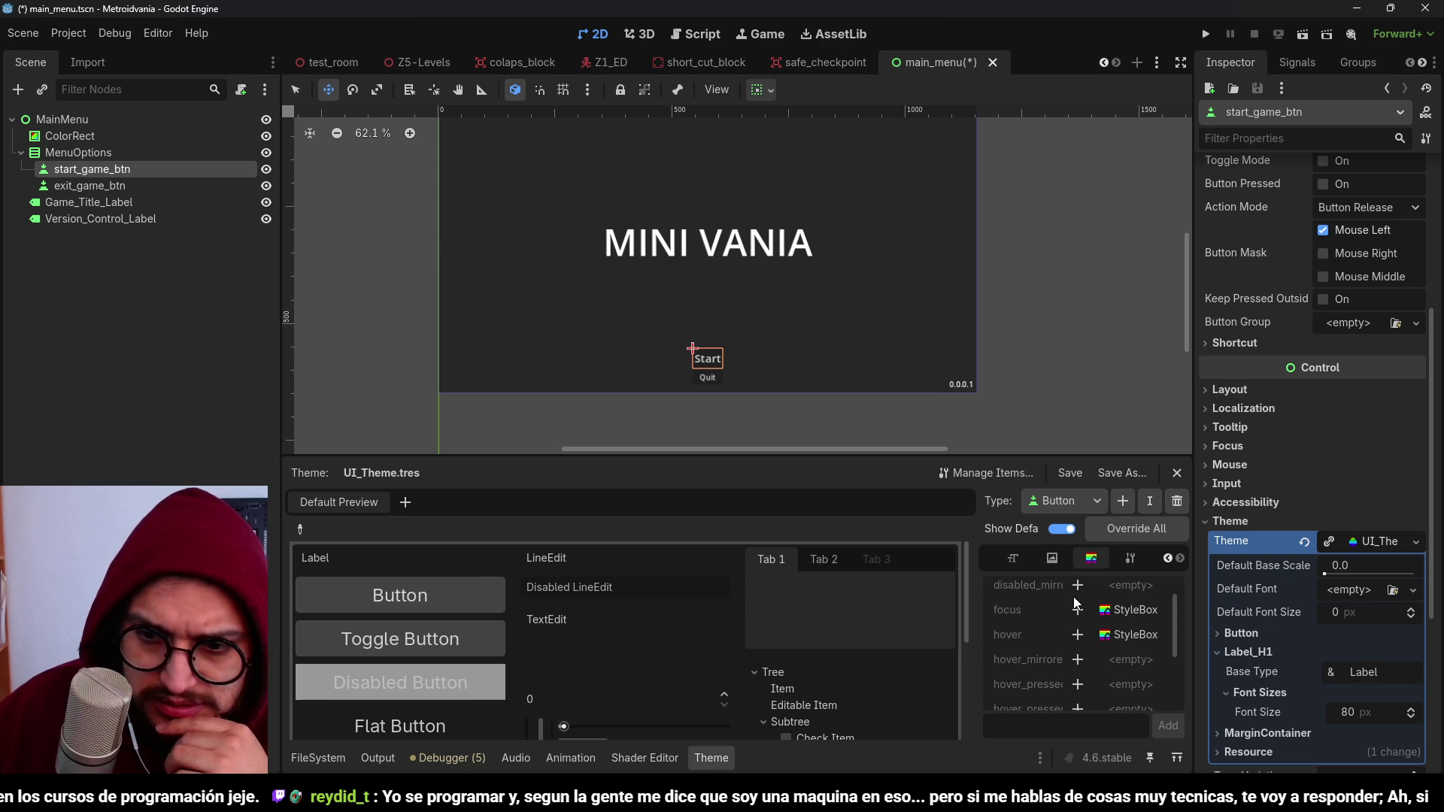
Give the Button focus style a new StyleBox and the pressed style a StyleBoxFlat.
{"action": "left_click", "coordinate": [1154, 613]}
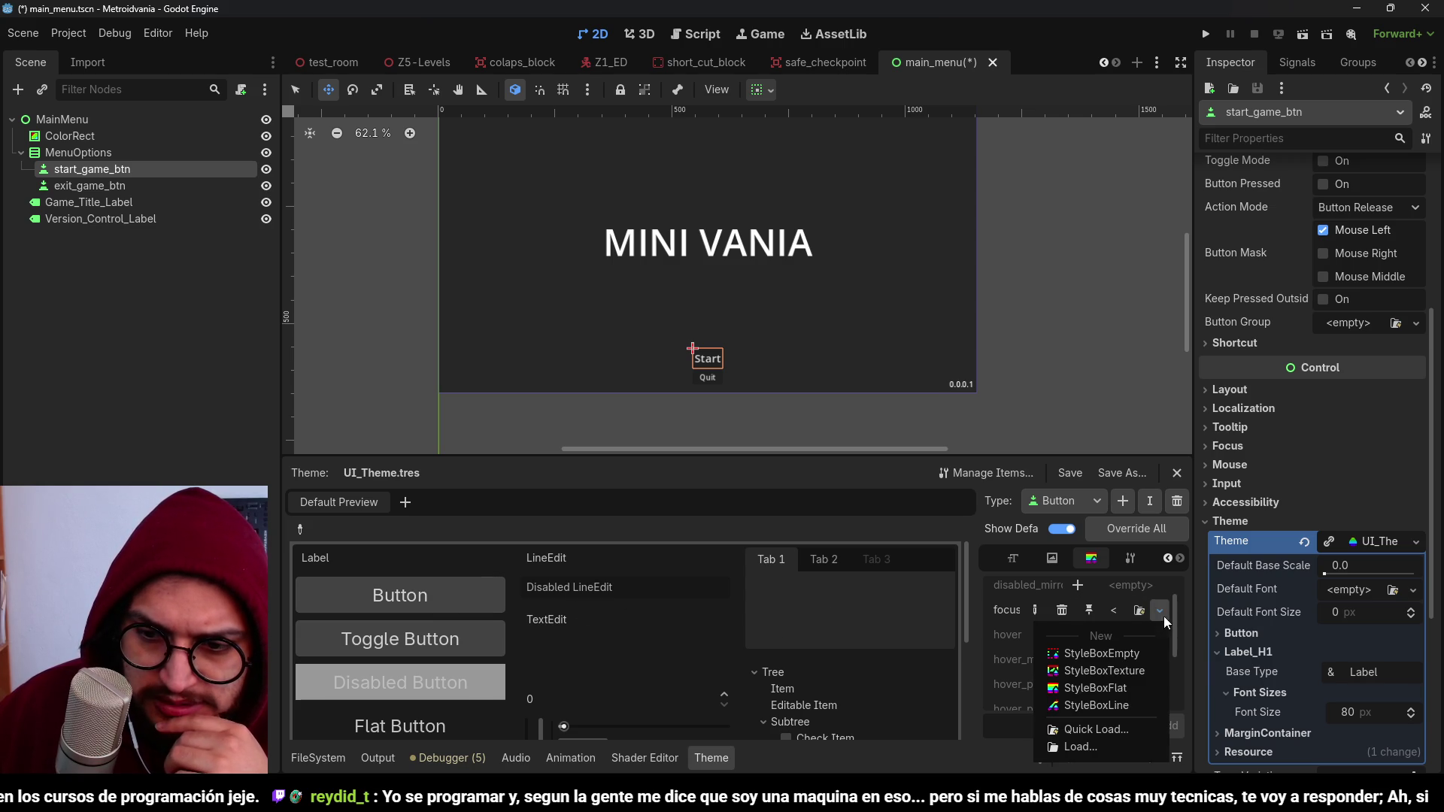
{"action": "left_click", "coordinate": [1106, 684]}
{"action": "scroll", "coordinate": [1057, 651], "scroll_direction": "down", "scroll_amount": 3}
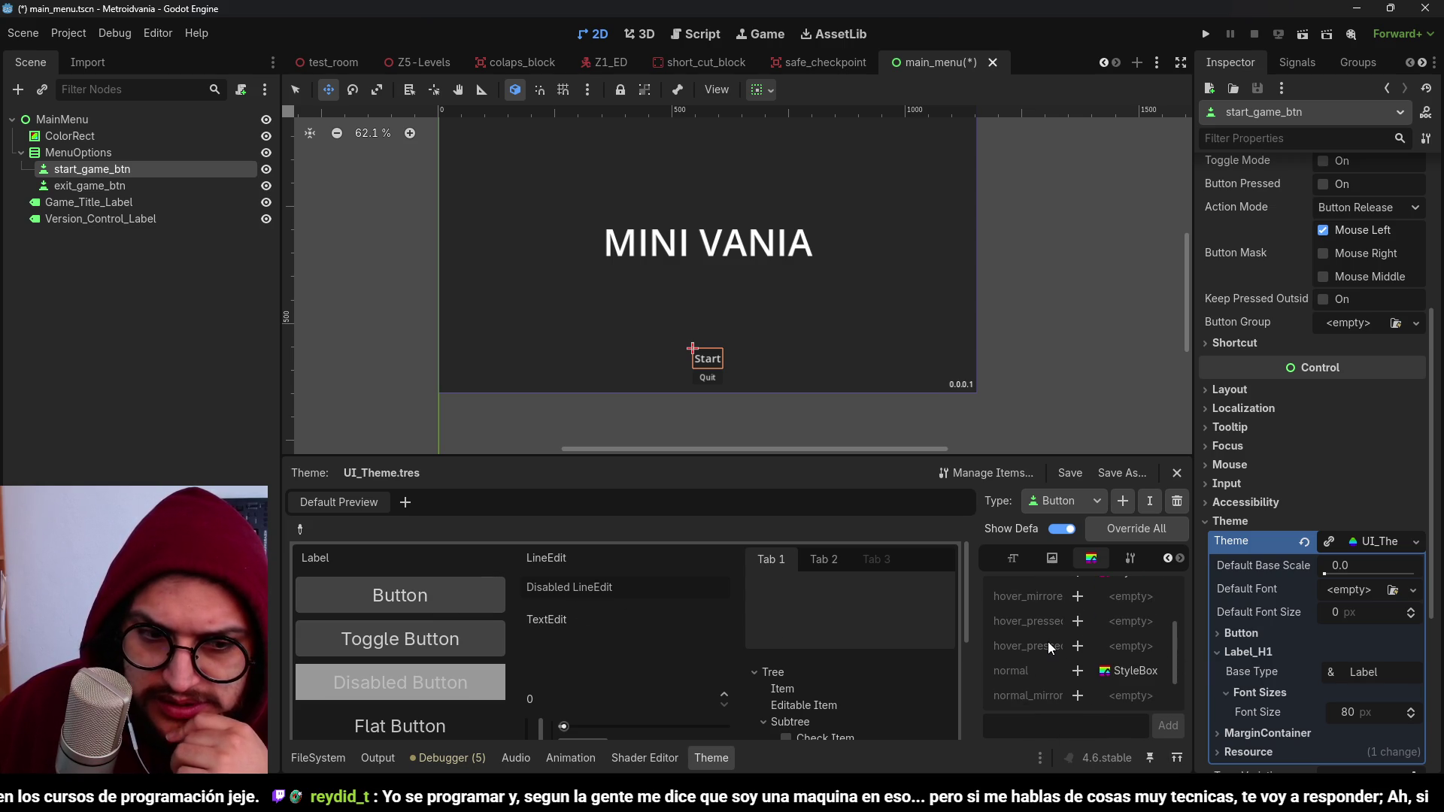
{"action": "scroll", "coordinate": [1041, 642], "scroll_direction": "down", "scroll_amount": 2}
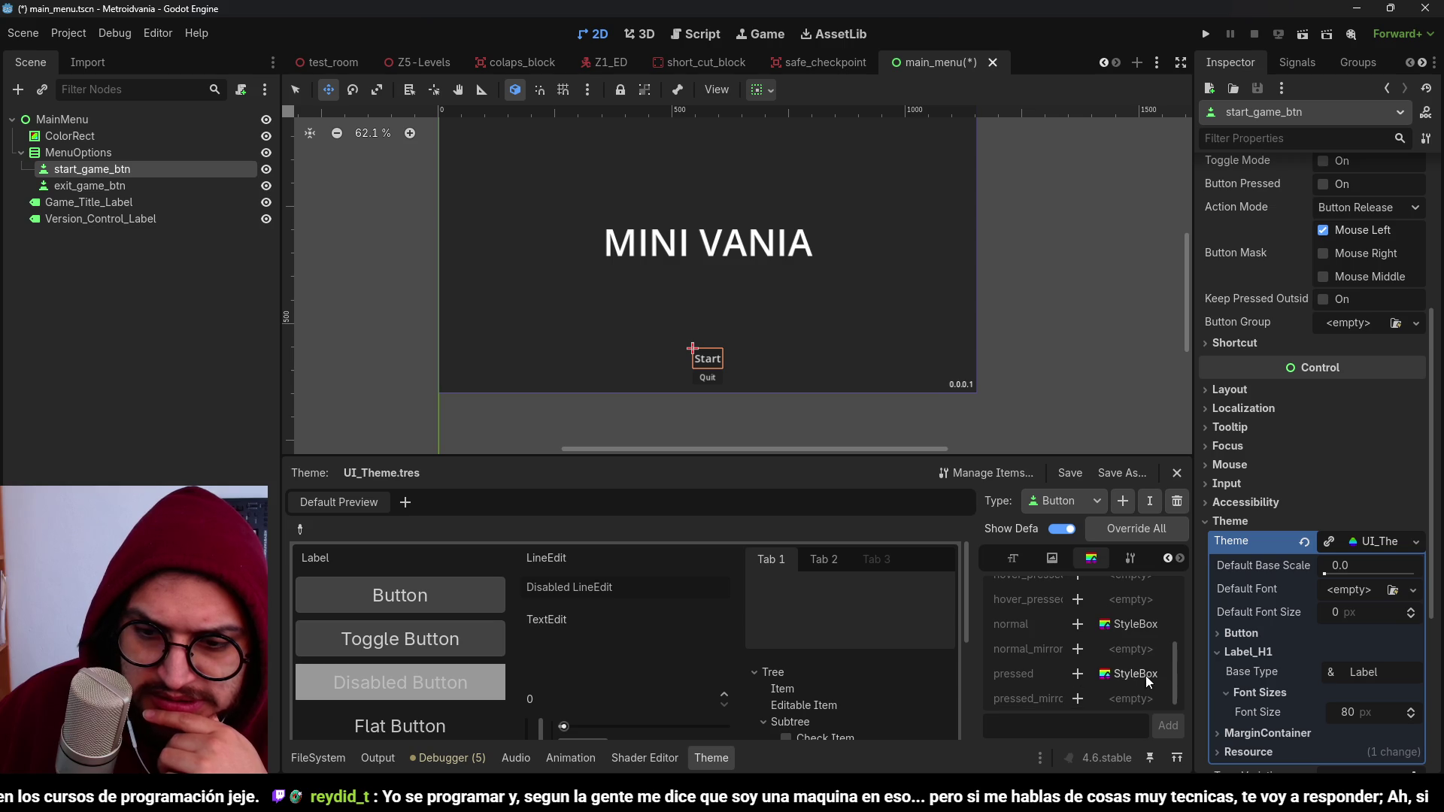
{"action": "left_click", "coordinate": [1168, 679]}
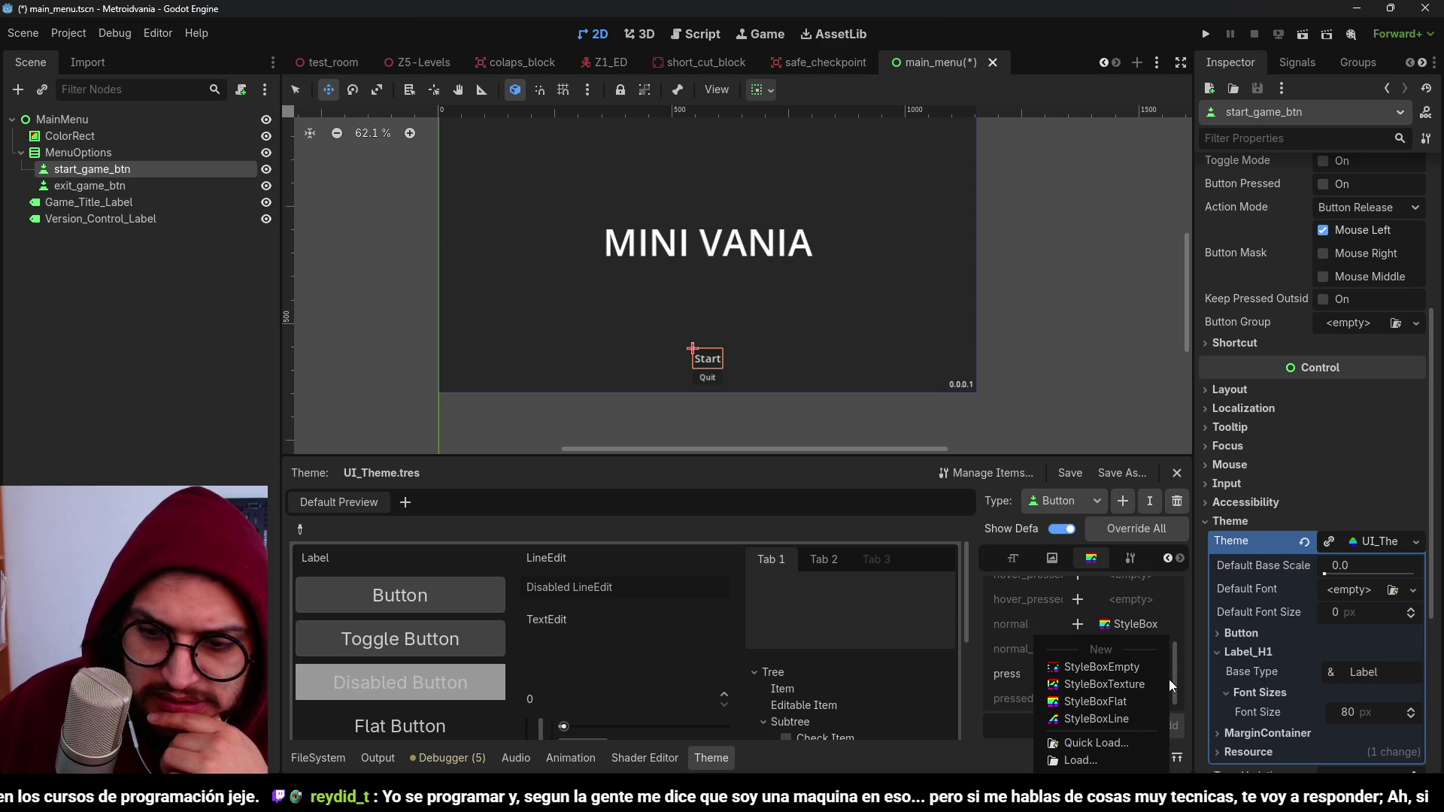
{"action": "left_click", "coordinate": [1130, 696]}
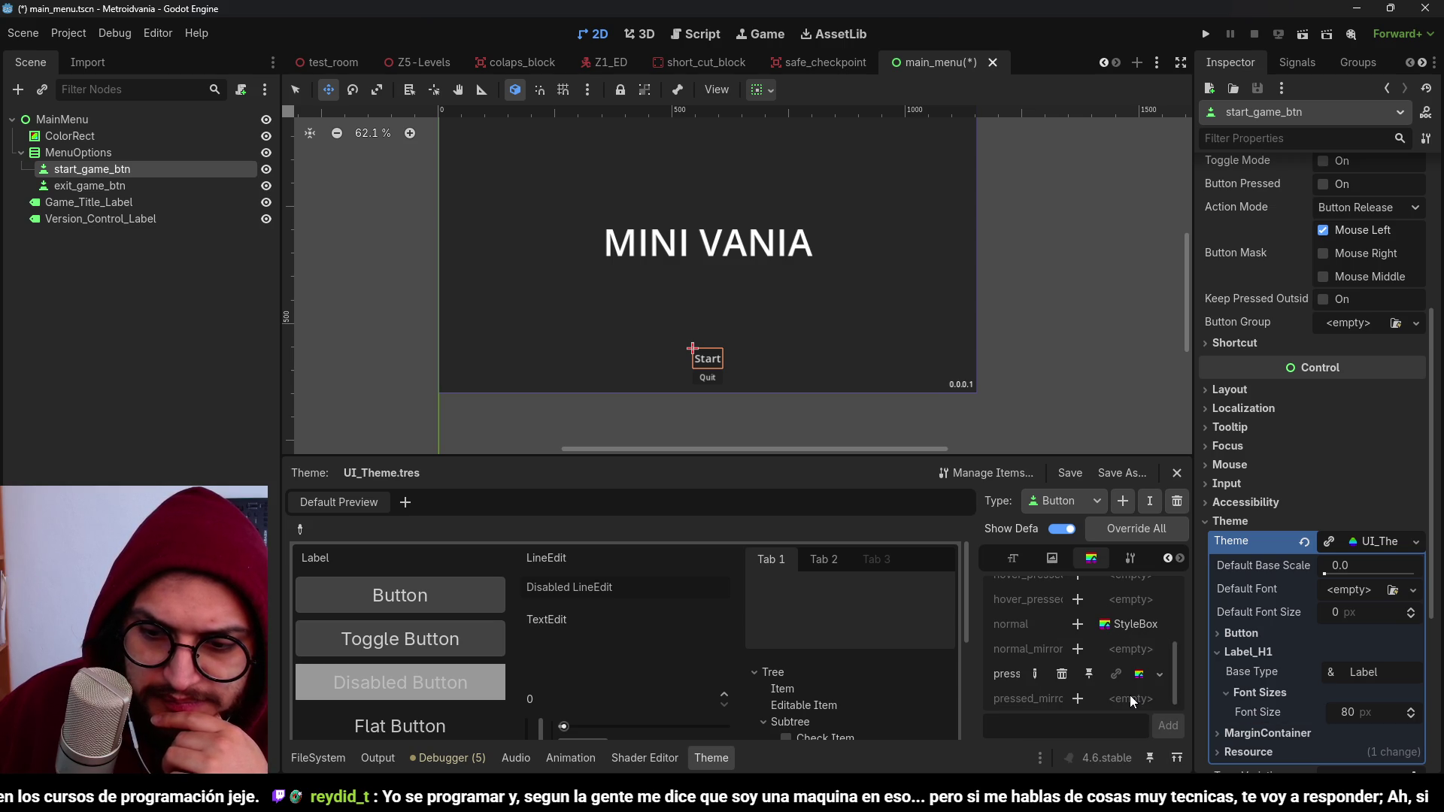
{"action": "scroll", "coordinate": [1274, 637], "scroll_direction": "down", "scroll_amount": 5}
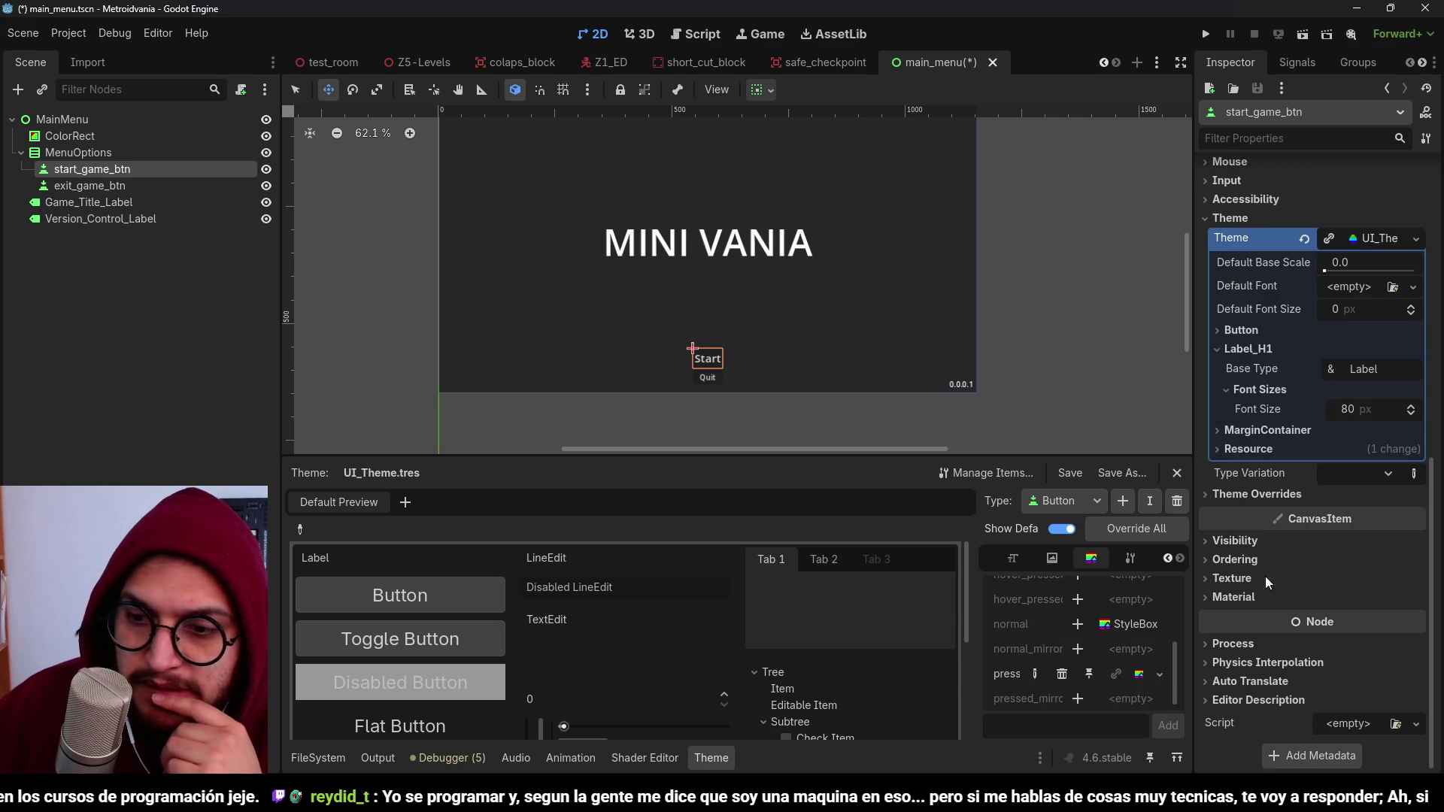
Inspect the Disabled style under Theme > Button > Styles, then save and run the scene.
{"action": "left_click", "coordinate": [1252, 330]}
{"action": "left_click", "coordinate": [1261, 365]}
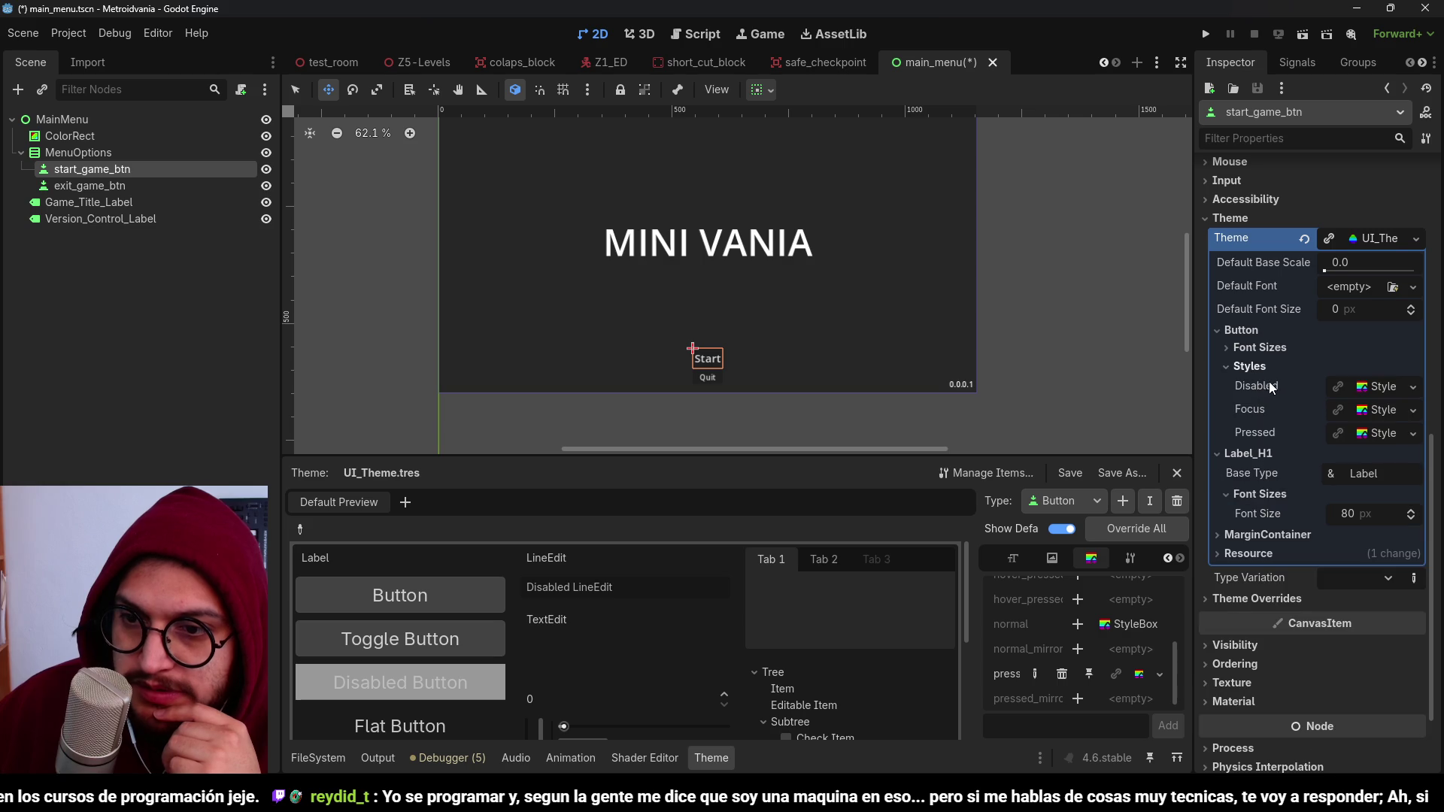
{"action": "left_click", "coordinate": [1382, 387]}
{"action": "scroll", "coordinate": [1345, 496], "scroll_direction": "down", "scroll_amount": 2}
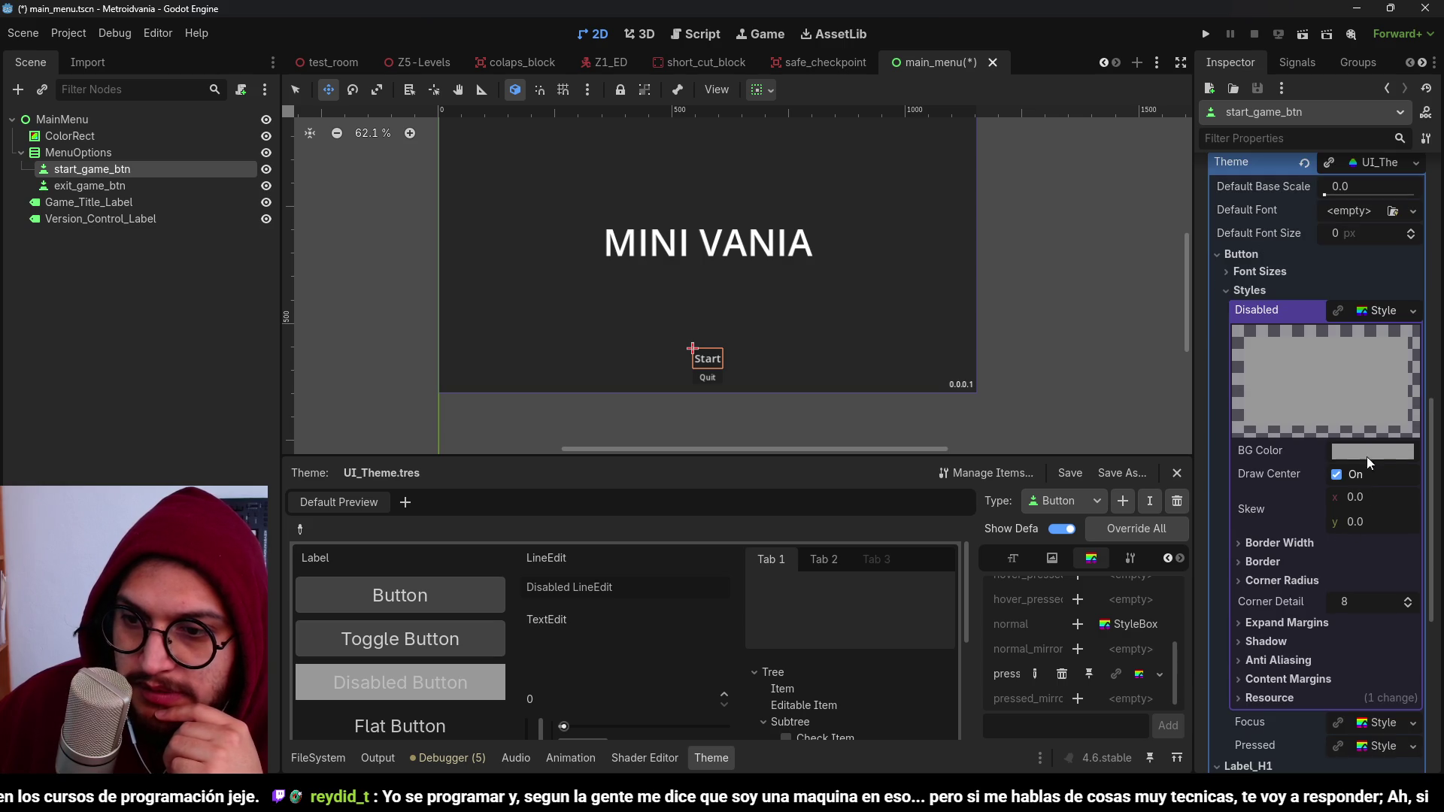
{"action": "scroll", "coordinate": [1310, 485], "scroll_direction": "up", "scroll_amount": 2}
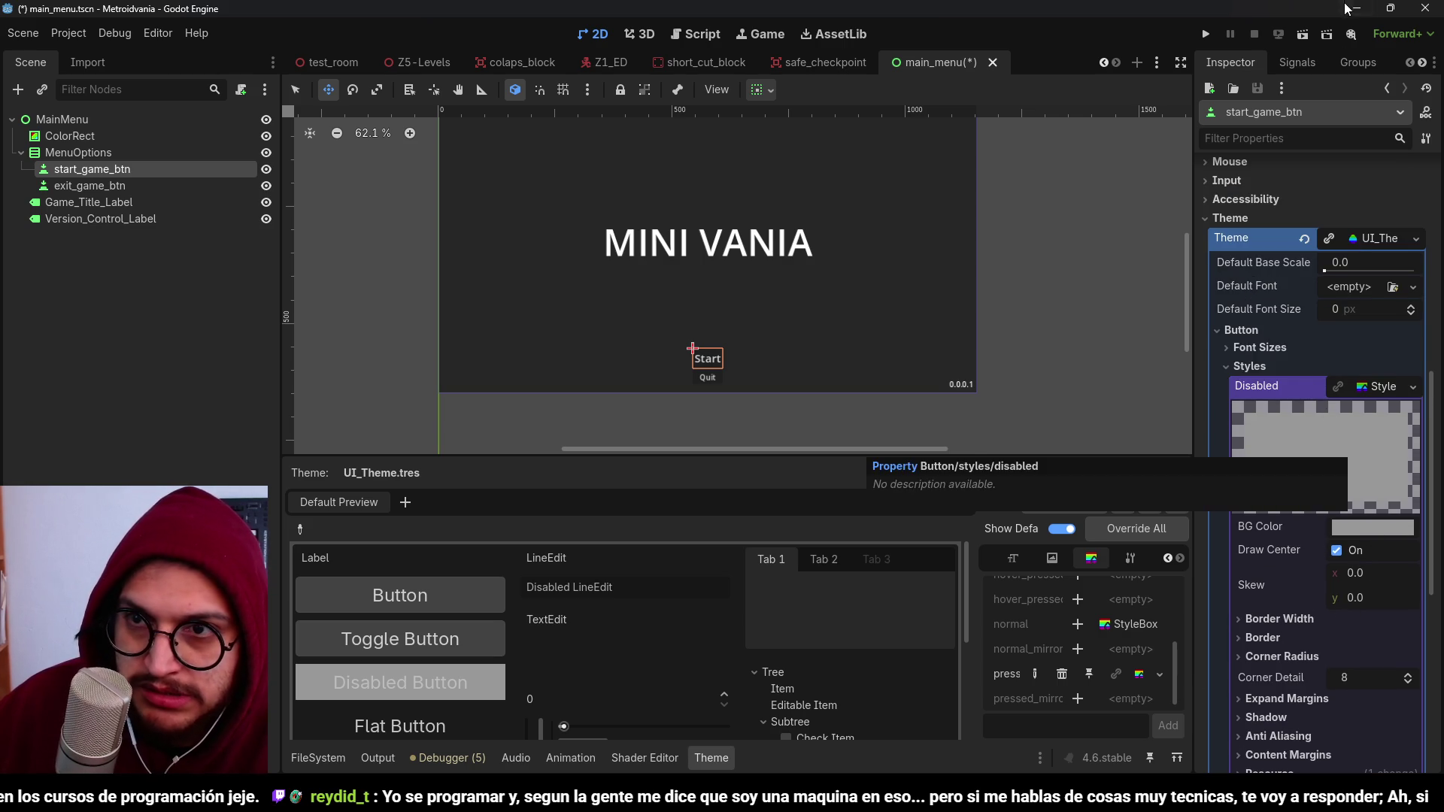
{"action": "left_click", "coordinate": [1301, 36]}
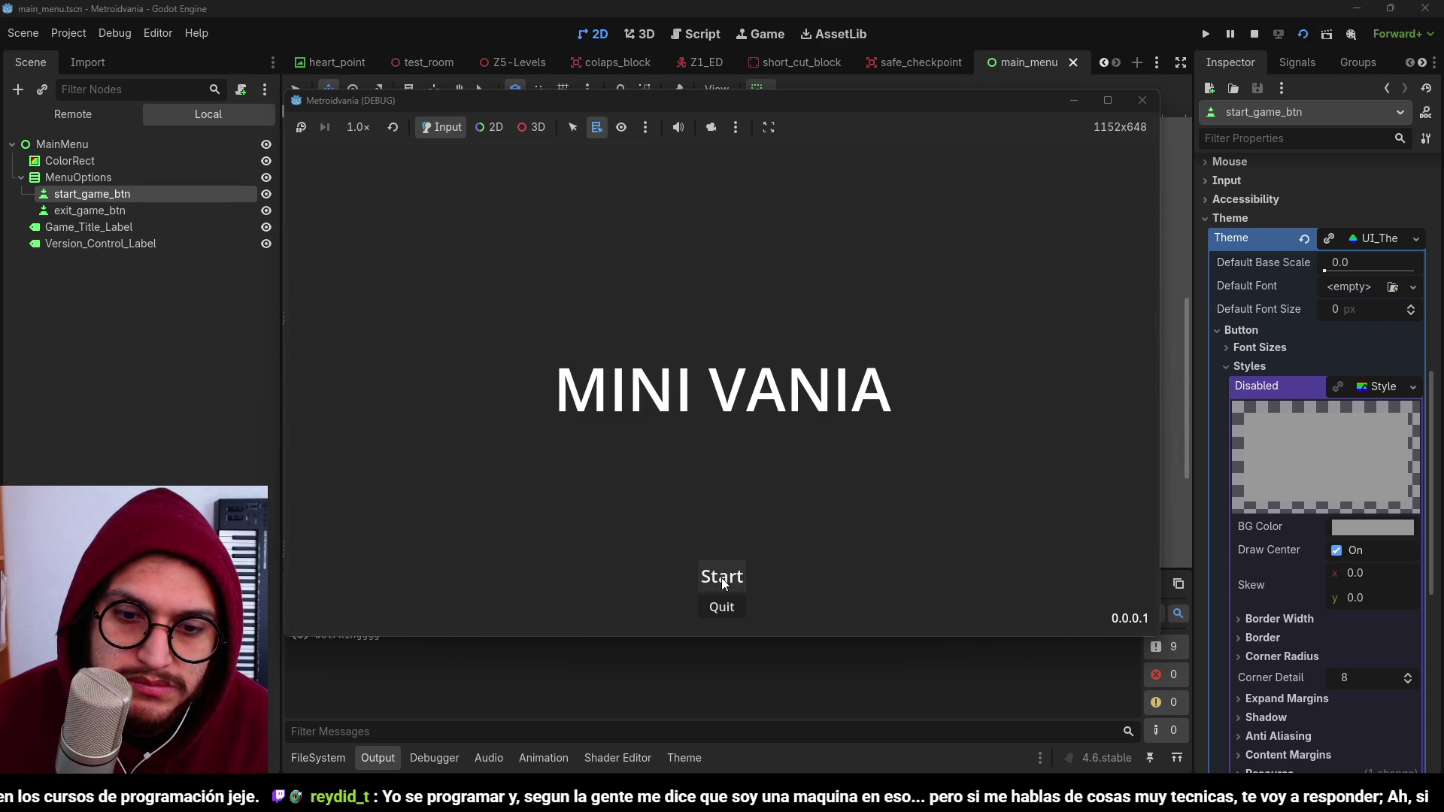
Close the debug game window and reopen UI_Theme.tres in the theme editor.
{"action": "left_click", "coordinate": [1141, 100]}
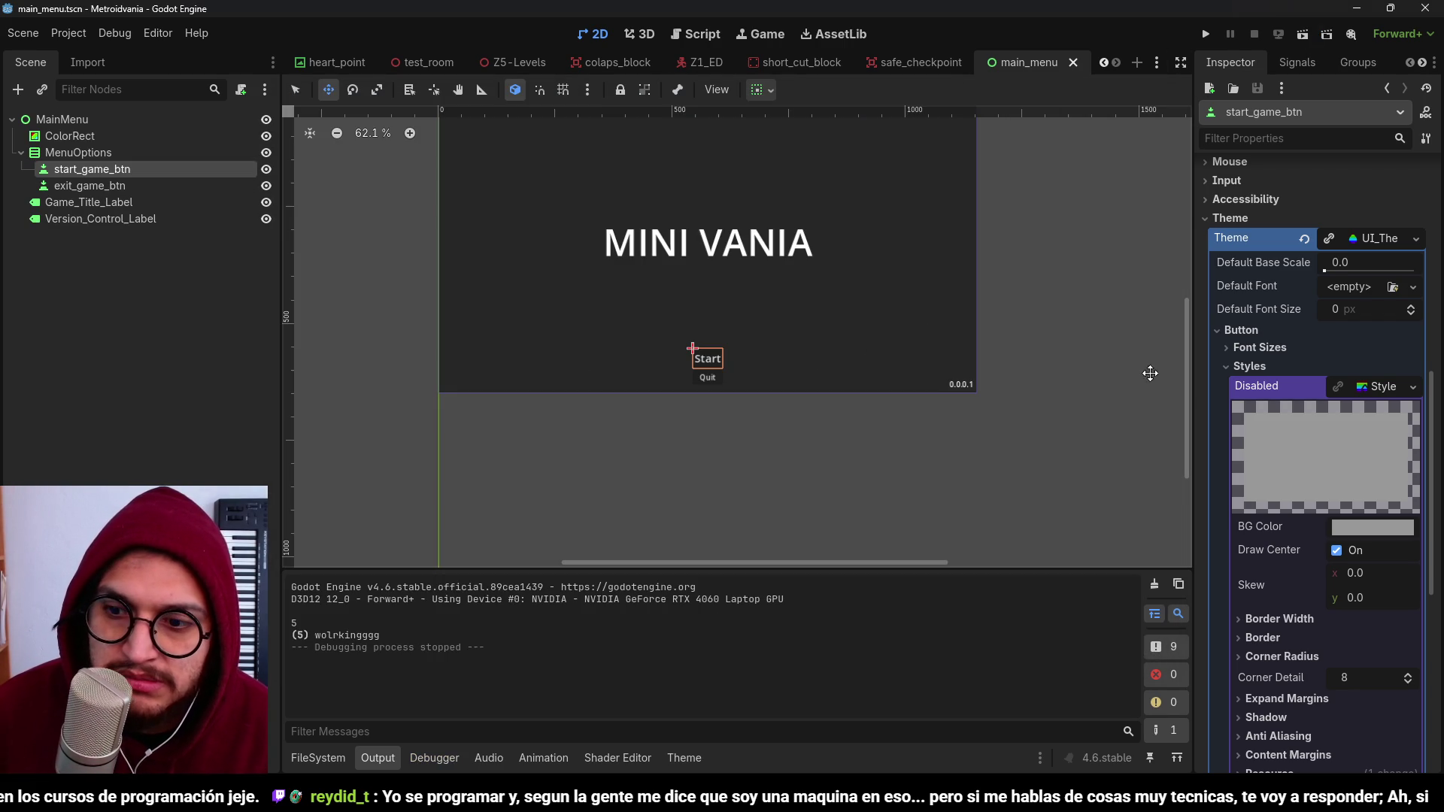
{"action": "scroll", "coordinate": [1278, 526], "scroll_direction": "up", "scroll_amount": 3}
{"action": "left_click", "coordinate": [1365, 388]}
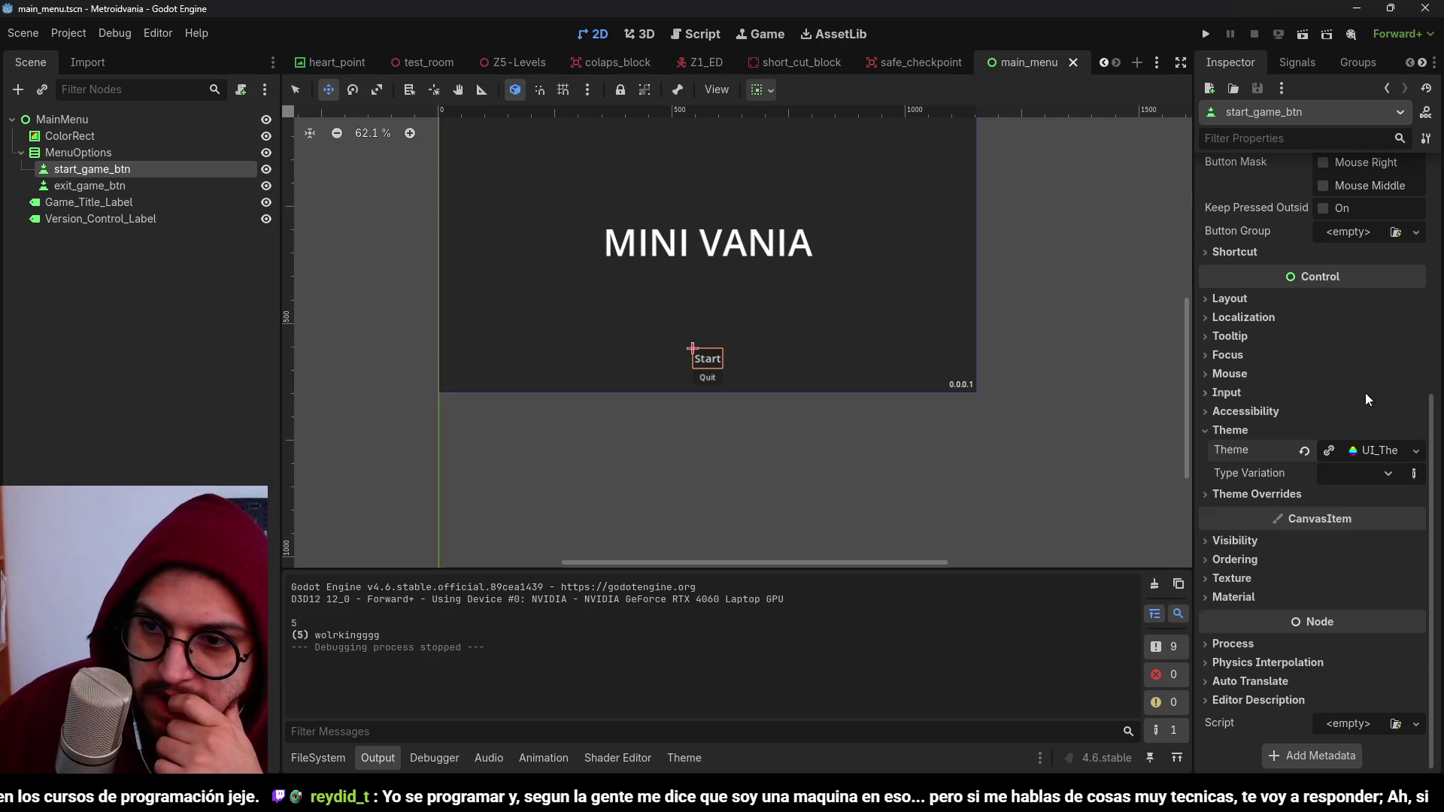
{"action": "left_click", "coordinate": [1380, 449]}
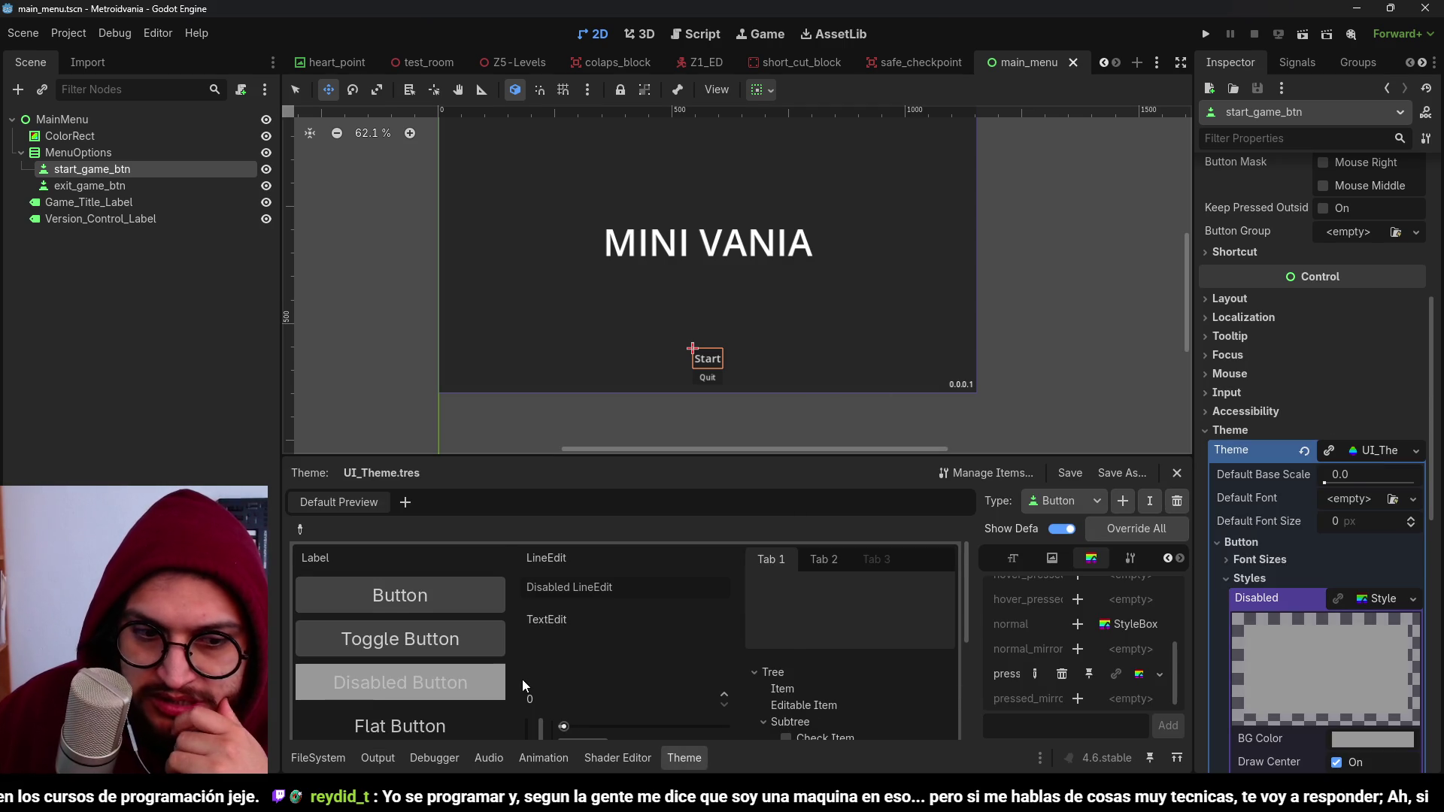
{"action": "scroll", "coordinate": [410, 677], "scroll_direction": "down", "scroll_amount": 2}
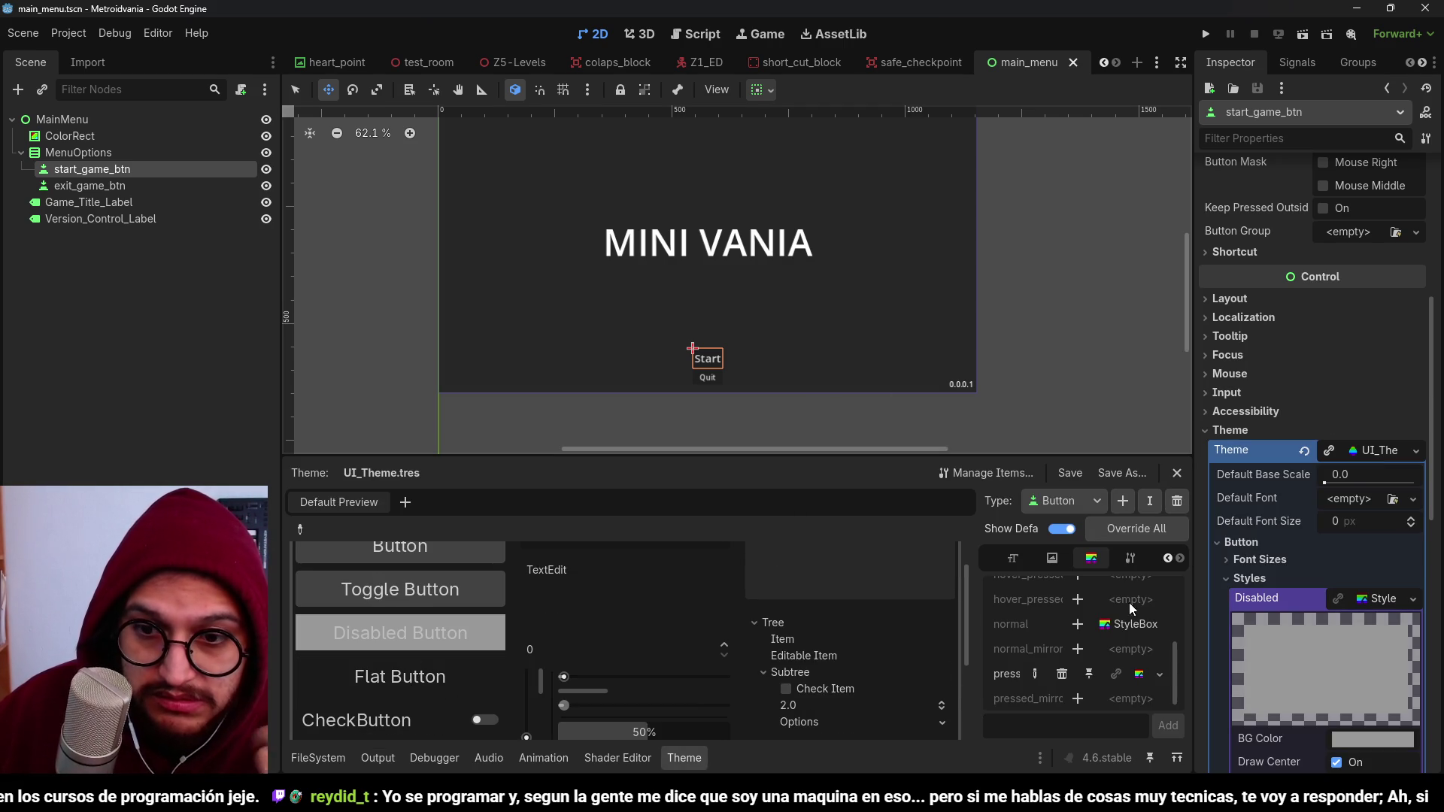
{"action": "scroll", "coordinate": [1098, 654], "scroll_direction": "up", "scroll_amount": 4}
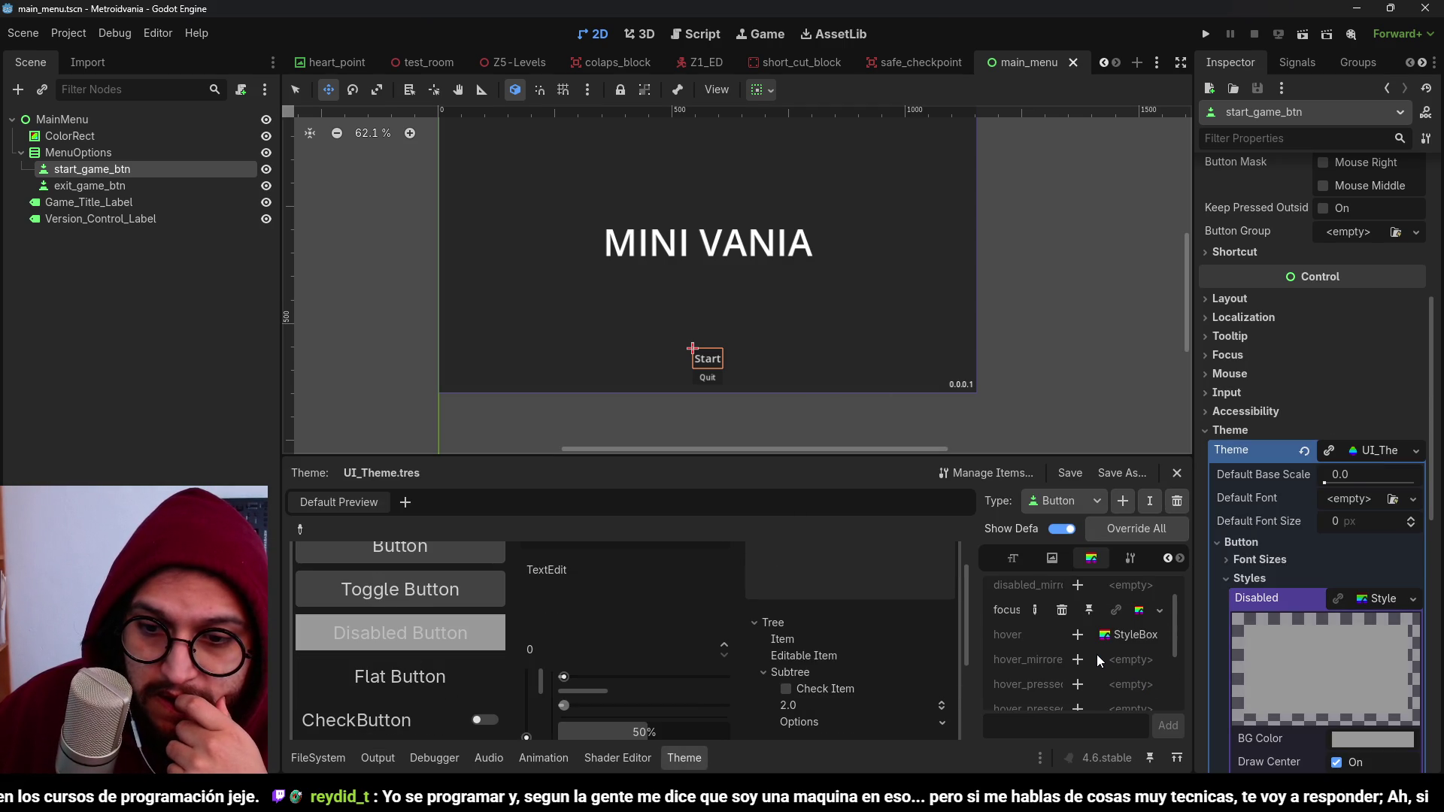
Remove the Button disabled style override from UI_Theme.
{"action": "left_click", "coordinate": [1061, 591]}
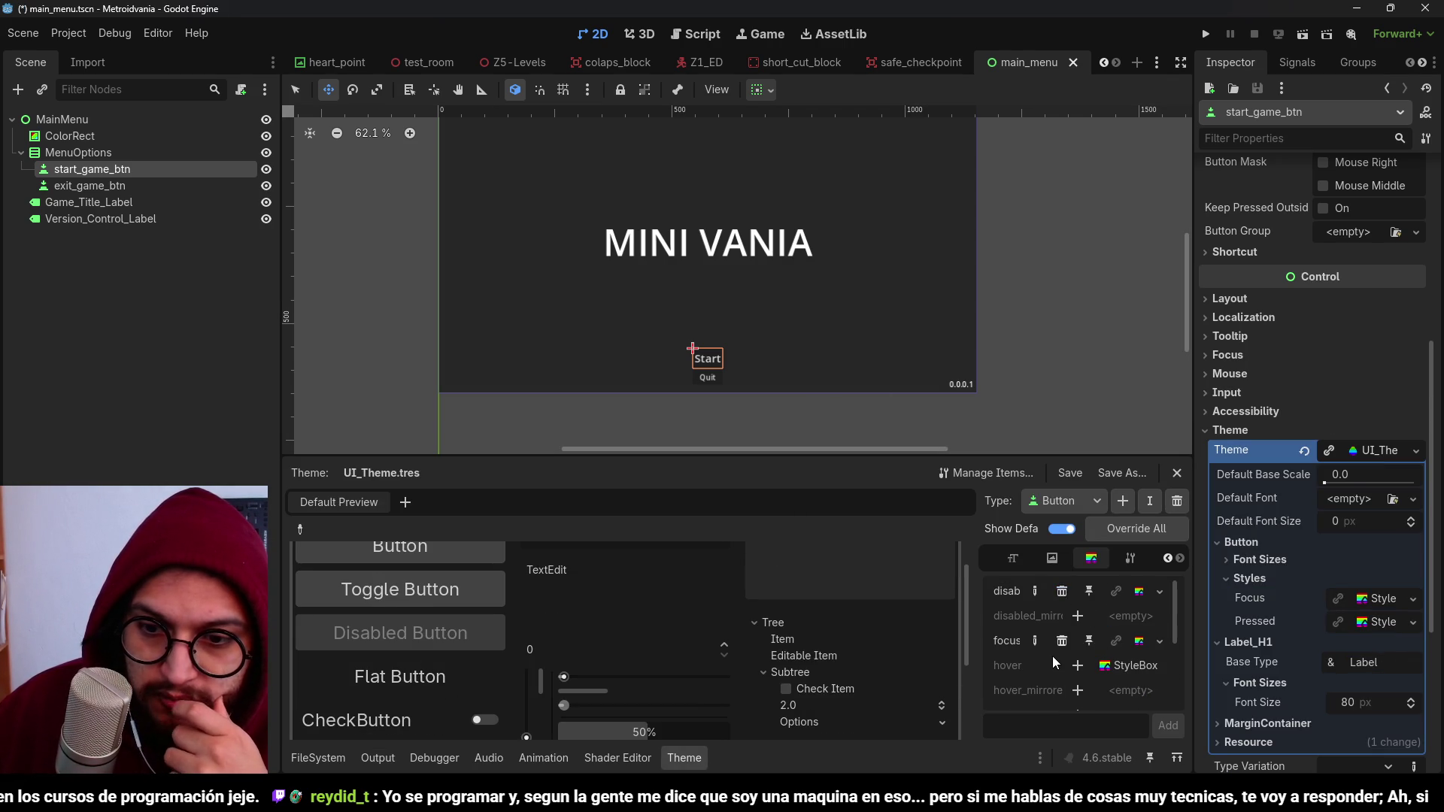
{"action": "scroll", "coordinate": [1050, 674], "scroll_direction": "down", "scroll_amount": 2}
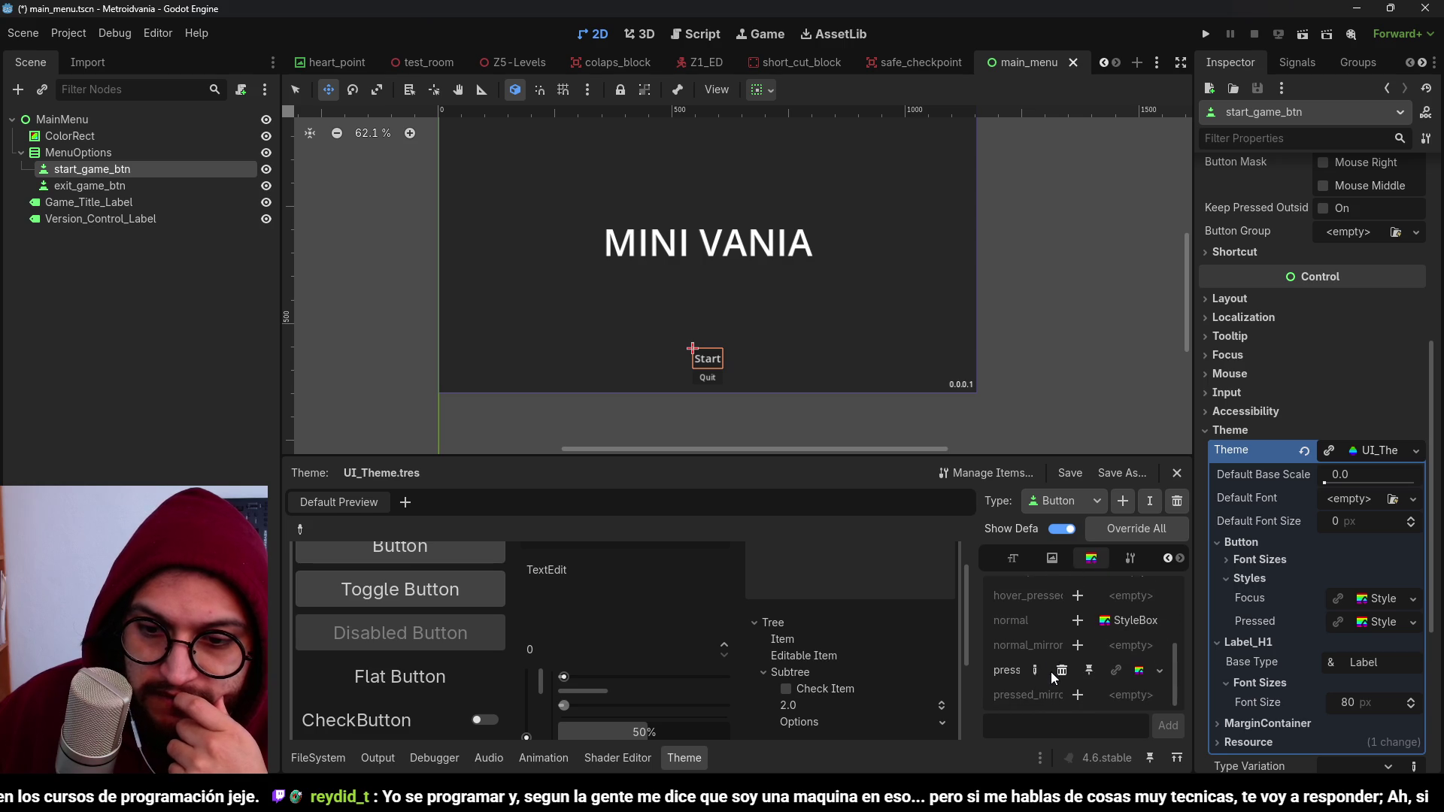
{"action": "scroll", "coordinate": [1051, 677], "scroll_direction": "up", "scroll_amount": 1}
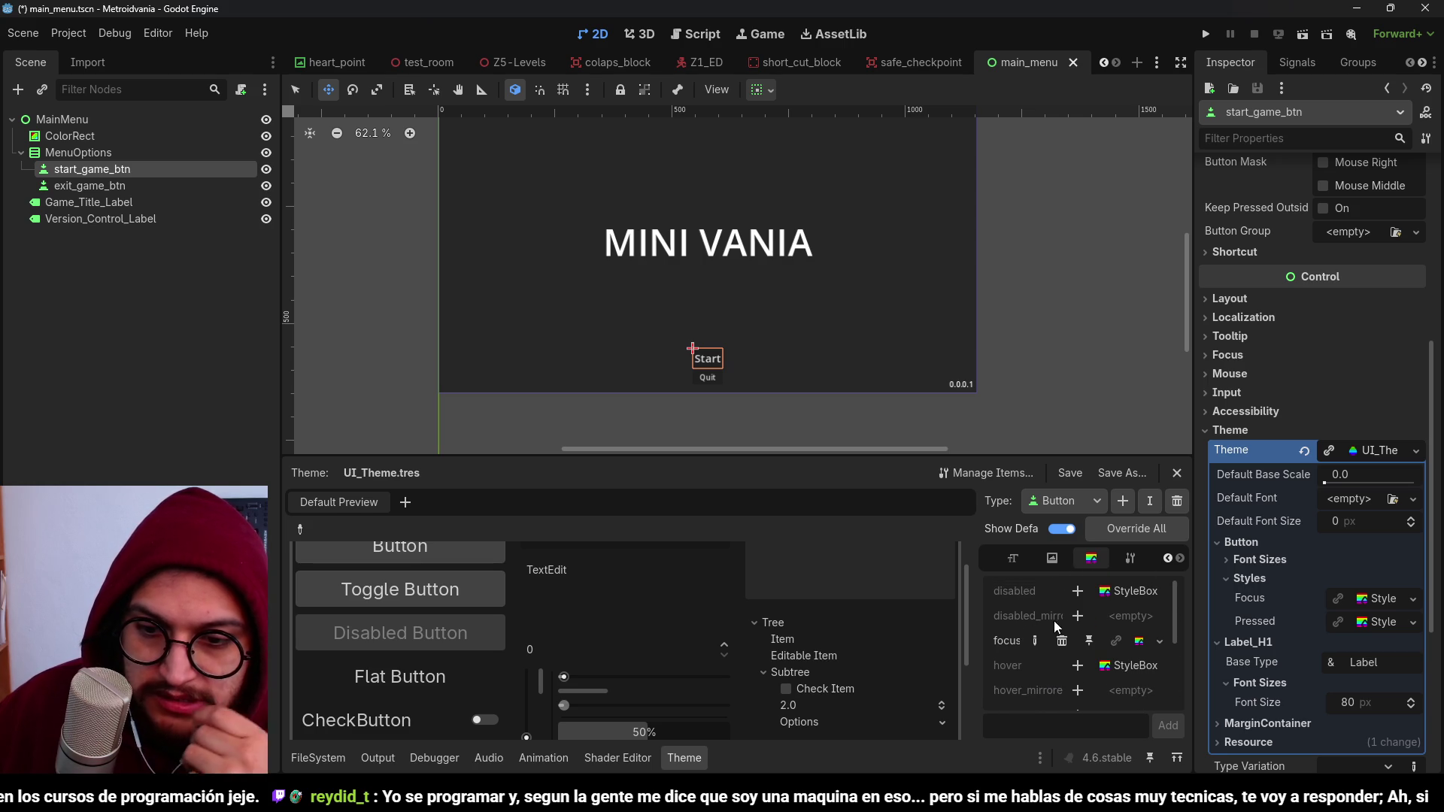
{"action": "scroll", "coordinate": [994, 665], "scroll_direction": "down", "scroll_amount": 5}
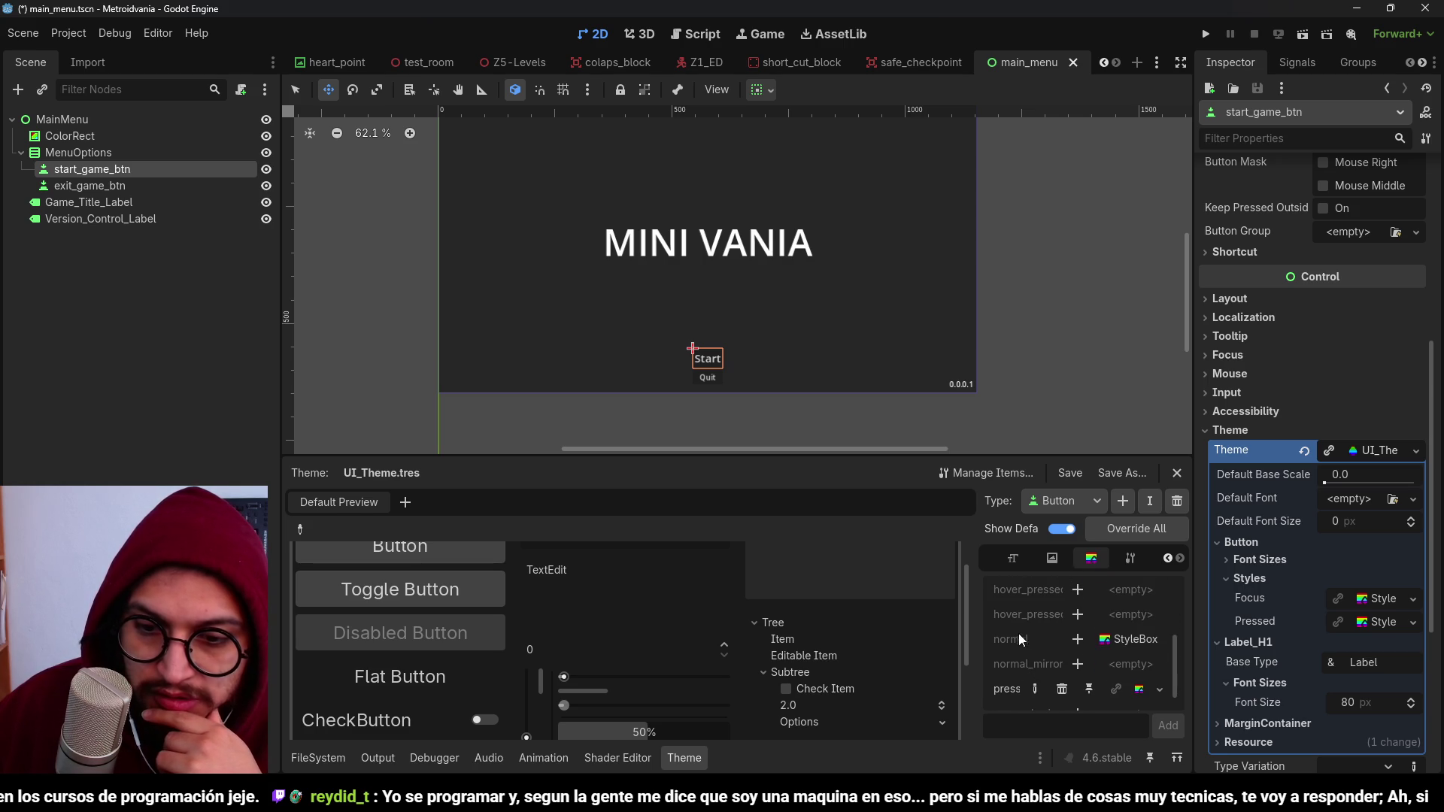
Give the Button normal style a new StyleBoxFlat and expand its properties in the Inspector.
{"action": "left_click", "coordinate": [1077, 639]}
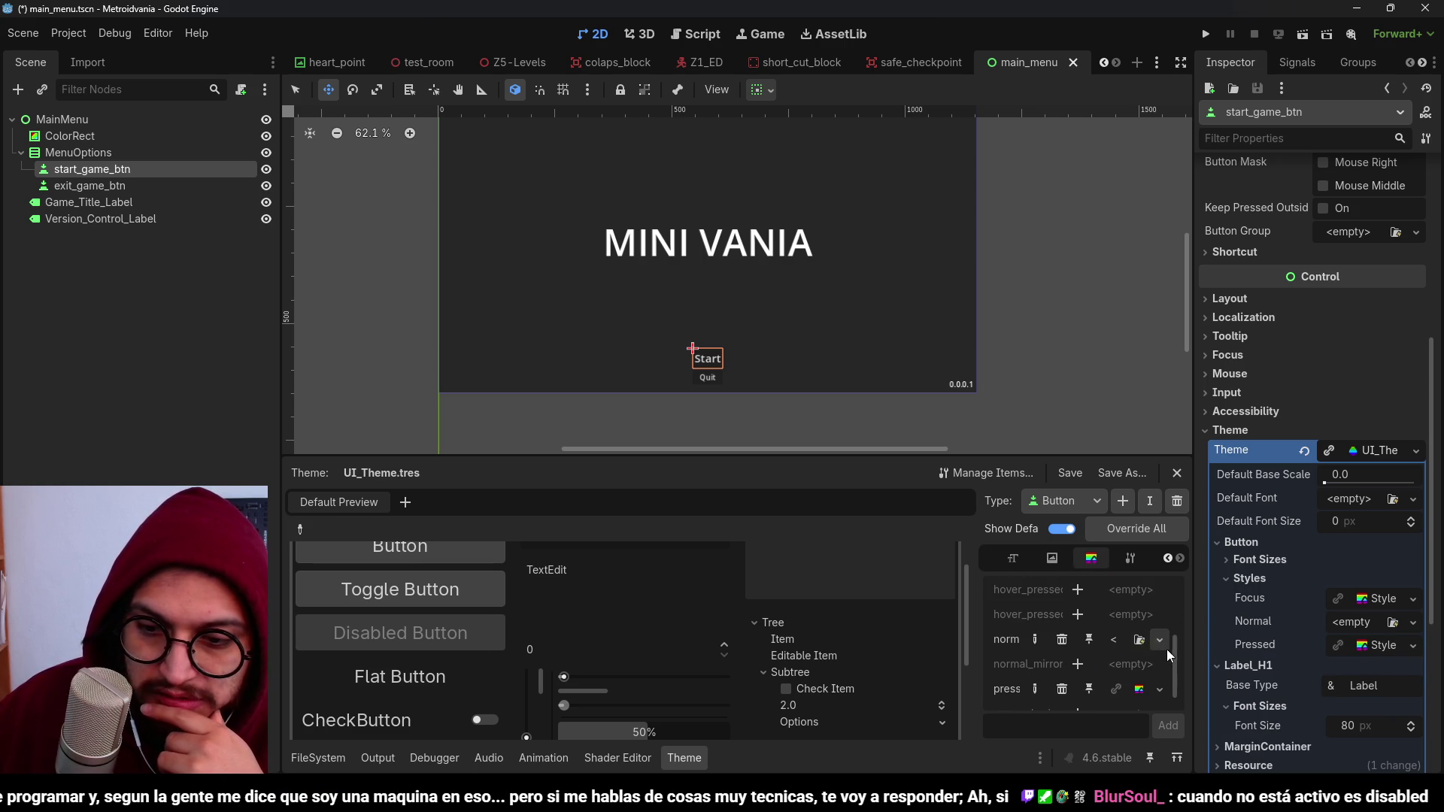
{"action": "left_click", "coordinate": [1164, 645]}
{"action": "left_click", "coordinate": [1106, 703]}
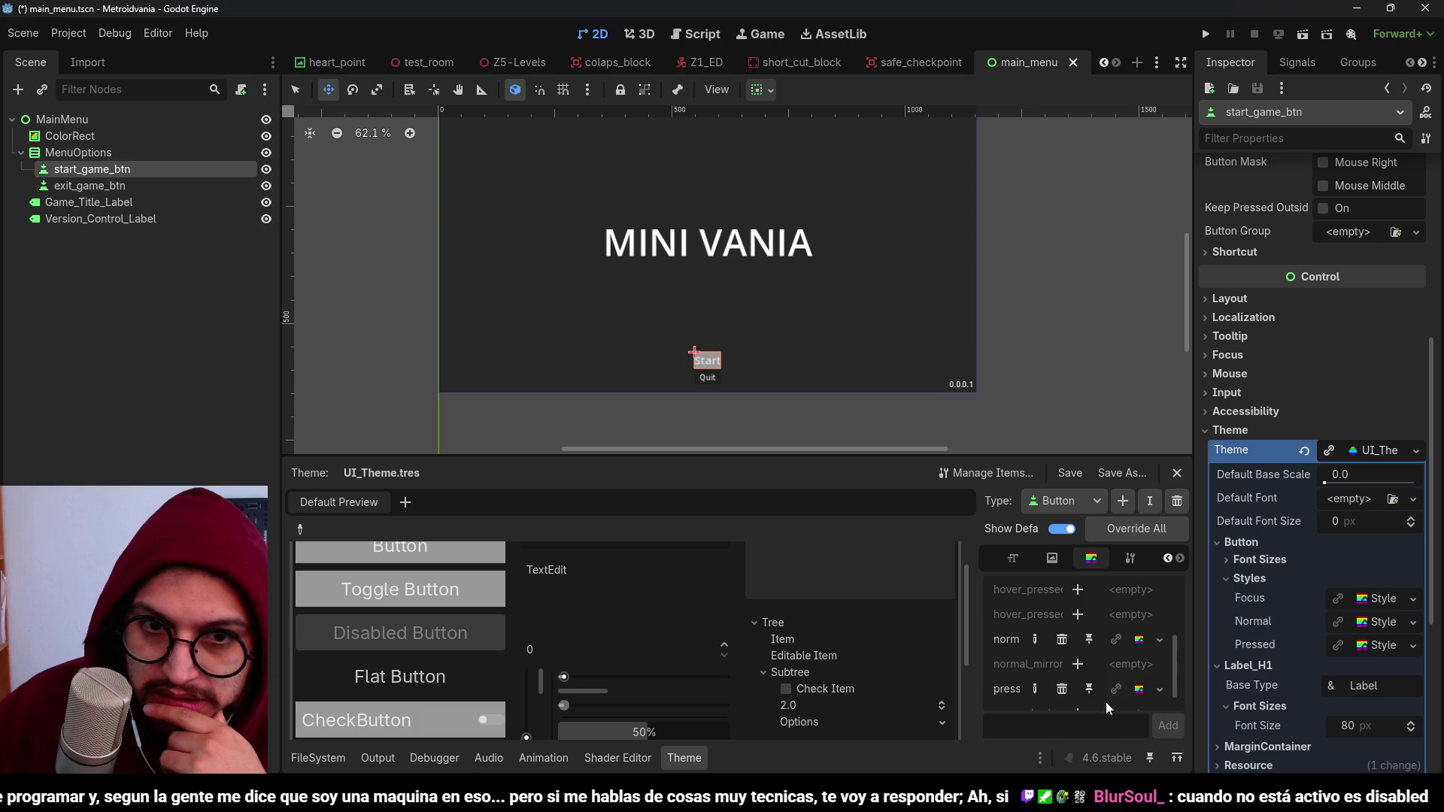
{"action": "scroll", "coordinate": [1310, 632], "scroll_direction": "down", "scroll_amount": 3}
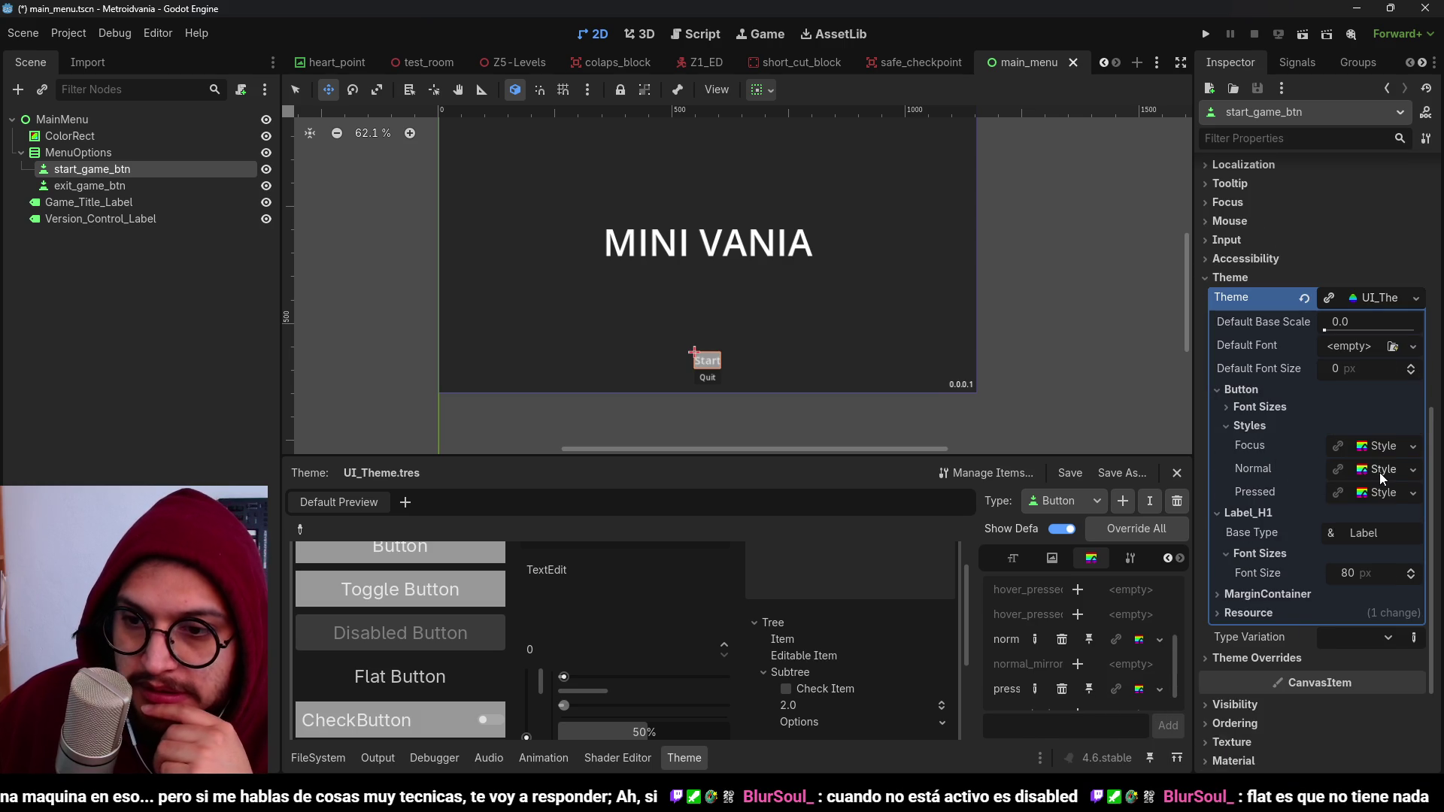
{"action": "left_click", "coordinate": [1379, 471]}
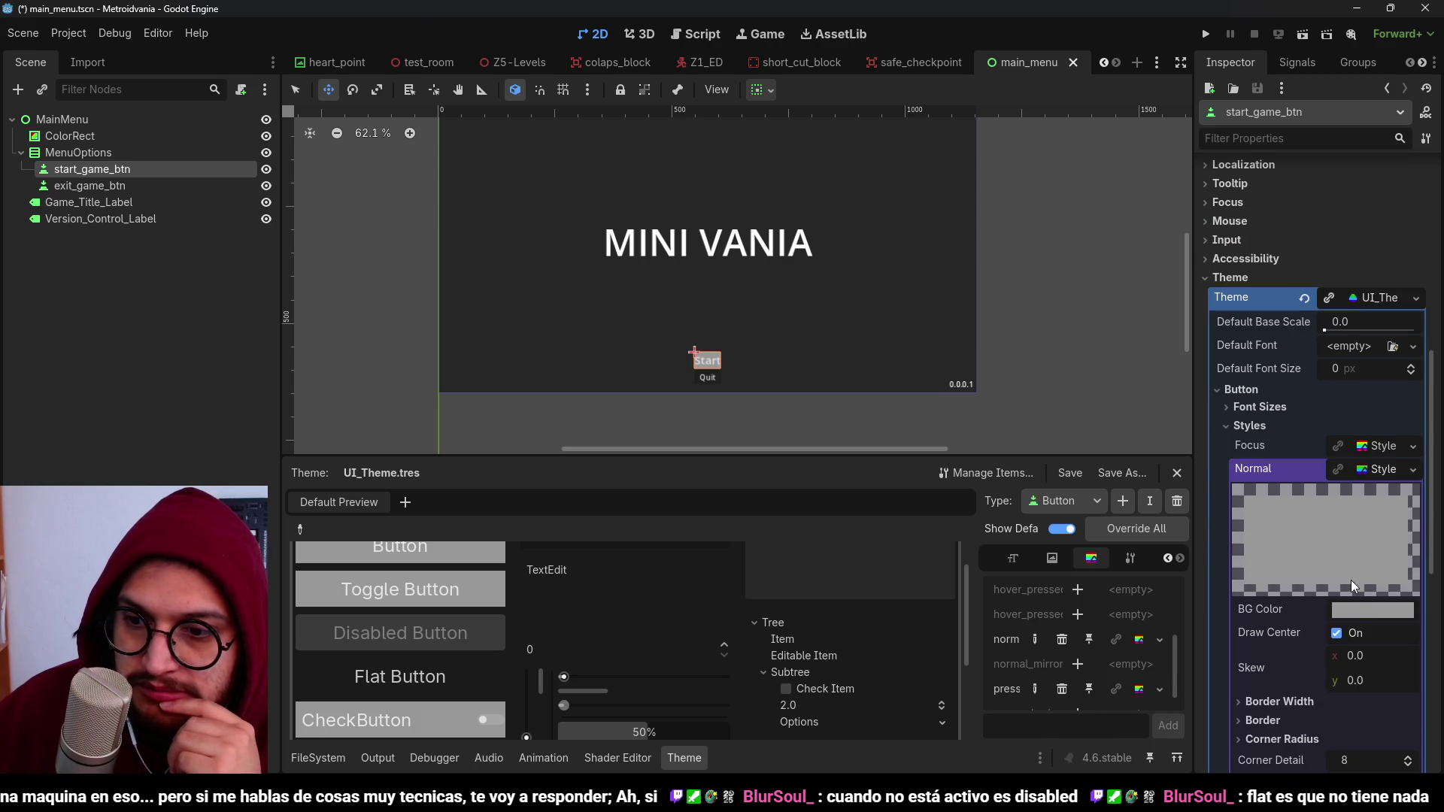
Set the Normal style's BG Color alpha to 0, making it fully transparent.
{"action": "left_click", "coordinate": [1355, 609]}
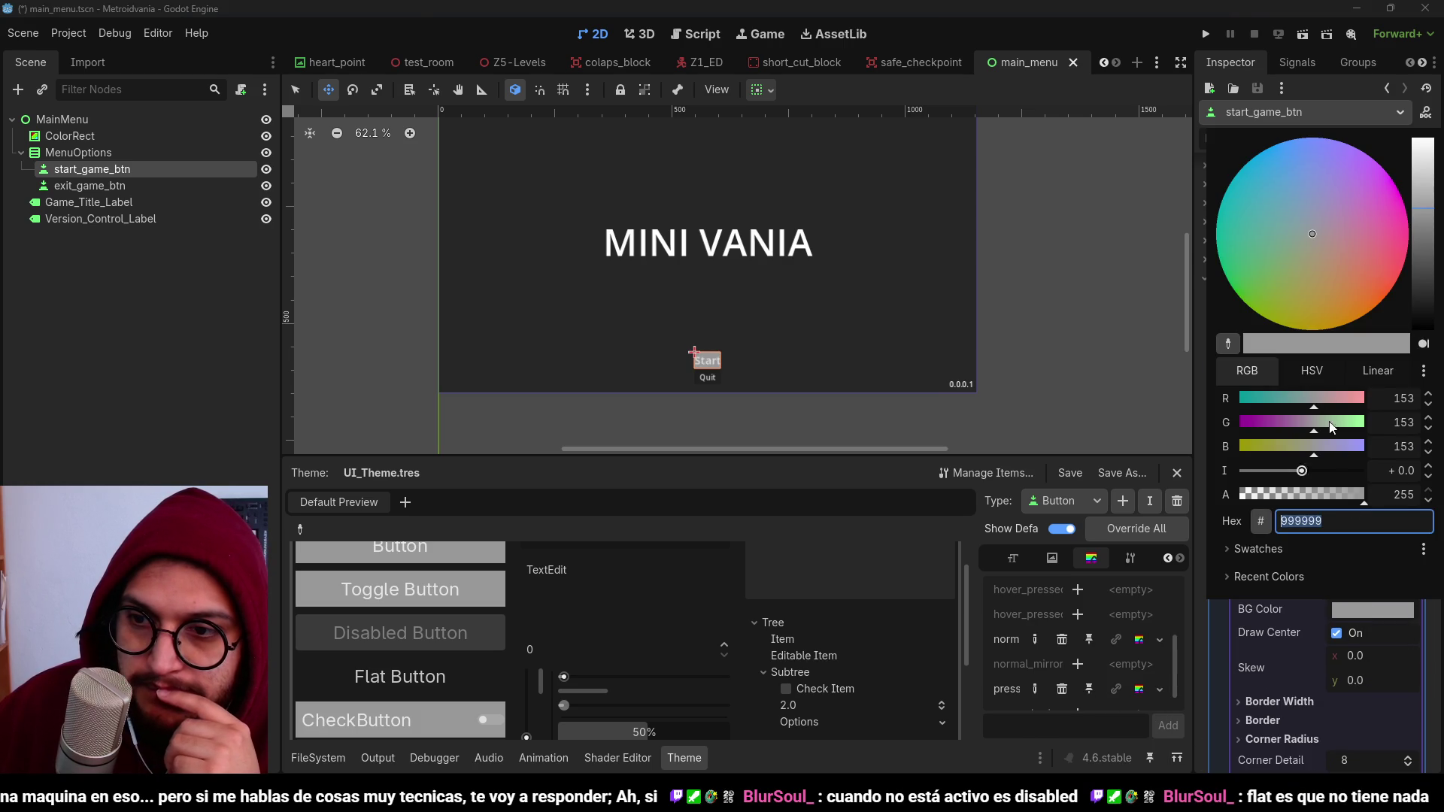
{"action": "left_click_drag", "start_coordinate": [1358, 495], "coordinate": [1207, 490]}
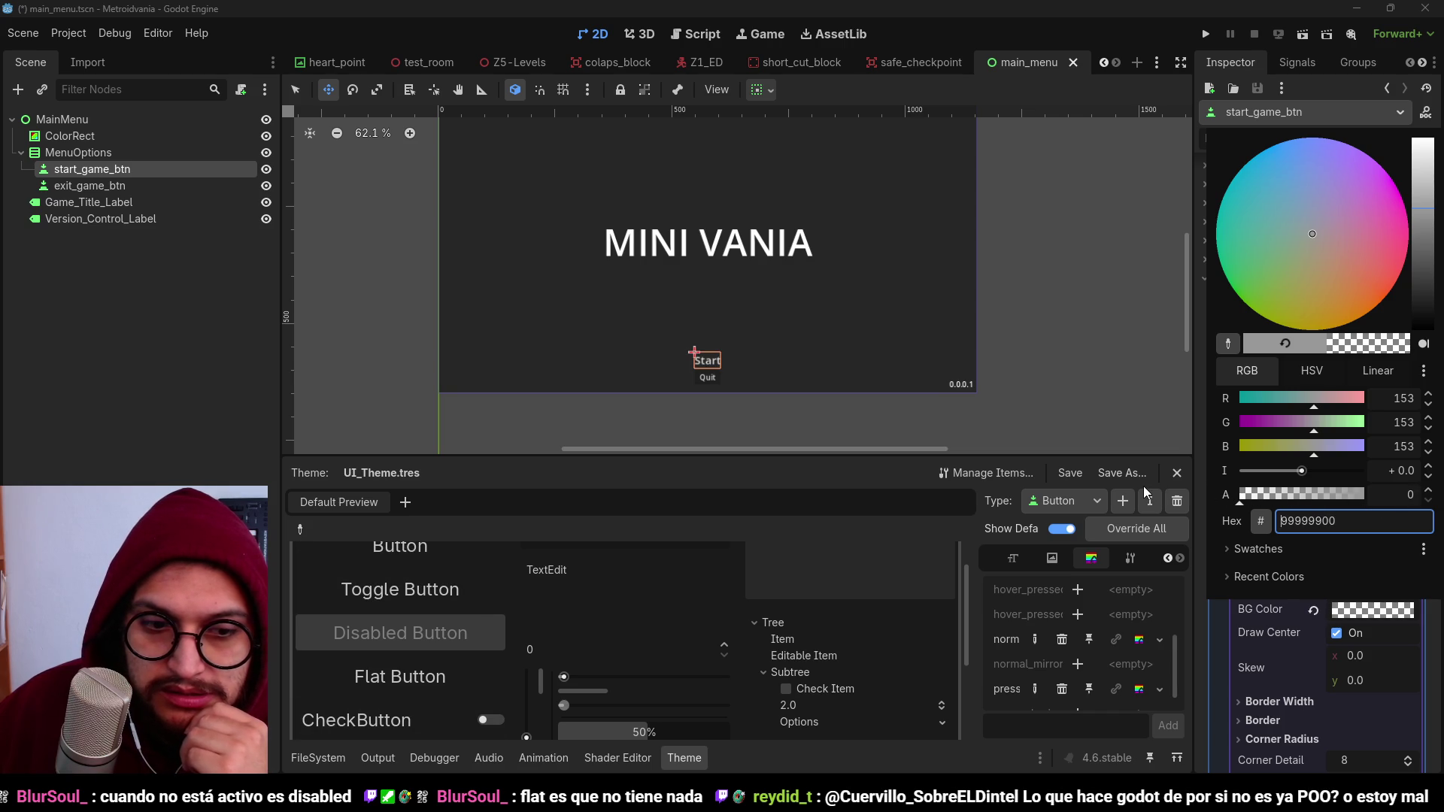
{"action": "left_click", "coordinate": [939, 263]}
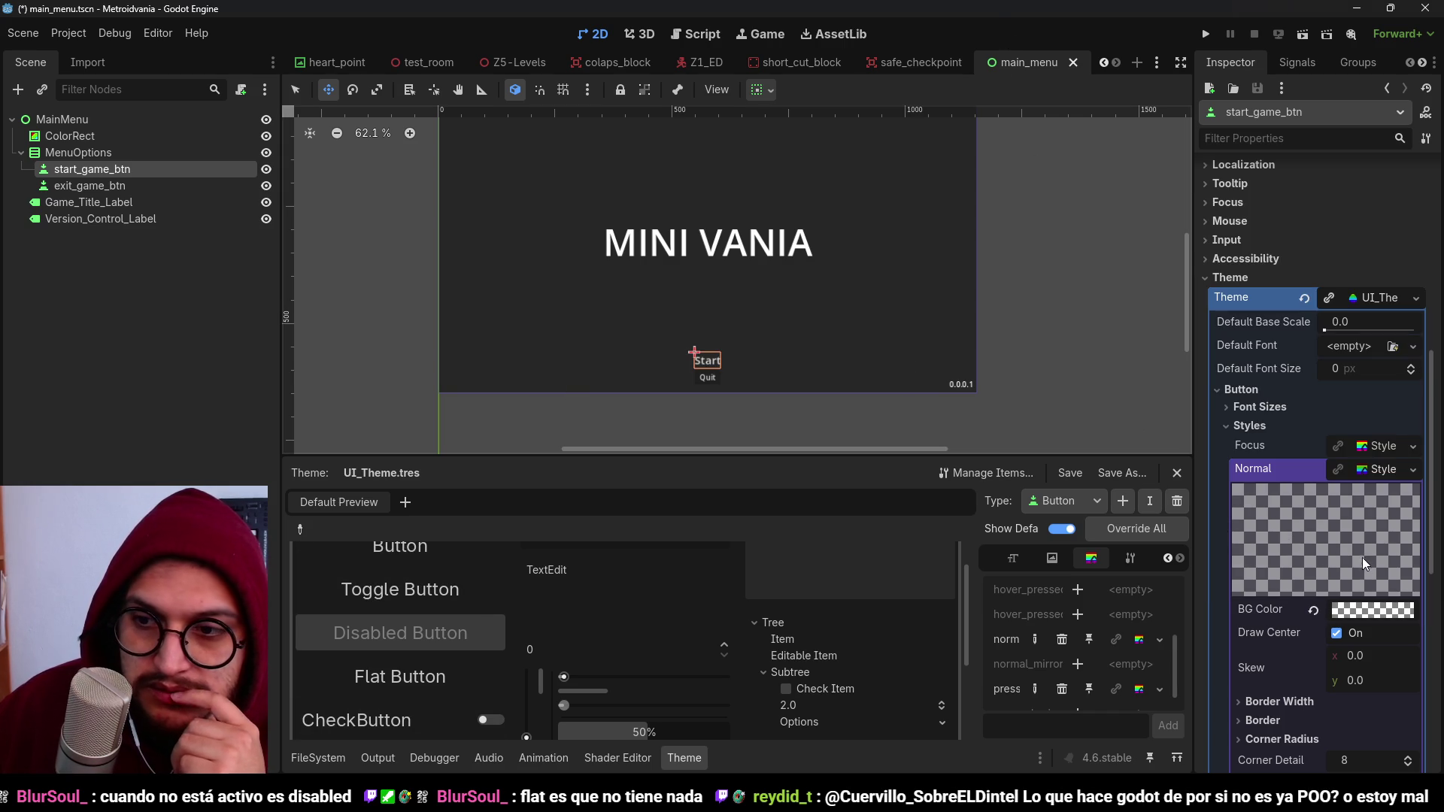
{"action": "left_click", "coordinate": [1383, 469]}
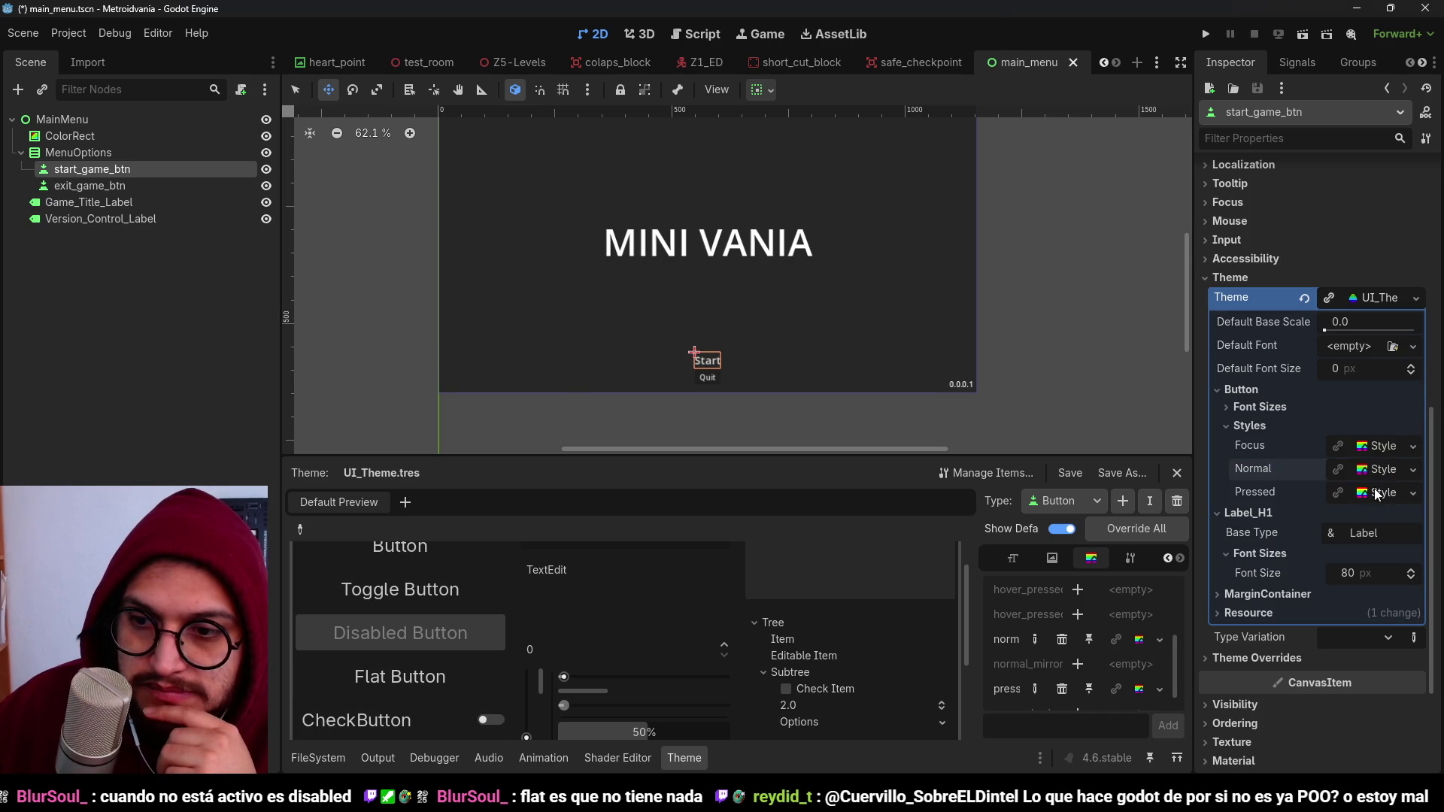
Set the Focus style's BG Color to light orange ffbd4a.
{"action": "left_click", "coordinate": [1383, 447]}
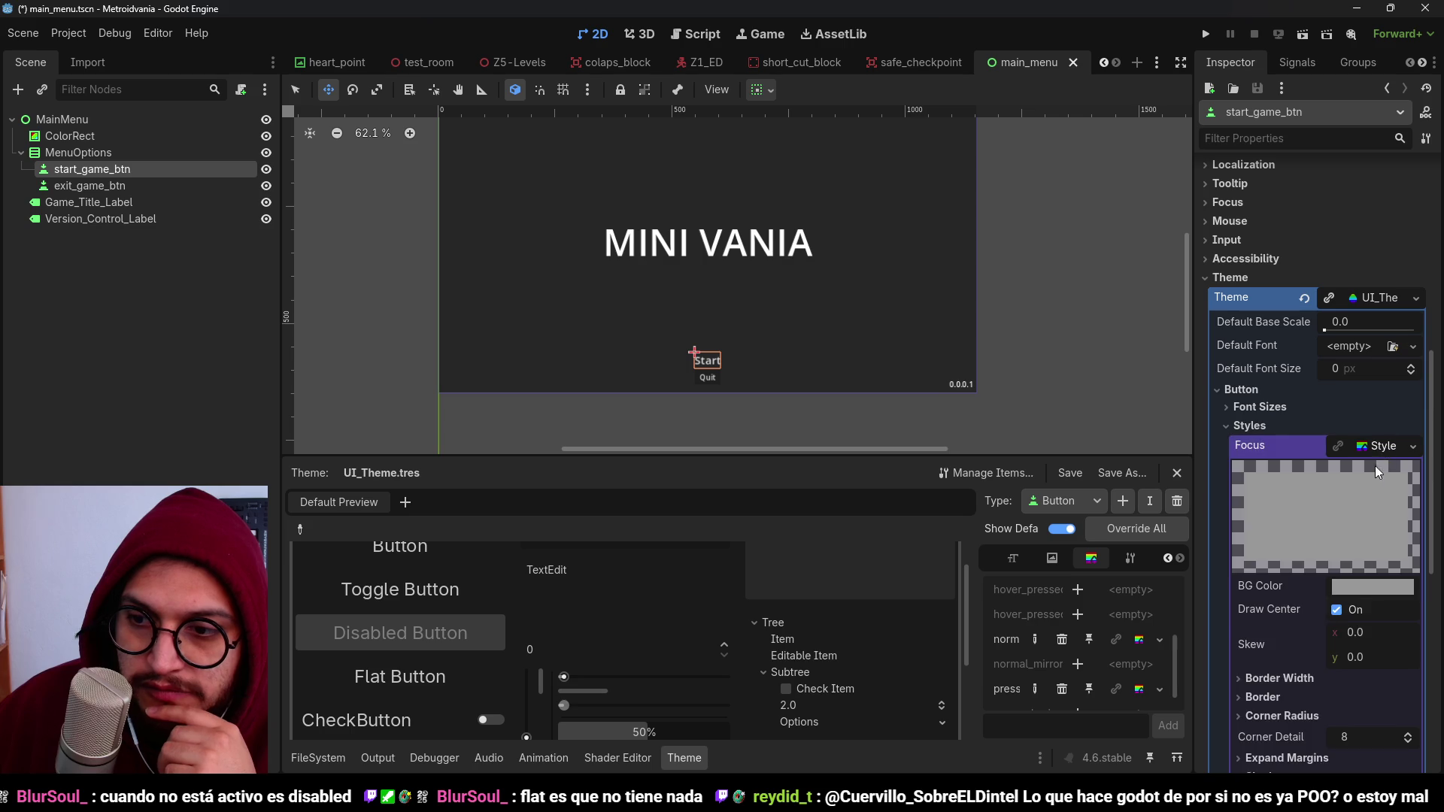
{"action": "scroll", "coordinate": [1355, 592], "scroll_direction": "down", "scroll_amount": 3}
{"action": "left_click", "coordinate": [1355, 441]}
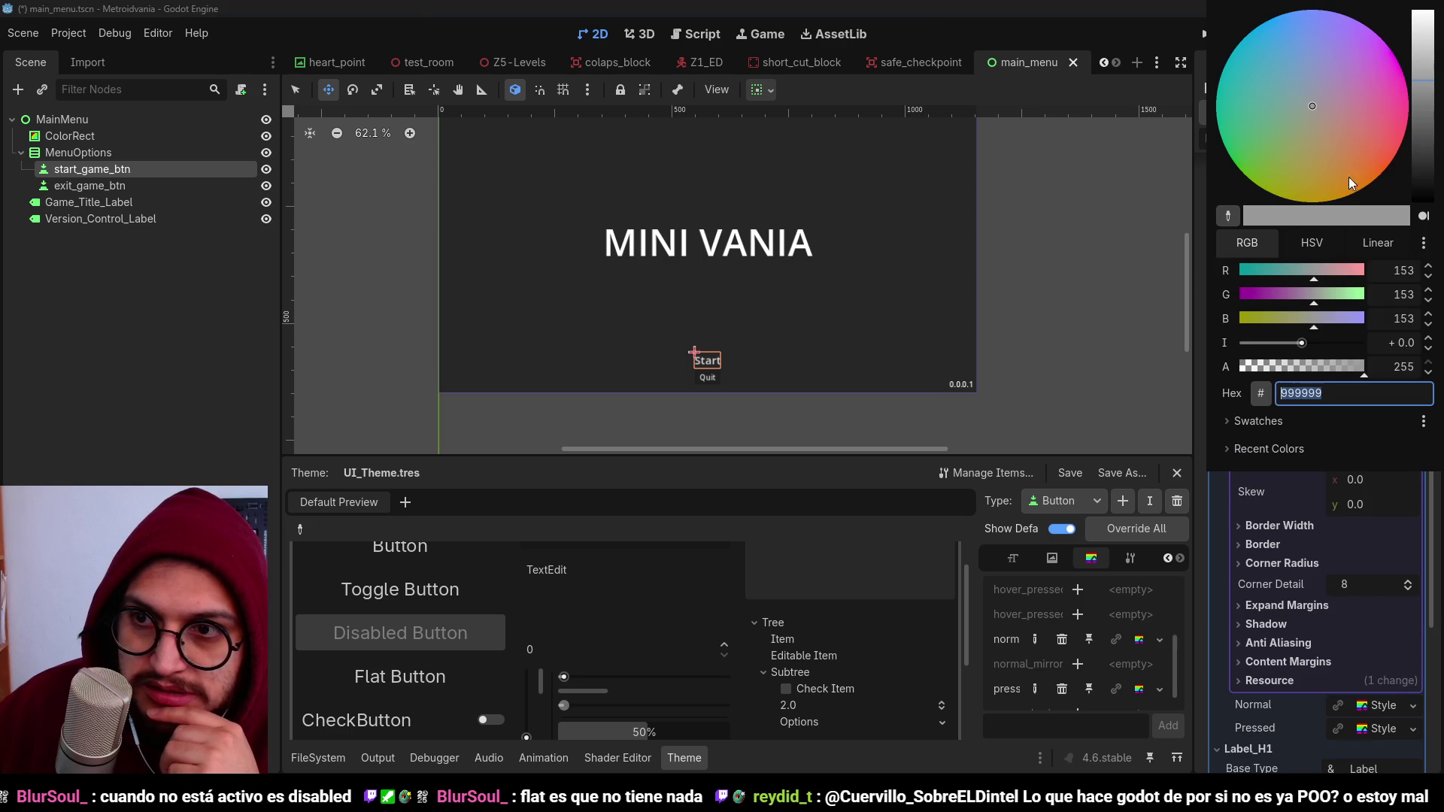
{"action": "mouse_move", "coordinate": [1347, 178]}
{"action": "left_mouse_down"}
{"action": "mouse_move", "coordinate": [1374, 179]}
{"action": "mouse_move", "coordinate": [1333, 201]}
{"action": "left_mouse_up"}
{"action": "left_click_drag", "start_coordinate": [1437, 68], "coordinate": [1437, 26]}
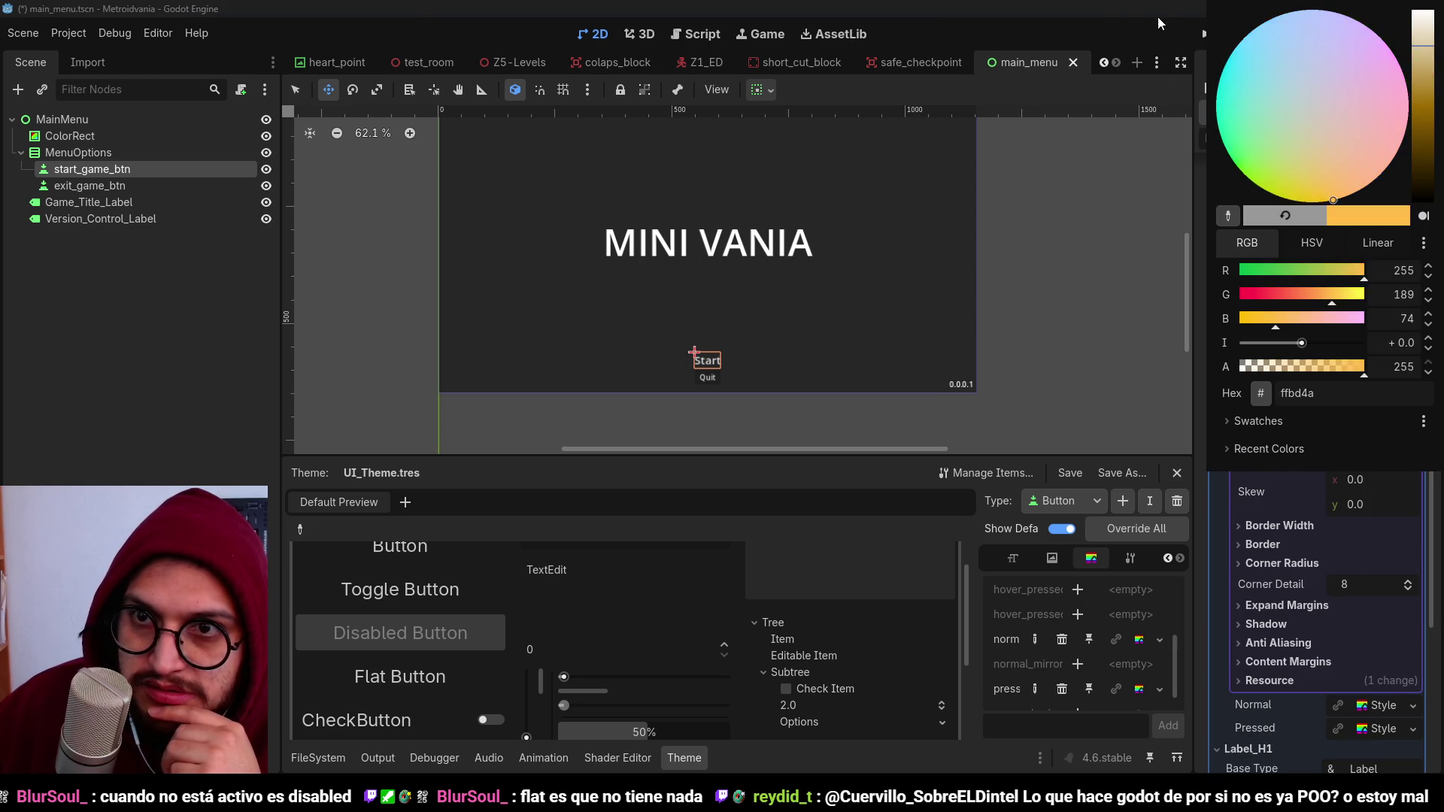
{"action": "left_click", "coordinate": [1083, 173]}
{"action": "scroll", "coordinate": [397, 680], "scroll_direction": "up", "scroll_amount": 2}
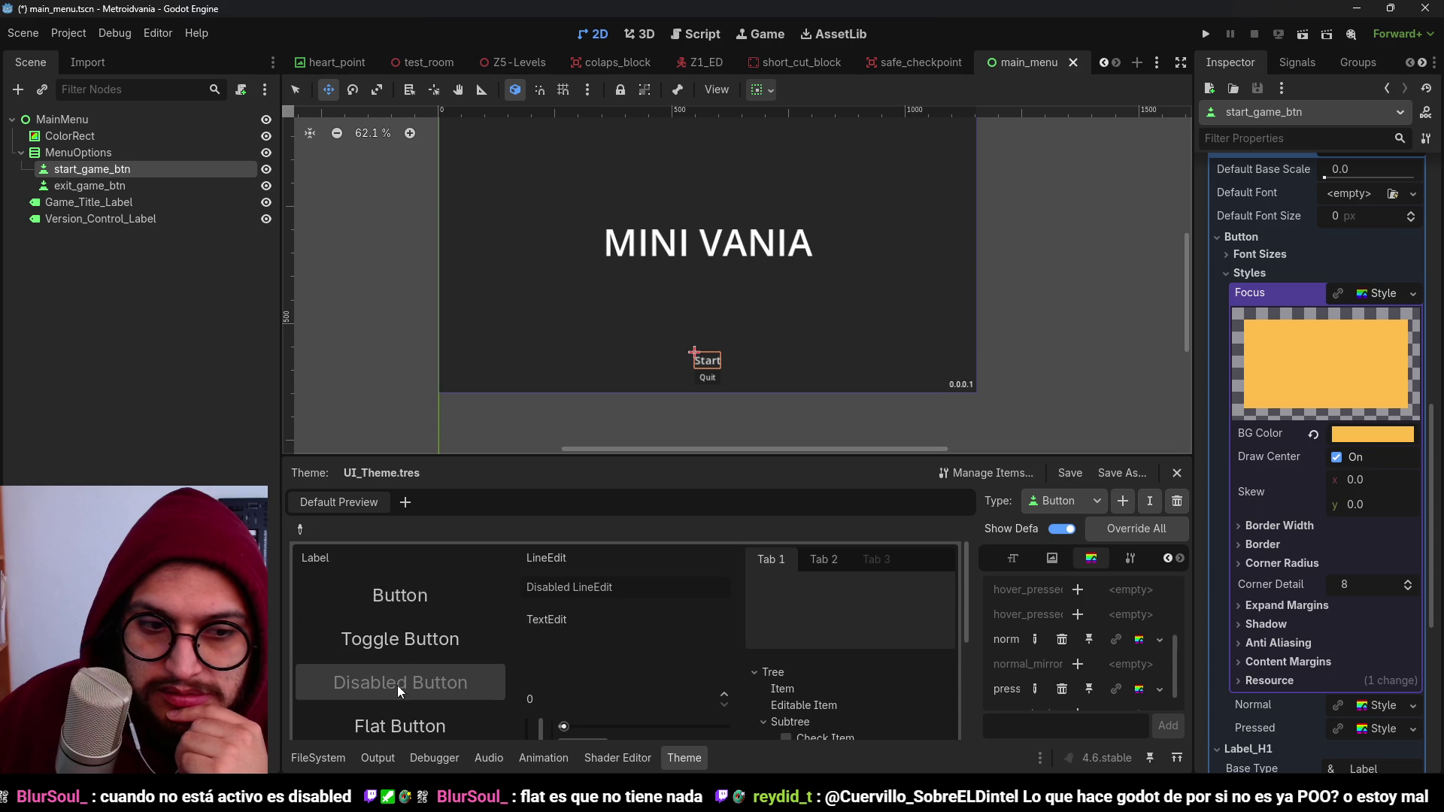
{"action": "scroll", "coordinate": [387, 675], "scroll_direction": "down", "scroll_amount": 4}
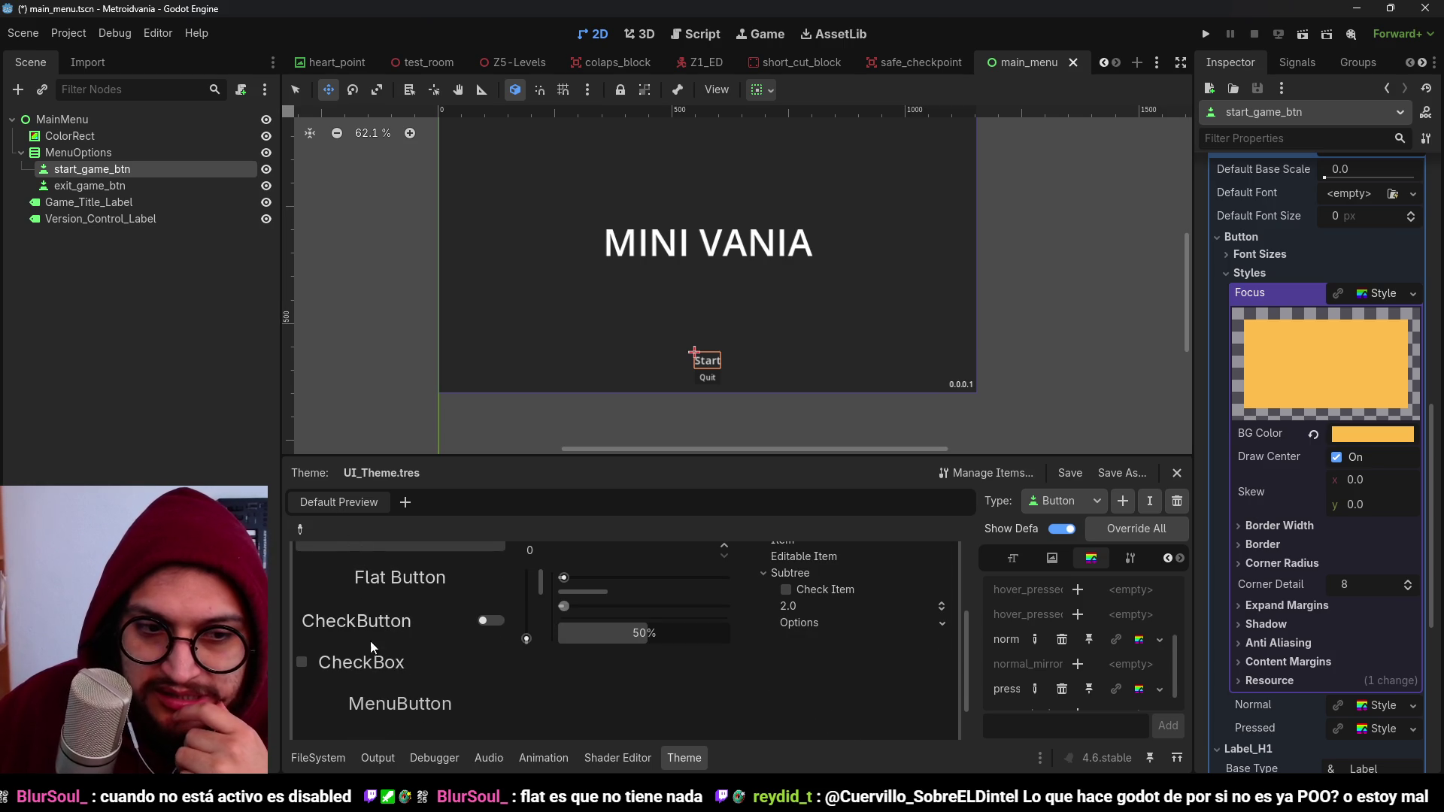
{"action": "left_click", "coordinate": [405, 502]}
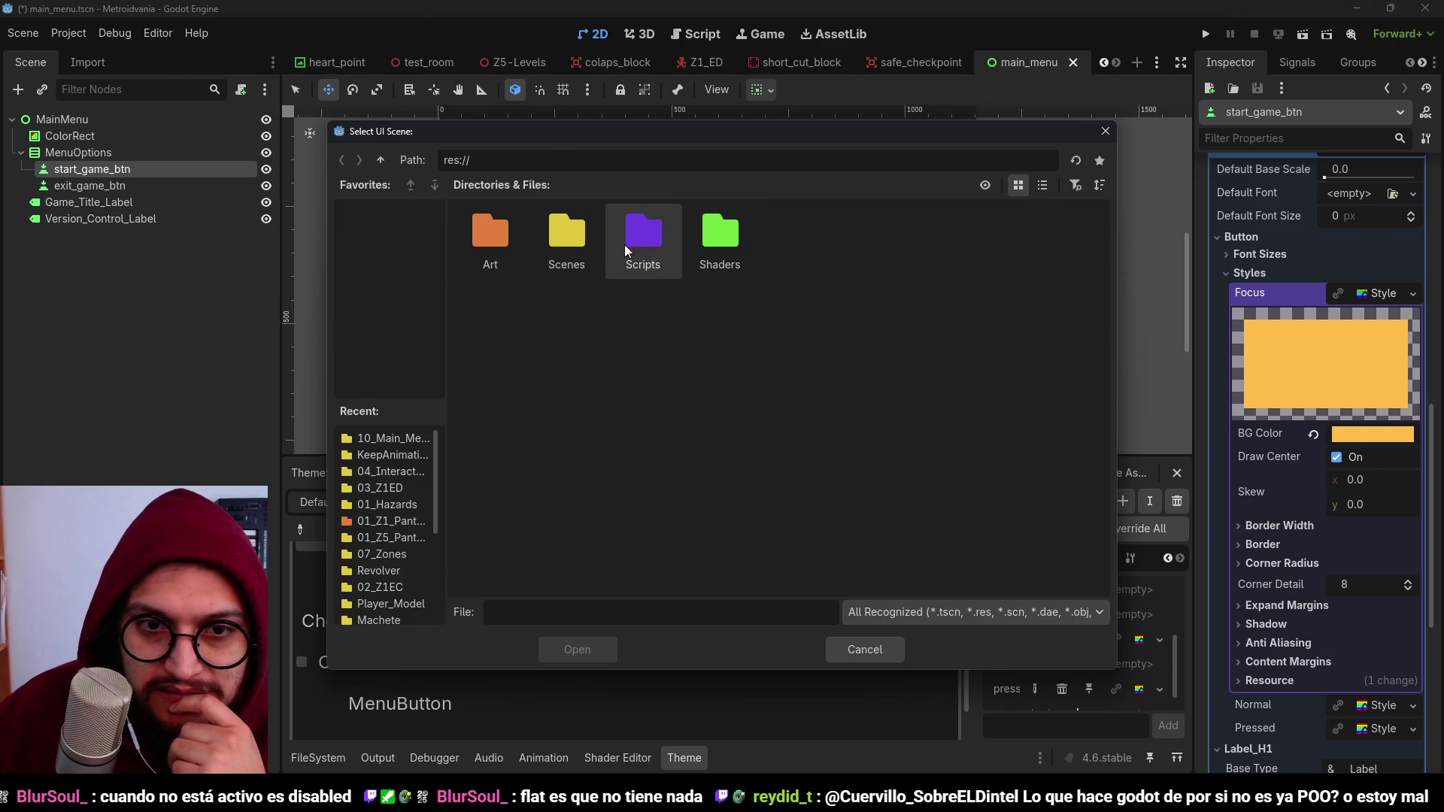
{"action": "scroll", "coordinate": [399, 526], "scroll_direction": "down", "scroll_amount": 5}
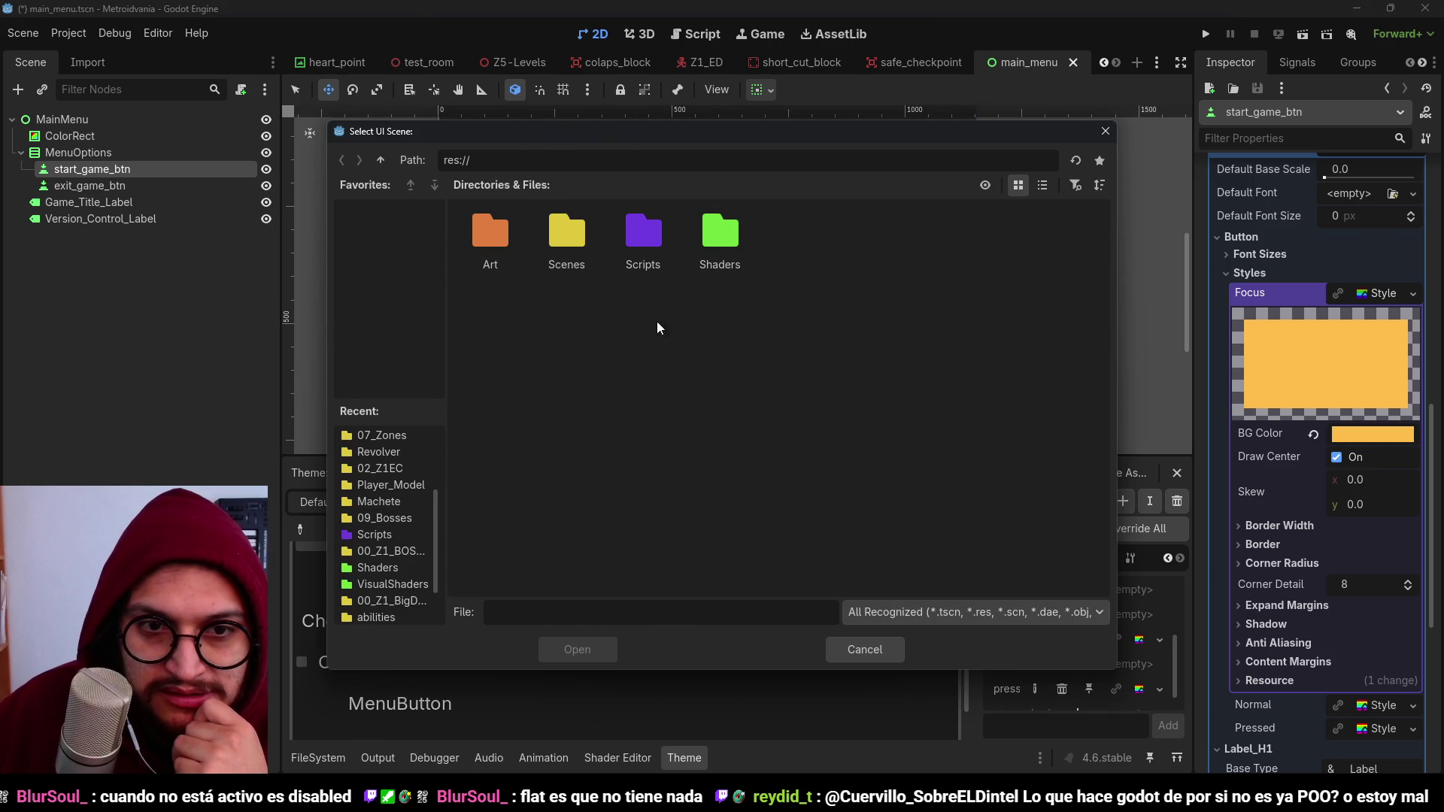
{"action": "double_click", "coordinate": [571, 244]}
{"action": "double_click", "coordinate": [618, 240]}
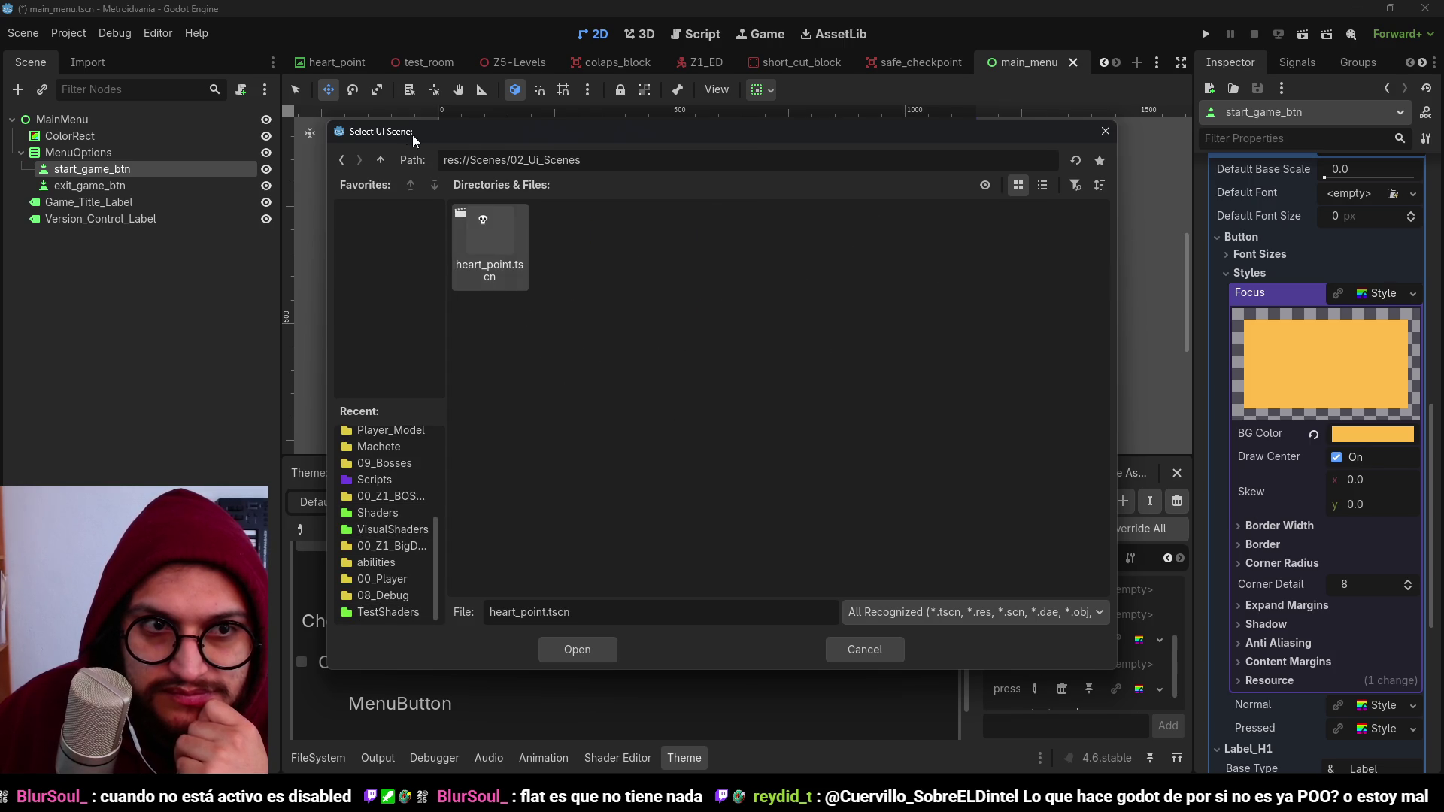
{"action": "left_click", "coordinate": [380, 160]}
{"action": "left_click", "coordinate": [848, 649]}
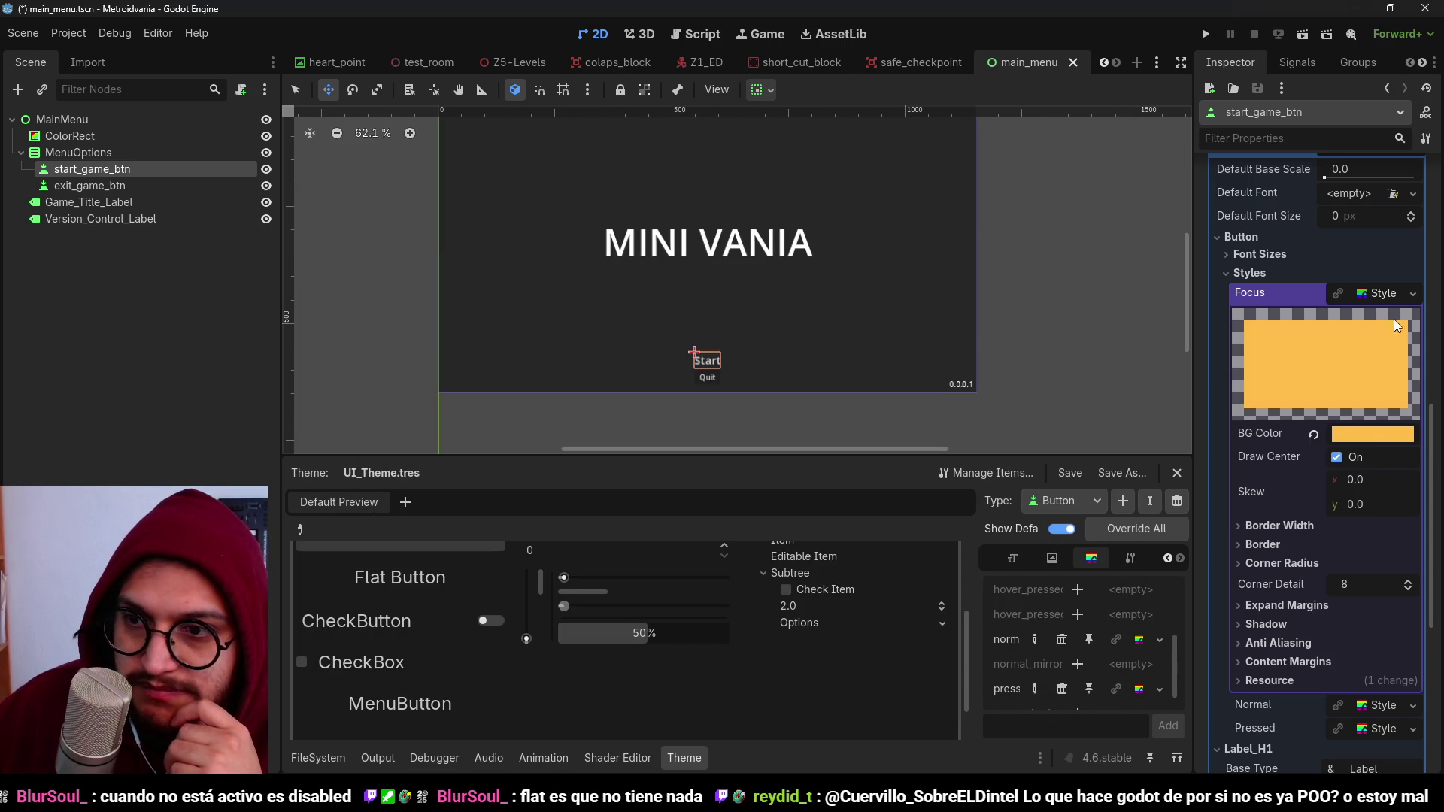
{"action": "left_click", "coordinate": [1373, 292]}
{"action": "scroll", "coordinate": [1367, 231], "scroll_direction": "up", "scroll_amount": 5}
{"action": "right_click", "coordinate": [1369, 581]}
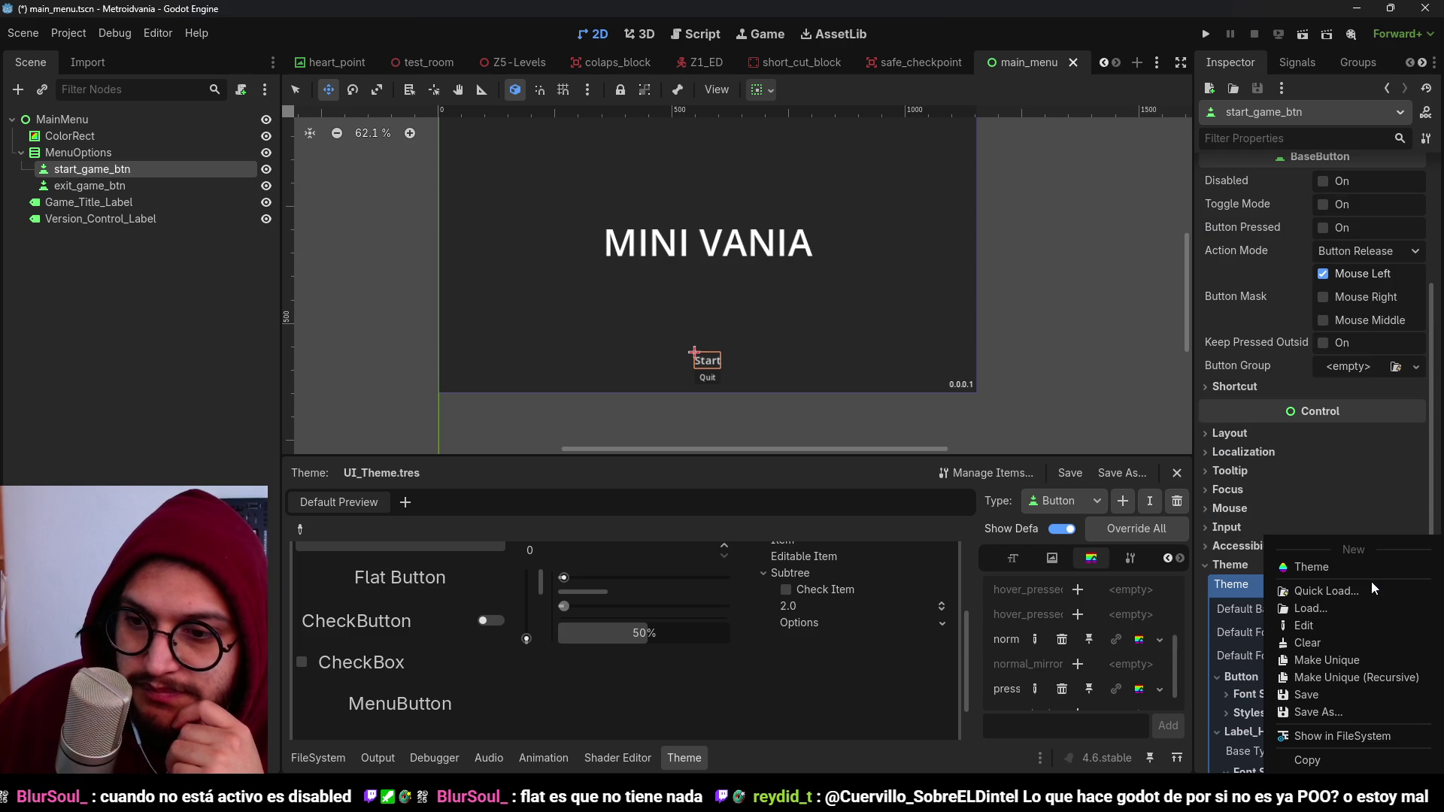
{"action": "left_click", "coordinate": [1326, 735]}
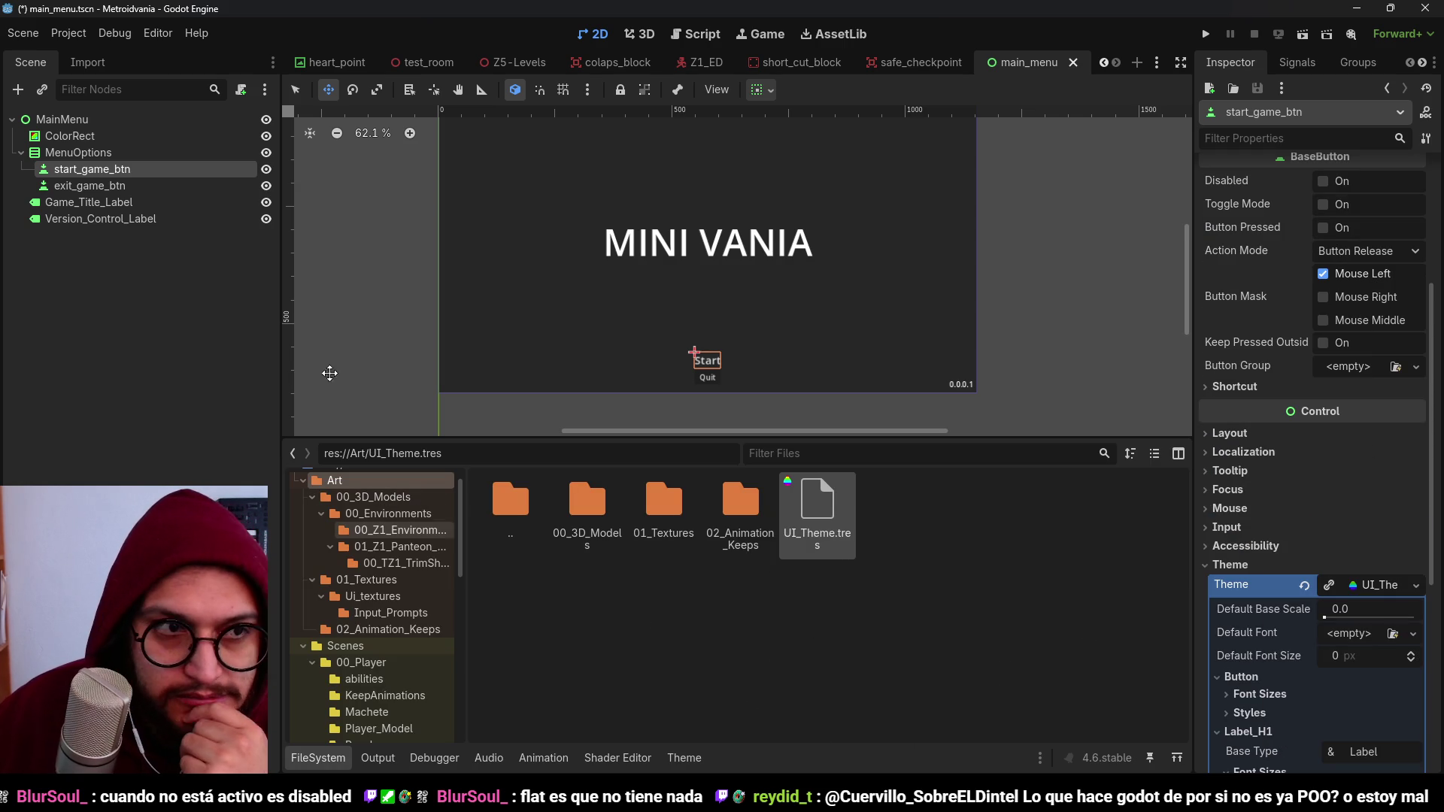
{"action": "left_click", "coordinate": [686, 758]}
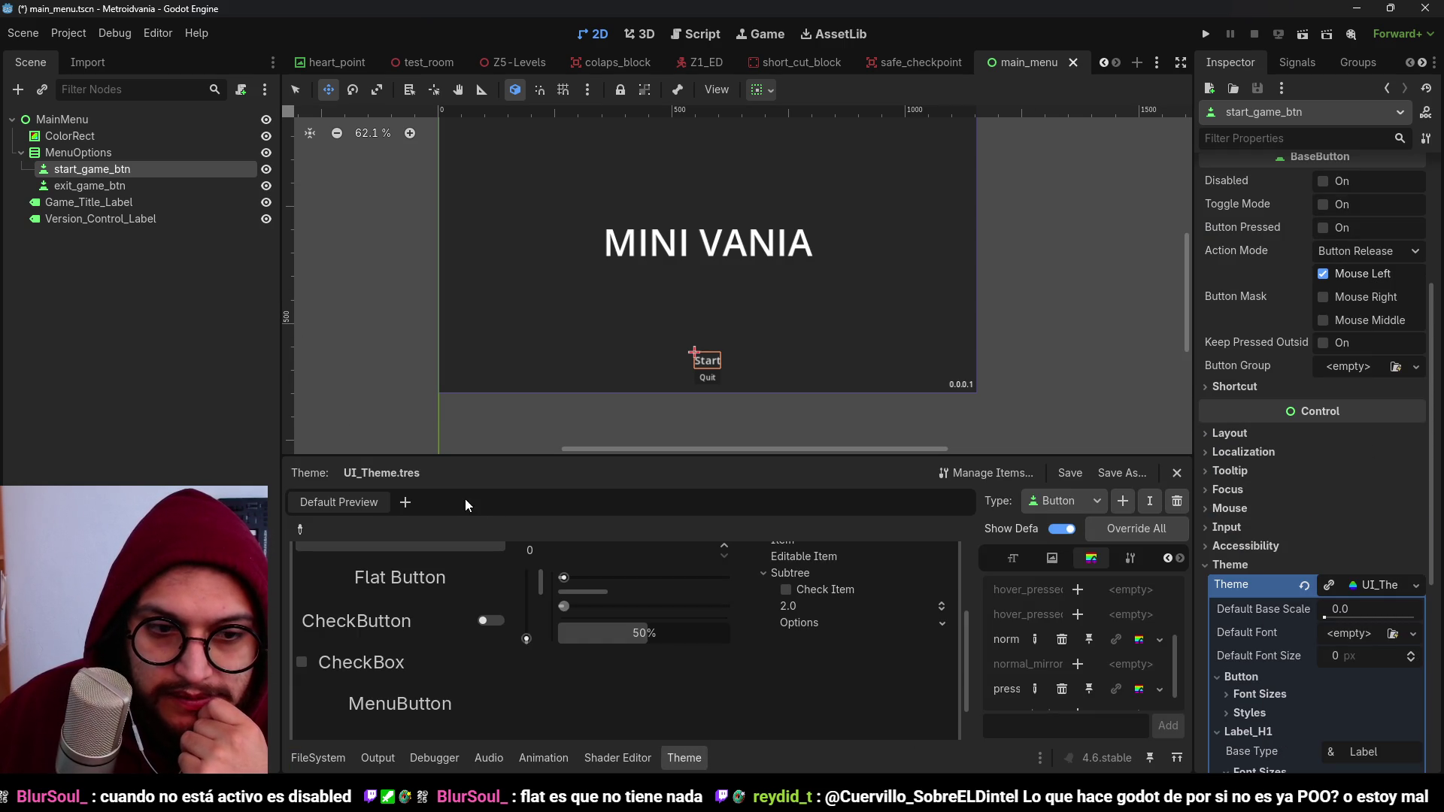
{"action": "left_click", "coordinate": [407, 506]}
{"action": "scroll", "coordinate": [387, 526], "scroll_direction": "up", "scroll_amount": 5}
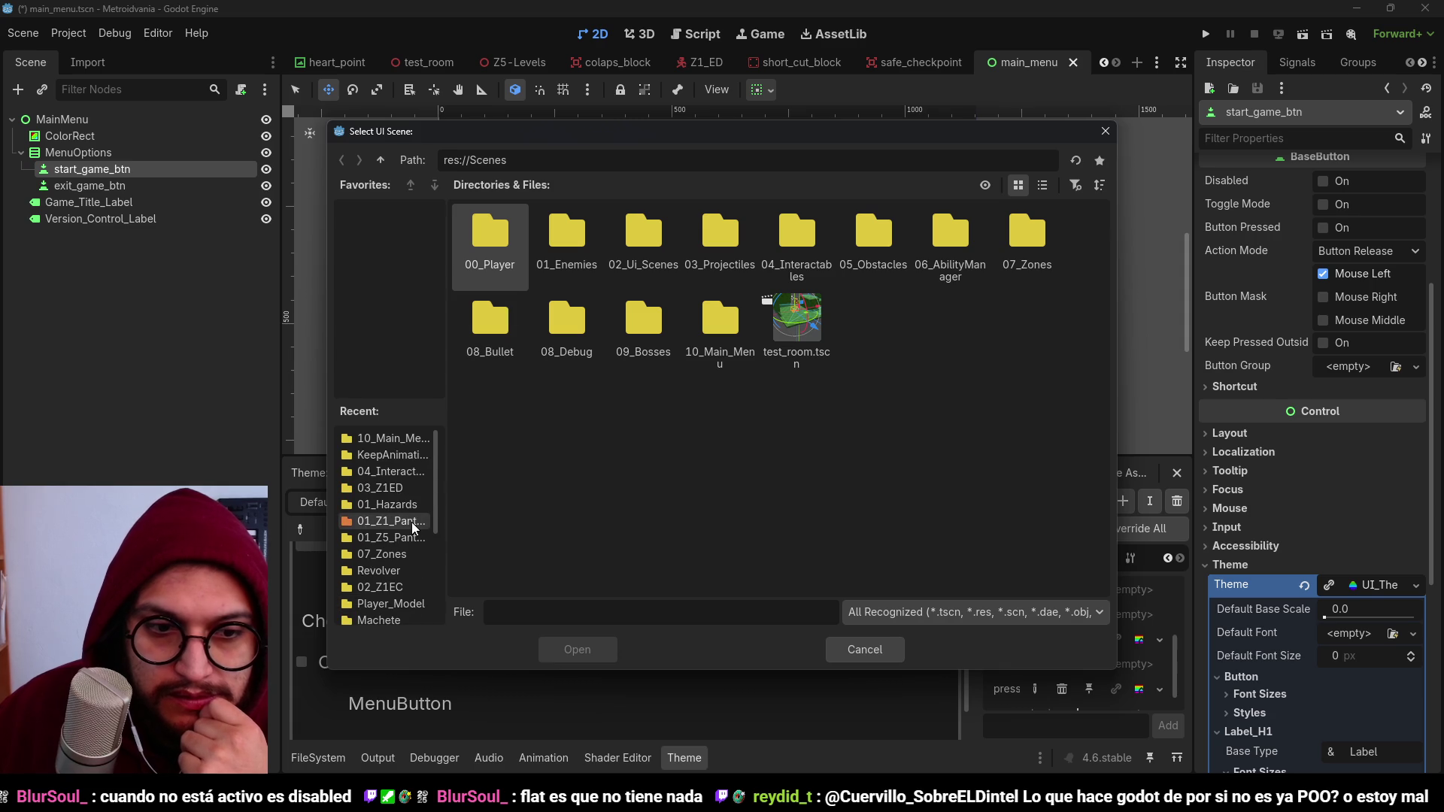
{"action": "left_click", "coordinate": [391, 520]}
{"action": "left_click", "coordinate": [386, 153]}
{"action": "left_click", "coordinate": [386, 152]}
{"action": "left_click", "coordinate": [386, 152]}
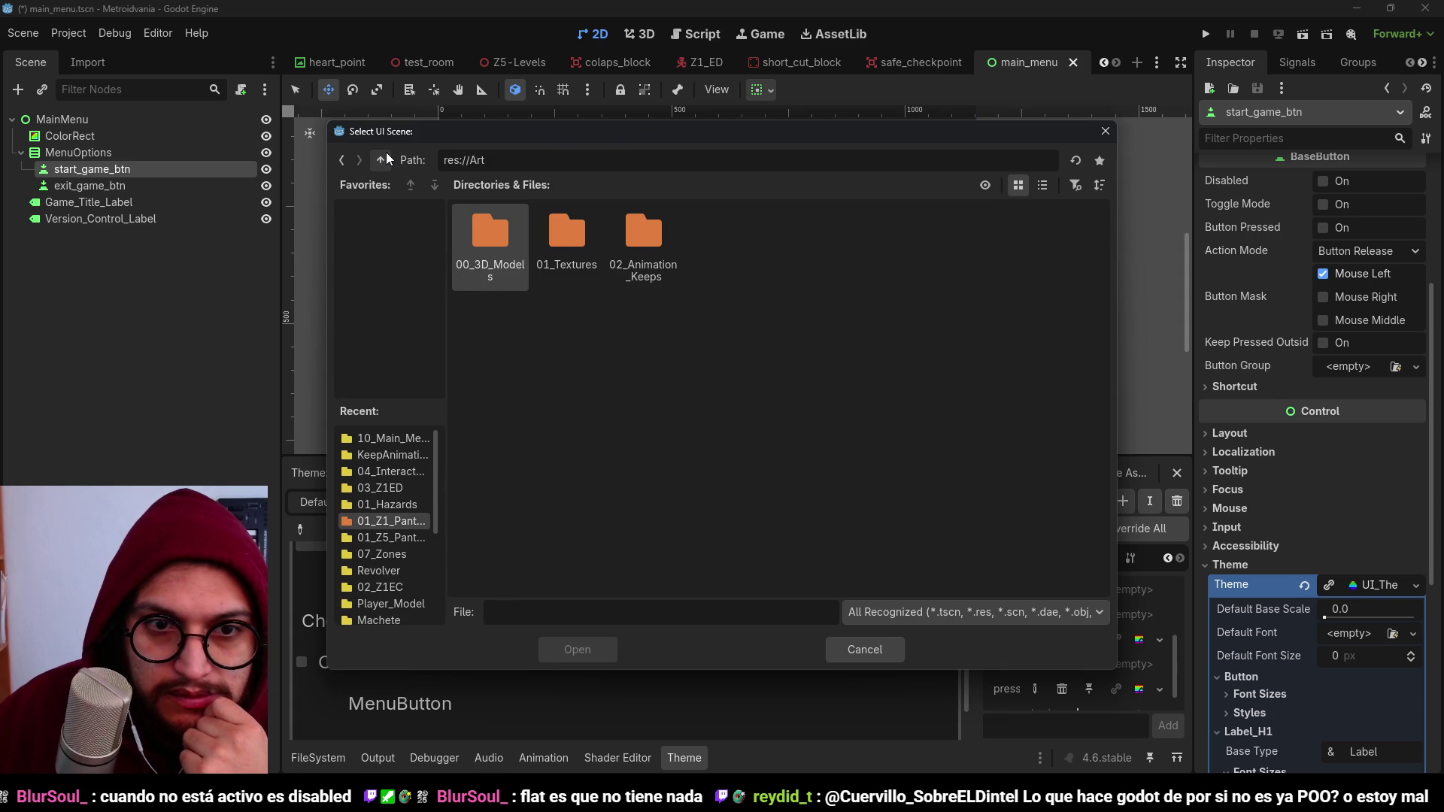
{"action": "left_click", "coordinate": [386, 152]}
{"action": "double_click", "coordinate": [489, 259]}
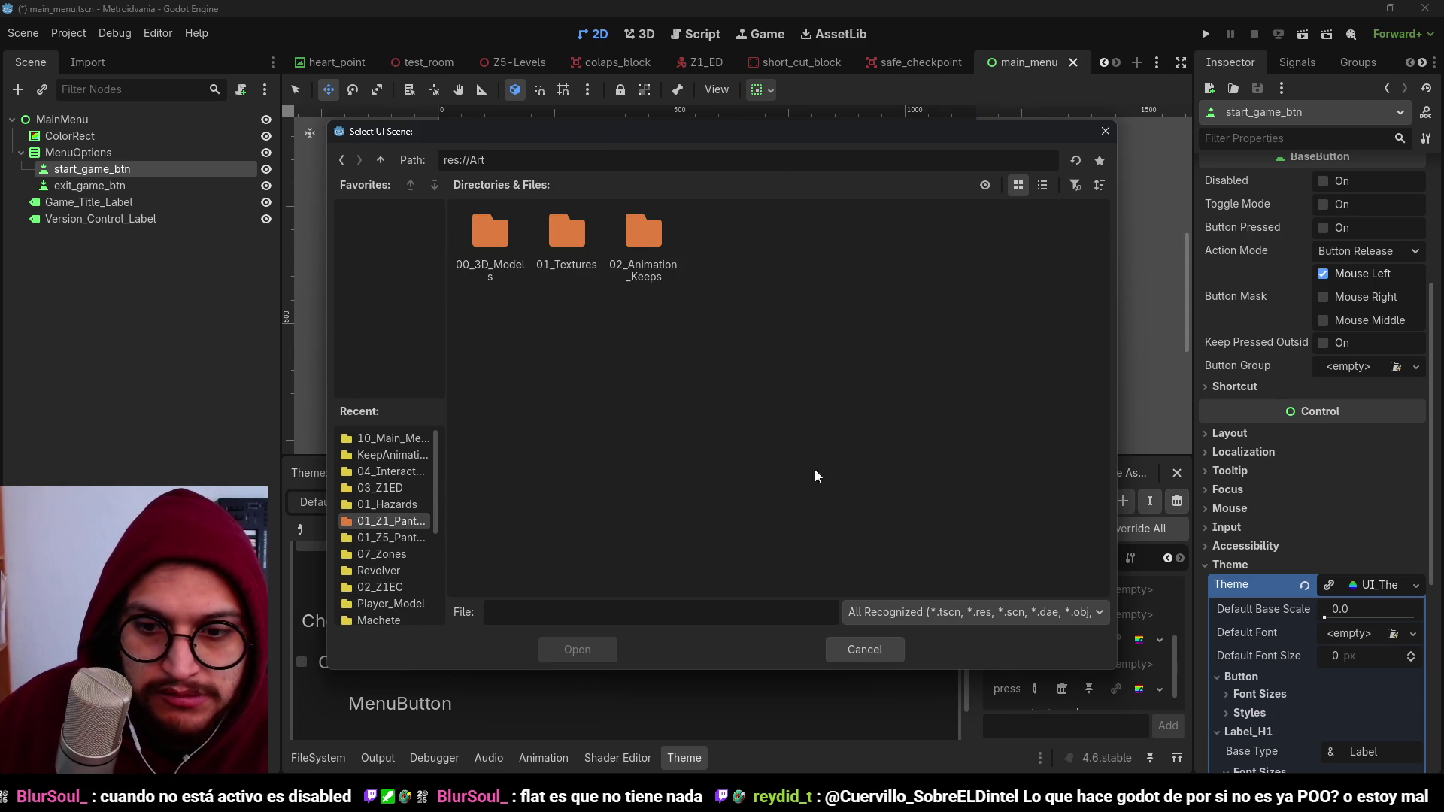
{"action": "left_click", "coordinate": [903, 612]}
{"action": "left_click", "coordinate": [893, 499]}
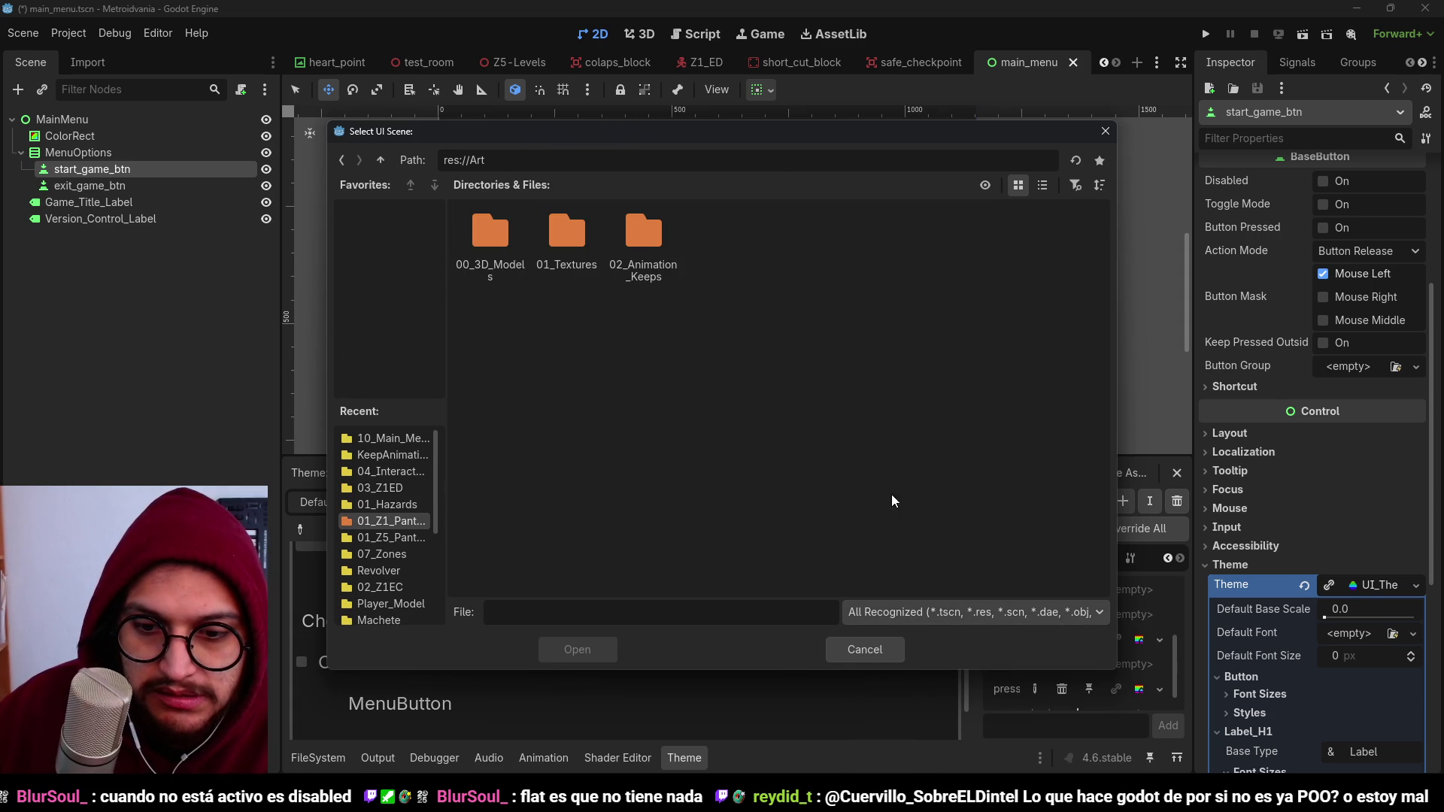
{"action": "left_click", "coordinate": [848, 648]}
{"action": "scroll", "coordinate": [571, 650], "scroll_direction": "up", "scroll_amount": 5}
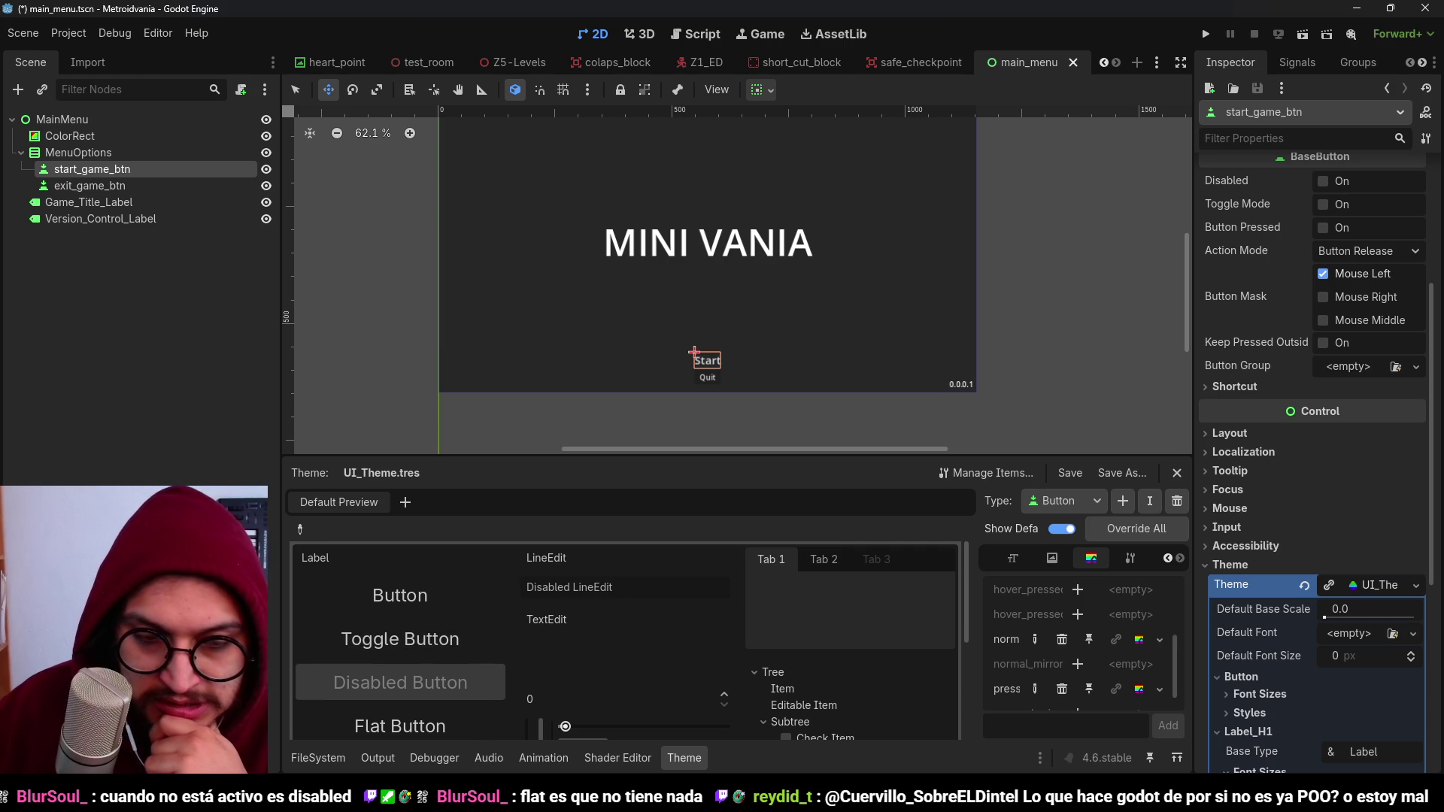
Adjust the Button Focus style's BG Color to an orange shade.
{"action": "scroll", "coordinate": [1296, 561], "scroll_direction": "down", "scroll_amount": 5}
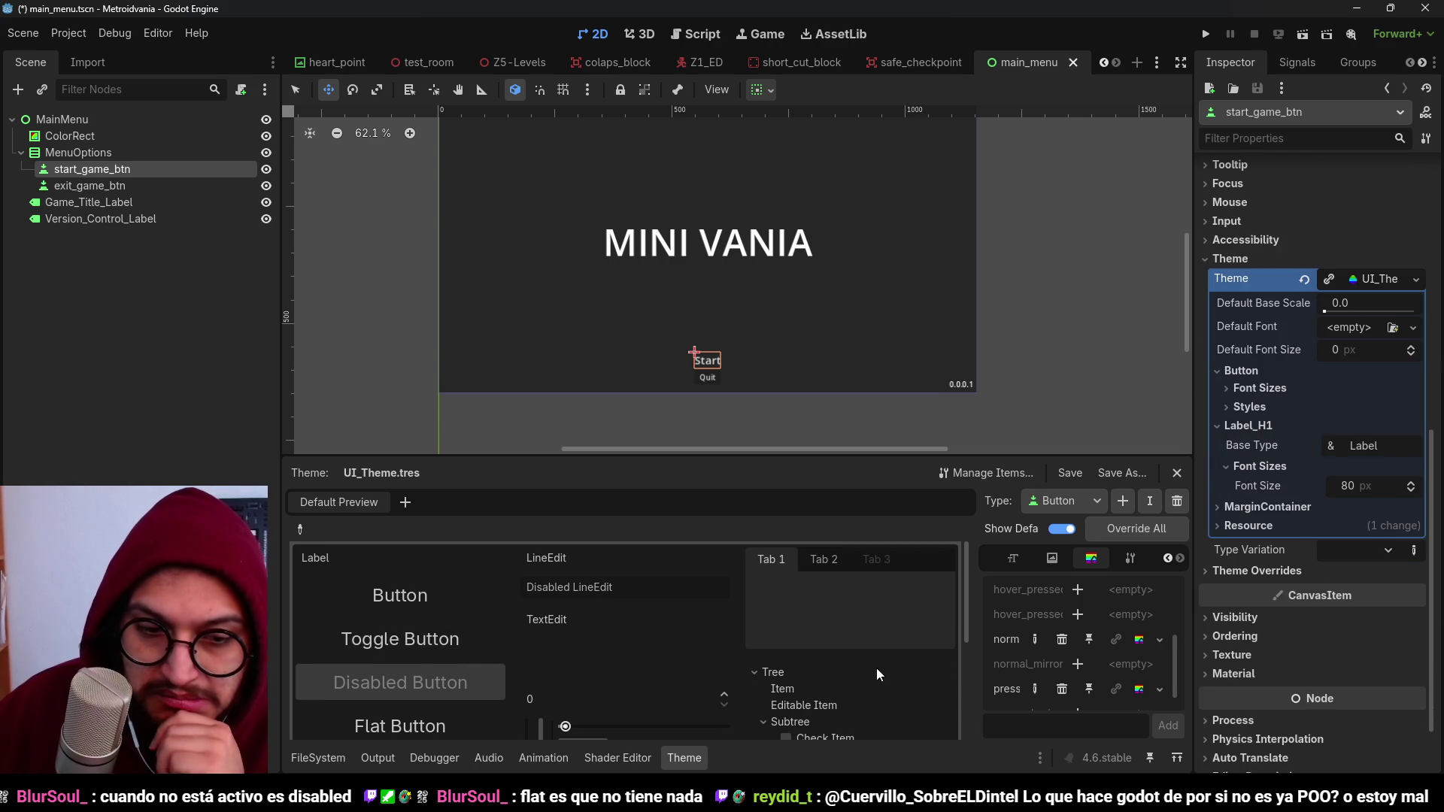
{"action": "scroll", "coordinate": [1297, 466], "scroll_direction": "up", "scroll_amount": 1}
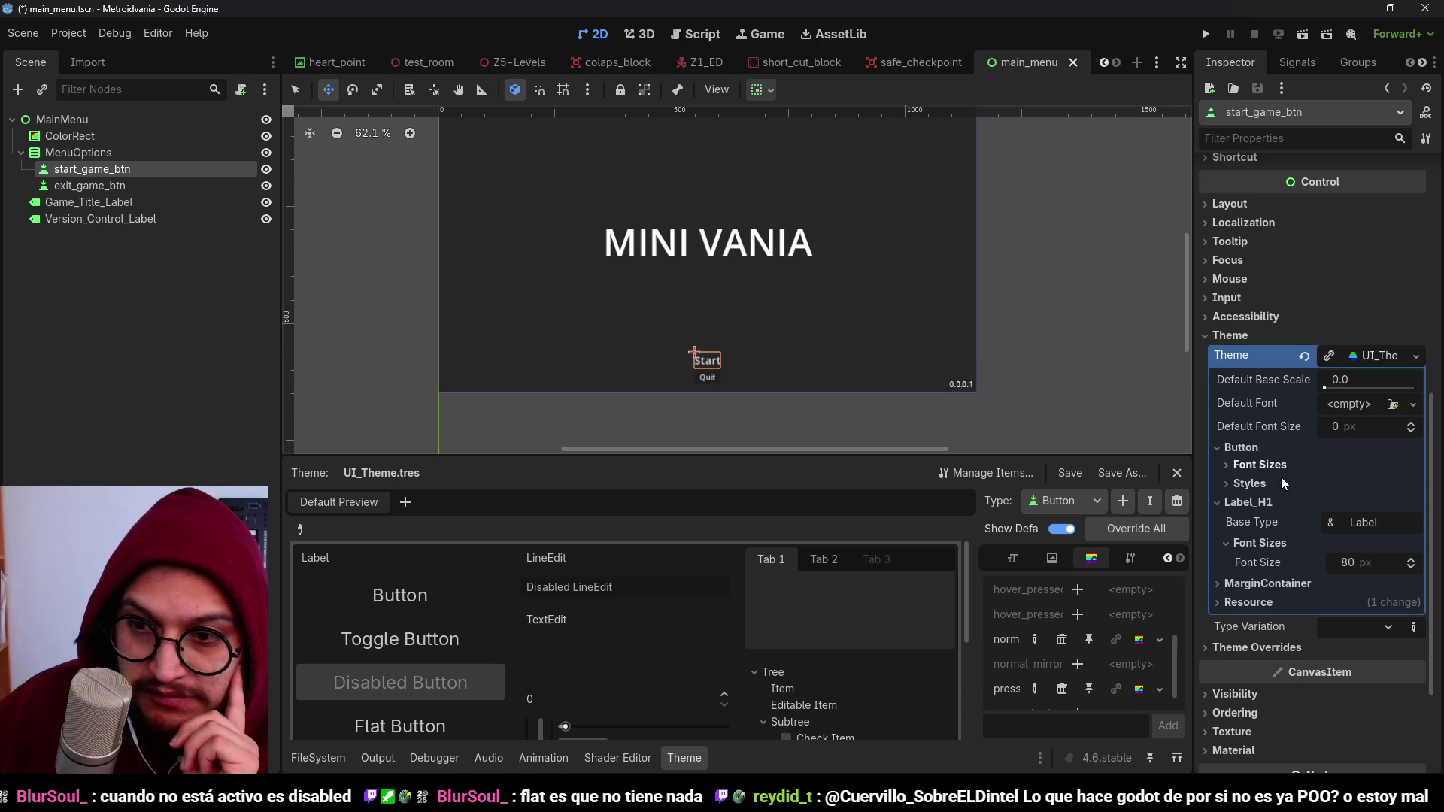
{"action": "left_click", "coordinate": [1254, 485]}
{"action": "scroll", "coordinate": [1293, 488], "scroll_direction": "down", "scroll_amount": 3}
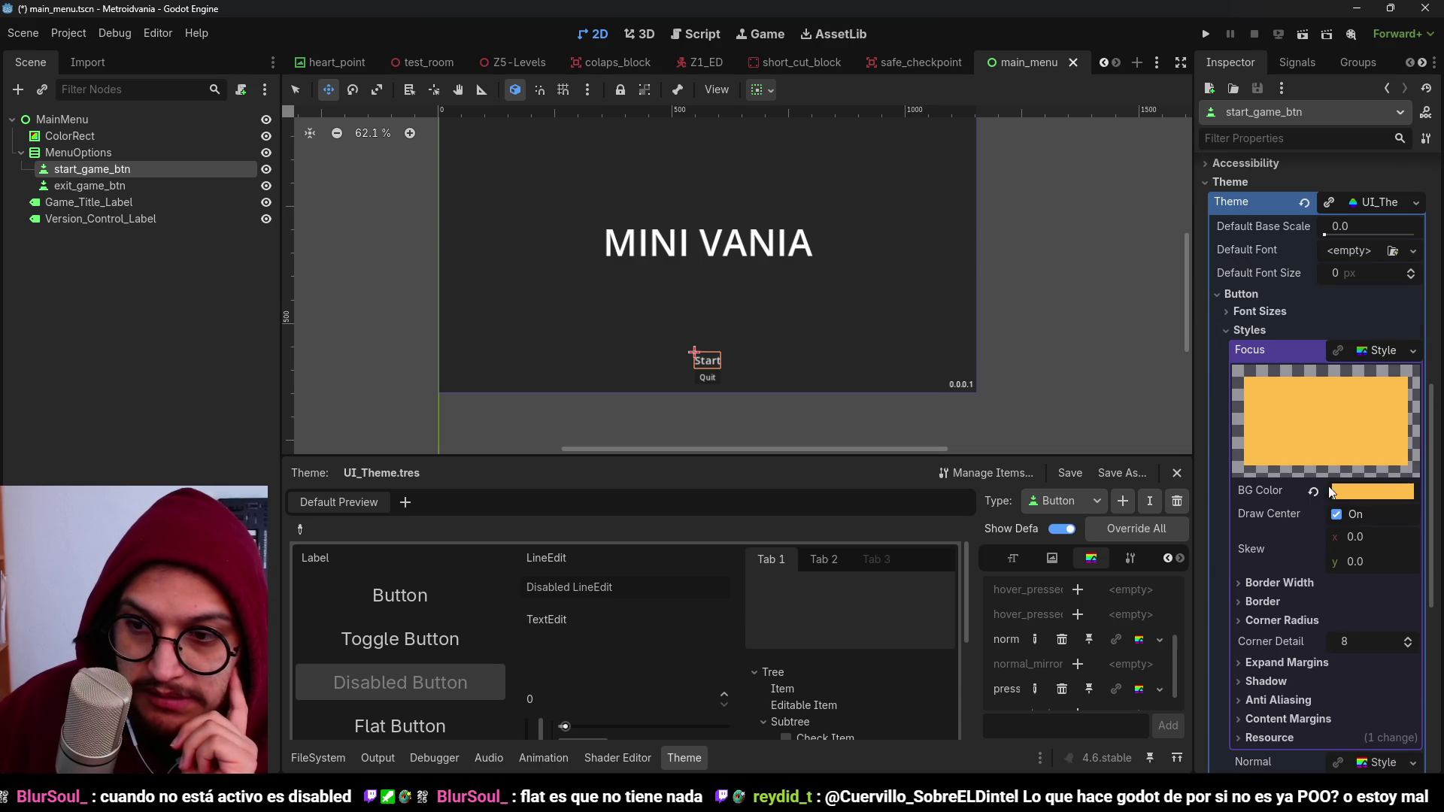
{"action": "left_click", "coordinate": [1383, 490]}
{"action": "left_click_drag", "start_coordinate": [1336, 206], "coordinate": [1311, 223]}
{"action": "left_click_drag", "start_coordinate": [1423, 83], "coordinate": [1423, 91]}
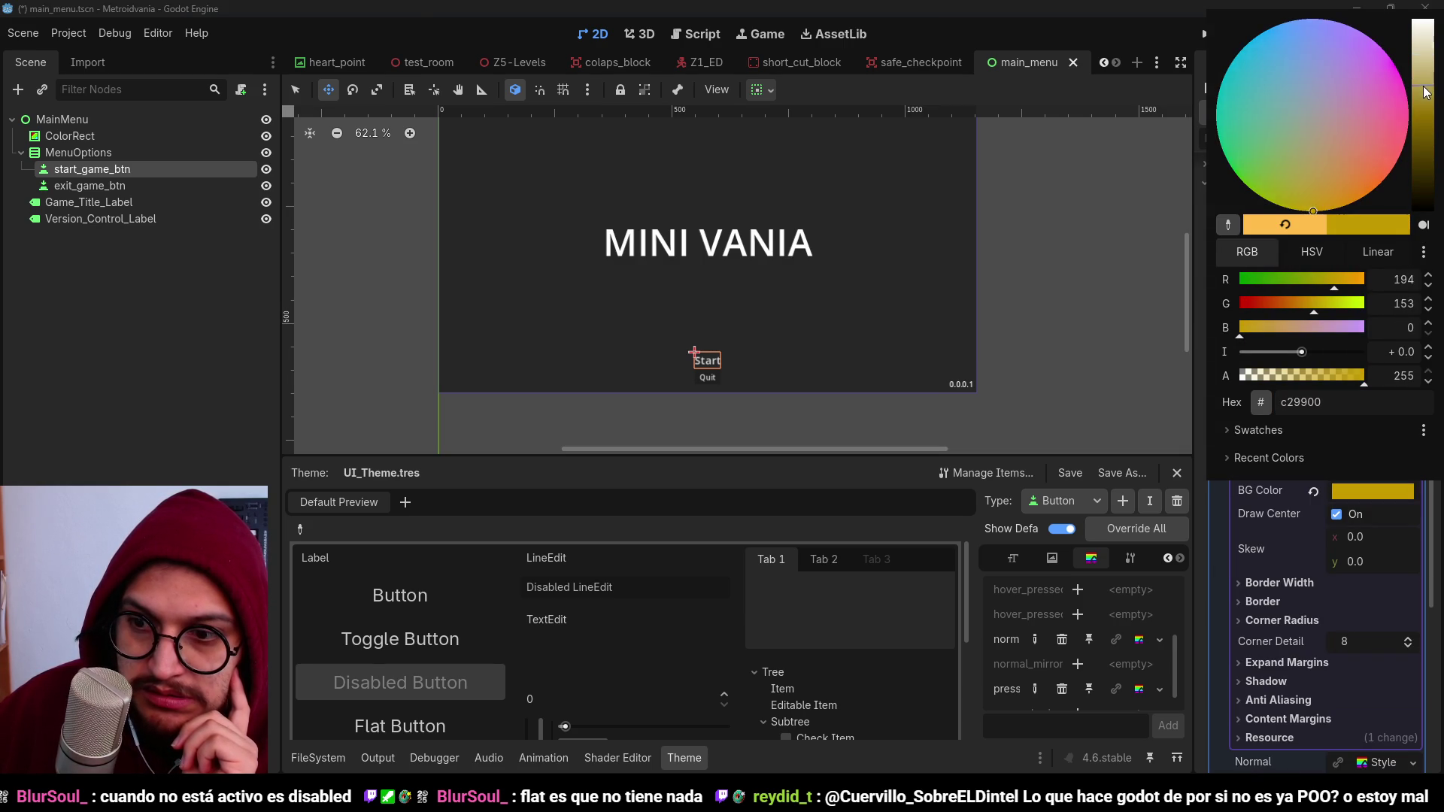
{"action": "left_click_drag", "start_coordinate": [1342, 191], "coordinate": [1365, 210]}
{"action": "left_click", "coordinate": [1266, 559]}
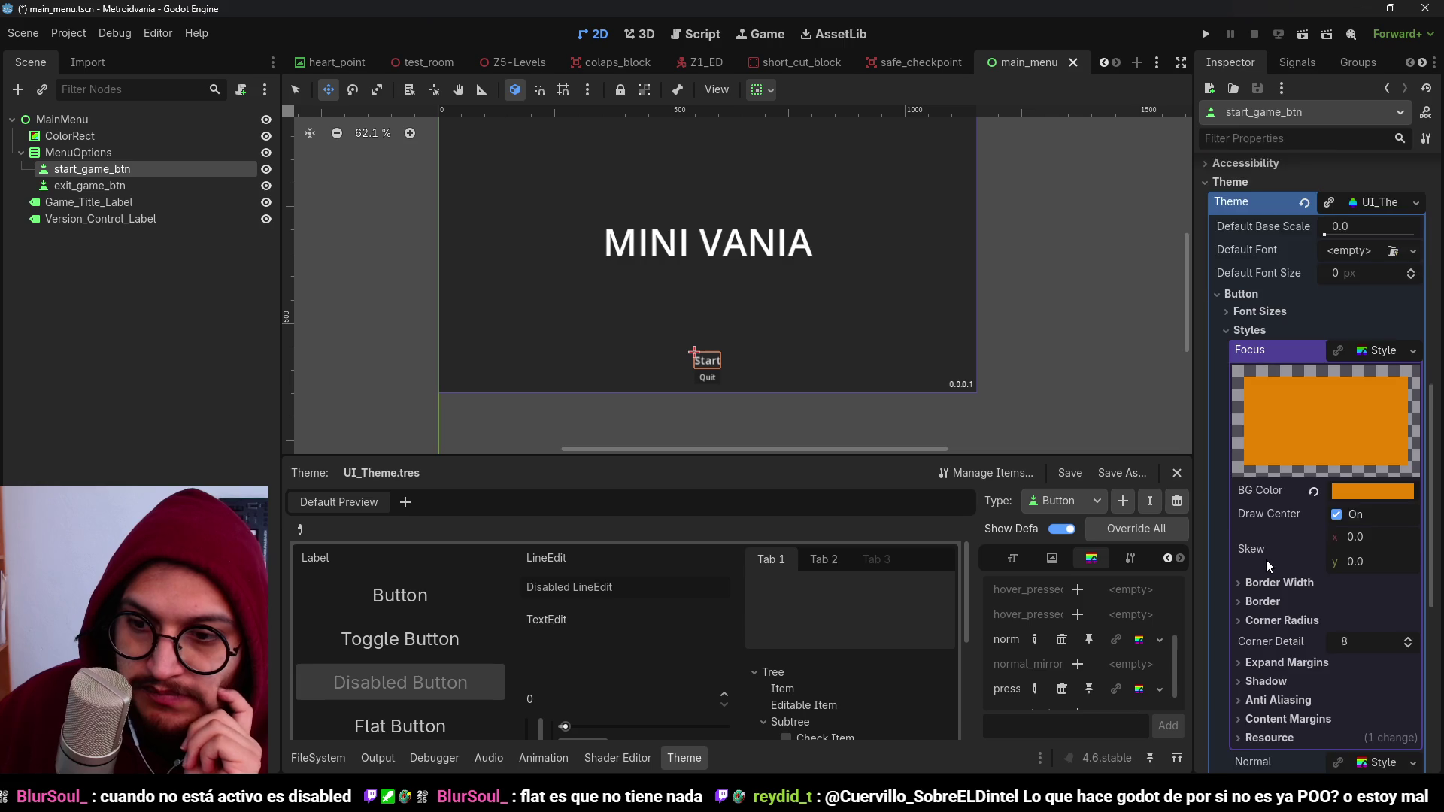
Set the Pressed style's BG Color to near-black 0c0b0a and run the main menu scene.
{"action": "scroll", "coordinate": [1266, 560], "scroll_direction": "down", "scroll_amount": 3}
{"action": "scroll", "coordinate": [1311, 588], "scroll_direction": "down", "scroll_amount": 1}
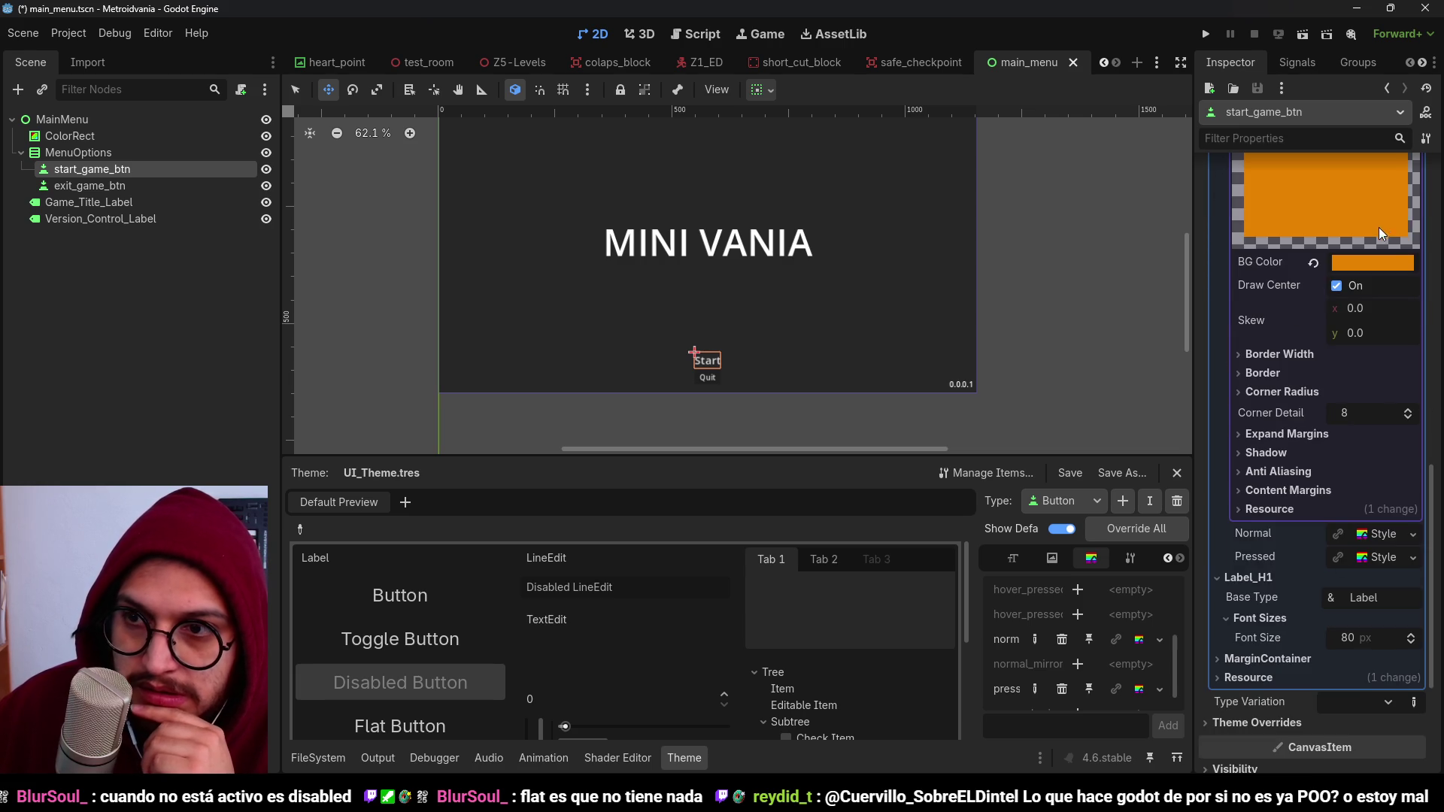
{"action": "scroll", "coordinate": [1378, 227], "scroll_direction": "up", "scroll_amount": 3}
{"action": "left_click", "coordinate": [1370, 351]}
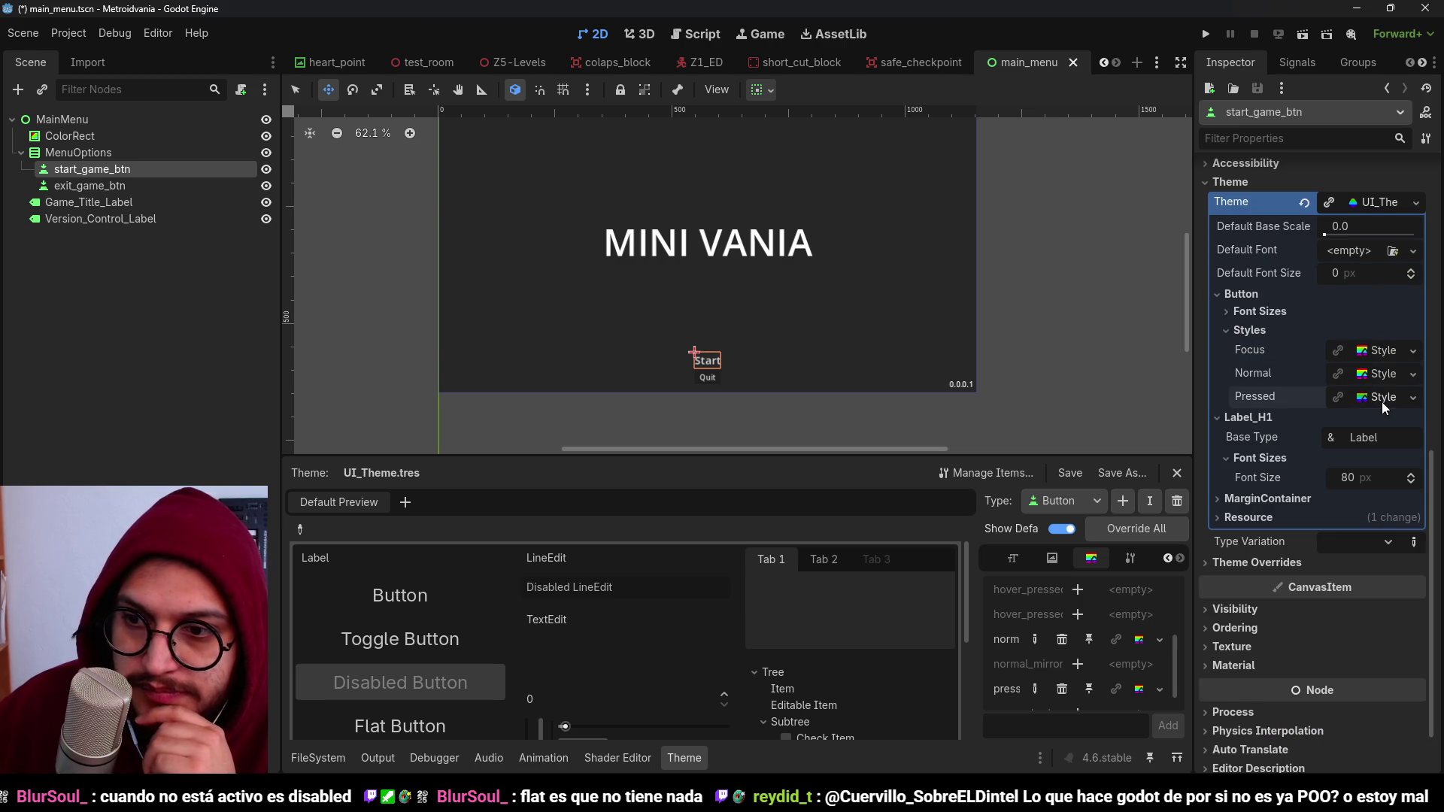
{"action": "left_click", "coordinate": [1382, 400]}
{"action": "left_click", "coordinate": [1360, 542]}
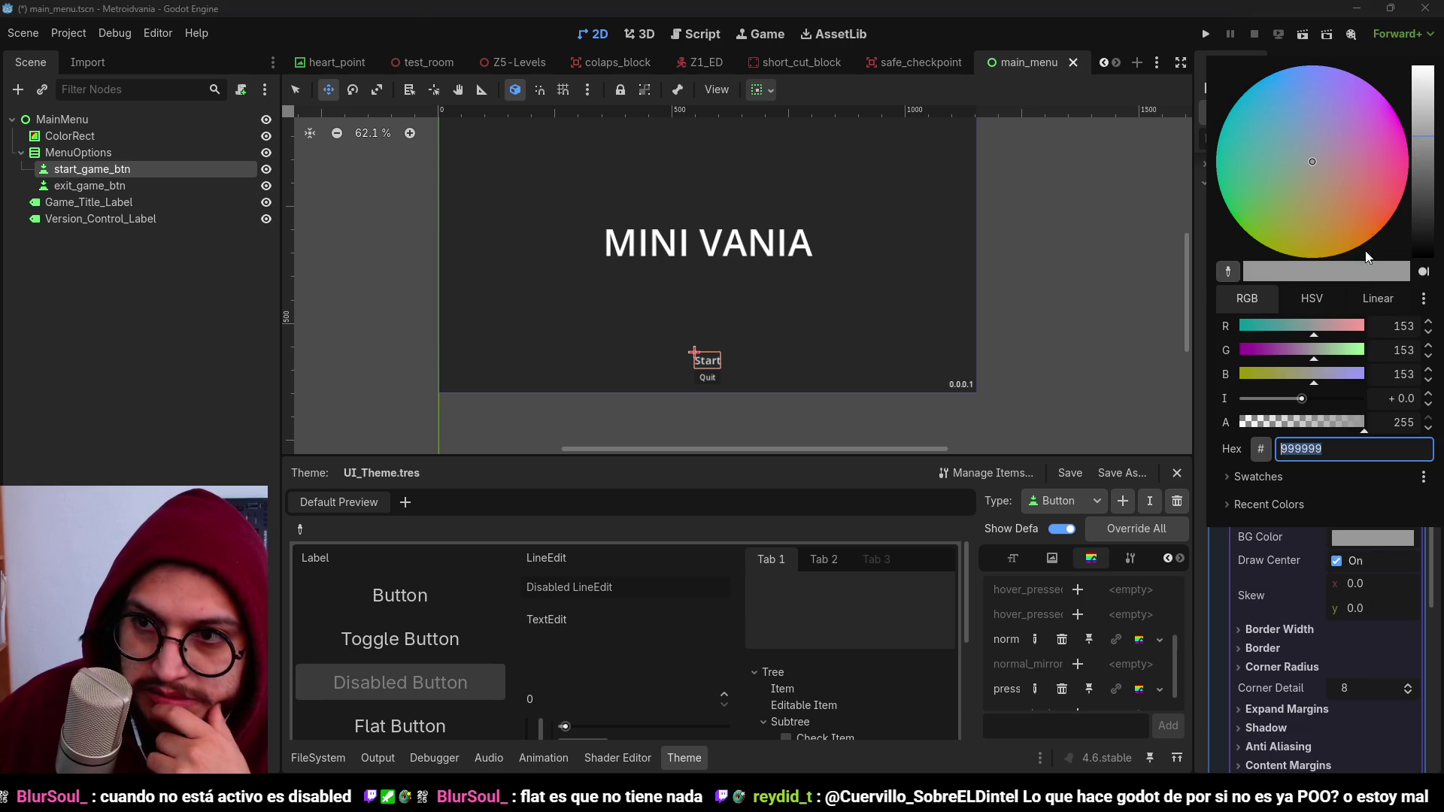
{"action": "left_click", "coordinate": [1405, 227]}
{"action": "left_click_drag", "start_coordinate": [1425, 153], "coordinate": [1423, 246]}
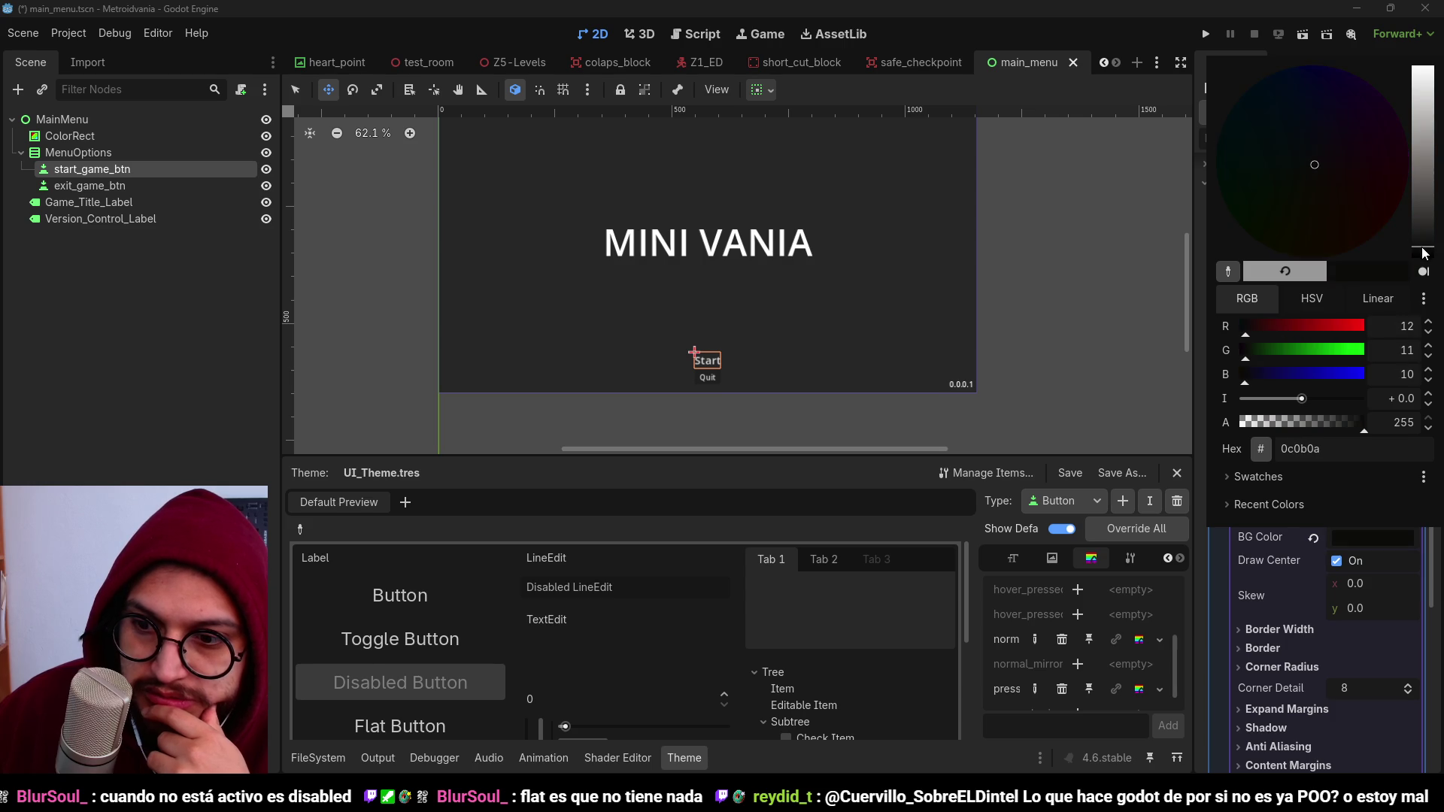
{"action": "left_click", "coordinate": [1260, 615]}
{"action": "left_click", "coordinate": [1299, 37]}
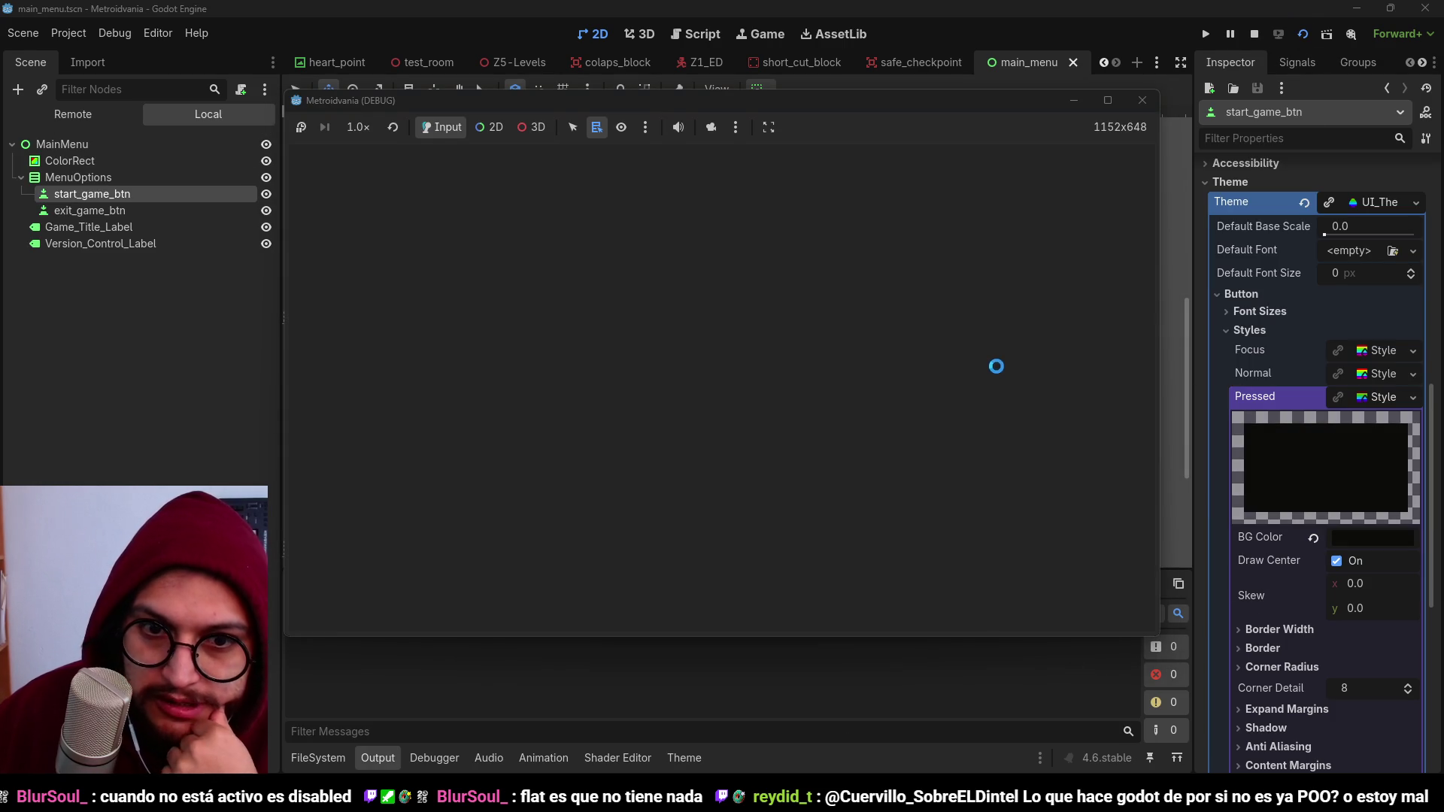
Press Start in the test run to check its pressed look, stop the game, and show the Focus style instead of Pressed.
{"action": "left_click", "coordinate": [723, 584]}
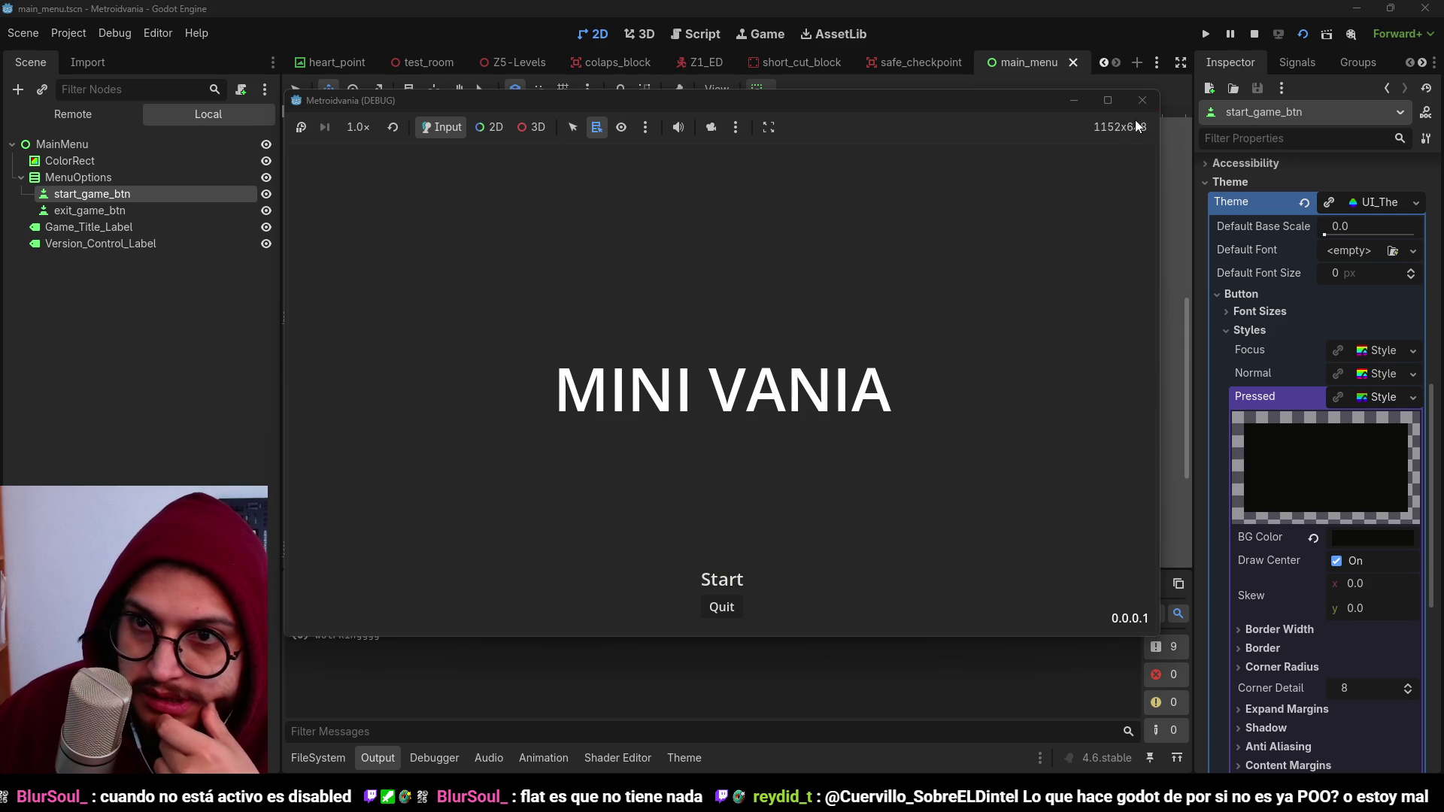
{"action": "left_click", "coordinate": [1254, 34]}
{"action": "scroll", "coordinate": [1265, 535], "scroll_direction": "down", "scroll_amount": 2}
{"action": "left_click", "coordinate": [1370, 320]}
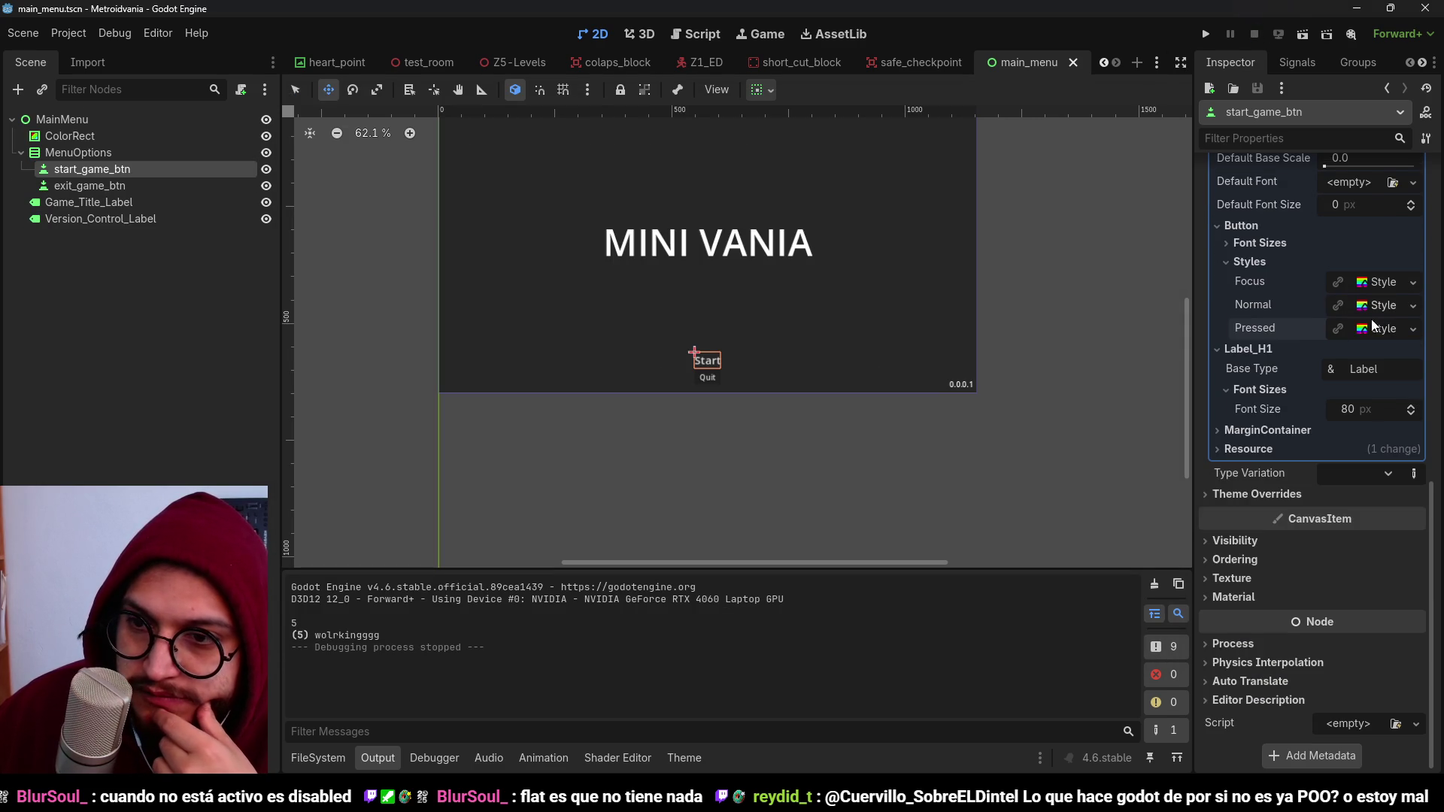
{"action": "left_click", "coordinate": [1379, 281]}
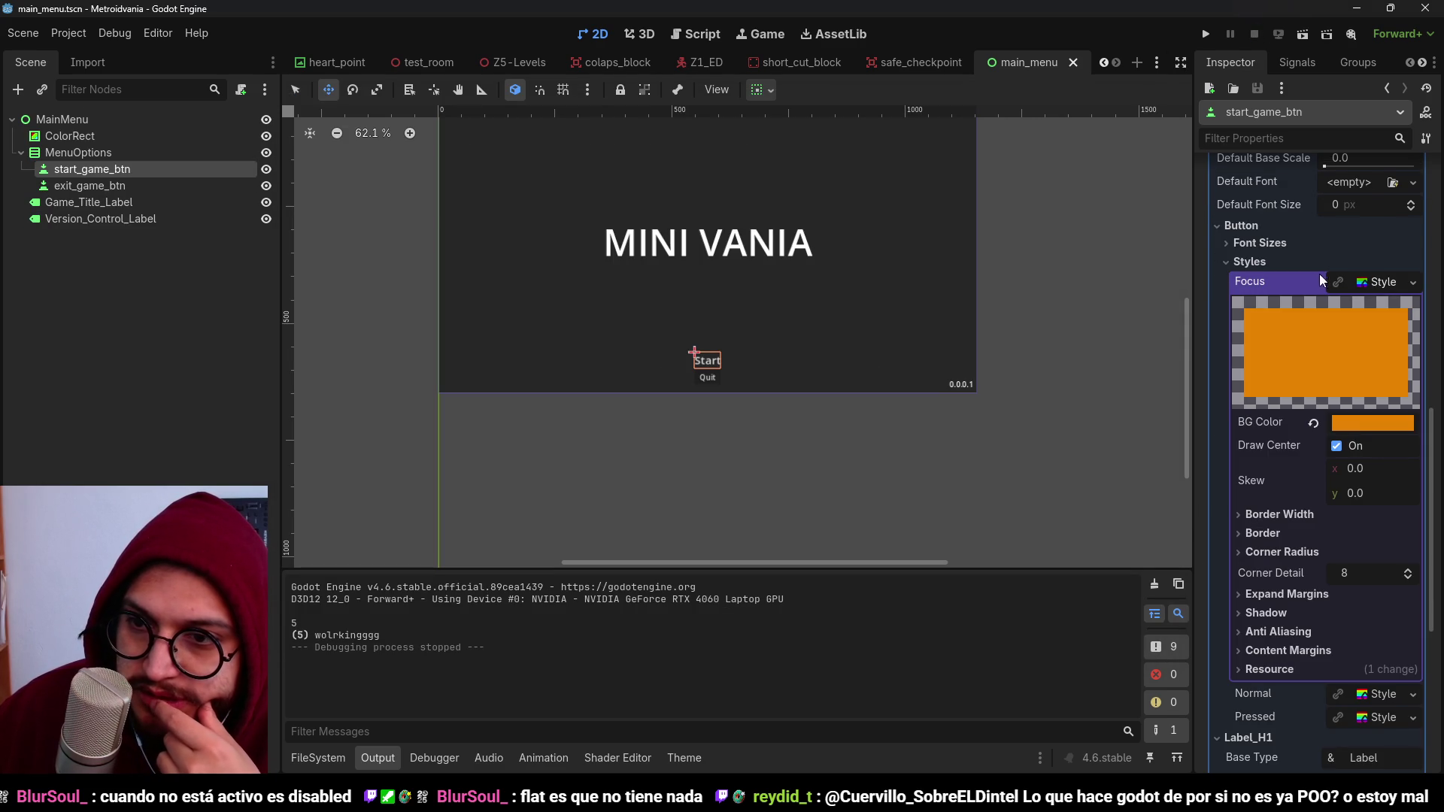
Collapse the Focus settings and open UI_Theme in the theme editor.
{"action": "left_click", "coordinate": [1359, 286]}
{"action": "scroll", "coordinate": [1369, 380], "scroll_direction": "up", "scroll_amount": 3}
{"action": "left_click", "coordinate": [1369, 380]}
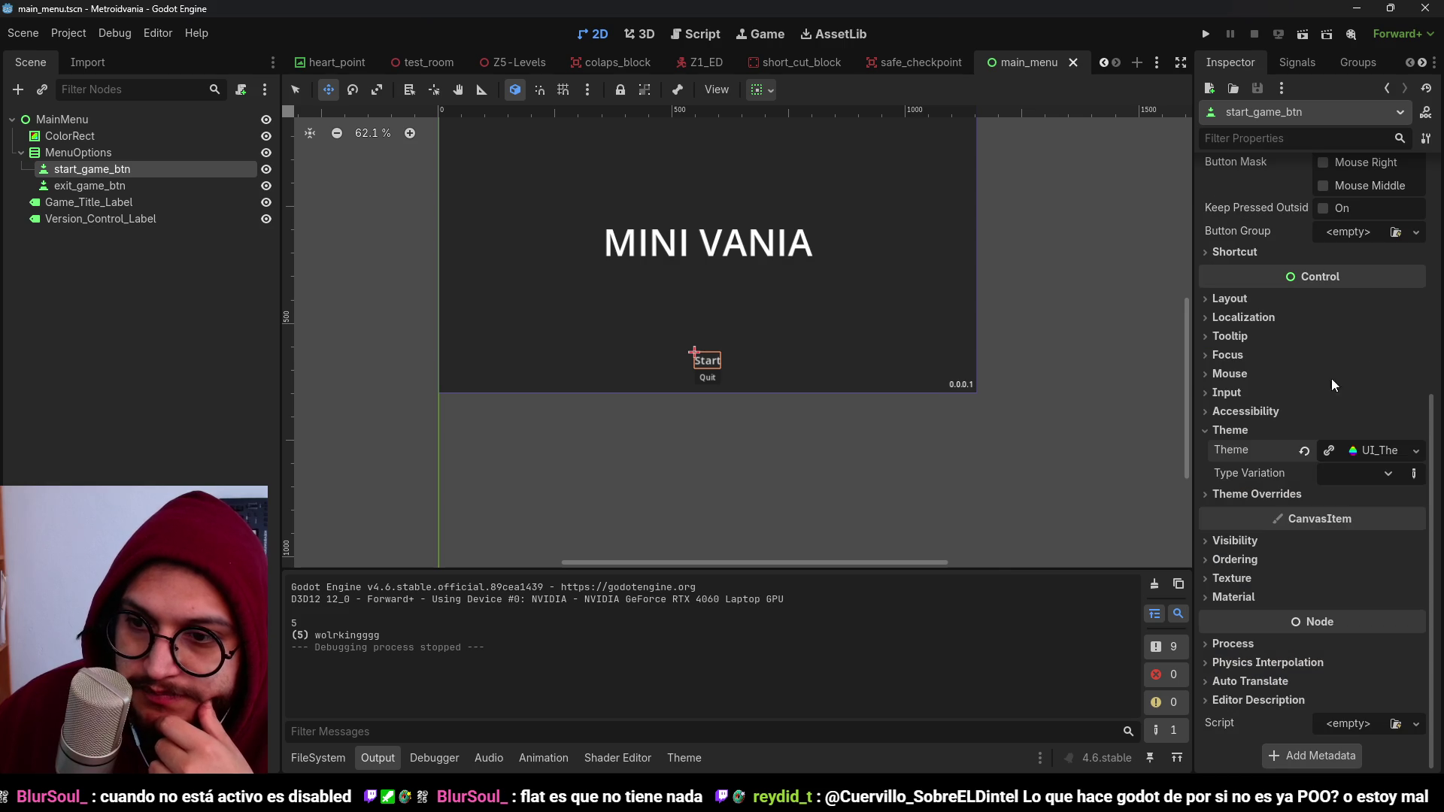
{"action": "left_click", "coordinate": [1369, 448]}
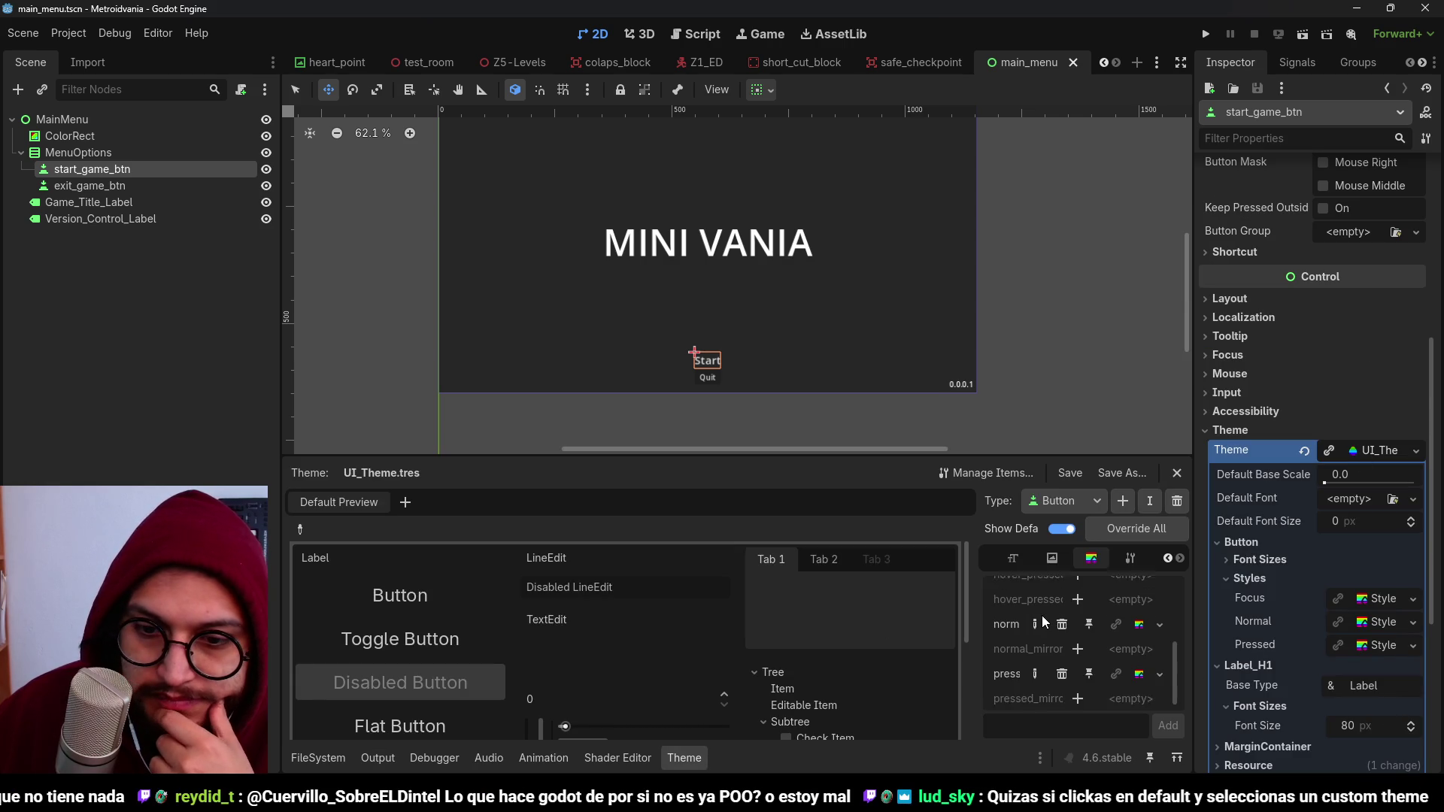
Delete the Button focus style override and add an empty hover style override.
{"action": "scroll", "coordinate": [1041, 615], "scroll_direction": "up", "scroll_amount": 4}
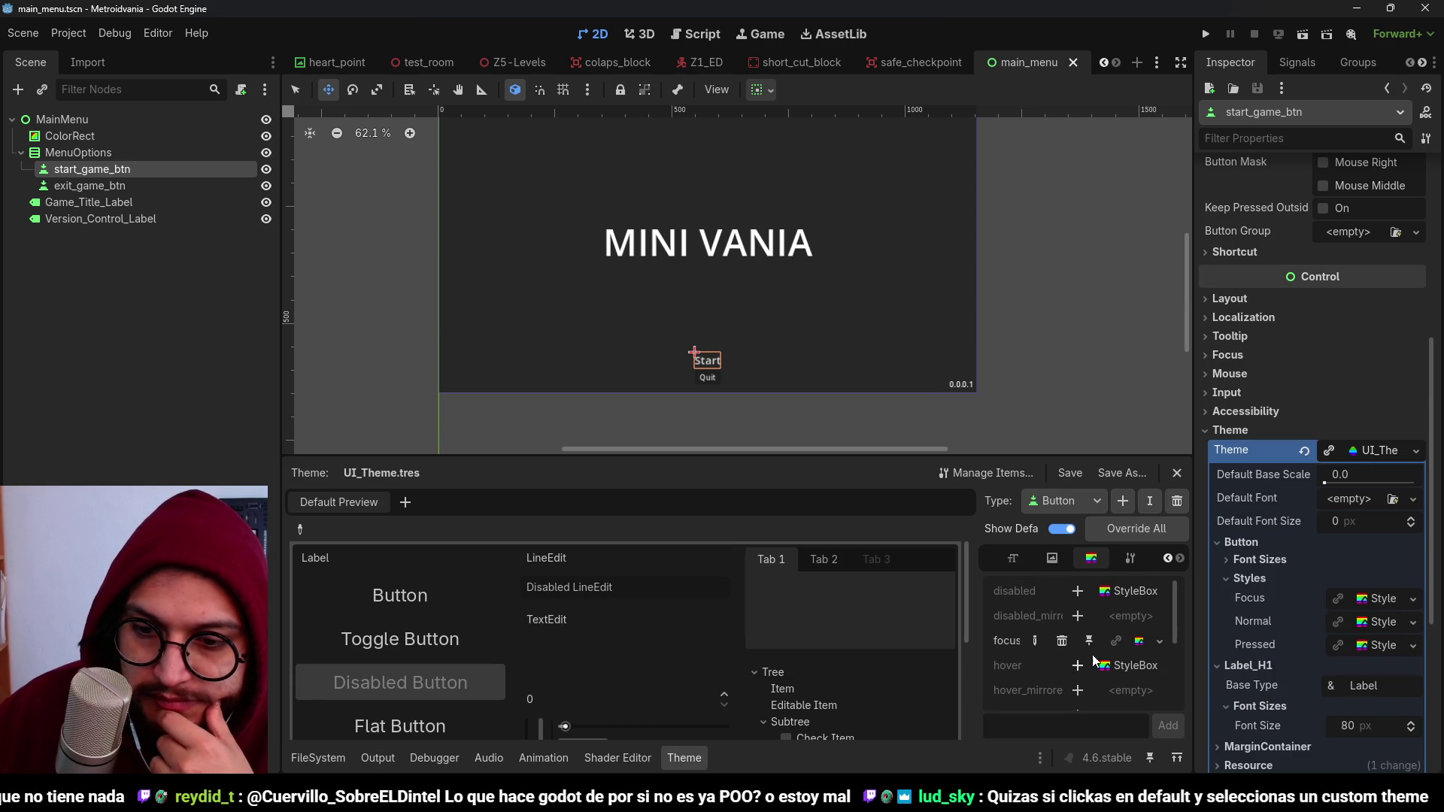
{"action": "left_click", "coordinate": [1077, 641]}
{"action": "left_click", "coordinate": [1062, 640]}
{"action": "scroll", "coordinate": [1128, 651], "scroll_direction": "down", "scroll_amount": 1}
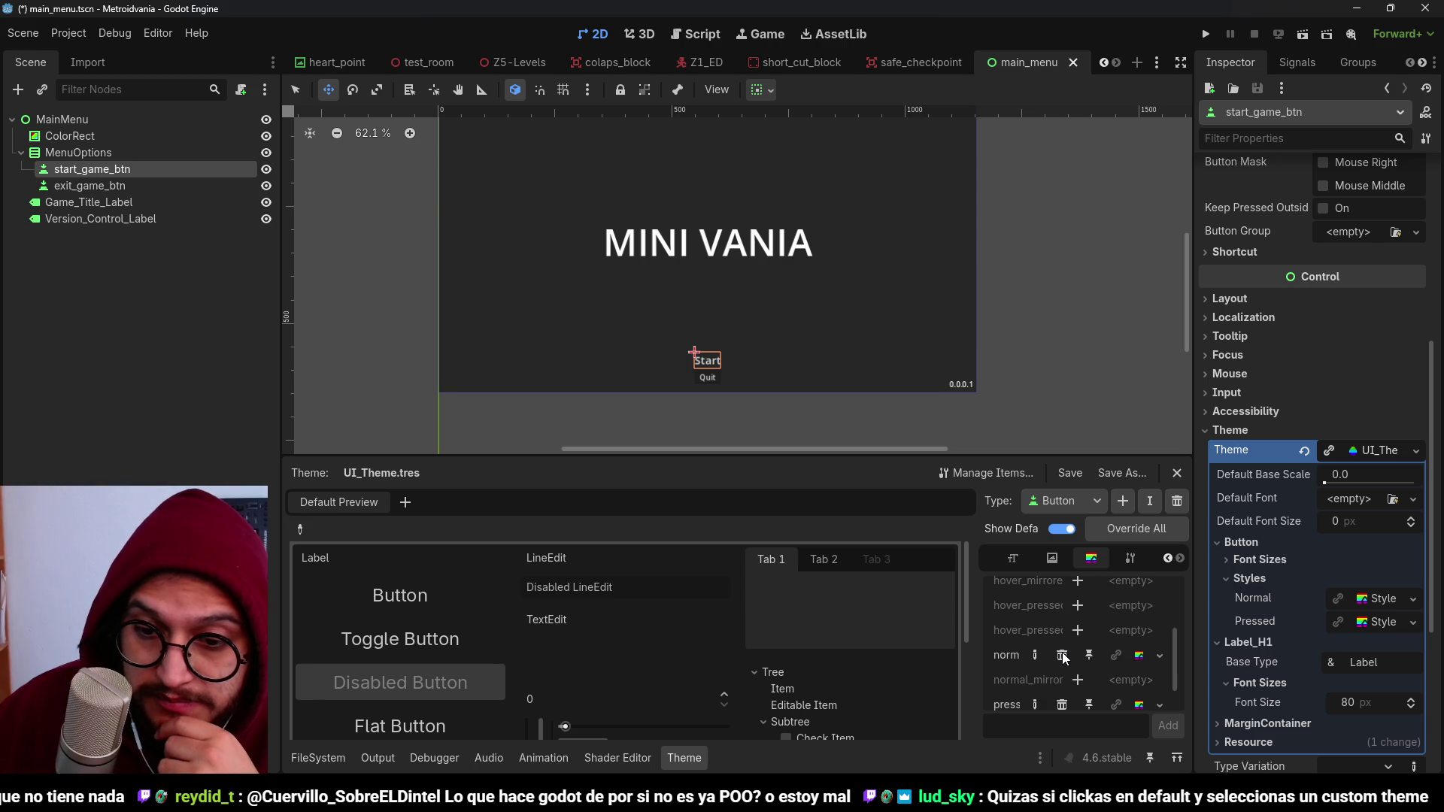
{"action": "scroll", "coordinate": [1062, 654], "scroll_direction": "down", "scroll_amount": 1}
{"action": "scroll", "coordinate": [1064, 659], "scroll_direction": "up", "scroll_amount": 1}
{"action": "left_click", "coordinate": [1079, 651]}
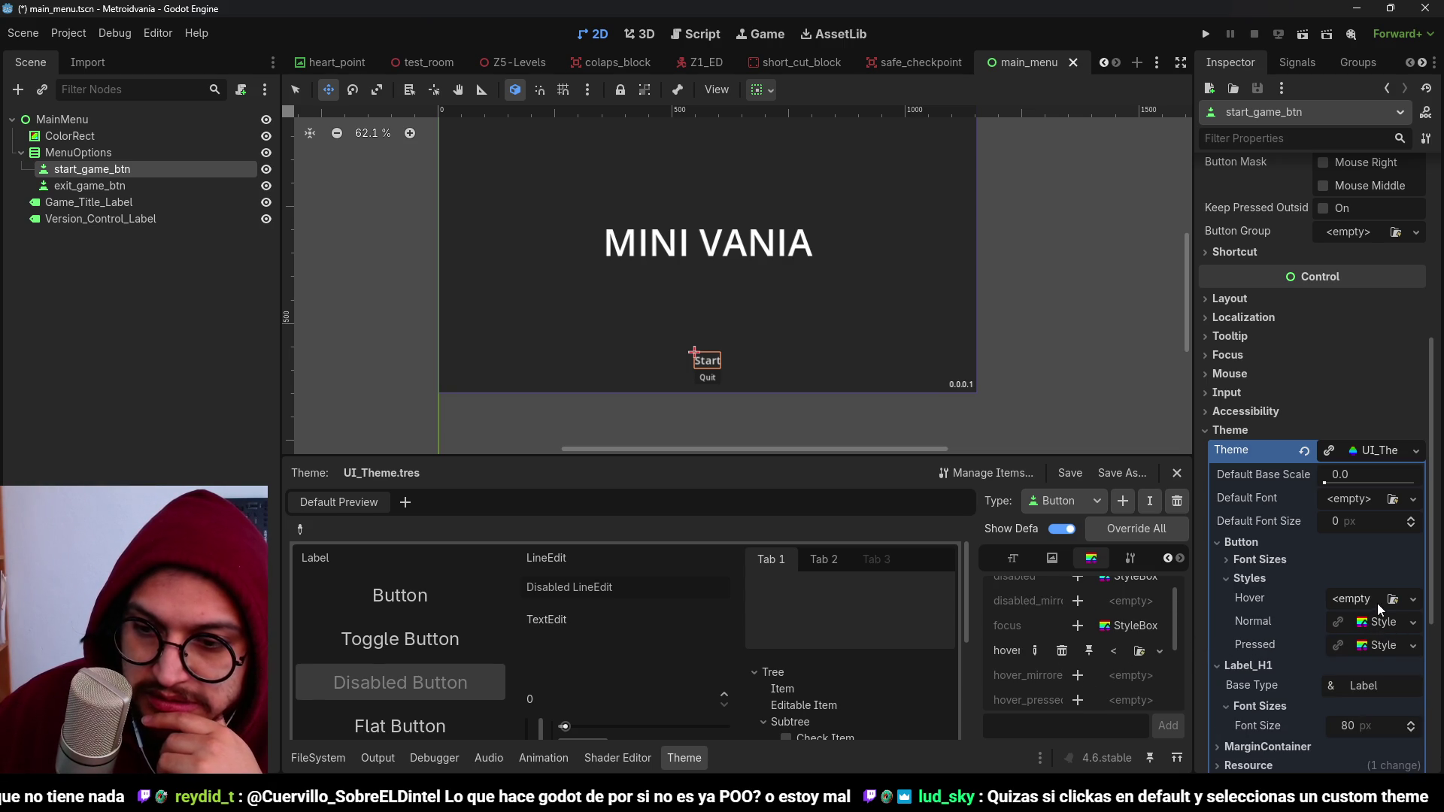
Give UI_Theme's Button Hover a new StyleBoxFlat with a dark orange ad6700 background, then save.
{"action": "left_click", "coordinate": [1155, 652]}
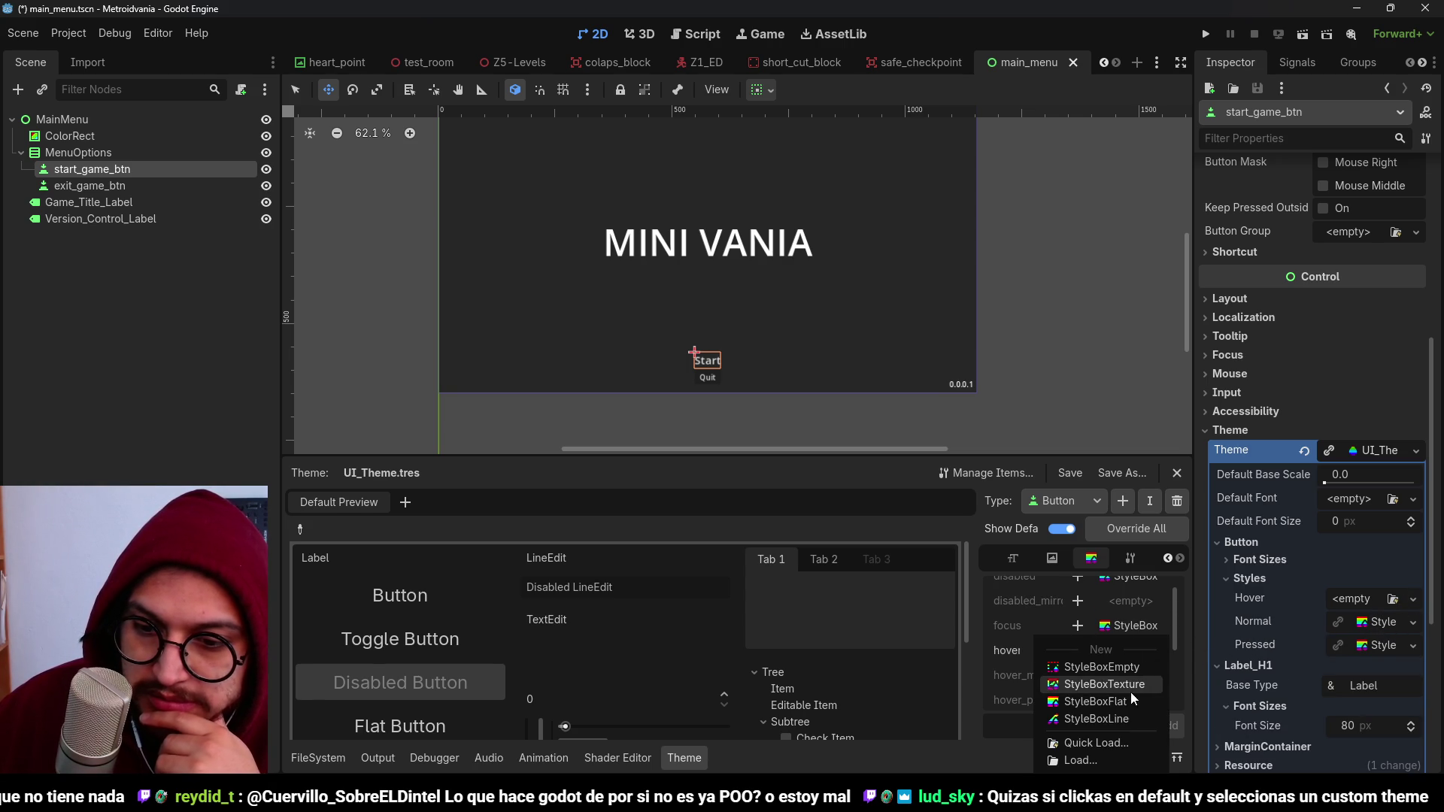
{"action": "left_click", "coordinate": [1122, 701]}
{"action": "left_click", "coordinate": [1382, 601]}
{"action": "scroll", "coordinate": [1321, 598], "scroll_direction": "down", "scroll_amount": 3}
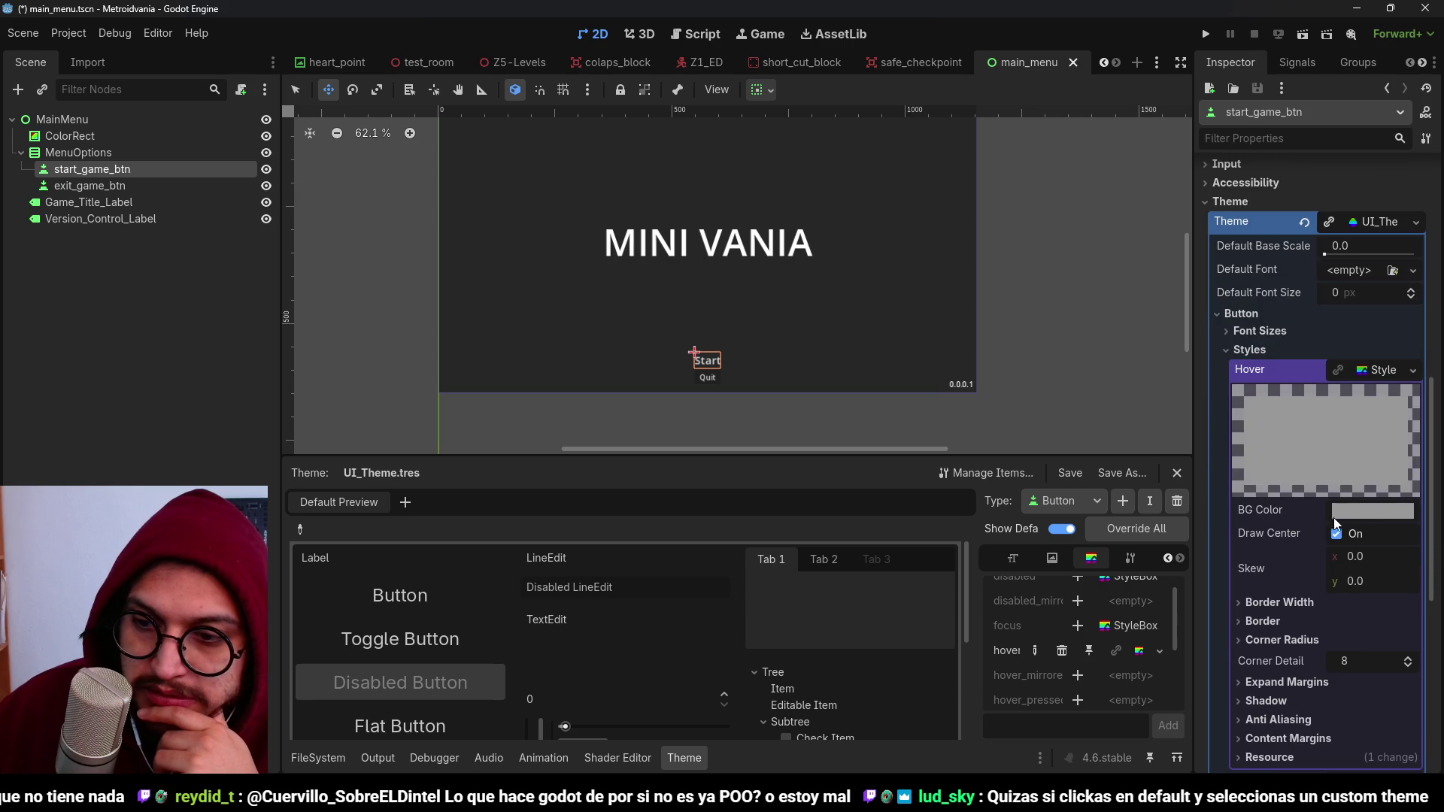
{"action": "left_click", "coordinate": [1364, 510]}
{"action": "left_click", "coordinate": [1352, 224]}
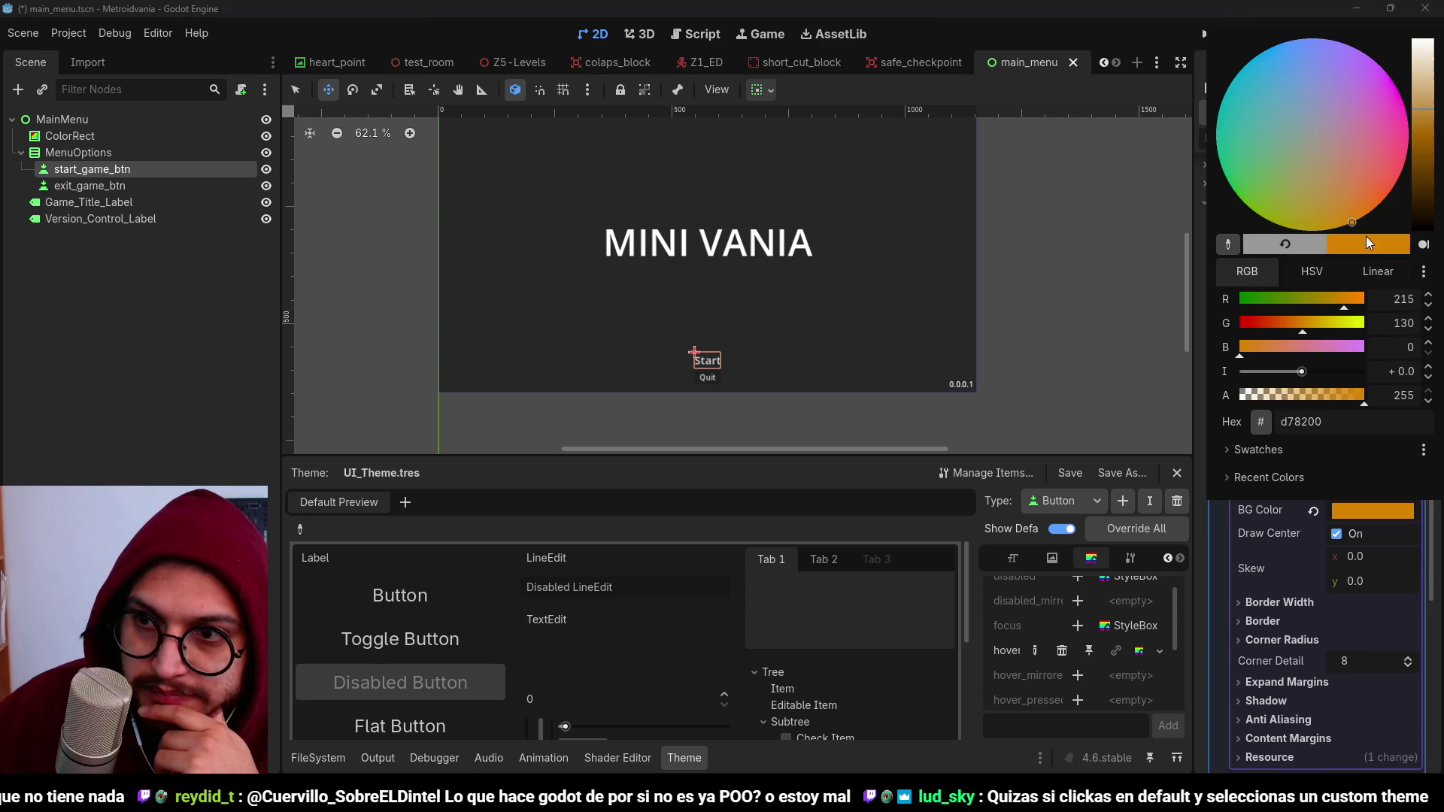
{"action": "left_click", "coordinate": [1427, 138]}
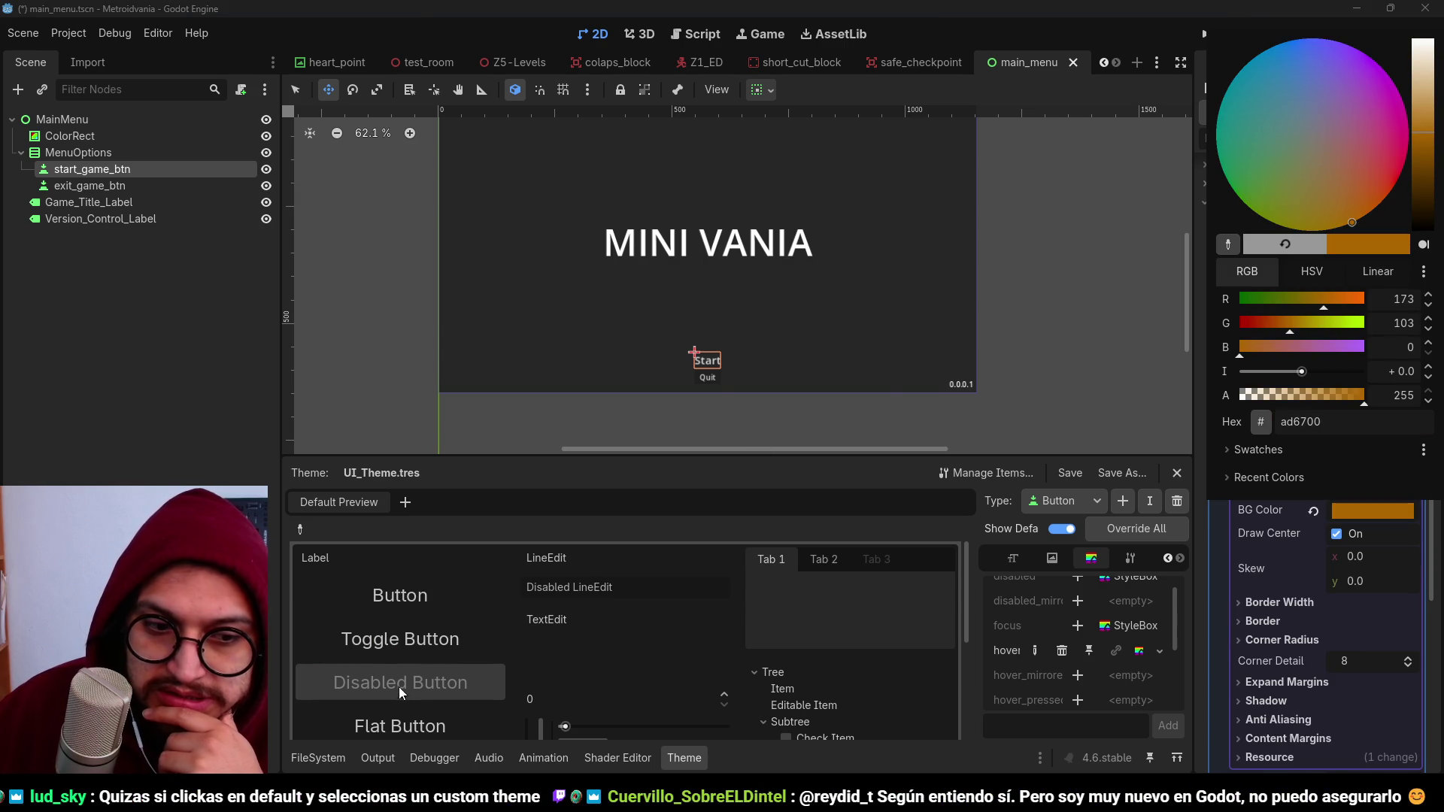
{"action": "left_click", "coordinate": [1113, 91]}
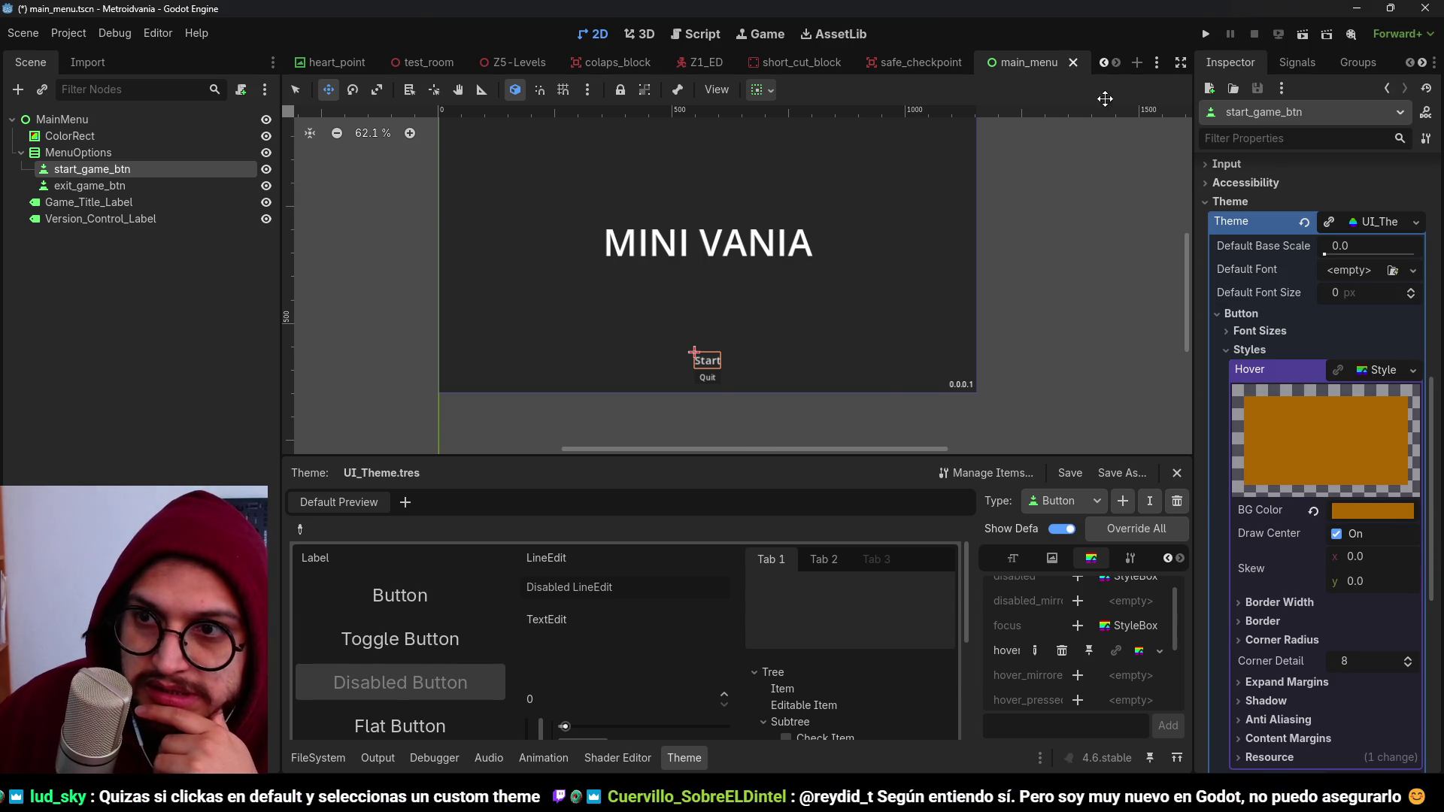
{"action": "key", "text": "ctrl+s"}
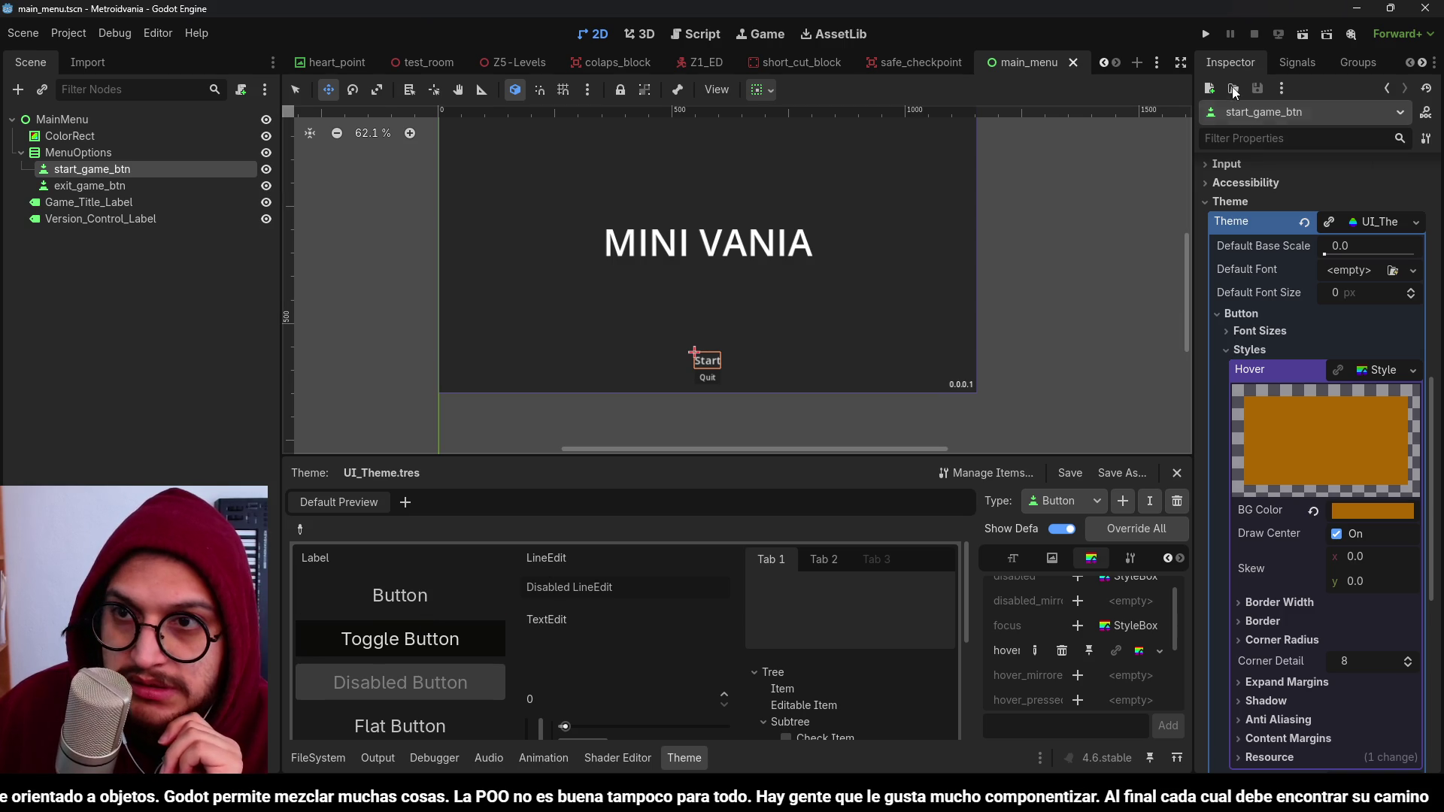
{"action": "left_click", "coordinate": [1303, 35]}
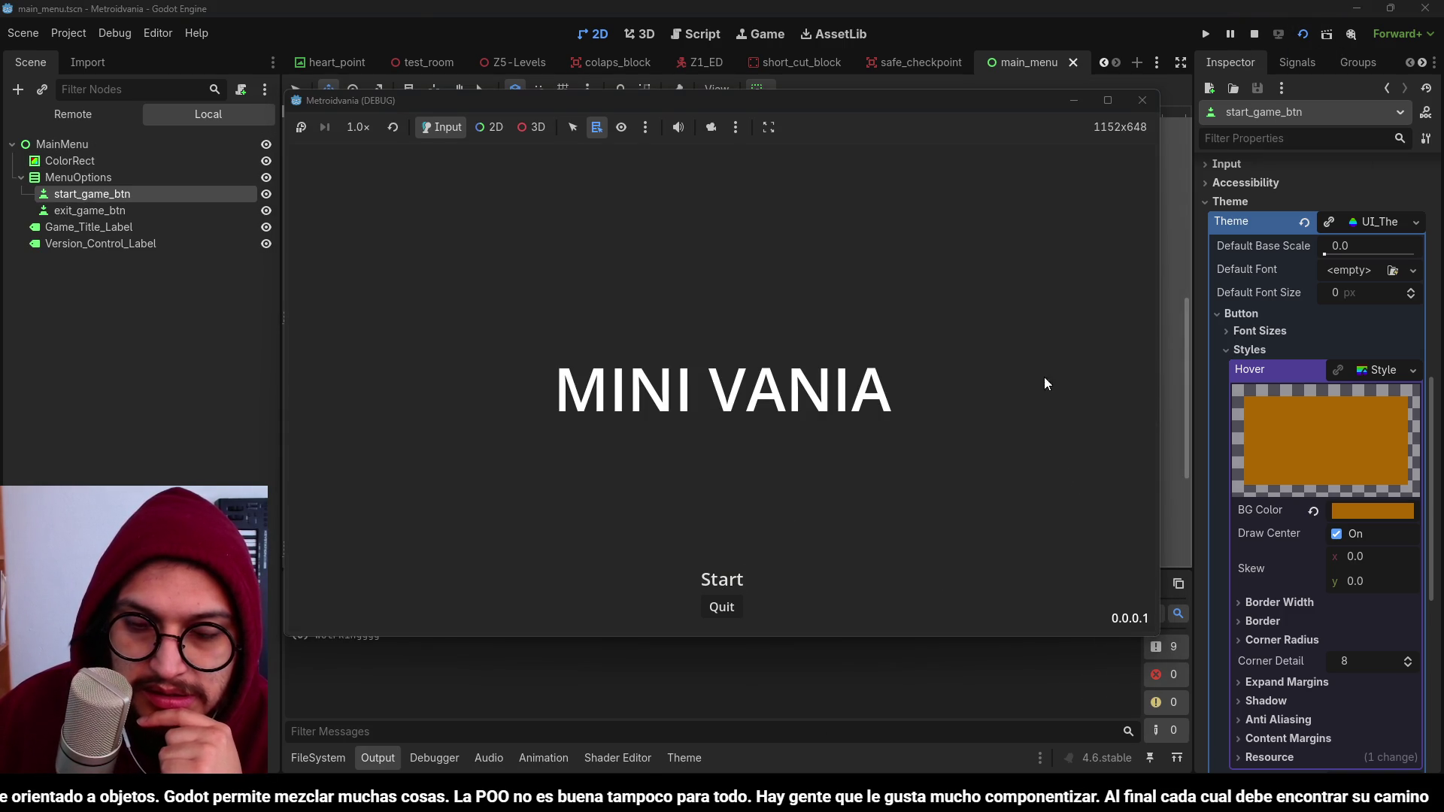
{"action": "left_click", "coordinate": [1254, 34]}
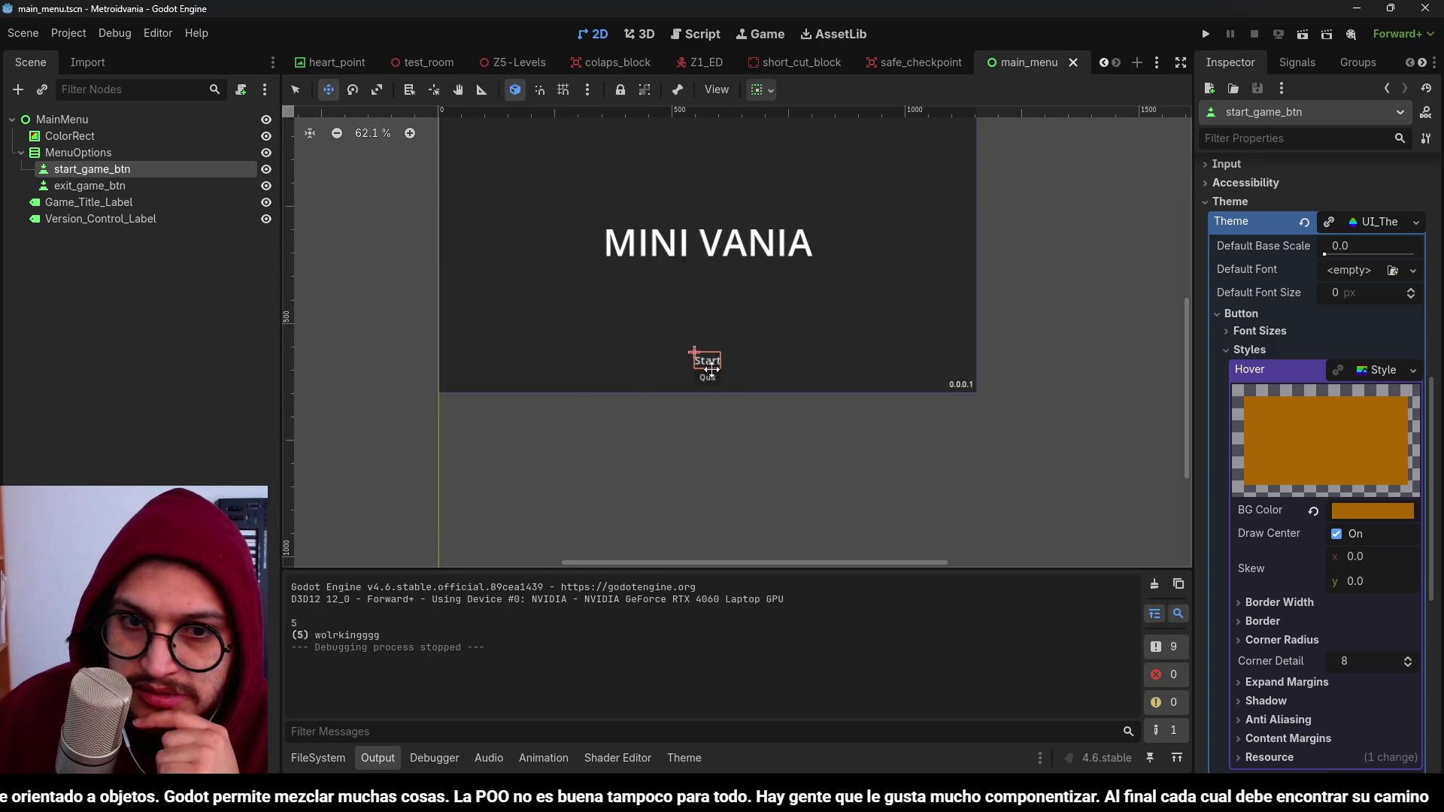
{"action": "scroll", "coordinate": [848, 387], "scroll_direction": "down", "scroll_amount": 1}
{"action": "scroll", "coordinate": [848, 388], "scroll_direction": "up", "scroll_amount": 1}
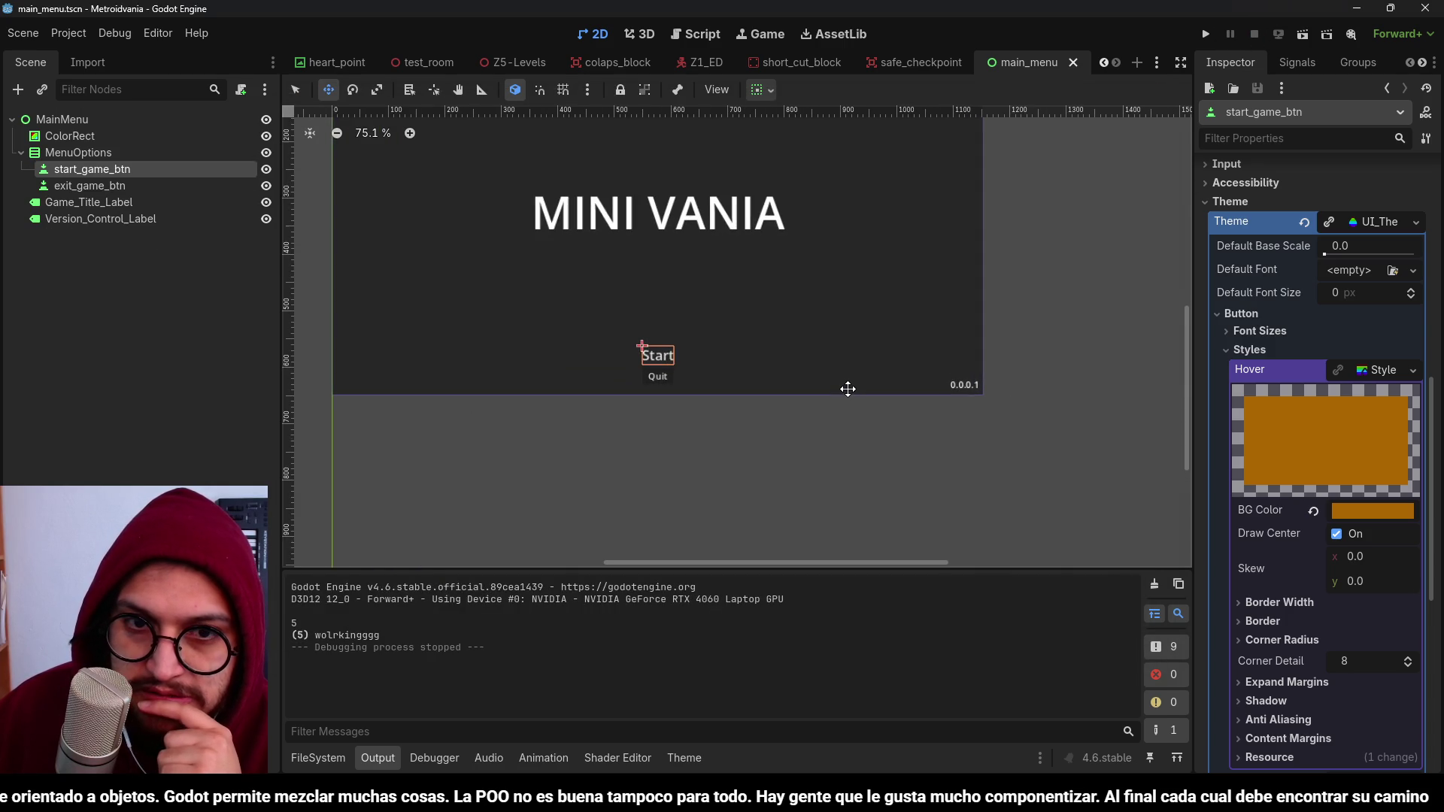
{"action": "scroll", "coordinate": [748, 361], "scroll_direction": "down", "scroll_amount": 1}
{"action": "left_click_drag", "start_coordinate": [811, 210], "coordinate": [825, 248]}
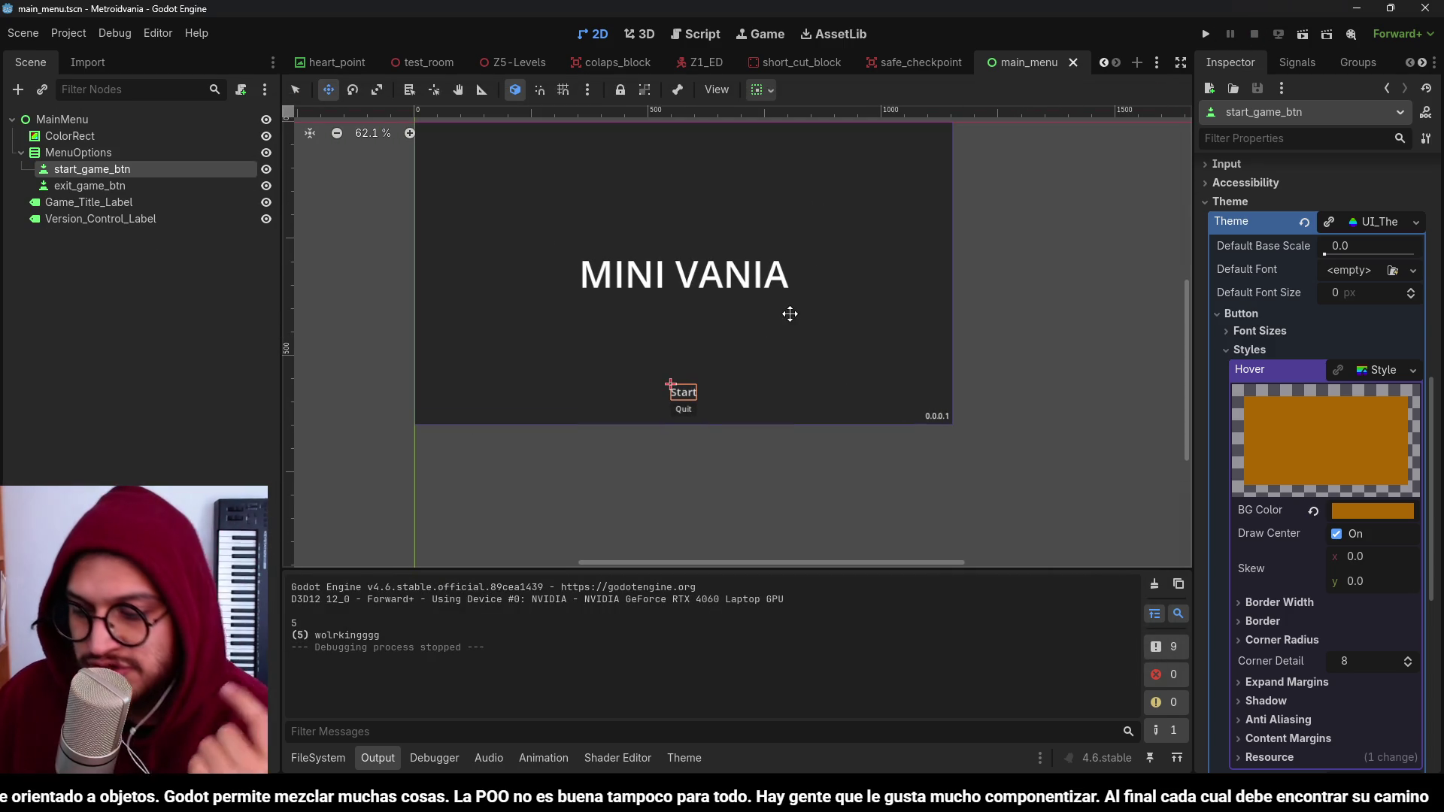
{"action": "left_click", "coordinate": [1302, 34]}
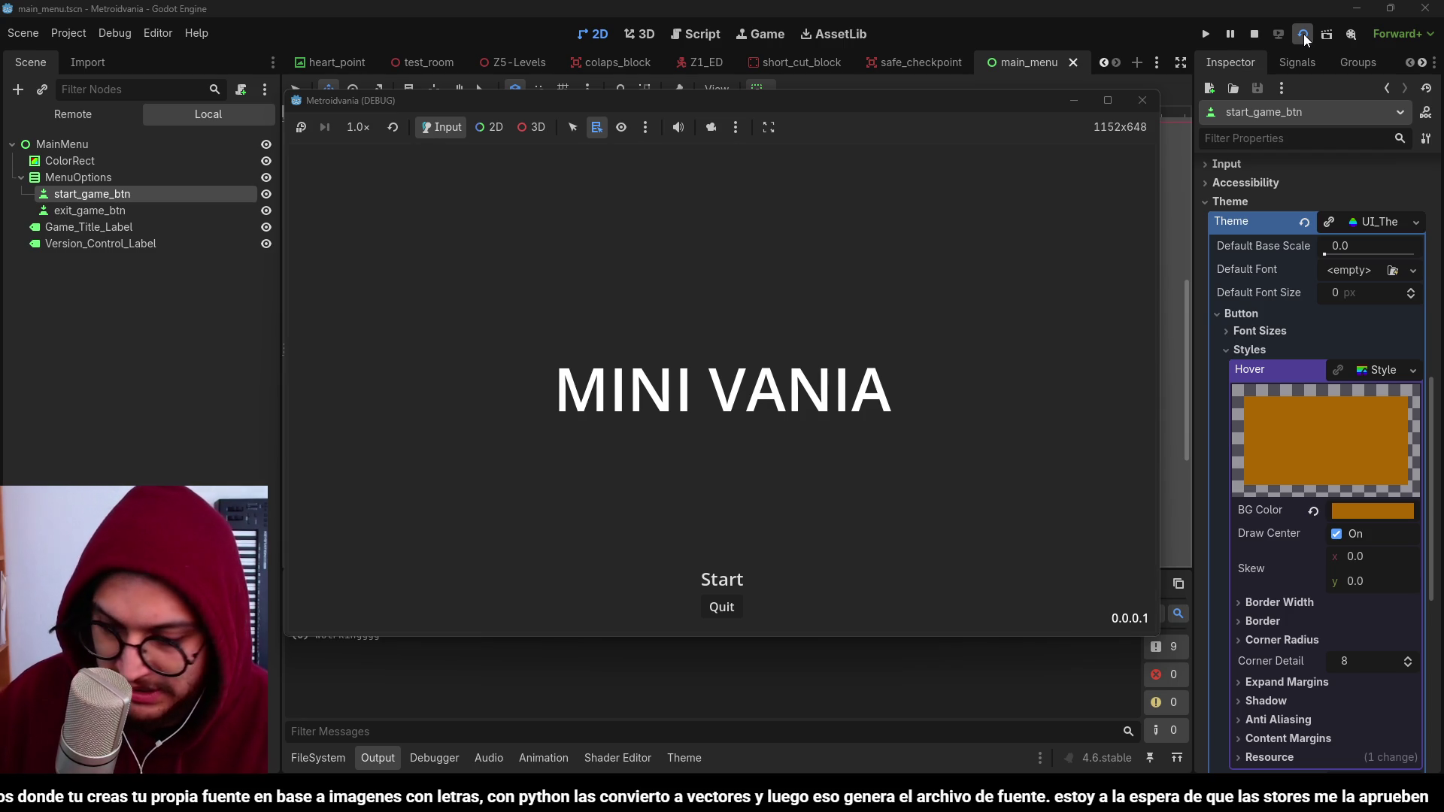
{"action": "left_click", "coordinate": [1256, 37]}
{"action": "left_click", "coordinate": [112, 169]}
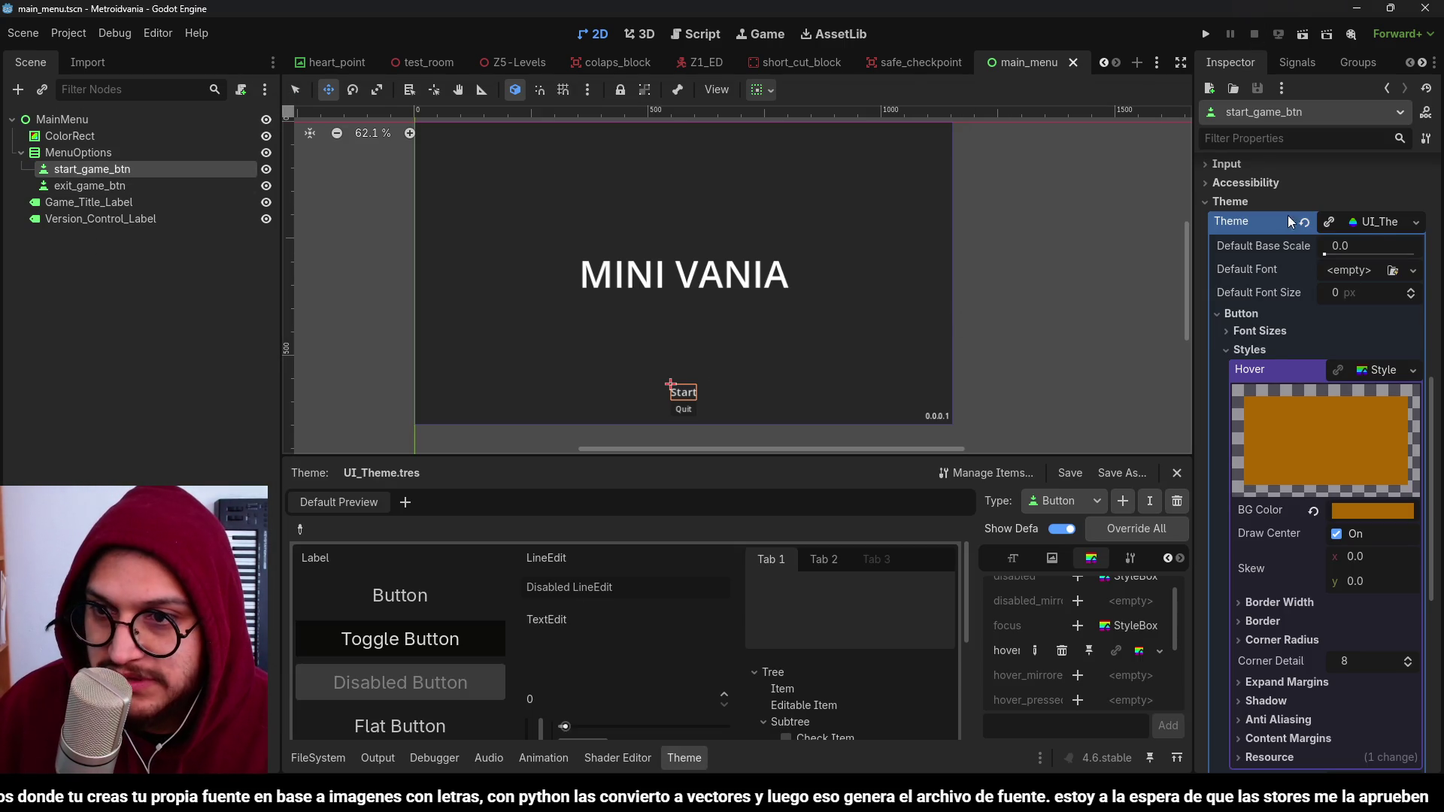
{"action": "scroll", "coordinate": [1290, 430], "scroll_direction": "up", "scroll_amount": 10}
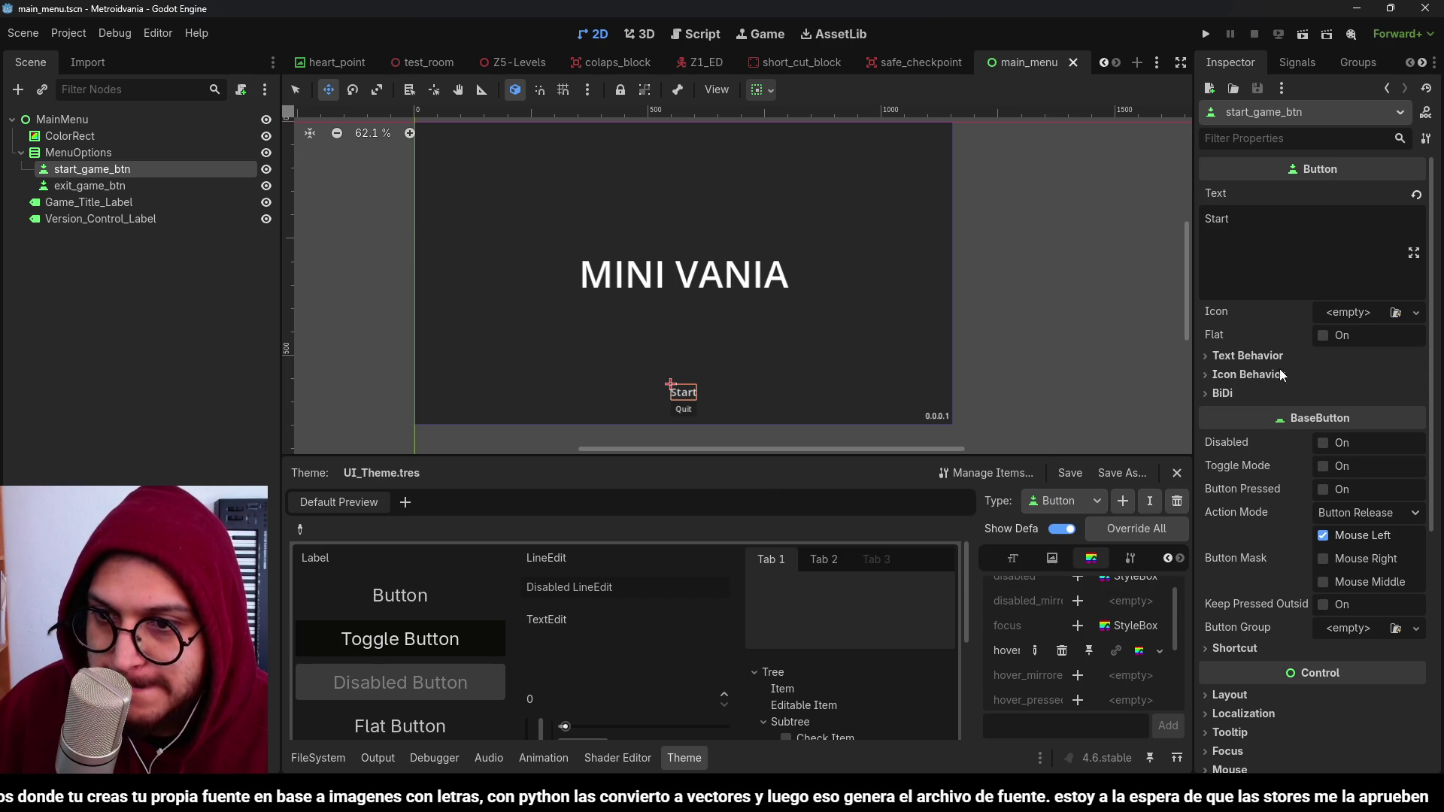
Set start_game_btn's bottom focus neighbour to exit_game_btn.
{"action": "scroll", "coordinate": [1275, 564], "scroll_direction": "down", "scroll_amount": 1}
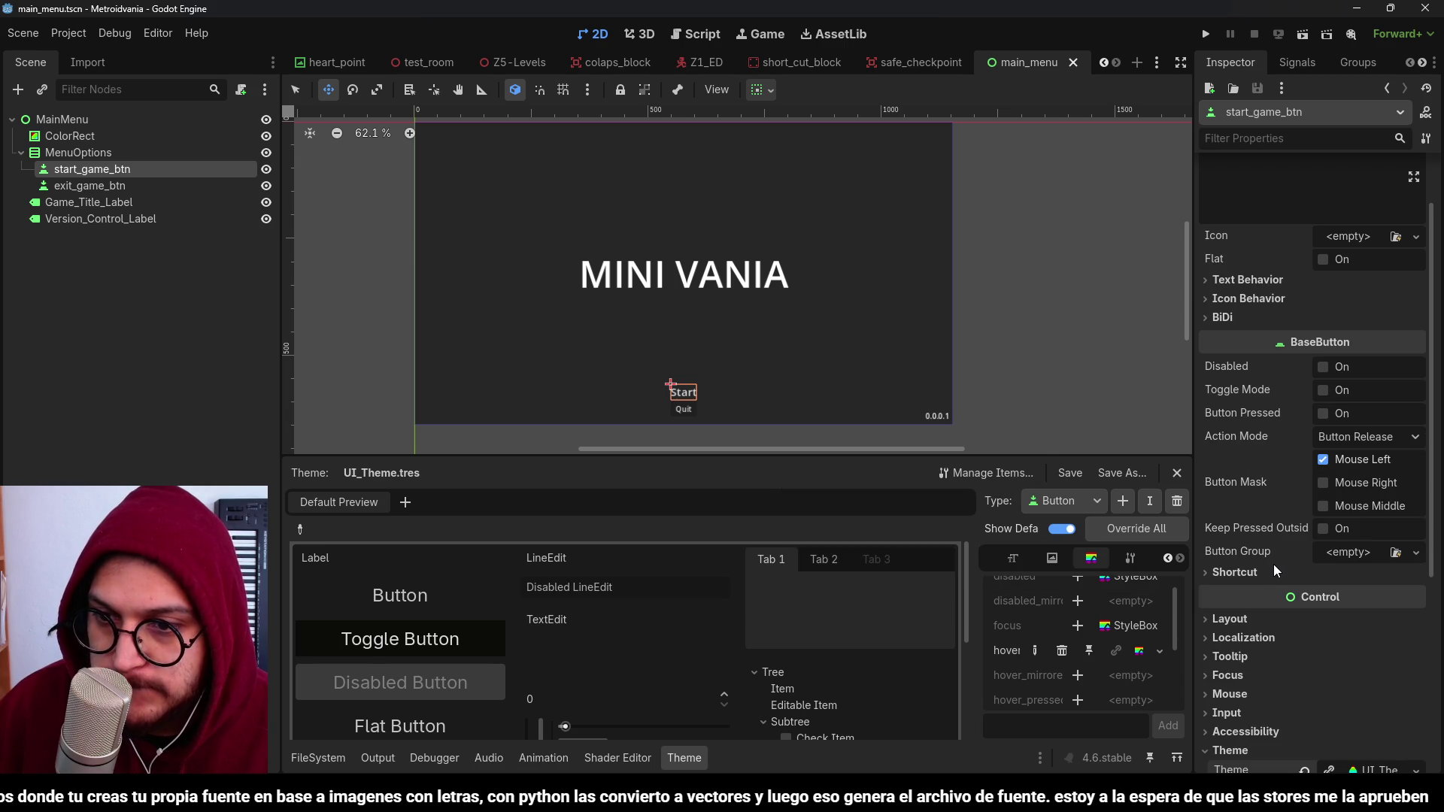
{"action": "scroll", "coordinate": [1271, 563], "scroll_direction": "down", "scroll_amount": 5}
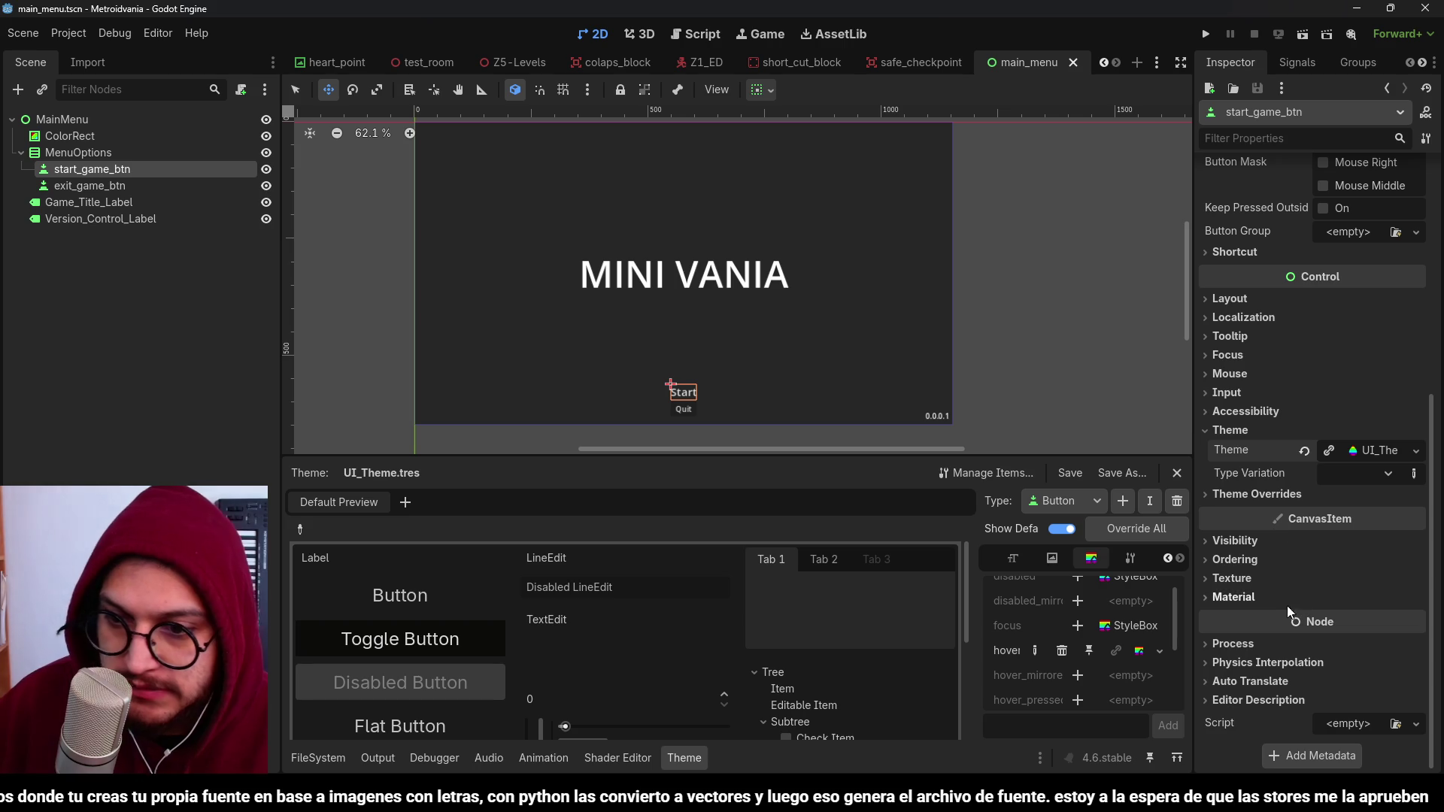
{"action": "left_click", "coordinate": [1245, 359]}
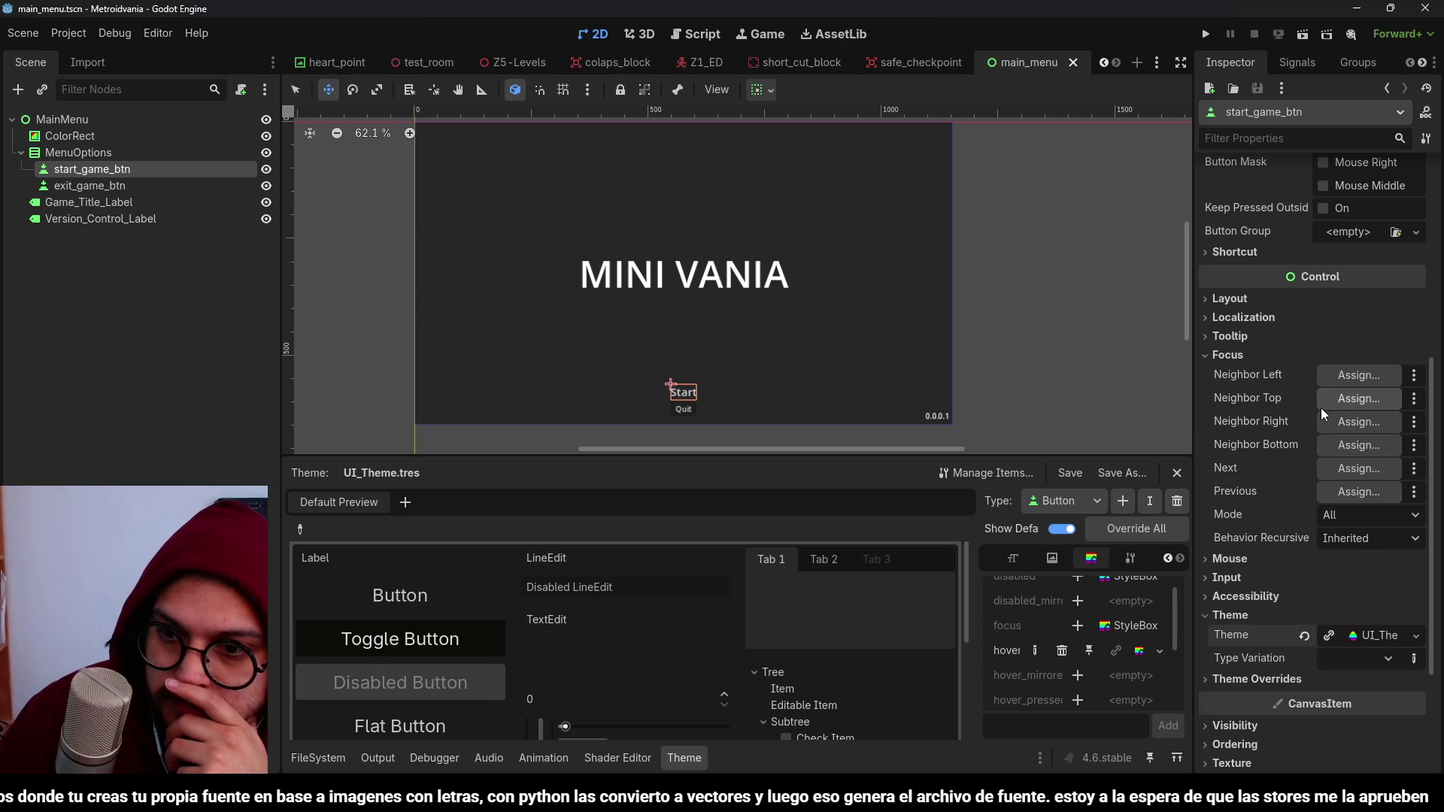
{"action": "left_click", "coordinate": [1350, 444]}
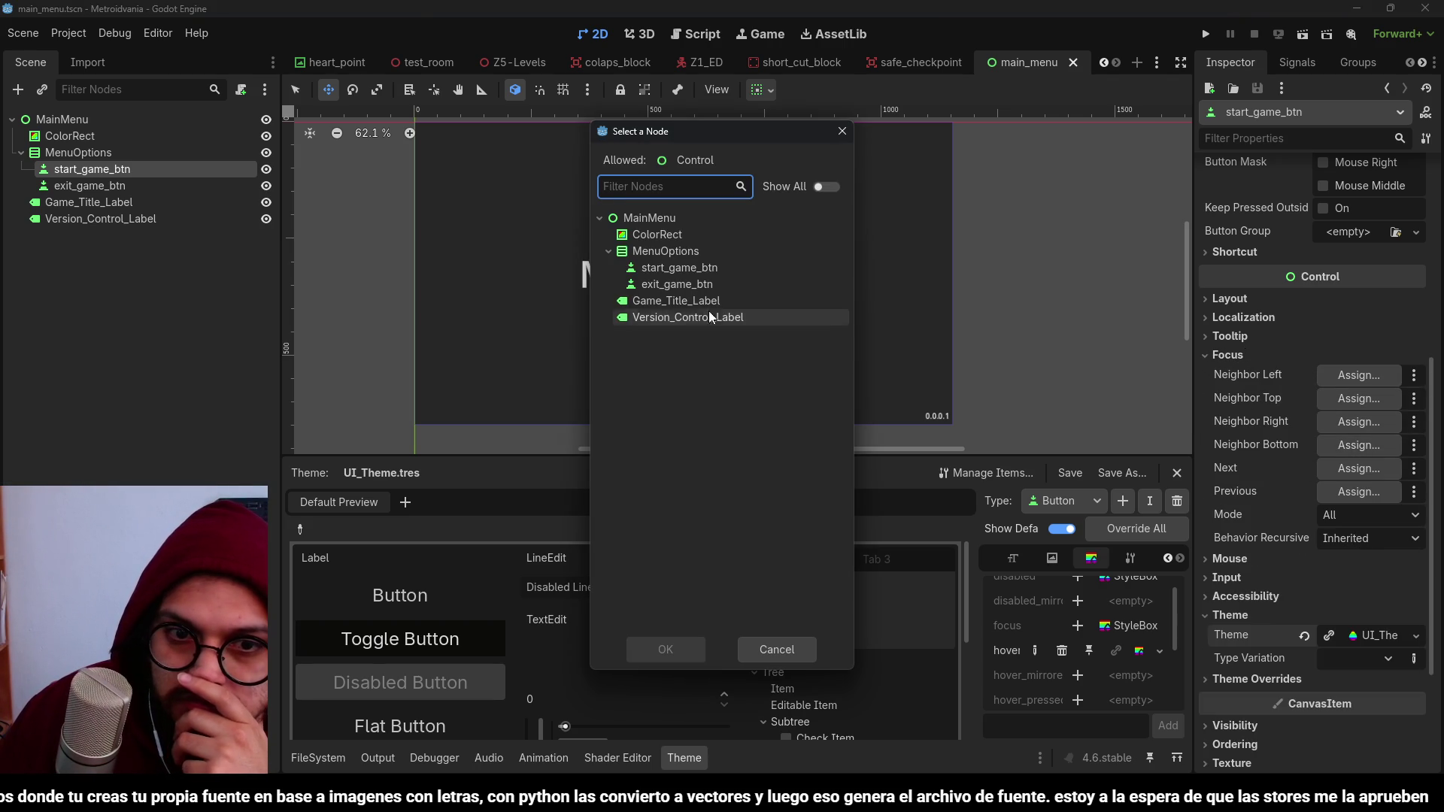
{"action": "left_click", "coordinate": [677, 283]}
{"action": "left_click", "coordinate": [666, 650]}
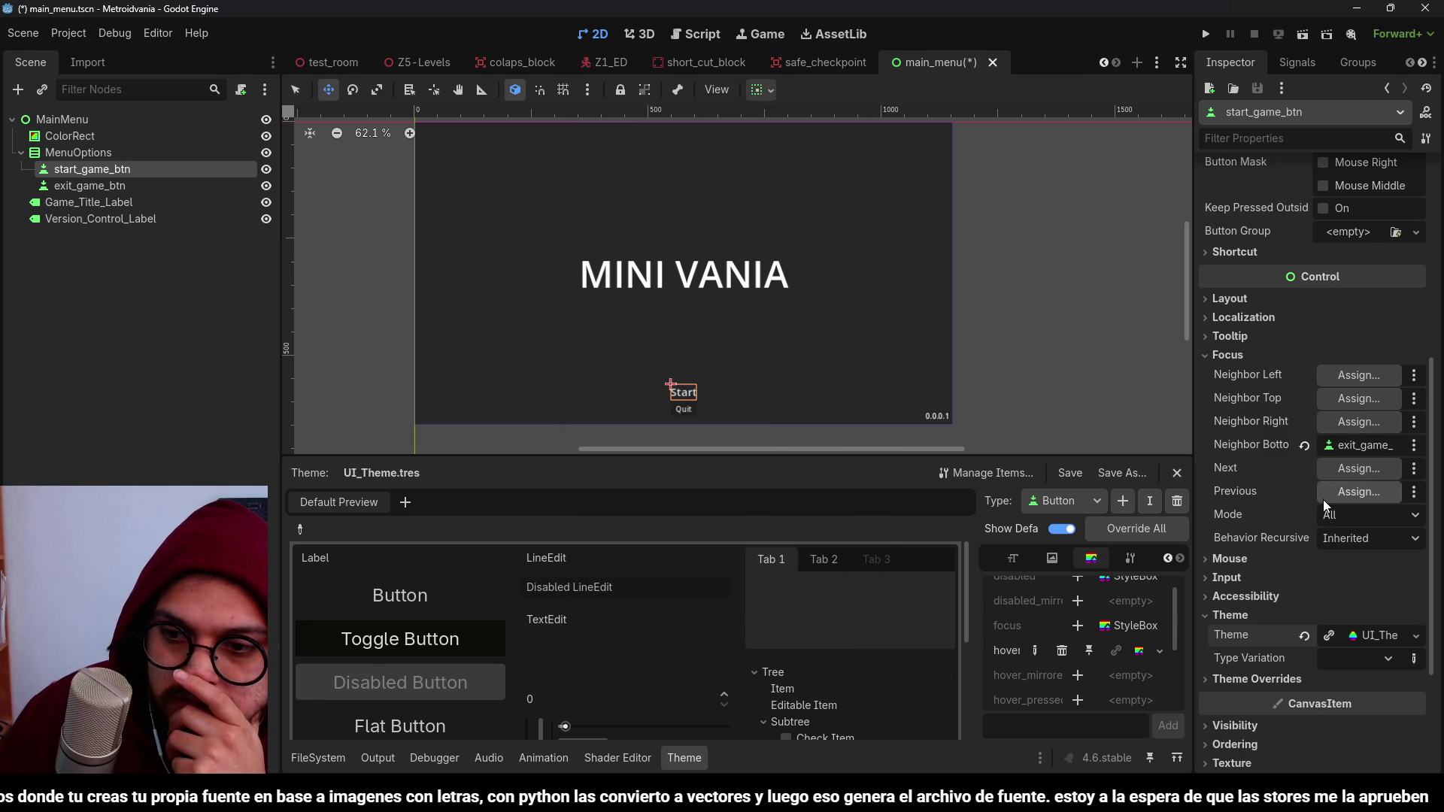
Keep start_game_btn's focus mode at All and review its other properties.
{"action": "left_click", "coordinate": [1358, 517]}
{"action": "left_click", "coordinate": [1269, 516]}
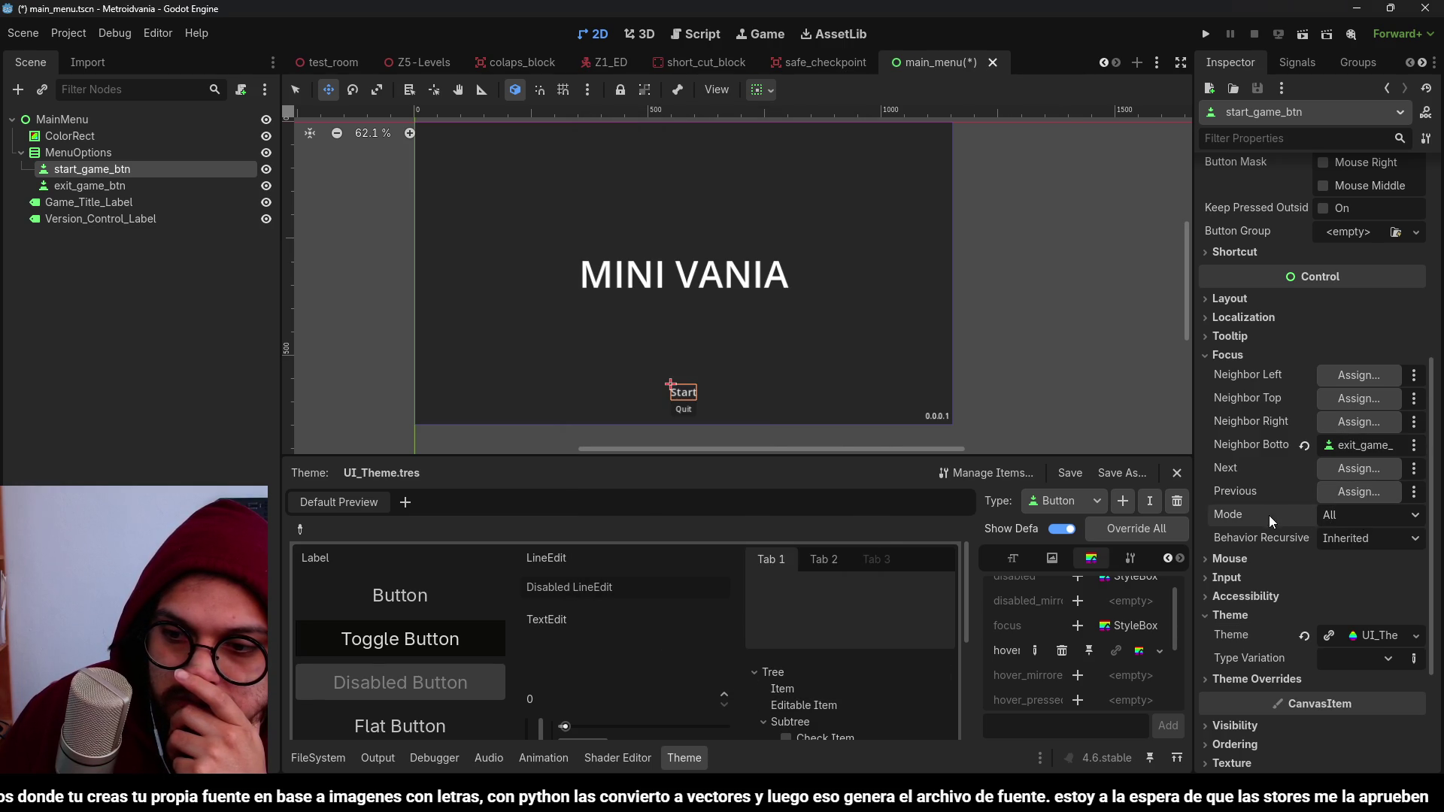
{"action": "scroll", "coordinate": [1288, 568], "scroll_direction": "up", "scroll_amount": 3}
{"action": "scroll", "coordinate": [1288, 569], "scroll_direction": "up", "scroll_amount": 1}
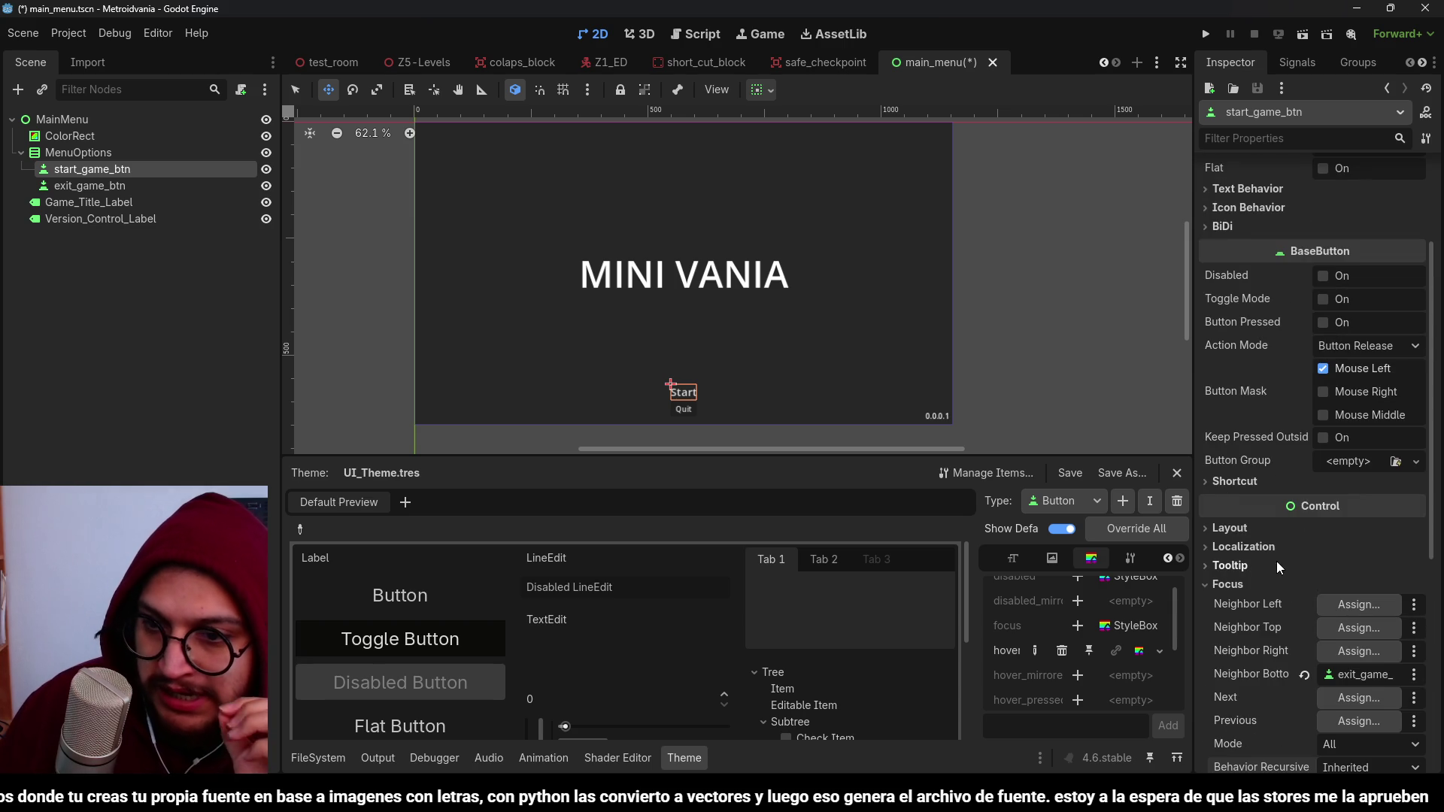
{"action": "scroll", "coordinate": [1266, 541], "scroll_direction": "up", "scroll_amount": 1}
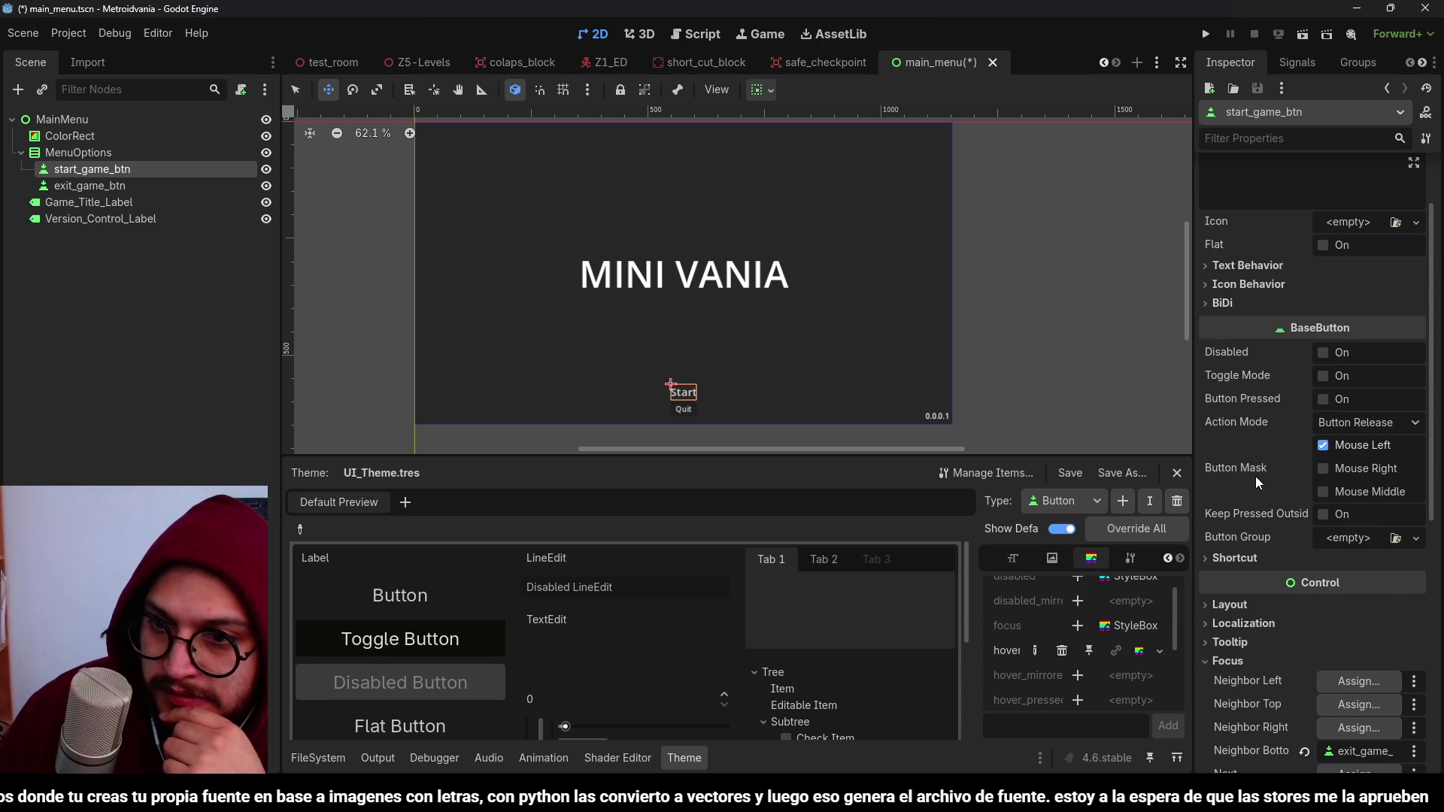
{"action": "scroll", "coordinate": [1255, 481], "scroll_direction": "up", "scroll_amount": 1}
{"action": "scroll", "coordinate": [1287, 518], "scroll_direction": "down", "scroll_amount": 1}
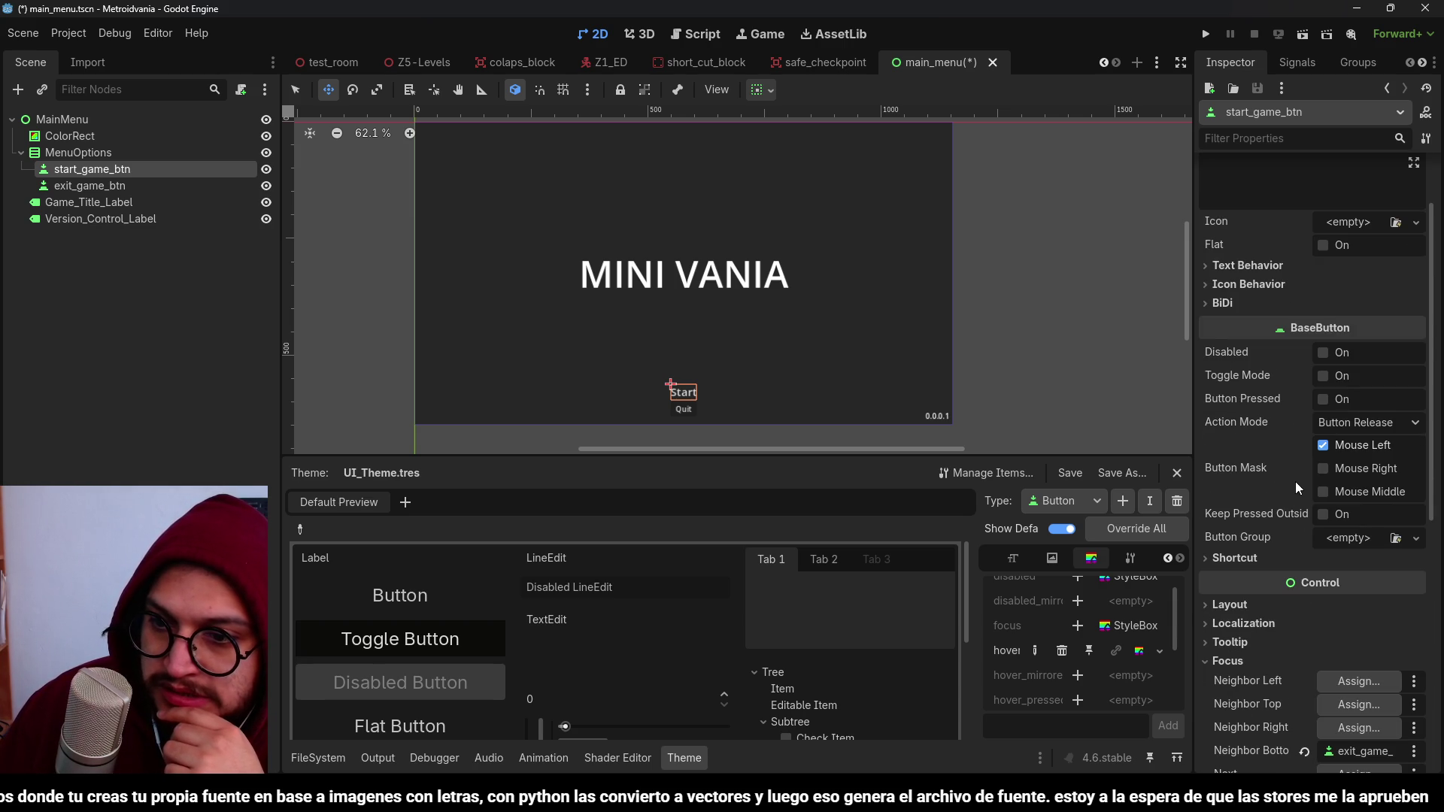
{"action": "scroll", "coordinate": [1282, 538], "scroll_direction": "up", "scroll_amount": 1}
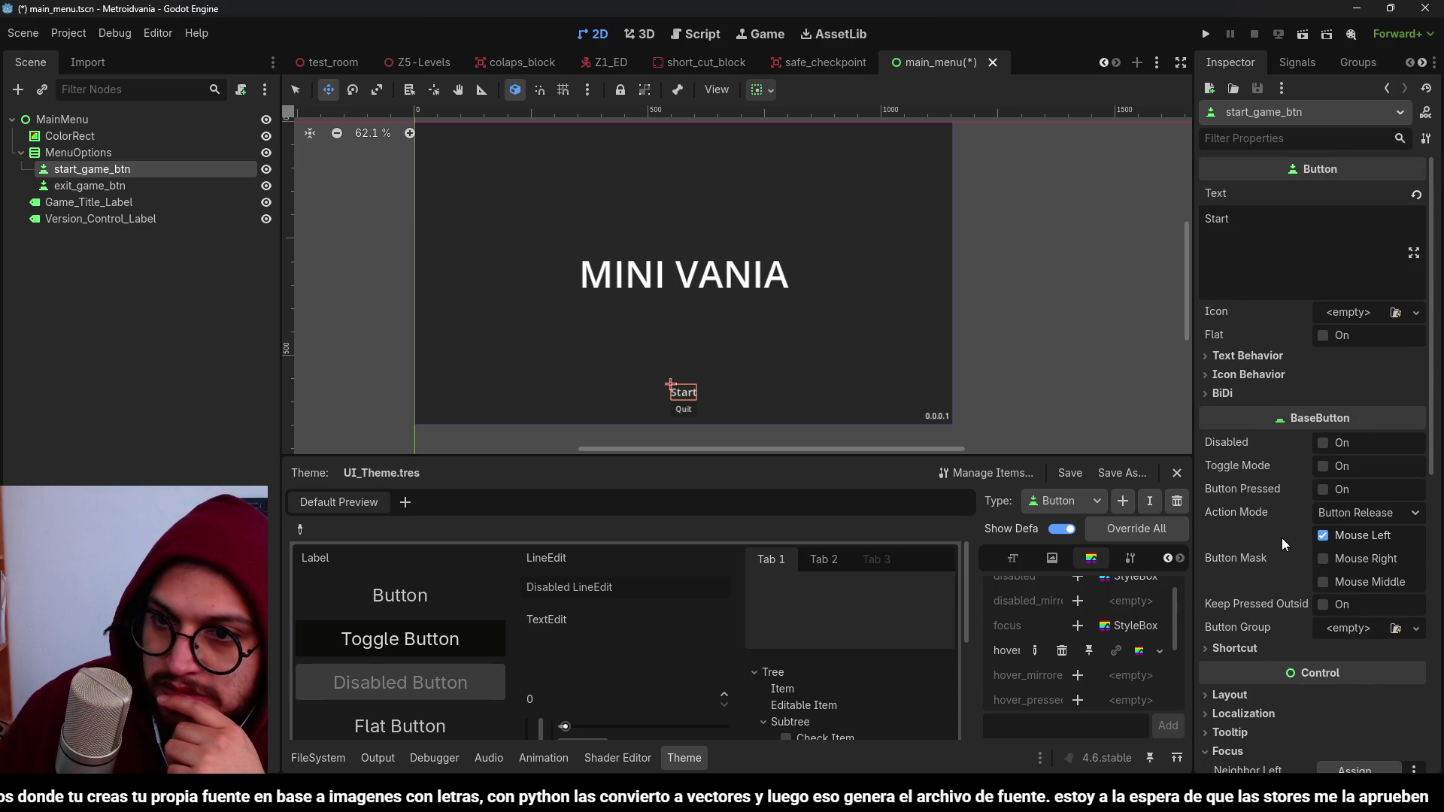
{"action": "scroll", "coordinate": [1307, 359], "scroll_direction": "down", "scroll_amount": 4}
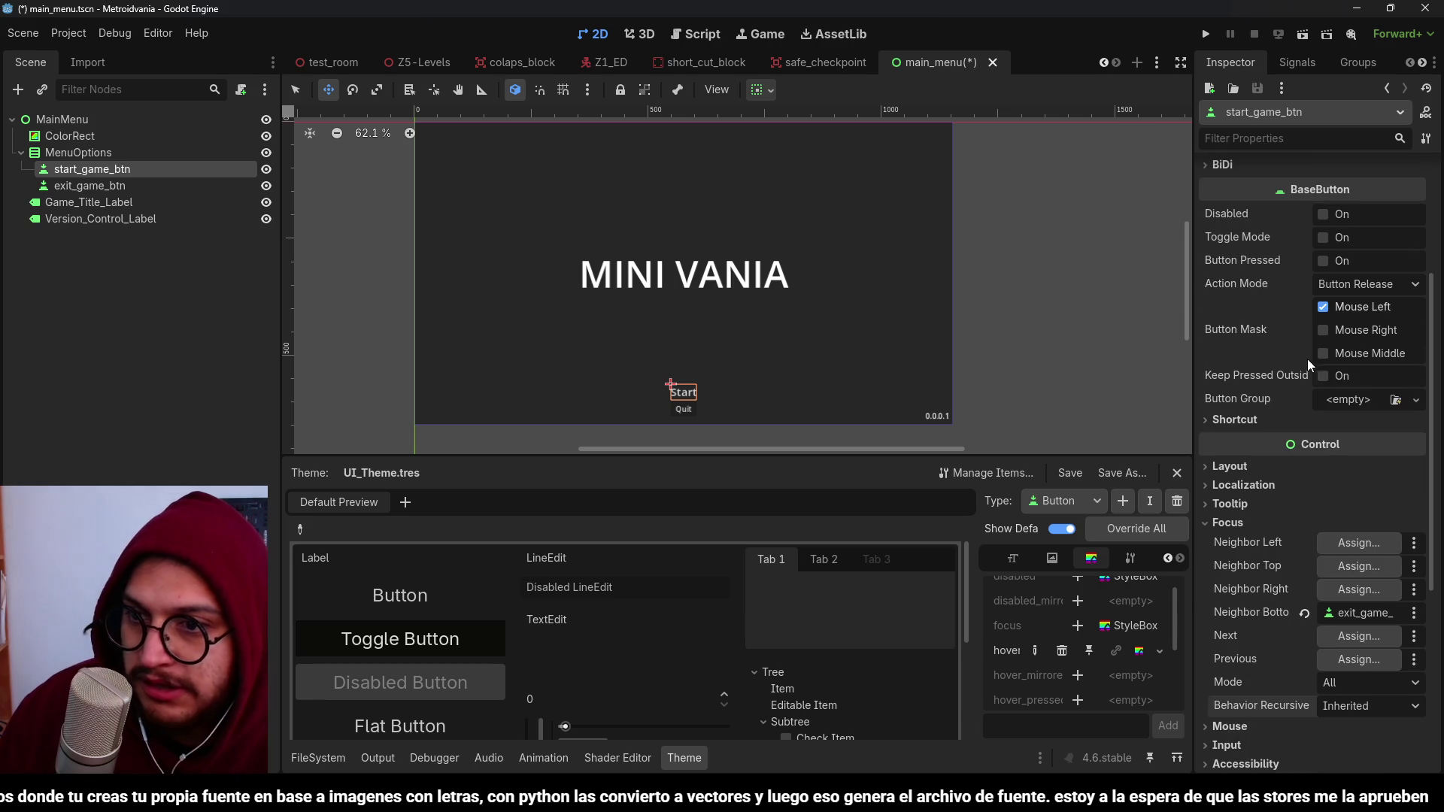
{"action": "scroll", "coordinate": [1297, 490], "scroll_direction": "down", "scroll_amount": 1}
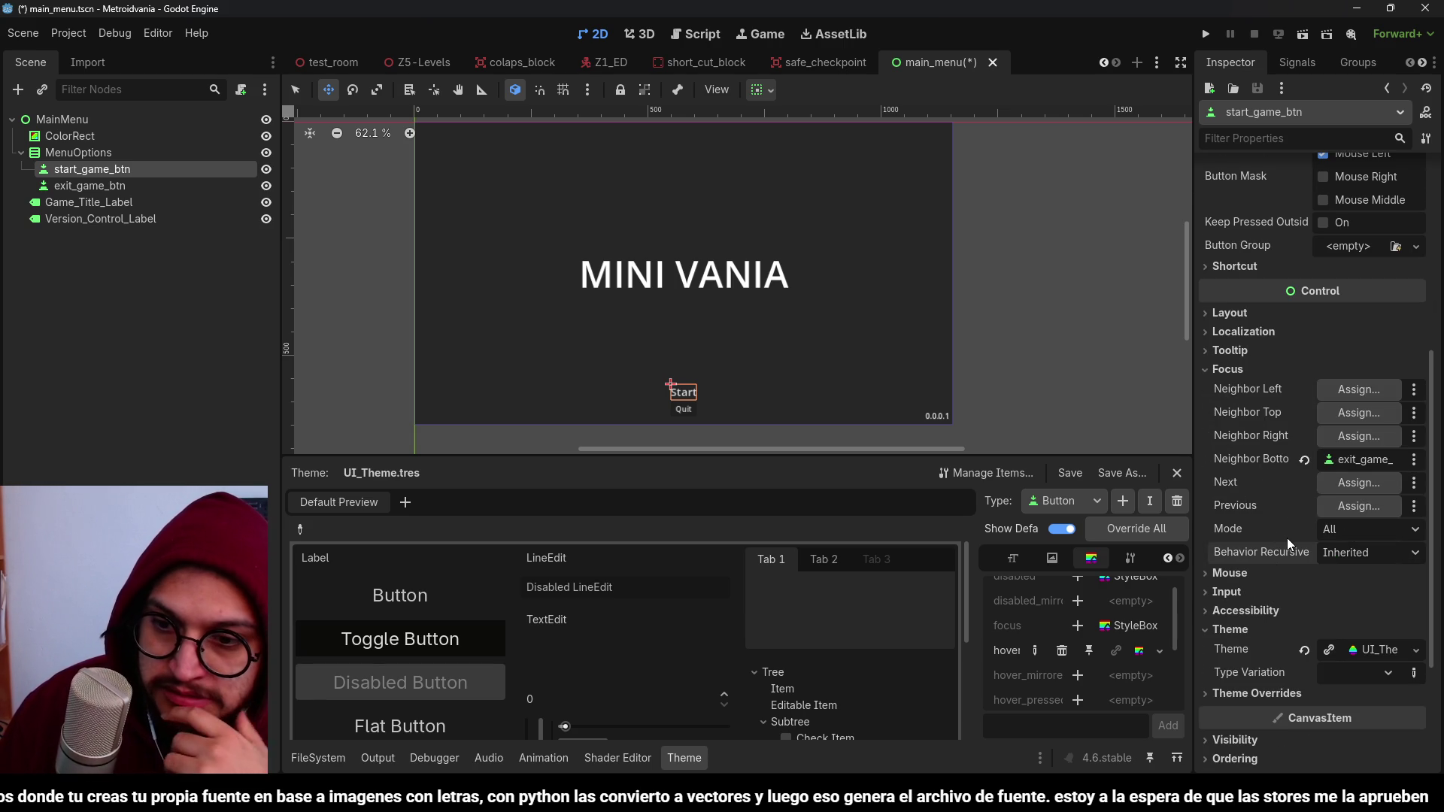
{"action": "left_click", "coordinate": [78, 152]}
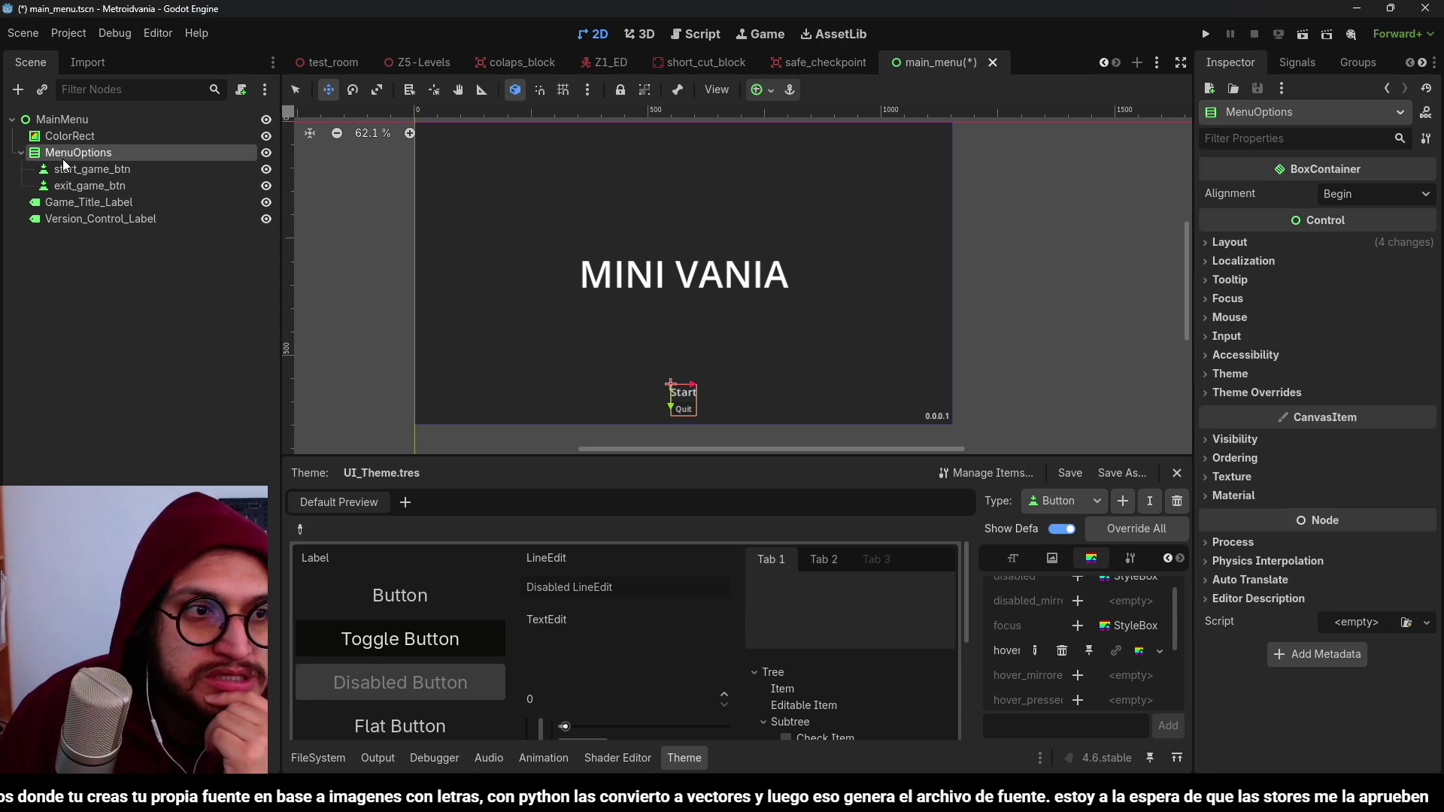
{"action": "left_click", "coordinate": [1291, 242]}
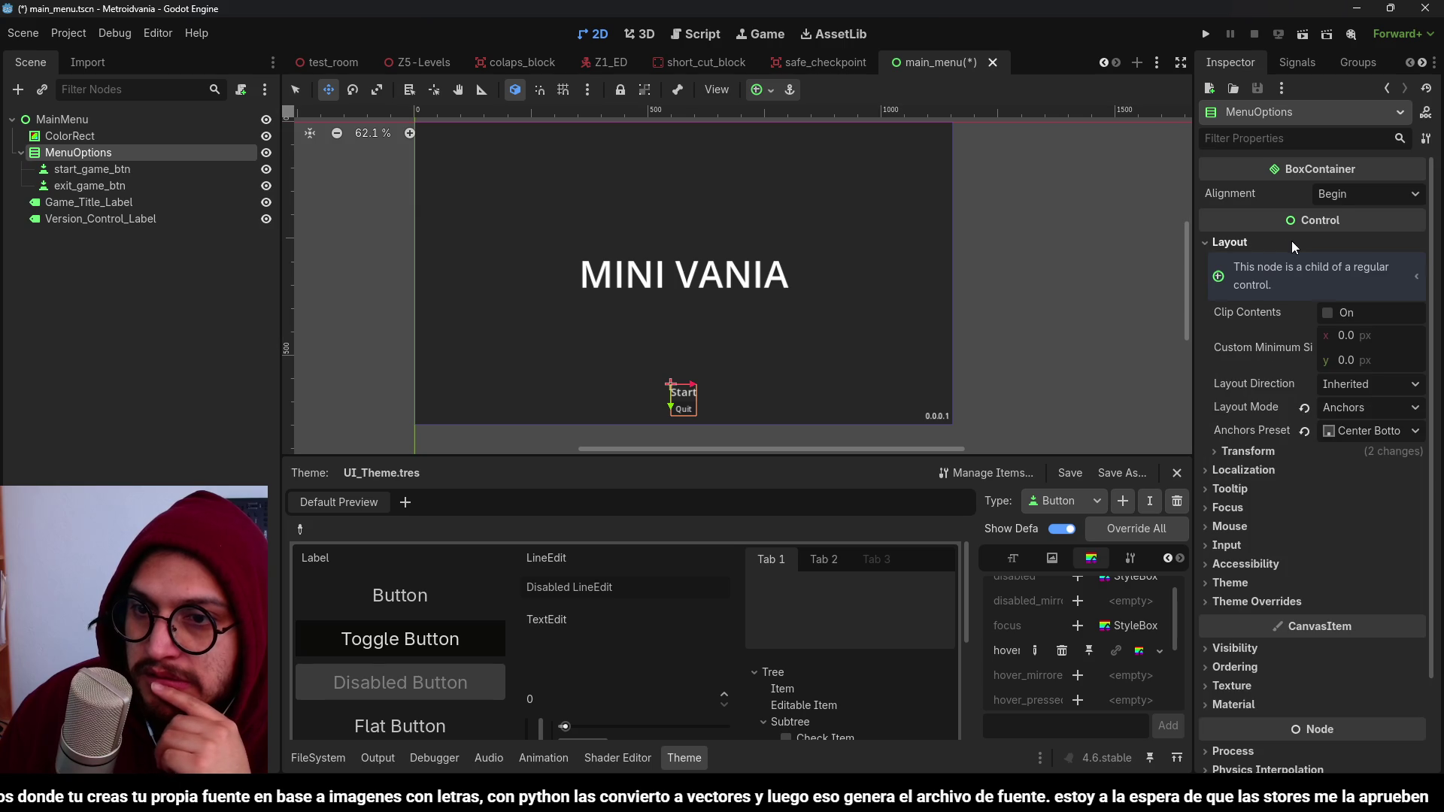
{"action": "left_click", "coordinate": [1292, 241]}
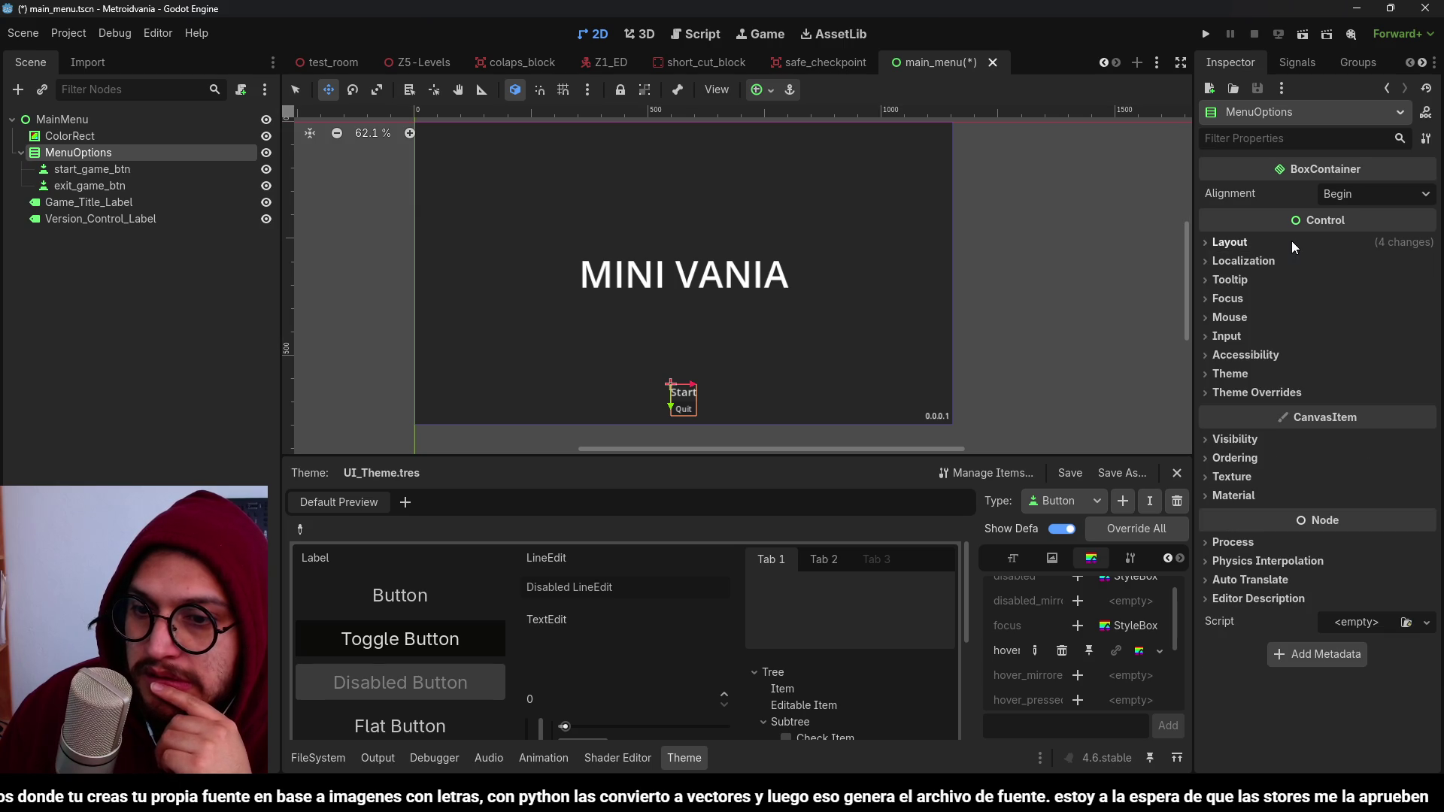
{"action": "left_click", "coordinate": [1258, 299]}
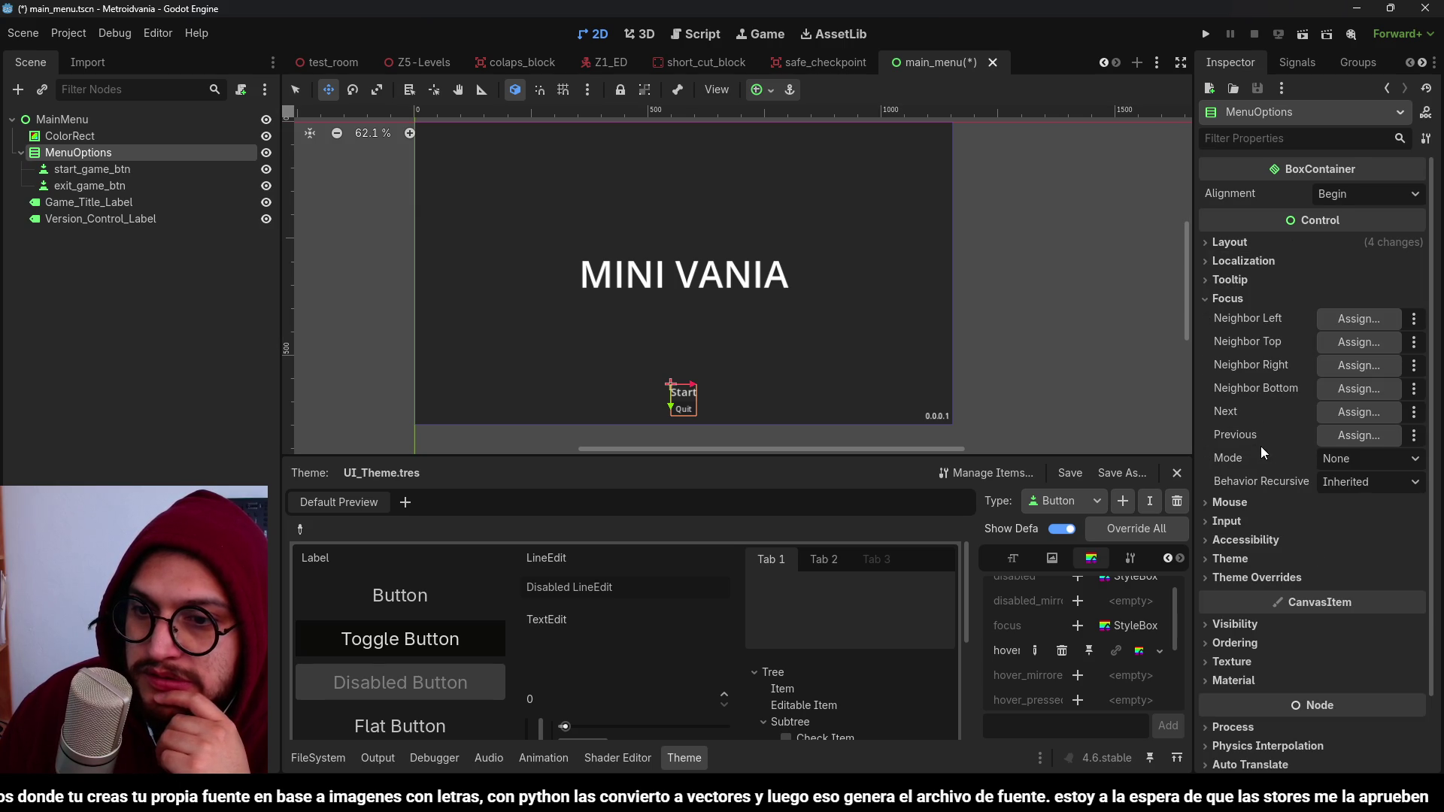
{"action": "left_click", "coordinate": [1328, 484]}
{"action": "left_click", "coordinate": [1340, 480]}
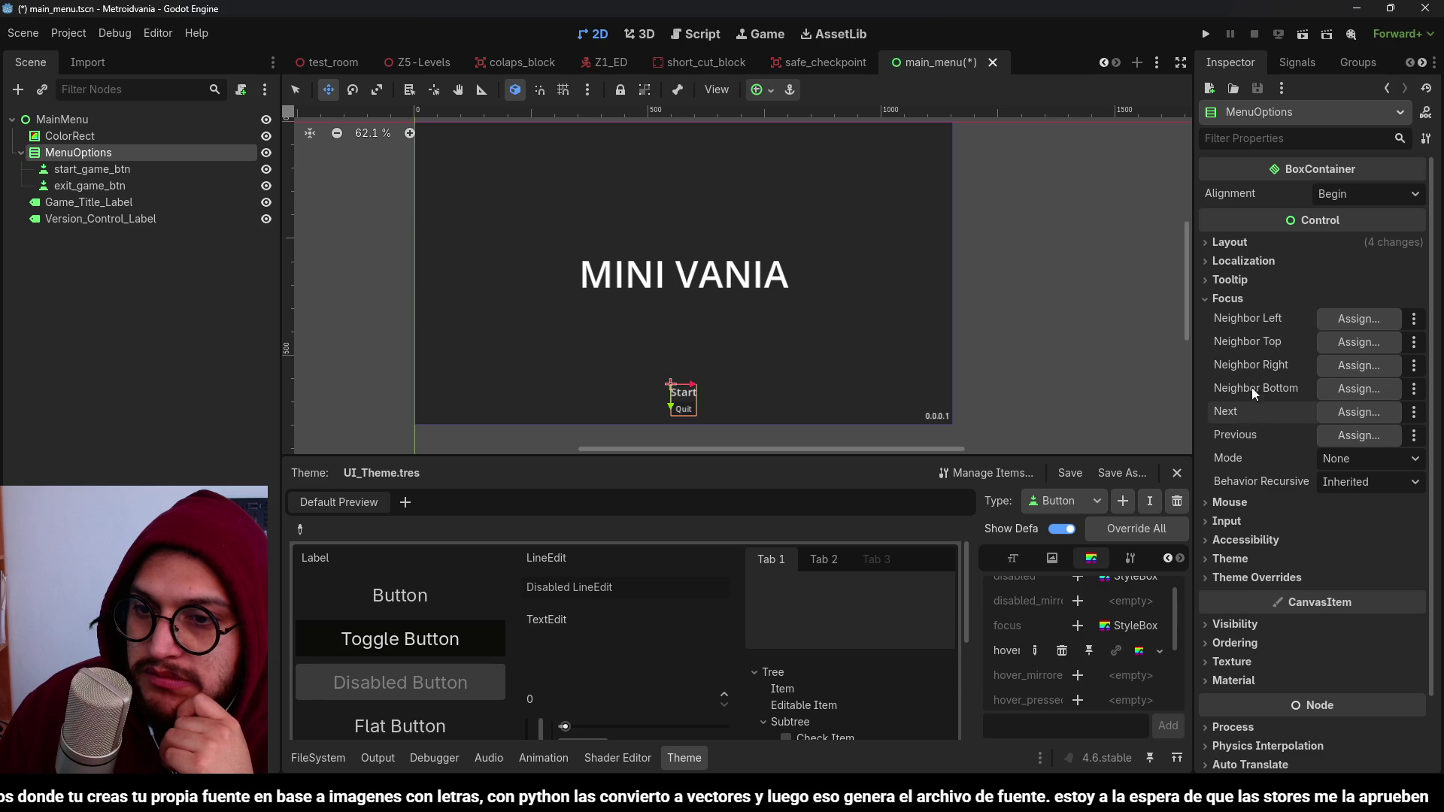
{"action": "left_click", "coordinate": [1242, 502]}
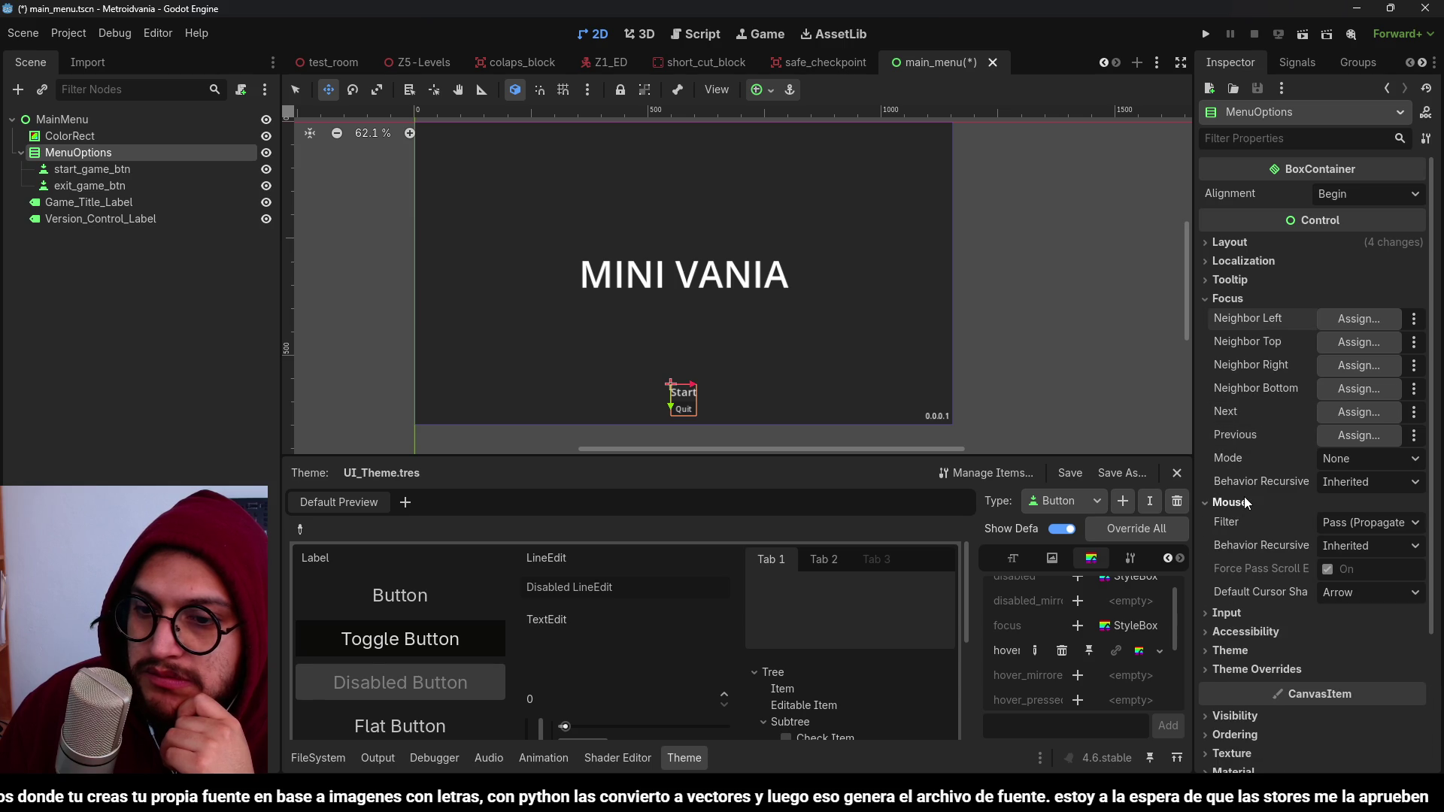
{"action": "left_click", "coordinate": [1246, 502]}
{"action": "left_click", "coordinate": [1229, 301]}
{"action": "left_click", "coordinate": [1230, 301]}
{"action": "left_click", "coordinate": [1230, 300]}
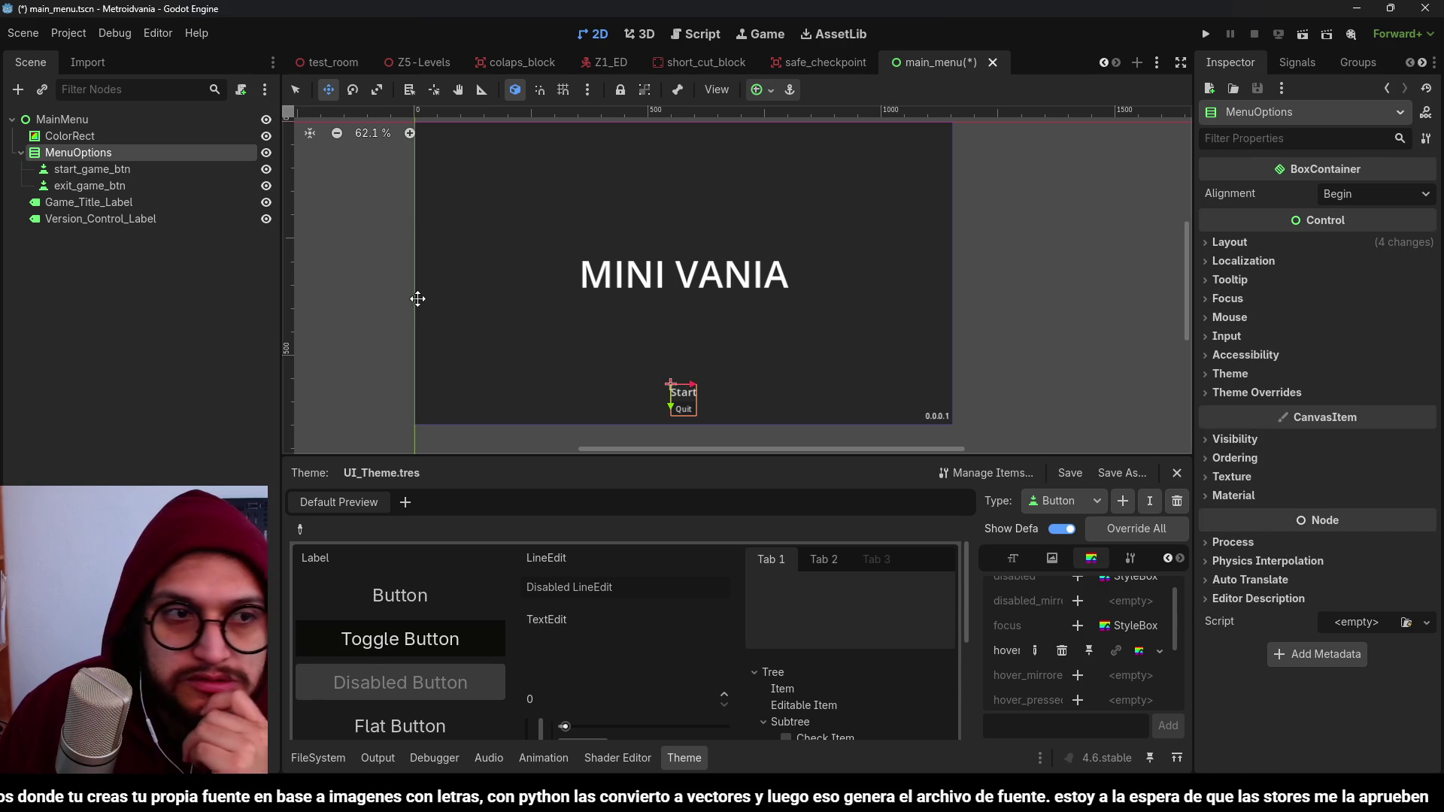
Select start_game_btn and review its Inspector, briefly expanding and collapsing Theme Overrides.
{"action": "left_click", "coordinate": [89, 169]}
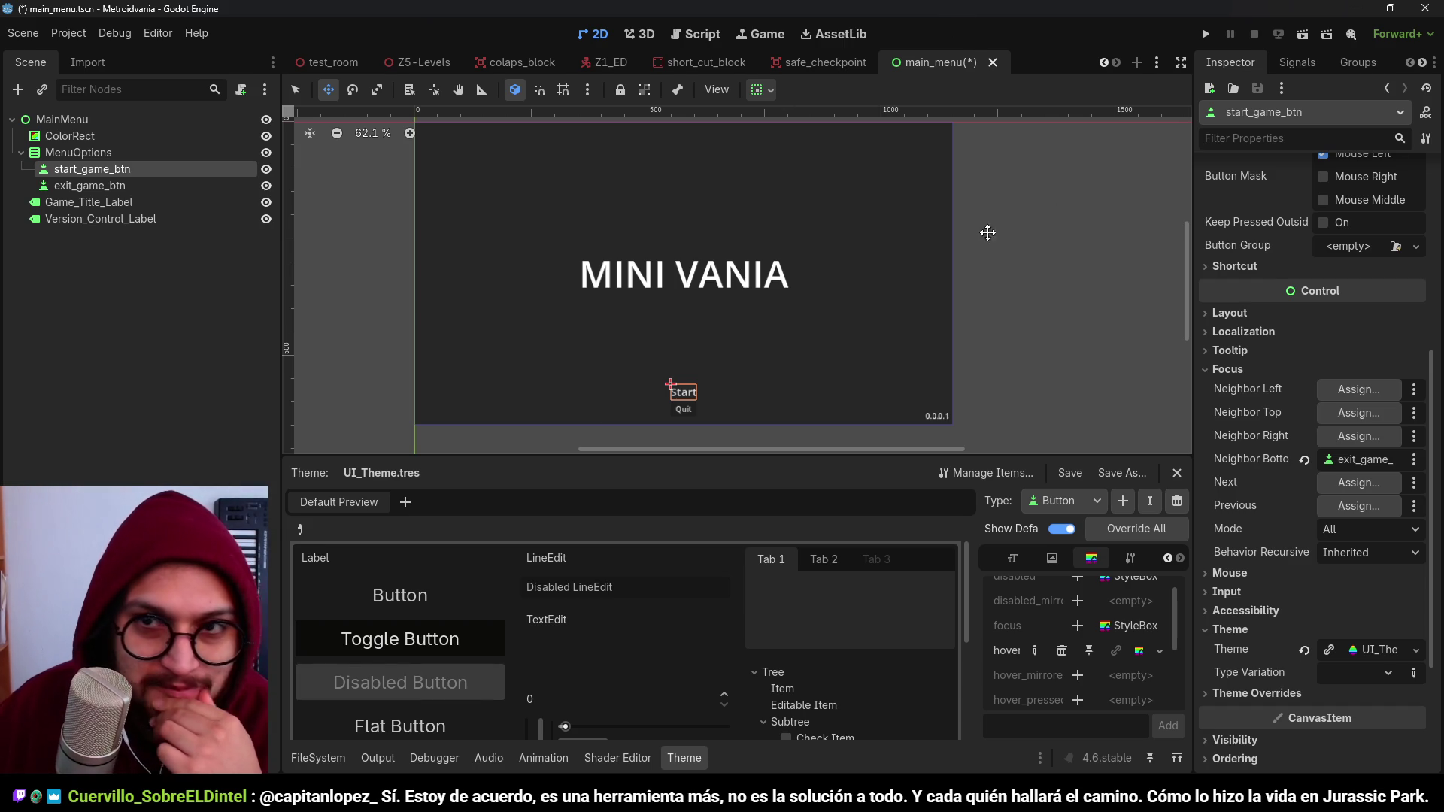
{"action": "scroll", "coordinate": [1252, 457], "scroll_direction": "down", "scroll_amount": 2}
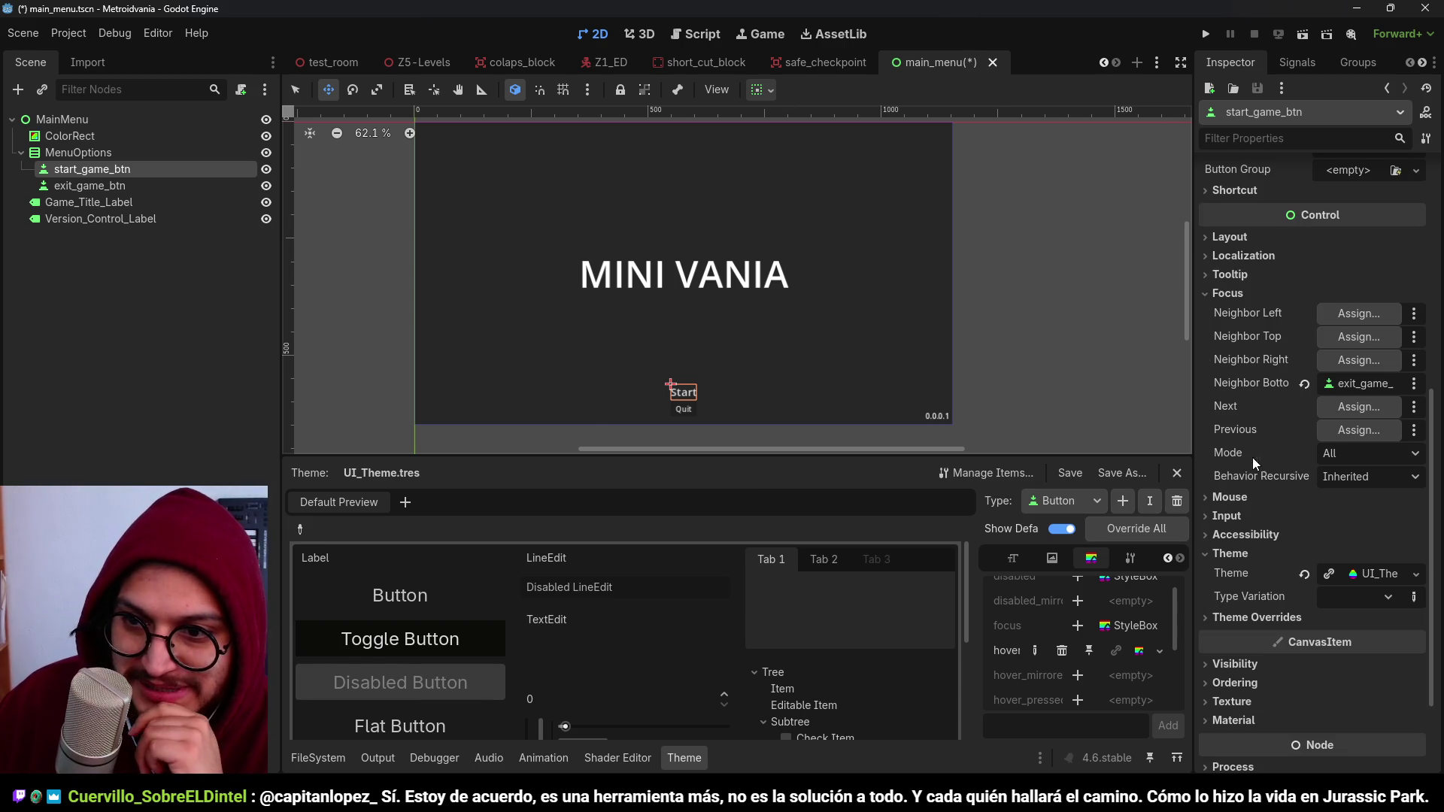
{"action": "scroll", "coordinate": [1257, 498], "scroll_direction": "down", "scroll_amount": 3}
{"action": "left_click", "coordinate": [1258, 497]}
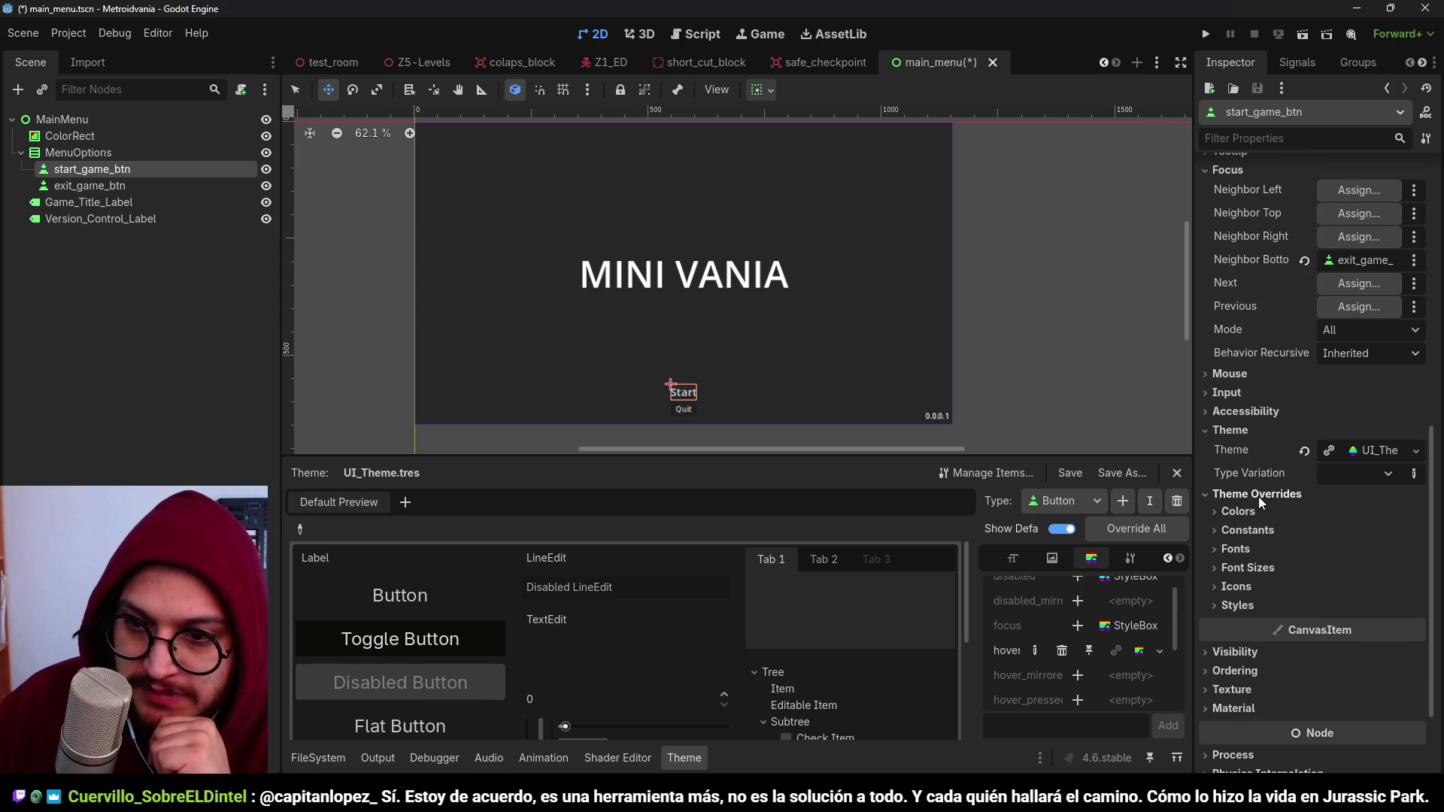
{"action": "left_click", "coordinate": [1257, 496]}
{"action": "scroll", "coordinate": [1260, 497], "scroll_direction": "up", "scroll_amount": 6}
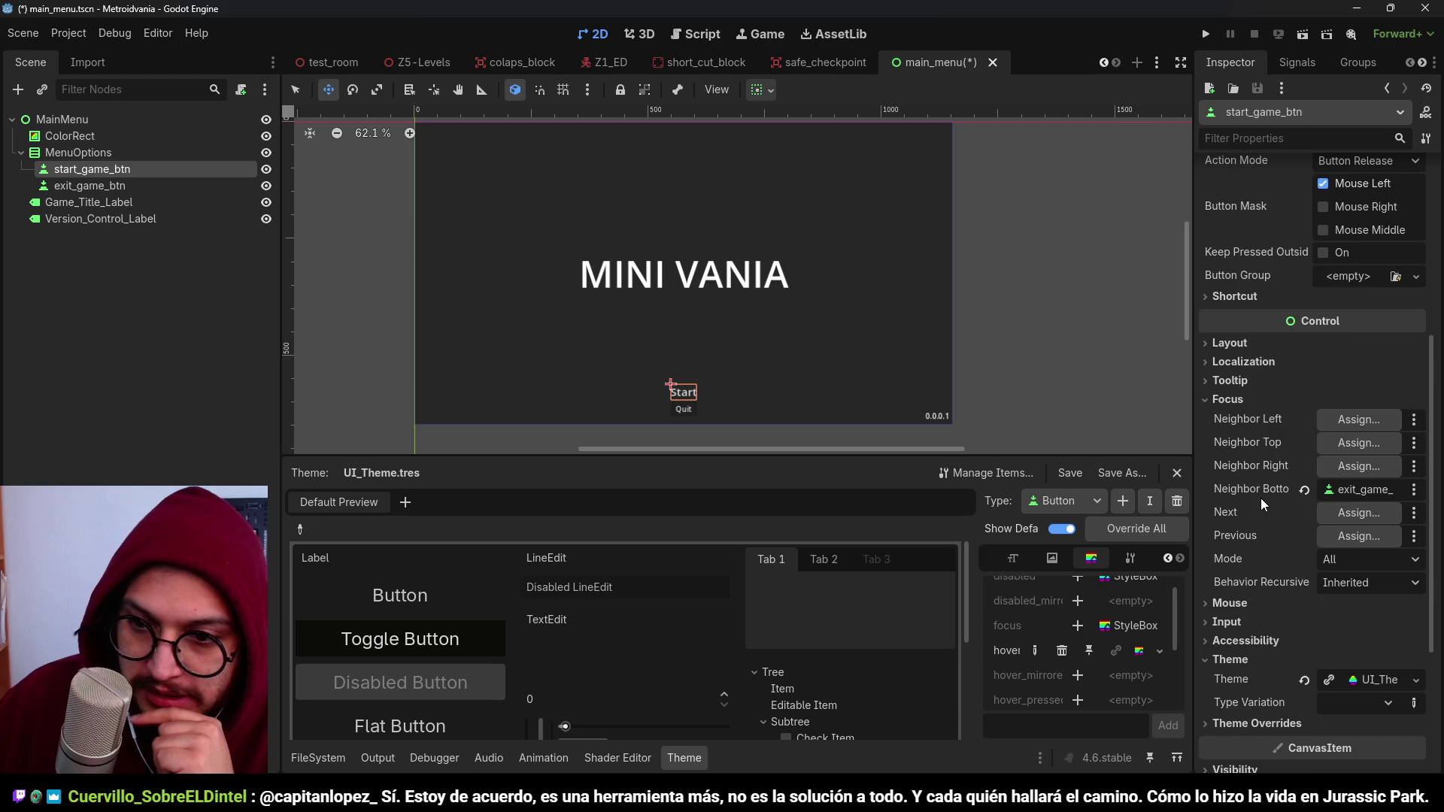
{"action": "scroll", "coordinate": [1260, 498], "scroll_direction": "up", "scroll_amount": 2}
Select exit_game_btn and quick-load UI_Theme.tres as its theme.
{"action": "scroll", "coordinate": [1261, 497], "scroll_direction": "up", "scroll_amount": 6}
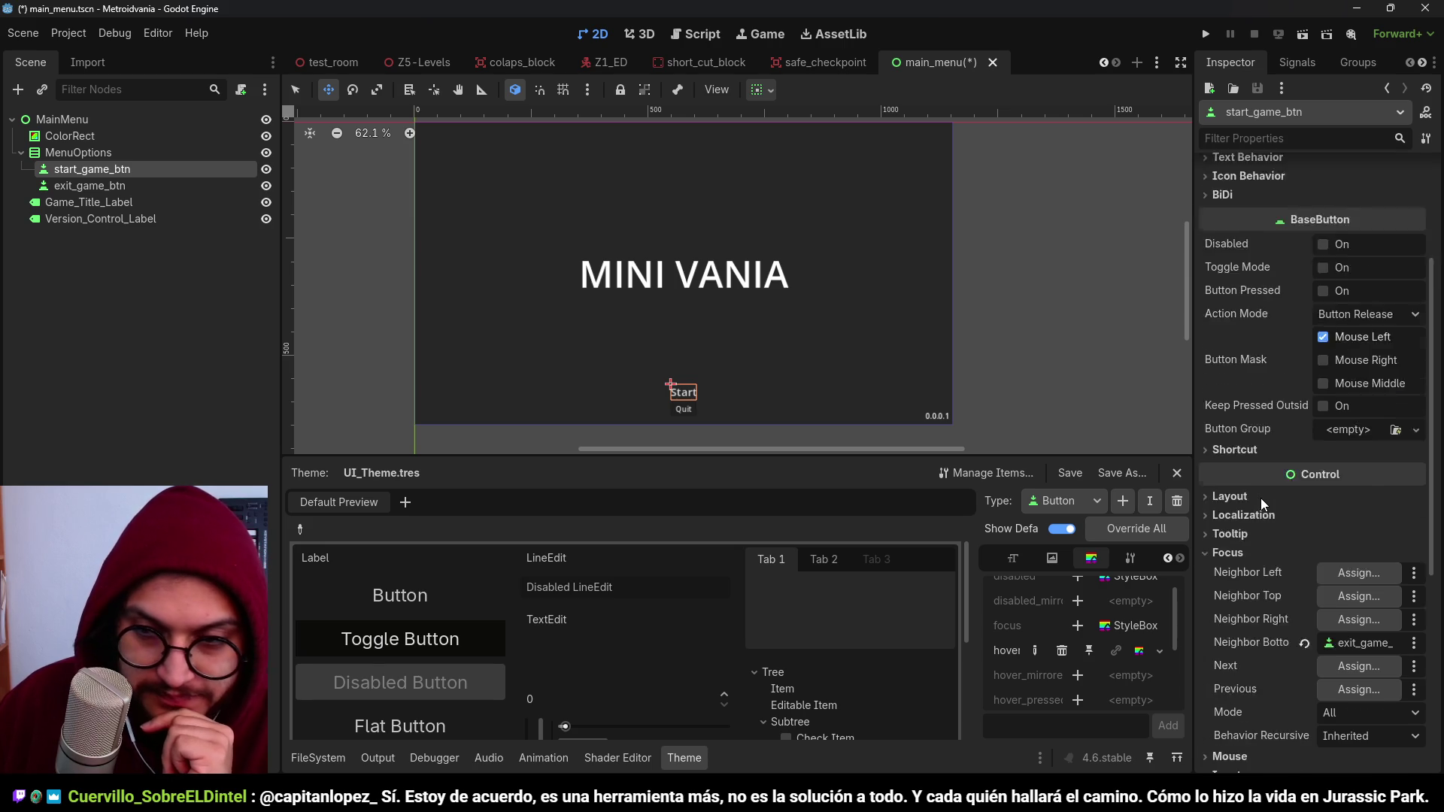
{"action": "left_click", "coordinate": [189, 183]}
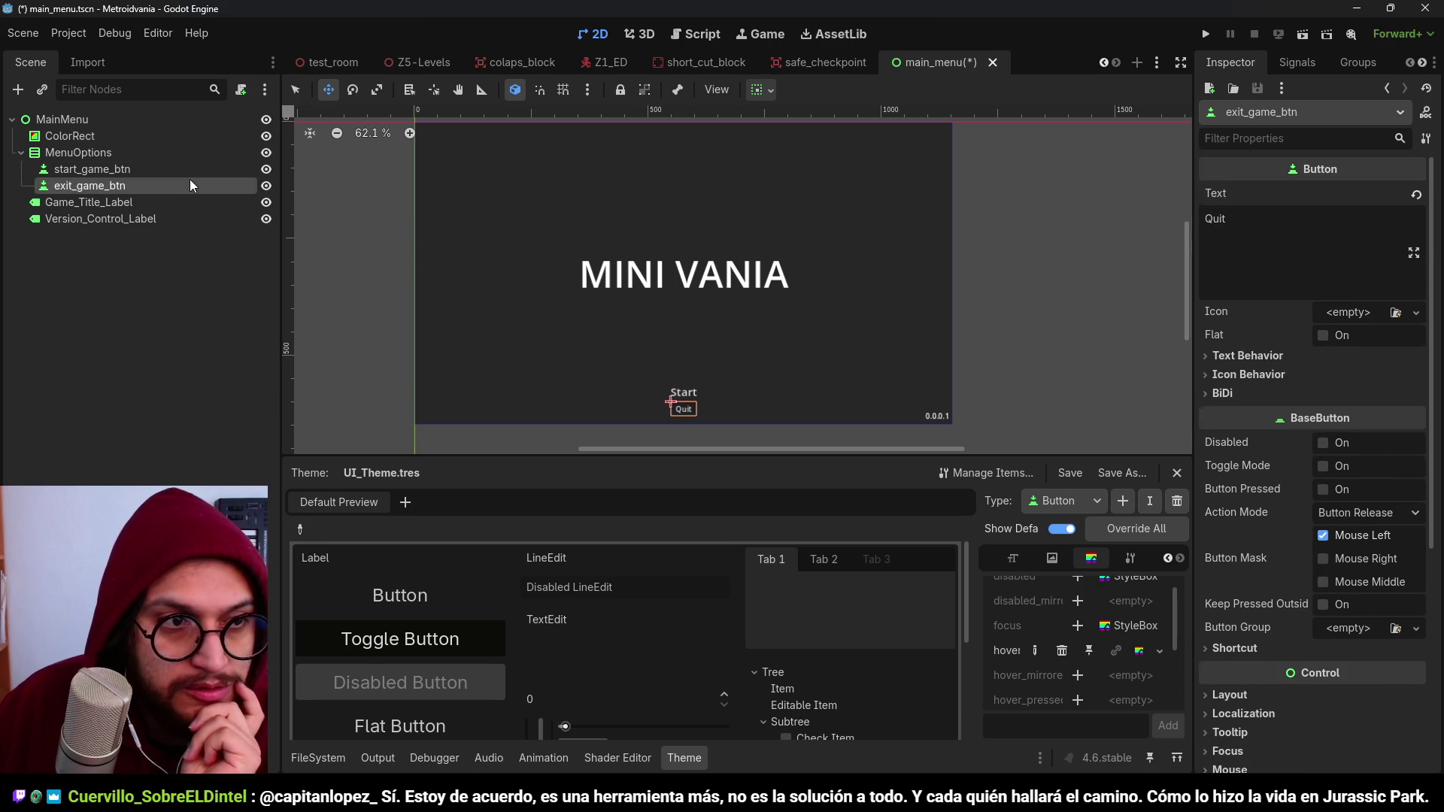
{"action": "scroll", "coordinate": [1335, 489], "scroll_direction": "down", "scroll_amount": 9}
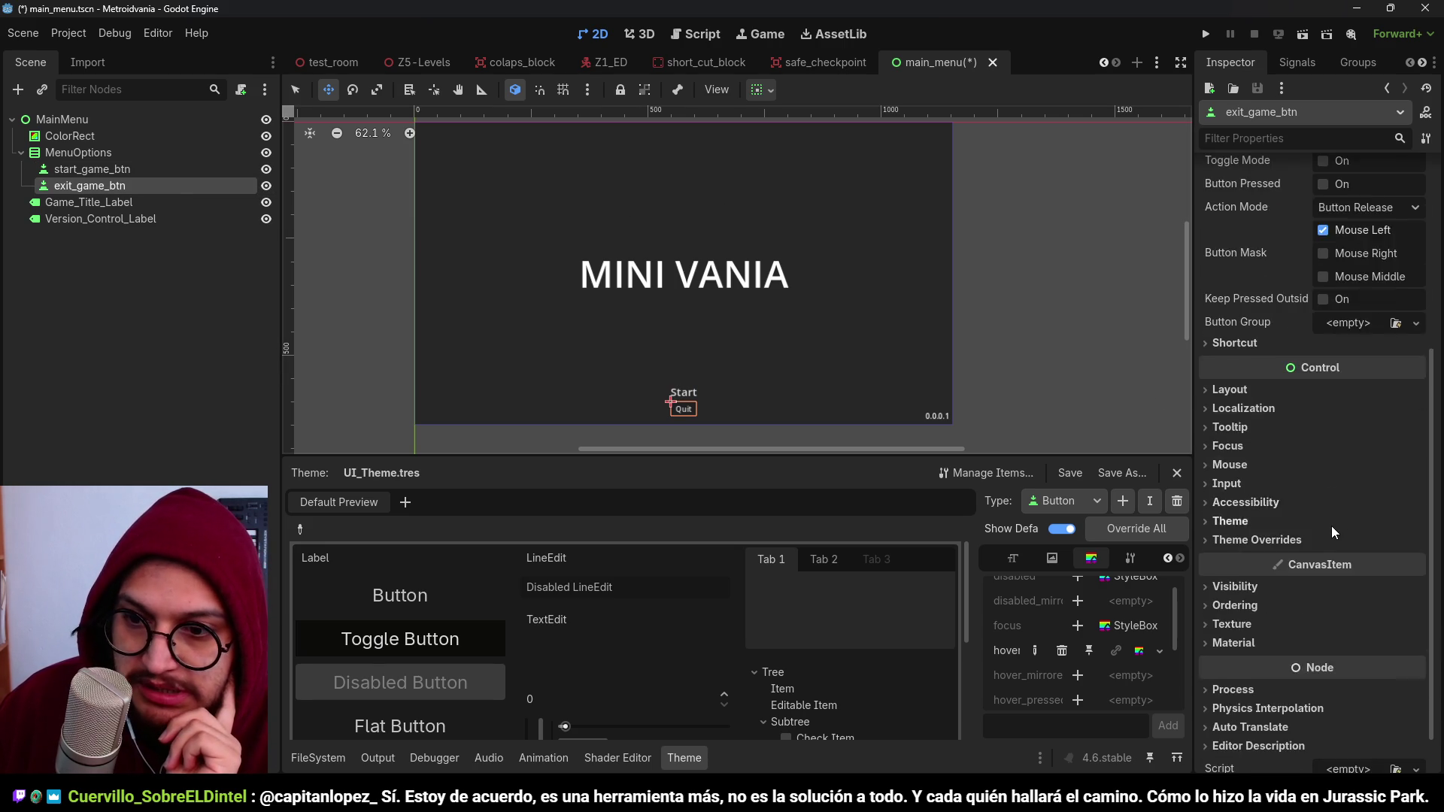
{"action": "left_click", "coordinate": [1261, 473]}
{"action": "left_click", "coordinate": [1414, 496]}
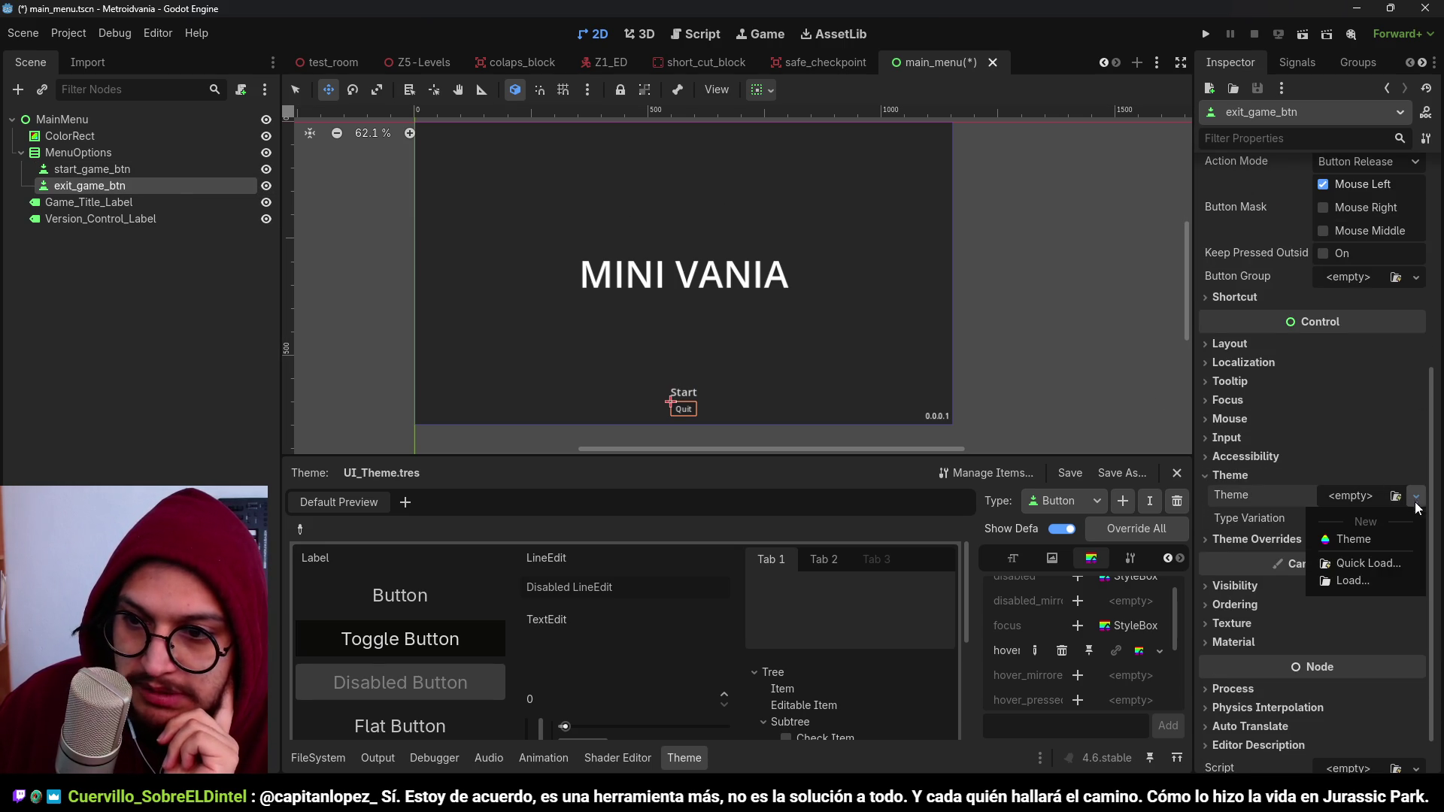
{"action": "left_click", "coordinate": [1367, 565]}
{"action": "left_click", "coordinate": [530, 207]}
Set exit_game_btn's top focus neighbour to start_game_btn.
{"action": "scroll", "coordinate": [760, 383], "scroll_direction": "down", "scroll_amount": 2}
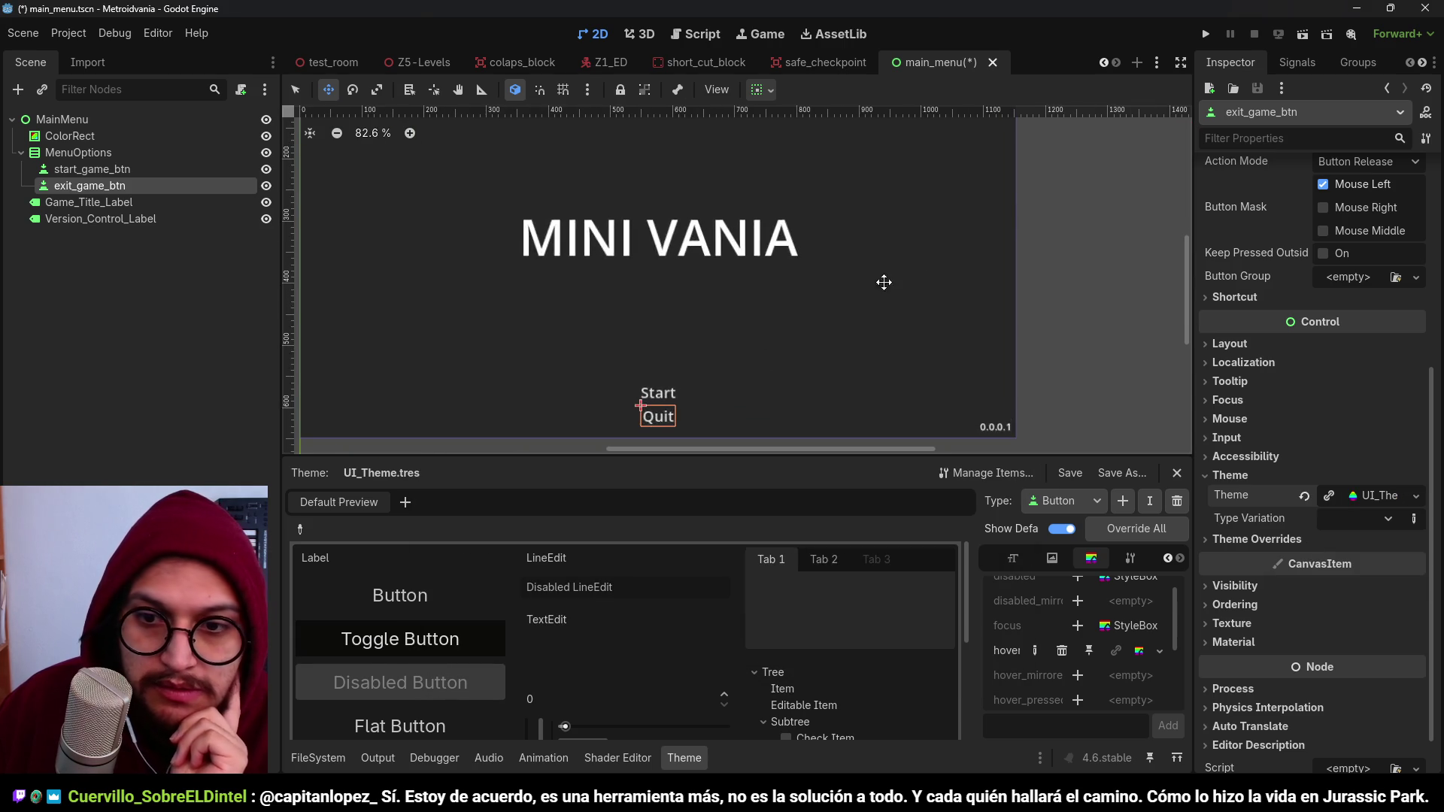
{"action": "scroll", "coordinate": [883, 280], "scroll_direction": "left", "scroll_amount": 2}
{"action": "scroll", "coordinate": [1225, 367], "scroll_direction": "up", "scroll_amount": 8}
{"action": "scroll", "coordinate": [1229, 369], "scroll_direction": "down", "scroll_amount": 2}
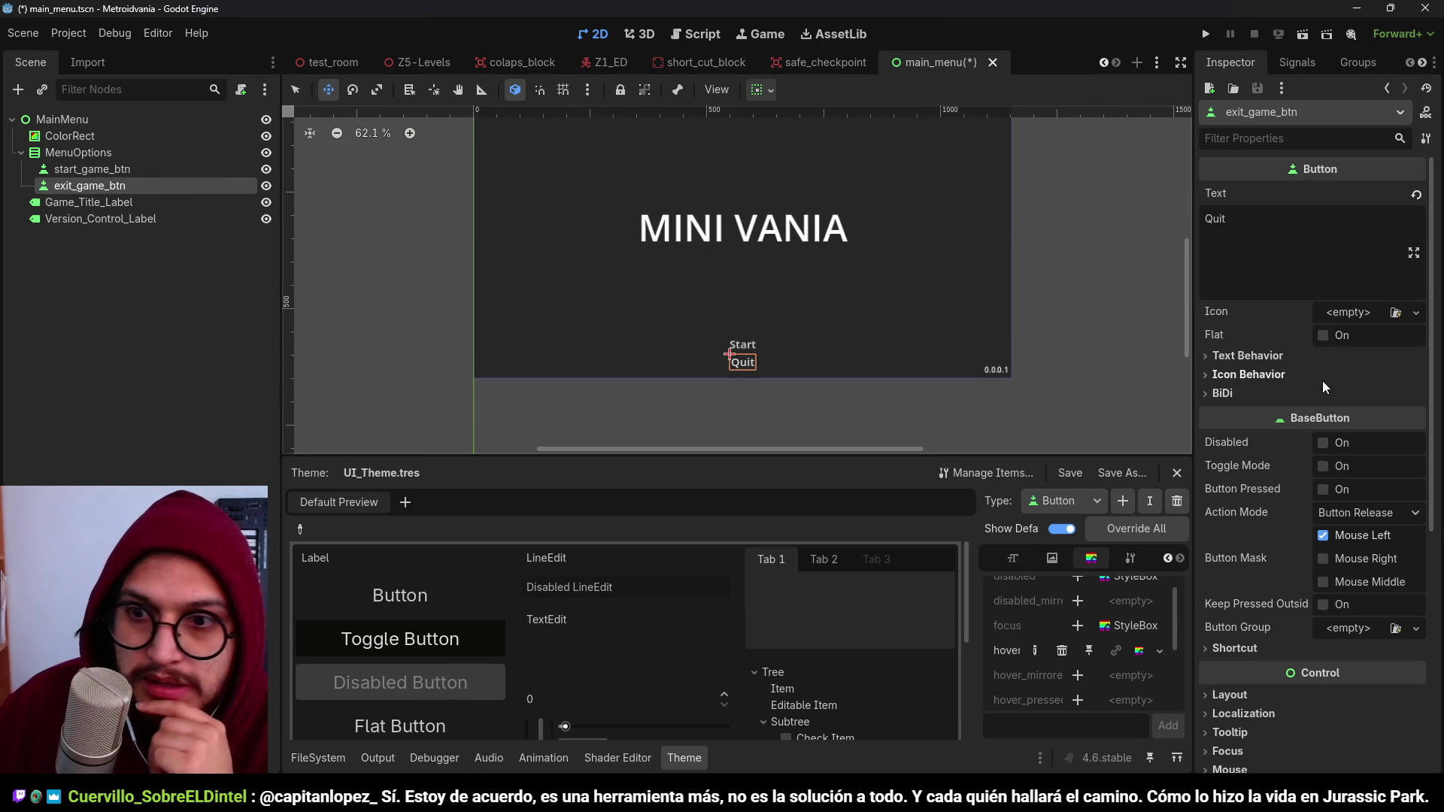
{"action": "scroll", "coordinate": [1314, 410], "scroll_direction": "down", "scroll_amount": 7}
{"action": "left_click", "coordinate": [1228, 369]}
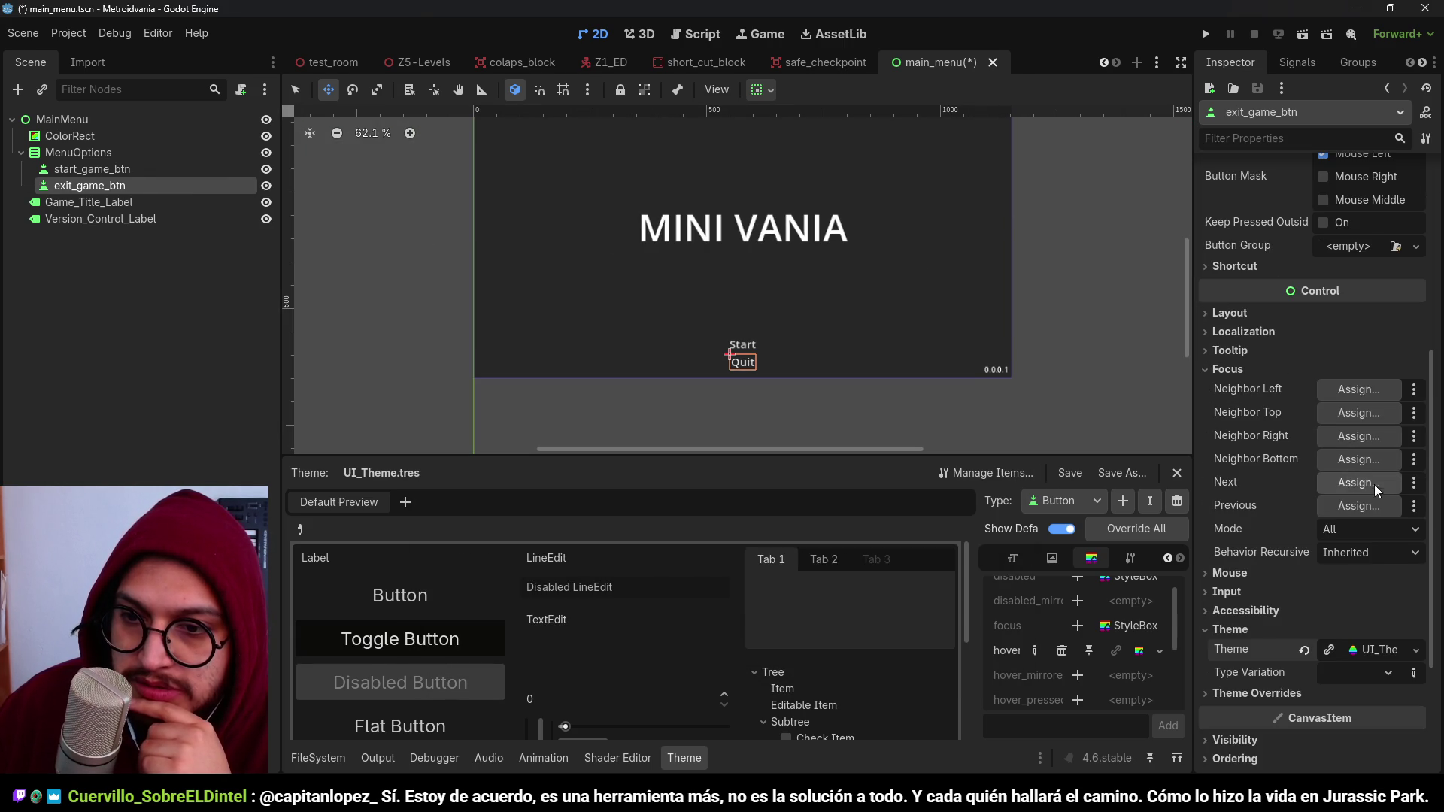
{"action": "left_click", "coordinate": [1351, 414]}
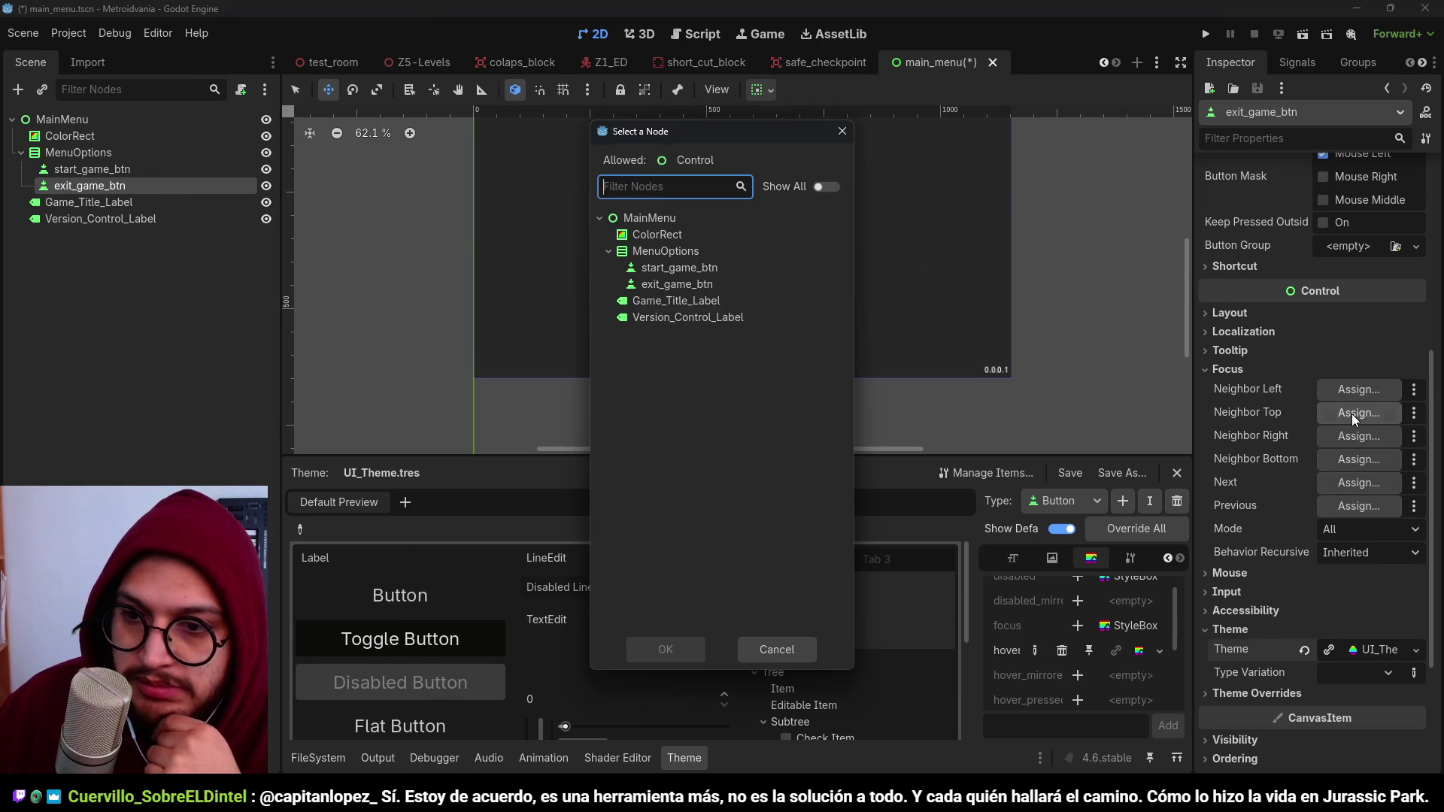
{"action": "left_click", "coordinate": [678, 267]}
{"action": "left_click", "coordinate": [665, 648]}
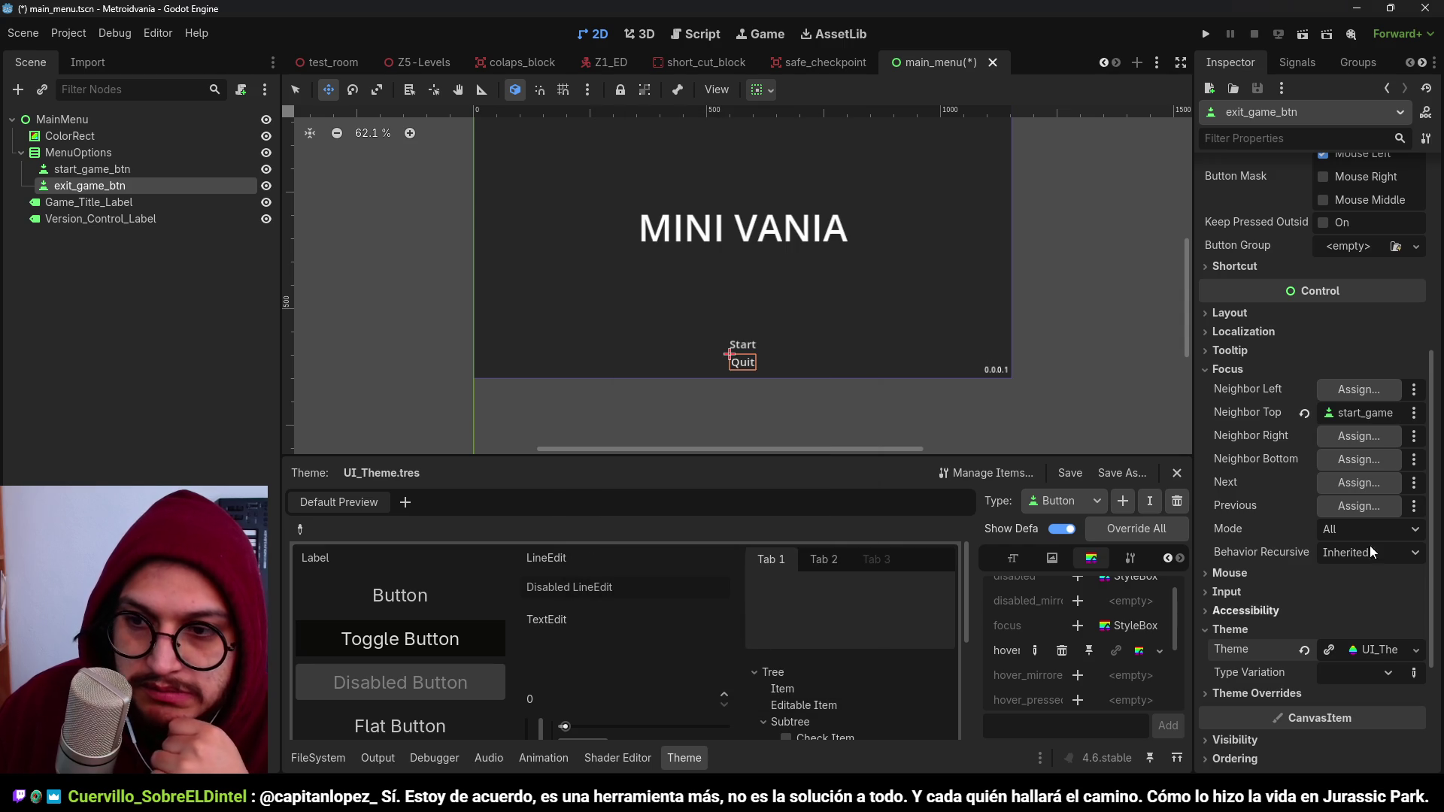
Keep exit_game_btn's focus mode at All and collapse the Focus section.
{"action": "scroll", "coordinate": [1250, 520], "scroll_direction": "down", "scroll_amount": 2}
{"action": "left_click", "coordinate": [1352, 454]}
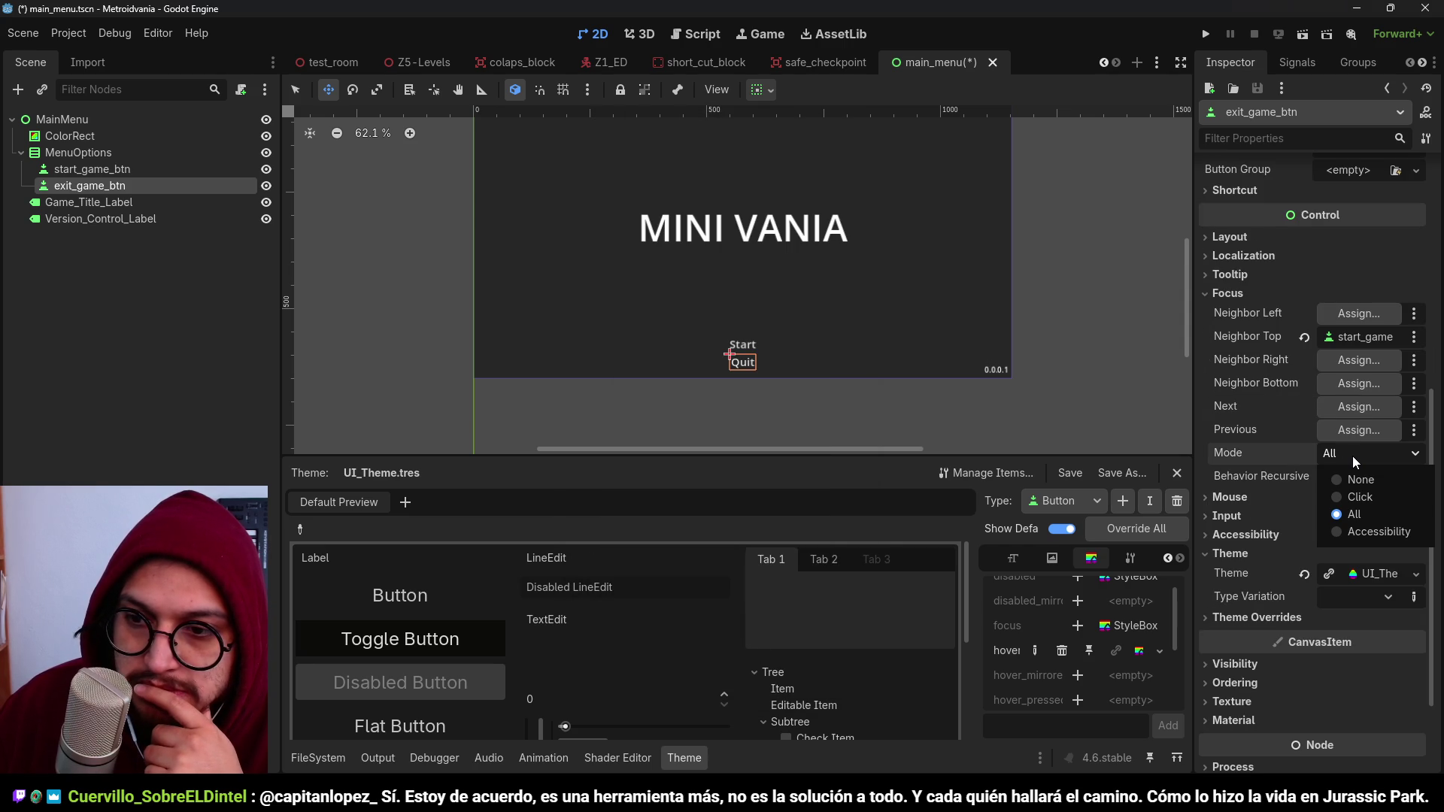
{"action": "left_click", "coordinate": [1355, 456]}
{"action": "scroll", "coordinate": [1262, 425], "scroll_direction": "up", "scroll_amount": 3}
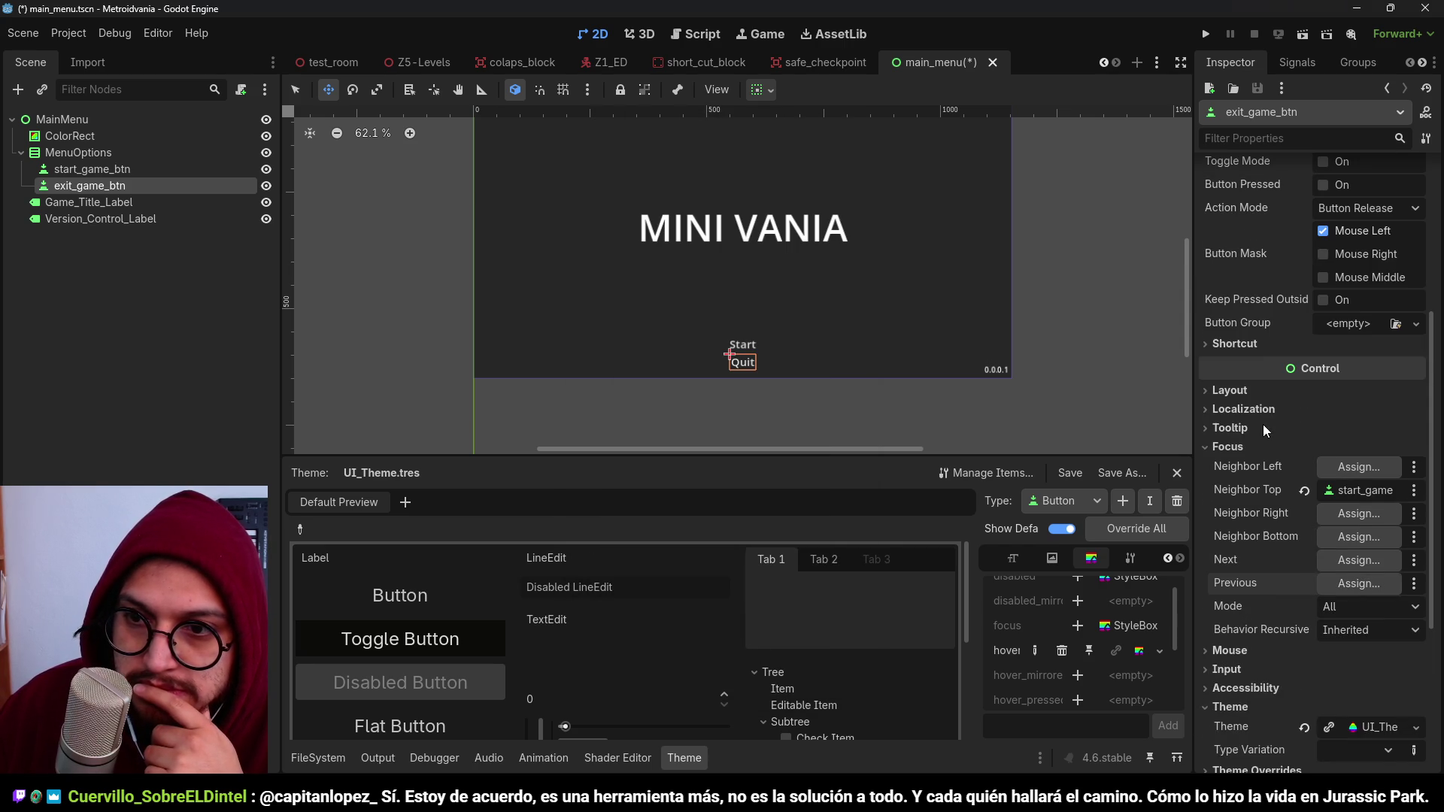
{"action": "left_click", "coordinate": [1252, 444]}
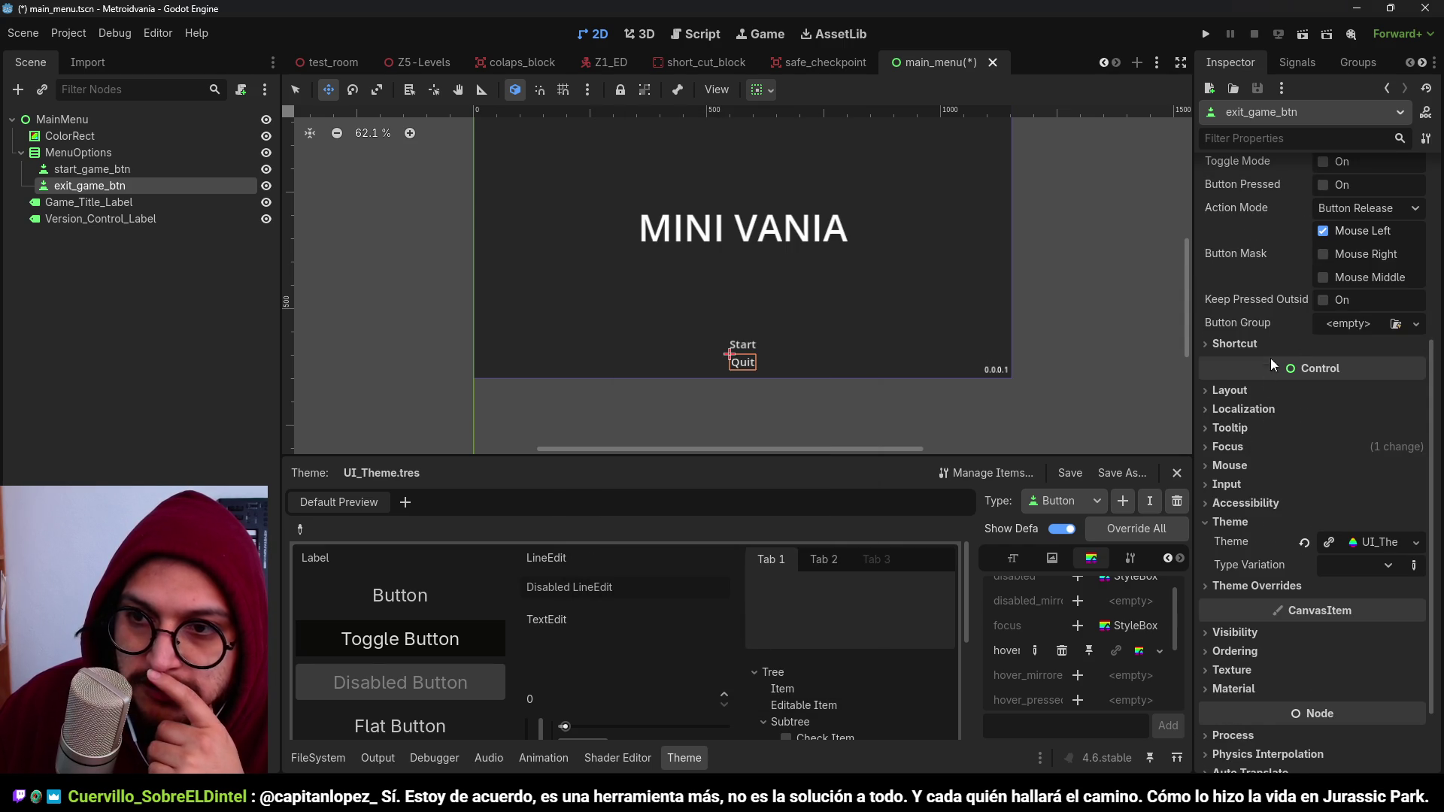
Look over the Quit button's text behaviour and MainMenu's layout and focus settings.
{"action": "scroll", "coordinate": [1270, 358], "scroll_direction": "up", "scroll_amount": 5}
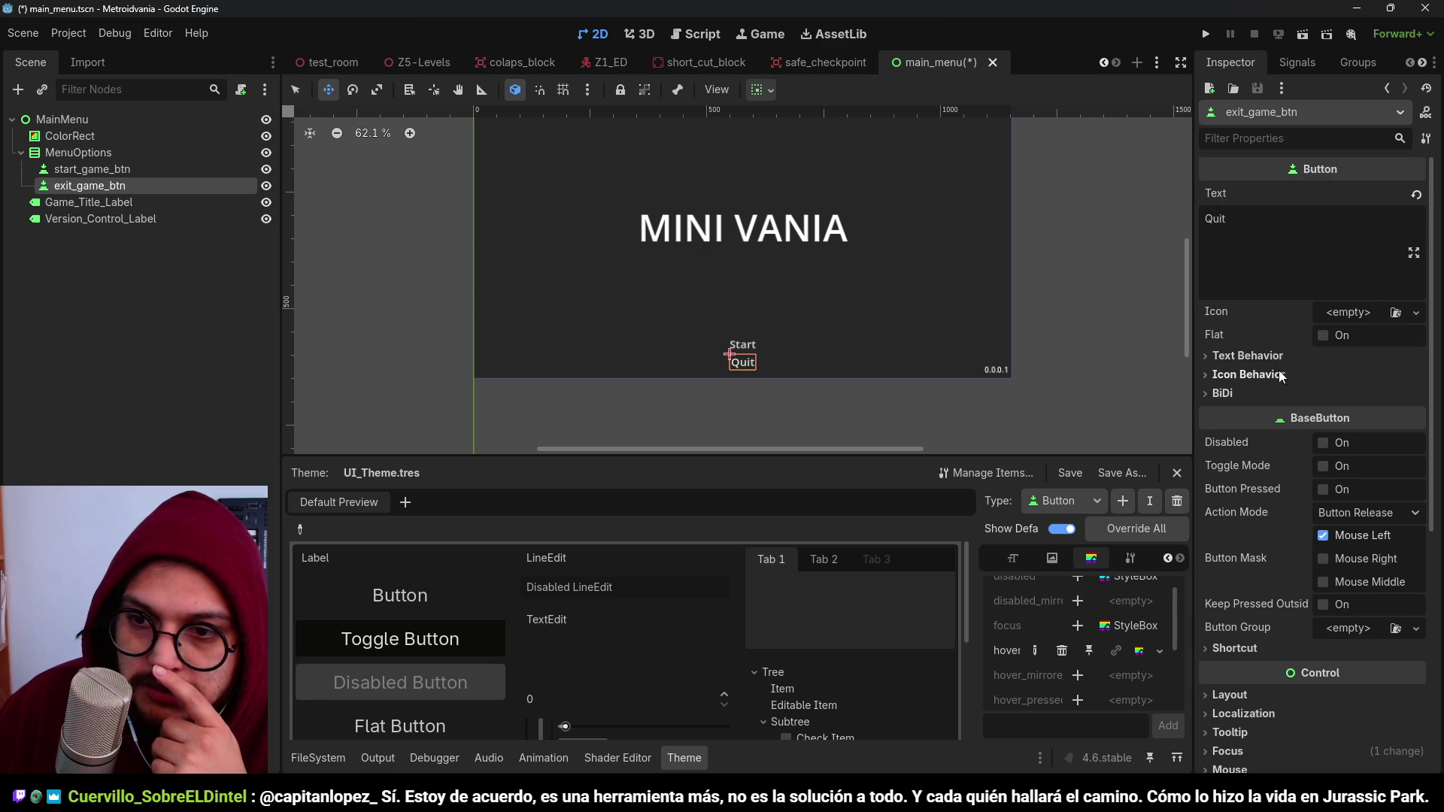
{"action": "left_click", "coordinate": [1267, 355]}
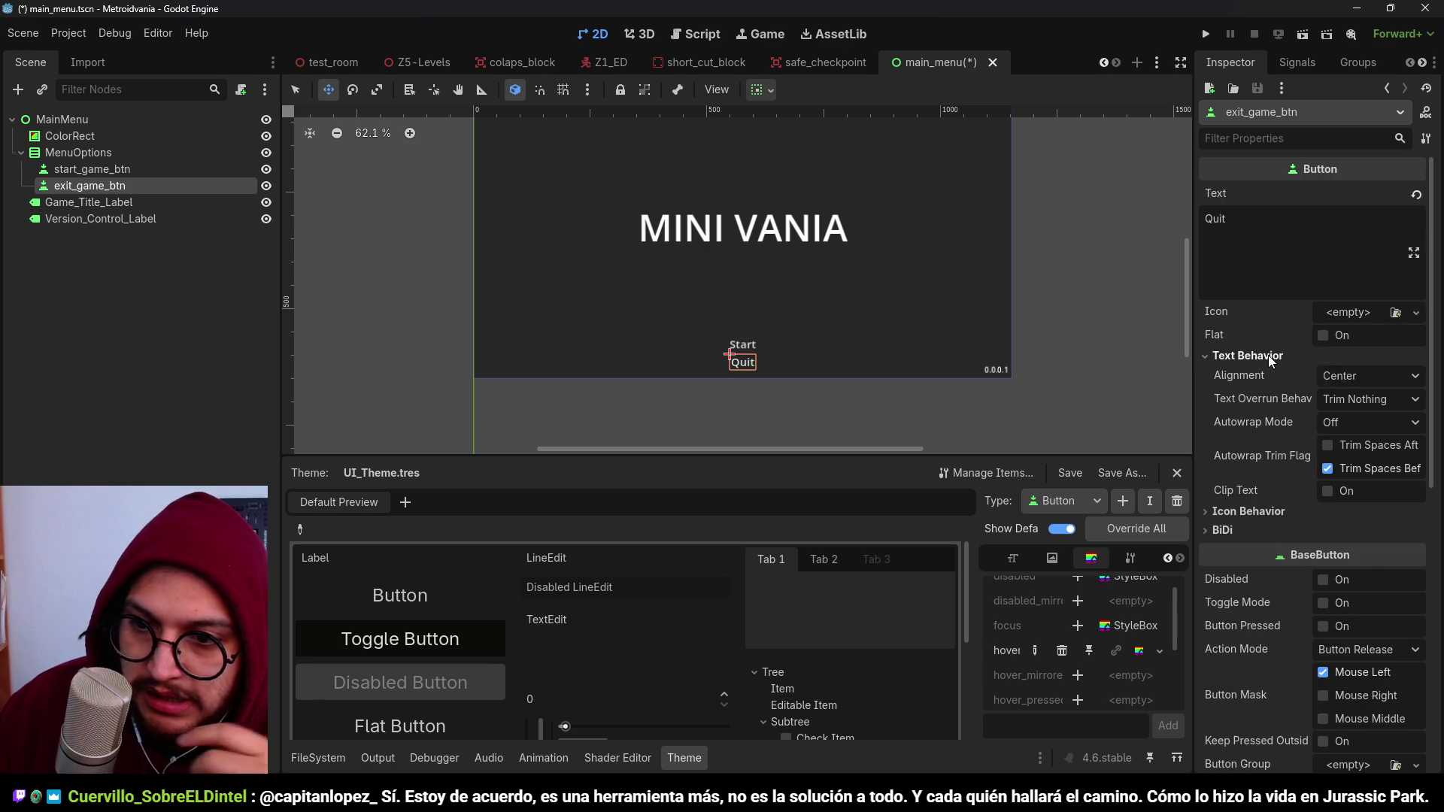
{"action": "left_click", "coordinate": [1274, 358]}
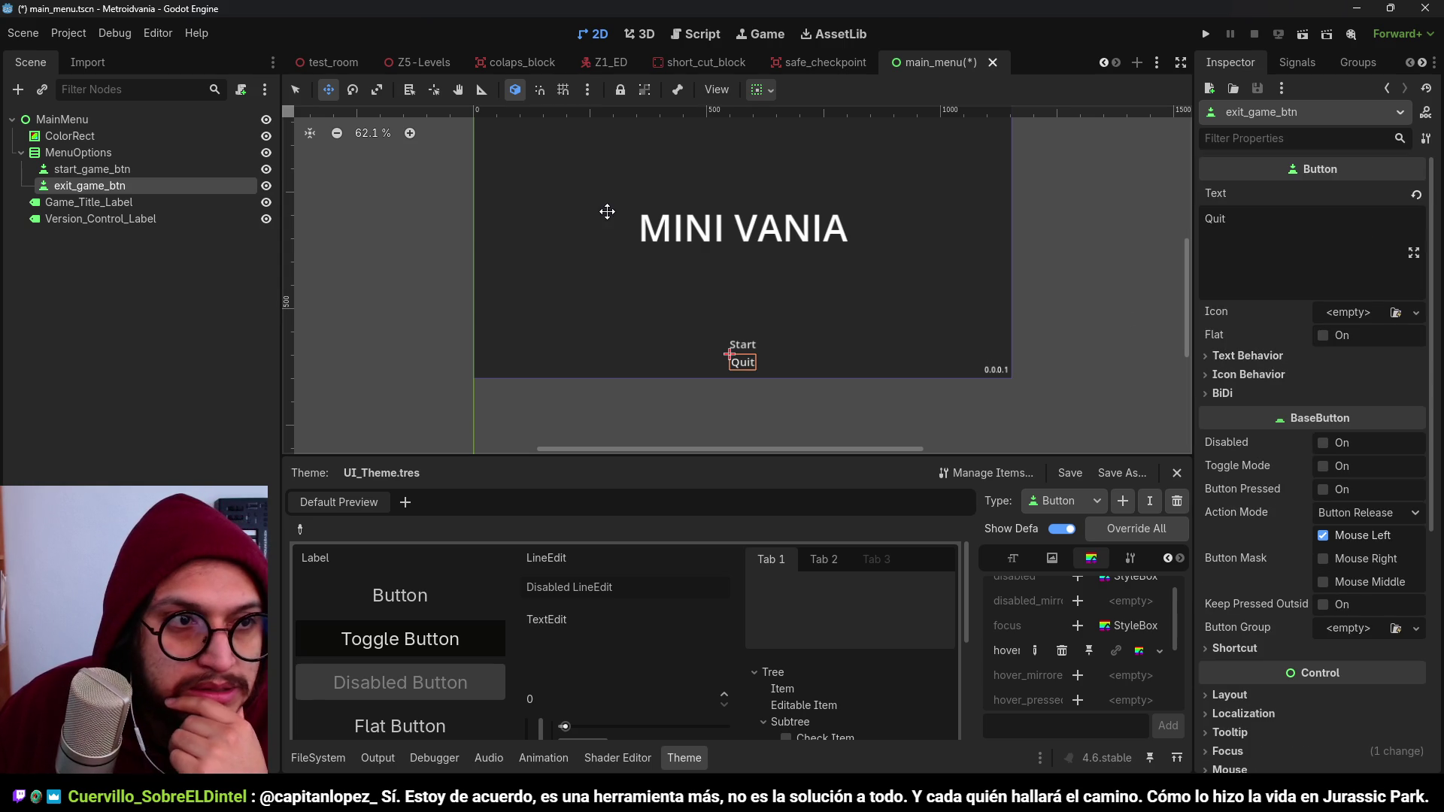
{"action": "left_click", "coordinate": [138, 119]}
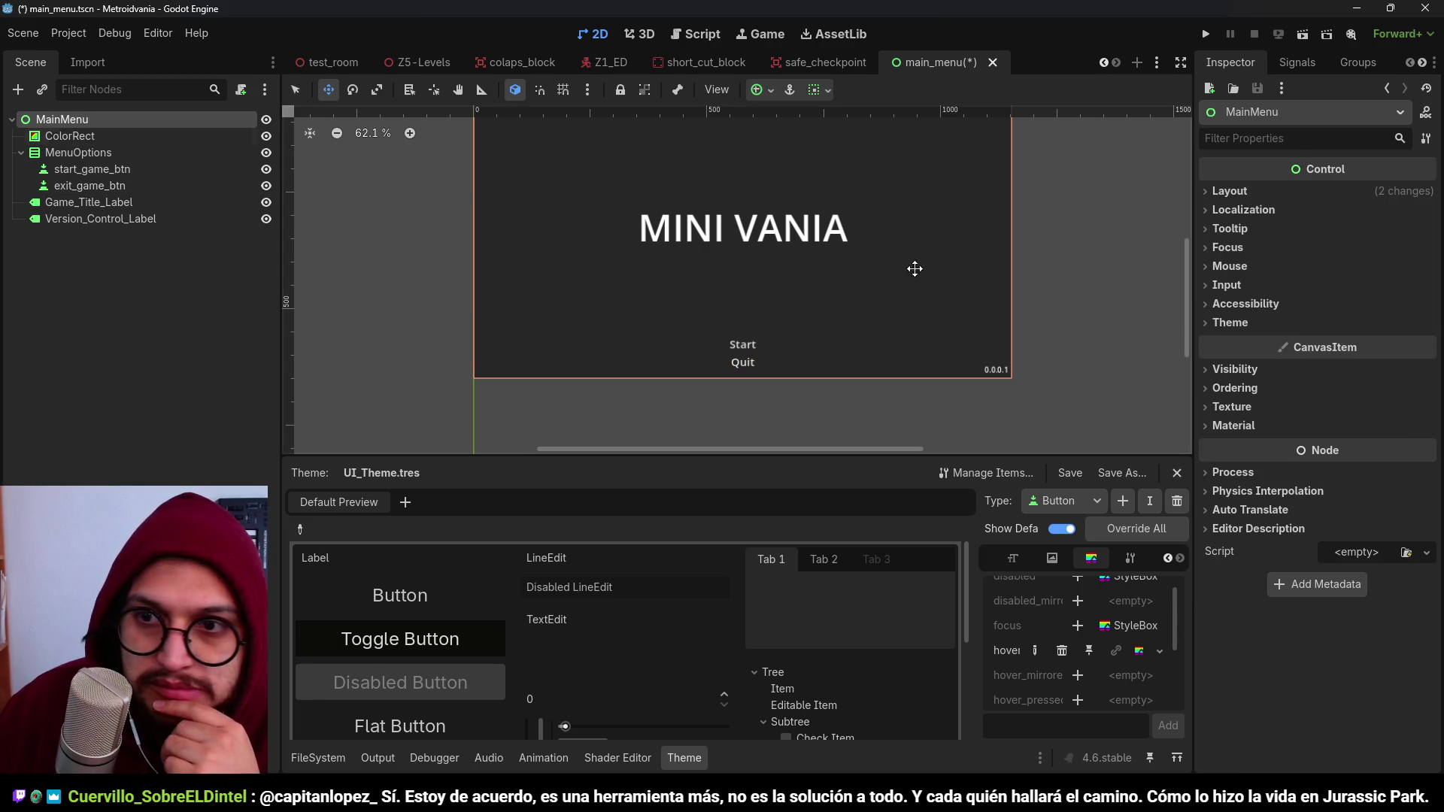
{"action": "left_click", "coordinate": [1266, 189]}
{"action": "left_click", "coordinate": [1266, 187]}
{"action": "left_click", "coordinate": [1257, 248]}
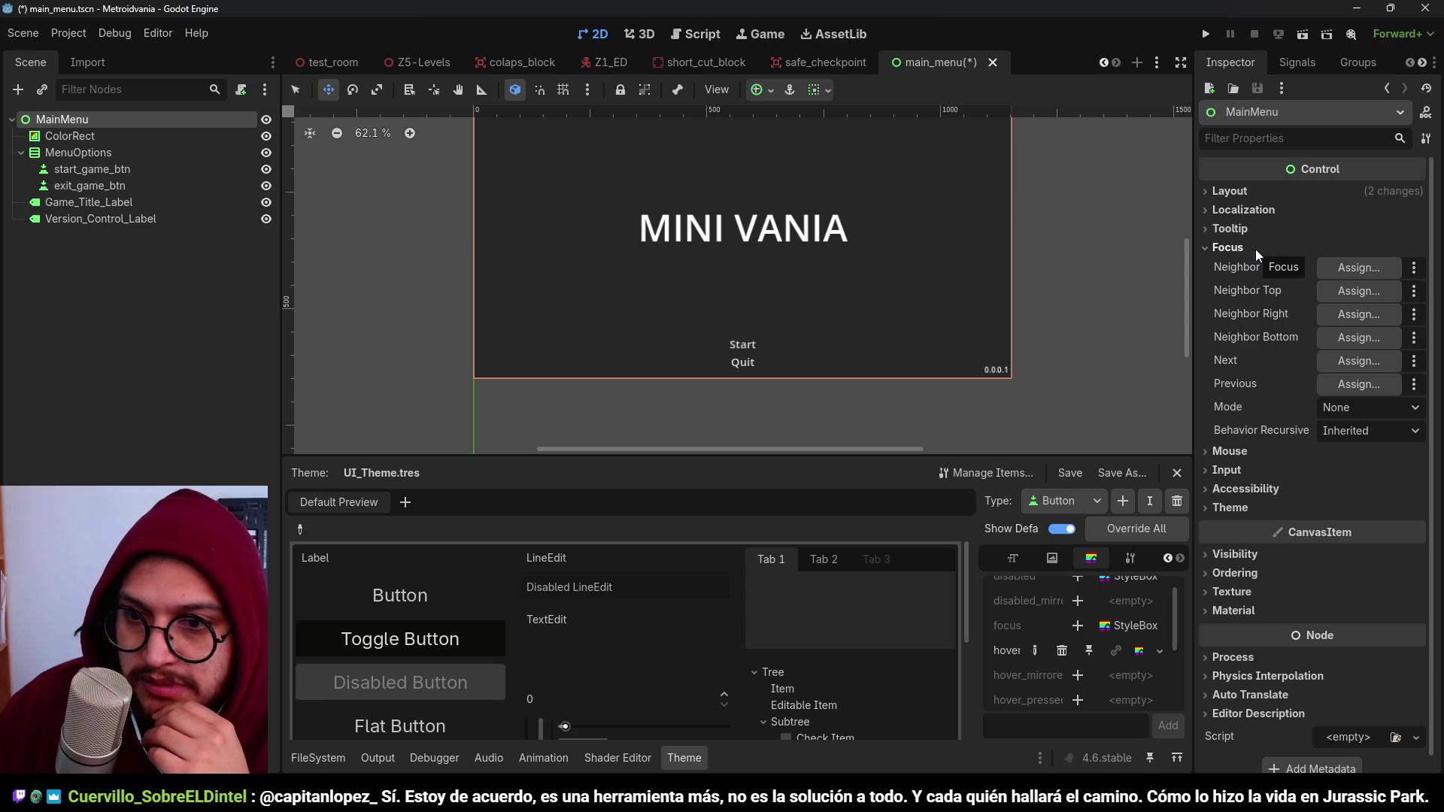
{"action": "left_click", "coordinate": [1256, 249]}
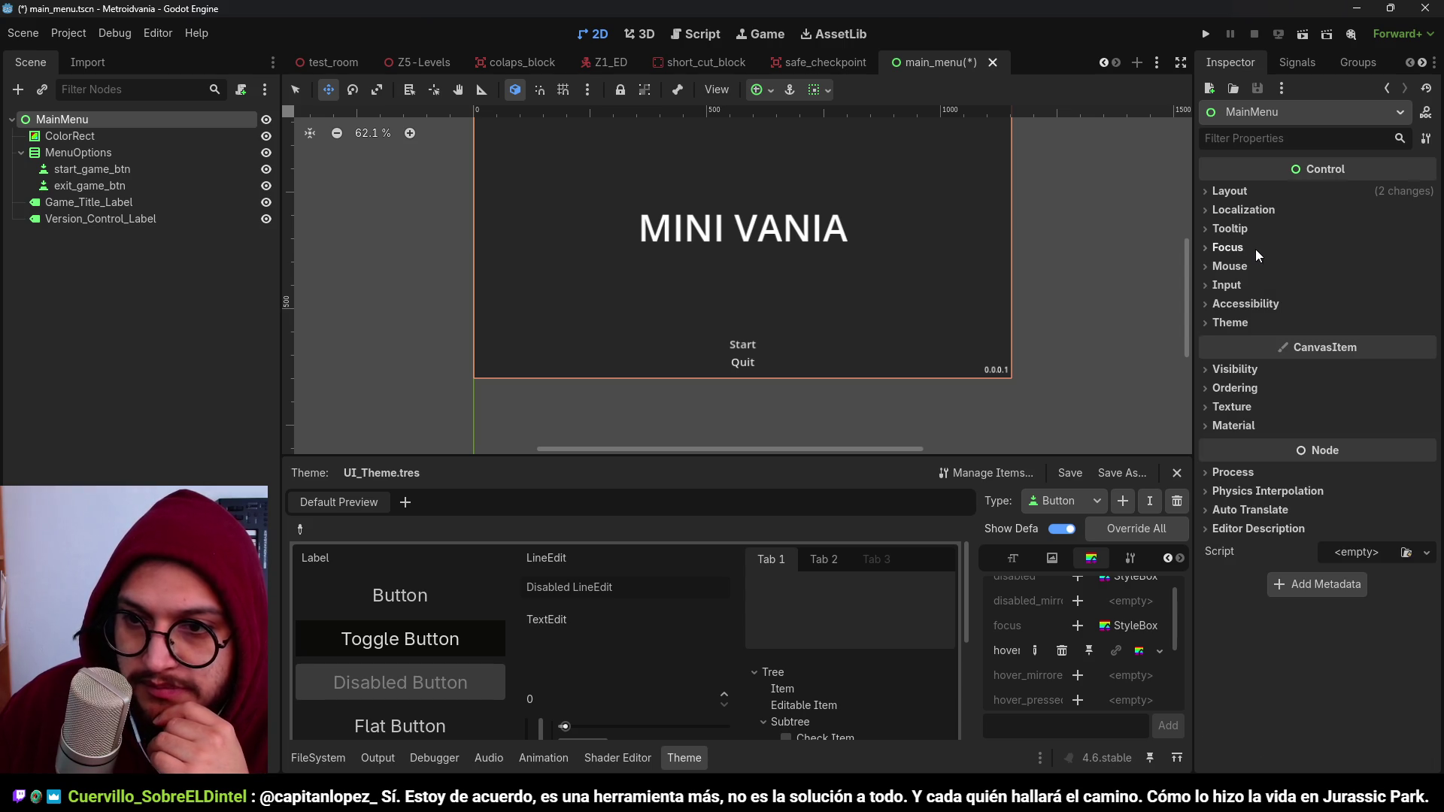
Select MenuOptions, MainMenu and ColorRect together and set their mouse filter to Ignore.
{"action": "left_click", "coordinate": [120, 172]}
{"action": "left_click", "coordinate": [148, 152]}
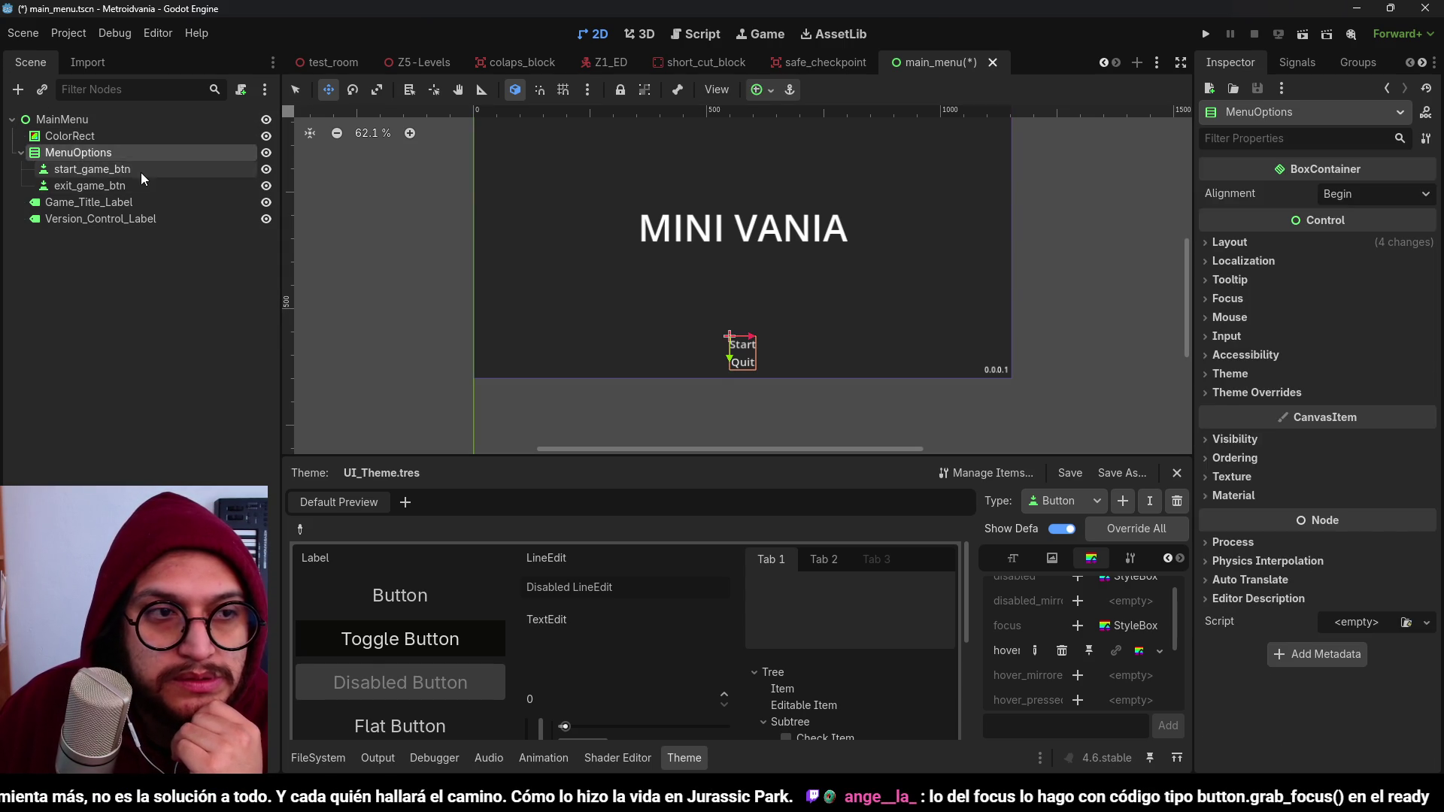
{"action": "left_click", "coordinate": [142, 171]}
{"action": "left_click", "coordinate": [144, 186]}
{"action": "left_click", "coordinate": [137, 171]}
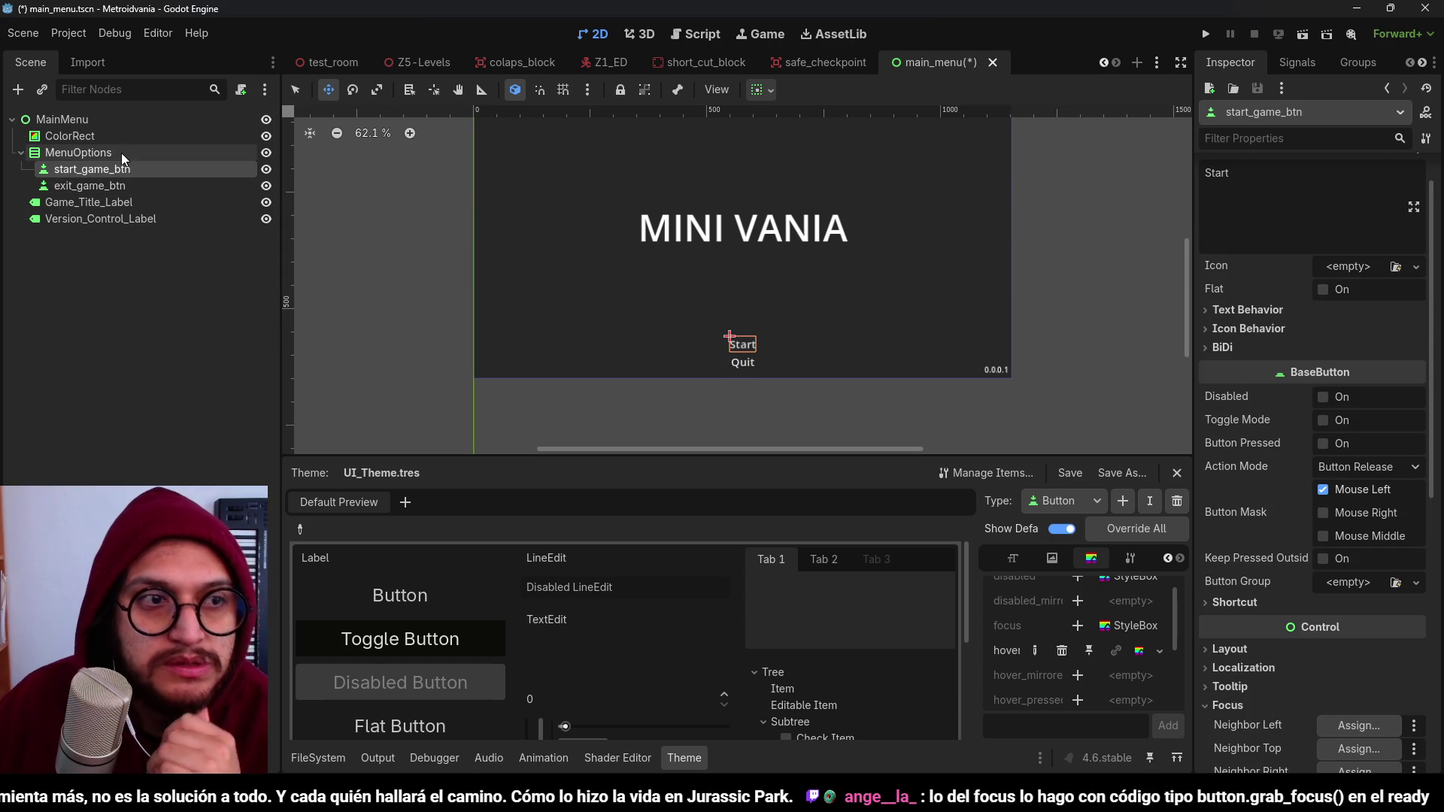
{"action": "left_click", "coordinate": [120, 152]}
{"action": "left_click", "coordinate": [106, 122], "text": "shift"}
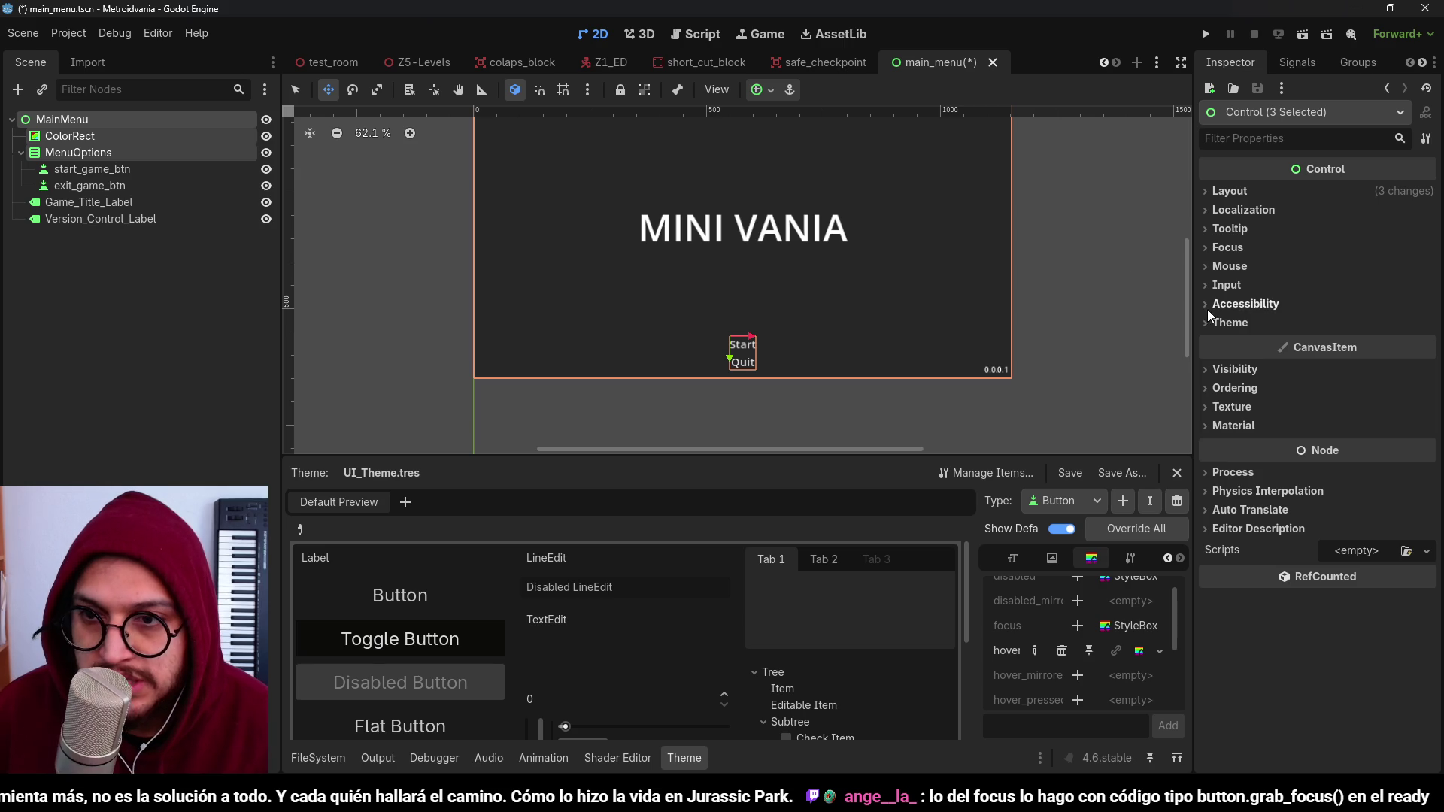
{"action": "left_click", "coordinate": [1249, 268]}
{"action": "left_click", "coordinate": [1365, 286]}
{"action": "left_click", "coordinate": [1351, 345]}
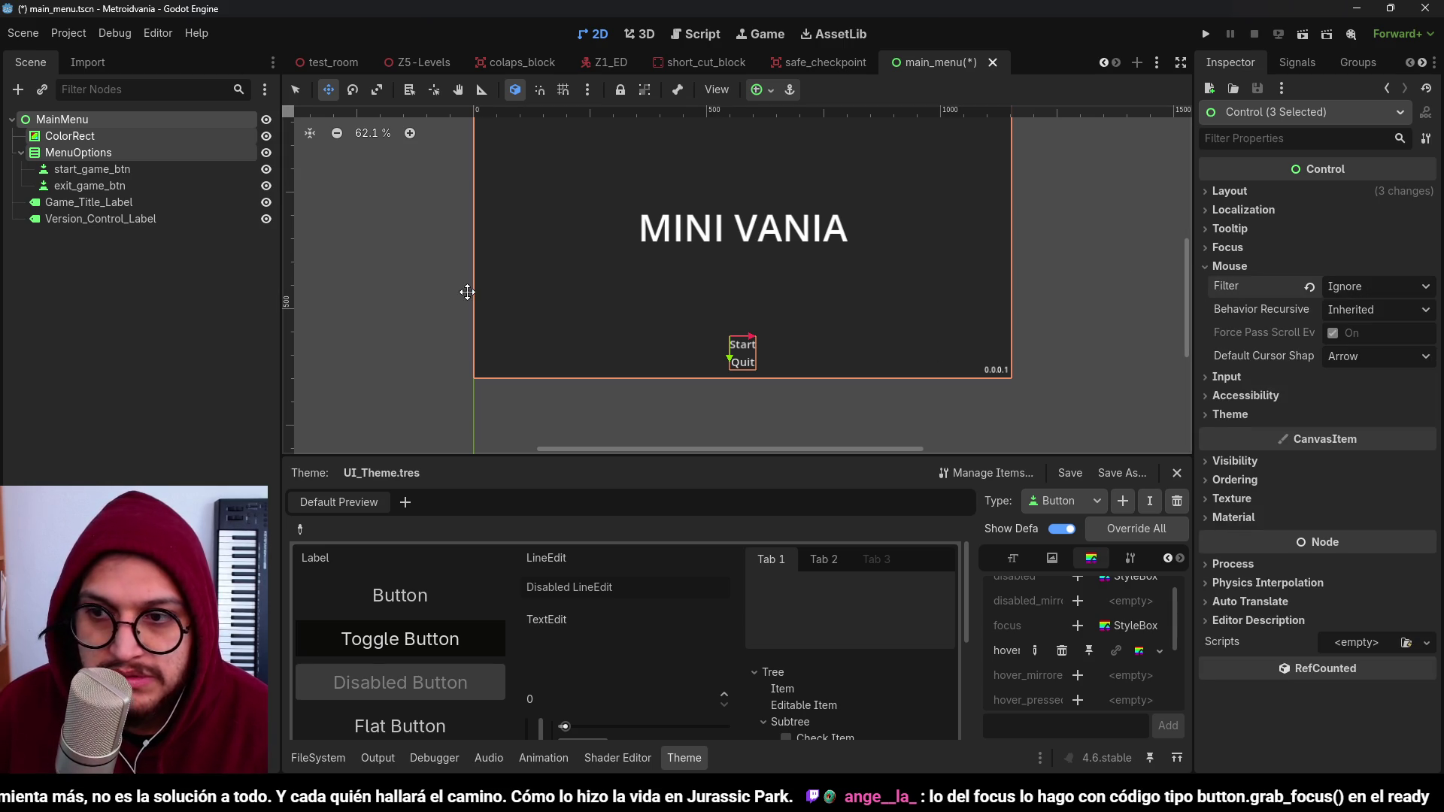
Confirm Game_Title_Label and Version_Control_Label keep their mouse filter at Ignore.
{"action": "left_click", "coordinate": [83, 203]}
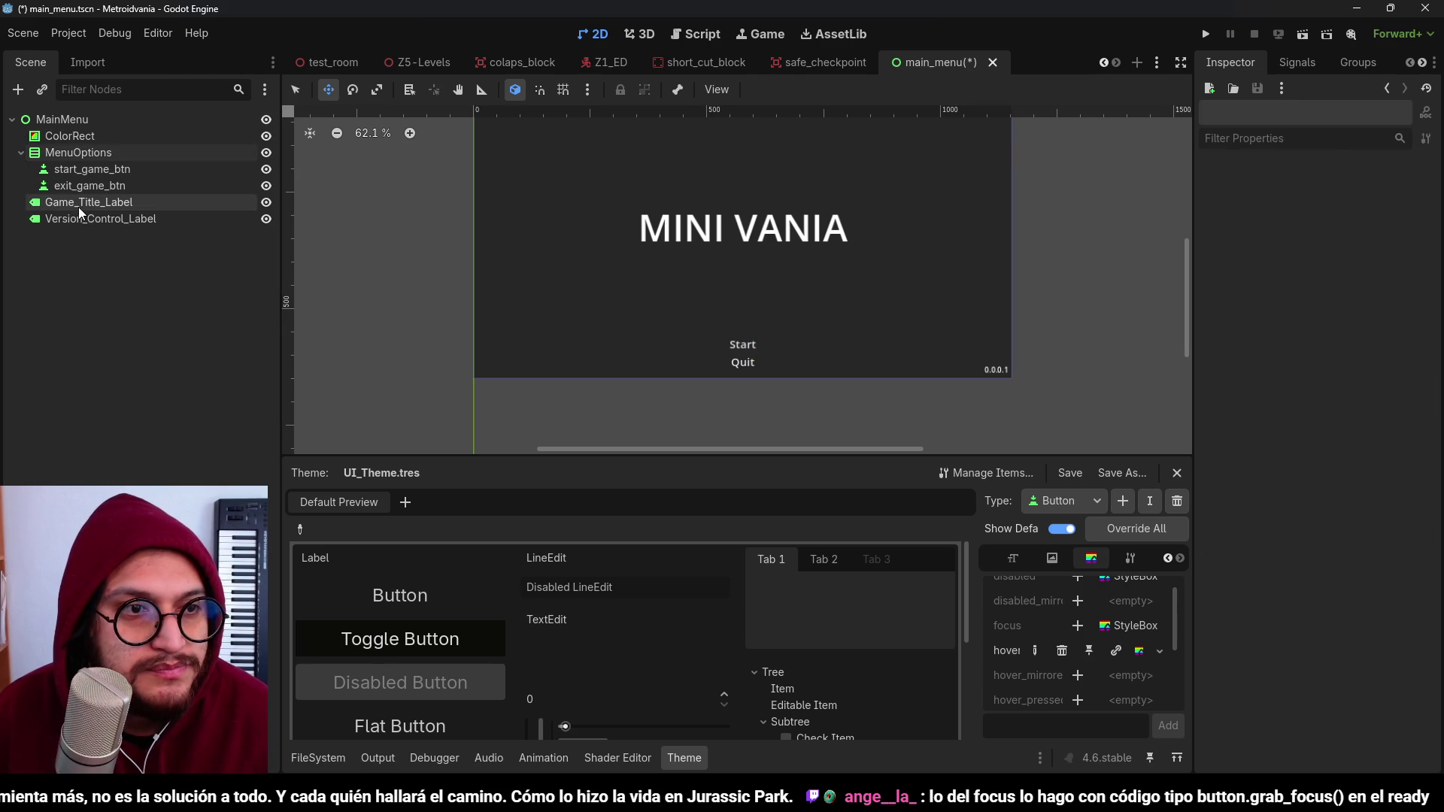
{"action": "left_click", "coordinate": [87, 219], "text": "shift"}
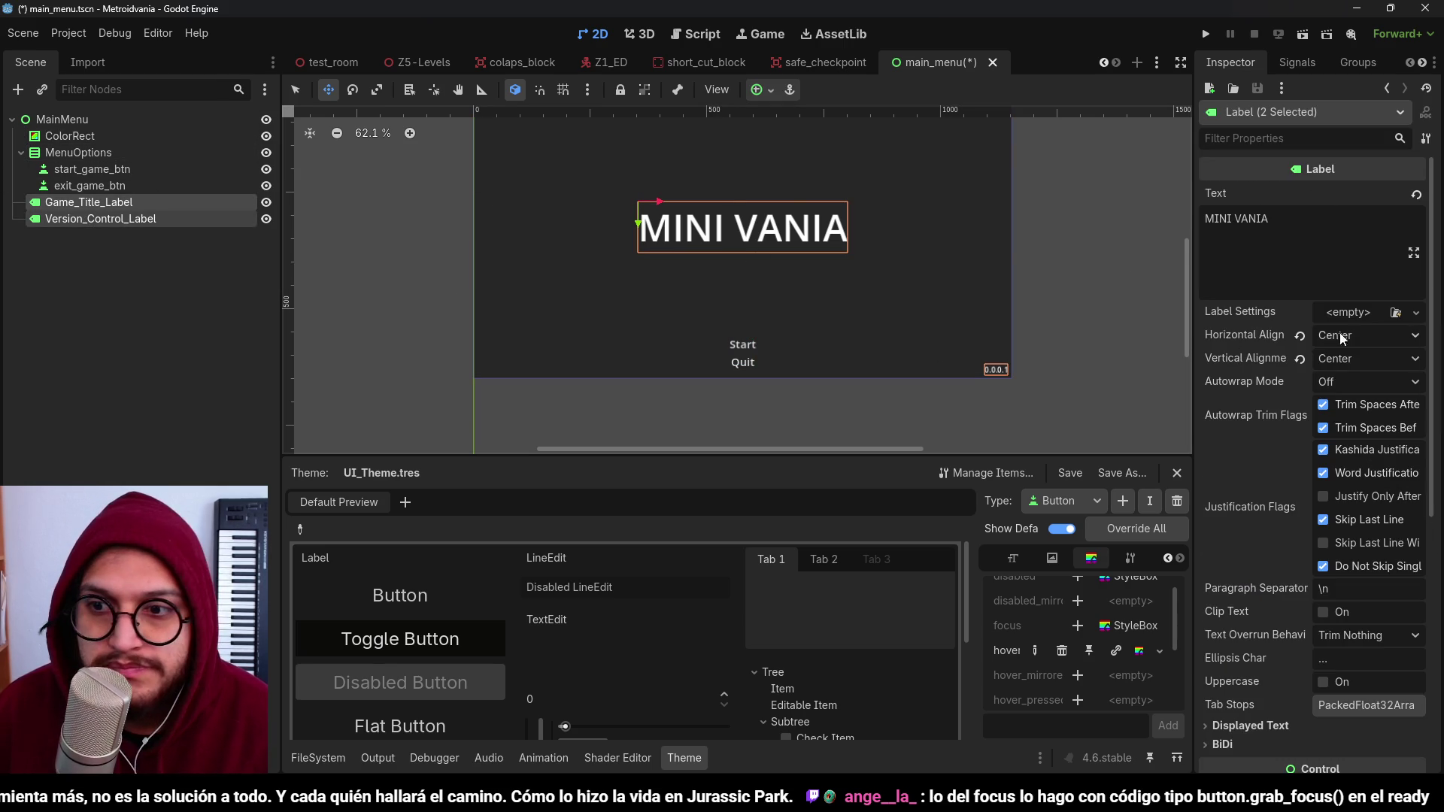
{"action": "scroll", "coordinate": [1270, 444], "scroll_direction": "down", "scroll_amount": 5}
{"action": "left_click", "coordinate": [1253, 436]}
{"action": "left_click", "coordinate": [1347, 448]}
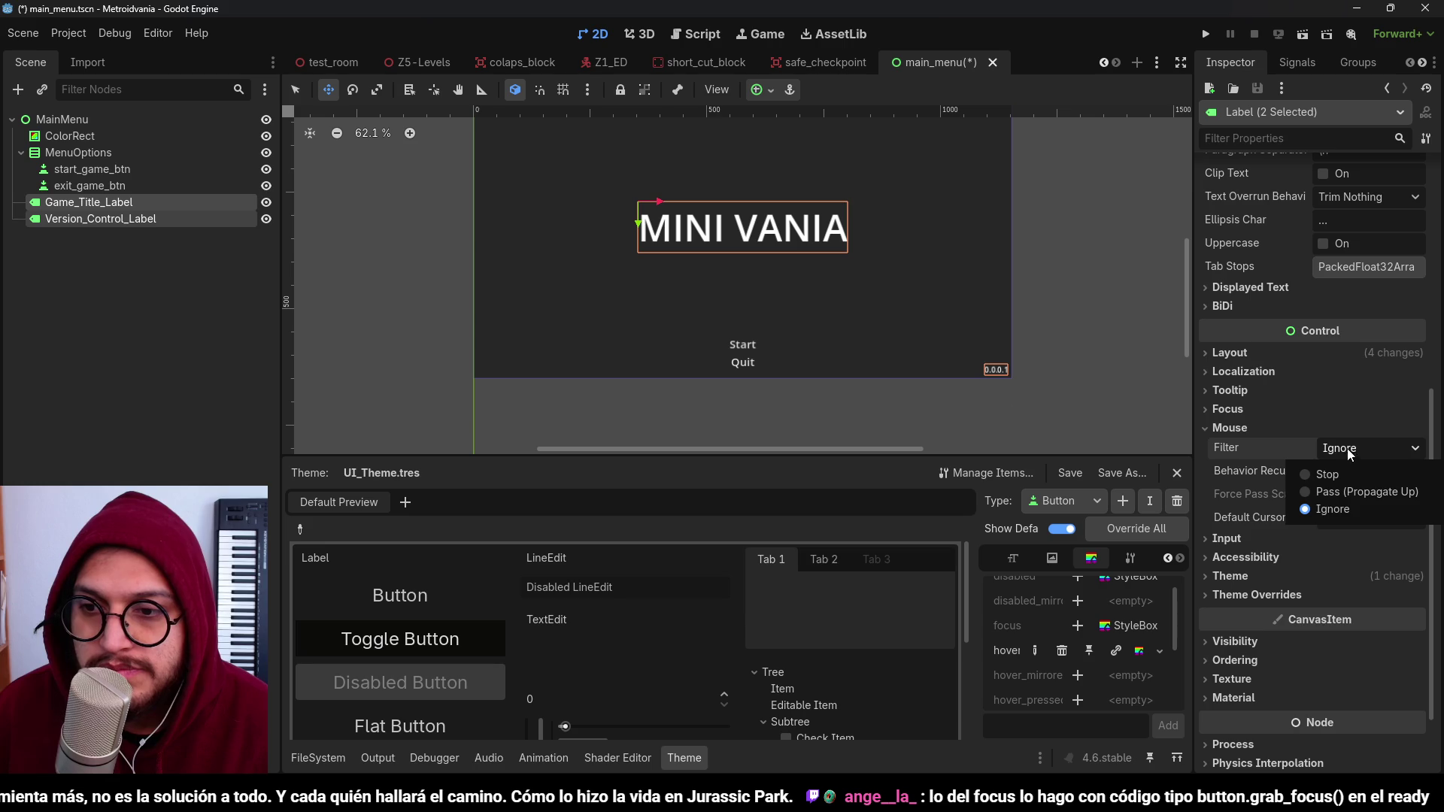
{"action": "left_click", "coordinate": [100, 202]}
{"action": "left_click", "coordinate": [110, 172]}
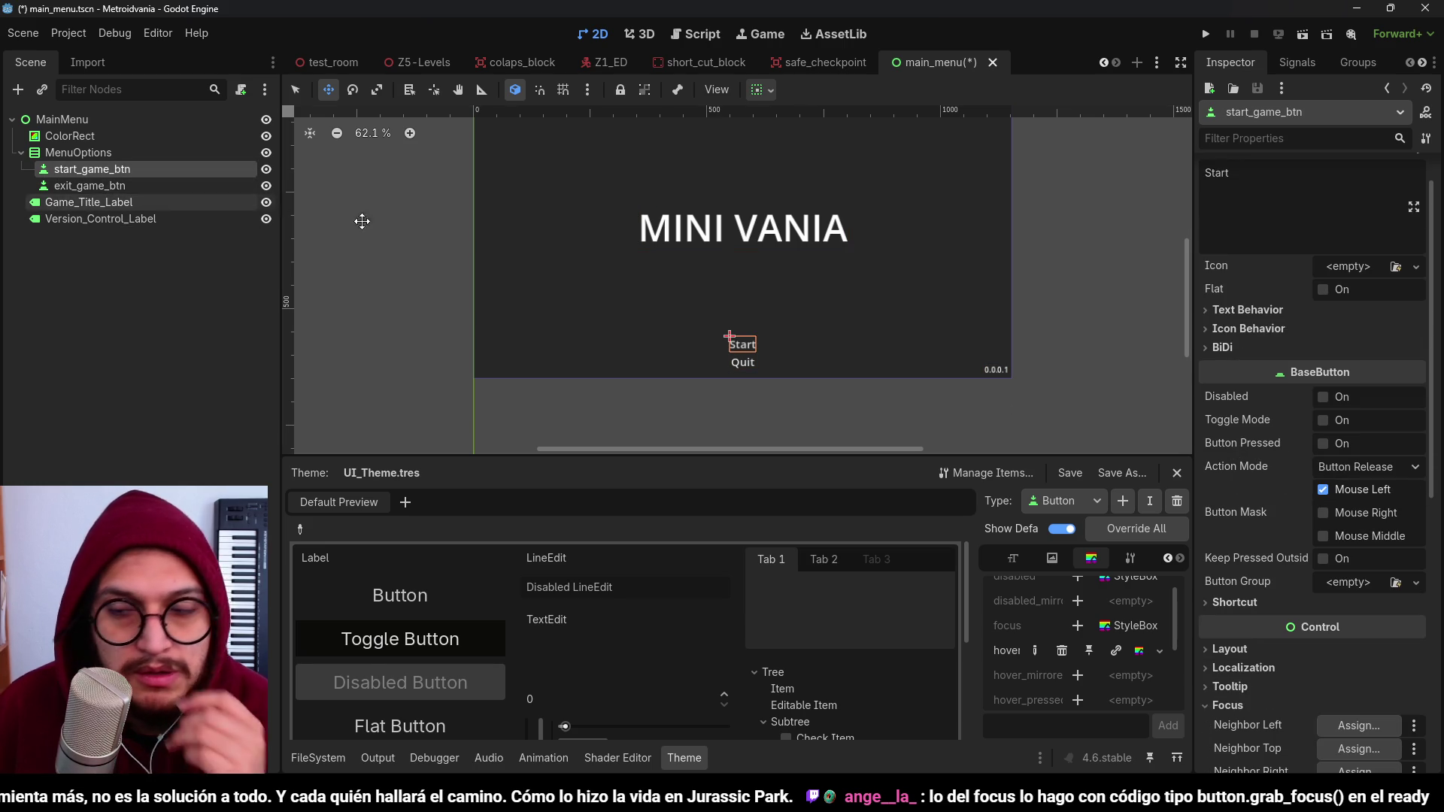
{"action": "left_click", "coordinate": [1275, 375]}
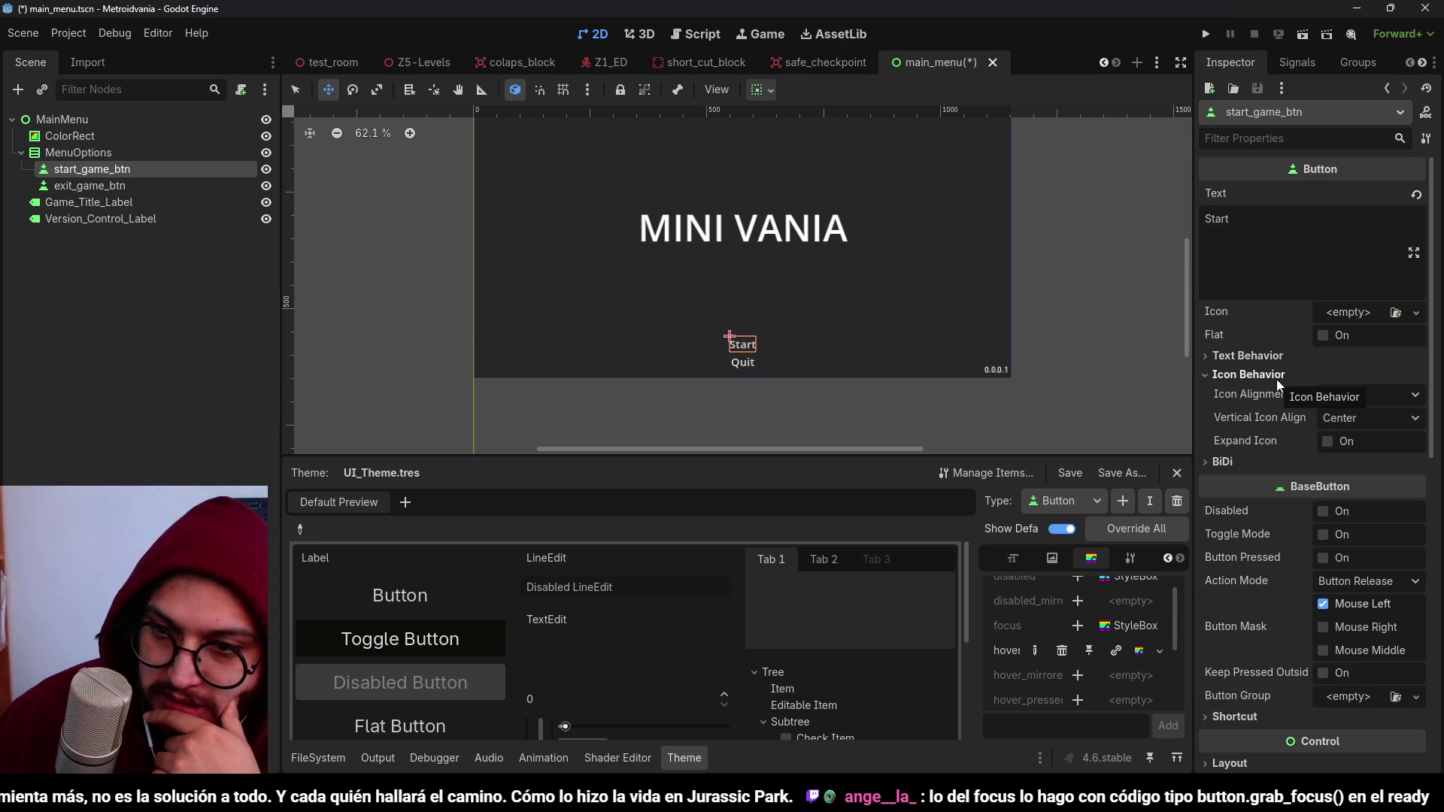
{"action": "left_click", "coordinate": [1271, 379]}
{"action": "left_click", "coordinate": [1257, 394]}
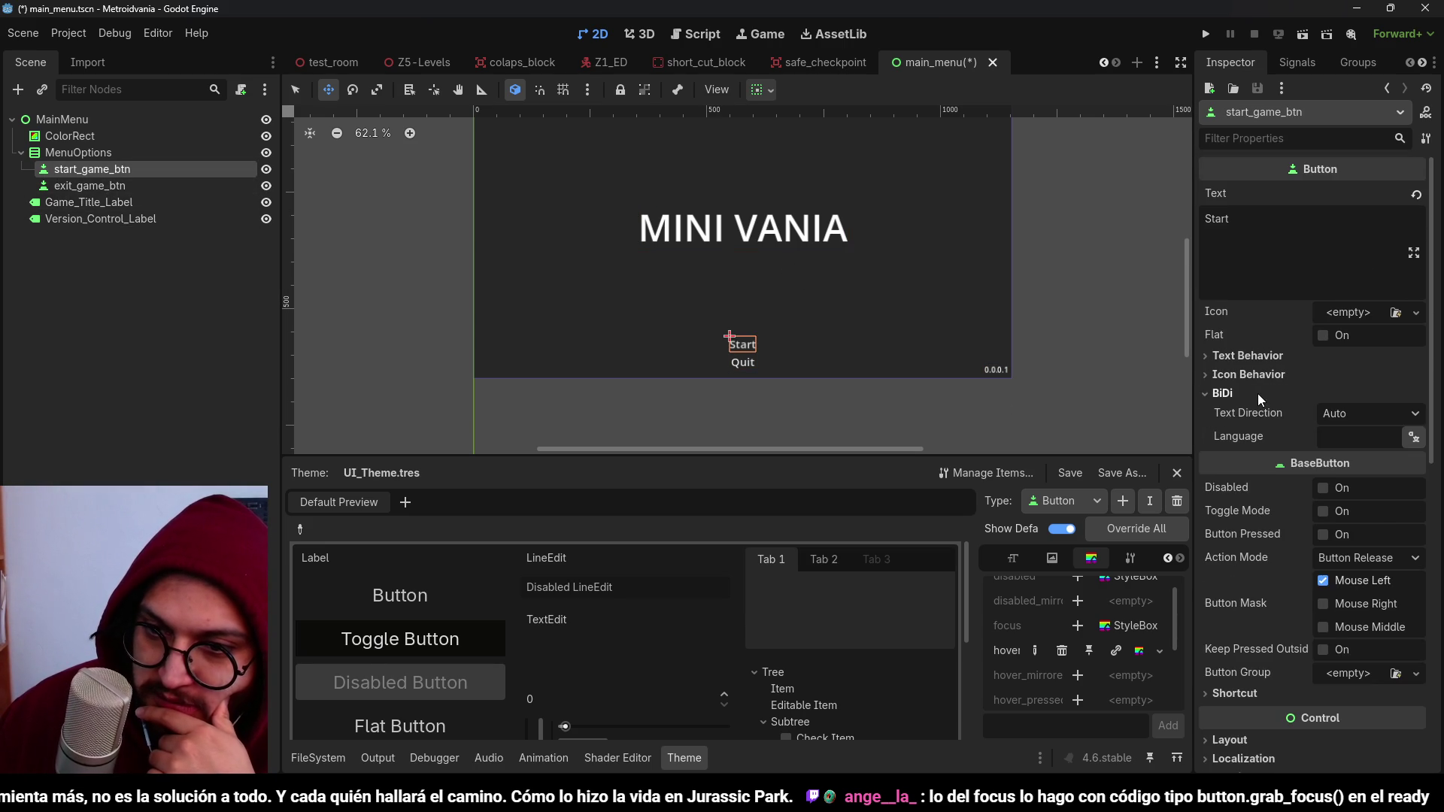
{"action": "left_click", "coordinate": [1257, 394]}
{"action": "scroll", "coordinate": [1251, 435], "scroll_direction": "down", "scroll_amount": 3}
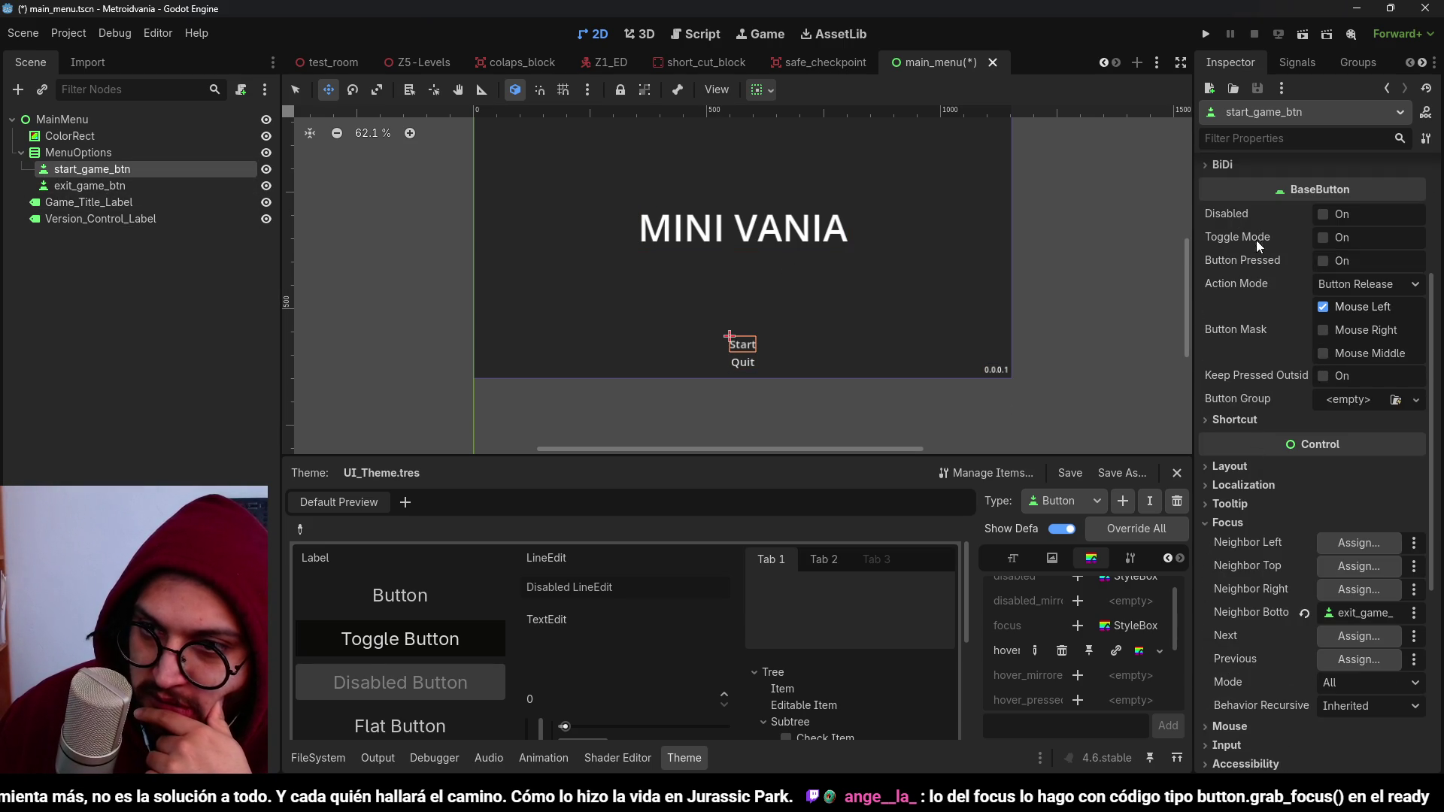
{"action": "mouse_move", "coordinate": [1246, 236]}
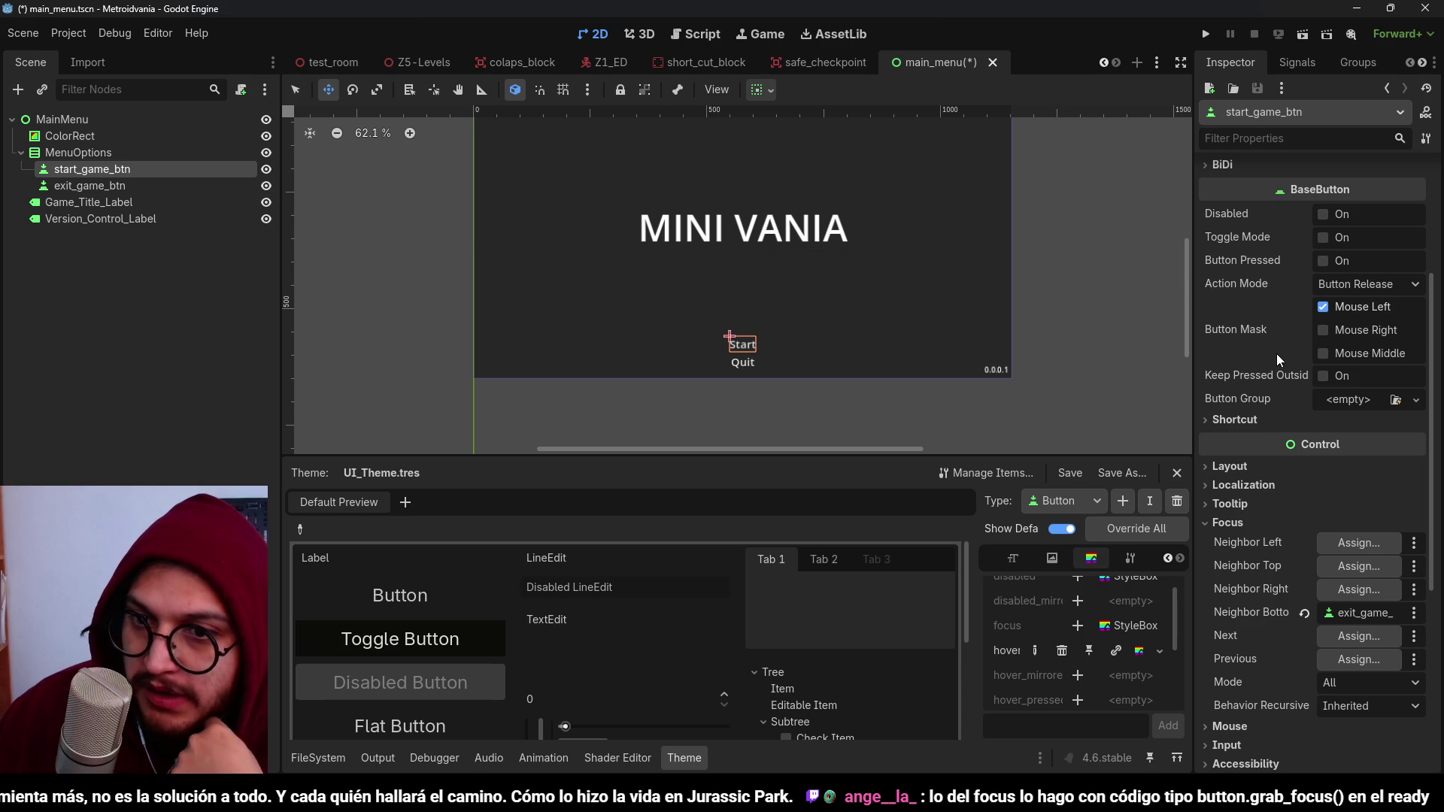
{"action": "left_click", "coordinate": [1358, 287]}
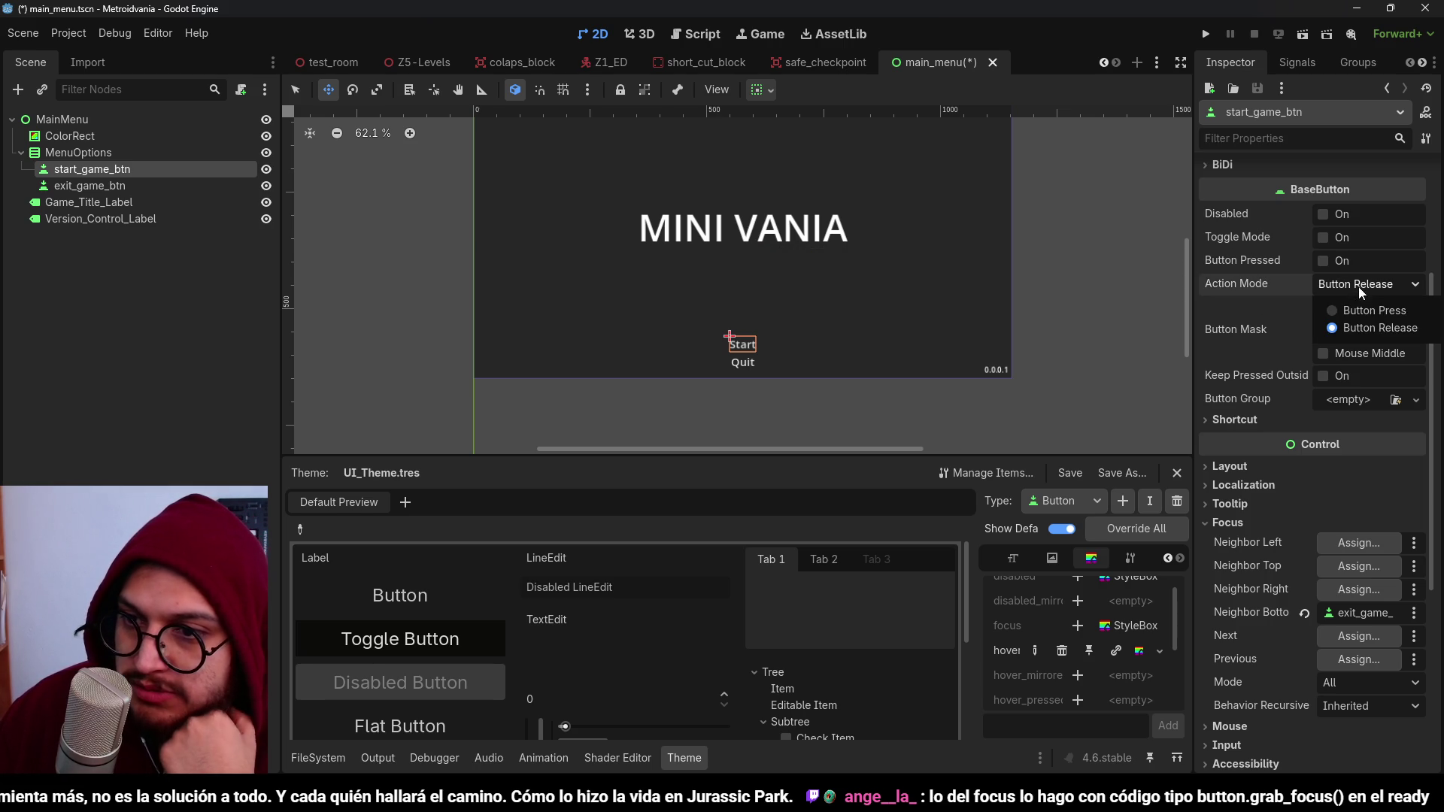
{"action": "left_click", "coordinate": [1241, 269]}
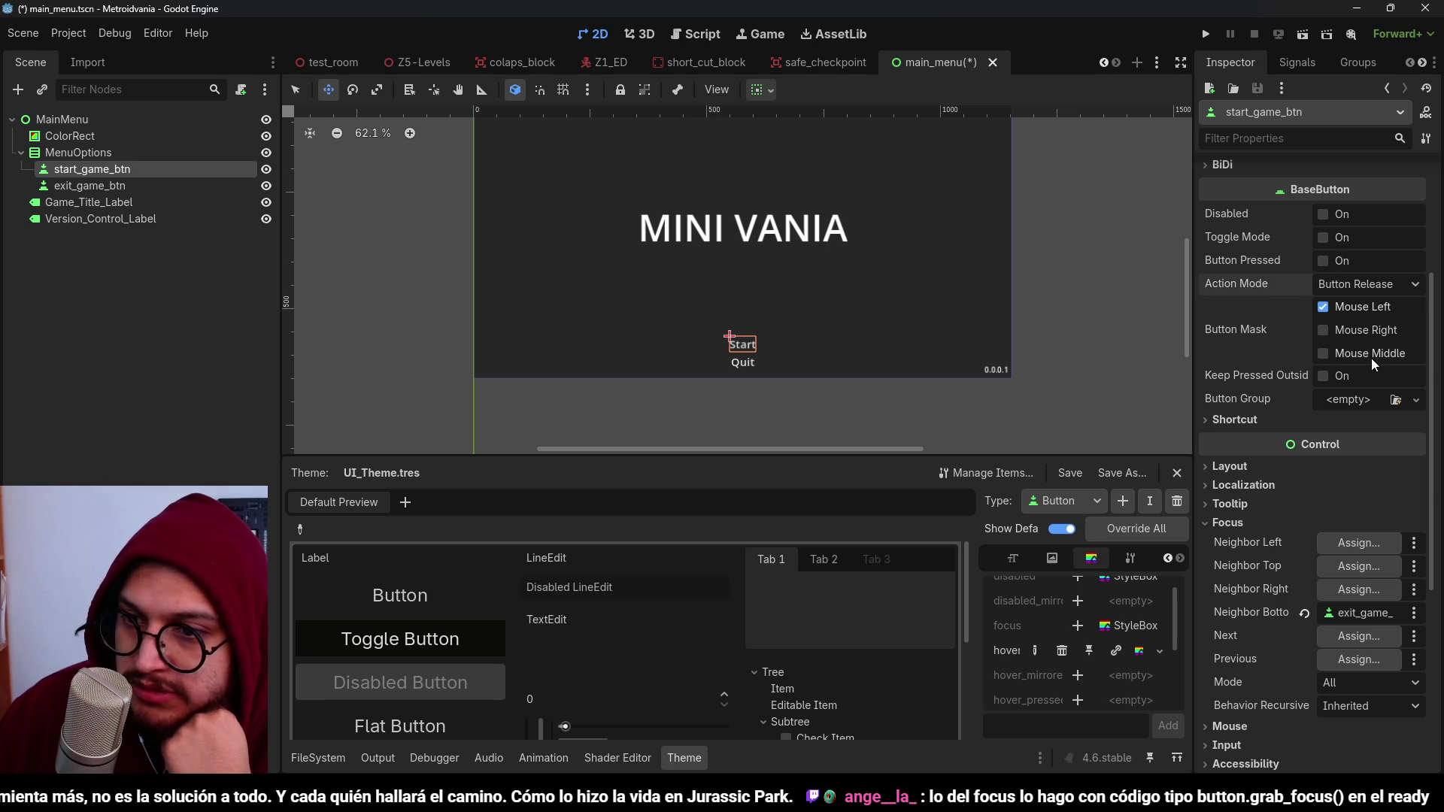
{"action": "scroll", "coordinate": [1304, 376], "scroll_direction": "down", "scroll_amount": 2}
{"action": "left_click", "coordinate": [1251, 341]}
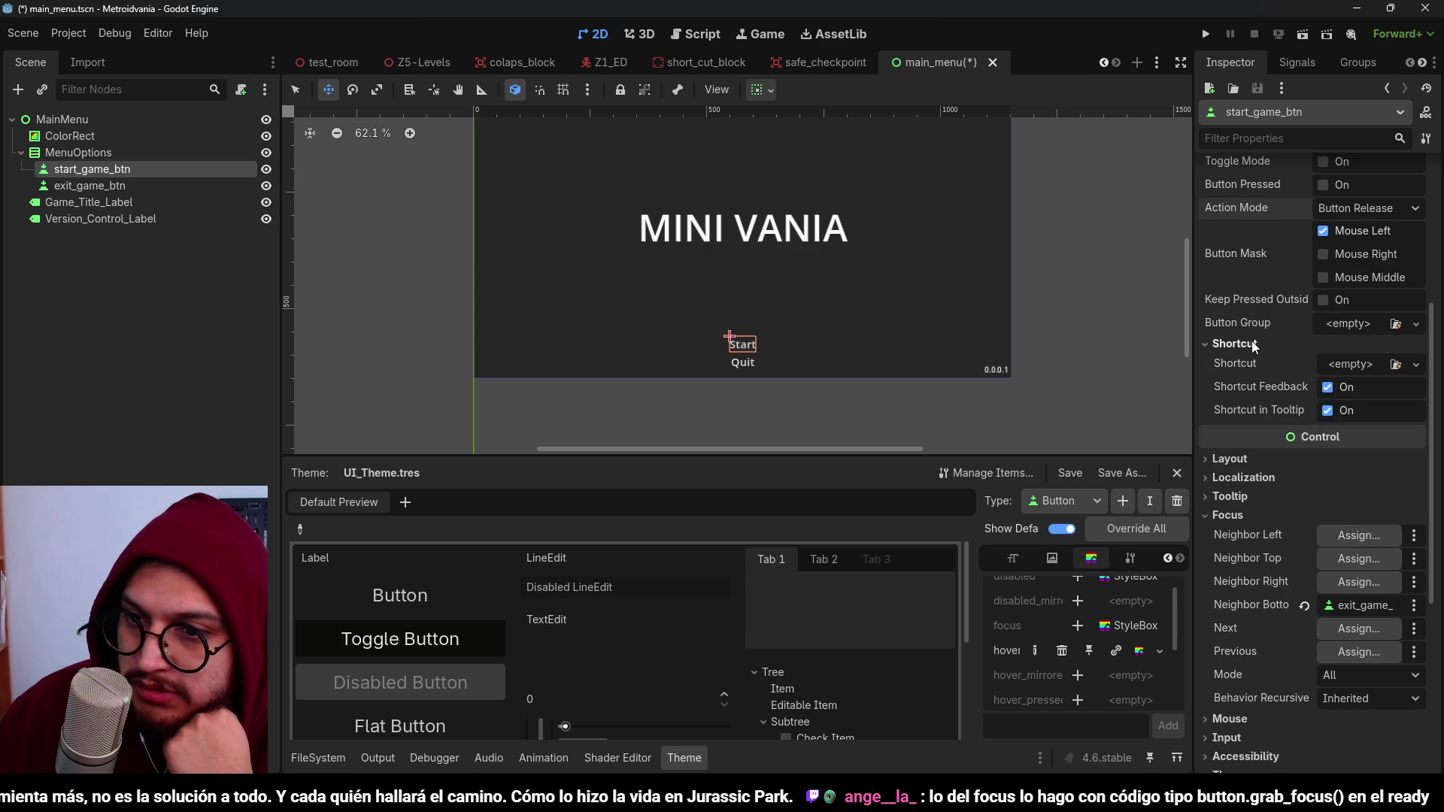
{"action": "left_click", "coordinate": [1252, 340]}
{"action": "scroll", "coordinate": [1266, 395], "scroll_direction": "down", "scroll_amount": 2}
{"action": "left_click", "coordinate": [1243, 332]}
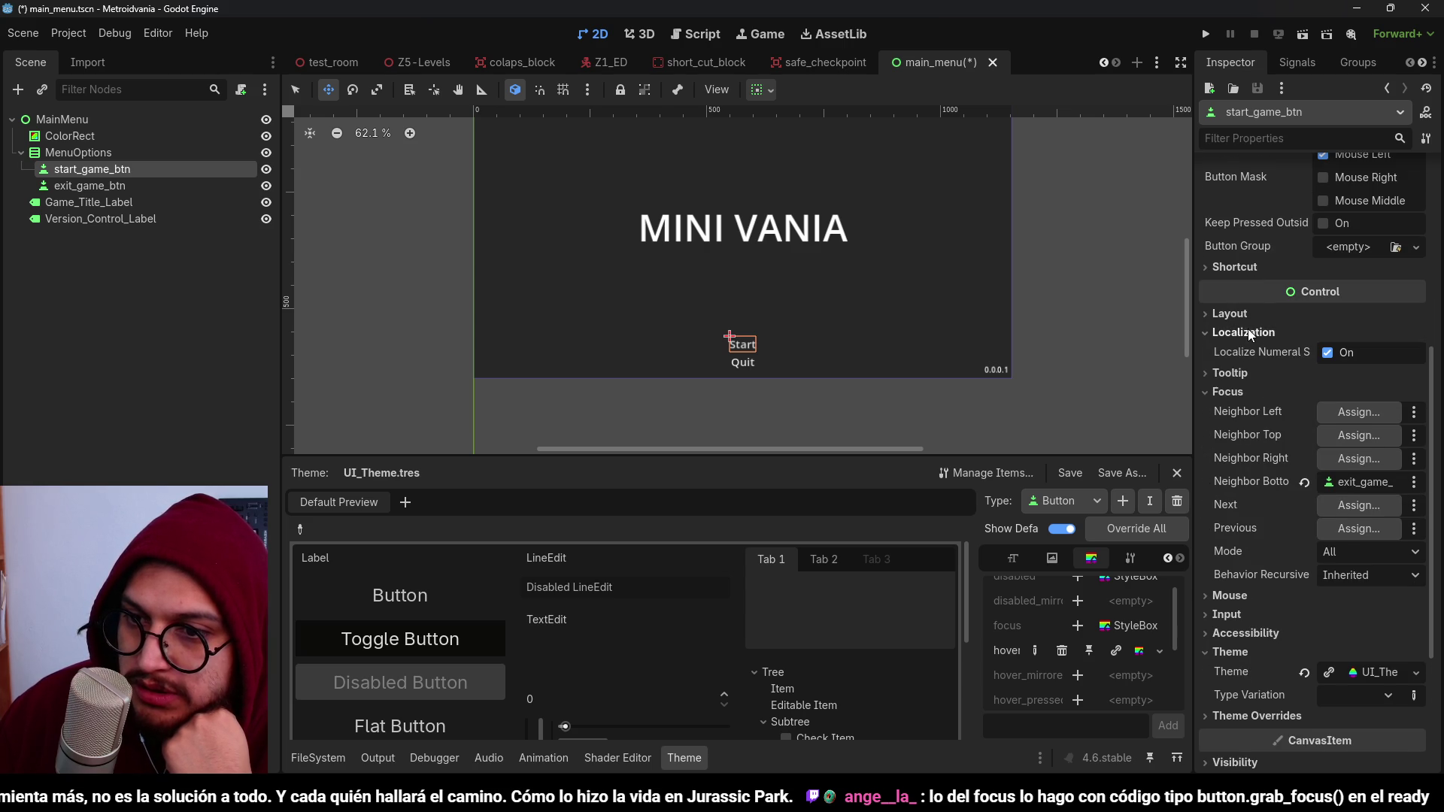
{"action": "left_click", "coordinate": [1242, 317]}
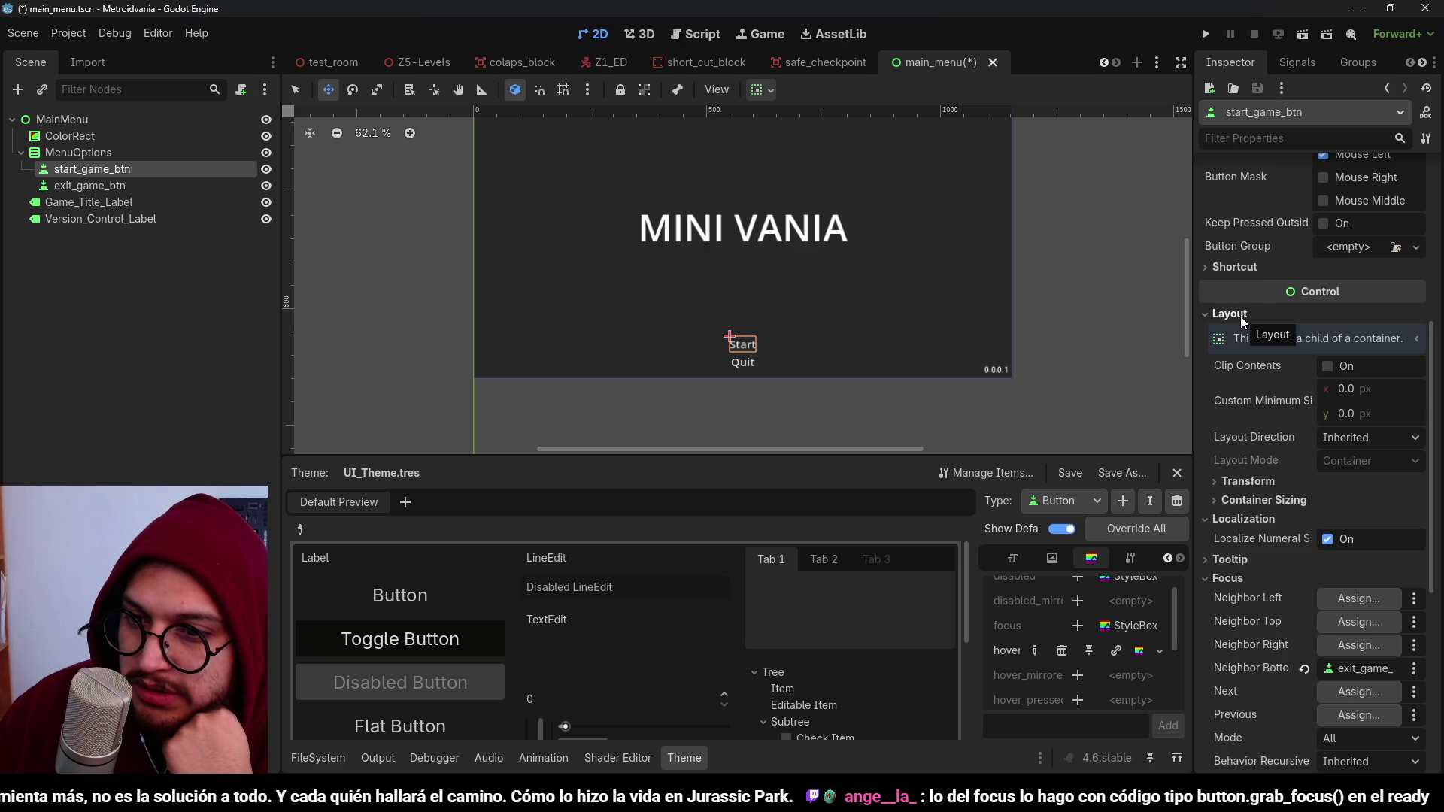
{"action": "left_click", "coordinate": [1240, 316]}
{"action": "left_click", "coordinate": [1239, 316]}
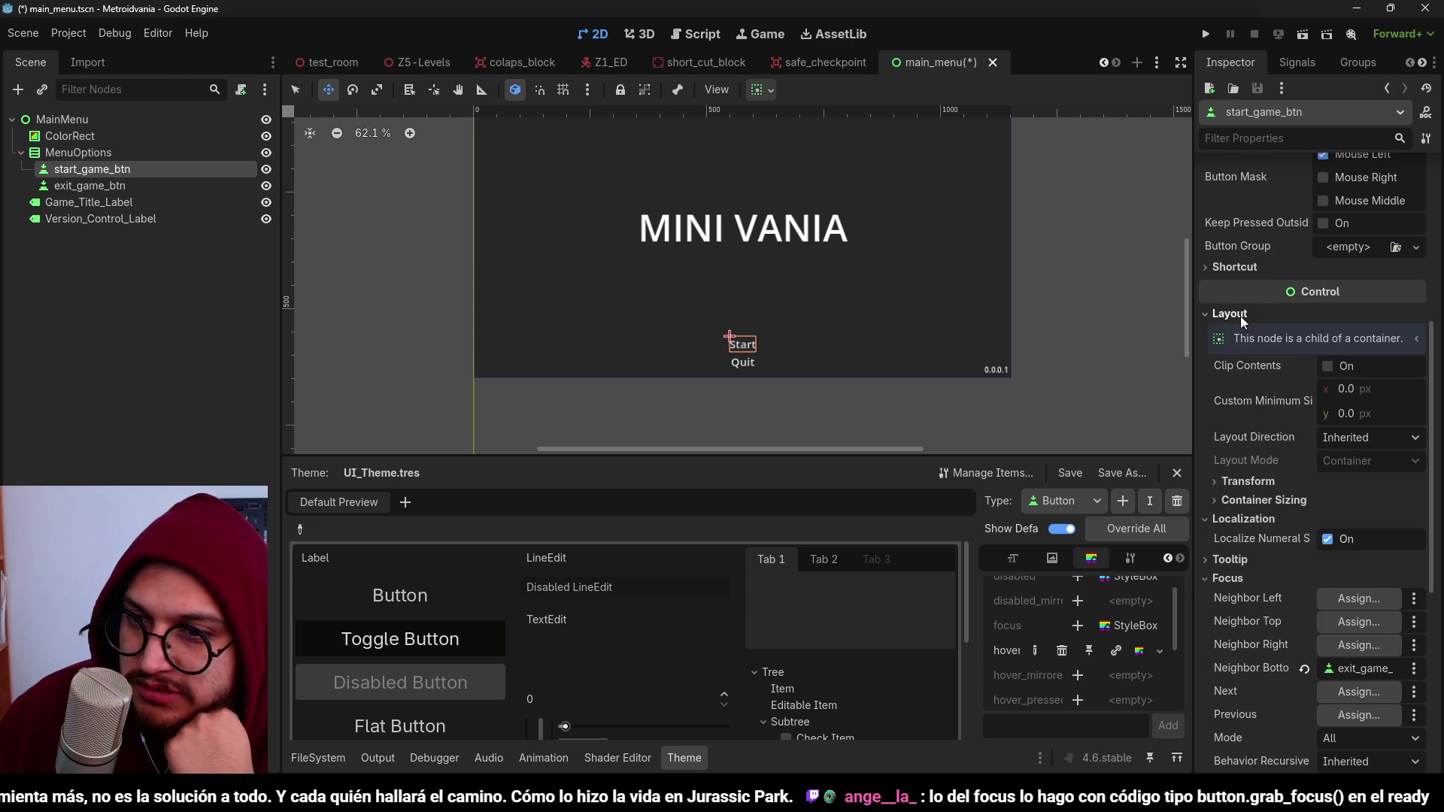
{"action": "left_click", "coordinate": [1239, 316]}
{"action": "left_click", "coordinate": [1240, 335]}
{"action": "left_click", "coordinate": [1246, 348]}
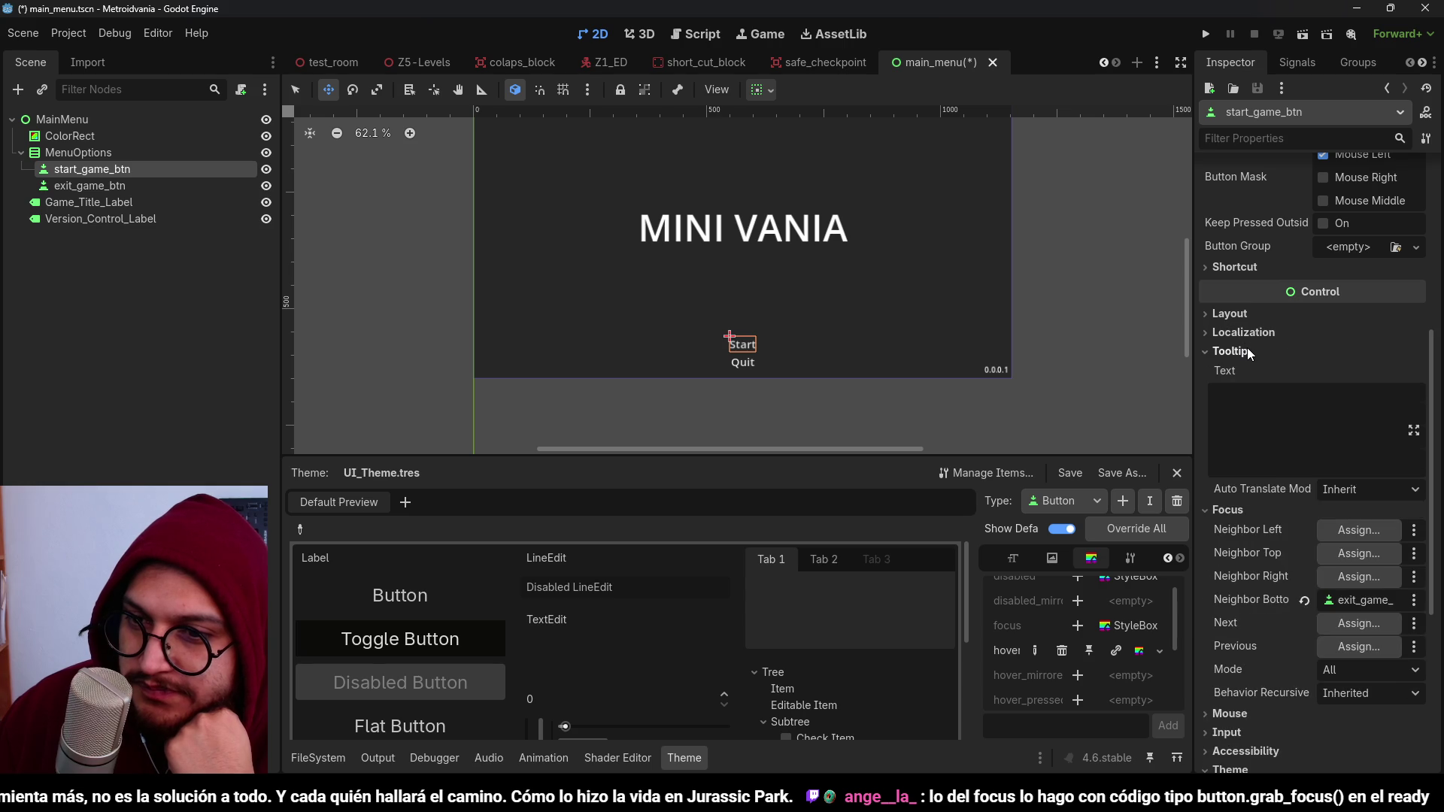
{"action": "left_click", "coordinate": [1246, 347]}
Give start_game_btn the tooltip 'Start the game', save main_menu.tscn, and run the current scene.
{"action": "left_click", "coordinate": [1239, 351]}
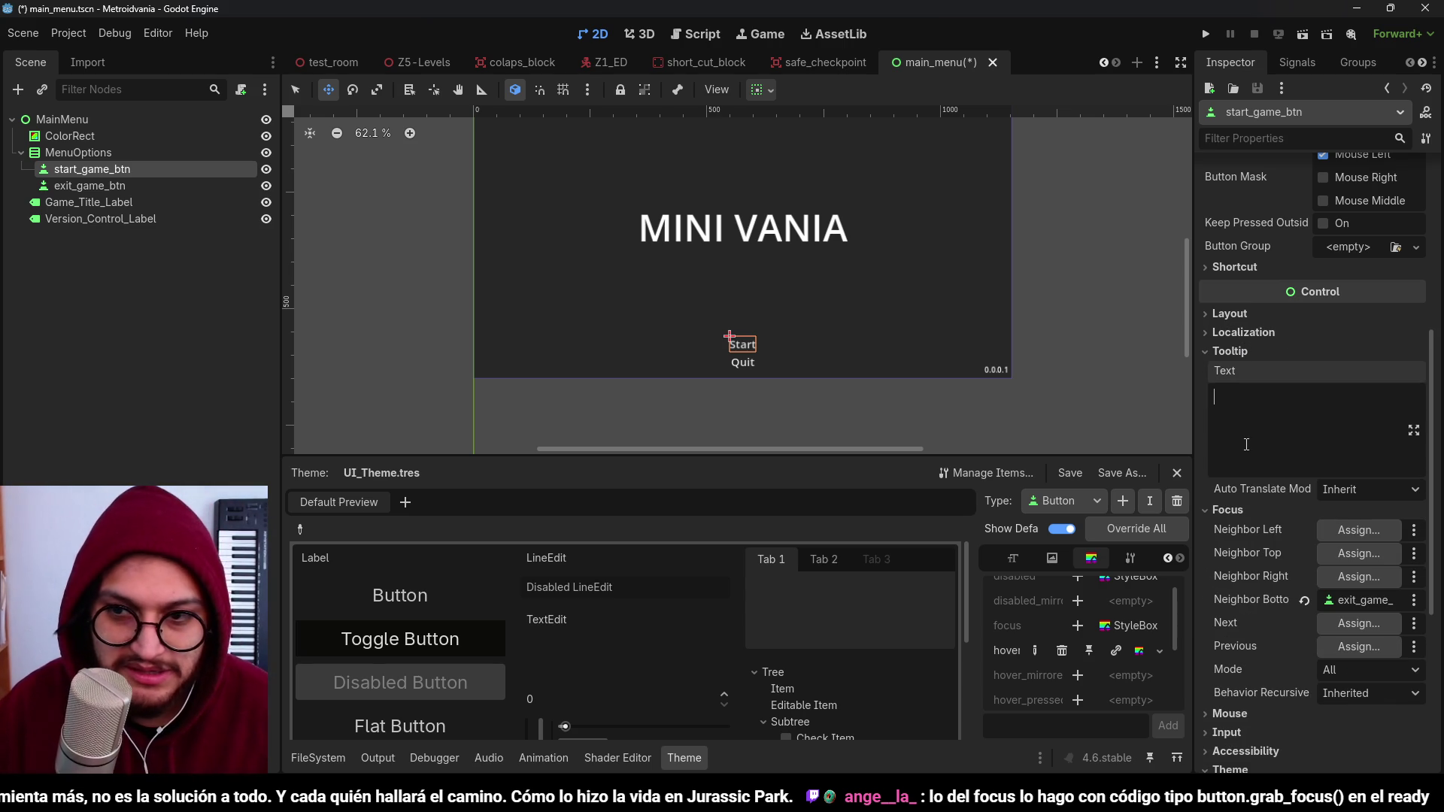
{"action": "type", "text": "Start the game"}
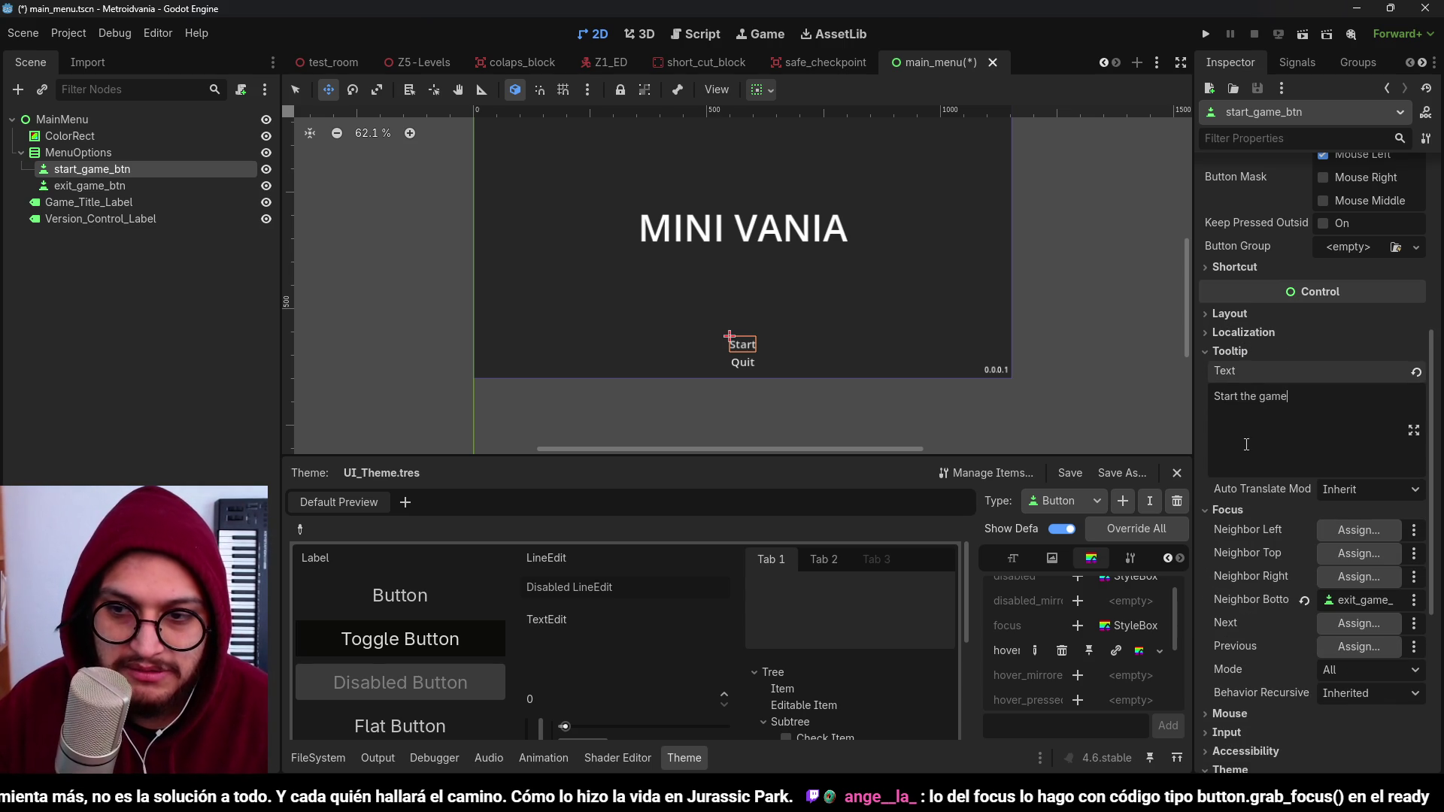
{"action": "key", "text": "ctrl+s"}
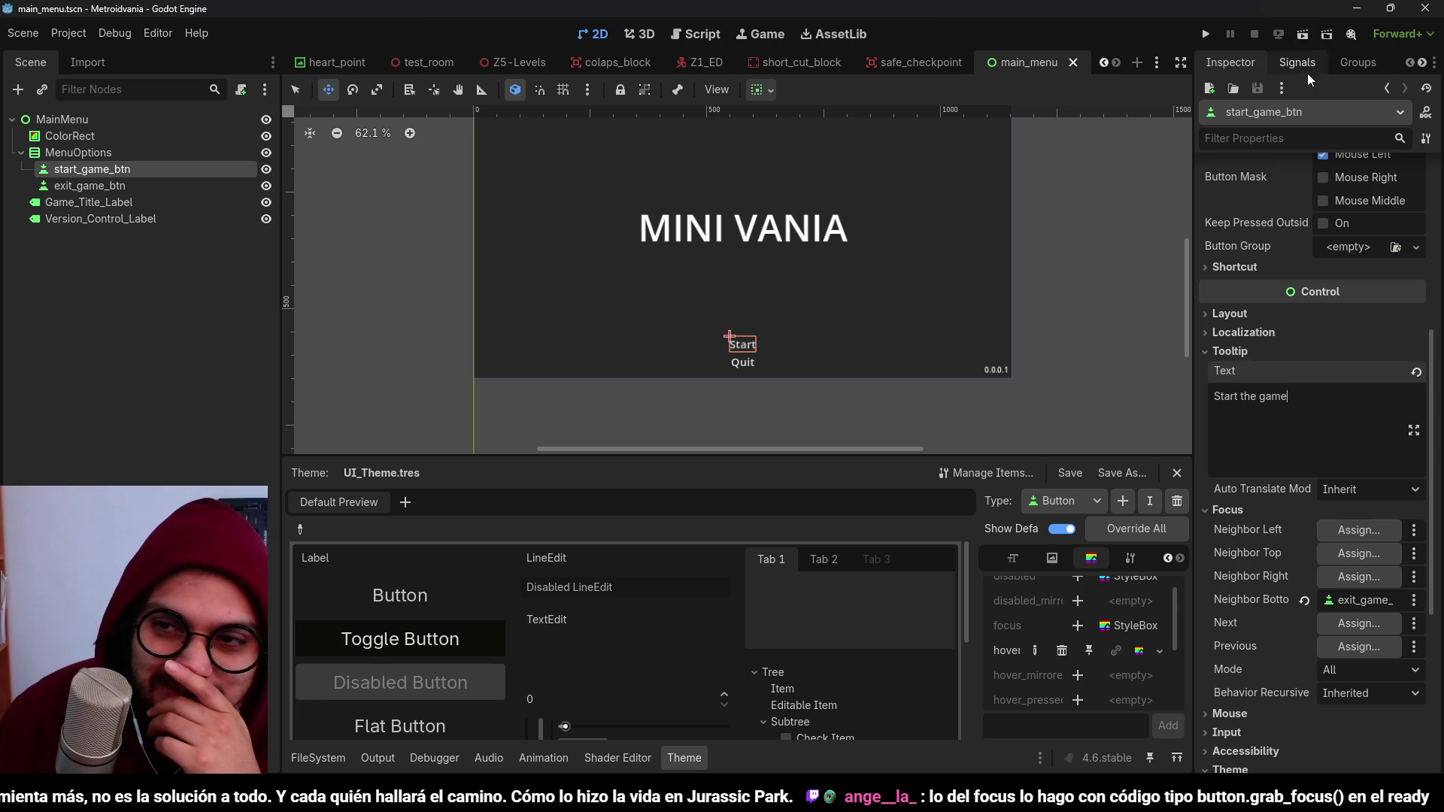
{"action": "left_click", "coordinate": [1300, 35]}
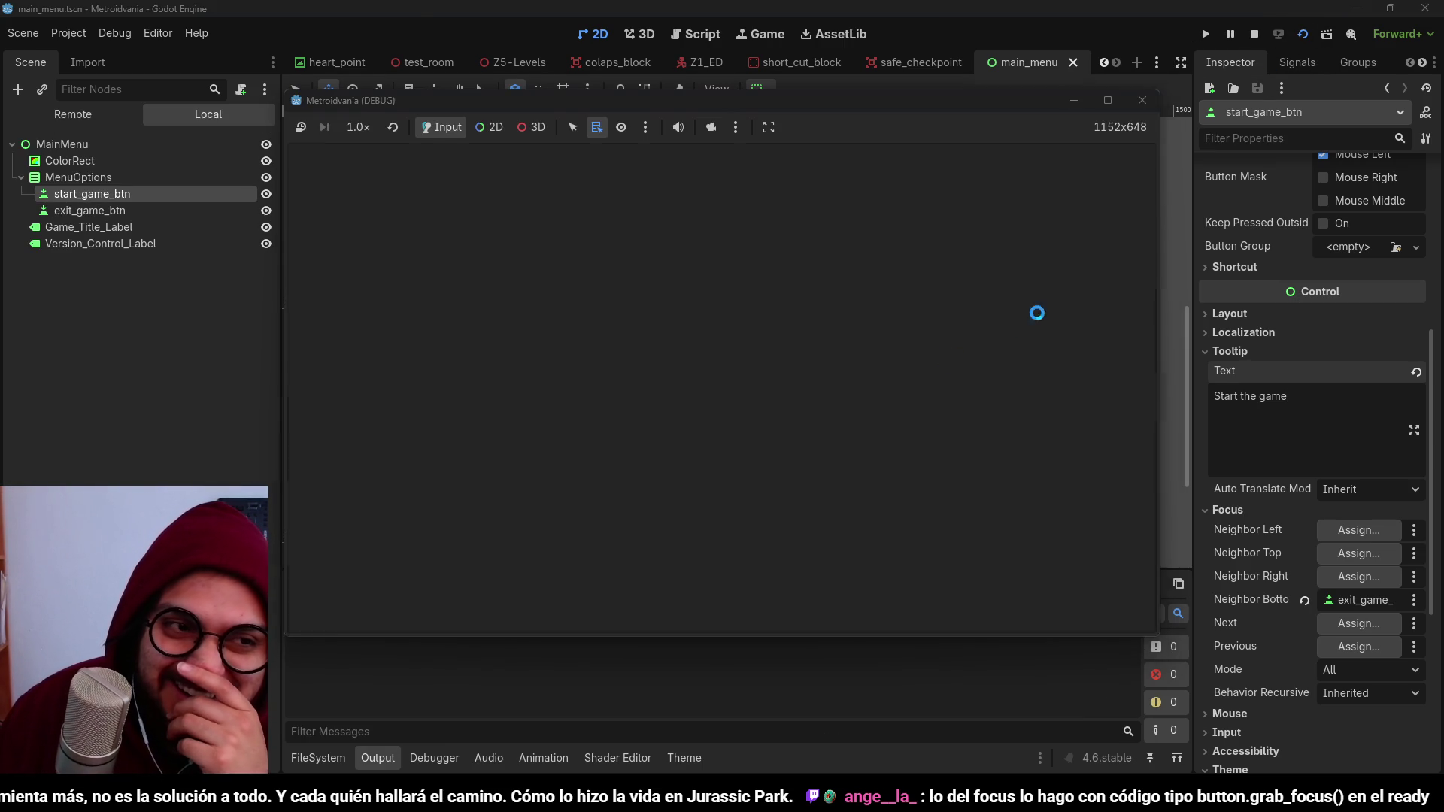
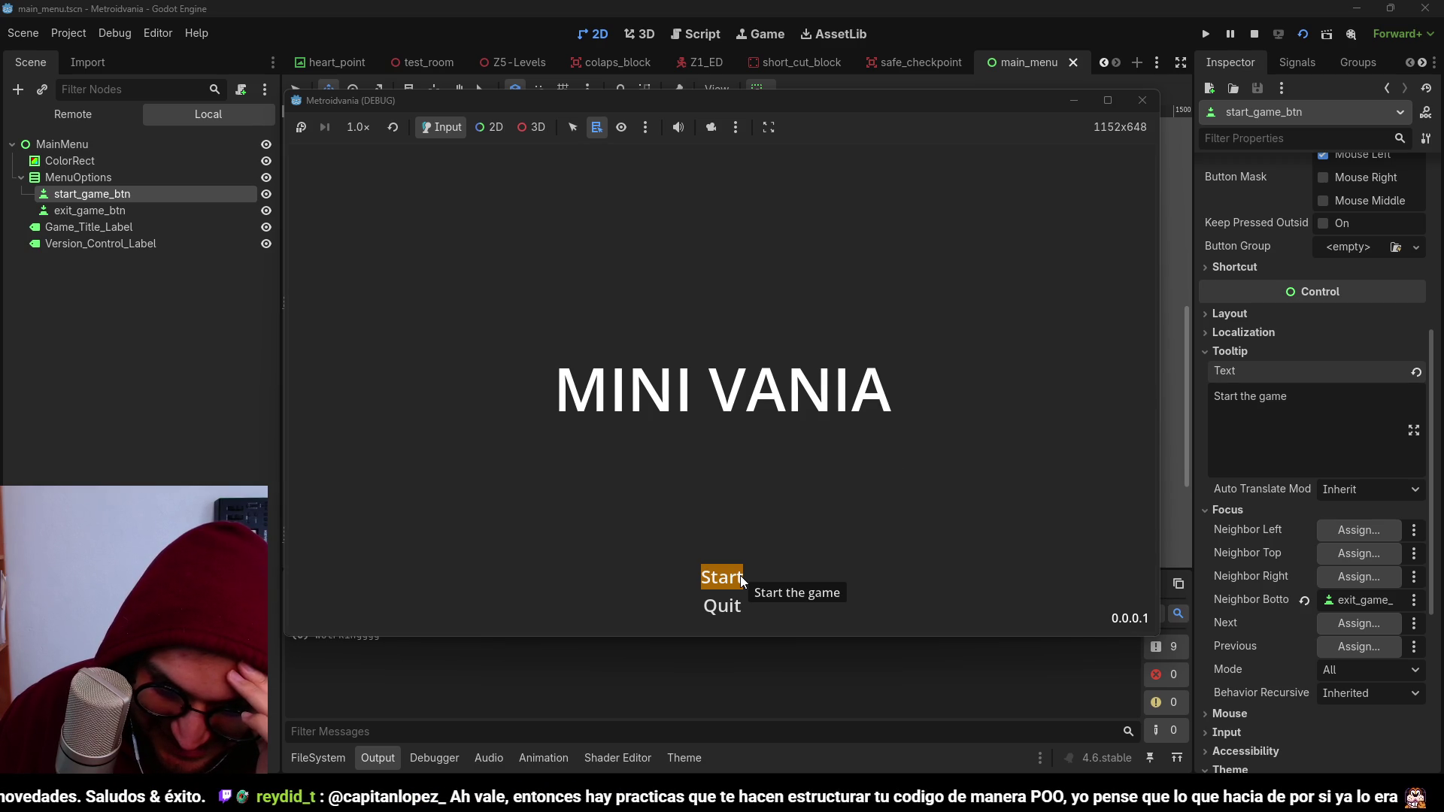
Stop the game preview, clear start_game_btn's tooltip text, and select the MainMenu root node.
{"action": "left_click", "coordinate": [1253, 34]}
{"action": "key", "text": "ctrl+a"}
{"action": "left_click", "coordinate": [1400, 368]}
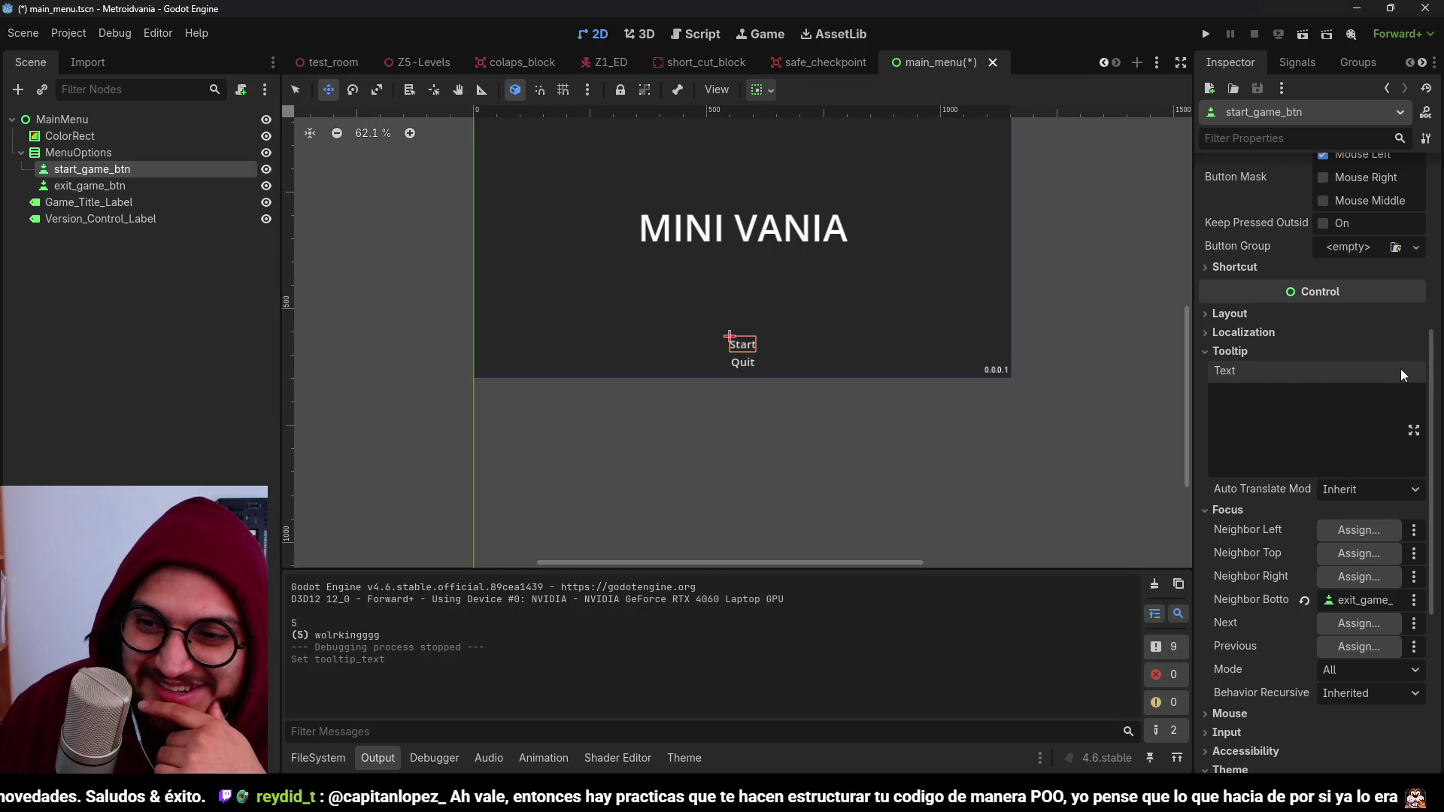
{"action": "left_click", "coordinate": [1279, 352]}
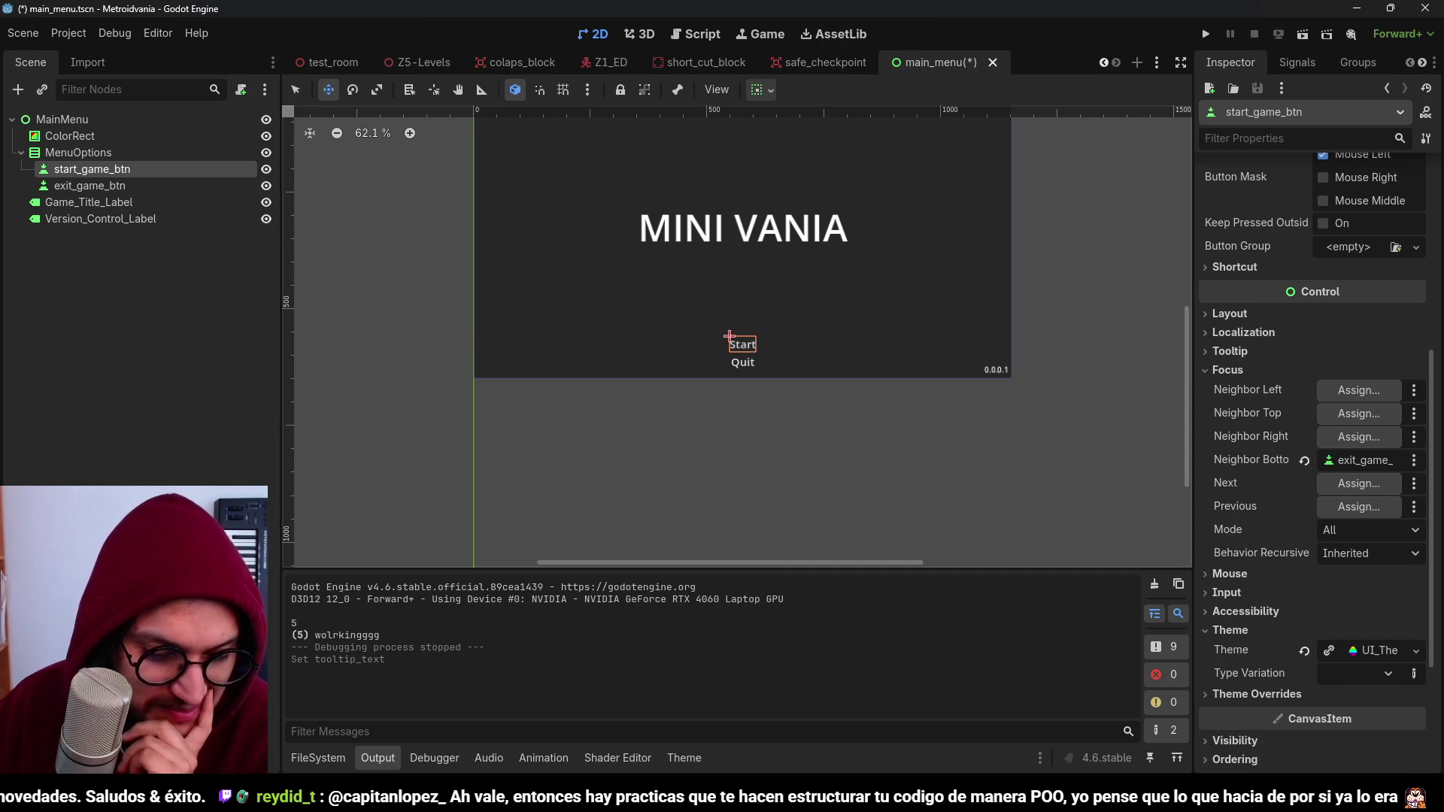
{"action": "left_click", "coordinate": [188, 119]}
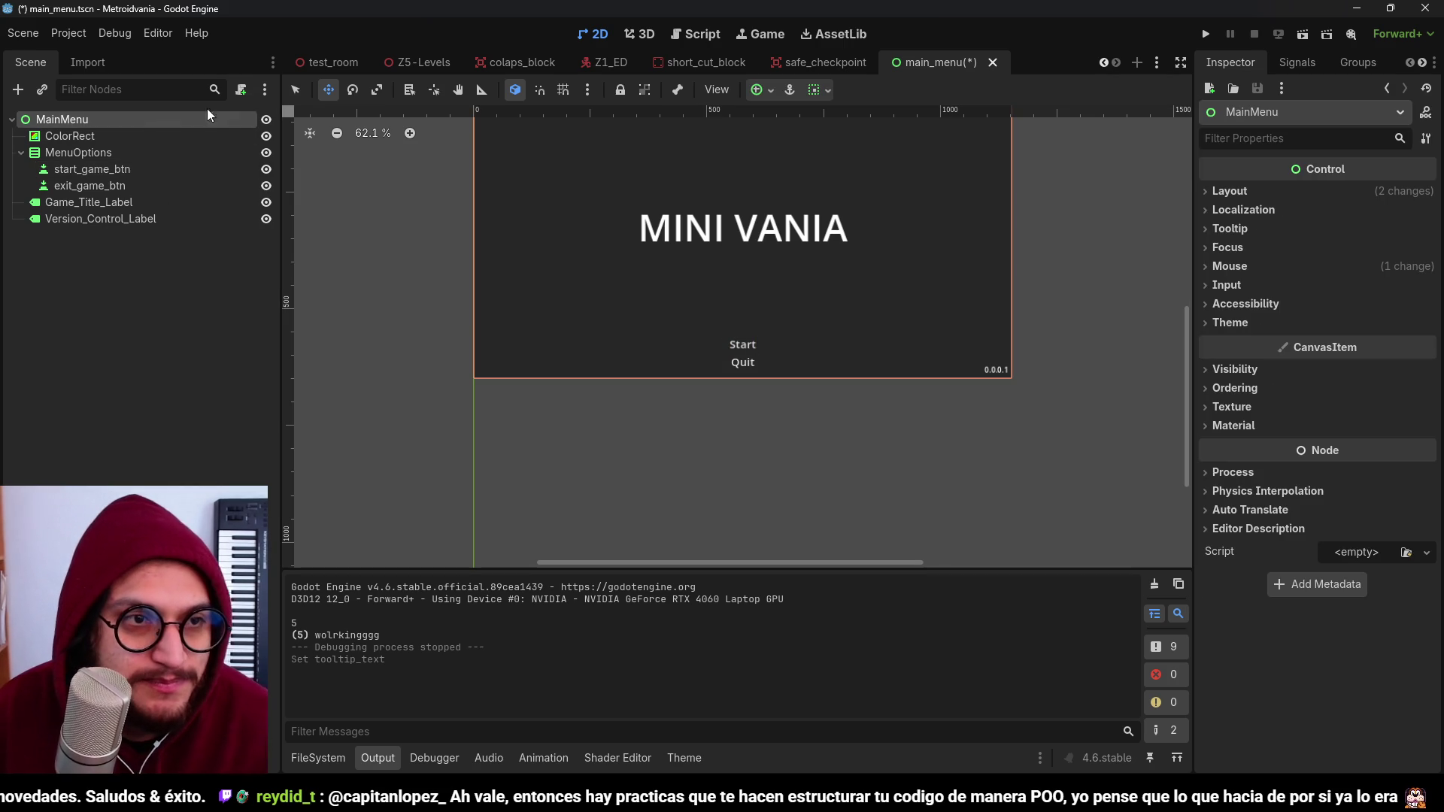
Attach a new script named main_menu_script.gd to MainMenu.
{"action": "left_click", "coordinate": [240, 89]}
{"action": "left_click", "coordinate": [843, 386]}
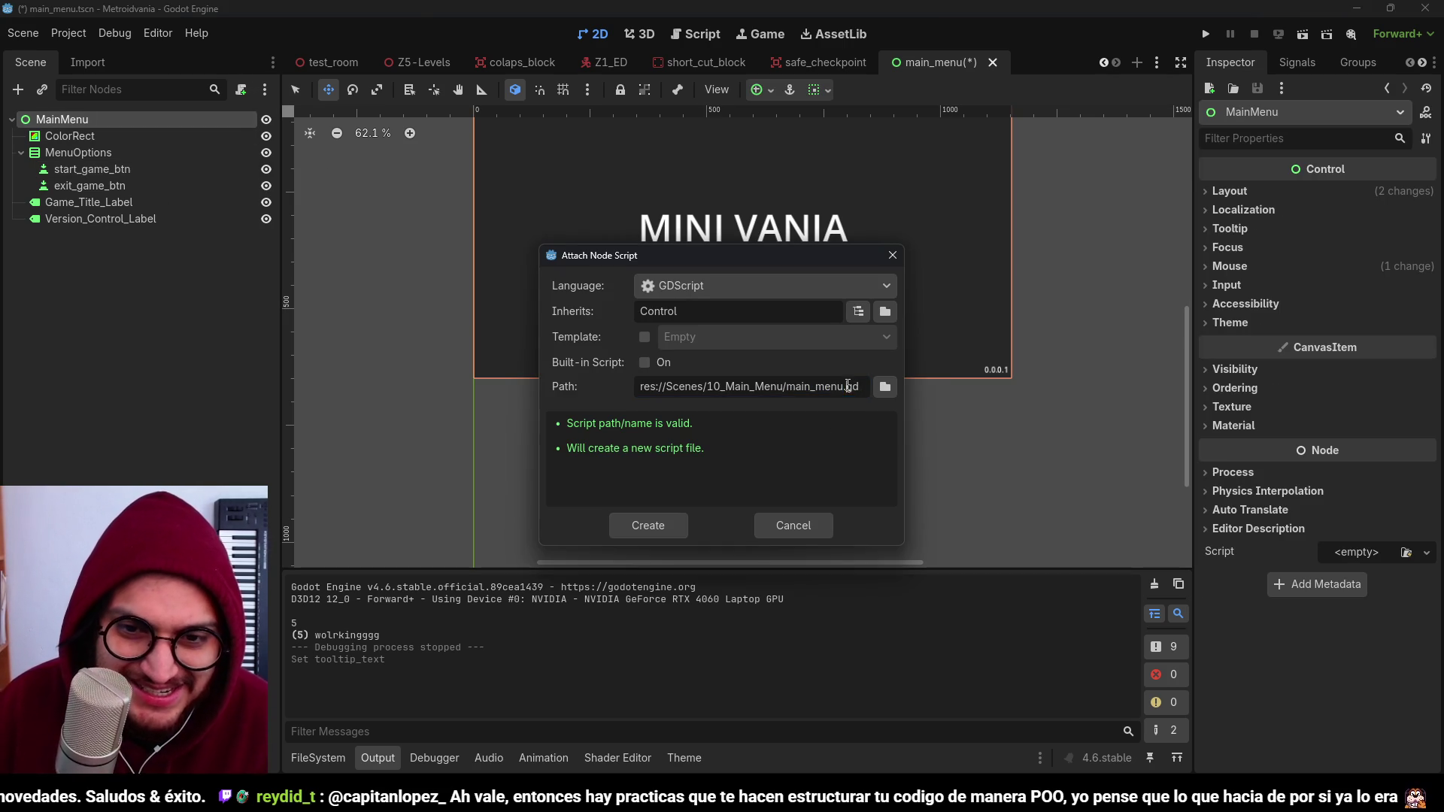
{"action": "type", "text": "_script"}
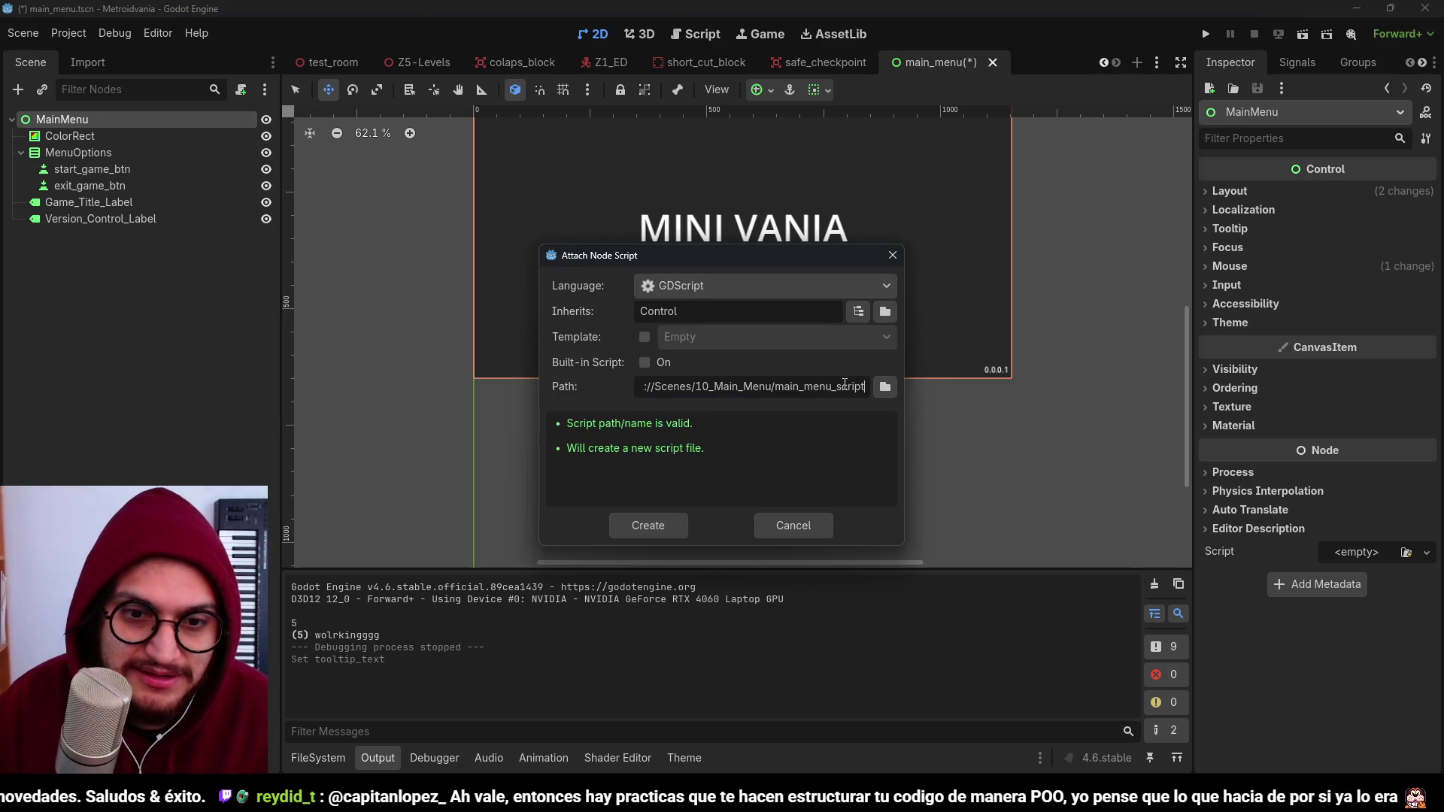
{"action": "key", "text": "Return"}
{"action": "left_click", "coordinate": [531, 178]}
{"action": "key", "text": "Return"}
{"action": "type", "text": "fubn"}
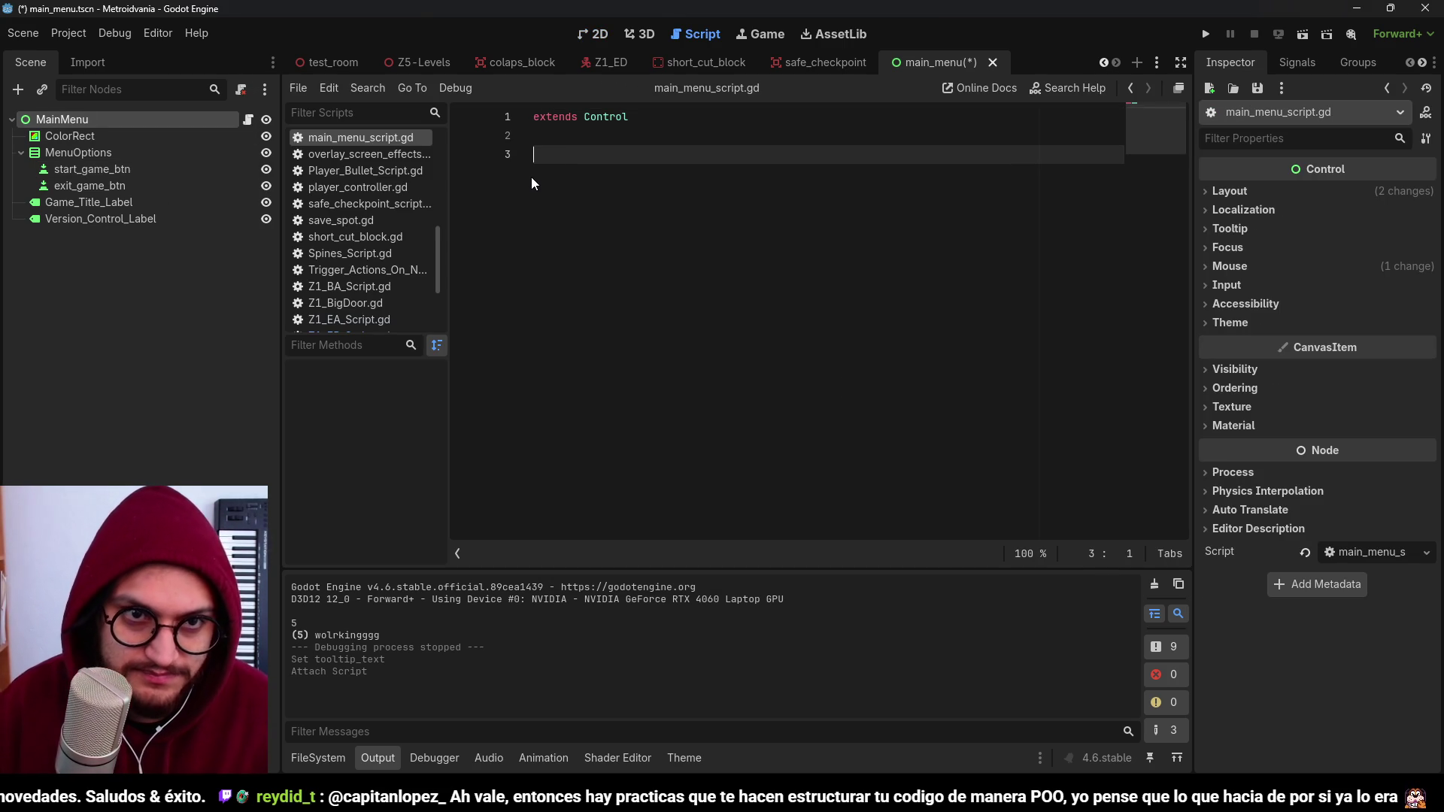
{"action": "key", "text": "BackSpace"}
{"action": "key", "text": "BackSpace"}
{"action": "type", "text": "nc read"}
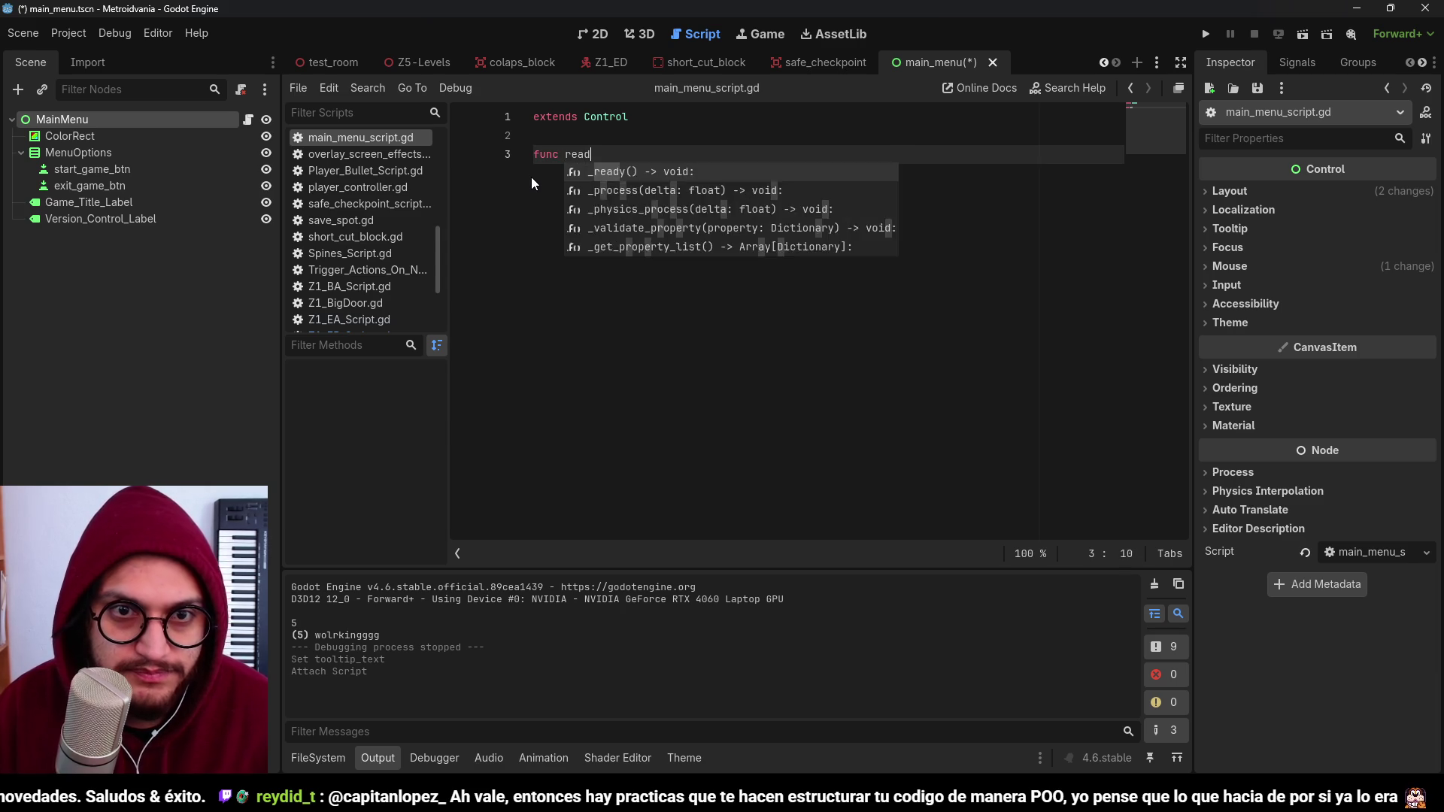
{"action": "key", "text": "Return"}
{"action": "key", "text": "Return"}
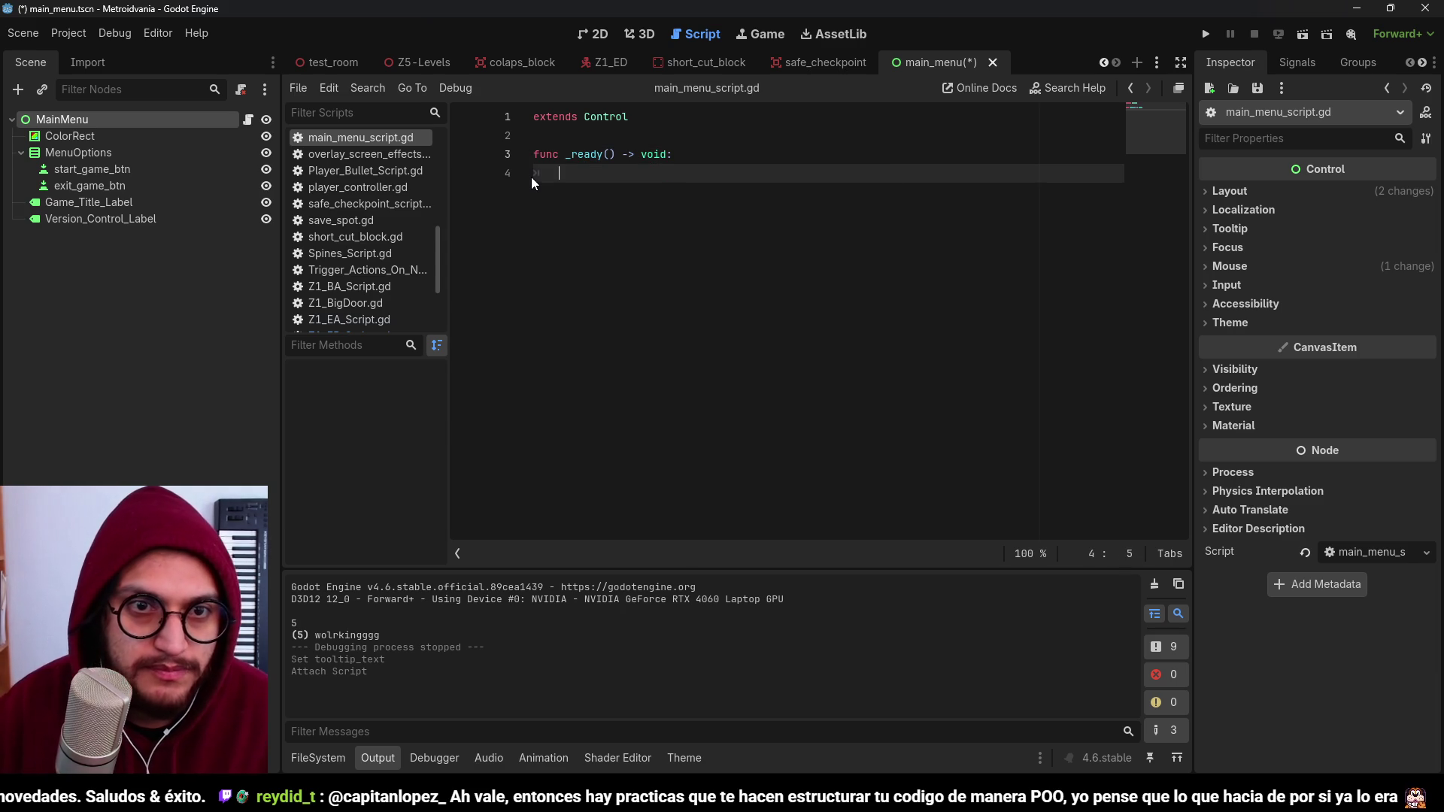
{"action": "left_click", "coordinate": [173, 185]}
{"action": "left_click", "coordinate": [126, 171], "text": "shift"}
{"action": "left_click_drag", "start_coordinate": [127, 171], "coordinate": [556, 147]}
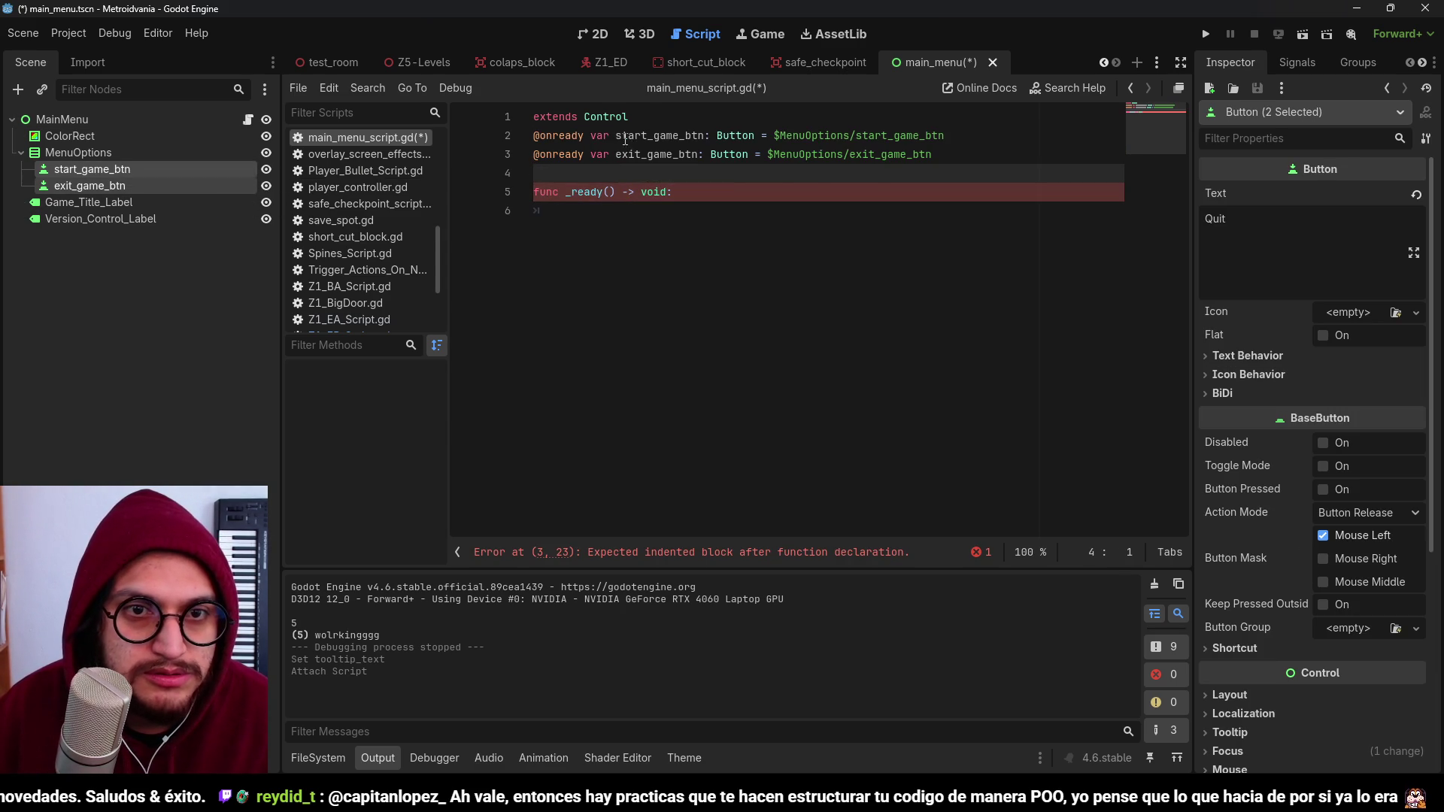
Call start_game_btn.grab_focus() inside _ready, save, and run the main menu scene.
{"action": "double_click", "coordinate": [659, 136]}
{"action": "key", "text": "ctrl+c"}
{"action": "left_click", "coordinate": [715, 210]}
{"action": "key", "text": "ctrl+v"}
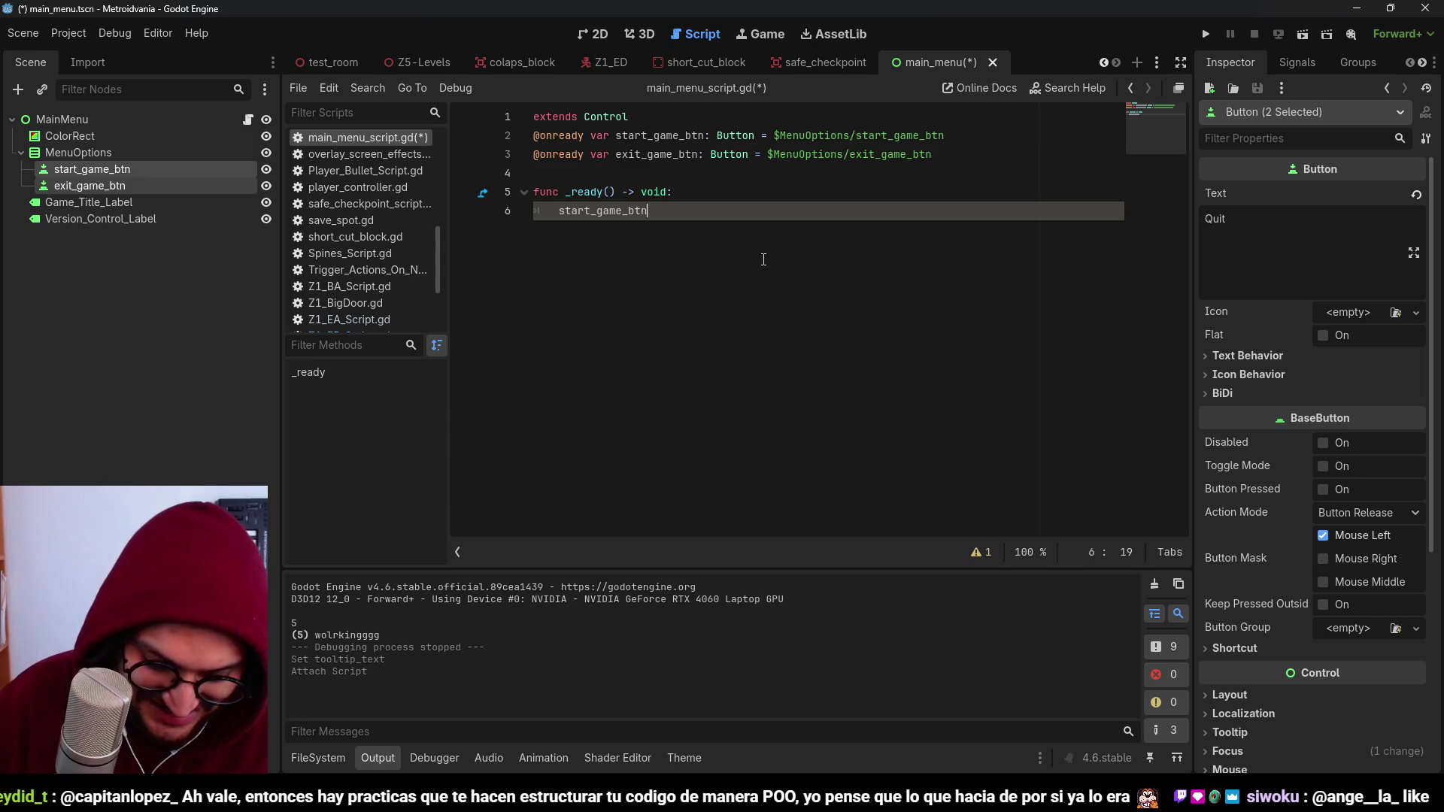
{"action": "type", "text": ".grab"}
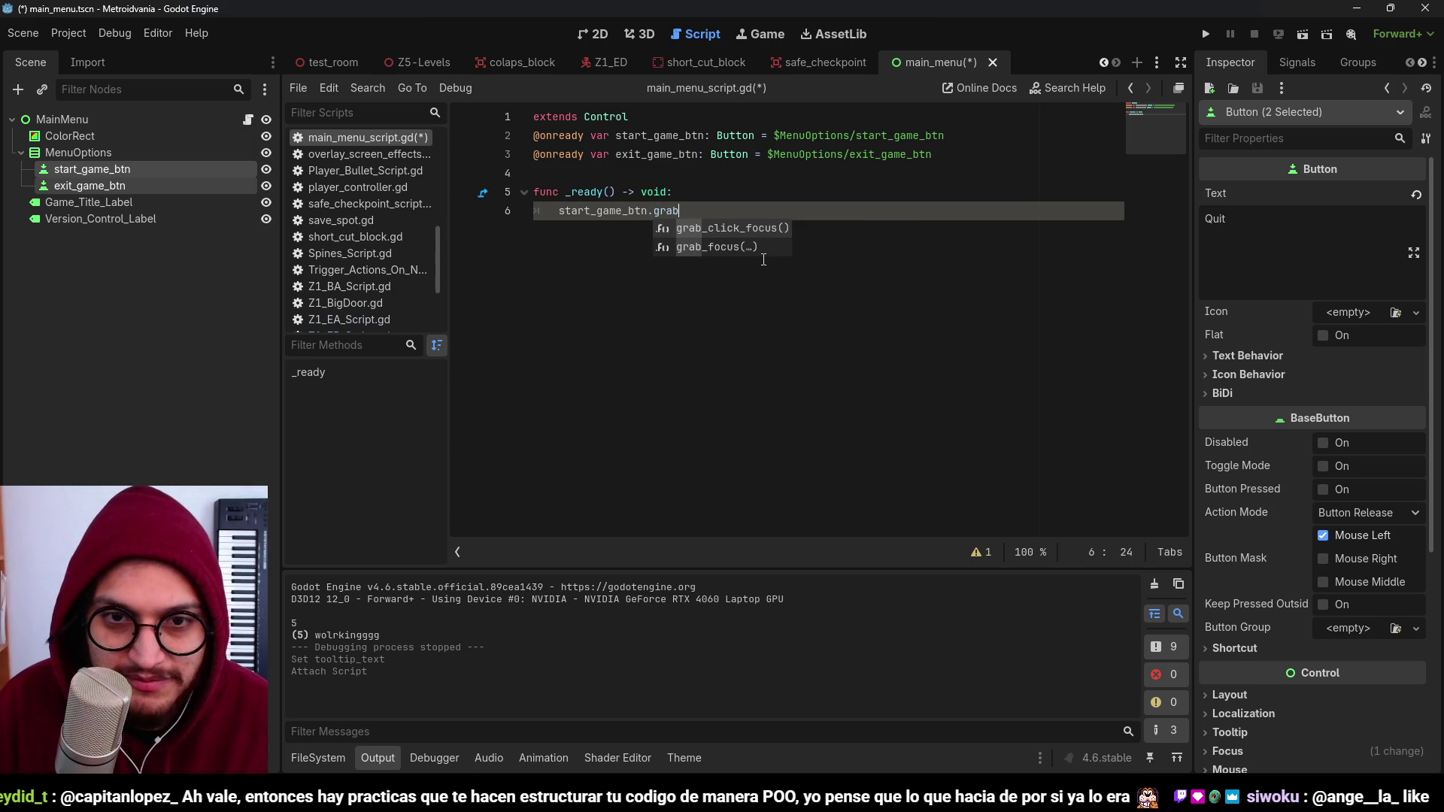
{"action": "key", "text": "Down"}
{"action": "key", "text": "Return"}
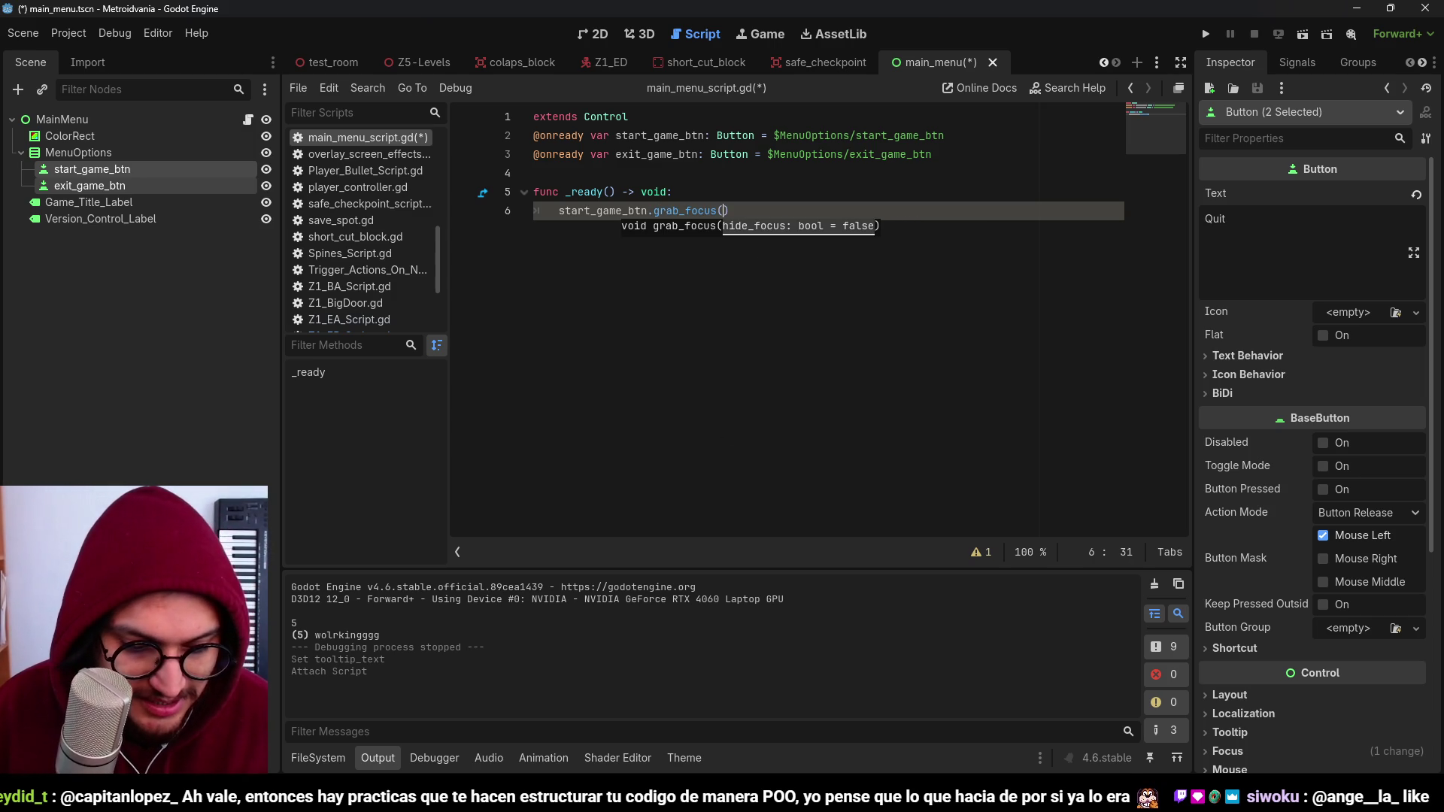
{"action": "key", "text": "Right"}
{"action": "key", "text": "ctrl+s"}
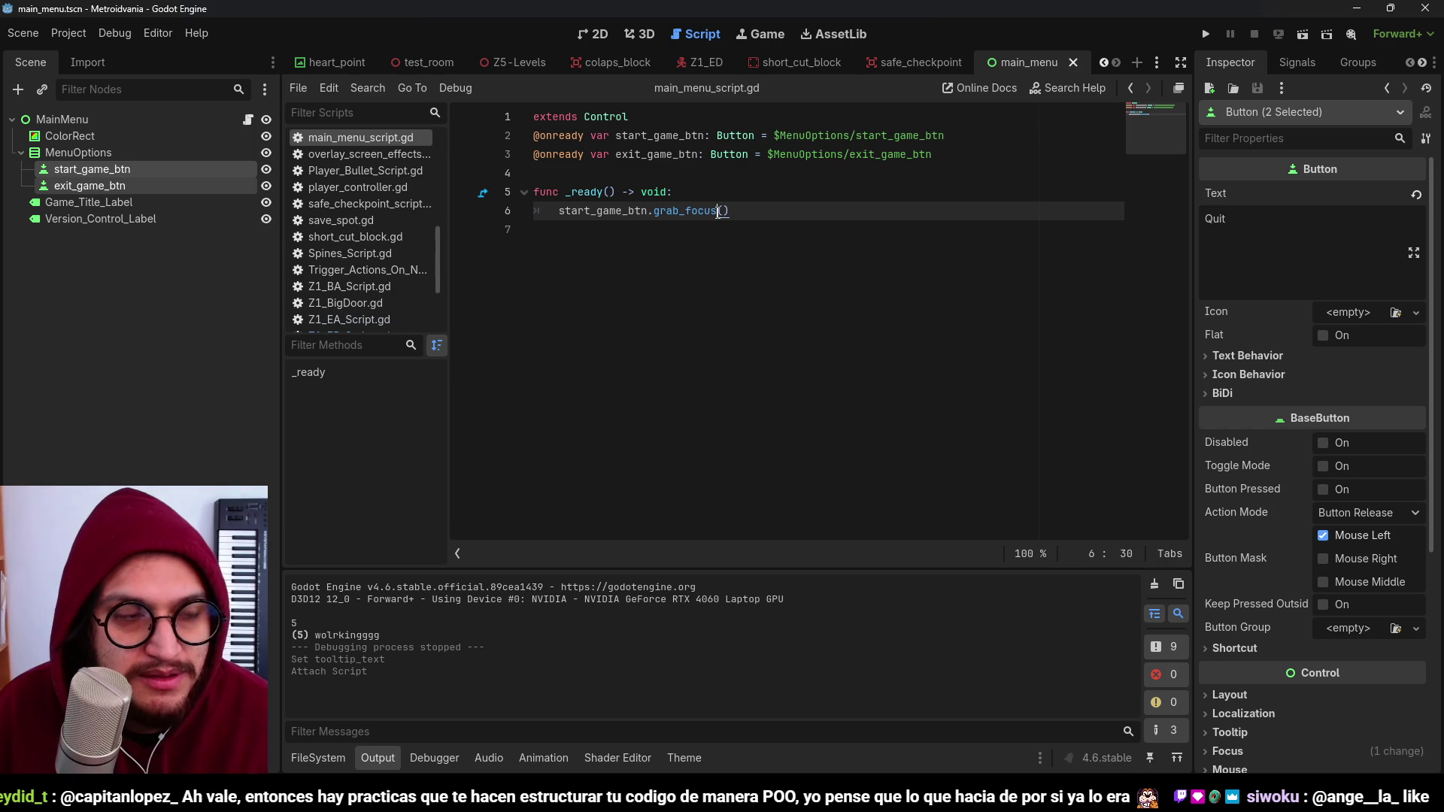
{"action": "left_click", "coordinate": [1303, 34]}
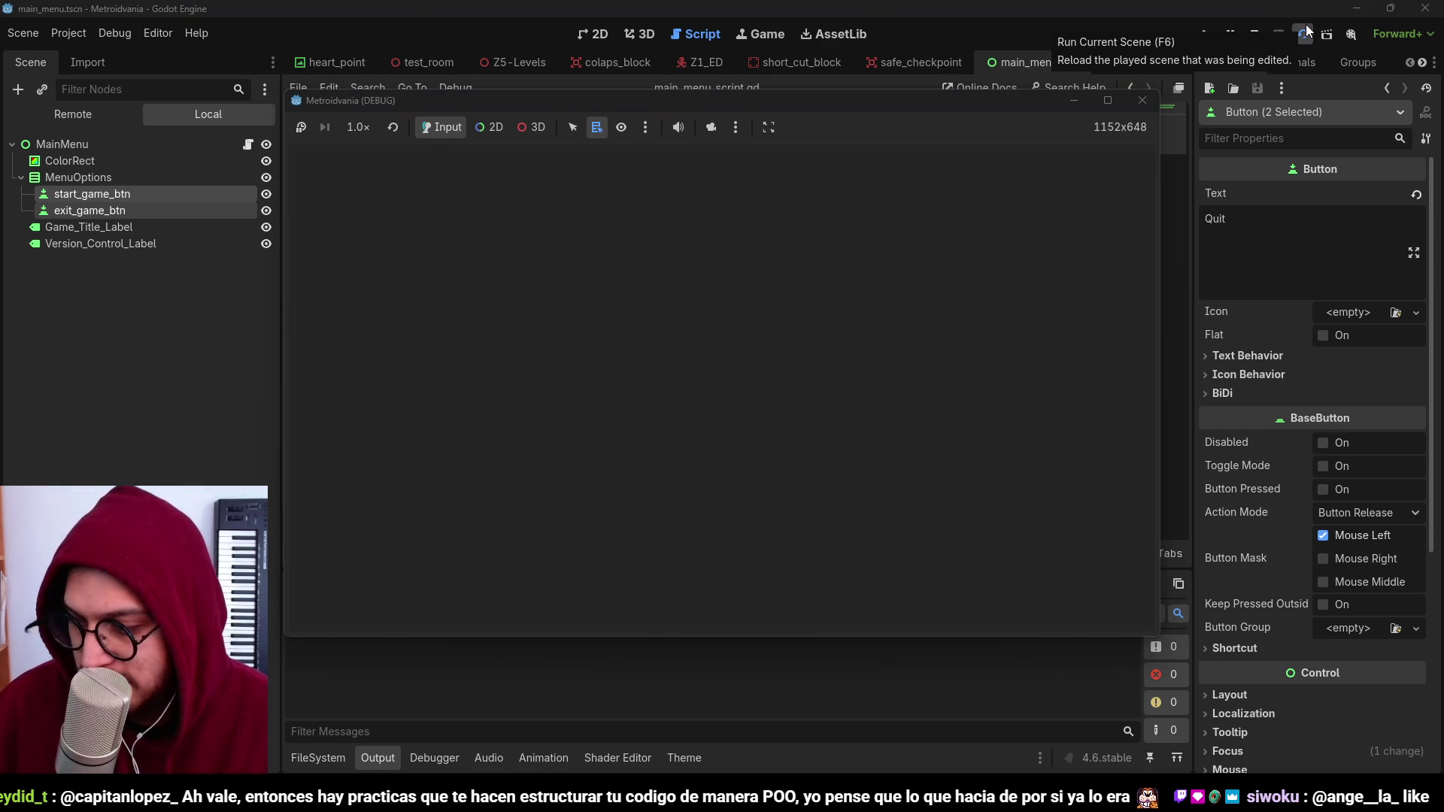
Toggle keyboard focus between Start and Quit with Up/Down arrows, then stop the game with F8.
{"action": "key", "text": "Down"}
{"action": "key", "text": "Up"}
{"action": "key", "text": "Down"}
{"action": "key", "text": "Up"}
{"action": "key", "text": "Down"}
{"action": "key", "text": "Up"}
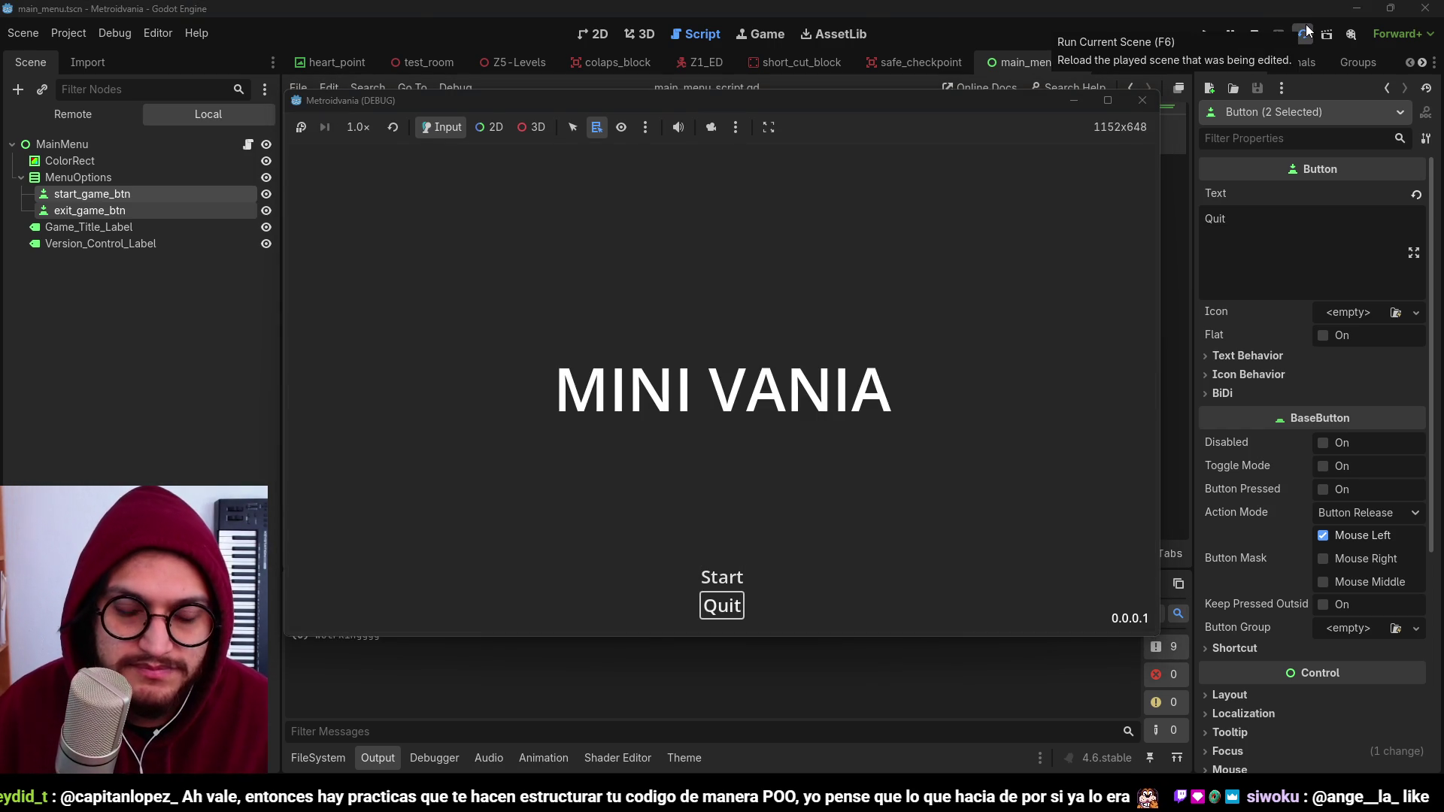
{"action": "key", "text": "Down"}
{"action": "key", "text": "Up"}
{"action": "key", "text": "Down"}
{"action": "key", "text": "Up"}
{"action": "key", "text": "Down"}
{"action": "key", "text": "Up"}
{"action": "key", "text": "Down"}
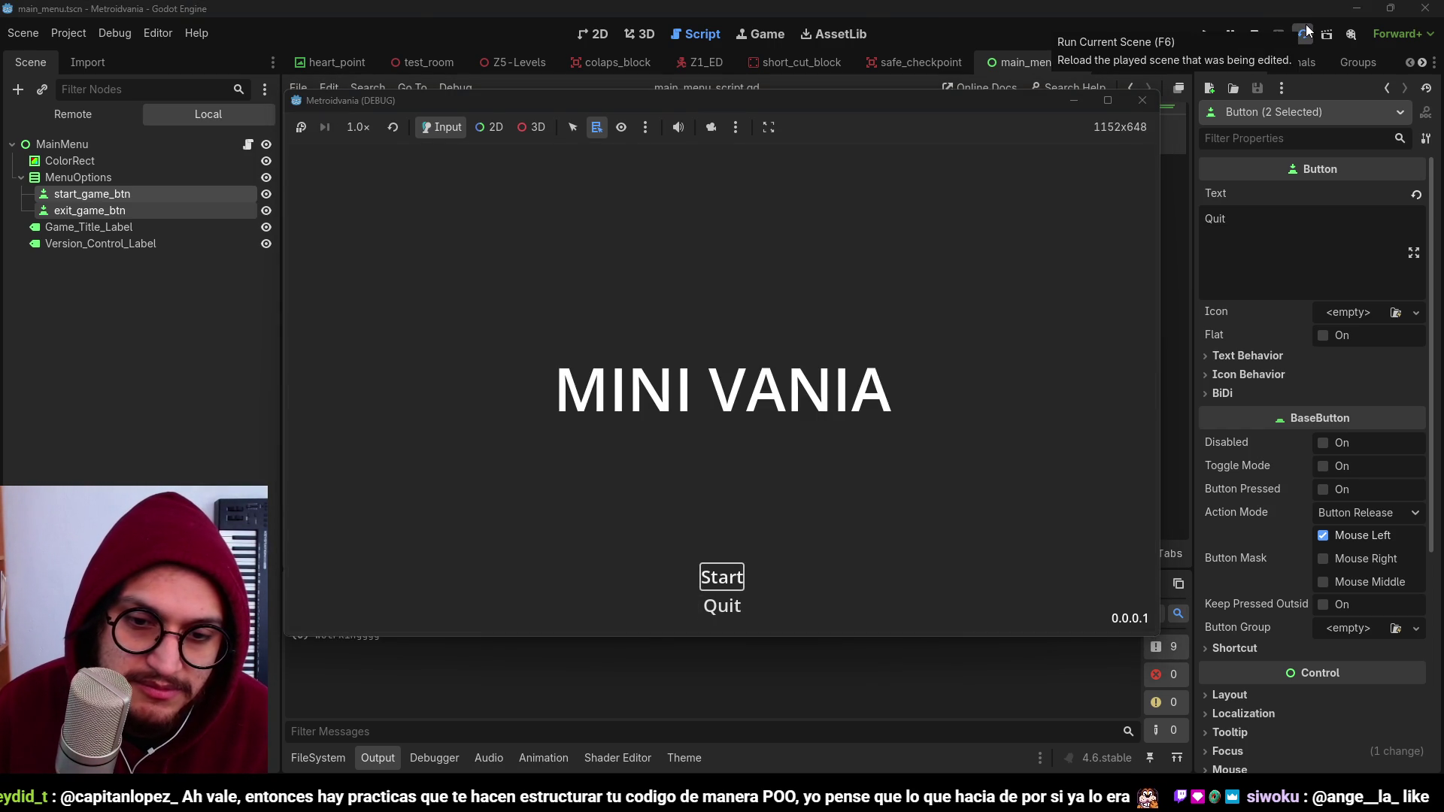
{"action": "key", "text": "Up"}
{"action": "key", "text": "Down"}
{"action": "key", "text": "Up"}
{"action": "key", "text": "Down"}
{"action": "key", "text": "Up"}
{"action": "key", "text": "Down"}
{"action": "key", "text": "Up"}
{"action": "key", "text": "Down"}
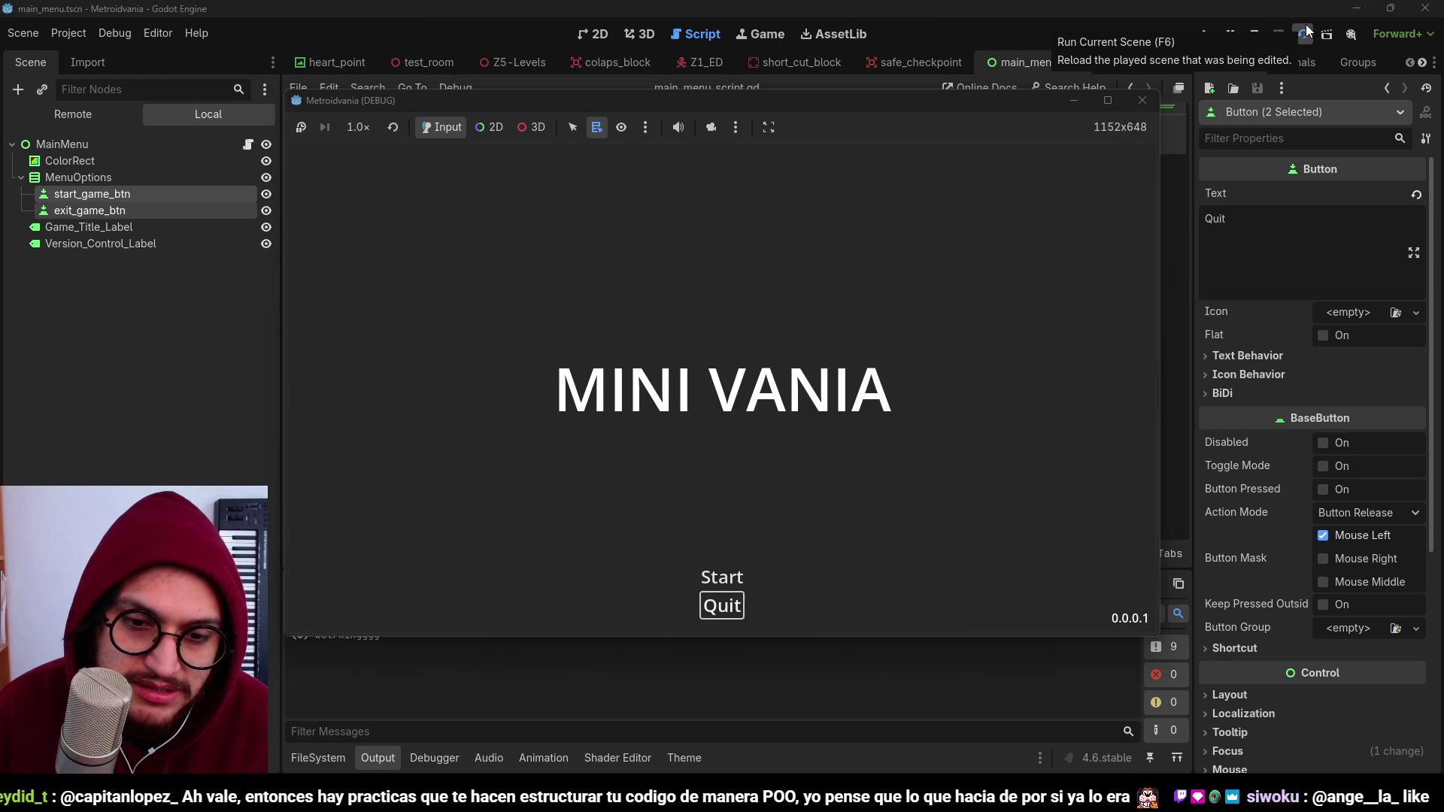
{"action": "key", "text": "Up"}
{"action": "key", "text": "Down"}
{"action": "key", "text": "Up"}
{"action": "key", "text": "Down"}
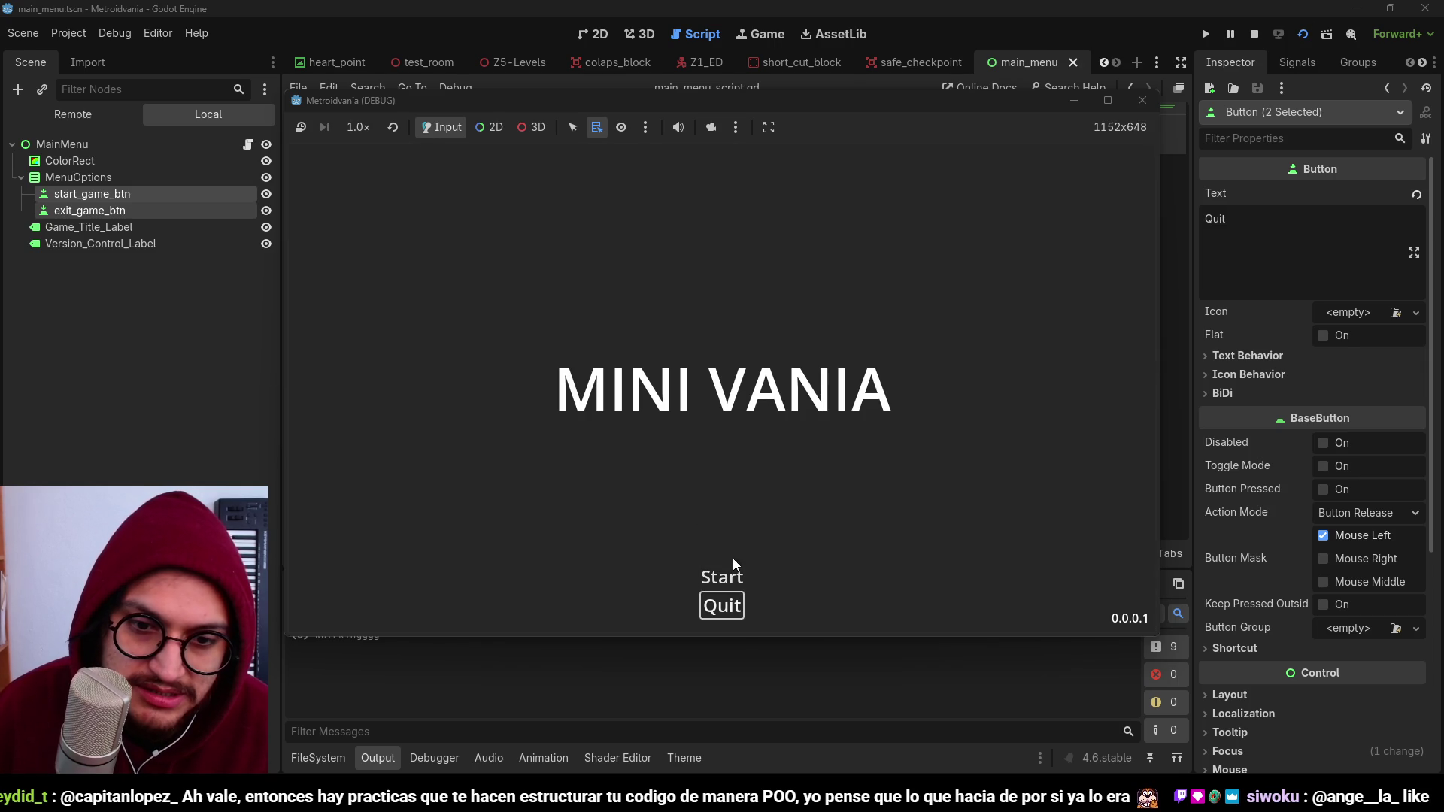
{"action": "key", "text": "Up"}
{"action": "key", "text": "Down"}
{"action": "key", "text": "Up"}
{"action": "key", "text": "Down"}
{"action": "key", "text": "Up"}
{"action": "key", "text": "Down"}
{"action": "key", "text": "Up"}
{"action": "key", "text": "Down"}
{"action": "key", "text": "Up"}
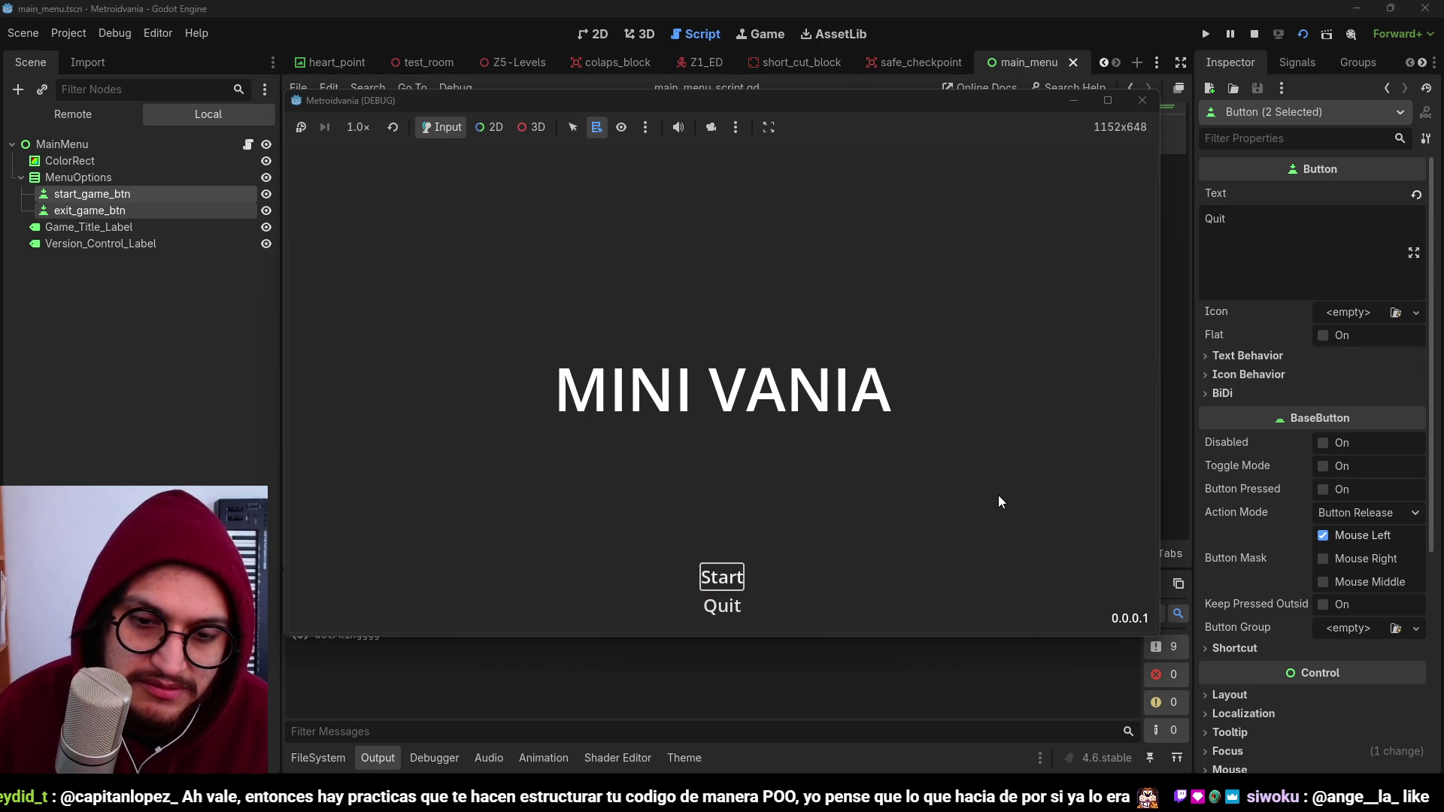
{"action": "key", "text": "Down"}
{"action": "key", "text": "Up"}
{"action": "key", "text": "Down"}
{"action": "key", "text": "Up"}
{"action": "key", "text": "Down"}
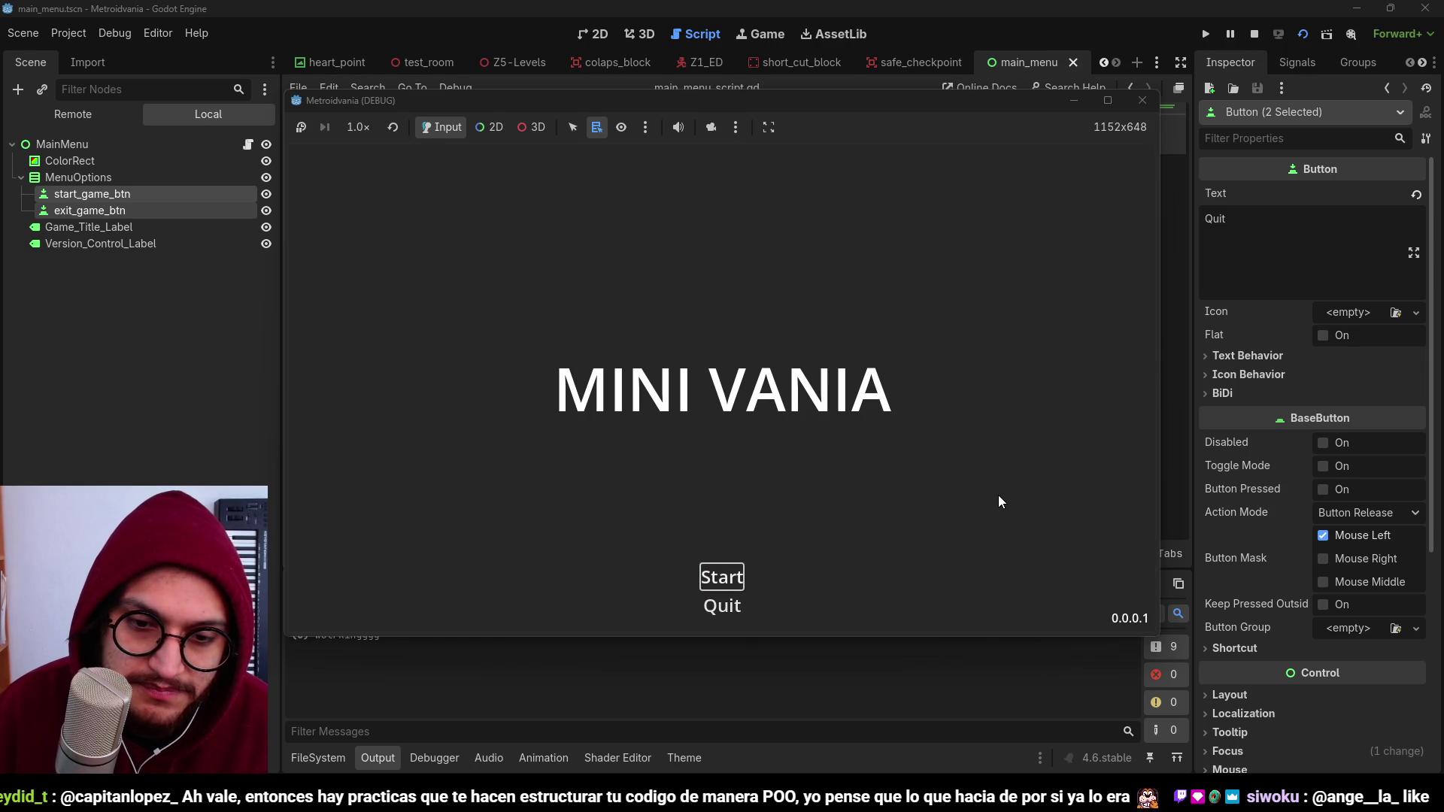
{"action": "key", "text": "Up"}
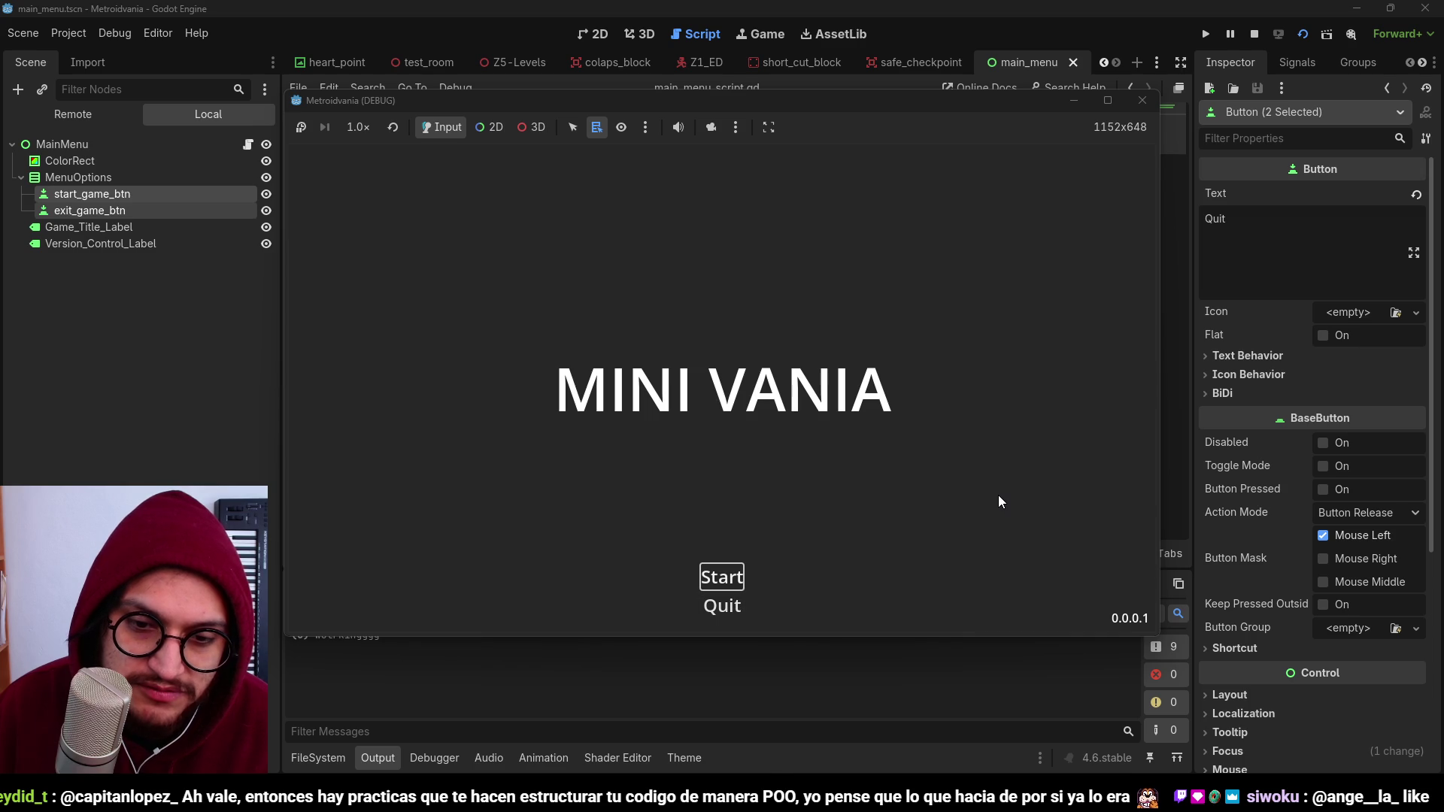
{"action": "key", "text": "Down"}
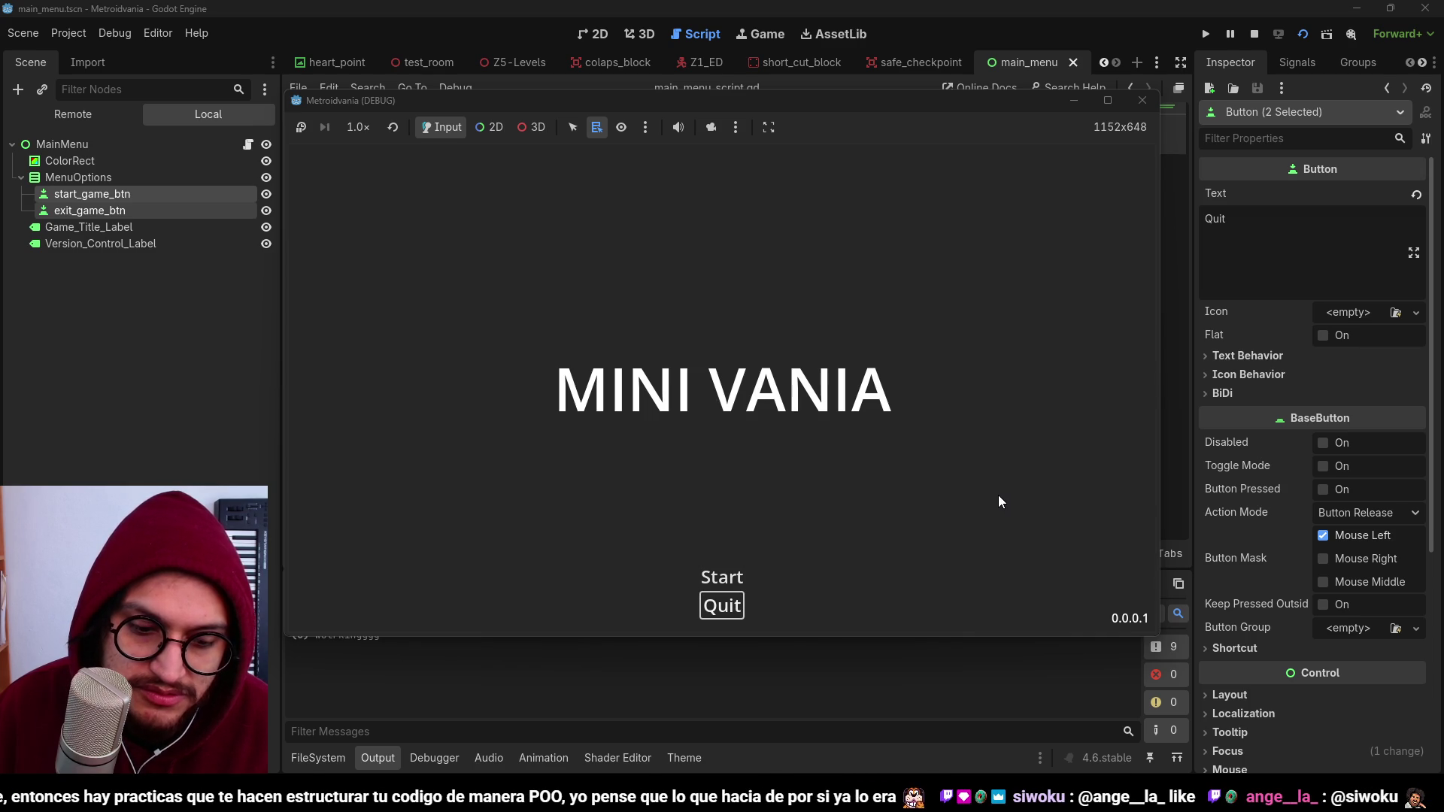
{"action": "key", "text": "Up"}
{"action": "key", "text": "Down"}
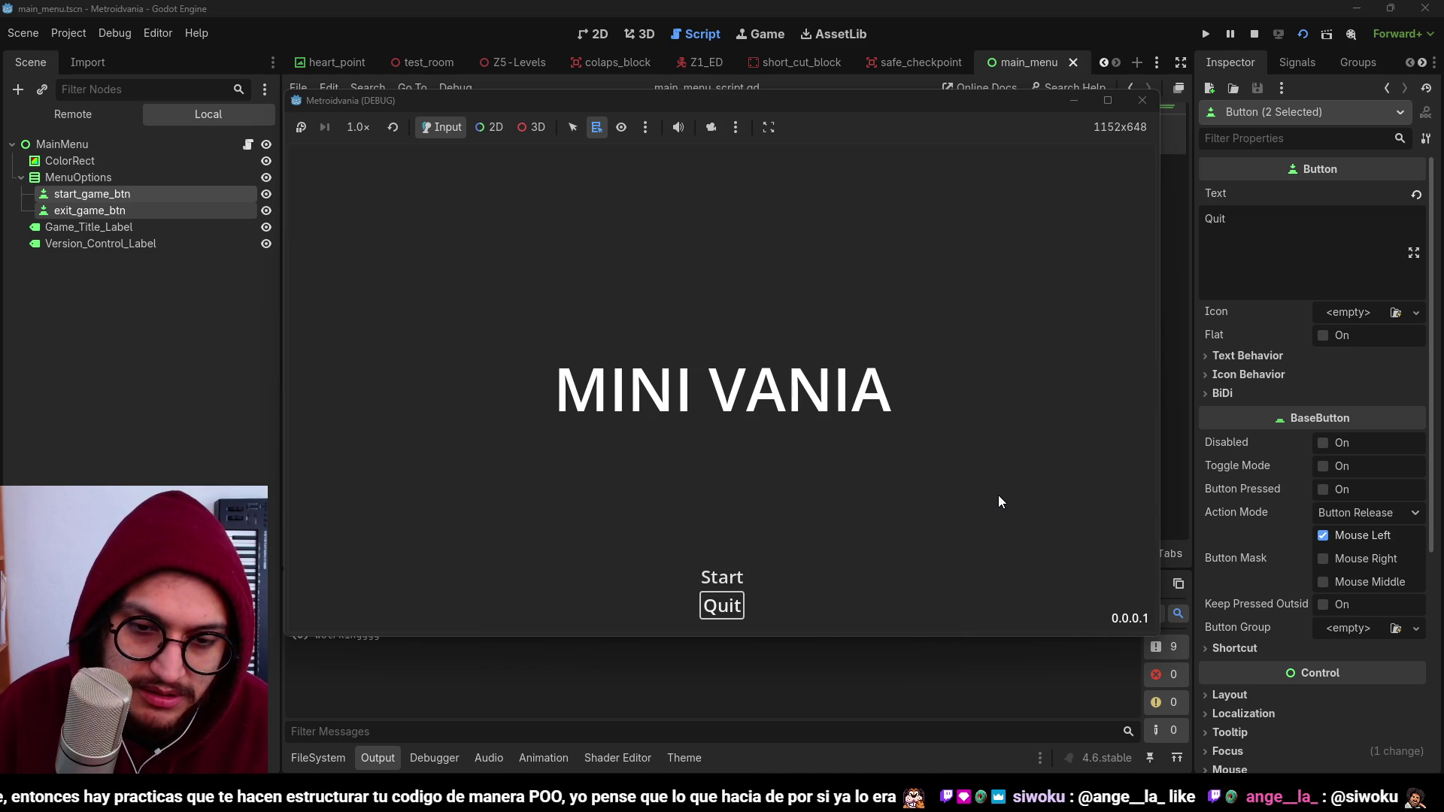
{"action": "key", "text": "Up"}
{"action": "key", "text": "Down"}
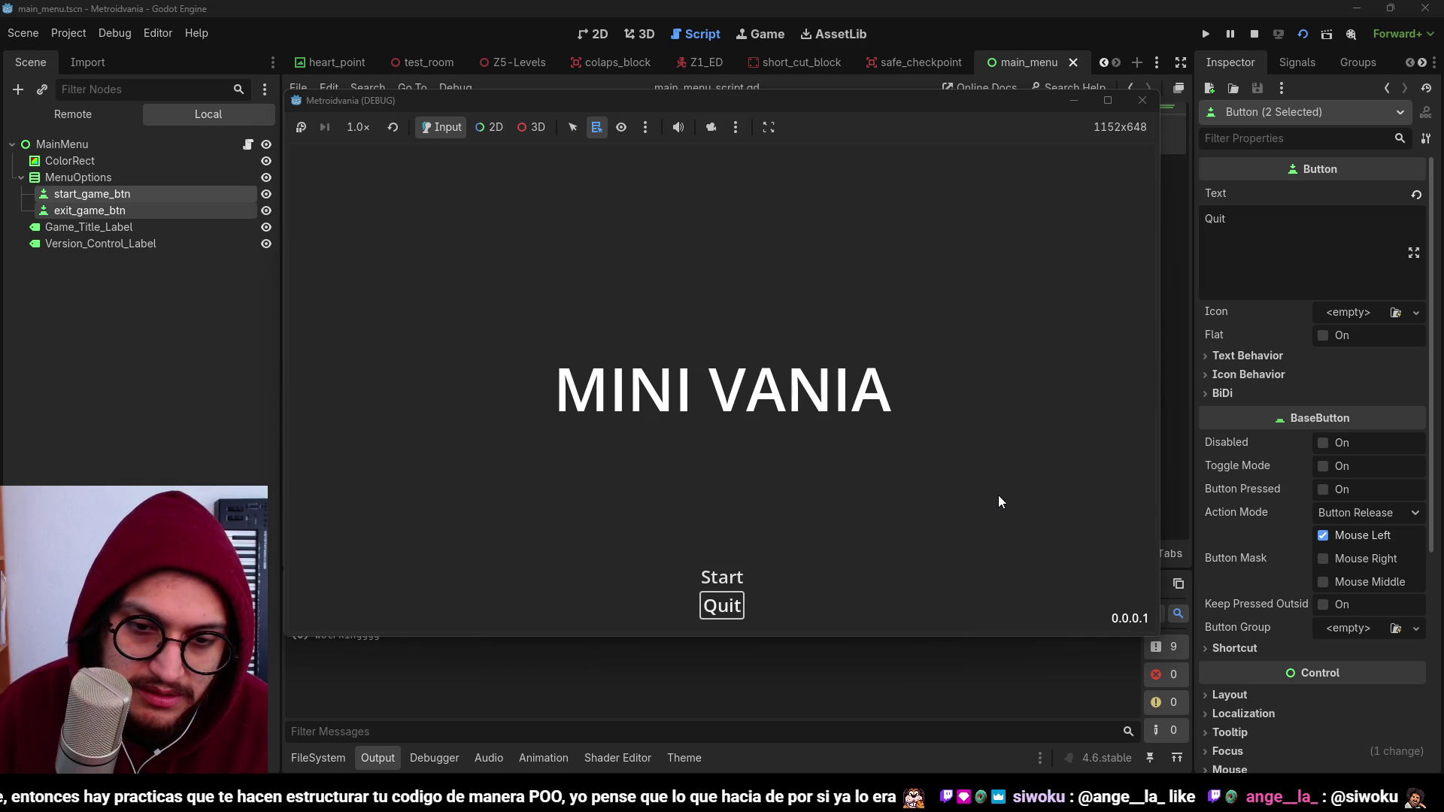
{"action": "key", "text": "Up"}
{"action": "key", "text": "F8"}
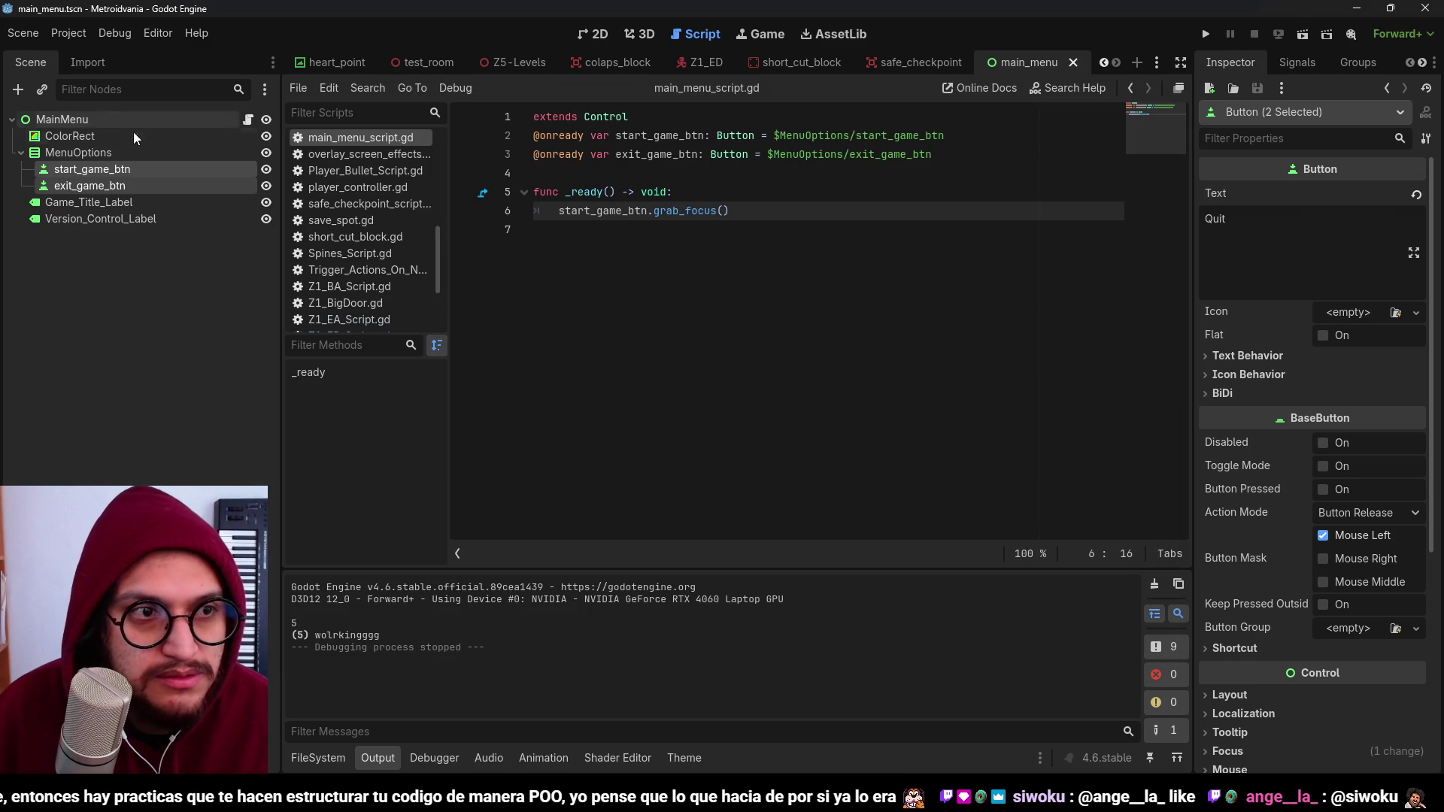
Review start_game_btn's Icon and Text Behavior properties and keep Action Mode as Button Release.
{"action": "left_click", "coordinate": [121, 184], "text": "ctrl"}
{"action": "left_click", "coordinate": [121, 188], "text": "ctrl"}
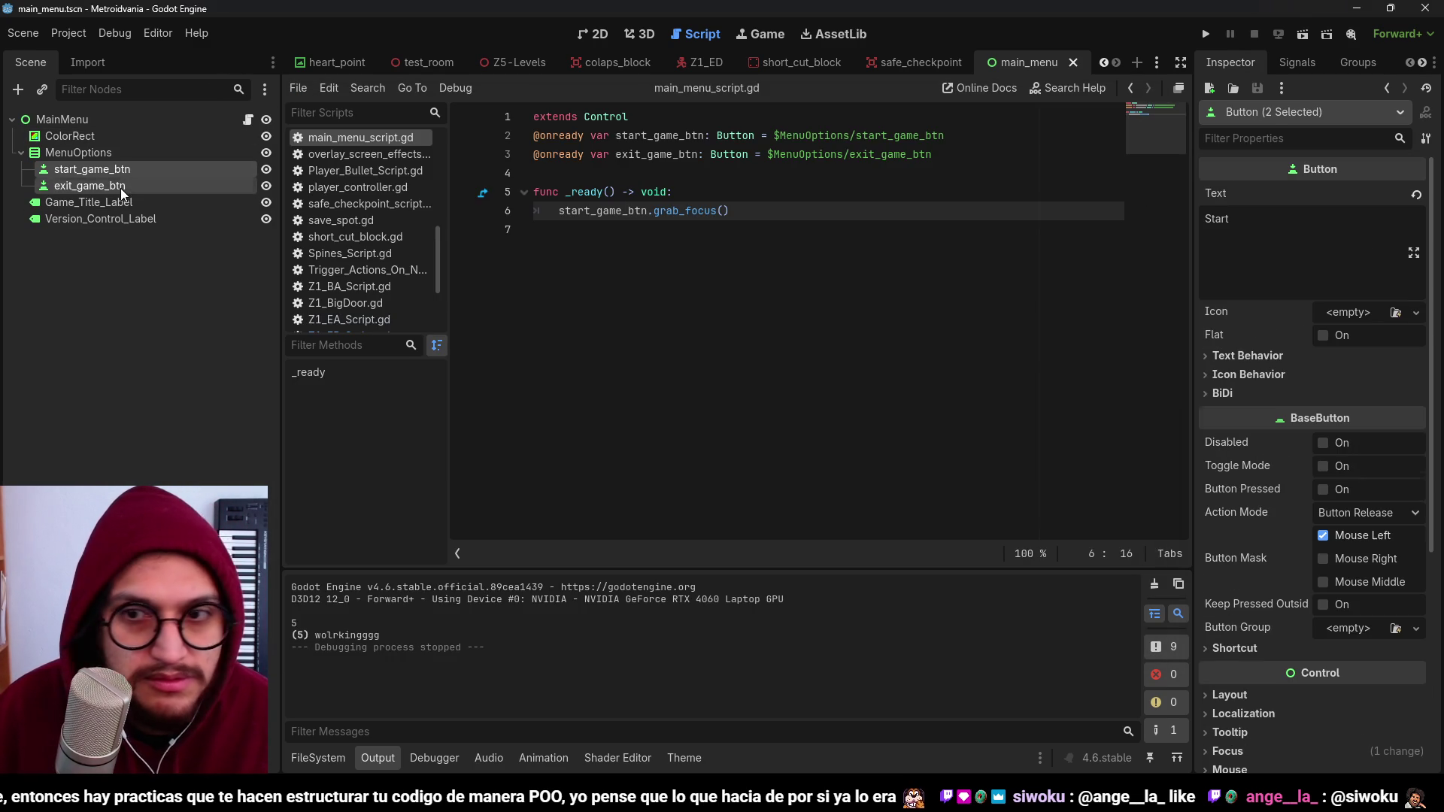
{"action": "left_click", "coordinate": [1251, 374]}
{"action": "left_click", "coordinate": [1251, 374]}
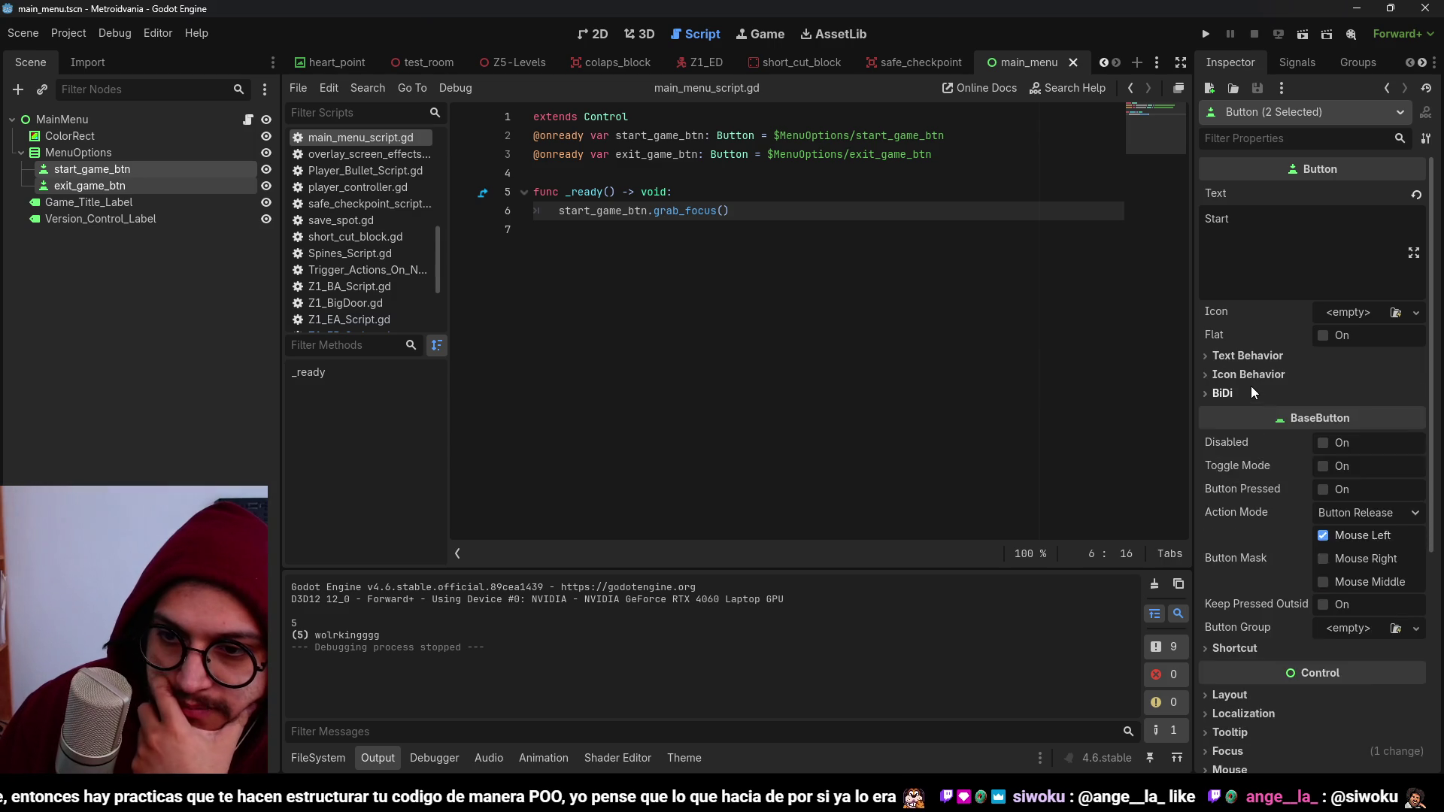
{"action": "left_click", "coordinate": [1251, 354]}
{"action": "left_click", "coordinate": [1252, 354]}
{"action": "scroll", "coordinate": [1289, 490], "scroll_direction": "down", "scroll_amount": 1}
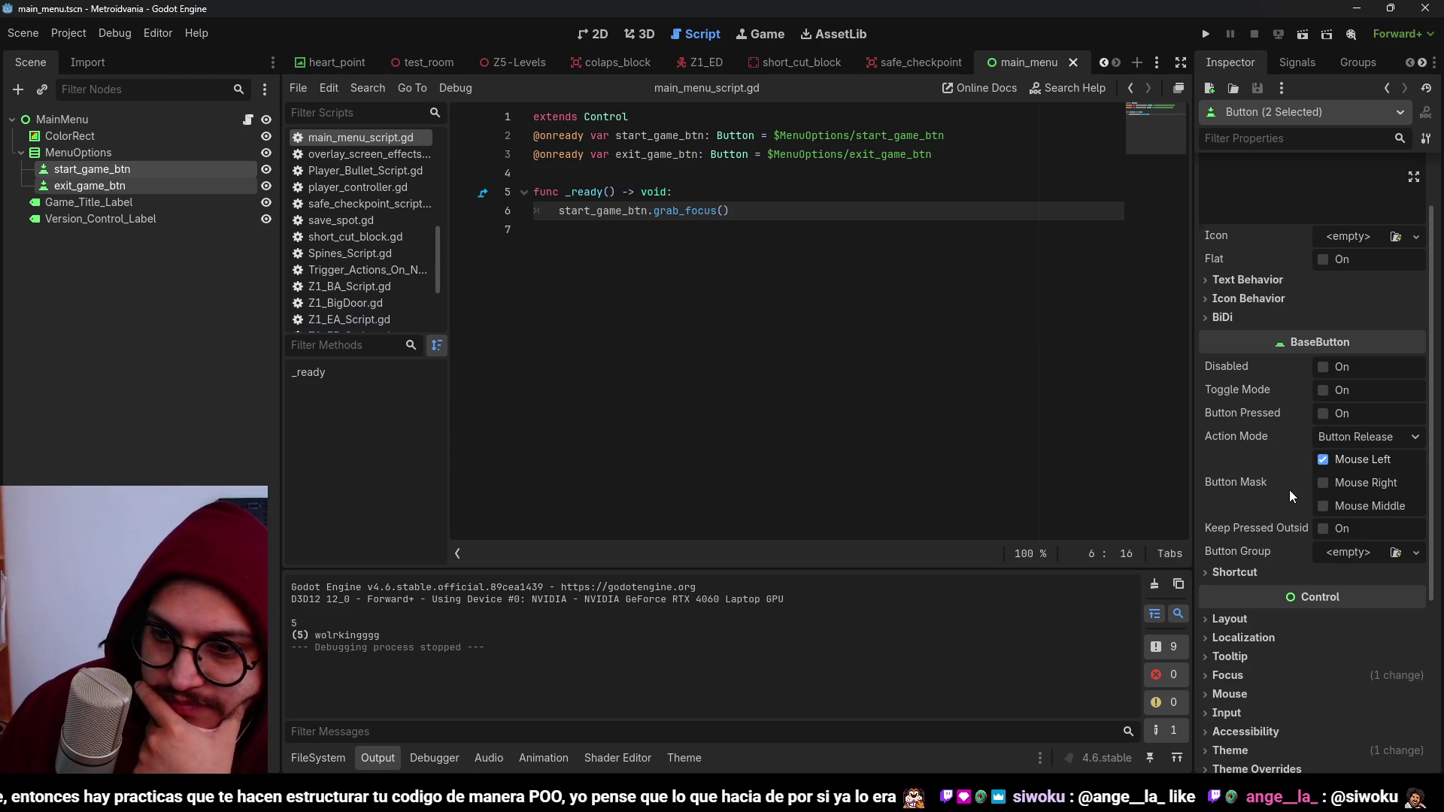
{"action": "left_click", "coordinate": [1351, 432]}
{"action": "left_click", "coordinate": [1278, 448]}
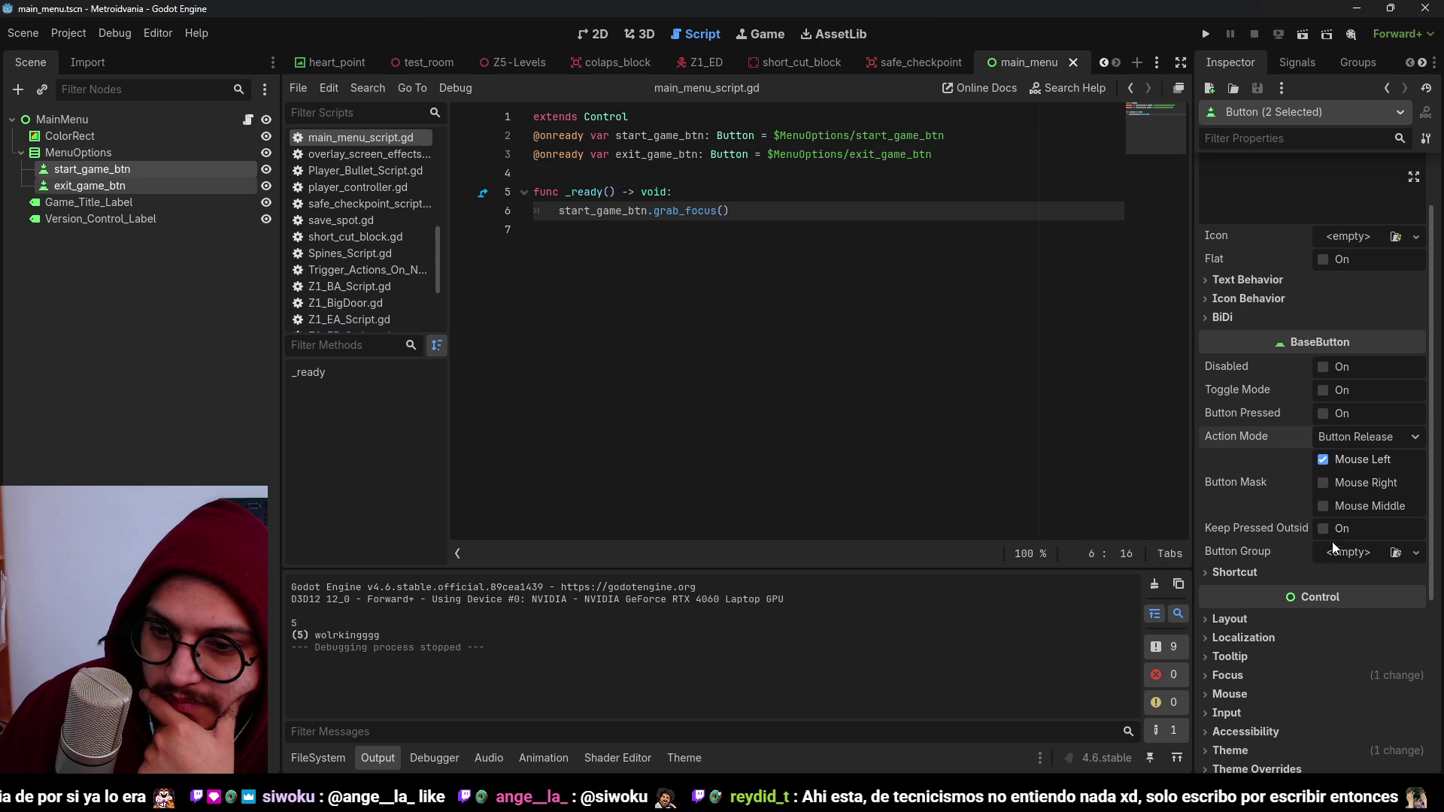
{"action": "scroll", "coordinate": [1260, 541], "scroll_direction": "up", "scroll_amount": 1}
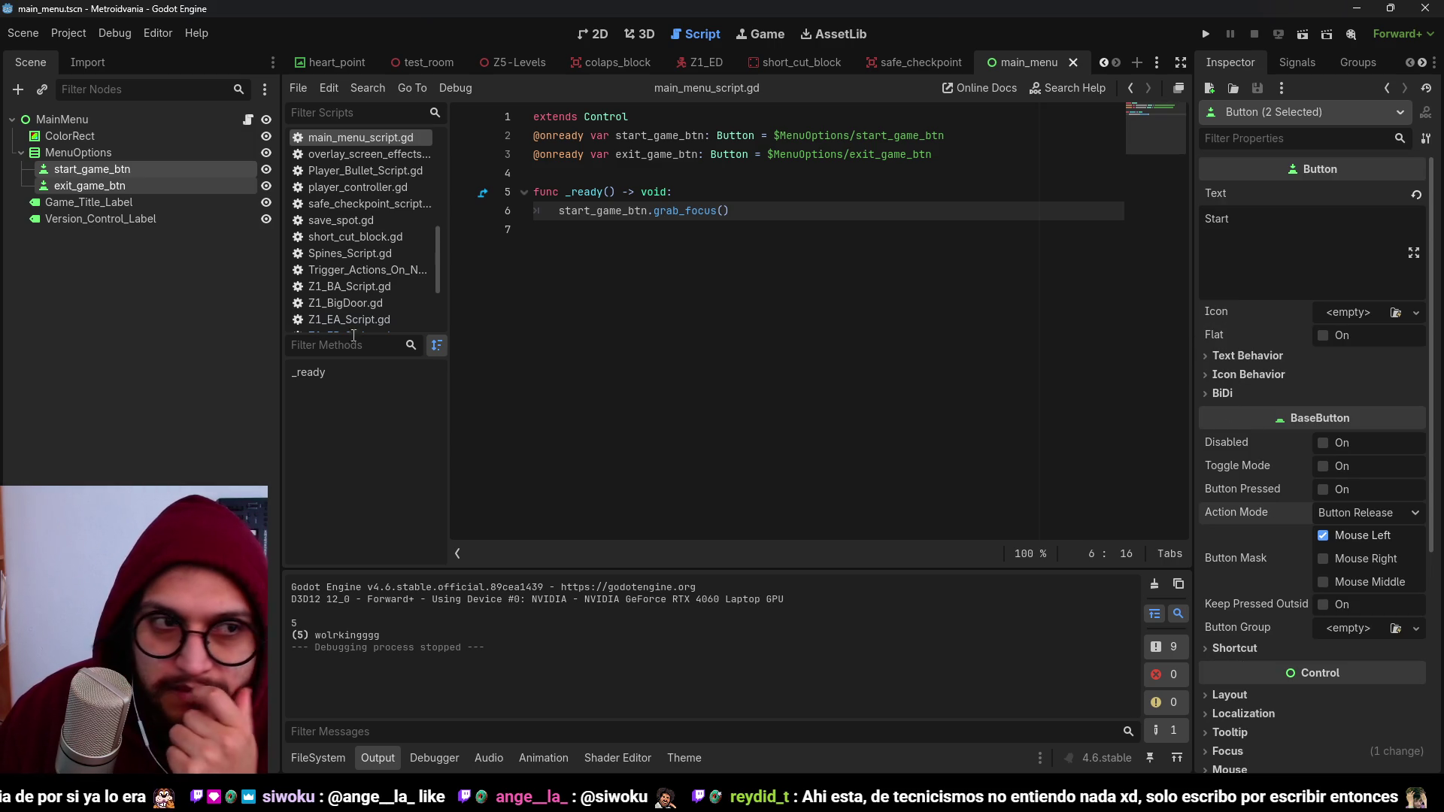
Reselect start_game_btn under MenuOptions and scroll through main_menu_script.gd.
{"action": "left_click", "coordinate": [184, 248]}
{"action": "left_click", "coordinate": [141, 158]}
{"action": "left_click", "coordinate": [142, 169]}
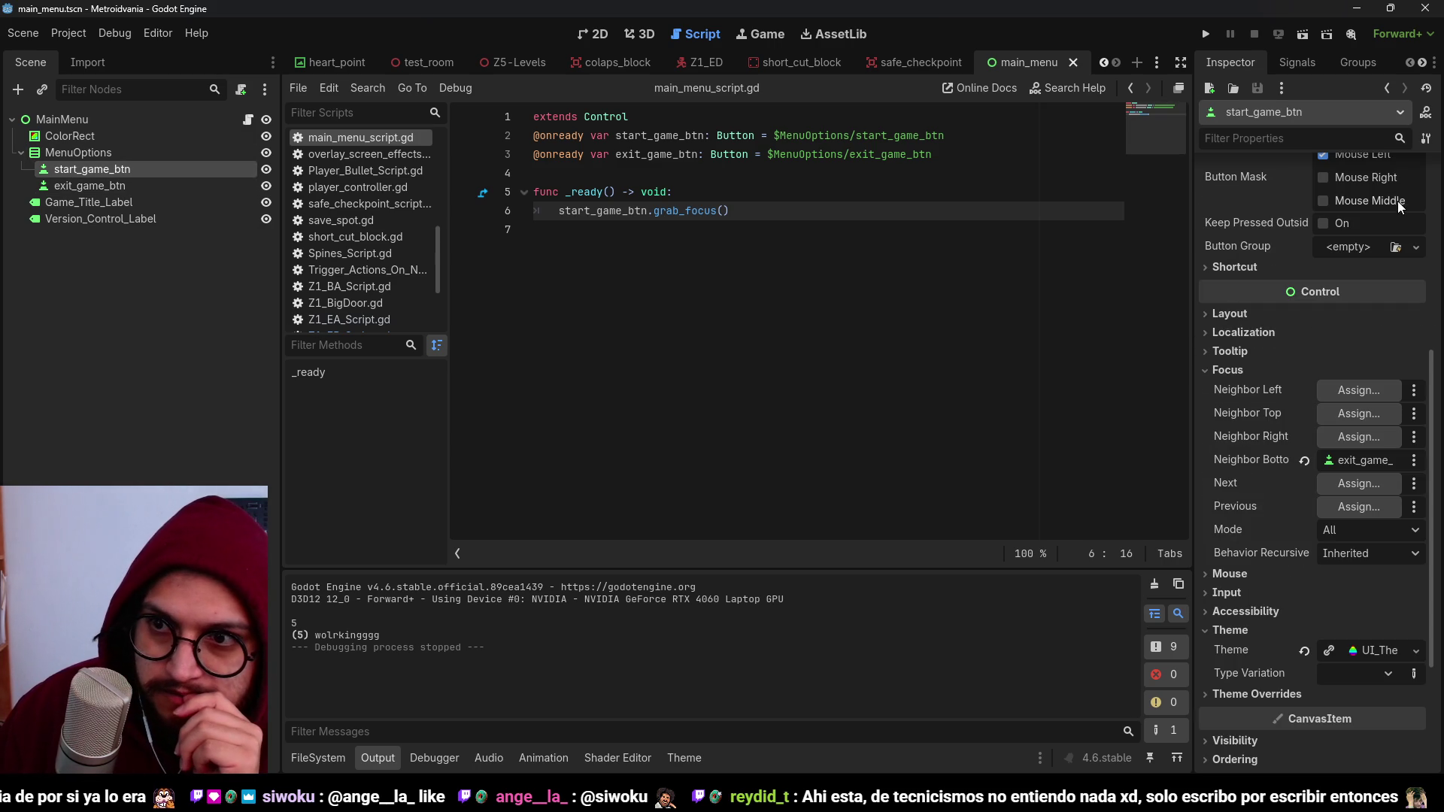
{"action": "scroll", "coordinate": [1358, 306], "scroll_direction": "up", "scroll_amount": 5}
{"action": "scroll", "coordinate": [1292, 385], "scroll_direction": "down", "scroll_amount": 5}
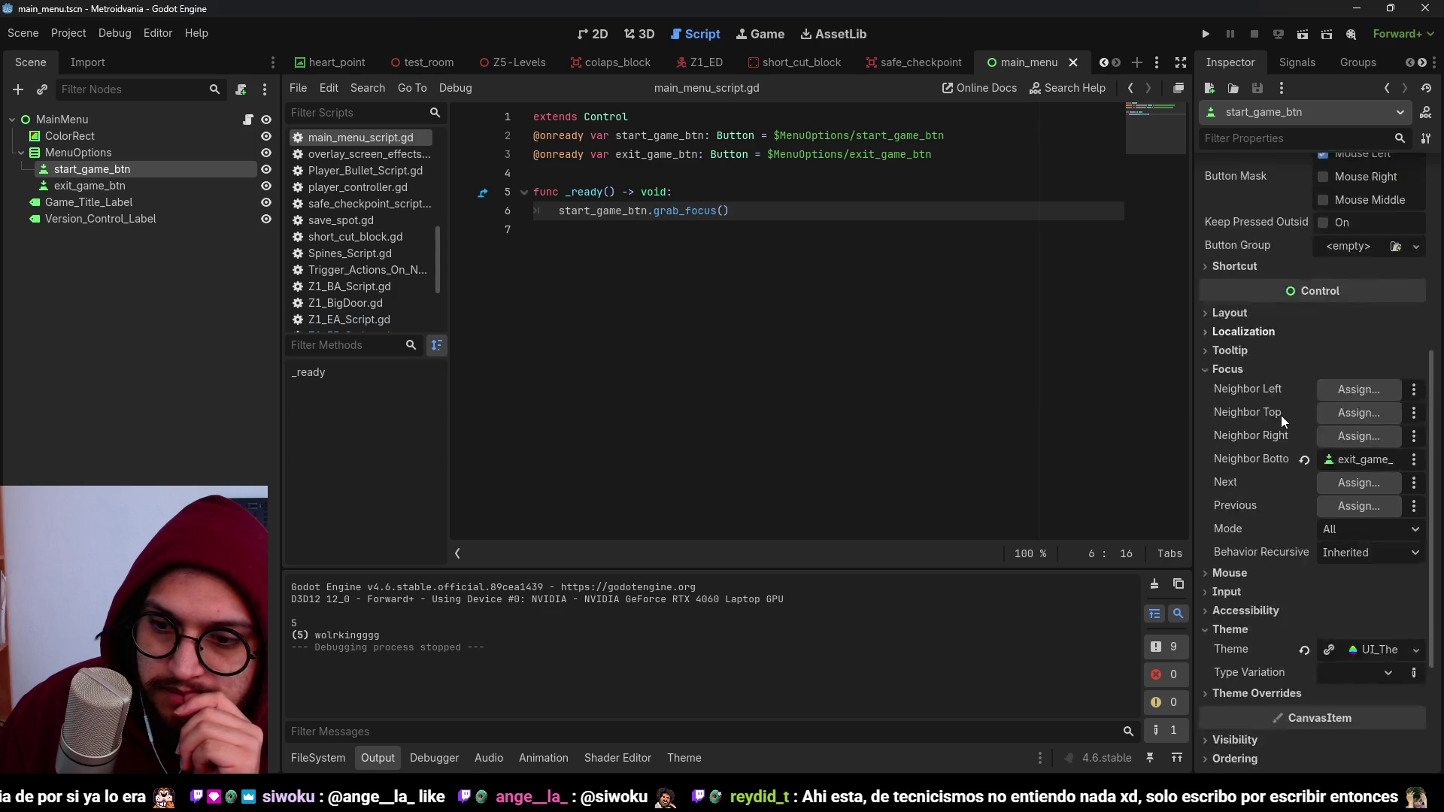
{"action": "scroll", "coordinate": [1279, 415], "scroll_direction": "down", "scroll_amount": 3}
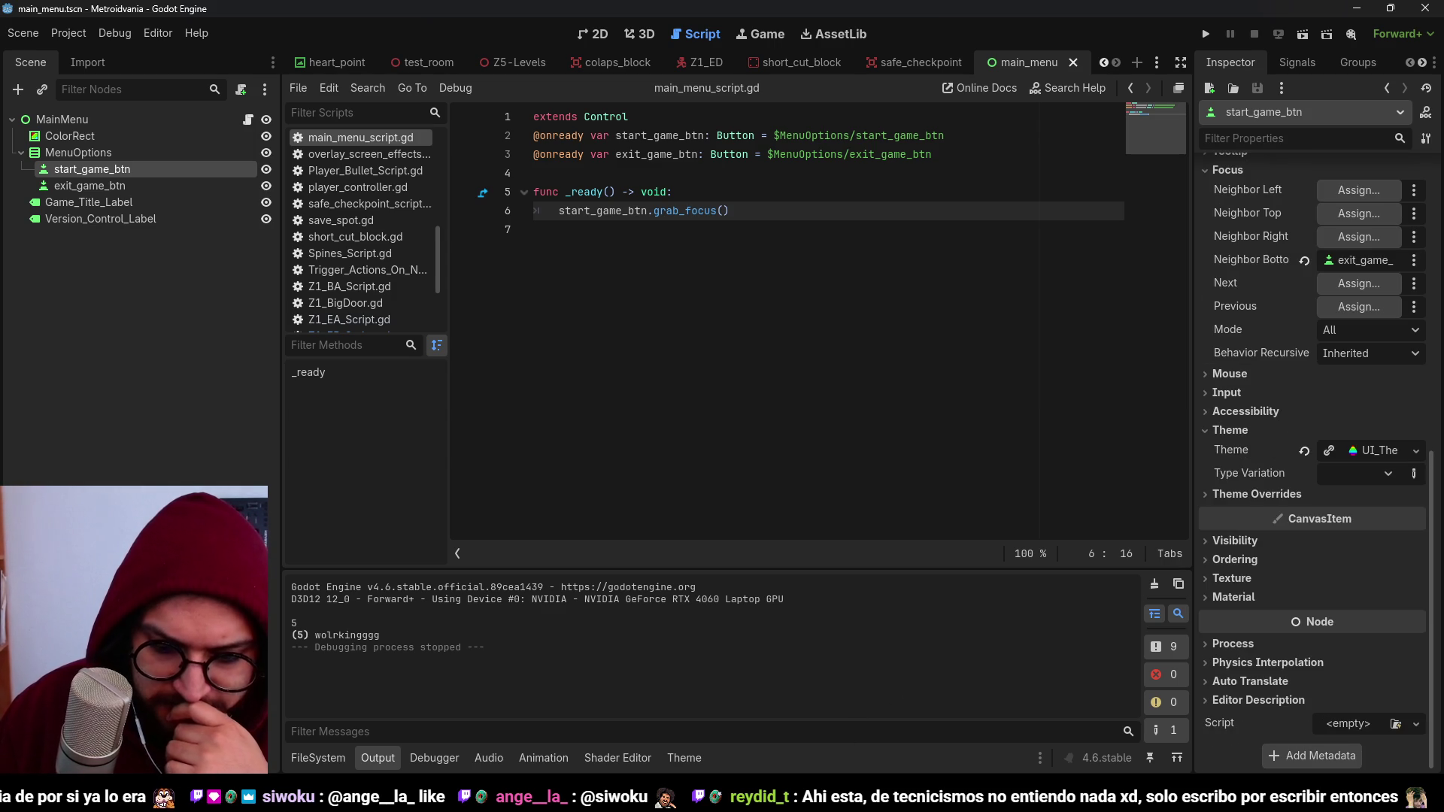
{"action": "scroll", "coordinate": [1266, 358], "scroll_direction": "up", "scroll_amount": 4}
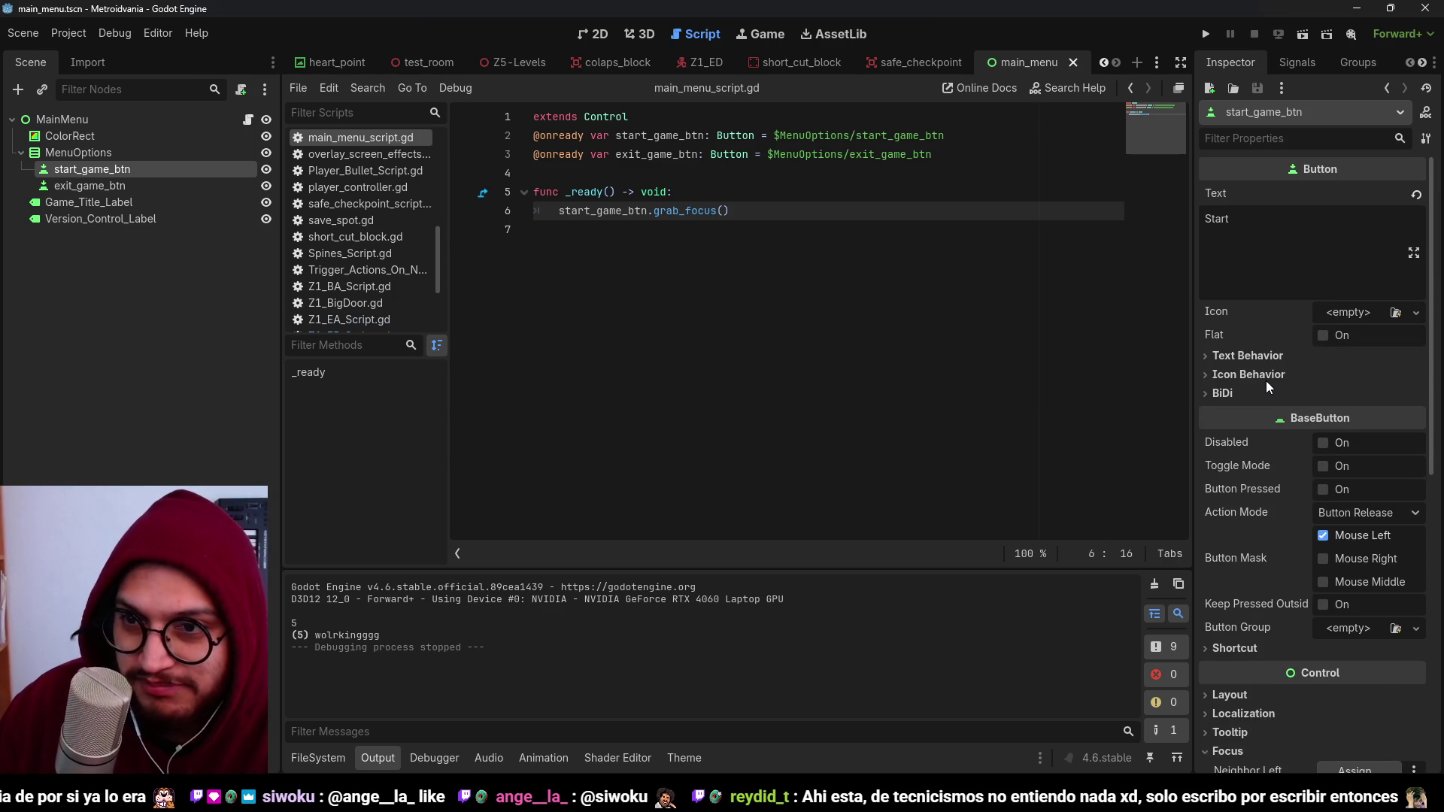
{"action": "scroll", "coordinate": [1261, 407], "scroll_direction": "down", "scroll_amount": 1}
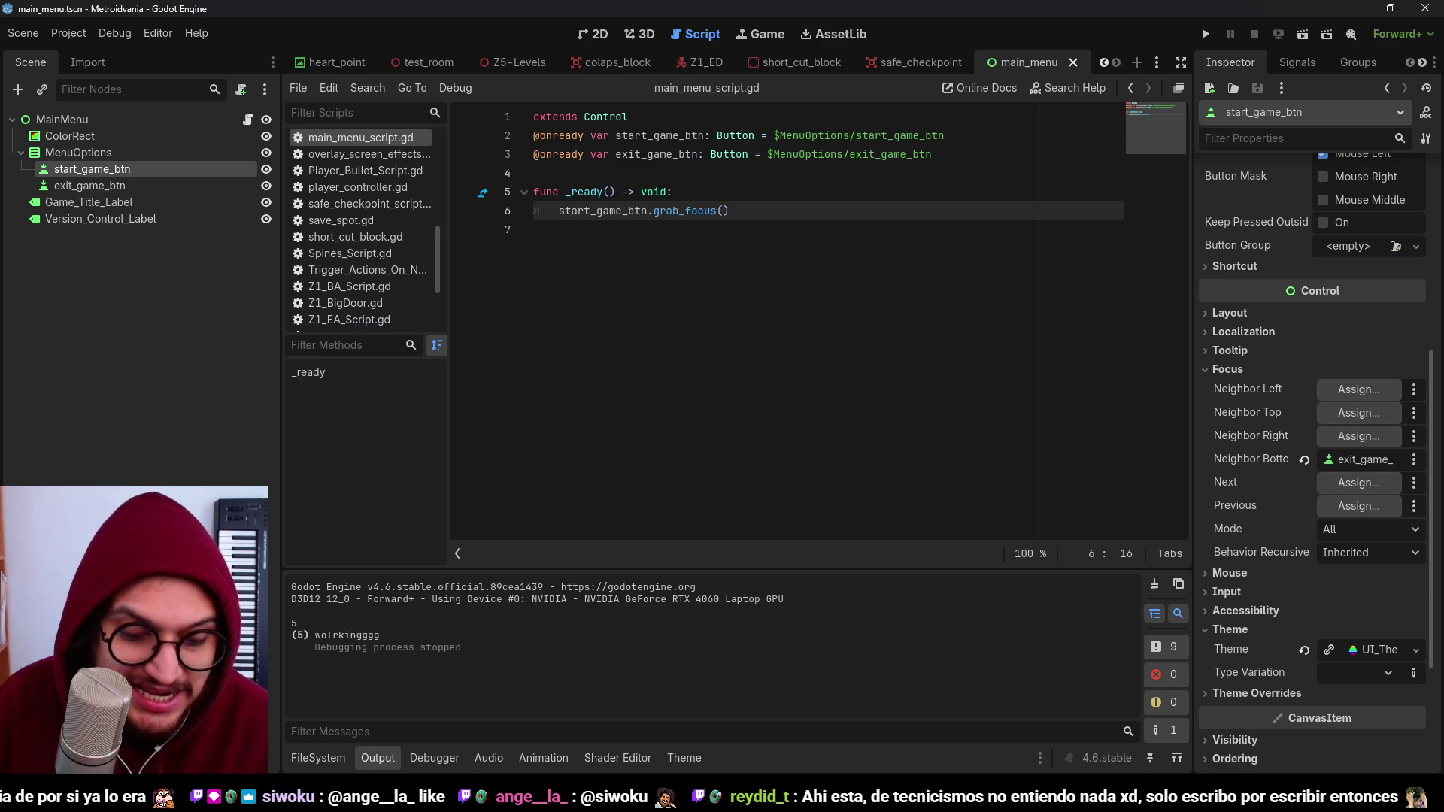
{"action": "key", "text": "Down"}
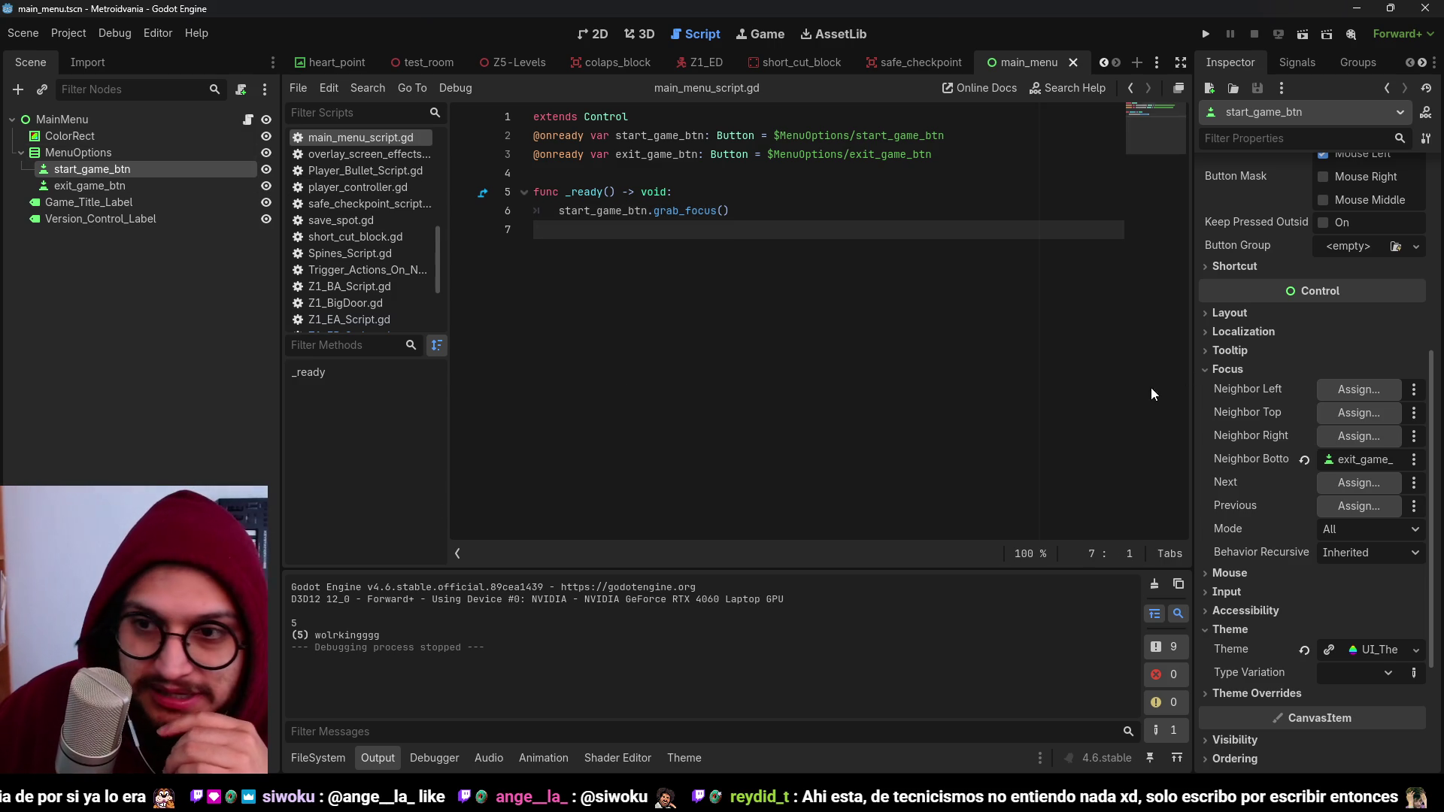
{"action": "scroll", "coordinate": [1341, 385], "scroll_direction": "up", "scroll_amount": 5}
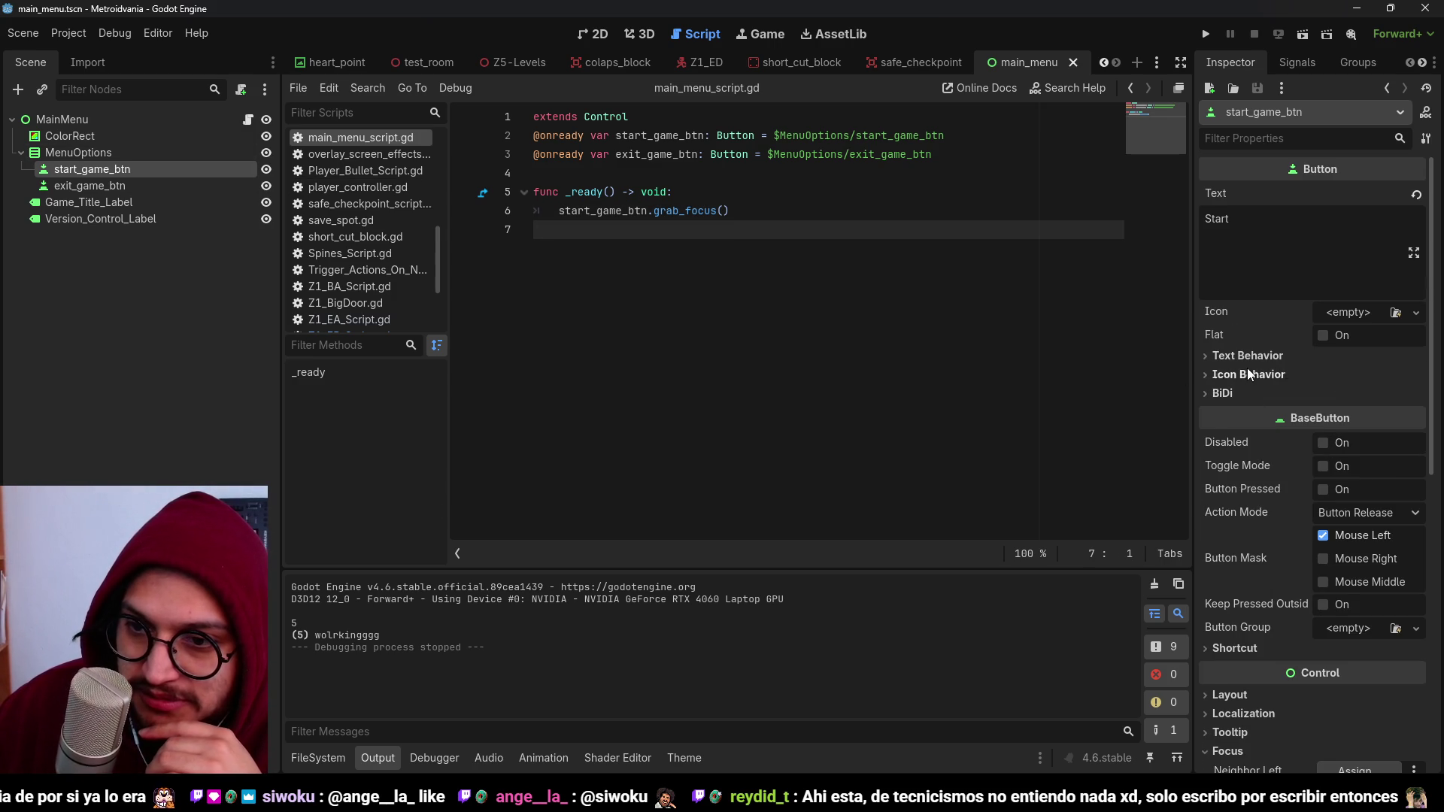
Recheck the Text and Icon Behavior sections, then show the main menu in the 2D editor.
{"action": "left_click", "coordinate": [1248, 364]}
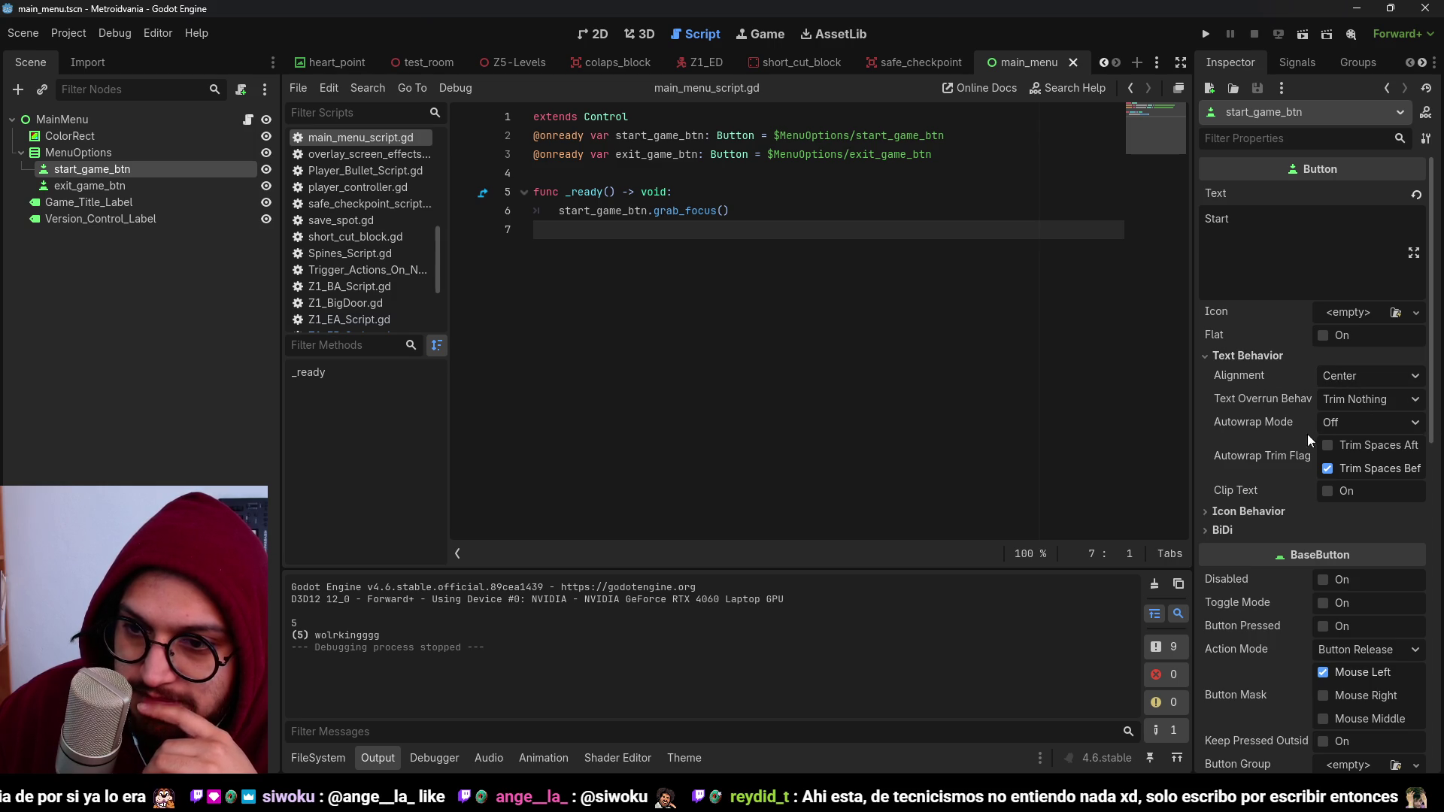
{"action": "left_click", "coordinate": [1237, 358]}
{"action": "left_click", "coordinate": [1239, 376]}
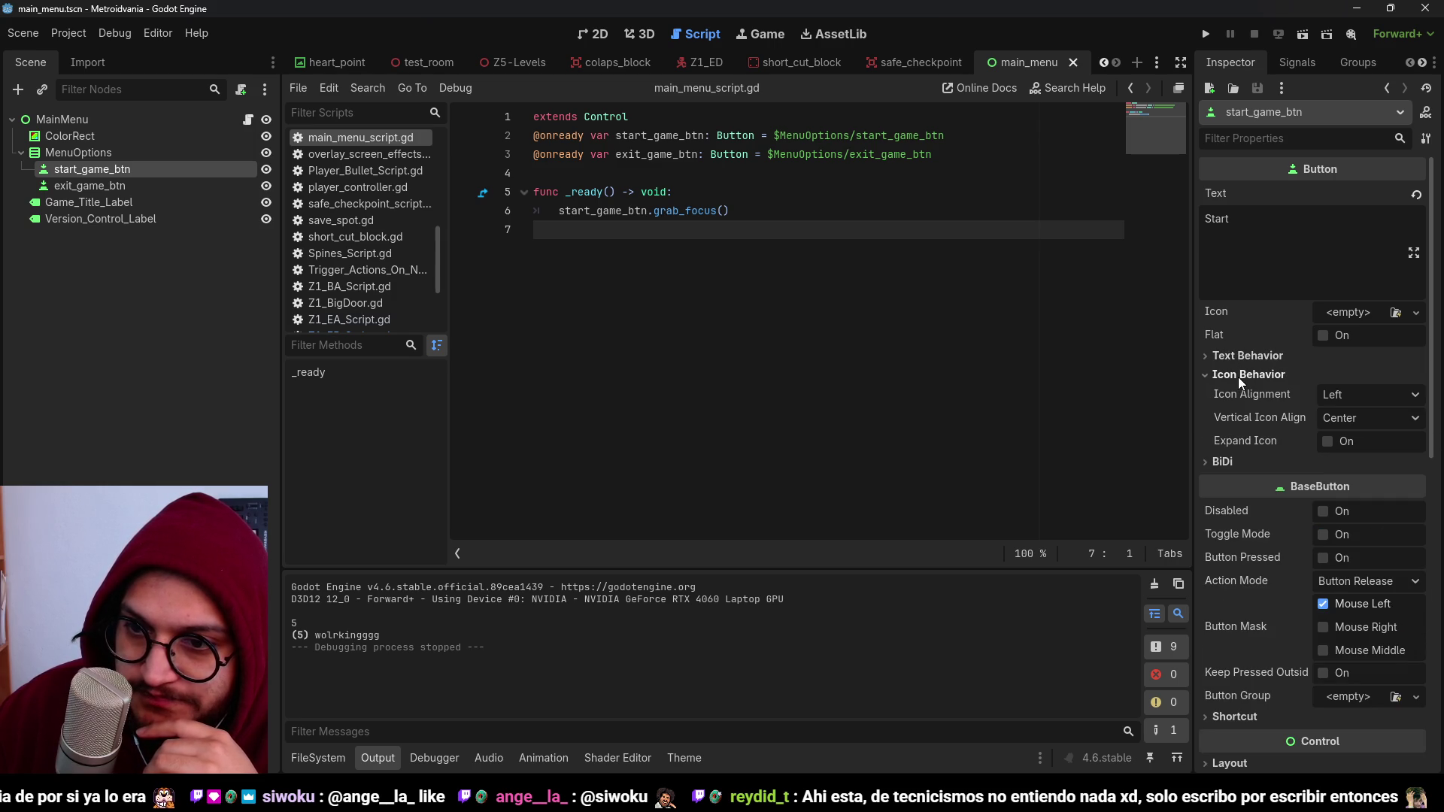
{"action": "left_click", "coordinate": [1238, 376]}
{"action": "scroll", "coordinate": [1203, 647], "scroll_direction": "down", "scroll_amount": 5}
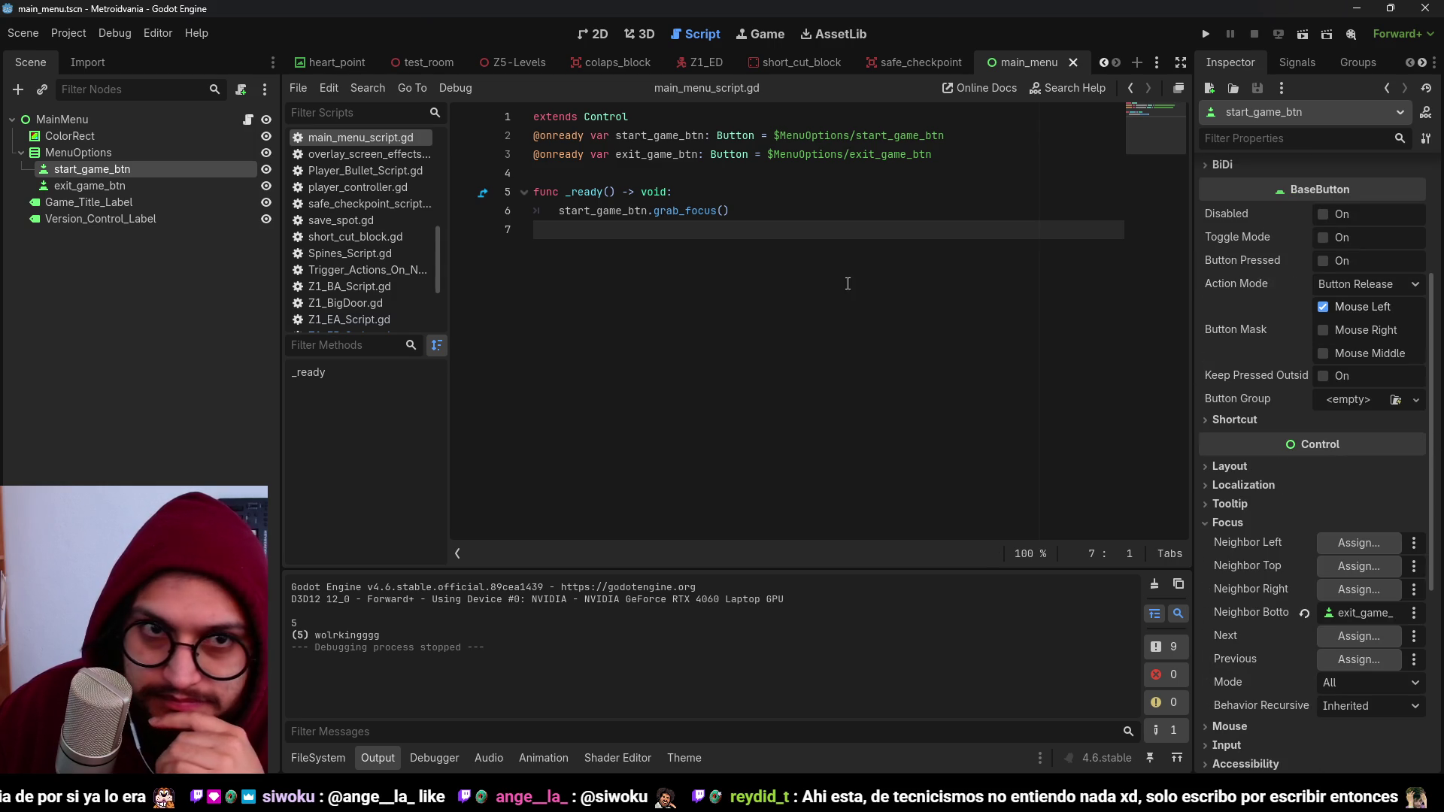
{"action": "left_click", "coordinate": [620, 36]}
{"action": "left_click", "coordinate": [599, 33]}
{"action": "scroll", "coordinate": [1304, 648], "scroll_direction": "down", "scroll_amount": 8}
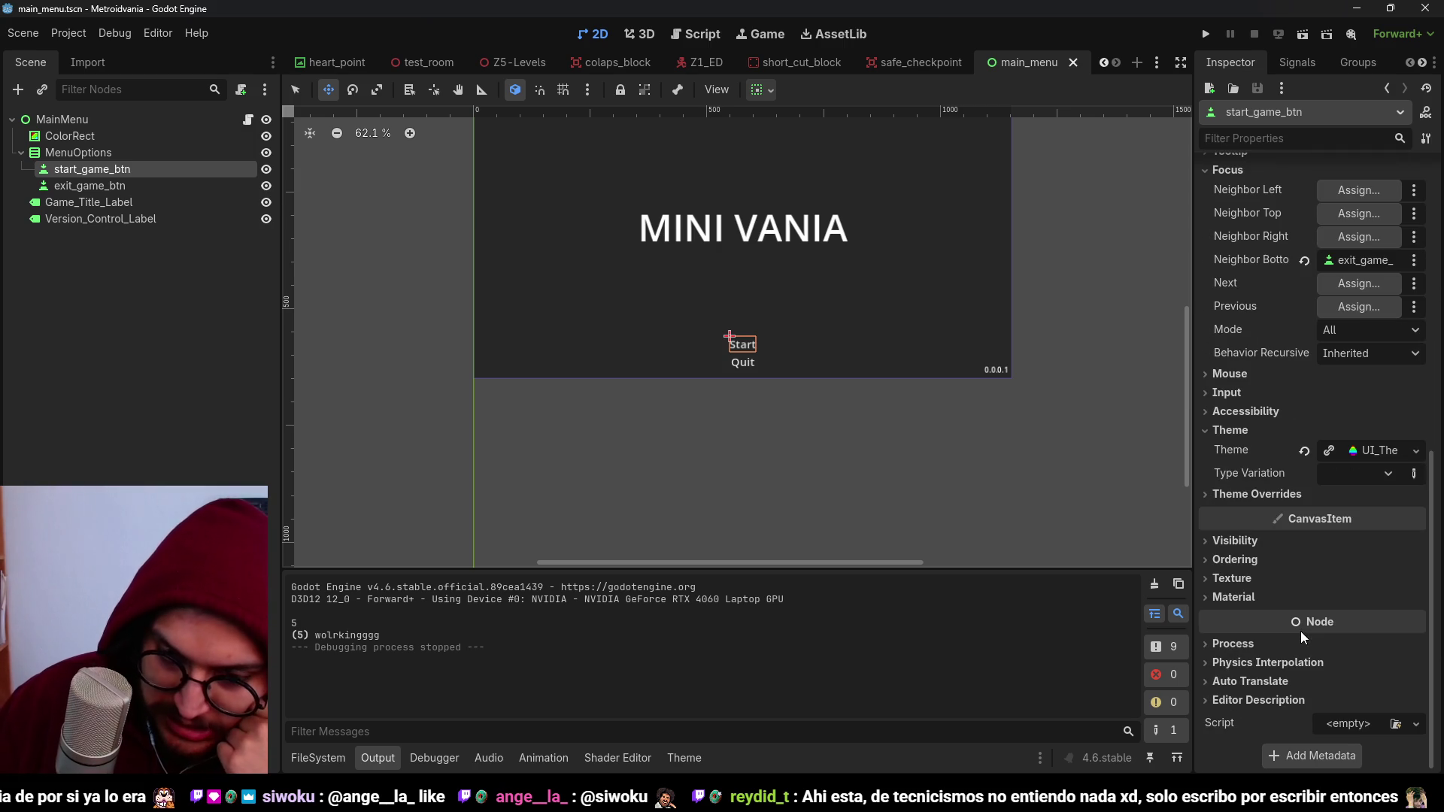
Open the button's UI_Theme resource in the Theme editor.
{"action": "left_click", "coordinate": [1380, 450]}
{"action": "scroll", "coordinate": [1341, 555], "scroll_direction": "down", "scroll_amount": 3}
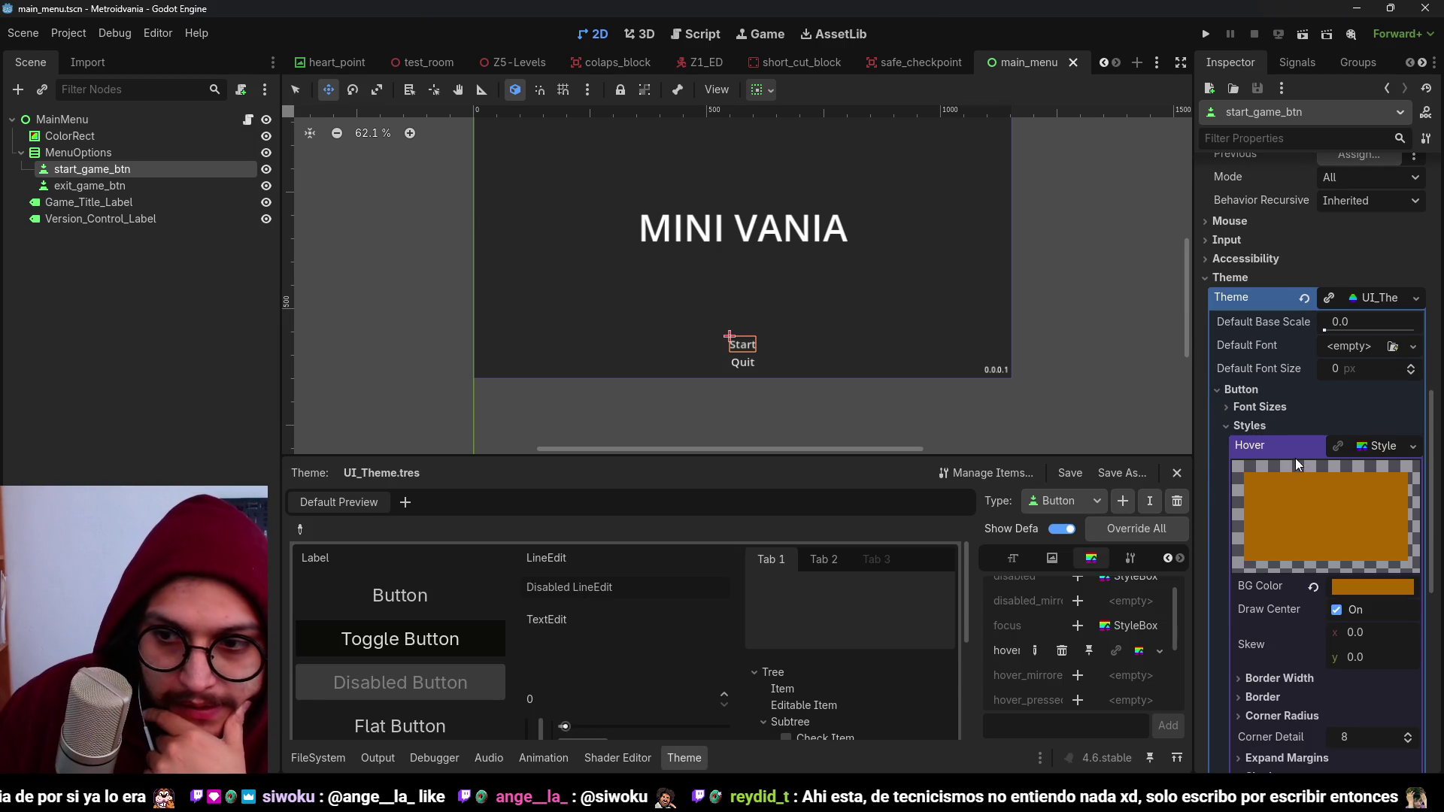
{"action": "scroll", "coordinate": [1044, 635], "scroll_direction": "down", "scroll_amount": 4}
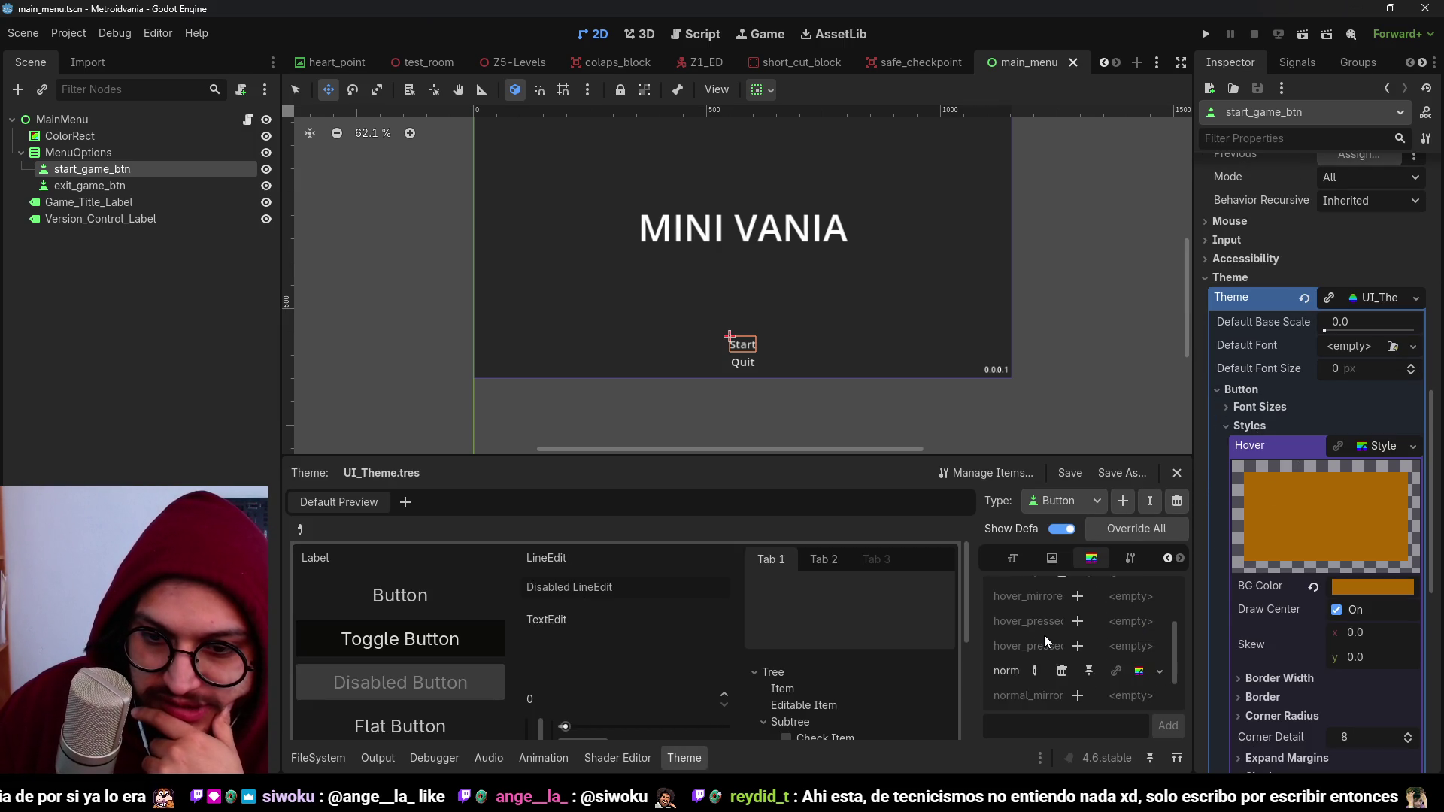
{"action": "scroll", "coordinate": [1043, 639], "scroll_direction": "up", "scroll_amount": 4}
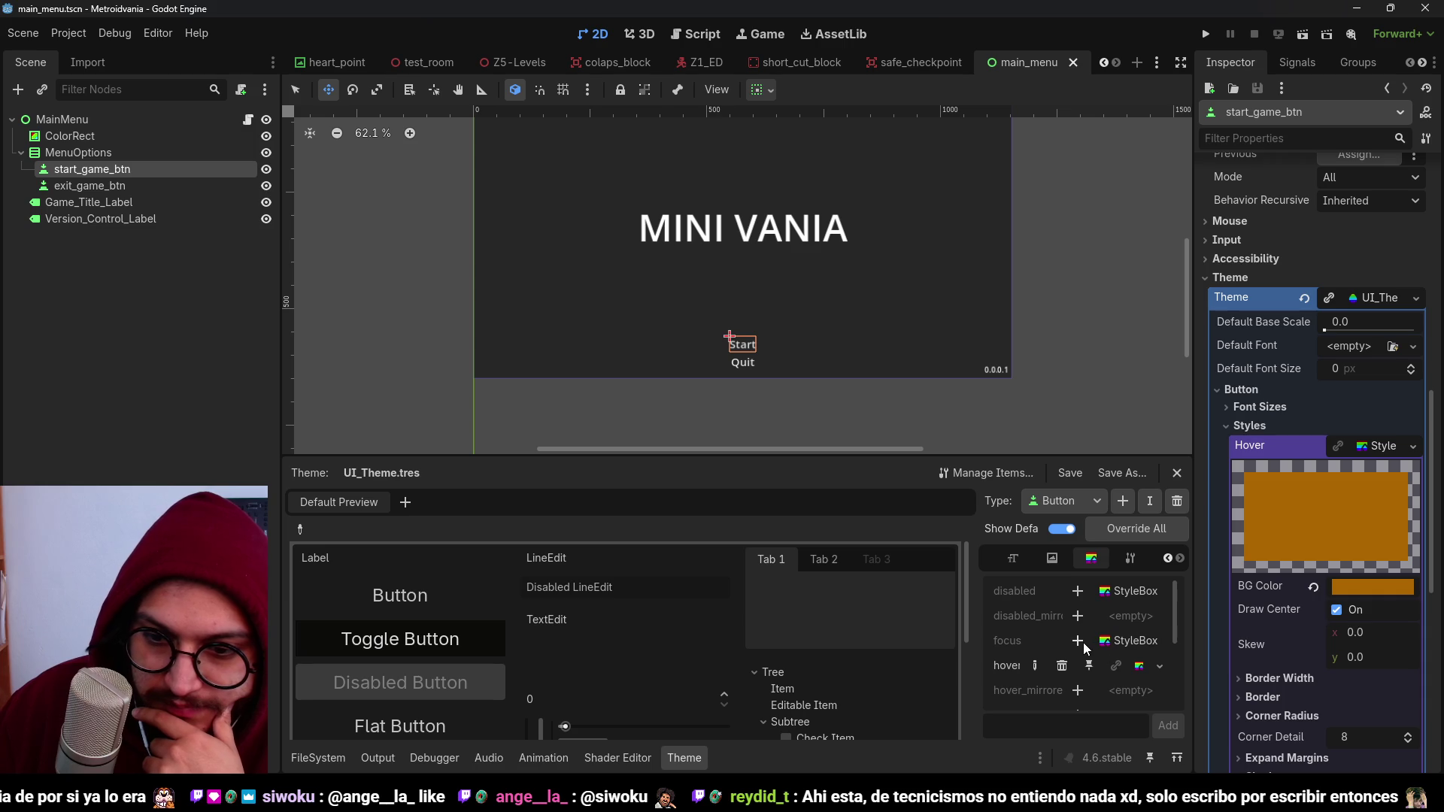
Copy the Button hover StyleBox and paste it into a new focus style override.
{"action": "left_click", "coordinate": [1161, 666]}
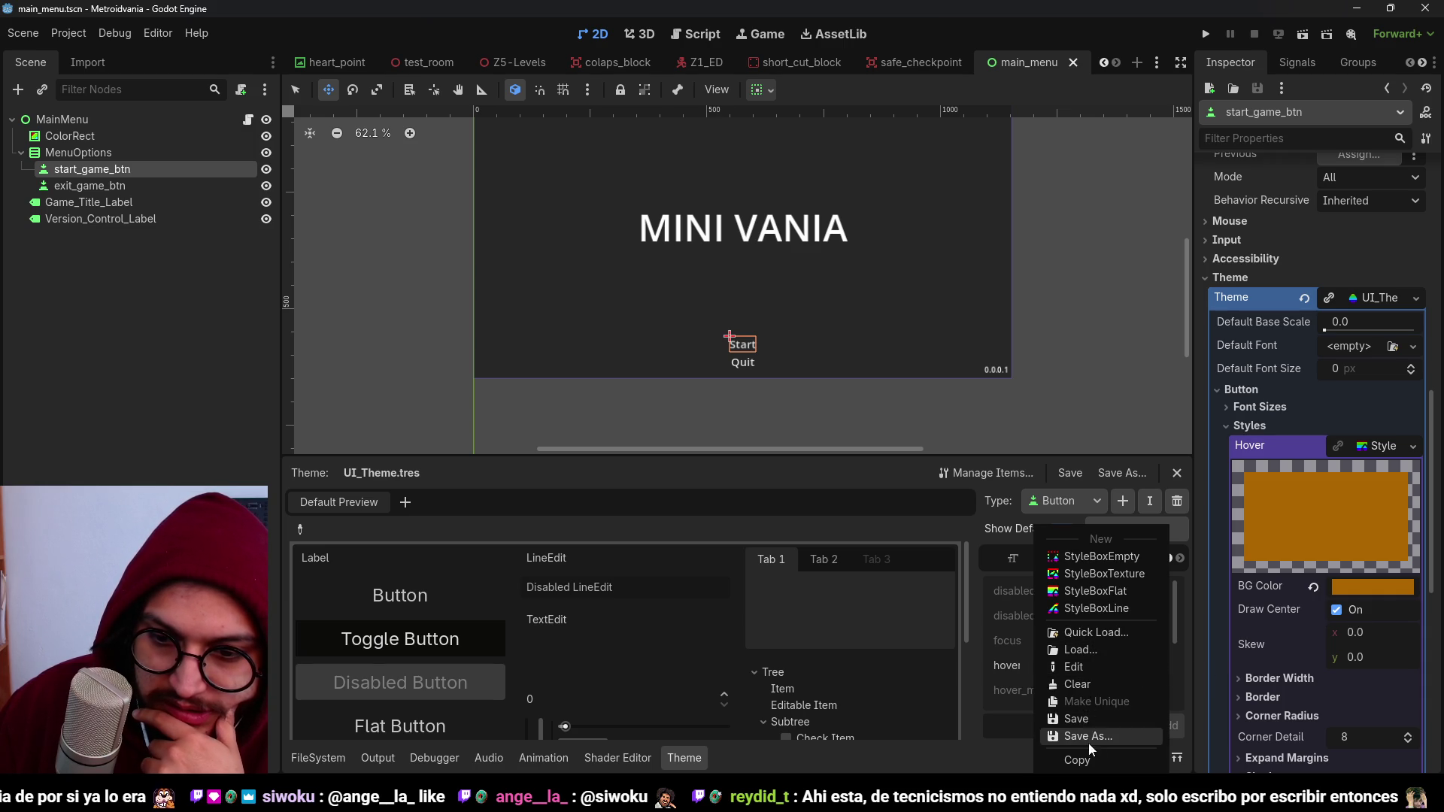
{"action": "left_click", "coordinate": [1077, 759]}
{"action": "left_click", "coordinate": [1077, 640]}
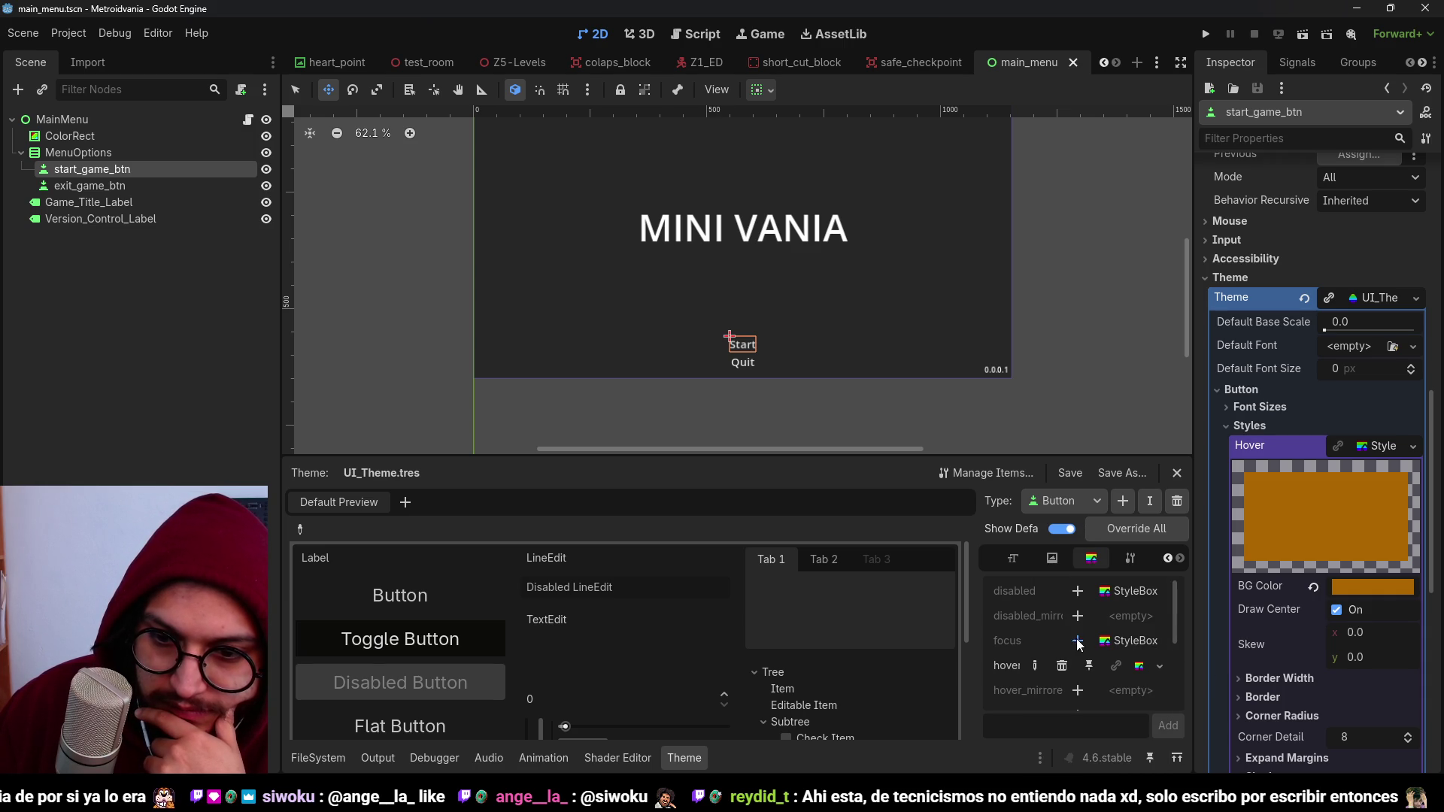
{"action": "left_click", "coordinate": [1160, 641]}
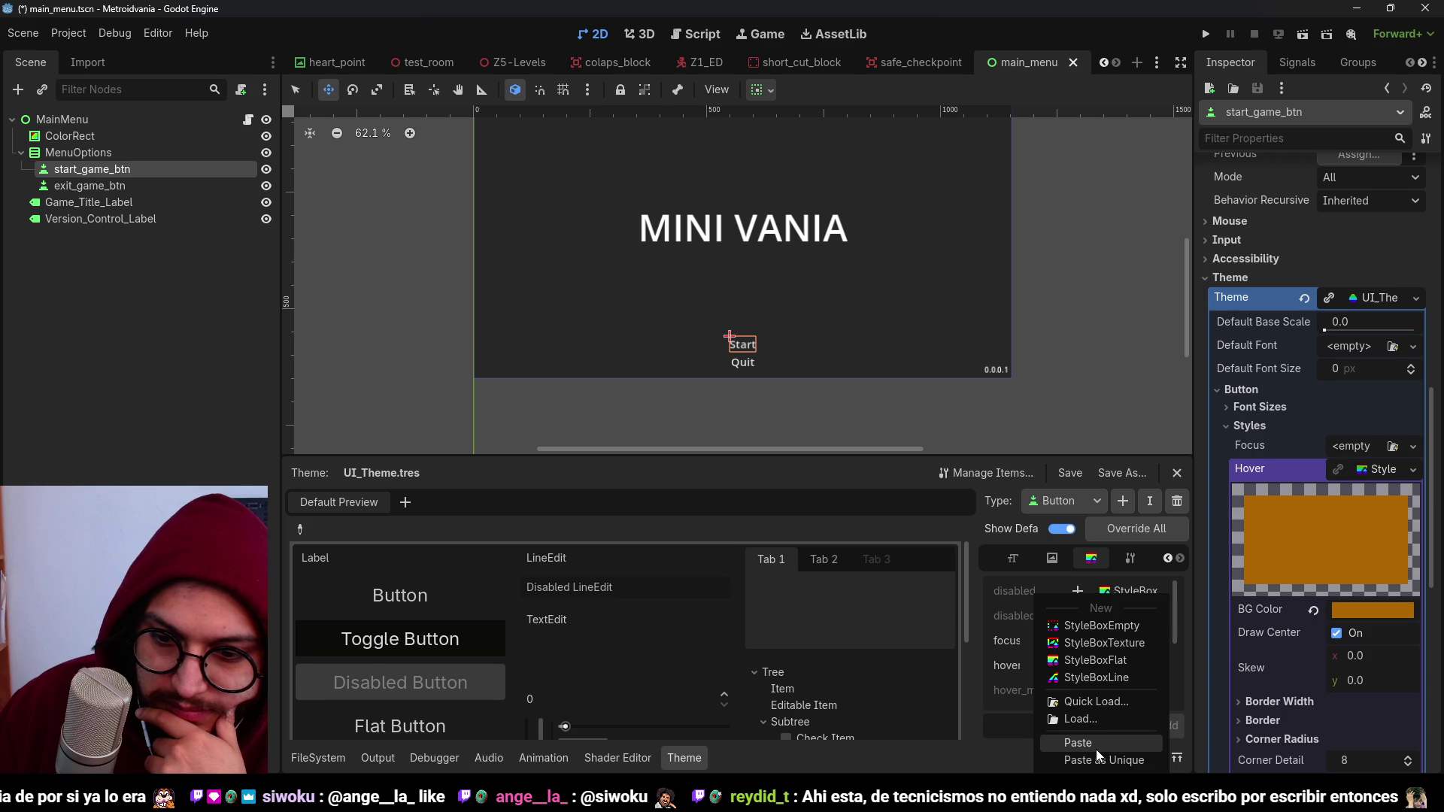
{"action": "left_click", "coordinate": [1095, 746]}
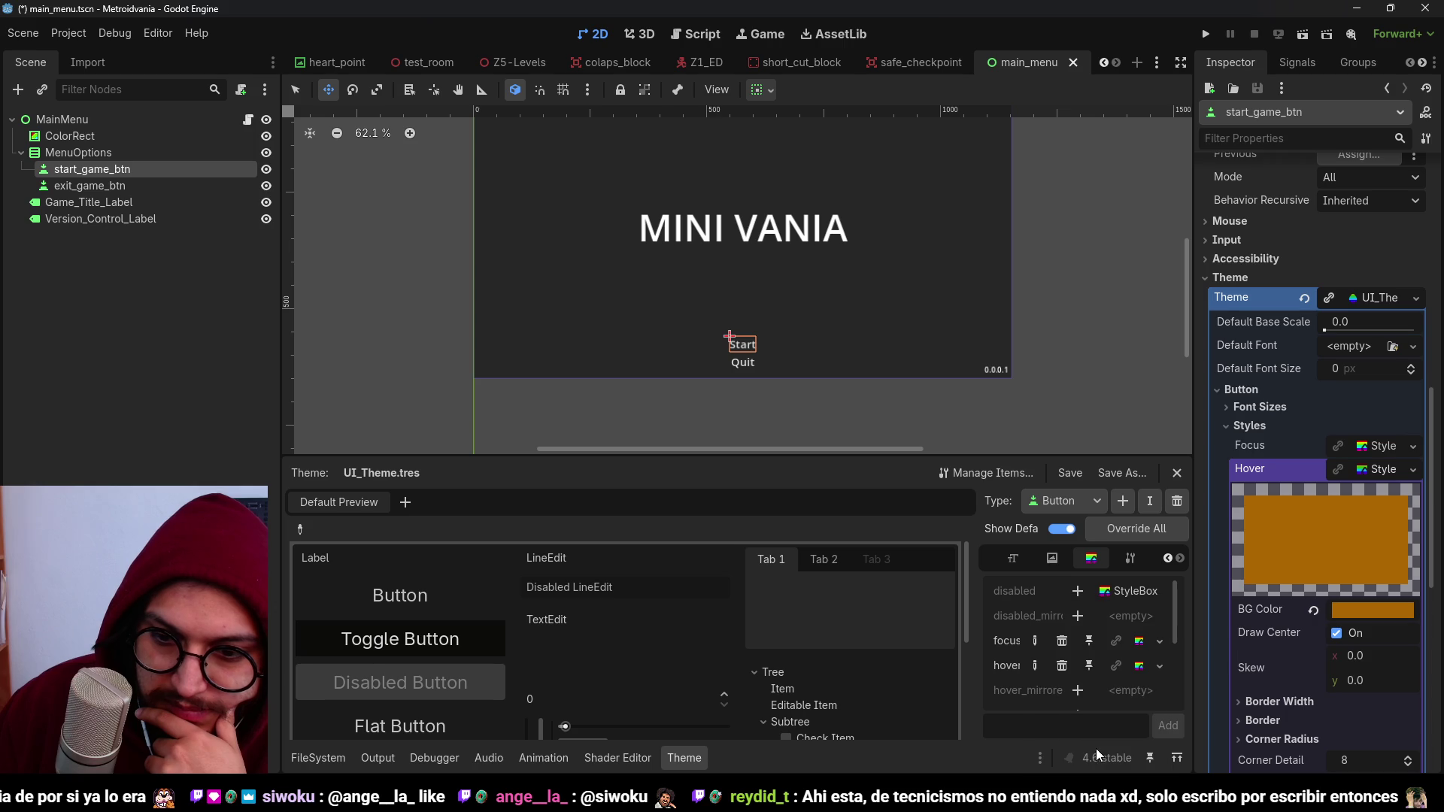
Run the project, stop it, and run just the main menu scene instead.
{"action": "left_click", "coordinate": [1205, 34]}
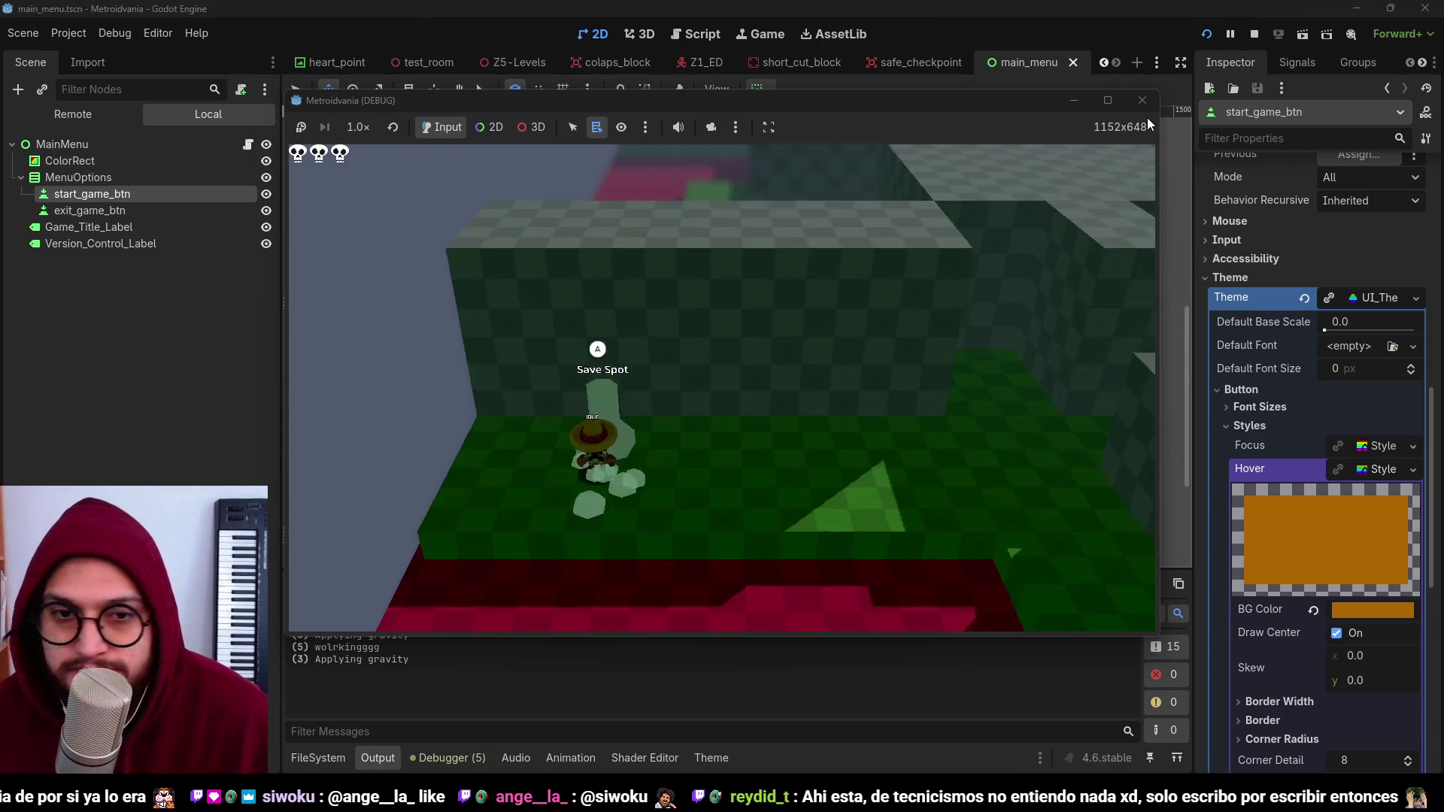
{"action": "left_click", "coordinate": [1142, 100]}
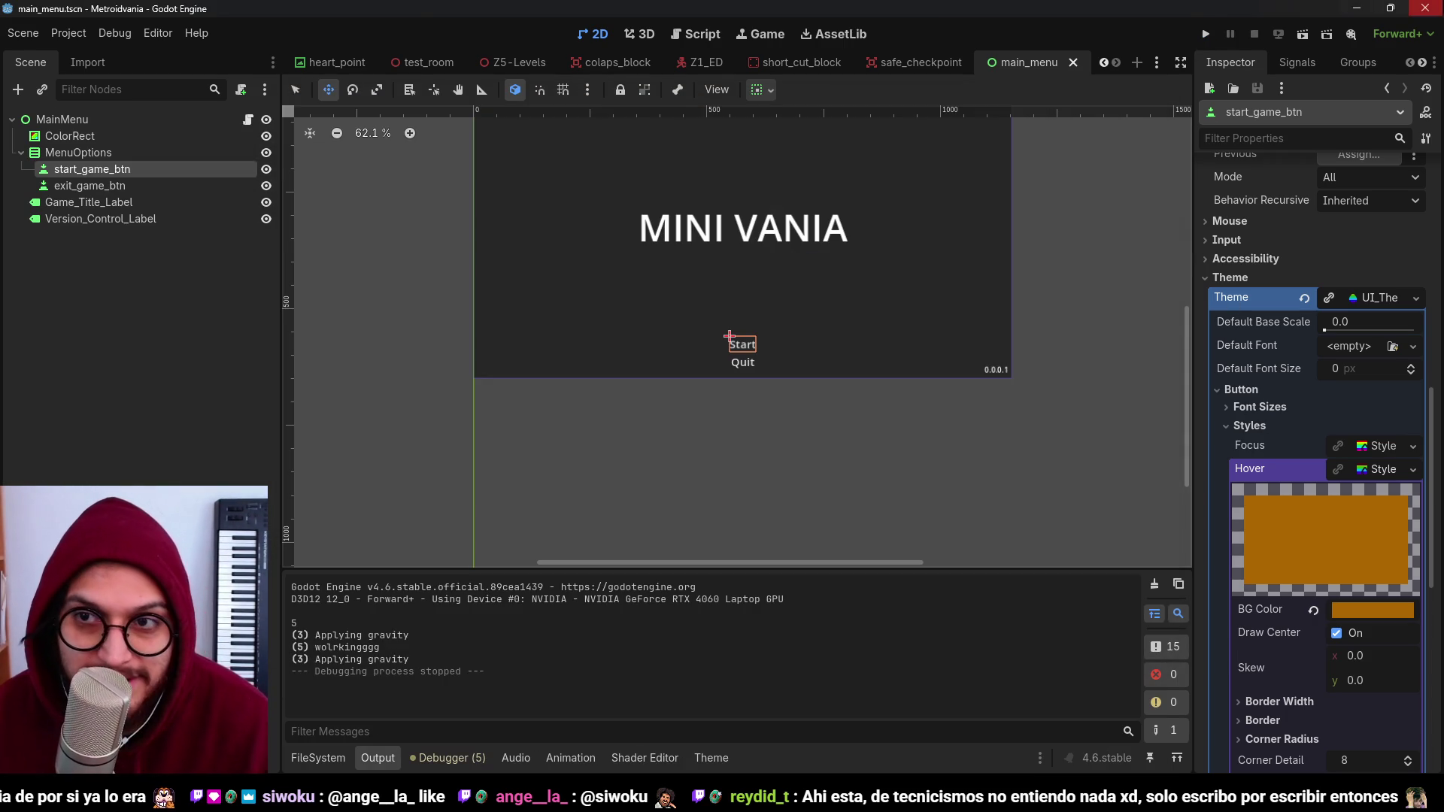
{"action": "left_click", "coordinate": [1300, 33]}
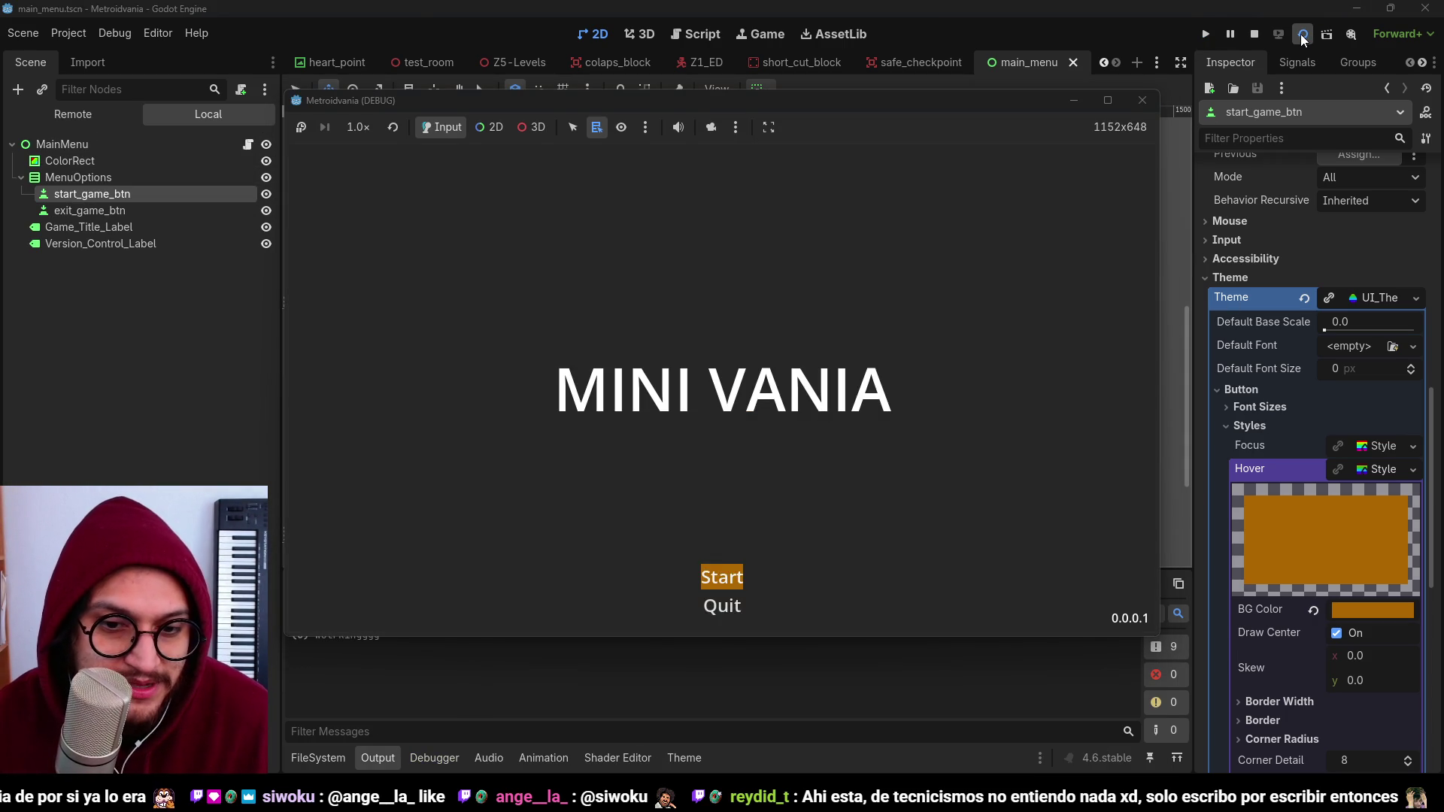
Move the orange focus highlight between Start and Quit with the arrows, then stop with F8.
{"action": "key", "text": "Down"}
{"action": "key", "text": "Up"}
{"action": "key", "text": "Down"}
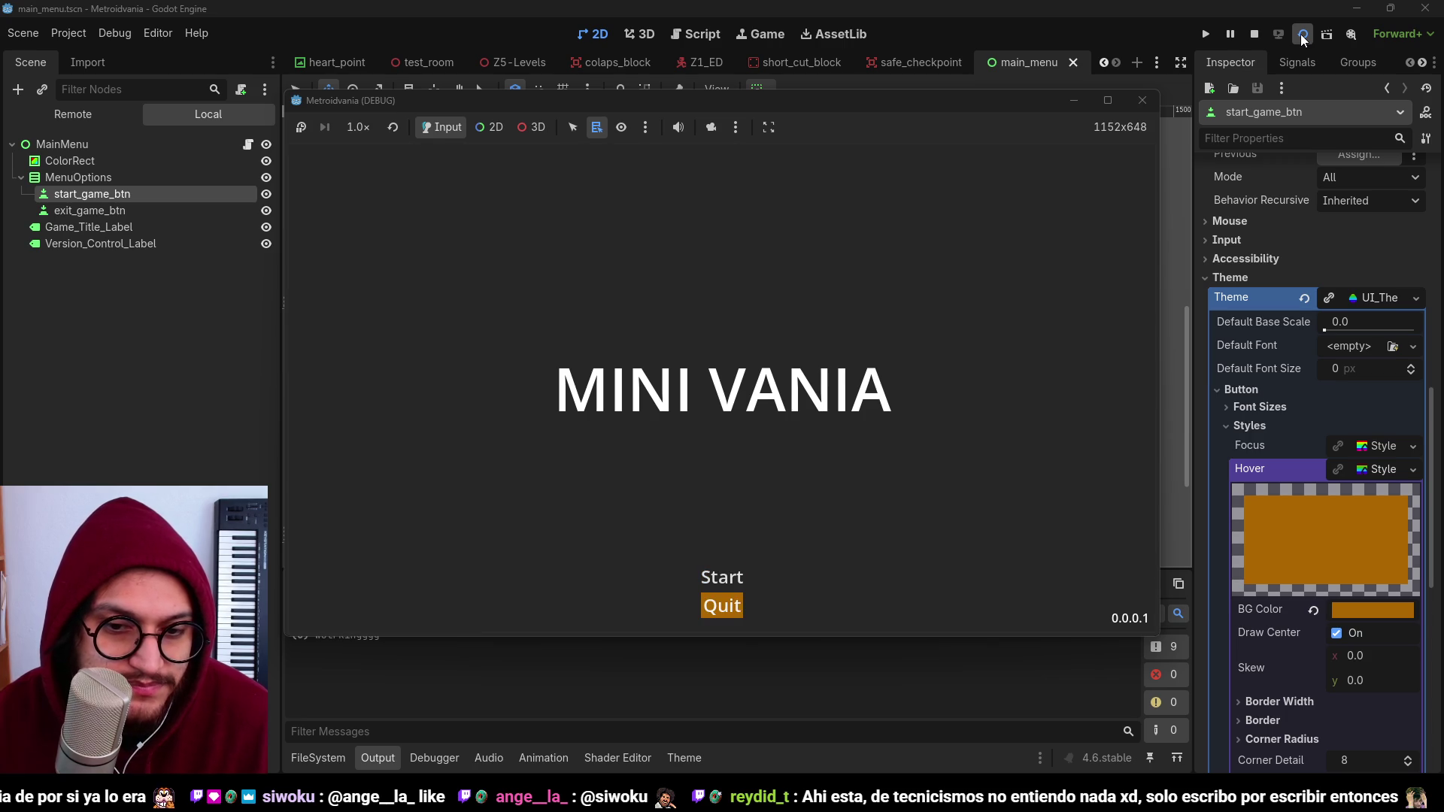
{"action": "key", "text": "Up"}
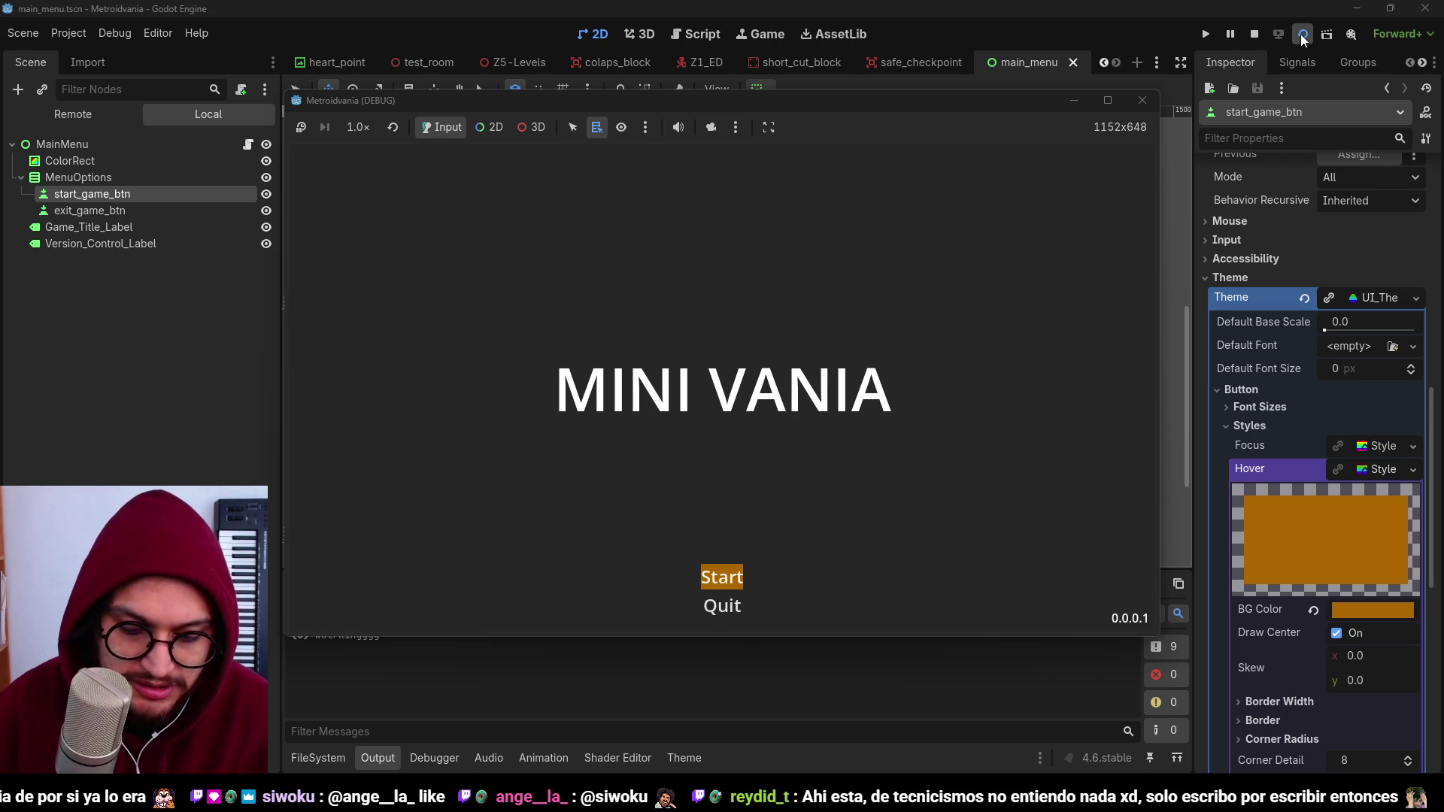
{"action": "key", "text": "F8"}
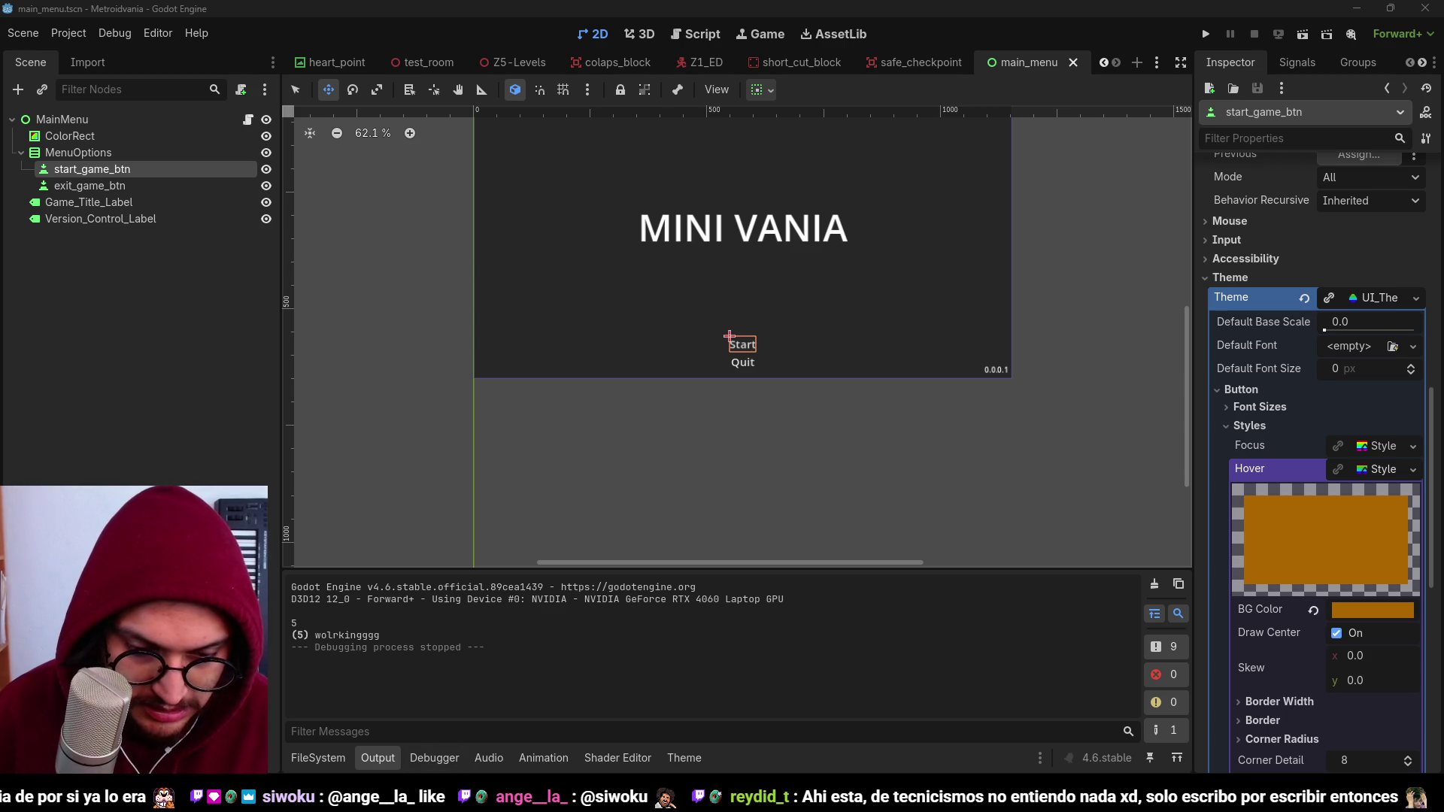
Open the Godot Docs controllers page from the search results in a new tab.
{"action": "key", "text": "alt+Tab"}
{"action": "scroll", "coordinate": [645, 380], "scroll_direction": "down", "scroll_amount": 2}
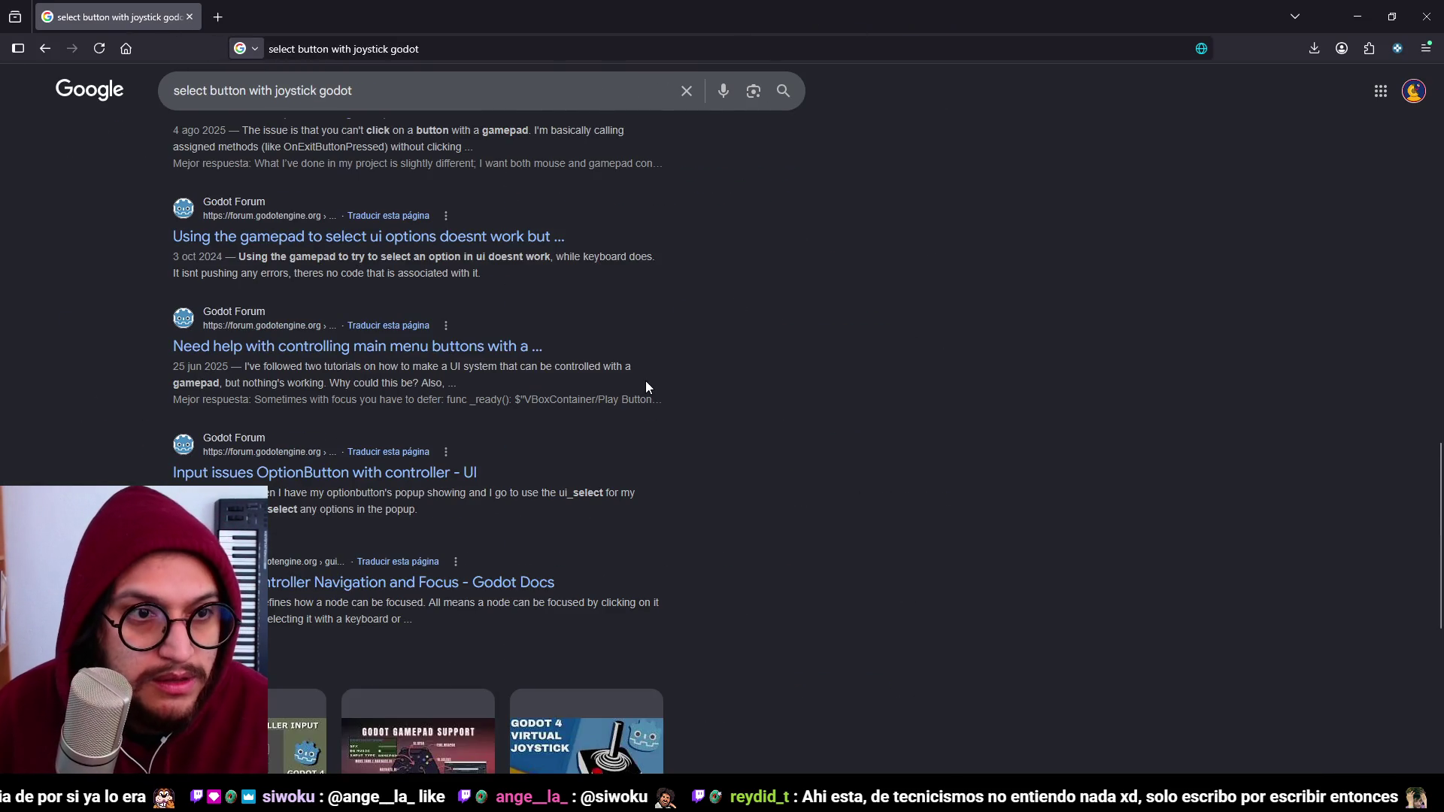
{"action": "scroll", "coordinate": [680, 368], "scroll_direction": "up", "scroll_amount": 3}
{"action": "scroll", "coordinate": [679, 368], "scroll_direction": "down", "scroll_amount": 2}
{"action": "scroll", "coordinate": [680, 368], "scroll_direction": "up", "scroll_amount": 3}
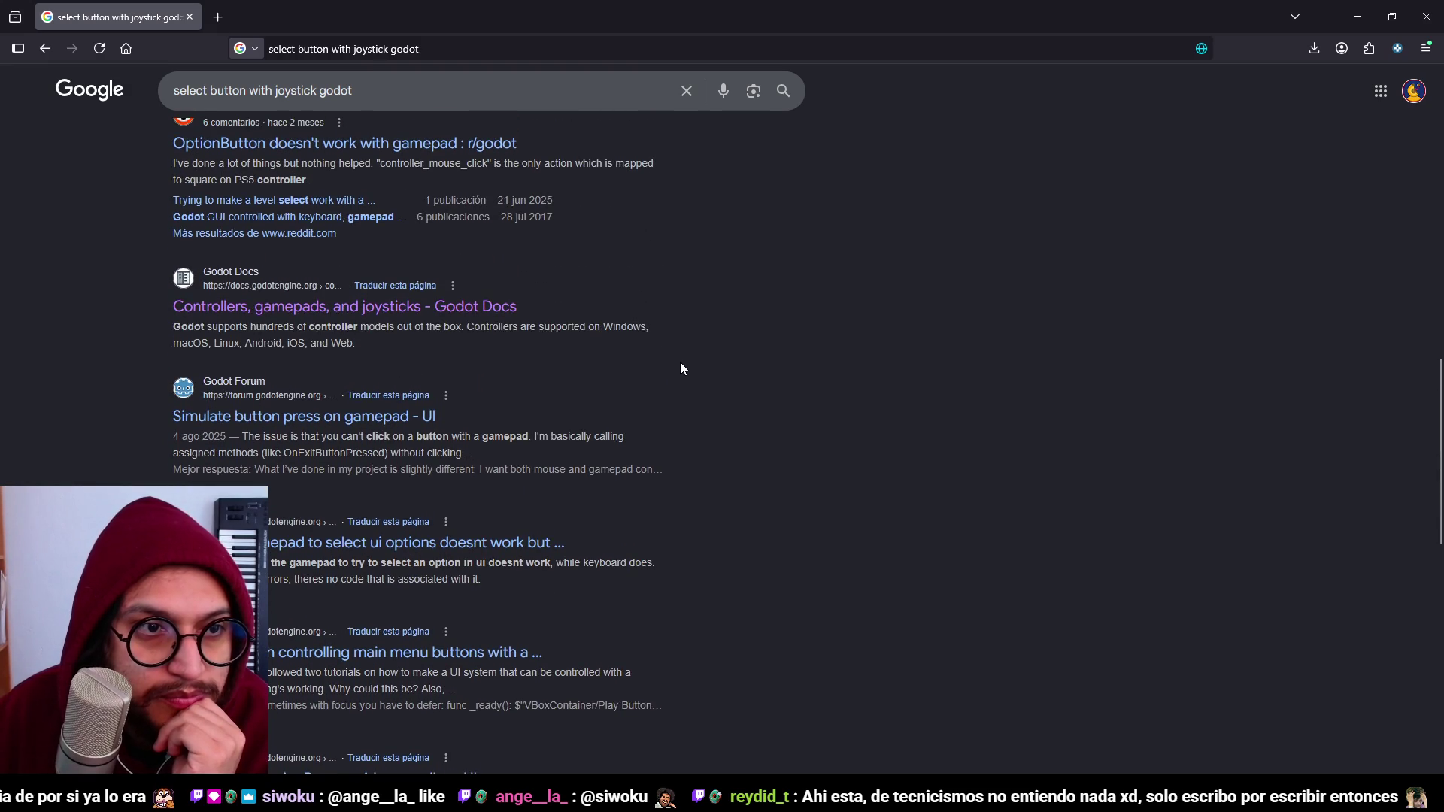
{"action": "scroll", "coordinate": [680, 368], "scroll_direction": "up", "scroll_amount": 1}
{"action": "middle_click", "coordinate": [396, 385]}
Open the Godot Forum thread about gamepad UI selection in a new tab.
{"action": "scroll", "coordinate": [585, 400], "scroll_direction": "up", "scroll_amount": 3}
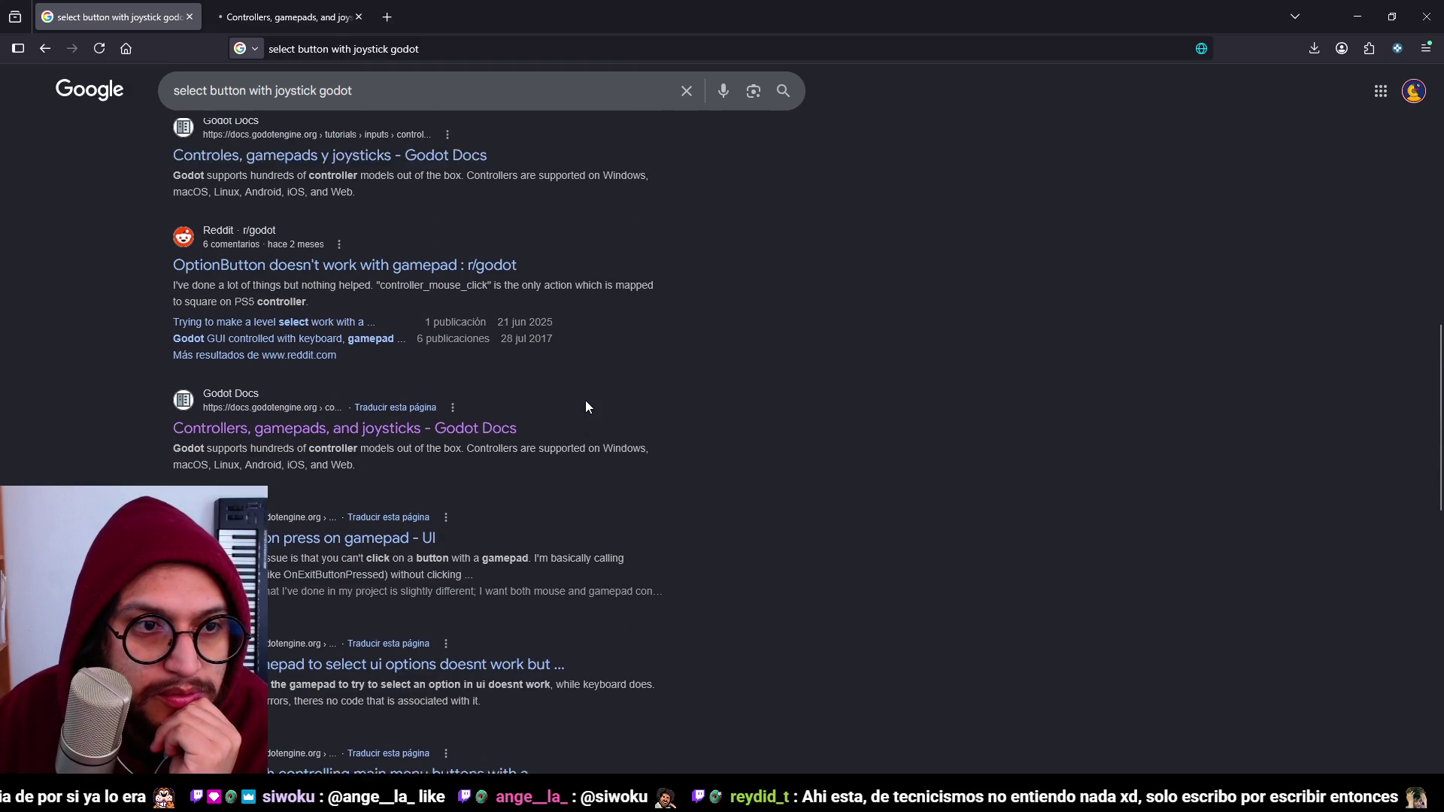
{"action": "scroll", "coordinate": [586, 405], "scroll_direction": "down", "scroll_amount": 3}
{"action": "scroll", "coordinate": [586, 405], "scroll_direction": "up", "scroll_amount": 10}
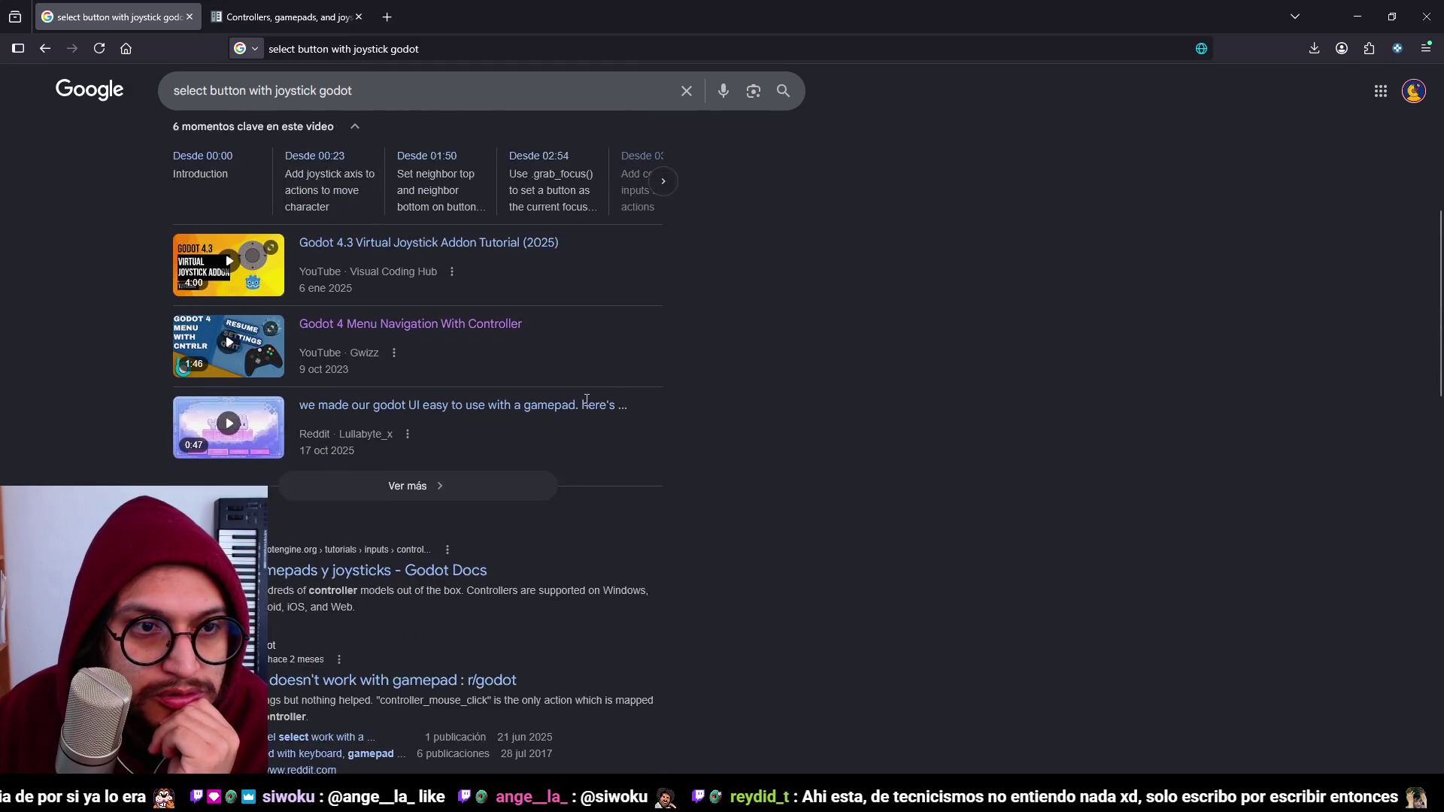
{"action": "scroll", "coordinate": [587, 406], "scroll_direction": "down", "scroll_amount": 5}
{"action": "scroll", "coordinate": [586, 406], "scroll_direction": "up", "scroll_amount": 1}
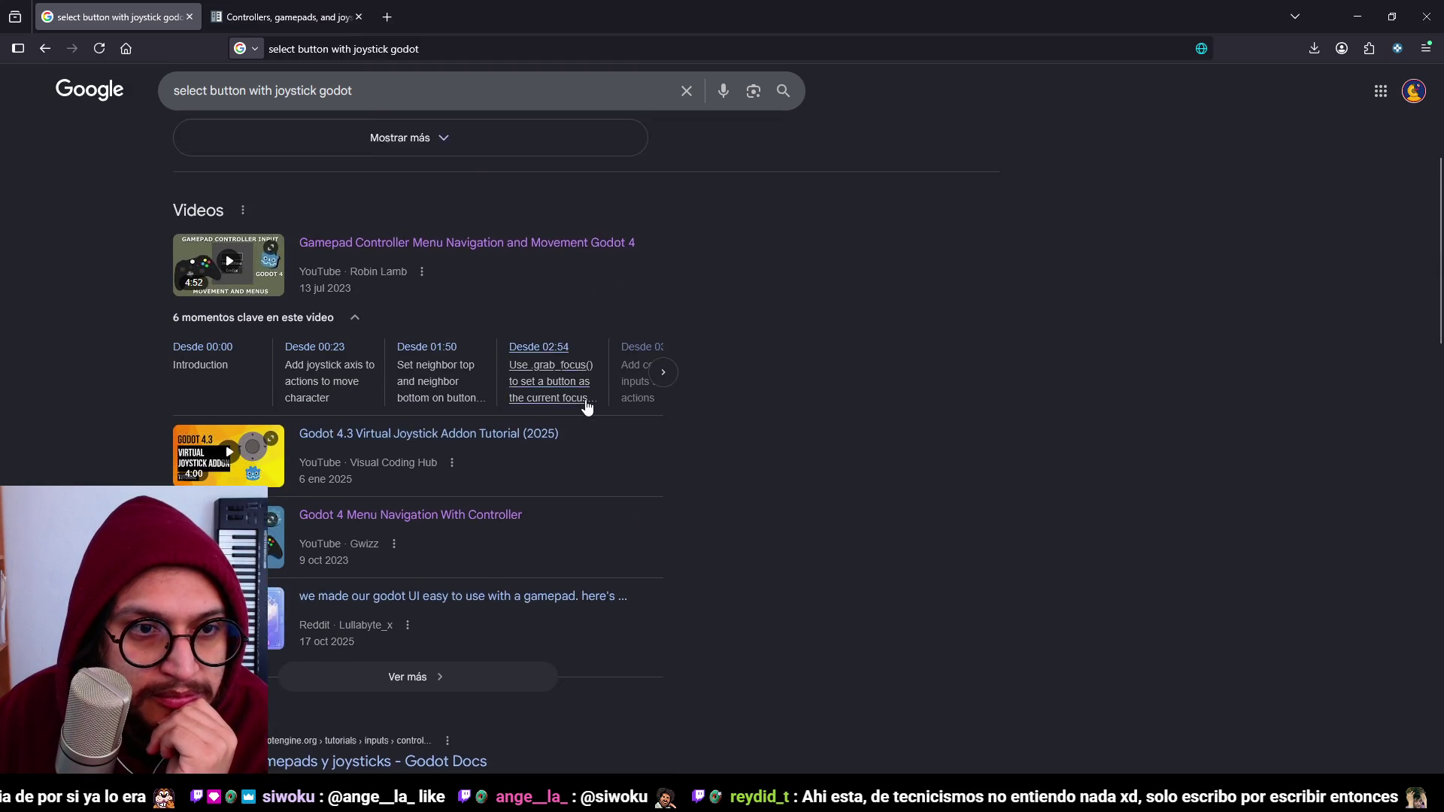
{"action": "scroll", "coordinate": [587, 407], "scroll_direction": "down", "scroll_amount": 1}
{"action": "scroll", "coordinate": [587, 406], "scroll_direction": "down", "scroll_amount": 3}
{"action": "scroll", "coordinate": [587, 406], "scroll_direction": "down", "scroll_amount": 6}
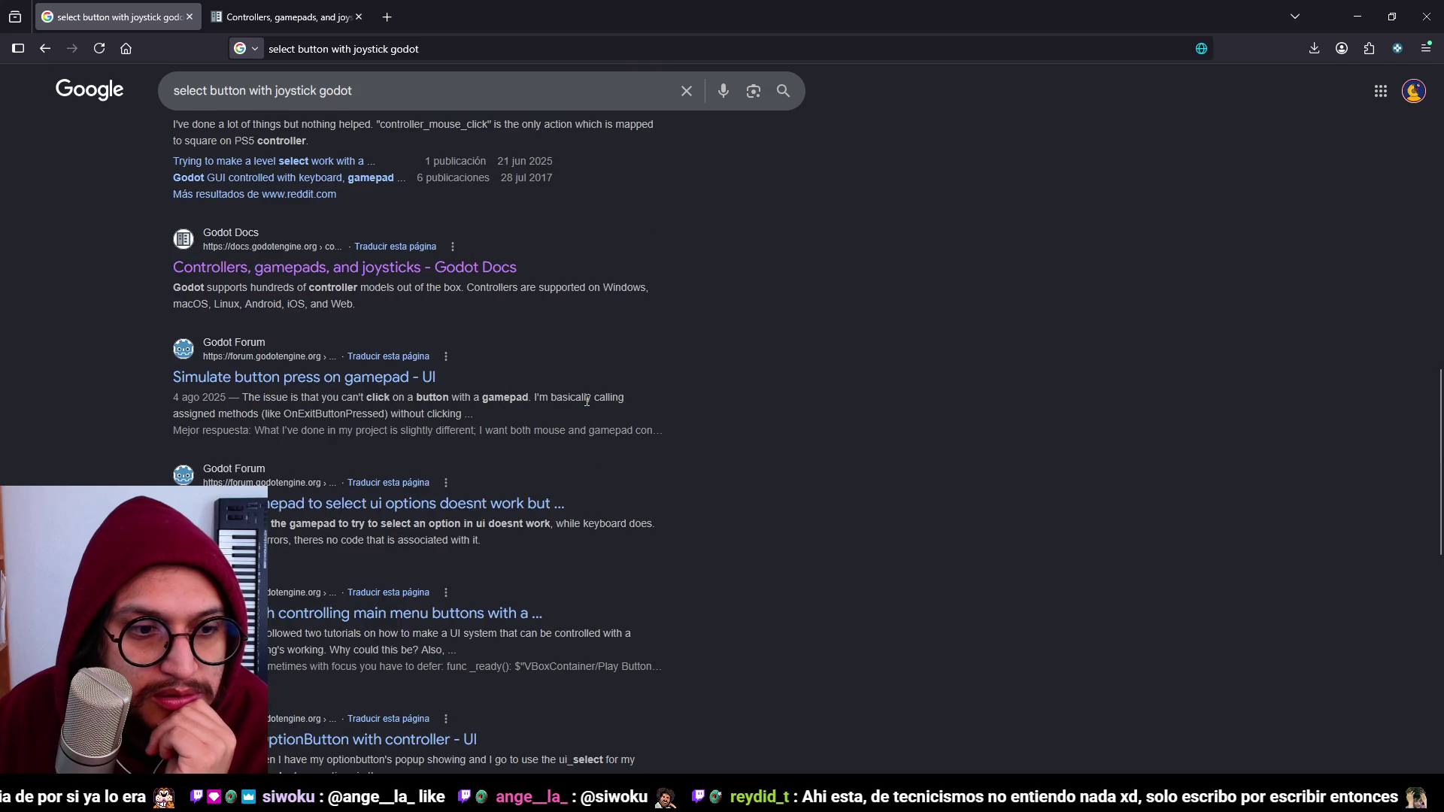
{"action": "scroll", "coordinate": [588, 406], "scroll_direction": "up", "scroll_amount": 2}
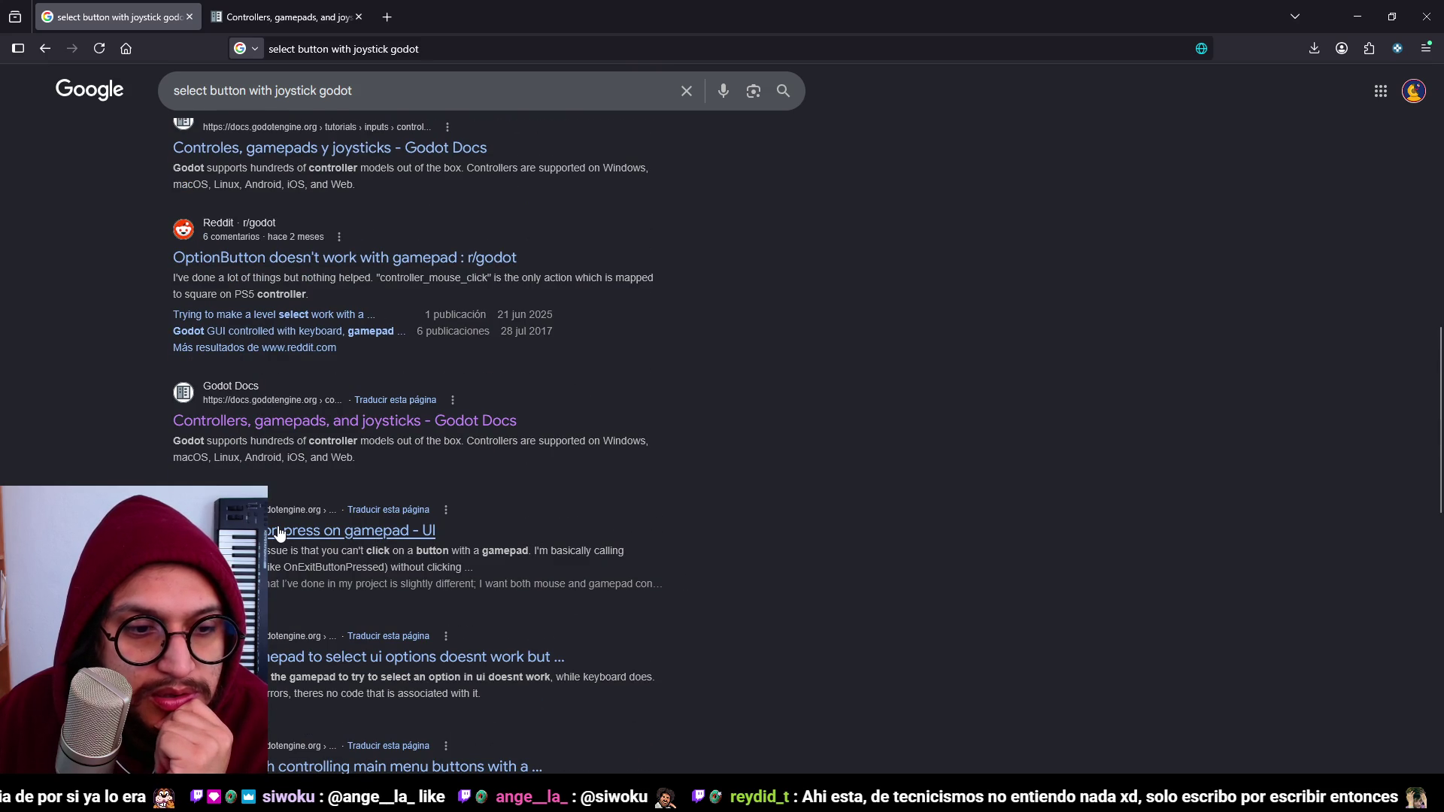
{"action": "middle_click", "coordinate": [552, 659]}
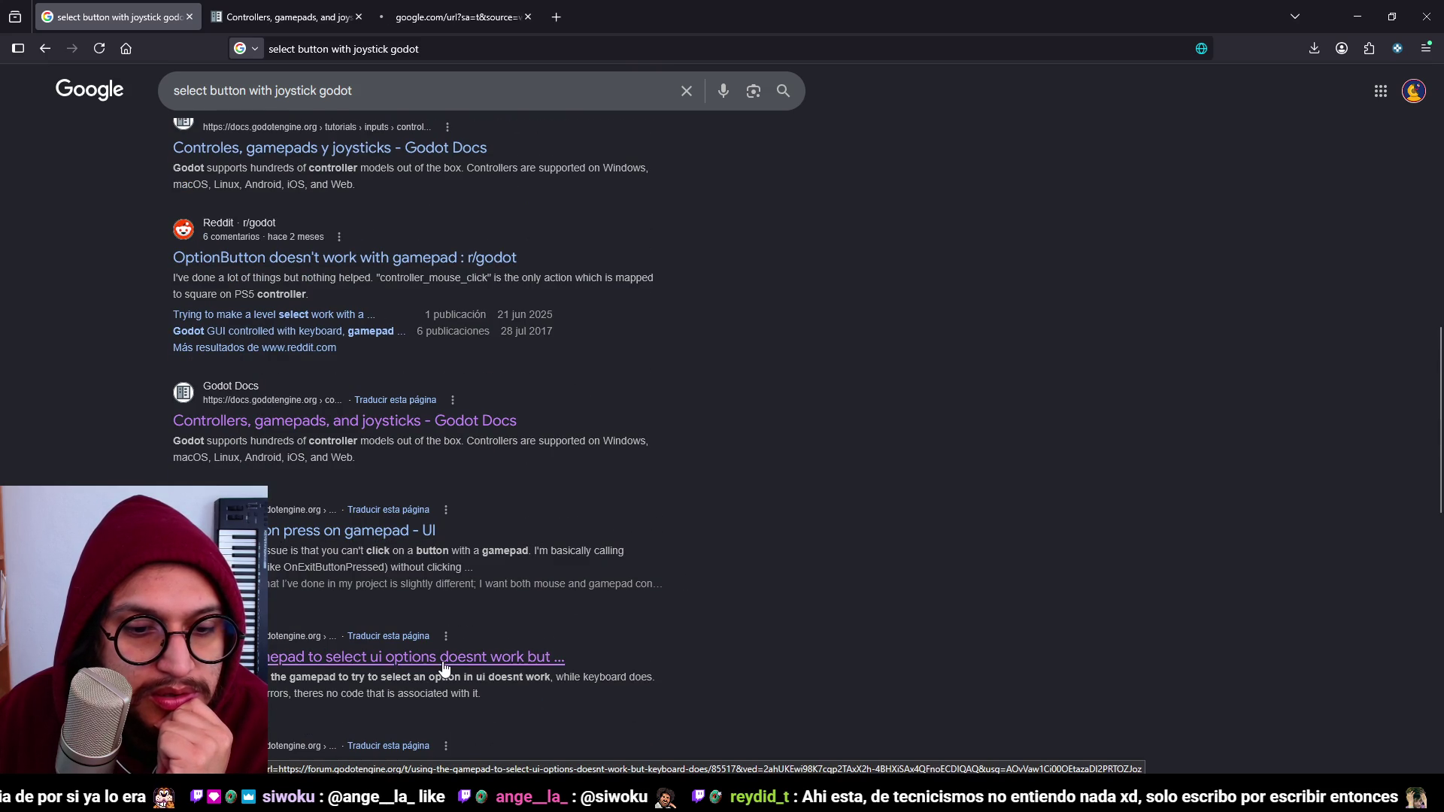
Read through the Godot Docs controllers page.
{"action": "left_click", "coordinate": [459, 17]}
{"action": "left_click", "coordinate": [286, 17]}
{"action": "scroll", "coordinate": [799, 423], "scroll_direction": "down", "scroll_amount": 6}
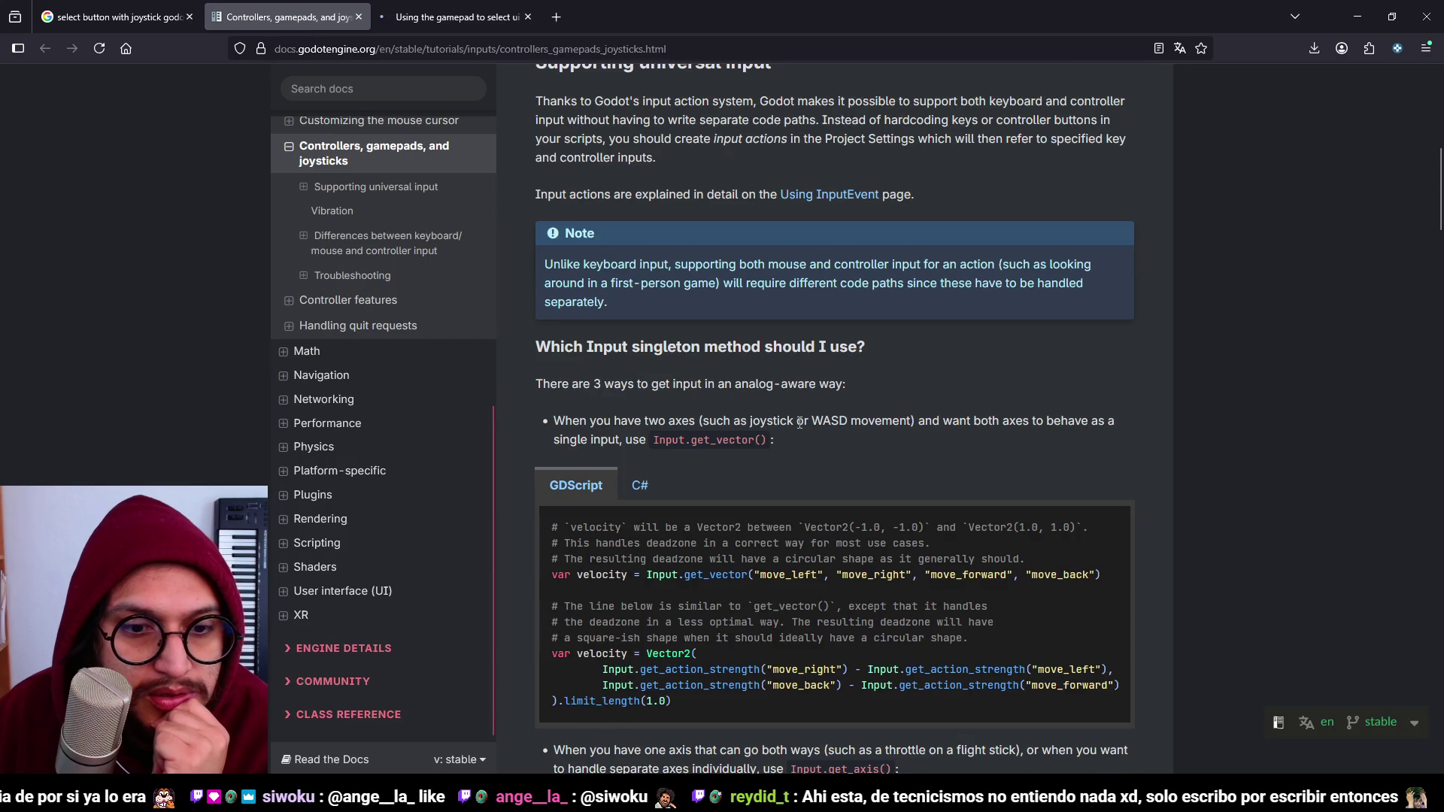
{"action": "scroll", "coordinate": [799, 423], "scroll_direction": "down", "scroll_amount": 2}
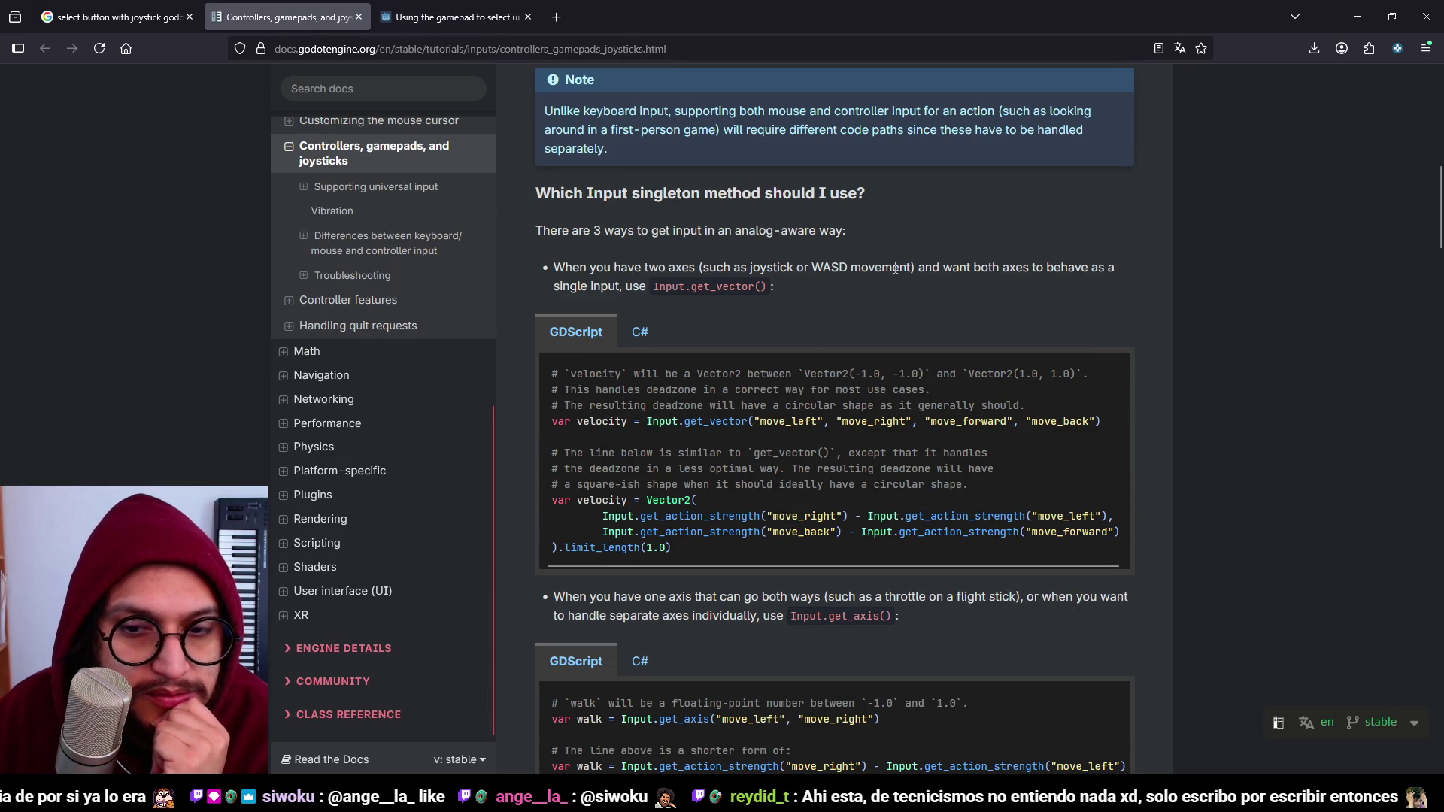
{"action": "scroll", "coordinate": [894, 271], "scroll_direction": "down", "scroll_amount": 6}
{"action": "scroll", "coordinate": [1211, 245], "scroll_direction": "down", "scroll_amount": 4}
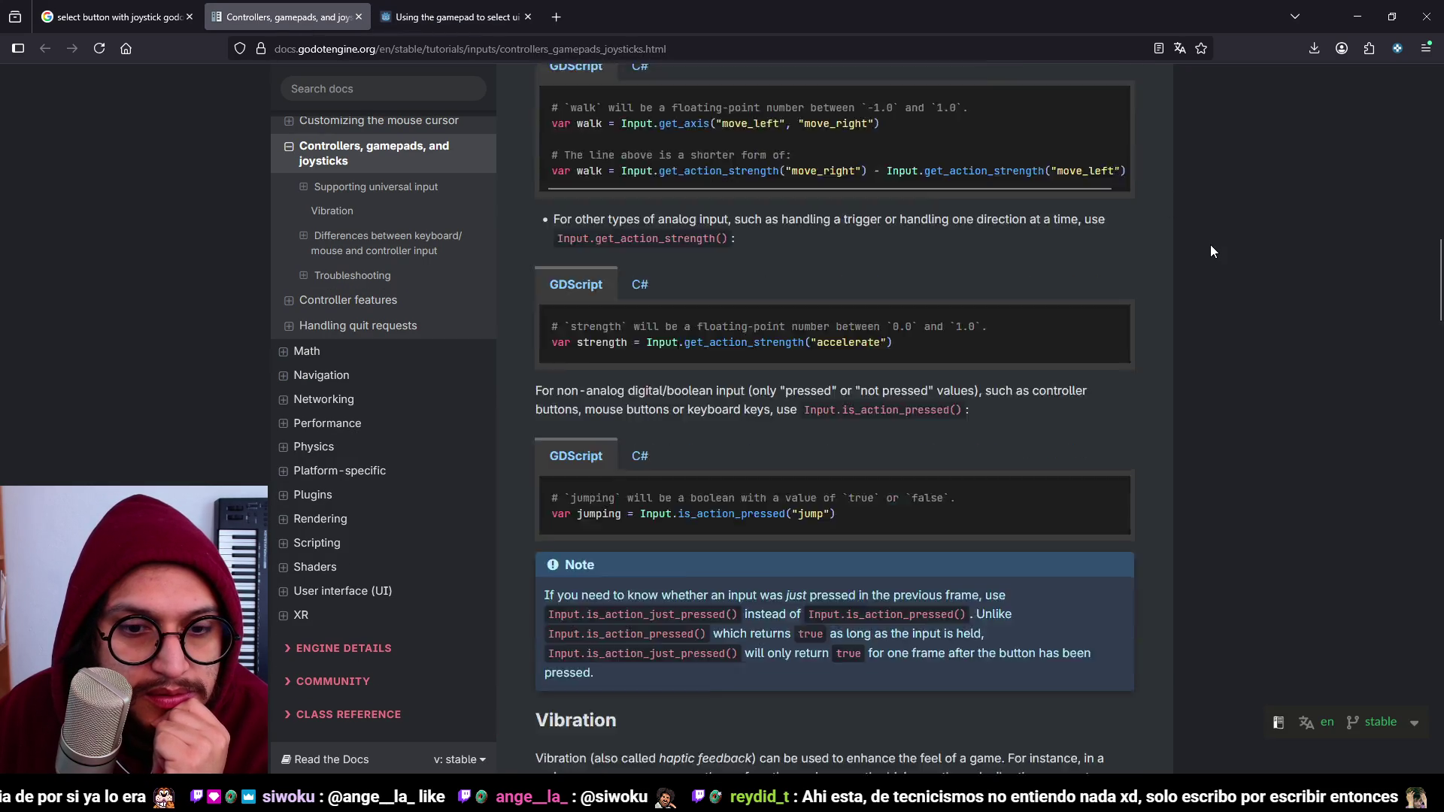
{"action": "scroll", "coordinate": [1210, 245], "scroll_direction": "down", "scroll_amount": 1}
Read the gamepad forum thread, revisit the docs page, and minimize the browser.
{"action": "left_click", "coordinate": [459, 17]}
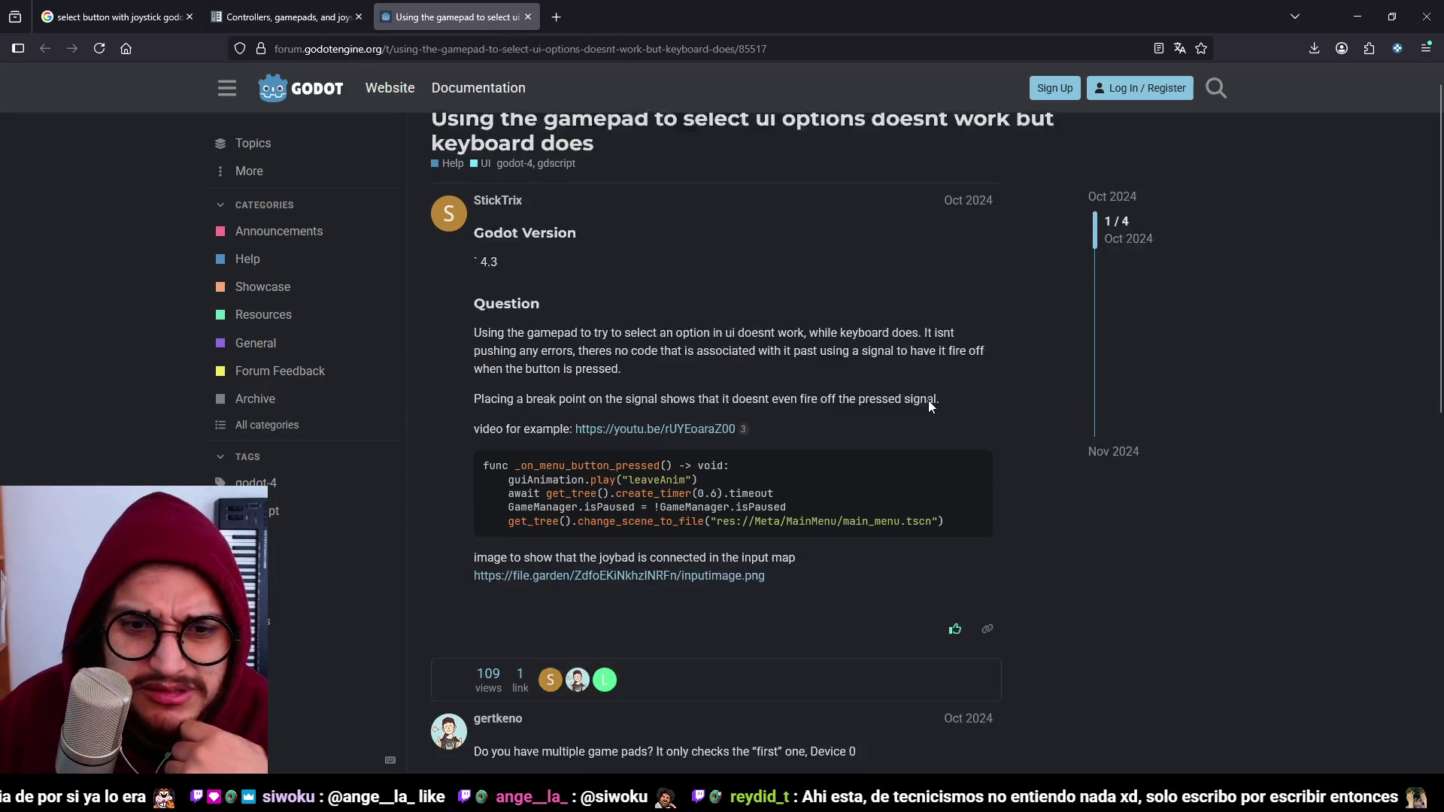
{"action": "scroll", "coordinate": [1061, 513], "scroll_direction": "down", "scroll_amount": 1}
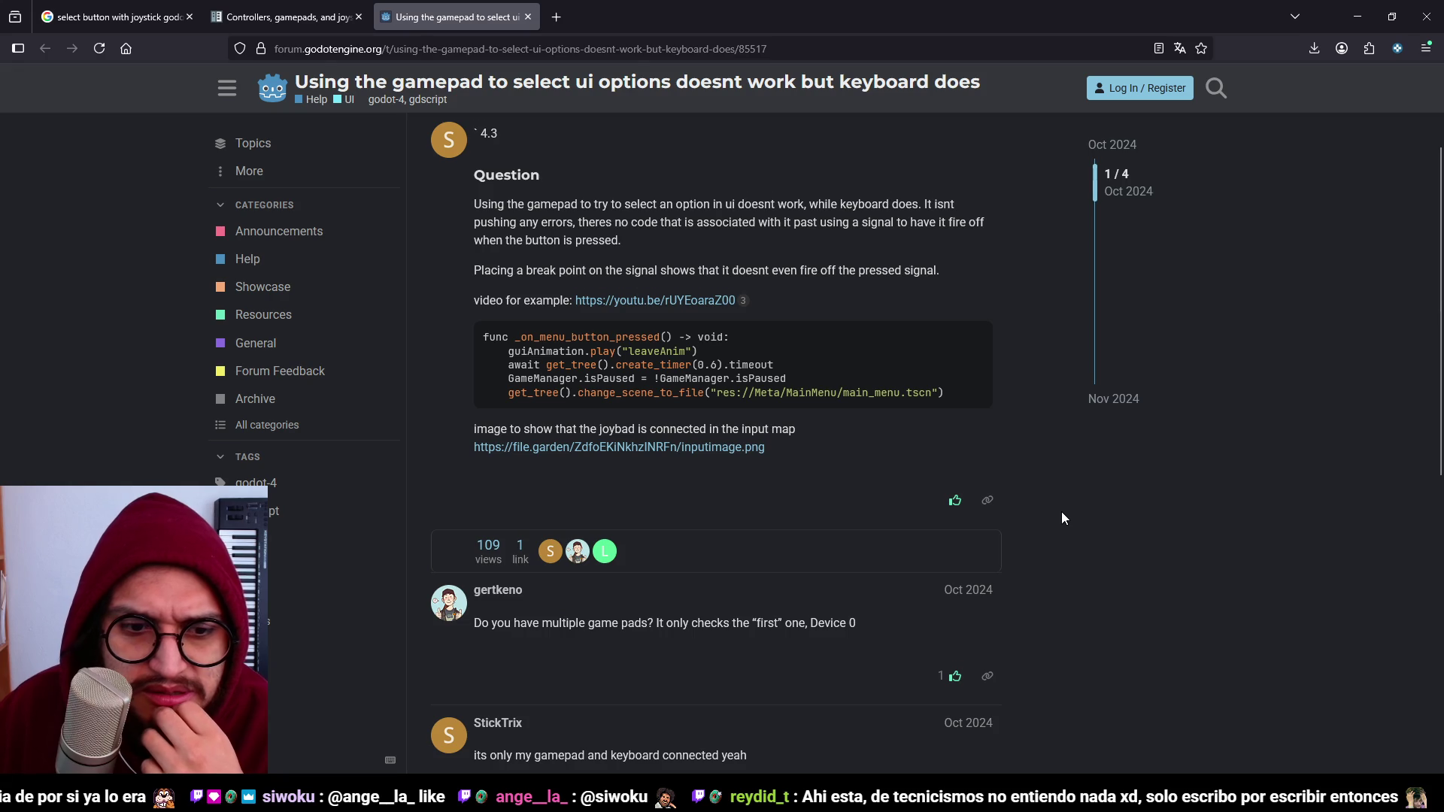
{"action": "scroll", "coordinate": [1062, 513], "scroll_direction": "down", "scroll_amount": 3}
{"action": "scroll", "coordinate": [1061, 513], "scroll_direction": "down", "scroll_amount": 2}
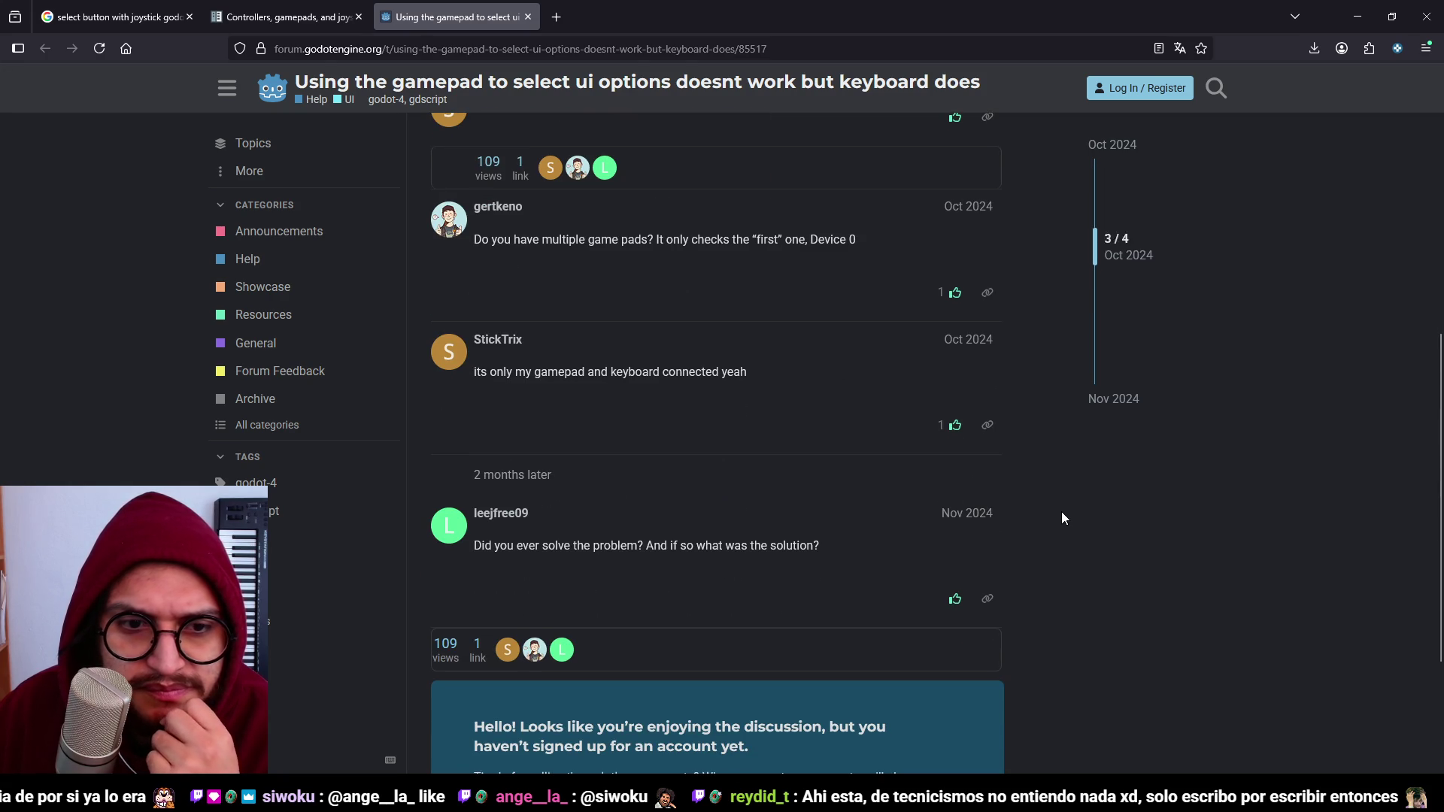
{"action": "scroll", "coordinate": [1062, 513], "scroll_direction": "down", "scroll_amount": 3}
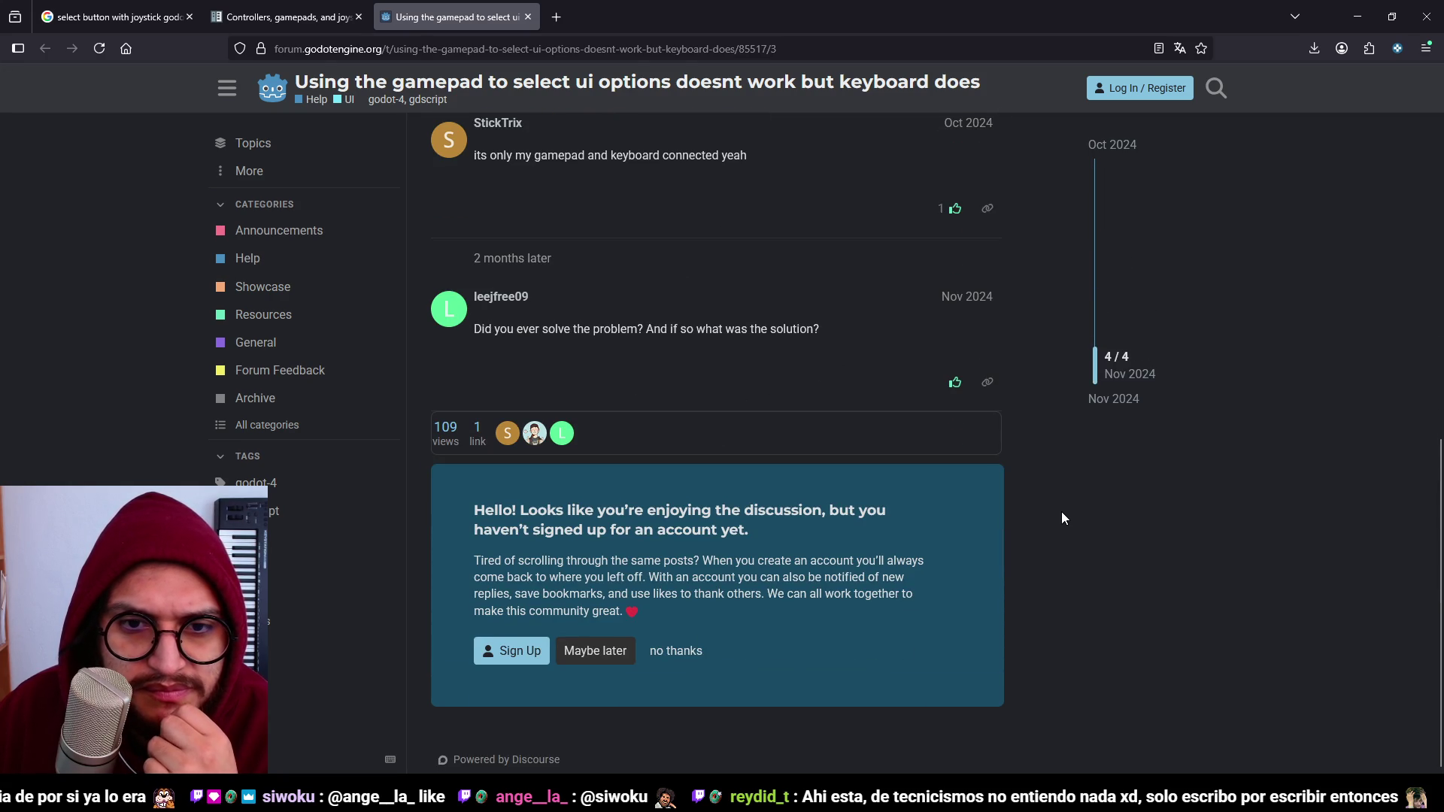
{"action": "key", "text": "Home"}
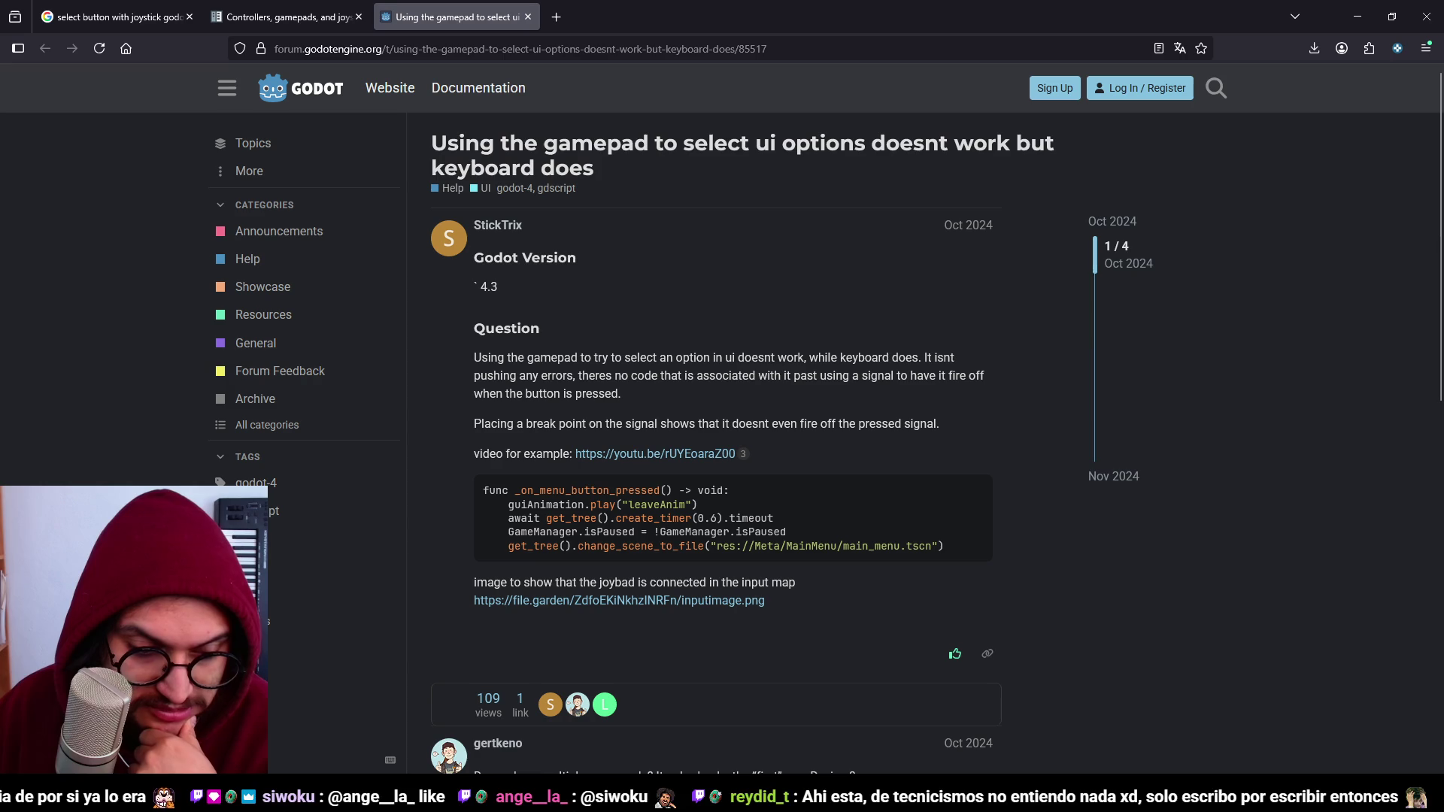
{"action": "left_click", "coordinate": [286, 17]}
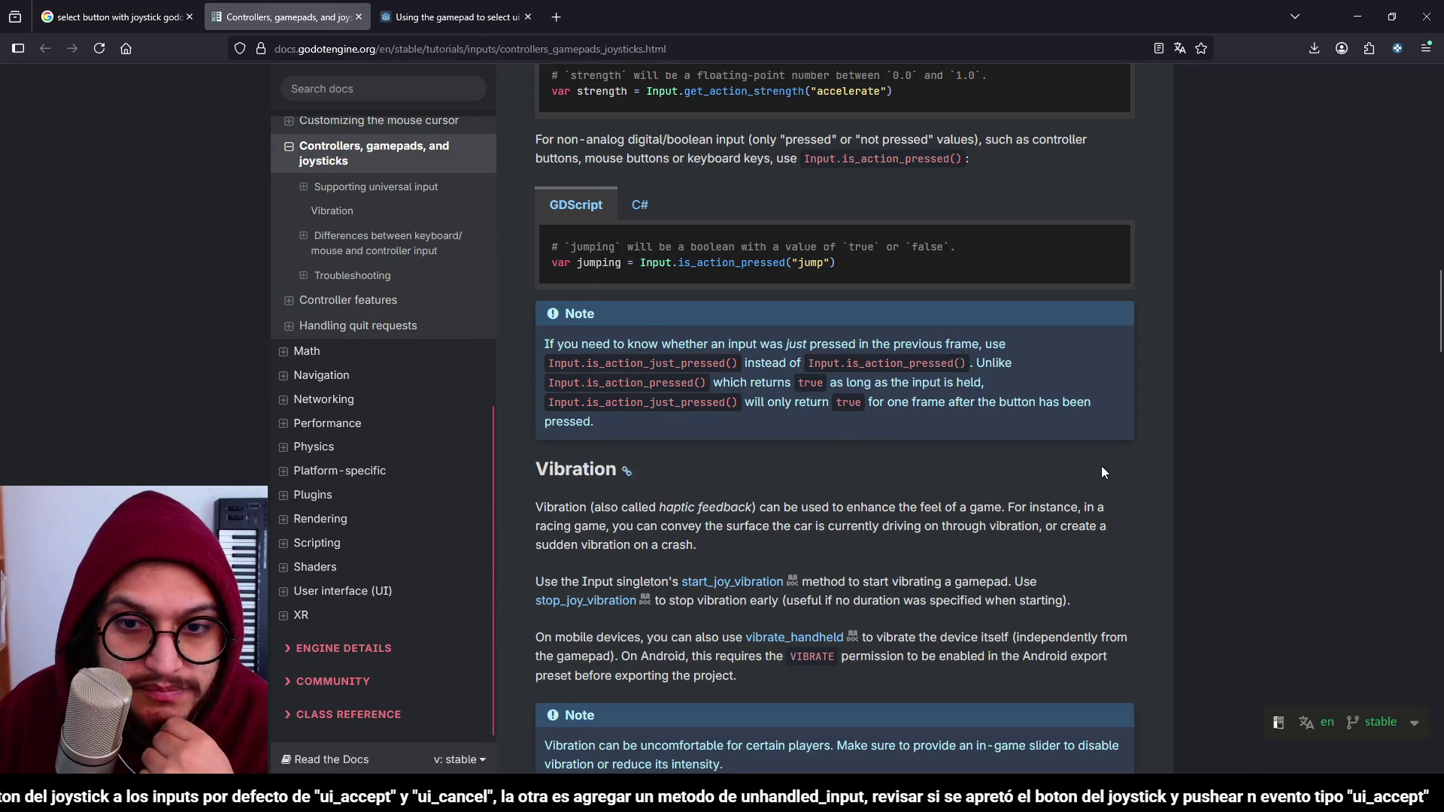
{"action": "scroll", "coordinate": [1103, 472], "scroll_direction": "down", "scroll_amount": 2}
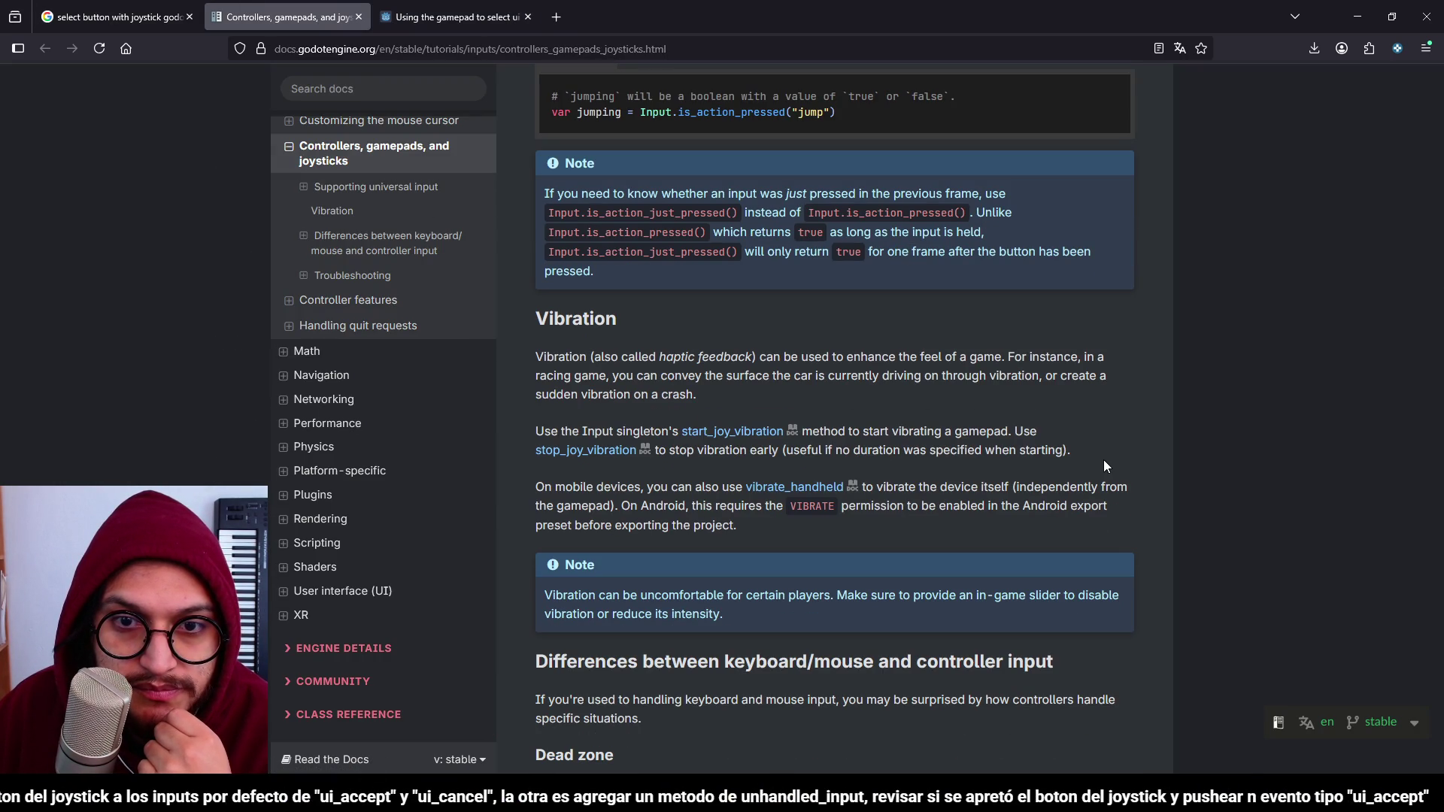
{"action": "left_click", "coordinate": [1364, 21]}
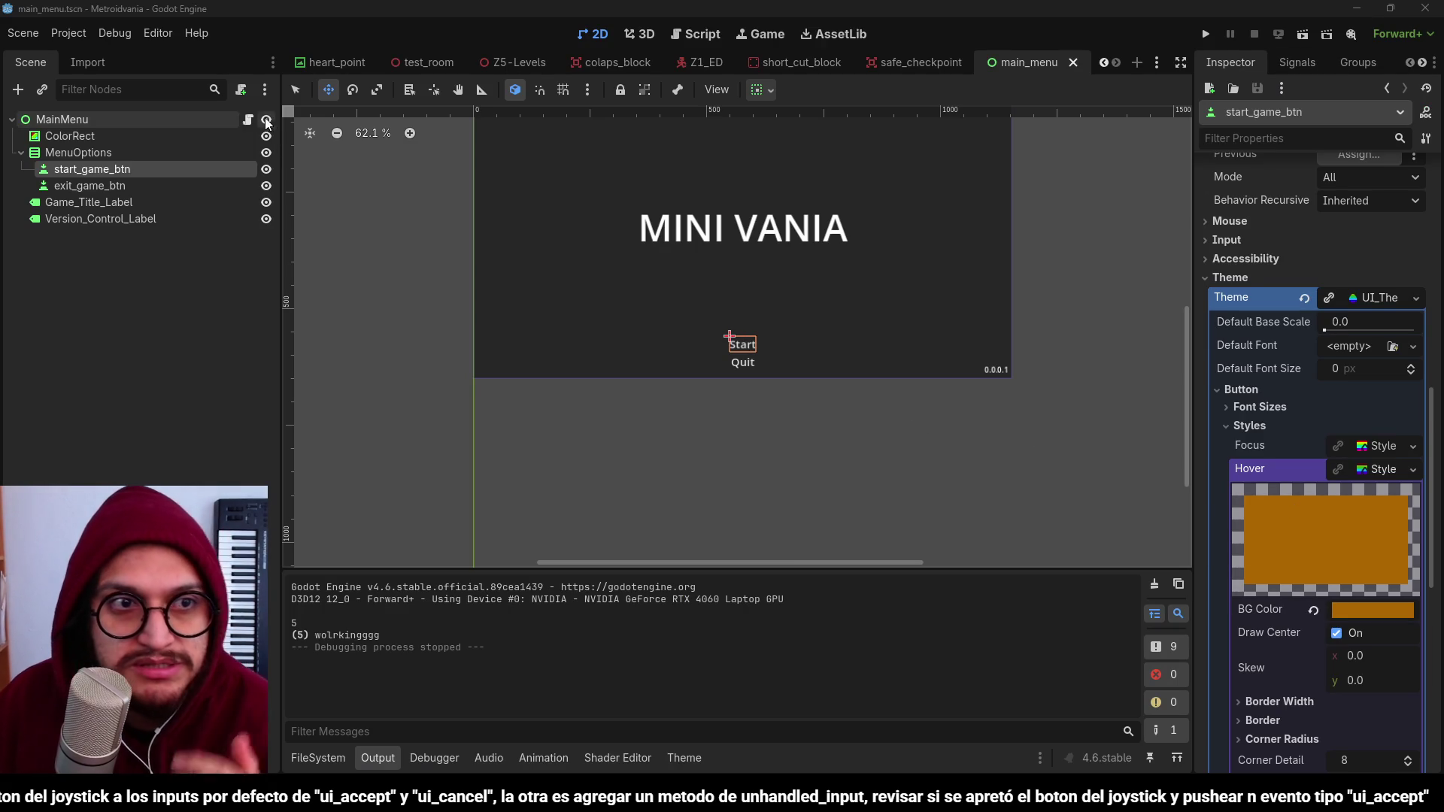
Connect start_game_btn's pressed signal to a new handler printing "Started game" and save the script.
{"action": "left_click", "coordinate": [247, 118]}
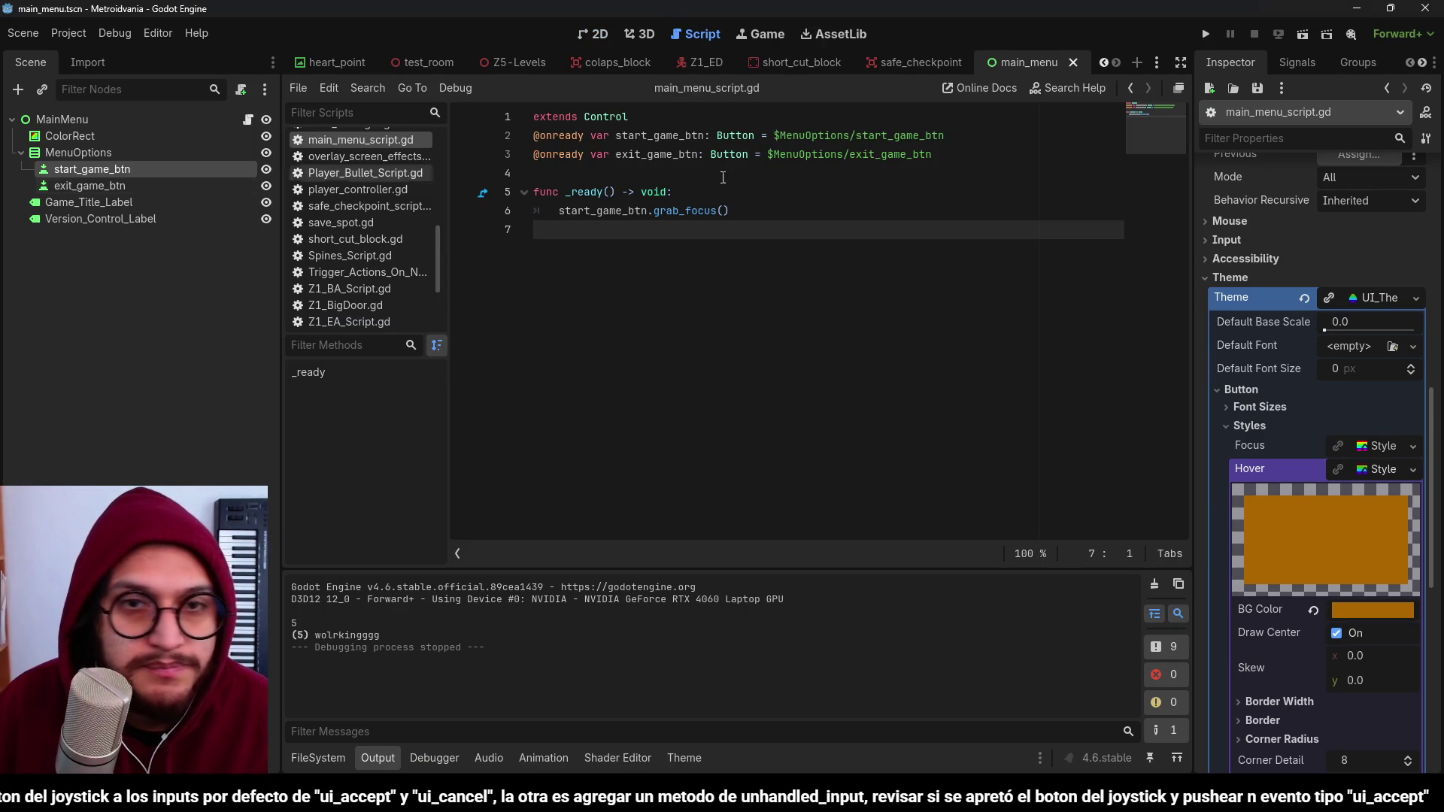
{"action": "left_click", "coordinate": [1282, 66]}
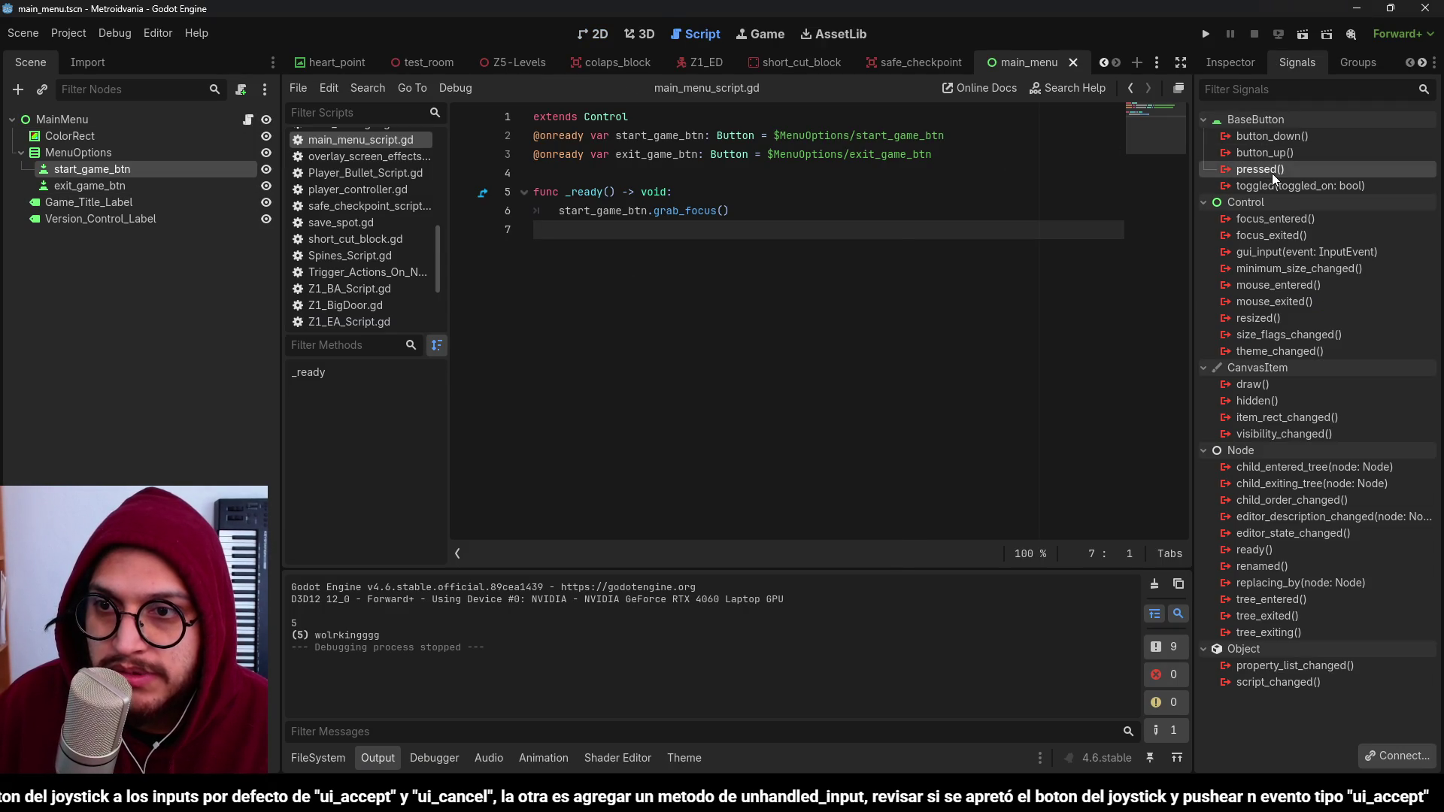
{"action": "double_click", "coordinate": [1270, 171]}
{"action": "left_click", "coordinate": [671, 573]}
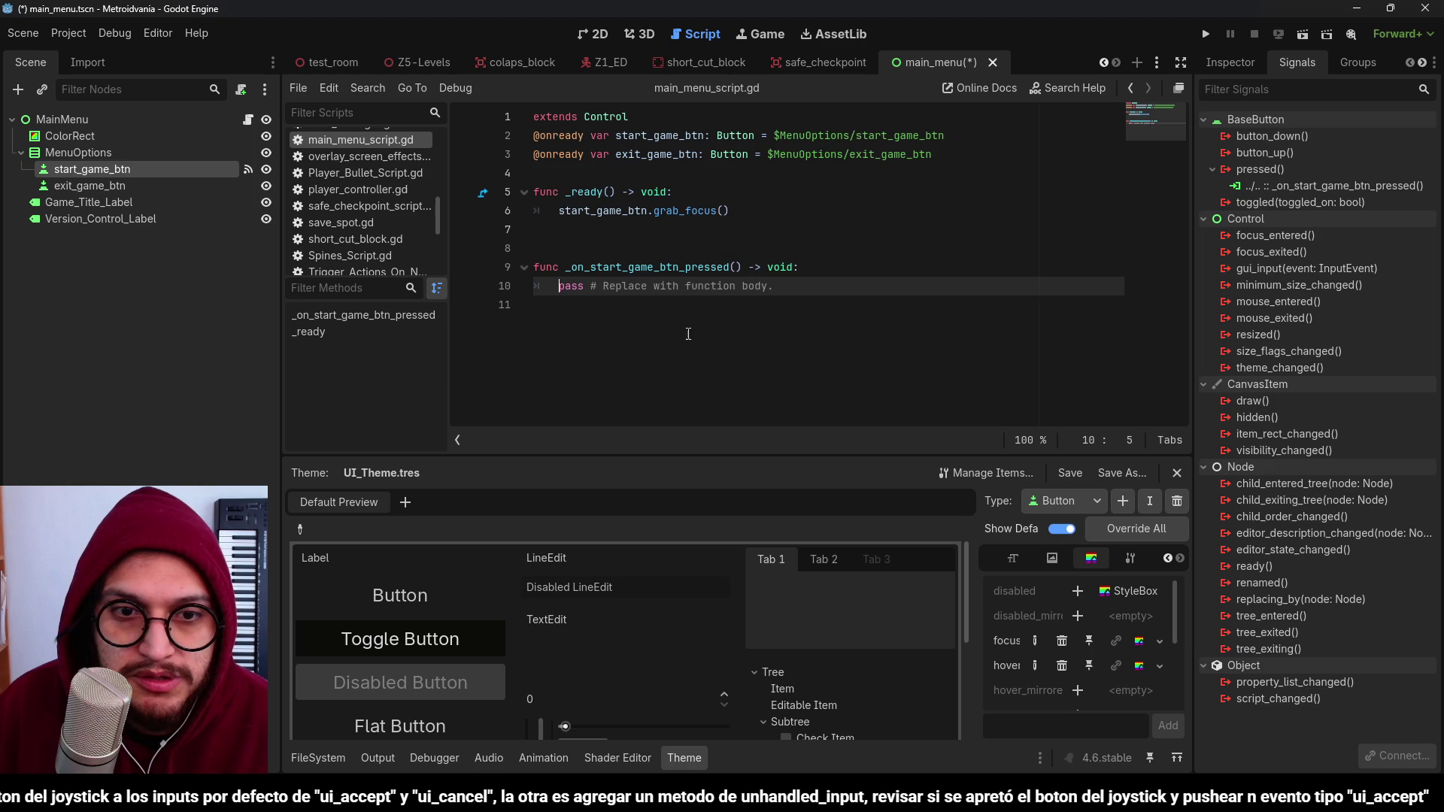
{"action": "left_click_drag", "start_coordinate": [800, 293], "coordinate": [555, 294]}
{"action": "type", "text": "print(\""}
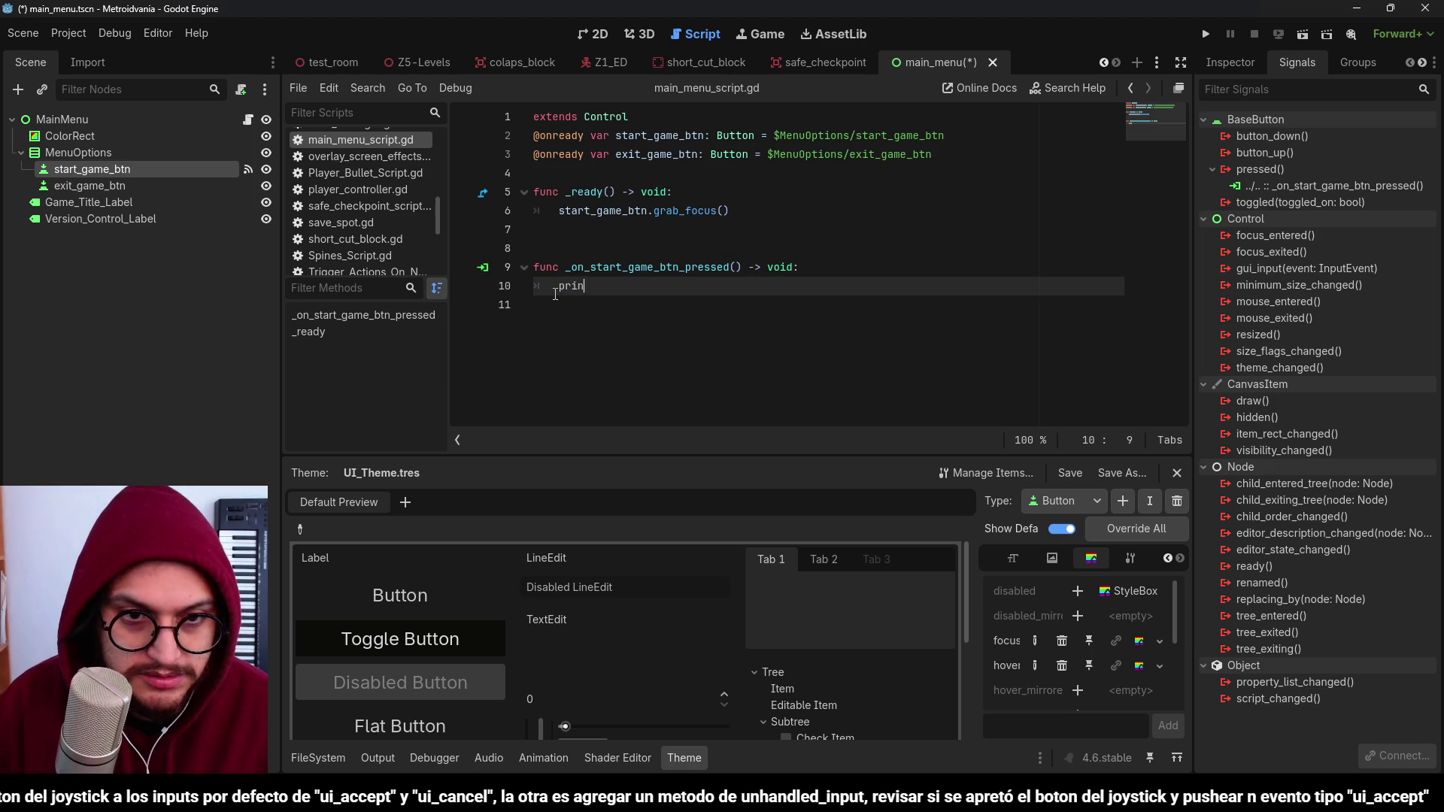
{"action": "type", "text": "Started game"}
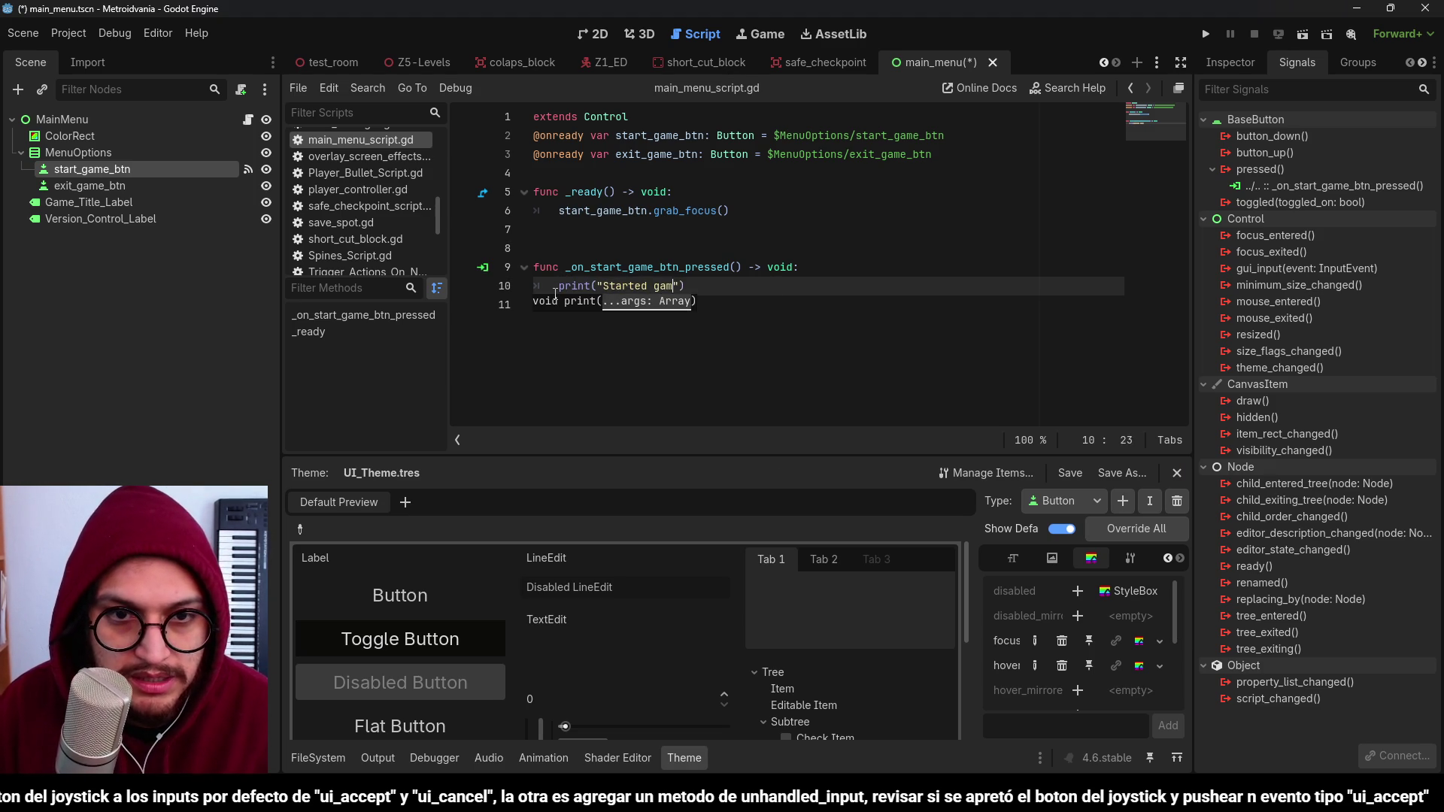
{"action": "key", "text": "ctrl+s"}
{"action": "key", "text": "Up"}
{"action": "key", "text": "Up"}
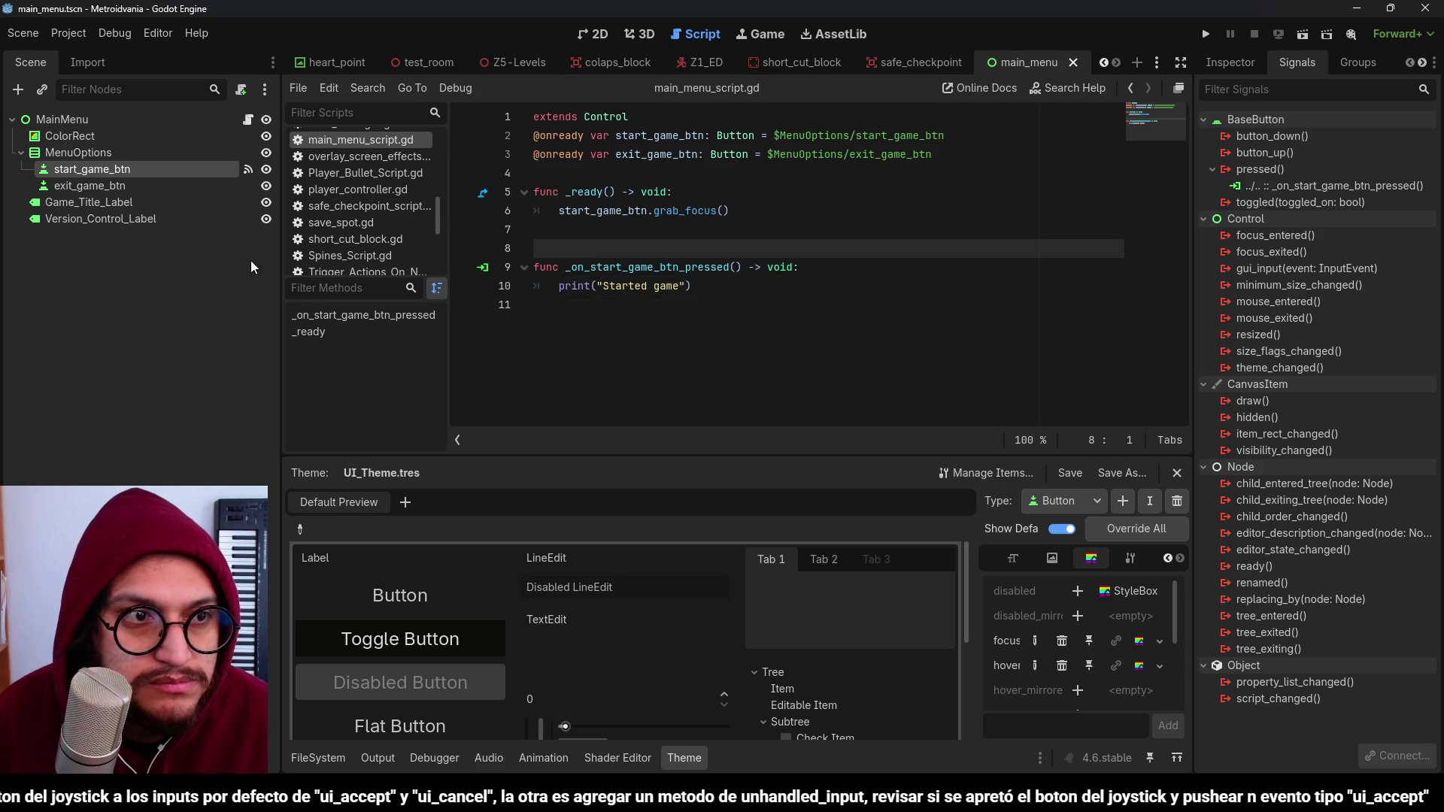
Connect exit_game_btn's pressed signal to a handler printing a quit message, then run the game with F5.
{"action": "left_click", "coordinate": [140, 181]}
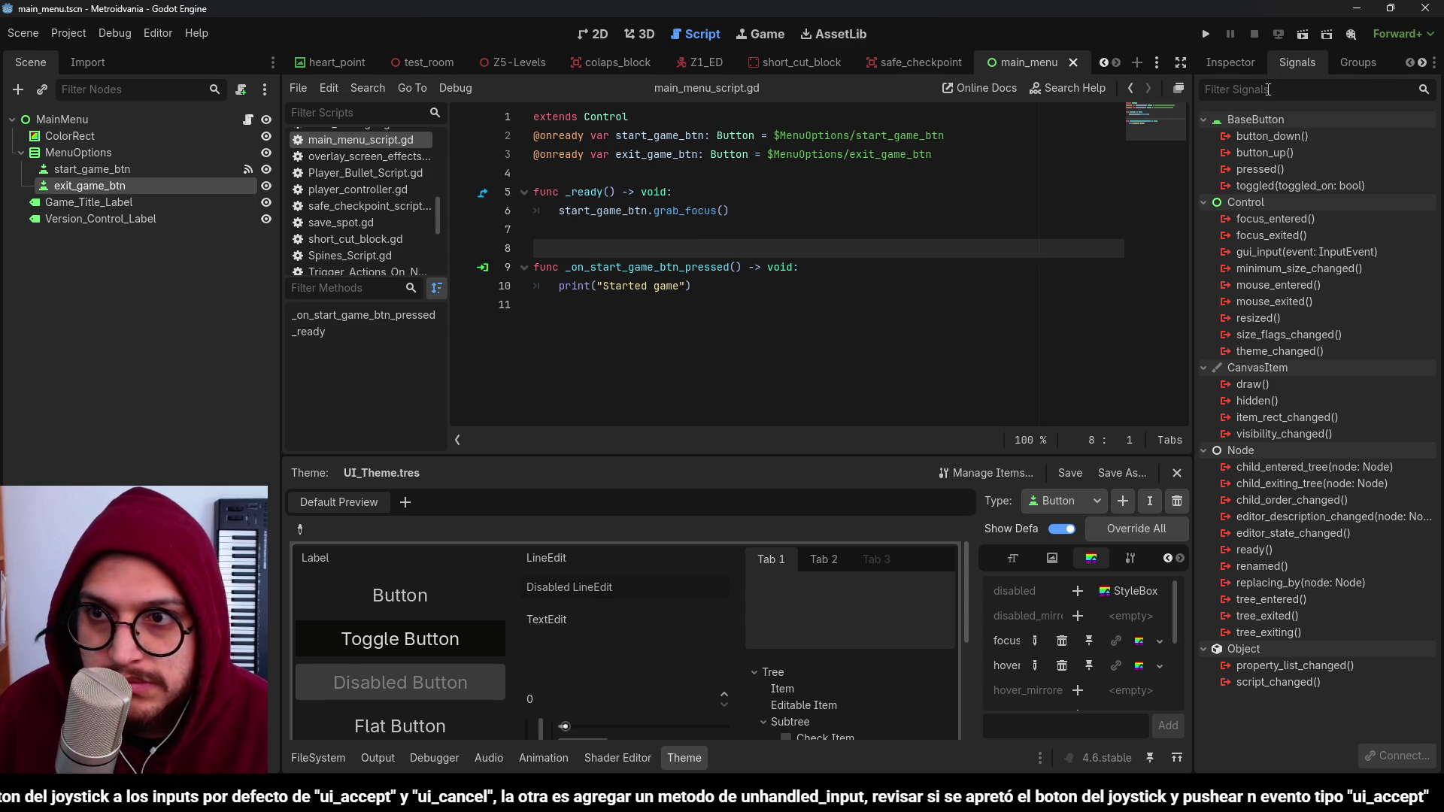
{"action": "double_click", "coordinate": [1260, 169]}
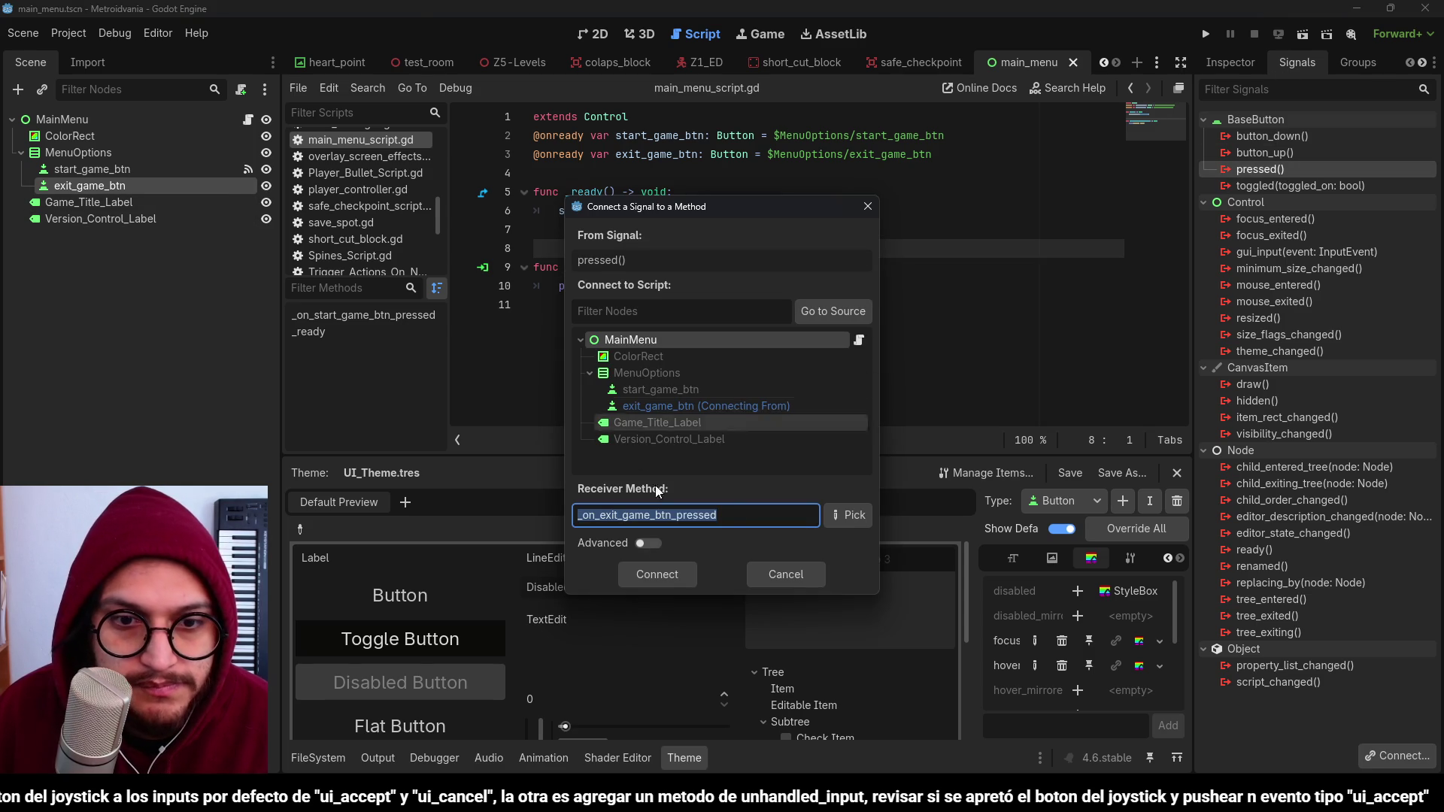
{"action": "left_click", "coordinate": [652, 575]}
{"action": "left_click_drag", "start_coordinate": [773, 361], "coordinate": [557, 362]}
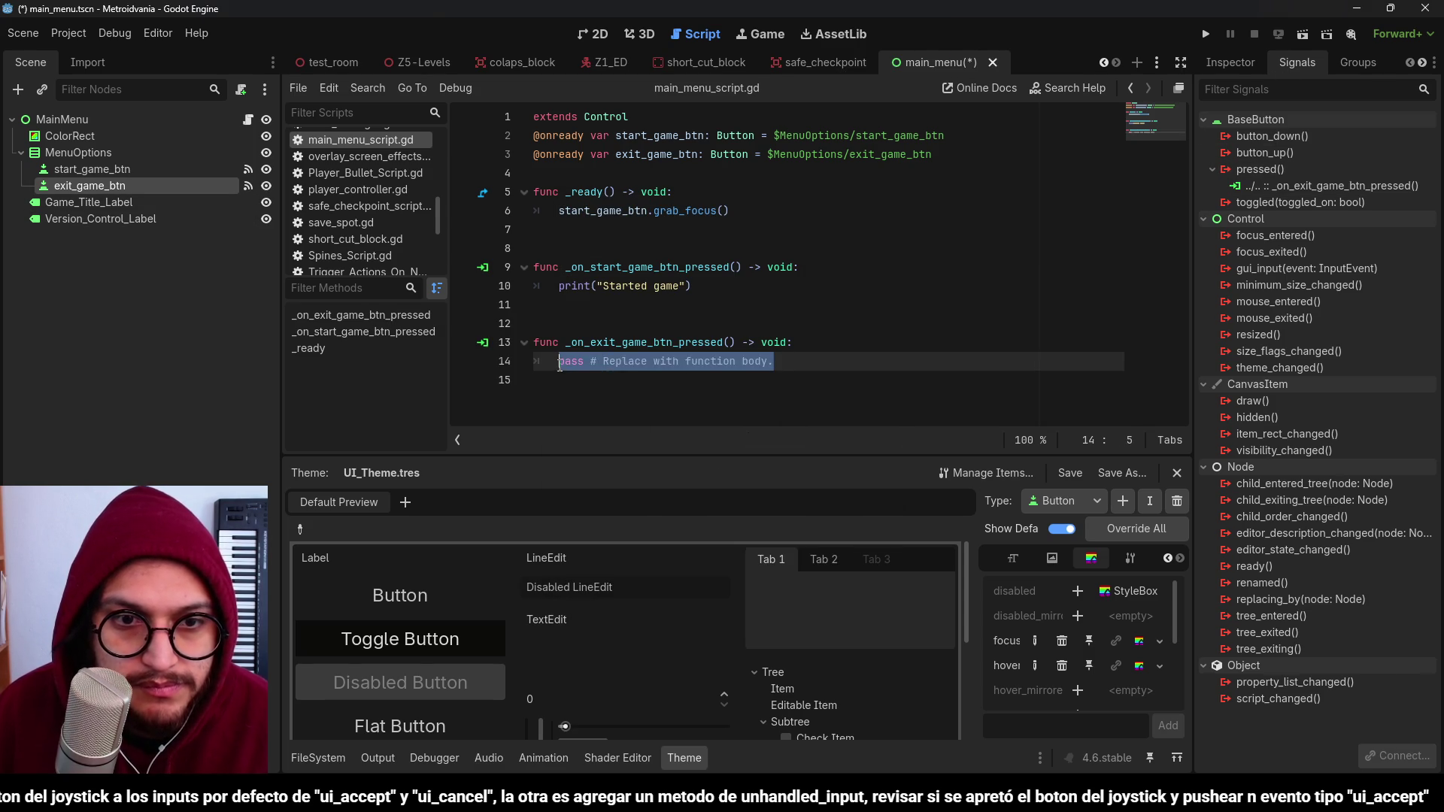
{"action": "type", "text": "printI(\""}
{"action": "key", "text": "BackSpace"}
{"action": "key", "text": "BackSpace"}
{"action": "key", "text": "BackSpace"}
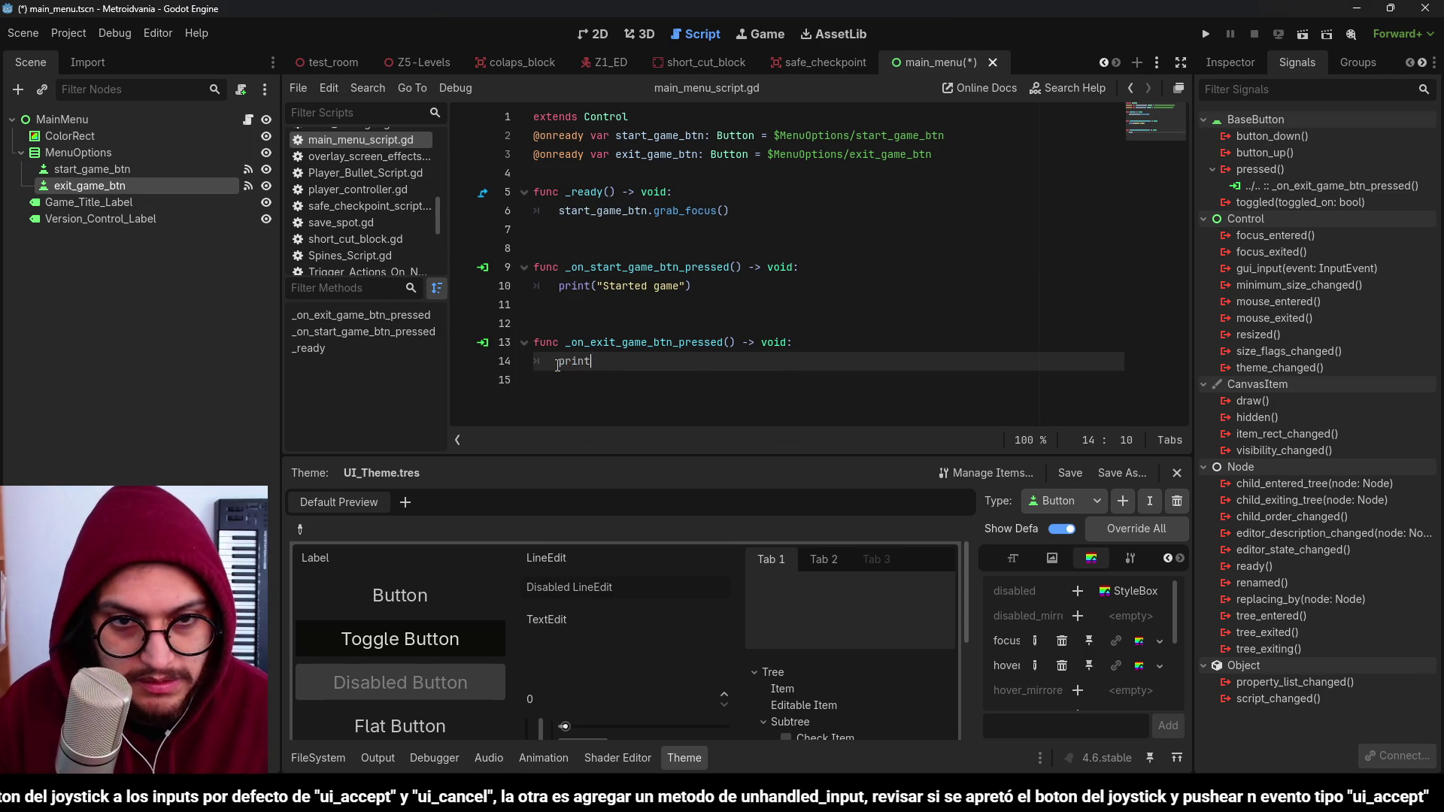
{"action": "type", "text": "(\"Q"}
{"action": "type", "text": "game"}
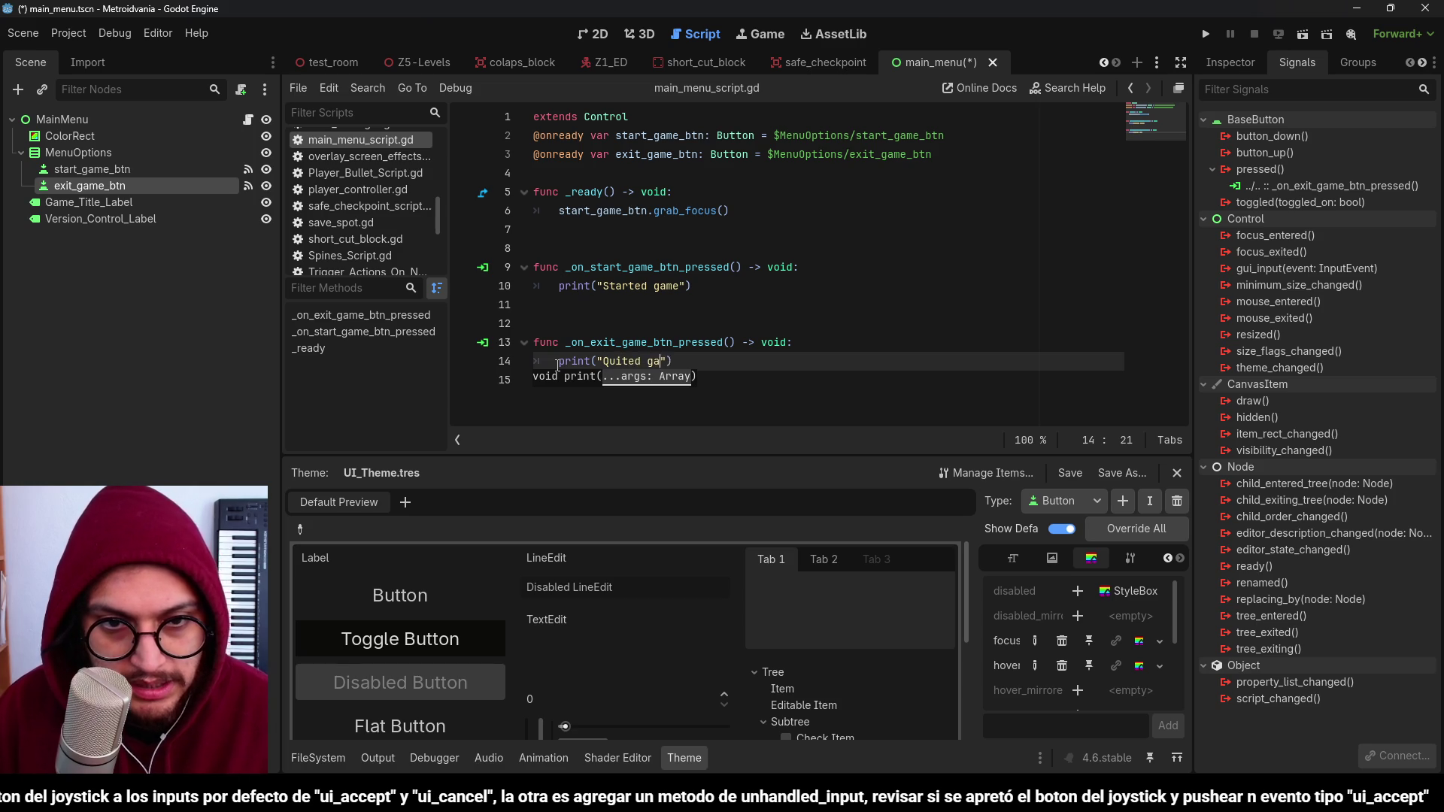
{"action": "key", "text": "F5"}
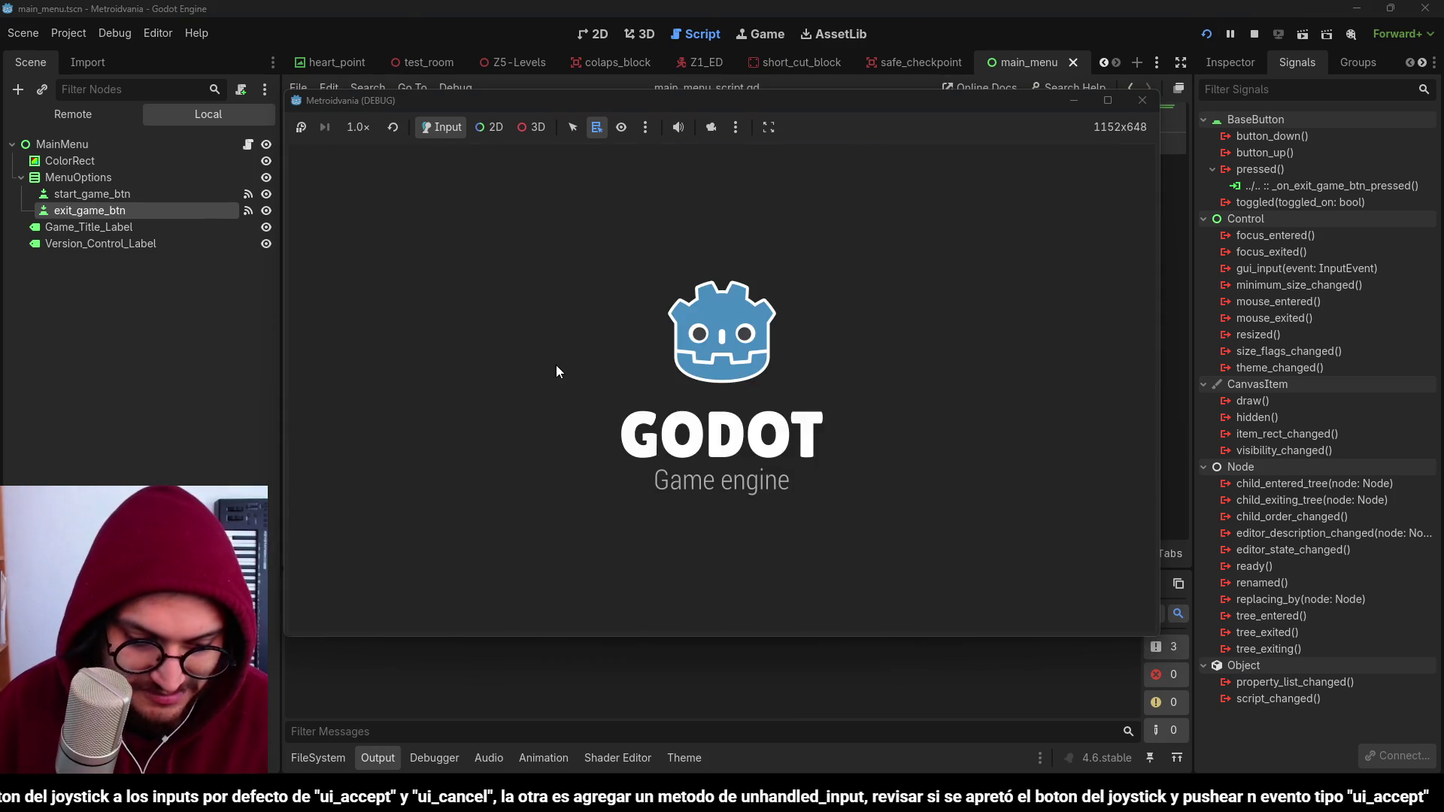
Relaunch the game, move focus between Start and Quit with Up/Down, then stop it.
{"action": "key", "text": "F8"}
{"action": "key", "text": "F5"}
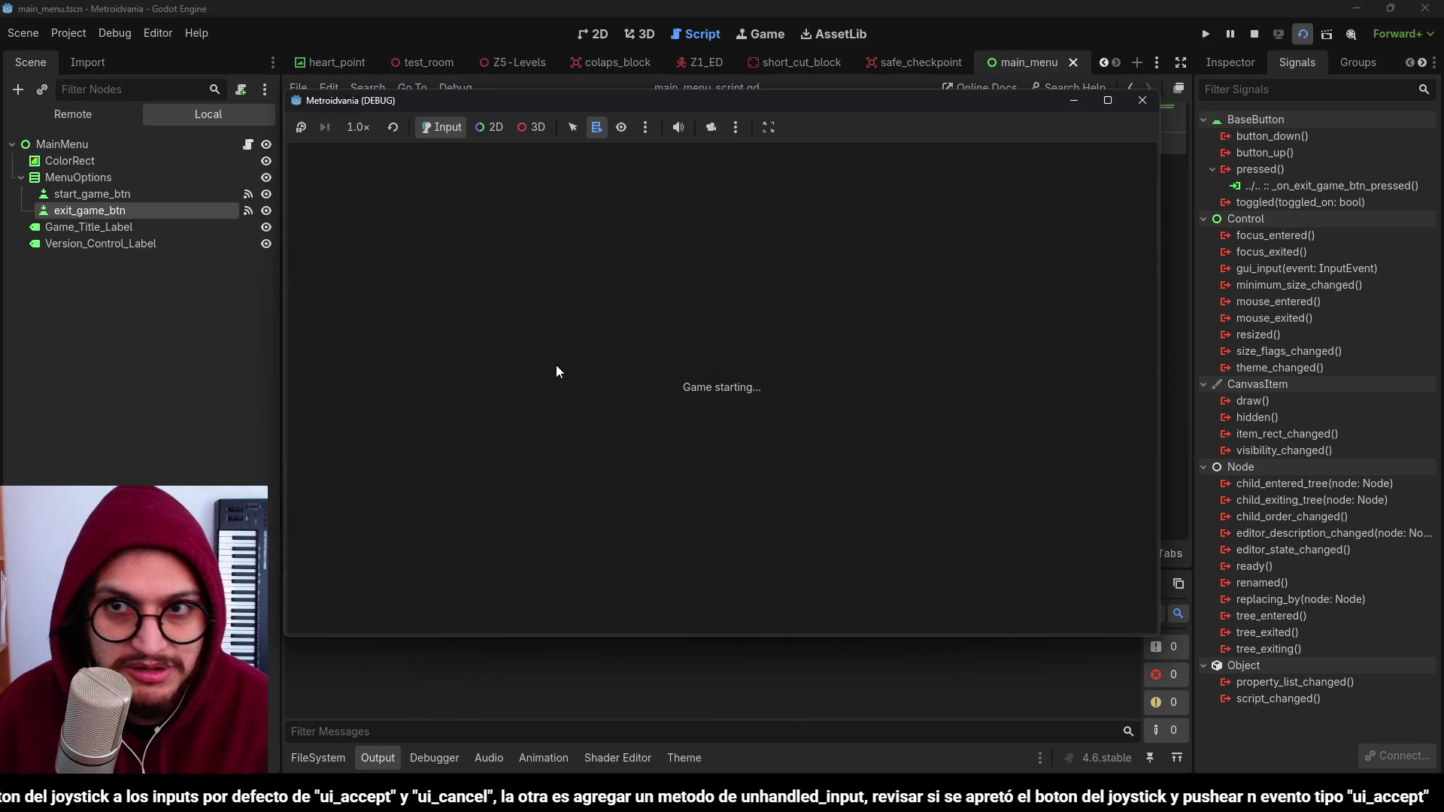
{"action": "key", "text": "Down"}
{"action": "key", "text": "Up"}
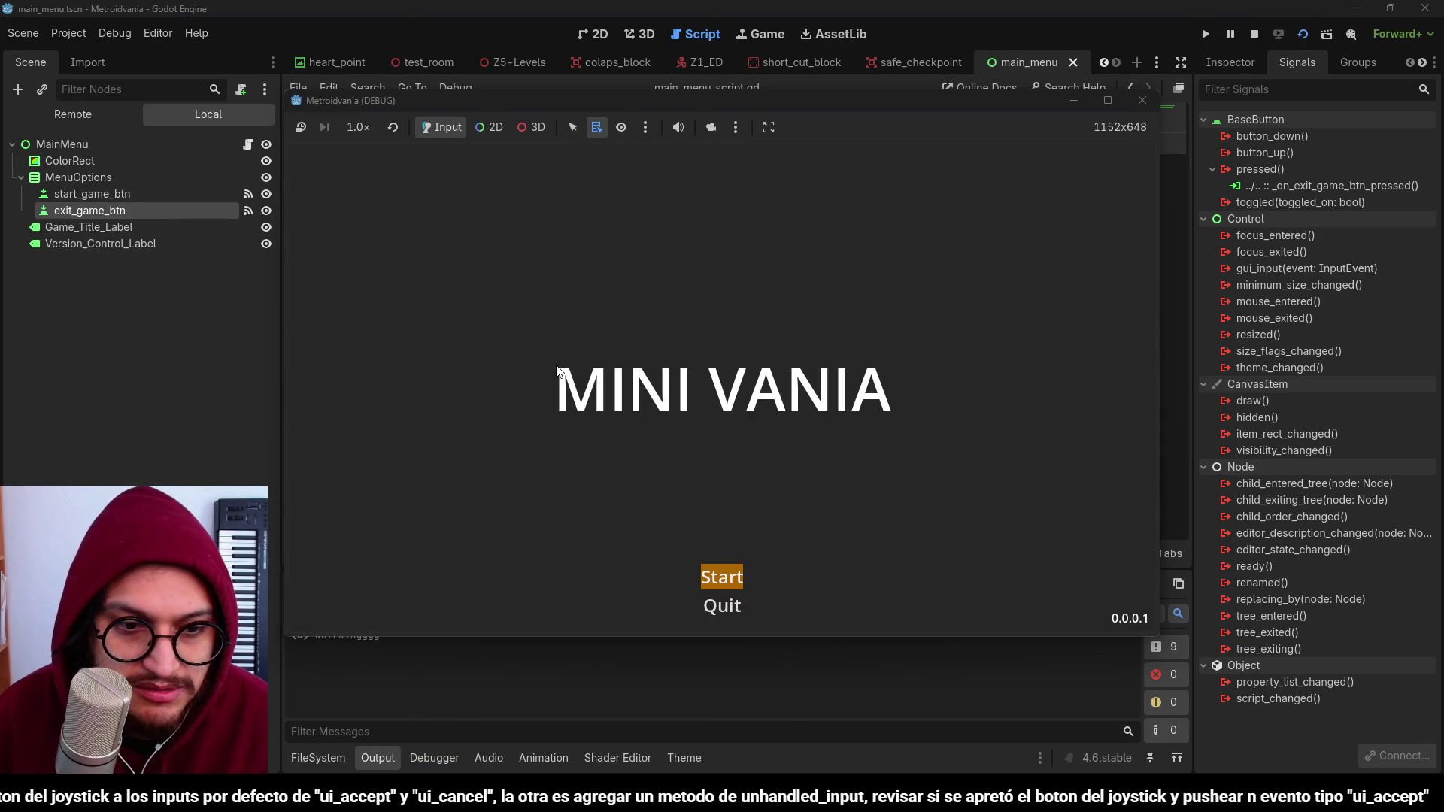
{"action": "key", "text": "Down"}
{"action": "key", "text": "Up"}
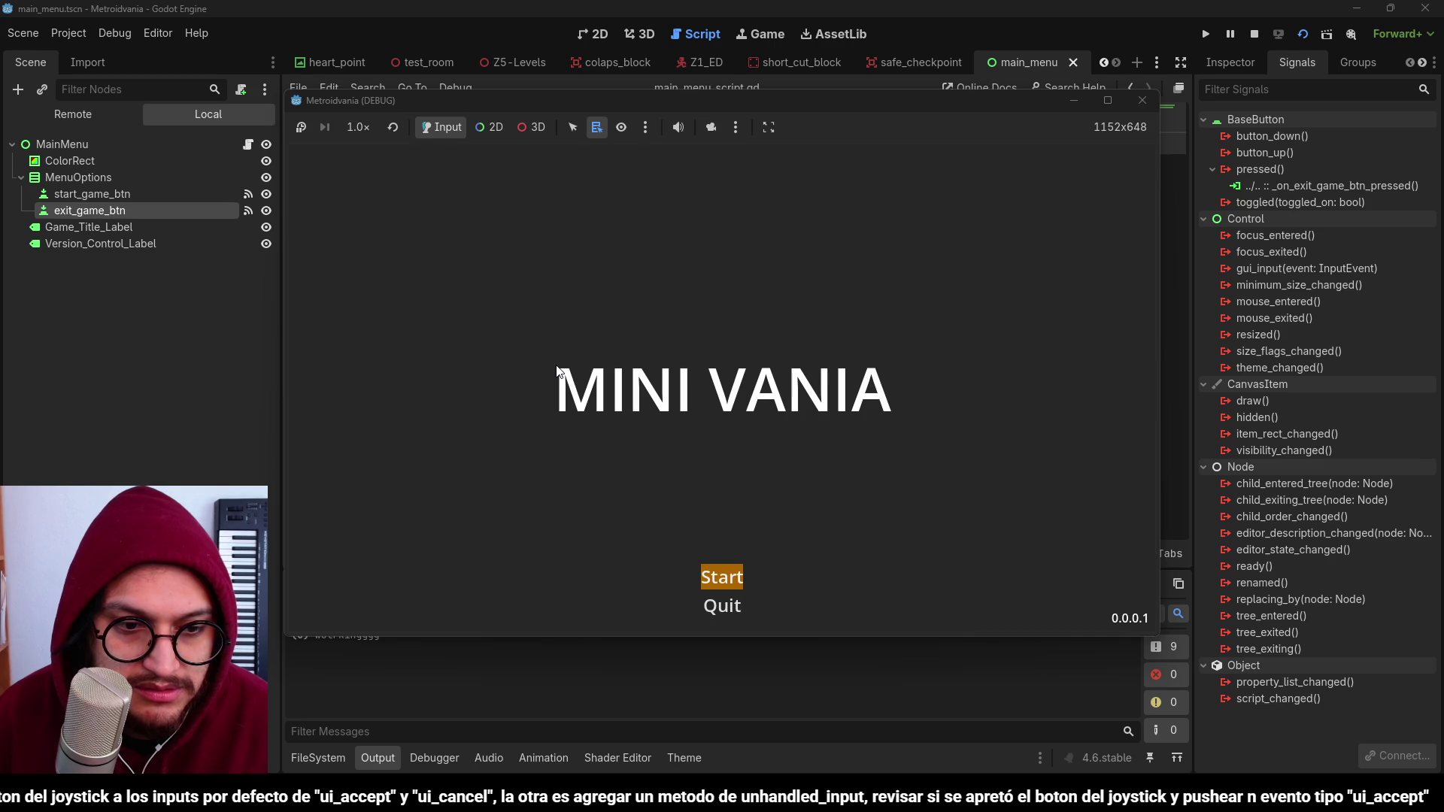
{"action": "key", "text": "Down"}
{"action": "key", "text": "Up"}
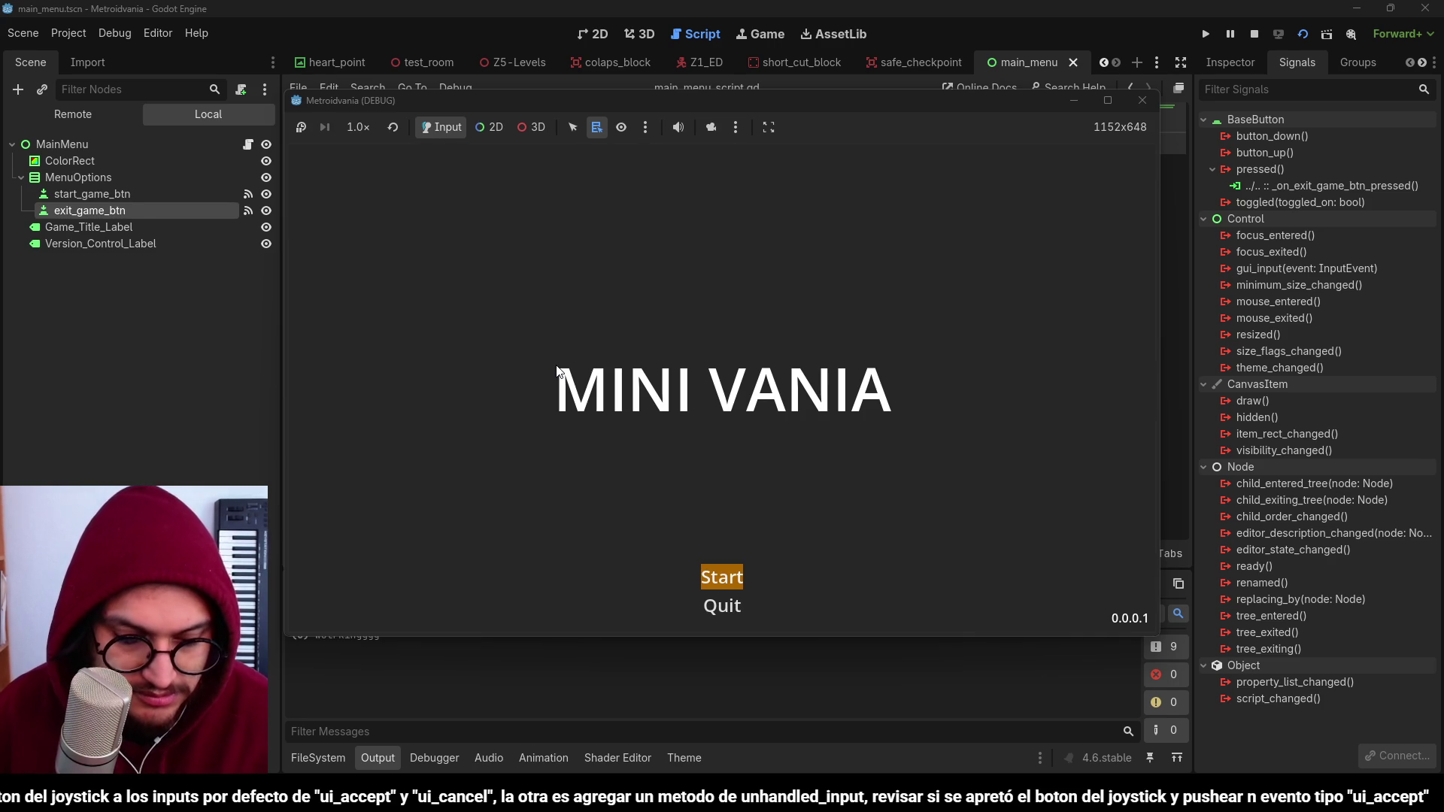
{"action": "key", "text": "F8"}
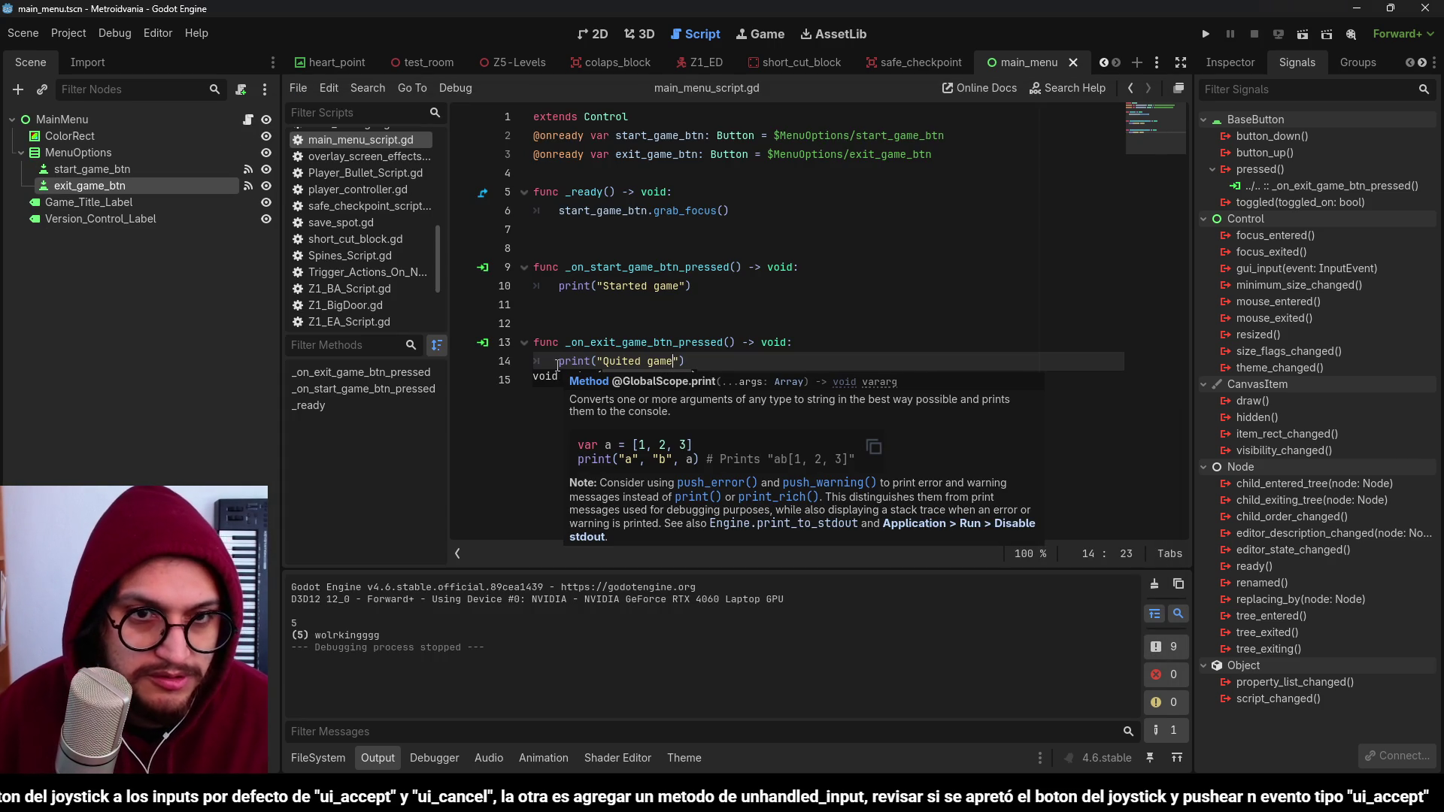
Select the output log message, then select the start_game_btn node in the Scene dock.
{"action": "double_click", "coordinate": [372, 636]}
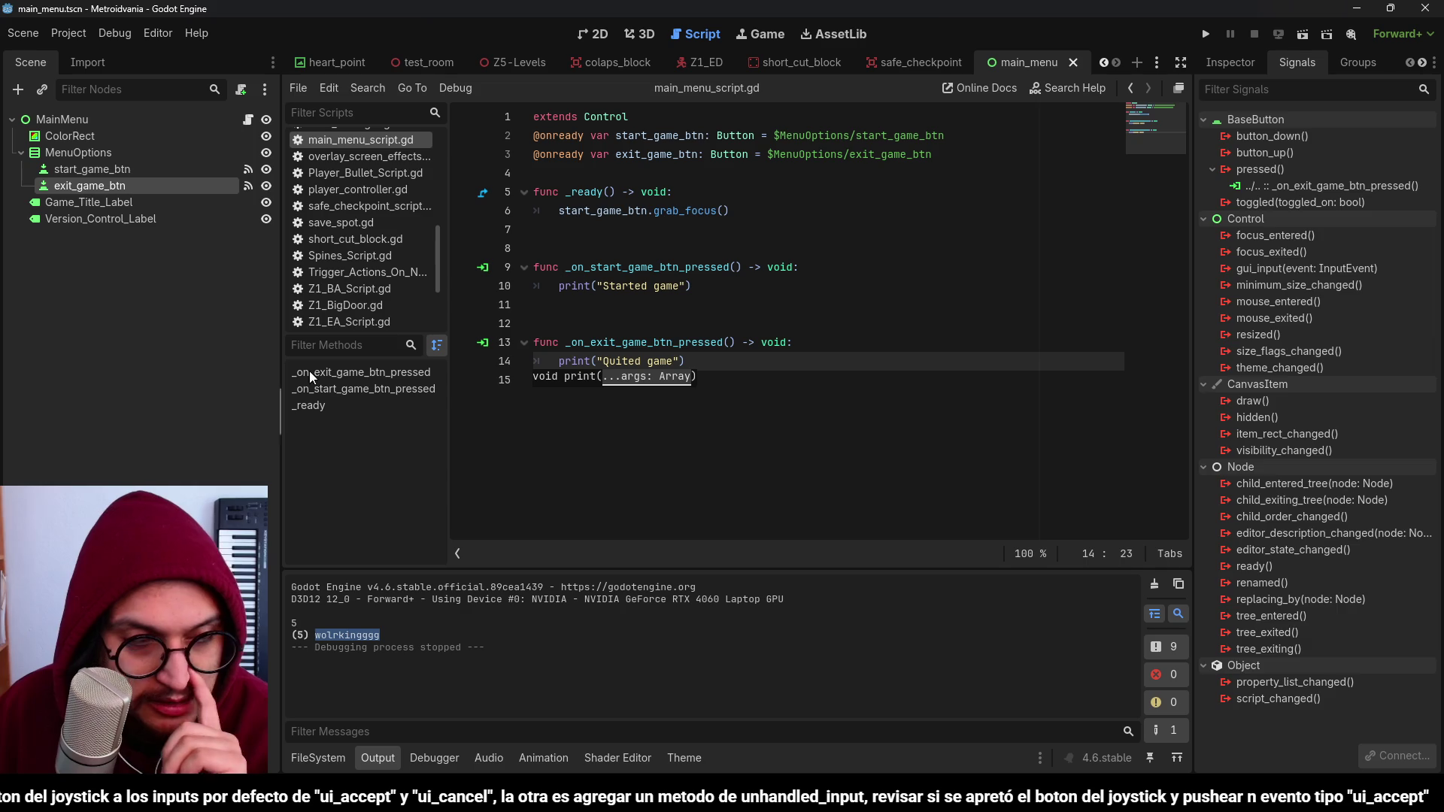
{"action": "left_click", "coordinate": [161, 273]}
{"action": "left_click", "coordinate": [144, 181]}
Inspect start_game_btn's Focus neighbours in the Inspector, then open Project Settings.
{"action": "left_click", "coordinate": [143, 173]}
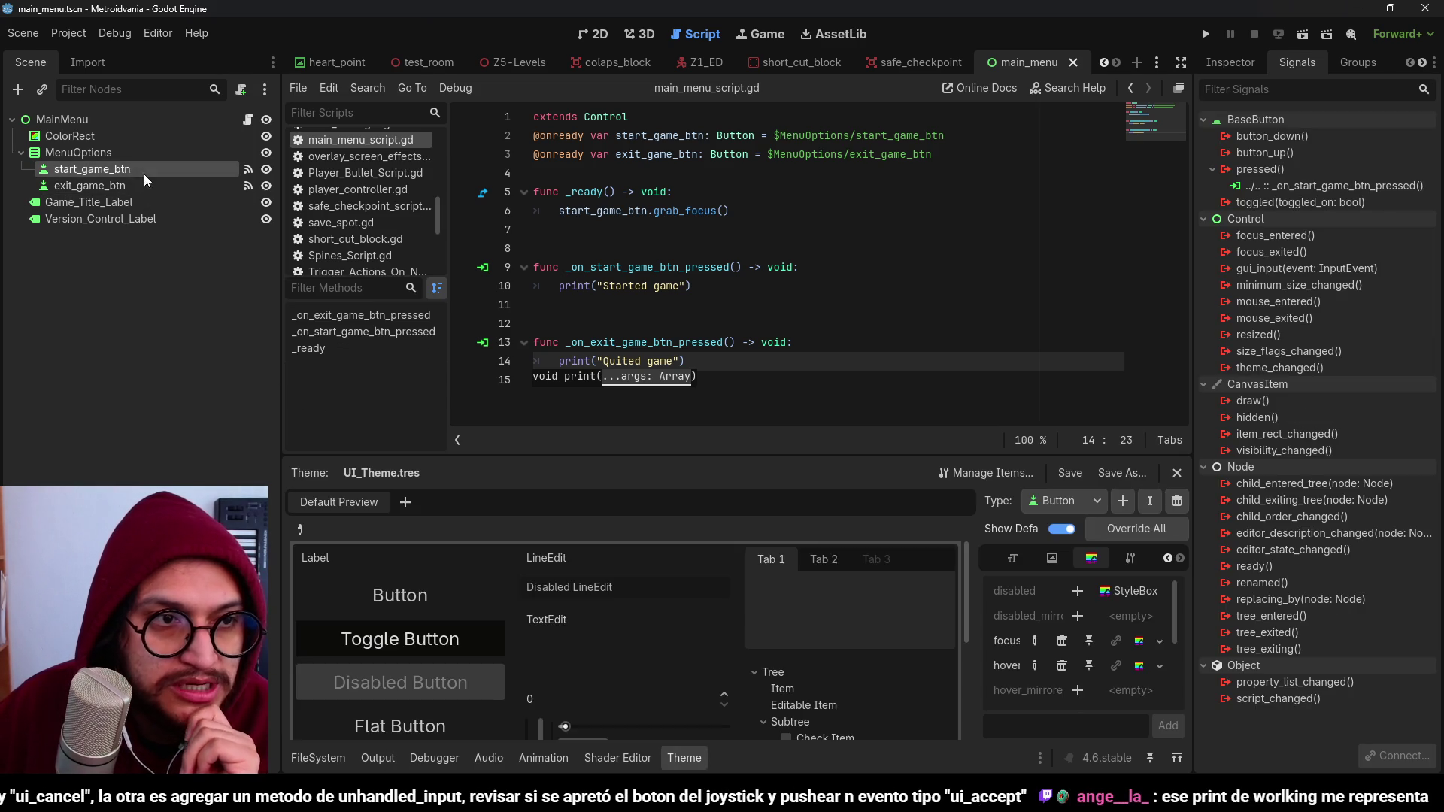
{"action": "left_click", "coordinate": [1230, 61]}
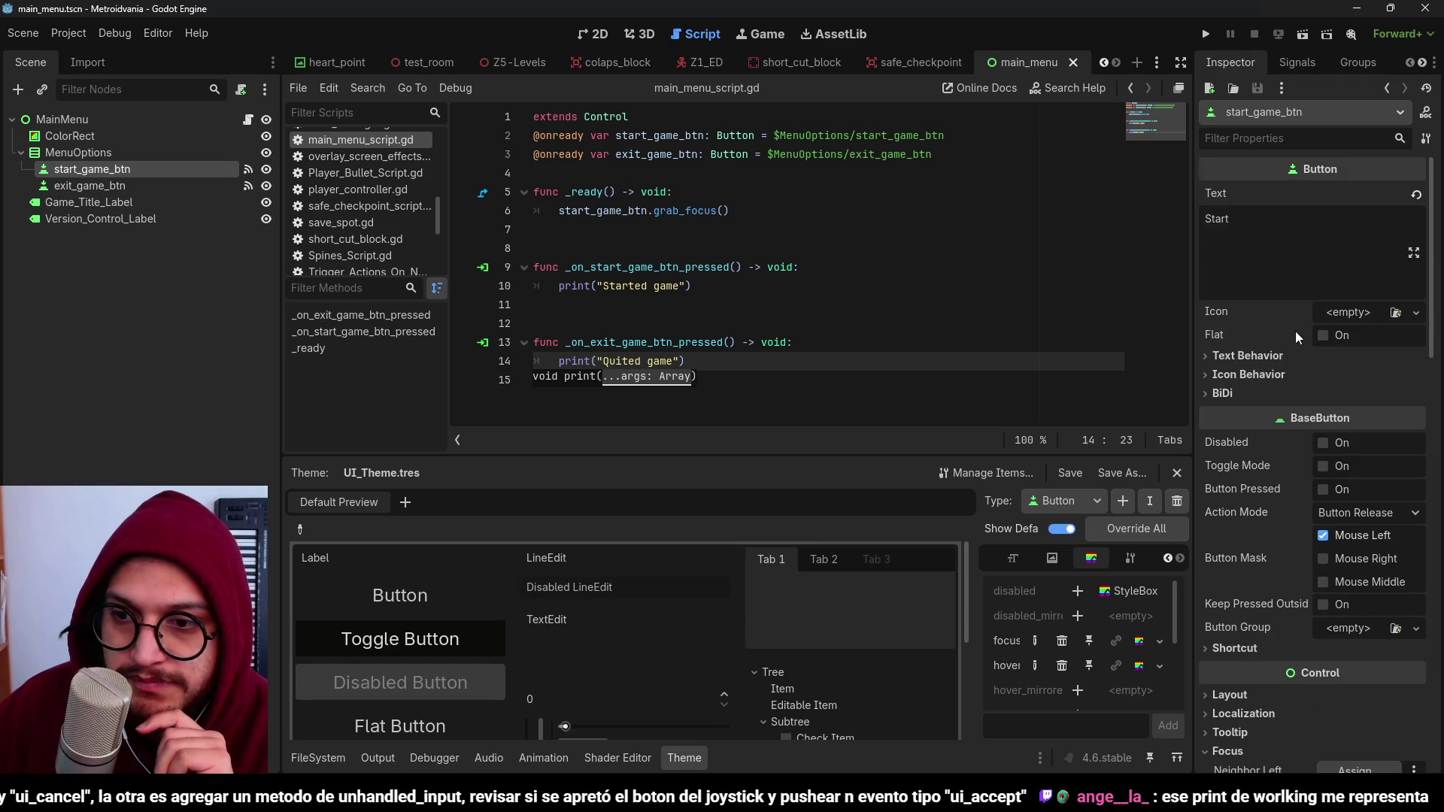
{"action": "scroll", "coordinate": [1295, 331], "scroll_direction": "down", "scroll_amount": 5}
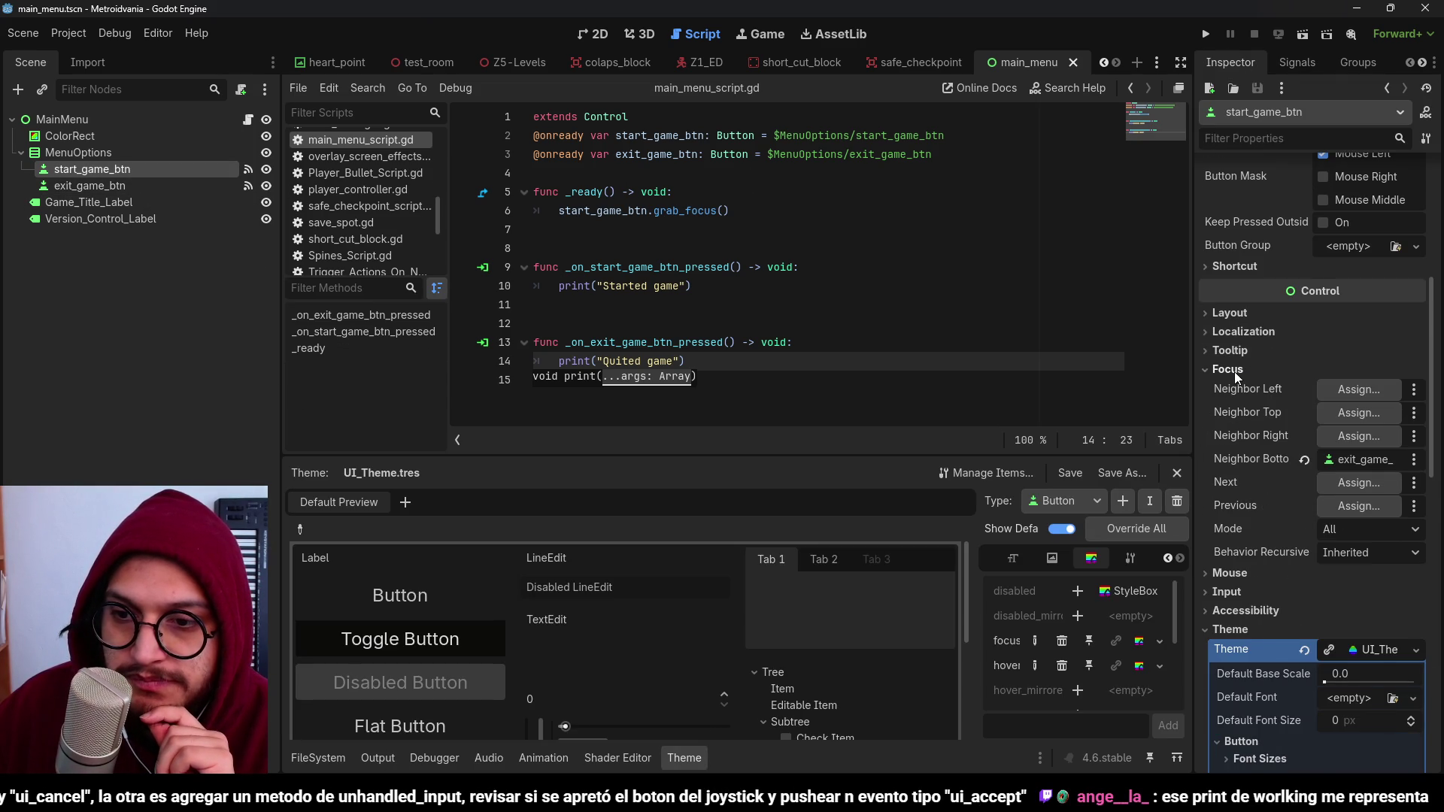
{"action": "left_click", "coordinate": [1234, 372]}
{"action": "left_click", "coordinate": [1233, 372]}
{"action": "left_click", "coordinate": [1234, 371]}
{"action": "left_click", "coordinate": [1234, 442]}
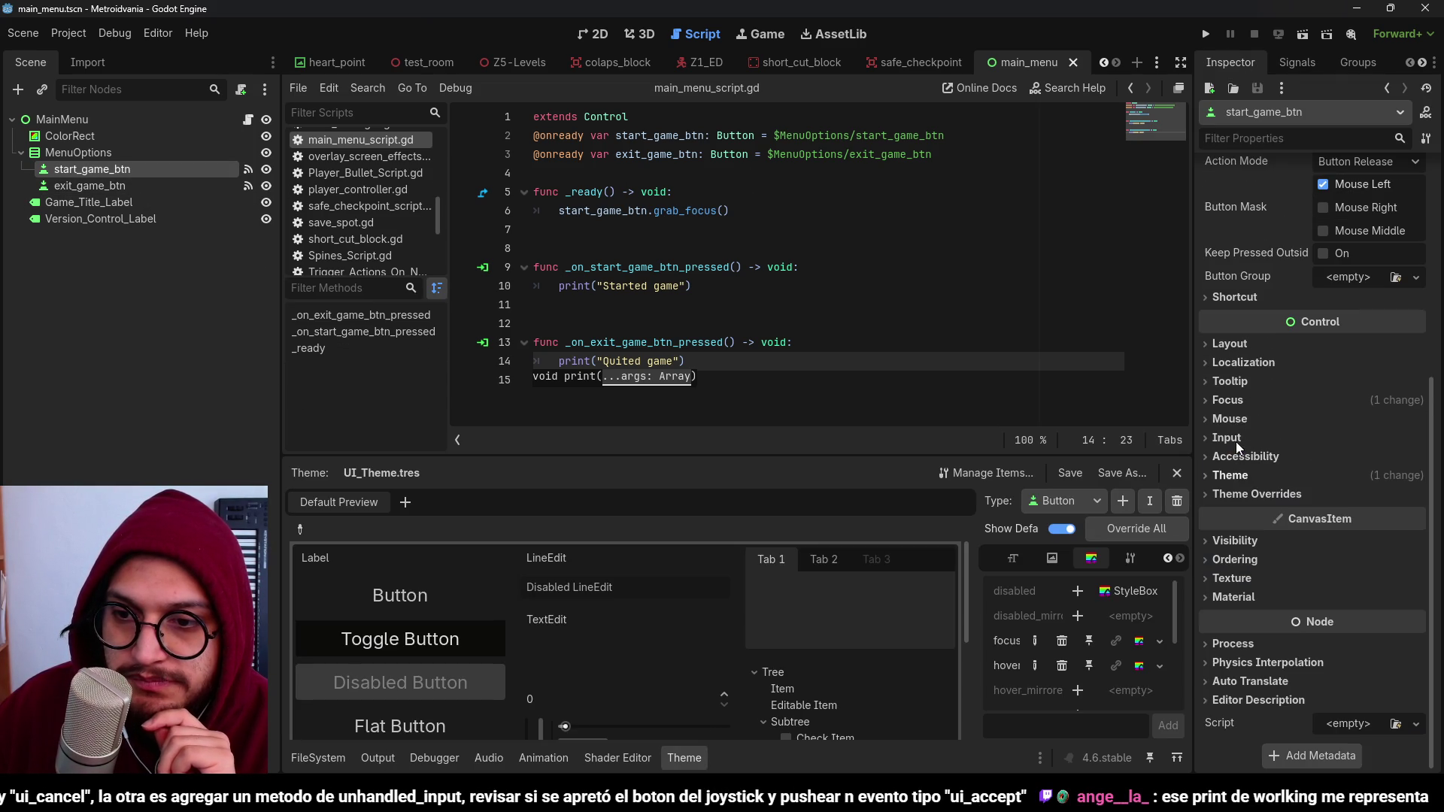
{"action": "left_click", "coordinate": [69, 33]}
{"action": "left_click", "coordinate": [108, 57]}
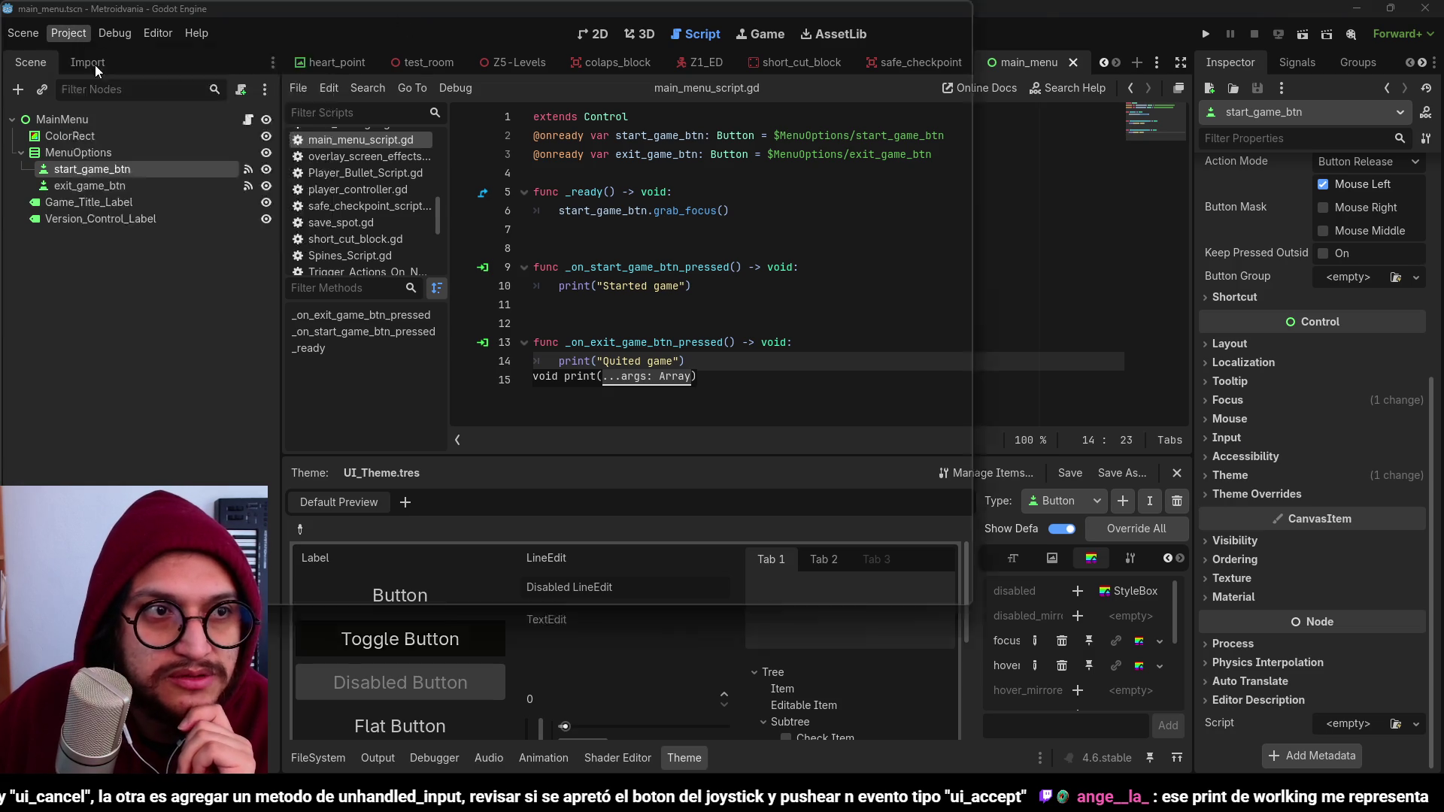
Show built-in actions in the Input Map and add Joypad Button 0 to ui_accept and ui_select.
{"action": "left_click", "coordinate": [161, 76]}
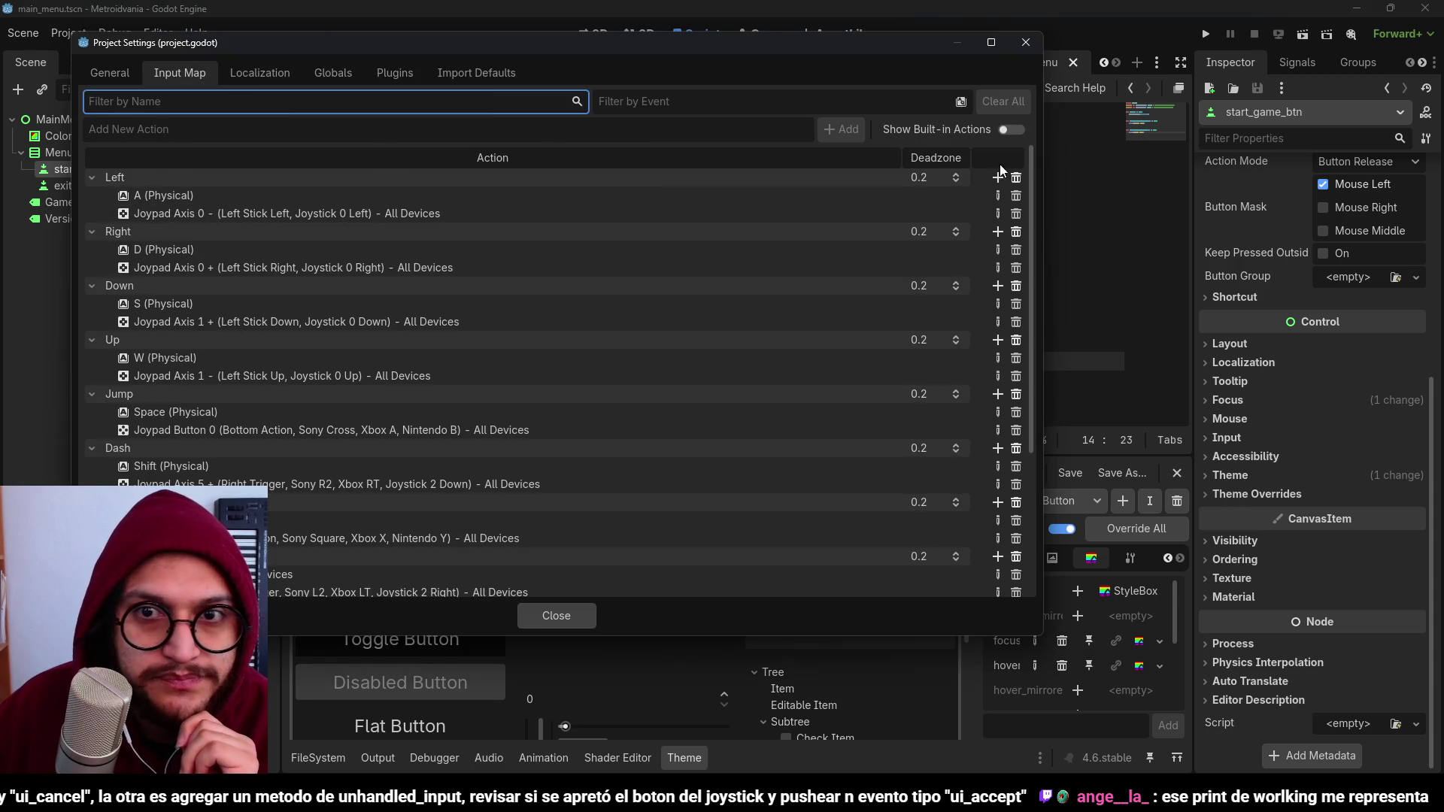
{"action": "left_click", "coordinate": [1012, 129]}
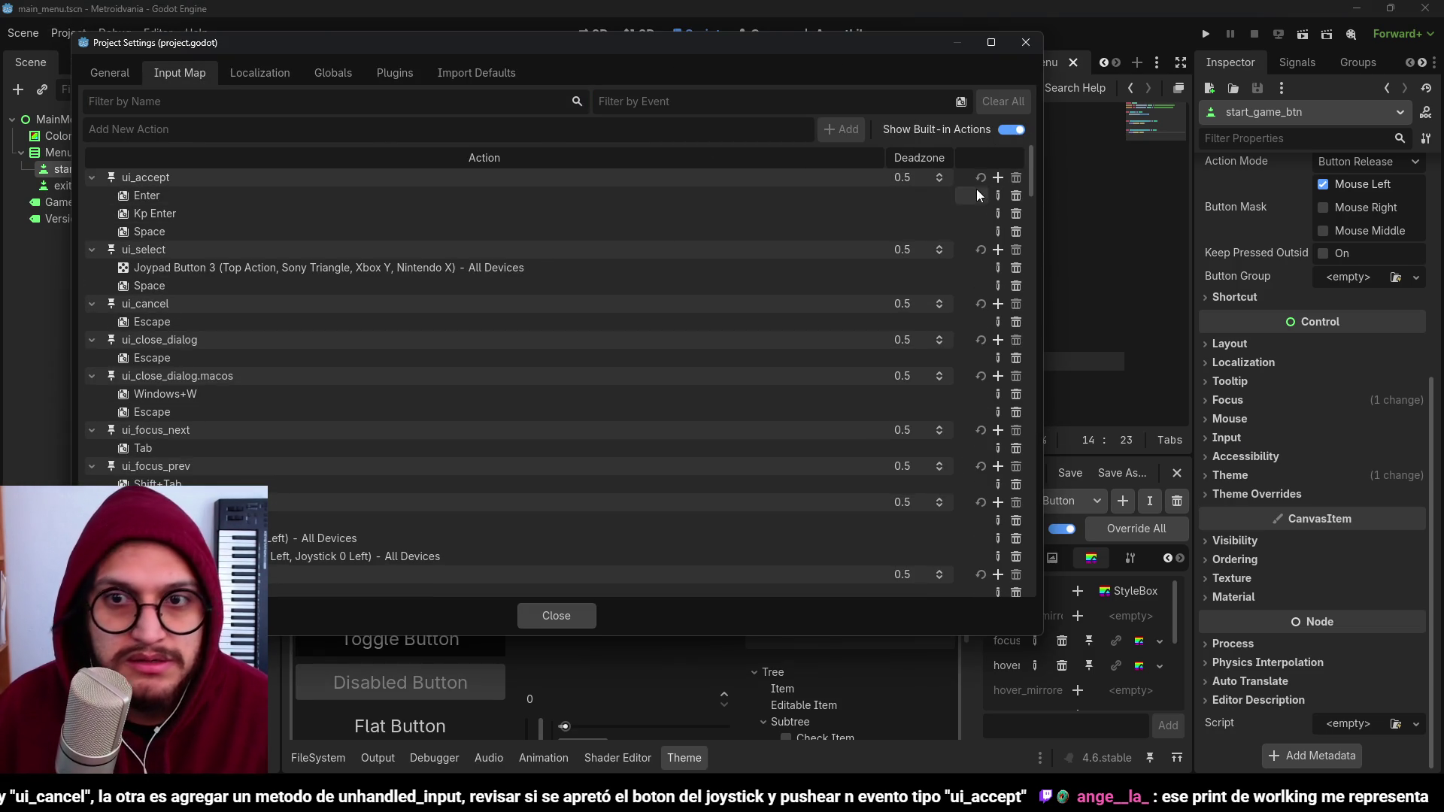
{"action": "left_click", "coordinate": [996, 180]}
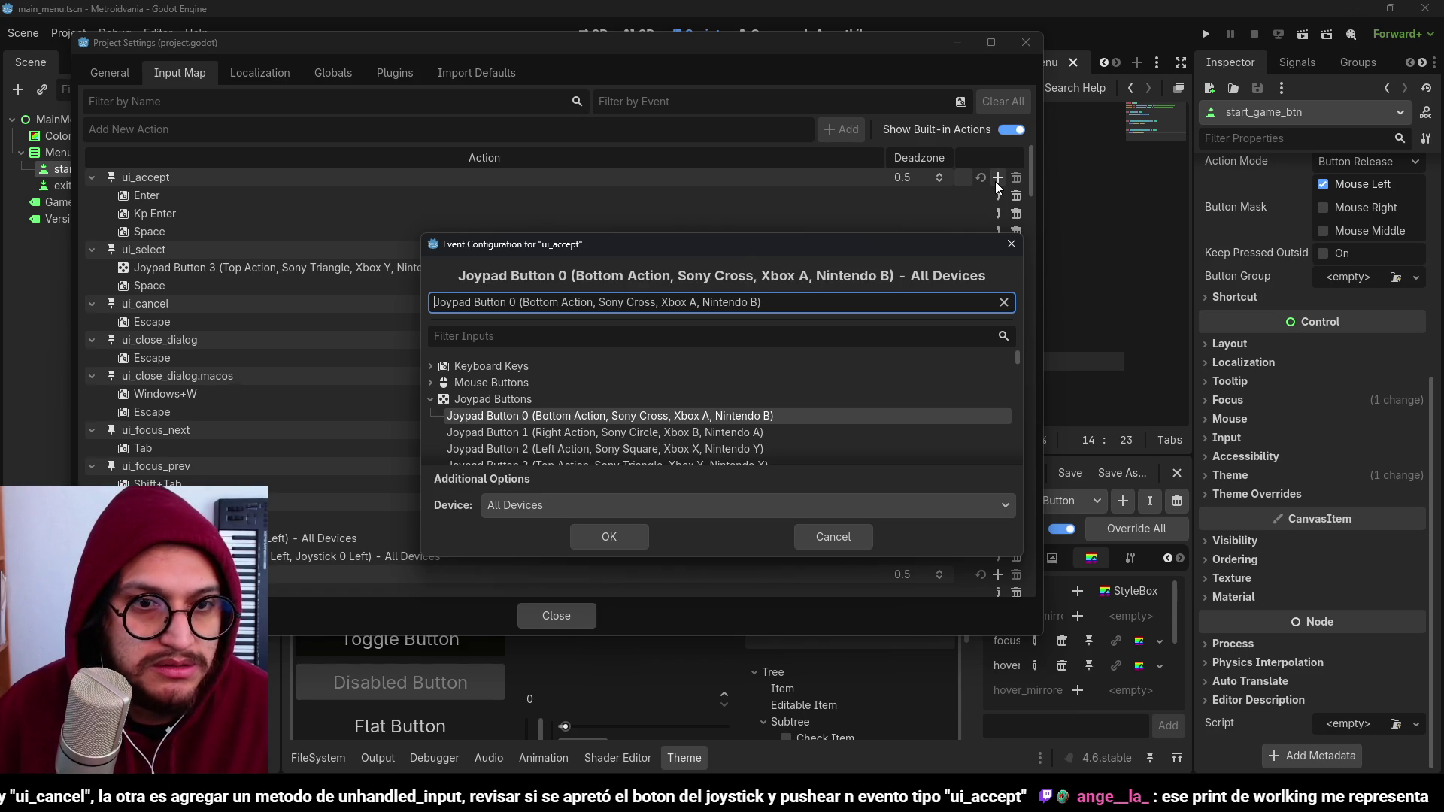
{"action": "left_click", "coordinate": [599, 531]}
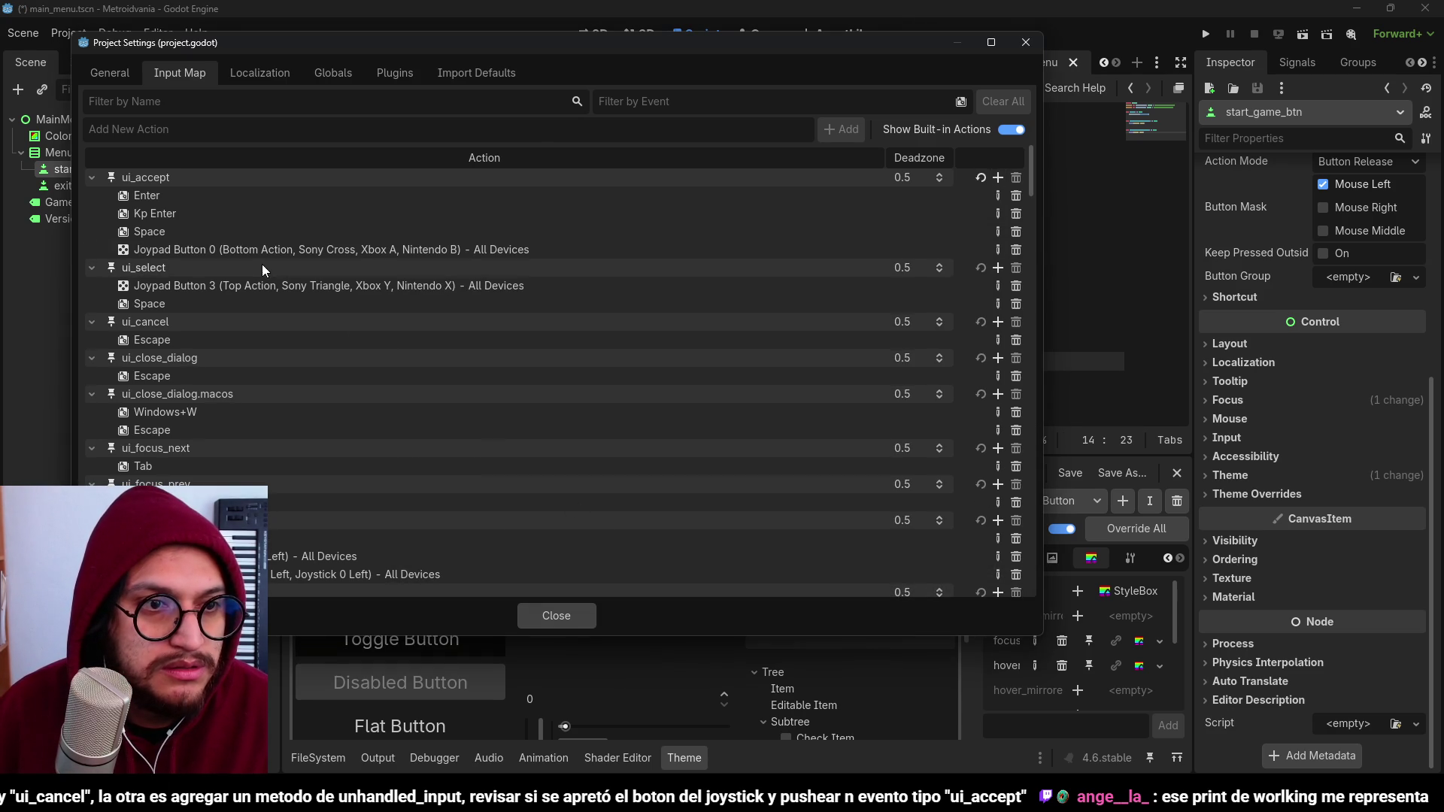
{"action": "left_click", "coordinate": [1000, 275]}
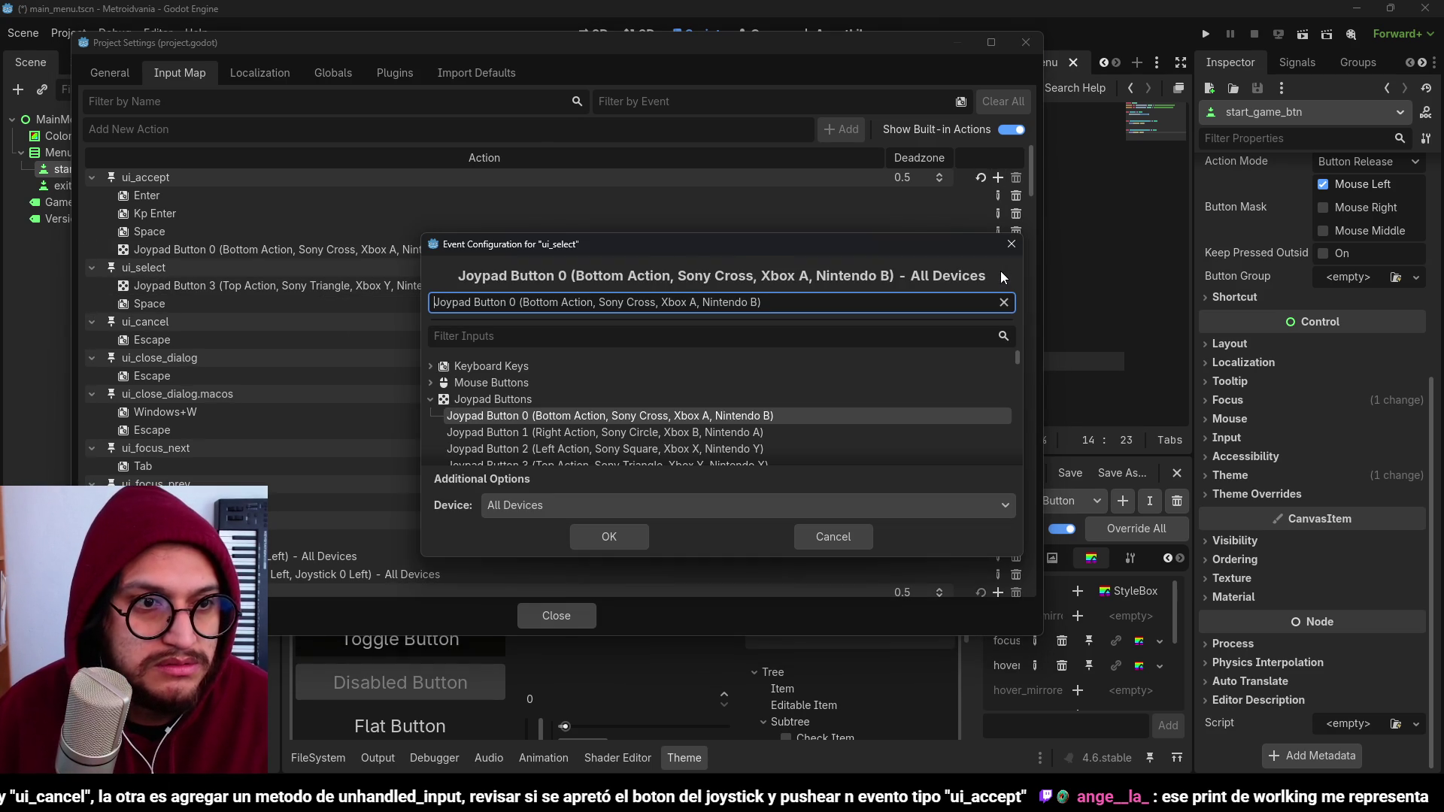
{"action": "left_click", "coordinate": [610, 533]}
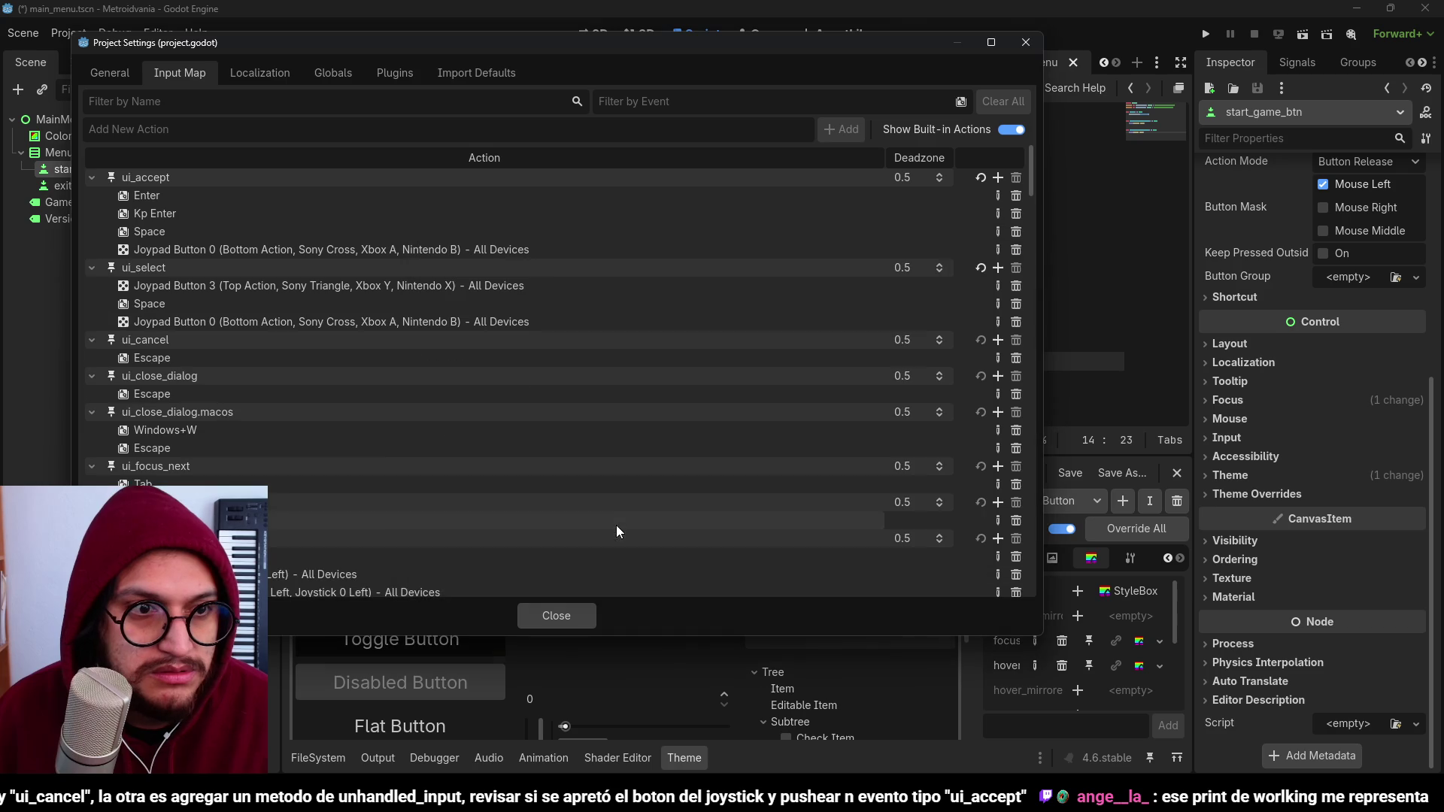
Add Joypad Button 1 to ui_cancel and ui_close_dialog.
{"action": "left_click", "coordinate": [997, 340]}
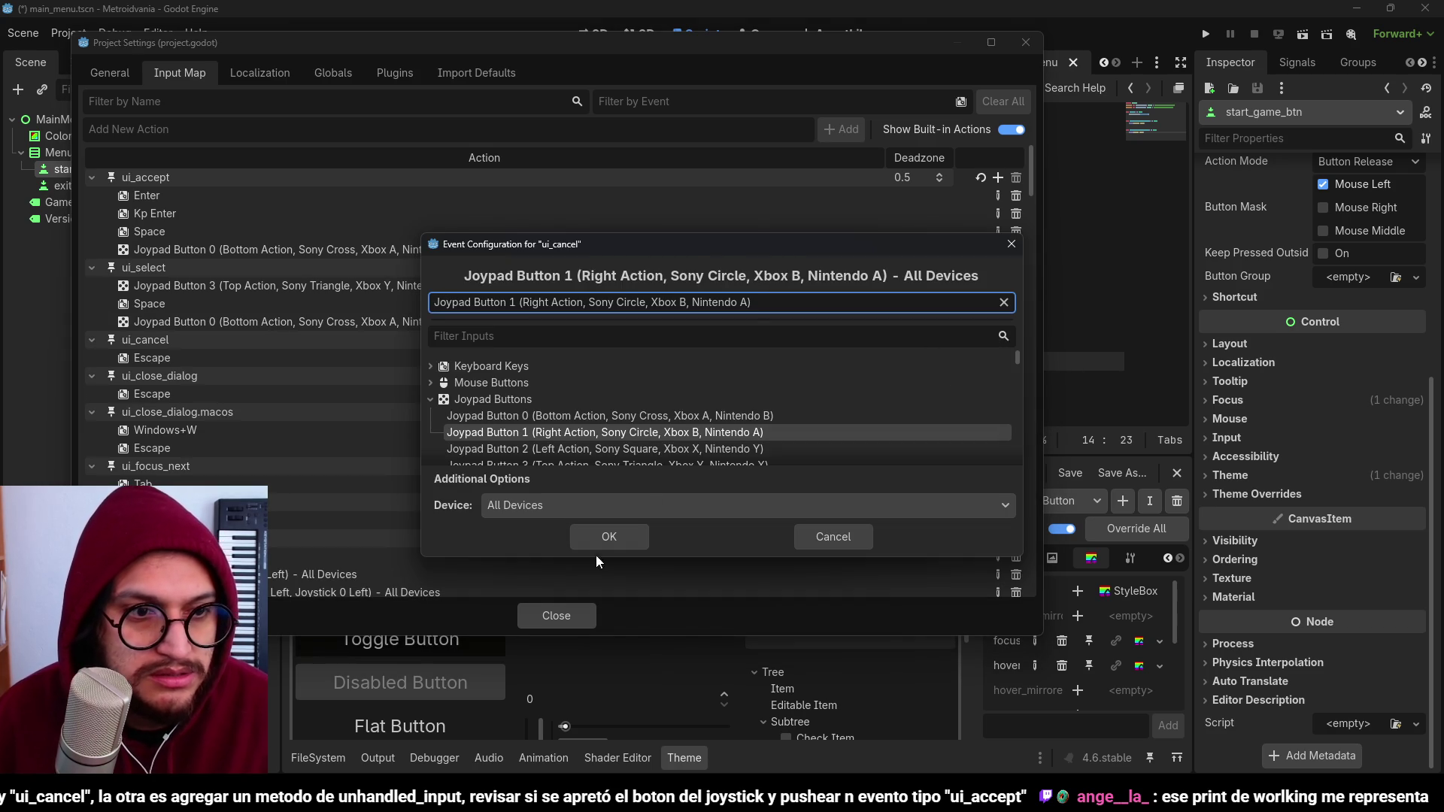
{"action": "left_click", "coordinate": [593, 533]}
{"action": "scroll", "coordinate": [593, 434], "scroll_direction": "down", "scroll_amount": 1}
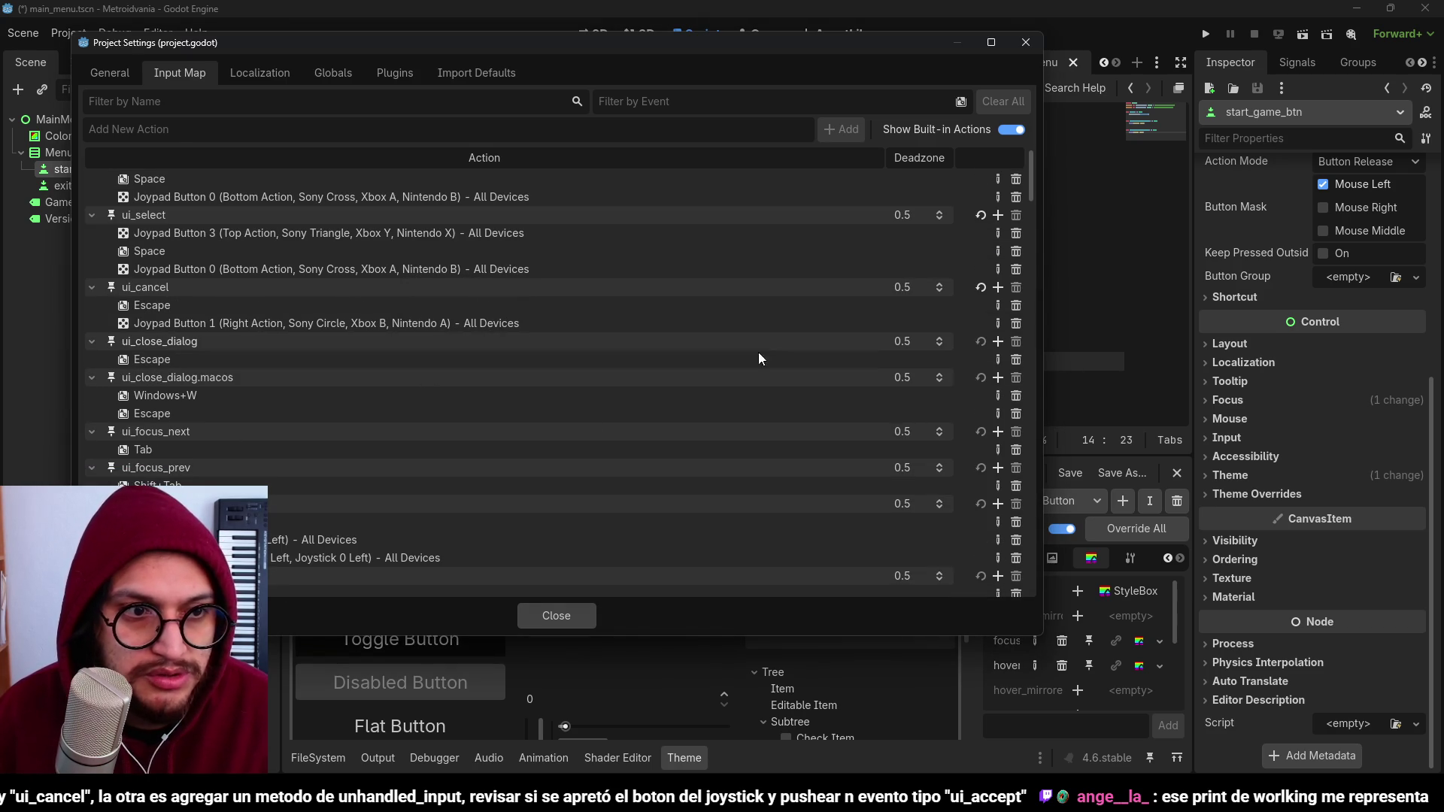
{"action": "left_click", "coordinate": [997, 340]}
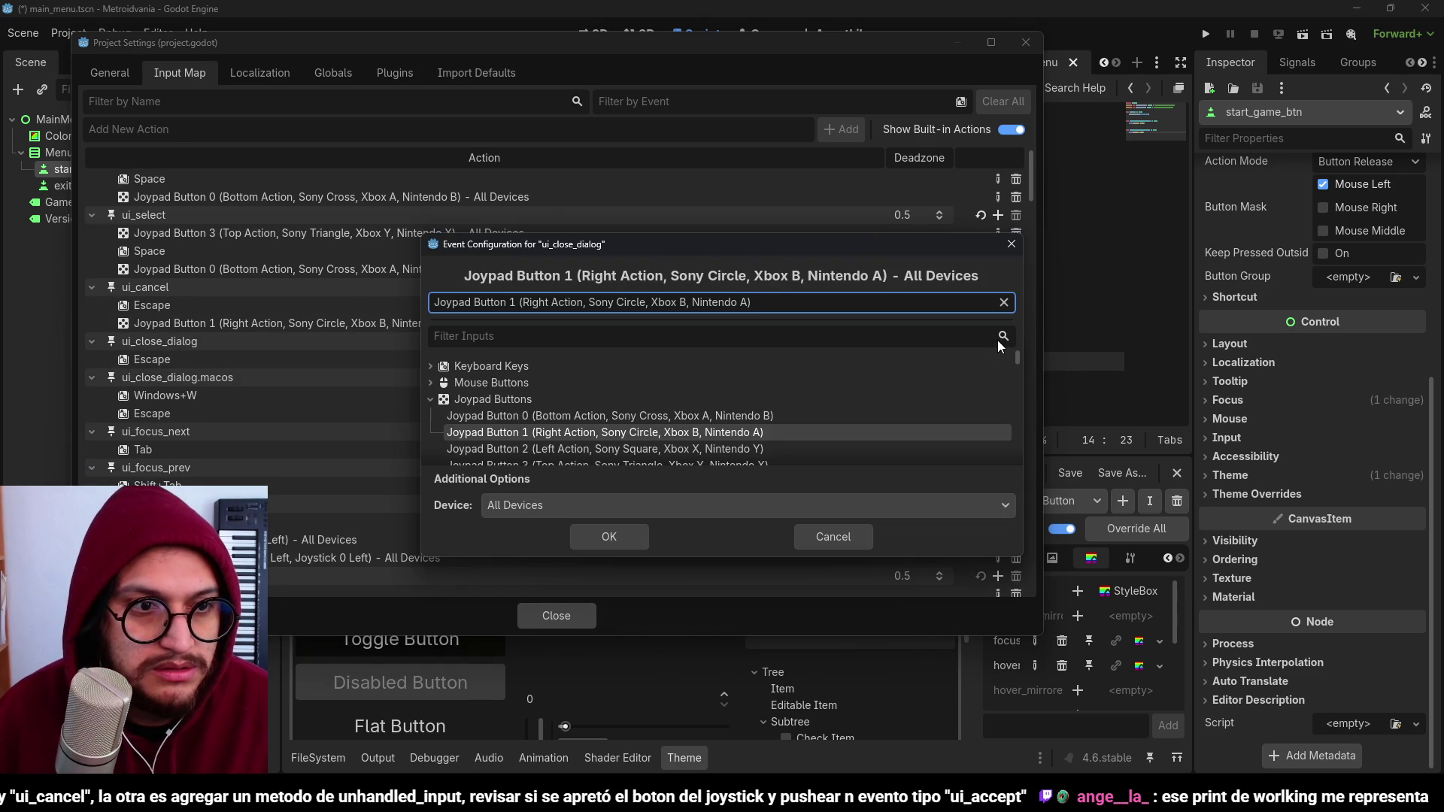
{"action": "left_click", "coordinate": [631, 535]}
{"action": "scroll", "coordinate": [271, 346], "scroll_direction": "down", "scroll_amount": 1}
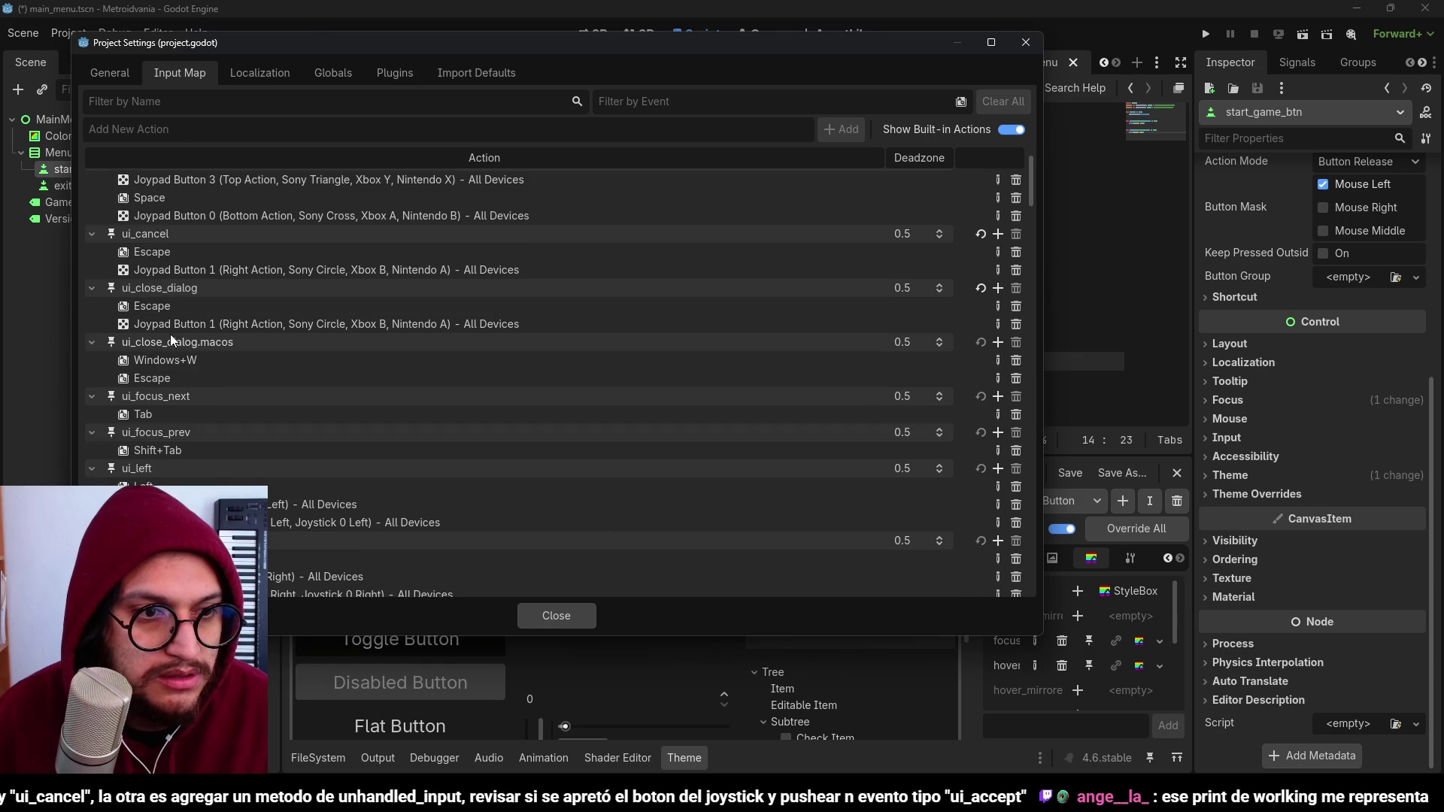
{"action": "scroll", "coordinate": [278, 391], "scroll_direction": "down", "scroll_amount": 1}
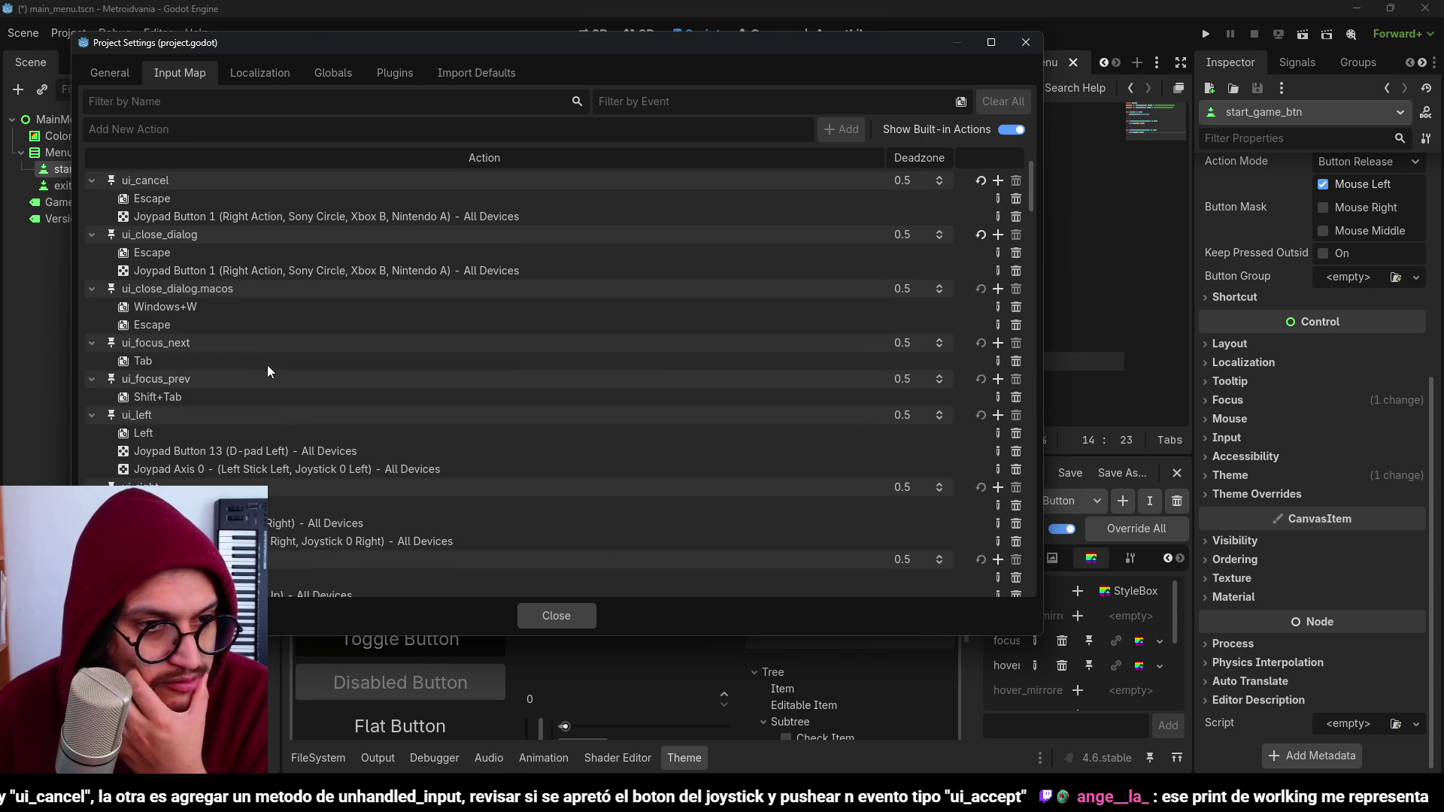
{"action": "scroll", "coordinate": [264, 391], "scroll_direction": "down", "scroll_amount": 1}
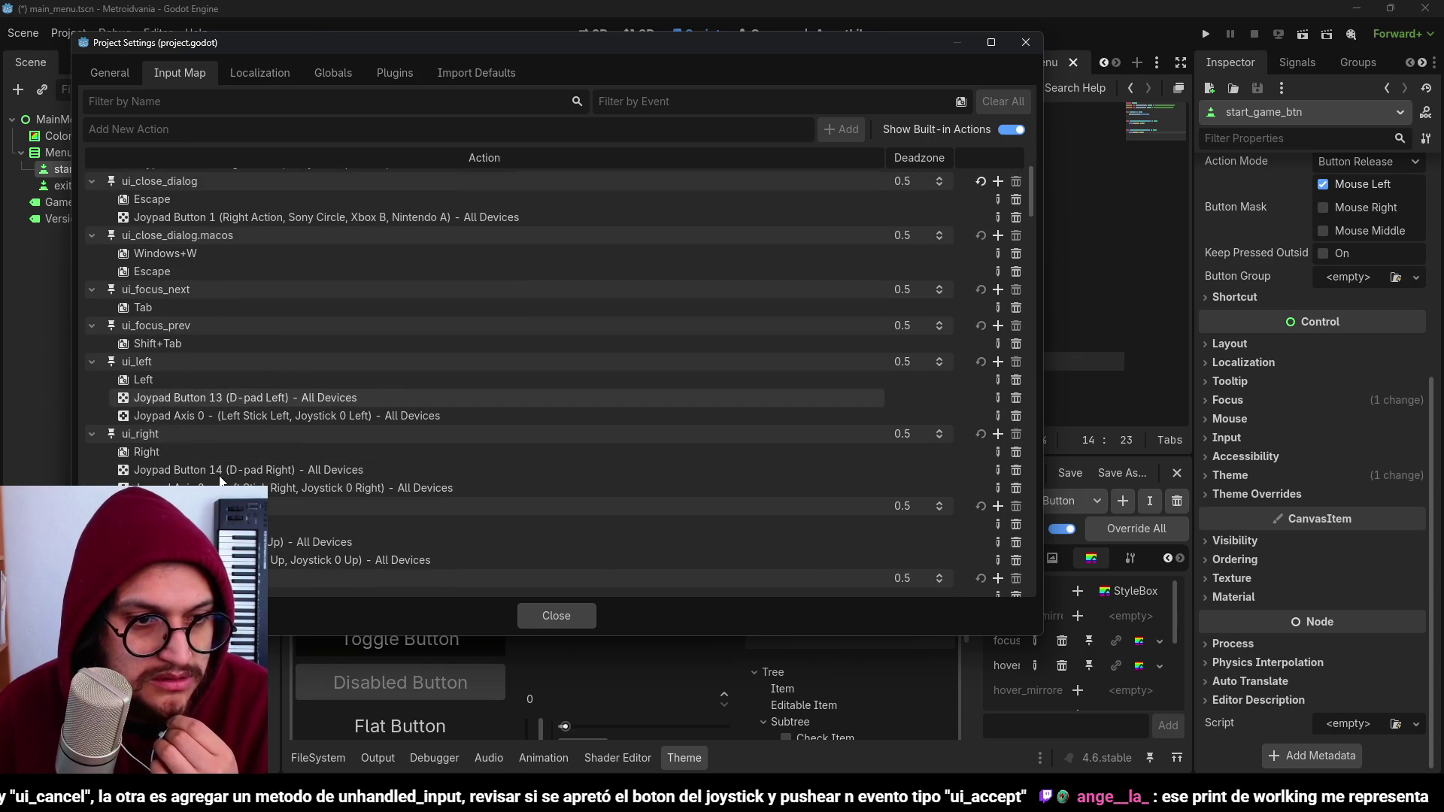
{"action": "scroll", "coordinate": [278, 408], "scroll_direction": "up", "scroll_amount": 3}
Close Project Settings, run the game and press Start from the keyboard to print "Started game".
{"action": "left_click", "coordinate": [554, 612]}
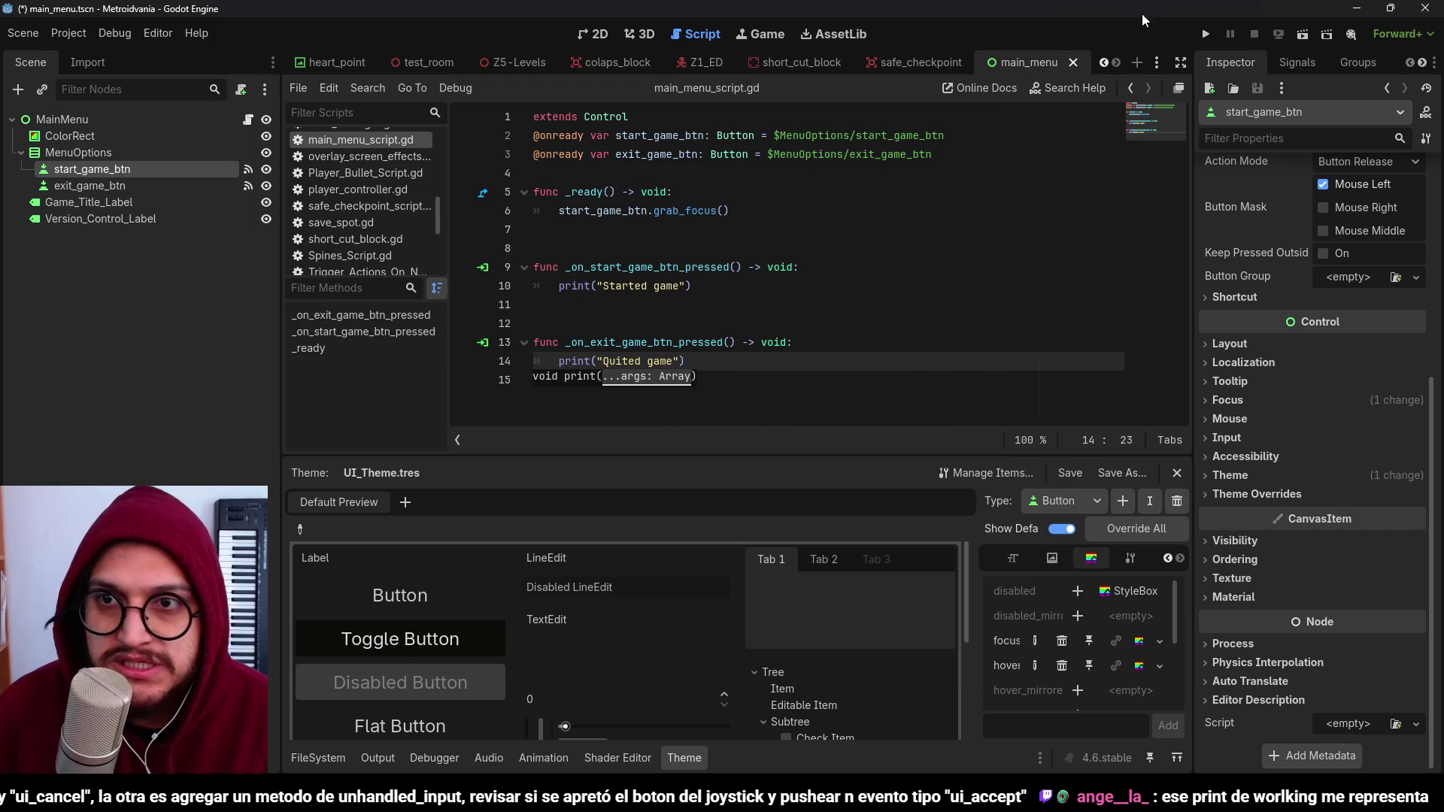
{"action": "left_click", "coordinate": [1205, 35]}
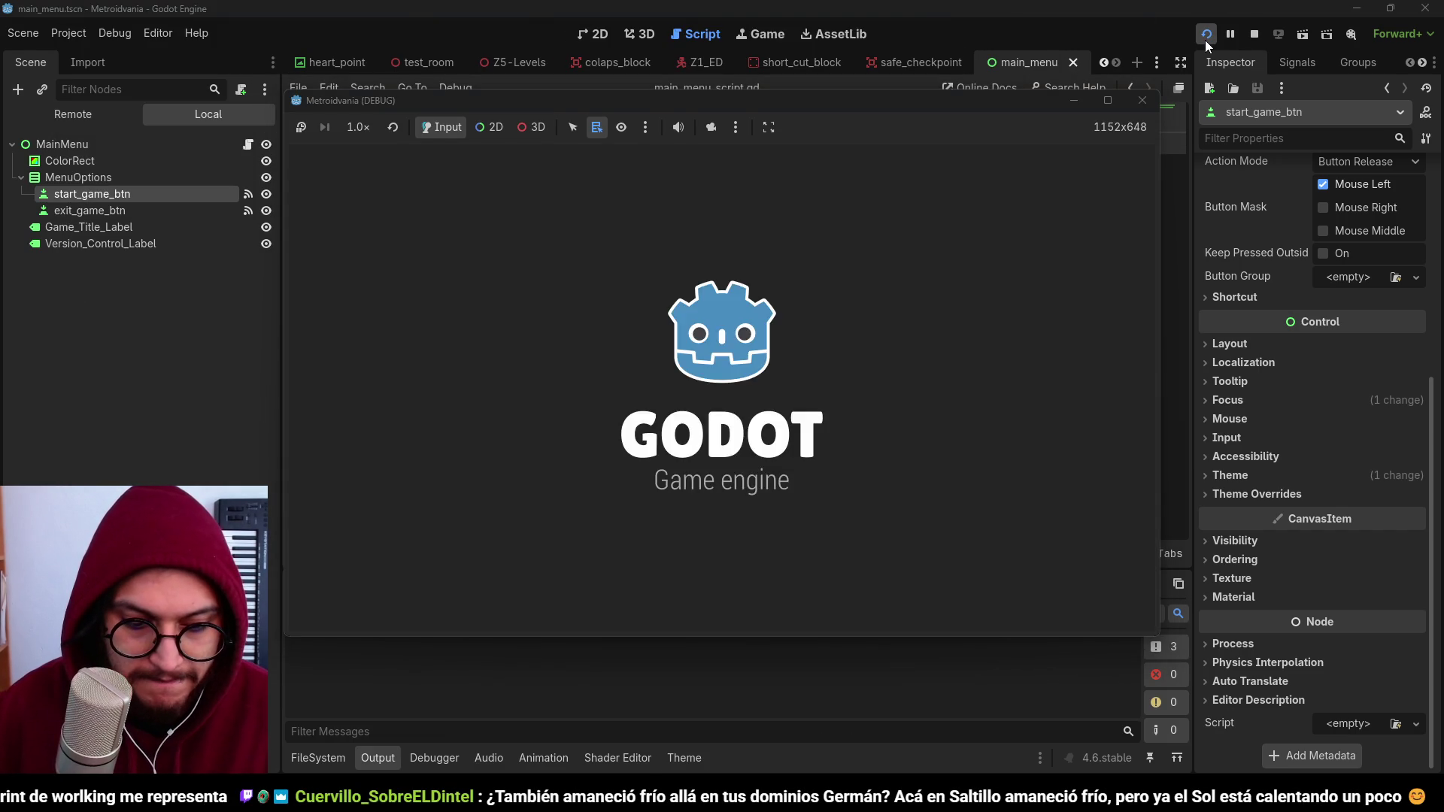
{"action": "left_click", "coordinate": [1206, 41]}
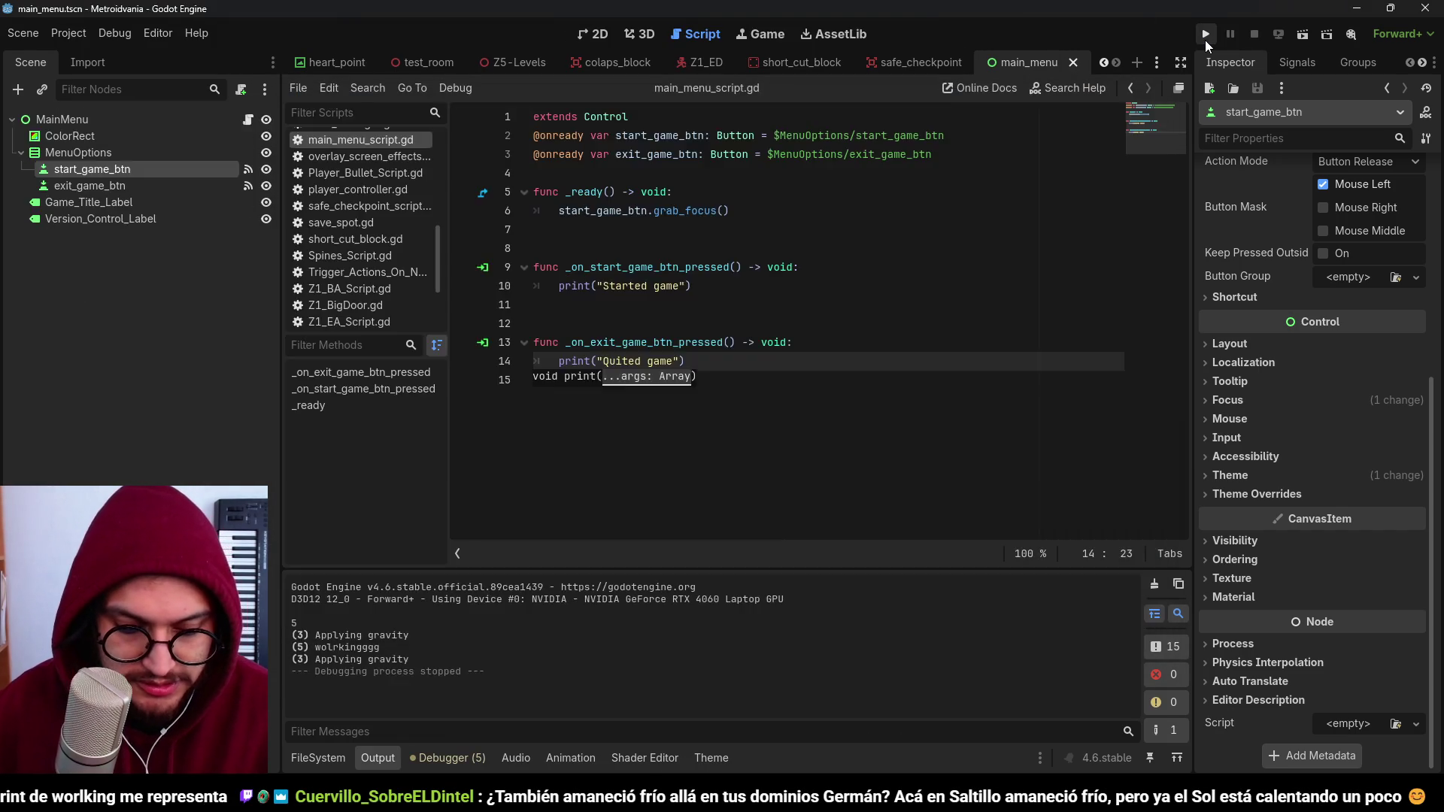
{"action": "key", "text": "Down"}
{"action": "key", "text": "Up"}
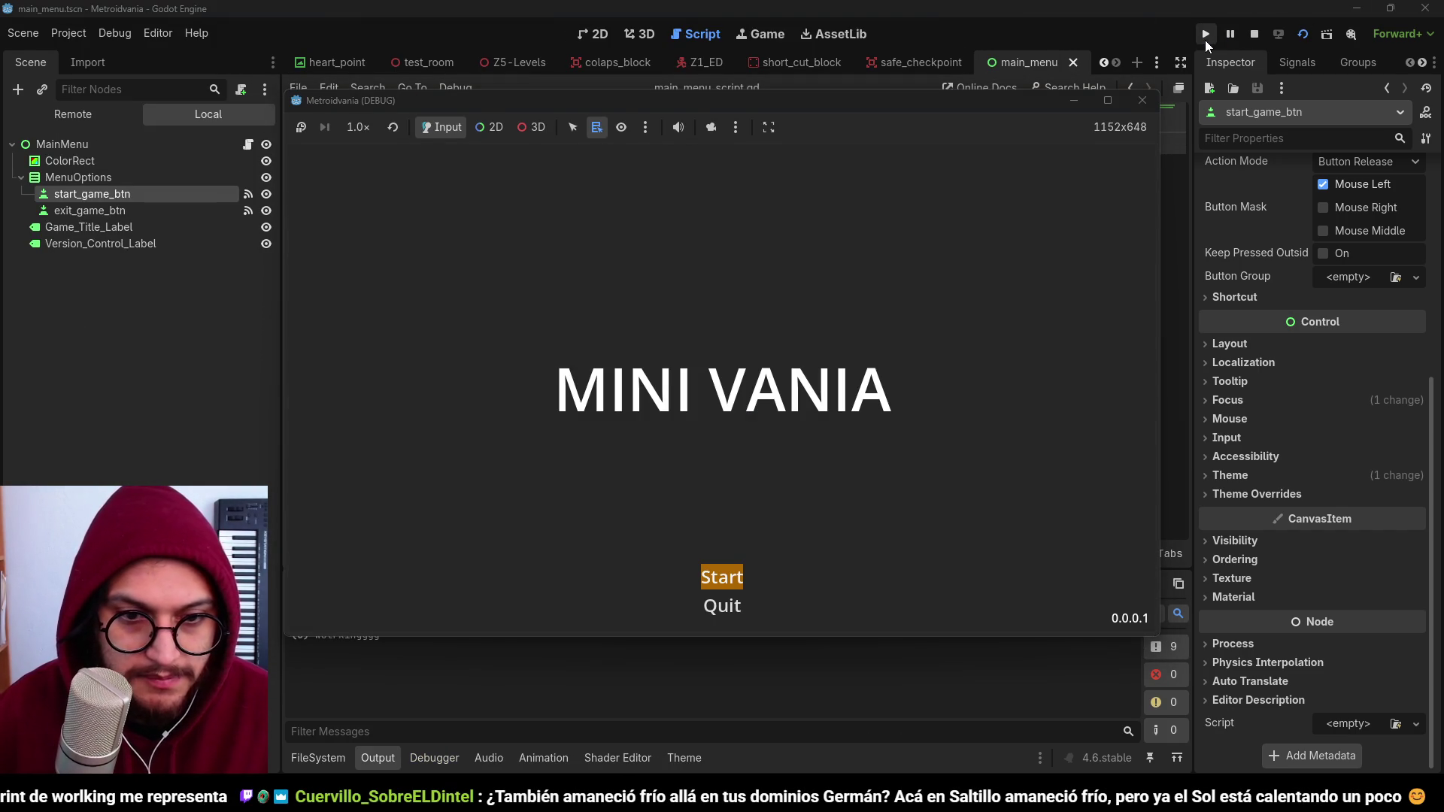
{"action": "key", "text": "Return"}
Press Quit several times and Start once more, then stop the game.
{"action": "key", "text": "Return"}
{"action": "key", "text": "Return"}
{"action": "key", "text": "Return"}
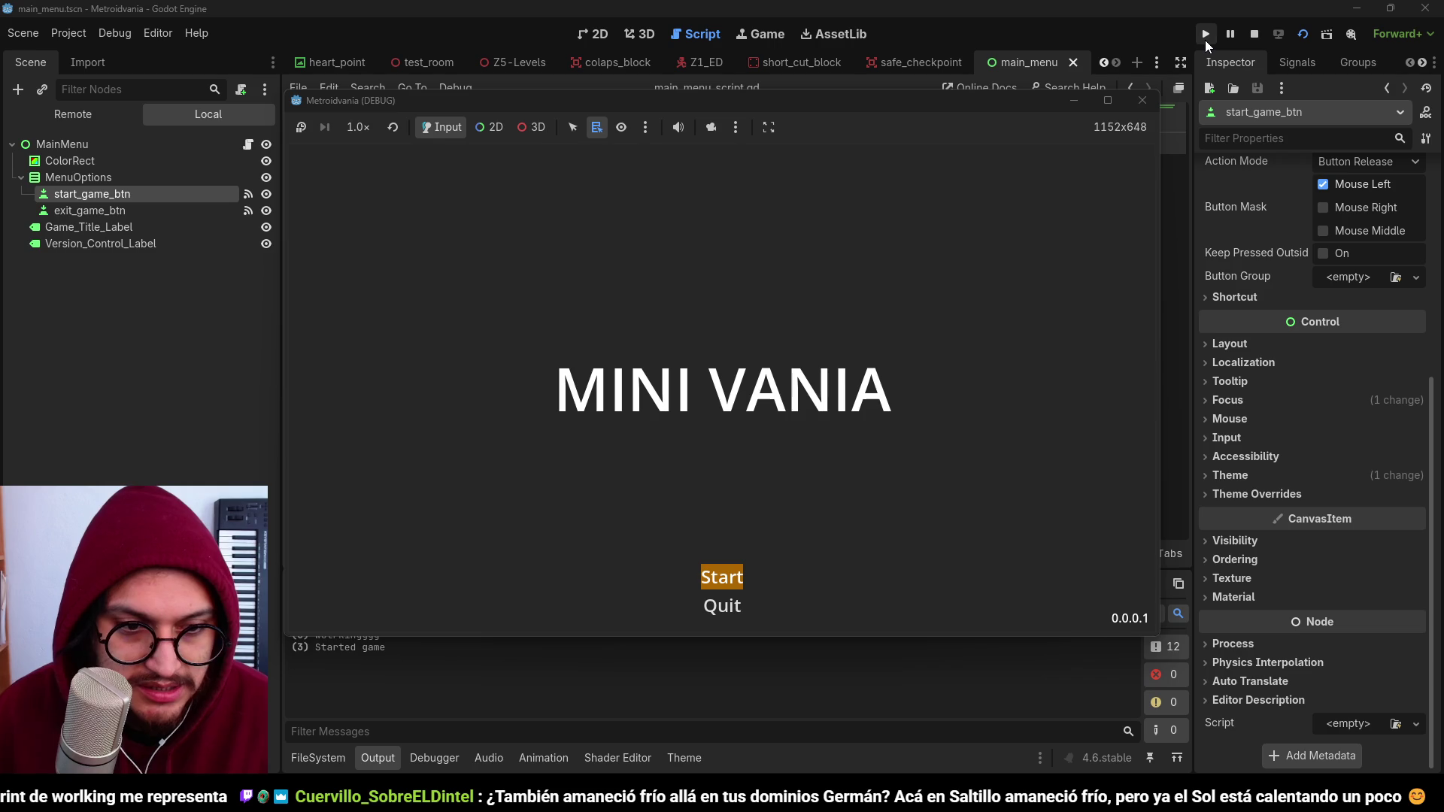
{"action": "key", "text": "Down"}
{"action": "key", "text": "Return"}
{"action": "key", "text": "Return"}
{"action": "key", "text": "Return"}
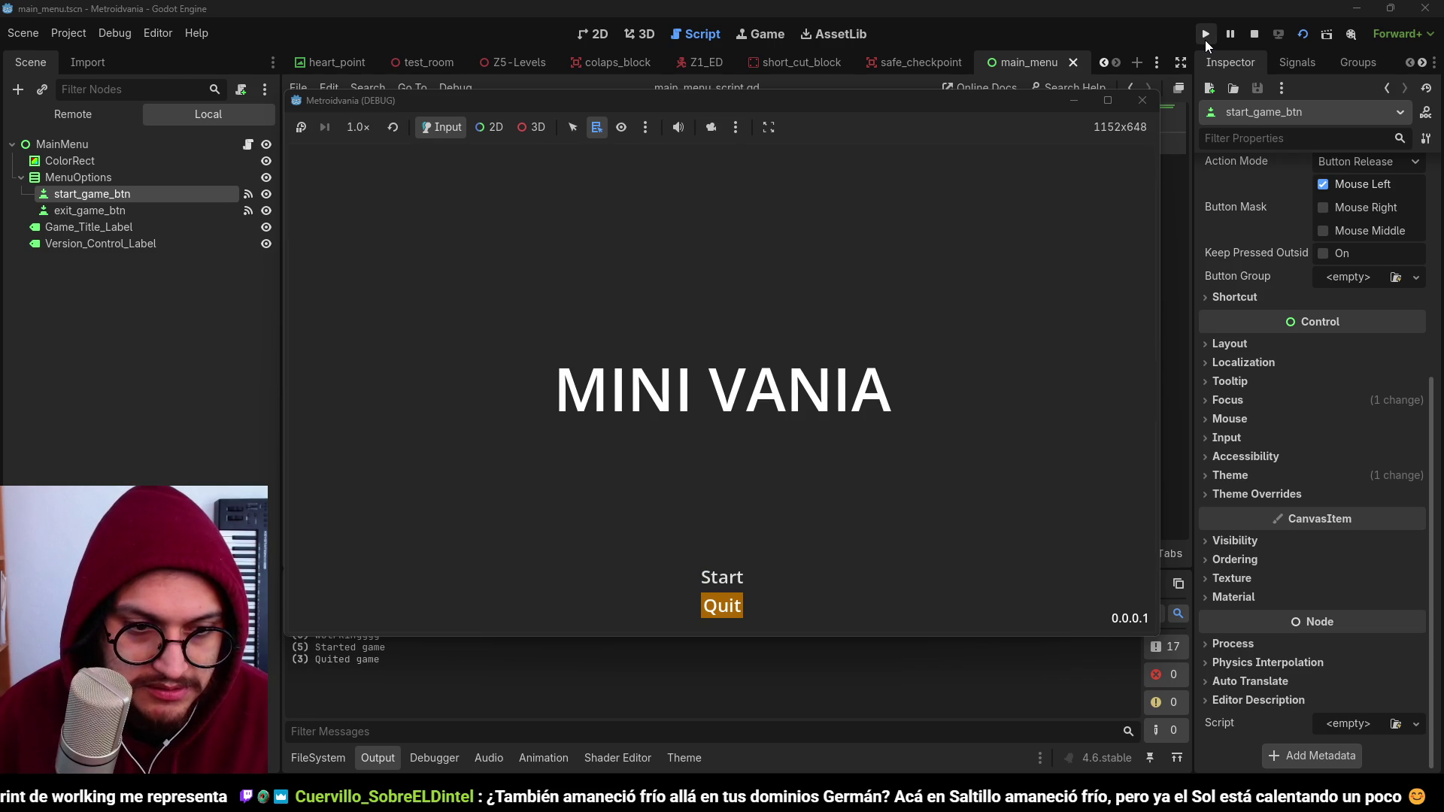
{"action": "key", "text": "Return"}
{"action": "key", "text": "Return"}
{"action": "key", "text": "Return"}
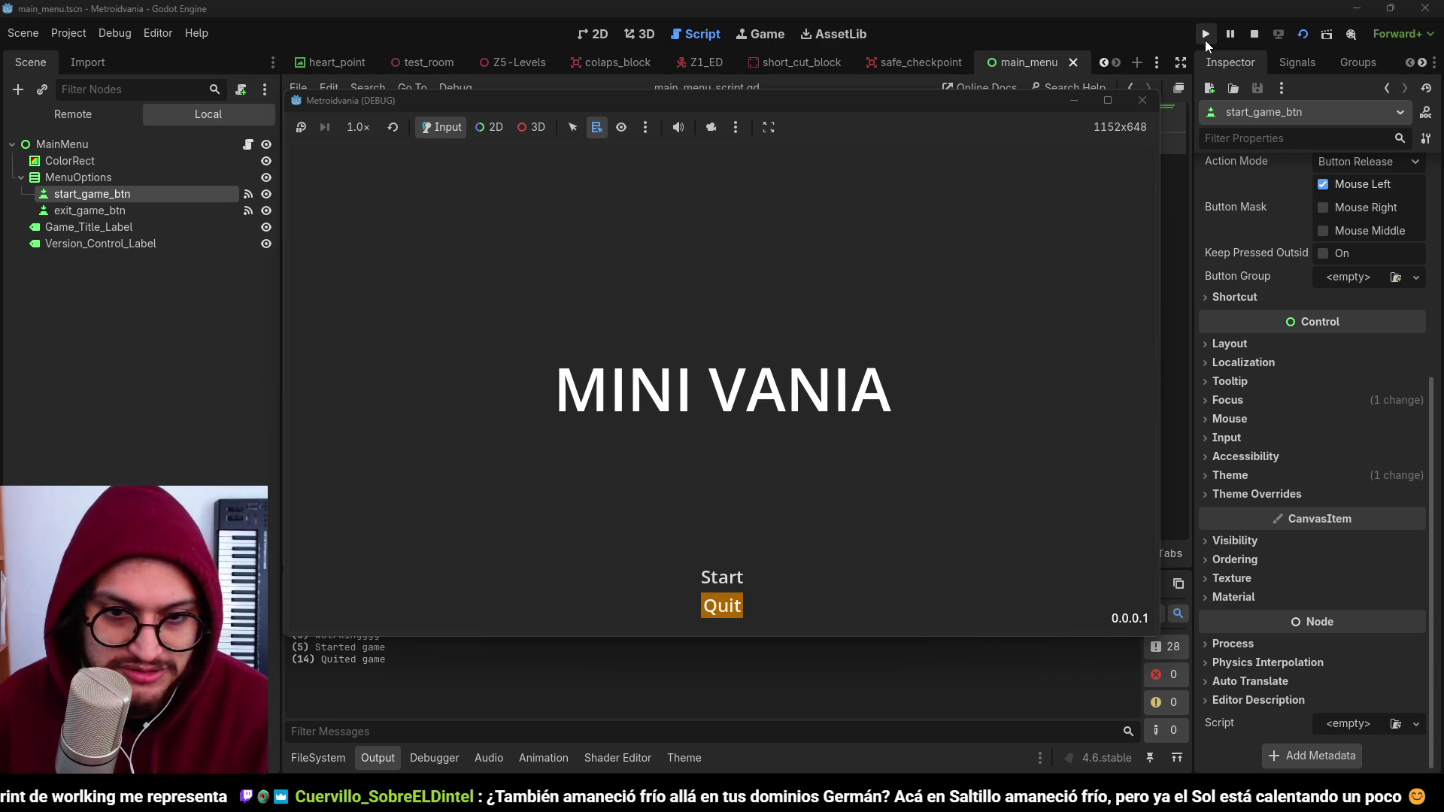
{"action": "key", "text": "Return"}
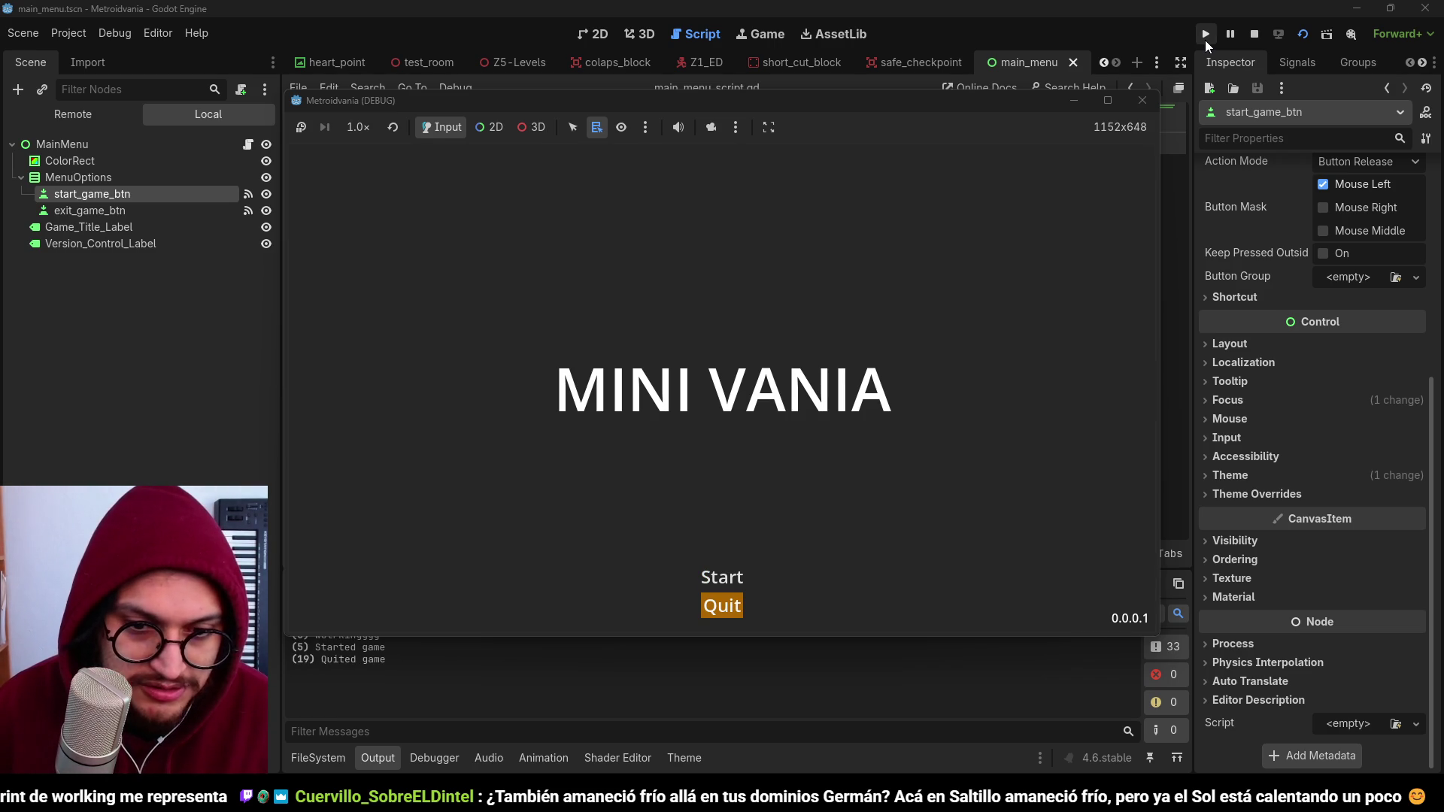
{"action": "key", "text": "Return"}
{"action": "key", "text": "Up"}
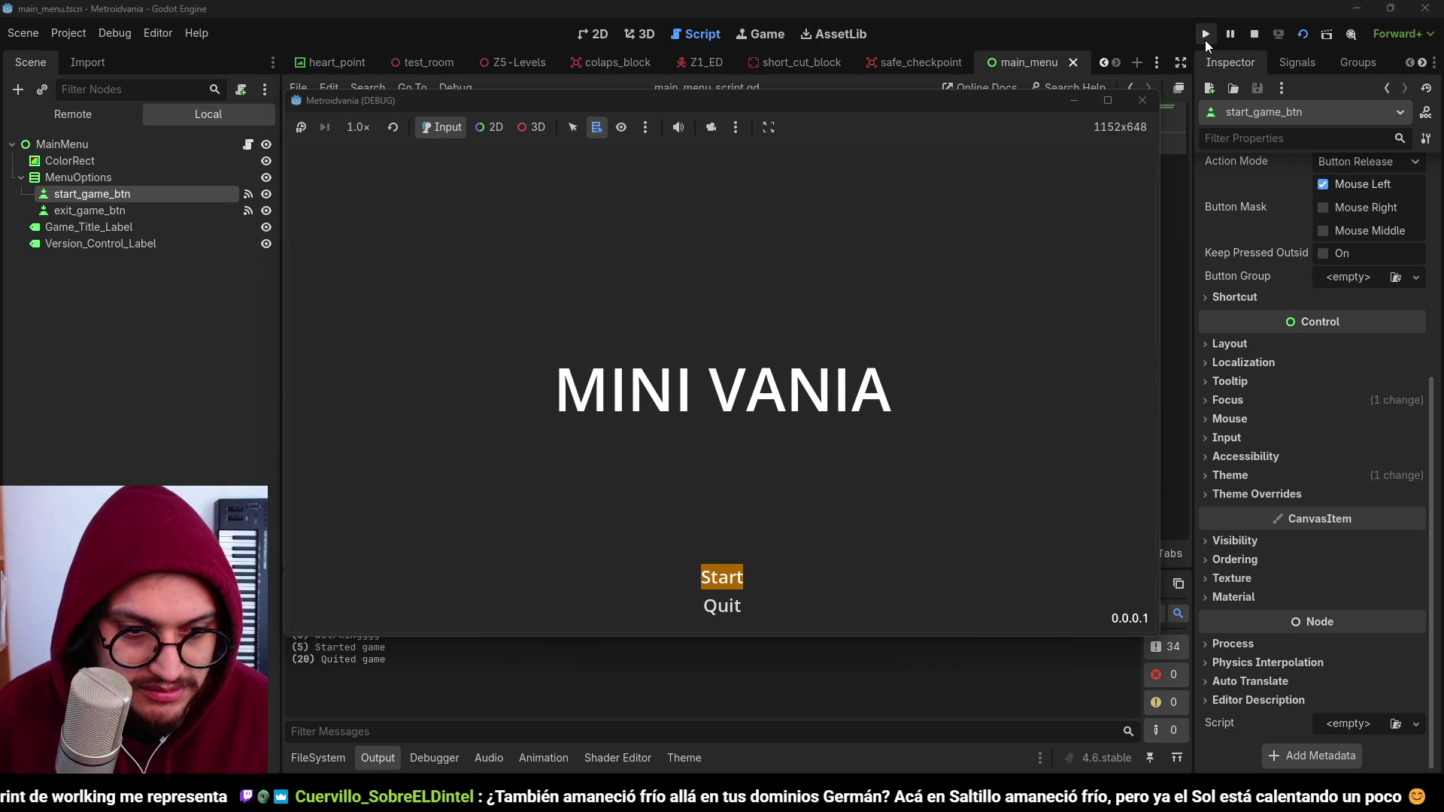
{"action": "key", "text": "Return"}
{"action": "key", "text": "Return"}
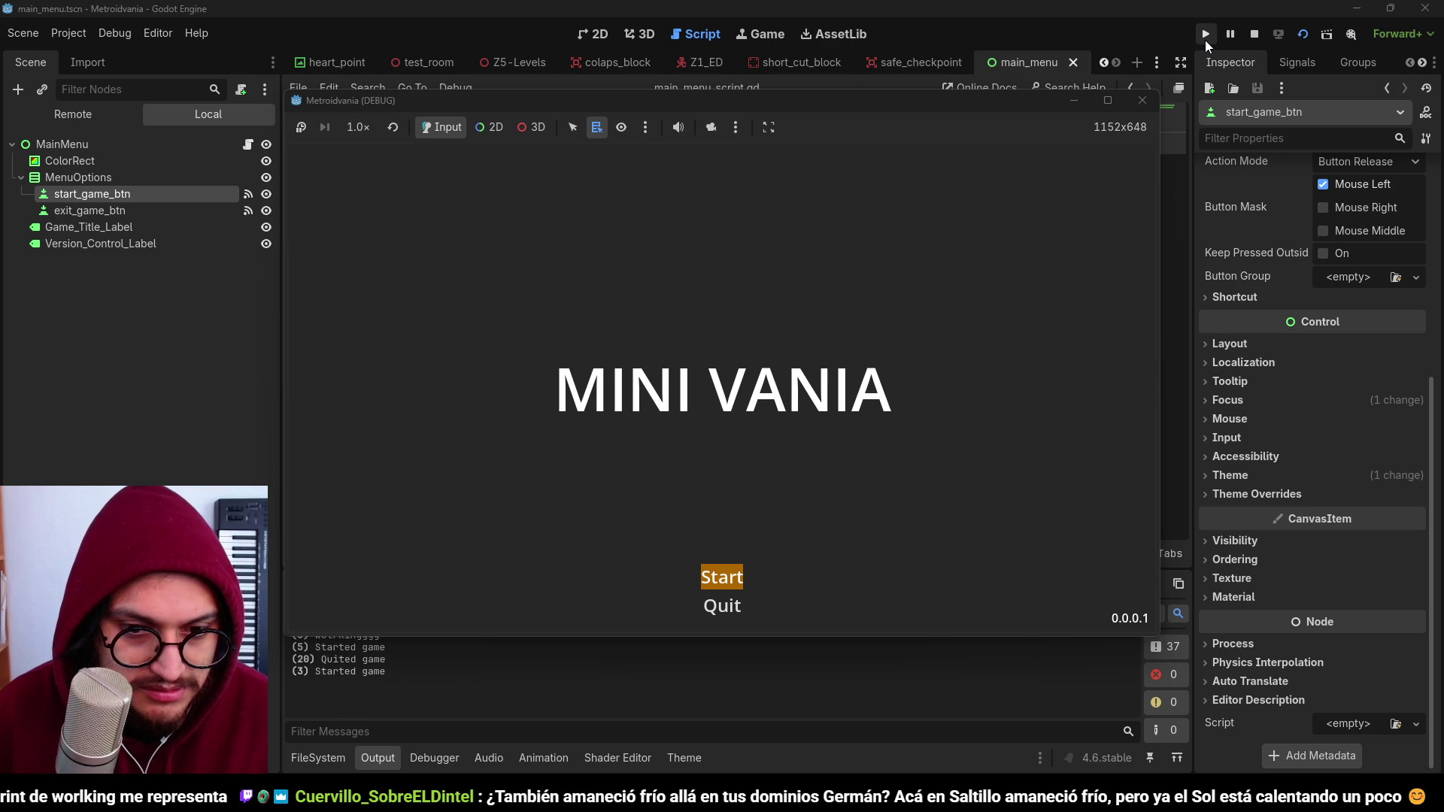
{"action": "key", "text": "F8"}
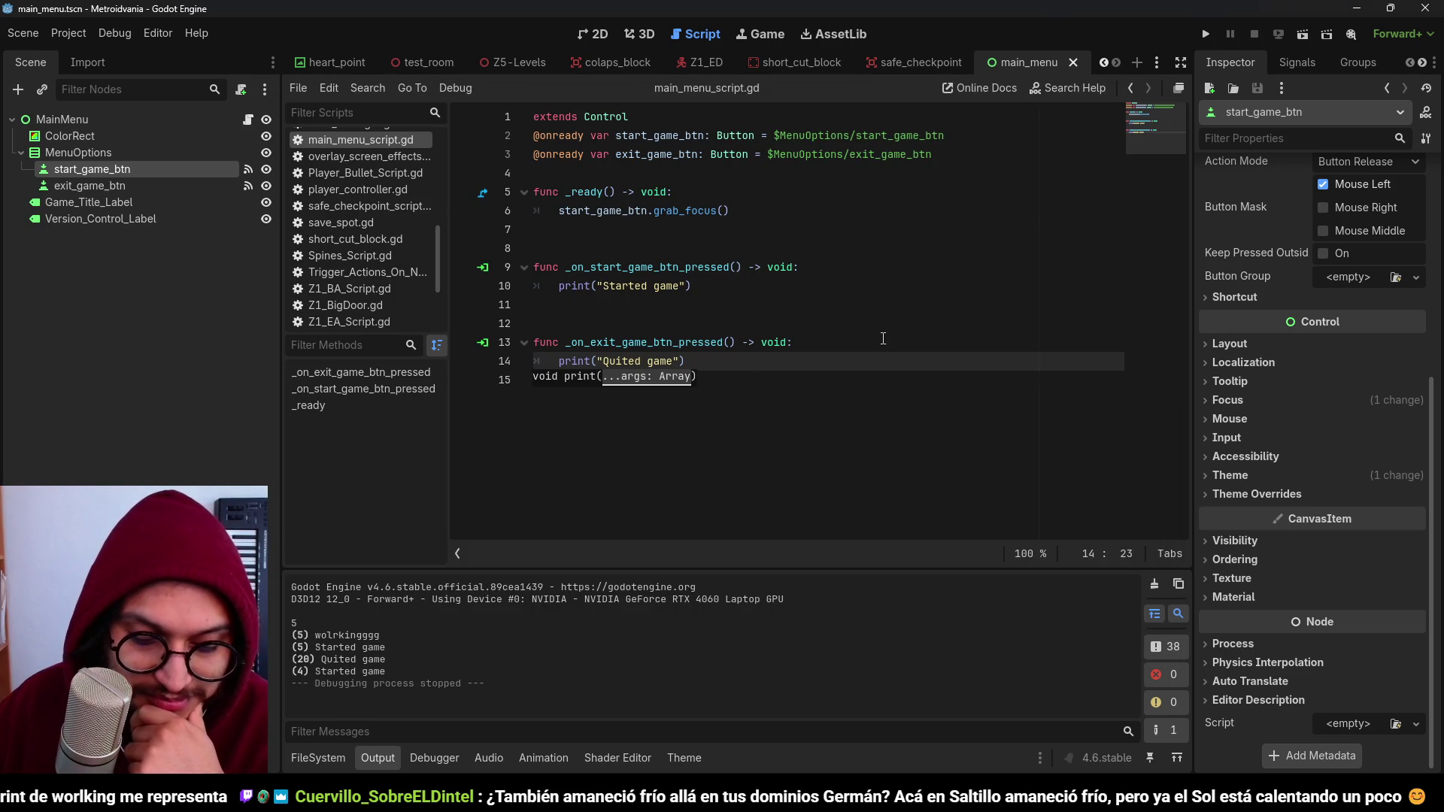
Delete the empty line 11 between the start and exit handlers in main_menu_script.gd.
{"action": "left_click", "coordinate": [605, 305]}
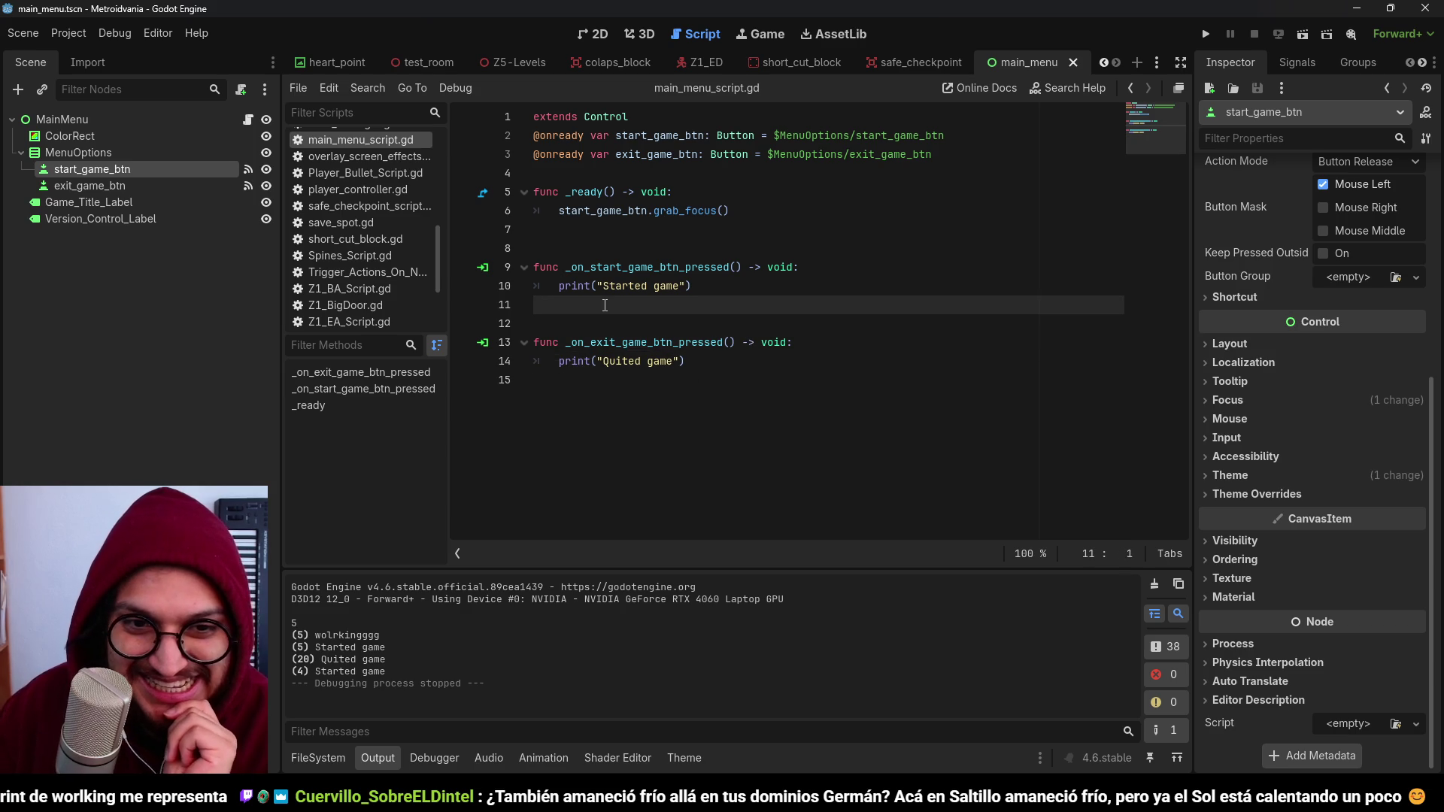
{"action": "key", "text": "BackSpace"}
{"action": "key", "text": "ctrl+z"}
{"action": "key", "text": "ctrl+z"}
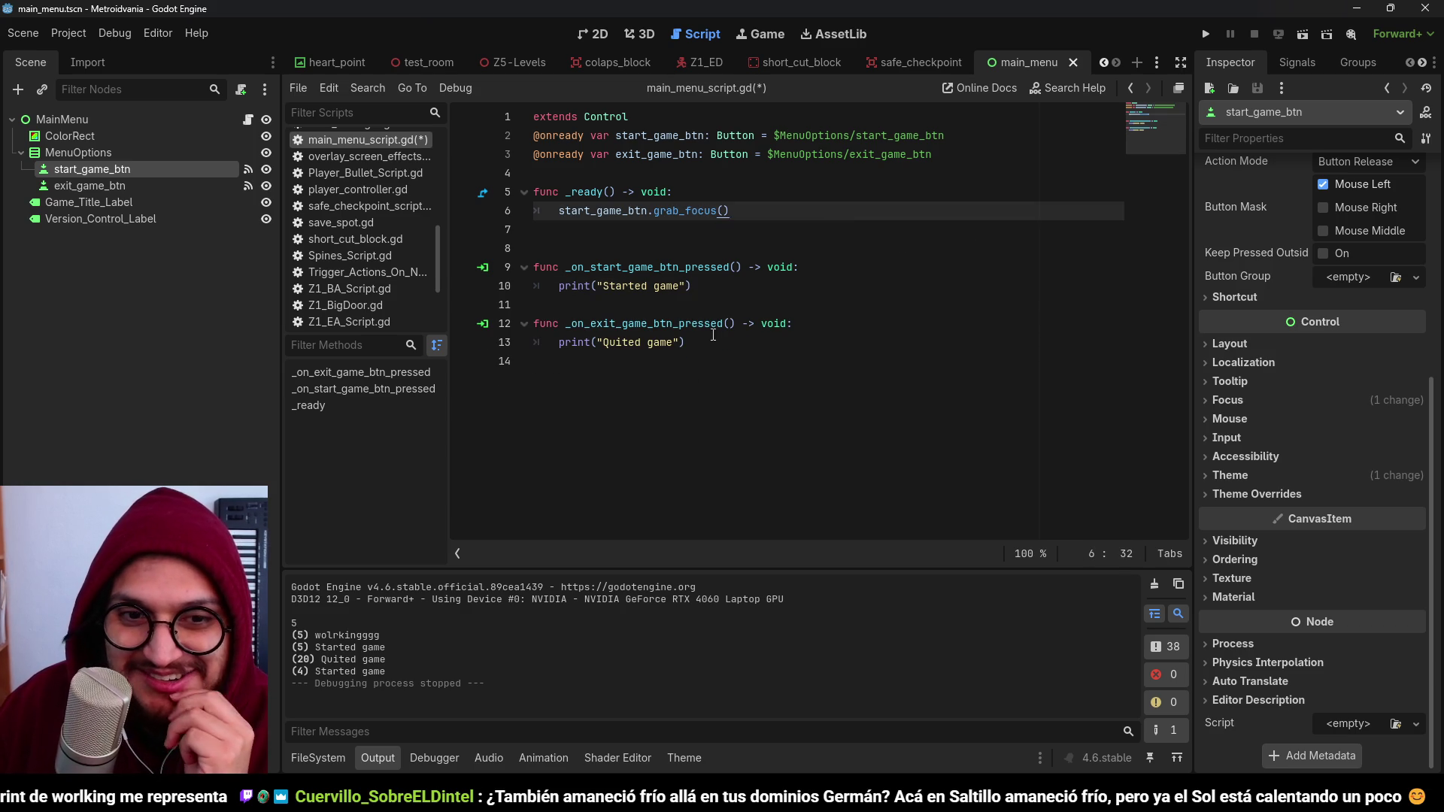
{"action": "scroll", "coordinate": [1256, 413], "scroll_direction": "up", "scroll_amount": 2}
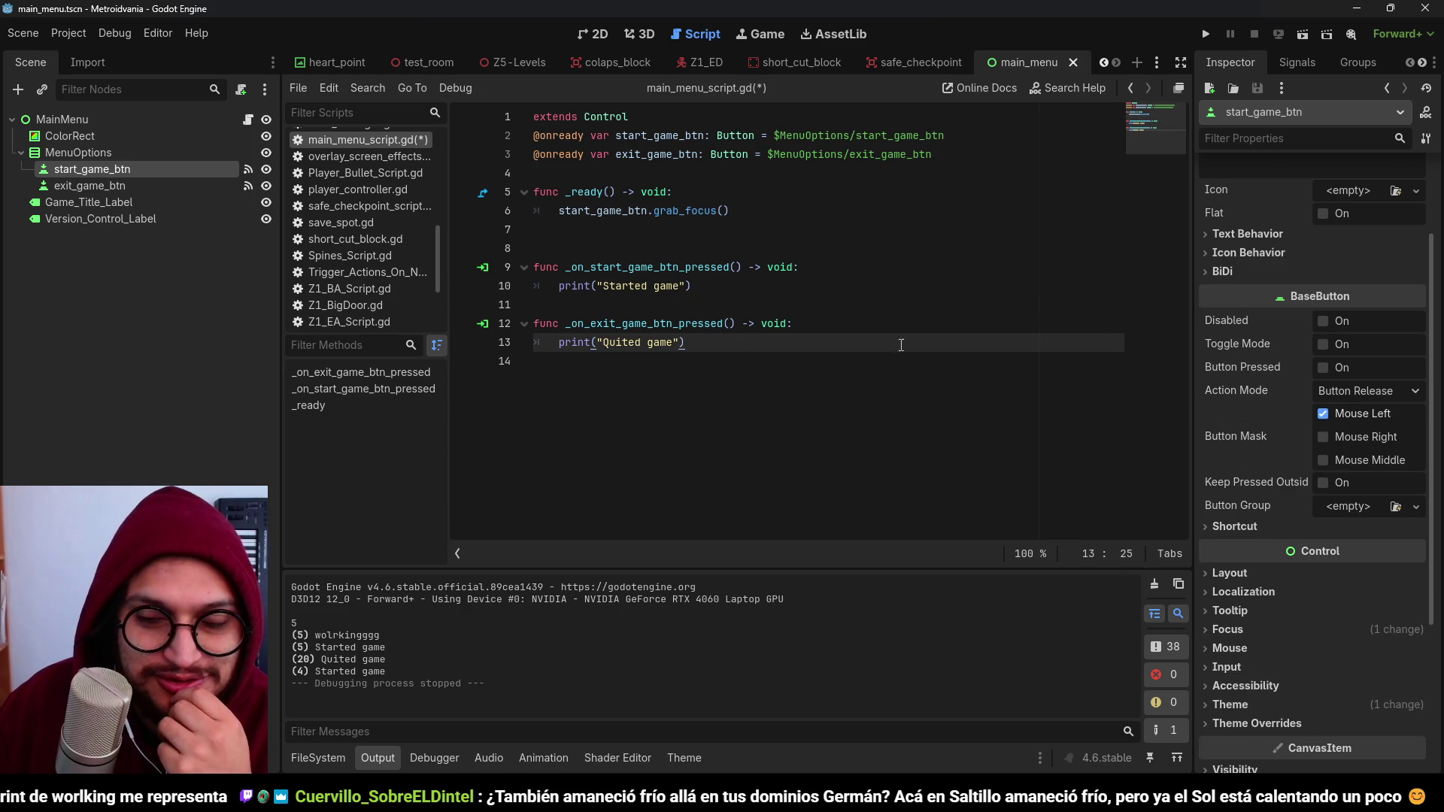
{"action": "scroll", "coordinate": [1283, 476], "scroll_direction": "down", "scroll_amount": 1}
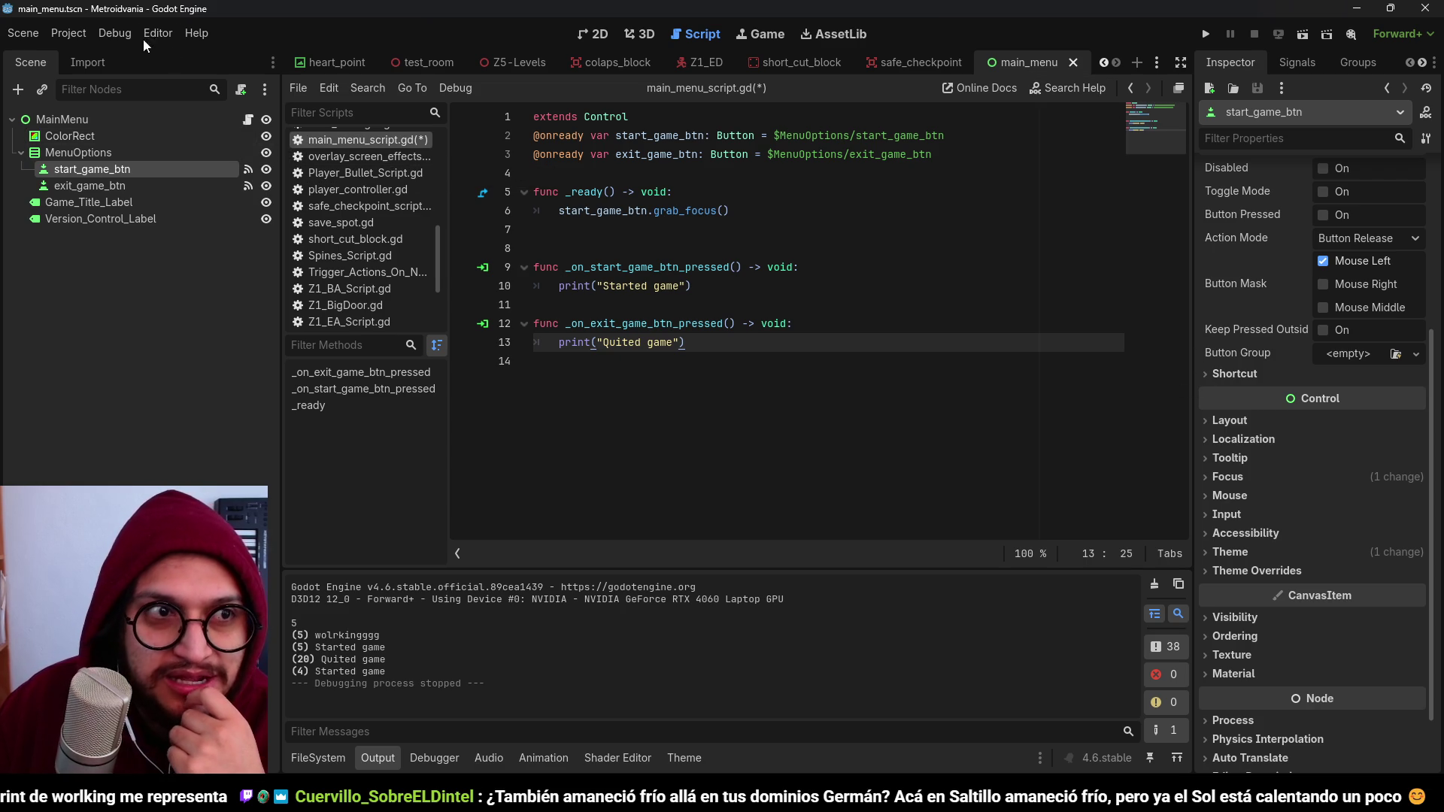
{"action": "left_click", "coordinate": [68, 33]}
Open Project Settings on the Input Map and scroll through the full list of actions.
{"action": "left_click", "coordinate": [105, 55]}
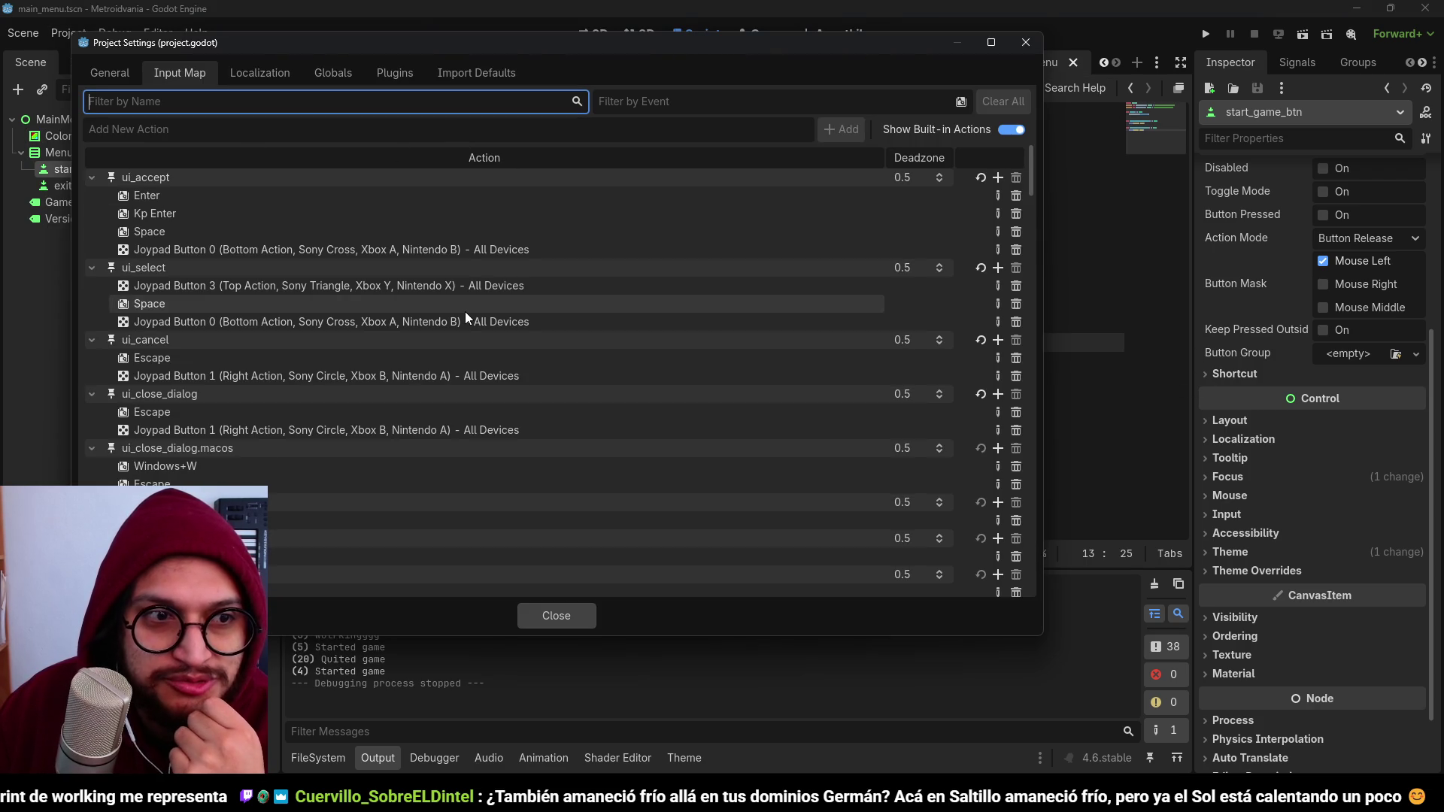
{"action": "scroll", "coordinate": [464, 311], "scroll_direction": "down", "scroll_amount": 1}
{"action": "scroll", "coordinate": [454, 377], "scroll_direction": "down", "scroll_amount": 1}
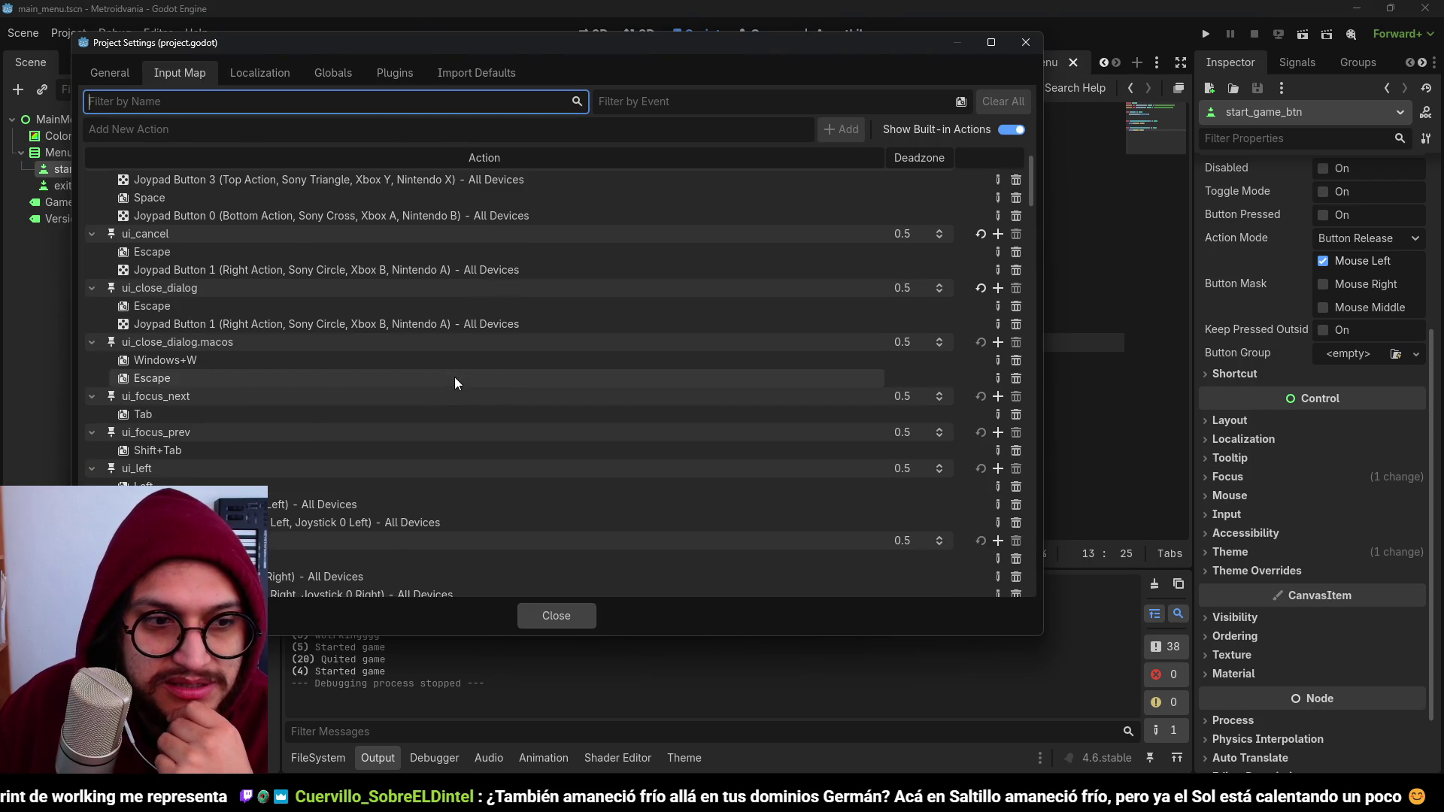
{"action": "scroll", "coordinate": [417, 391], "scroll_direction": "down", "scroll_amount": 1}
{"action": "scroll", "coordinate": [416, 396], "scroll_direction": "down", "scroll_amount": 5}
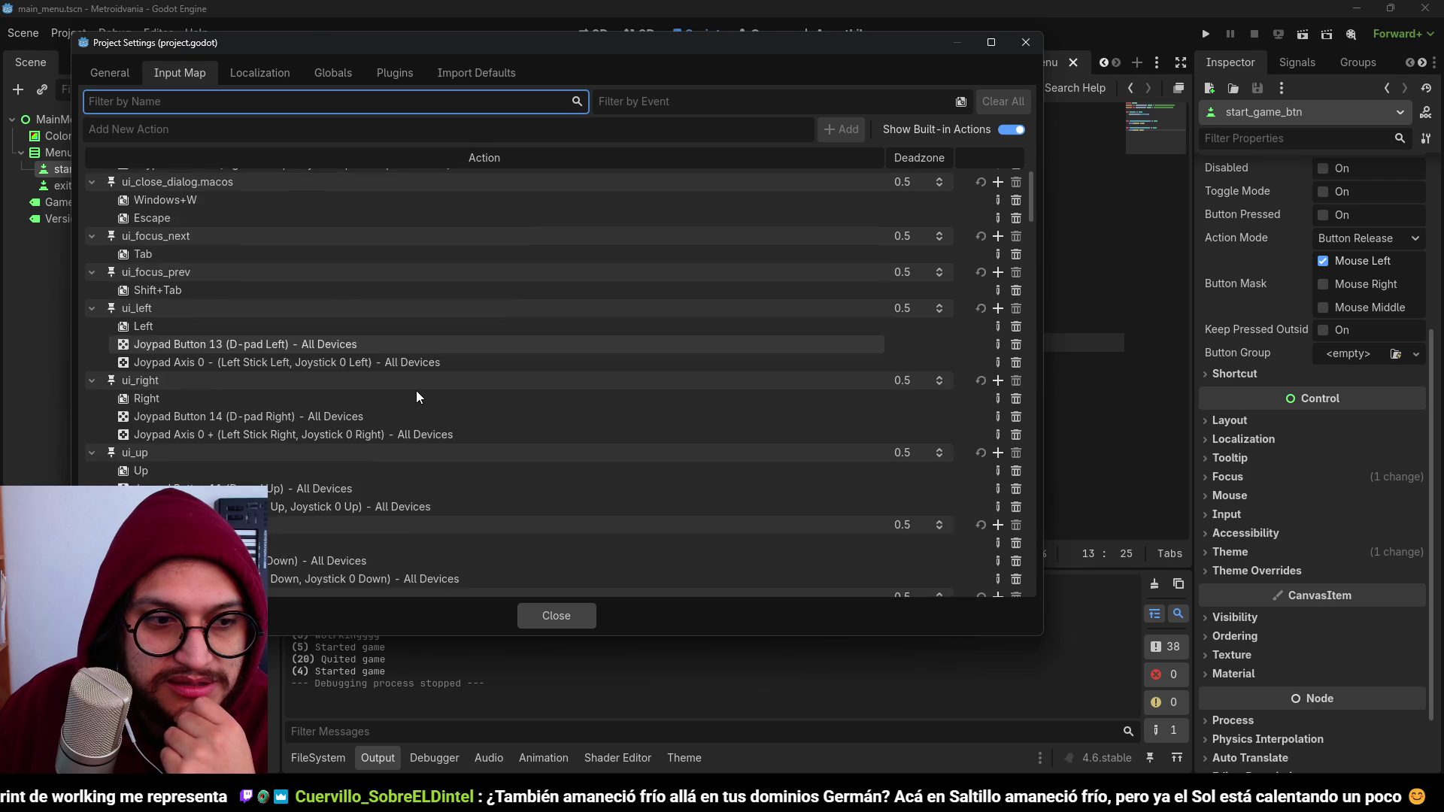
{"action": "scroll", "coordinate": [416, 396], "scroll_direction": "down", "scroll_amount": 3}
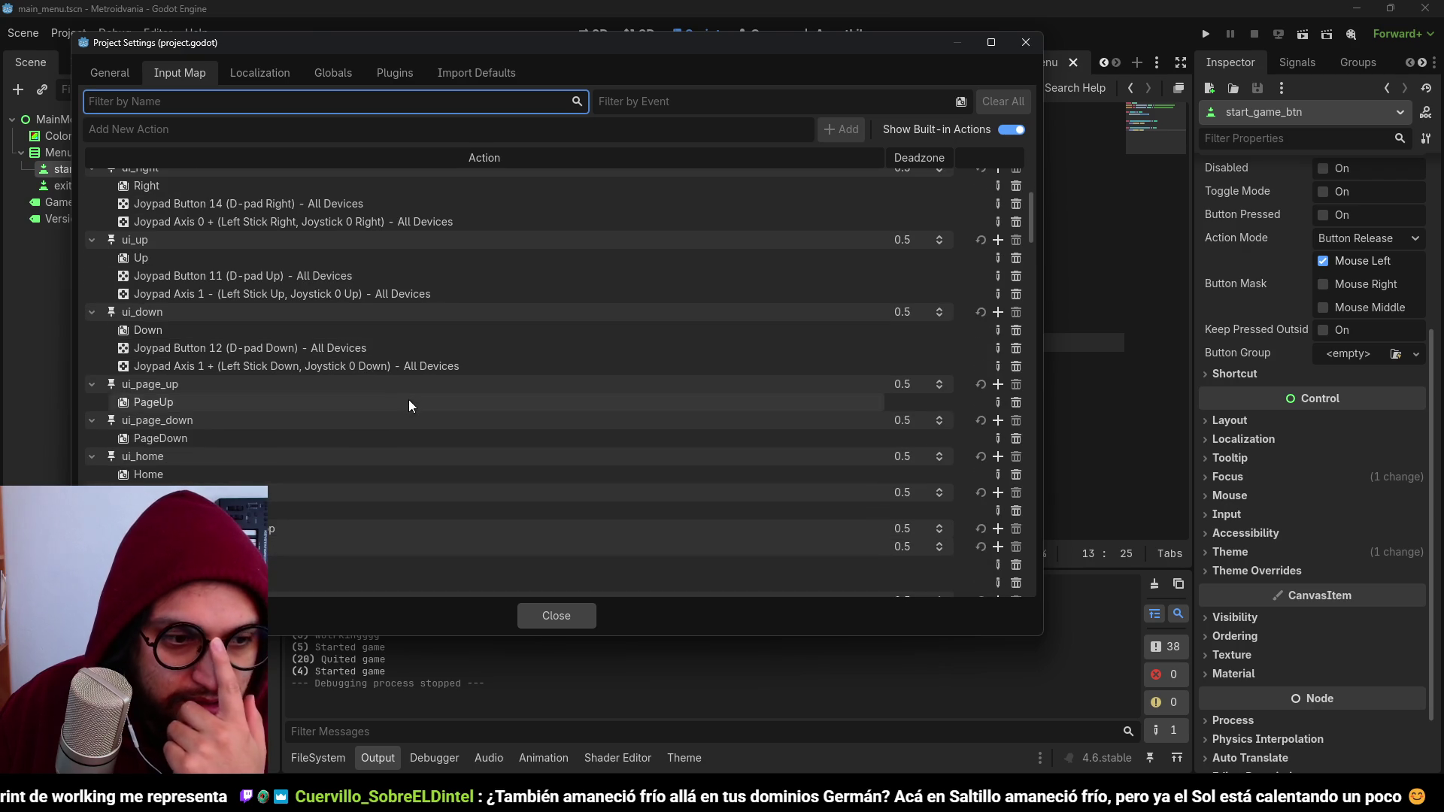
{"action": "scroll", "coordinate": [392, 421], "scroll_direction": "down", "scroll_amount": 6}
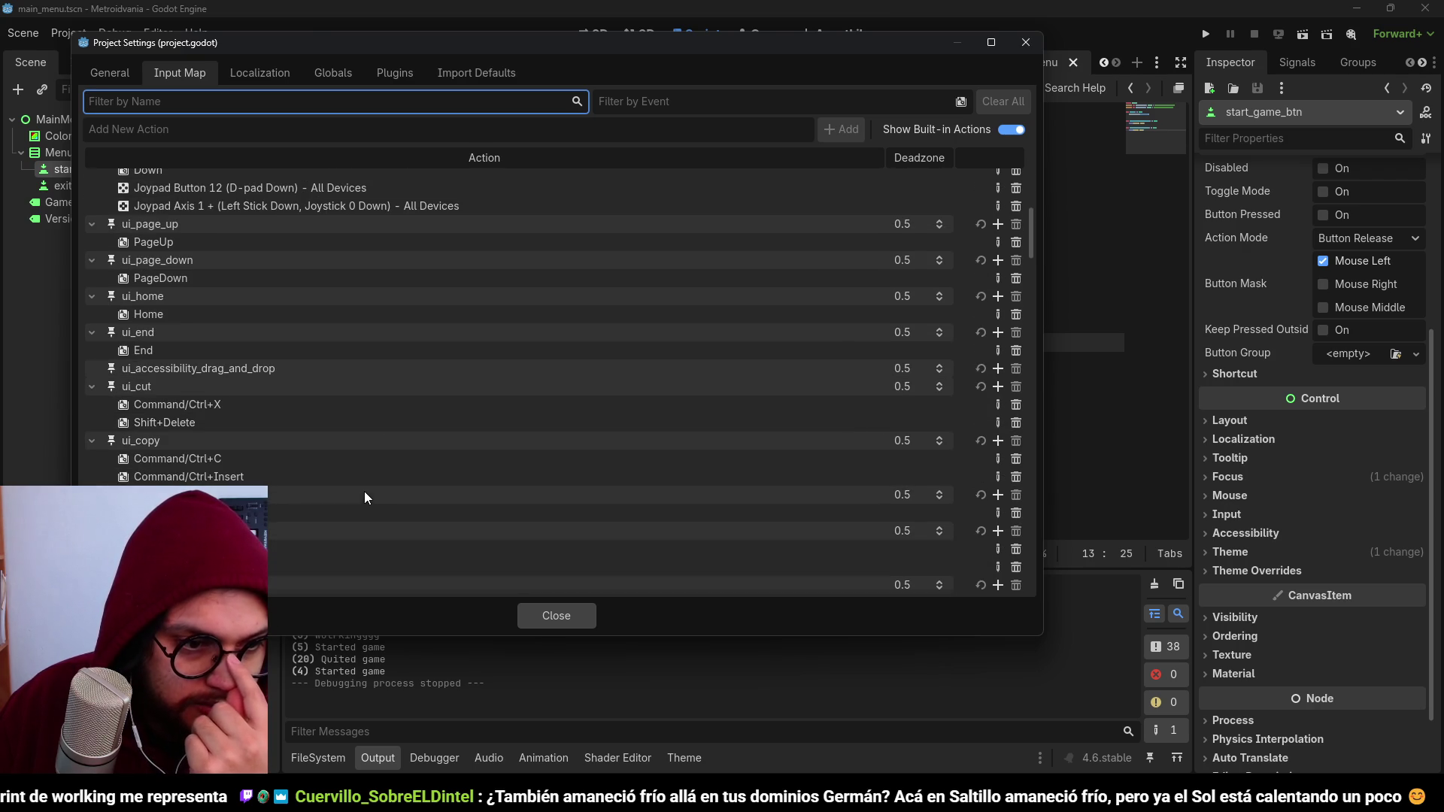
{"action": "scroll", "coordinate": [358, 513], "scroll_direction": "down", "scroll_amount": 7}
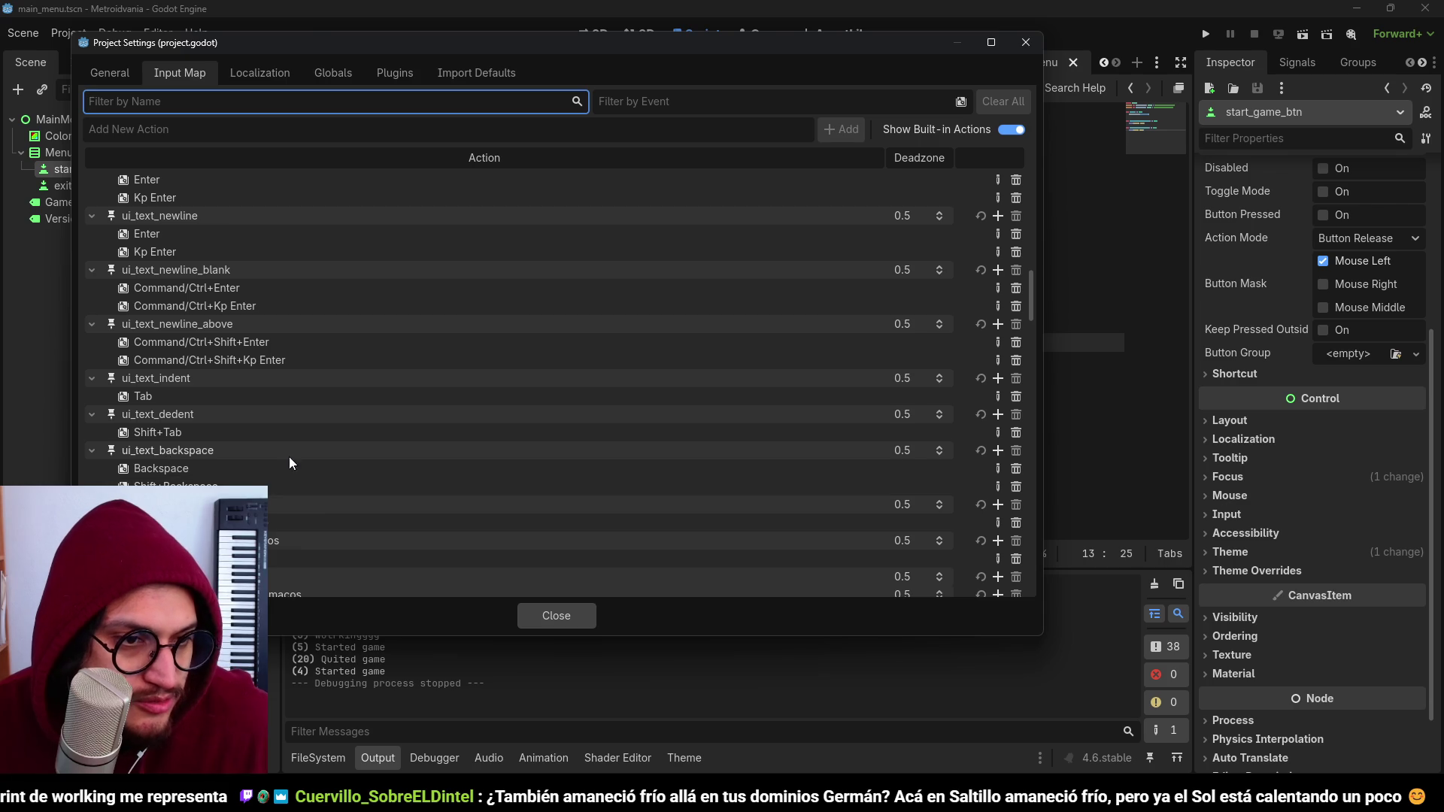
{"action": "scroll", "coordinate": [343, 526], "scroll_direction": "down", "scroll_amount": 3}
{"action": "scroll", "coordinate": [343, 535], "scroll_direction": "down", "scroll_amount": 3}
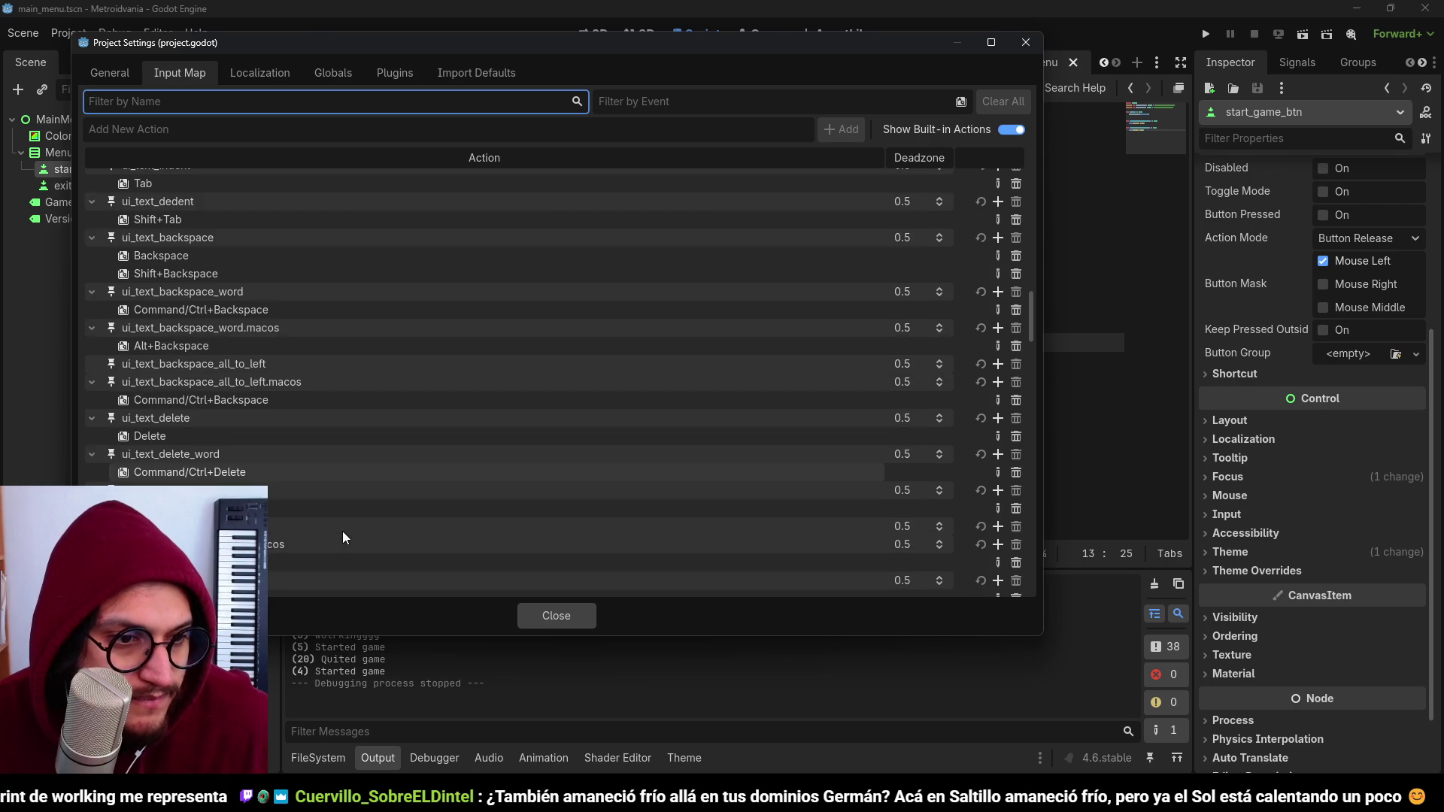
{"action": "scroll", "coordinate": [341, 531], "scroll_direction": "down", "scroll_amount": 3}
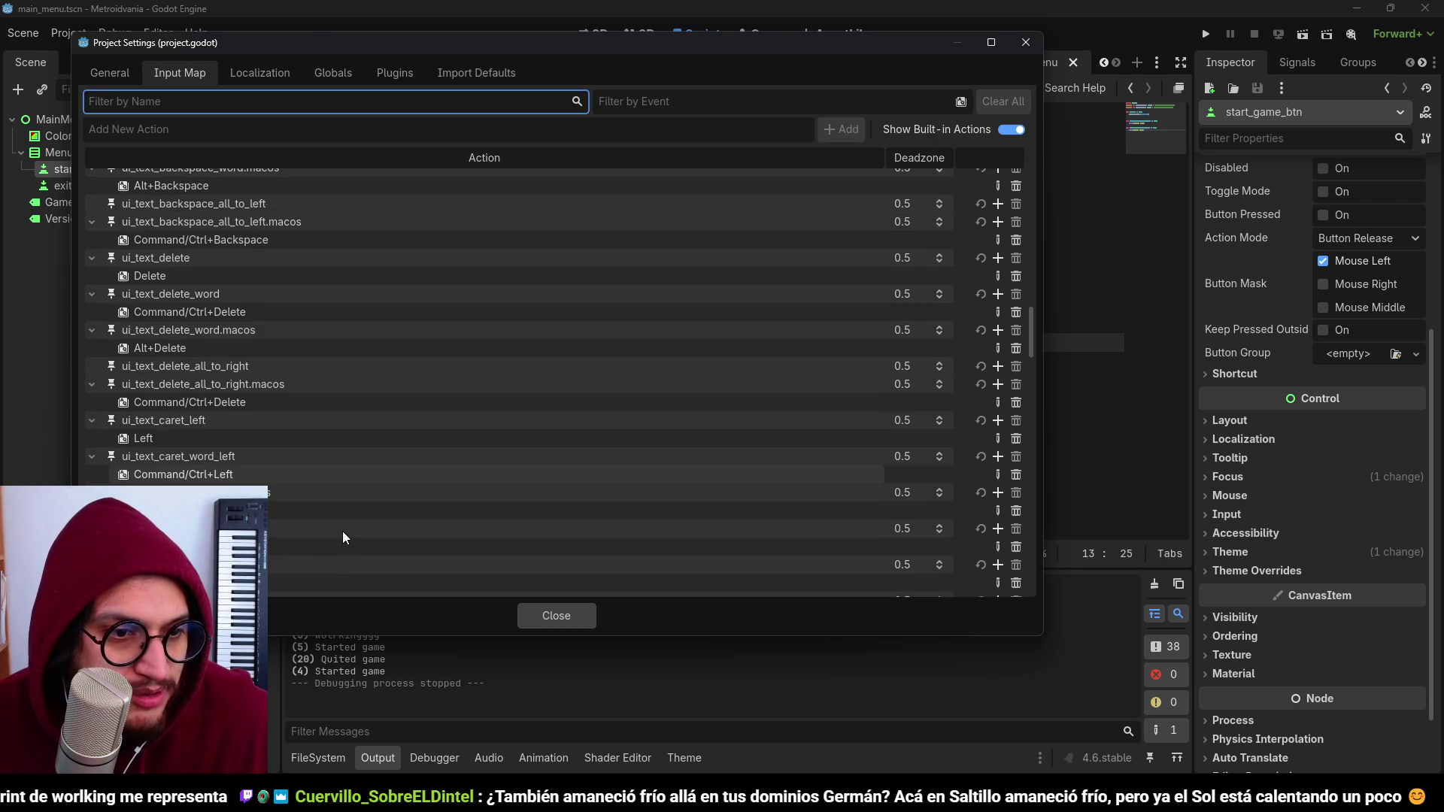
{"action": "scroll", "coordinate": [341, 531], "scroll_direction": "down", "scroll_amount": 2}
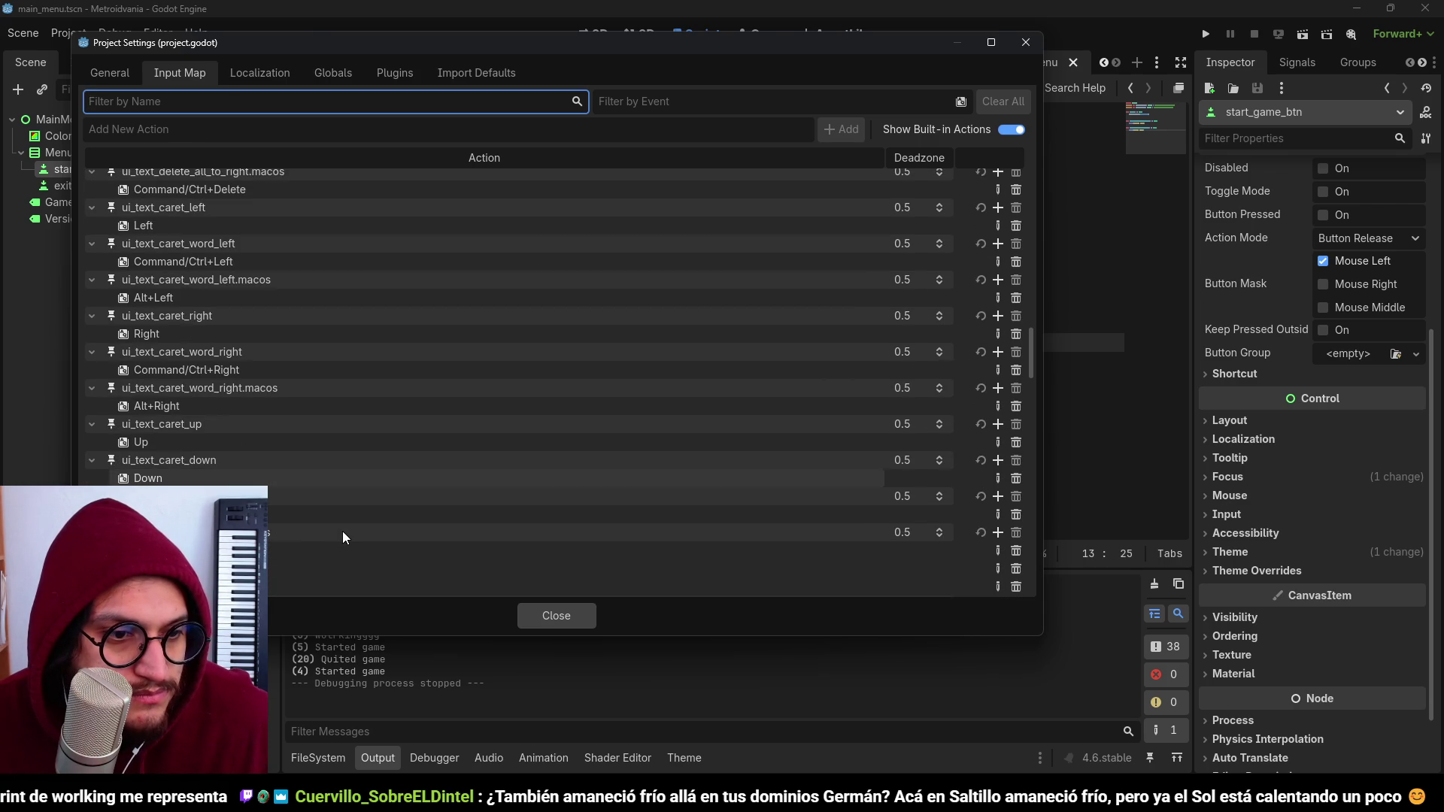
{"action": "scroll", "coordinate": [341, 531], "scroll_direction": "down", "scroll_amount": 1}
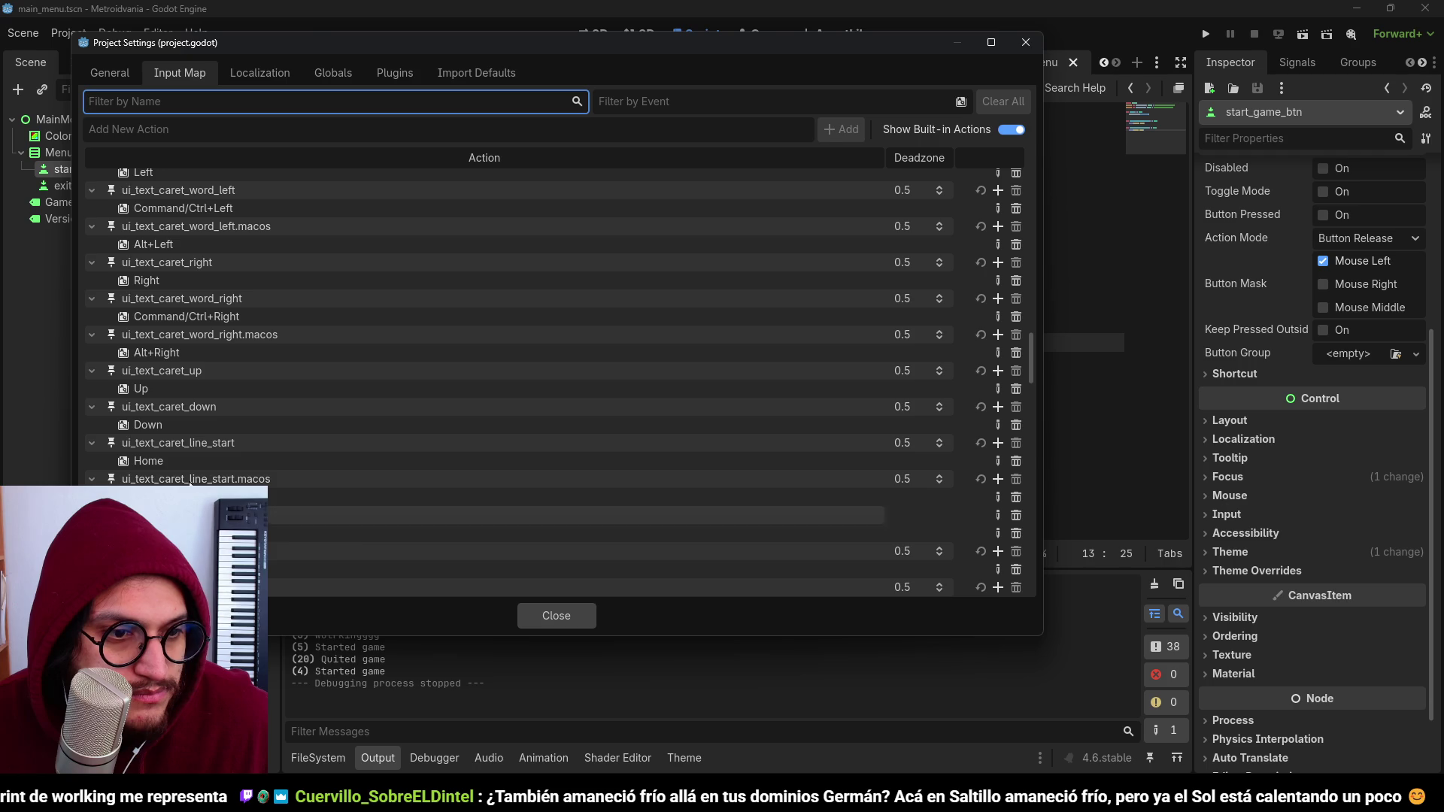
{"action": "scroll", "coordinate": [376, 429], "scroll_direction": "down", "scroll_amount": 1}
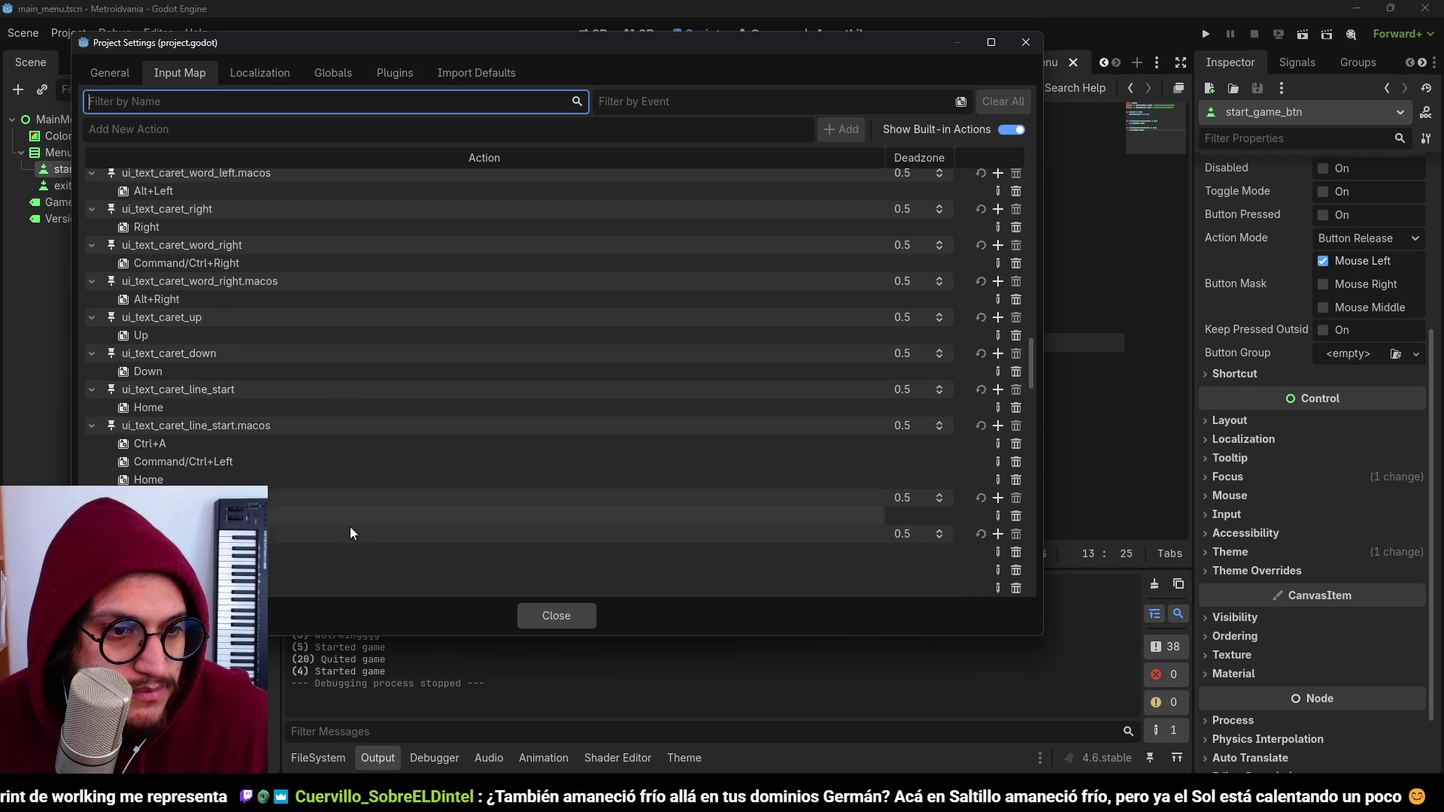
{"action": "scroll", "coordinate": [361, 553], "scroll_direction": "down", "scroll_amount": 3}
{"action": "scroll", "coordinate": [364, 552], "scroll_direction": "down", "scroll_amount": 6}
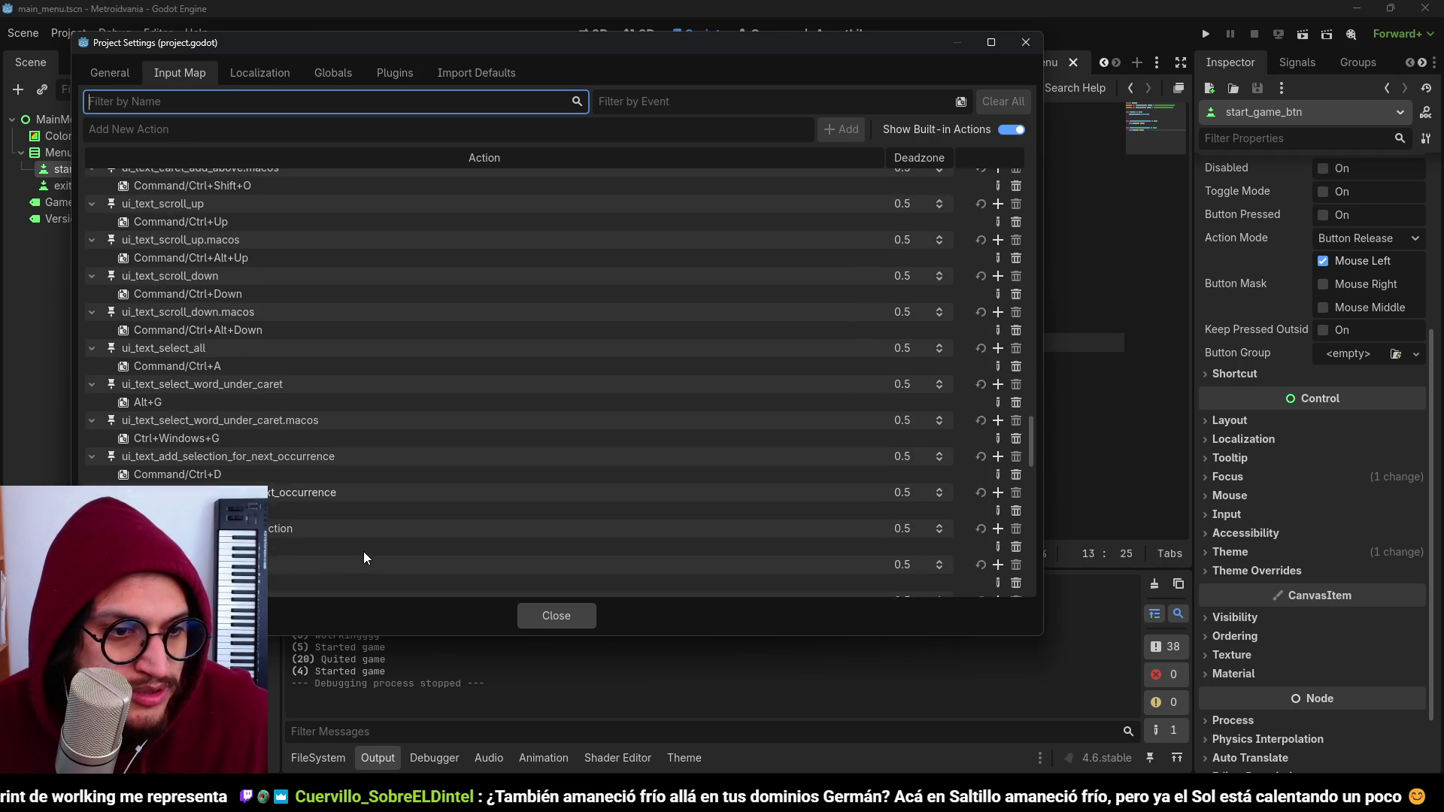
{"action": "scroll", "coordinate": [472, 478], "scroll_direction": "down", "scroll_amount": 1}
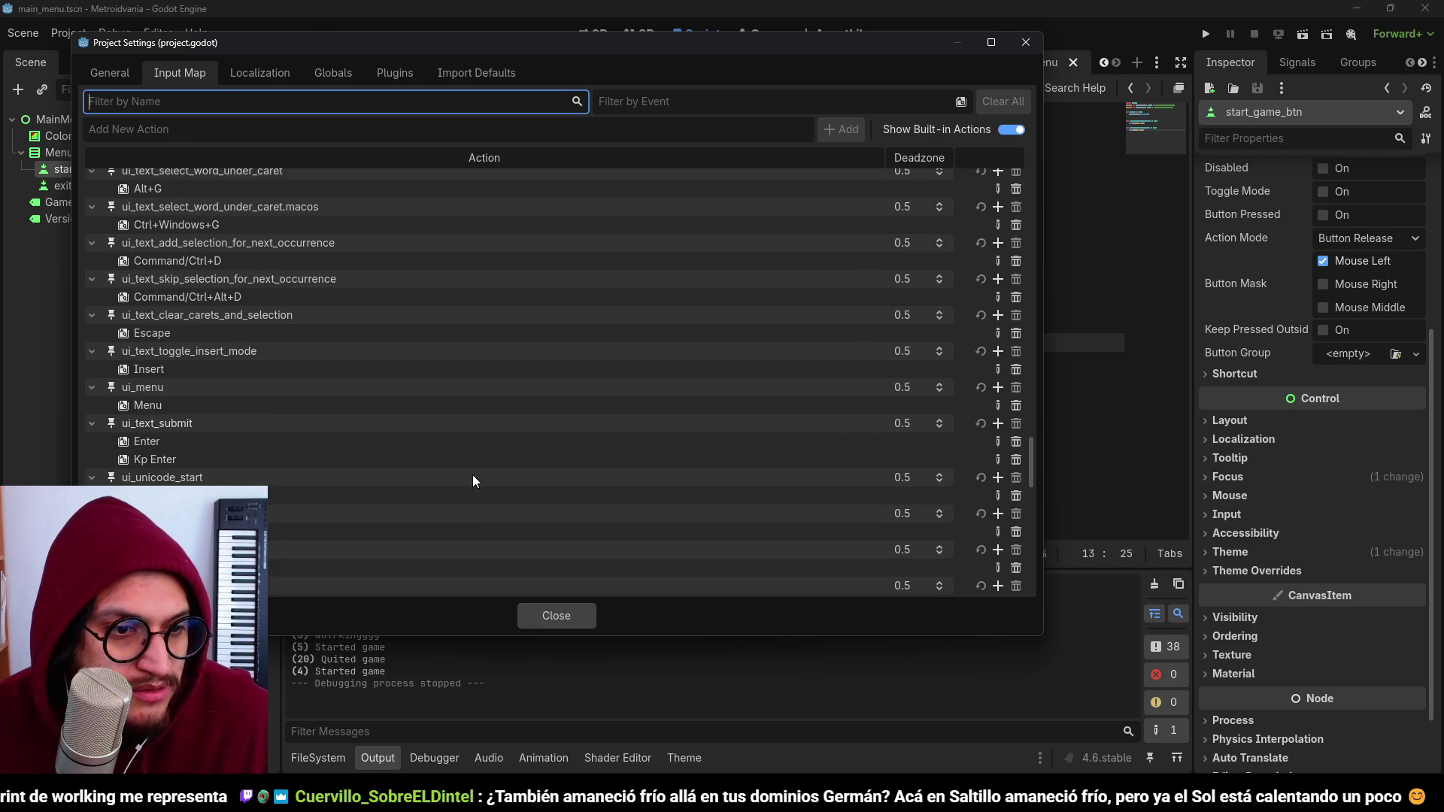
{"action": "scroll", "coordinate": [472, 479], "scroll_direction": "down", "scroll_amount": 2}
{"action": "scroll", "coordinate": [472, 480], "scroll_direction": "down", "scroll_amount": 3}
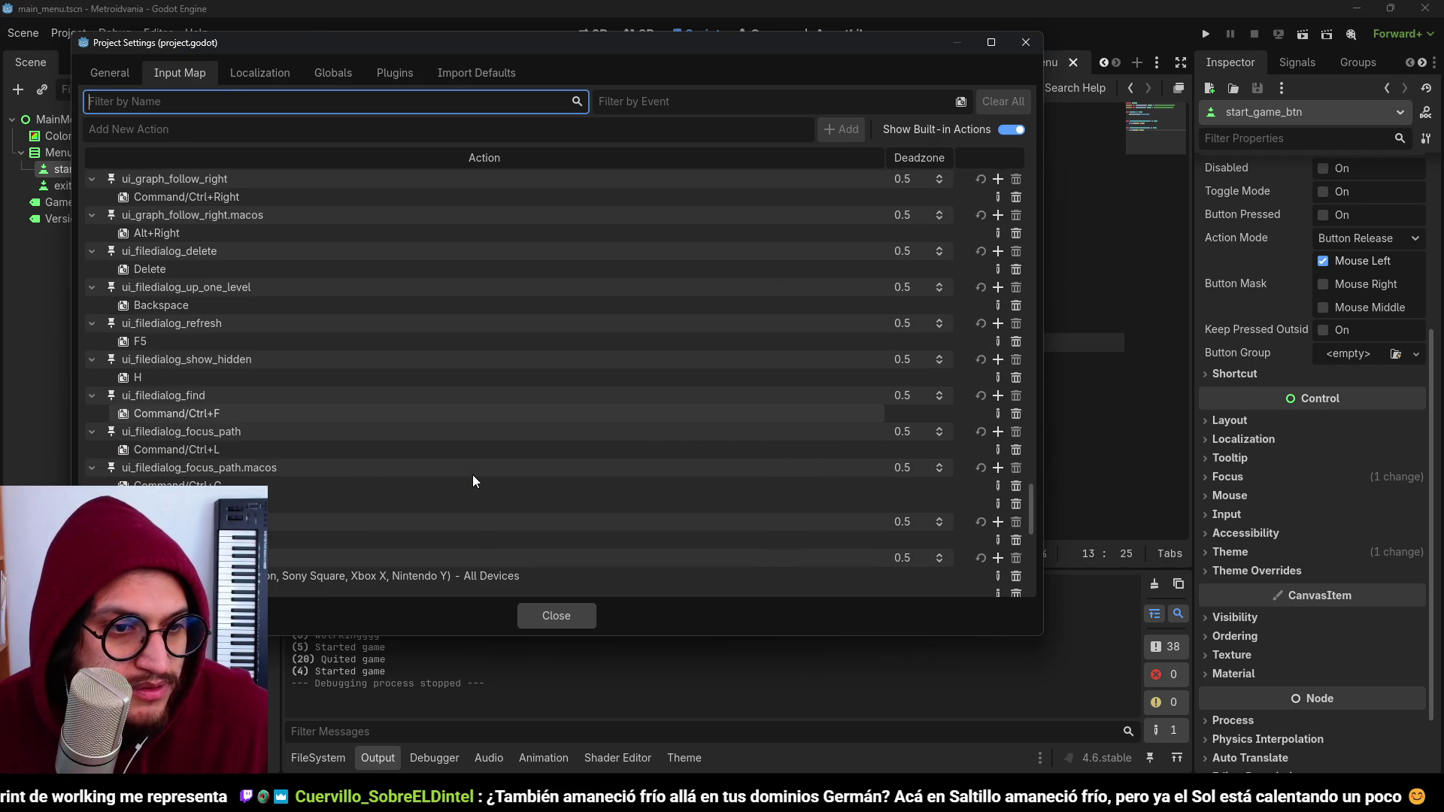
{"action": "scroll", "coordinate": [472, 479], "scroll_direction": "down", "scroll_amount": 3}
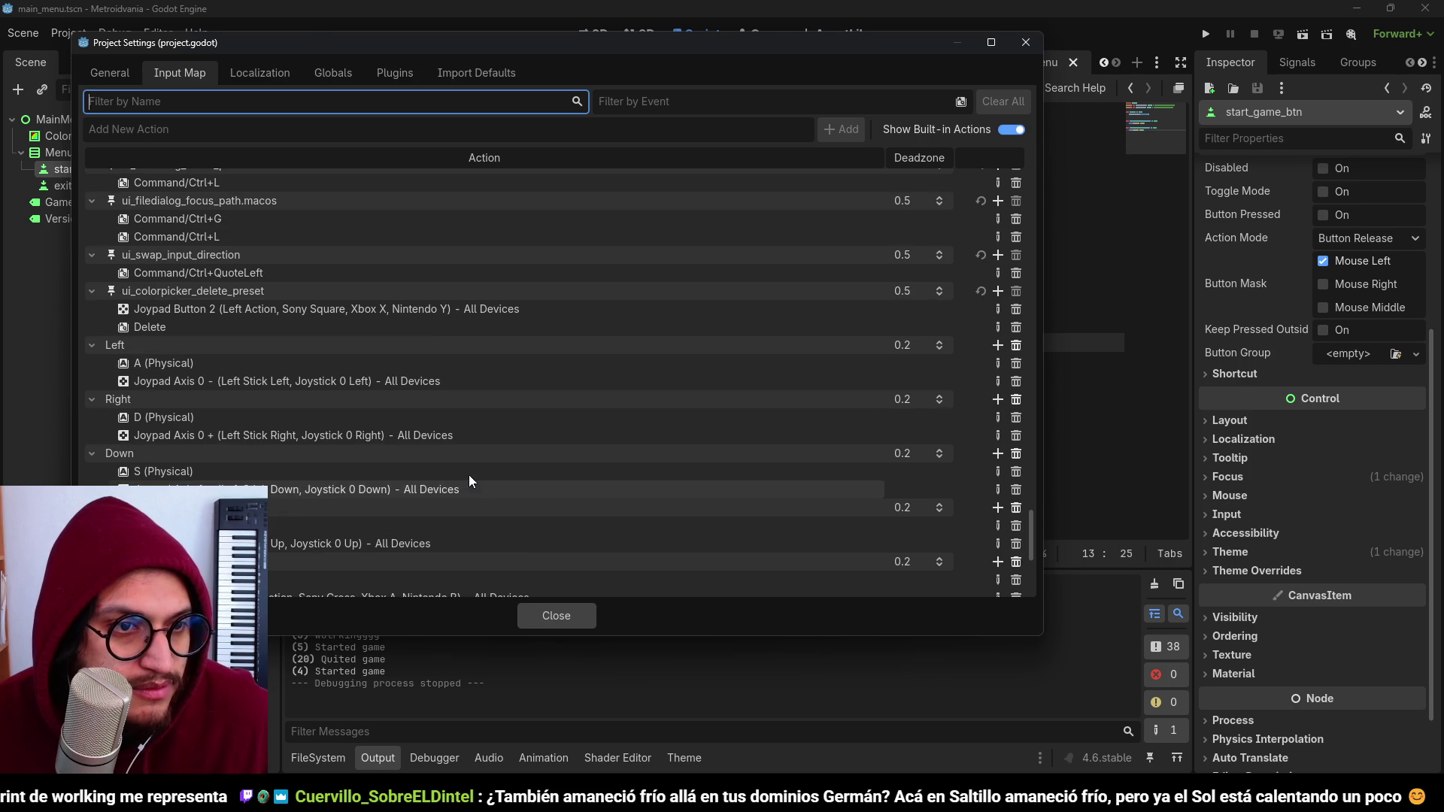
{"action": "scroll", "coordinate": [248, 331], "scroll_direction": "down", "scroll_amount": 1}
{"action": "scroll", "coordinate": [530, 481], "scroll_direction": "down", "scroll_amount": 6}
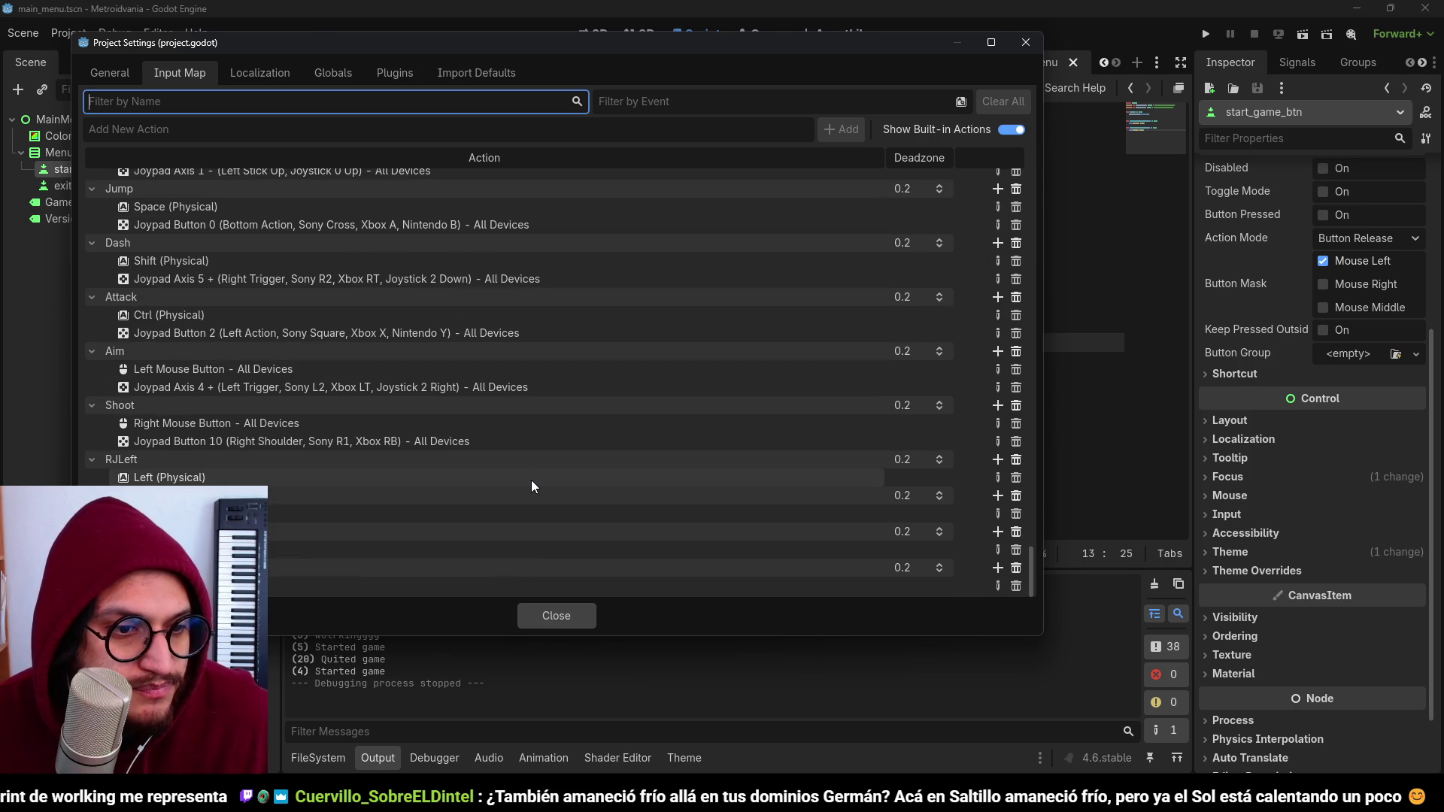
{"action": "scroll", "coordinate": [533, 481], "scroll_direction": "up", "scroll_amount": 13}
{"action": "scroll", "coordinate": [512, 468], "scroll_direction": "up", "scroll_amount": 15}
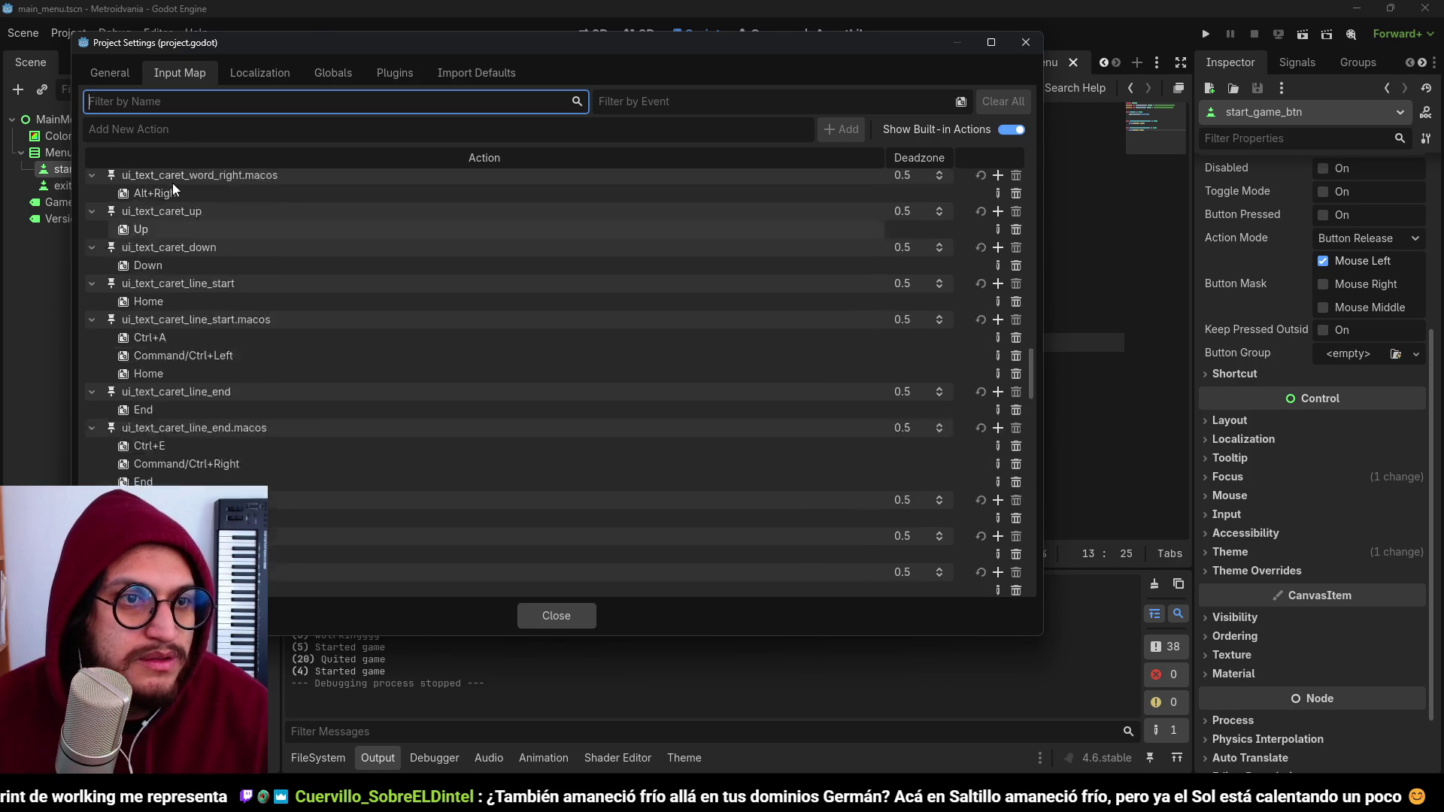
{"action": "scroll", "coordinate": [197, 218], "scroll_direction": "up", "scroll_amount": 15}
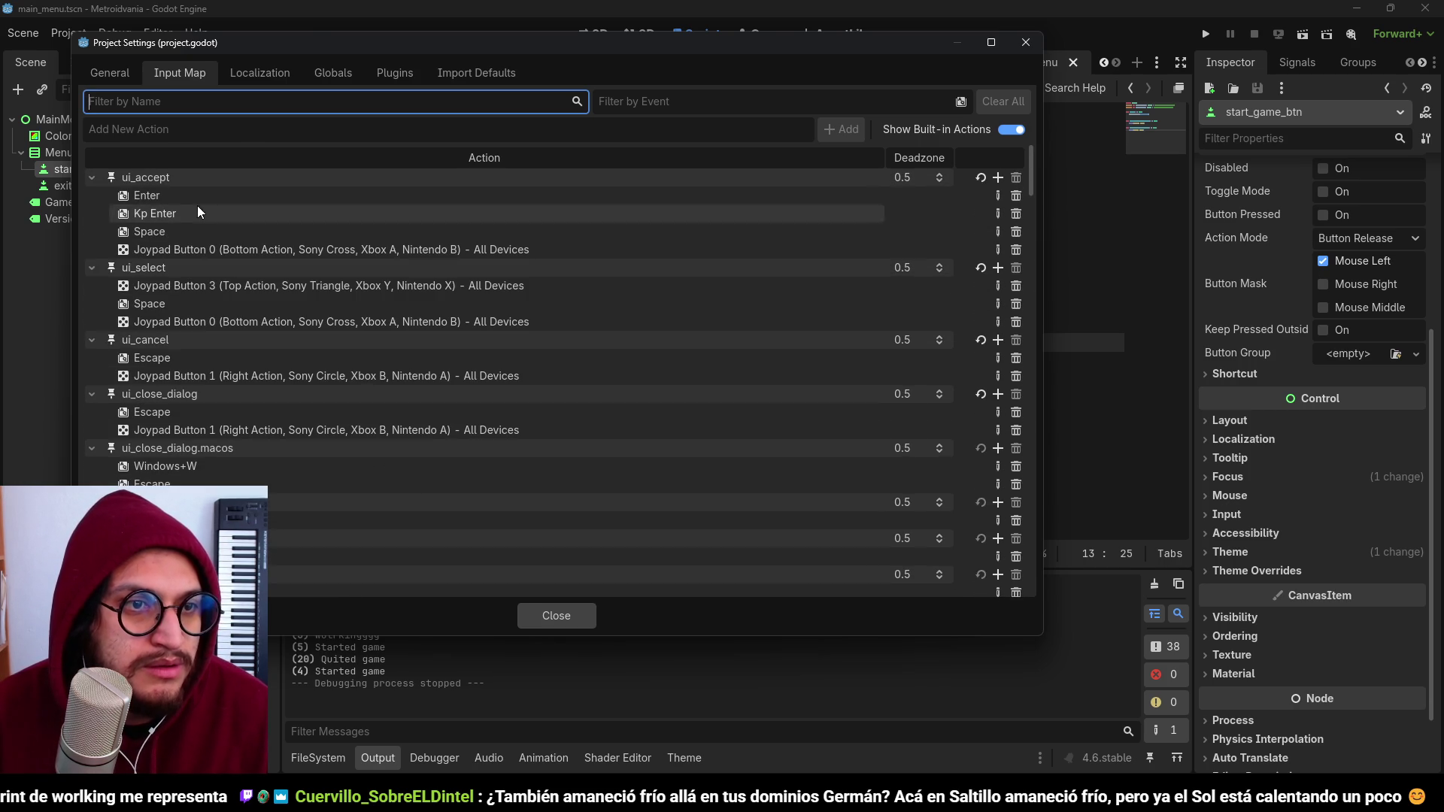
Begin typing 'clic' as a new action name, then erase it without adding it.
{"action": "left_click", "coordinate": [170, 150]}
{"action": "left_click", "coordinate": [173, 130]}
{"action": "type", "text": "clic"}
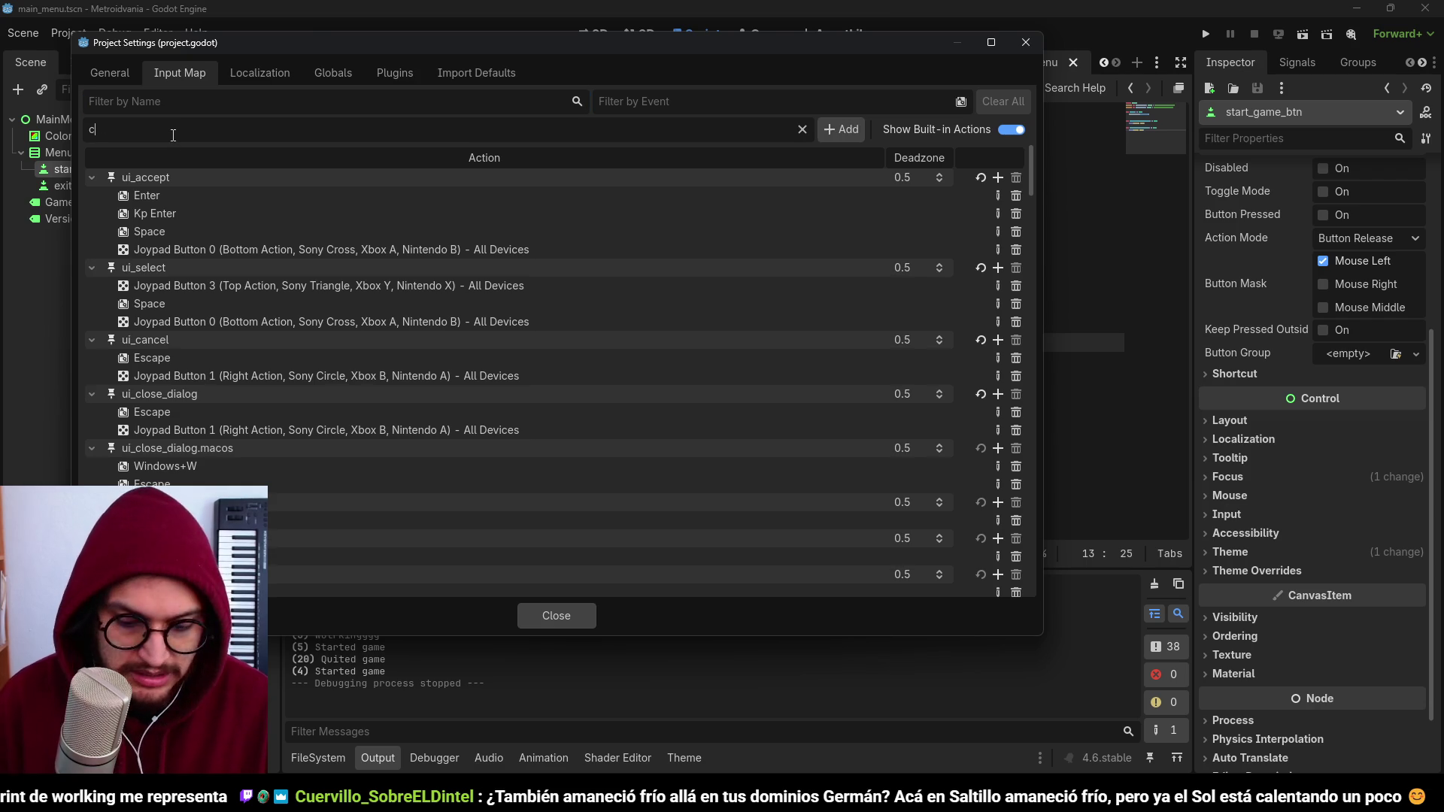
{"action": "key", "text": "BackSpace"}
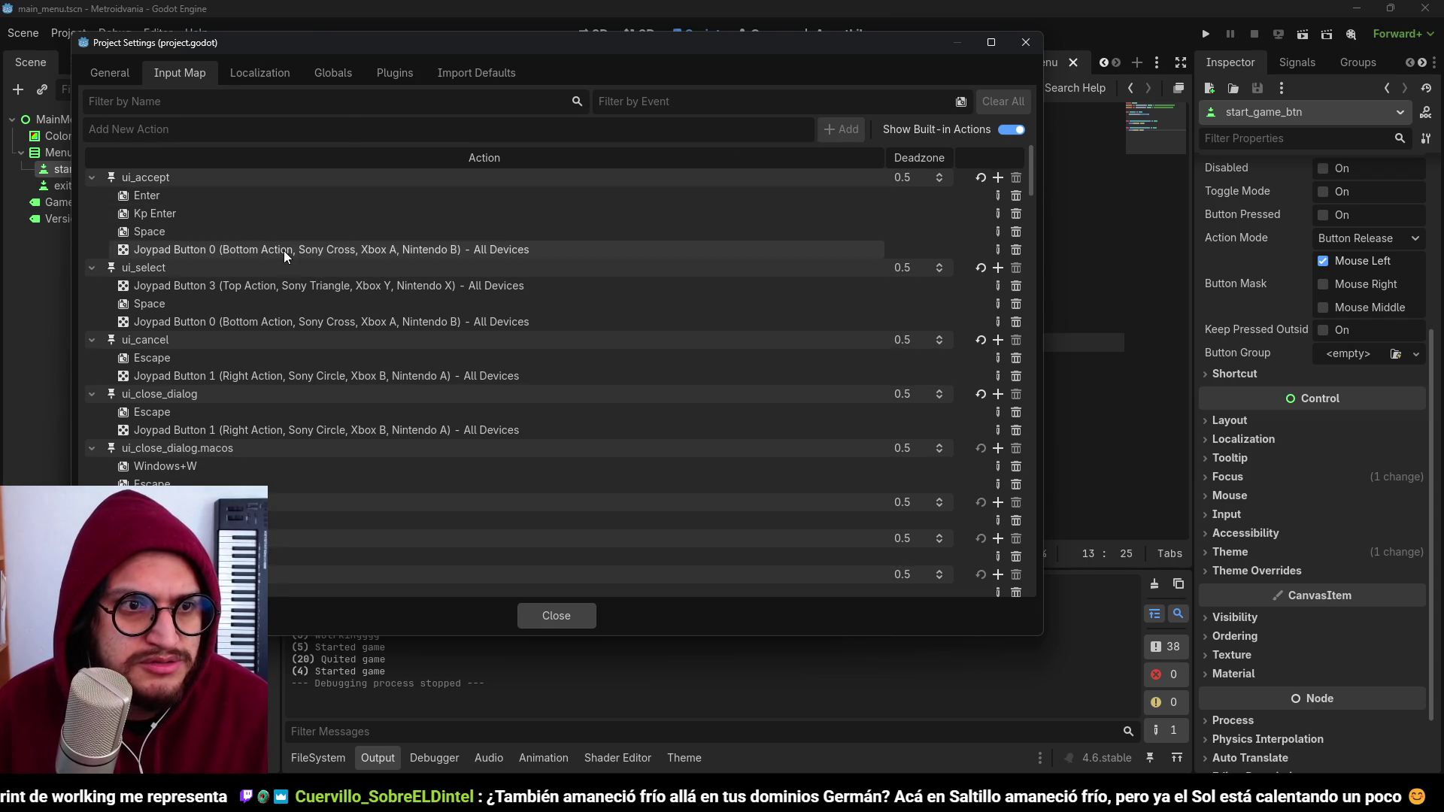
Filter the actions by name for 'clic', 'left cl' and 'mouse', then clear the filter.
{"action": "scroll", "coordinate": [283, 250], "scroll_direction": "down", "scroll_amount": 2}
{"action": "left_click", "coordinate": [183, 101]}
{"action": "type", "text": "clic"}
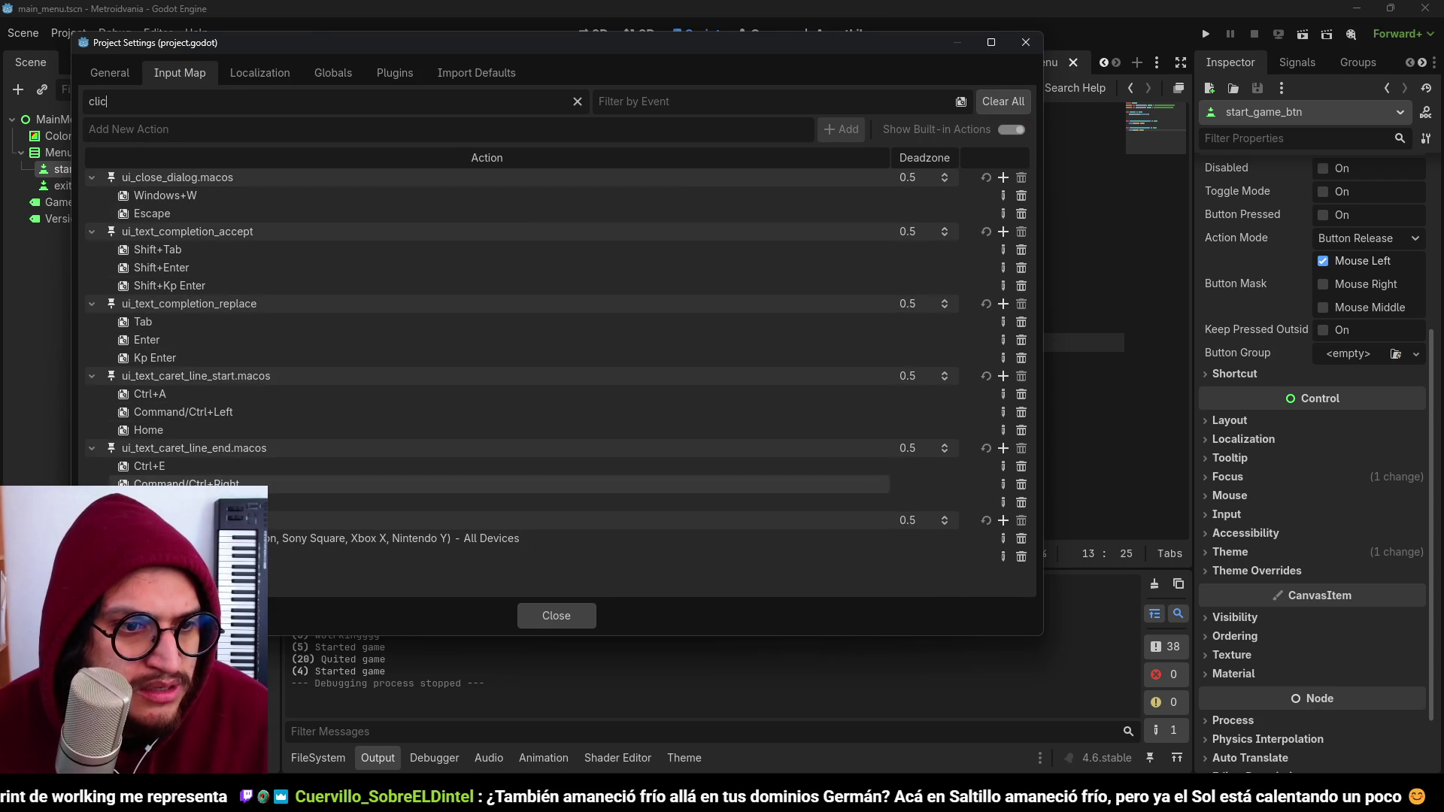
{"action": "key", "text": "BackSpace"}
{"action": "key", "text": "BackSpace"}
{"action": "key", "text": "BackSpace"}
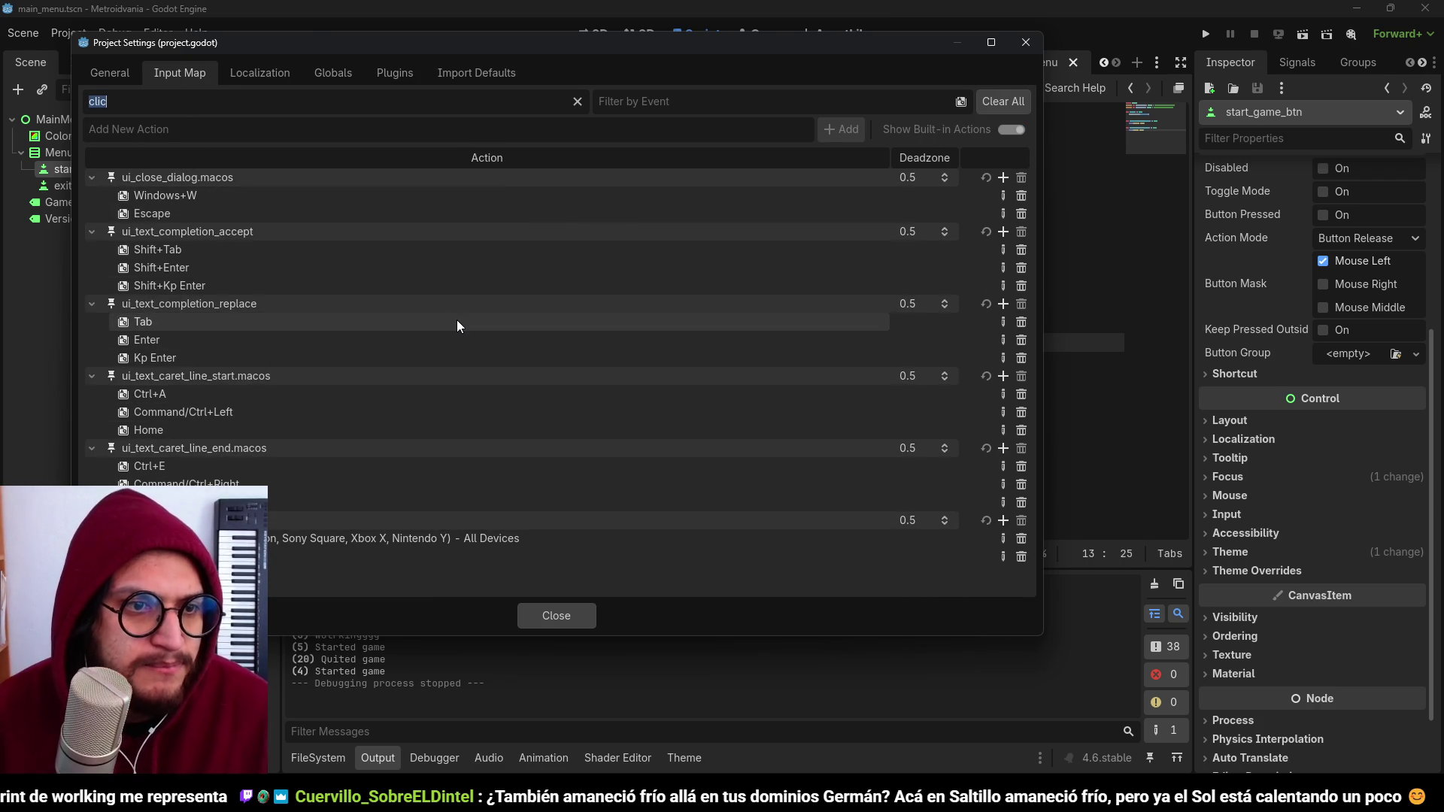
{"action": "type", "text": "left cl"}
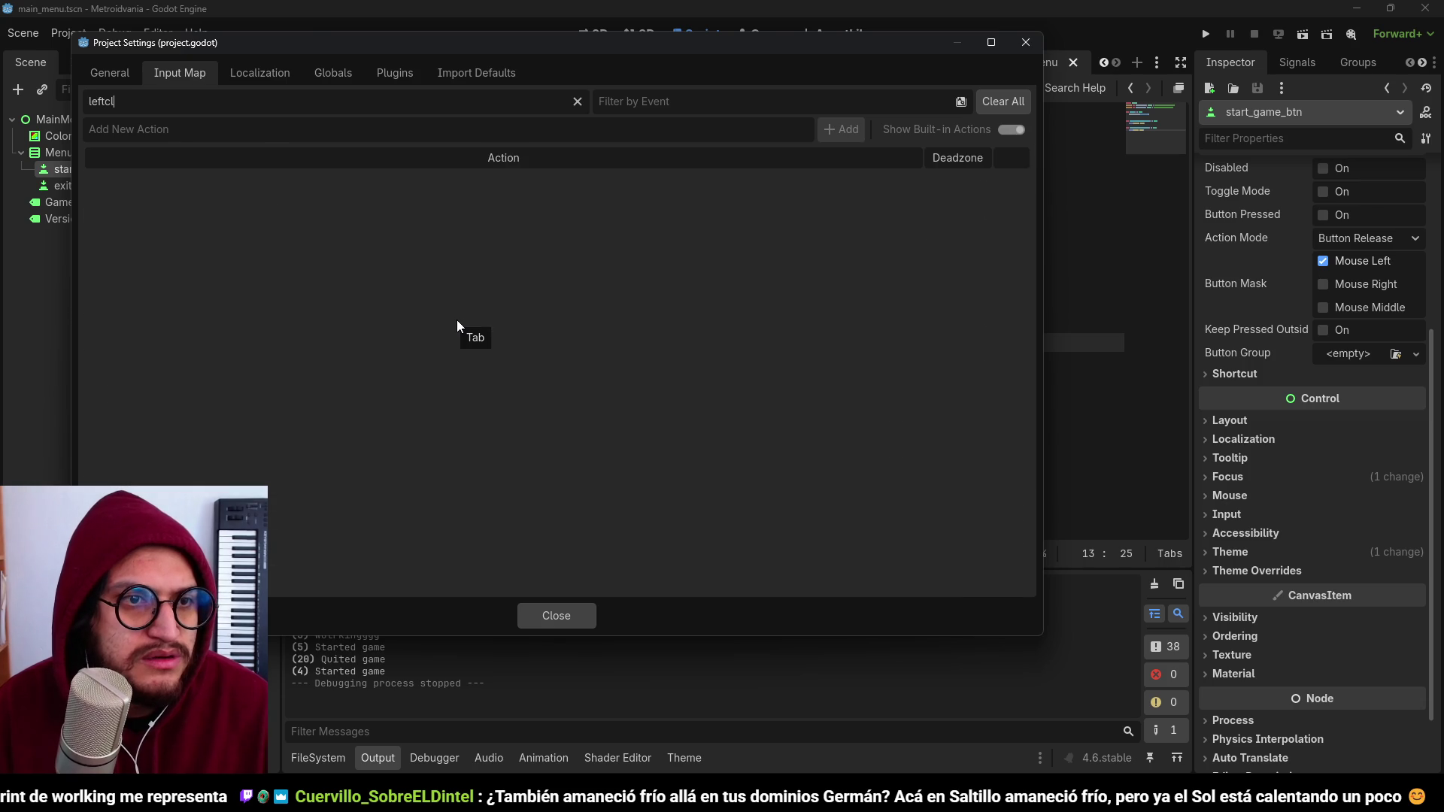
{"action": "key", "text": "BackSpace"}
{"action": "key", "text": "BackSpace"}
{"action": "key", "text": "BackSpace"}
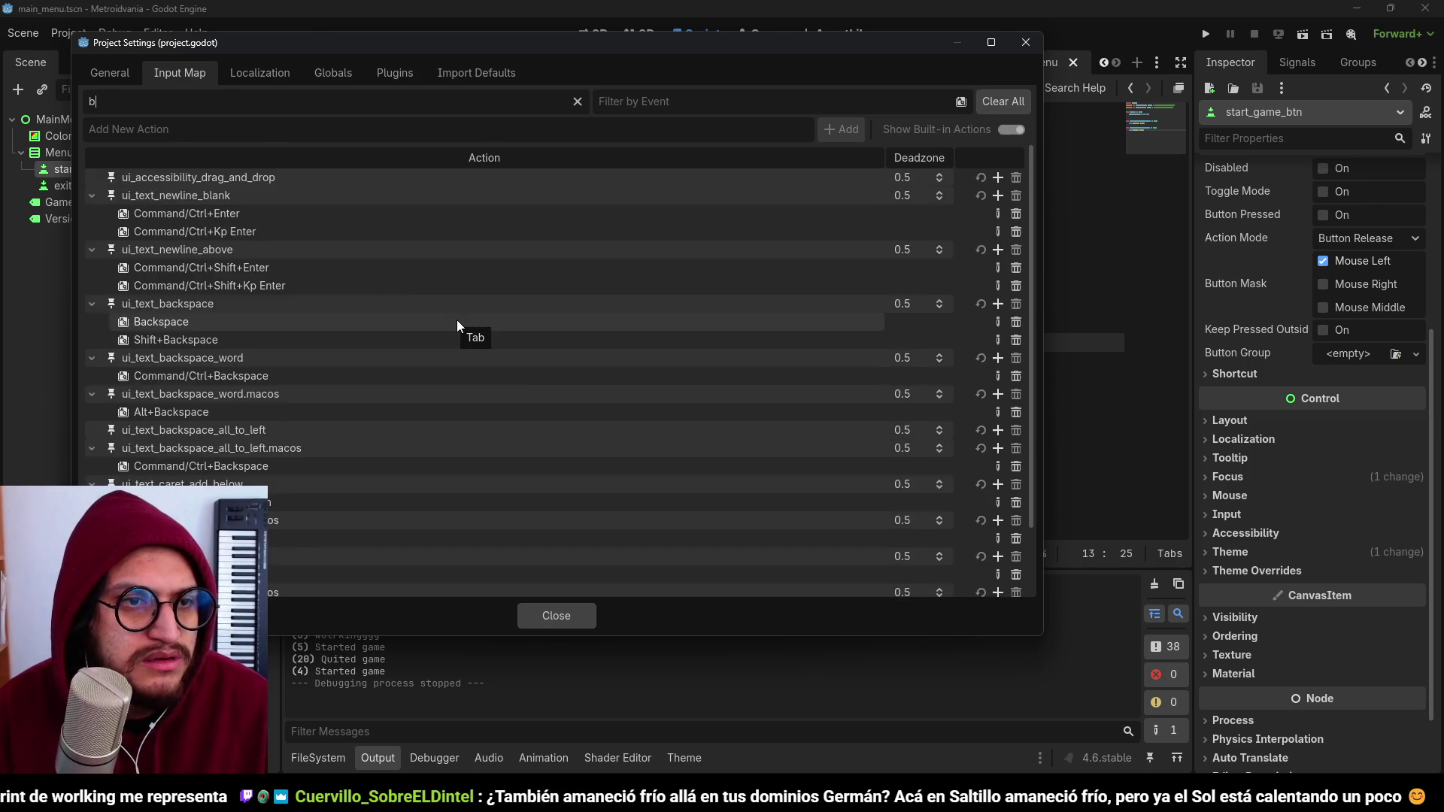
{"action": "type", "text": "mouse"}
{"action": "key", "text": "BackSpace"}
{"action": "key", "text": "BackSpace"}
{"action": "key", "text": "BackSpace"}
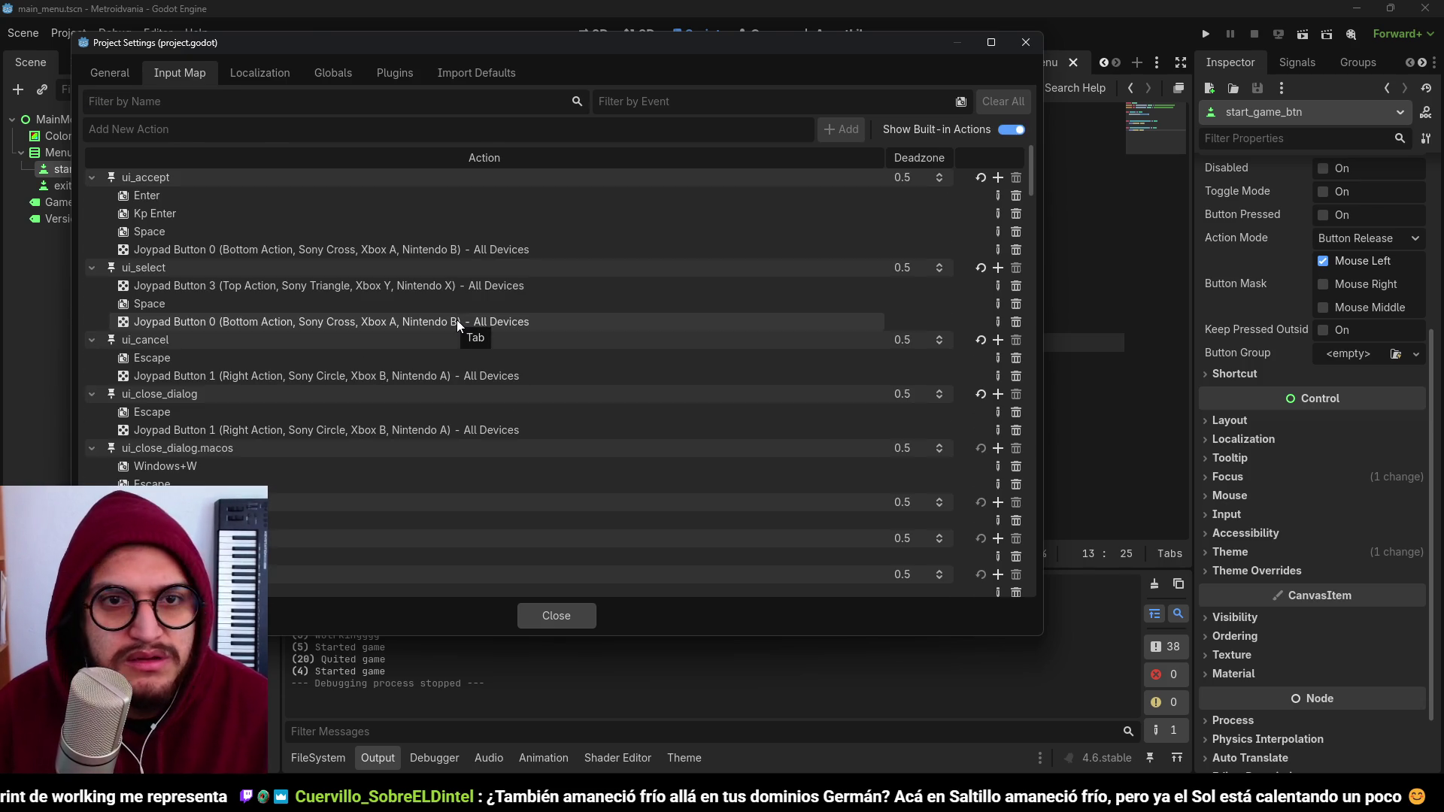
{"action": "left_click", "coordinate": [1016, 46]}
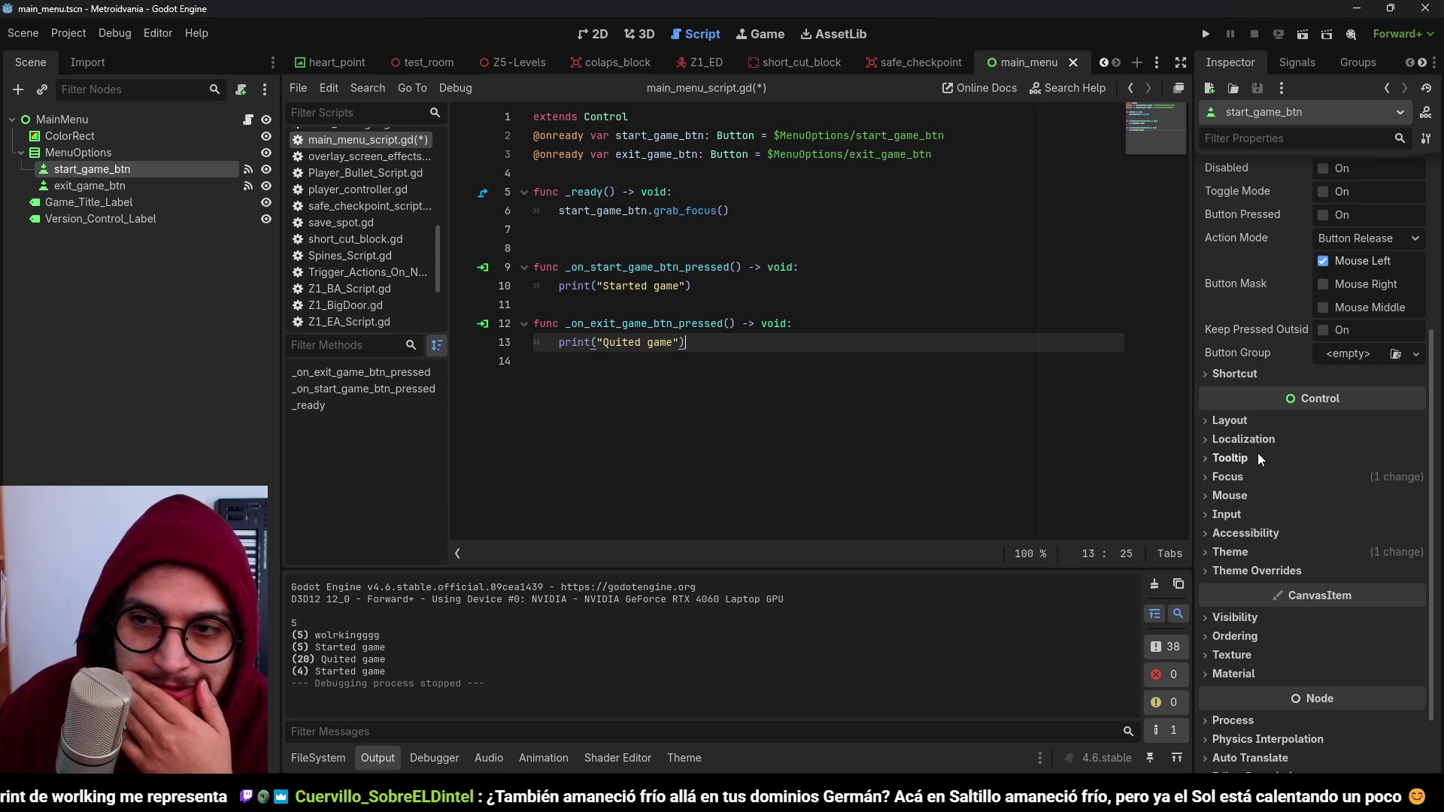
{"action": "scroll", "coordinate": [1240, 382], "scroll_direction": "up", "scroll_amount": 5}
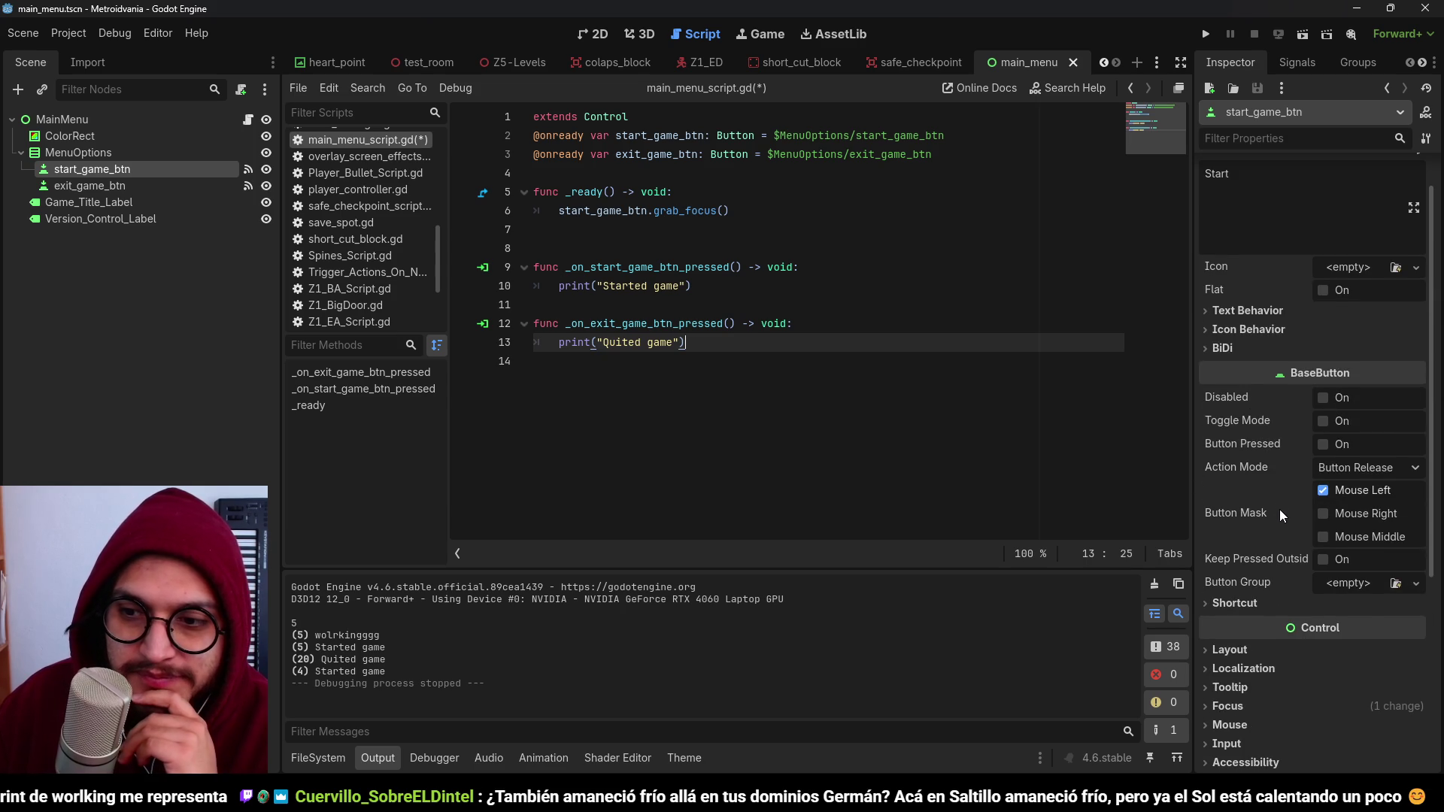
{"action": "scroll", "coordinate": [1279, 509], "scroll_direction": "down", "scroll_amount": 1}
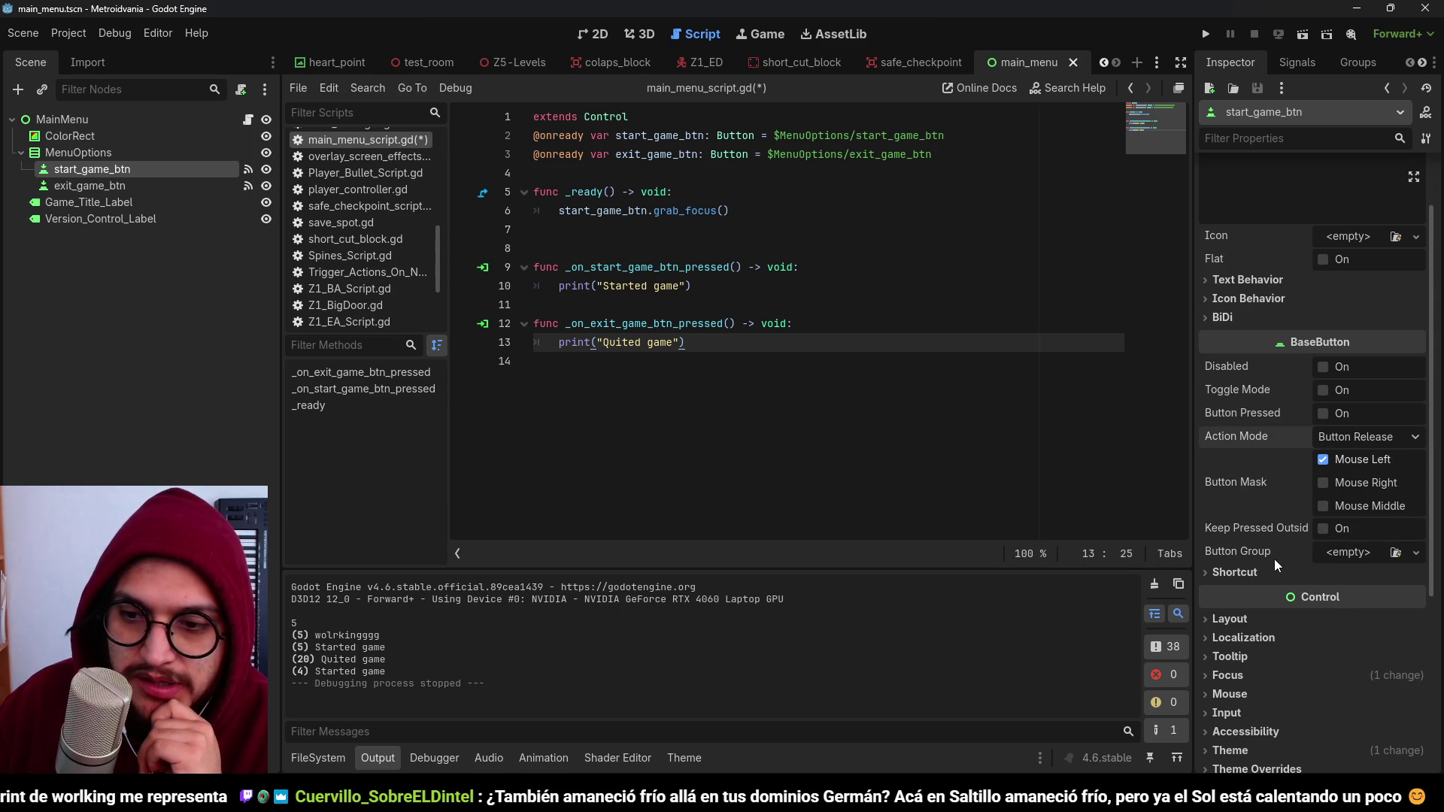
{"action": "left_click", "coordinate": [1248, 572]}
{"action": "left_click", "coordinate": [1243, 570]}
{"action": "left_click", "coordinate": [1253, 305]}
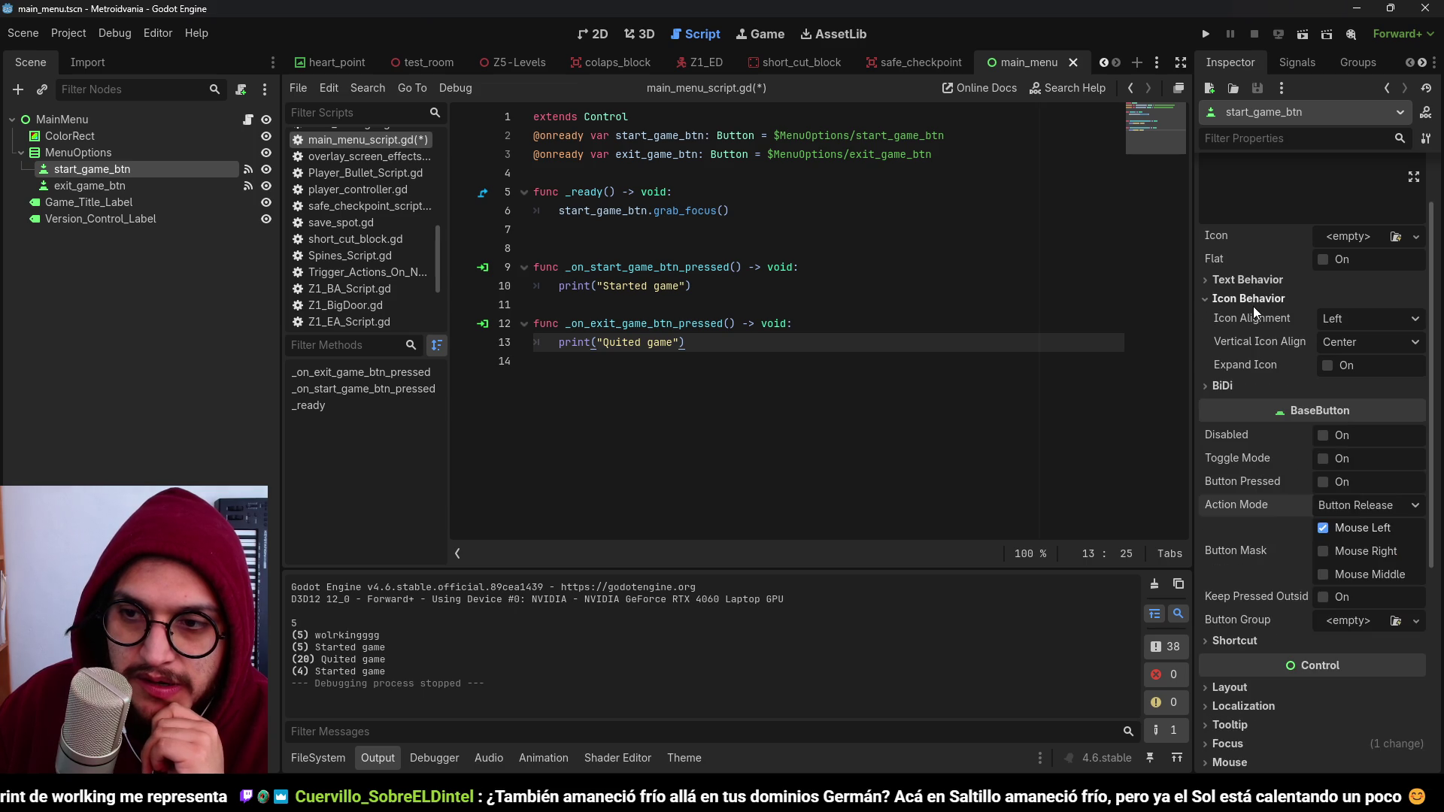
{"action": "left_click", "coordinate": [1252, 305]}
{"action": "left_click", "coordinate": [1251, 286]}
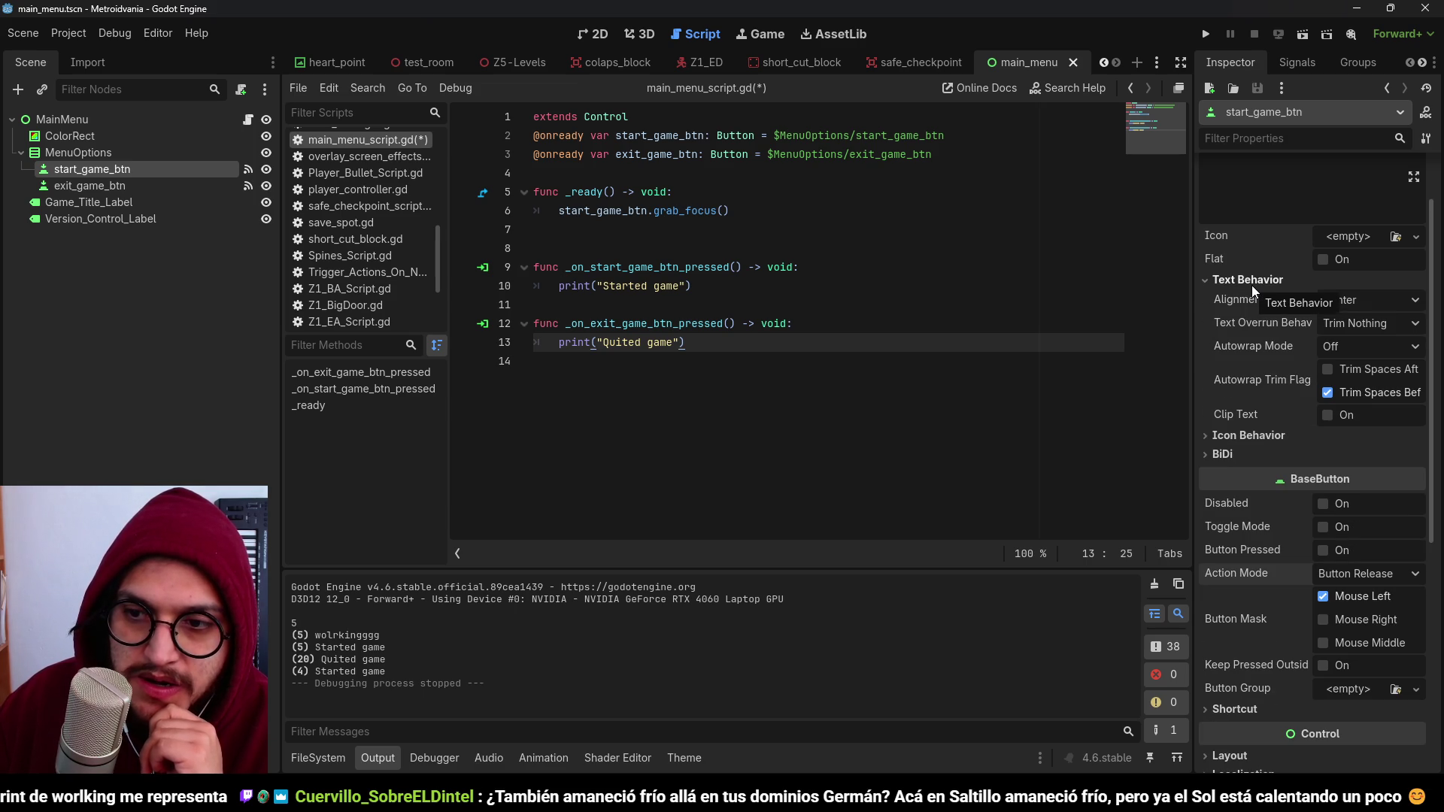
{"action": "left_click", "coordinate": [1251, 282]}
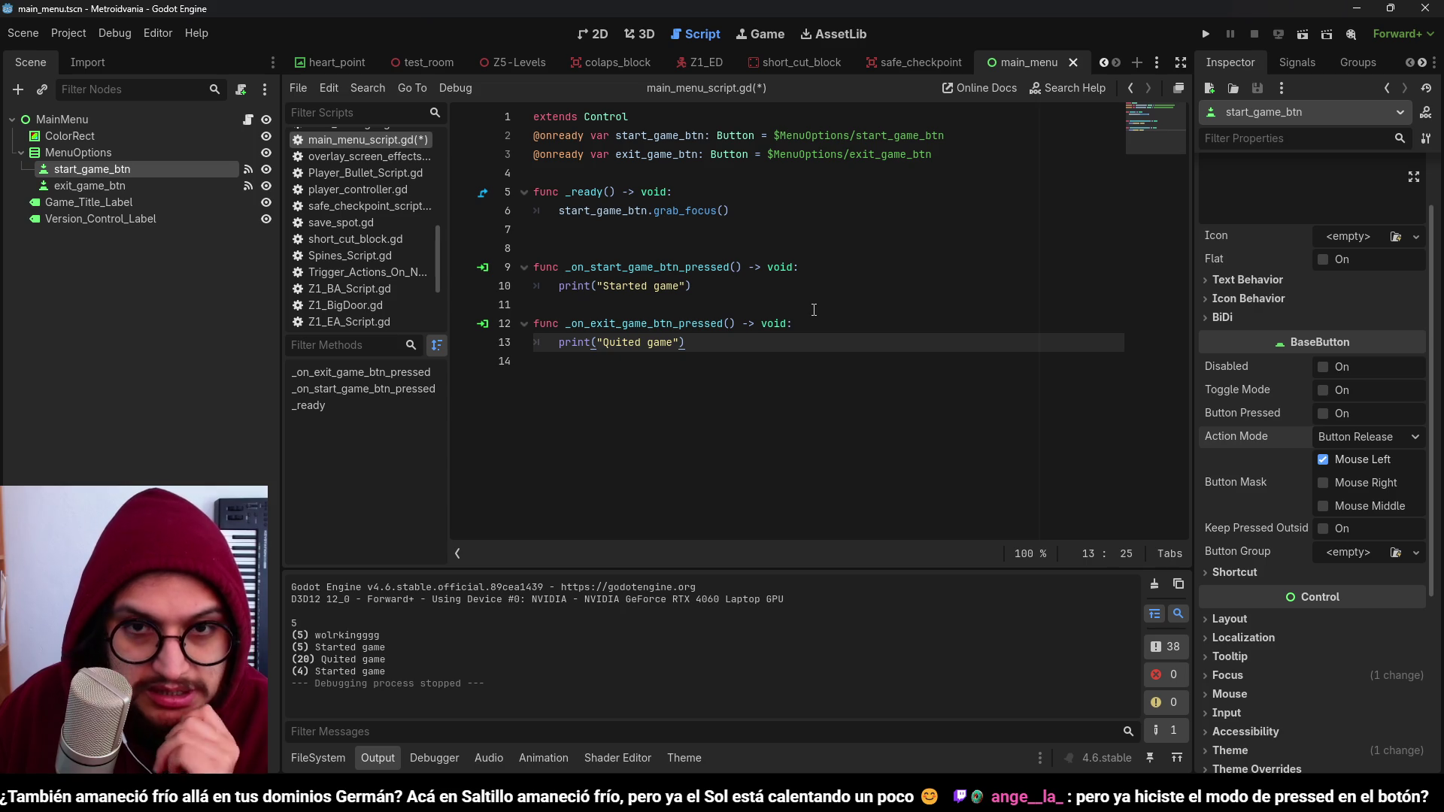
Switch to FileSystem and review the start button's theme Button styles, expanding Styles in the Inspector.
{"action": "left_click", "coordinate": [875, 288]}
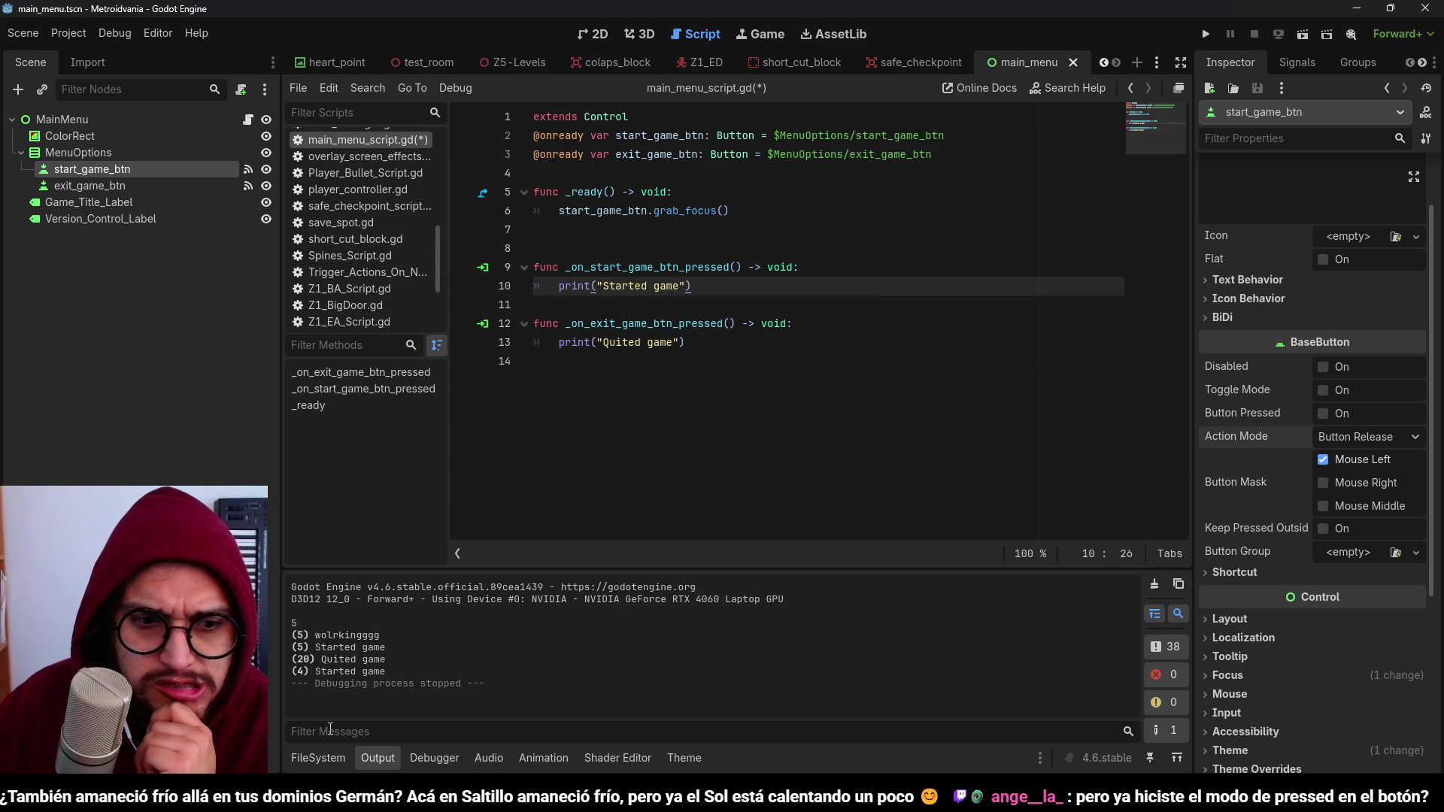
{"action": "left_click", "coordinate": [317, 758]}
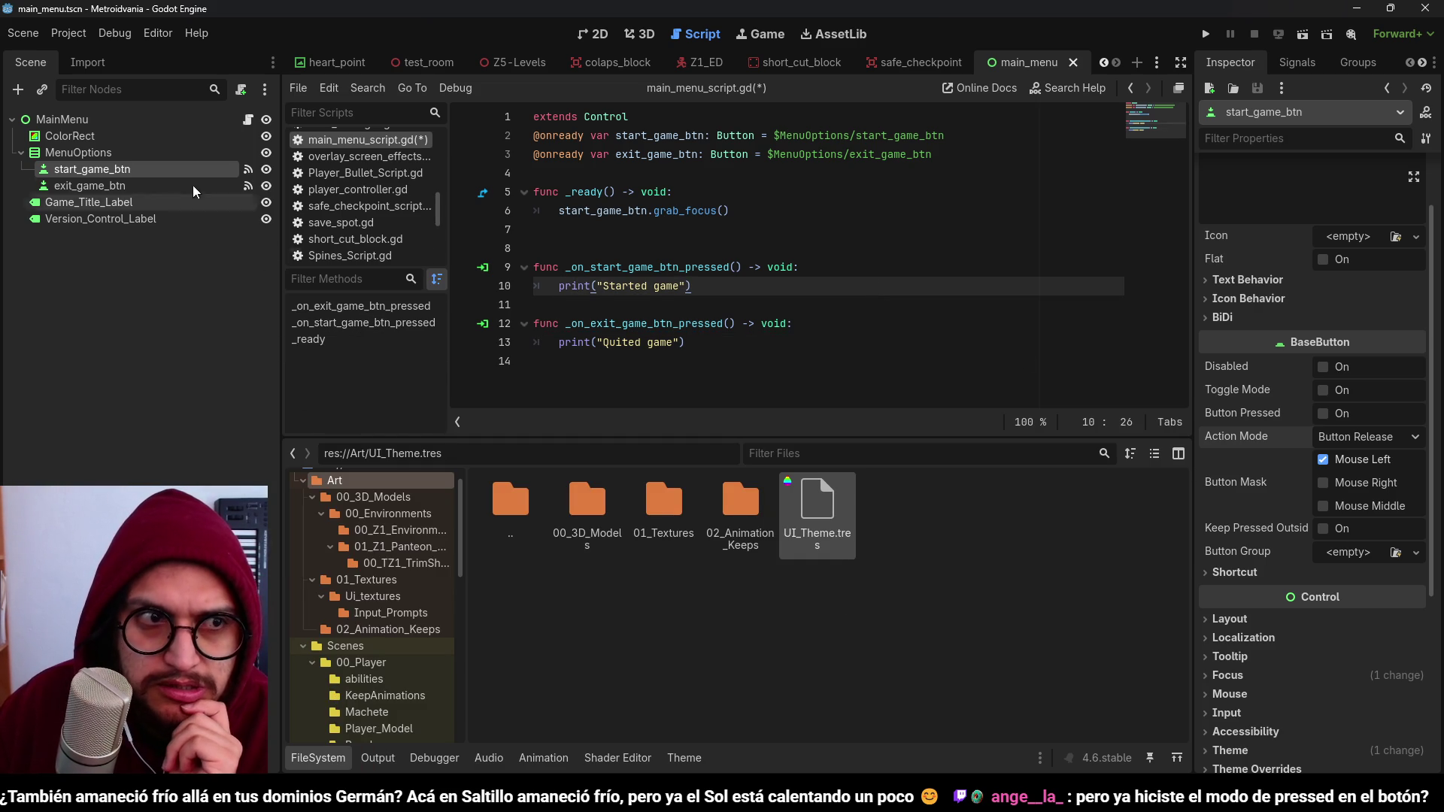
{"action": "left_click", "coordinate": [91, 185]}
{"action": "left_click", "coordinate": [90, 169]}
{"action": "scroll", "coordinate": [1297, 555], "scroll_direction": "down", "scroll_amount": 3}
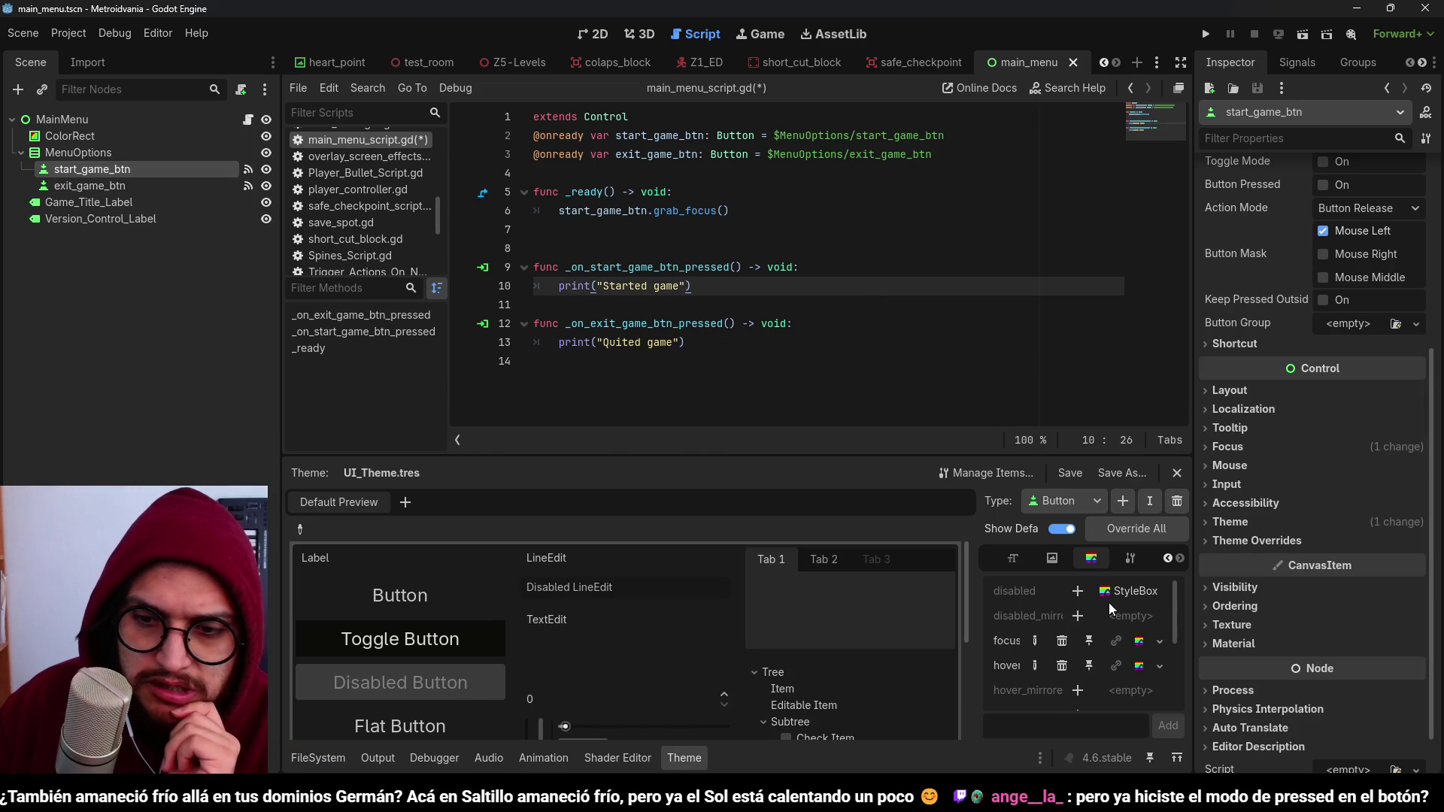
{"action": "scroll", "coordinate": [1108, 602], "scroll_direction": "down", "scroll_amount": 3}
{"action": "scroll", "coordinate": [1334, 635], "scroll_direction": "down", "scroll_amount": 2}
{"action": "left_click", "coordinate": [1301, 479]}
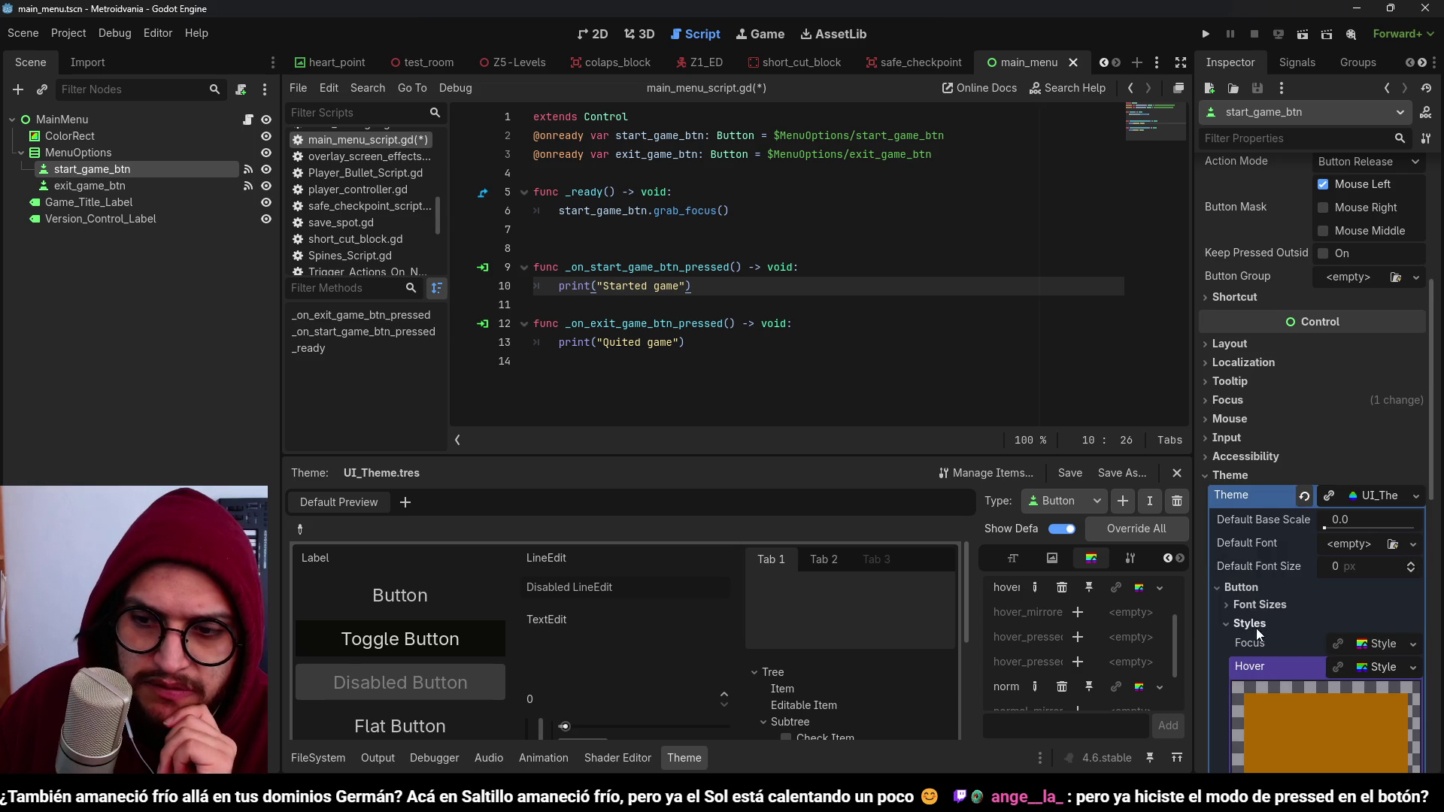
{"action": "scroll", "coordinate": [1255, 628], "scroll_direction": "down", "scroll_amount": 3}
{"action": "left_click", "coordinate": [1373, 438]}
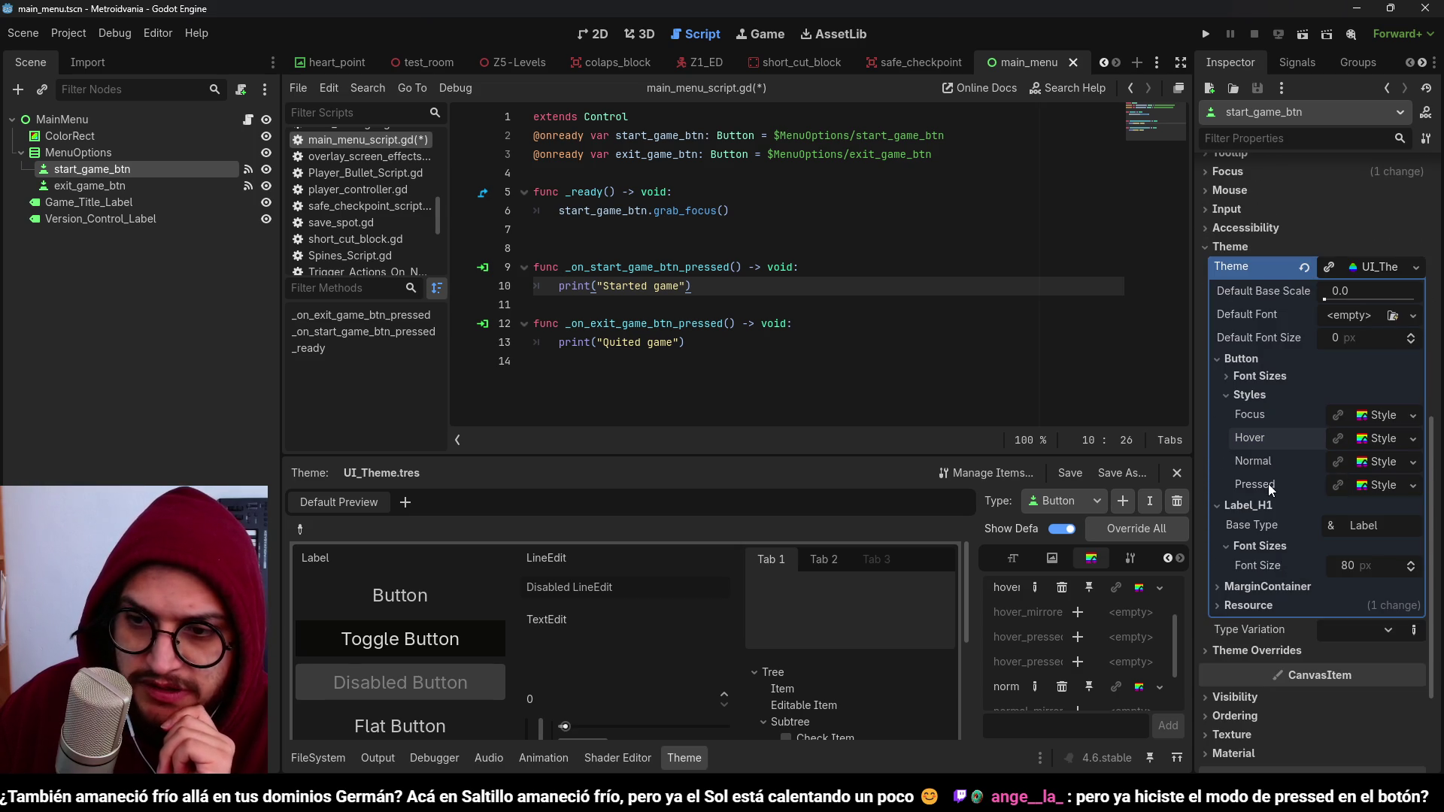
Stop the running game and set main_menu.tscn as the project's main scene.
{"action": "left_click", "coordinate": [1206, 34]}
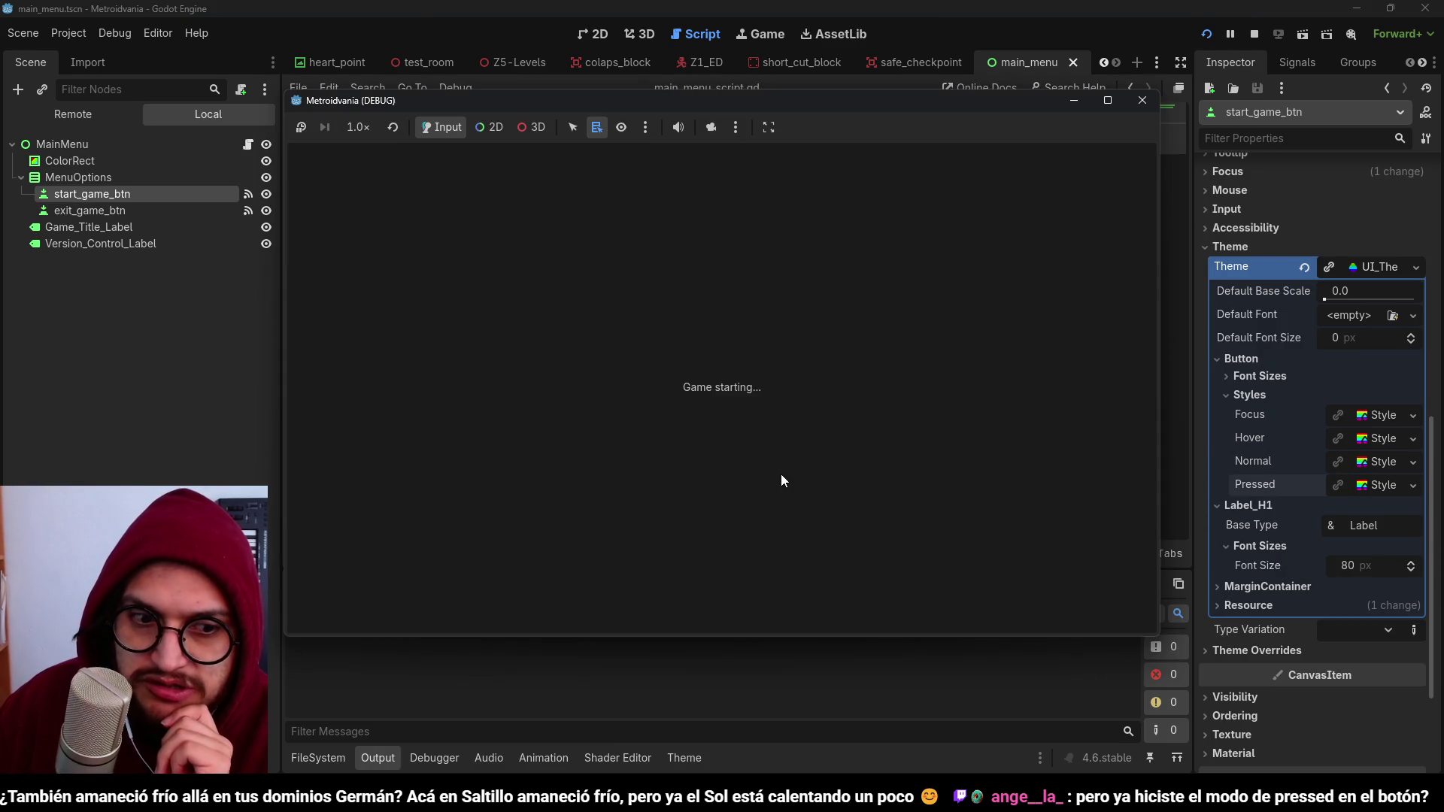
{"action": "key", "text": "alt+Tab"}
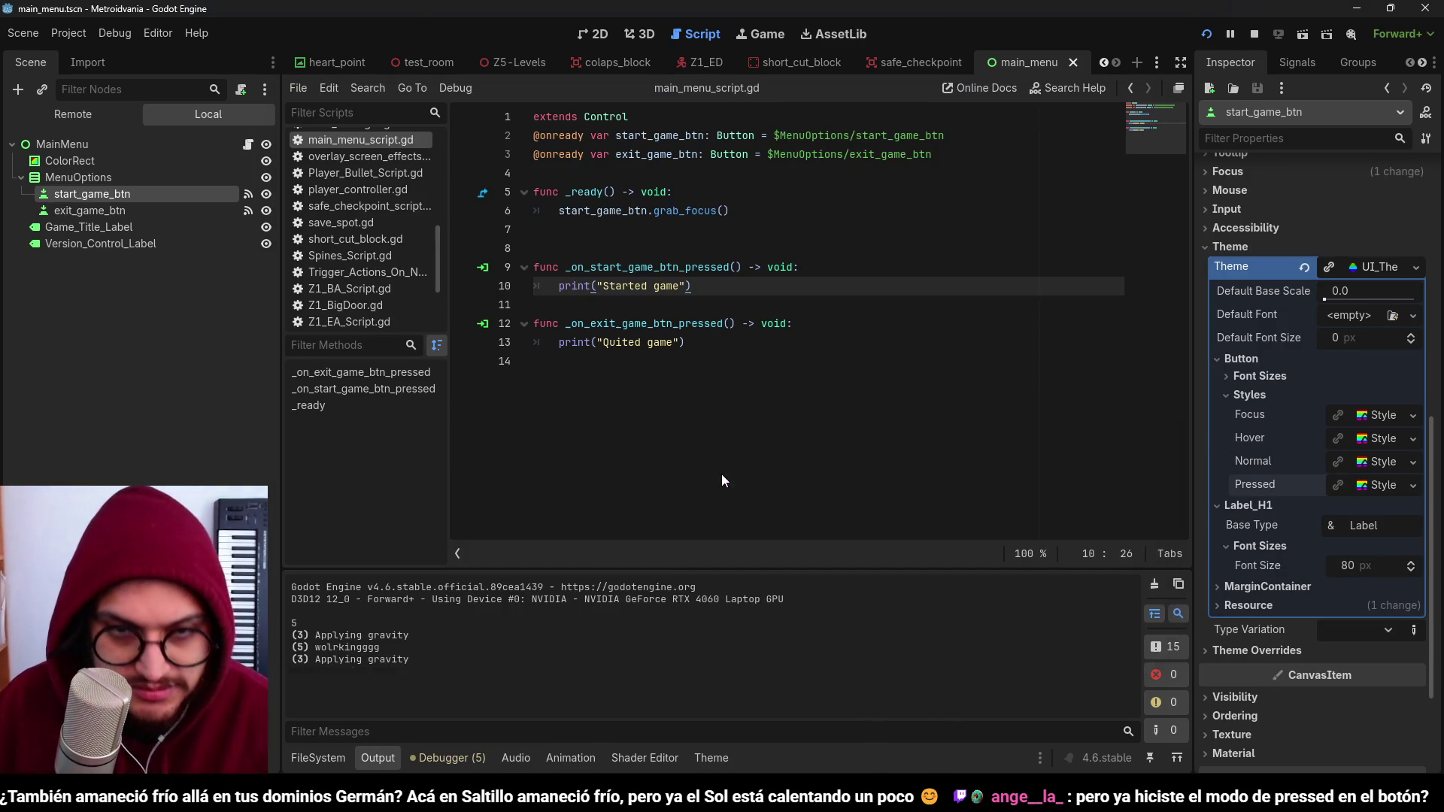
{"action": "key", "text": "F8"}
{"action": "scroll", "coordinate": [385, 640], "scroll_direction": "down", "scroll_amount": 10}
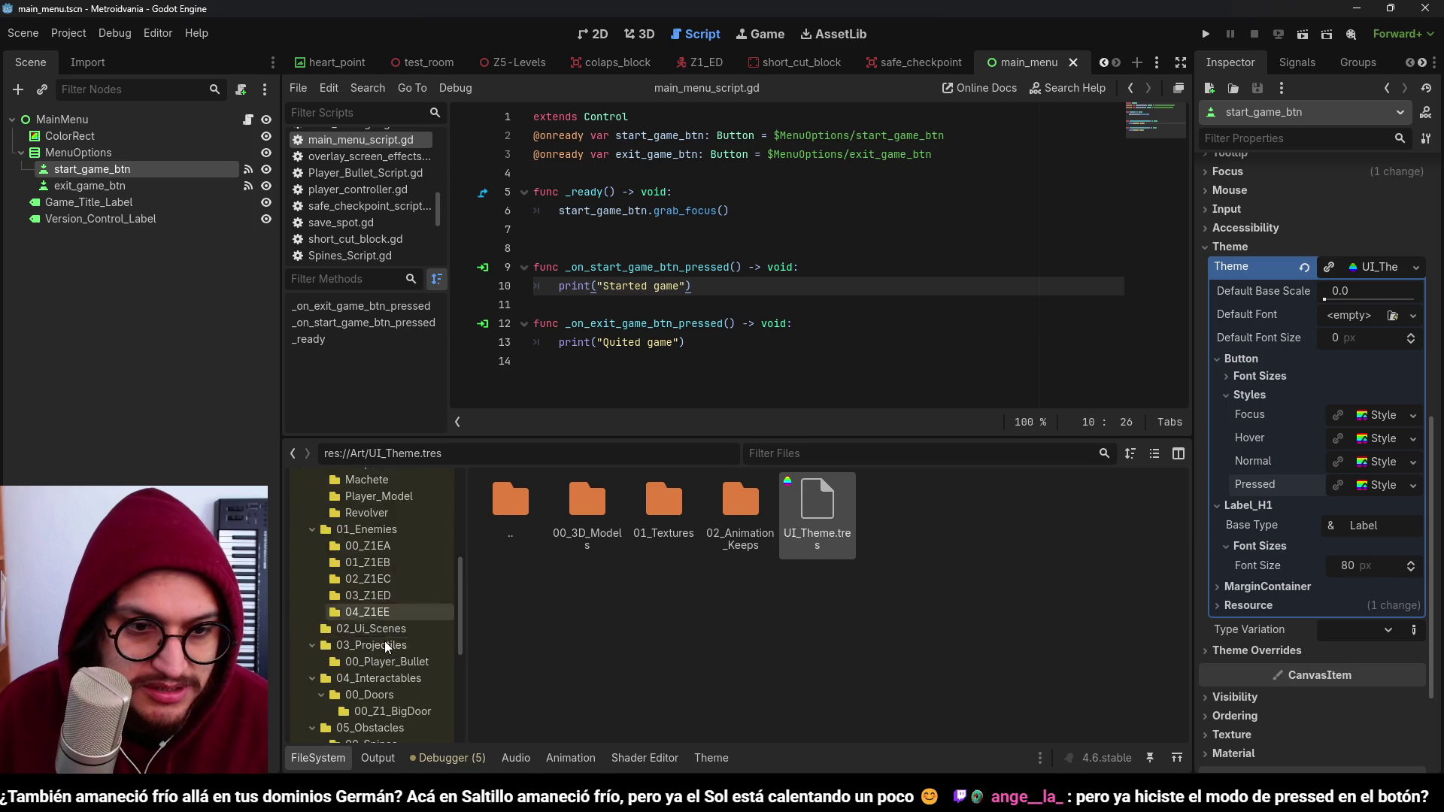
{"action": "left_click", "coordinate": [391, 676]}
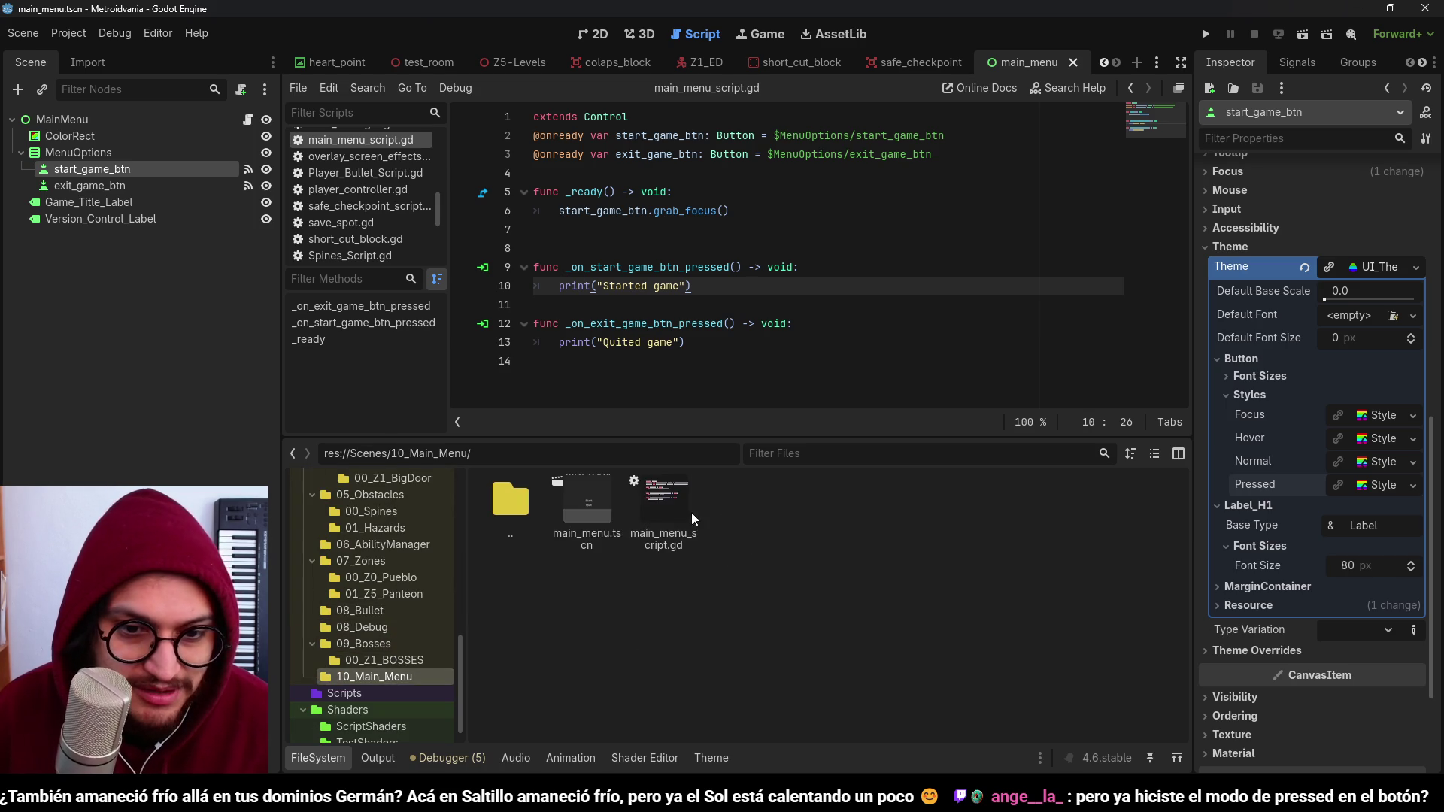
{"action": "right_click", "coordinate": [590, 507]}
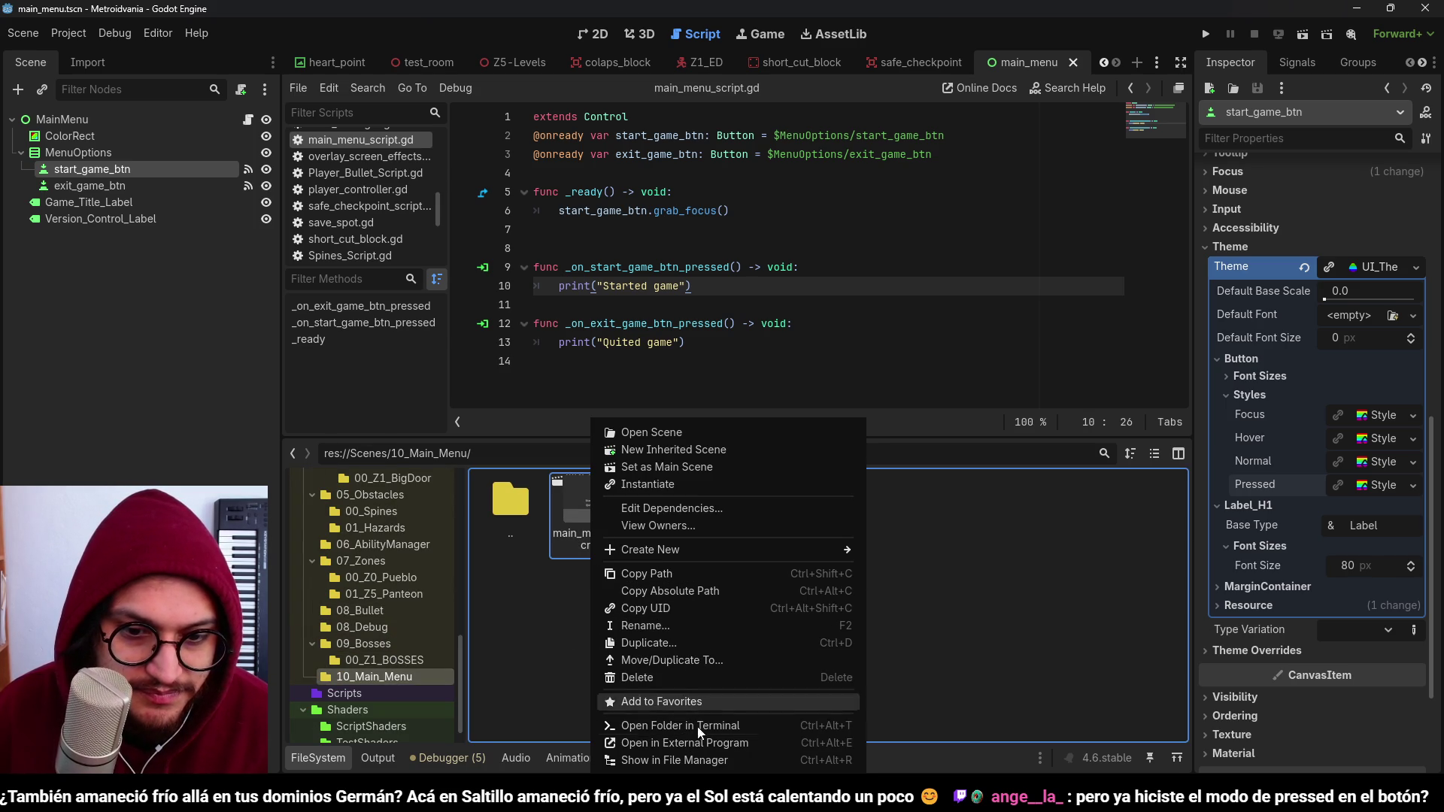
{"action": "left_click", "coordinate": [691, 465]}
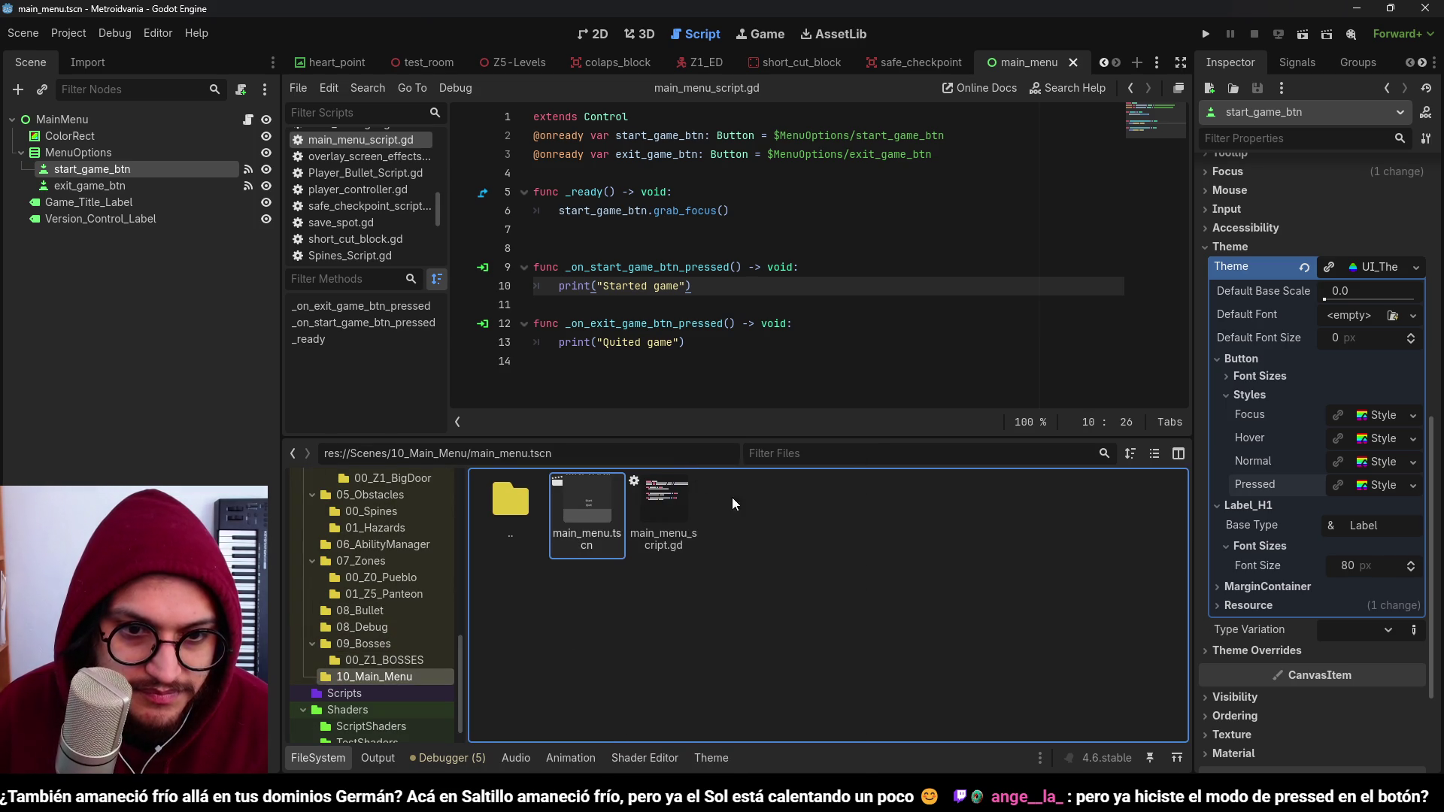
Run the game, click Start and Quit repeatedly to log their messages, then stop it.
{"action": "key", "text": "F5"}
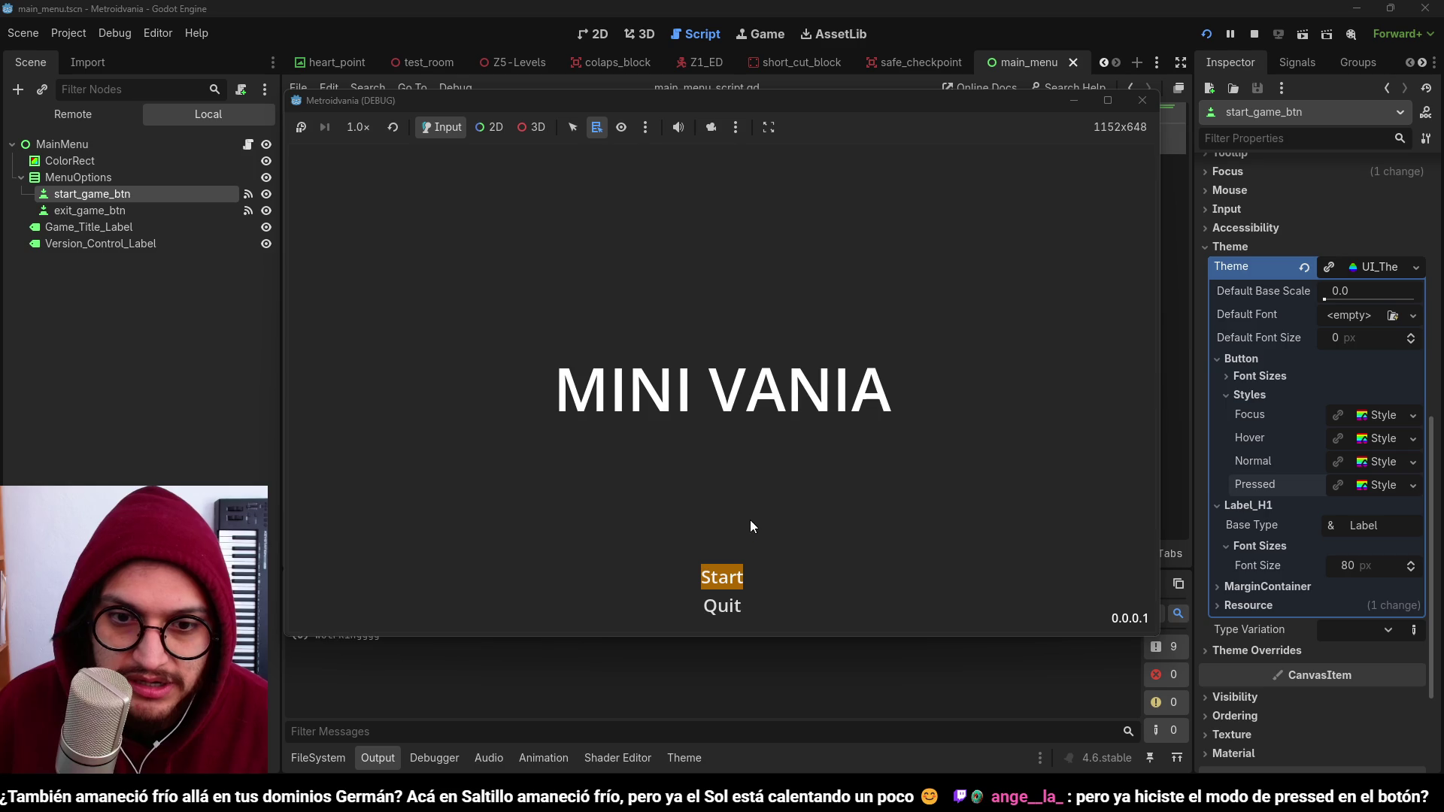
{"action": "left_click", "coordinate": [736, 577]}
{"action": "left_click", "coordinate": [735, 577]}
{"action": "left_click", "coordinate": [736, 578]}
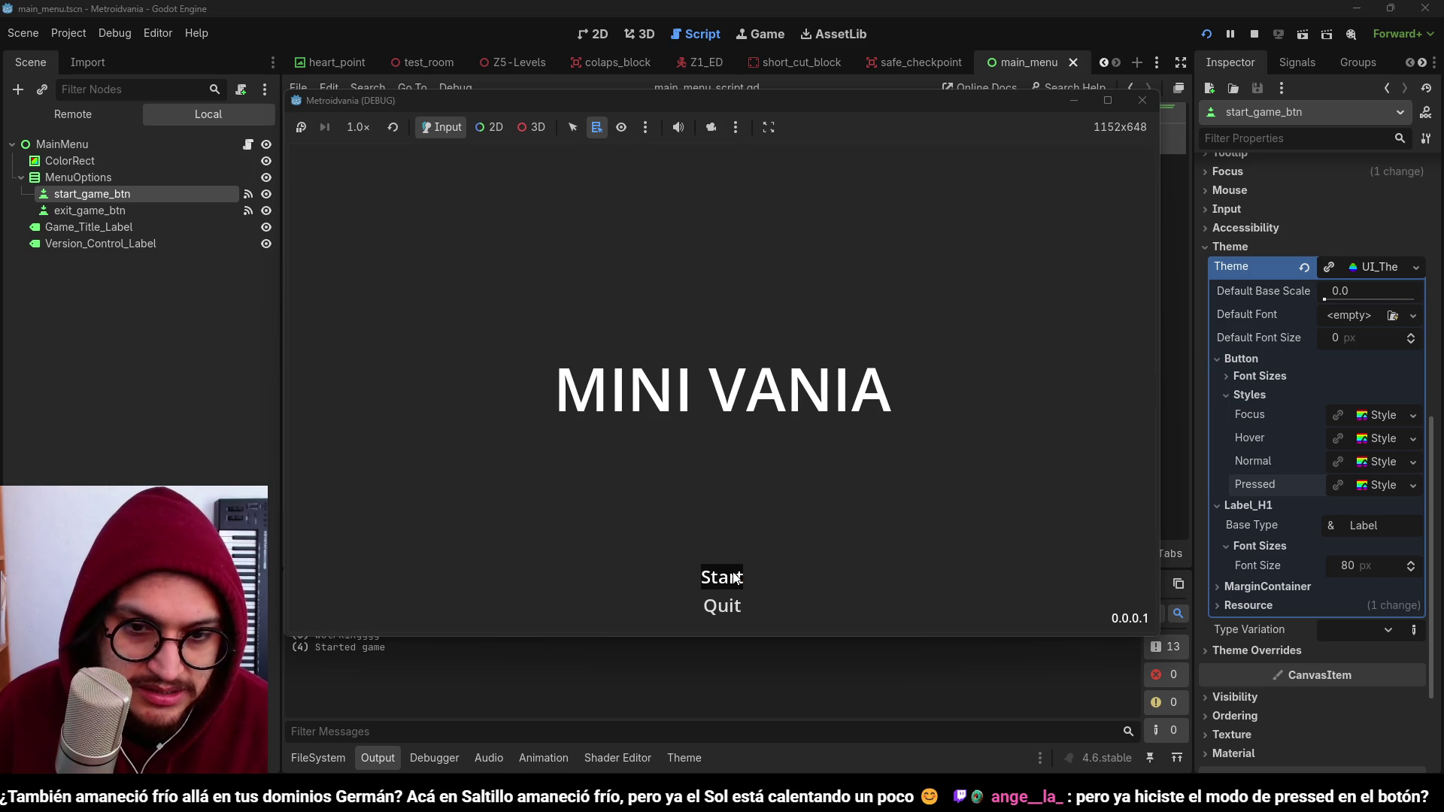
{"action": "left_click", "coordinate": [736, 577]}
{"action": "left_click", "coordinate": [735, 577]}
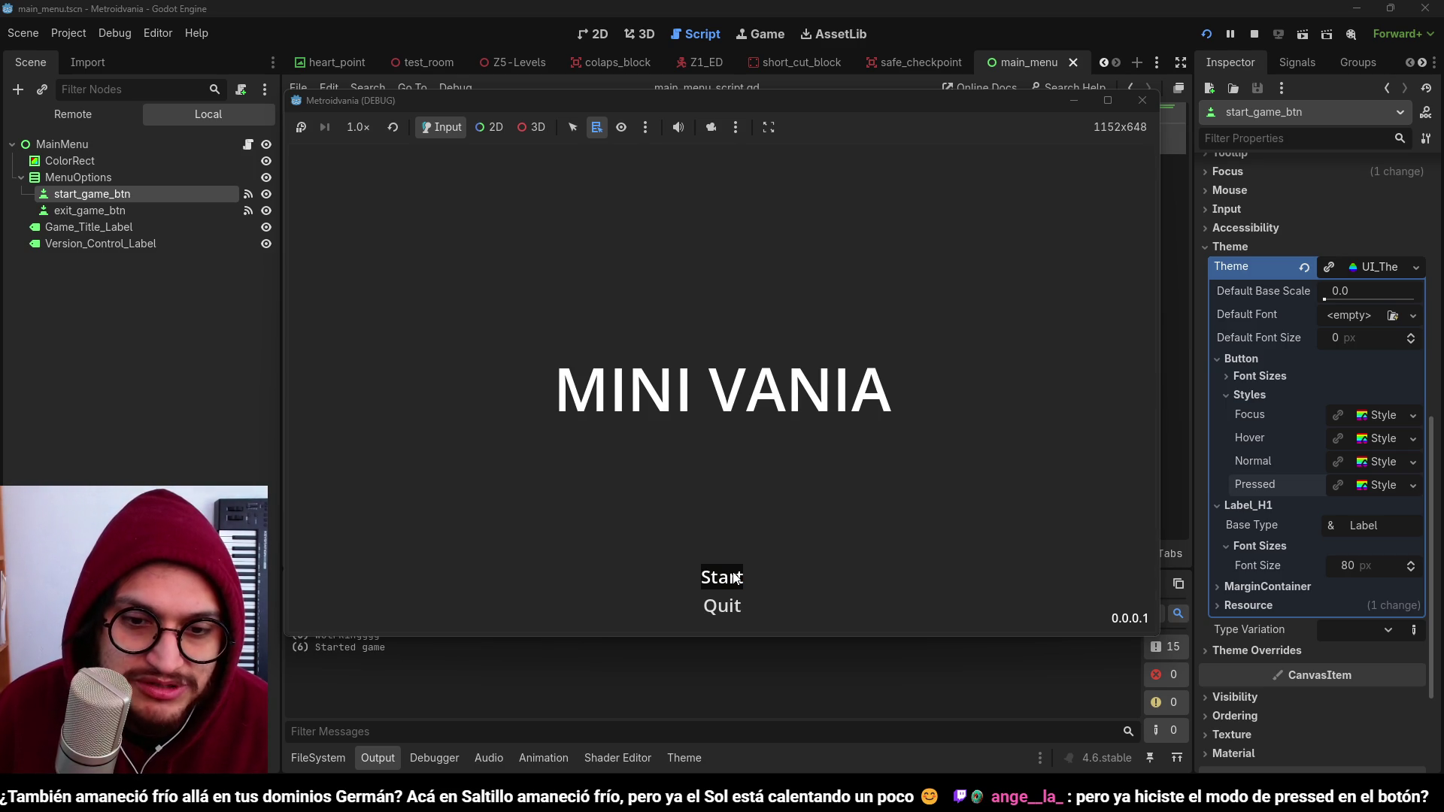
{"action": "left_click", "coordinate": [735, 578]}
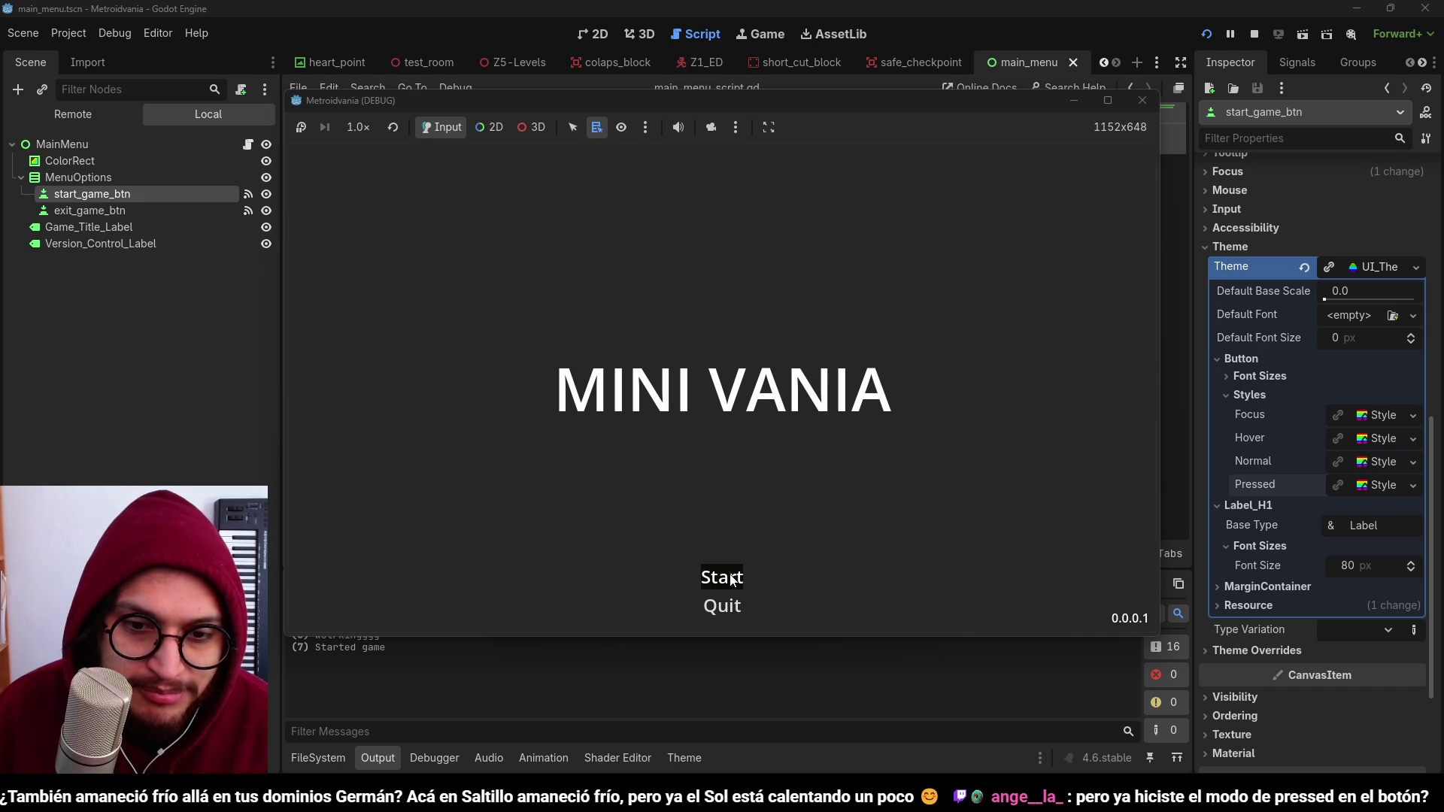
{"action": "left_click_drag", "start_coordinate": [731, 579], "coordinate": [936, 561]}
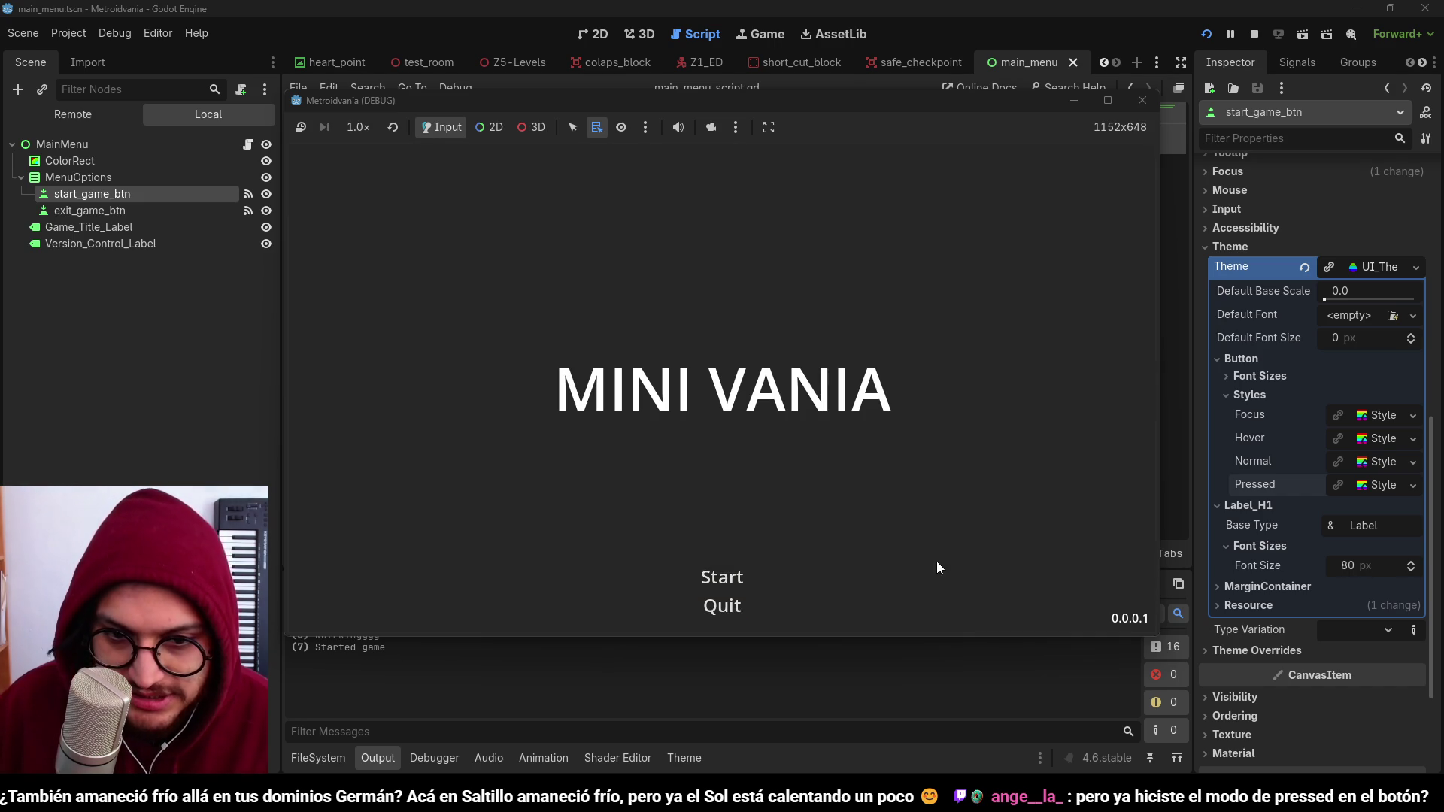
{"action": "left_click", "coordinate": [736, 579]}
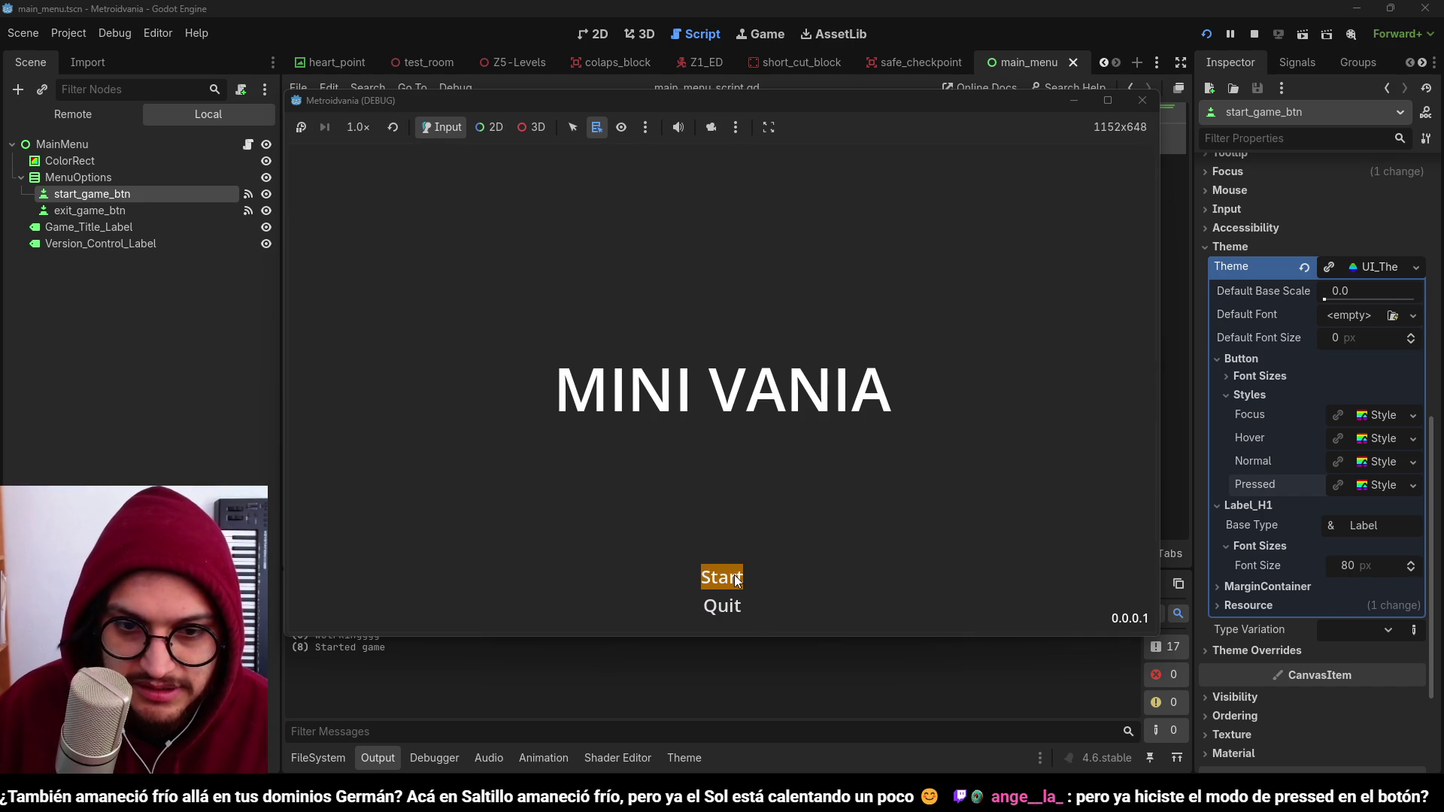
{"action": "double_click", "coordinate": [736, 579]}
{"action": "double_click", "coordinate": [733, 607]}
{"action": "double_click", "coordinate": [736, 609]}
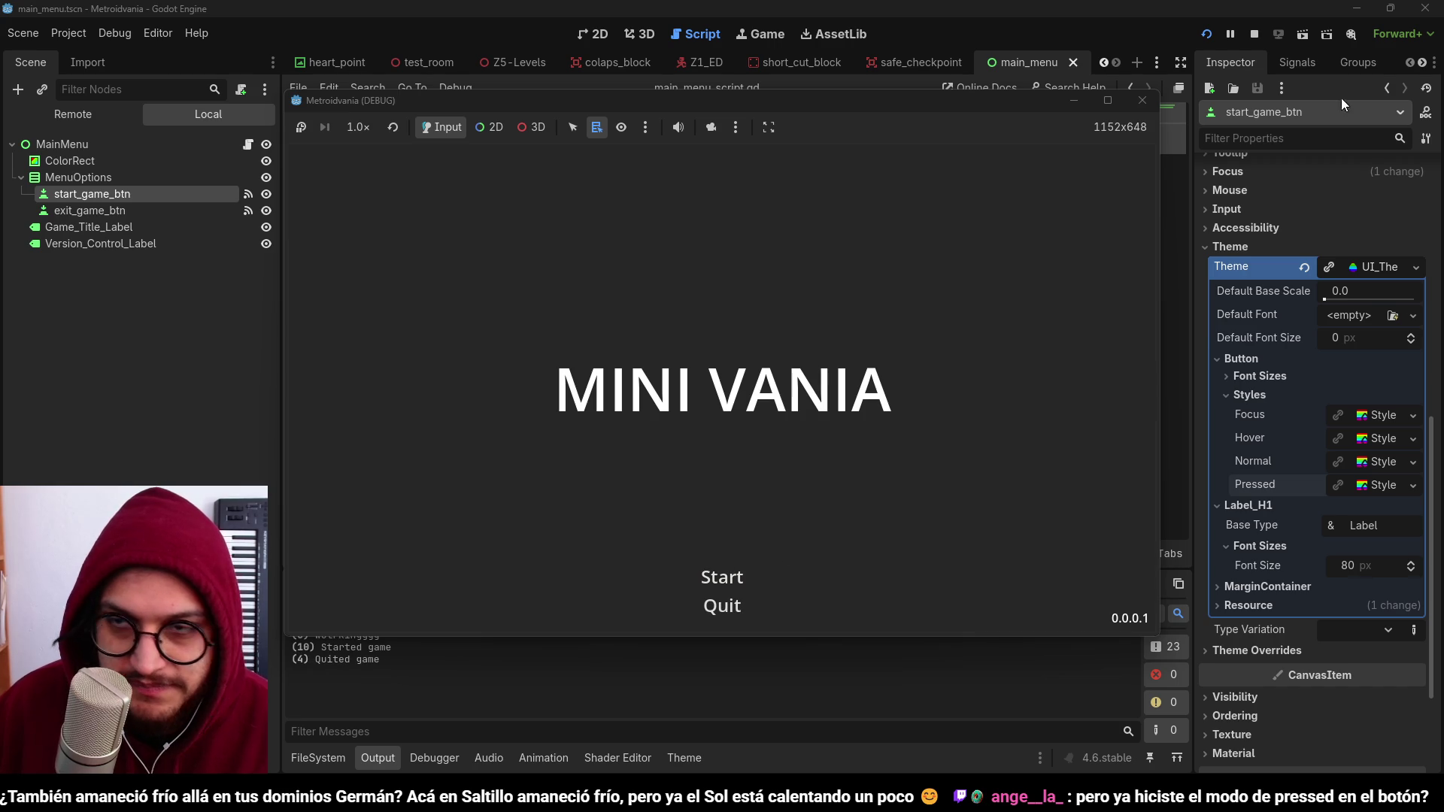
{"action": "left_click", "coordinate": [1254, 35]}
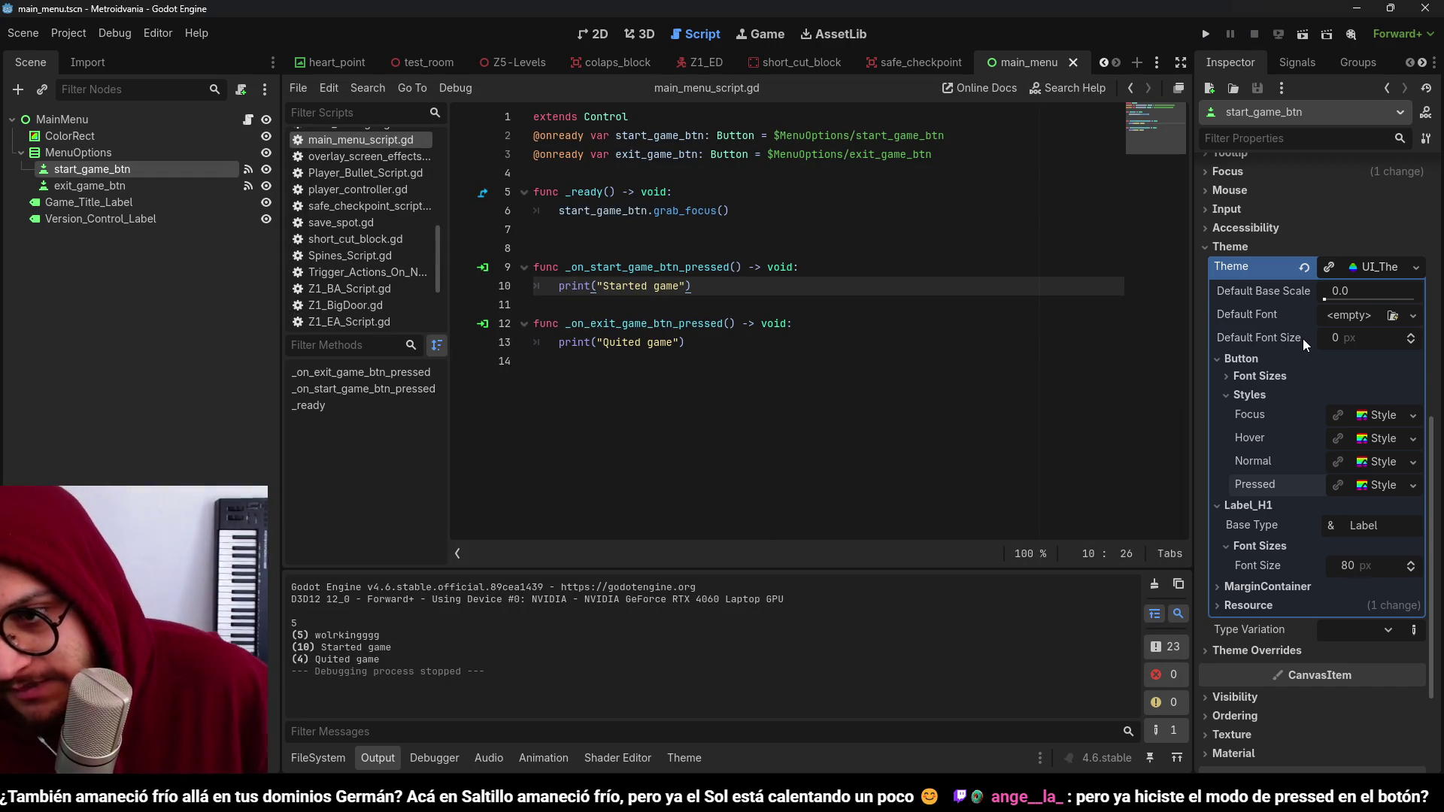
Review the Start button's connected signals and its Button styles group in the Inspector.
{"action": "scroll", "coordinate": [1303, 338], "scroll_direction": "up", "scroll_amount": 5}
{"action": "scroll", "coordinate": [1303, 339], "scroll_direction": "up", "scroll_amount": 2}
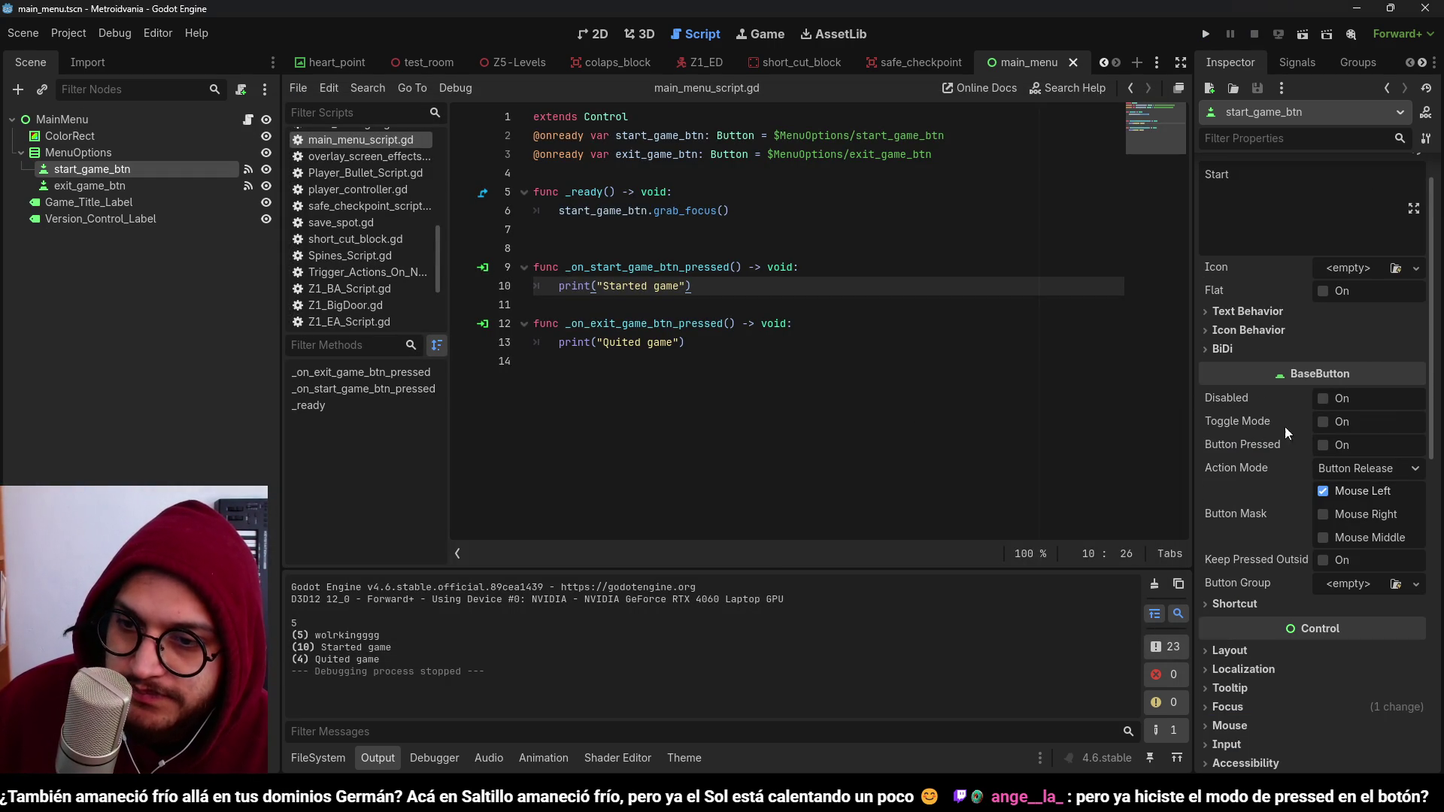
{"action": "left_click", "coordinate": [1301, 63]}
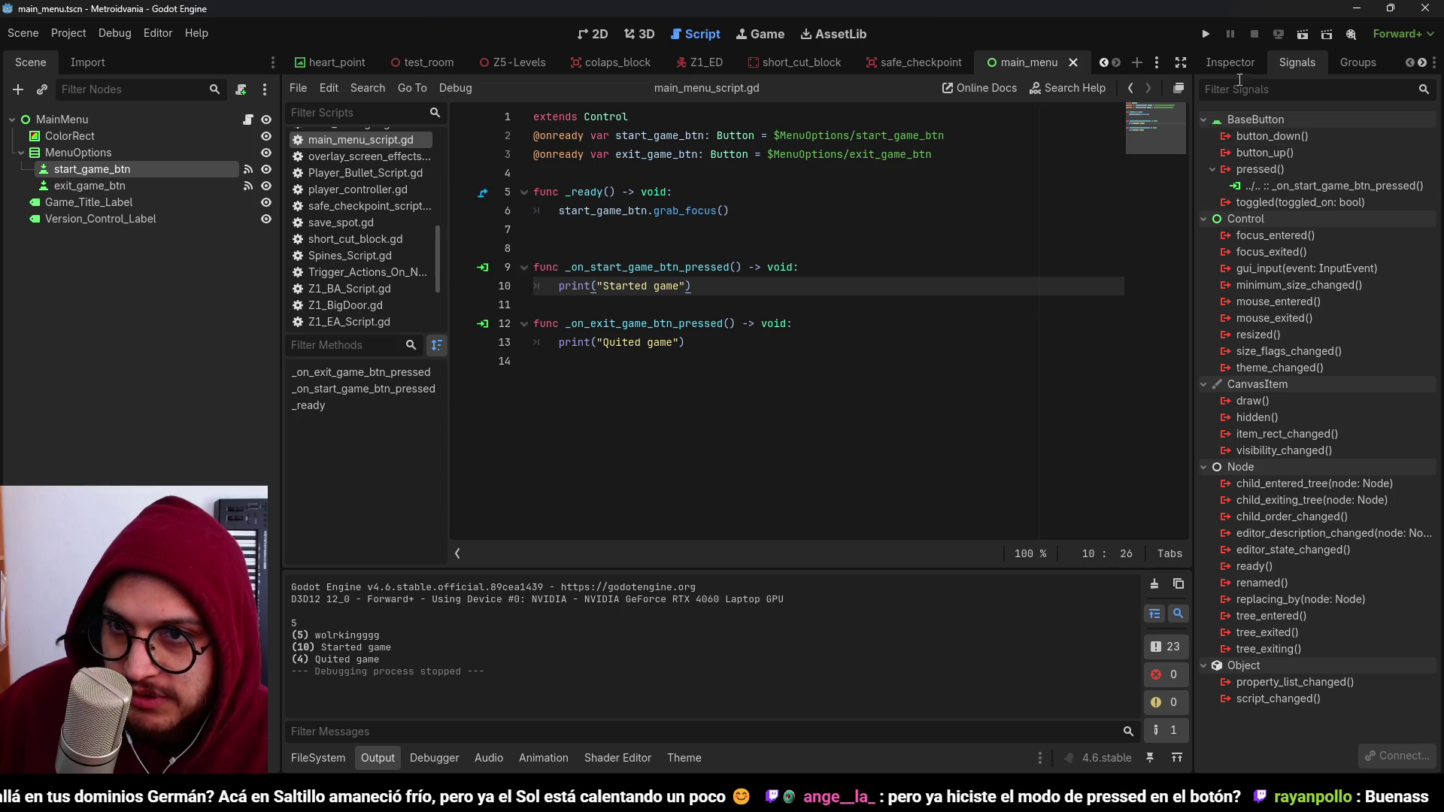
{"action": "left_click", "coordinate": [1227, 62]}
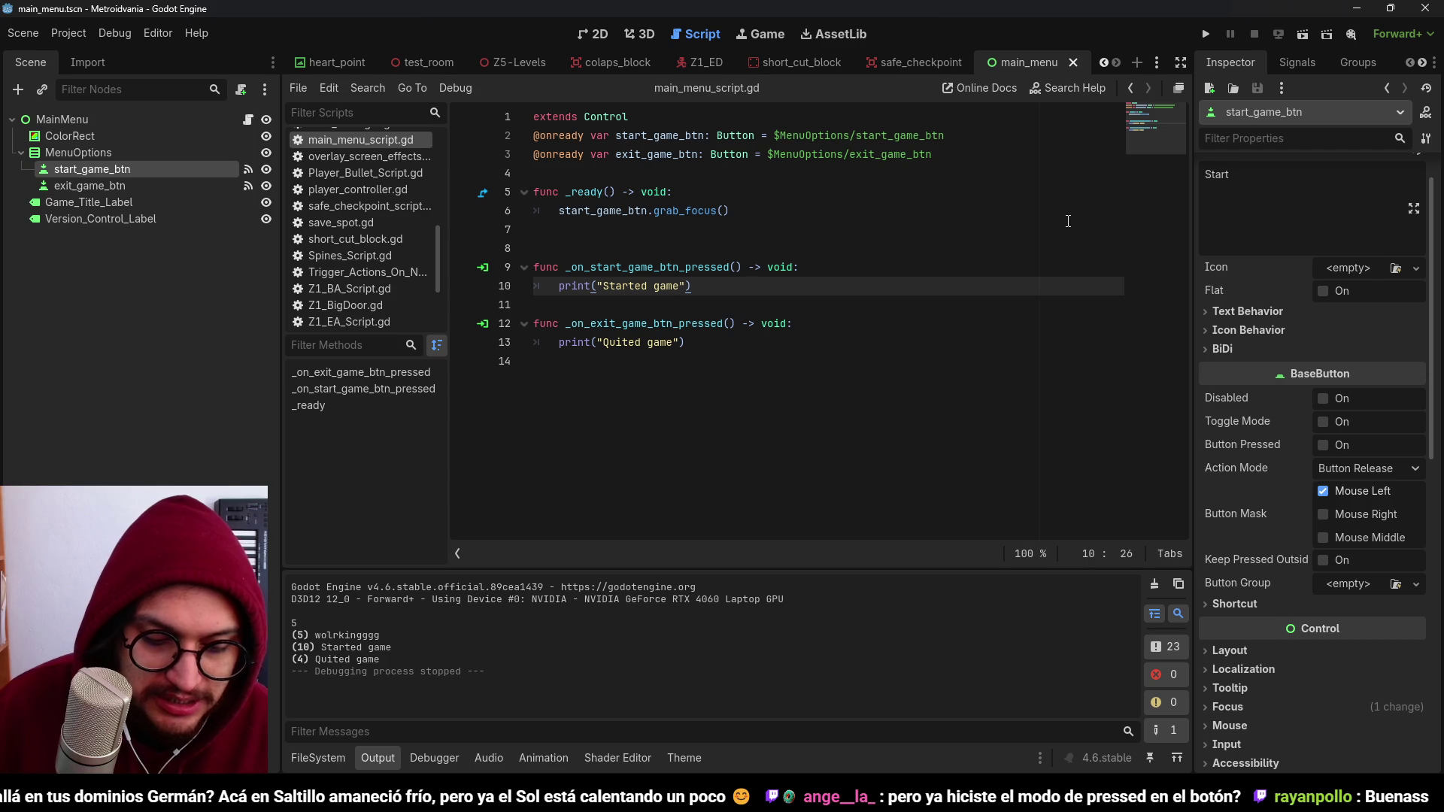
{"action": "scroll", "coordinate": [1246, 372], "scroll_direction": "down", "scroll_amount": 3}
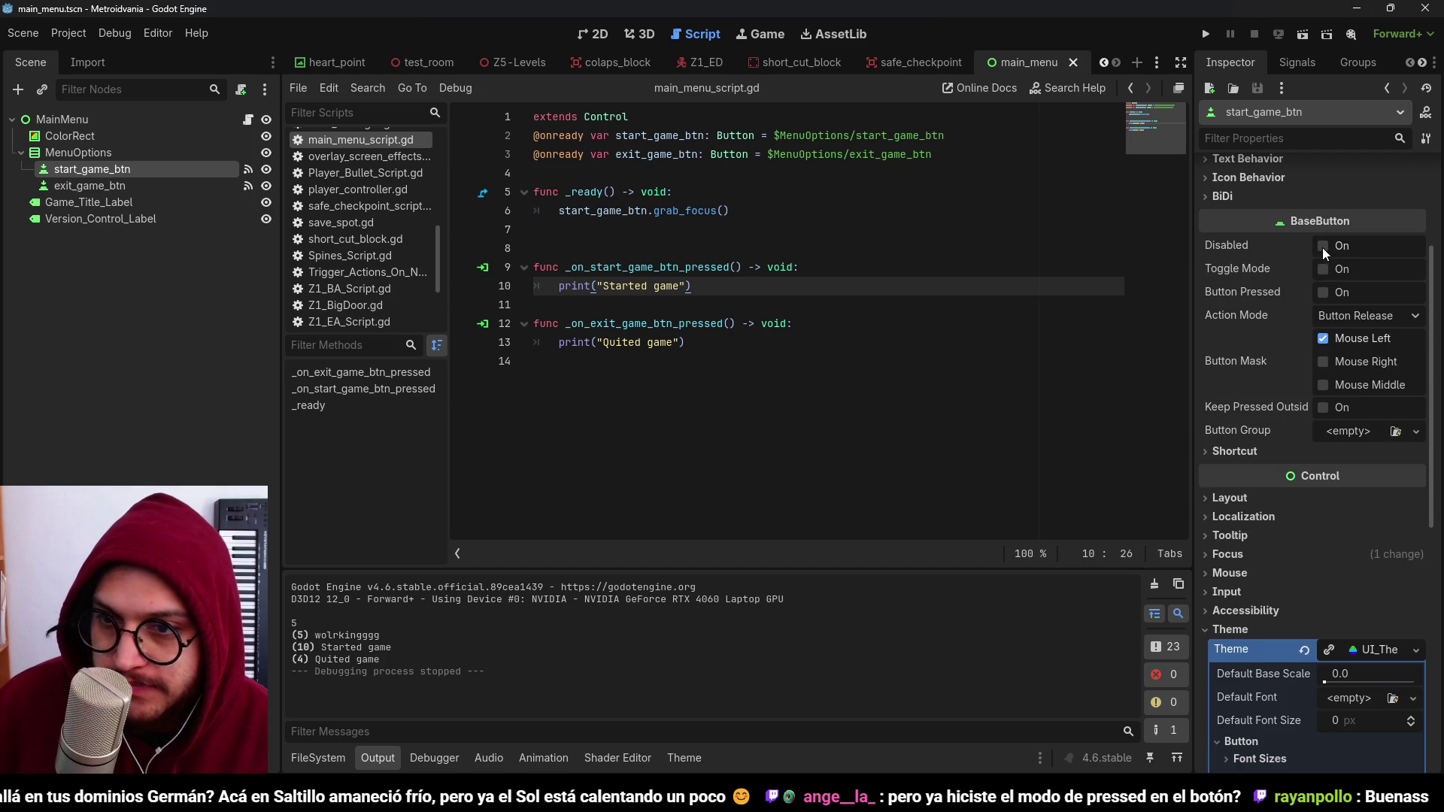
{"action": "scroll", "coordinate": [1283, 424], "scroll_direction": "down", "scroll_amount": 3}
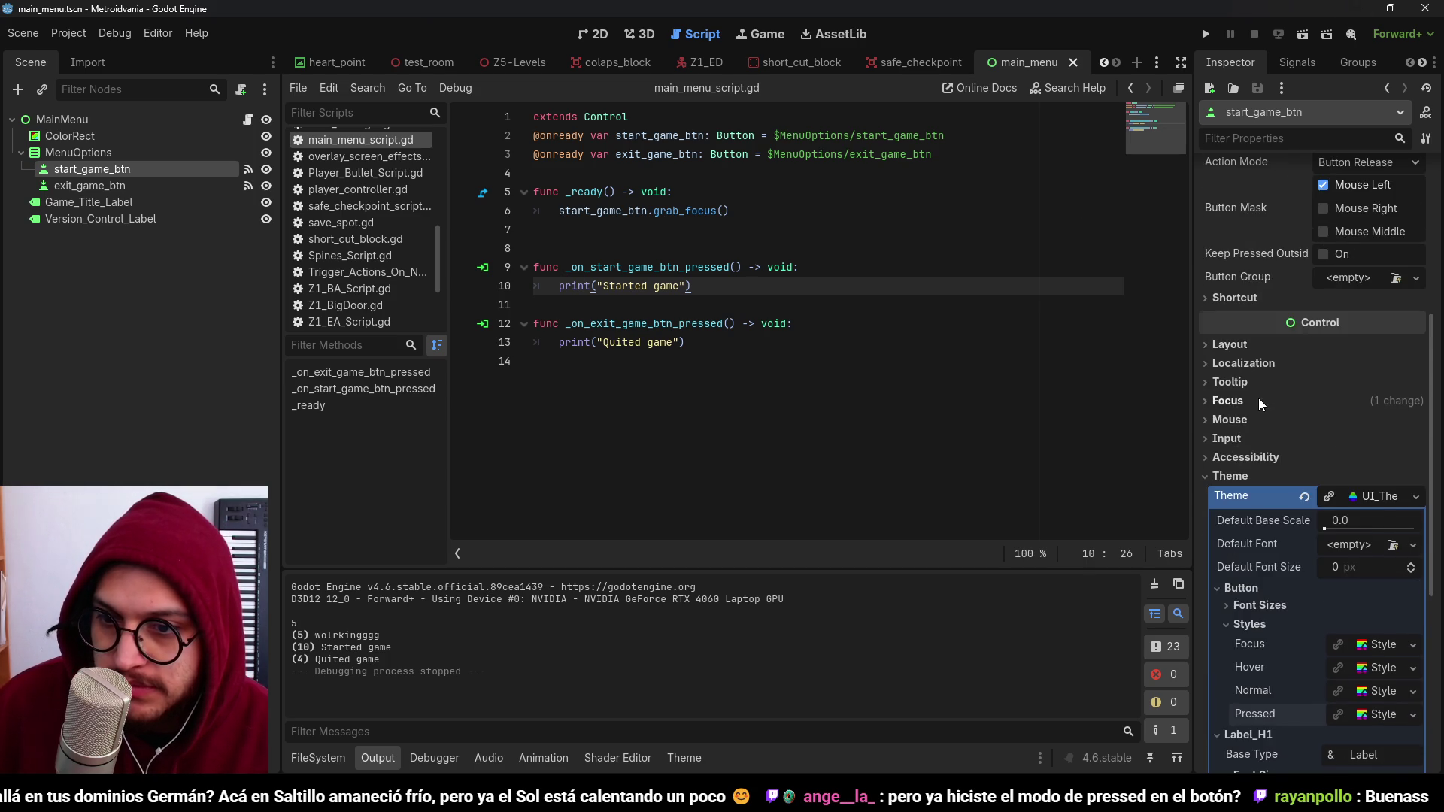
{"action": "scroll", "coordinate": [1257, 399], "scroll_direction": "down", "scroll_amount": 6}
{"action": "left_click", "coordinate": [1262, 318]}
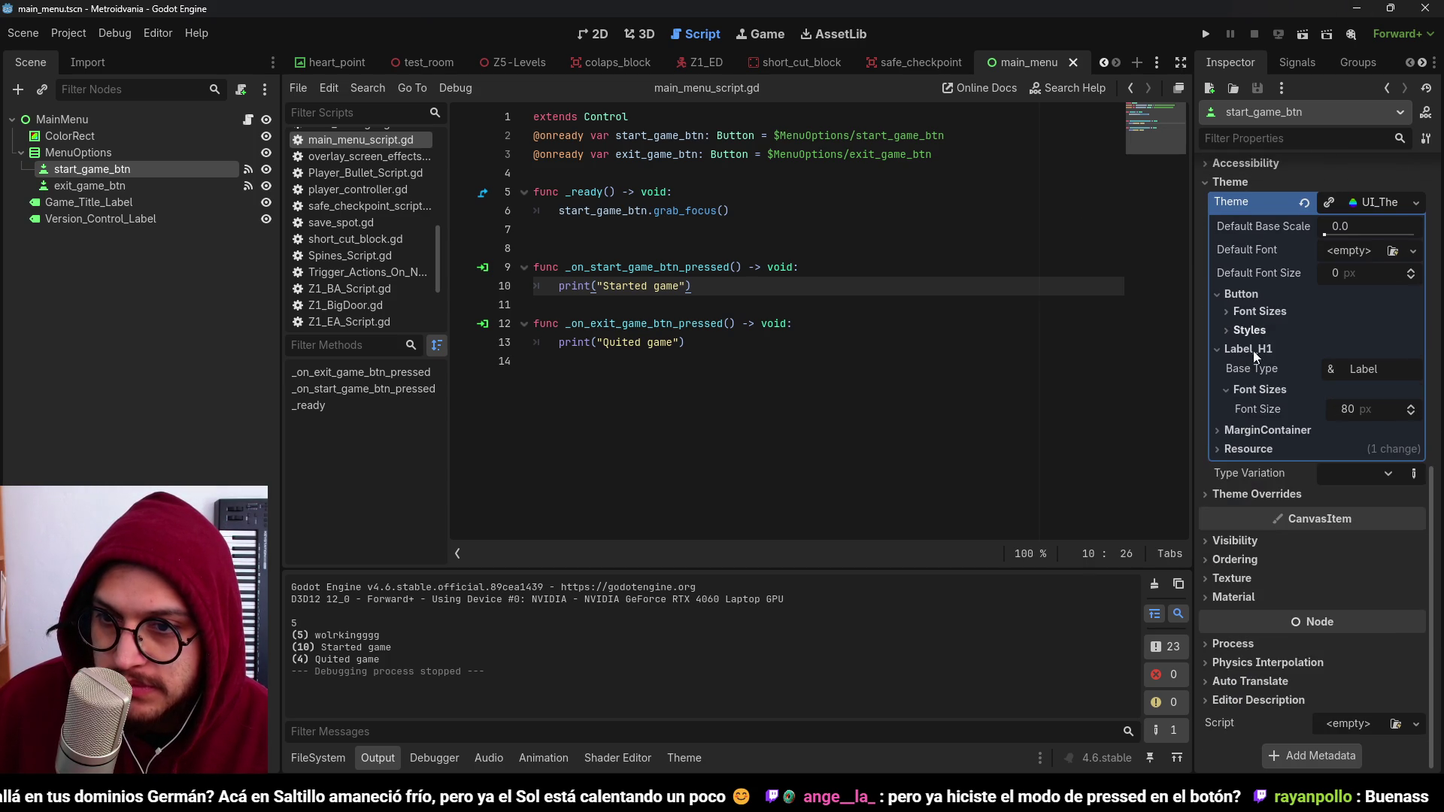
{"action": "left_click", "coordinate": [1253, 332]}
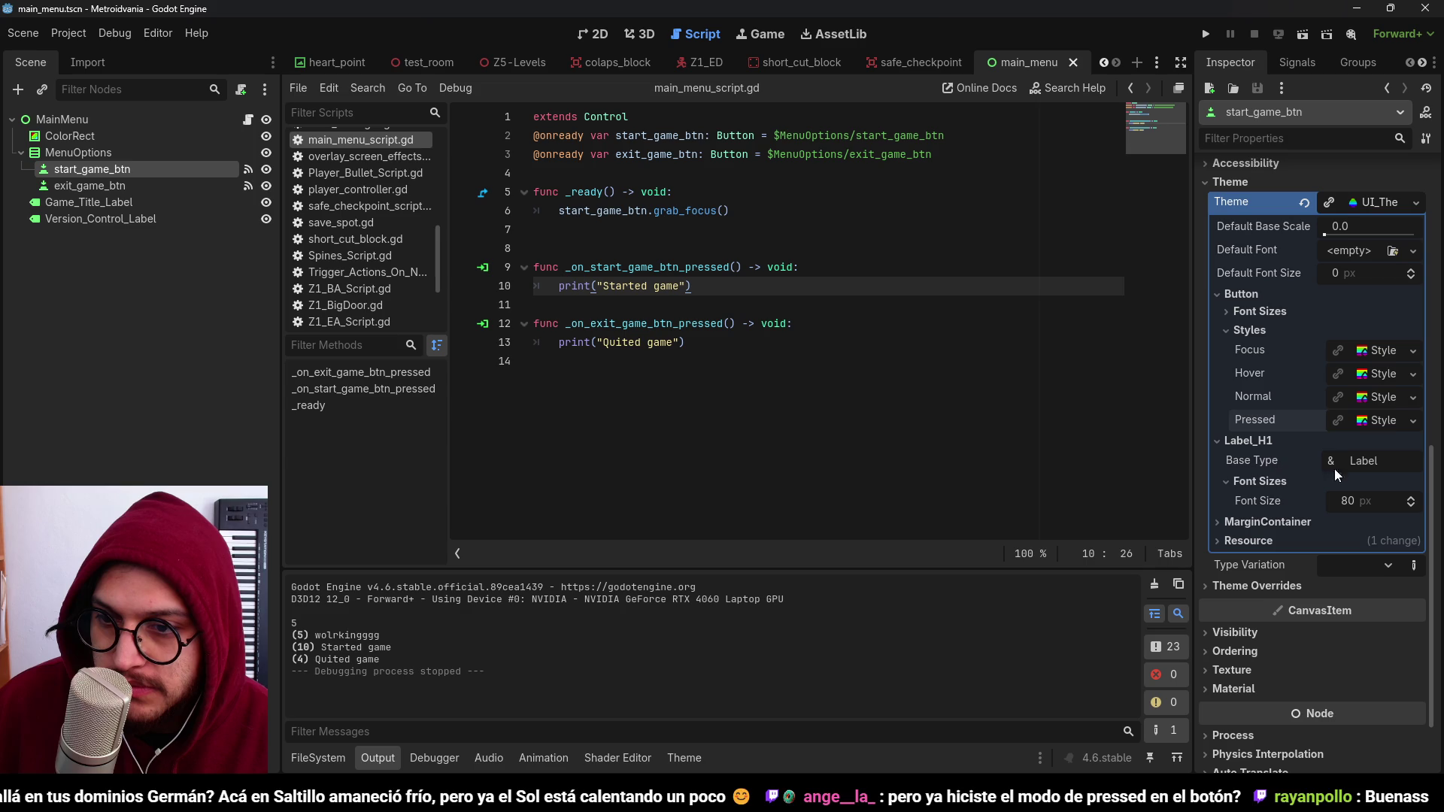
{"action": "scroll", "coordinate": [1265, 503], "scroll_direction": "up", "scroll_amount": 10}
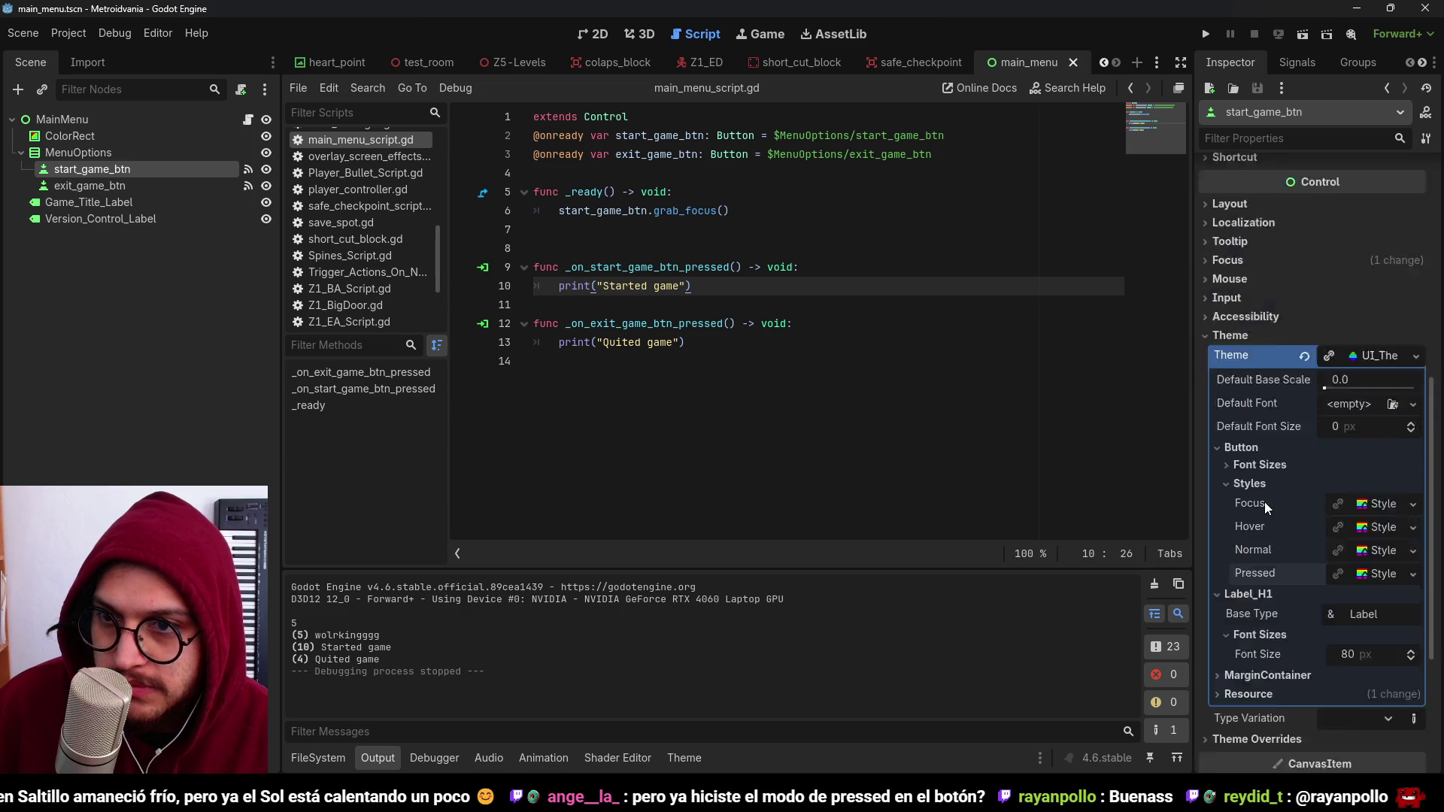
From the menu script, open Project Settings on the Input Map listing the ui actions.
{"action": "left_click", "coordinate": [722, 324]}
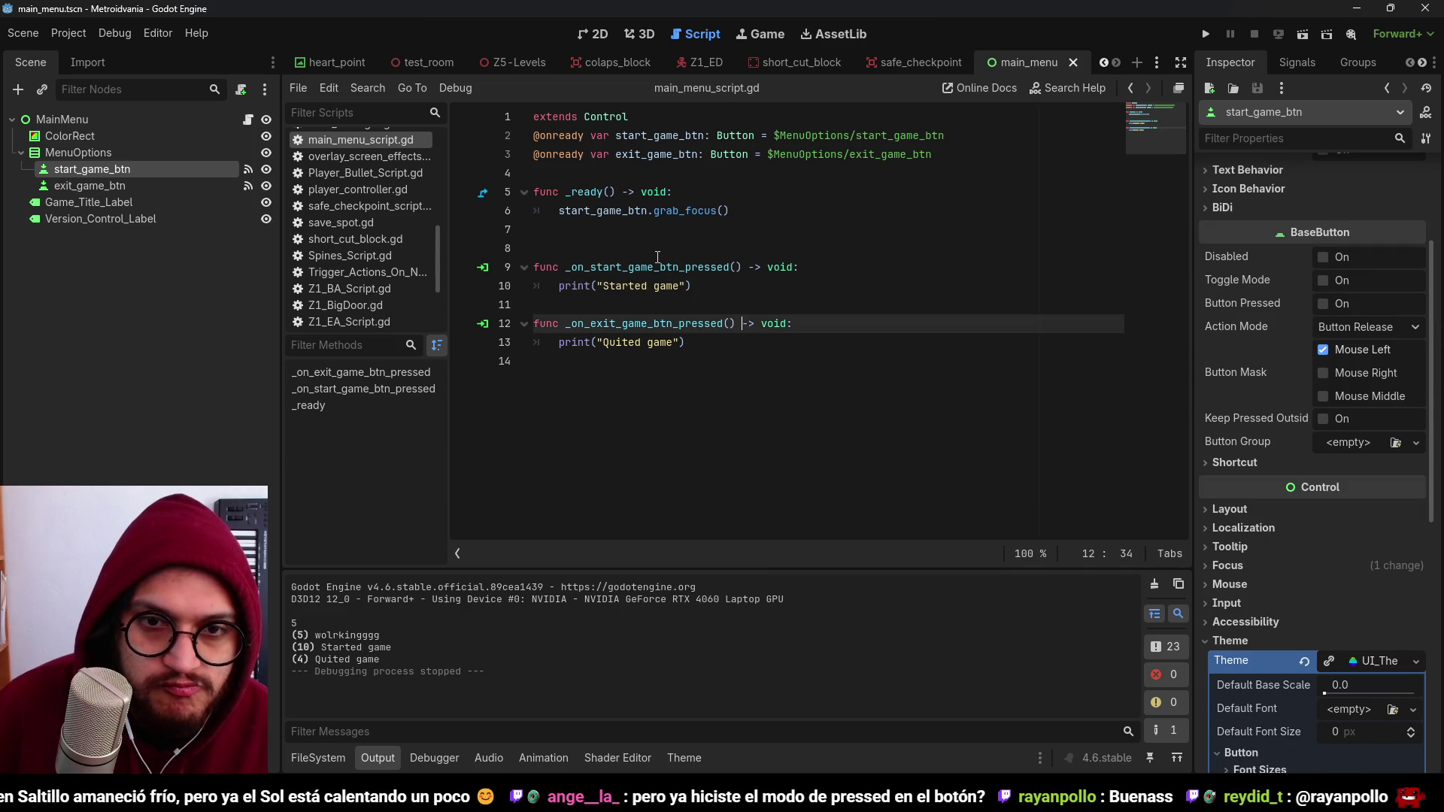
{"action": "left_click", "coordinate": [649, 248]}
{"action": "left_click", "coordinate": [716, 267]}
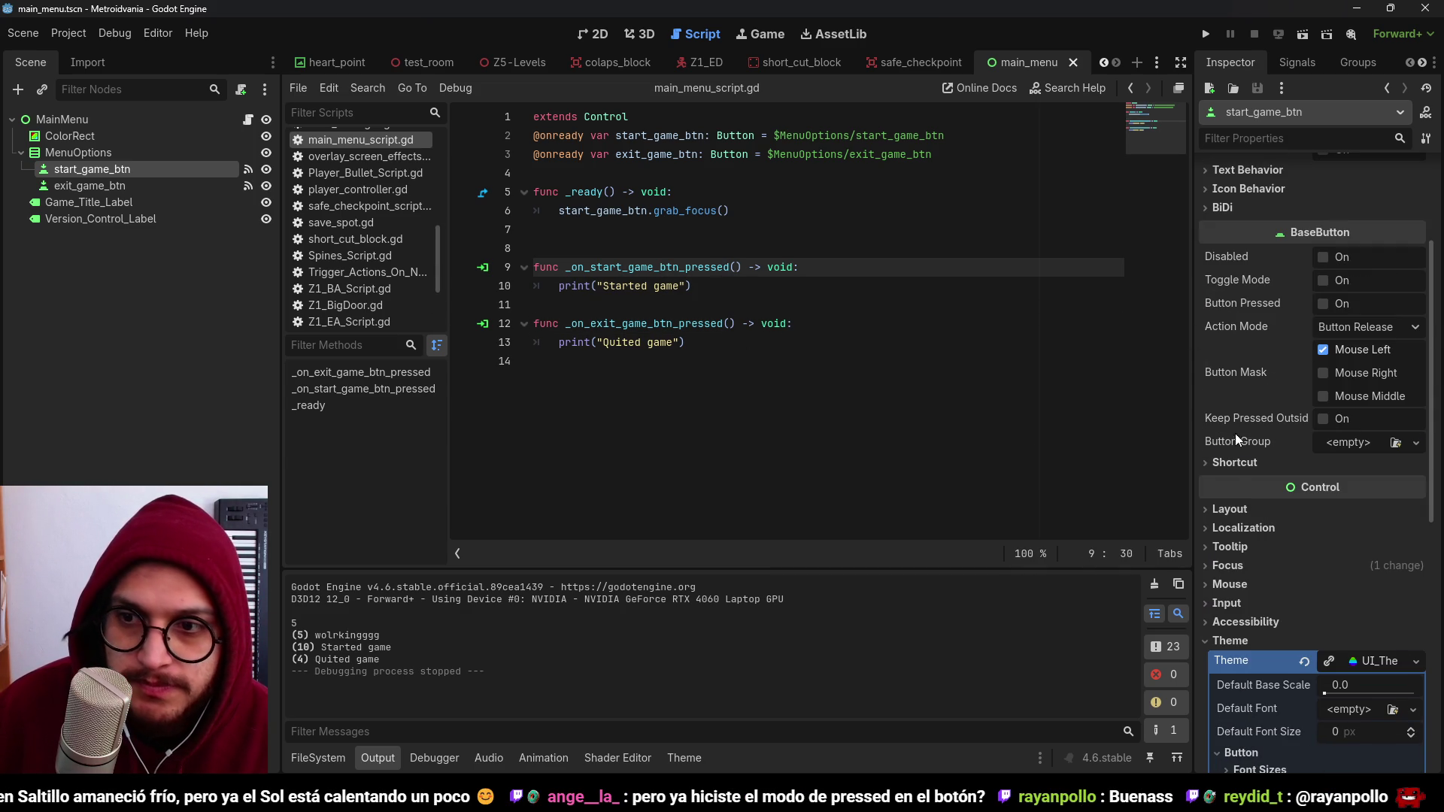
{"action": "scroll", "coordinate": [1237, 436], "scroll_direction": "up", "scroll_amount": 4}
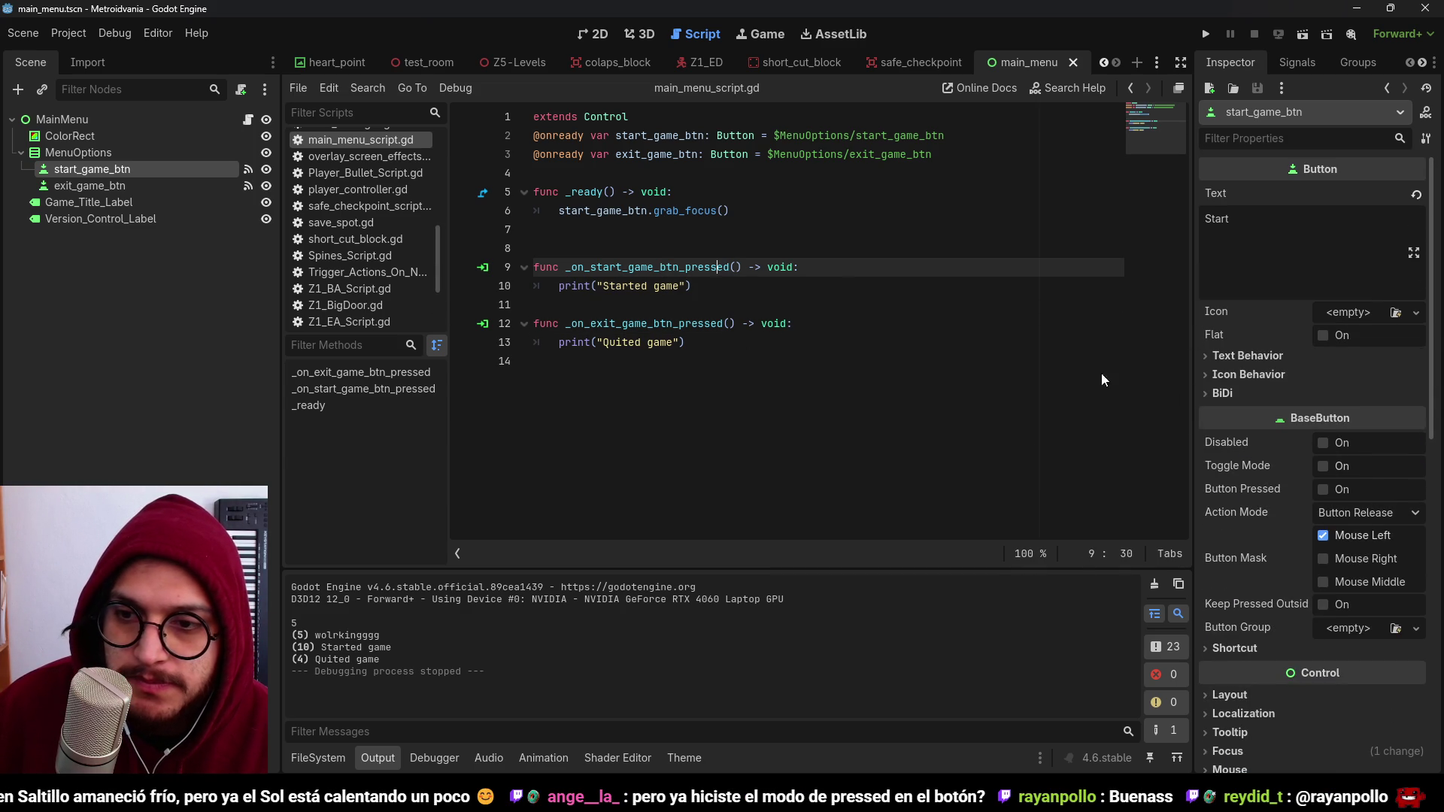
{"action": "left_click", "coordinate": [68, 33]}
{"action": "left_click", "coordinate": [105, 57]}
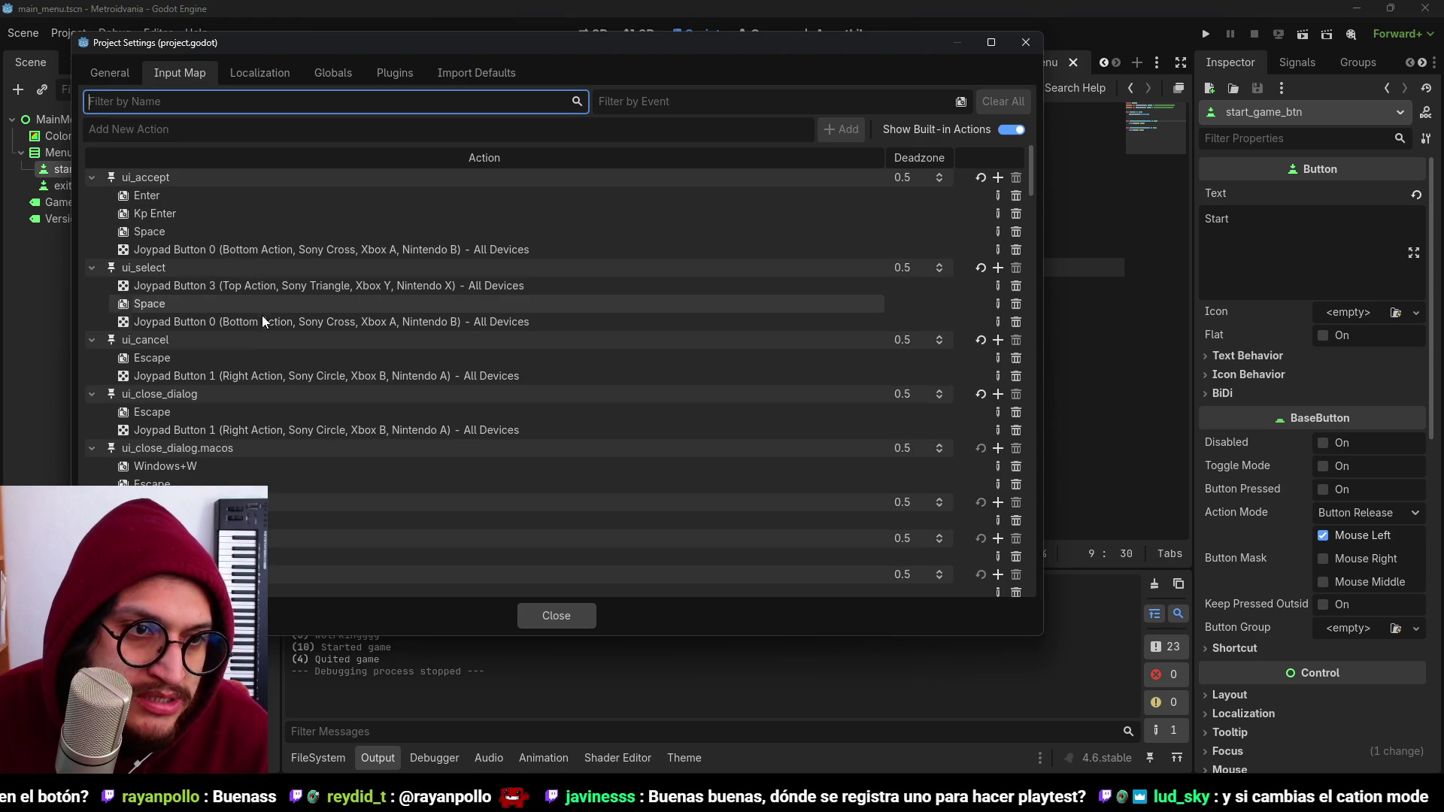
Scroll through the built-in ui input actions, then close Project Settings.
{"action": "scroll", "coordinate": [305, 375], "scroll_direction": "down", "scroll_amount": 1}
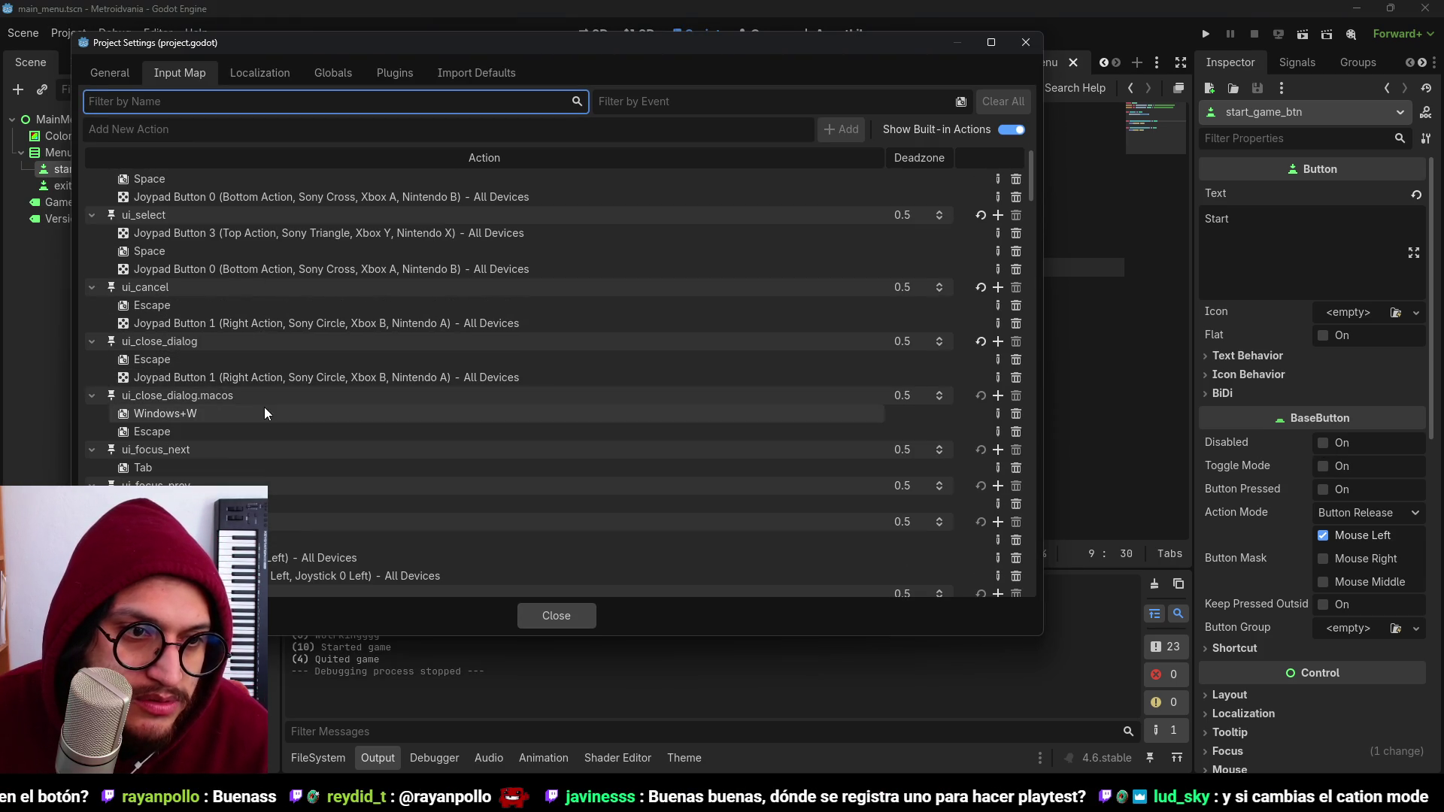
{"action": "scroll", "coordinate": [222, 455], "scroll_direction": "down", "scroll_amount": 1}
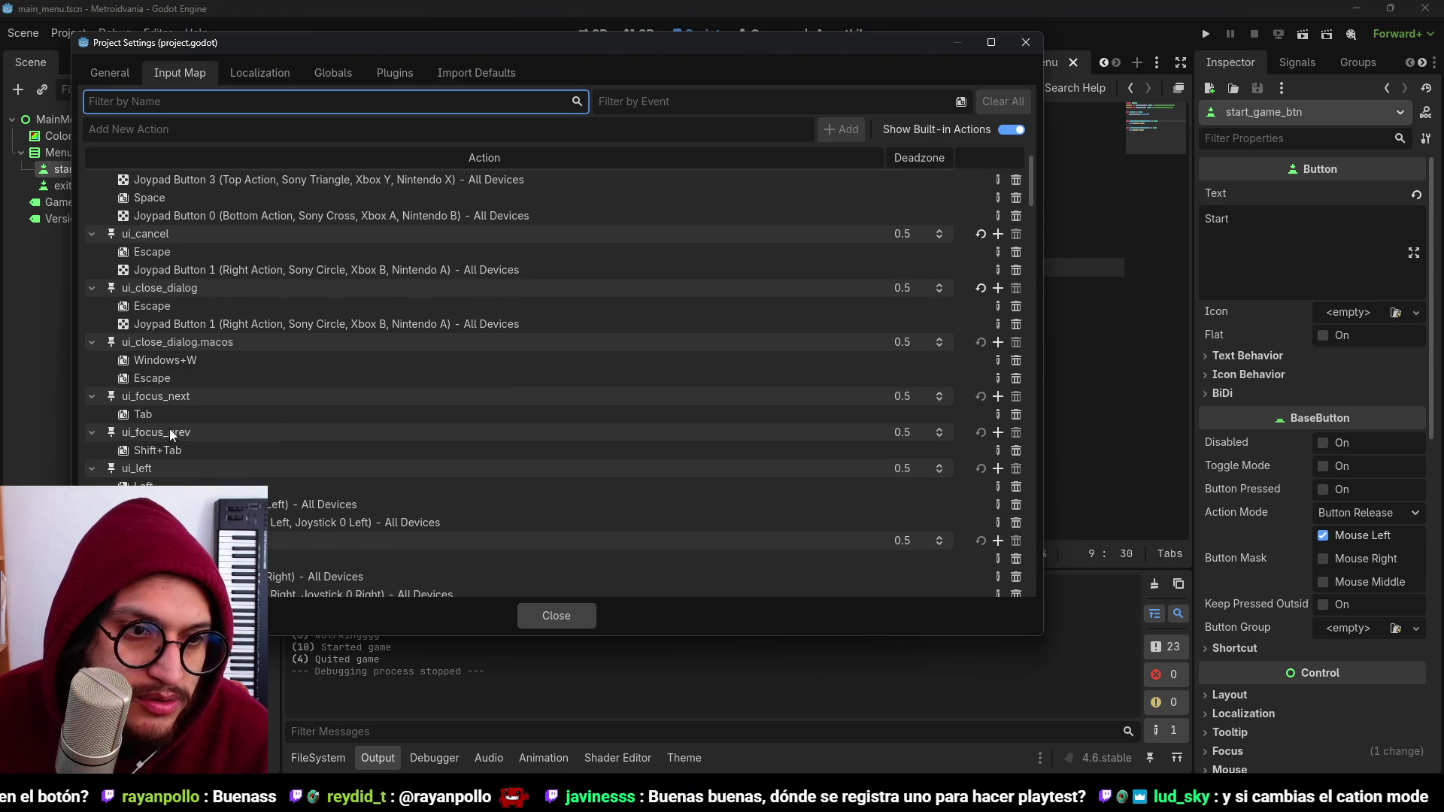
{"action": "scroll", "coordinate": [277, 432], "scroll_direction": "down", "scroll_amount": 1}
{"action": "scroll", "coordinate": [276, 432], "scroll_direction": "down", "scroll_amount": 3}
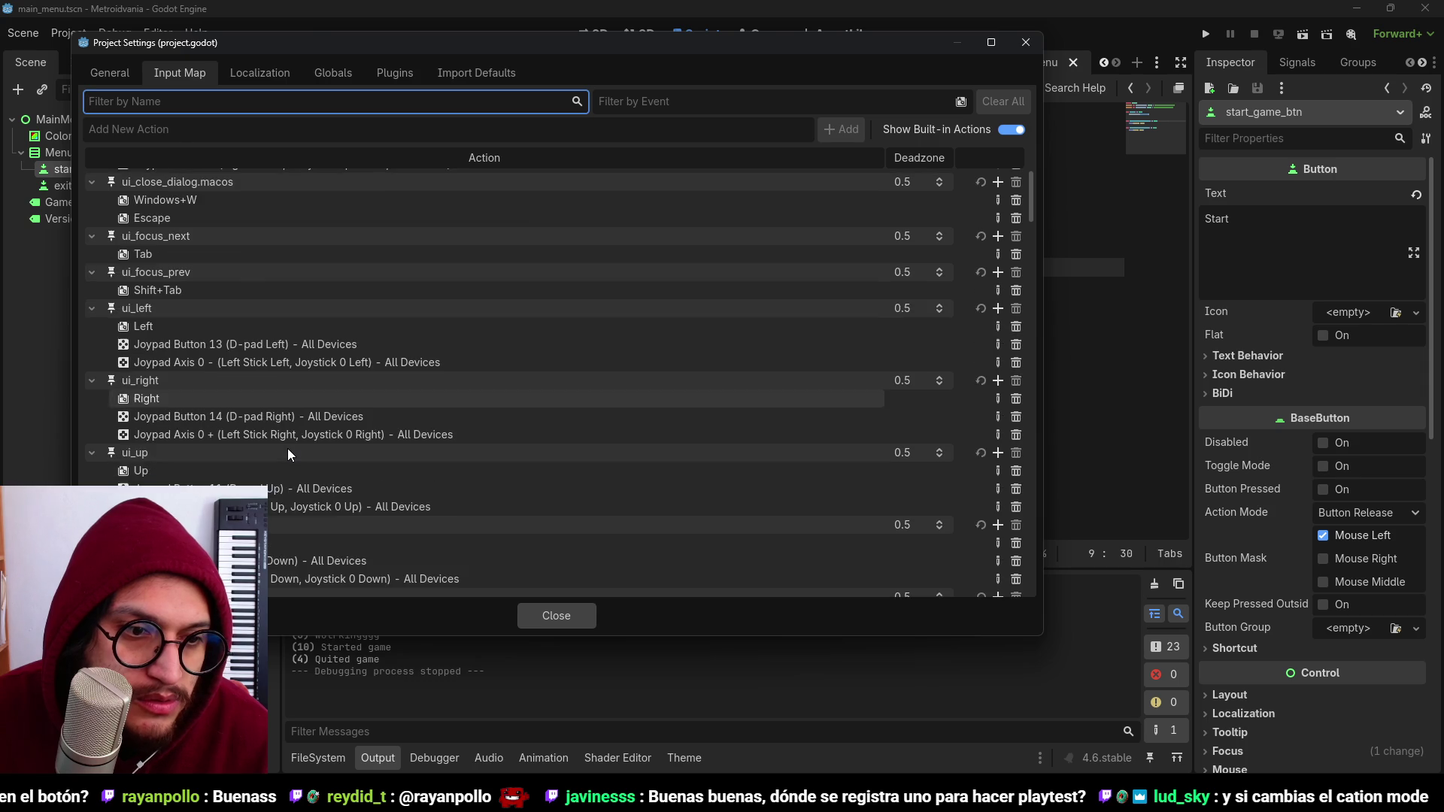
{"action": "scroll", "coordinate": [287, 448], "scroll_direction": "down", "scroll_amount": 4}
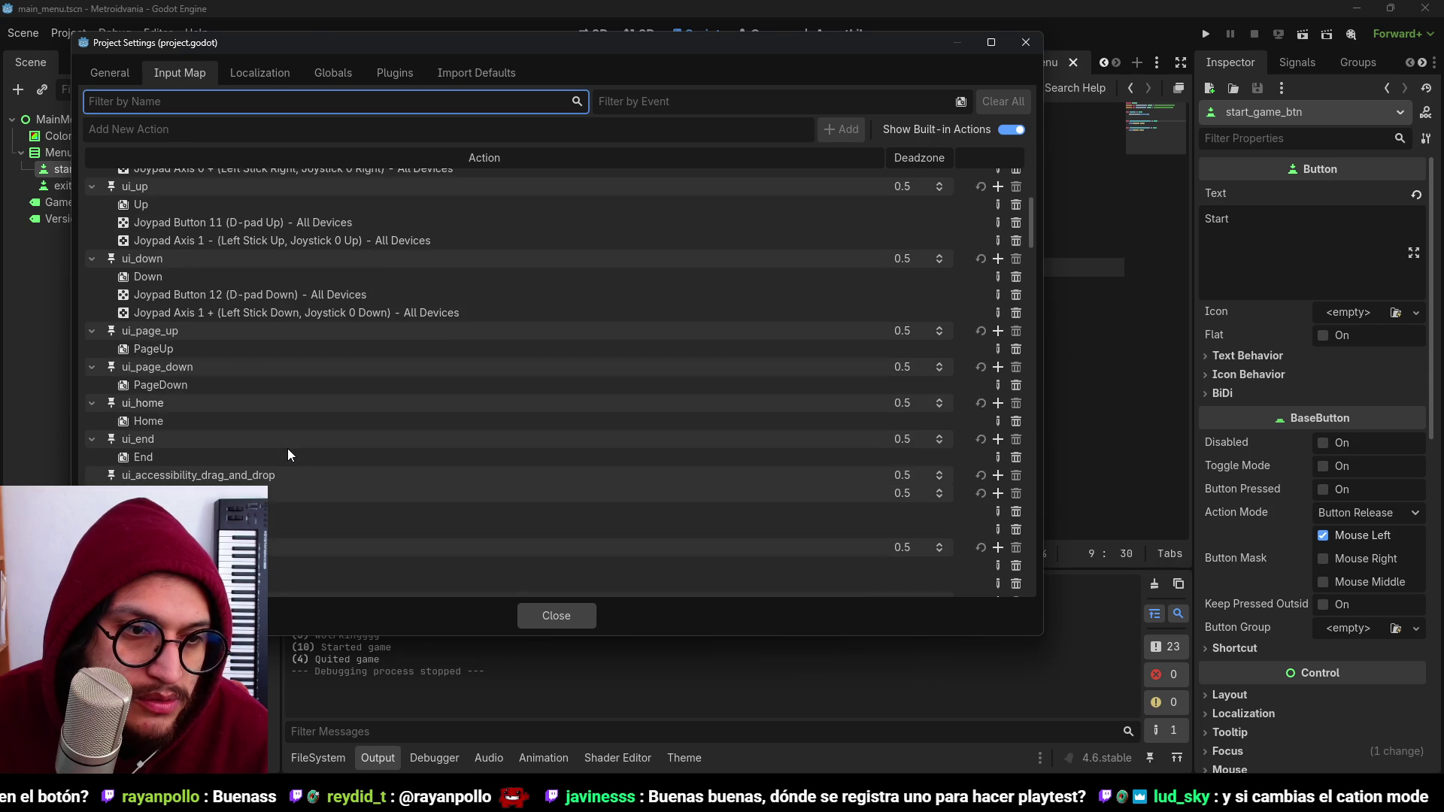
{"action": "scroll", "coordinate": [287, 448], "scroll_direction": "down", "scroll_amount": 5}
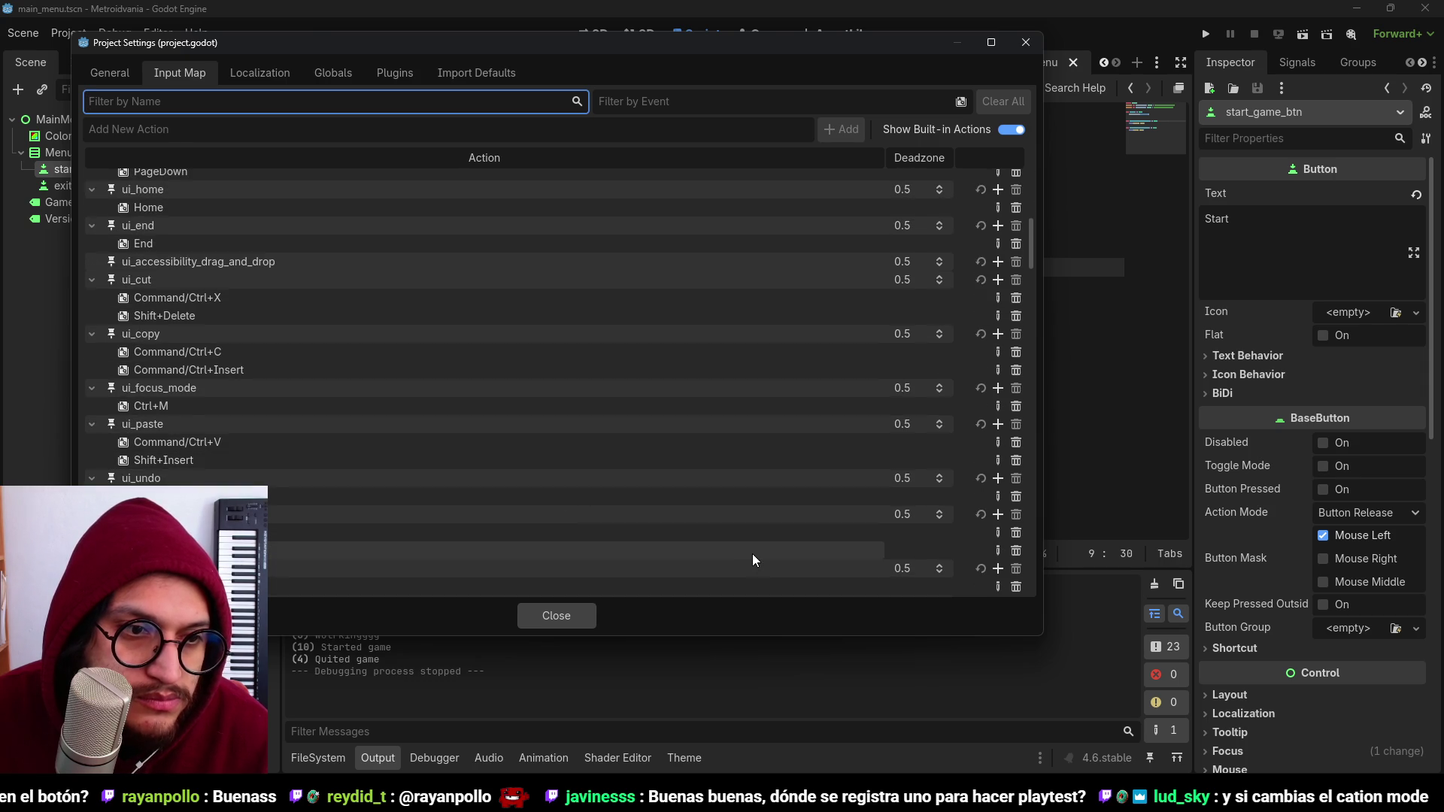
{"action": "scroll", "coordinate": [695, 548], "scroll_direction": "down", "scroll_amount": 3}
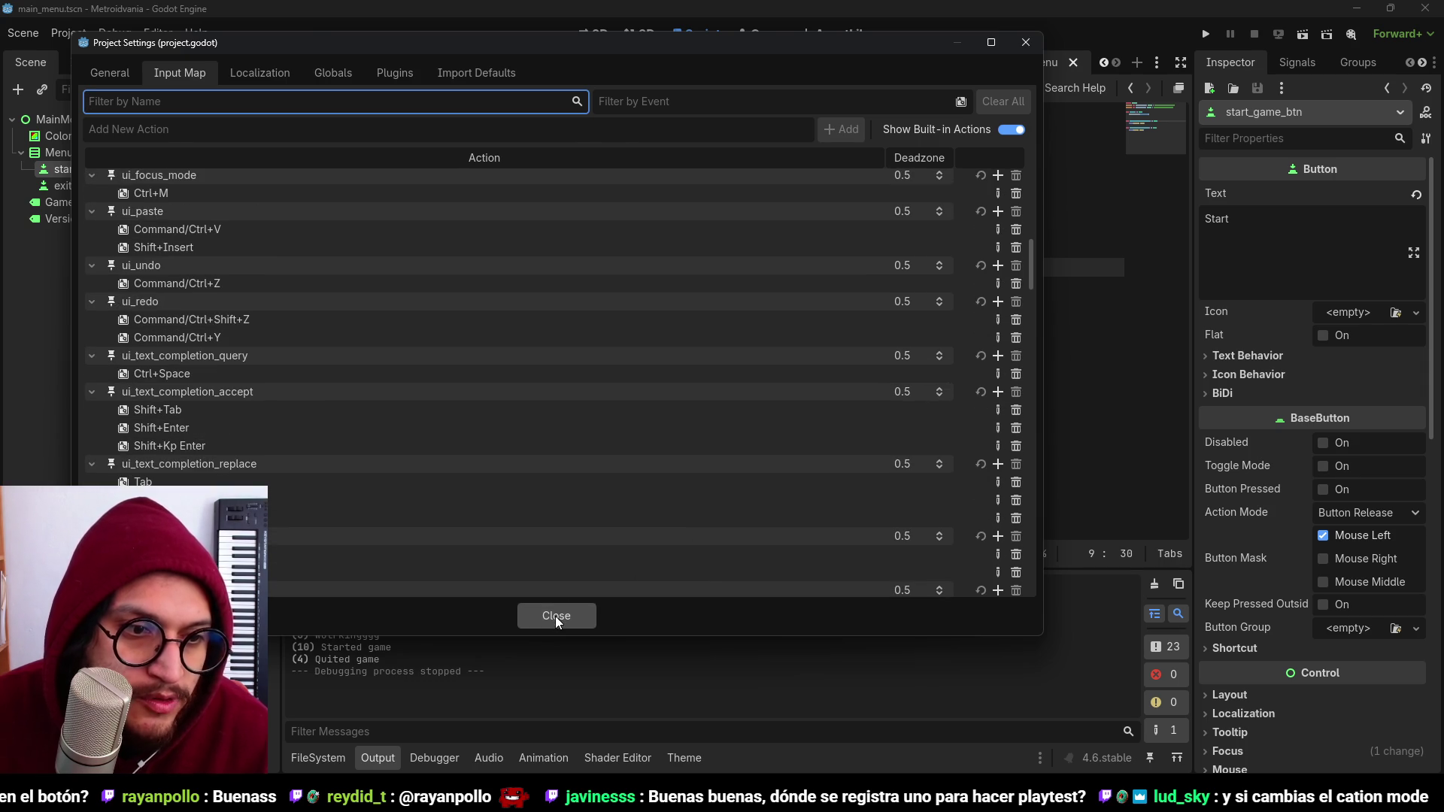
{"action": "left_click", "coordinate": [556, 616]}
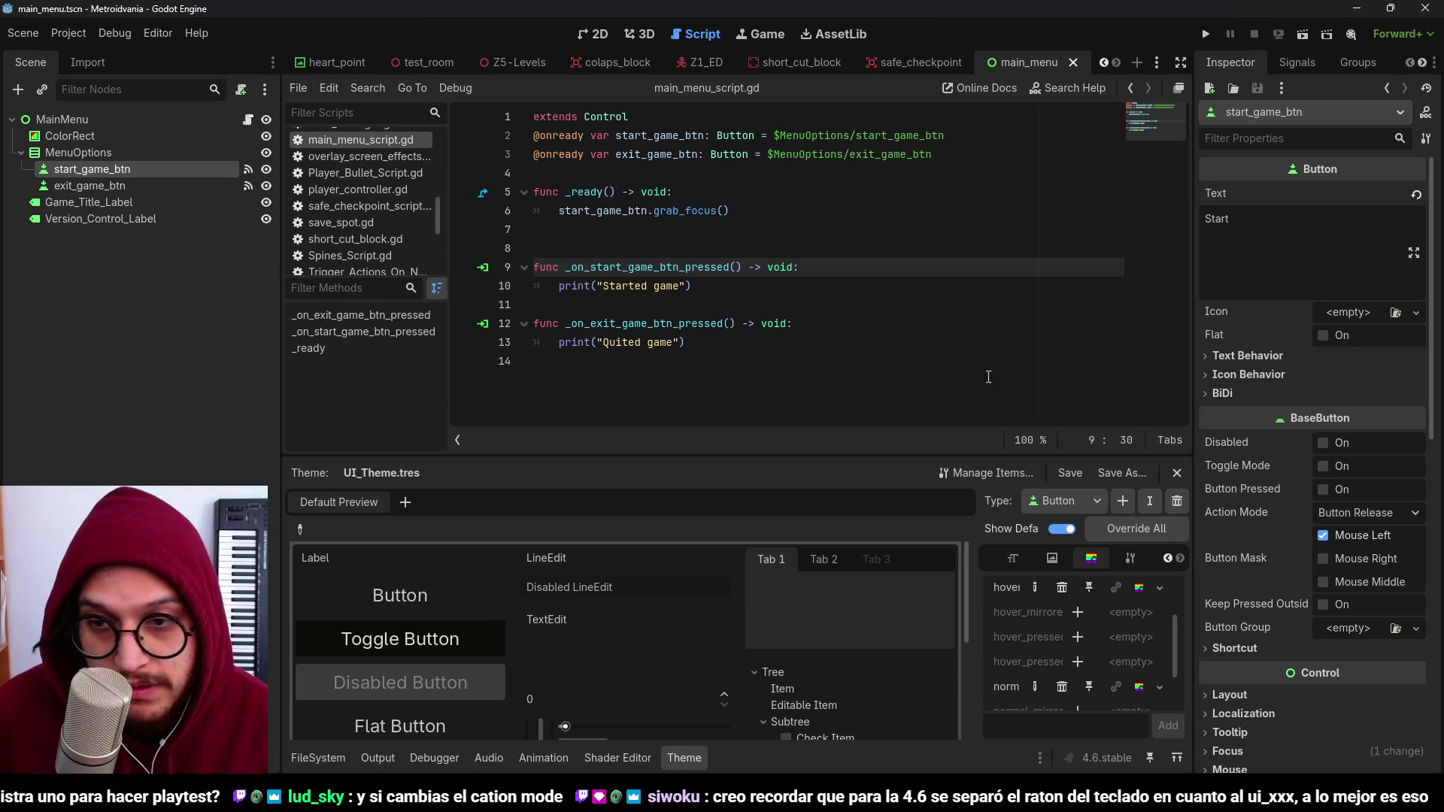
Test the Start button with Button Press action mode, then revert it to Button Release.
{"action": "left_click", "coordinate": [1346, 514]}
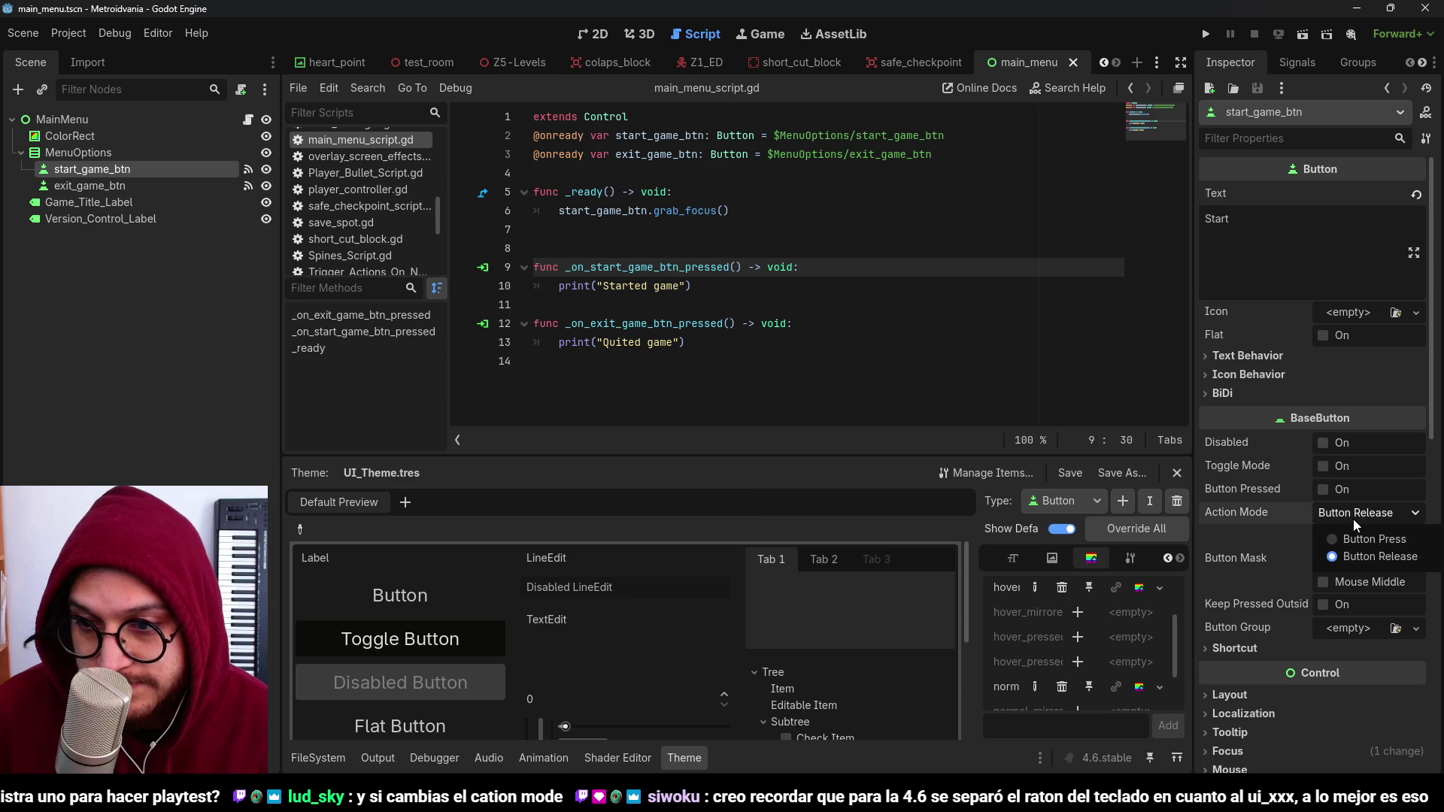
{"action": "left_click", "coordinate": [1375, 539]}
{"action": "key", "text": "ctrl+s"}
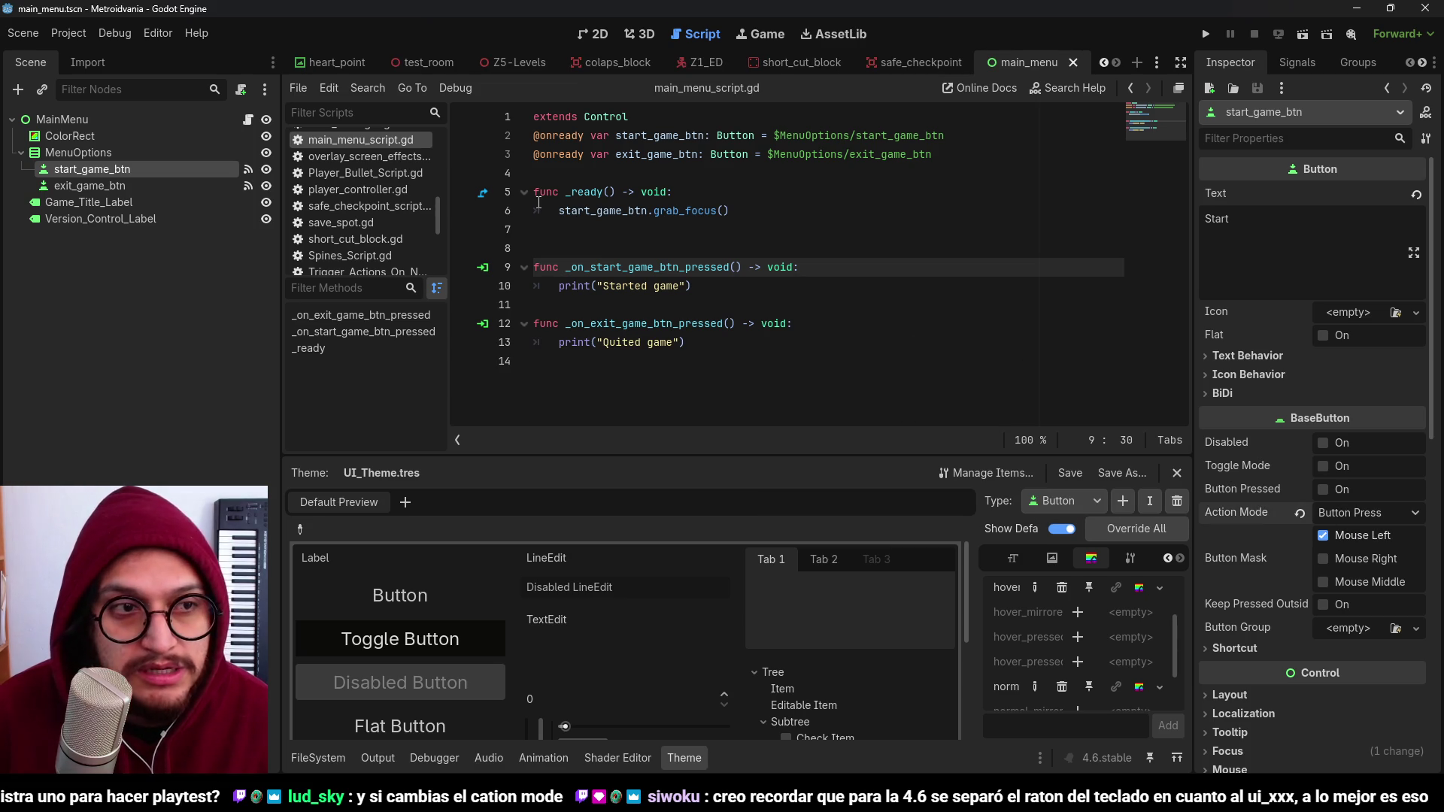
{"action": "left_click", "coordinate": [1206, 33]}
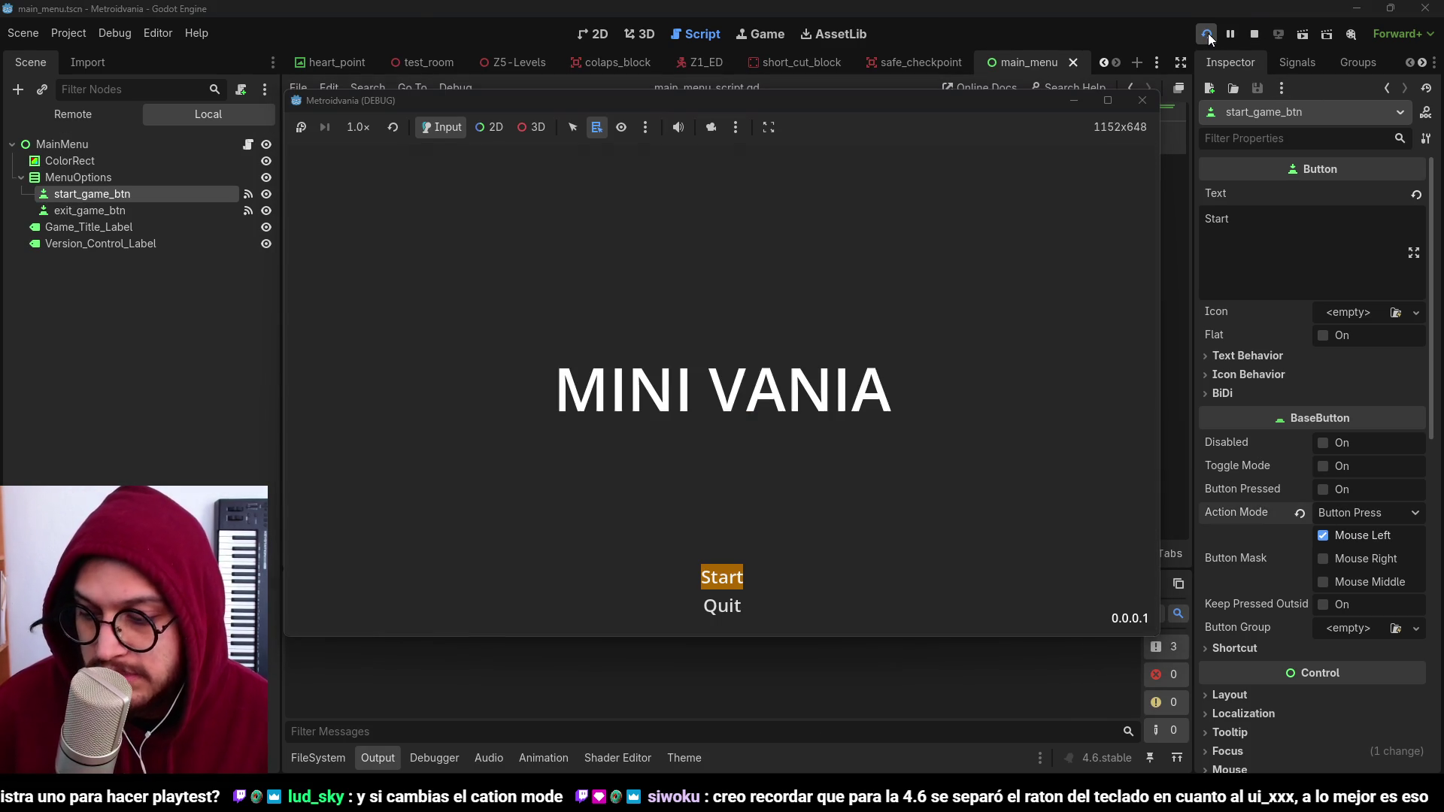
{"action": "key", "text": "Return"}
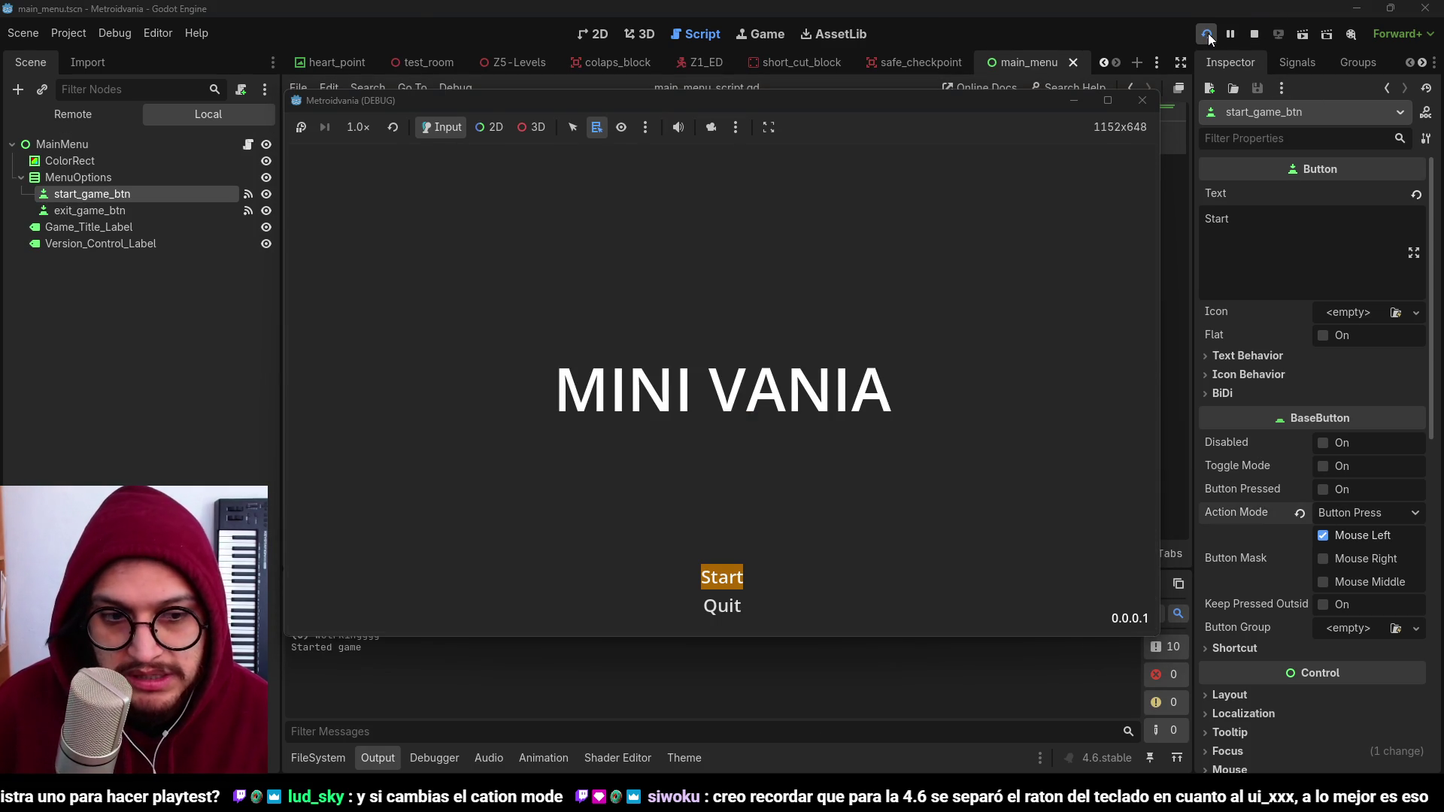
{"action": "key", "text": "F8"}
{"action": "left_click", "coordinate": [1323, 512]}
{"action": "left_click", "coordinate": [1353, 553]}
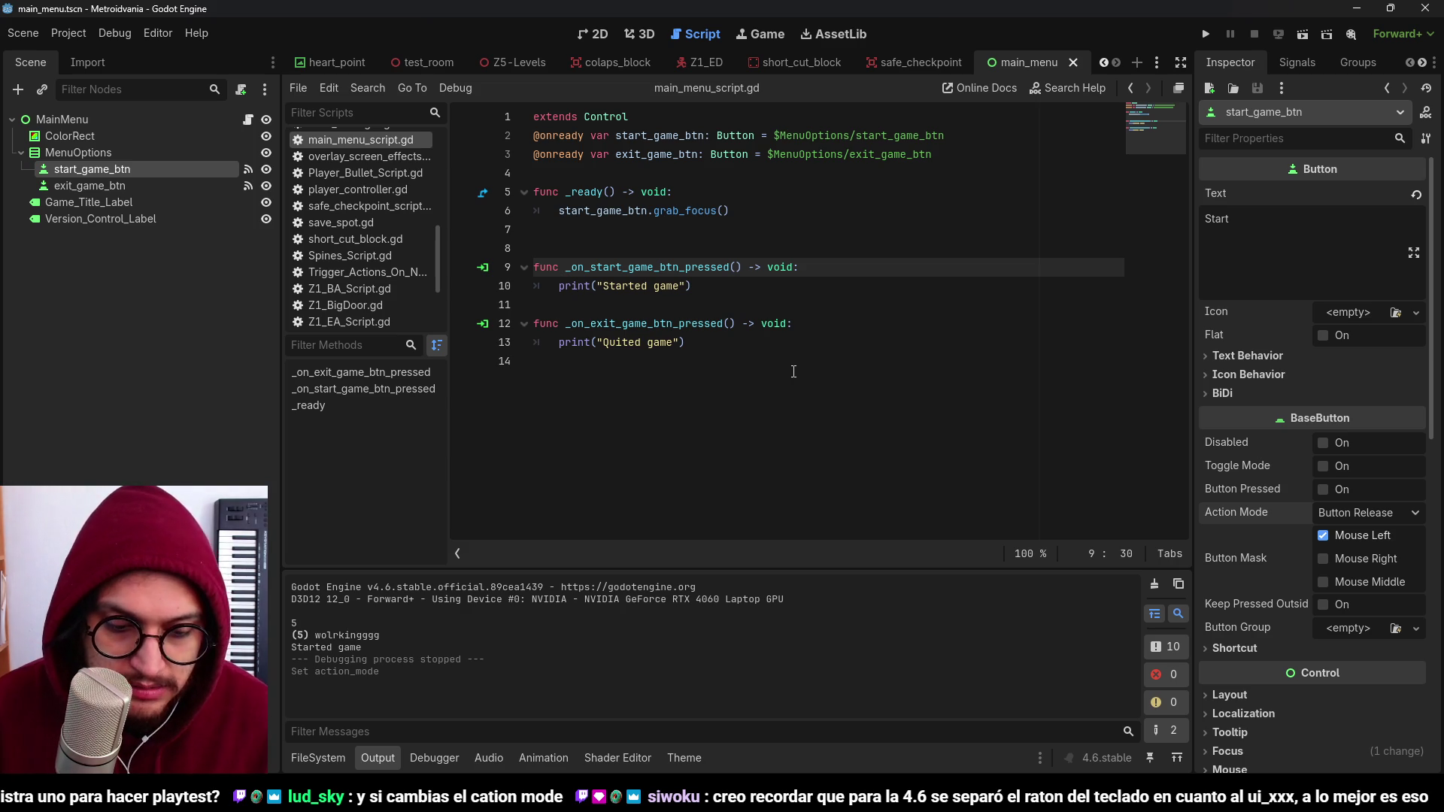
Hide the Output panel, delete blank line 8 in main_menu_script.gd, save, and test-run the menu.
{"action": "left_click", "coordinate": [907, 154]}
{"action": "left_click", "coordinate": [378, 757]}
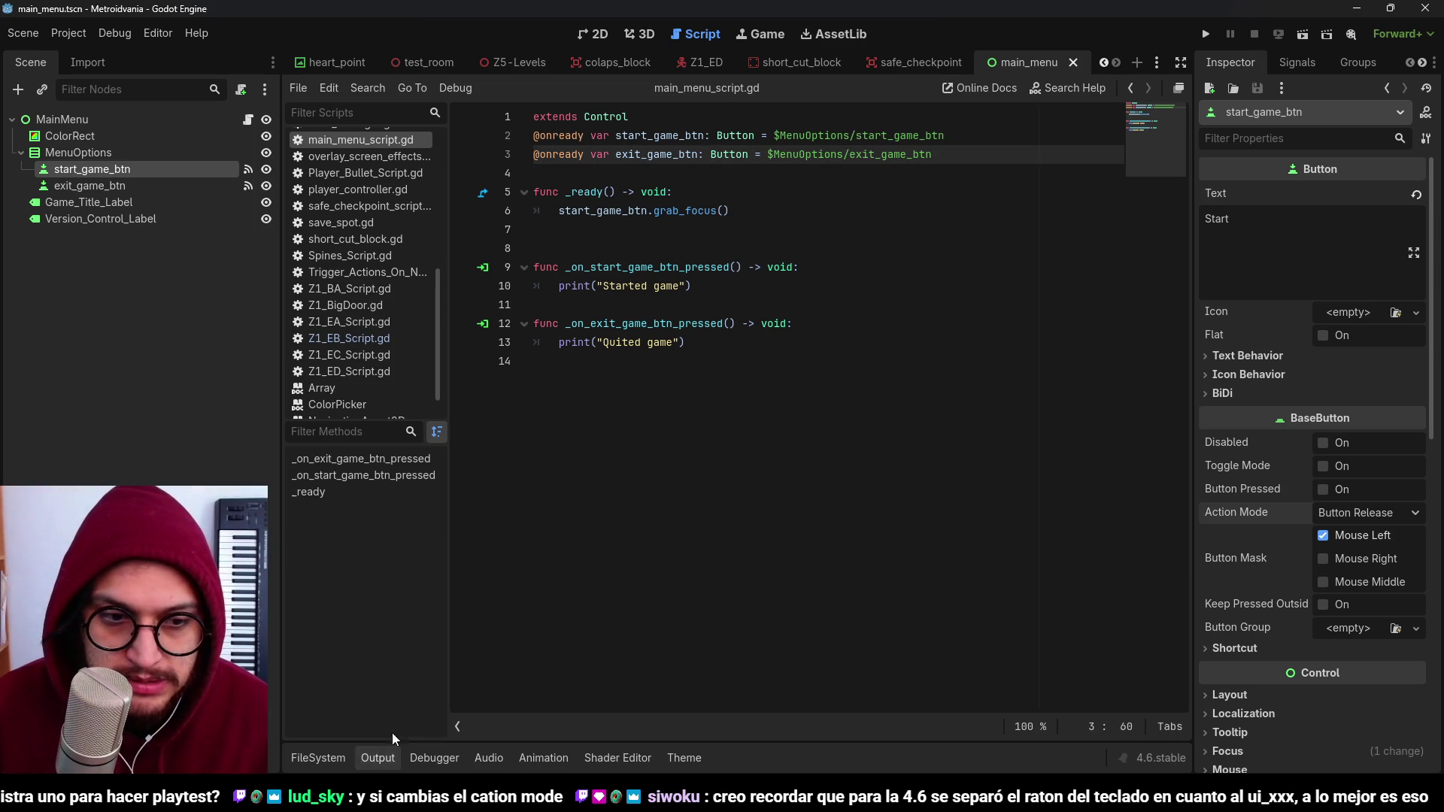
{"action": "left_click", "coordinate": [660, 305]}
{"action": "left_click", "coordinate": [582, 254]}
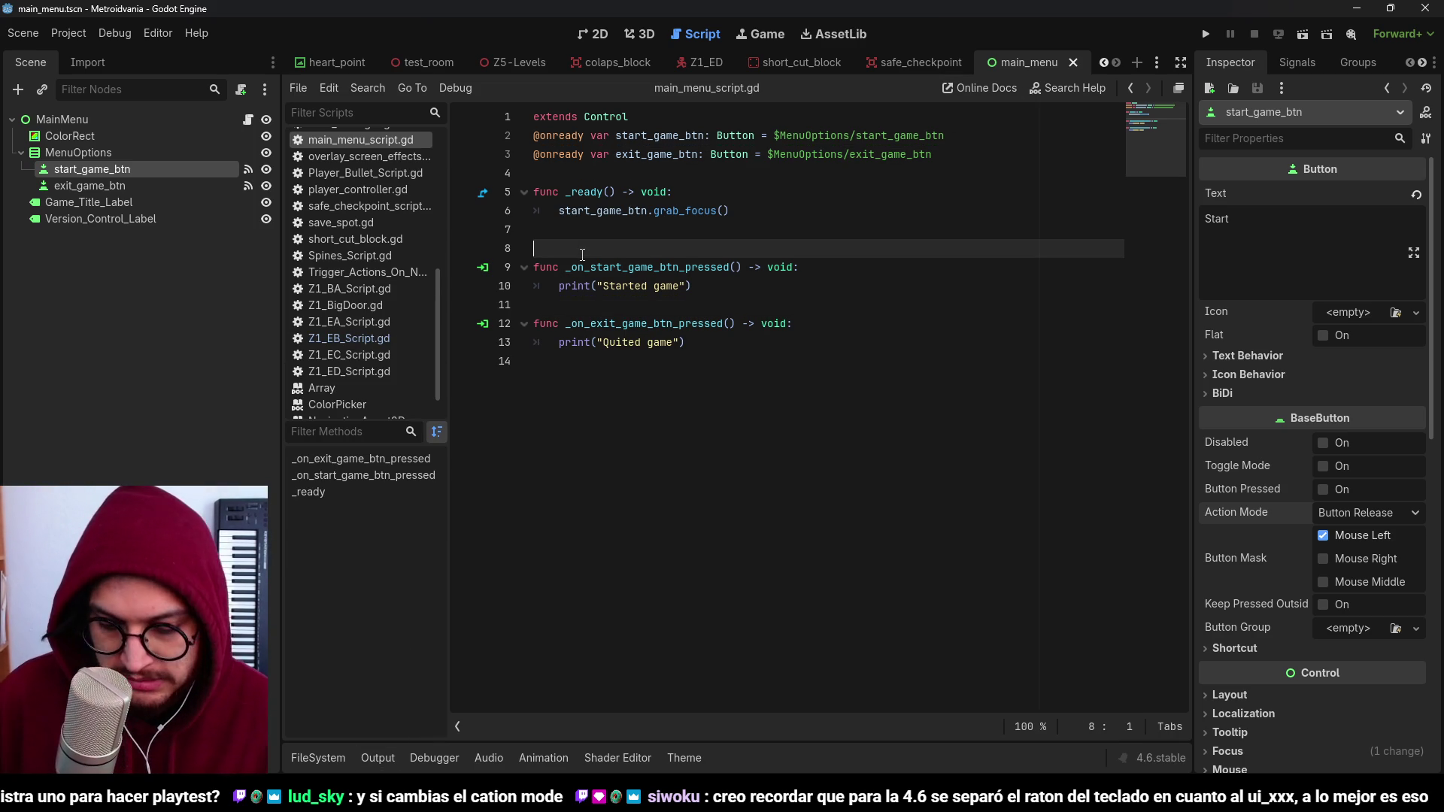
{"action": "key", "text": "BackSpace"}
{"action": "key", "text": "ctrl+s"}
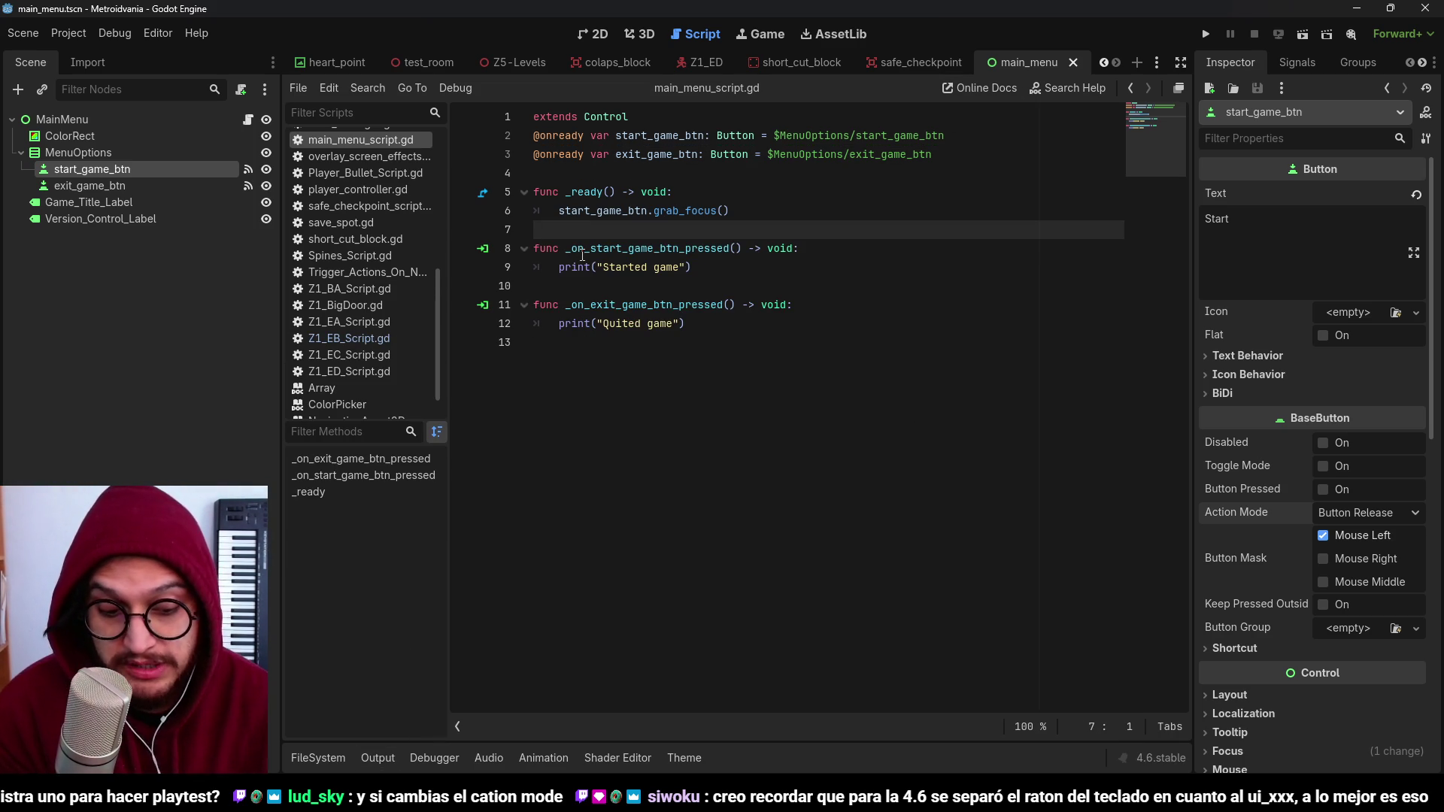
{"action": "key", "text": "Left"}
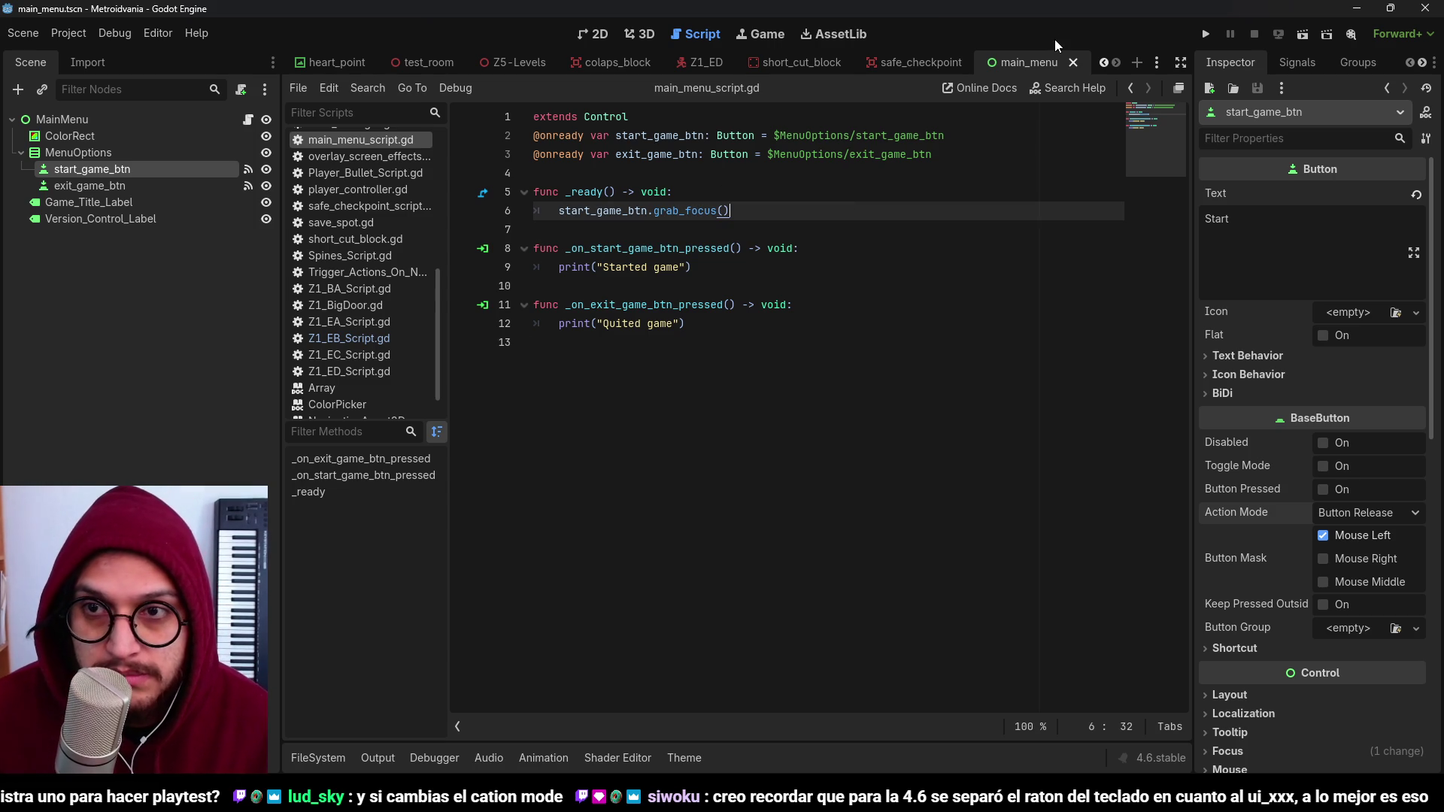
{"action": "left_click", "coordinate": [1203, 34]}
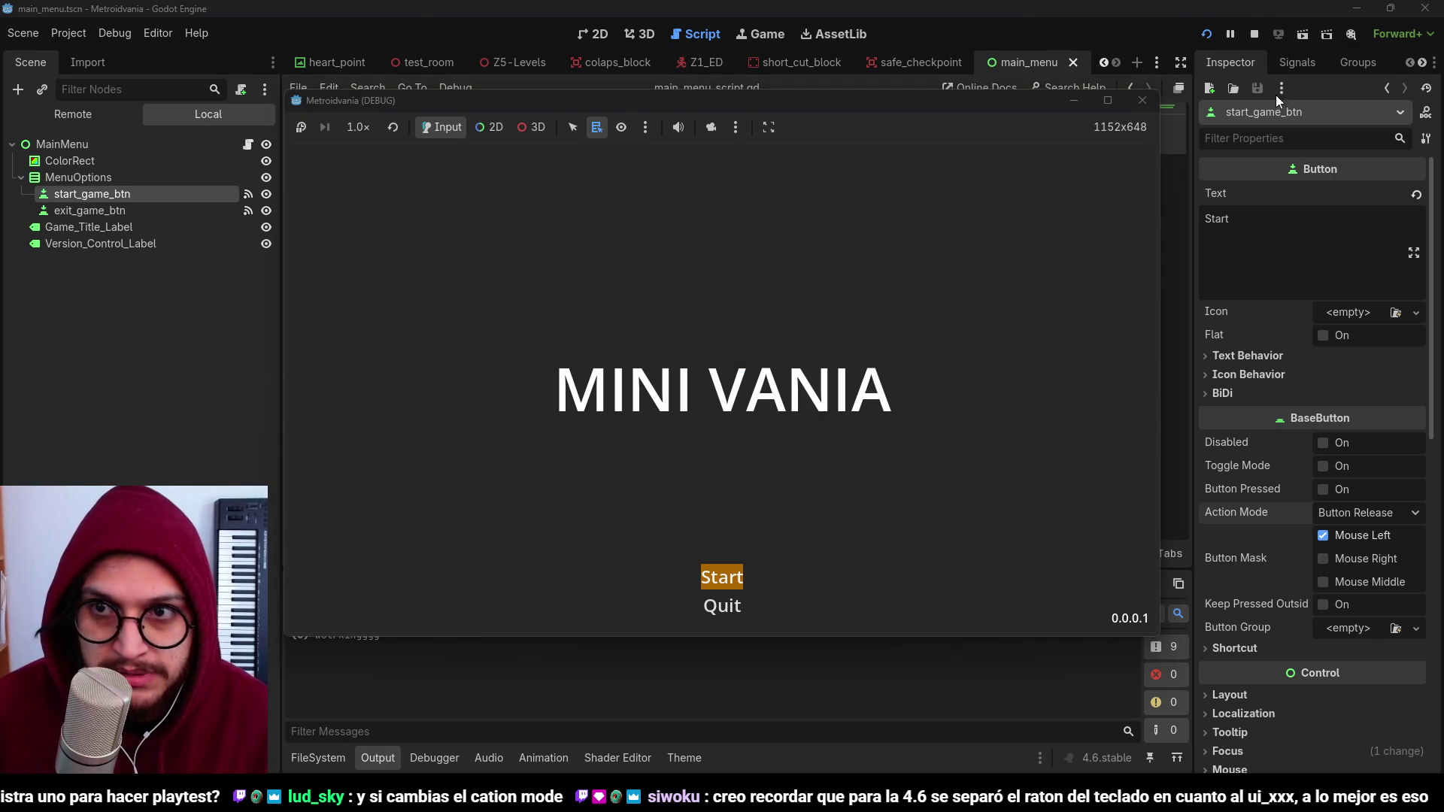
{"action": "left_click", "coordinate": [1254, 34]}
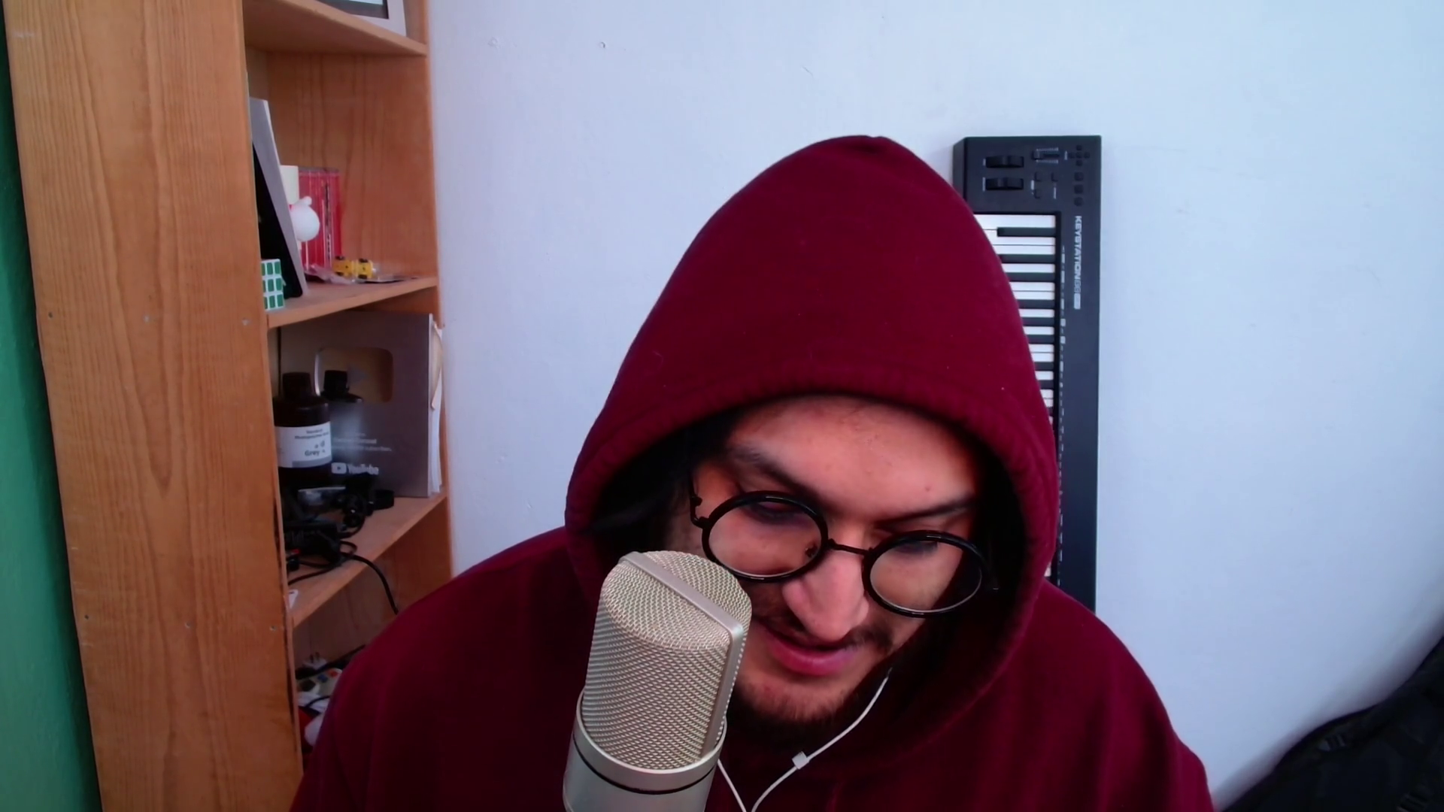
Orbit the room view toward the sofa and door, and check the open scenes list.
{"action": "scroll", "coordinate": [1007, 525], "scroll_direction": "down", "scroll_amount": 3}
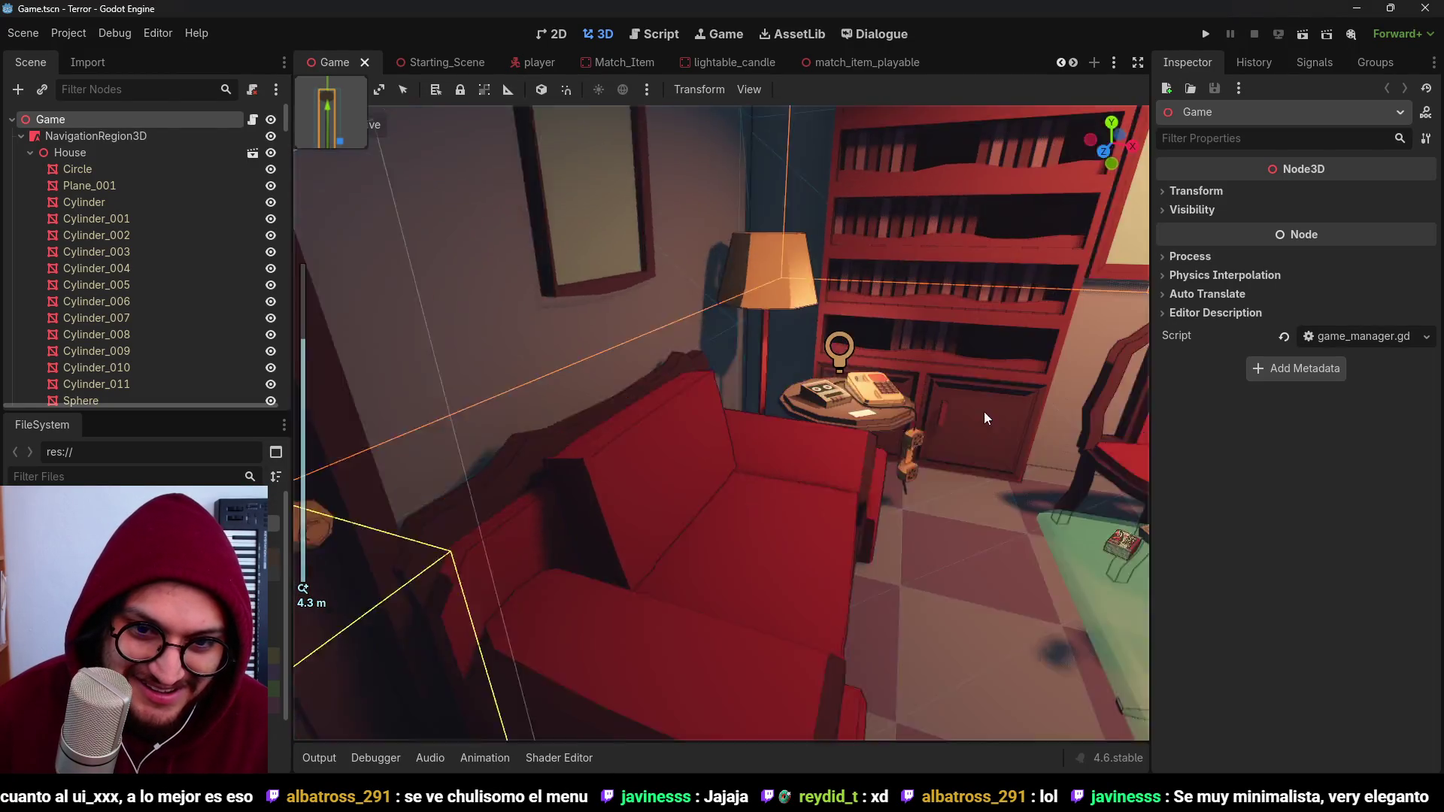
{"action": "mouse_move", "coordinate": [985, 418]}
{"action": "left_mouse_down"}
{"action": "mouse_move", "coordinate": [777, 422]}
{"action": "mouse_move", "coordinate": [611, 455]}
{"action": "mouse_move", "coordinate": [620, 483]}
{"action": "mouse_move", "coordinate": [607, 489]}
{"action": "left_mouse_up"}
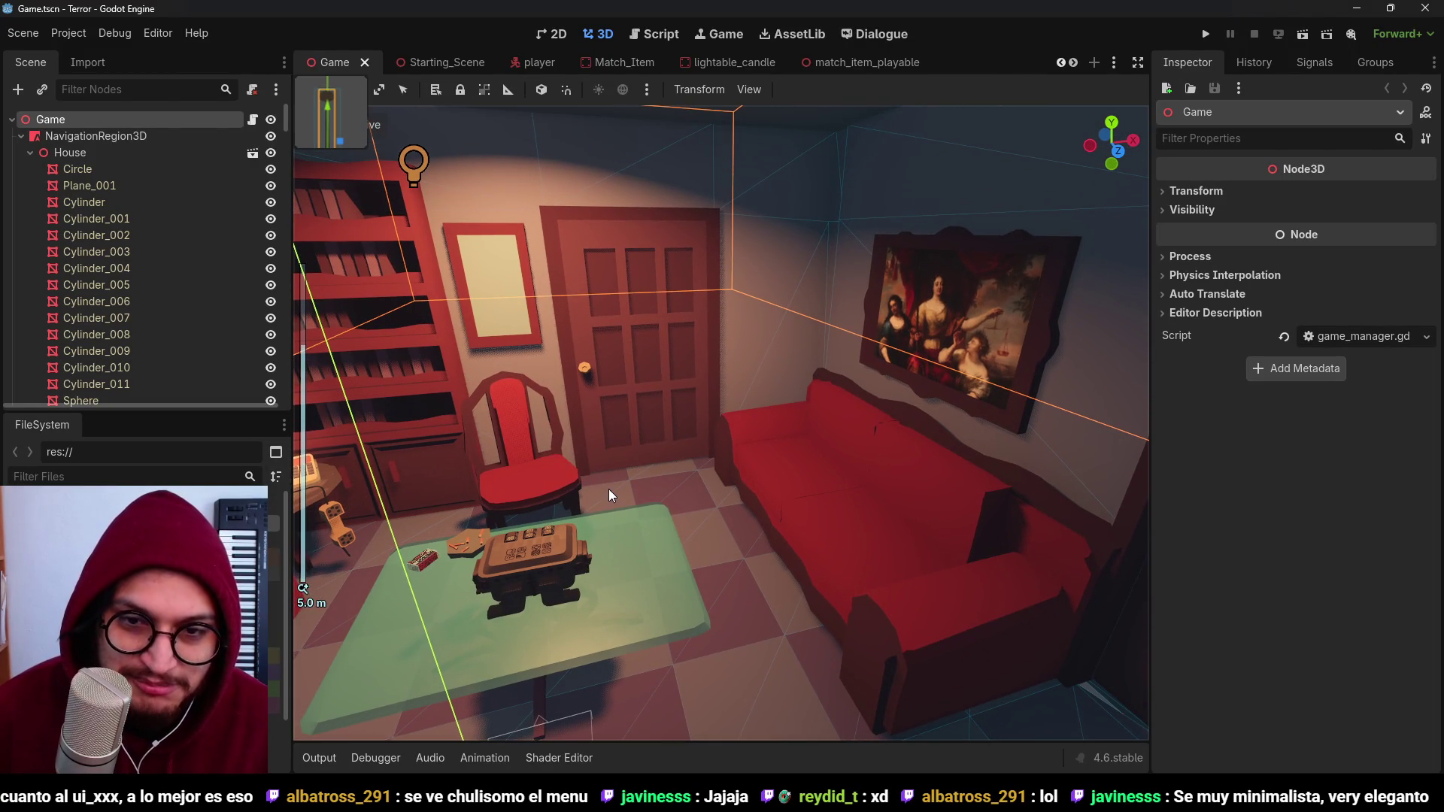
{"action": "left_click", "coordinate": [1114, 62]}
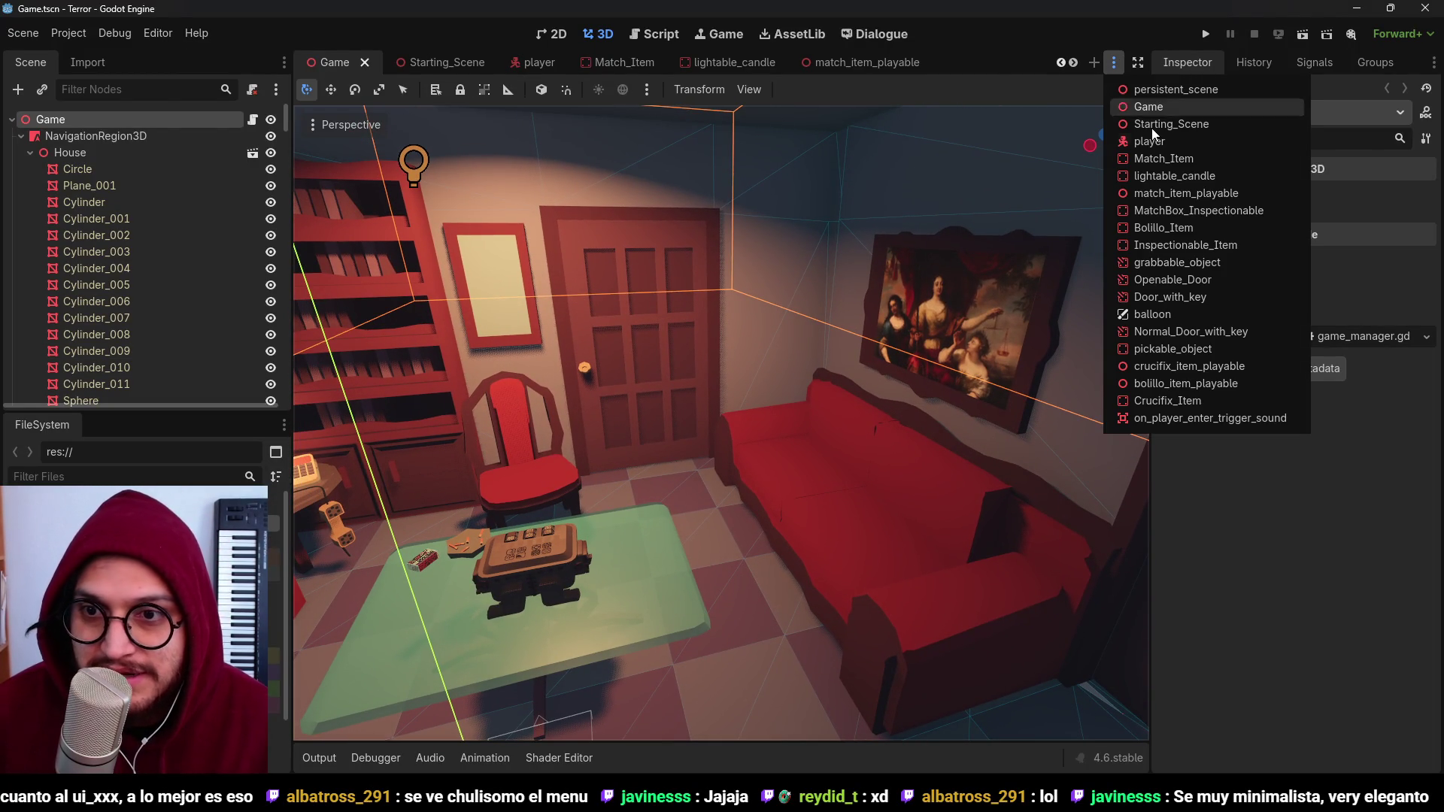
{"action": "left_click", "coordinate": [1237, 558]}
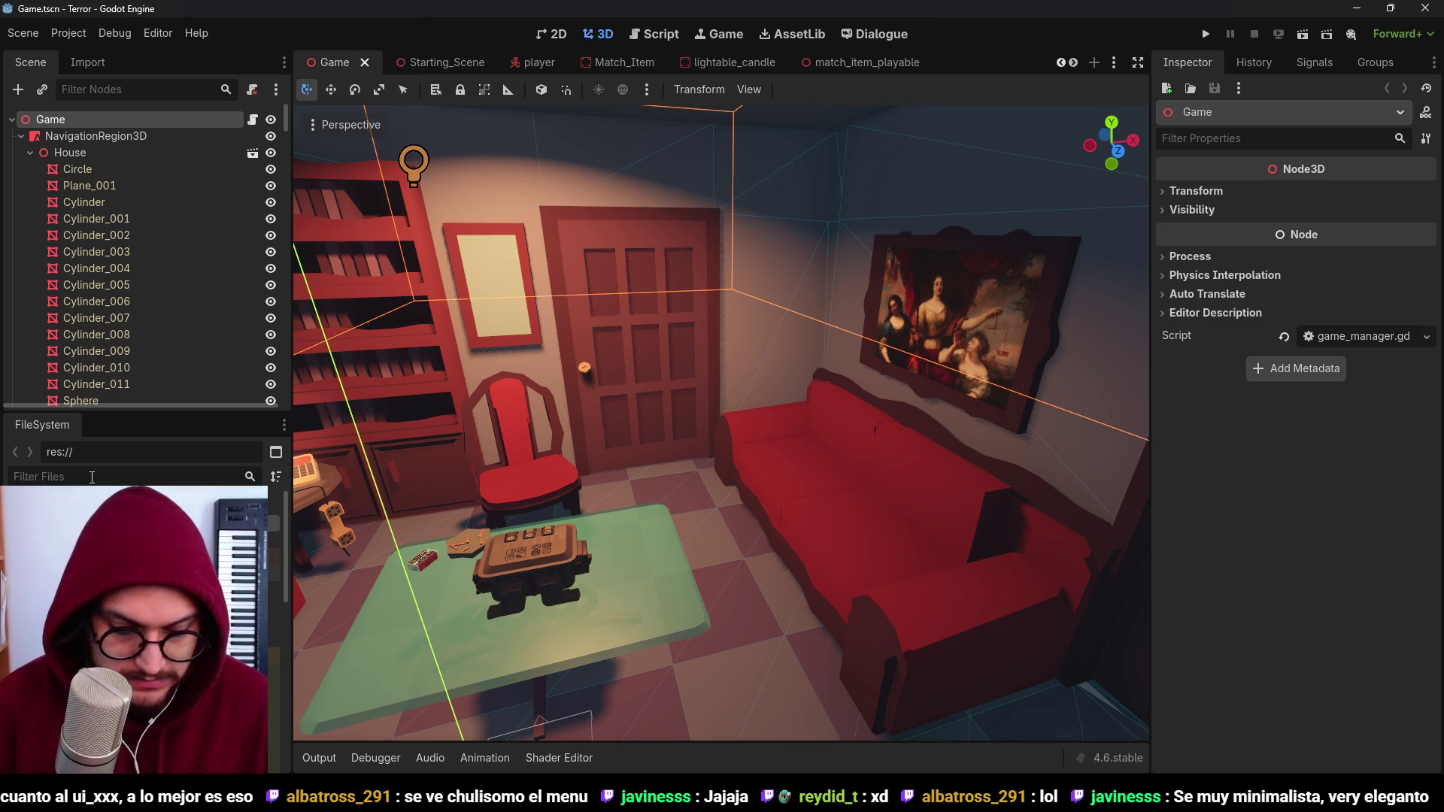
{"action": "type", "text": "menu"}
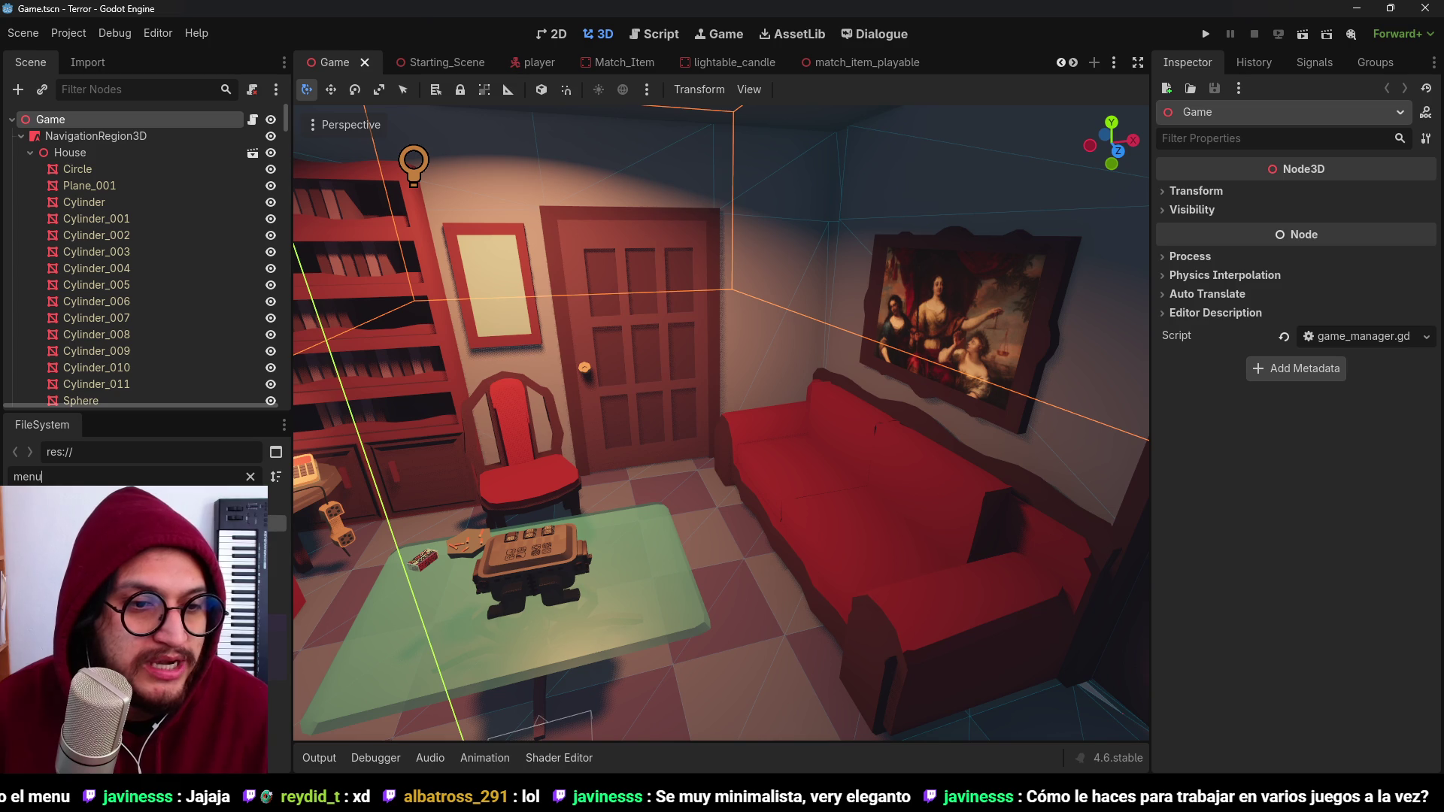
Open Starting_Scene in 2D, inspect its menu button nodes, and open start_screen_manager.gd.
{"action": "left_click", "coordinate": [1114, 63]}
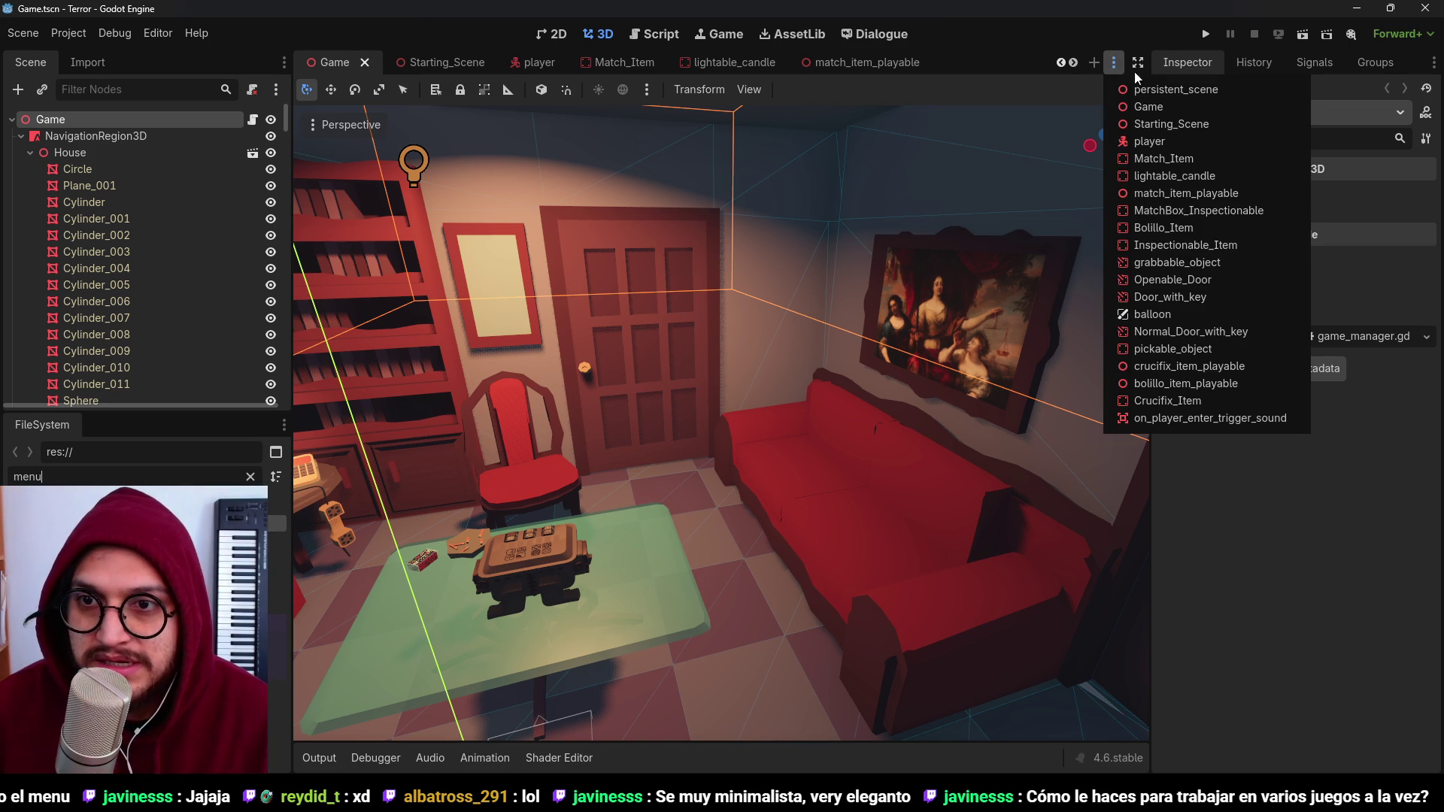
{"action": "left_click", "coordinate": [1218, 123]}
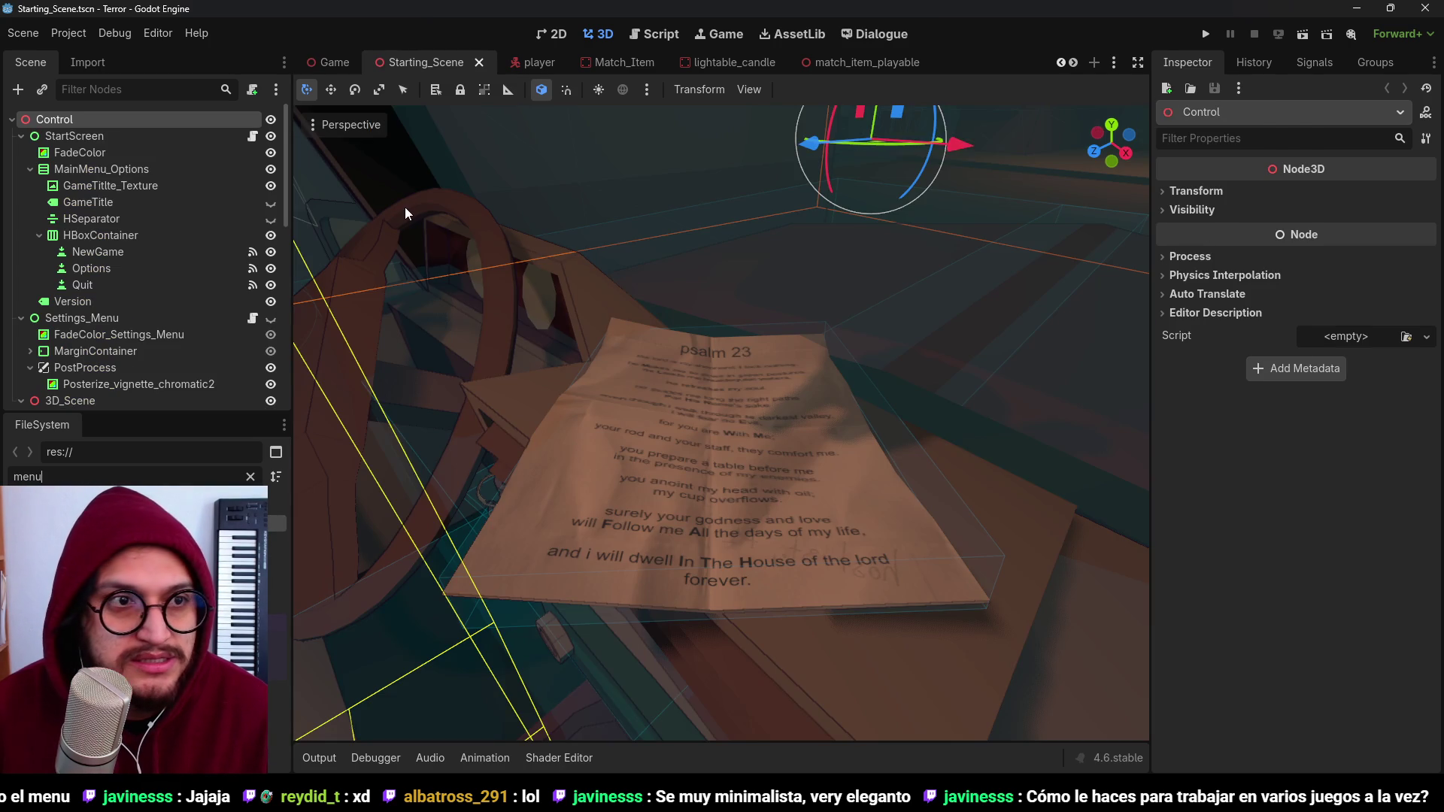
{"action": "left_click", "coordinate": [105, 154]}
{"action": "left_click", "coordinate": [118, 219]}
{"action": "left_click", "coordinate": [116, 271]}
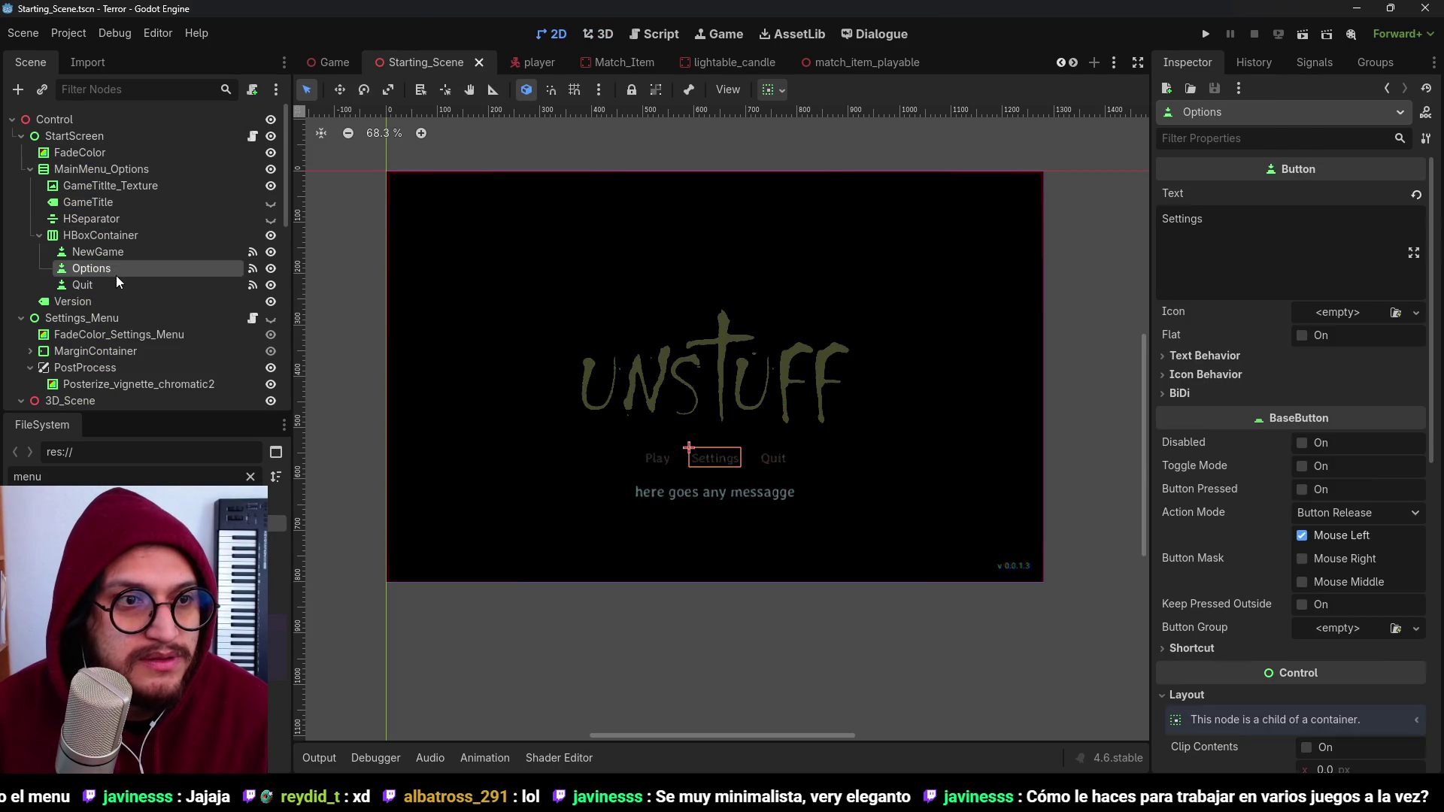
{"action": "left_click", "coordinate": [113, 234]}
{"action": "left_click", "coordinate": [252, 136]}
Read through start_screen_manager.gd, then return to Starting_Scene's 3D night street view.
{"action": "scroll", "coordinate": [790, 339], "scroll_direction": "down", "scroll_amount": 5}
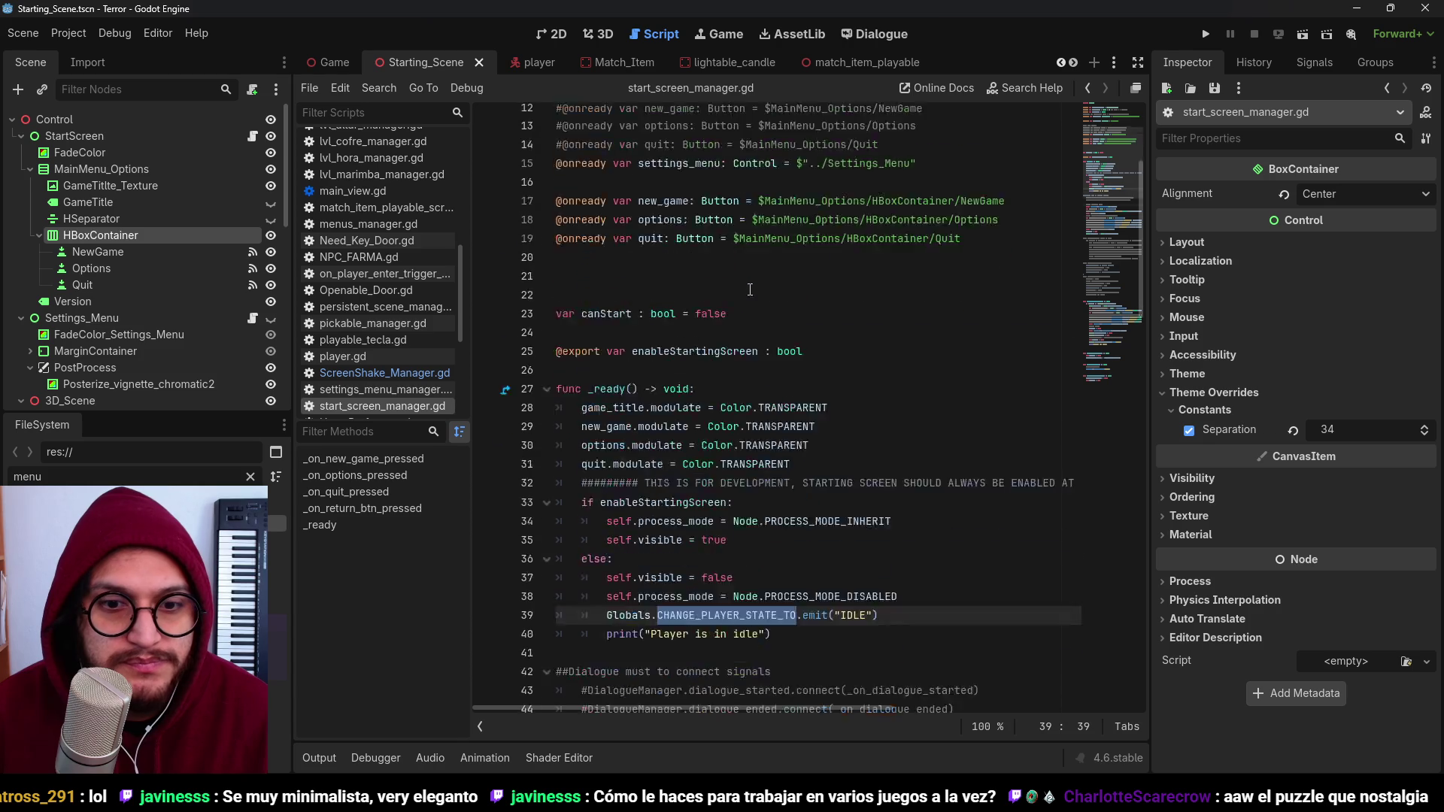
{"action": "scroll", "coordinate": [790, 339], "scroll_direction": "down", "scroll_amount": 7}
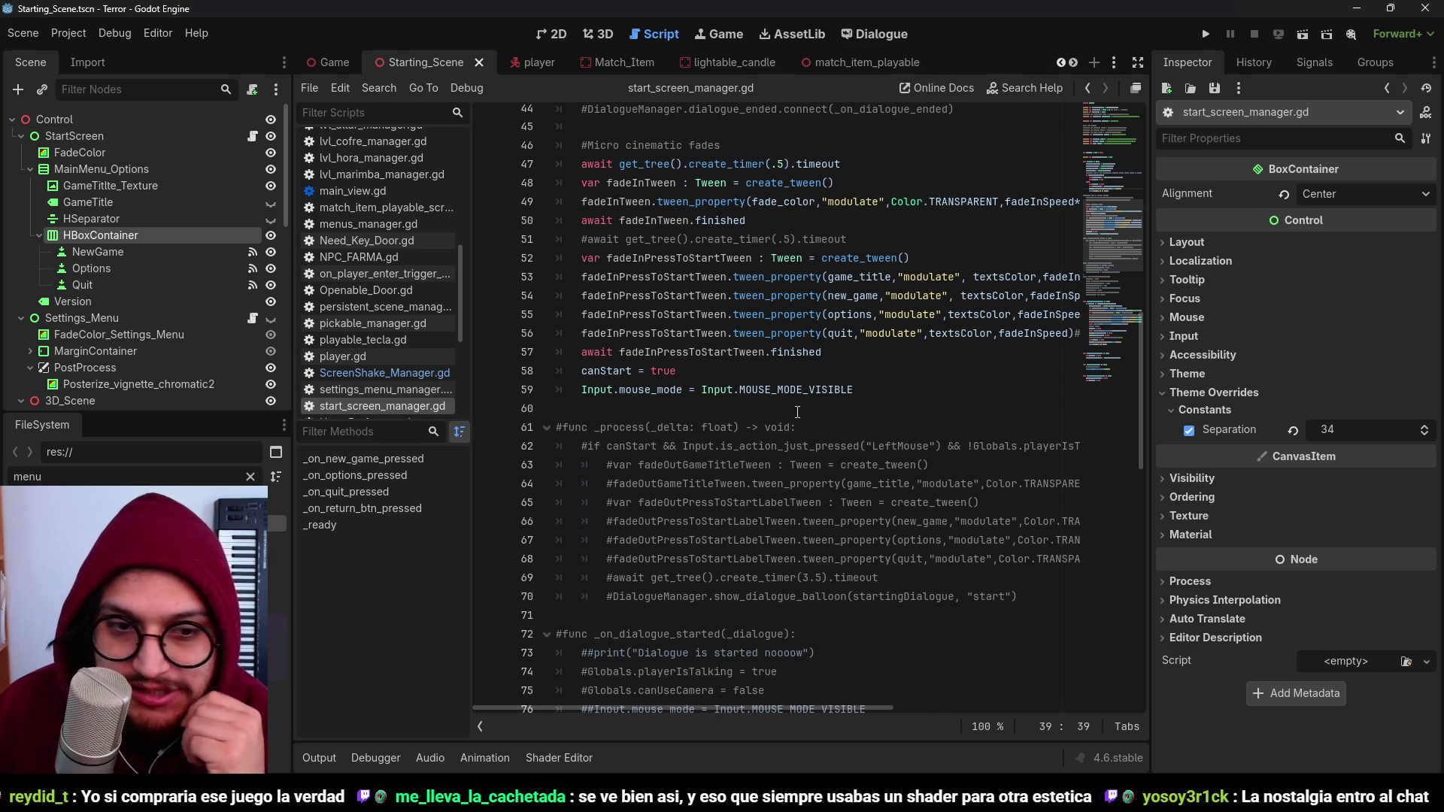
{"action": "scroll", "coordinate": [791, 397], "scroll_direction": "down", "scroll_amount": 2}
{"action": "scroll", "coordinate": [790, 397], "scroll_direction": "down", "scroll_amount": 3}
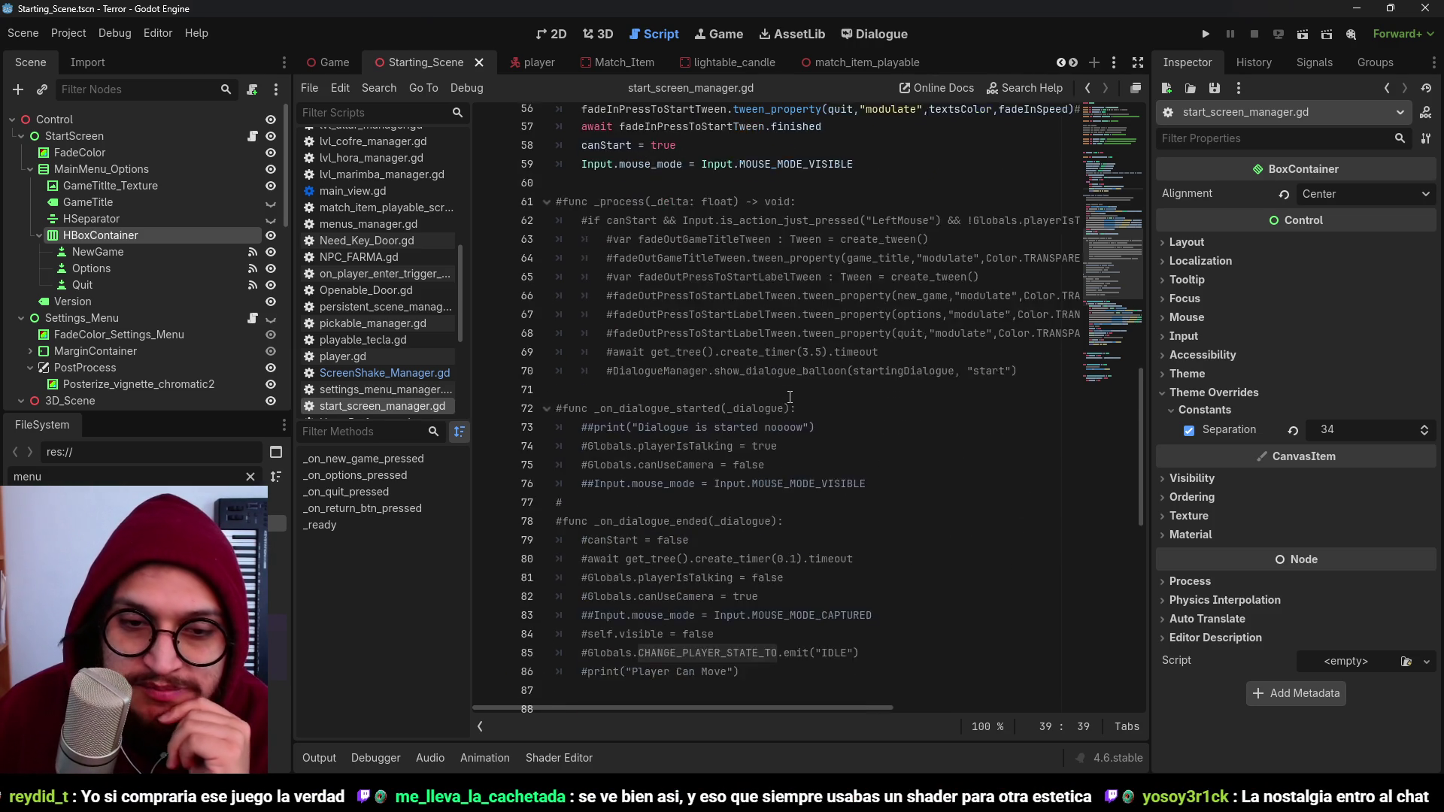
{"action": "scroll", "coordinate": [790, 397], "scroll_direction": "up", "scroll_amount": 15}
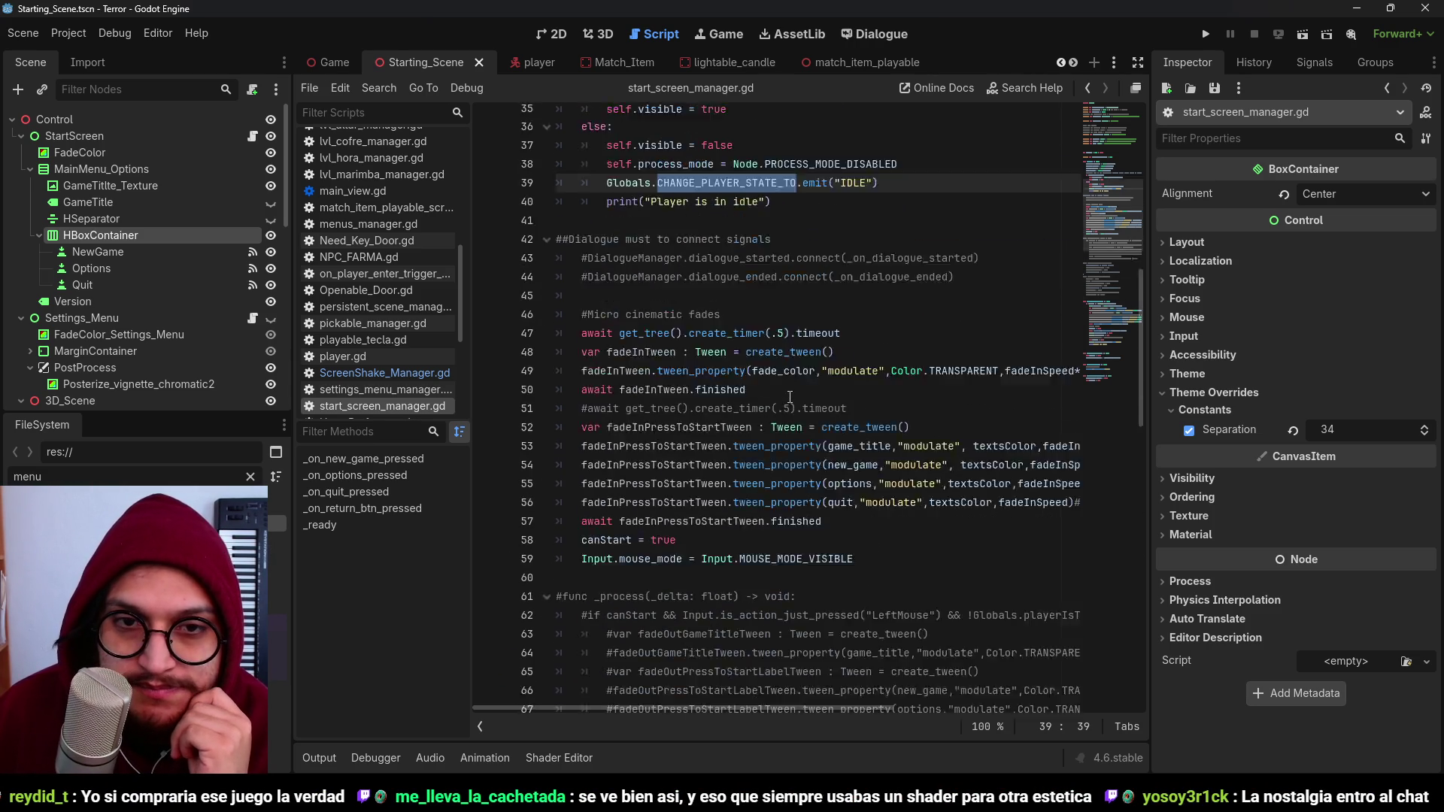
{"action": "scroll", "coordinate": [791, 397], "scroll_direction": "down", "scroll_amount": 2}
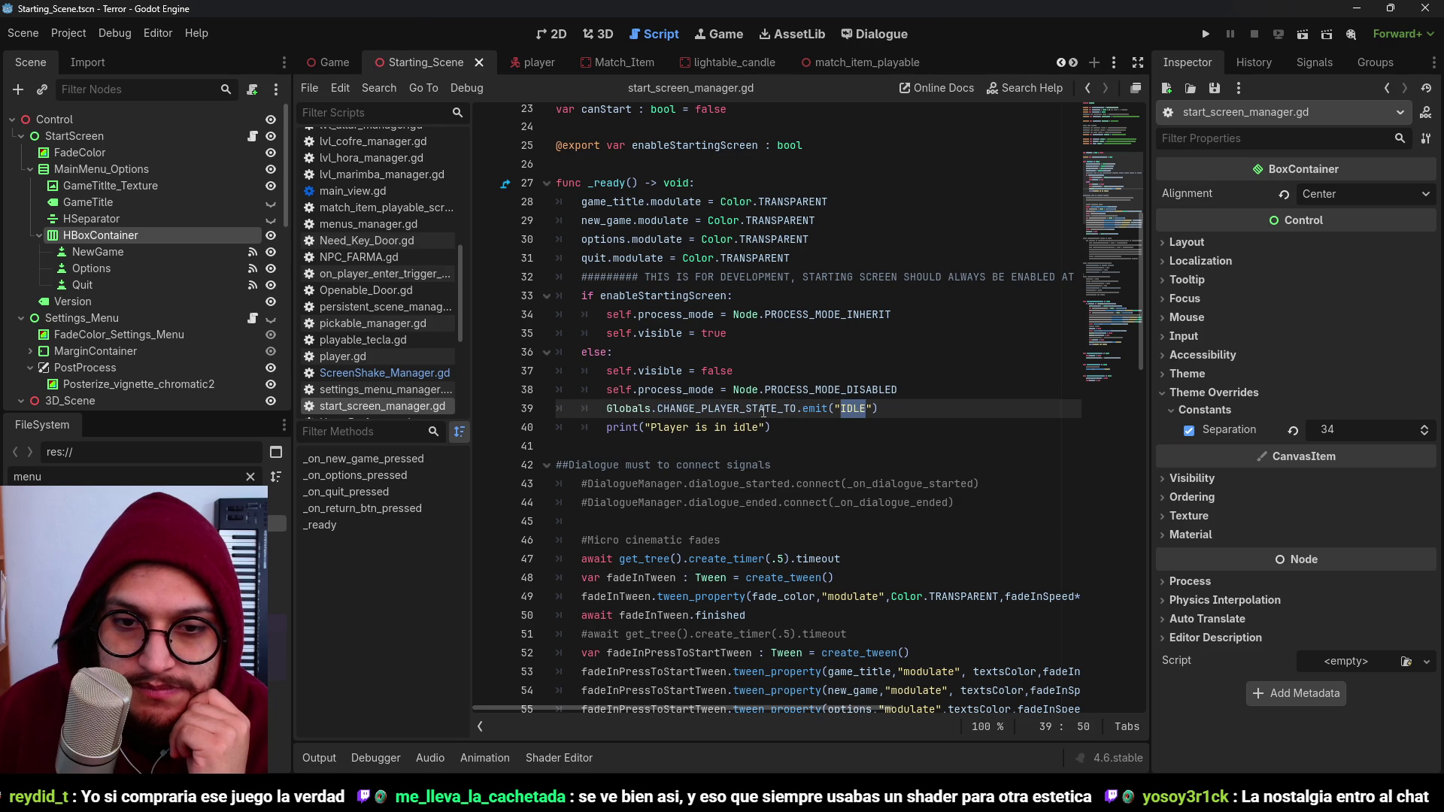
{"action": "scroll", "coordinate": [906, 443], "scroll_direction": "down", "scroll_amount": 14}
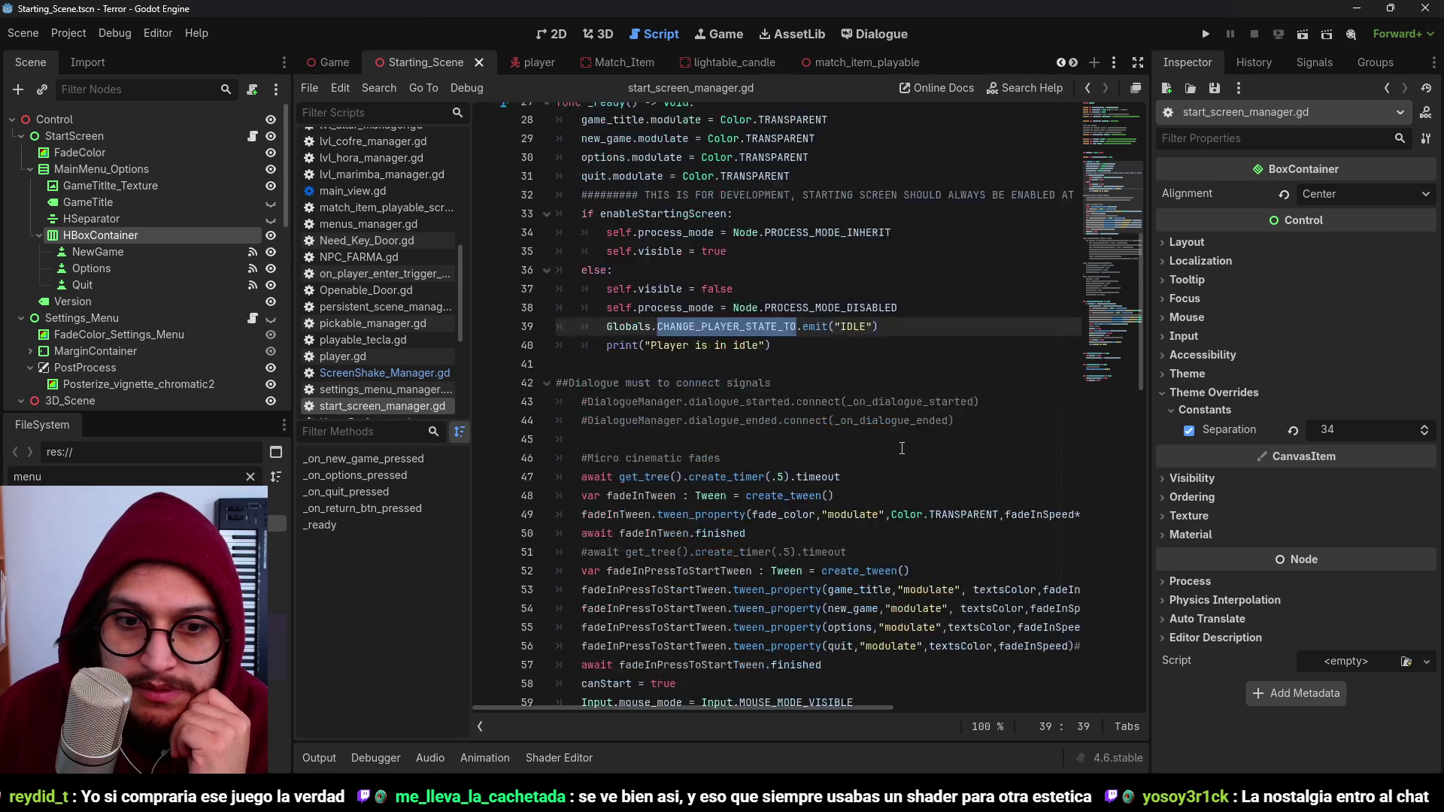
{"action": "scroll", "coordinate": [901, 448], "scroll_direction": "down", "scroll_amount": 7}
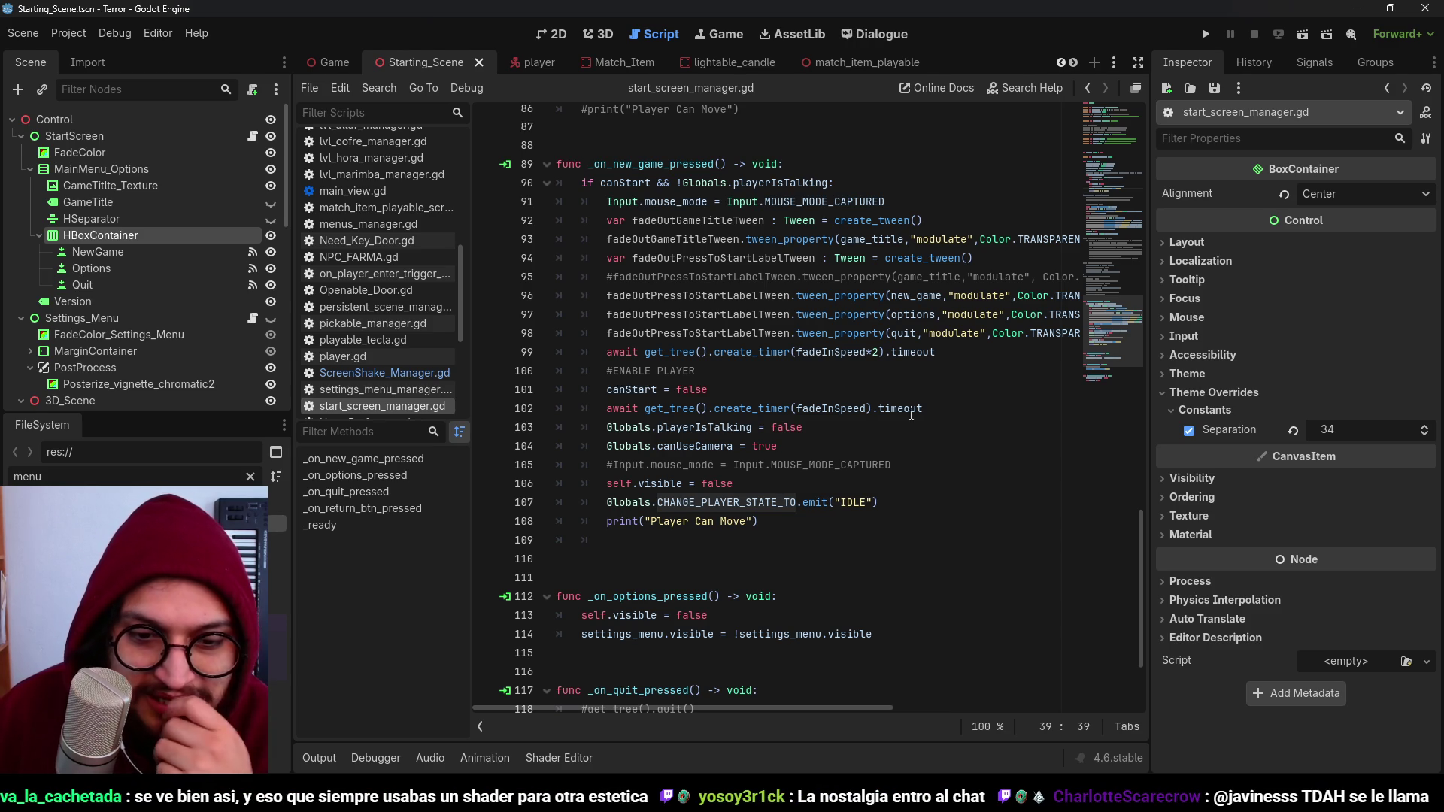
{"action": "mouse_move", "coordinate": [910, 412]}
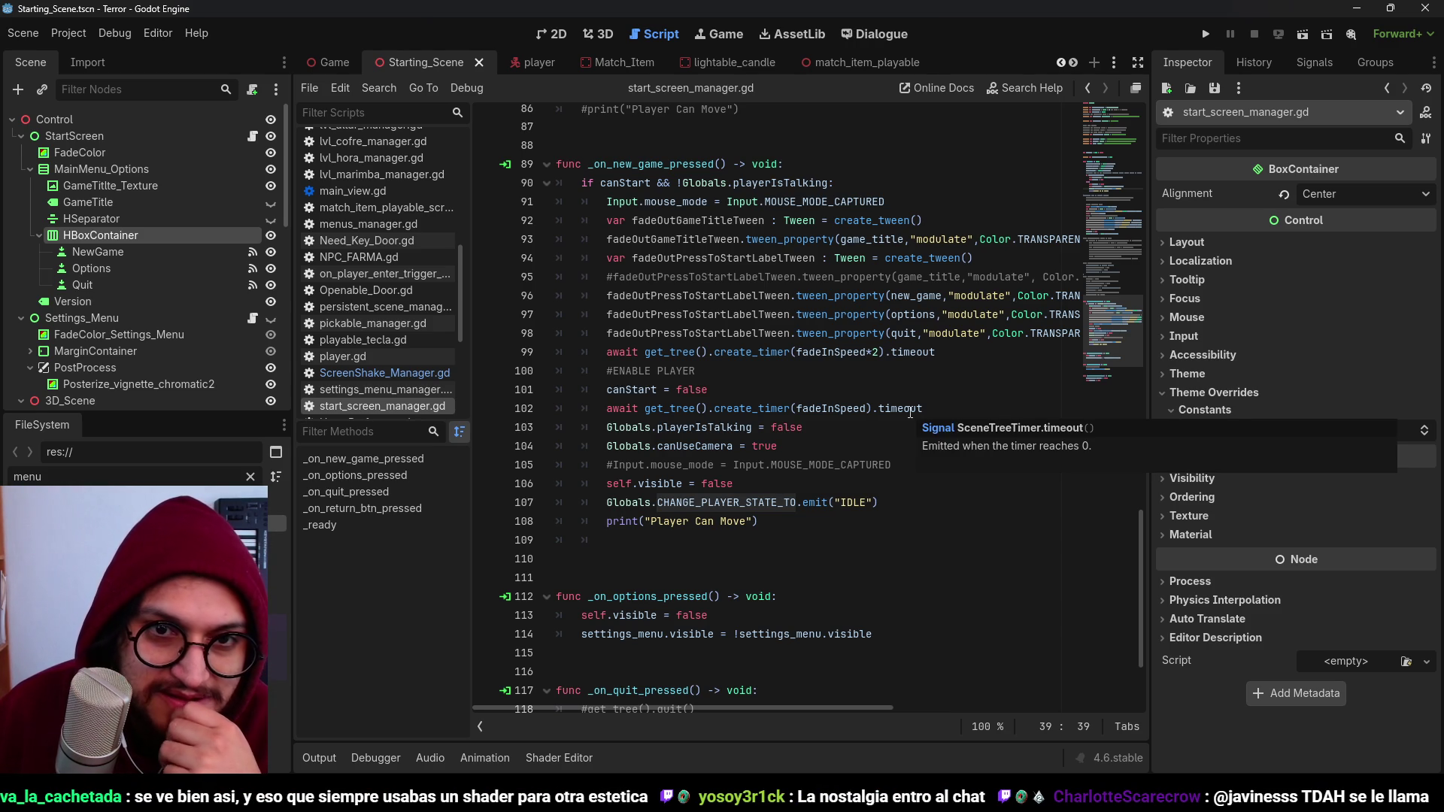
{"action": "scroll", "coordinate": [910, 412], "scroll_direction": "down", "scroll_amount": 3}
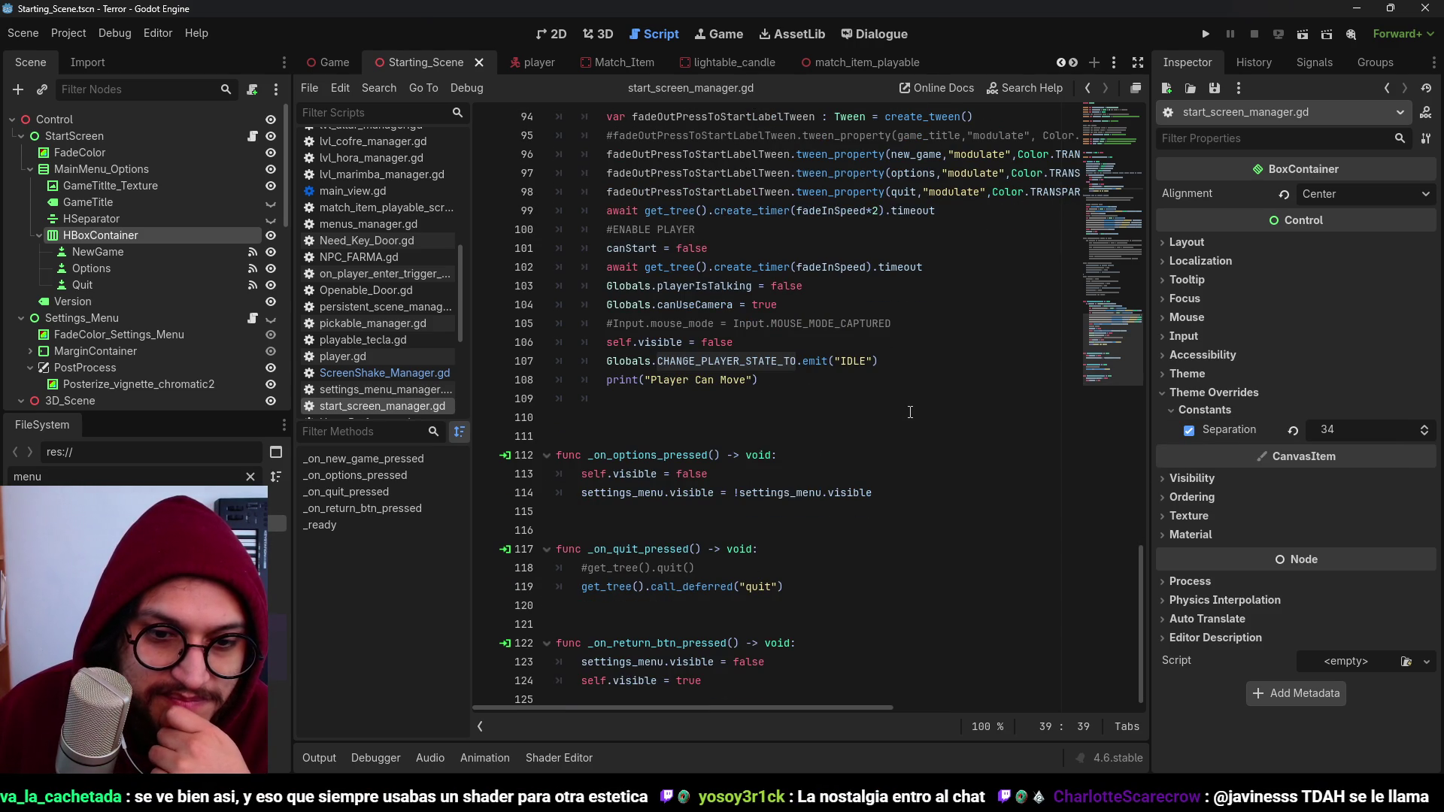
{"action": "scroll", "coordinate": [152, 379], "scroll_direction": "down", "scroll_amount": 3}
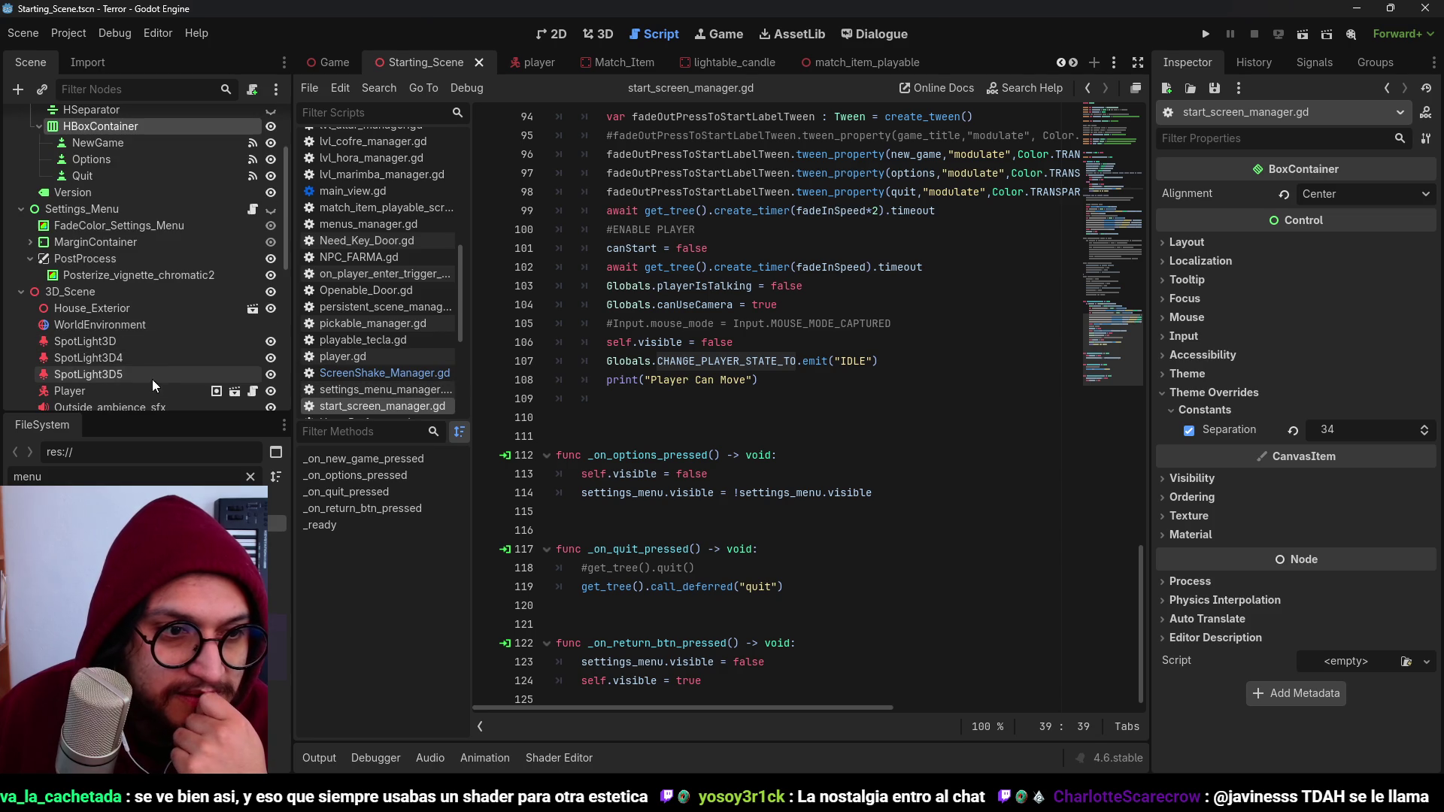
{"action": "scroll", "coordinate": [160, 340], "scroll_direction": "up", "scroll_amount": 2}
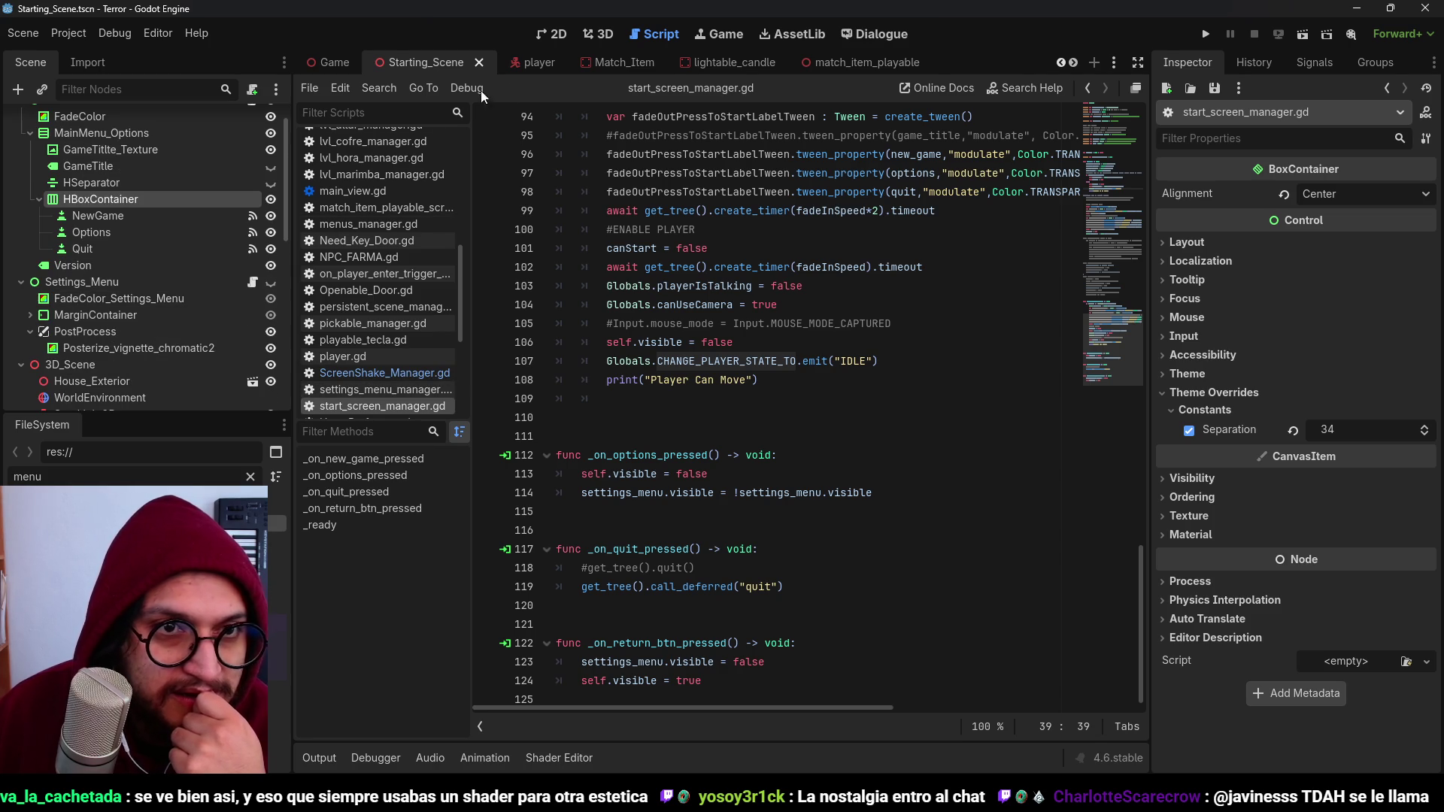
{"action": "left_click", "coordinate": [603, 34]}
{"action": "scroll", "coordinate": [740, 345], "scroll_direction": "down", "scroll_amount": 10}
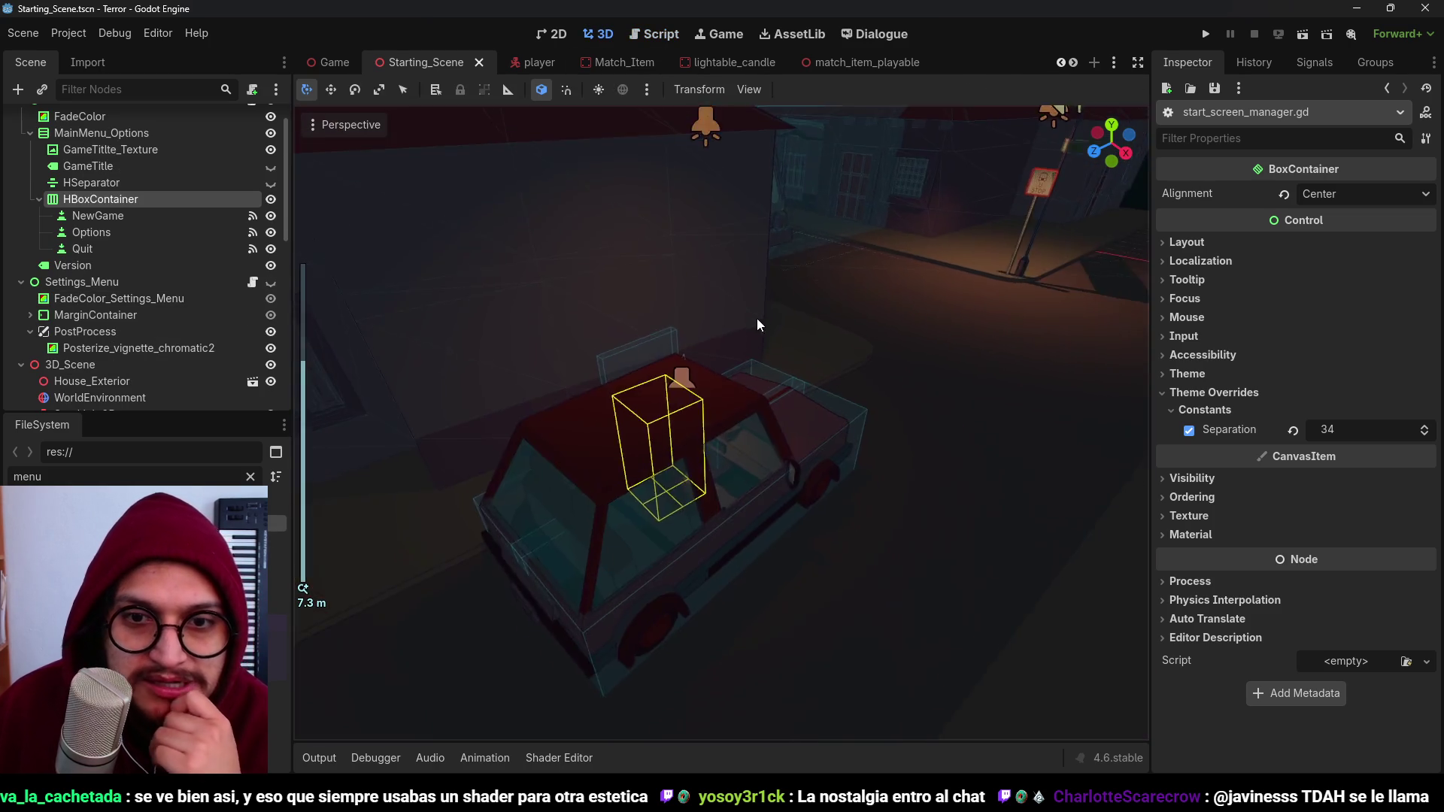
Orbit the 3D view to the House_Exterior door numbered 71 and scroll the Scene tree to ChangeSceneAtClic.
{"action": "mouse_move", "coordinate": [845, 247]}
{"action": "left_mouse_down"}
{"action": "mouse_move", "coordinate": [762, 390]}
{"action": "mouse_move", "coordinate": [458, 542]}
{"action": "left_mouse_up"}
{"action": "scroll", "coordinate": [854, 456], "scroll_direction": "up", "scroll_amount": 8}
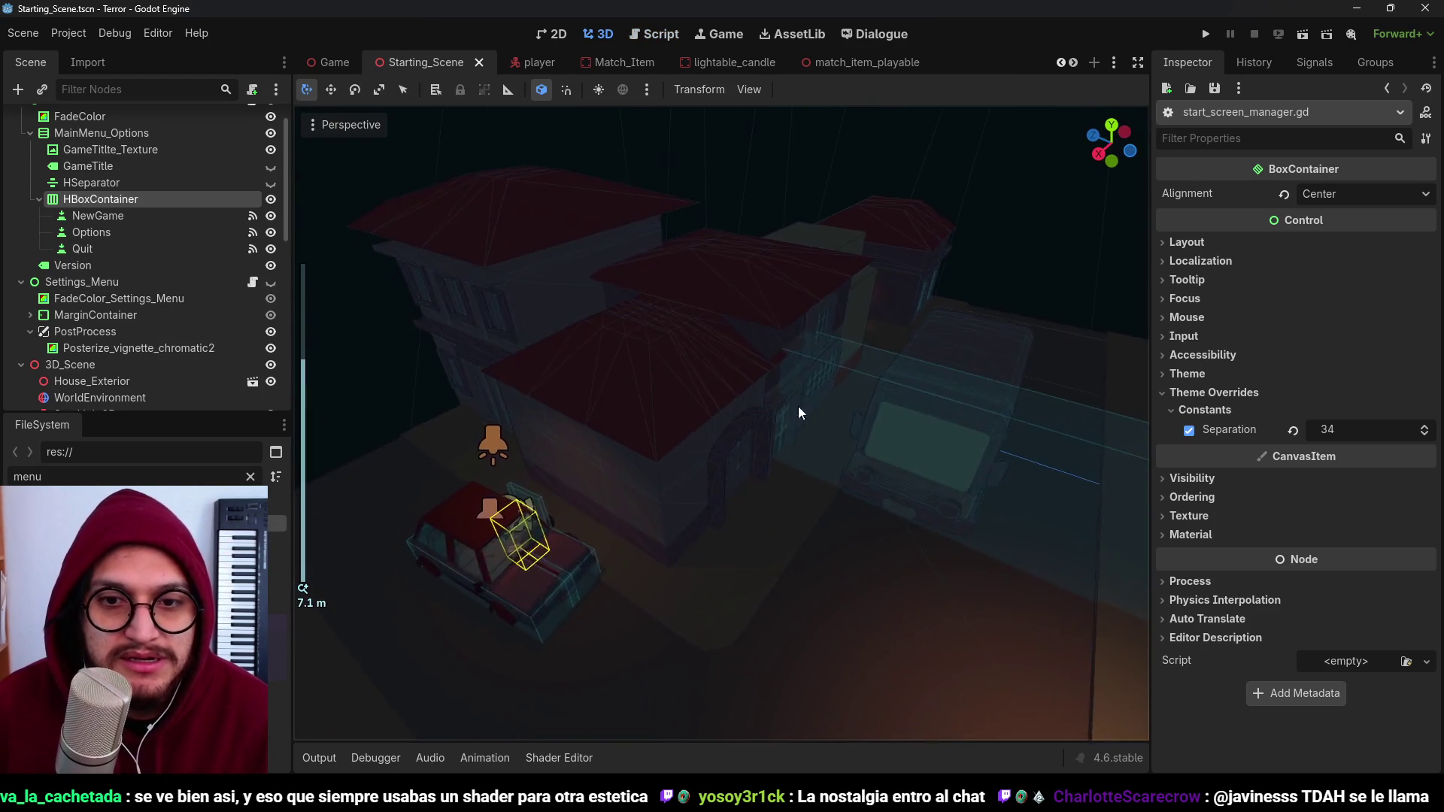
{"action": "scroll", "coordinate": [854, 456], "scroll_direction": "down", "scroll_amount": 5}
{"action": "mouse_move", "coordinate": [854, 455]}
{"action": "left_mouse_down"}
{"action": "mouse_move", "coordinate": [758, 332]}
{"action": "mouse_move", "coordinate": [776, 273]}
{"action": "left_mouse_up"}
{"action": "scroll", "coordinate": [757, 332], "scroll_direction": "down", "scroll_amount": 2}
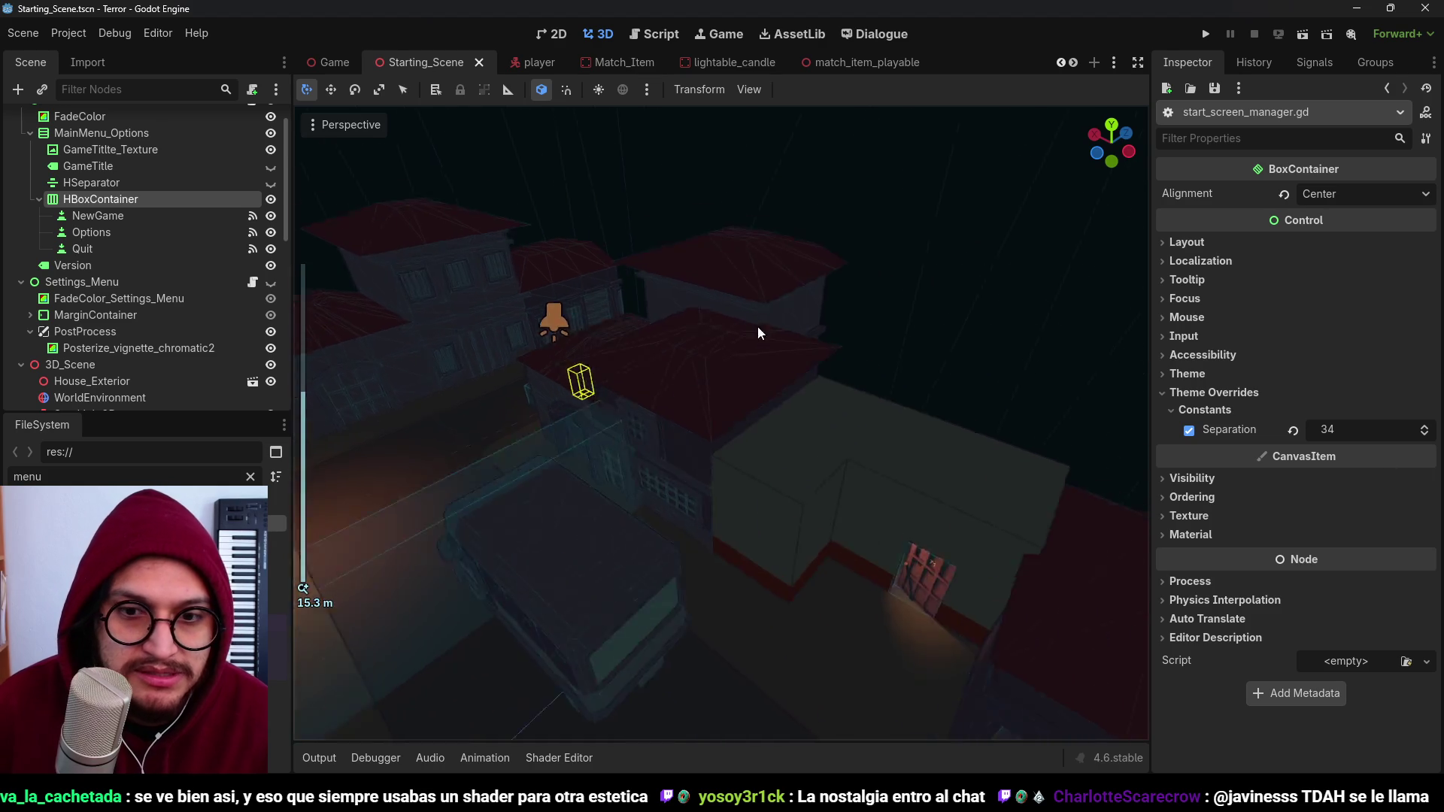
{"action": "scroll", "coordinate": [710, 393], "scroll_direction": "up", "scroll_amount": 5}
{"action": "left_click_drag", "start_coordinate": [711, 393], "coordinate": [742, 382]}
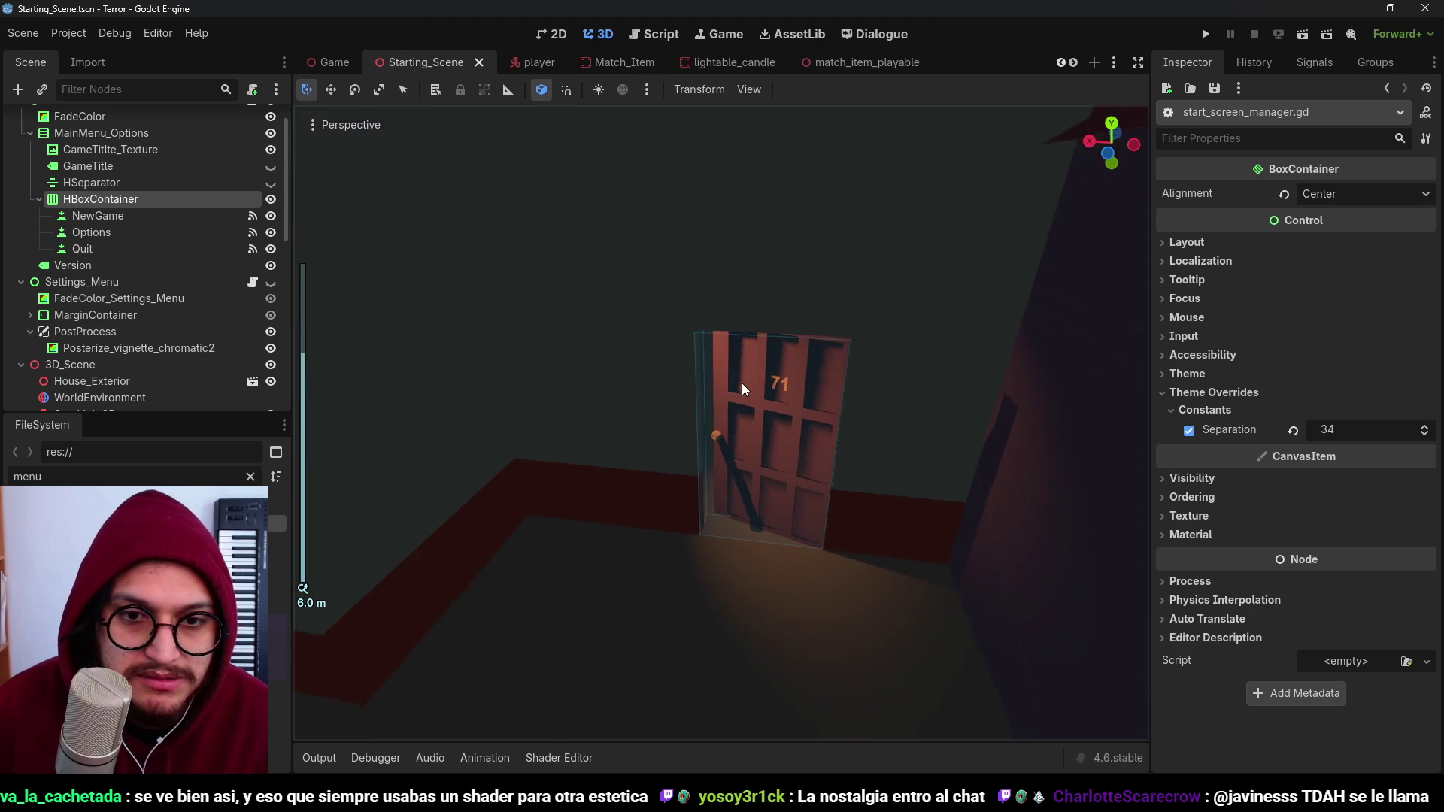
{"action": "left_click", "coordinate": [734, 425]}
{"action": "scroll", "coordinate": [762, 459], "scroll_direction": "up", "scroll_amount": 4}
{"action": "left_click_drag", "start_coordinate": [770, 442], "coordinate": [669, 375]}
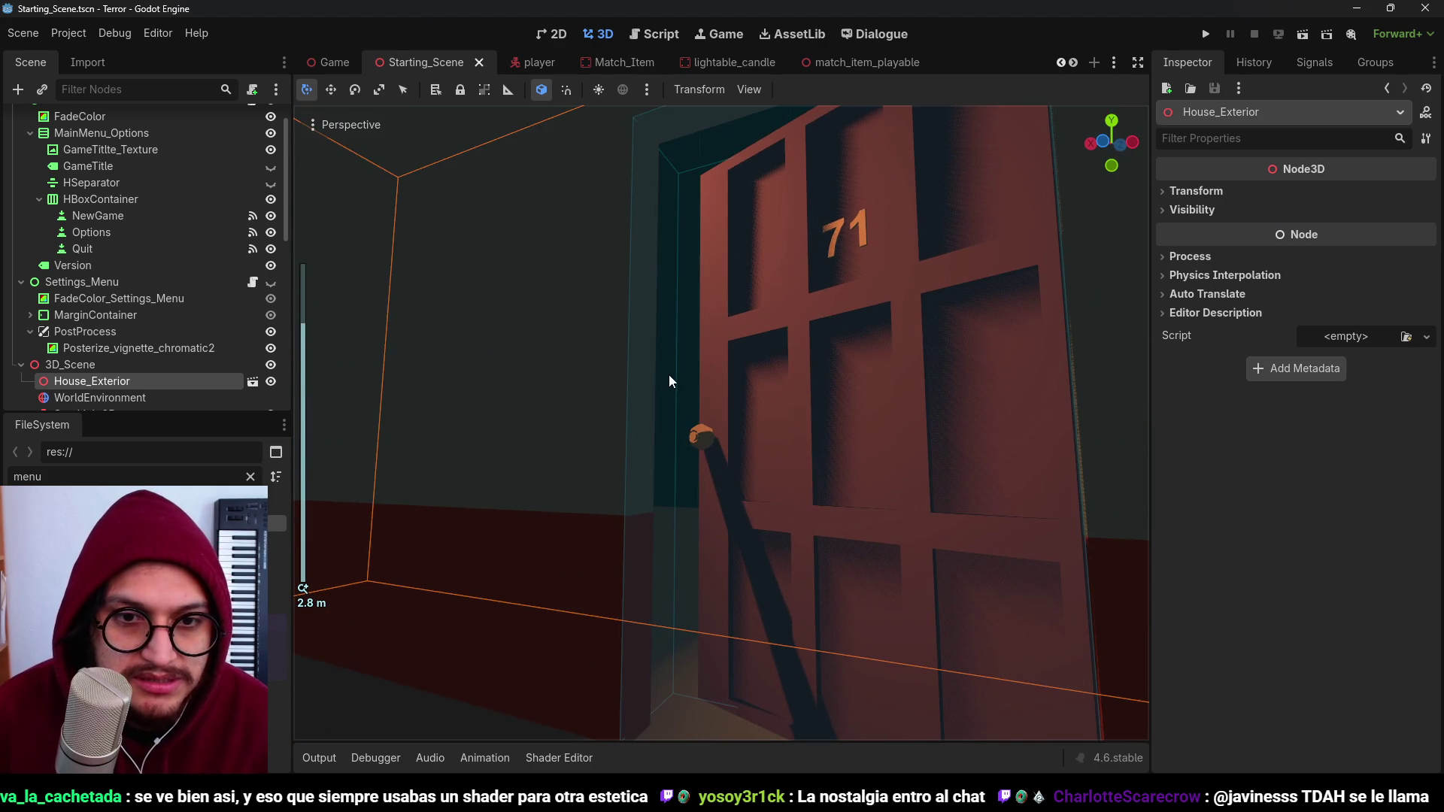
{"action": "scroll", "coordinate": [172, 317], "scroll_direction": "down", "scroll_amount": 5}
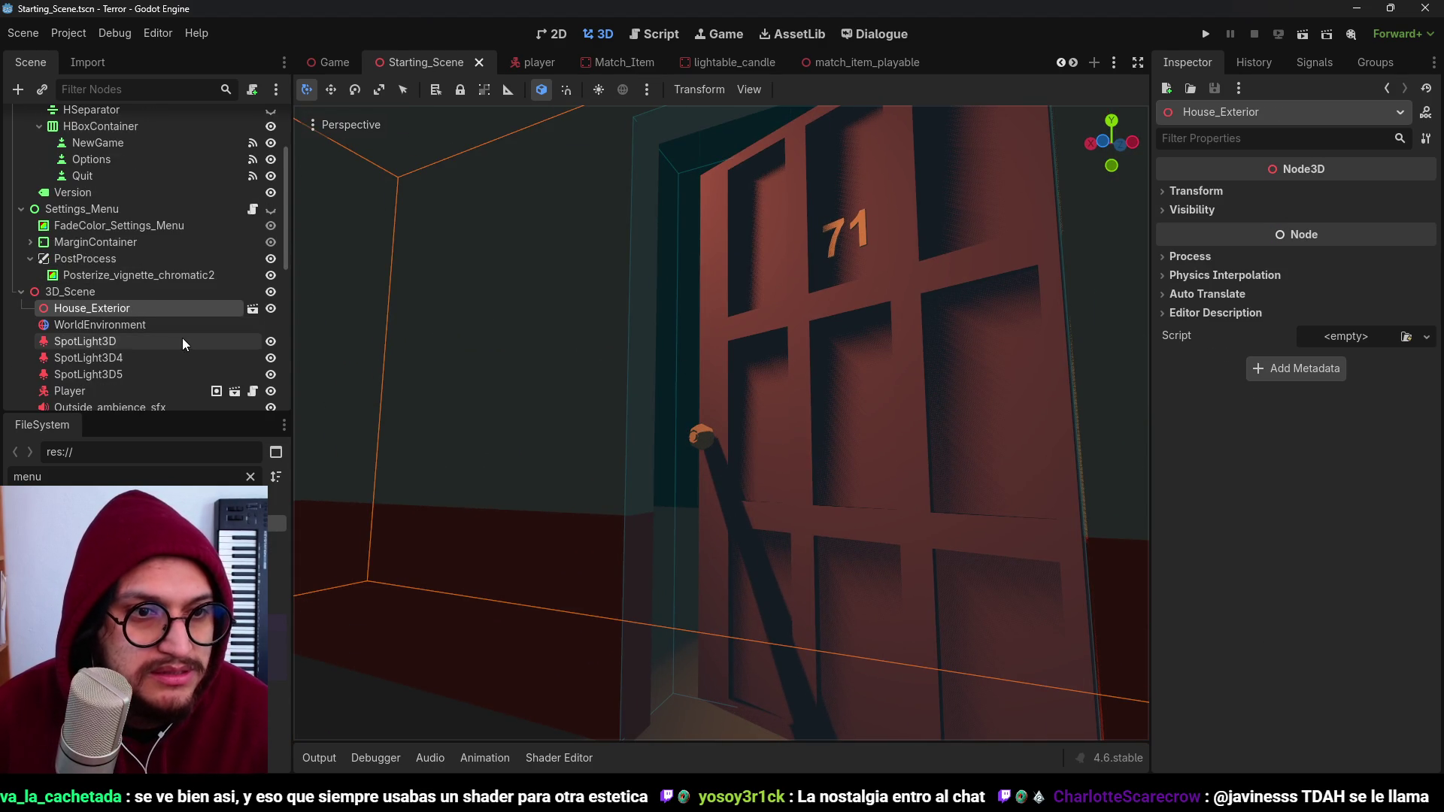
{"action": "scroll", "coordinate": [171, 324], "scroll_direction": "down", "scroll_amount": 5}
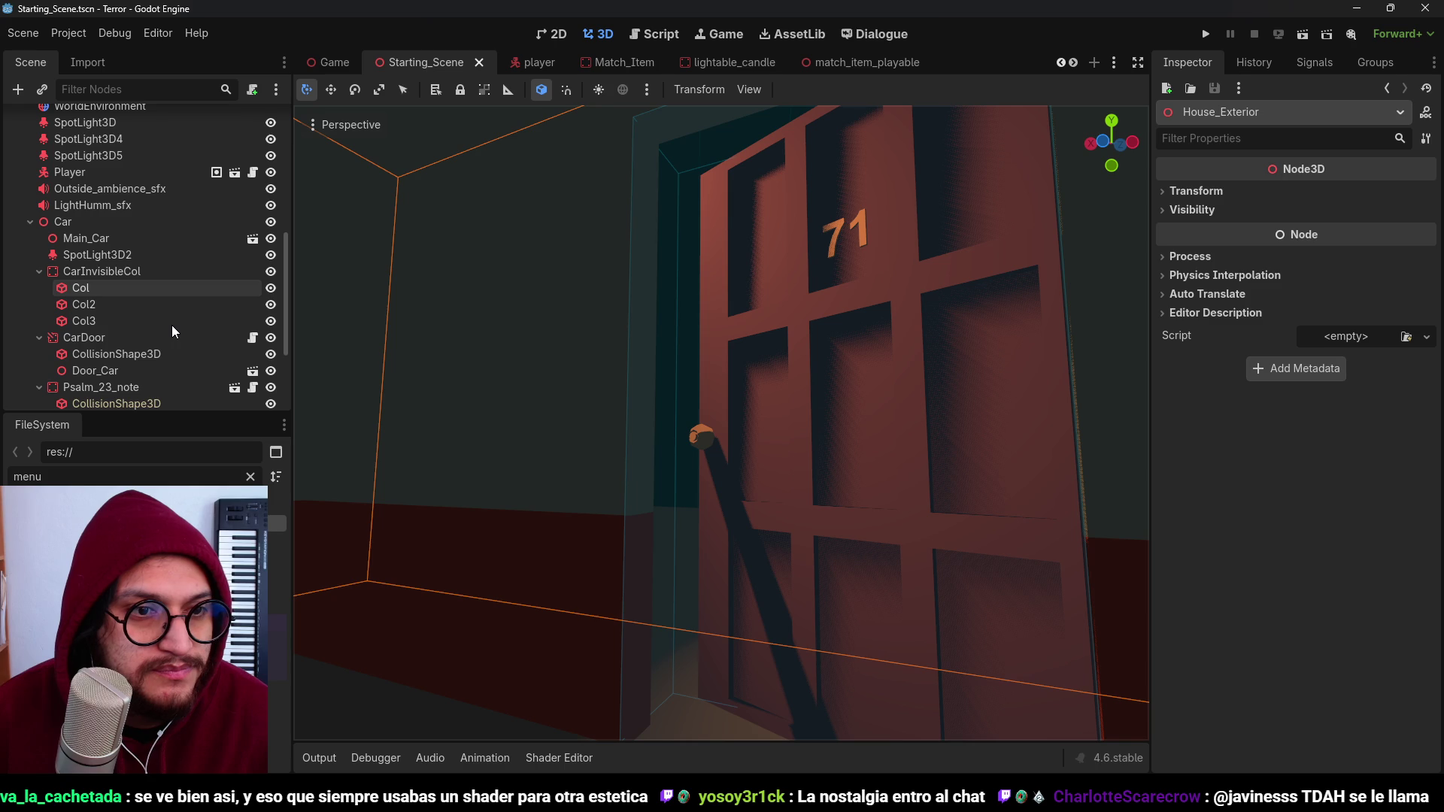
{"action": "scroll", "coordinate": [180, 334], "scroll_direction": "down", "scroll_amount": 5}
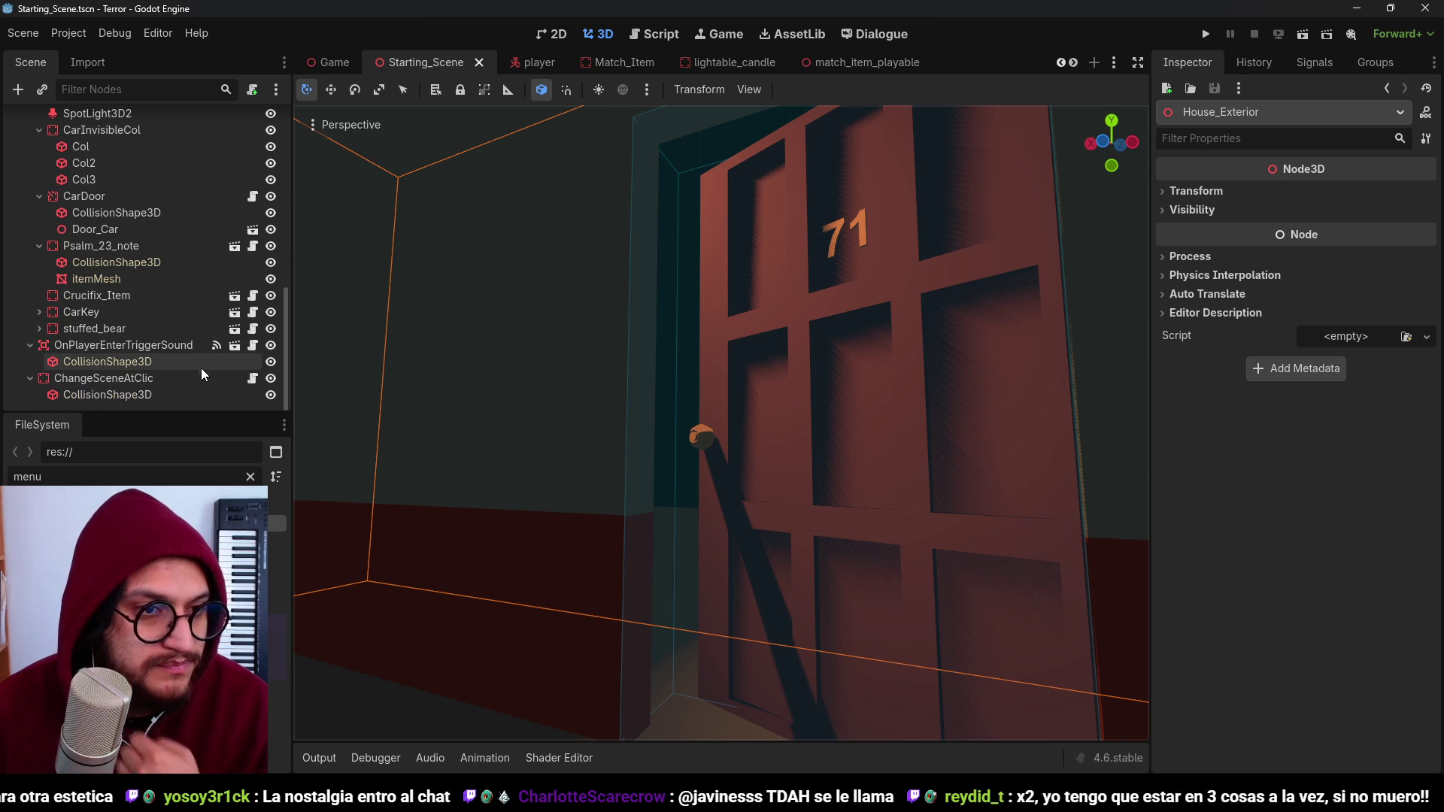
Open change_scene_at_clic.gd and Ctrl+click PersistentScene on line 30 to reach persistent_scene.
{"action": "left_click", "coordinate": [253, 378]}
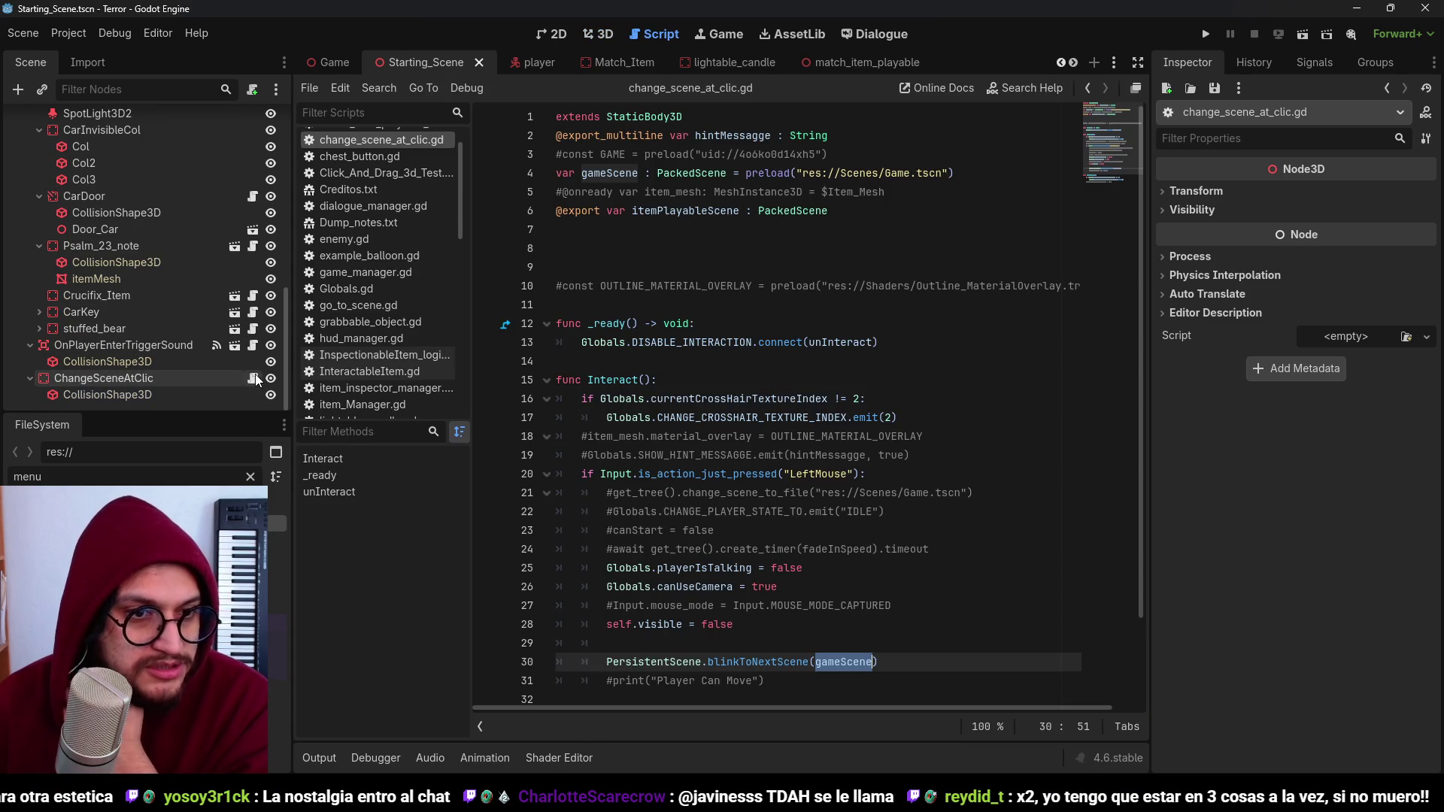
{"action": "scroll", "coordinate": [796, 378], "scroll_direction": "down", "scroll_amount": 2}
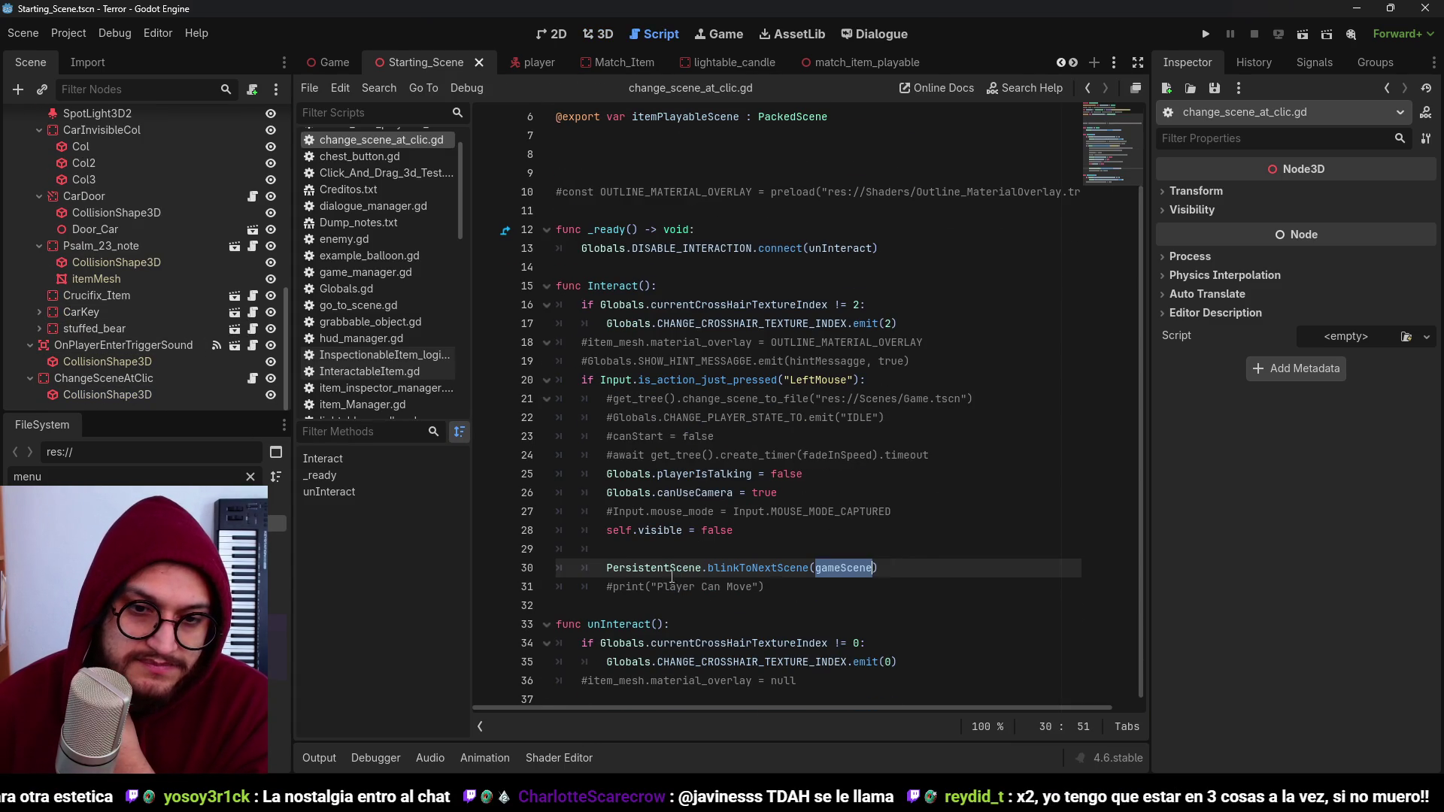
{"action": "double_click", "coordinate": [626, 569]}
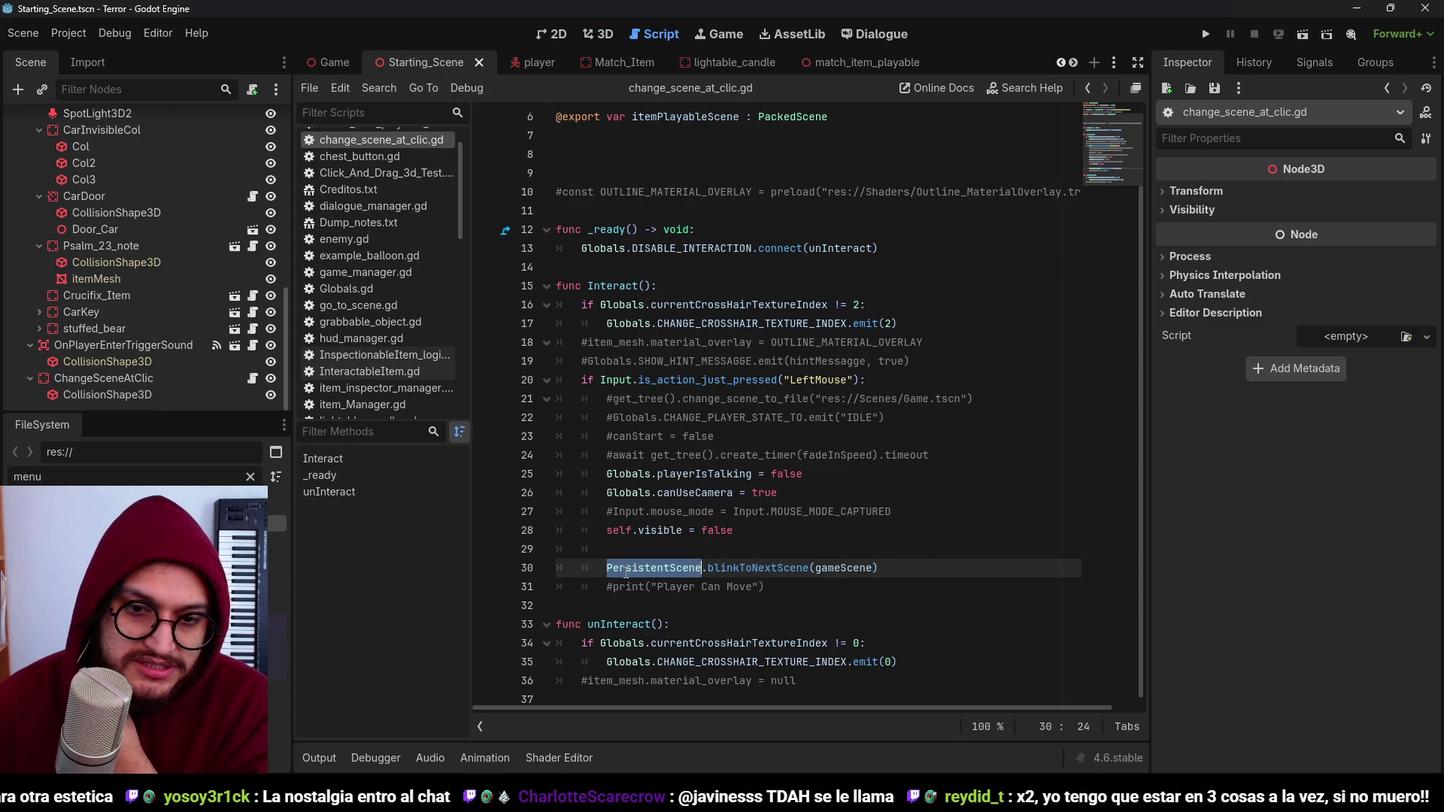
{"action": "double_click", "coordinate": [786, 570]}
{"action": "left_click", "coordinate": [674, 569]}
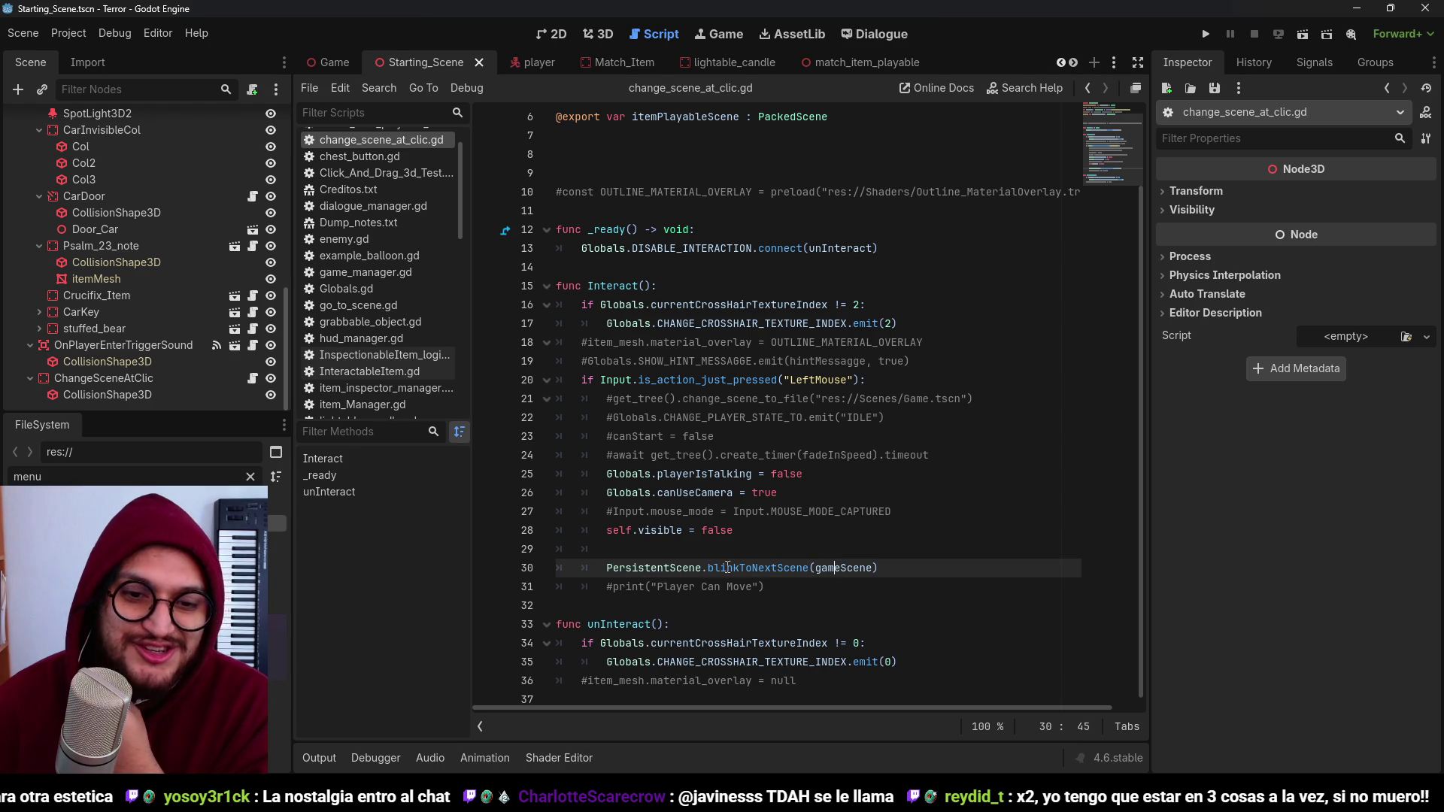
{"action": "left_click", "coordinate": [672, 569], "text": "ctrl"}
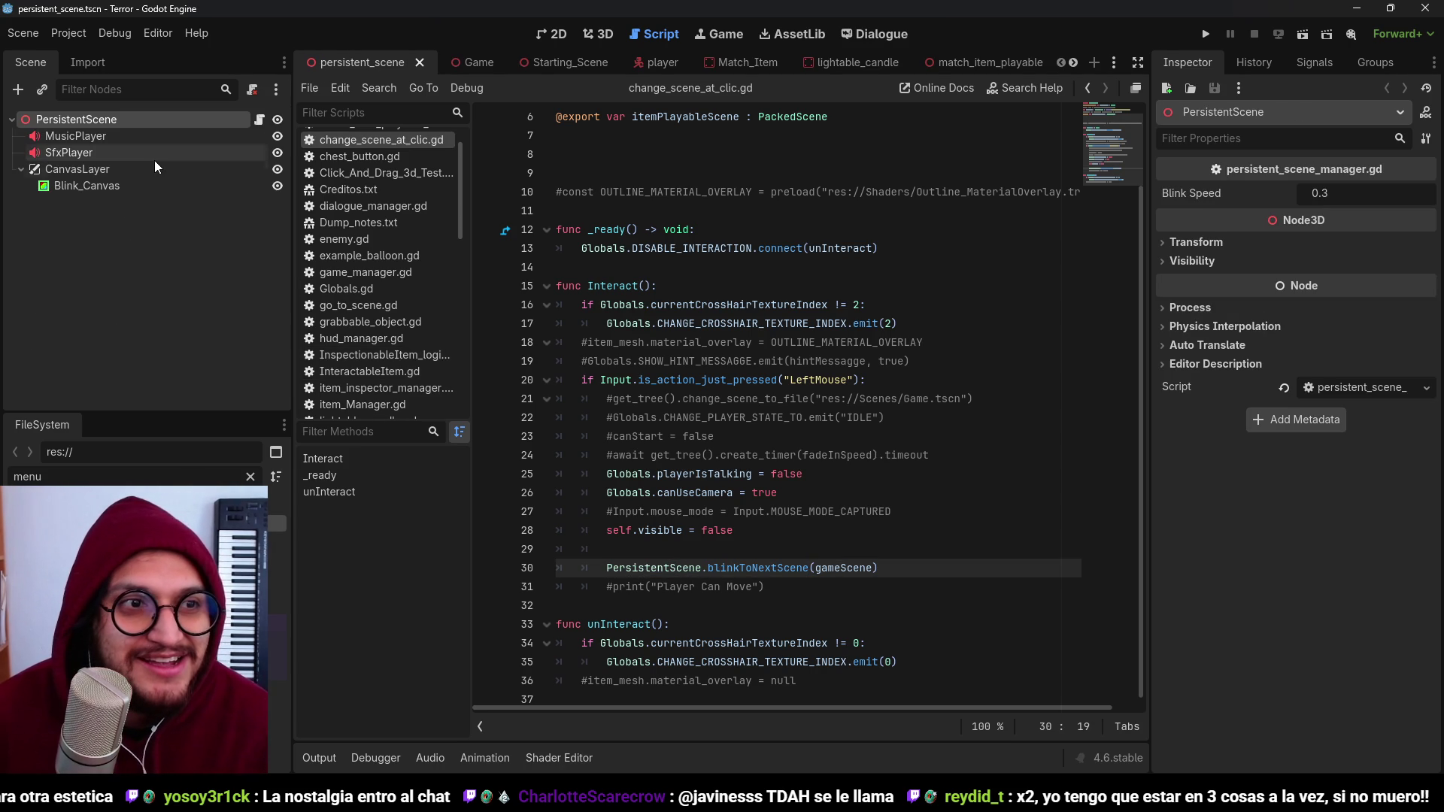
Examine the AudioServer set_bus_effect_enabled call on line 9 of persistent_scene_manager.gd.
{"action": "scroll", "coordinate": [735, 224], "scroll_direction": "down", "scroll_amount": 3}
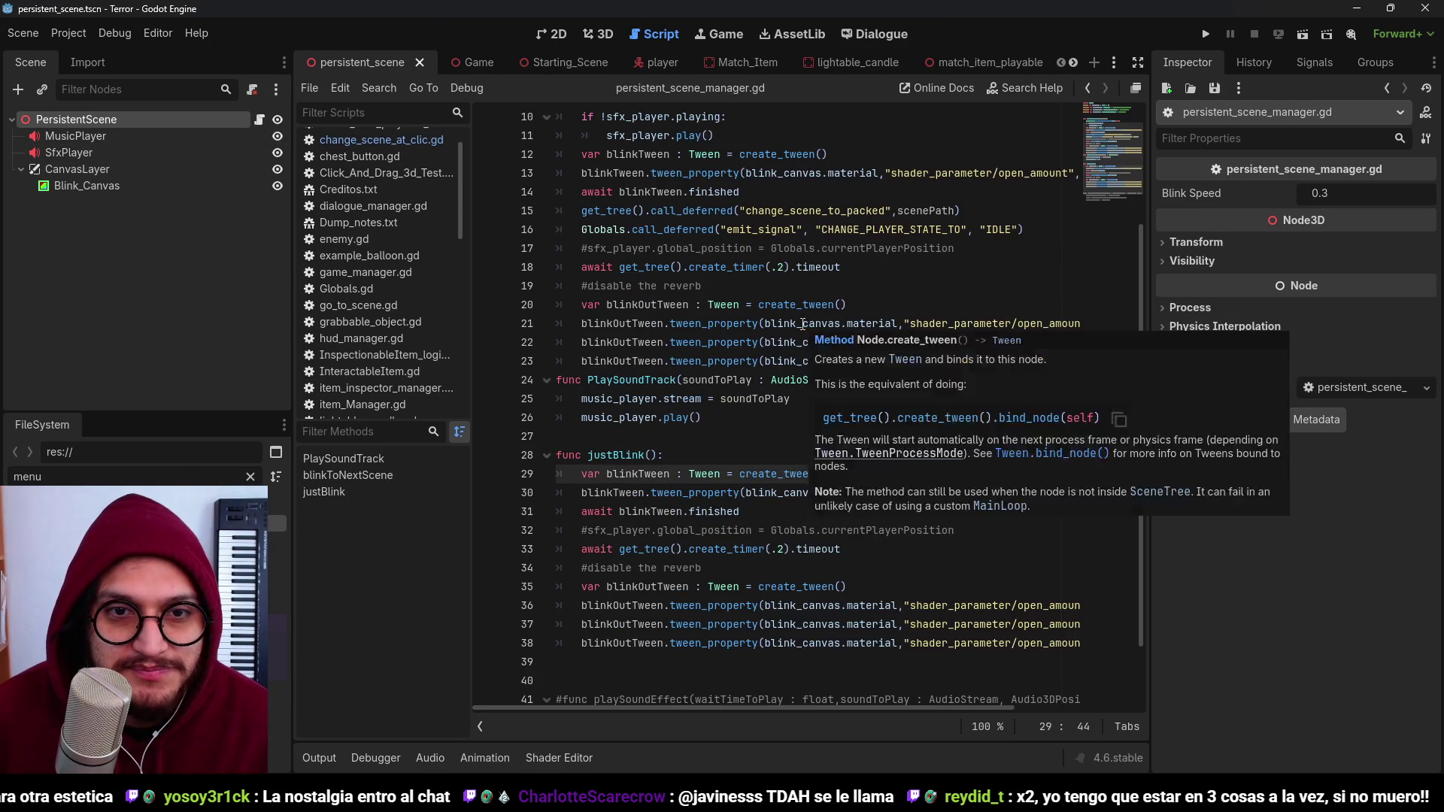
{"action": "scroll", "coordinate": [736, 224], "scroll_direction": "up", "scroll_amount": 2}
{"action": "double_click", "coordinate": [733, 211]}
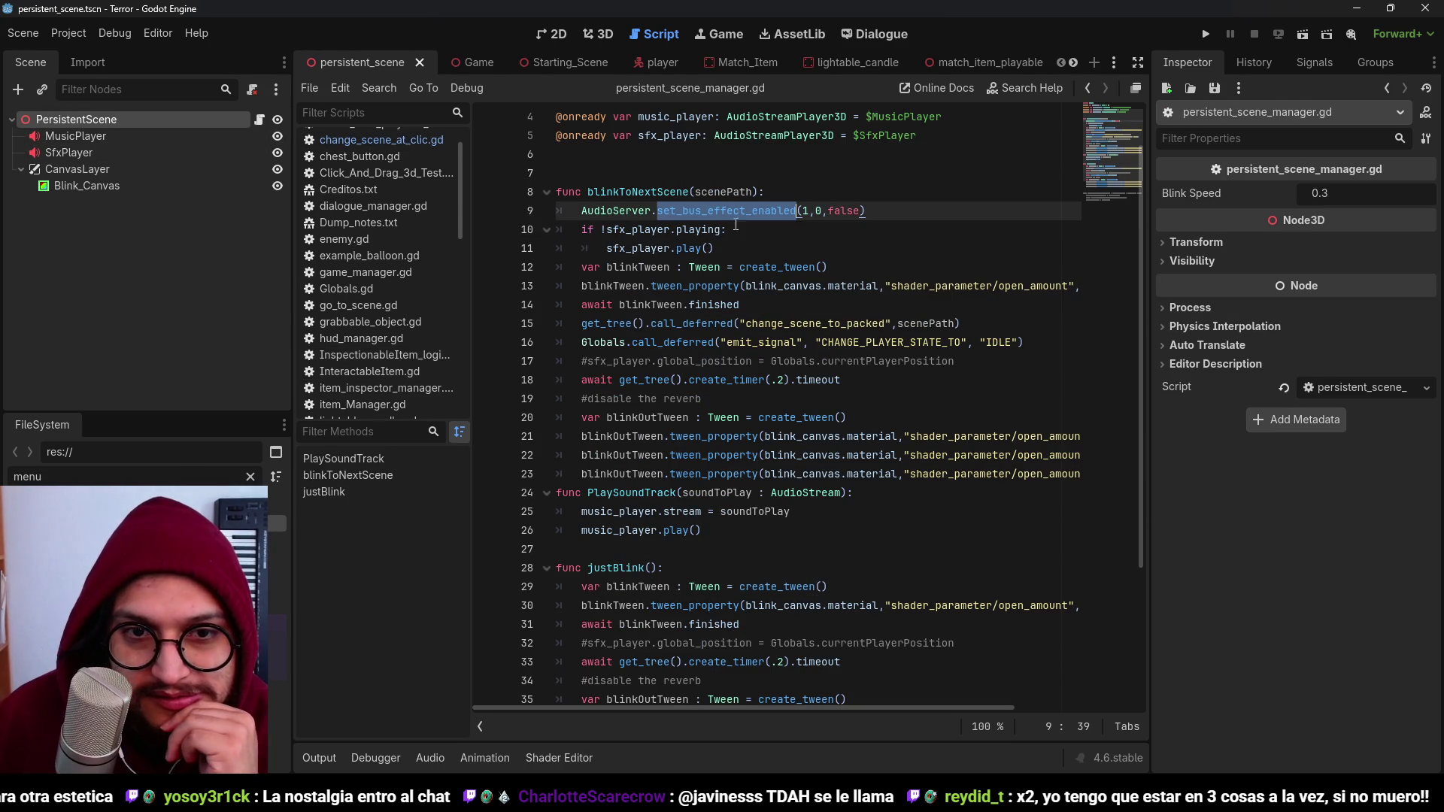
{"action": "left_click", "coordinate": [621, 212]}
{"action": "left_click", "coordinate": [625, 304]}
{"action": "left_click", "coordinate": [681, 211]}
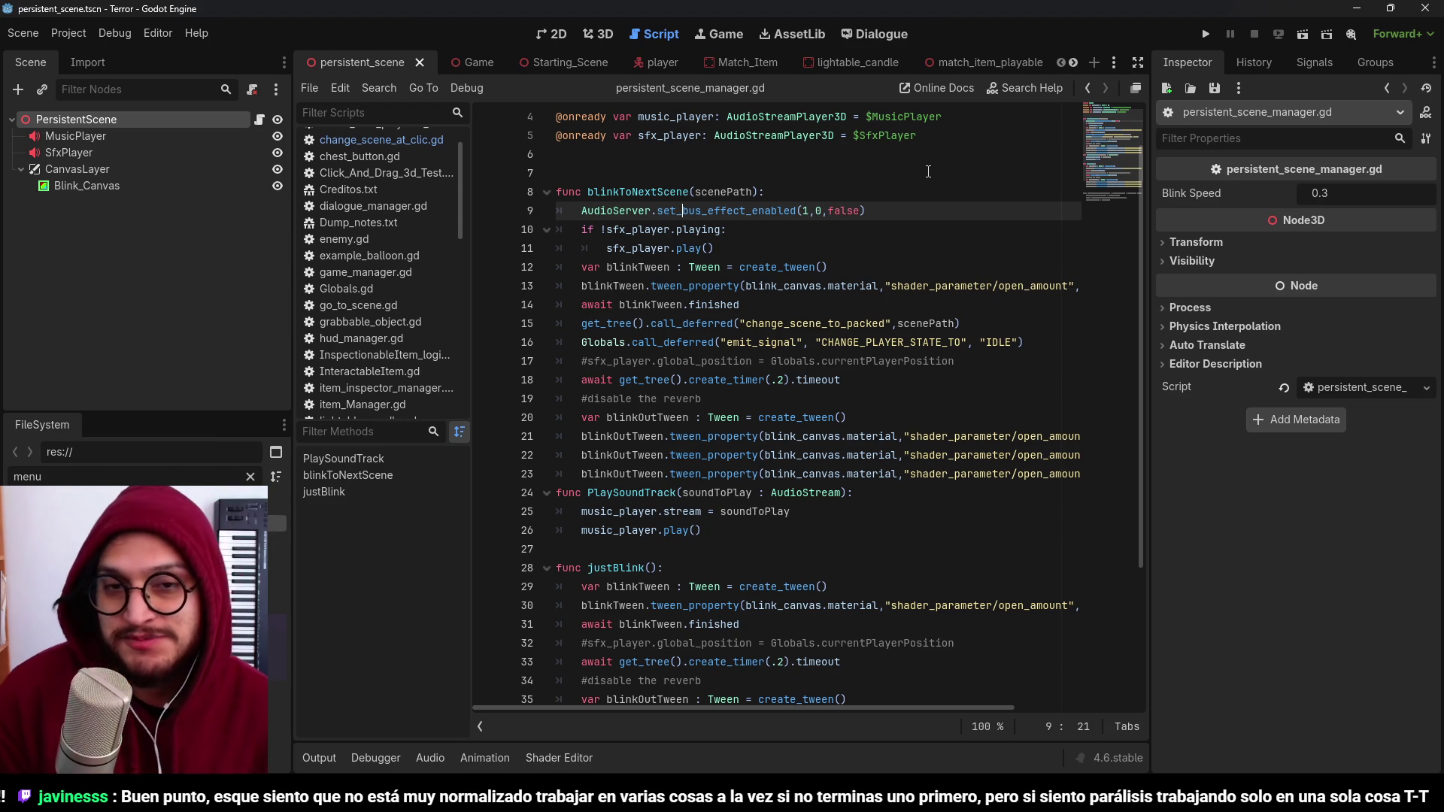
{"action": "scroll", "coordinate": [841, 252], "scroll_direction": "down", "scroll_amount": 1}
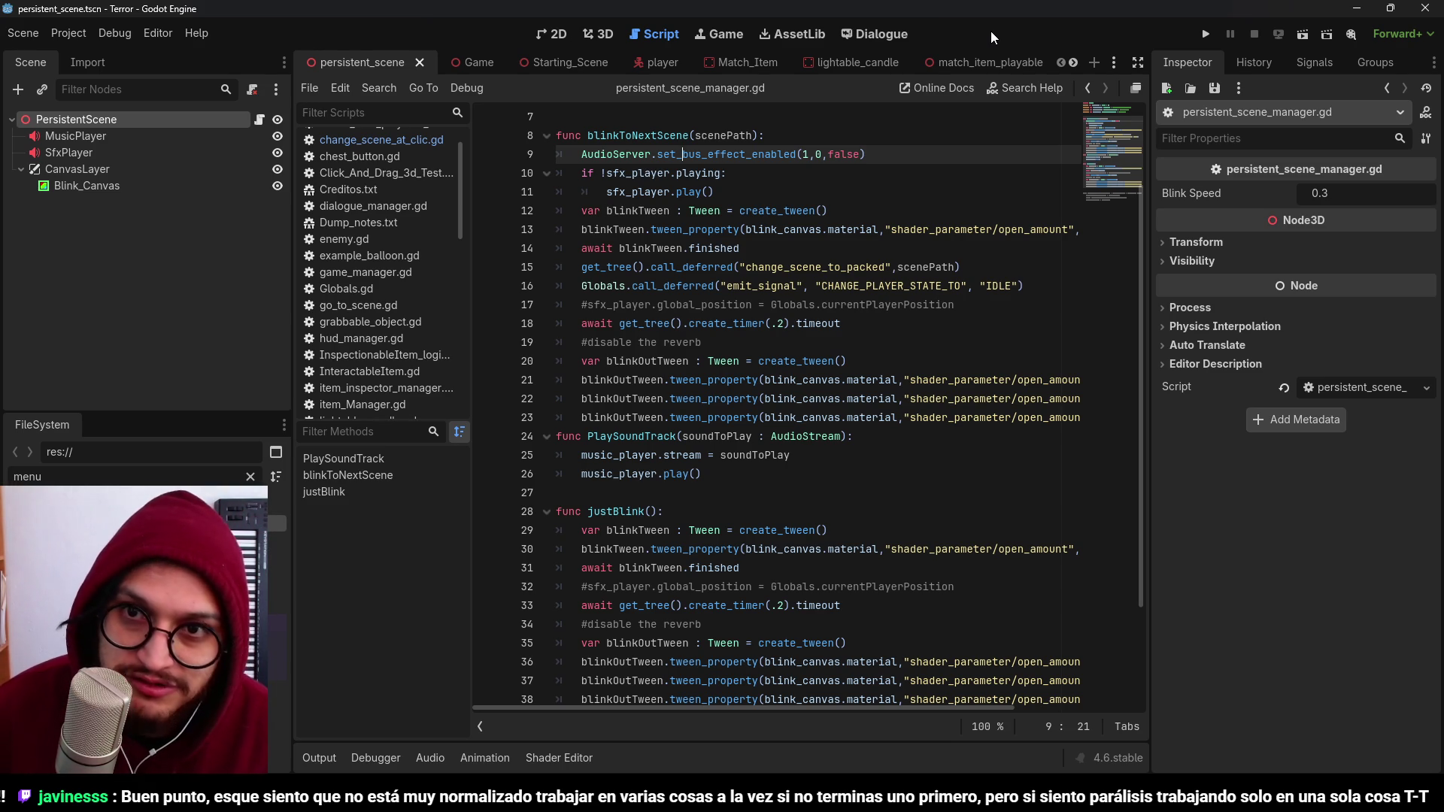
{"action": "scroll", "coordinate": [752, 391], "scroll_direction": "up", "scroll_amount": 1}
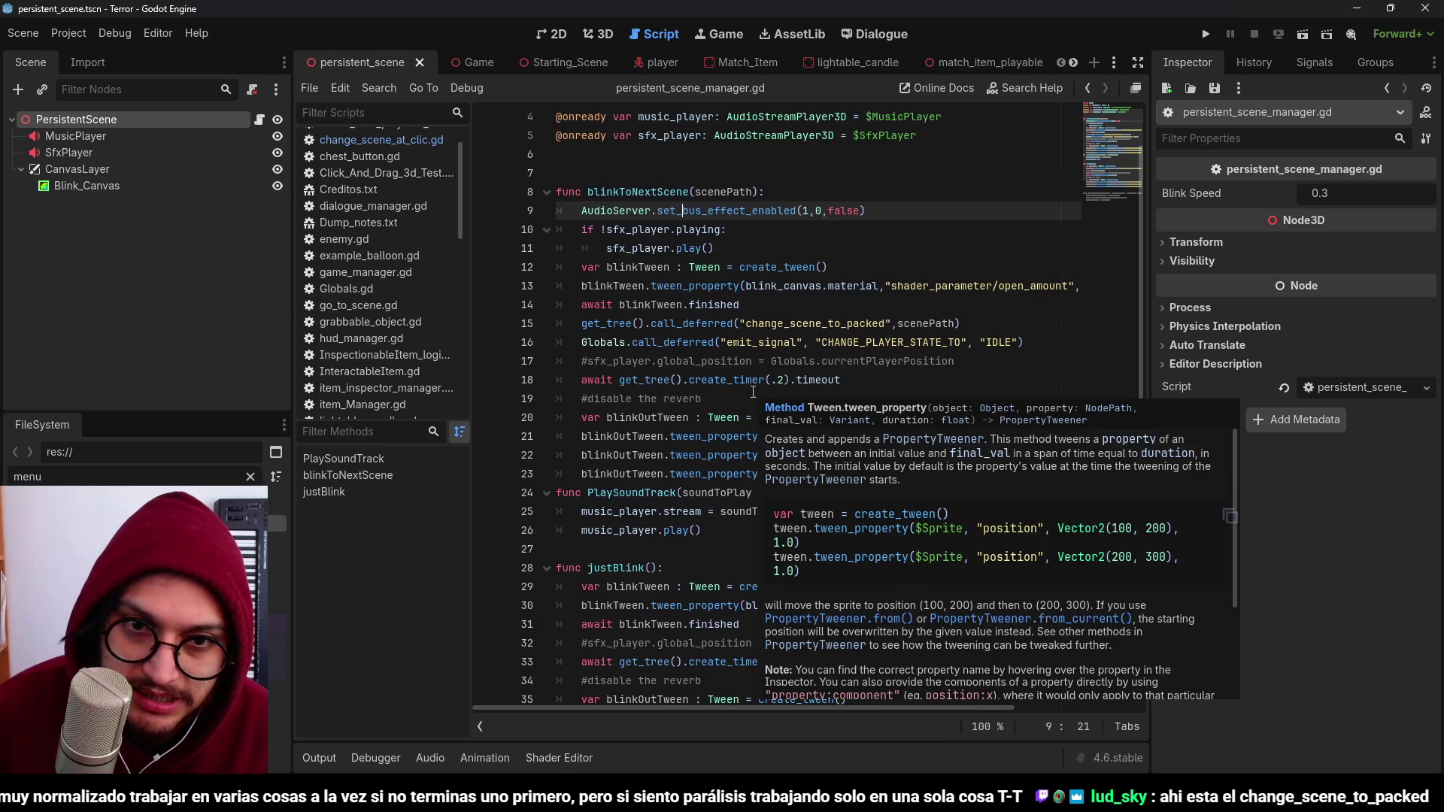
{"action": "left_click", "coordinate": [676, 229]}
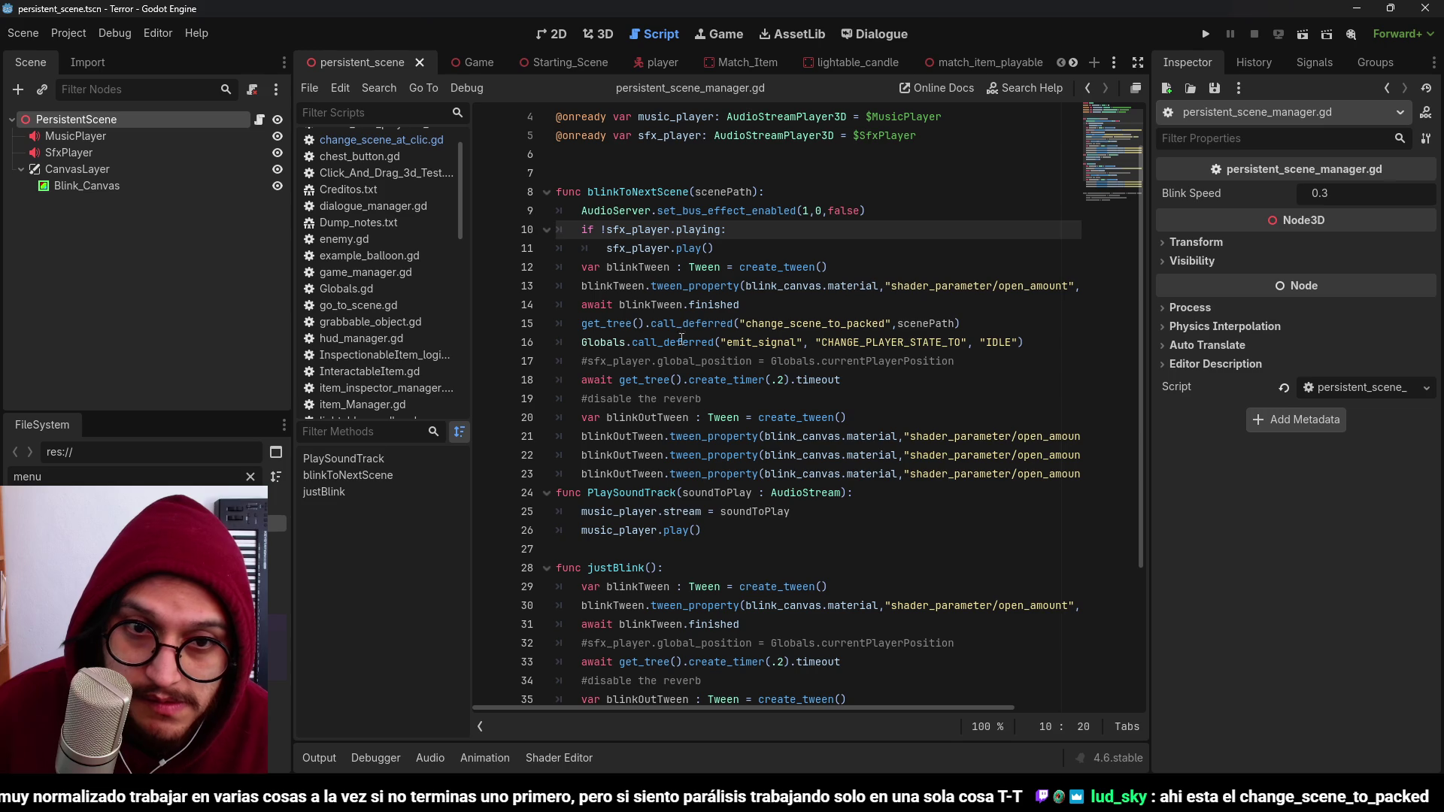
{"action": "left_click", "coordinate": [743, 211]}
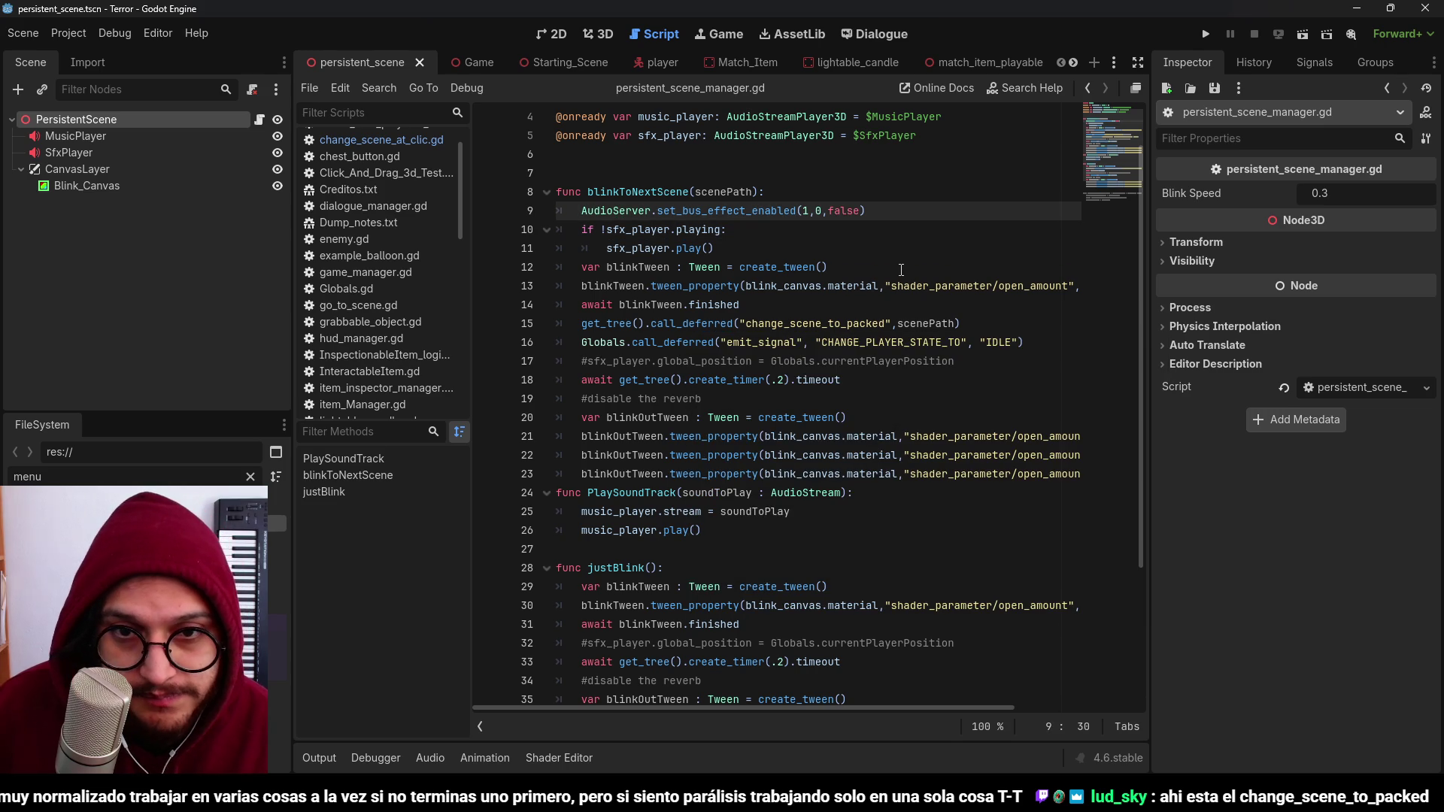
Study the change_scene_to_packed(scenePath) call on line 15, then return to the Metroidvania project.
{"action": "double_click", "coordinate": [693, 323]}
{"action": "double_click", "coordinate": [816, 324]}
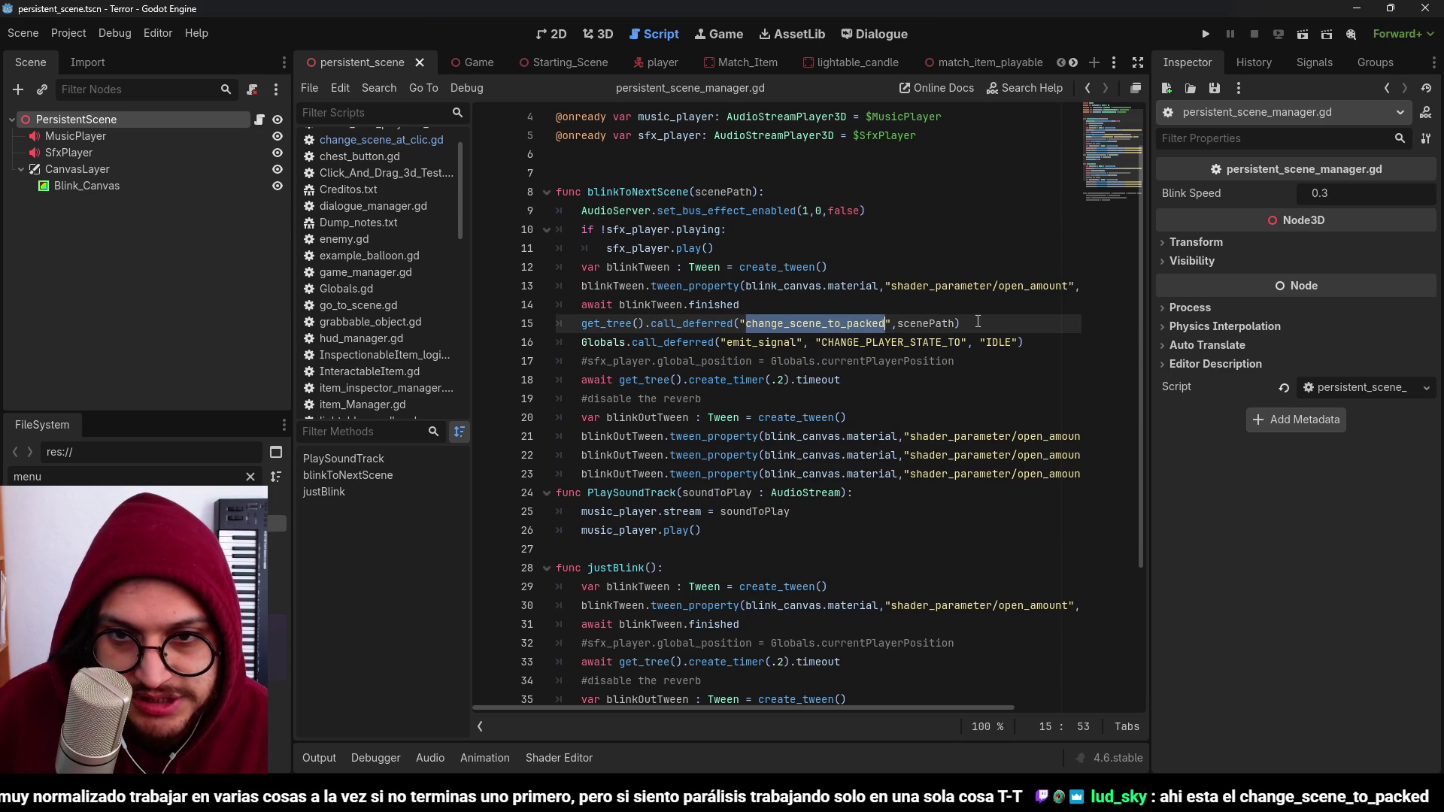
{"action": "double_click", "coordinate": [906, 323]}
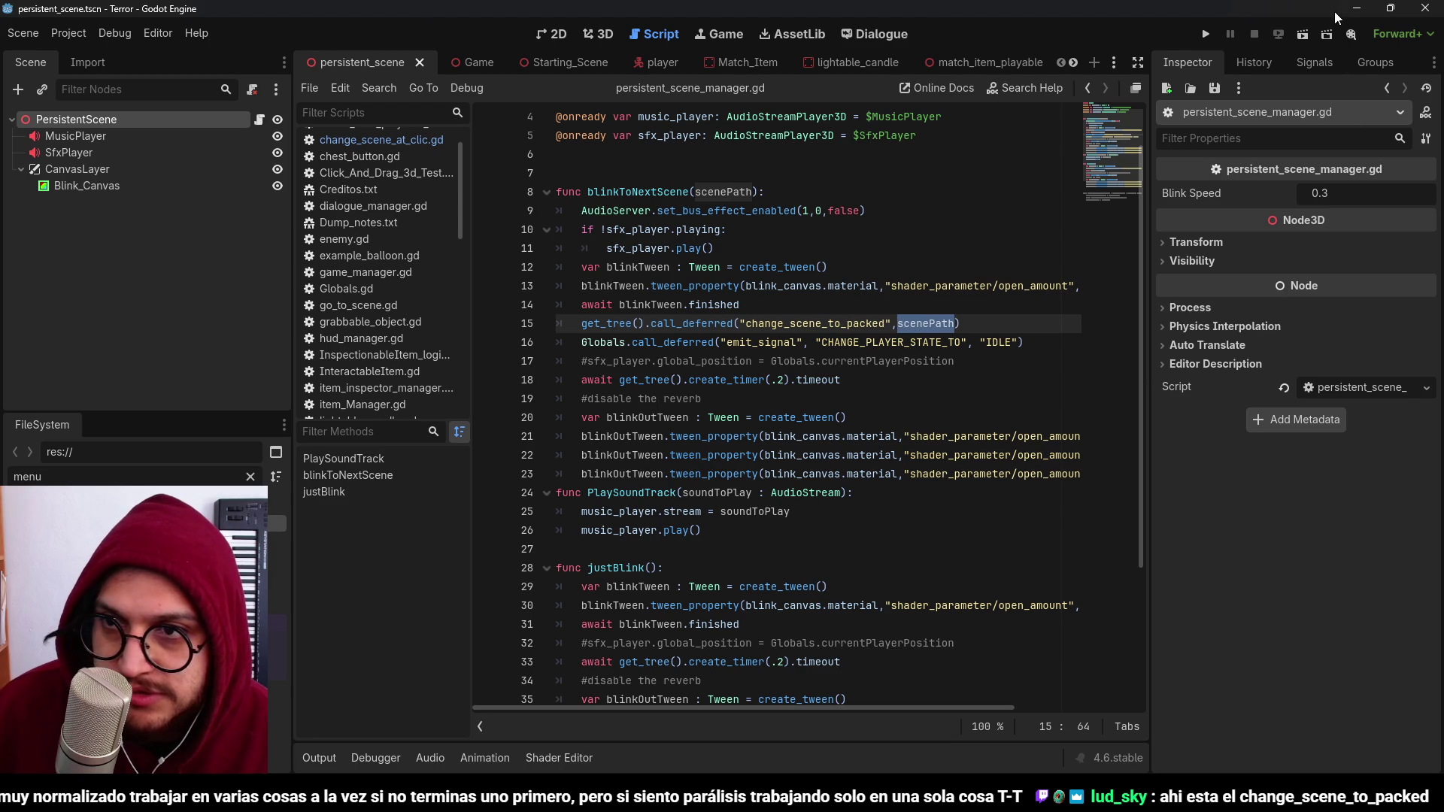
{"action": "key", "text": "alt+Tab"}
{"action": "left_click", "coordinate": [730, 304]}
{"action": "left_click", "coordinate": [767, 218]}
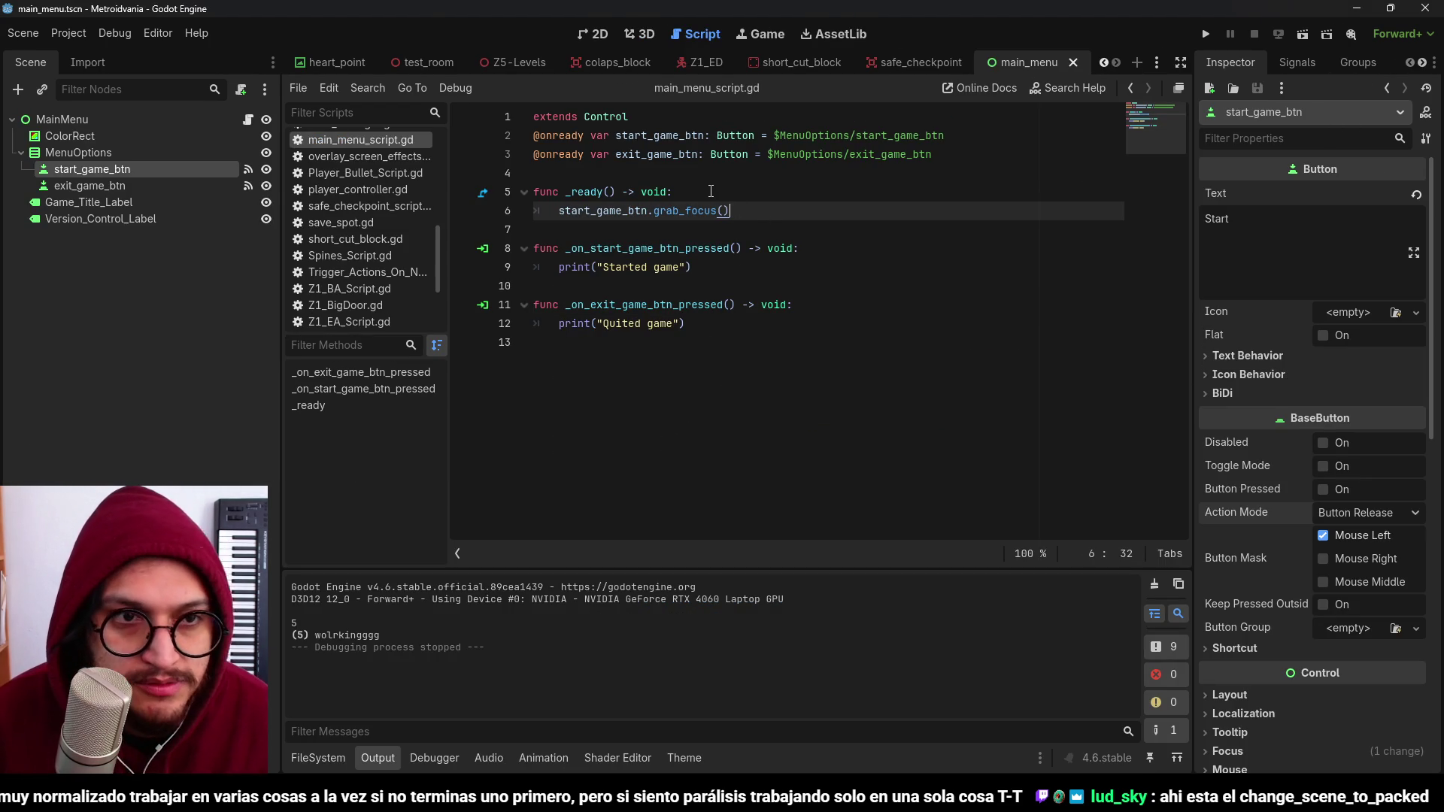
{"action": "key", "text": "Up"}
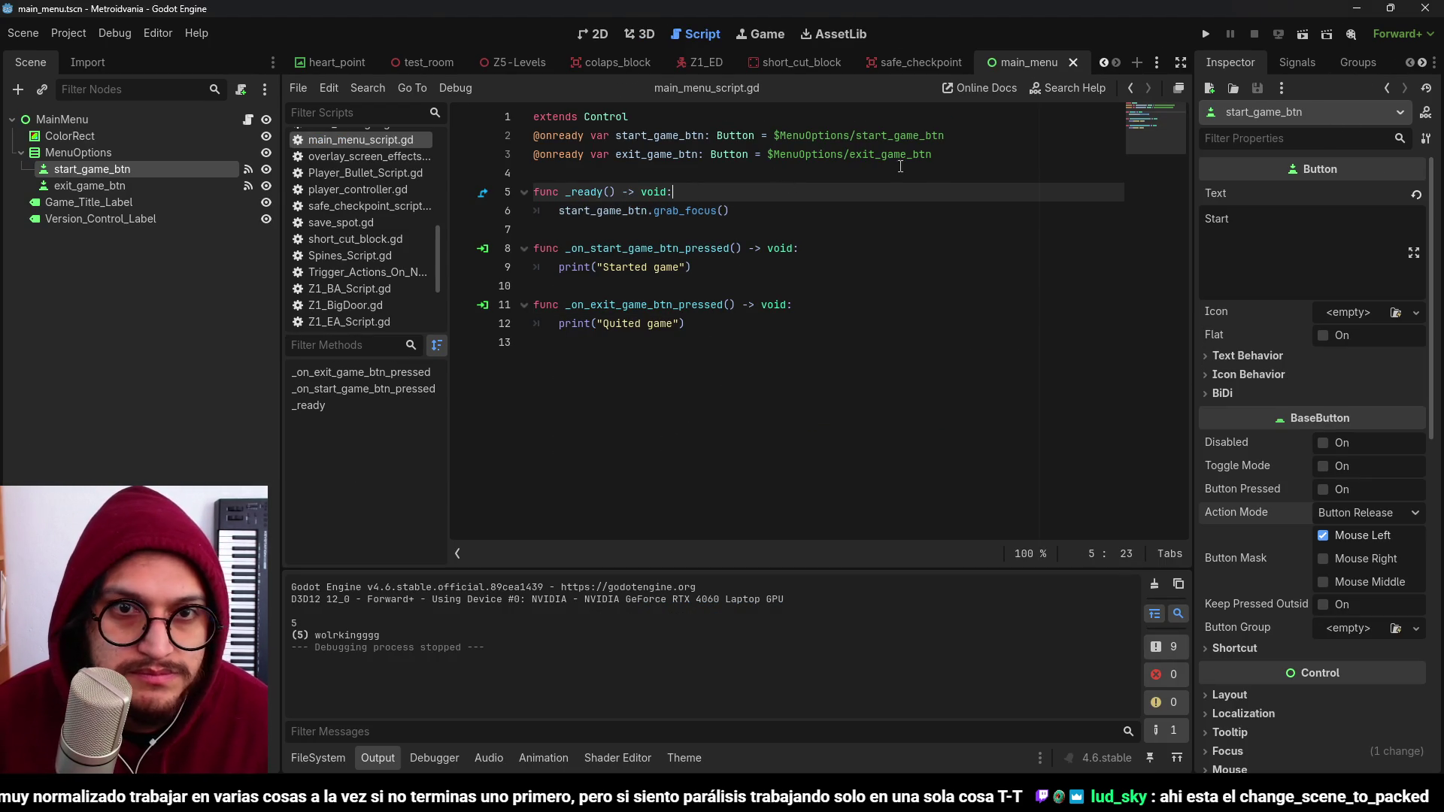
{"action": "left_click", "coordinate": [900, 155]}
{"action": "left_click", "coordinate": [899, 117]}
{"action": "key", "text": "Return"}
{"action": "type", "text": "@exp"}
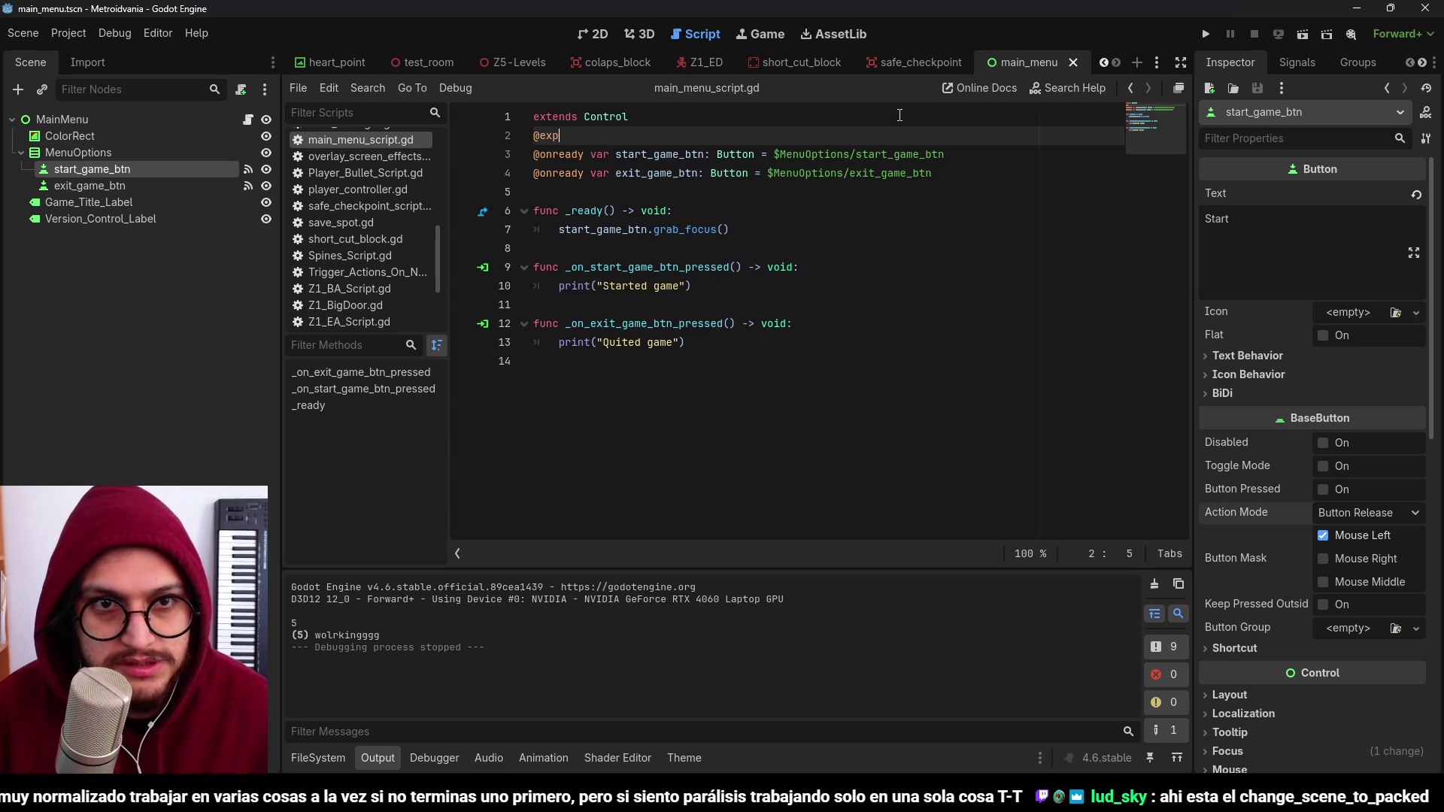
{"action": "type", "text": "ort var "}
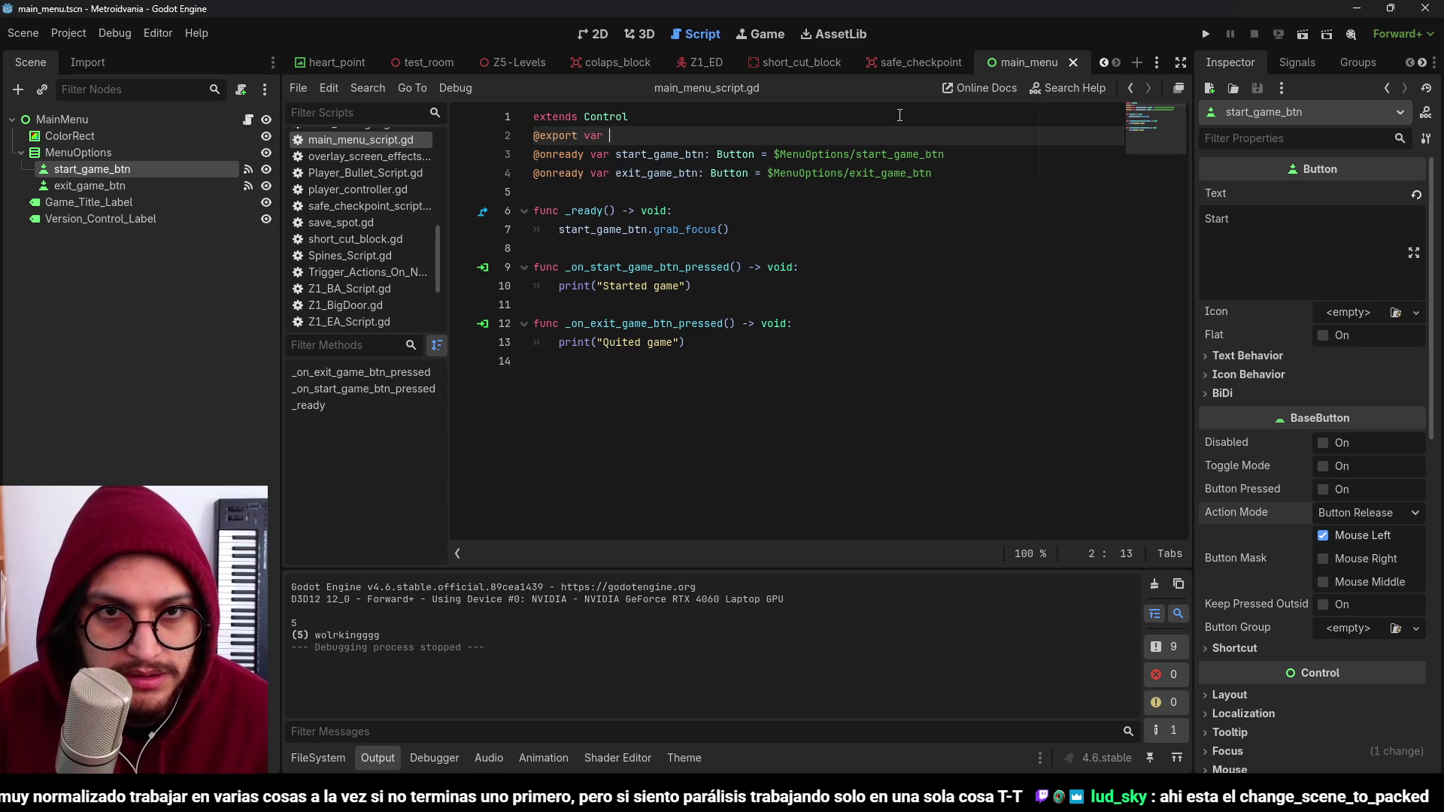
{"action": "type", "text": "starting"}
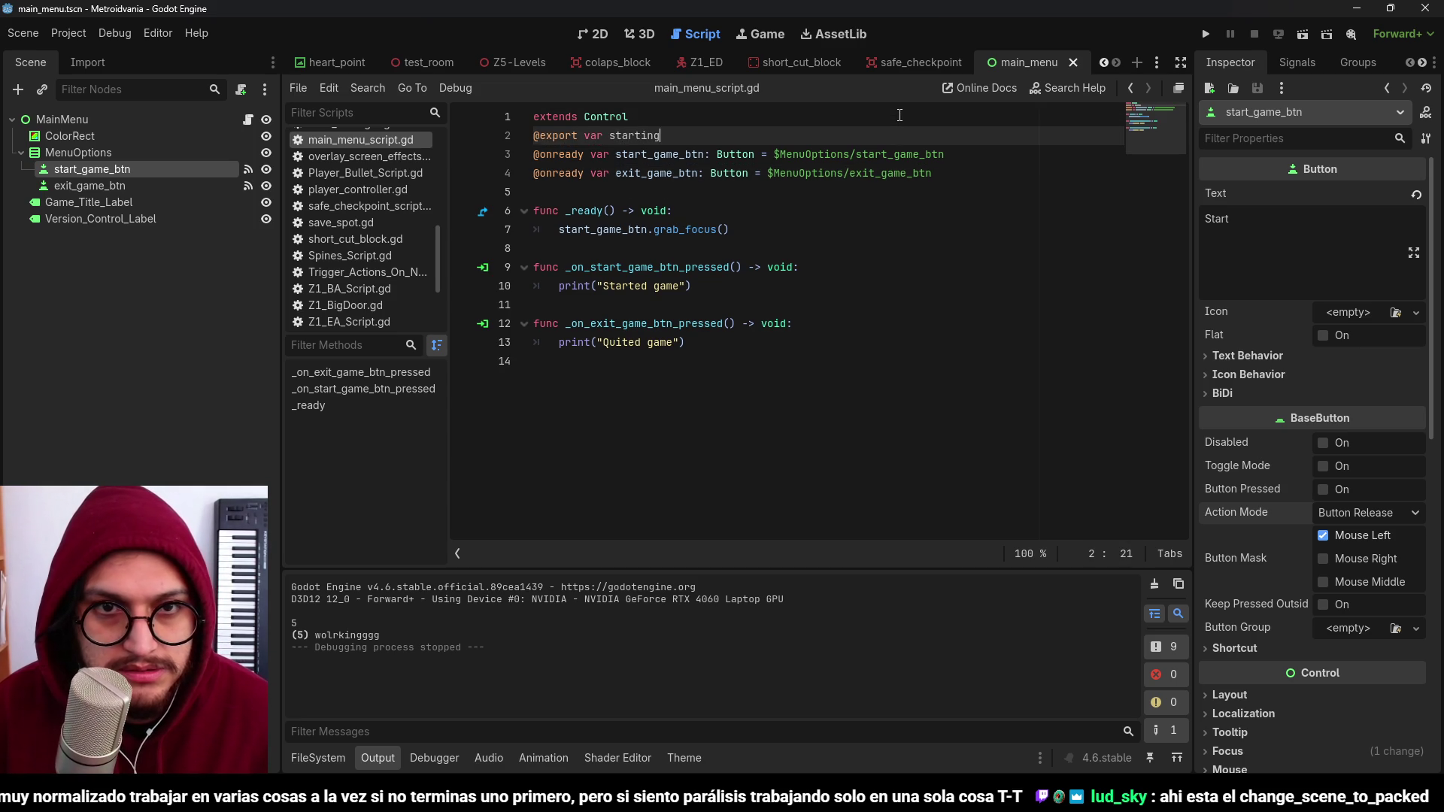
{"action": "type", "text": "_scene : "}
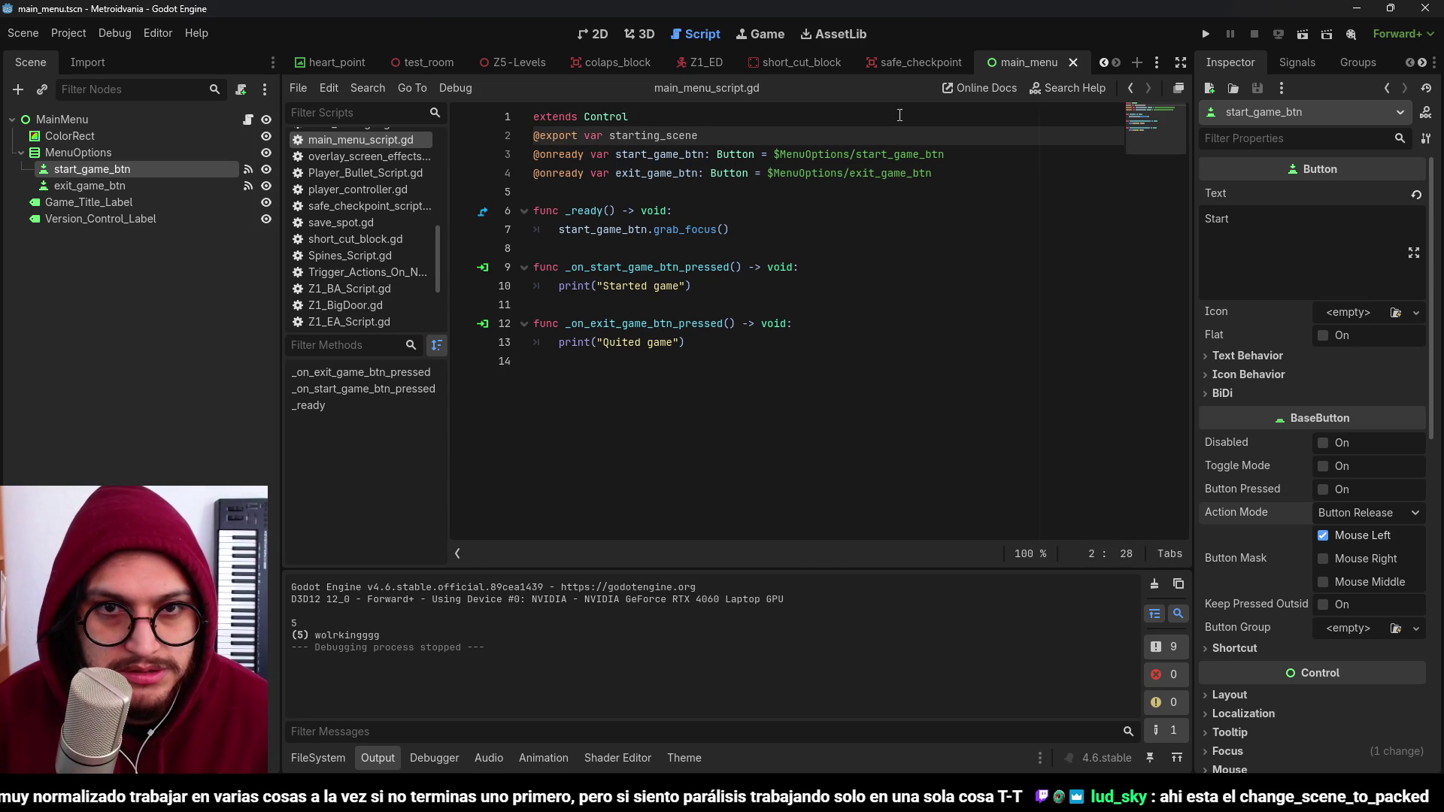
{"action": "type", "text": "PackedScene"}
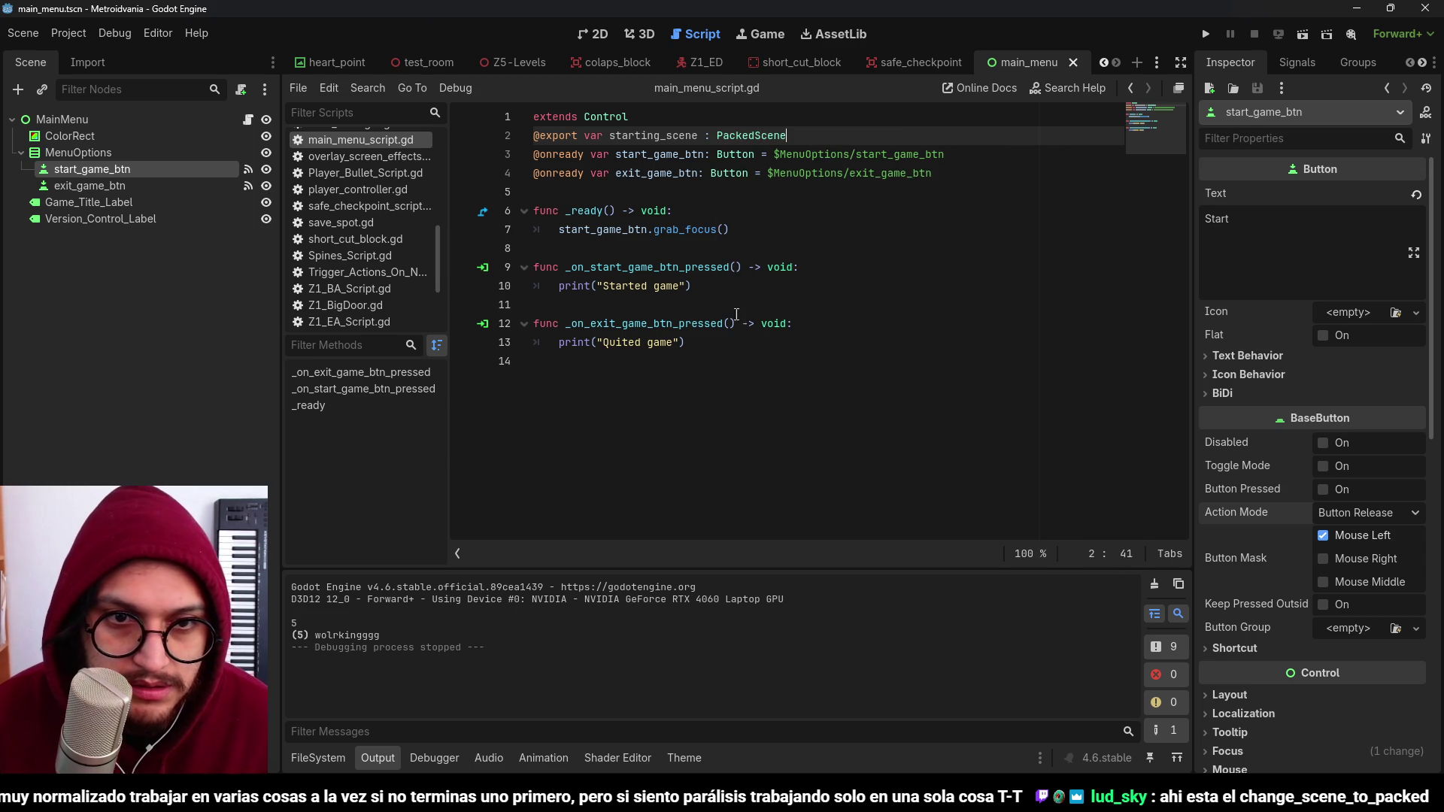
Replace the Start handler's print call, checking the exact change_scene_to_packed name in the Terror project.
{"action": "left_click_drag", "start_coordinate": [691, 286], "coordinate": [559, 288]}
{"action": "type", "text": "ge"}
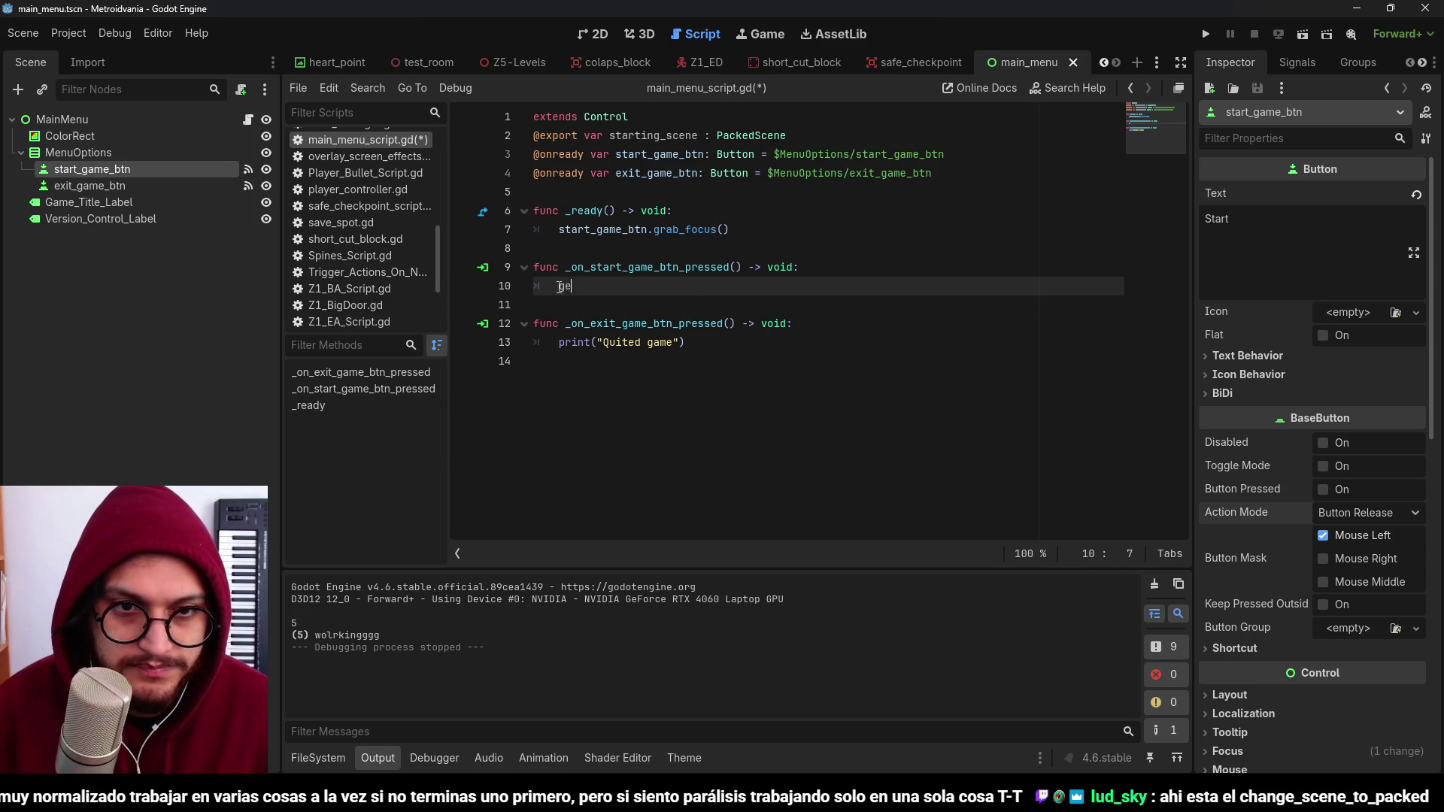
{"action": "key", "text": "BackSpace"}
{"action": "key", "text": "BackSpace"}
{"action": "type", "text": "change_"}
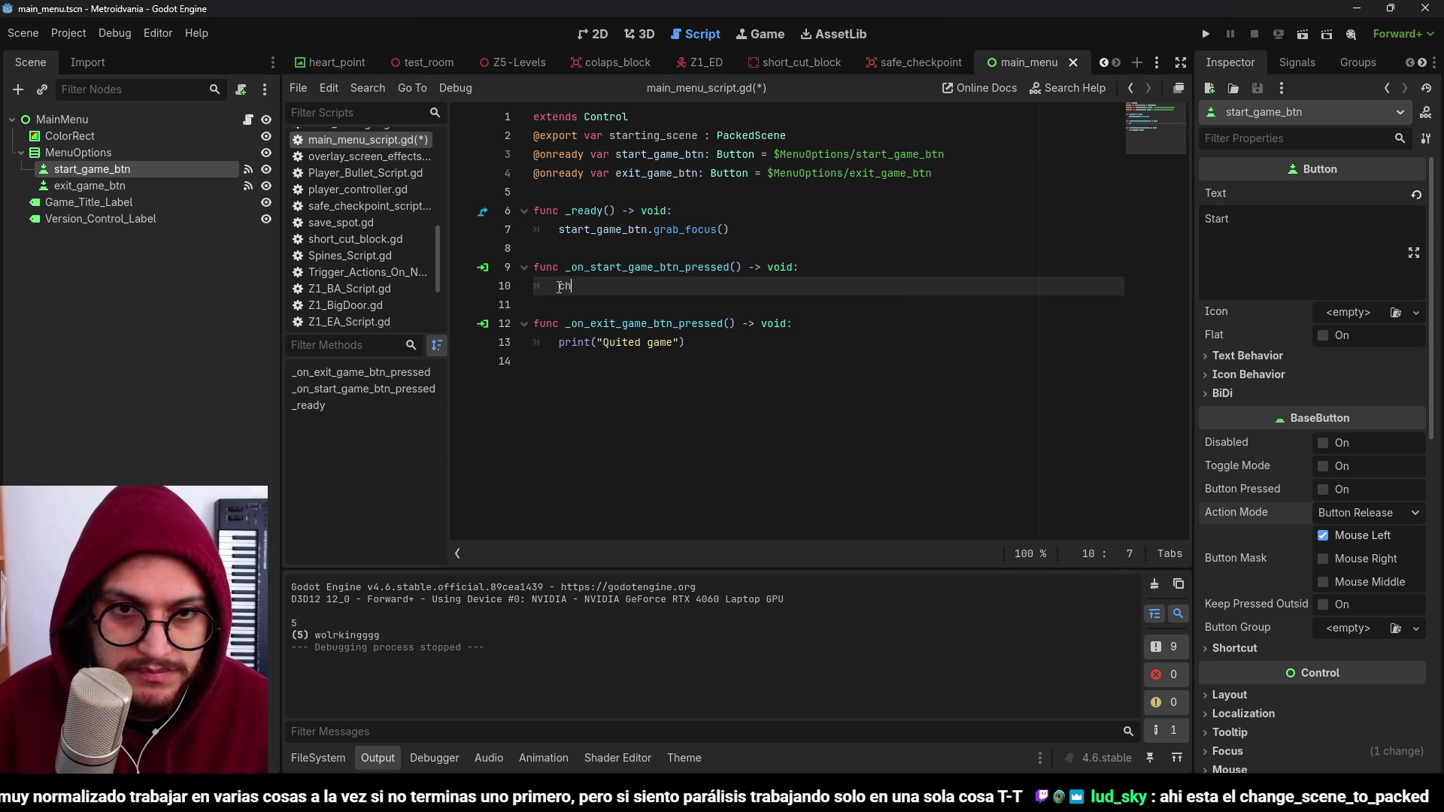
{"action": "type", "text": "p"}
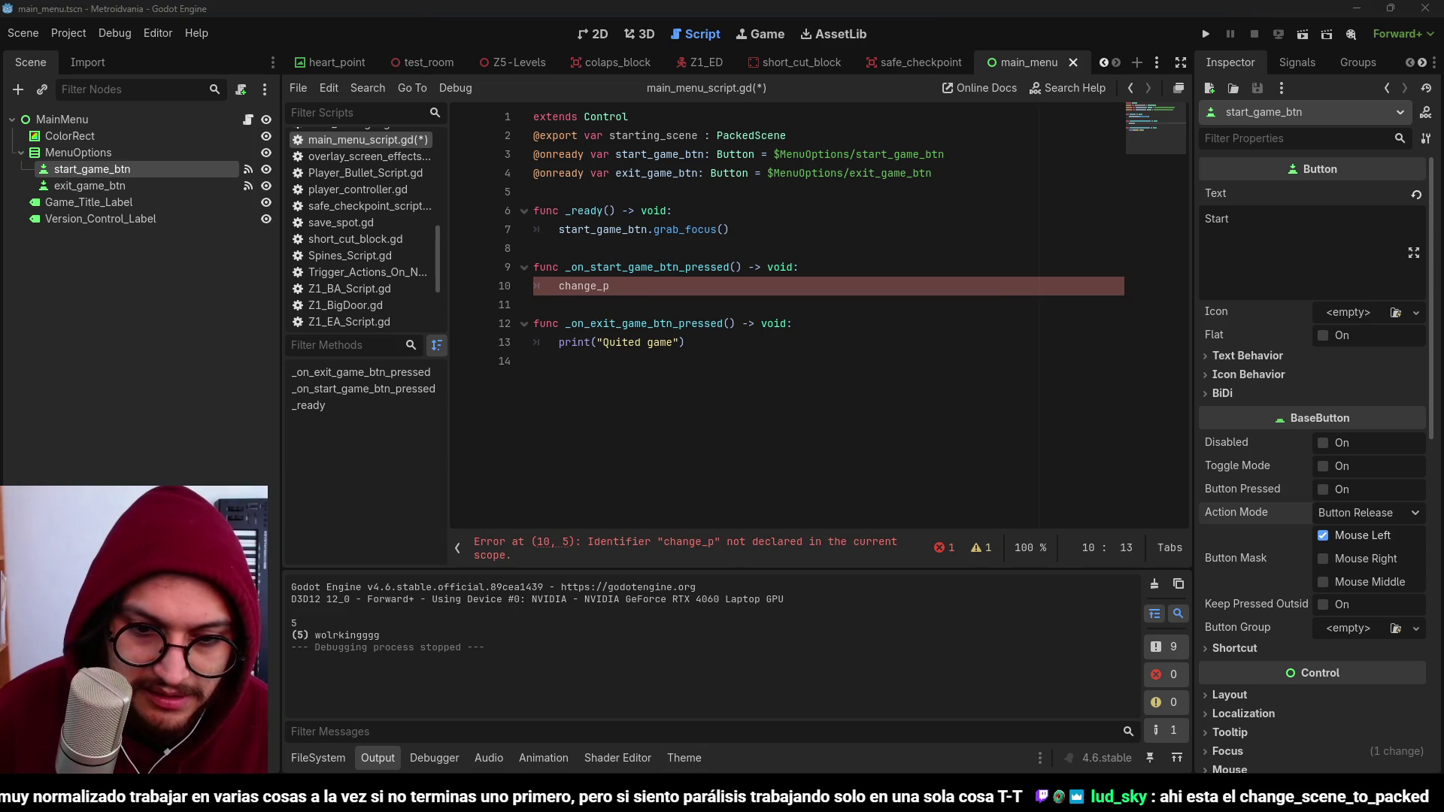
{"action": "key", "text": "alt+Tab"}
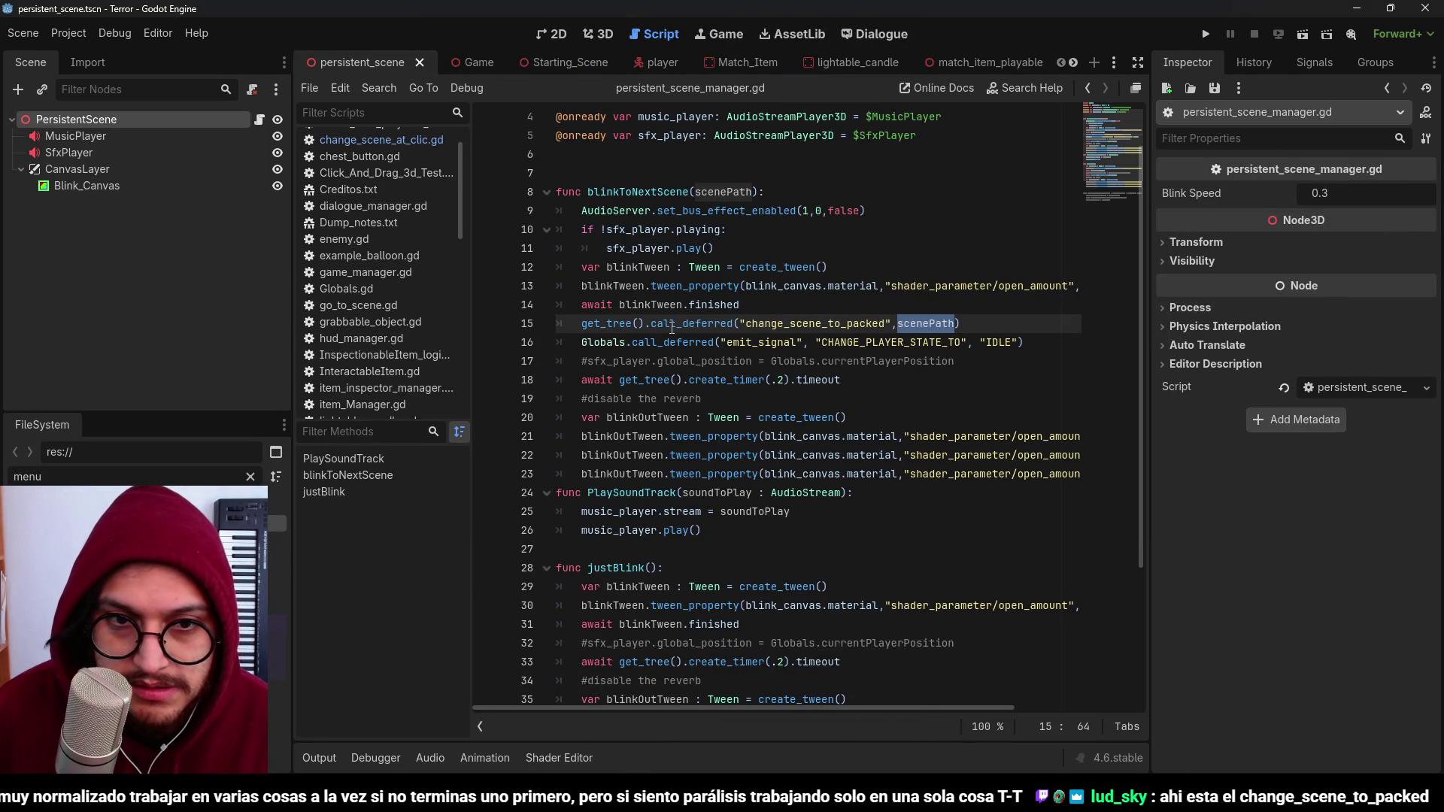
{"action": "double_click", "coordinate": [811, 323]}
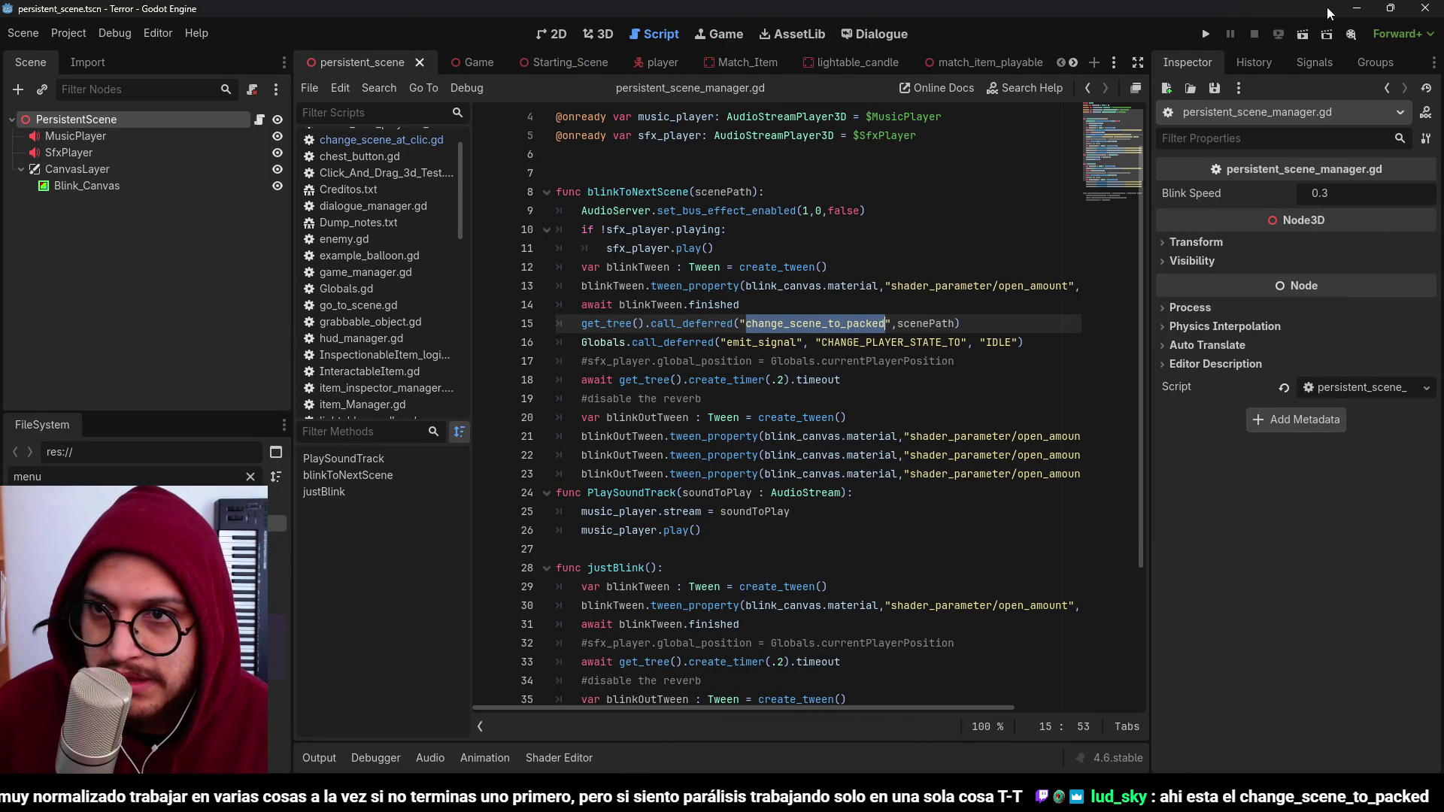
{"action": "key", "text": "alt+Tab"}
Rewrite line 10 as get_tree().change_scene_to_packed() using autocomplete.
{"action": "triple_click", "coordinate": [572, 287]}
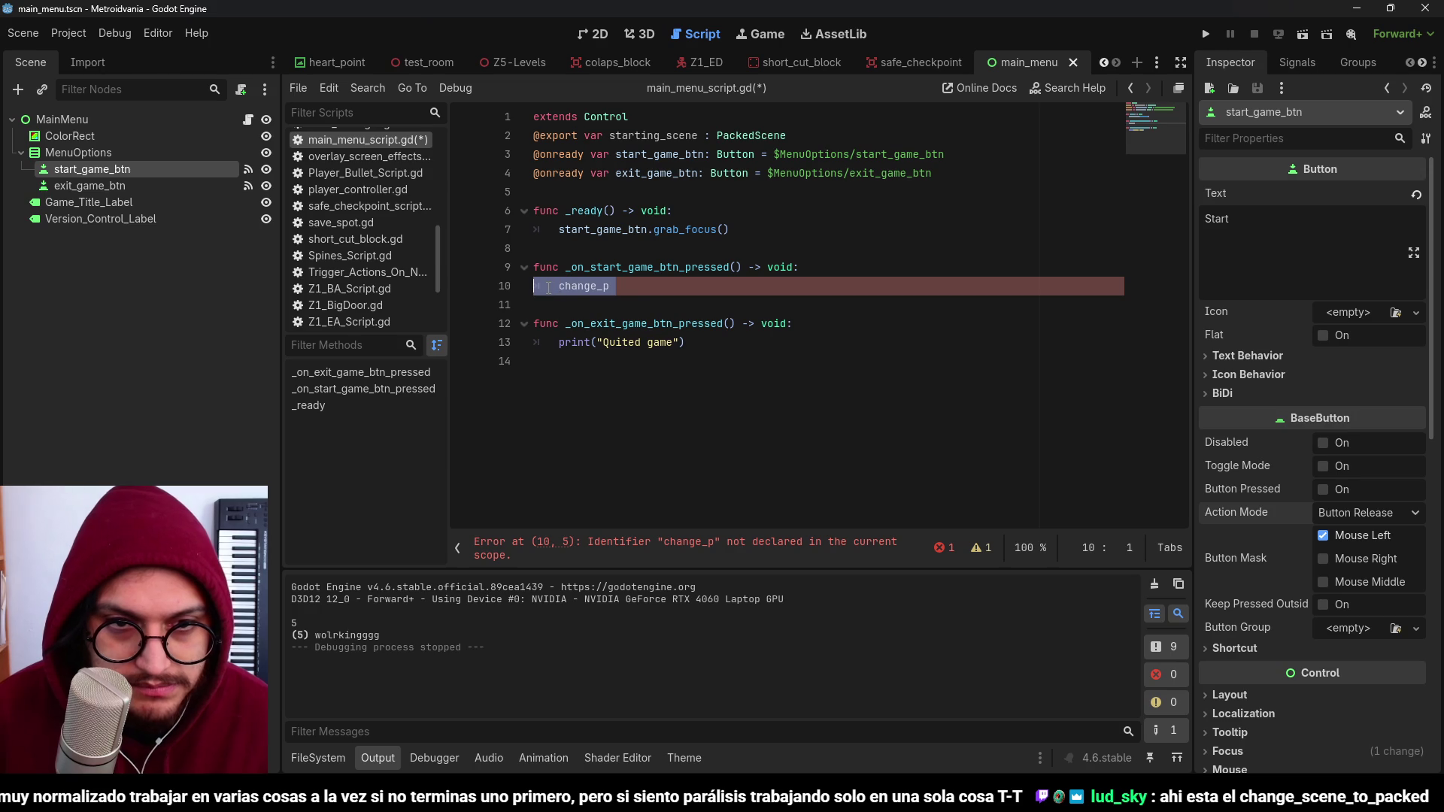
{"action": "key", "text": "BackSpace"}
{"action": "key", "text": "Tab"}
{"action": "type", "text": "get_tre"}
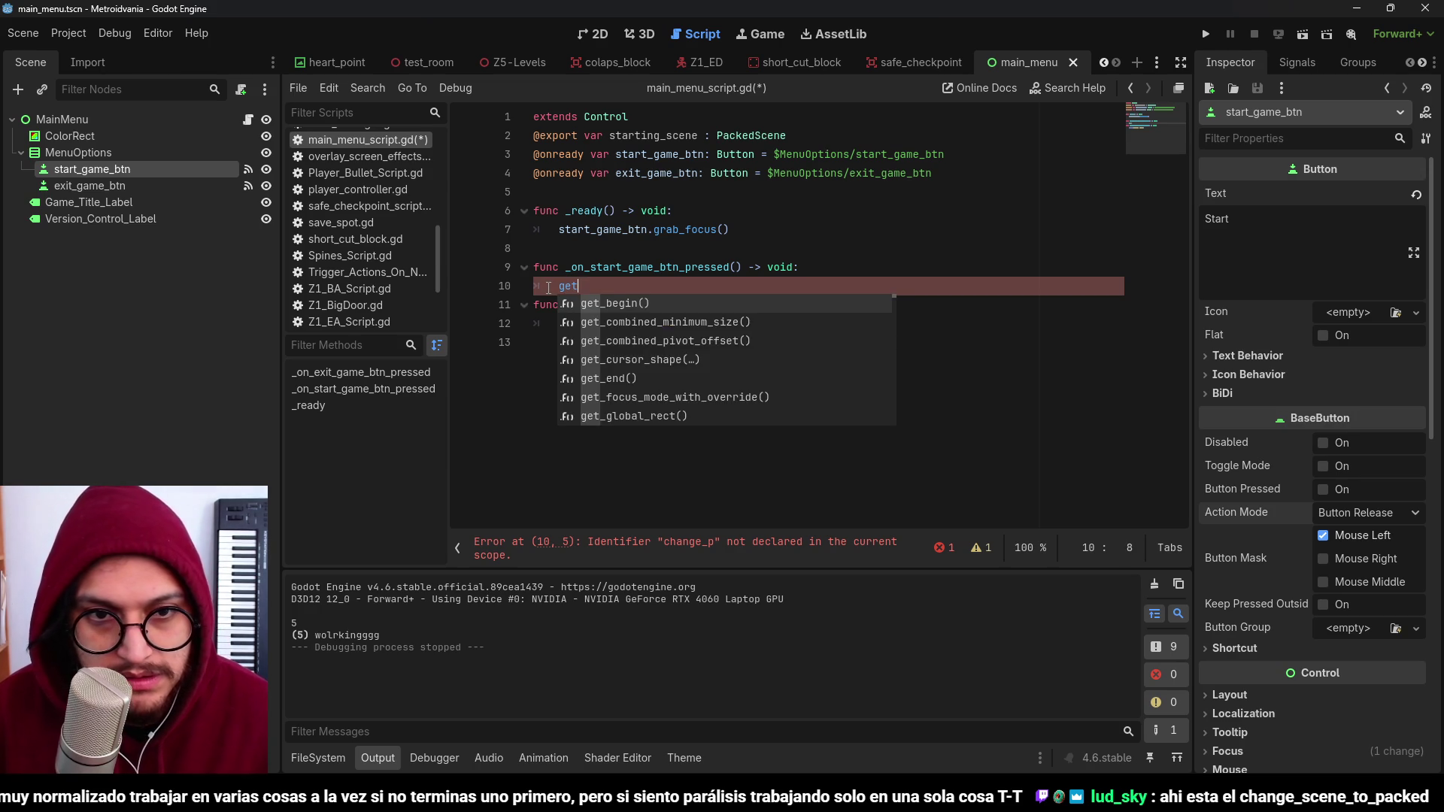
{"action": "key", "text": "Return"}
{"action": "type", "text": ".change"}
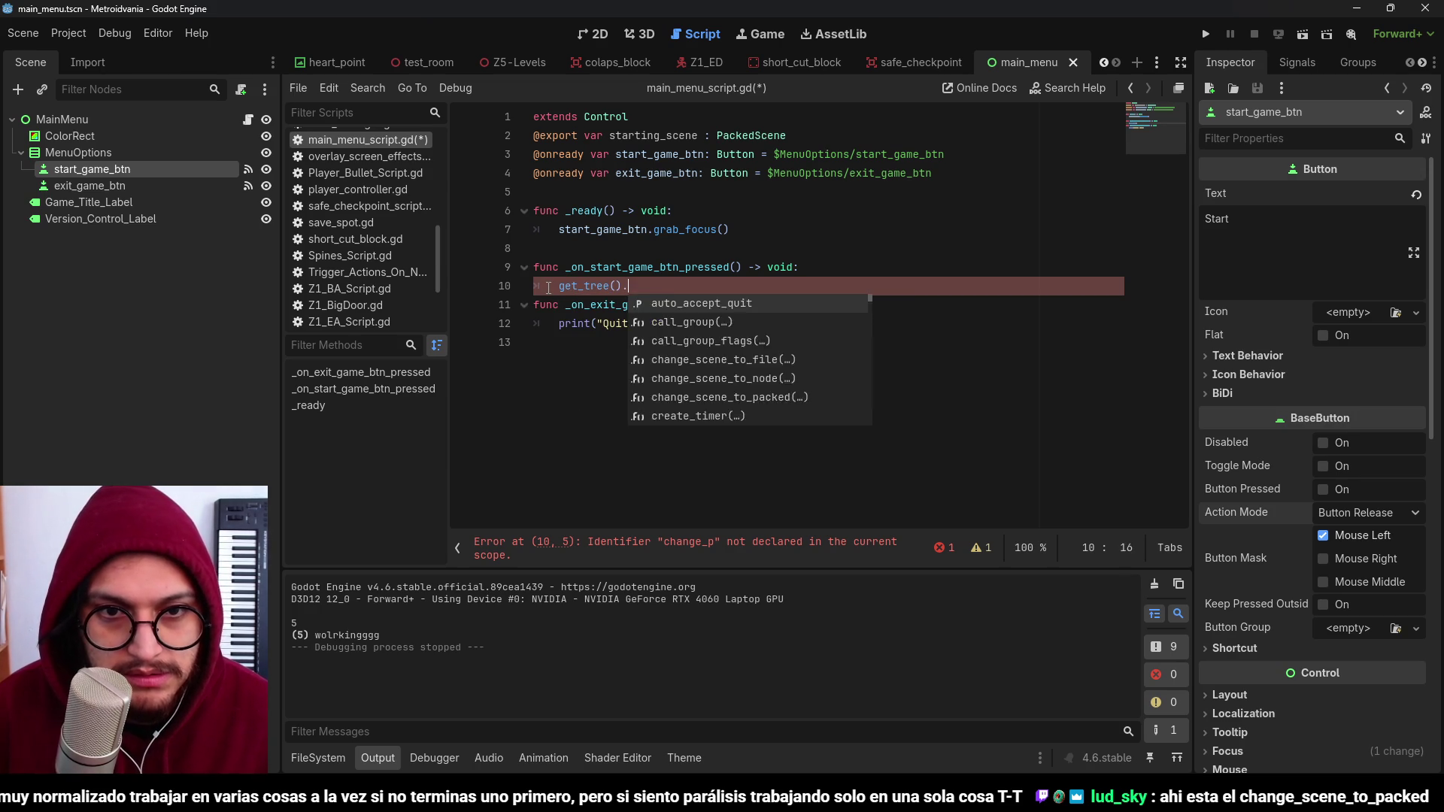
{"action": "key", "text": "Down"}
{"action": "key", "text": "Down"}
{"action": "key", "text": "Return"}
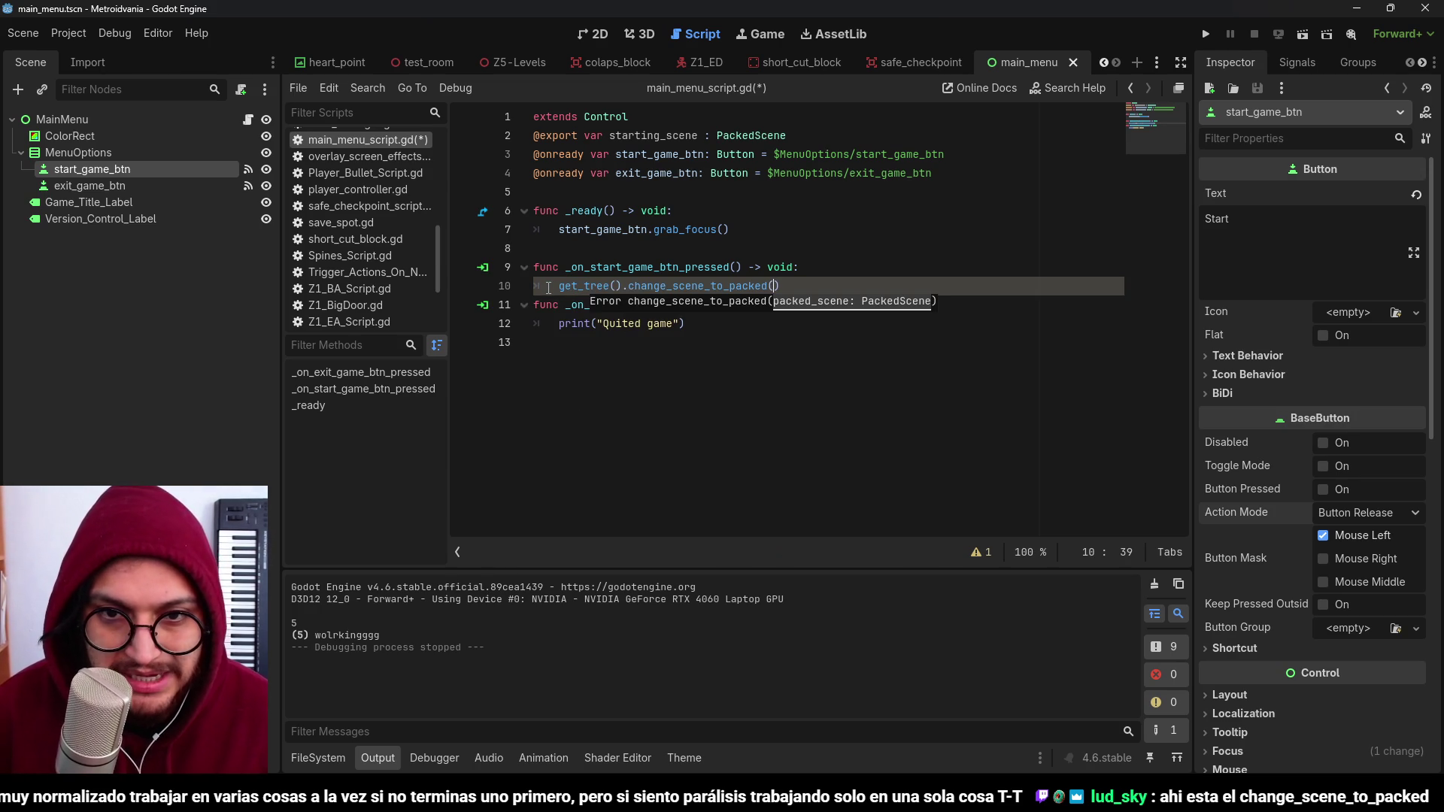
Pass starting_scene as the call's argument, select MainMenu, and save with Ctrl+S.
{"action": "double_click", "coordinate": [653, 135]}
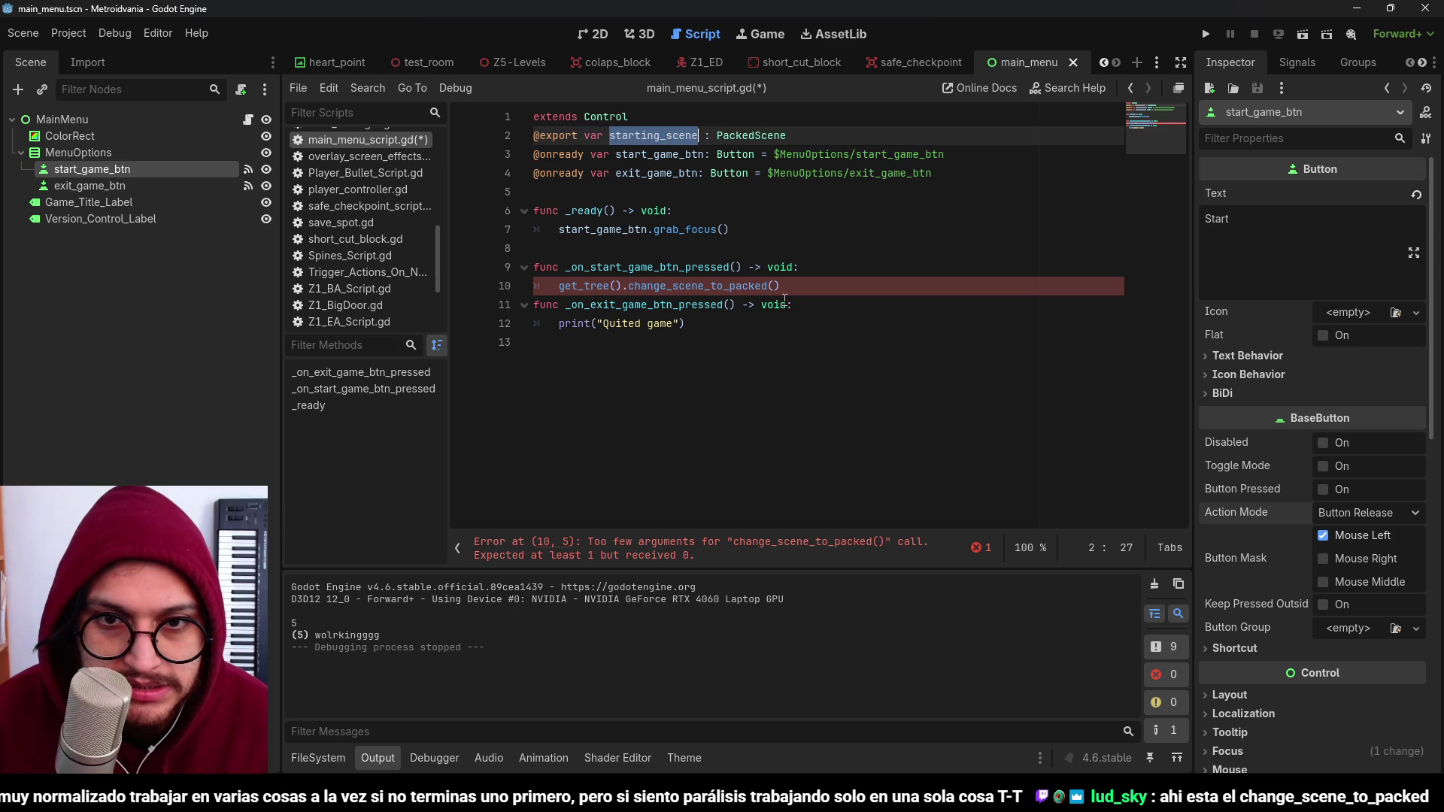
{"action": "key", "text": "ctrl+c"}
{"action": "left_click", "coordinate": [778, 286]}
{"action": "key", "text": "ctrl+v"}
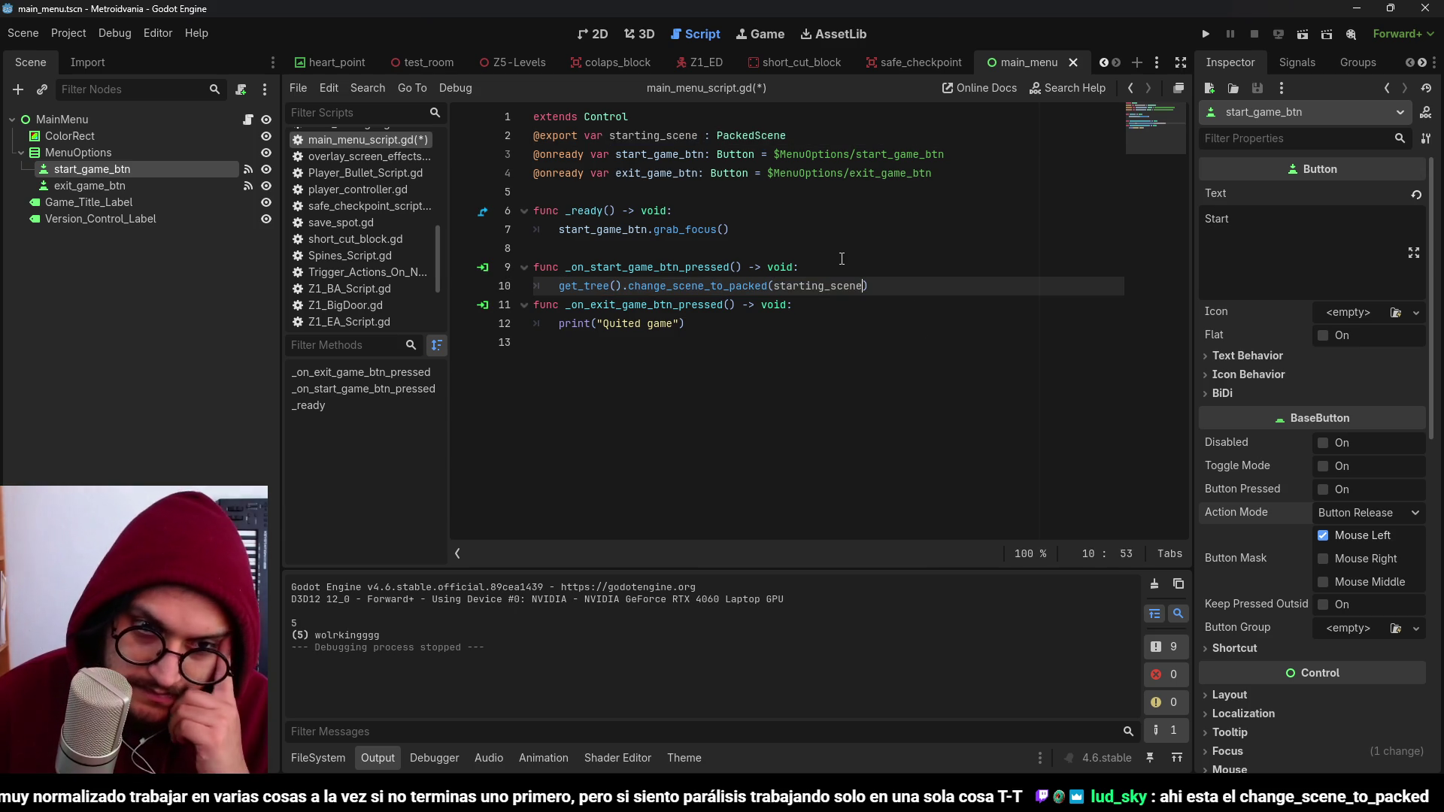
{"action": "left_click", "coordinate": [839, 267]}
{"action": "left_click", "coordinate": [123, 117]}
{"action": "key", "text": "ctrl+s"}
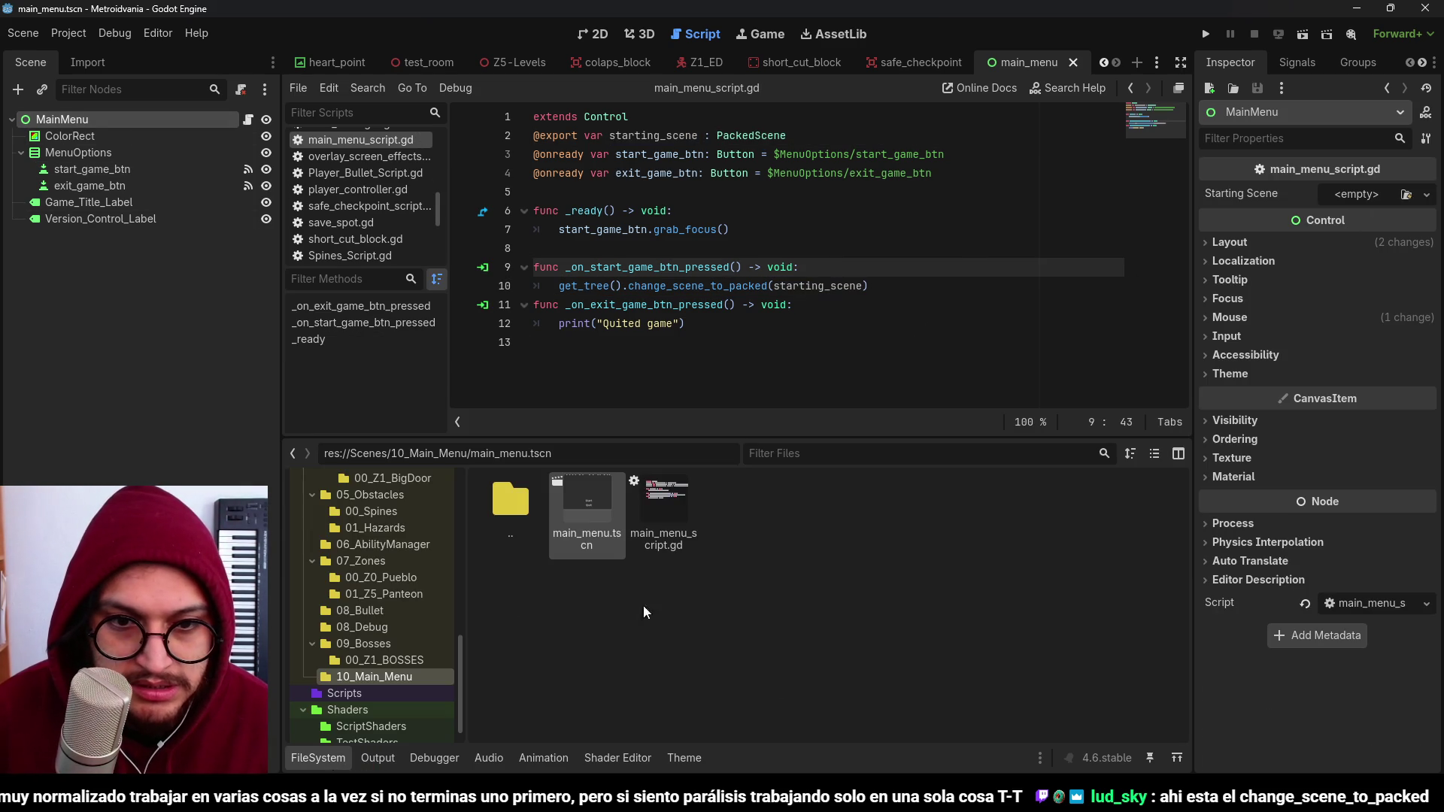
Drag Z5-Levels.tscn from 07_Zones/01_Z5_Panteon into MainMenu's Starting Scene slot.
{"action": "scroll", "coordinate": [406, 674], "scroll_direction": "up", "scroll_amount": 5}
{"action": "scroll", "coordinate": [406, 674], "scroll_direction": "up", "scroll_amount": 5}
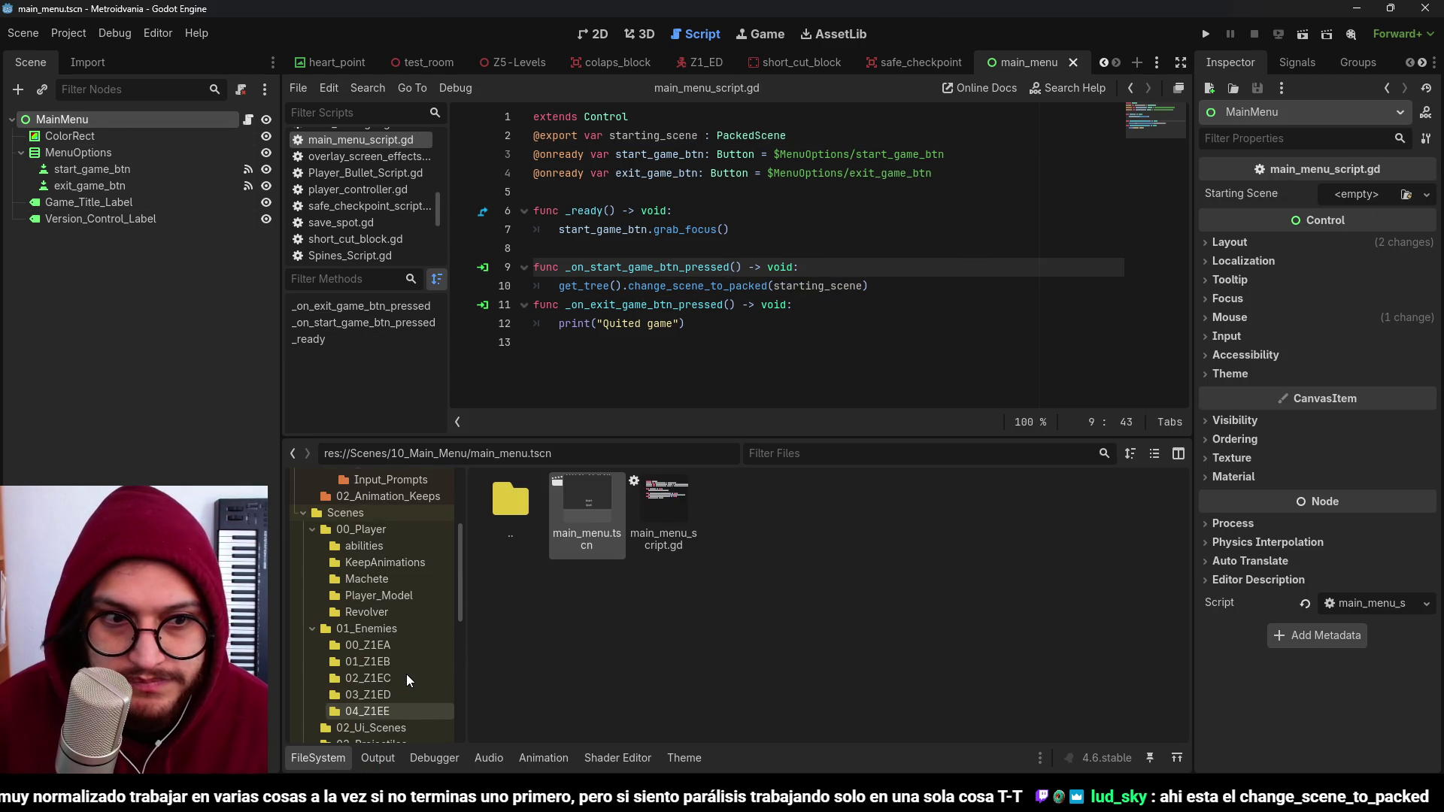
{"action": "scroll", "coordinate": [369, 572], "scroll_direction": "down", "scroll_amount": 7}
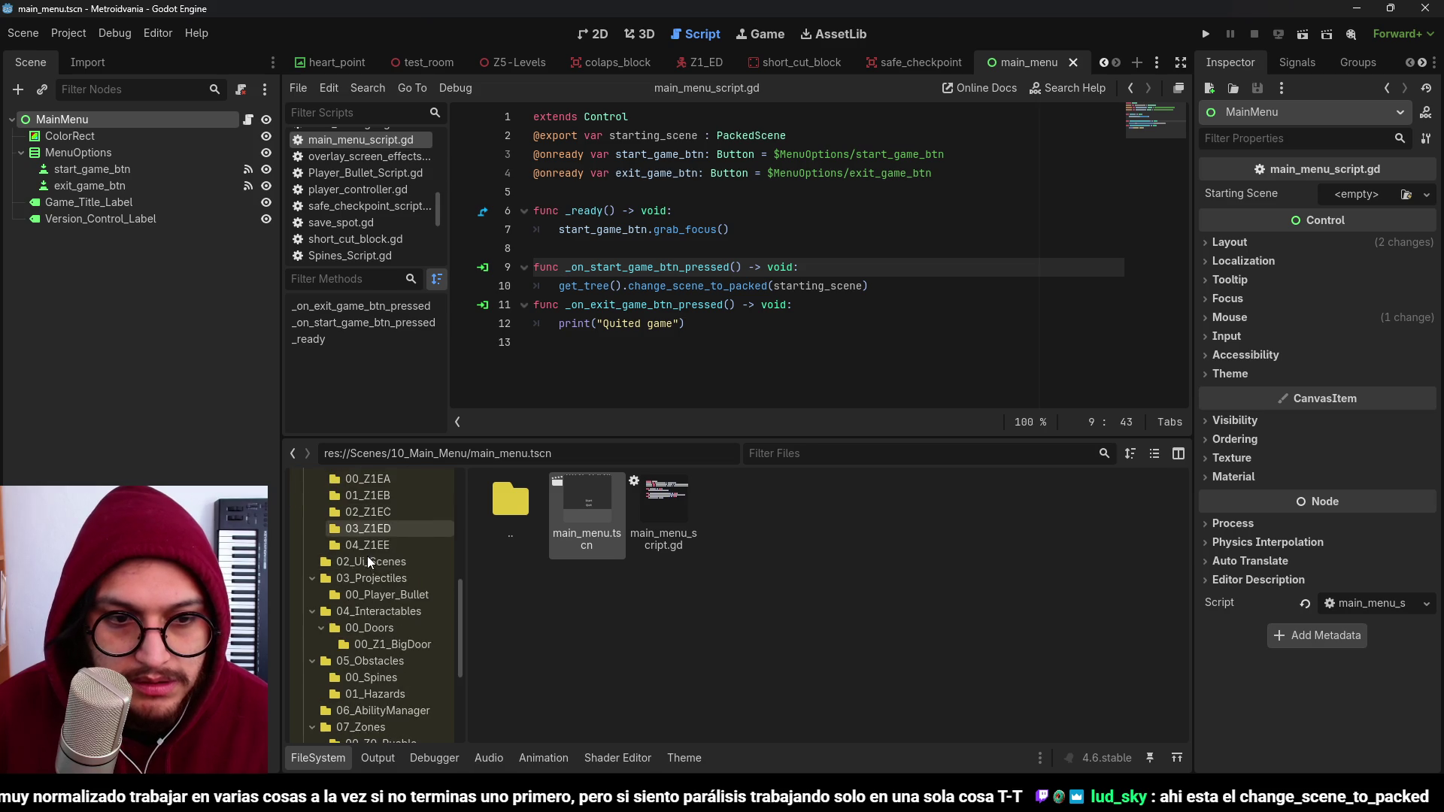
{"action": "scroll", "coordinate": [395, 665], "scroll_direction": "down", "scroll_amount": 2}
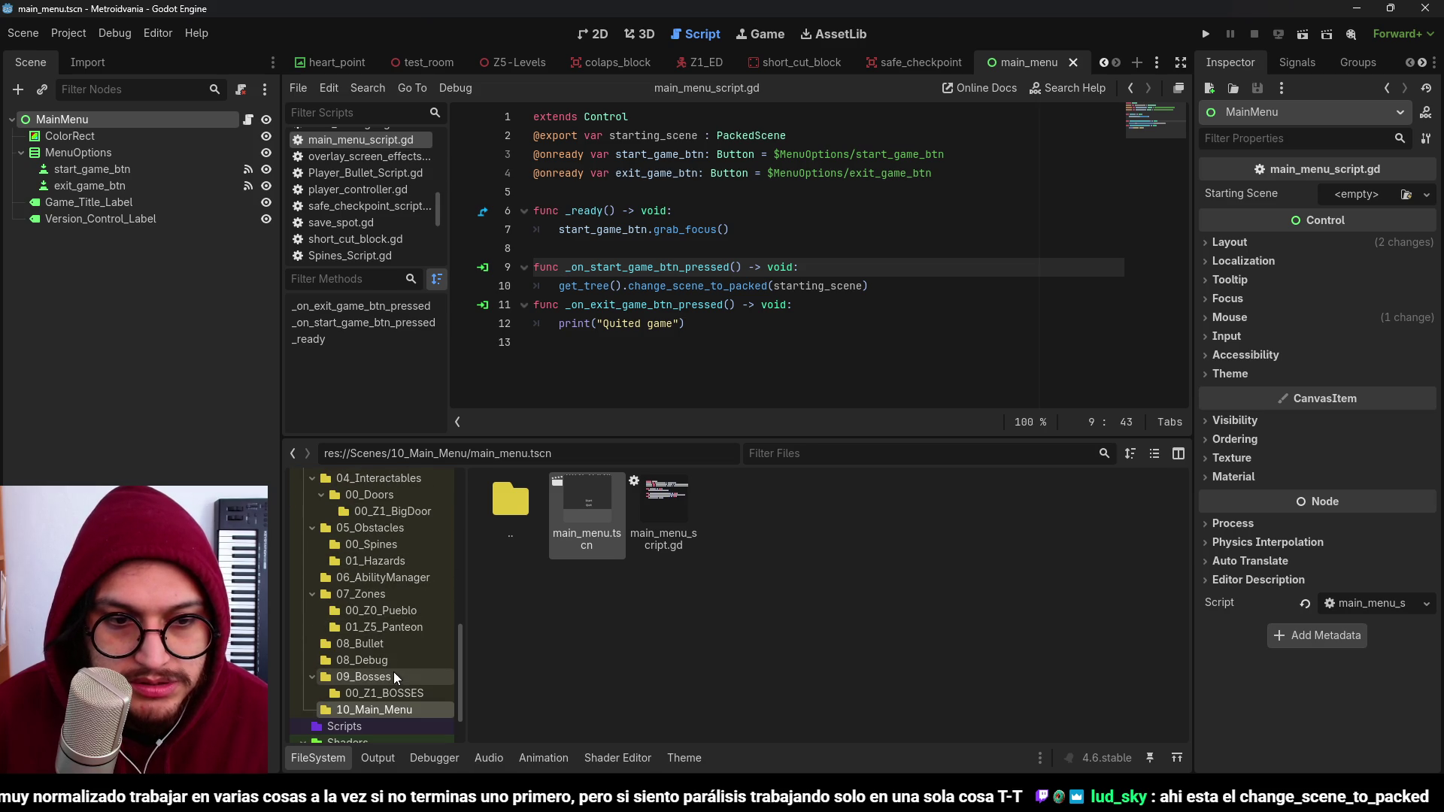
{"action": "left_click", "coordinate": [388, 608]}
{"action": "left_click", "coordinate": [382, 593]}
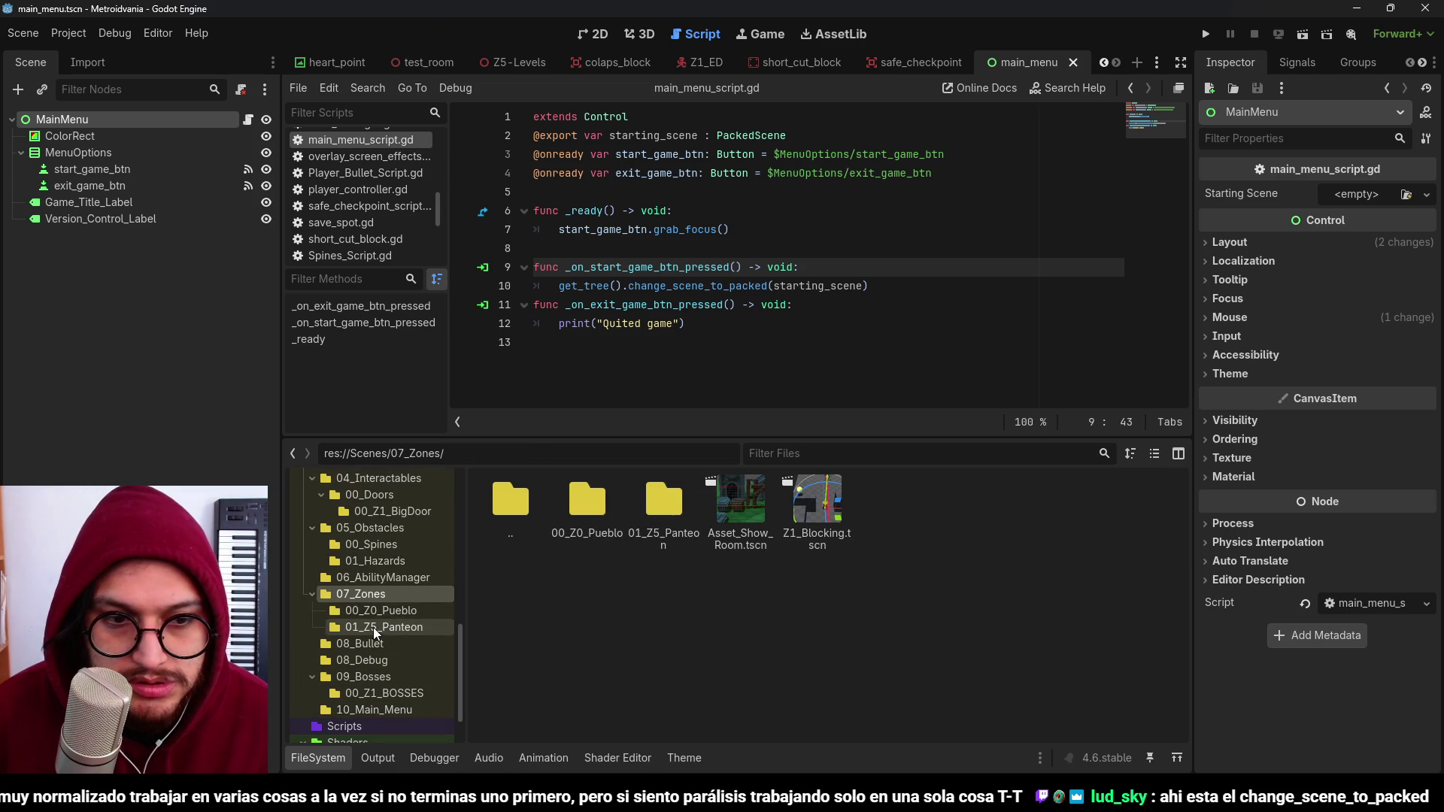
{"action": "left_click", "coordinate": [374, 615]}
{"action": "left_click", "coordinate": [376, 624]}
{"action": "left_click_drag", "start_coordinate": [597, 504], "coordinate": [1362, 197]}
Save the main menu scene and collapse the FileSystem panel.
{"action": "key", "text": "ctrl+s"}
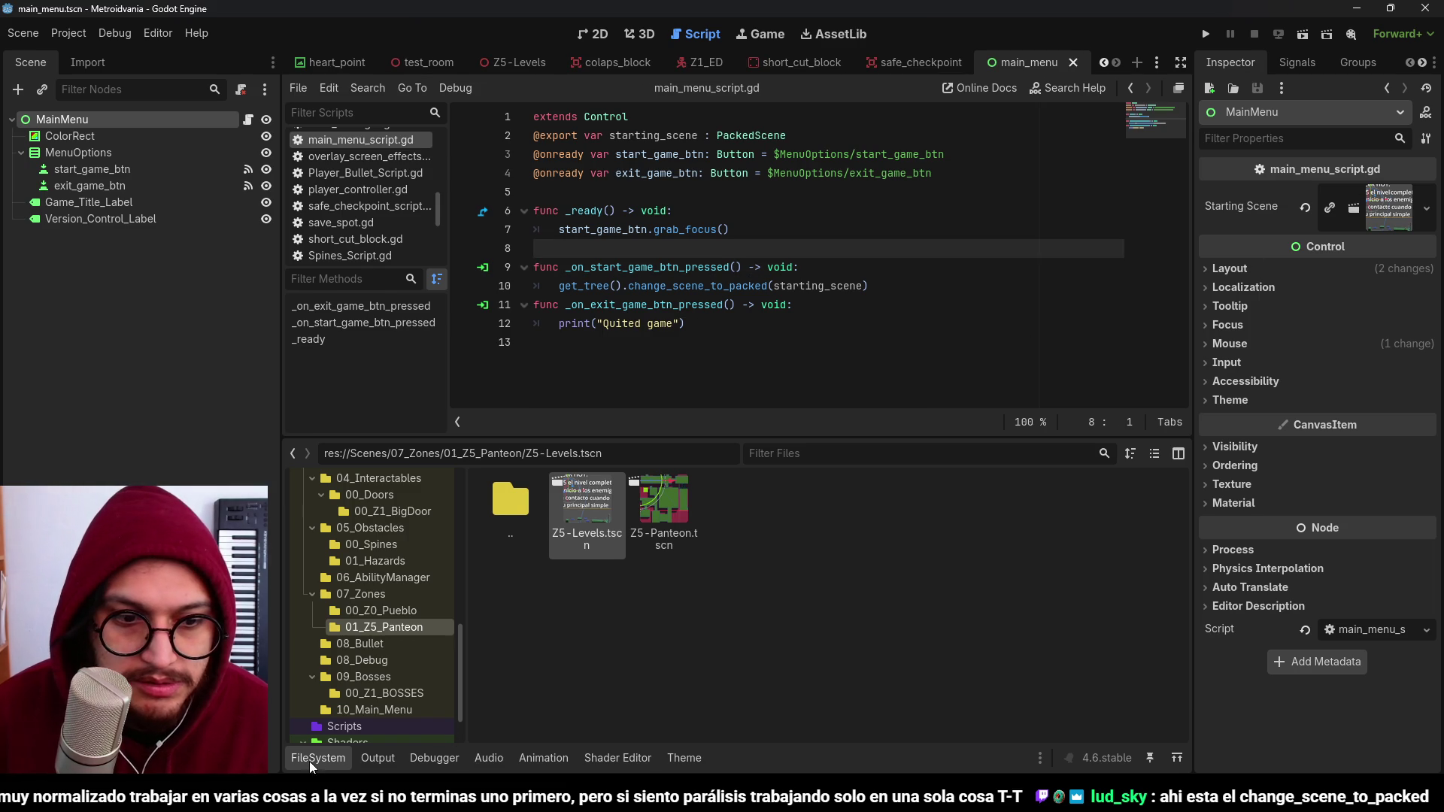
{"action": "left_click", "coordinate": [316, 758]}
{"action": "left_click", "coordinate": [686, 229]}
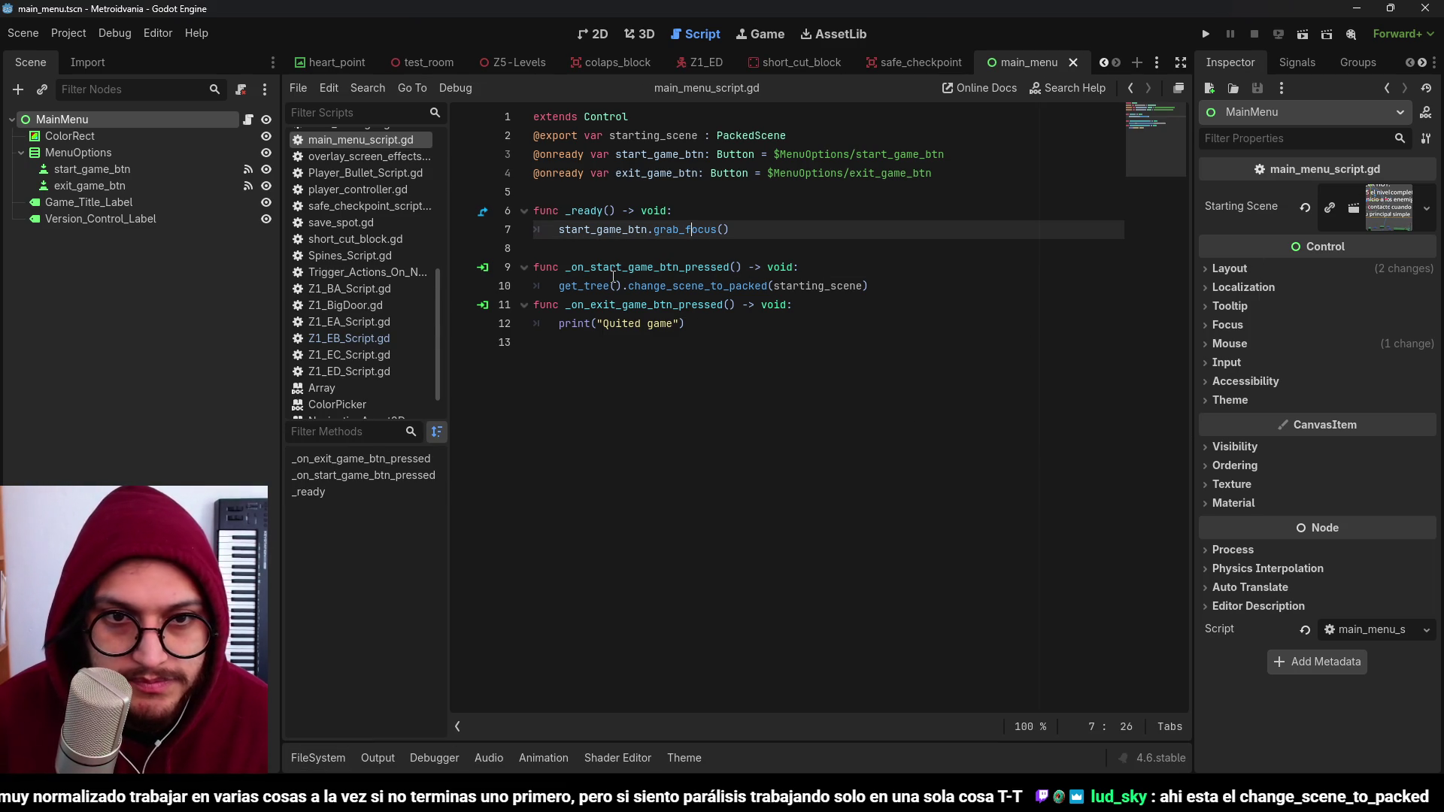
{"action": "left_click", "coordinate": [681, 328]}
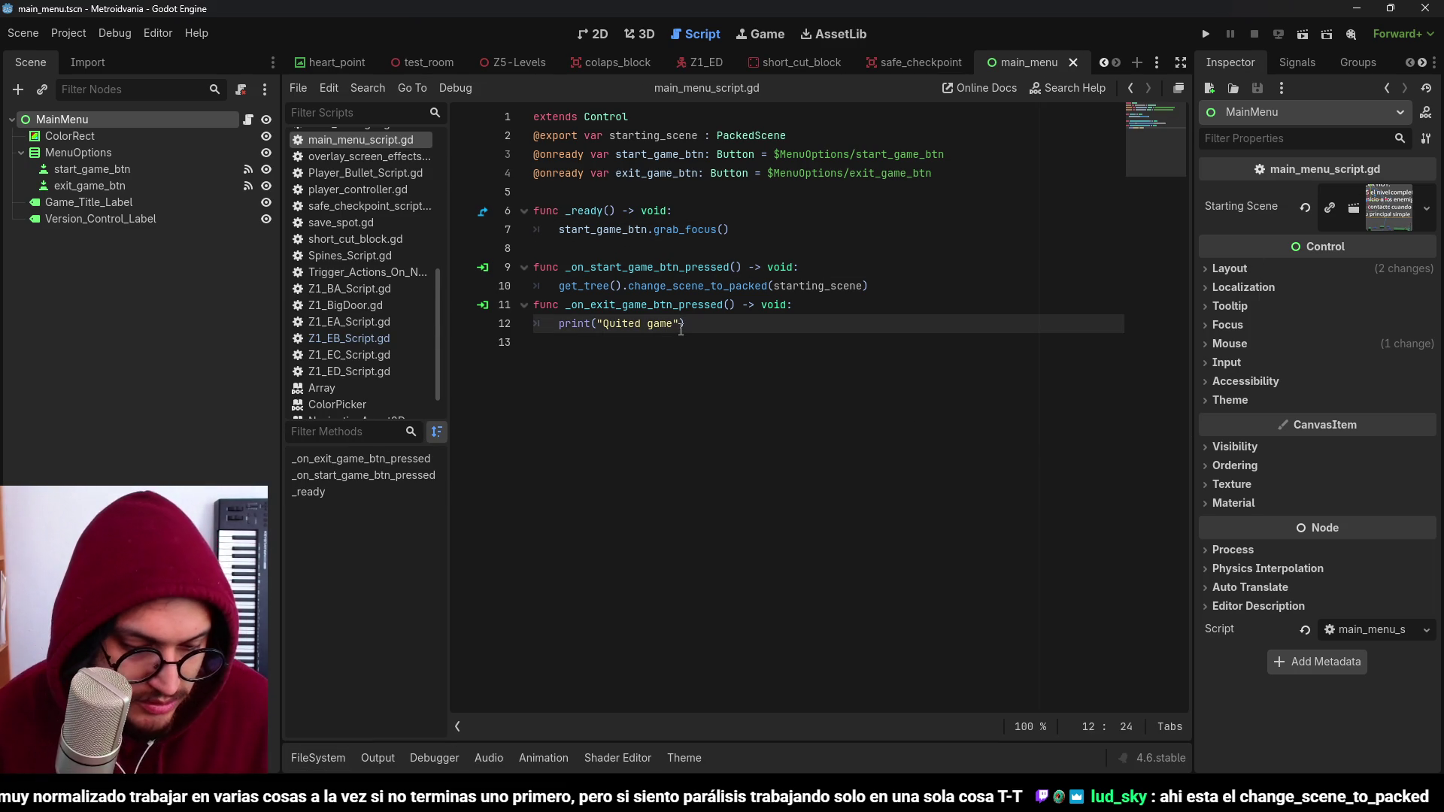
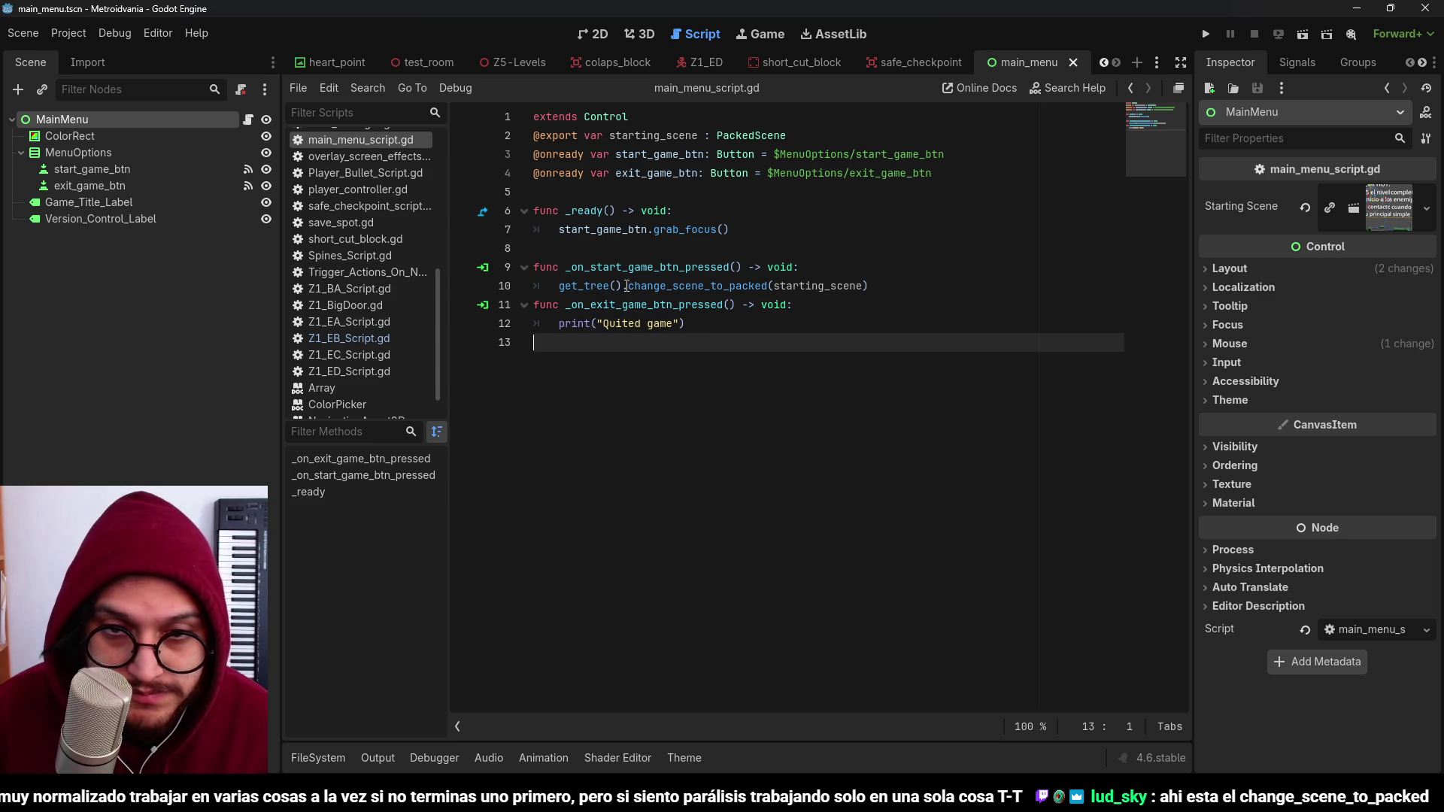
Insert a blank line after the change_scene_to_packed call in main_menu_script.gd and save the script.
{"action": "left_click", "coordinate": [862, 286]}
{"action": "key", "text": "Return"}
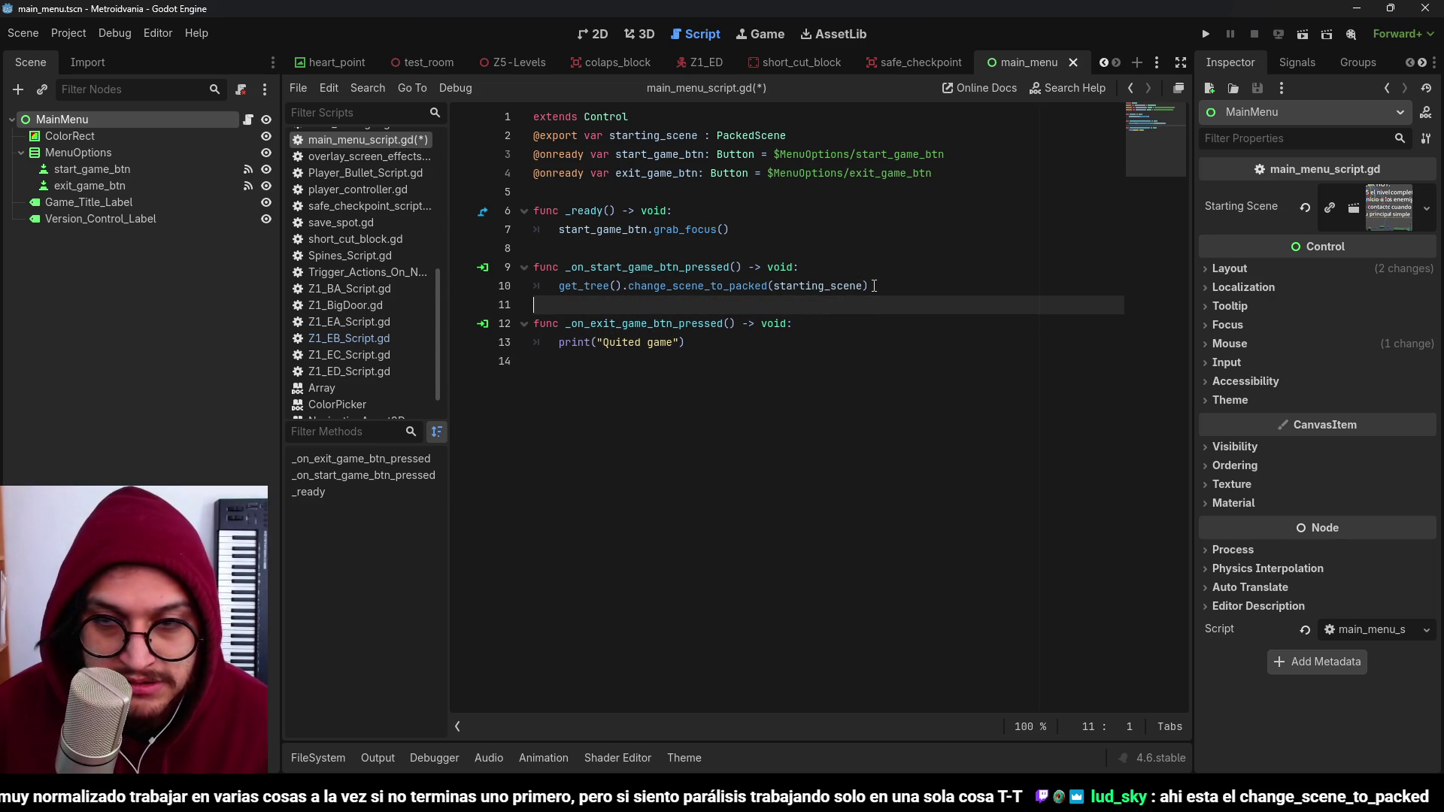
{"action": "left_click", "coordinate": [823, 263]}
{"action": "key", "text": "ctrl+s"}
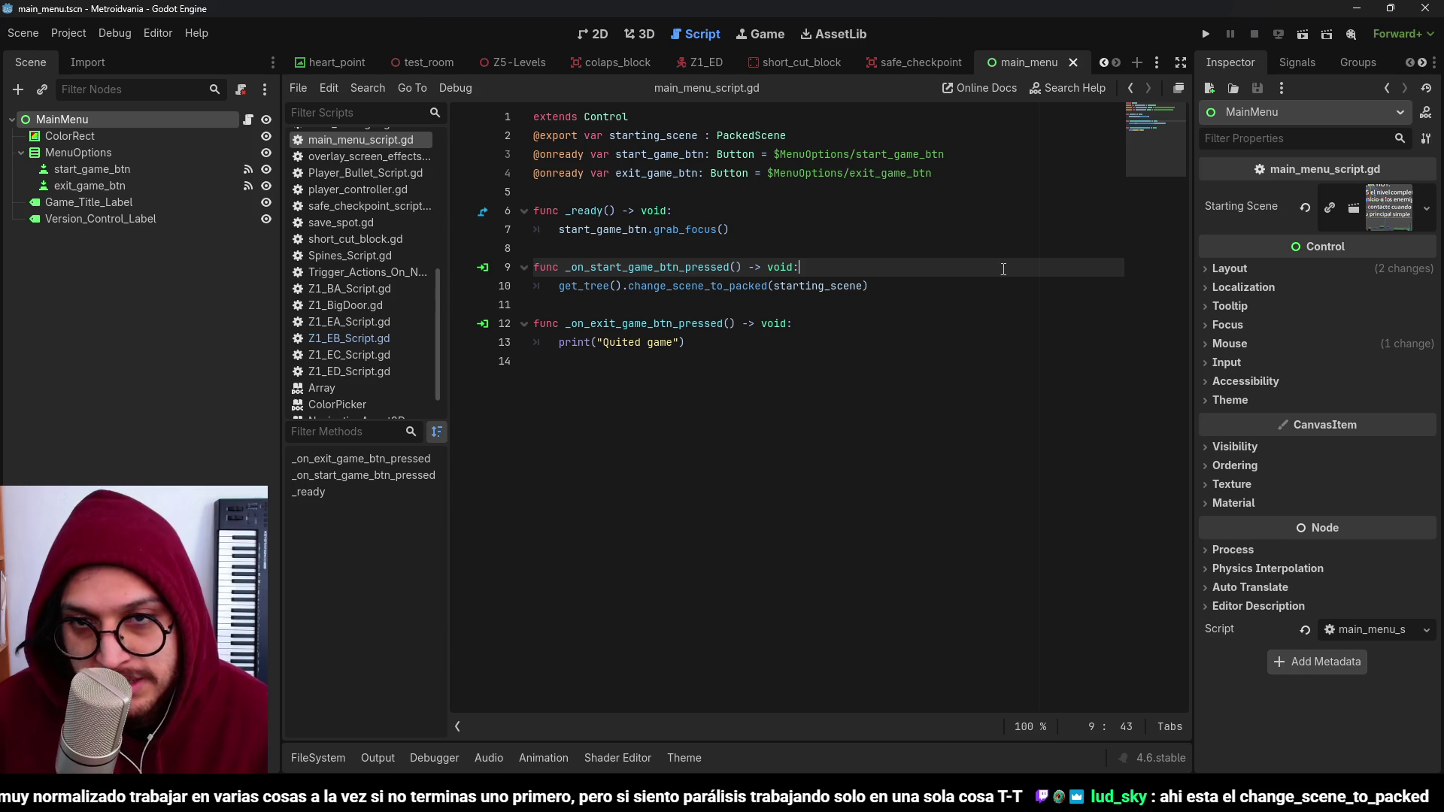
{"action": "left_click", "coordinate": [1209, 34]}
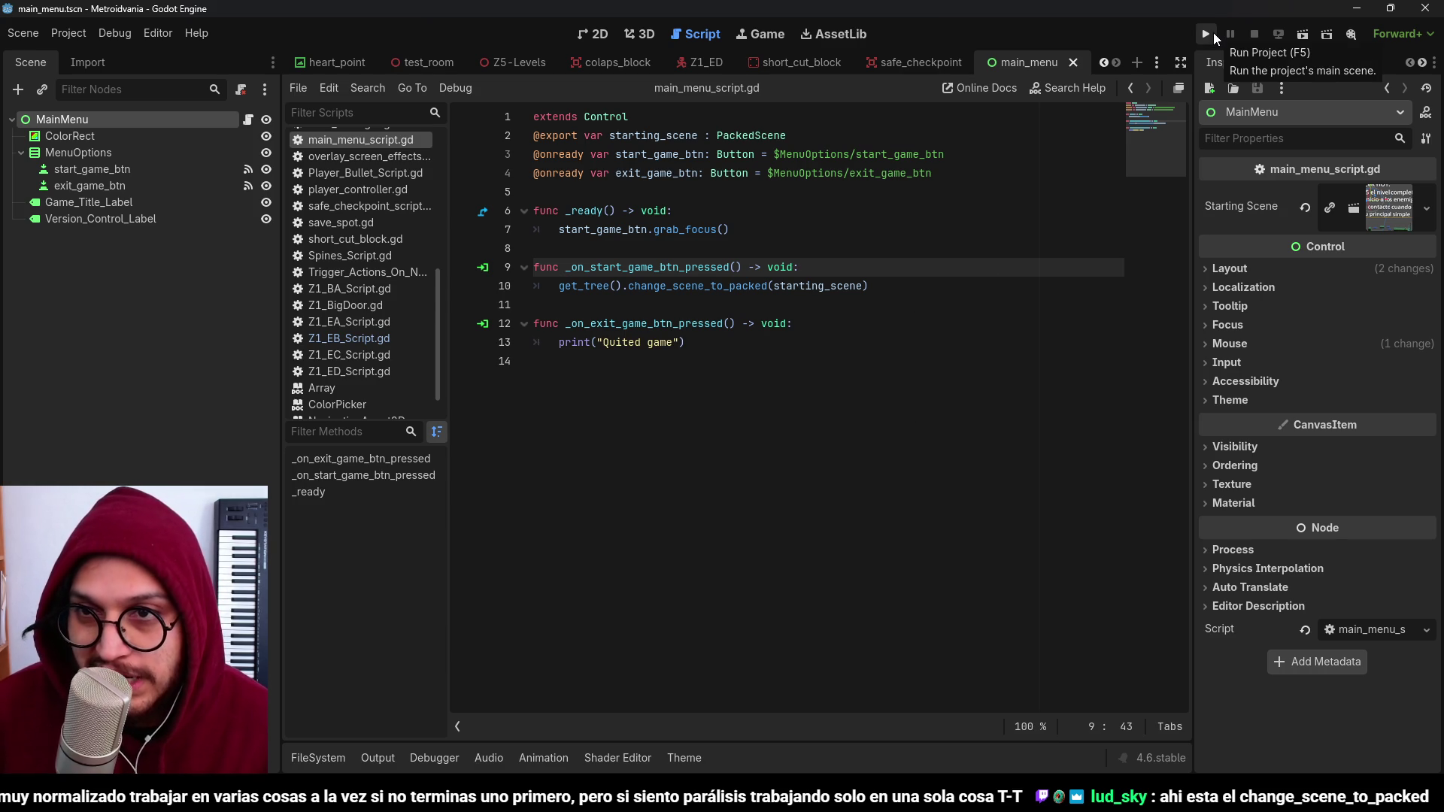
Test-run the project, choose Start in the MINI VANIA menu, walk and jump, then stop the game.
{"action": "left_click", "coordinate": [1207, 38]}
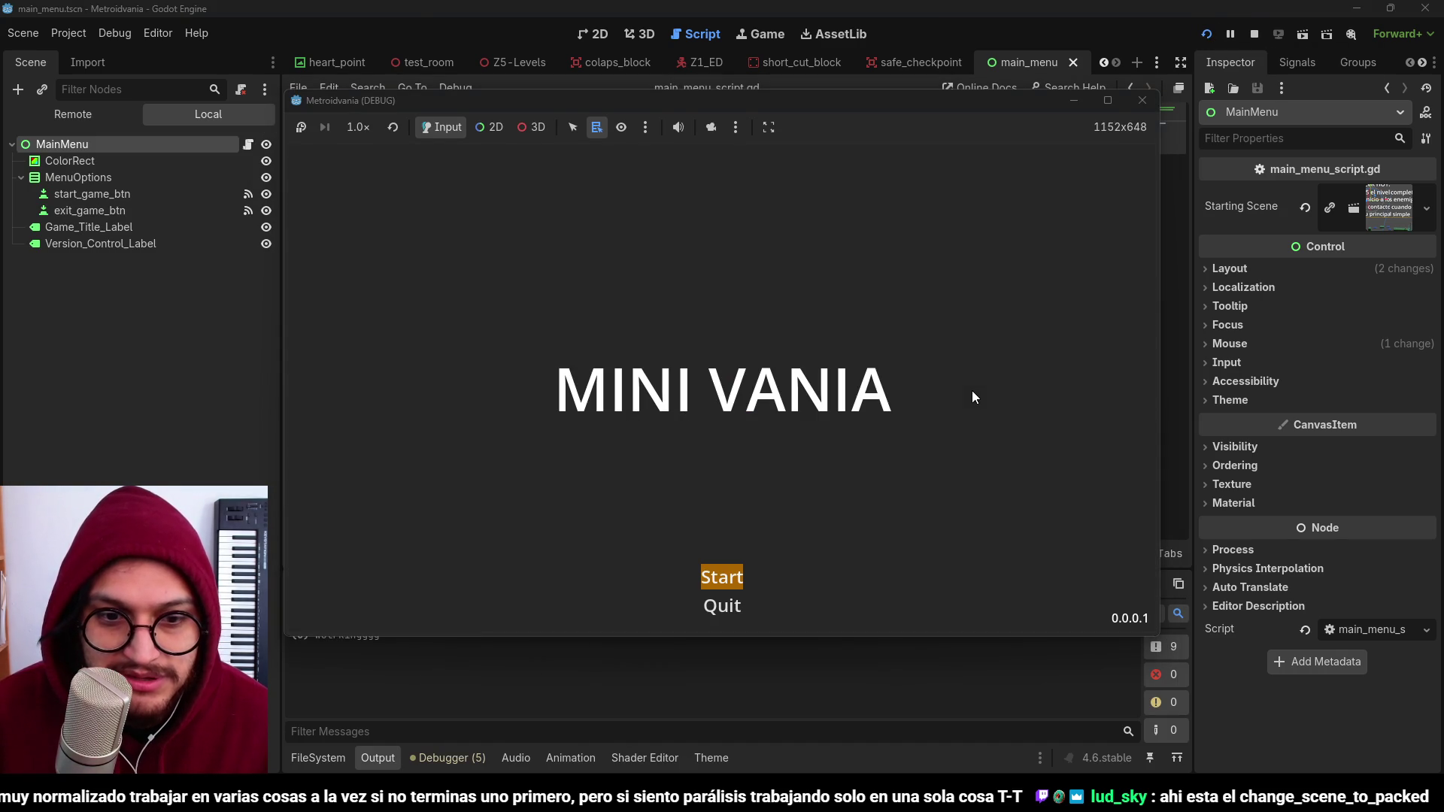
{"action": "key", "text": "Down"}
{"action": "key", "text": "Up"}
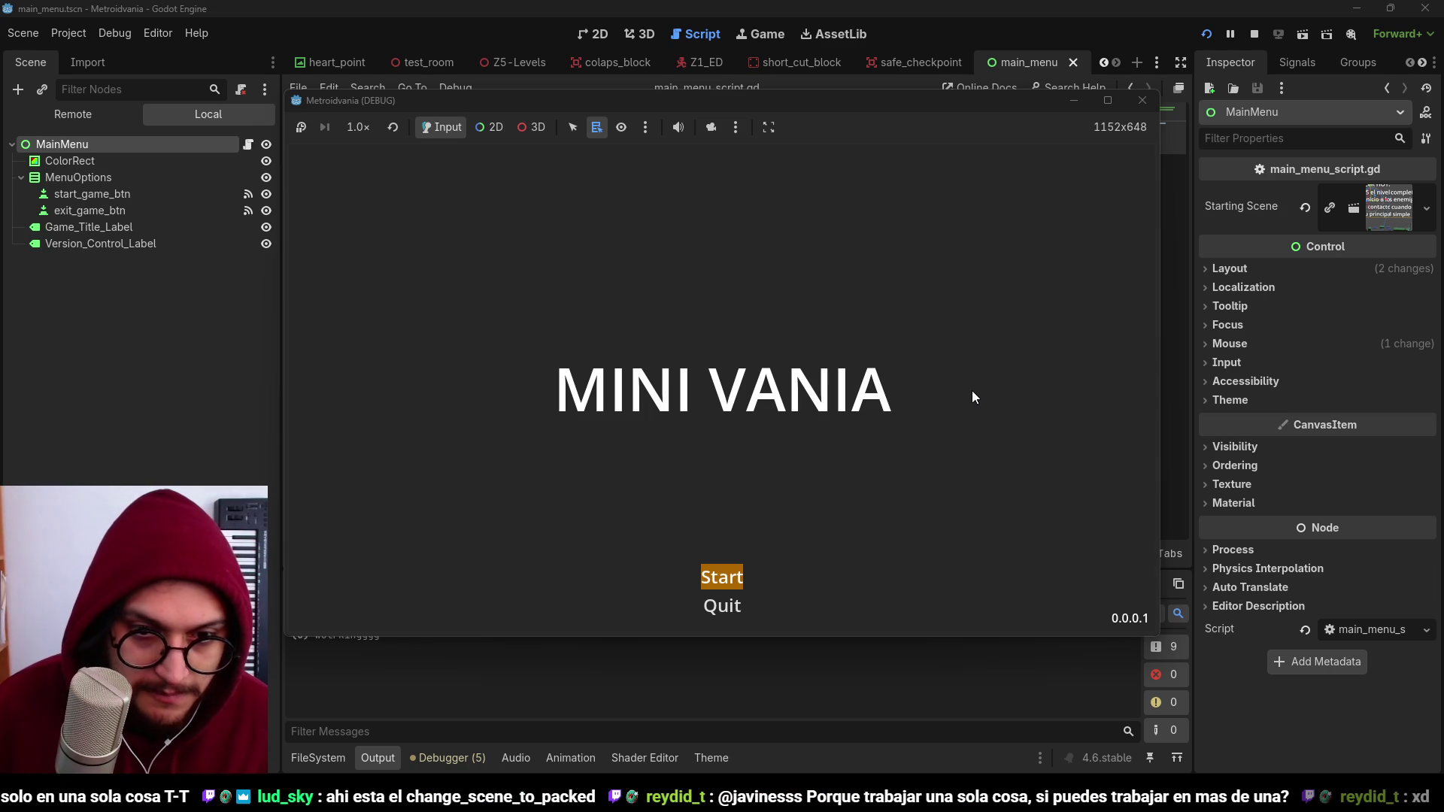
{"action": "key", "text": "Return"}
{"action": "key", "text": "d"}
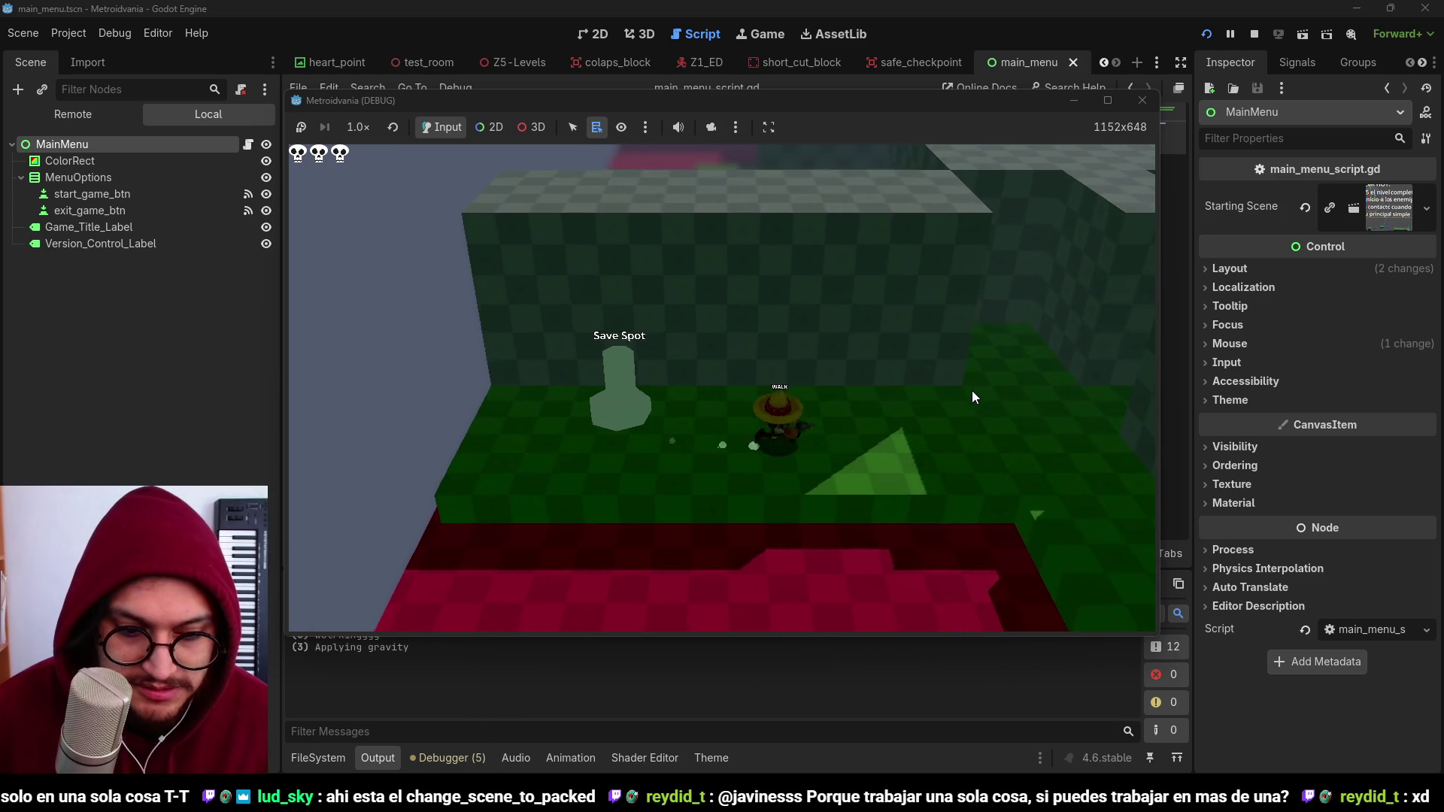
{"action": "key", "text": "d"}
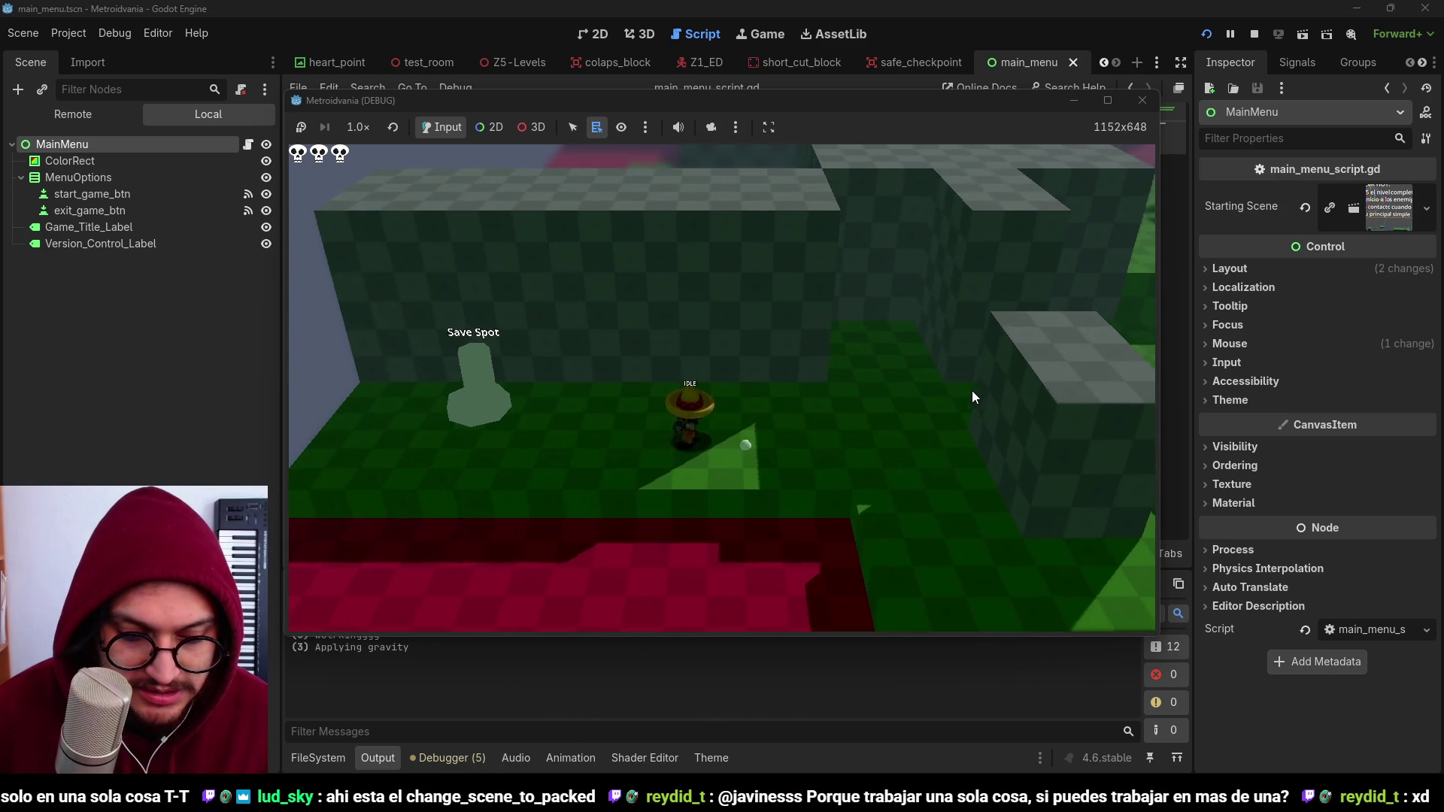
{"action": "key", "text": "a"}
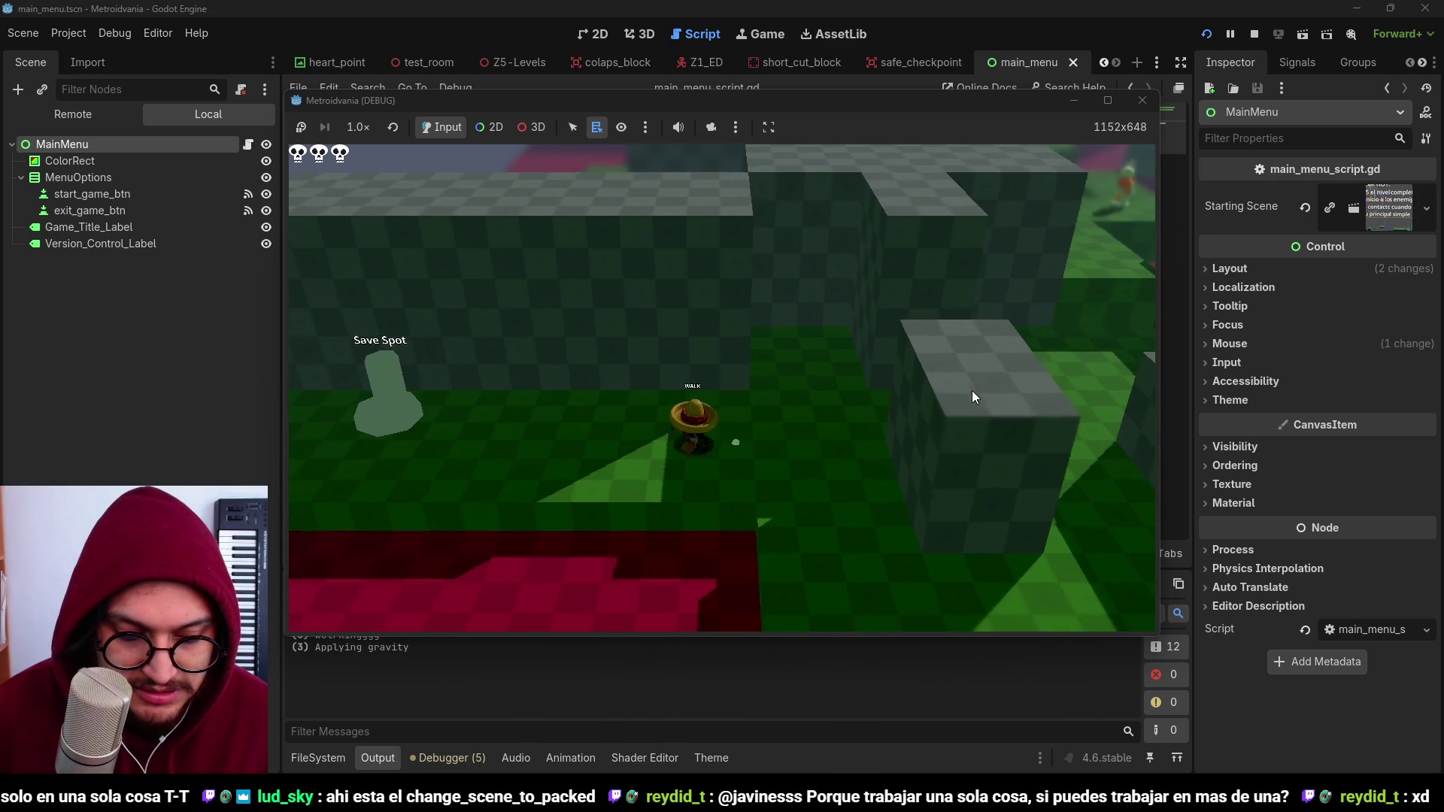
{"action": "key", "text": "space"}
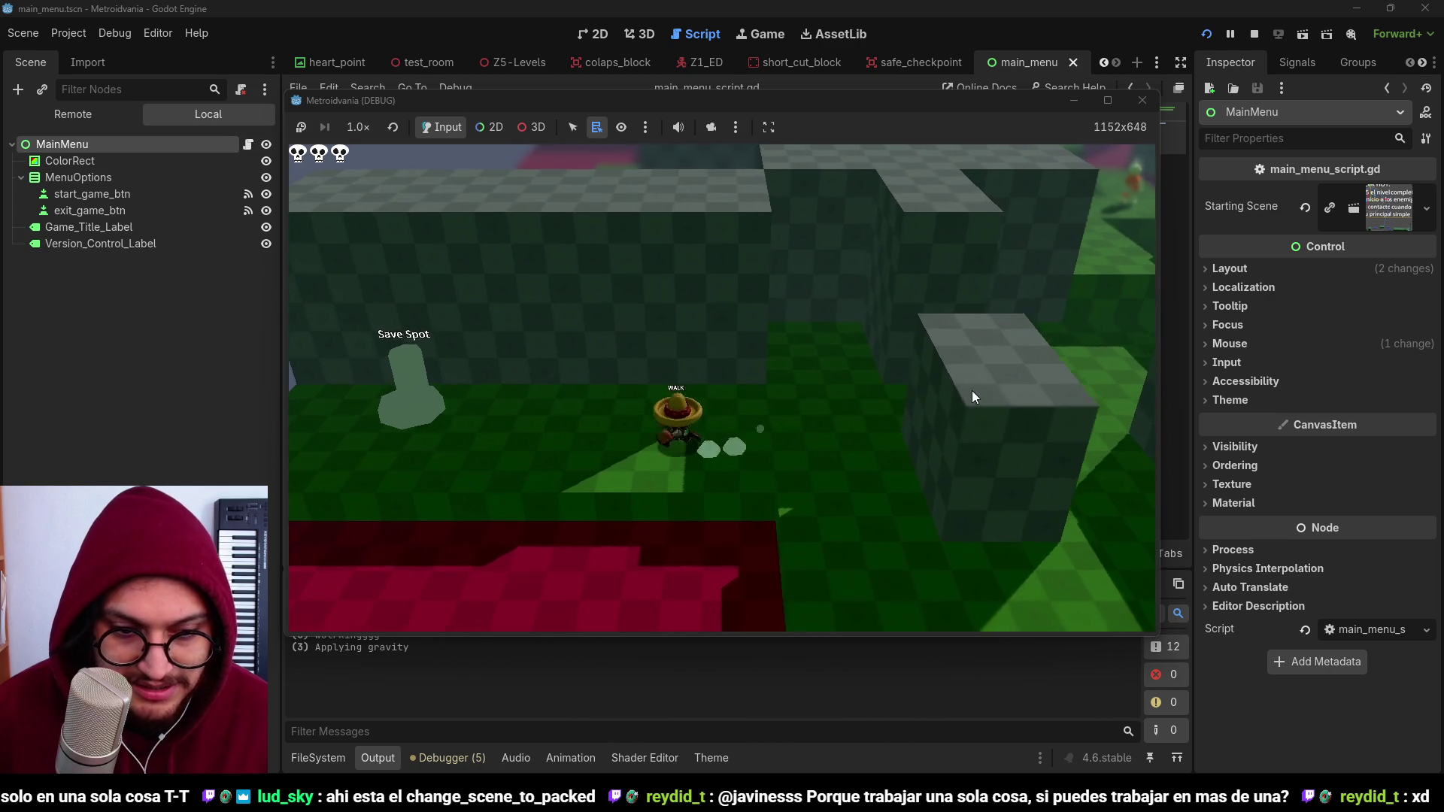
{"action": "key", "text": "F8"}
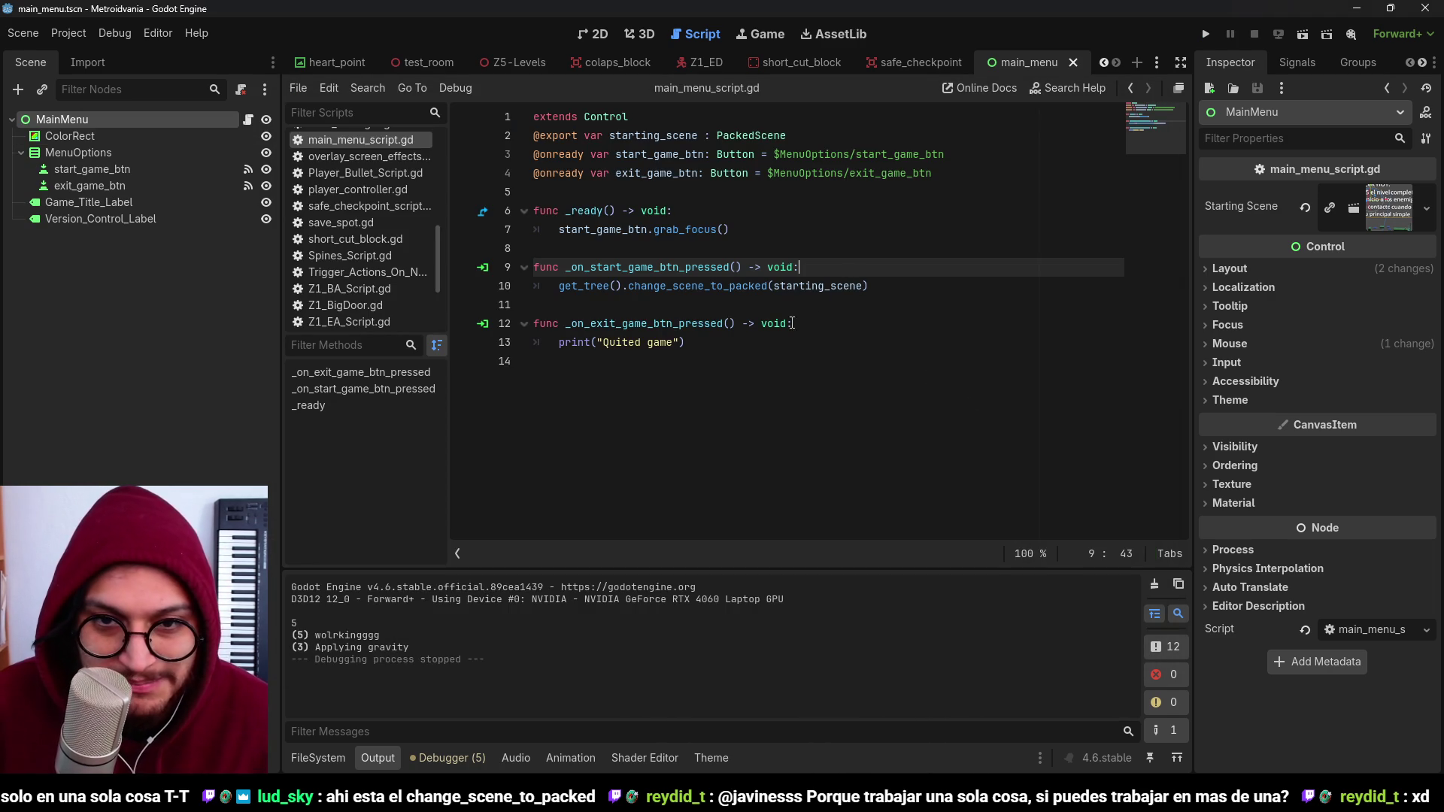
Look over the start and exit button handlers in main_menu_script.gd.
{"action": "left_click", "coordinate": [791, 324]}
{"action": "left_click", "coordinate": [669, 342]}
{"action": "left_click", "coordinate": [654, 269]}
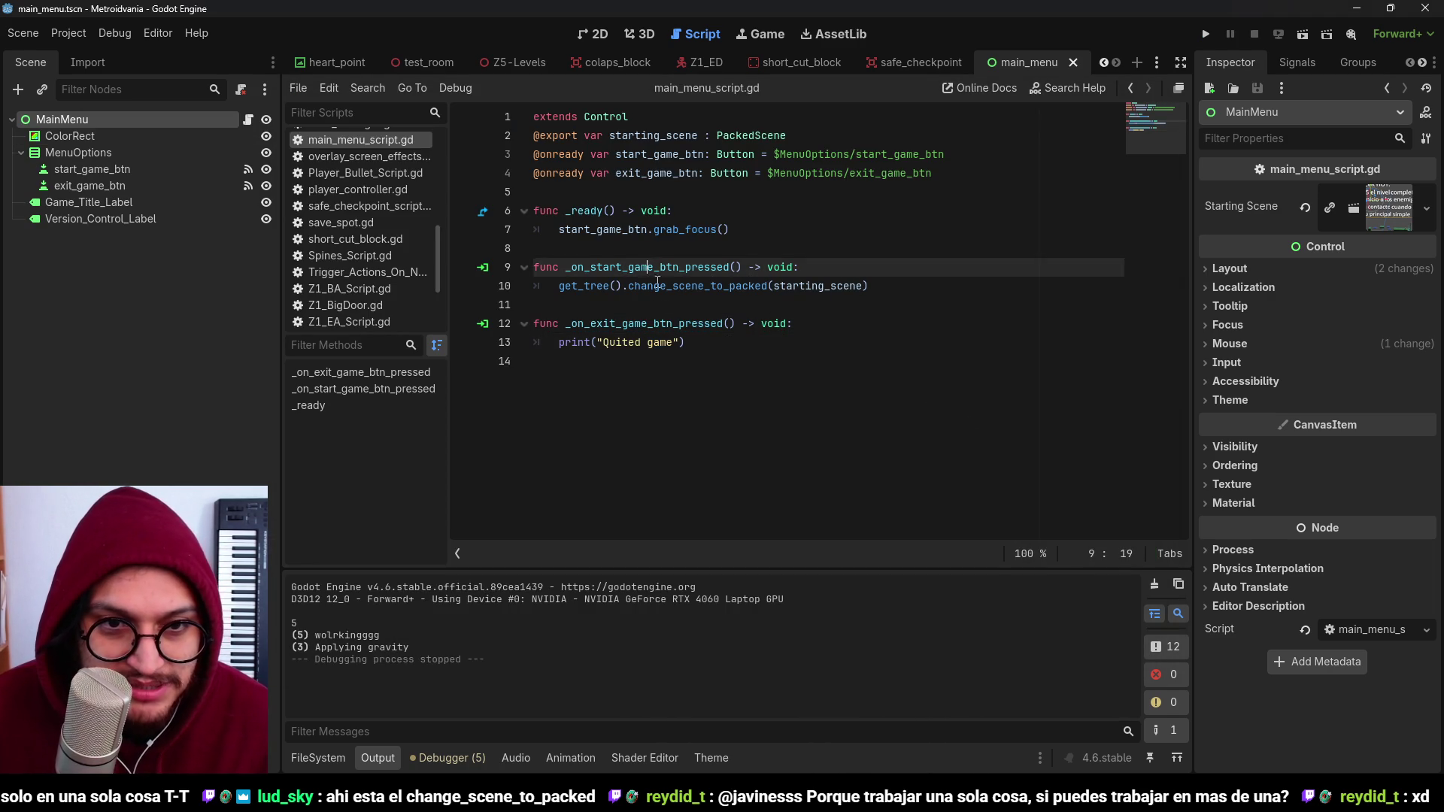
{"action": "left_click", "coordinate": [734, 267]}
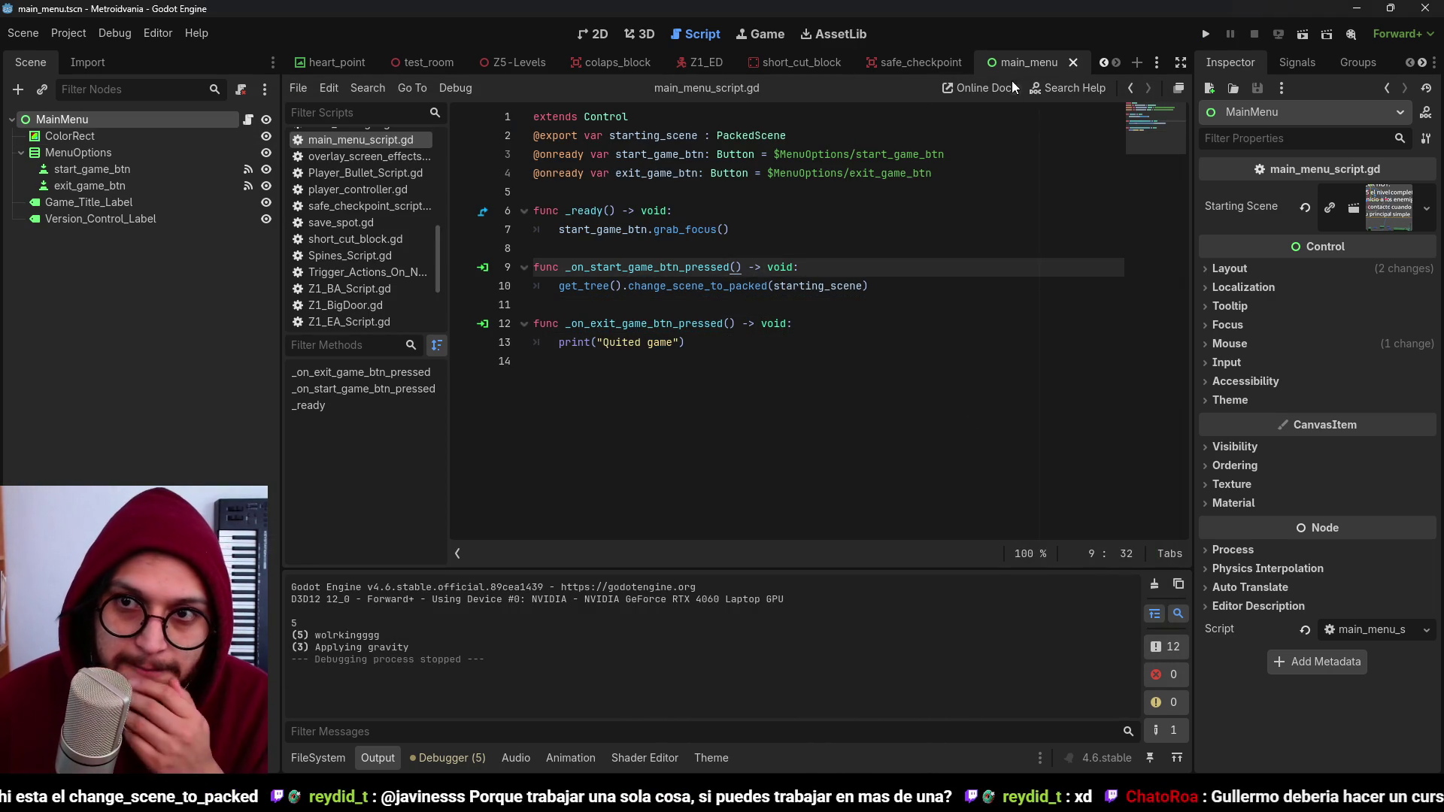
{"action": "left_click", "coordinate": [744, 342]}
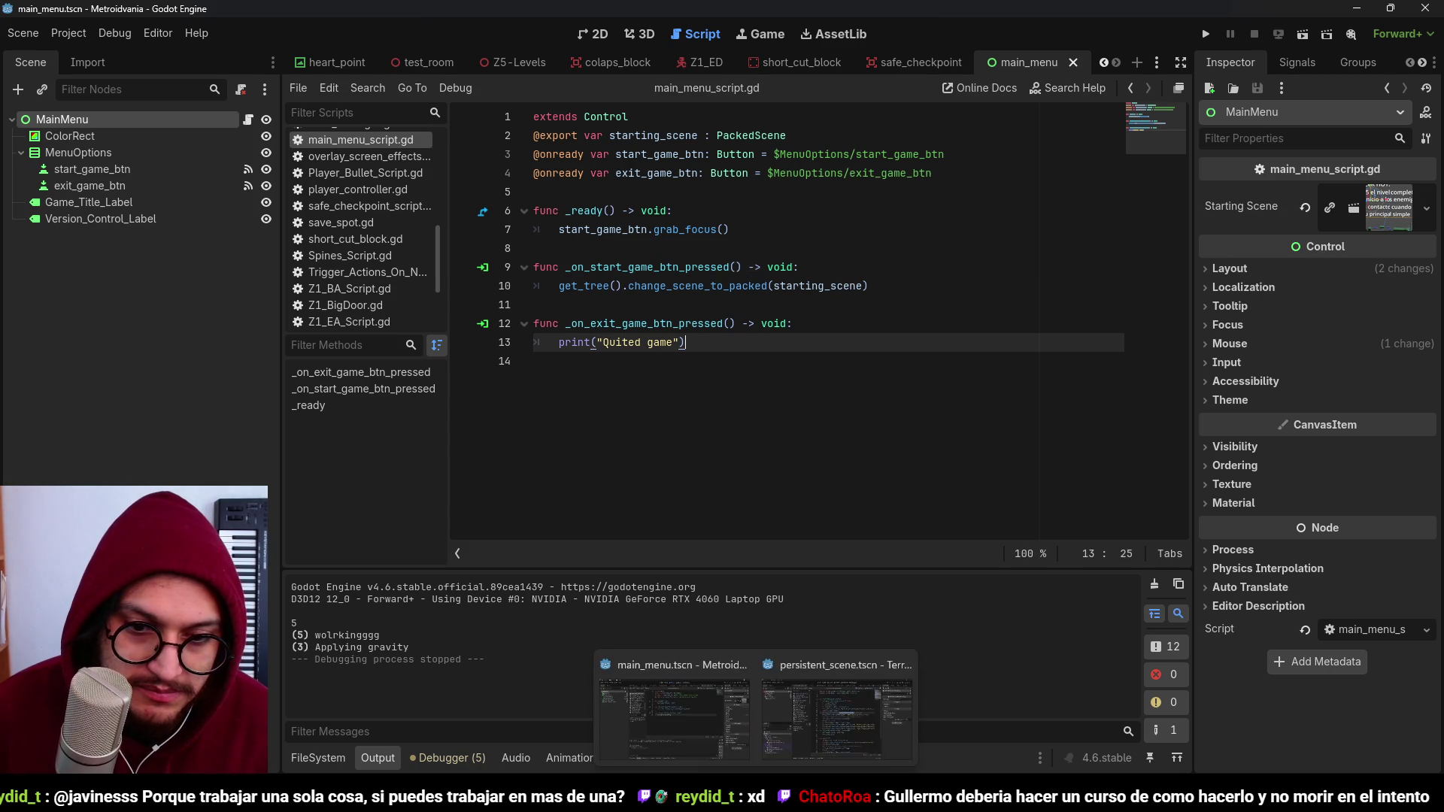
In the Terror project, switch to the Starting_Scene scene and select its Quit button node.
{"action": "left_click", "coordinate": [810, 717]}
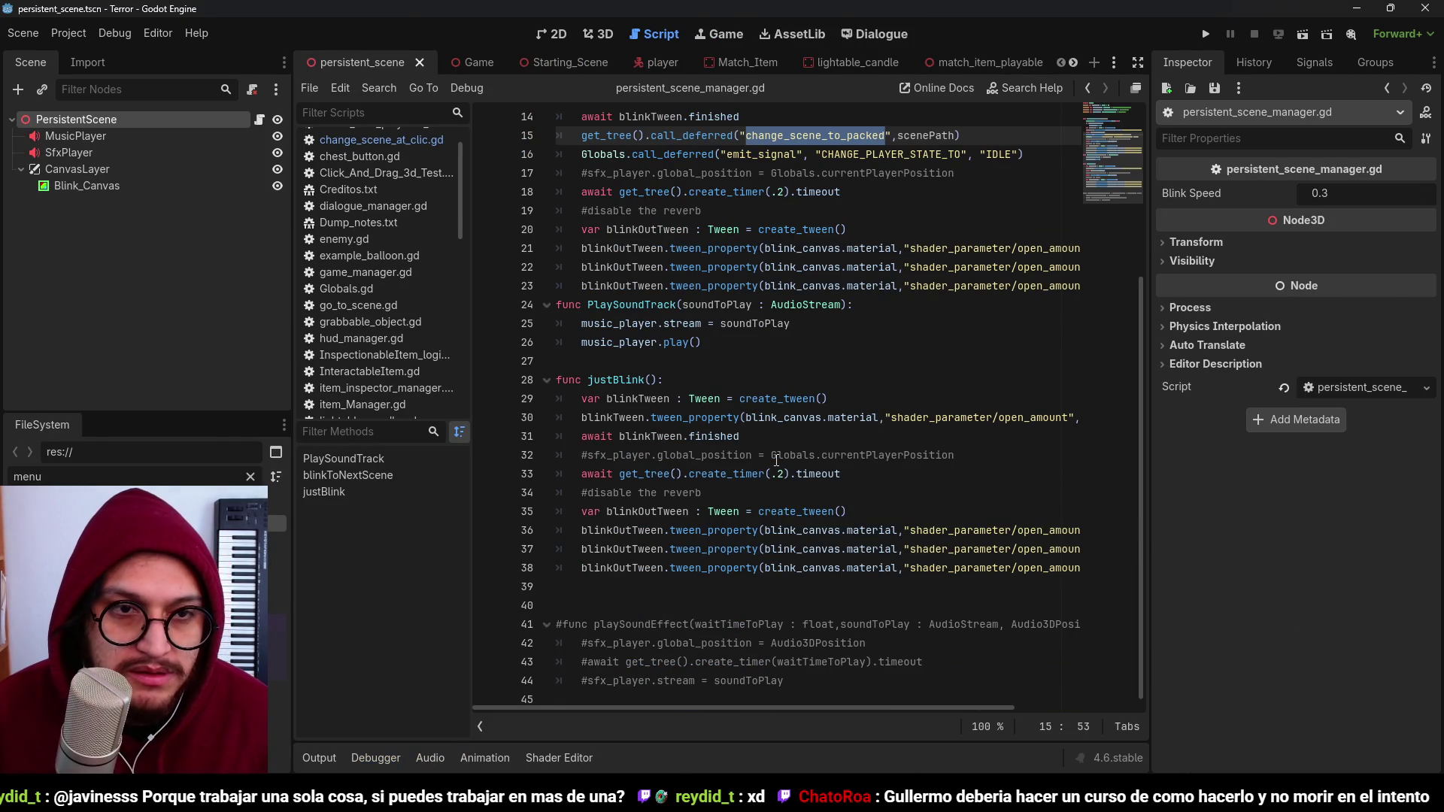
{"action": "scroll", "coordinate": [776, 460], "scroll_direction": "up", "scroll_amount": 4}
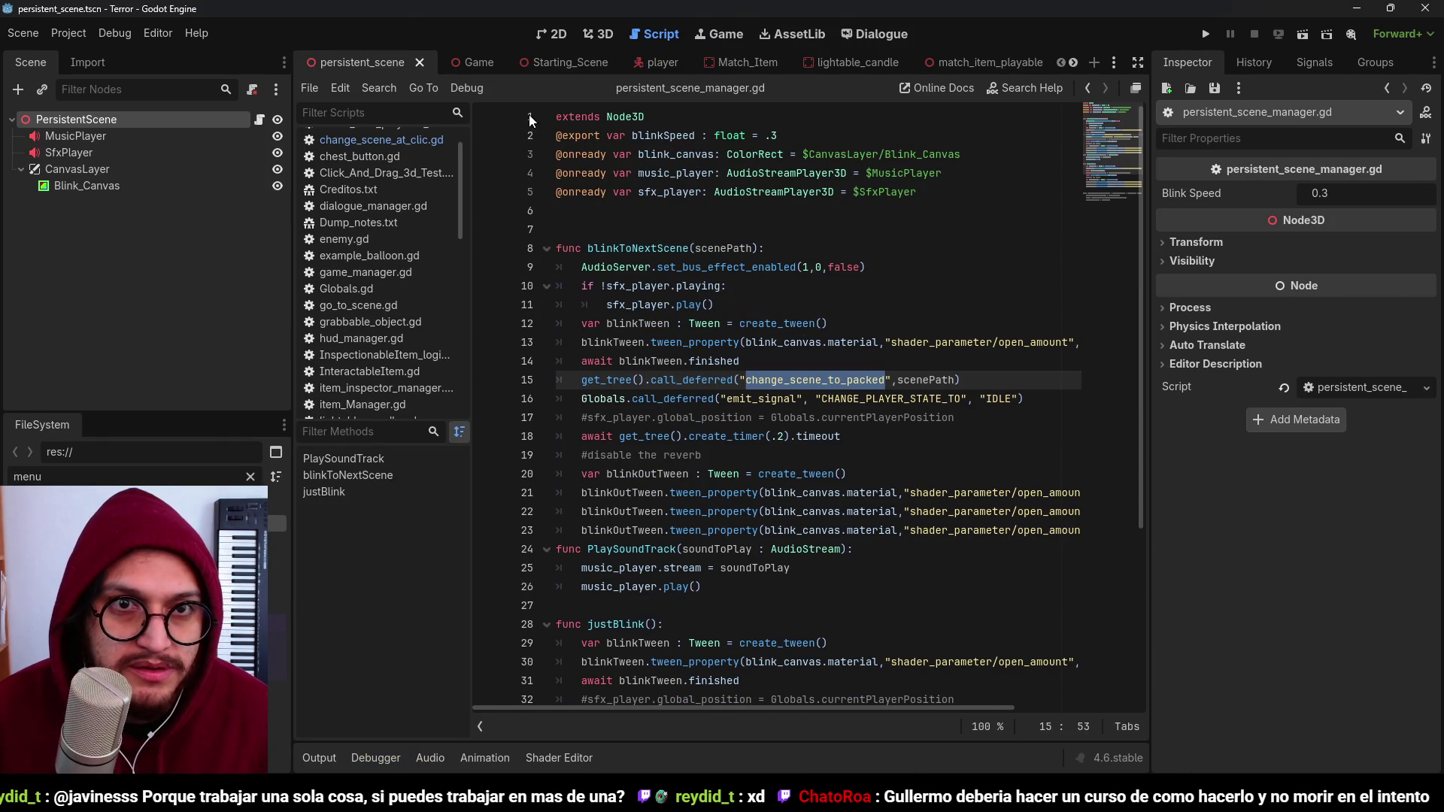
{"action": "left_click", "coordinate": [1113, 62]}
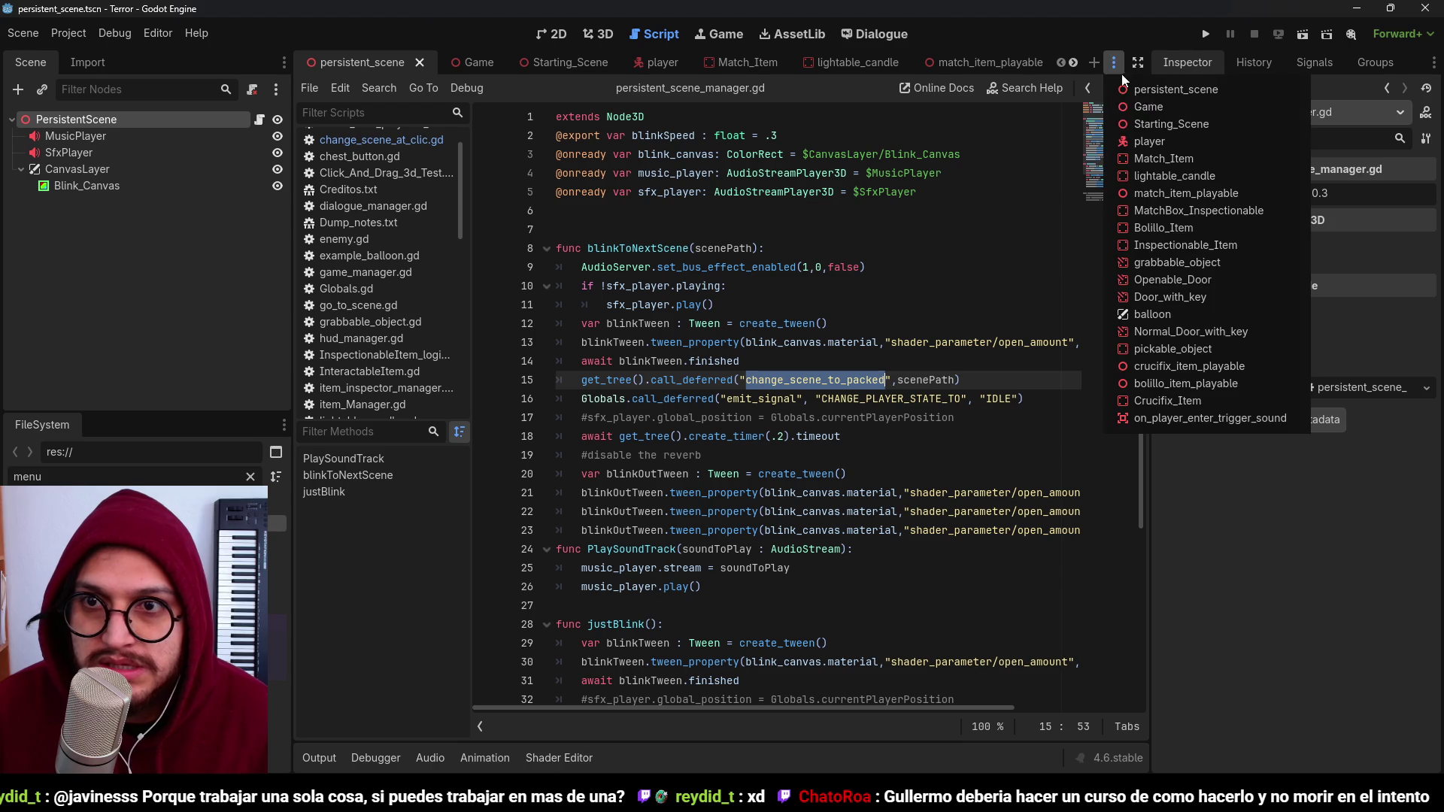
{"action": "left_click", "coordinate": [1155, 125]}
{"action": "scroll", "coordinate": [189, 292], "scroll_direction": "down", "scroll_amount": 3}
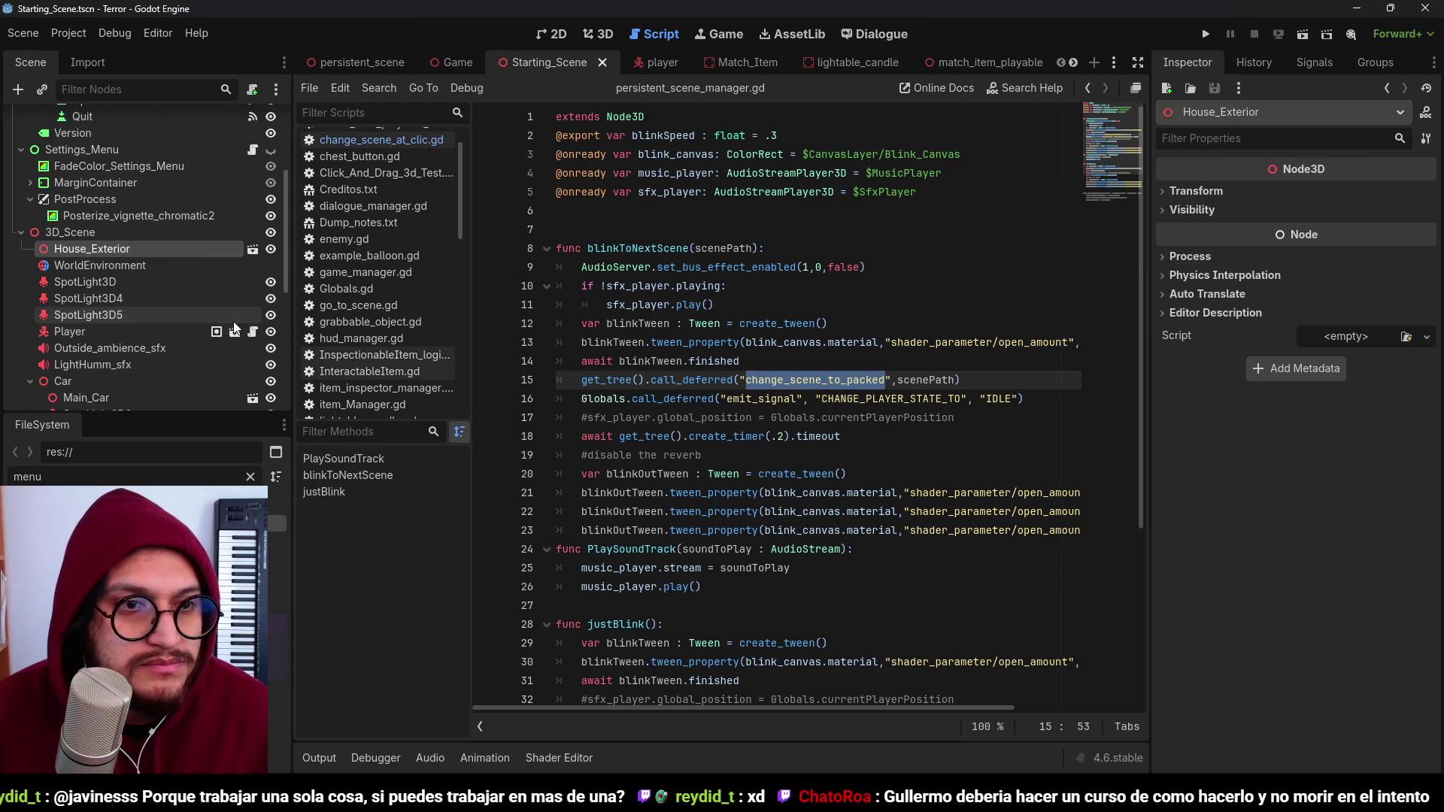
{"action": "scroll", "coordinate": [235, 330], "scroll_direction": "down", "scroll_amount": 8}
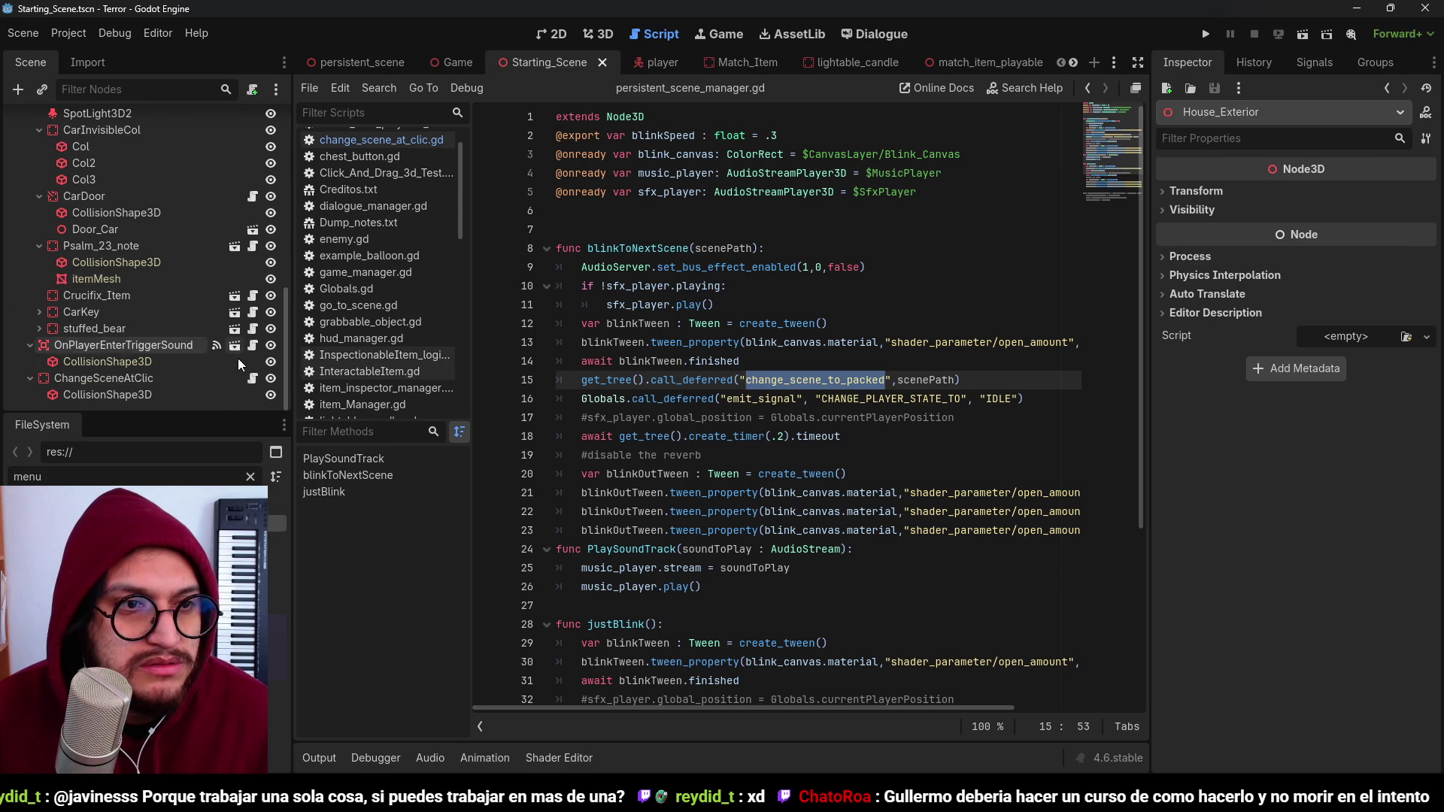
{"action": "scroll", "coordinate": [237, 358], "scroll_direction": "up", "scroll_amount": 10}
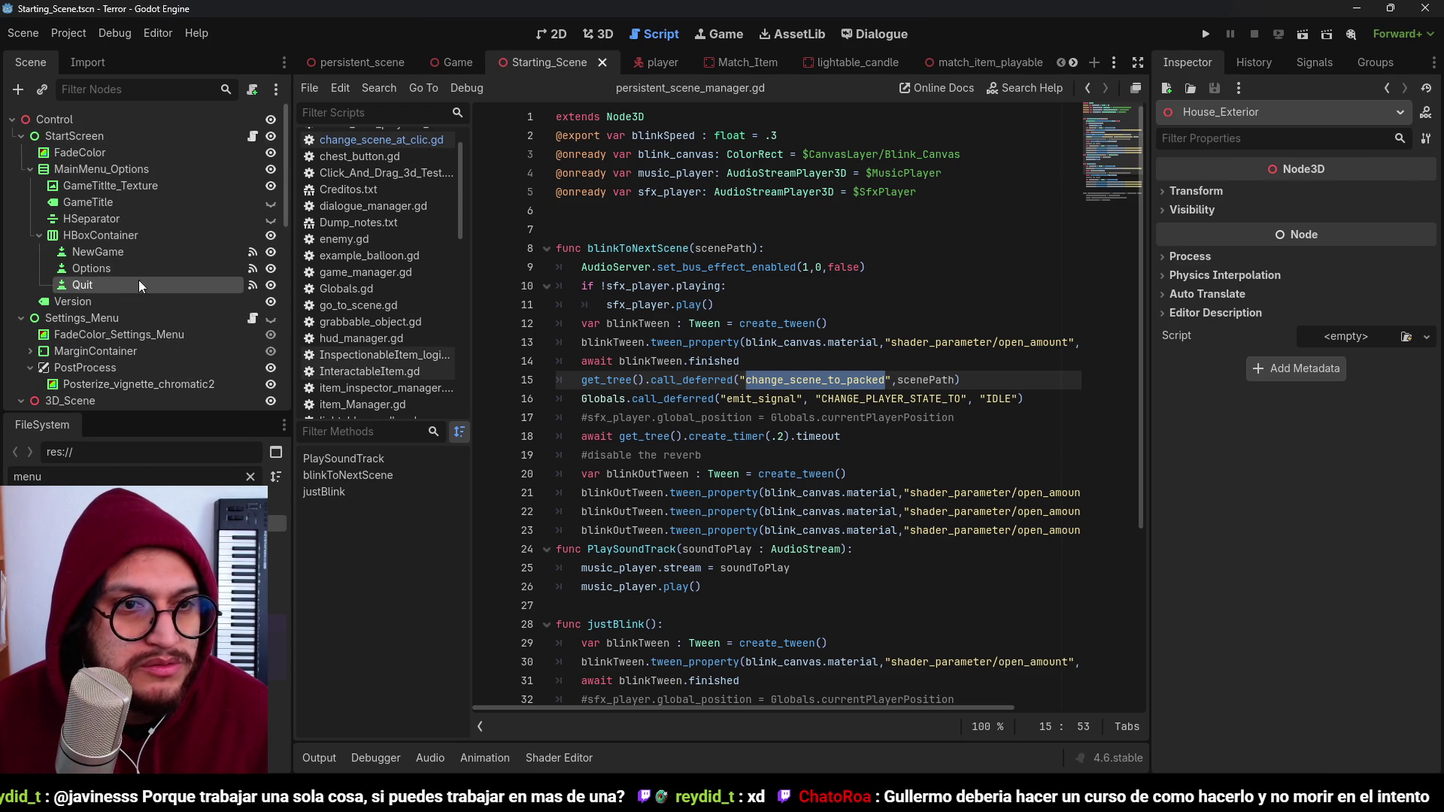
{"action": "left_click", "coordinate": [138, 284]}
Copy get_tree().call_deferred("quit") from start_screen_manager.gd and return to the Metroidvania project.
{"action": "left_click", "coordinate": [253, 135]}
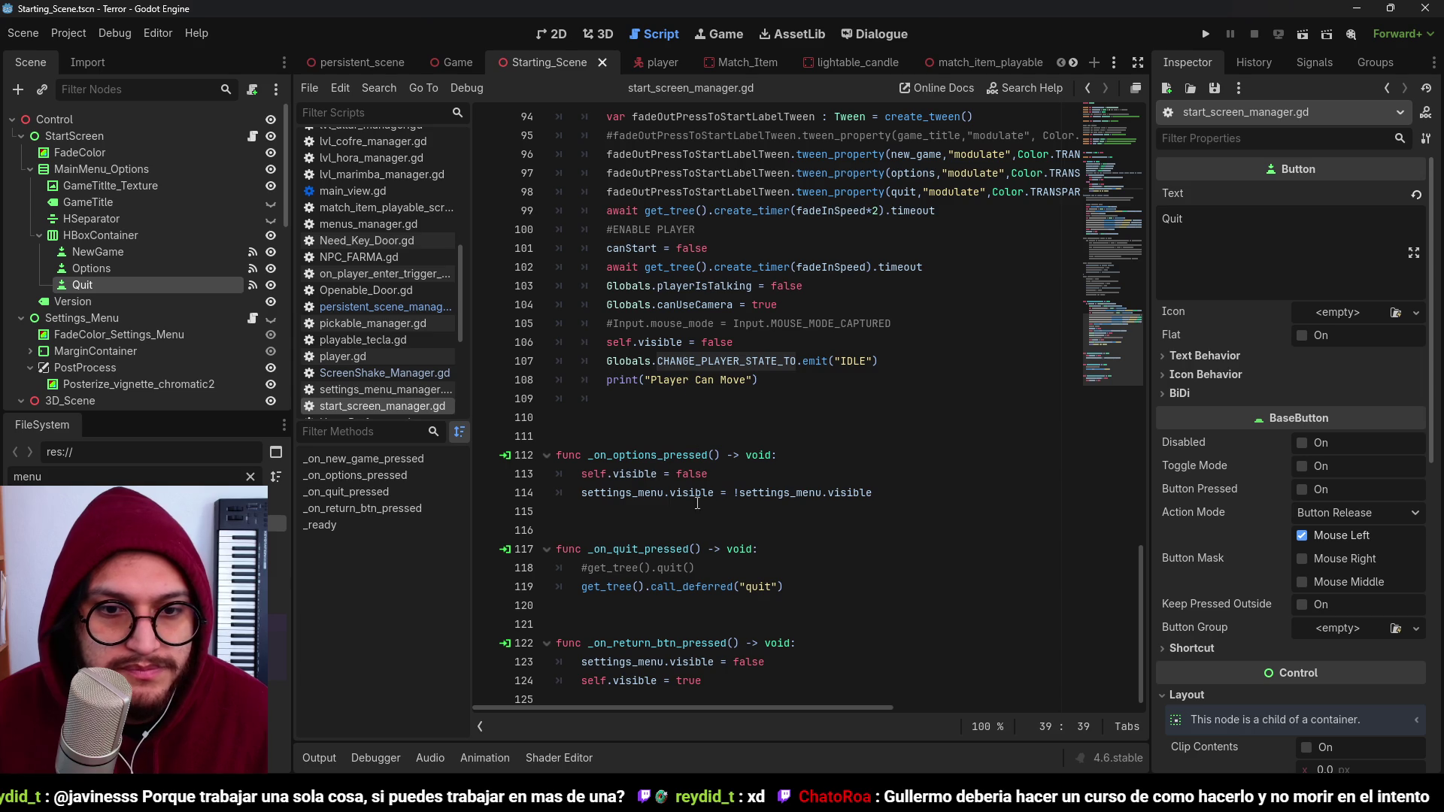
{"action": "left_click", "coordinate": [628, 492]}
{"action": "left_click", "coordinate": [788, 493]}
{"action": "left_click", "coordinate": [799, 587]}
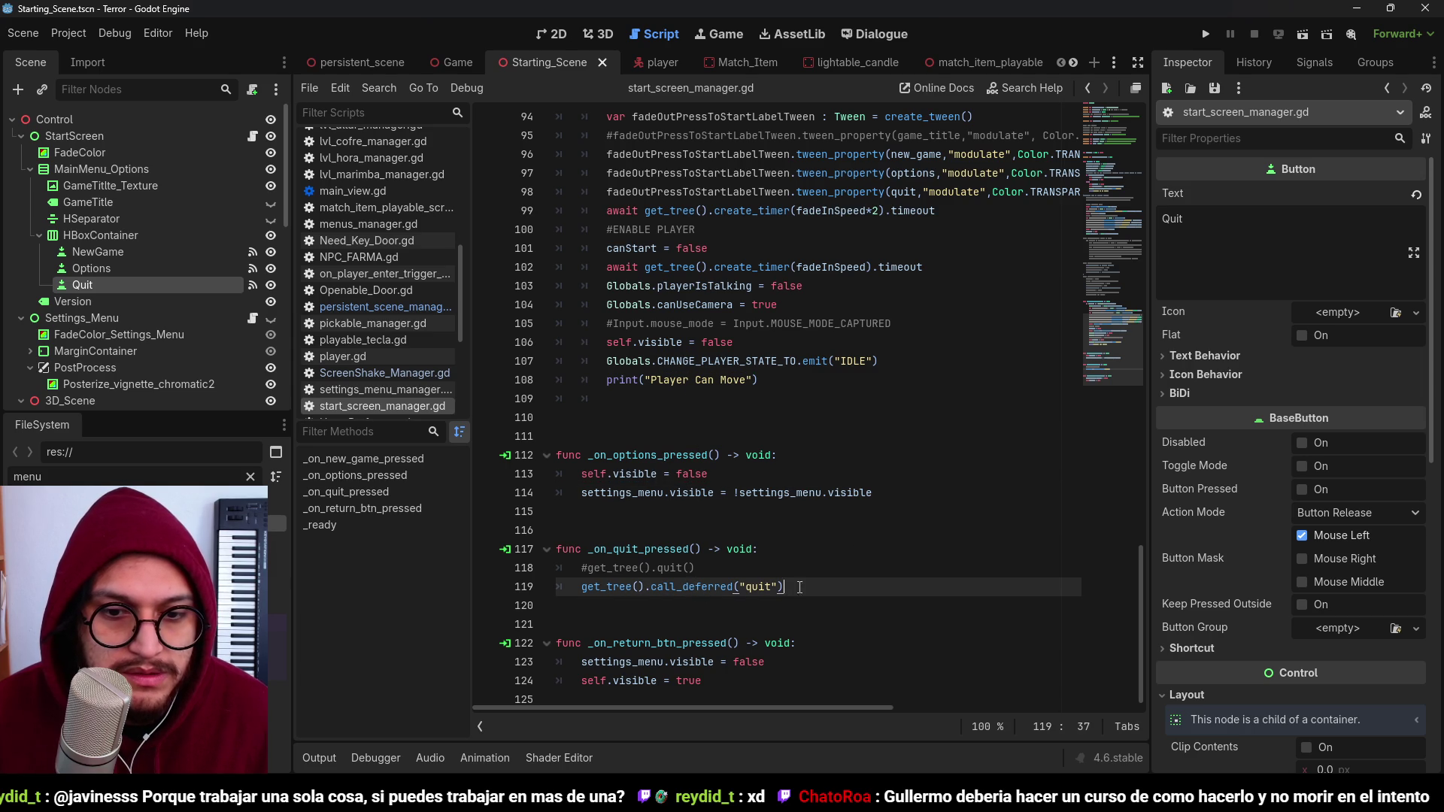
{"action": "mouse_move", "coordinate": [834, 587]}
{"action": "left_mouse_down"}
{"action": "mouse_move", "coordinate": [556, 587]}
{"action": "mouse_move", "coordinate": [605, 588]}
{"action": "mouse_move", "coordinate": [564, 587]}
{"action": "mouse_move", "coordinate": [602, 586]}
{"action": "mouse_move", "coordinate": [582, 587]}
{"action": "left_mouse_up"}
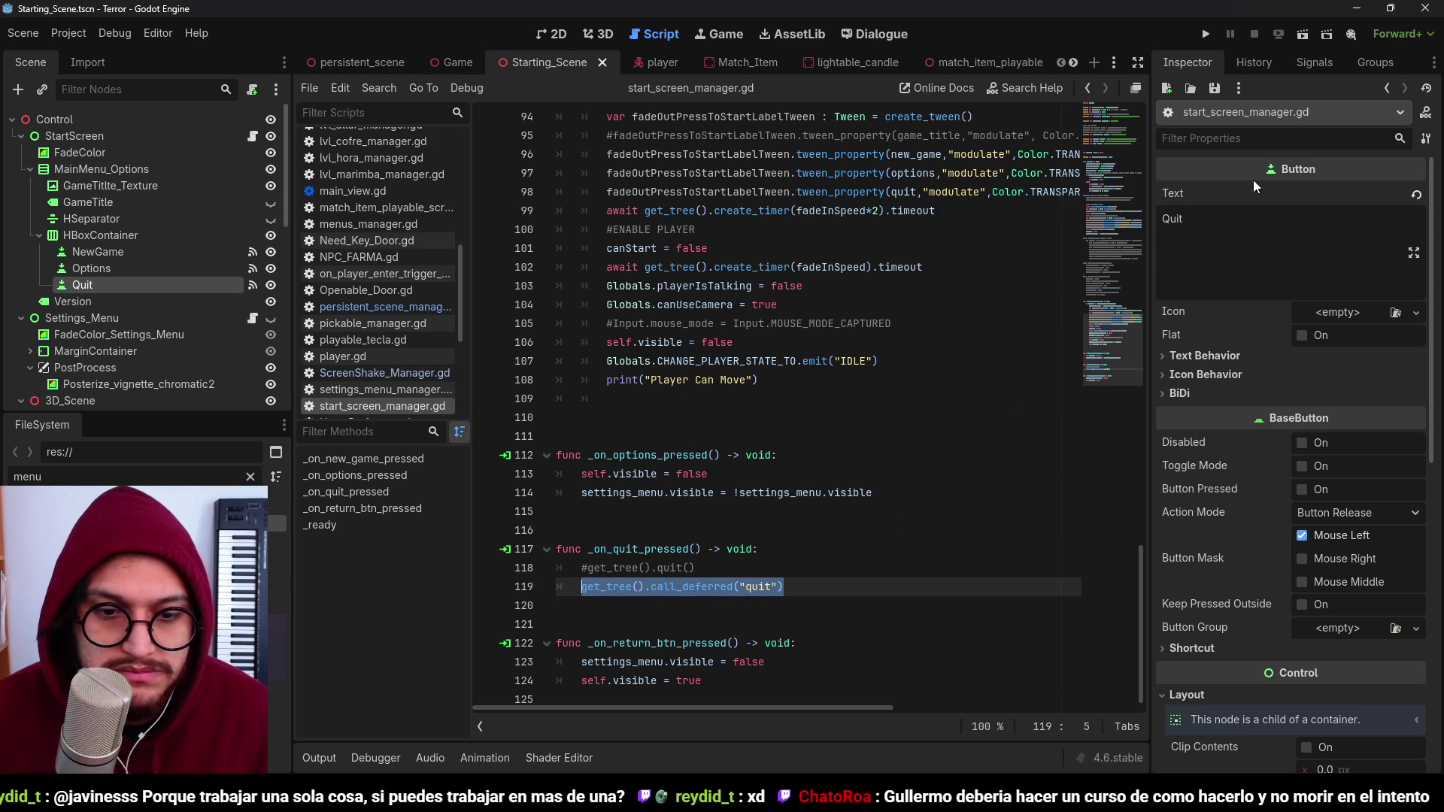
{"action": "left_click", "coordinate": [1356, 15]}
Replace the exit handler's print with get_tree().call_deferred("quit") and confirm Quit closes the running game.
{"action": "key", "text": "shift+Home"}
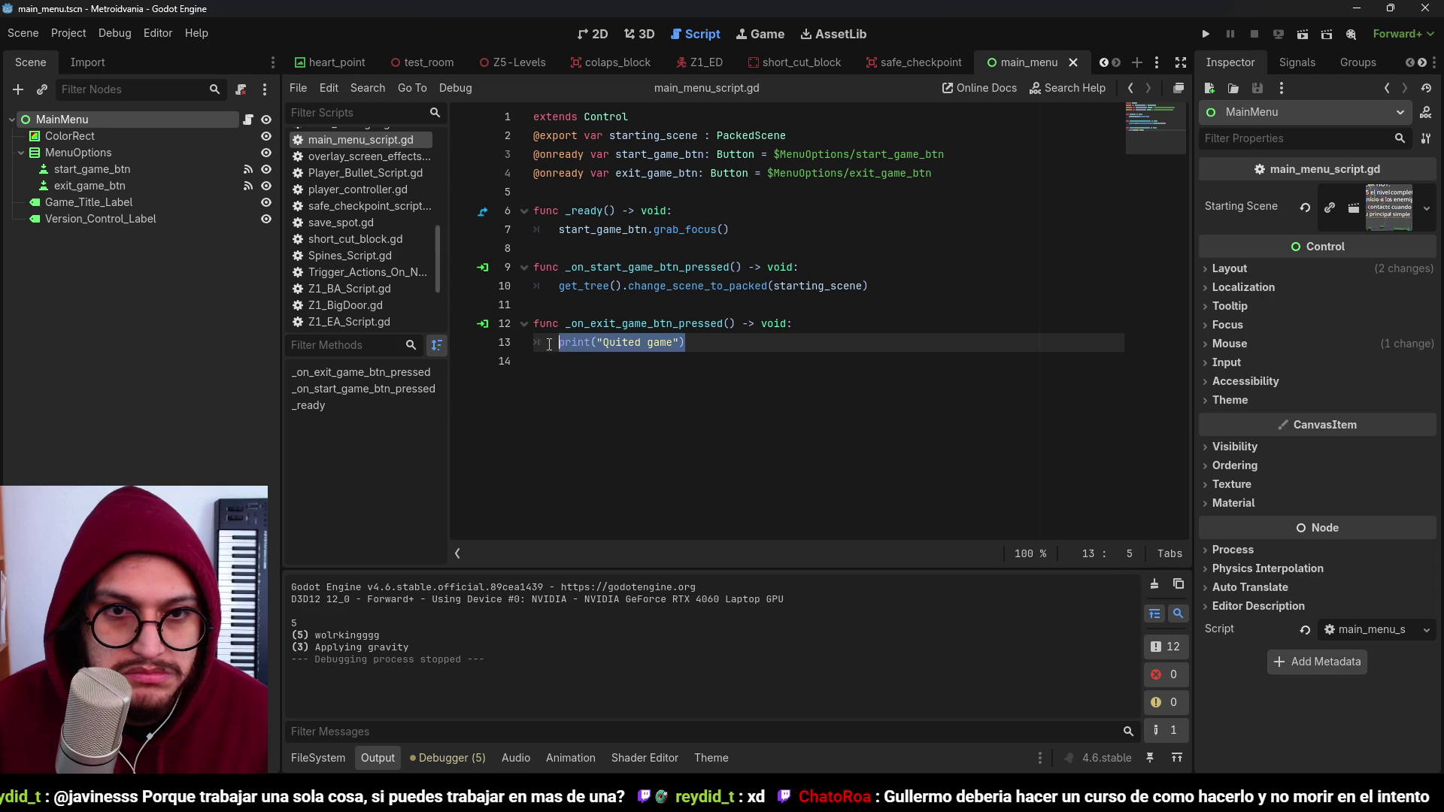
{"action": "type", "text": "get_tree().call_deferred(\"quit\")"}
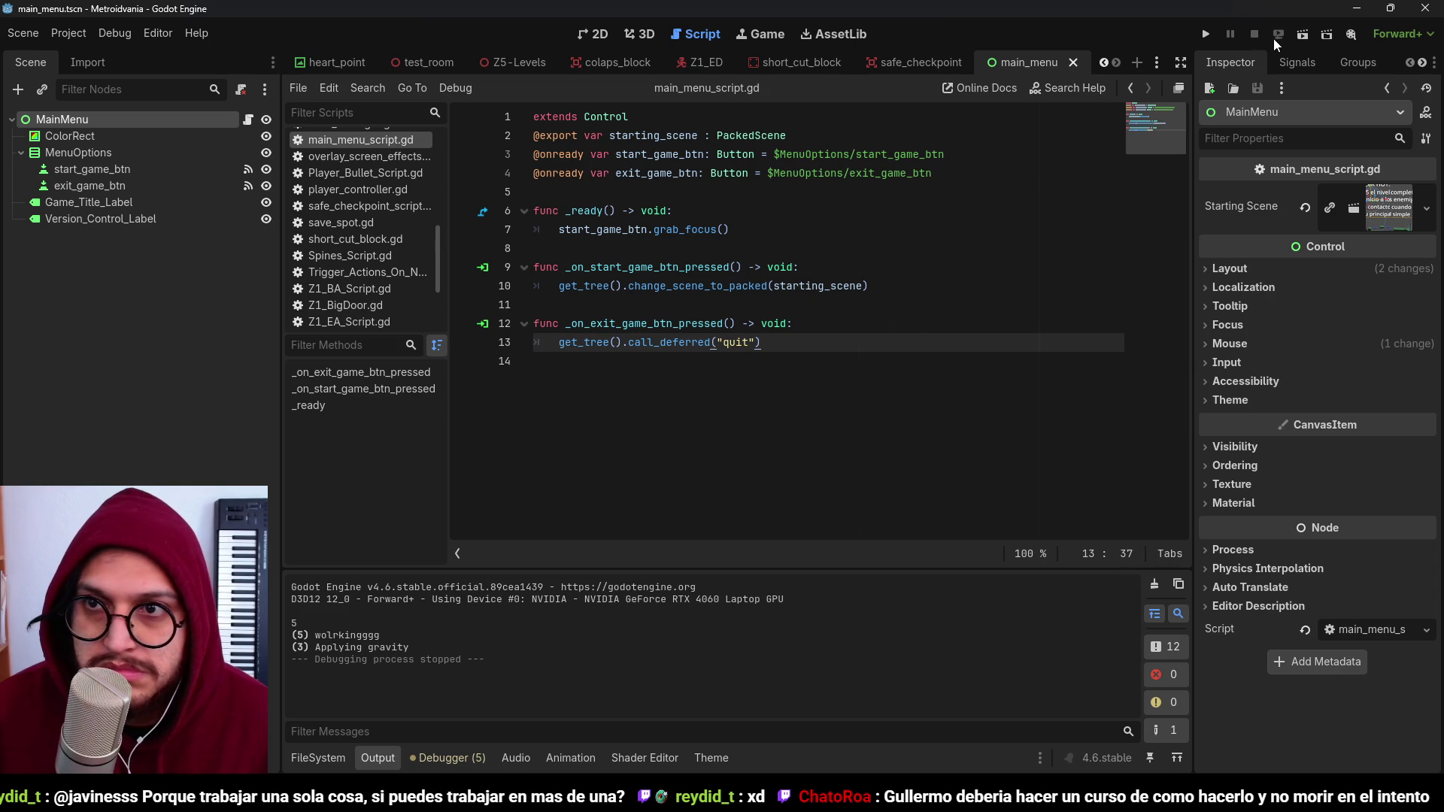
{"action": "left_click", "coordinate": [1208, 34]}
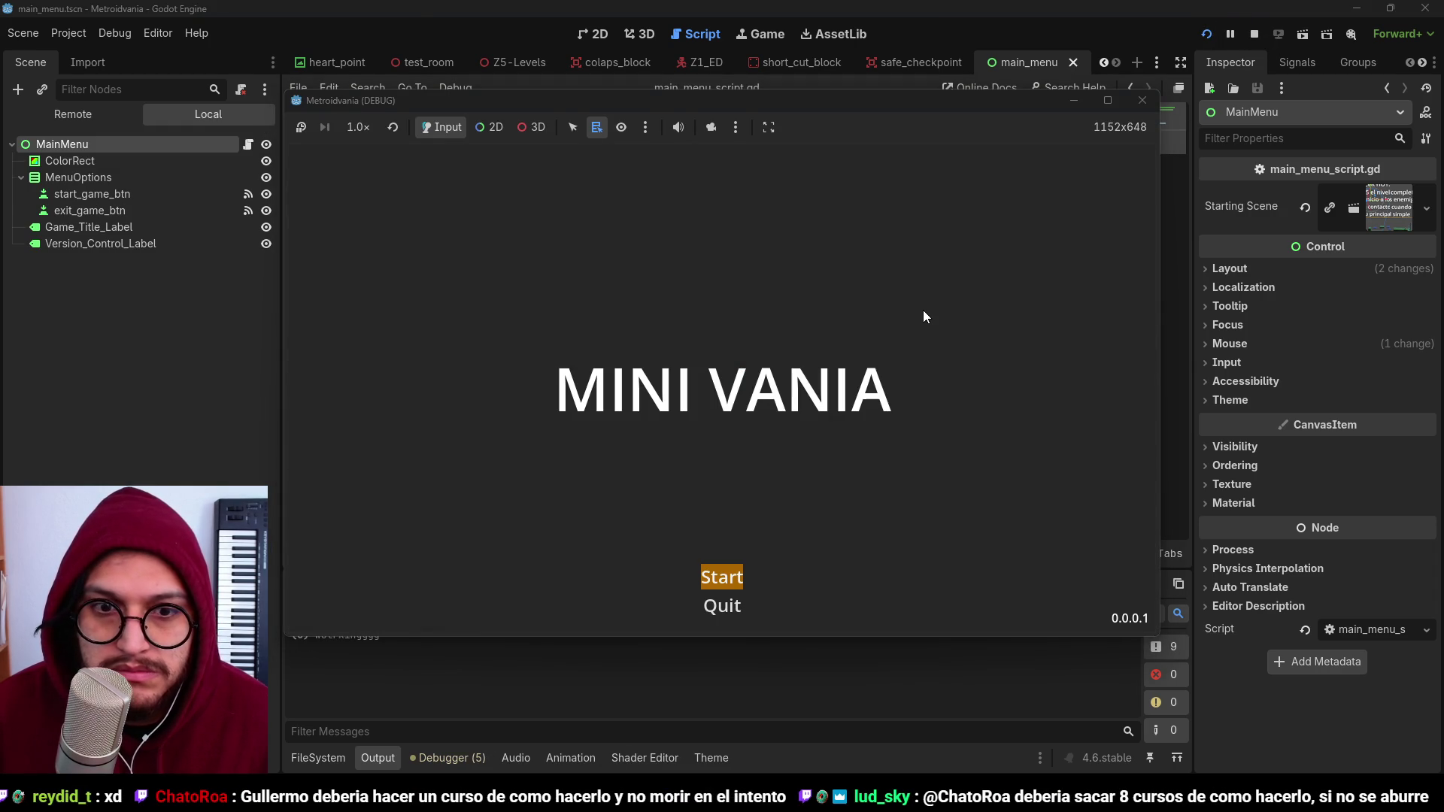
{"action": "key", "text": "Down"}
{"action": "key", "text": "Return"}
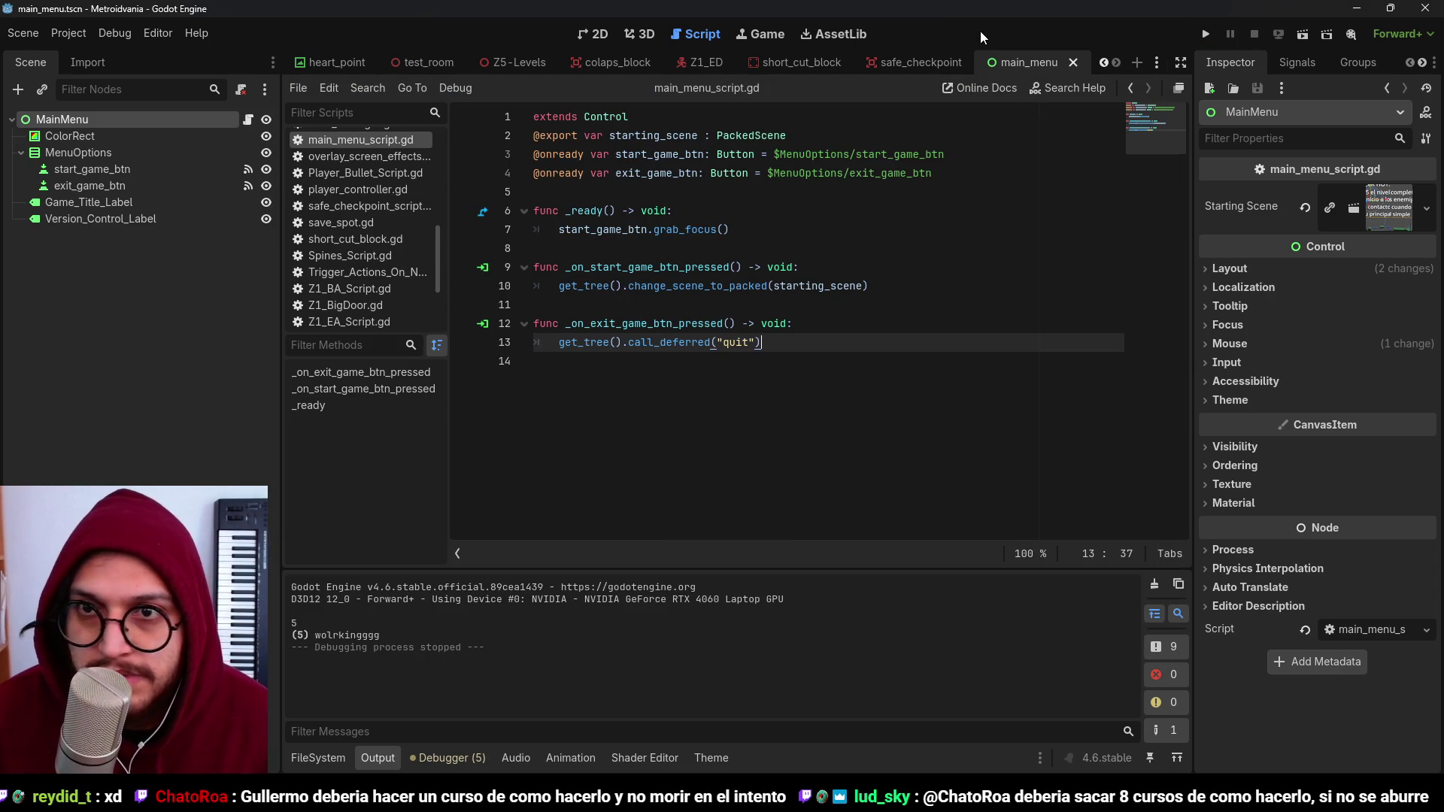
{"action": "left_click", "coordinate": [873, 192]}
{"action": "left_click", "coordinate": [710, 230]}
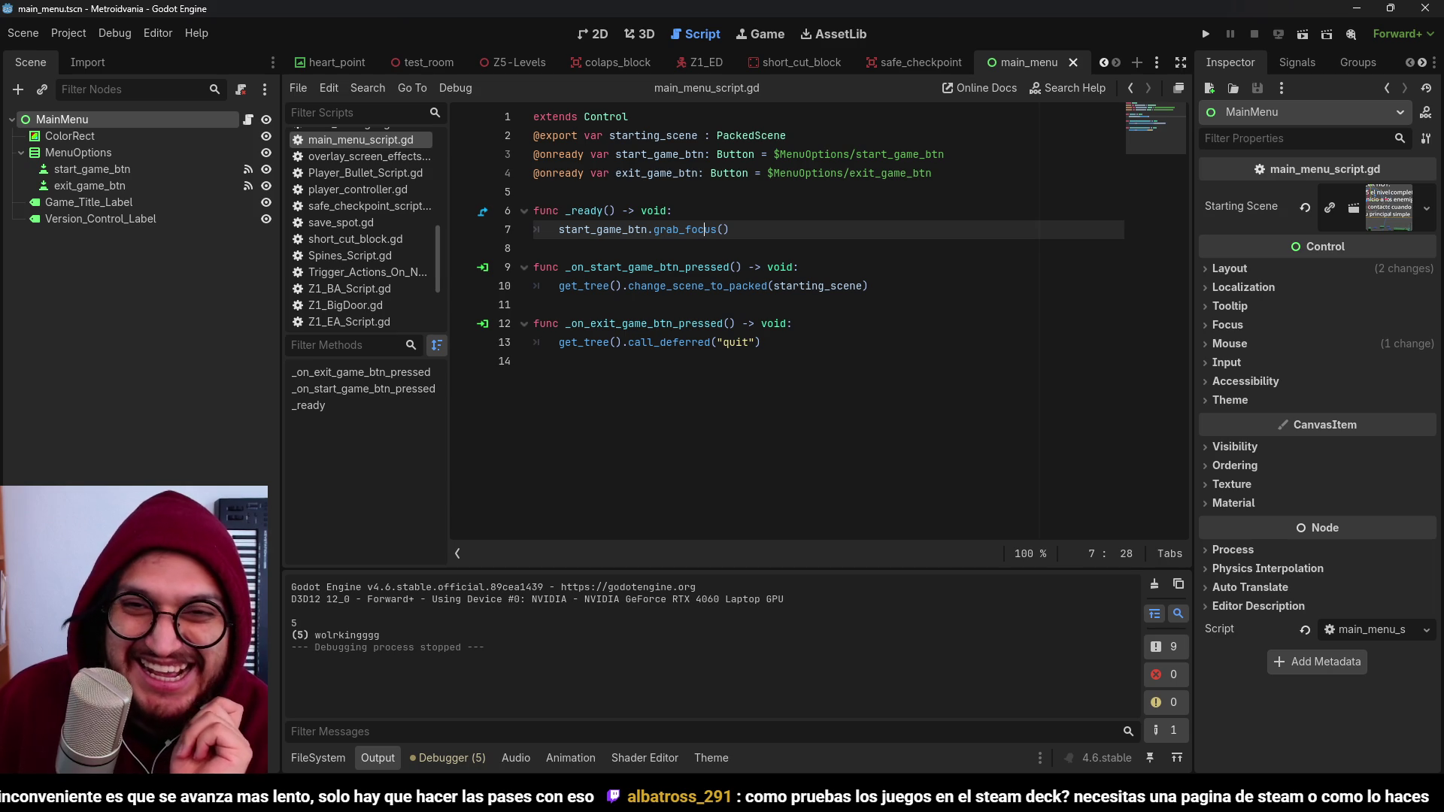
Review the grab_focus line and the onready button variable declarations in main_menu_script.gd.
{"action": "key", "text": "End"}
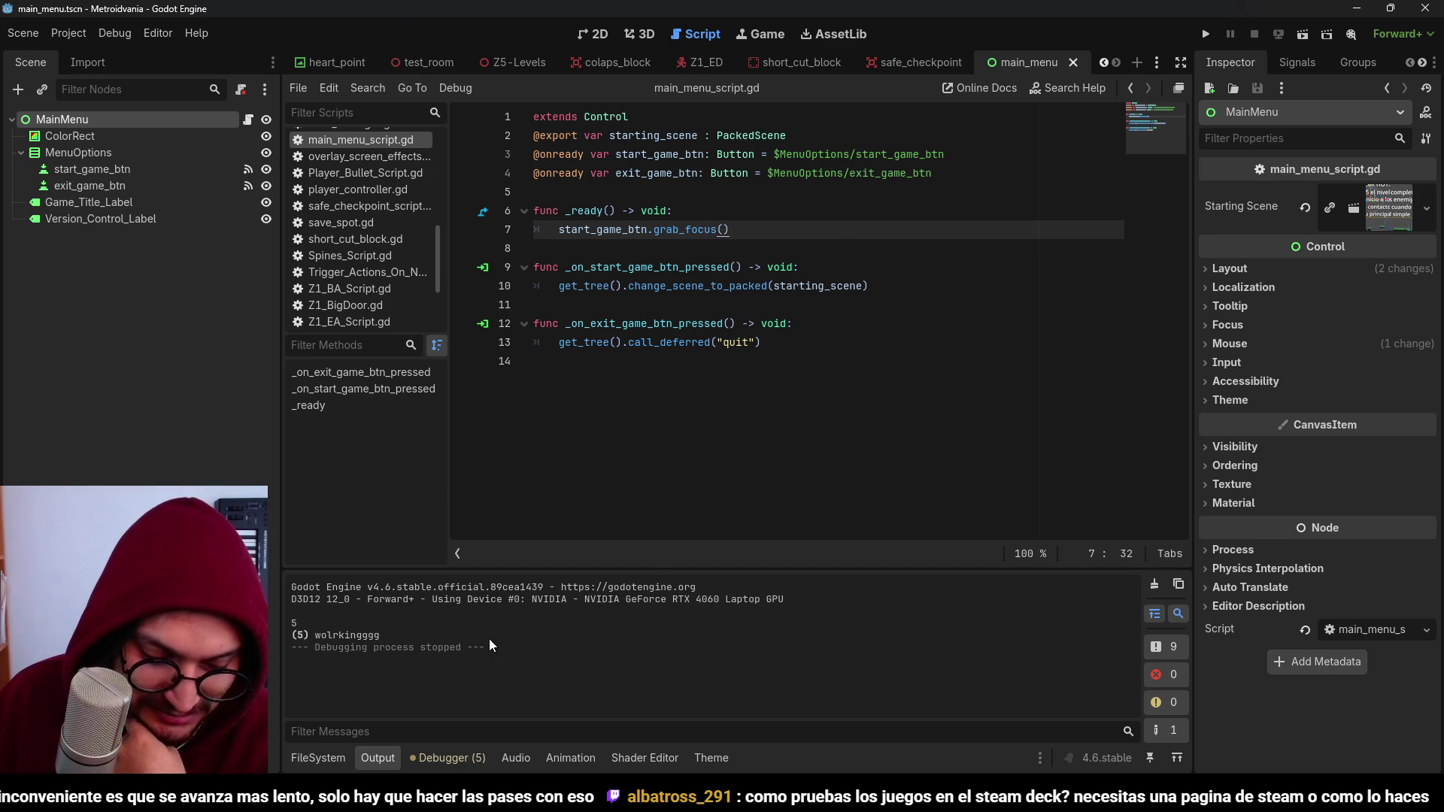
{"action": "left_click", "coordinate": [794, 266]}
{"action": "left_click", "coordinate": [794, 266]}
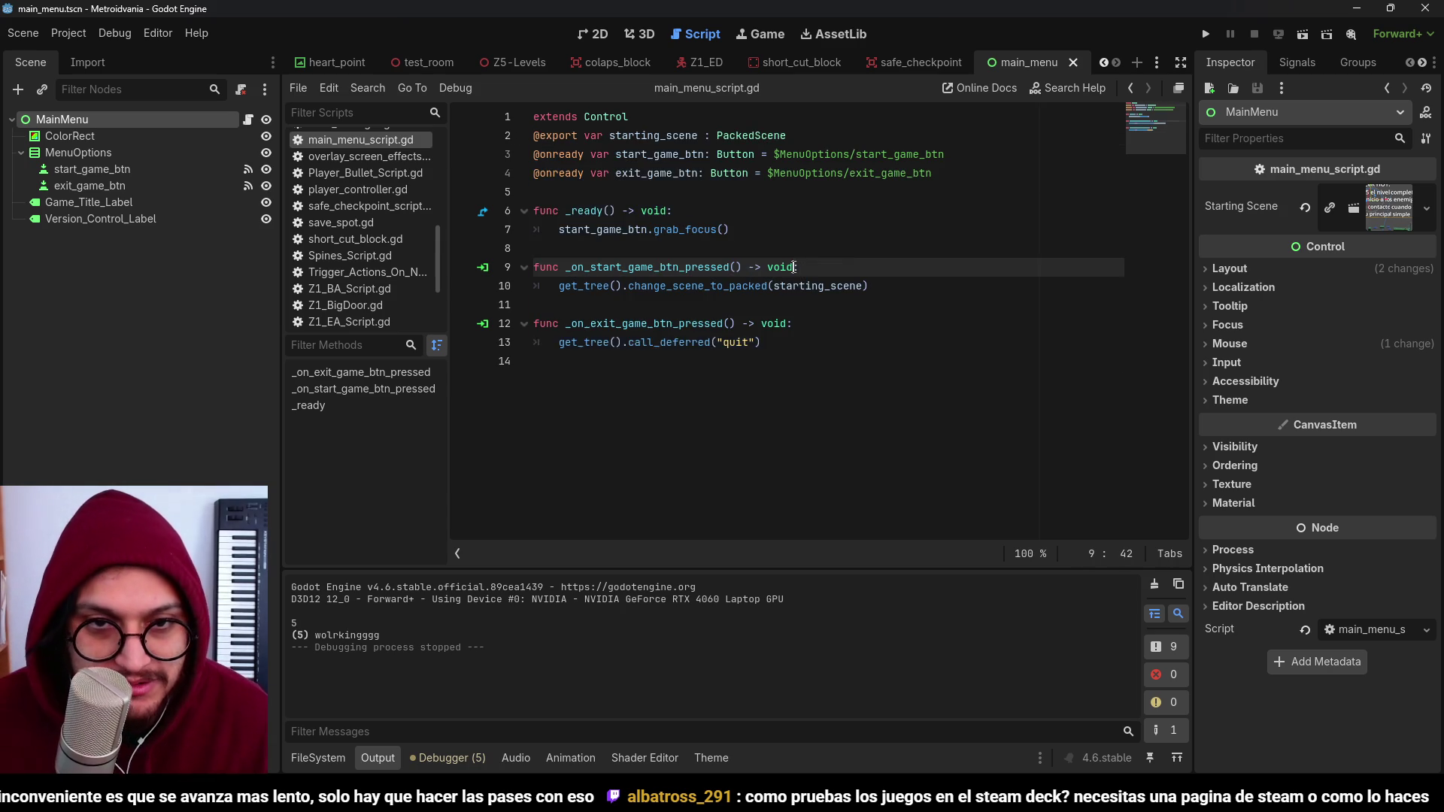
{"action": "left_click_drag", "start_coordinate": [794, 266], "coordinate": [797, 120]}
{"action": "left_click_drag", "start_coordinate": [933, 173], "coordinate": [498, 99]}
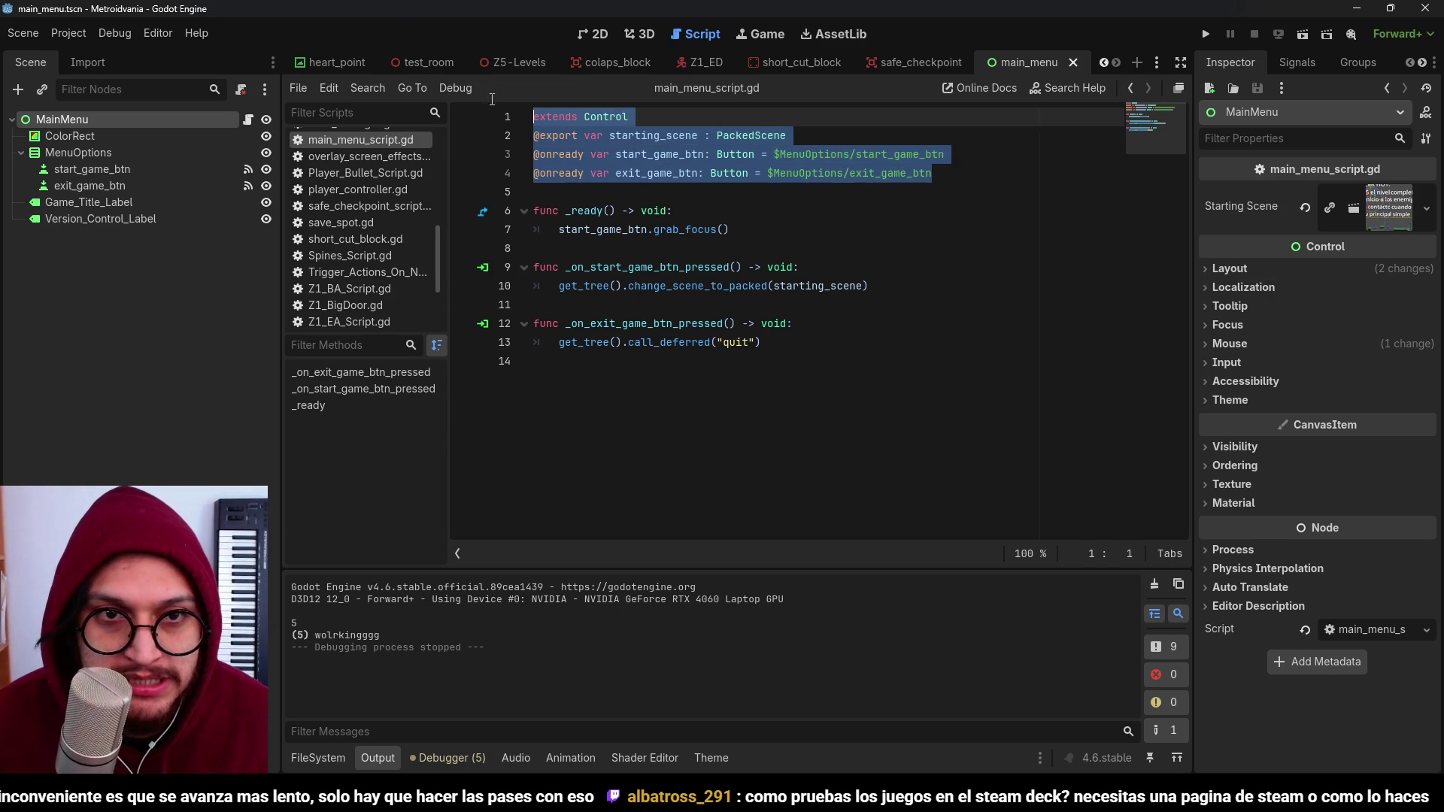
{"action": "left_click", "coordinate": [682, 324]}
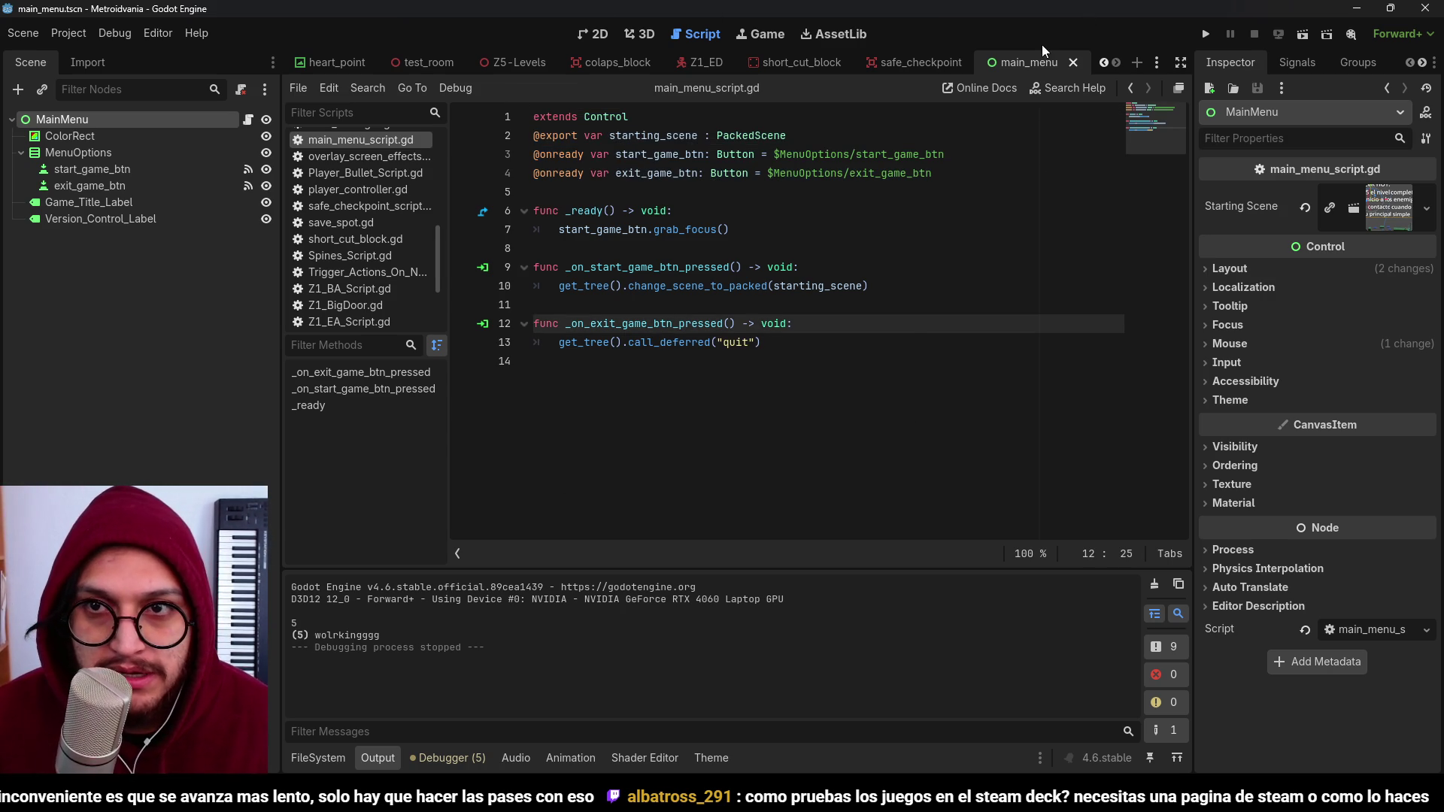
Hide the Output panel, look over lines 6–13, and save the scene.
{"action": "left_click", "coordinate": [377, 757]}
{"action": "mouse_move", "coordinate": [774, 342]}
{"action": "left_mouse_down"}
{"action": "mouse_move", "coordinate": [566, 210]}
{"action": "mouse_move", "coordinate": [534, 111]}
{"action": "left_mouse_up"}
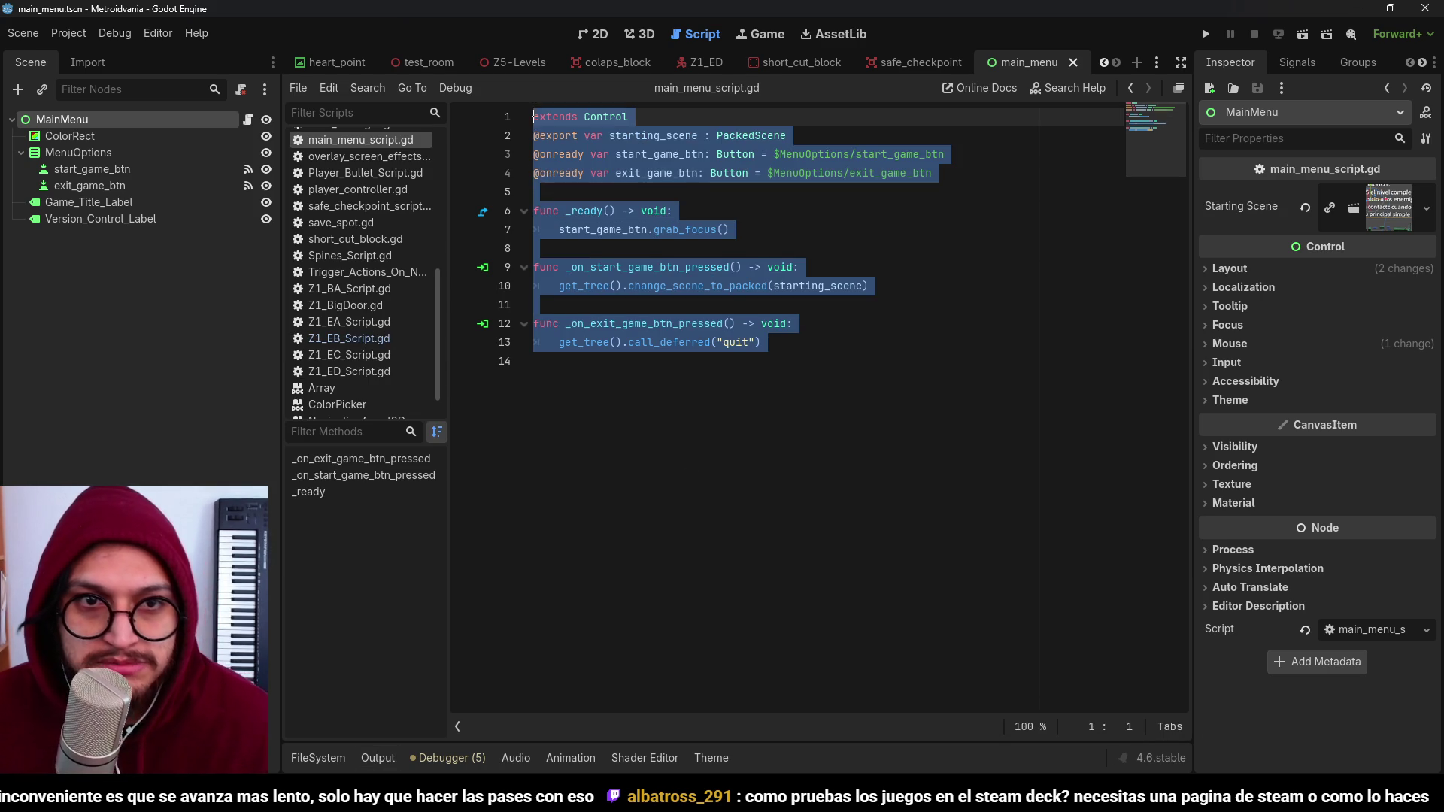
{"action": "left_click", "coordinate": [643, 273]}
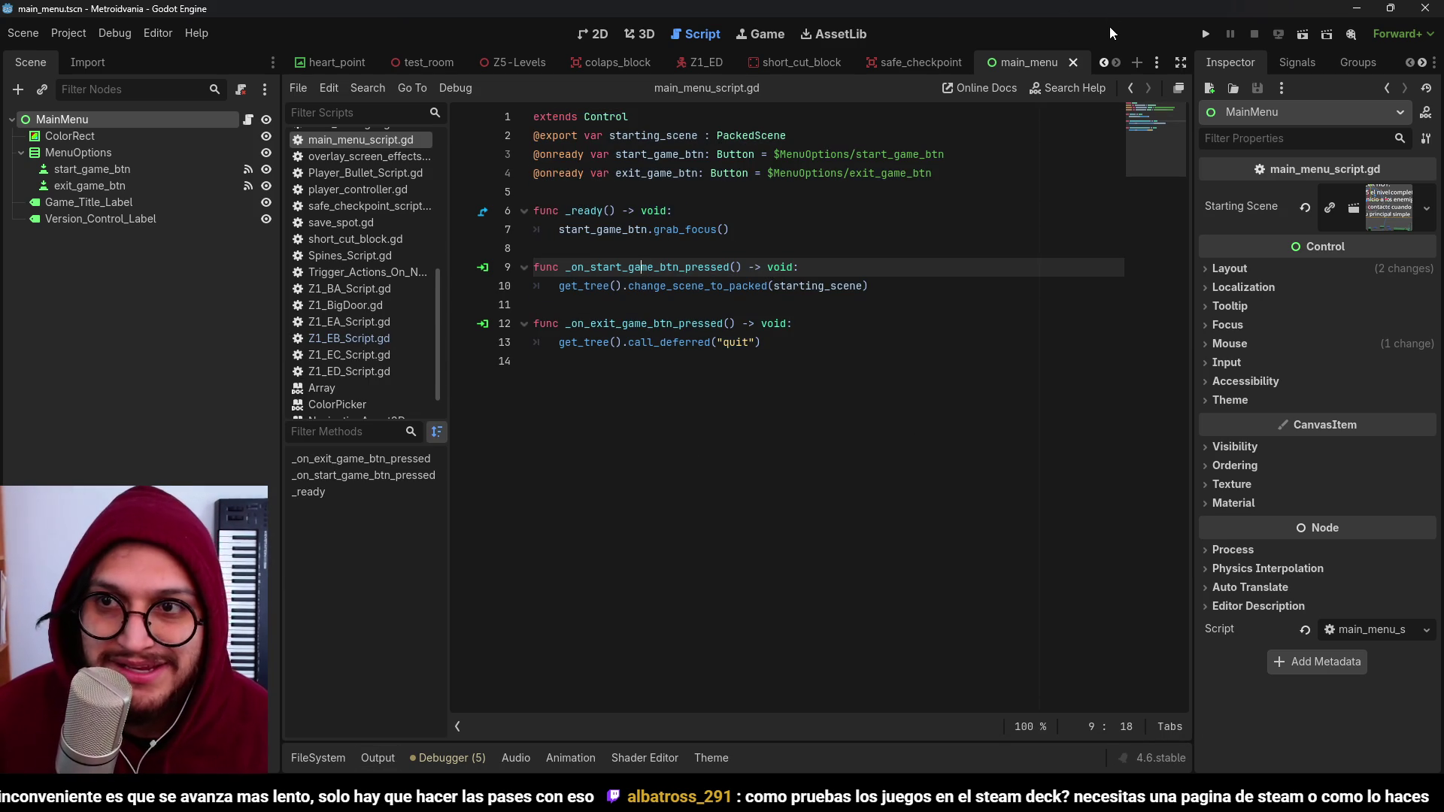
{"action": "left_click", "coordinate": [763, 308]}
{"action": "key", "text": "ctrl+s"}
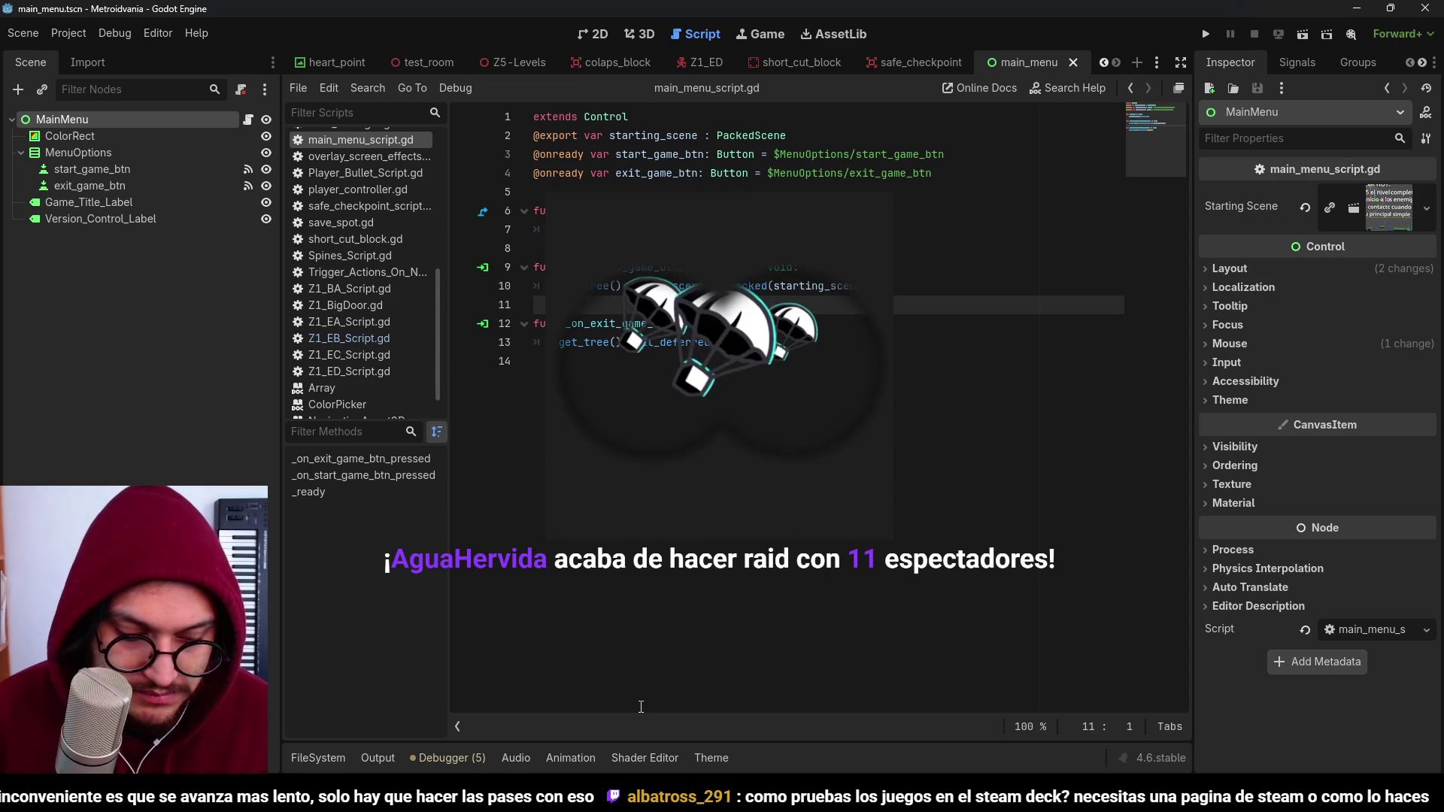
Switch to the Z5-Levels scene and orbit the level view to a higher angle.
{"action": "left_click", "coordinate": [1155, 63]}
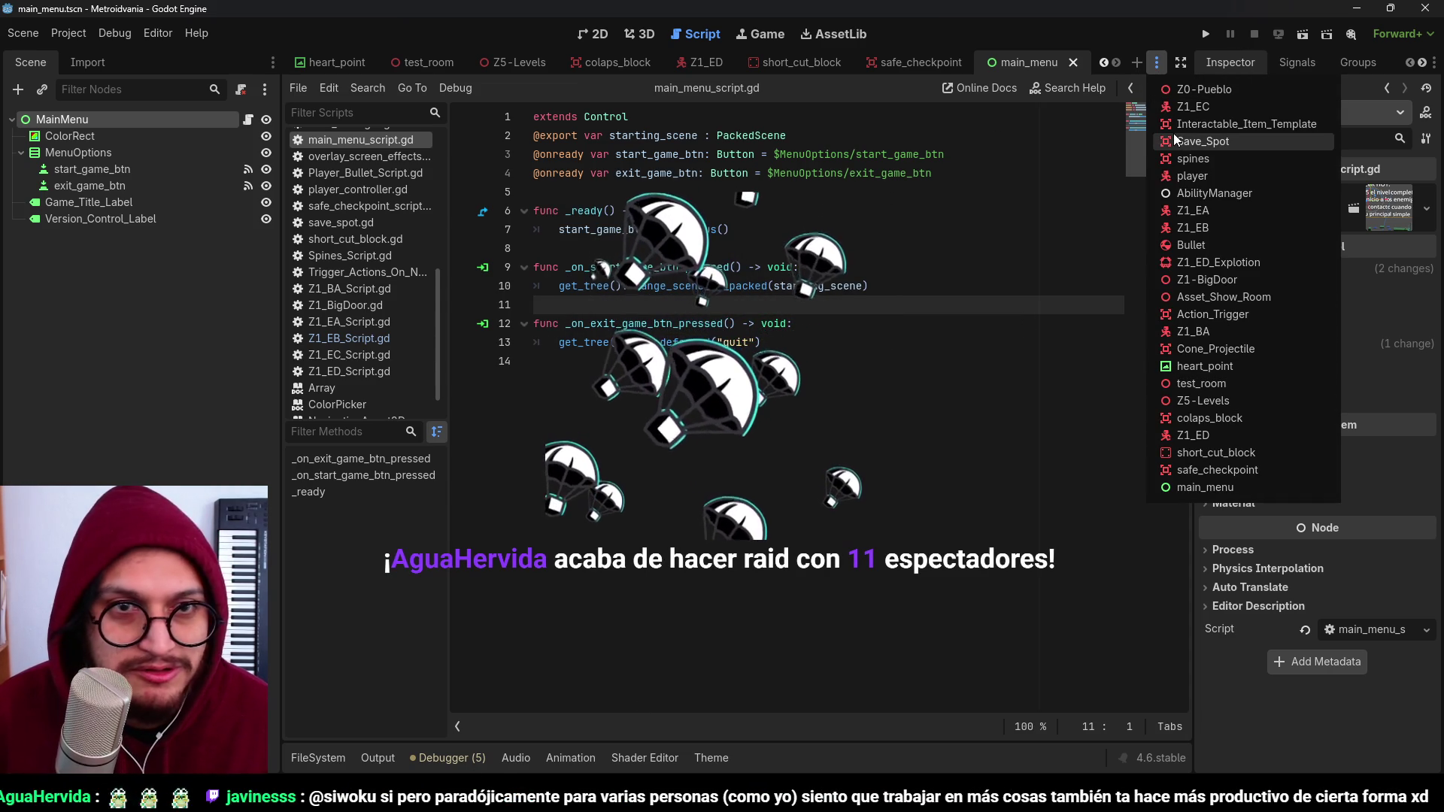
{"action": "left_click", "coordinate": [1051, 32]}
{"action": "left_click", "coordinate": [1156, 62]}
{"action": "left_click", "coordinate": [826, 78]}
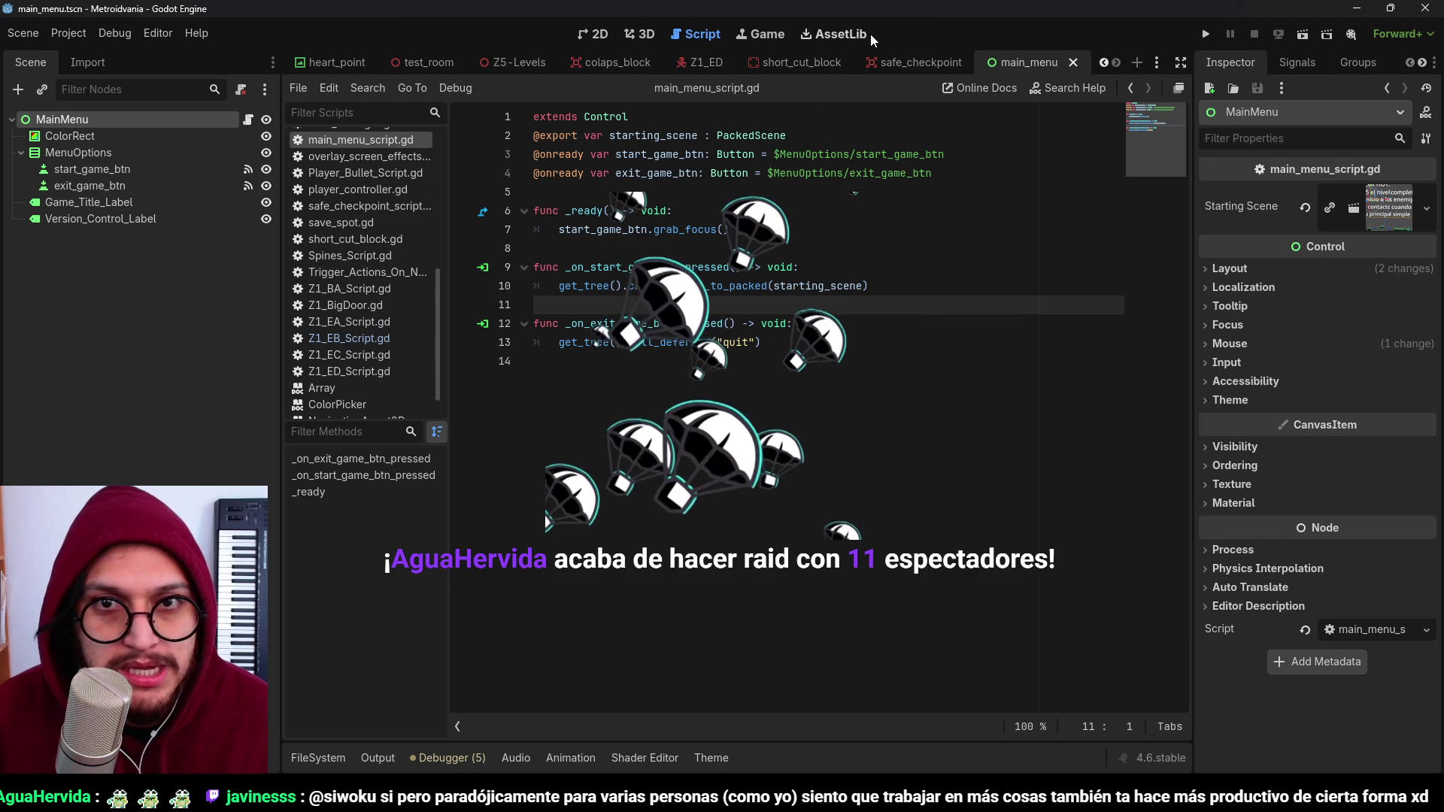
{"action": "left_click", "coordinate": [519, 62]}
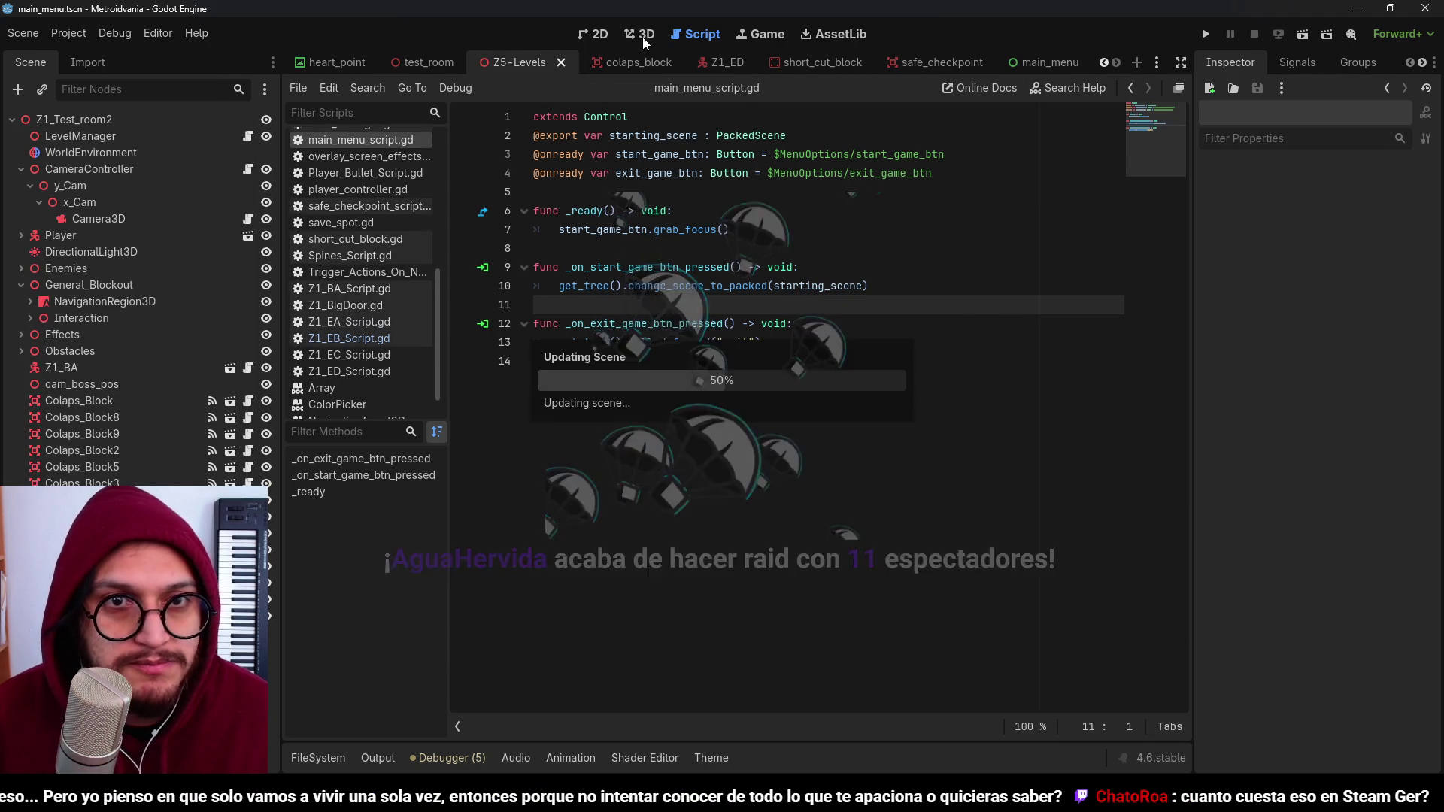
{"action": "scroll", "coordinate": [619, 279], "scroll_direction": "down", "scroll_amount": 5}
{"action": "scroll", "coordinate": [705, 357], "scroll_direction": "up", "scroll_amount": 3}
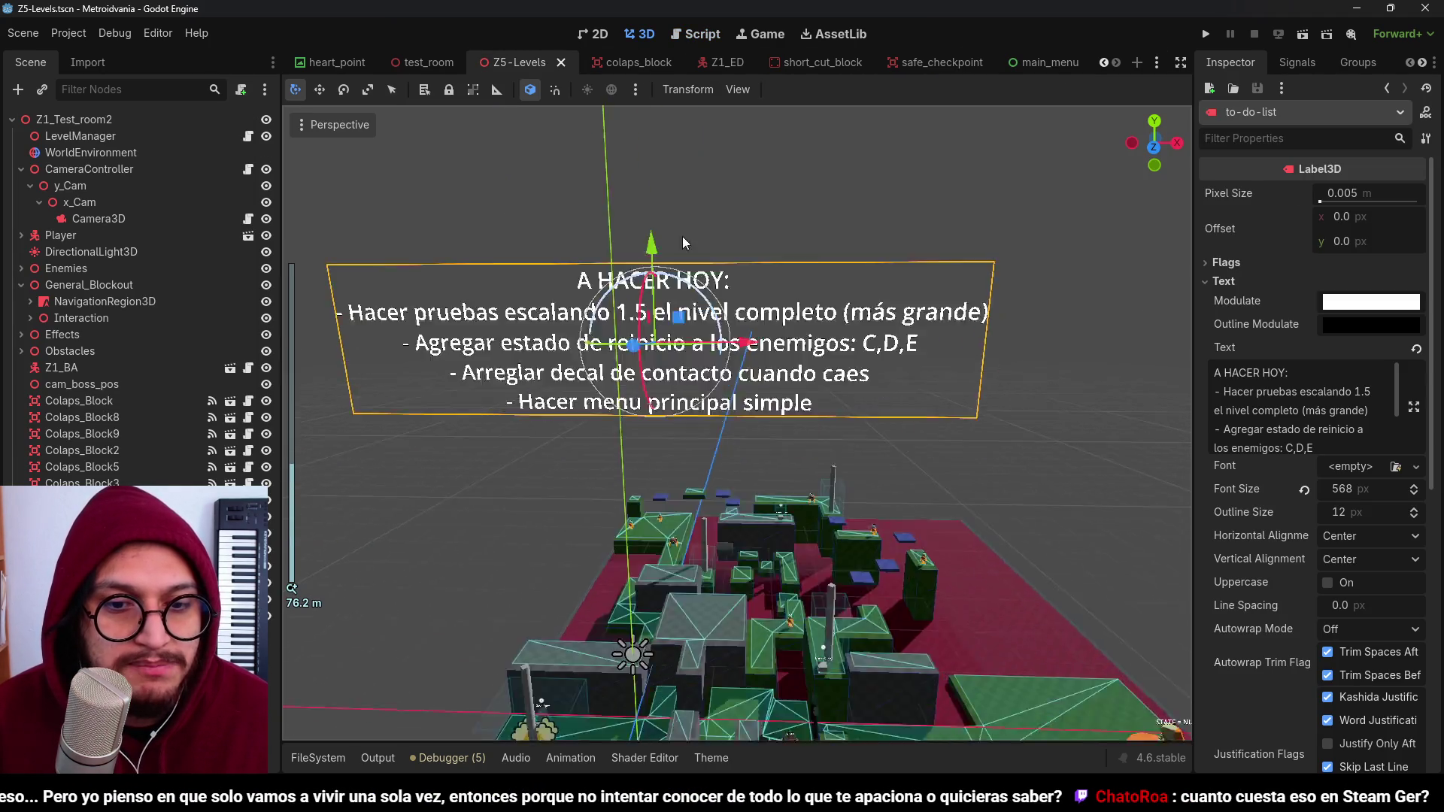
{"action": "mouse_move", "coordinate": [683, 236]}
{"action": "left_mouse_down"}
{"action": "mouse_move", "coordinate": [700, 288]}
{"action": "mouse_move", "coordinate": [653, 304]}
{"action": "mouse_move", "coordinate": [532, 273]}
{"action": "mouse_move", "coordinate": [589, 279]}
{"action": "left_mouse_up"}
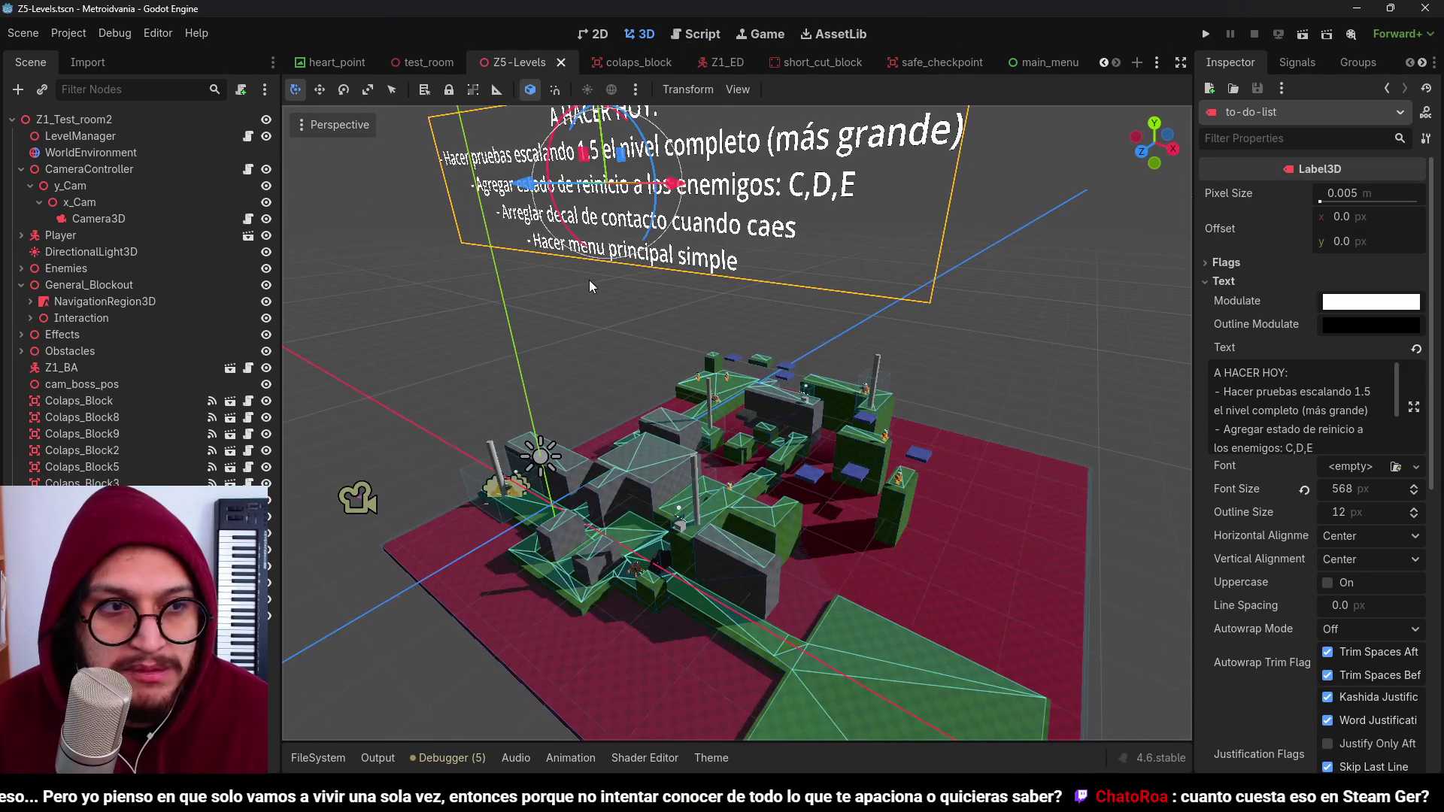
Open the Player node's scene, player.tscn, in its own tab and view it from above.
{"action": "left_click", "coordinate": [155, 236]}
{"action": "left_click", "coordinate": [248, 236]}
{"action": "scroll", "coordinate": [596, 313], "scroll_direction": "down", "scroll_amount": 3}
{"action": "mouse_move", "coordinate": [596, 316]}
{"action": "left_mouse_down"}
{"action": "mouse_move", "coordinate": [792, 293]}
{"action": "mouse_move", "coordinate": [631, 319]}
{"action": "mouse_move", "coordinate": [679, 443]}
{"action": "left_mouse_up"}
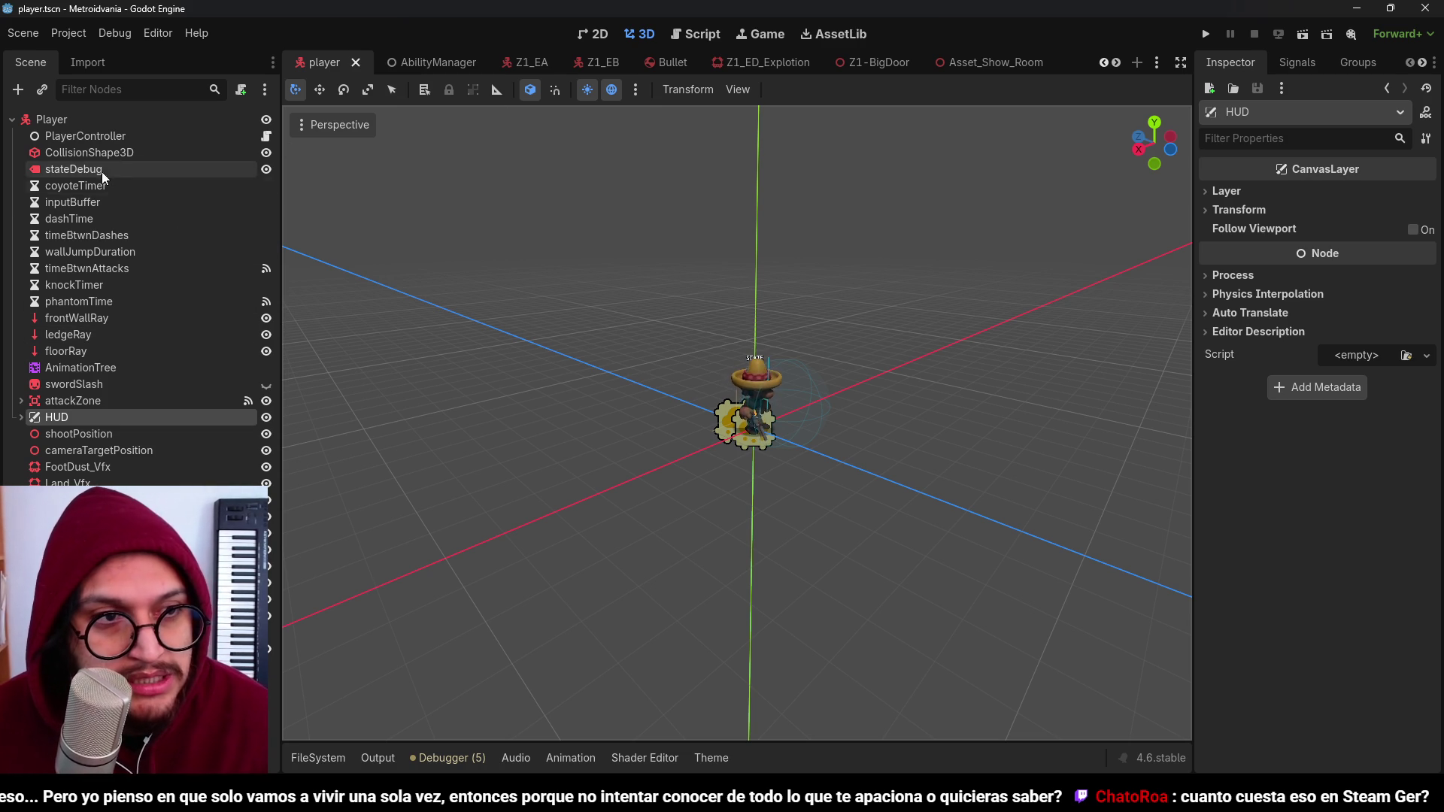
Expand HUD in the player scene tree and inspect its HealthManager child.
{"action": "left_click", "coordinate": [88, 115]}
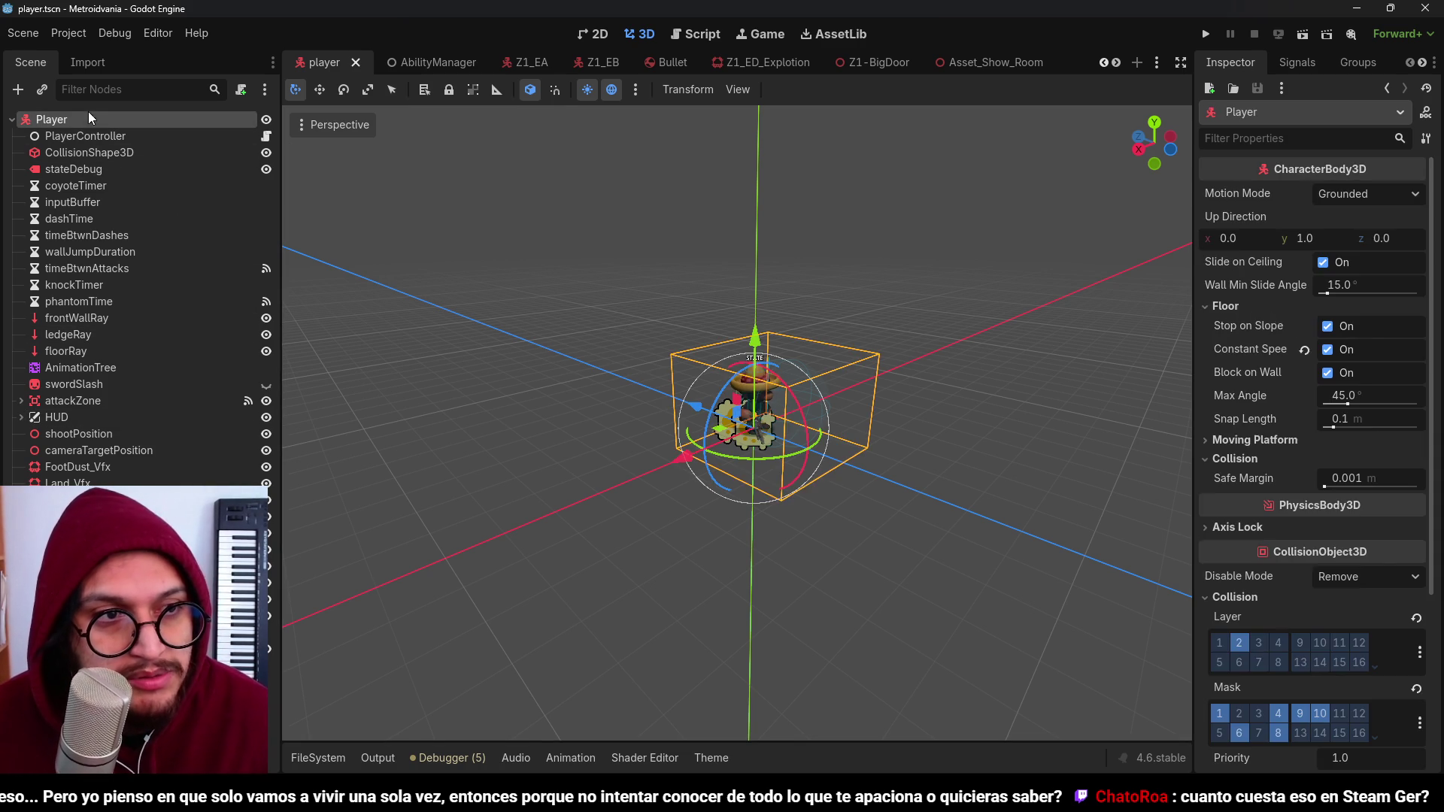
{"action": "left_click", "coordinate": [59, 419]}
{"action": "left_click", "coordinate": [20, 417]}
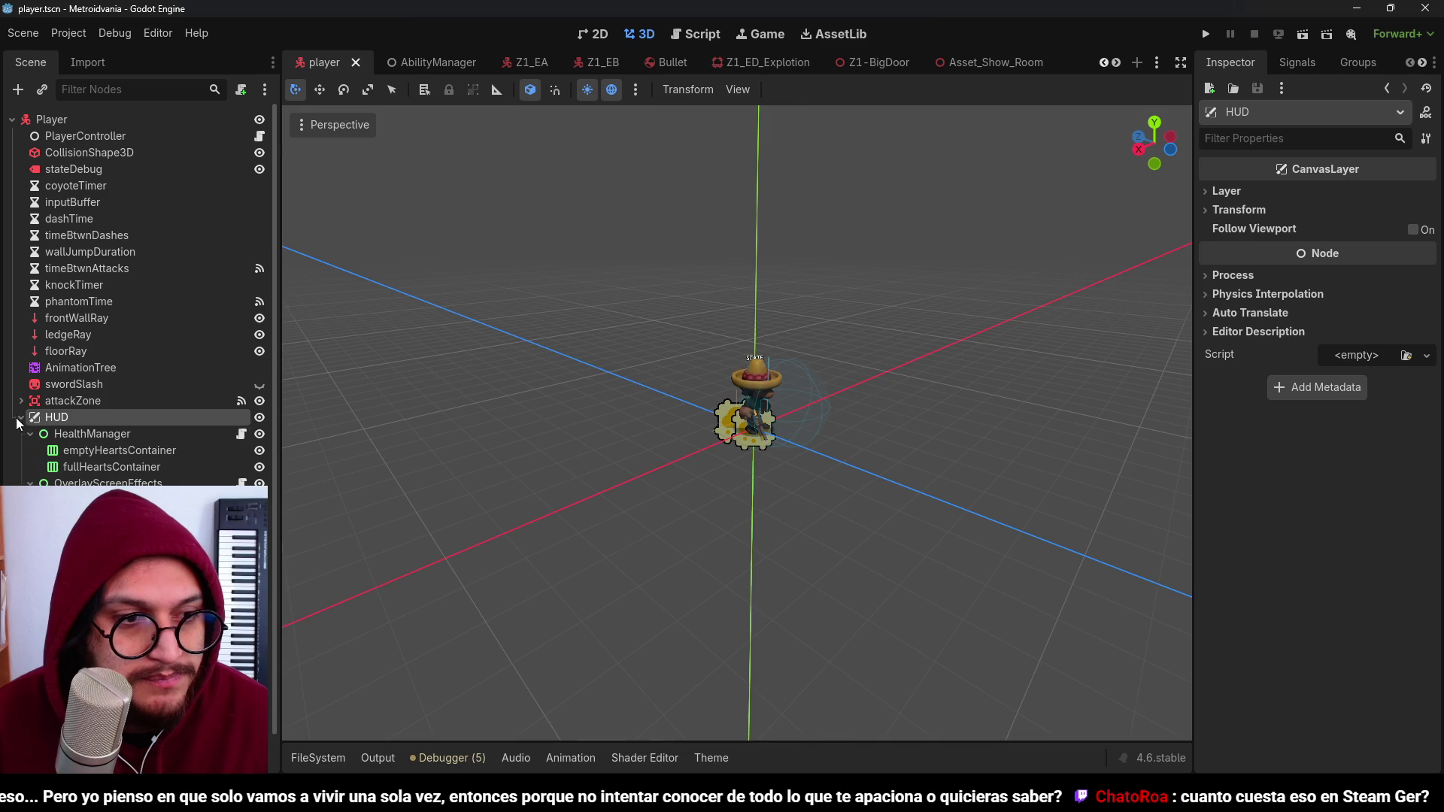
{"action": "left_click", "coordinate": [105, 434]}
{"action": "scroll", "coordinate": [711, 280], "scroll_direction": "down", "scroll_amount": 5}
{"action": "scroll", "coordinate": [706, 312], "scroll_direction": "up", "scroll_amount": 2}
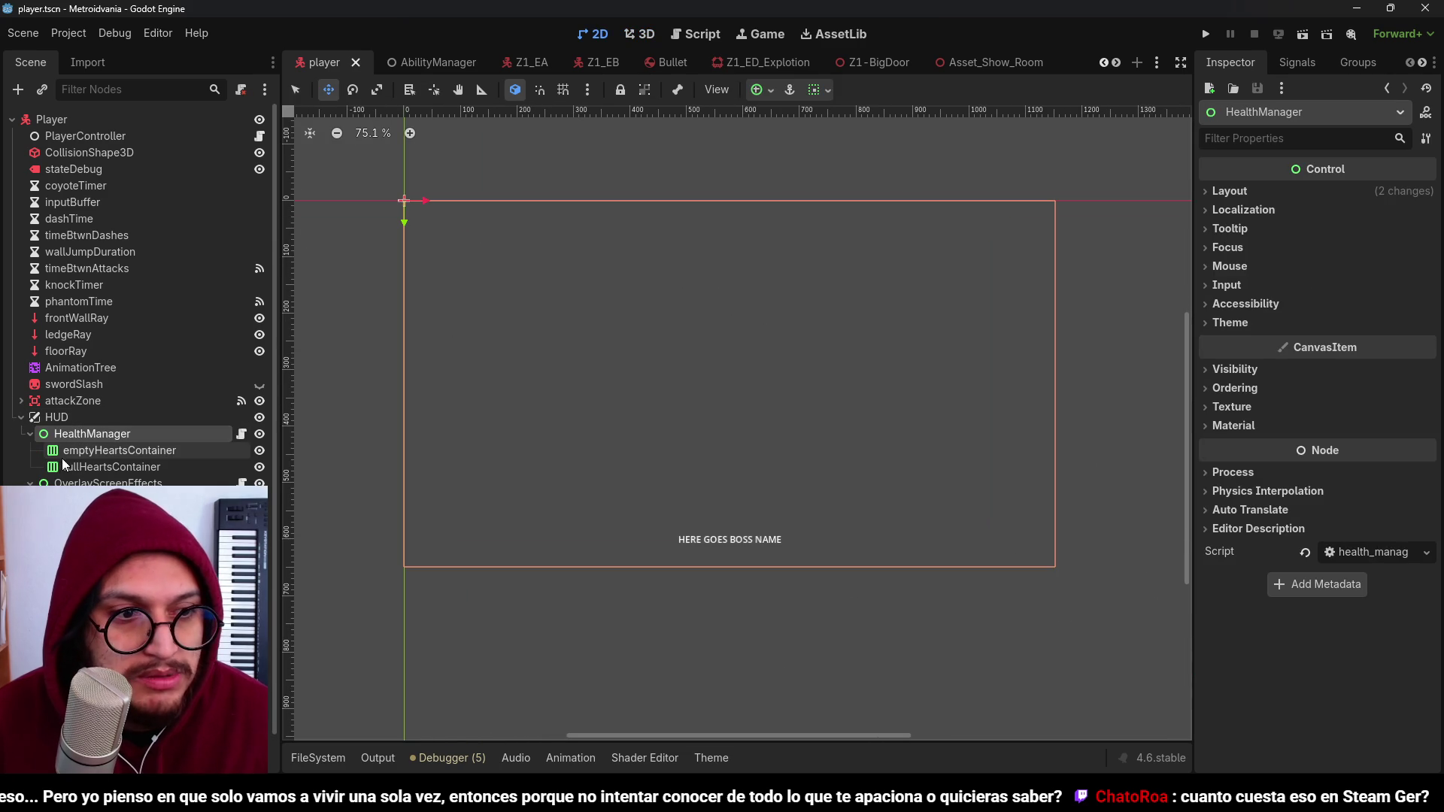
{"action": "left_click", "coordinate": [30, 434]}
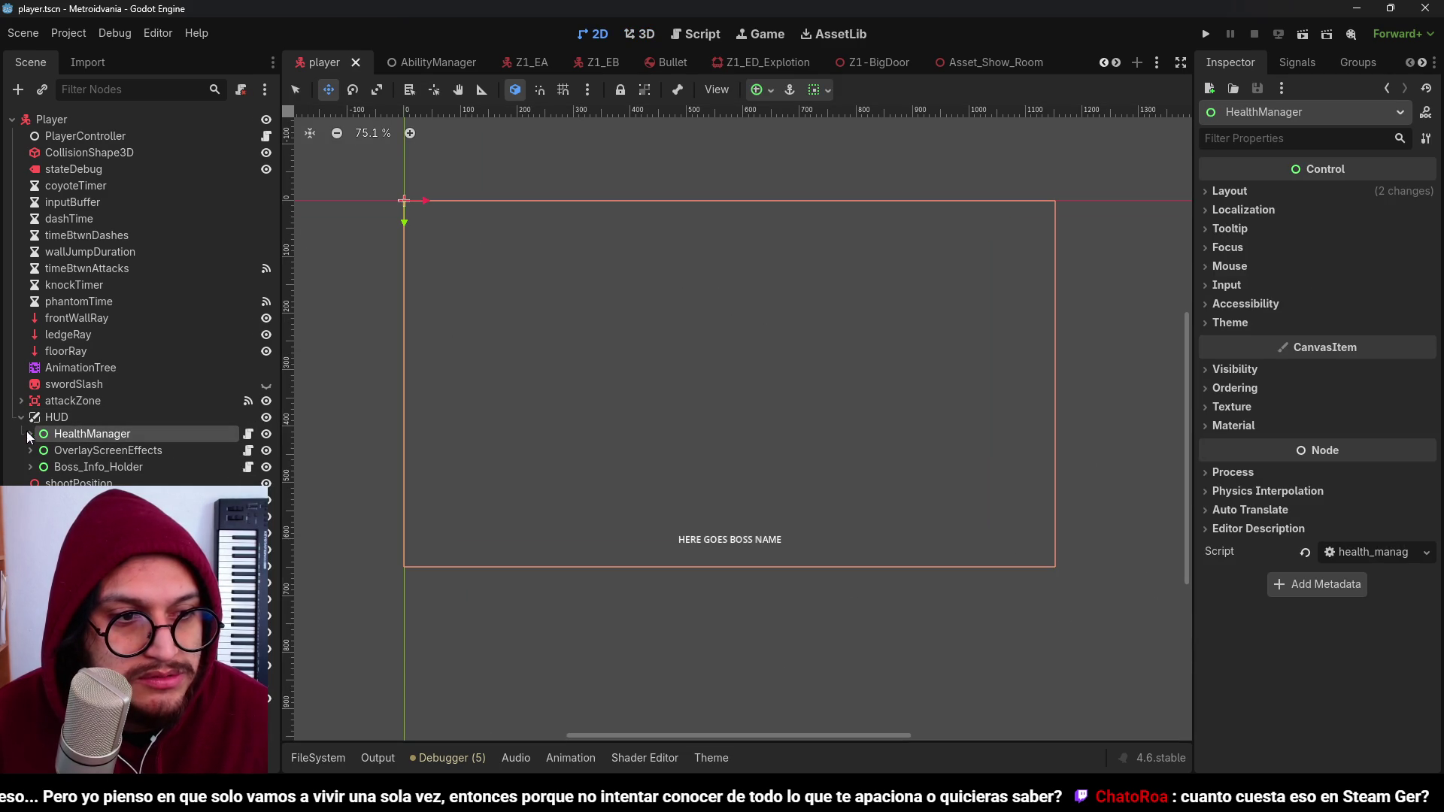
Add a Control child named PauseMenu under HUD and save player.tscn.
{"action": "left_click", "coordinate": [85, 418]}
{"action": "key", "text": "ctrl+a"}
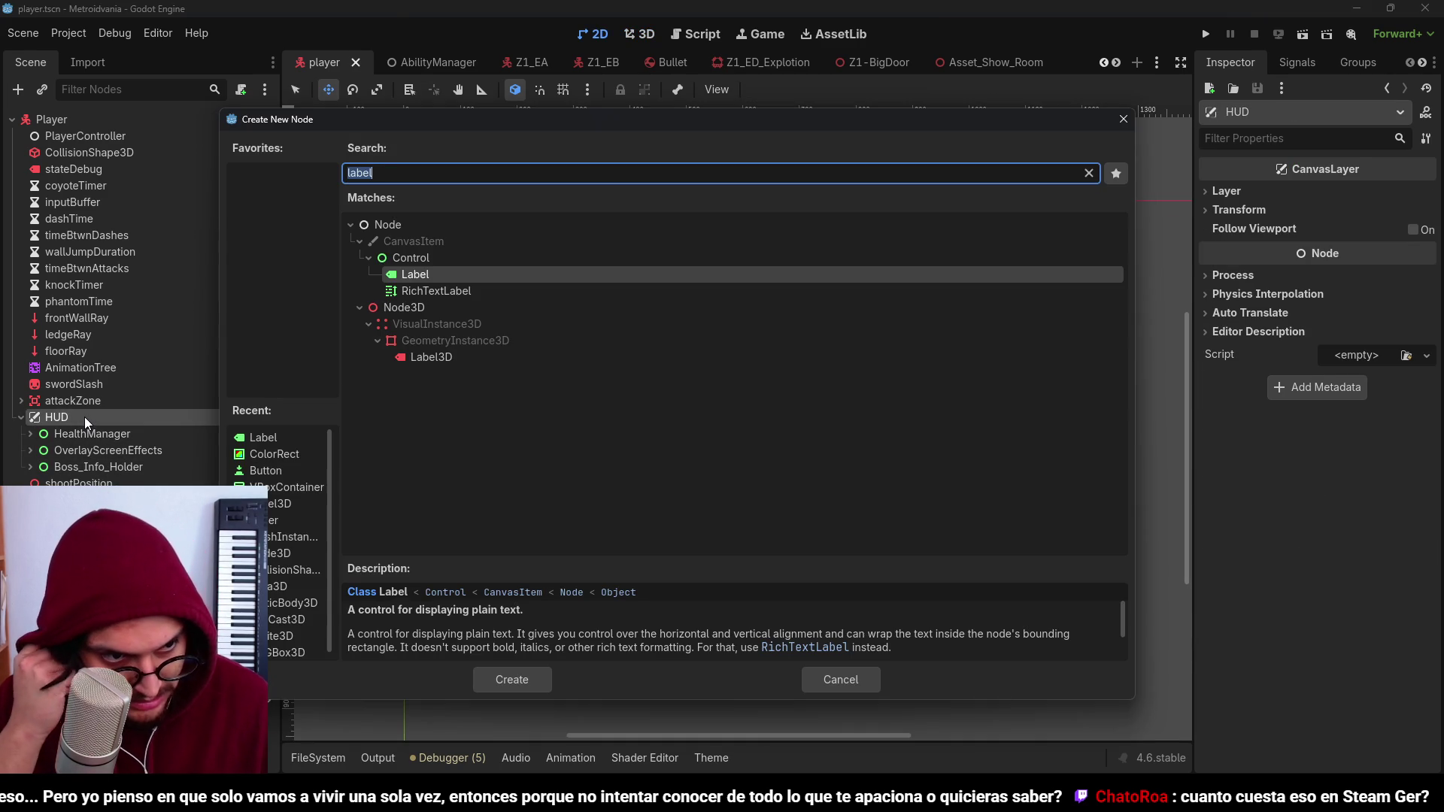
{"action": "key", "text": "Up"}
{"action": "key", "text": "Return"}
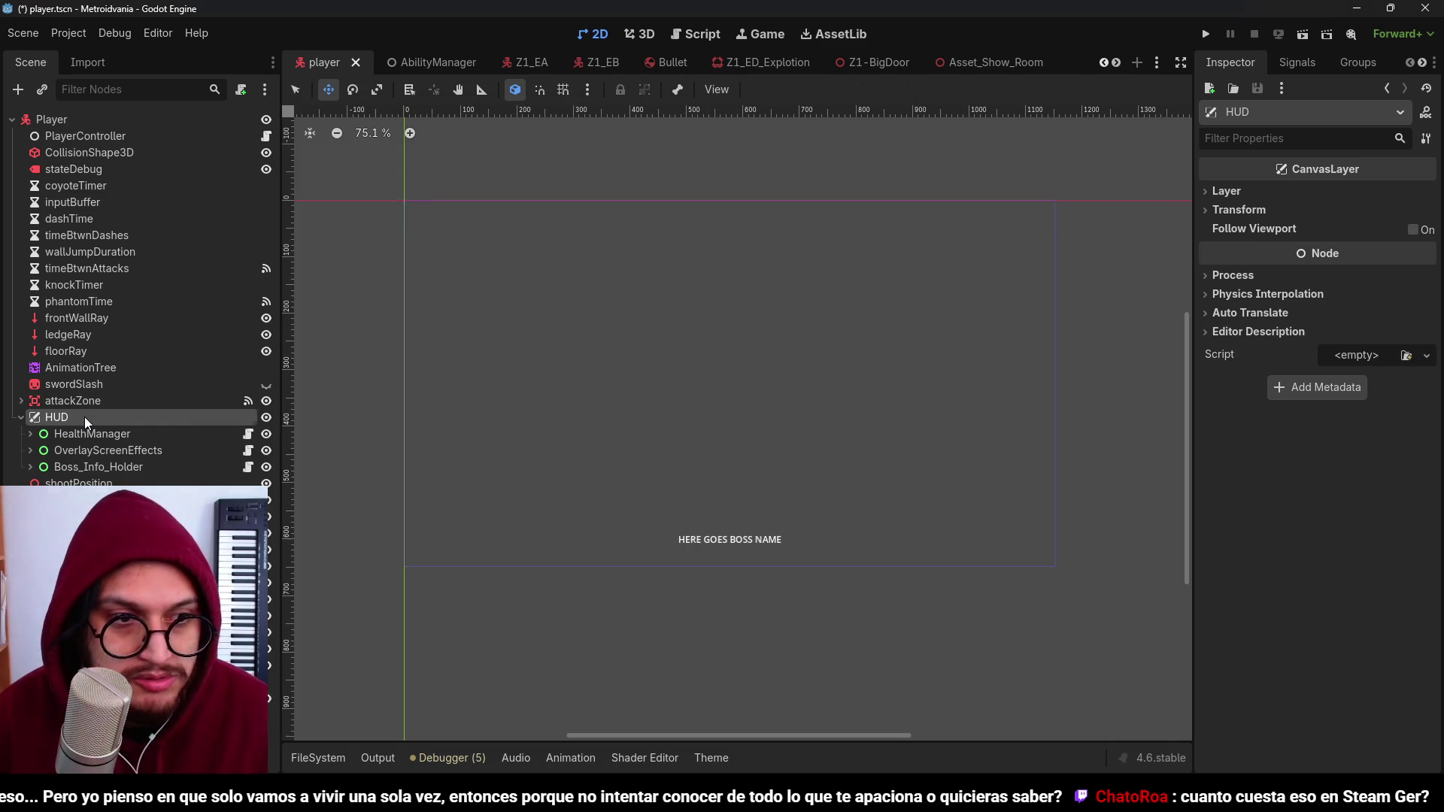
{"action": "type", "text": "PauseMenu"}
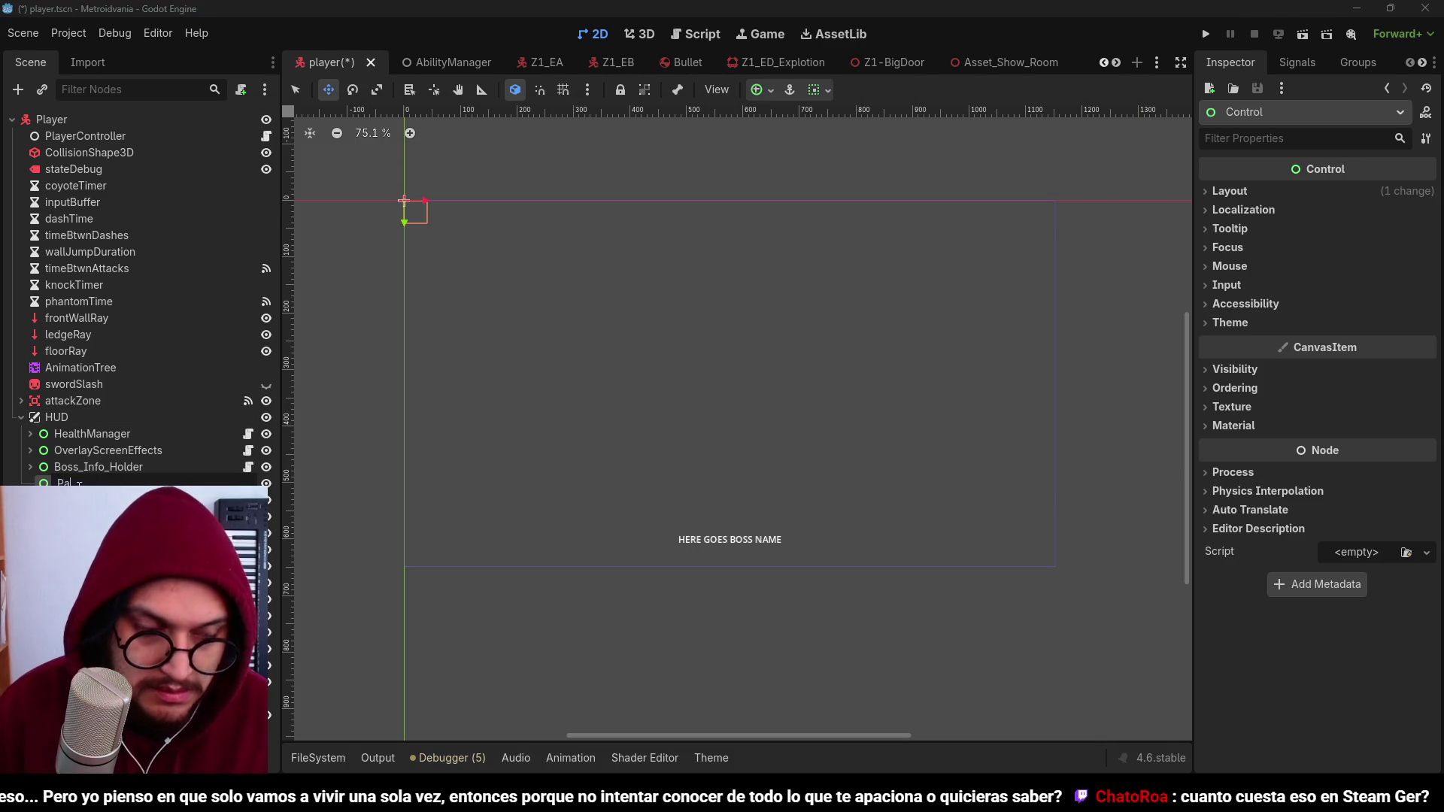
{"action": "key", "text": "Return"}
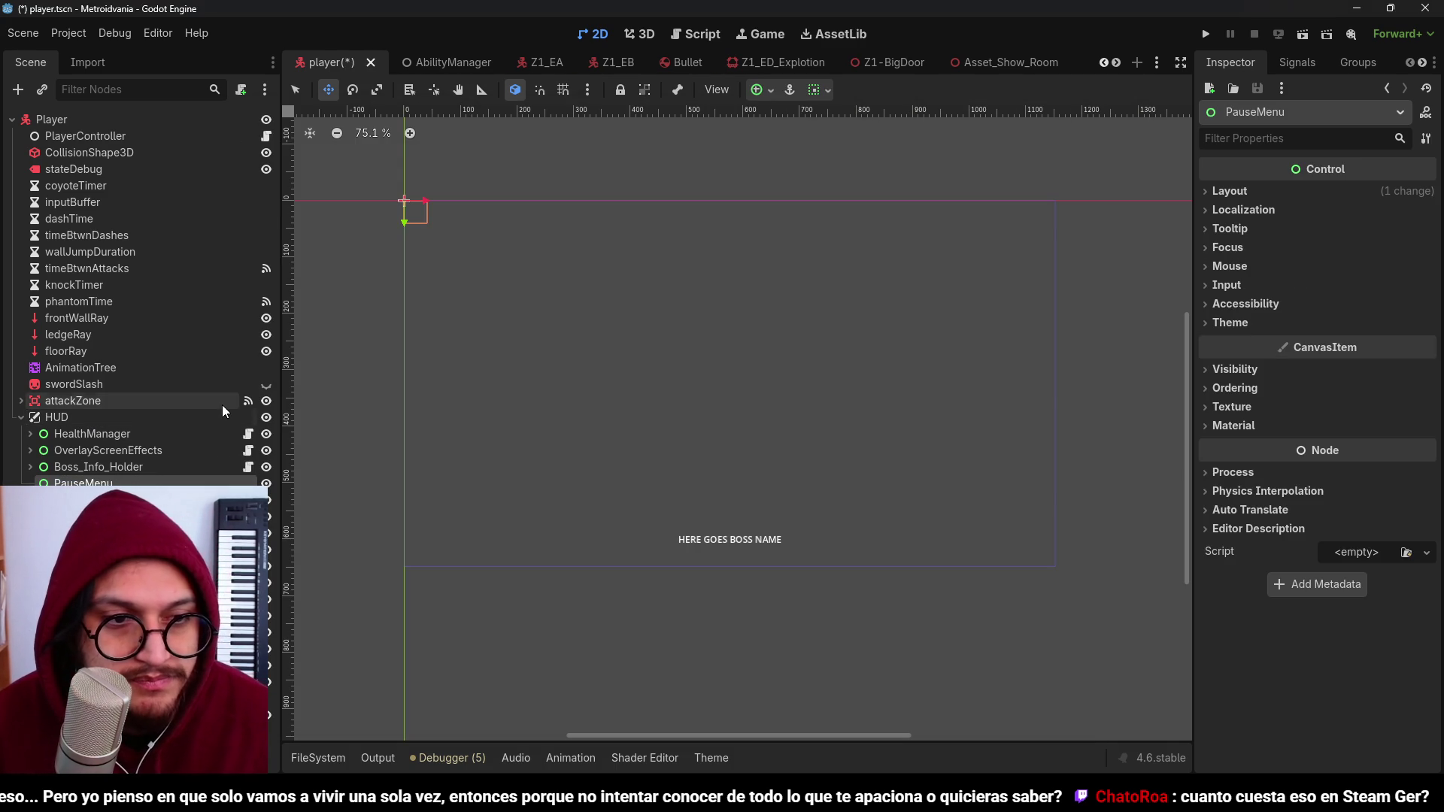
{"action": "key", "text": "ctrl+s"}
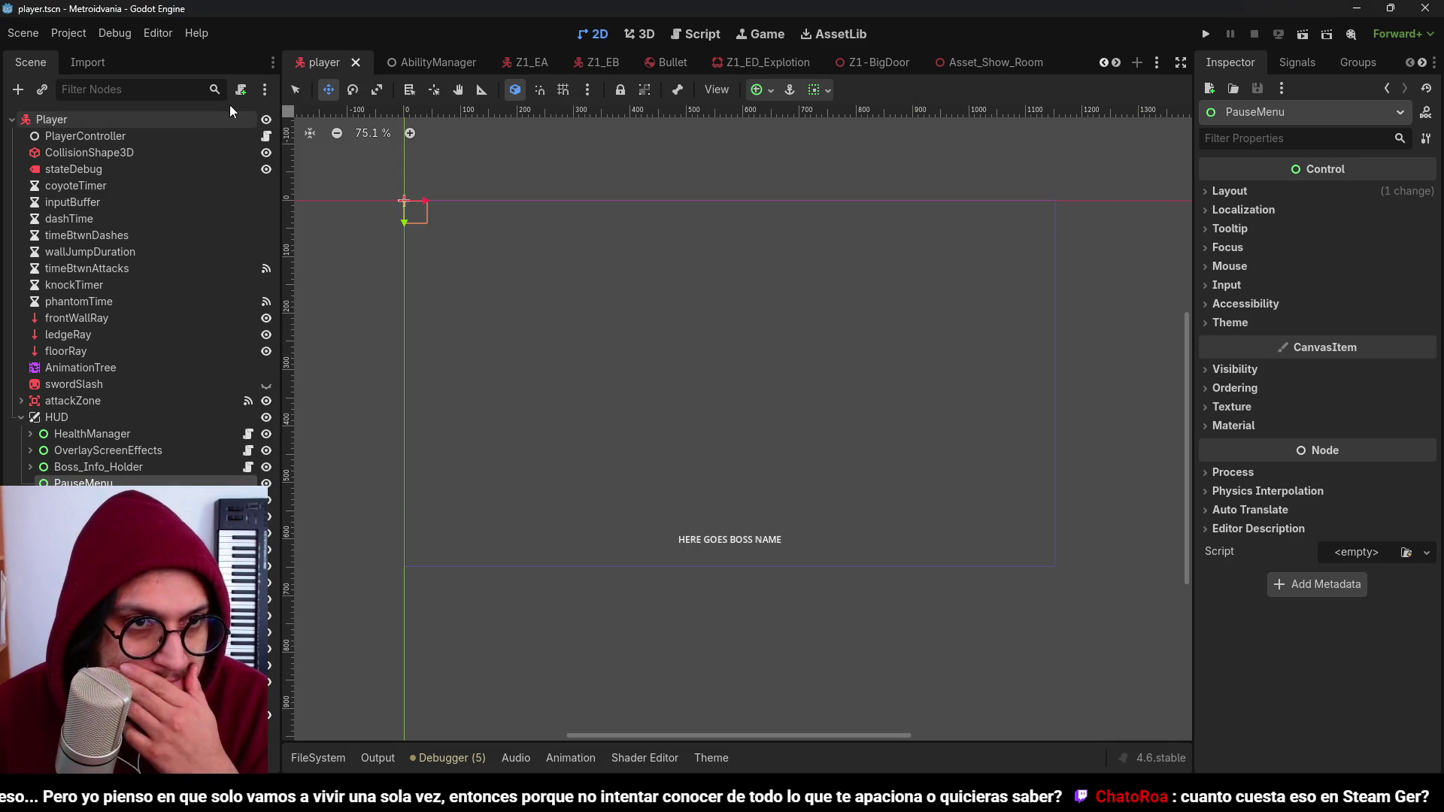
Attach a new script, pause_menu_script.gd, to PauseMenu in the 10_Main_Menu folder.
{"action": "left_click", "coordinate": [240, 90]}
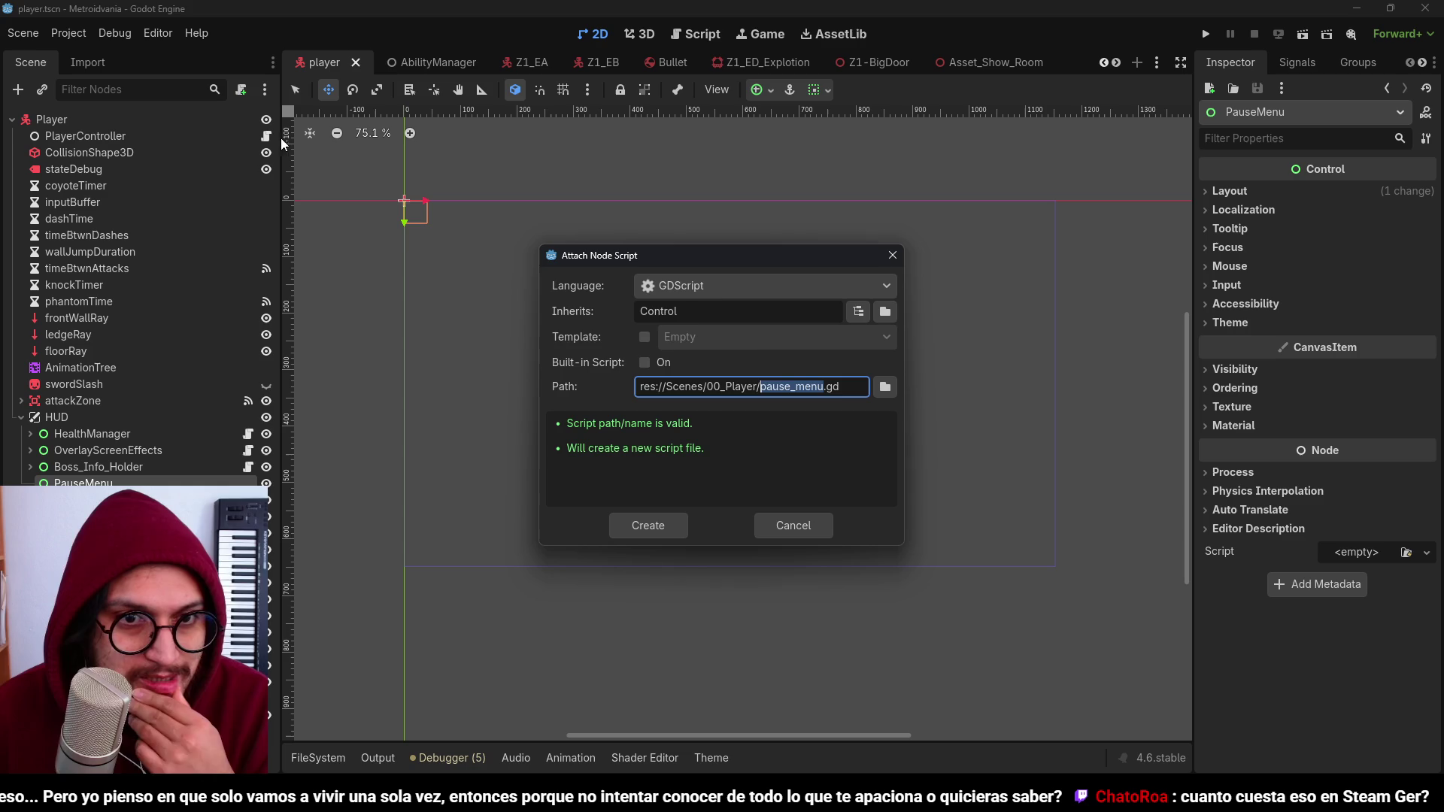
{"action": "left_click", "coordinate": [884, 386]}
{"action": "left_click", "coordinate": [400, 451]}
{"action": "left_click", "coordinate": [399, 438]}
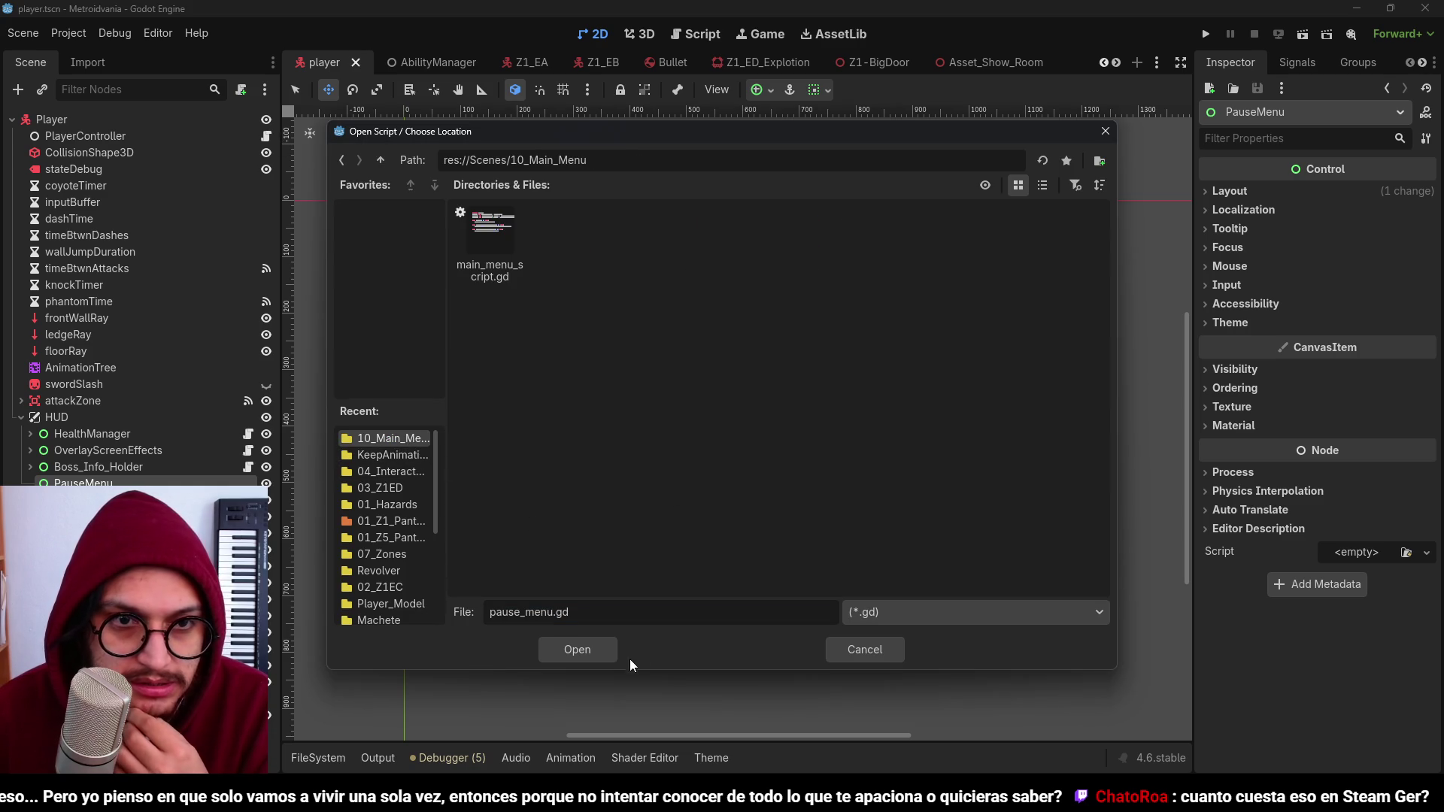
{"action": "left_click", "coordinate": [557, 612]}
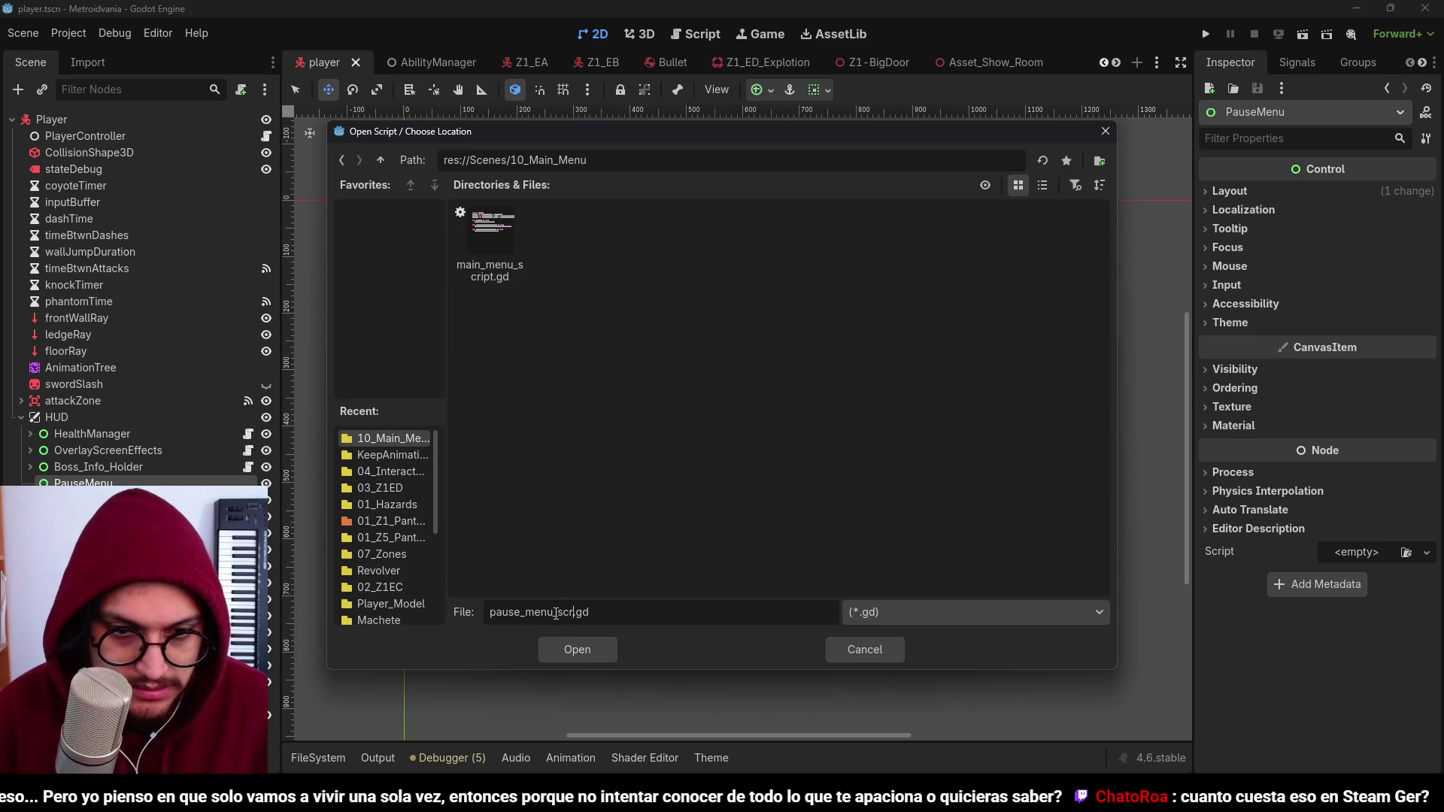
{"action": "type", "text": "_script"}
{"action": "left_click", "coordinate": [608, 651]}
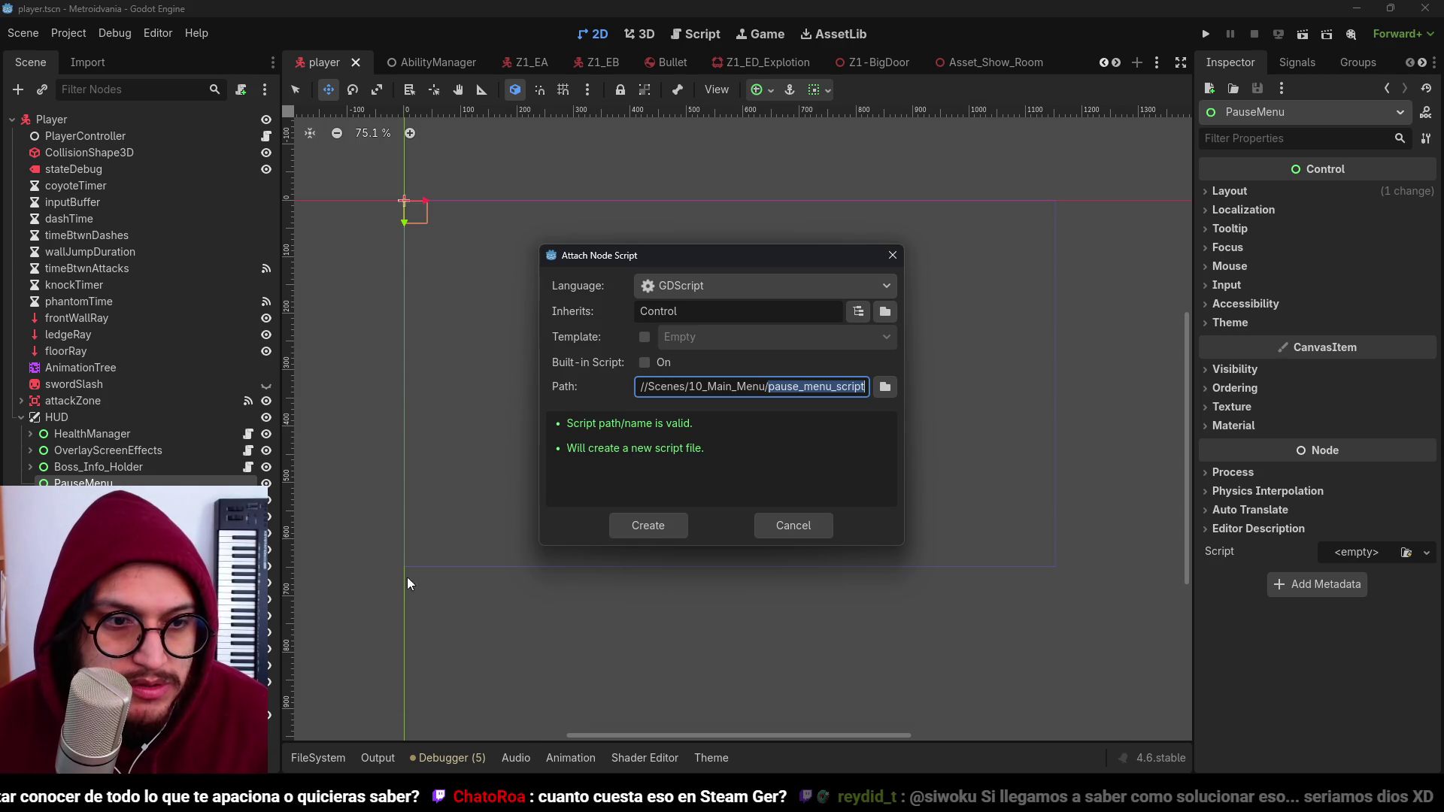
{"action": "left_click", "coordinate": [642, 527]}
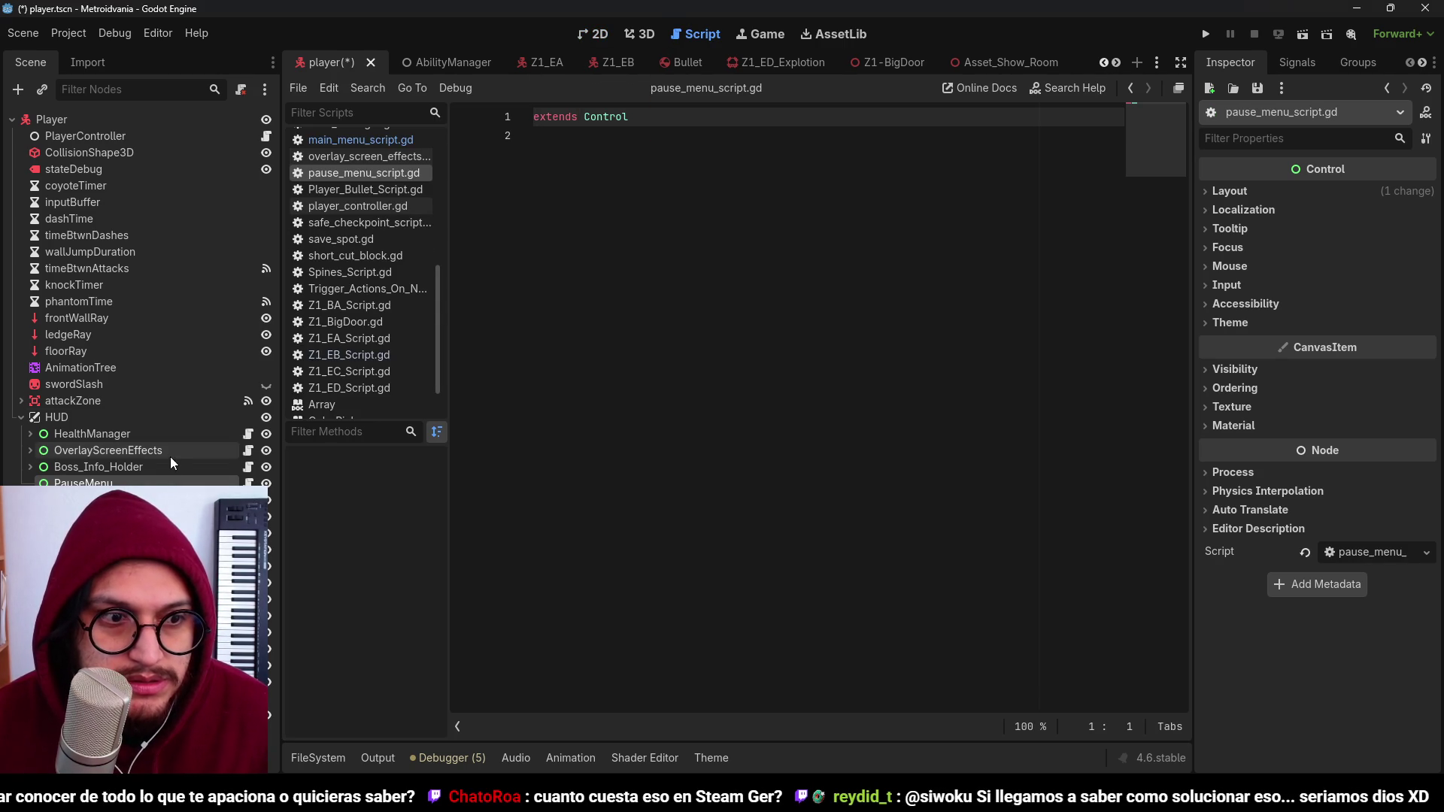
Save the PauseMenu branch as its own scene, pause_menu.tscn, in 10_Main_Menu.
{"action": "right_click", "coordinate": [155, 483]}
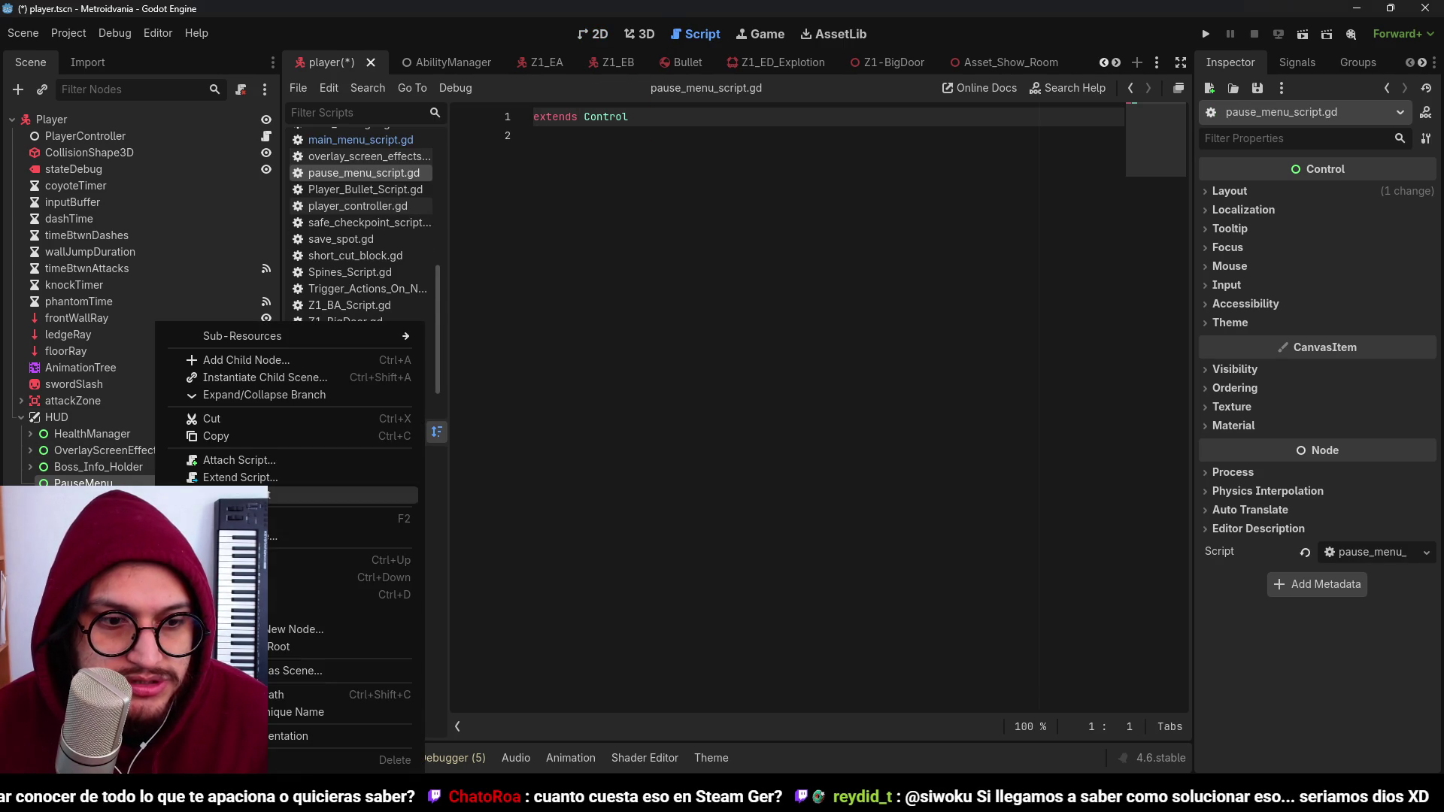
{"action": "left_click", "coordinate": [271, 667]}
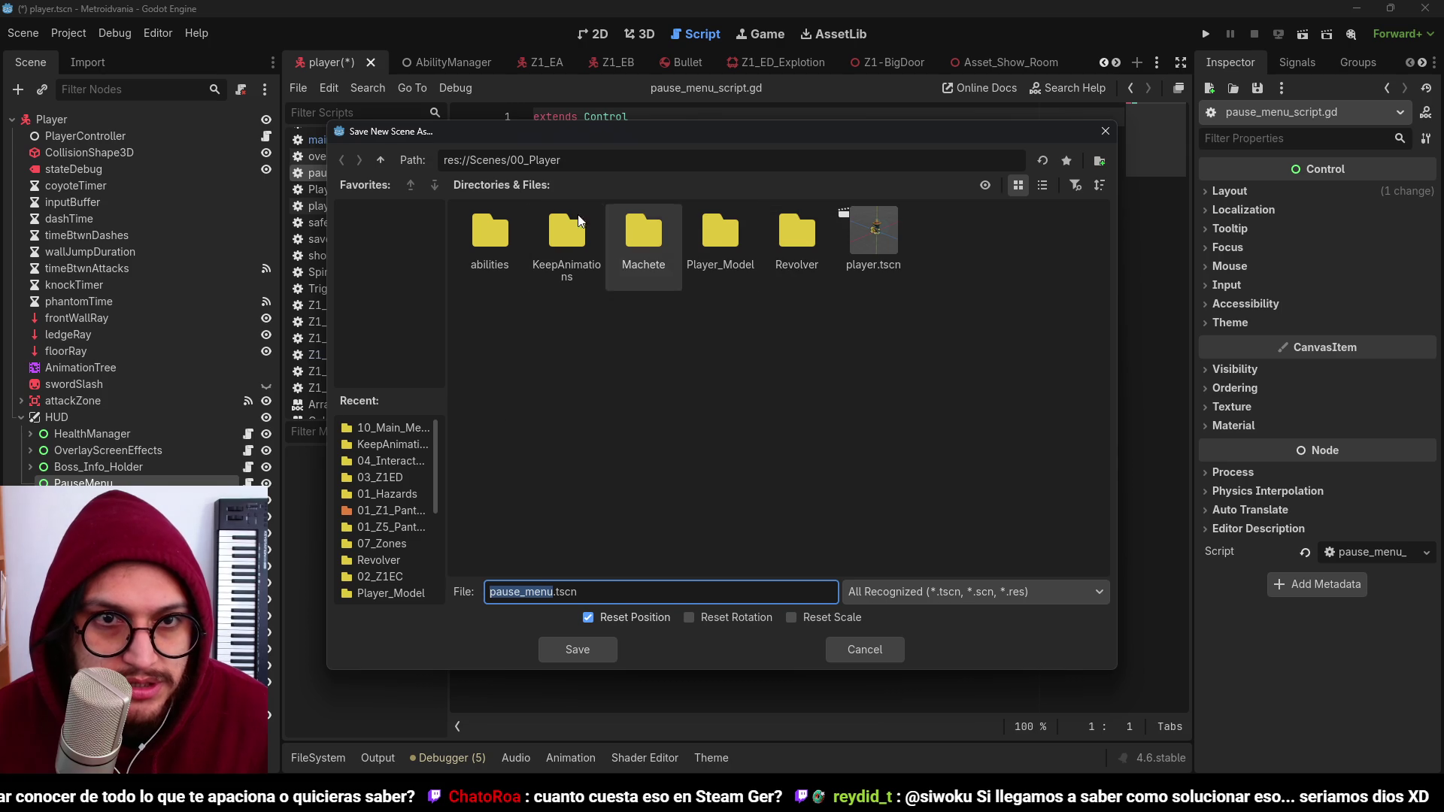
{"action": "left_click", "coordinate": [384, 426]}
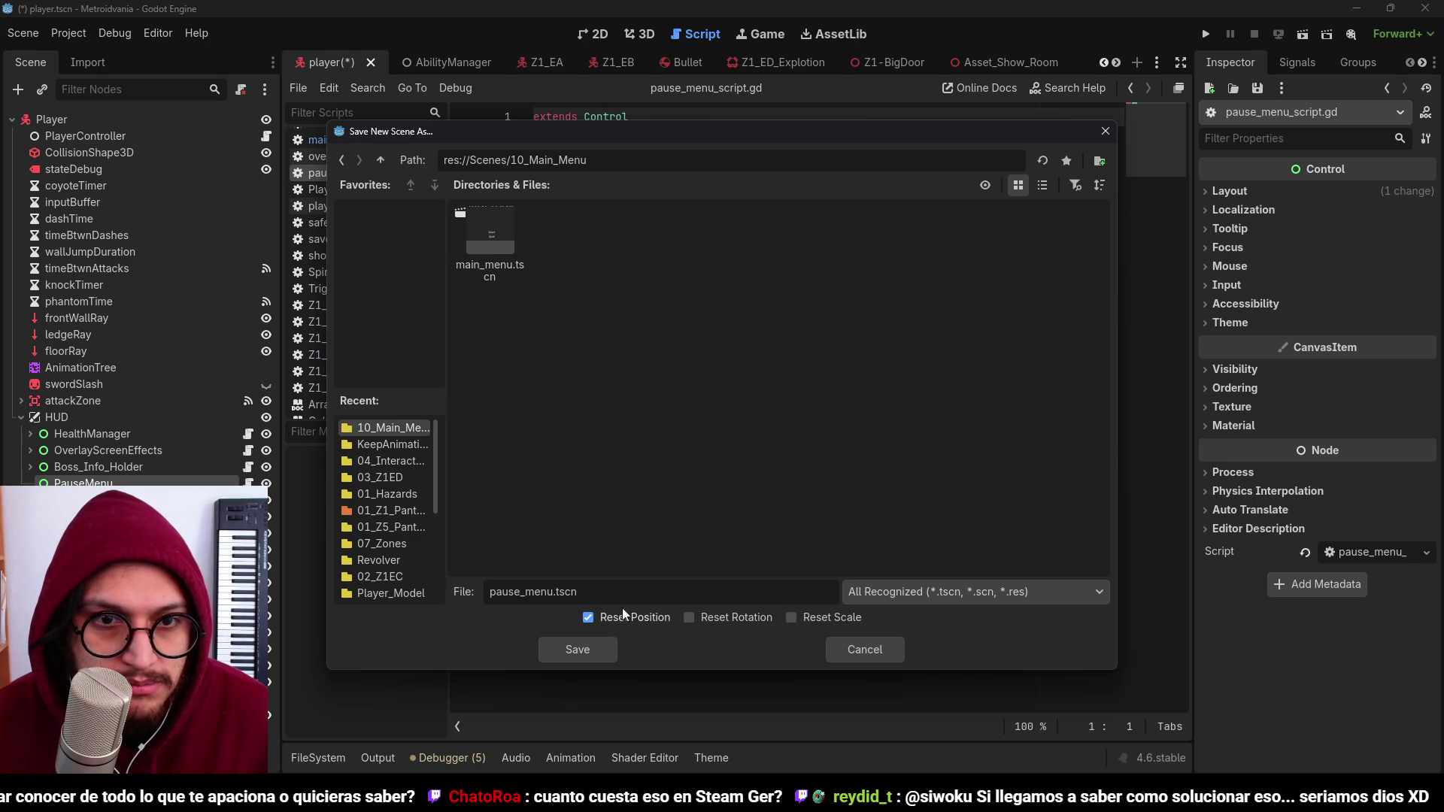
{"action": "left_click", "coordinate": [560, 646]}
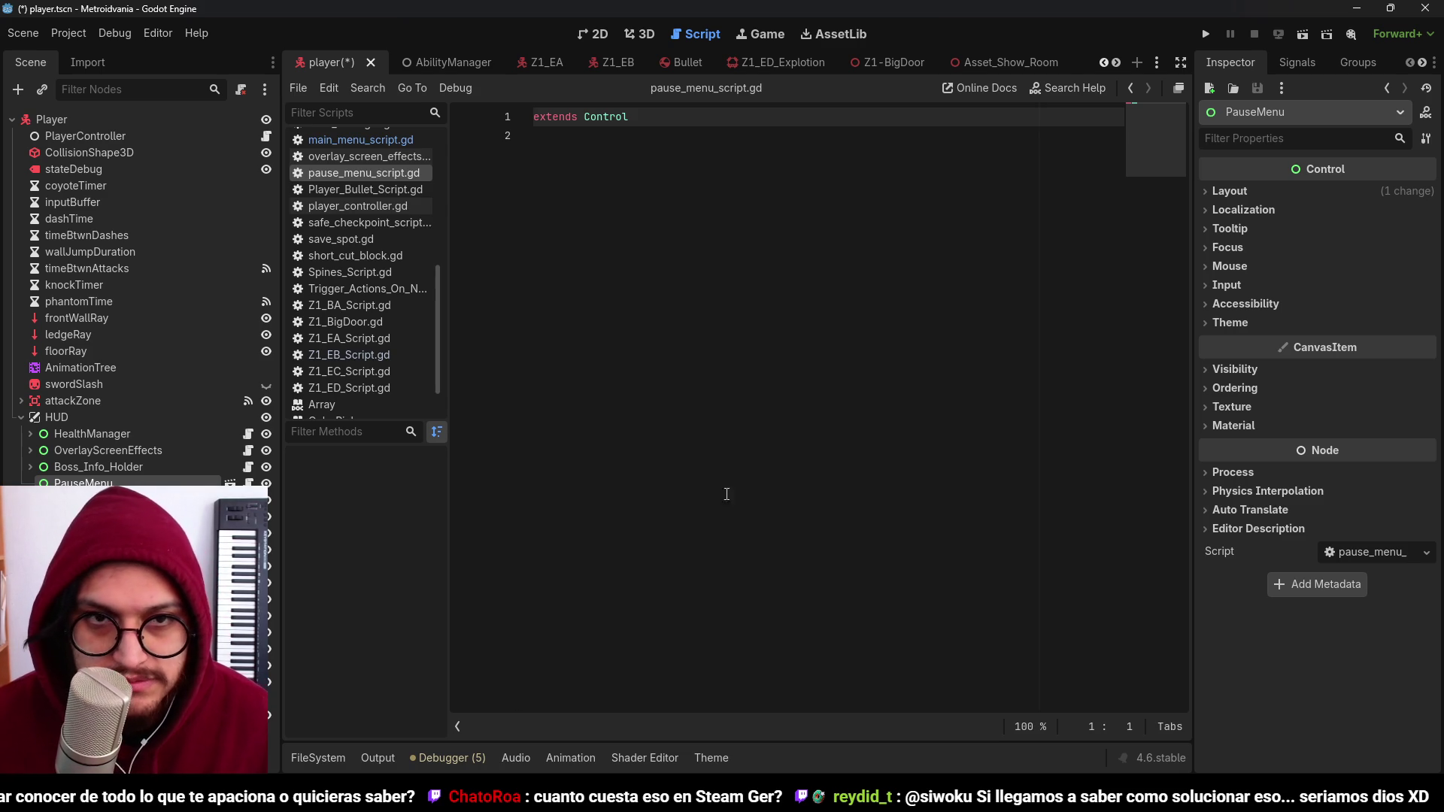
Save the player scene from line 2 of the script, then undo the screenshot scribbles and close Snipping Tool.
{"action": "left_click", "coordinate": [645, 412]}
{"action": "key", "text": "ctrl+s"}
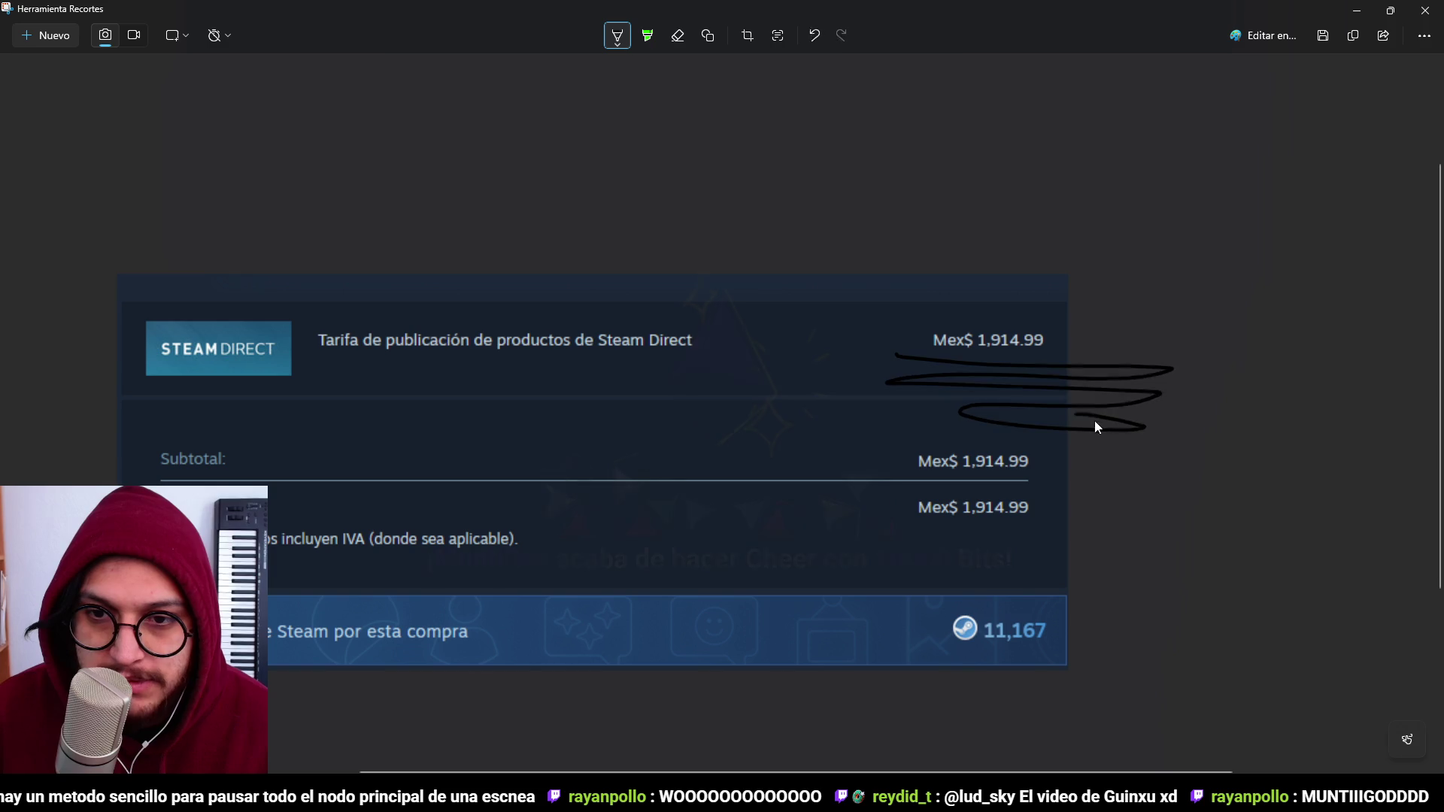
{"action": "key", "text": "ctrl+z"}
{"action": "left_click", "coordinate": [1424, 8]}
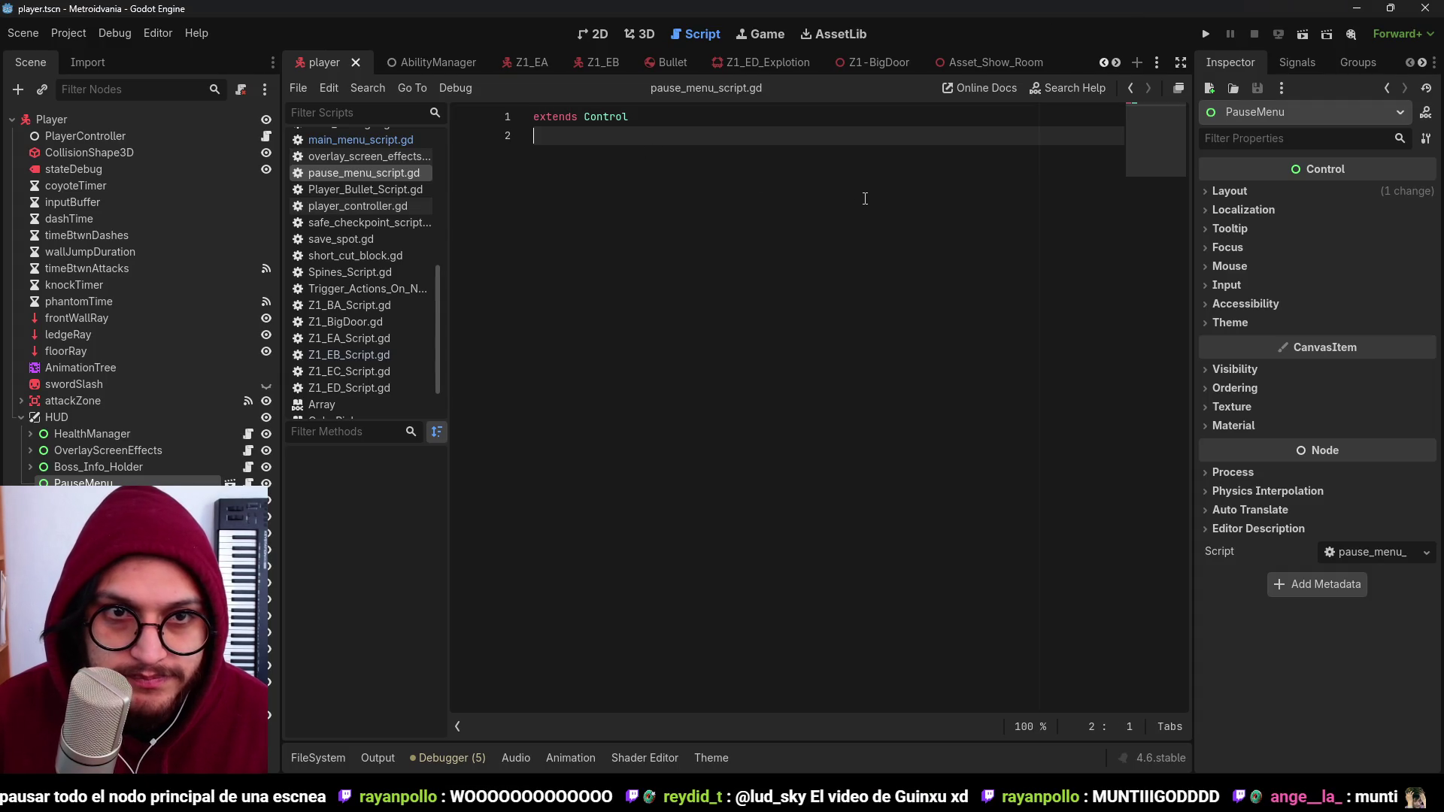
{"action": "scroll", "coordinate": [382, 256], "scroll_direction": "up", "scroll_amount": 5}
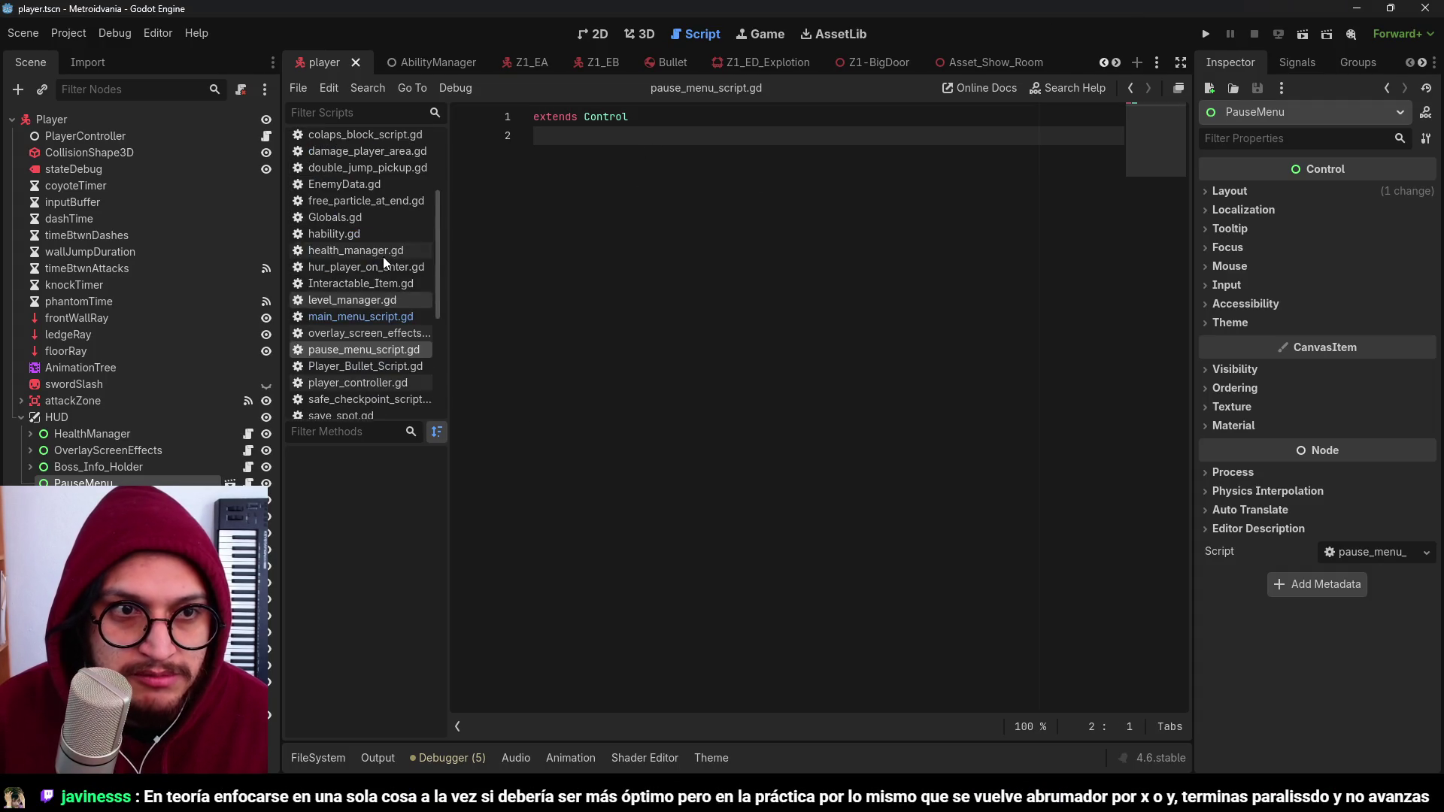
{"action": "scroll", "coordinate": [382, 254], "scroll_direction": "down", "scroll_amount": 6}
{"action": "scroll", "coordinate": [382, 252], "scroll_direction": "up", "scroll_amount": 5}
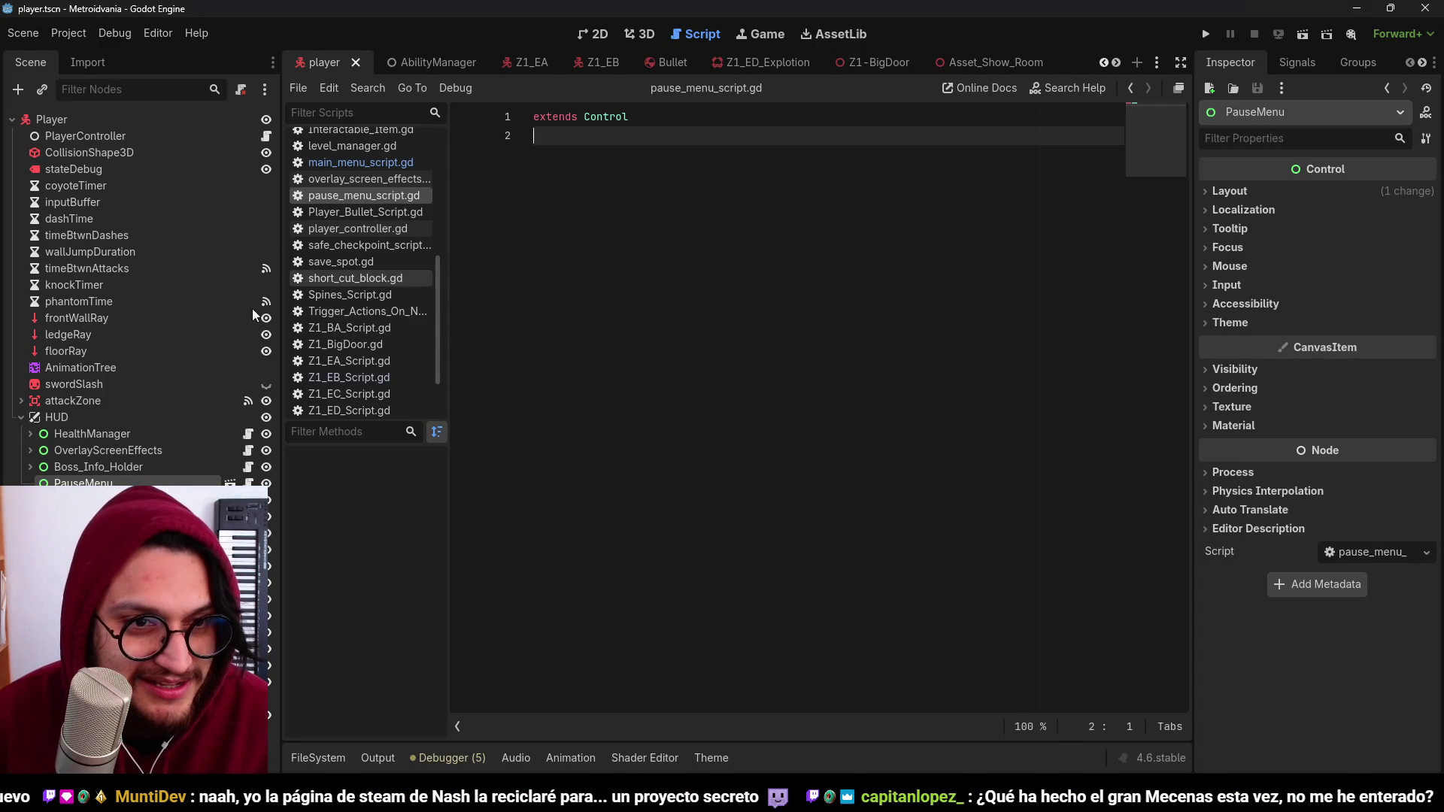
In the 2D workspace, apply the Full Rect anchor preset to PauseMenu and save the player scene.
{"action": "key", "text": "ctrl+F2"}
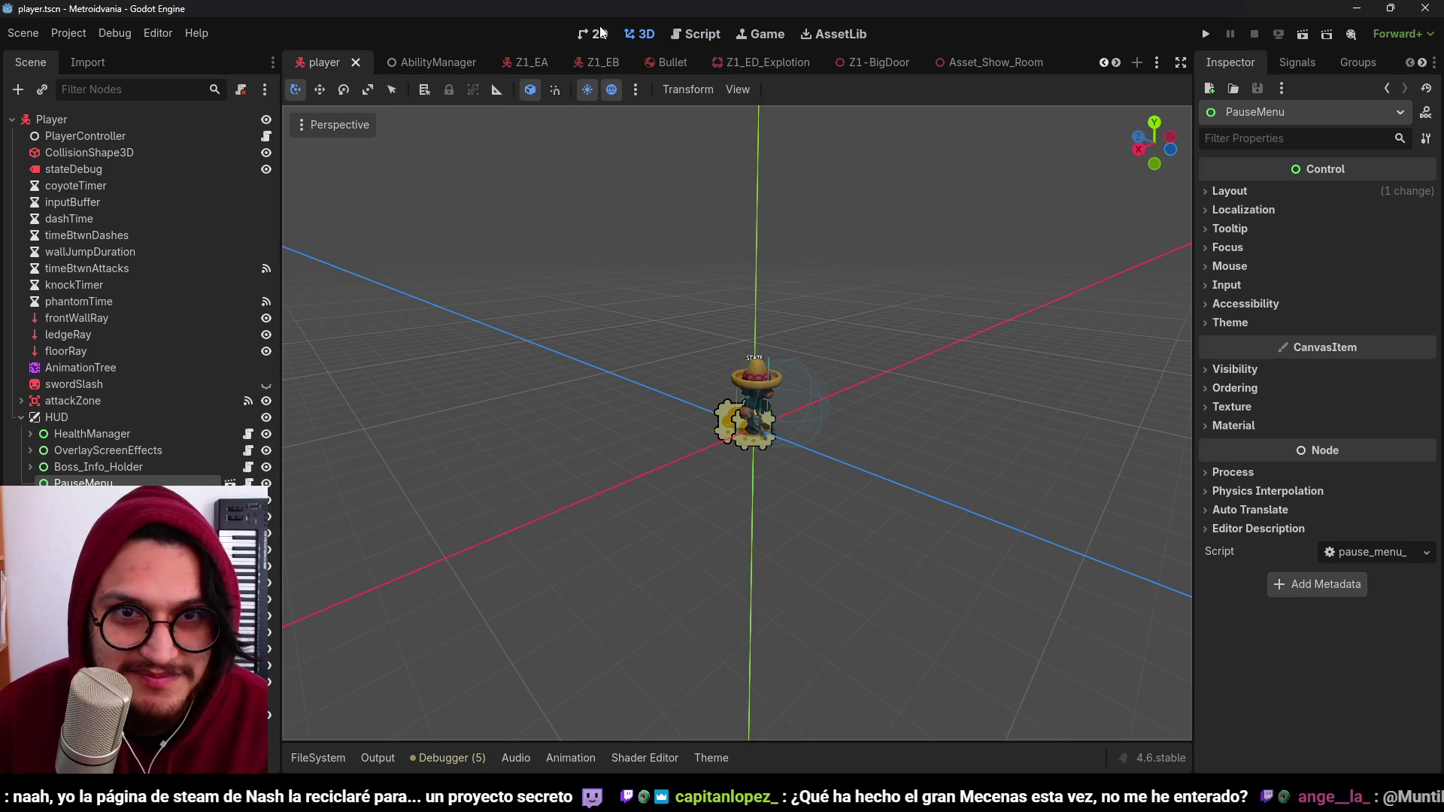
{"action": "key", "text": "ctrl+F1"}
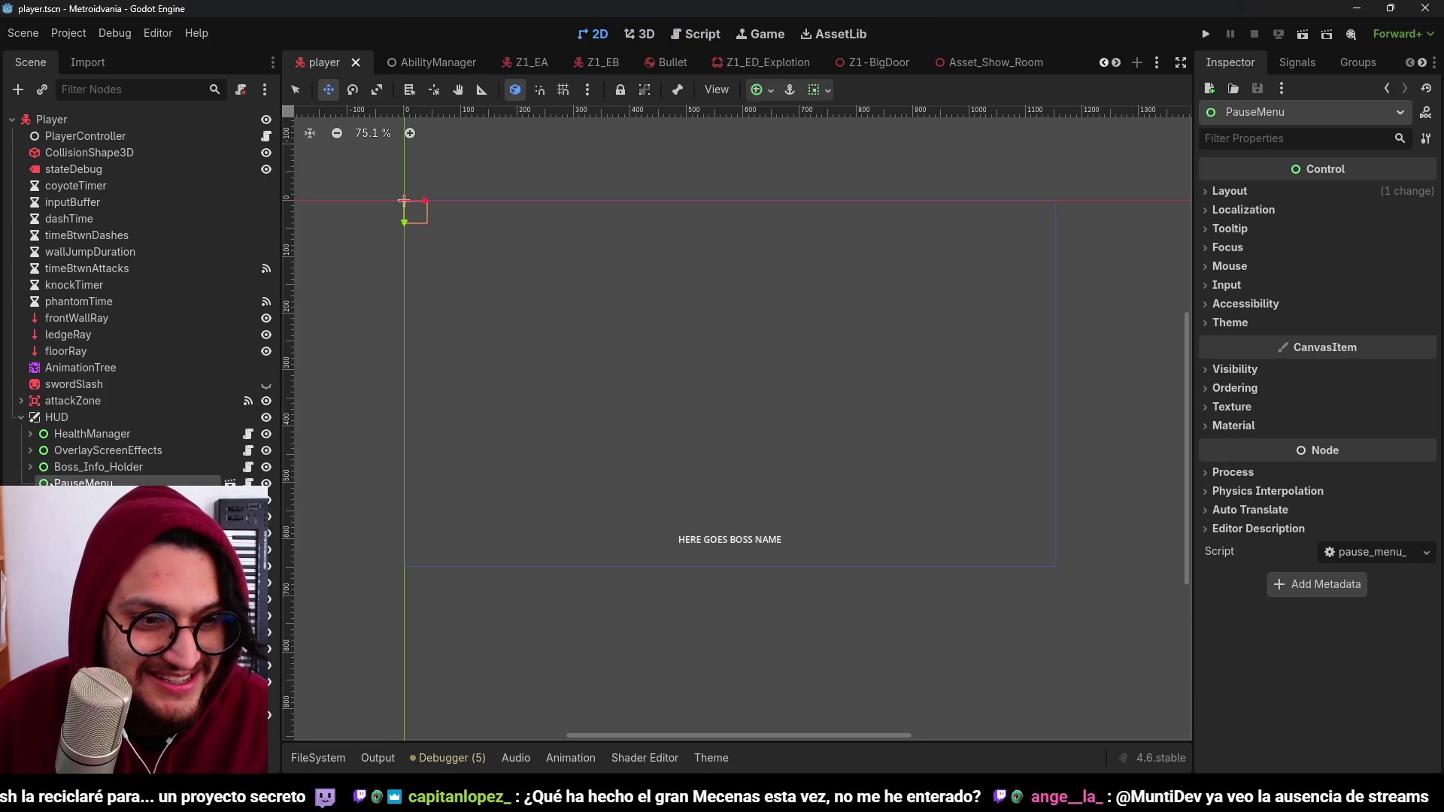
{"action": "left_click", "coordinate": [759, 89]}
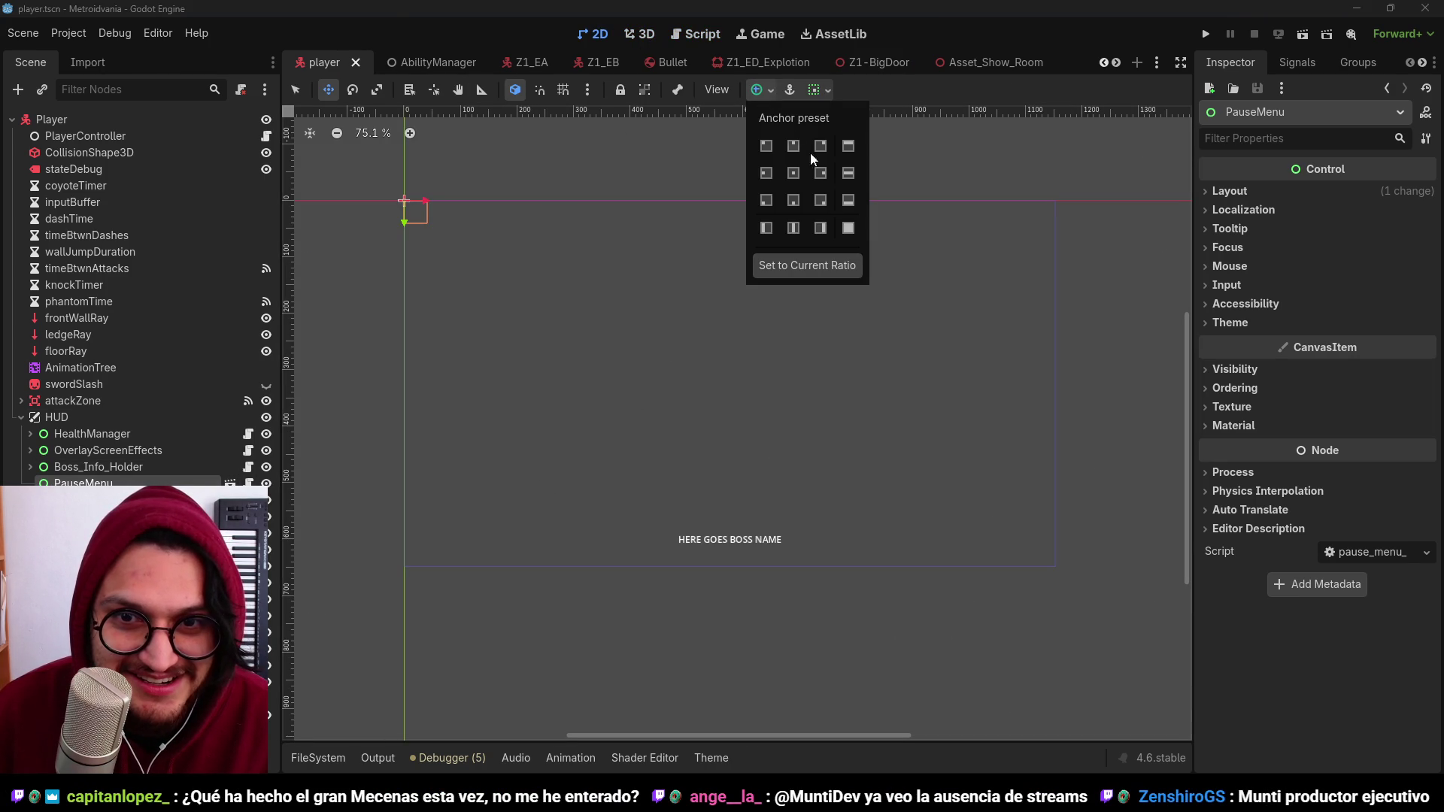
{"action": "left_click", "coordinate": [847, 228]}
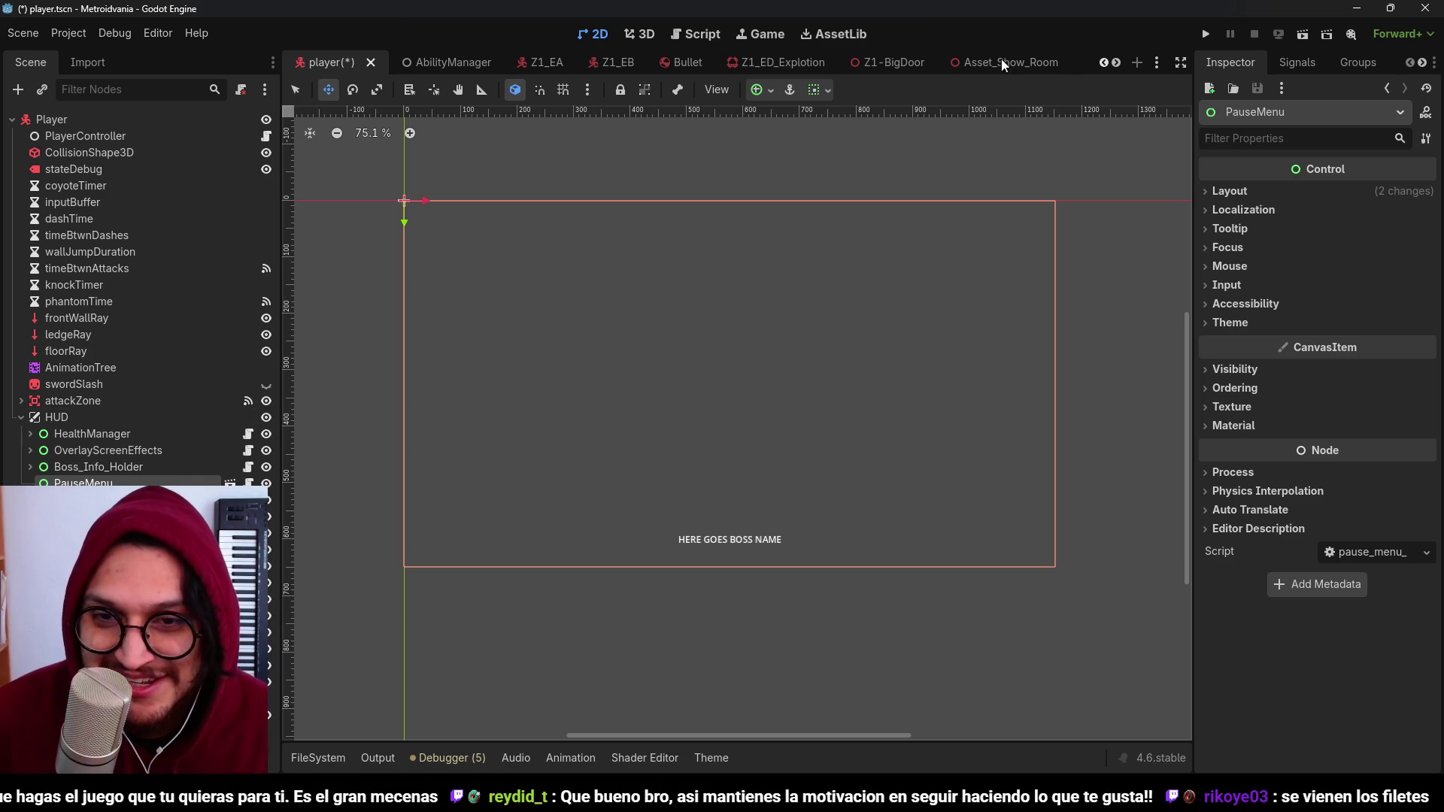
{"action": "key", "text": "ctrl+s"}
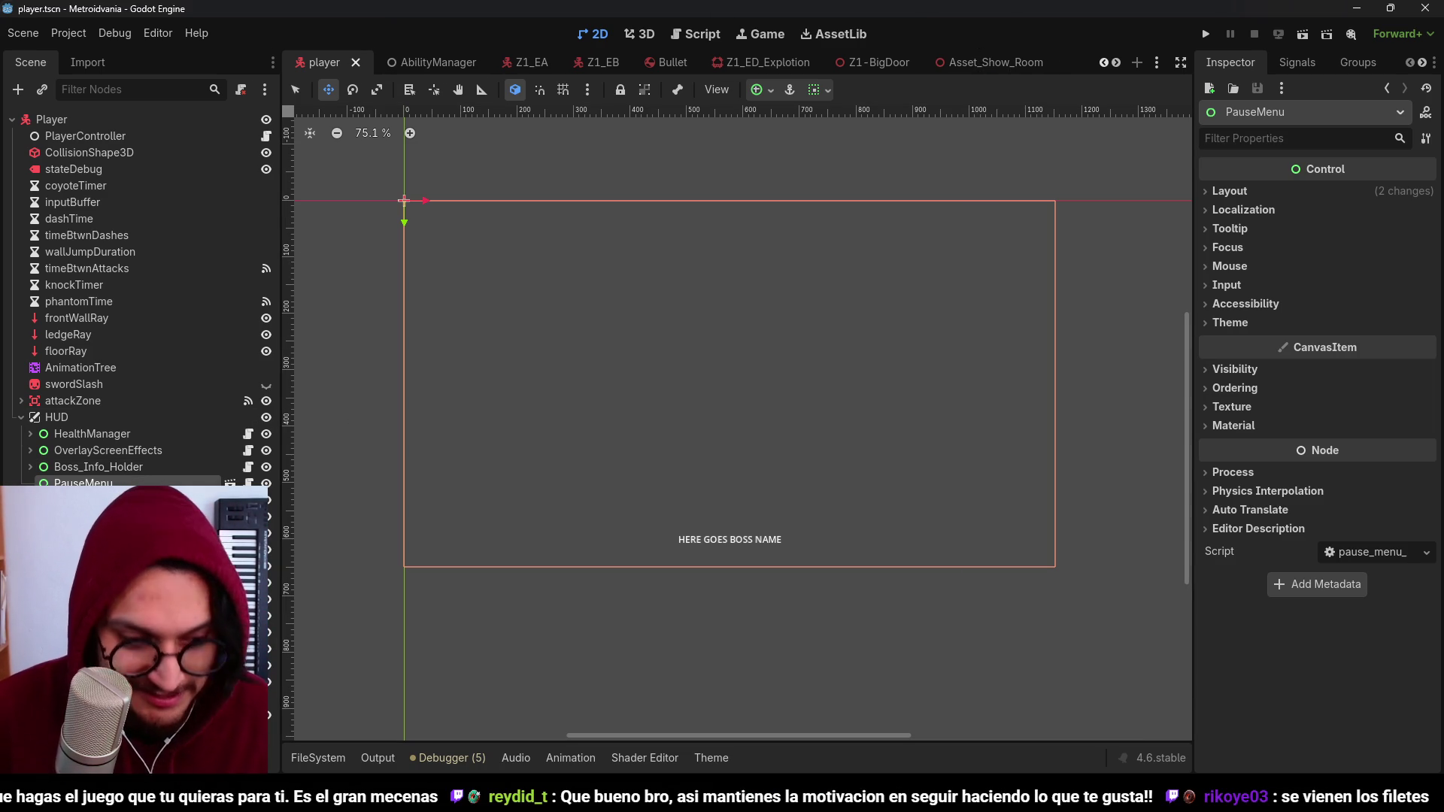
{"action": "key", "text": "ctrl+a"}
Add a VBoxContainer, anchor it to the screen centre, and save player.tscn.
{"action": "type", "text": "vbox"}
{"action": "key", "text": "Return"}
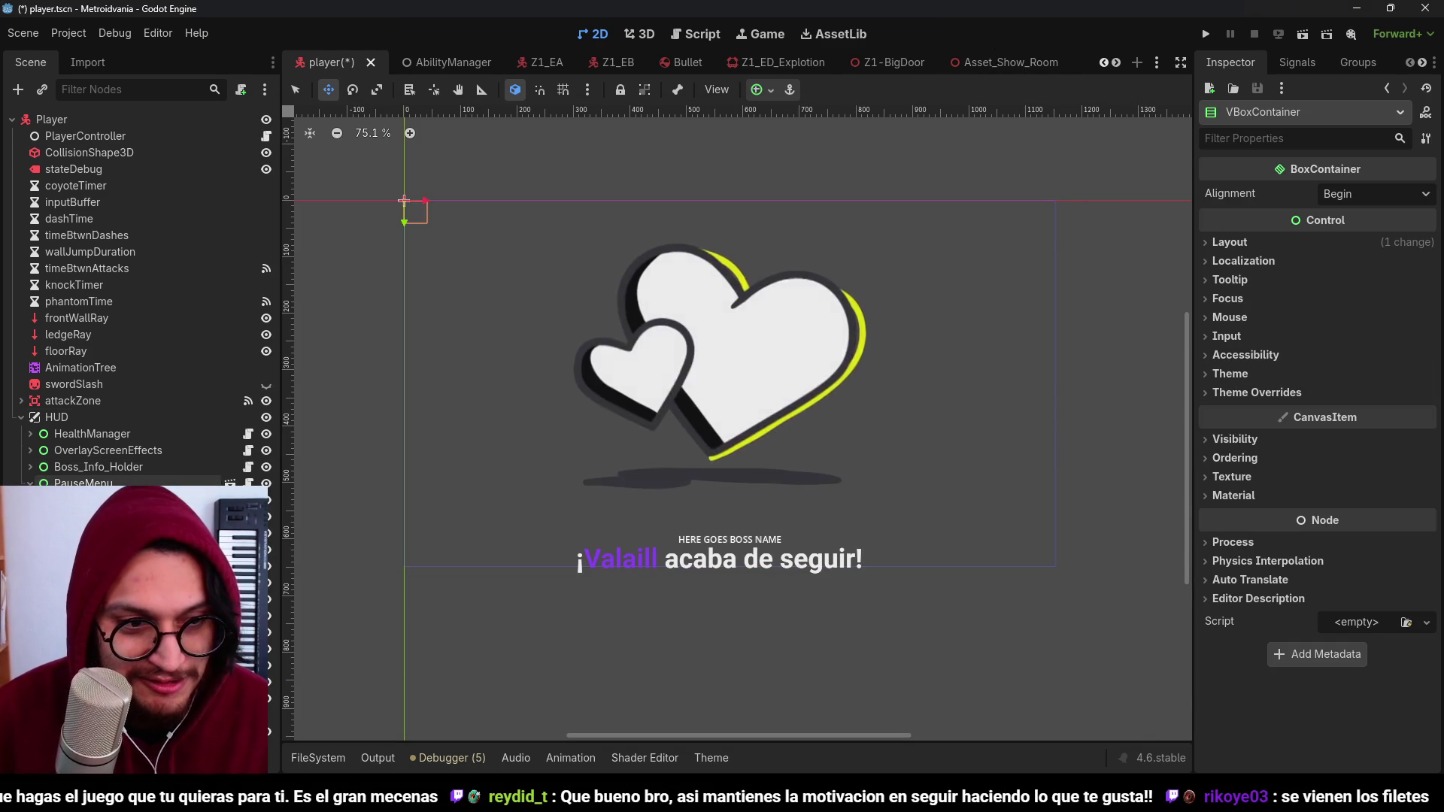
{"action": "left_click", "coordinate": [787, 90]}
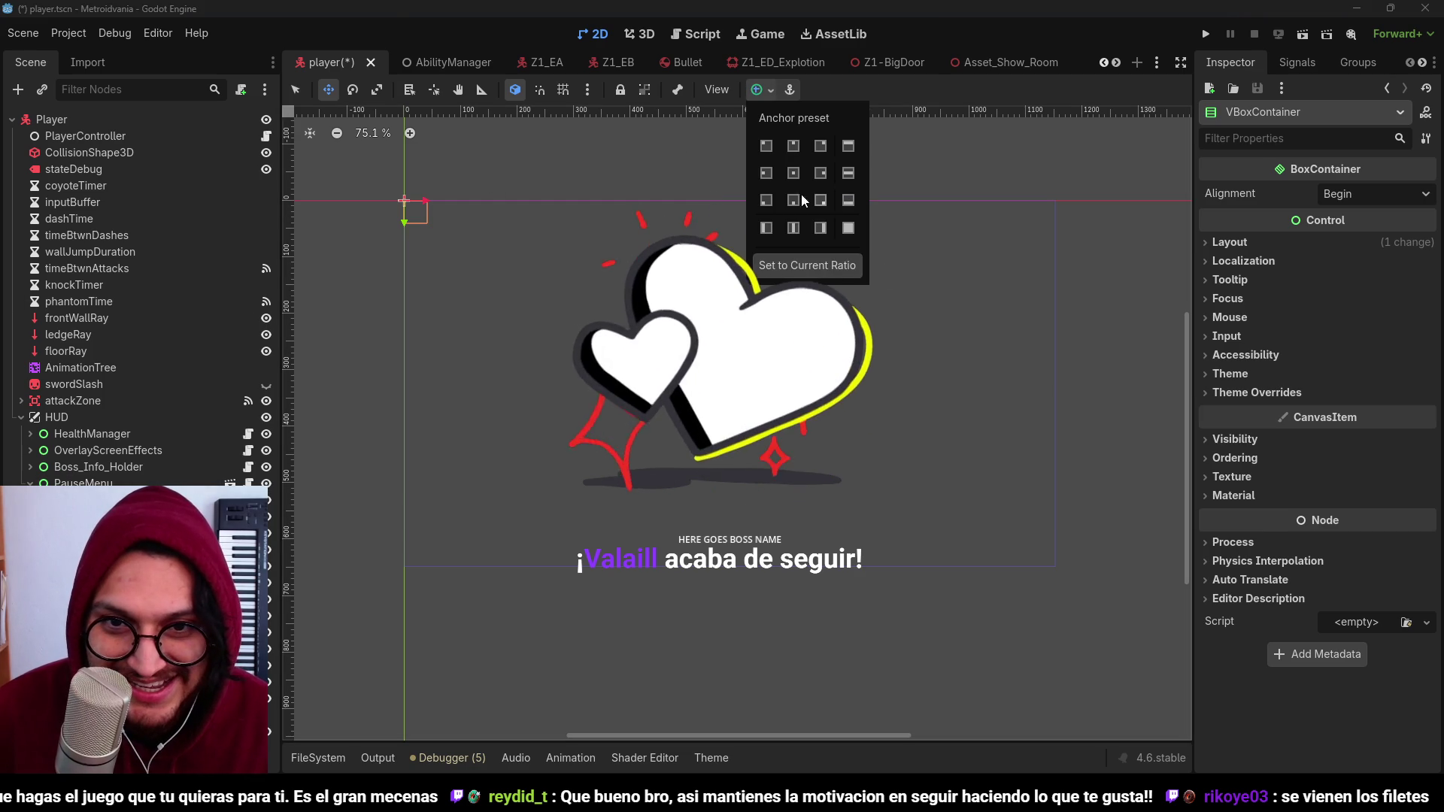
{"action": "left_click", "coordinate": [795, 174]}
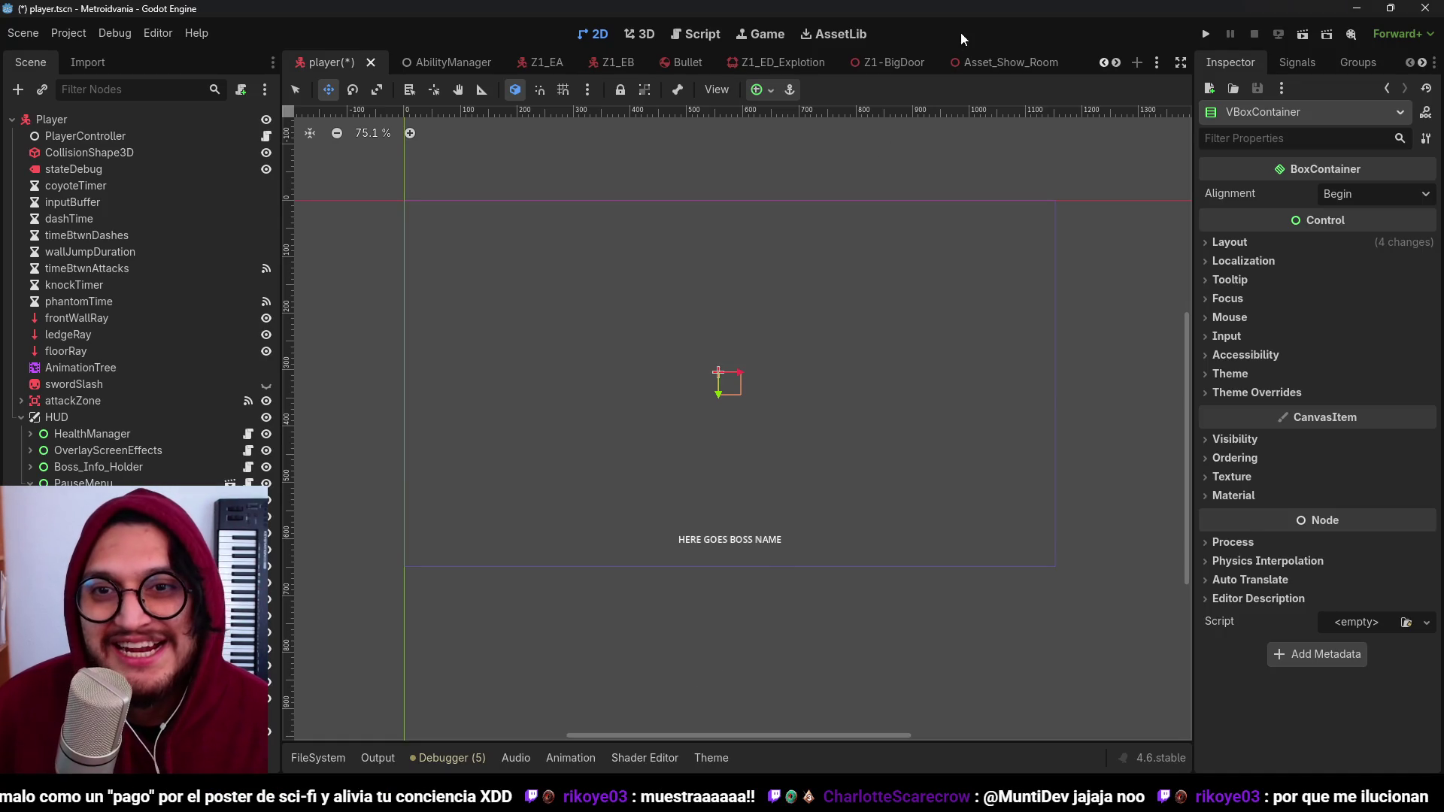
{"action": "key", "text": "ctrl+s"}
Save player.tscn again and drag the Inspector splitter to widen the 2D viewport slightly.
{"action": "scroll", "coordinate": [725, 378], "scroll_direction": "up", "scroll_amount": 2}
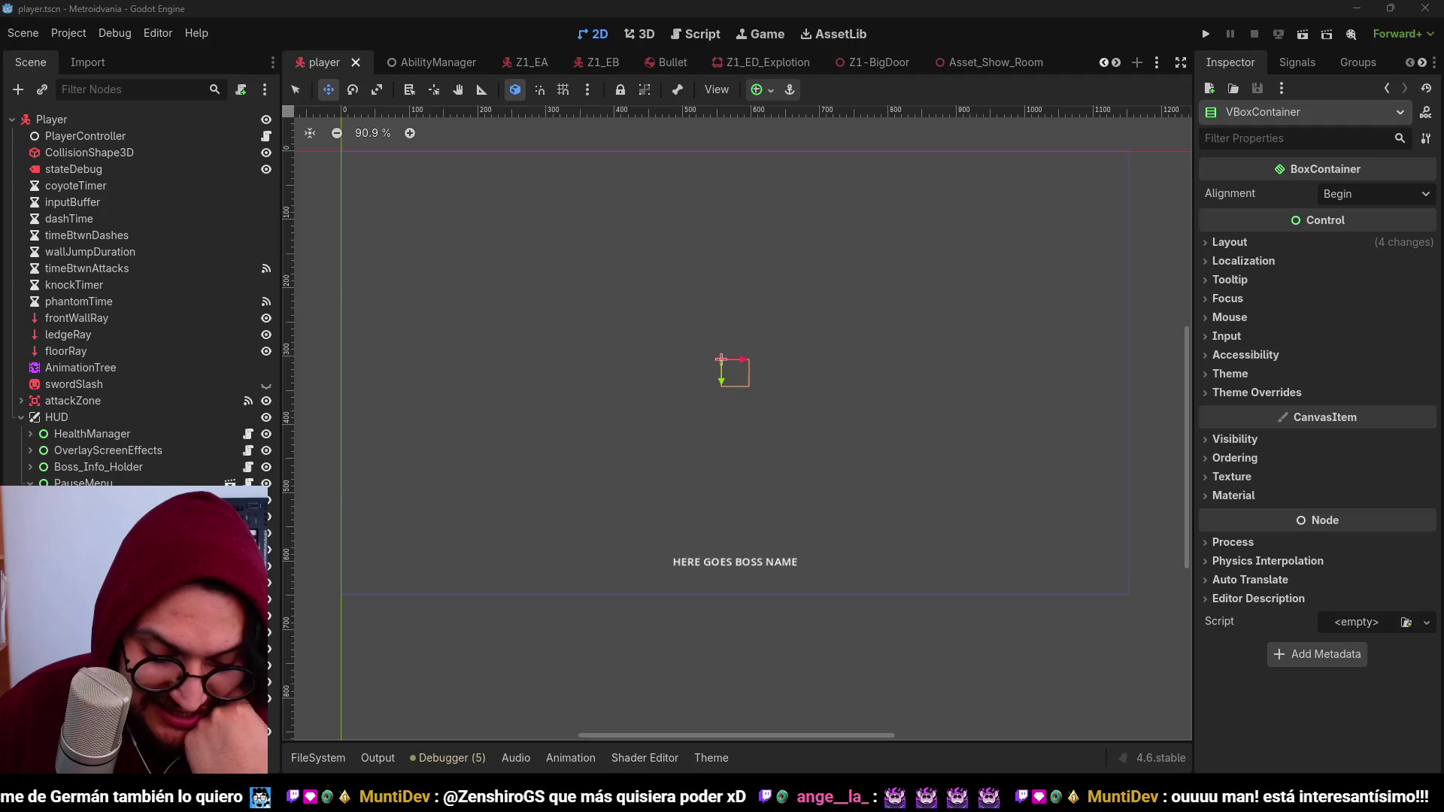
{"action": "key", "text": "ctrl+s"}
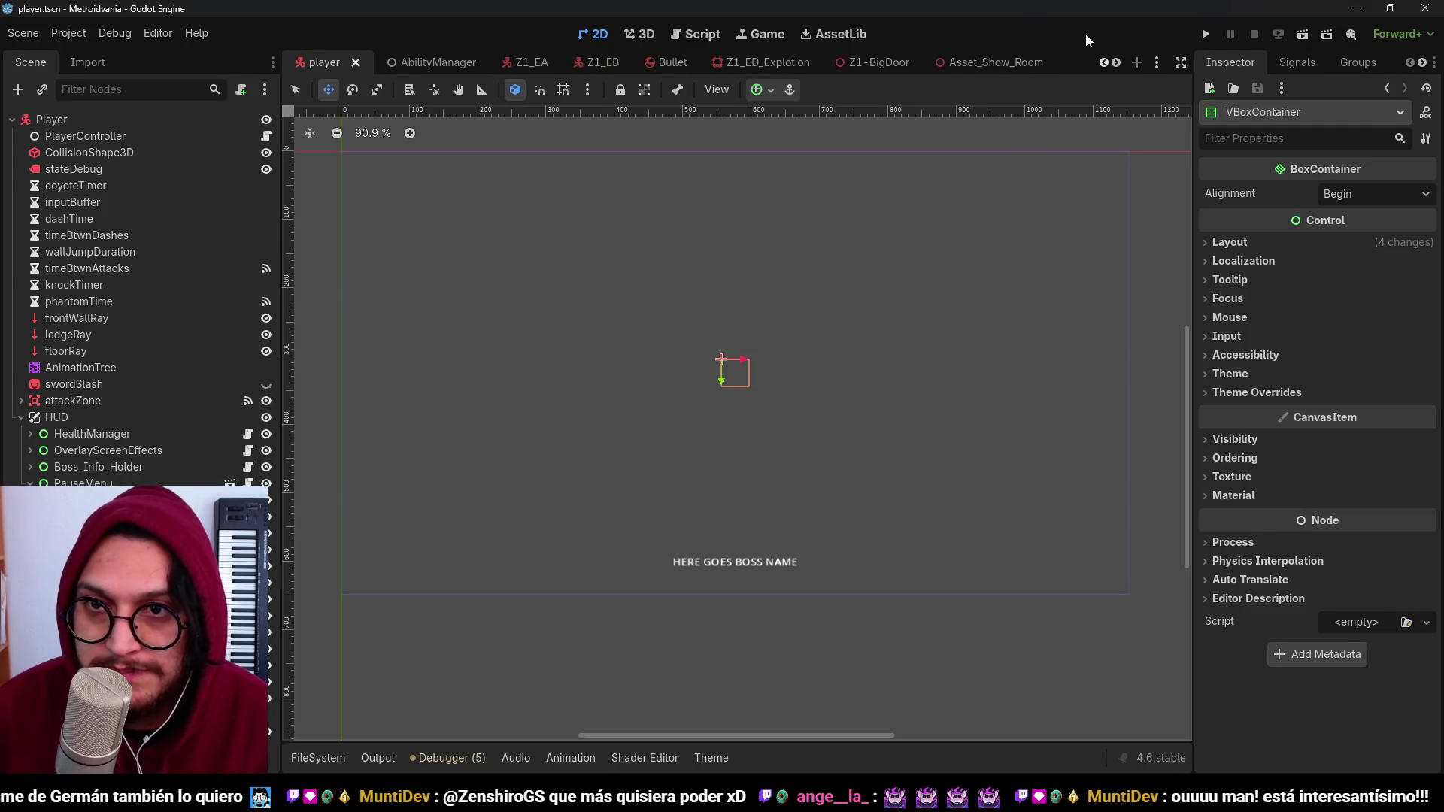
{"action": "mouse_move", "coordinate": [1192, 110]}
{"action": "left_mouse_down"}
{"action": "mouse_move", "coordinate": [1173, 109]}
{"action": "mouse_move", "coordinate": [1206, 109]}
{"action": "left_mouse_up"}
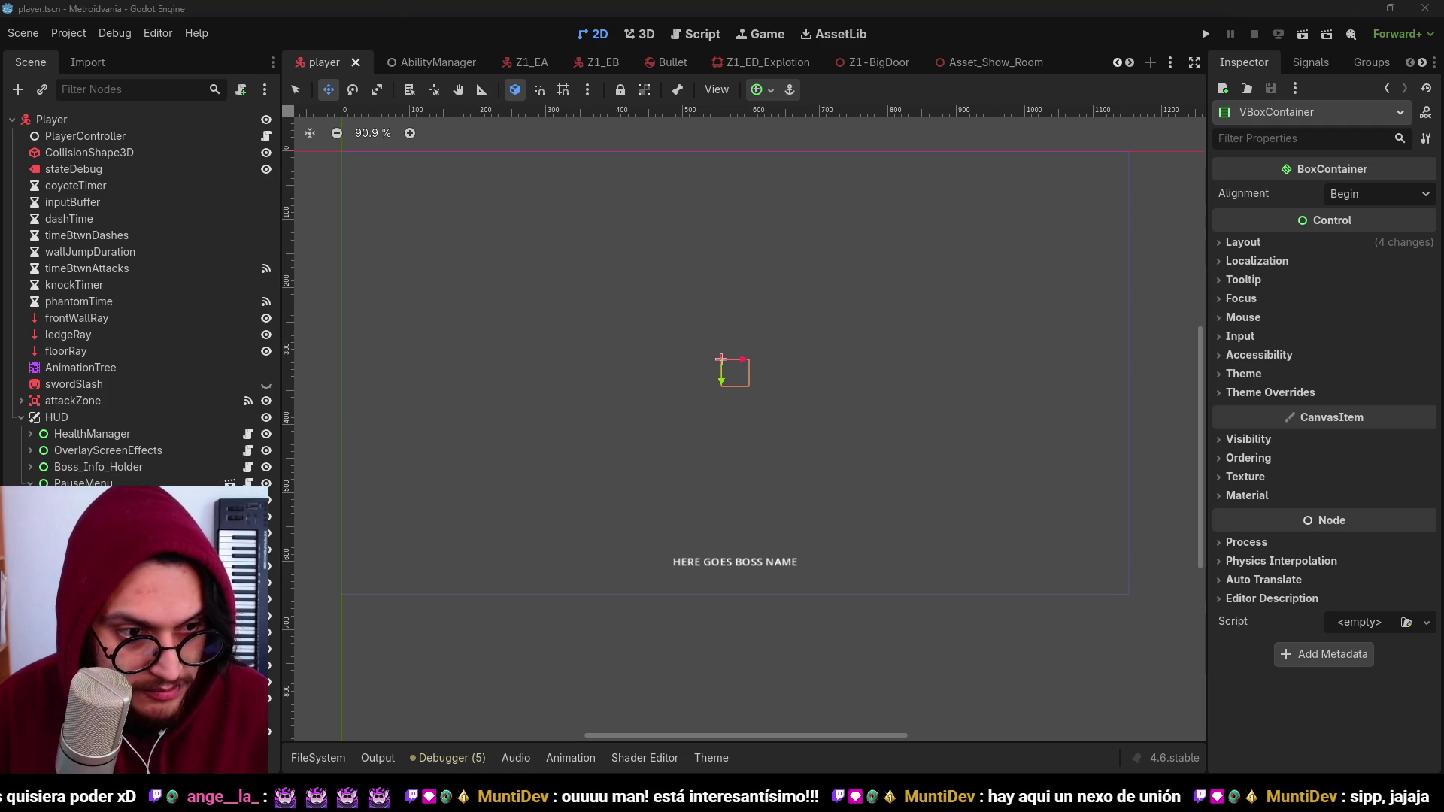
Rename the container to Options, add a Button with text RESUME, and save.
{"action": "key", "text": "Return"}
{"action": "key", "text": "ctrl+a"}
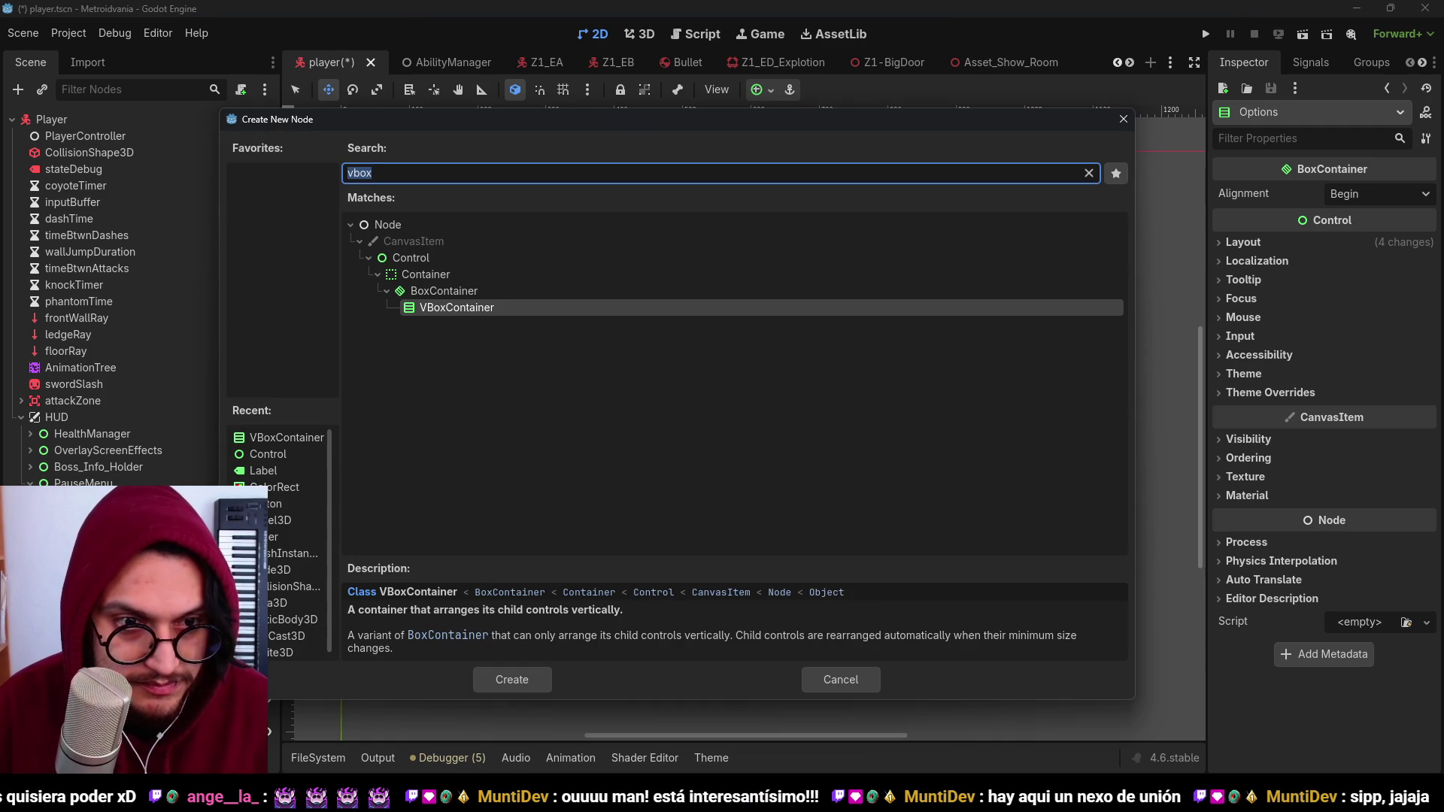
{"action": "type", "text": "button"}
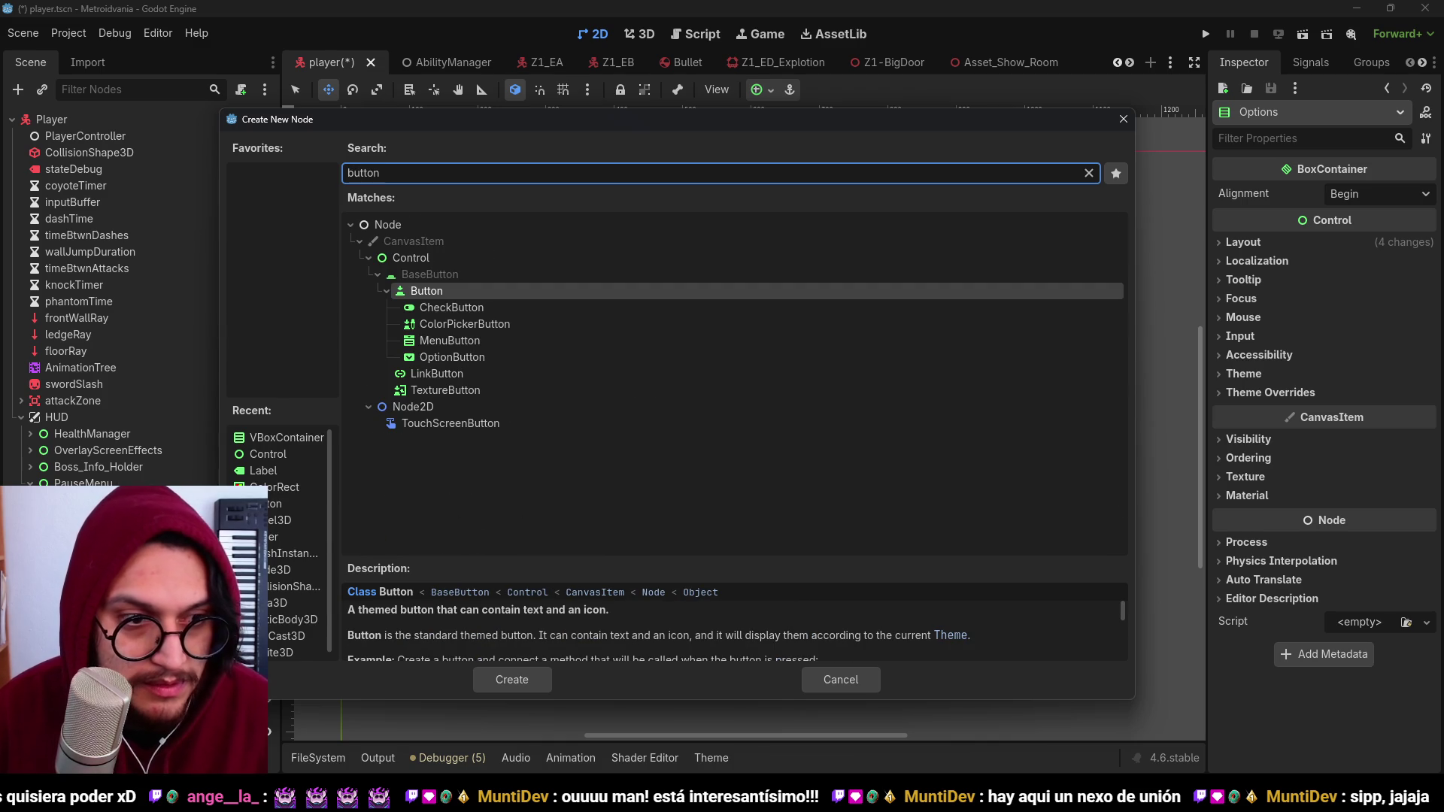
{"action": "key", "text": "Return"}
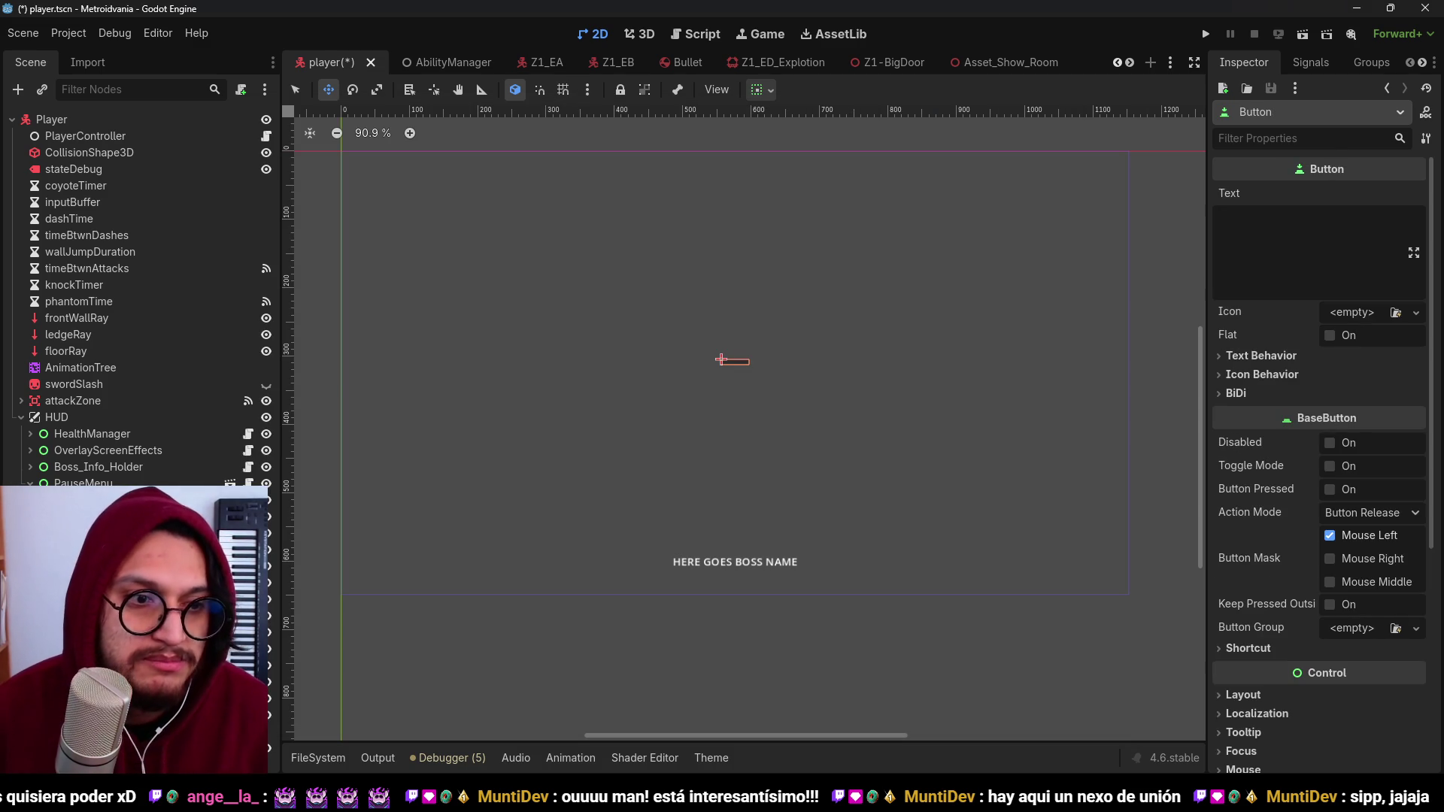
{"action": "left_click", "coordinate": [1331, 220]}
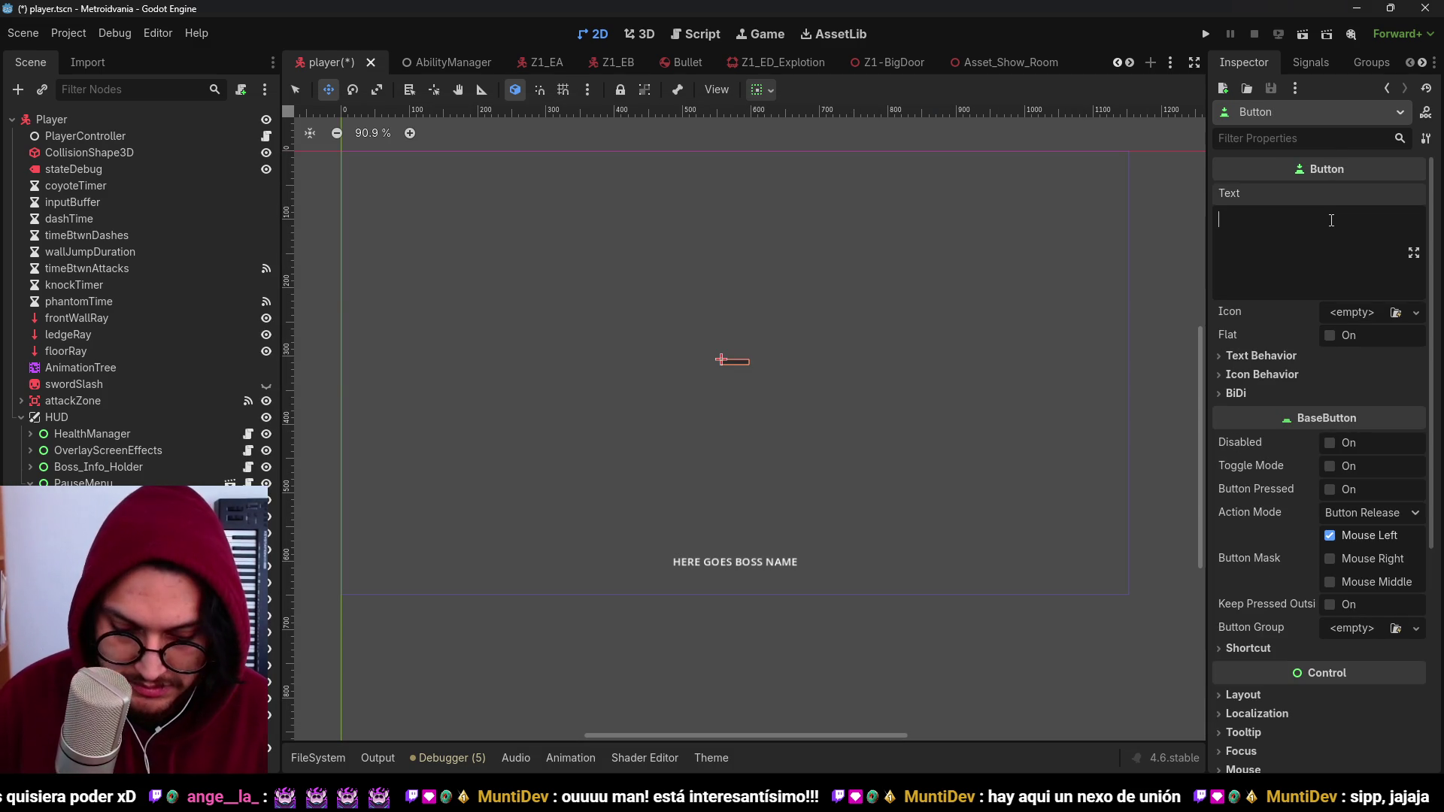
{"action": "type", "text": "r"}
{"action": "key", "text": "BackSpace"}
{"action": "key", "text": "BackSpace"}
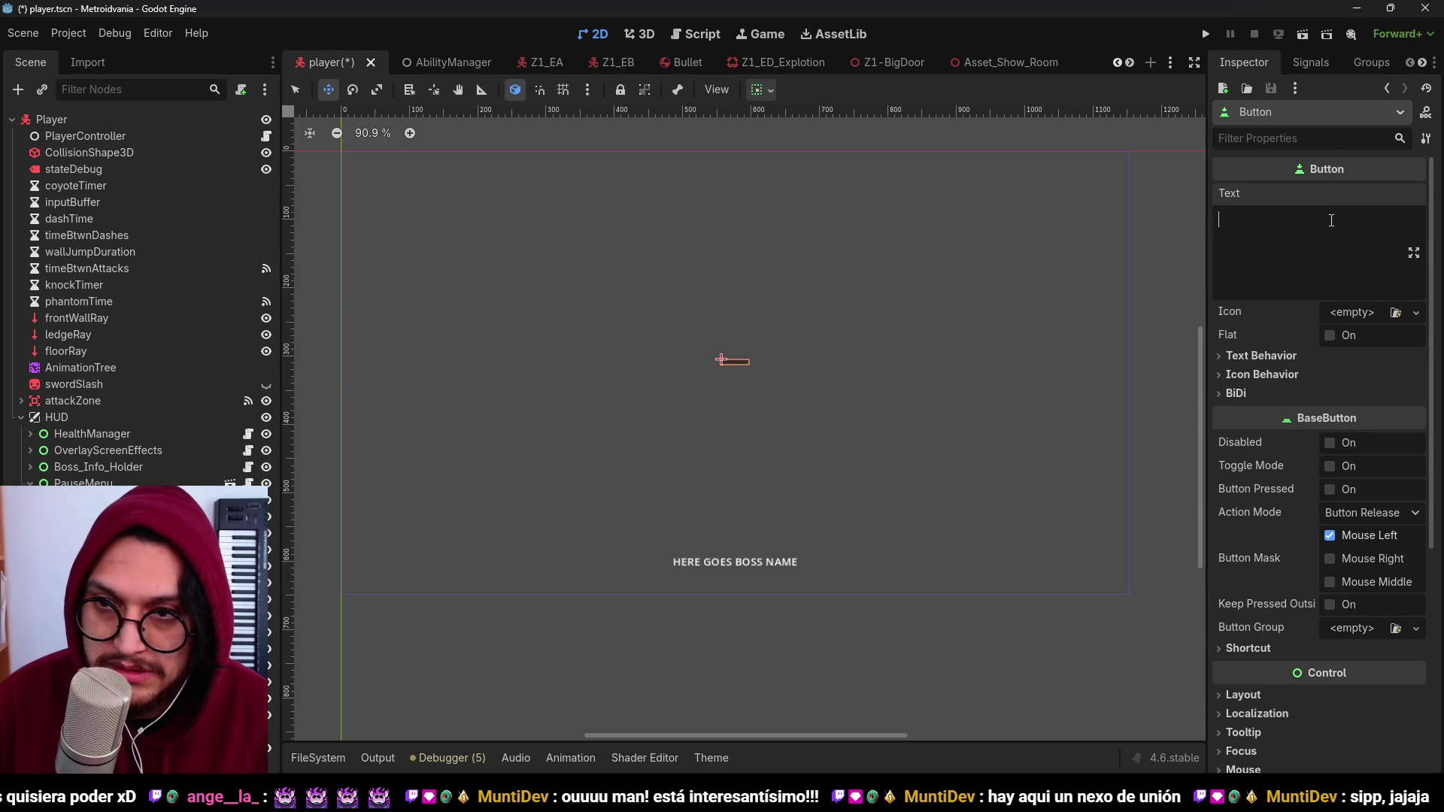
{"action": "type", "text": "RESUME"}
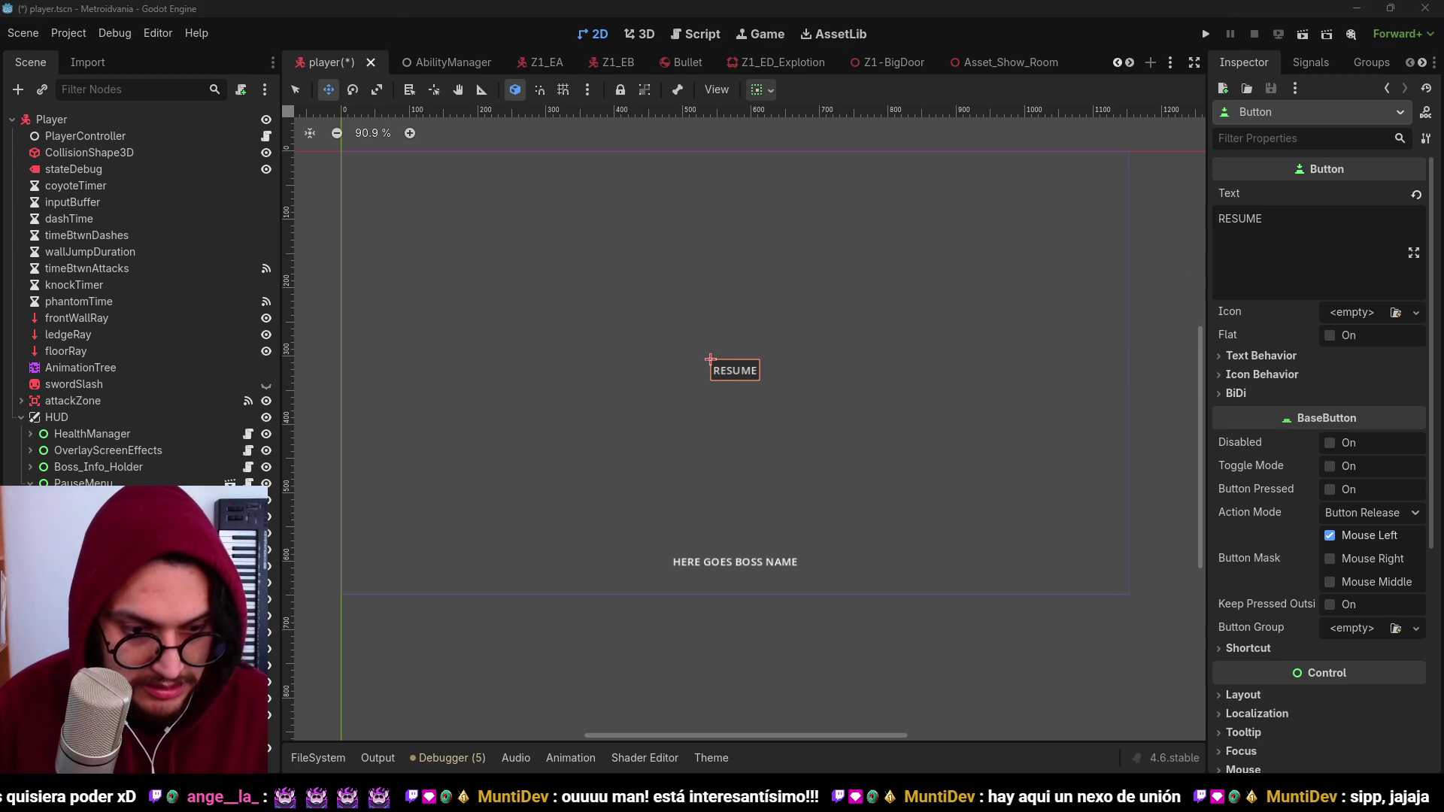
{"action": "key", "text": "ctrl+s"}
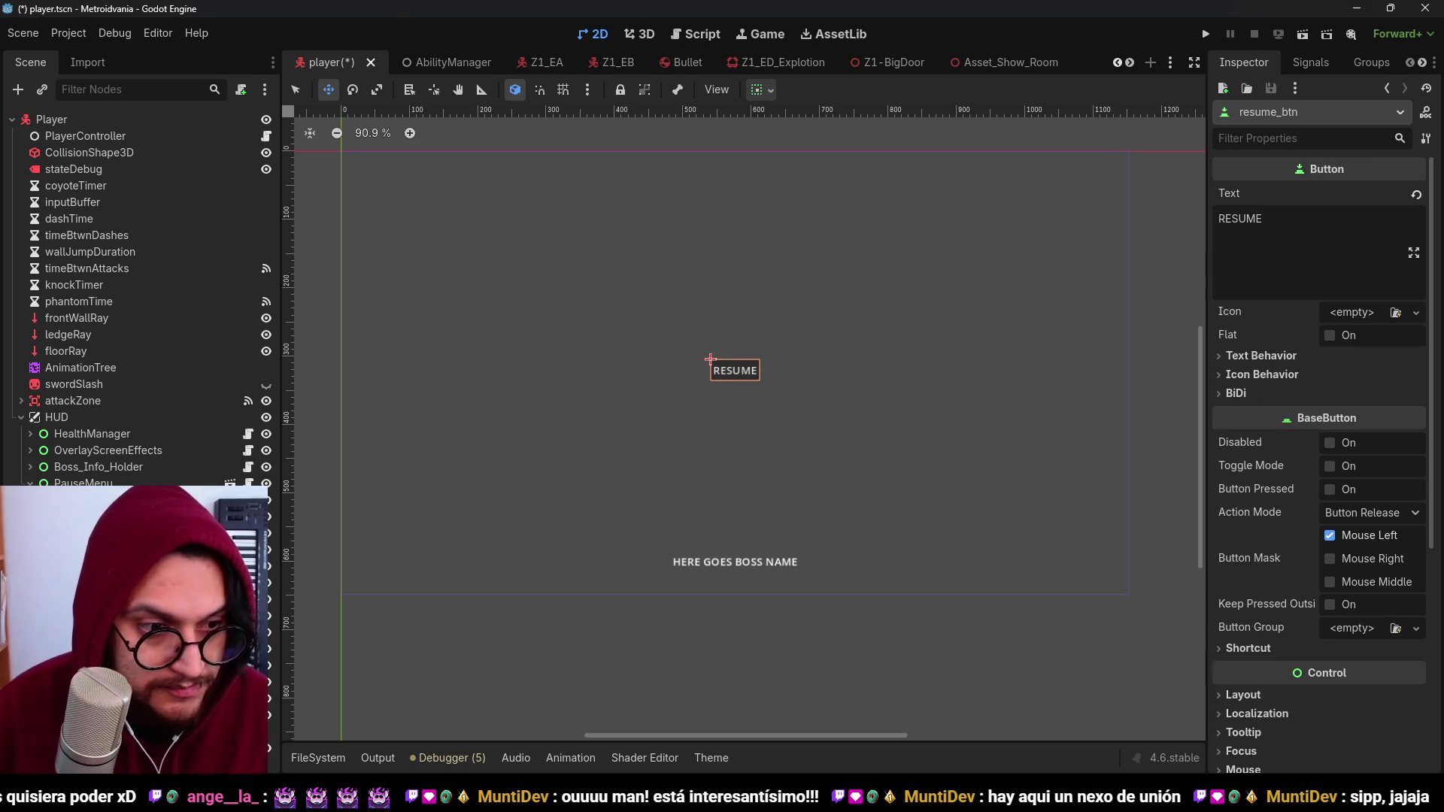
Duplicate the RESUME button and change the copy's text to RESTART LEVEL.
{"action": "key", "text": "ctrl+d"}
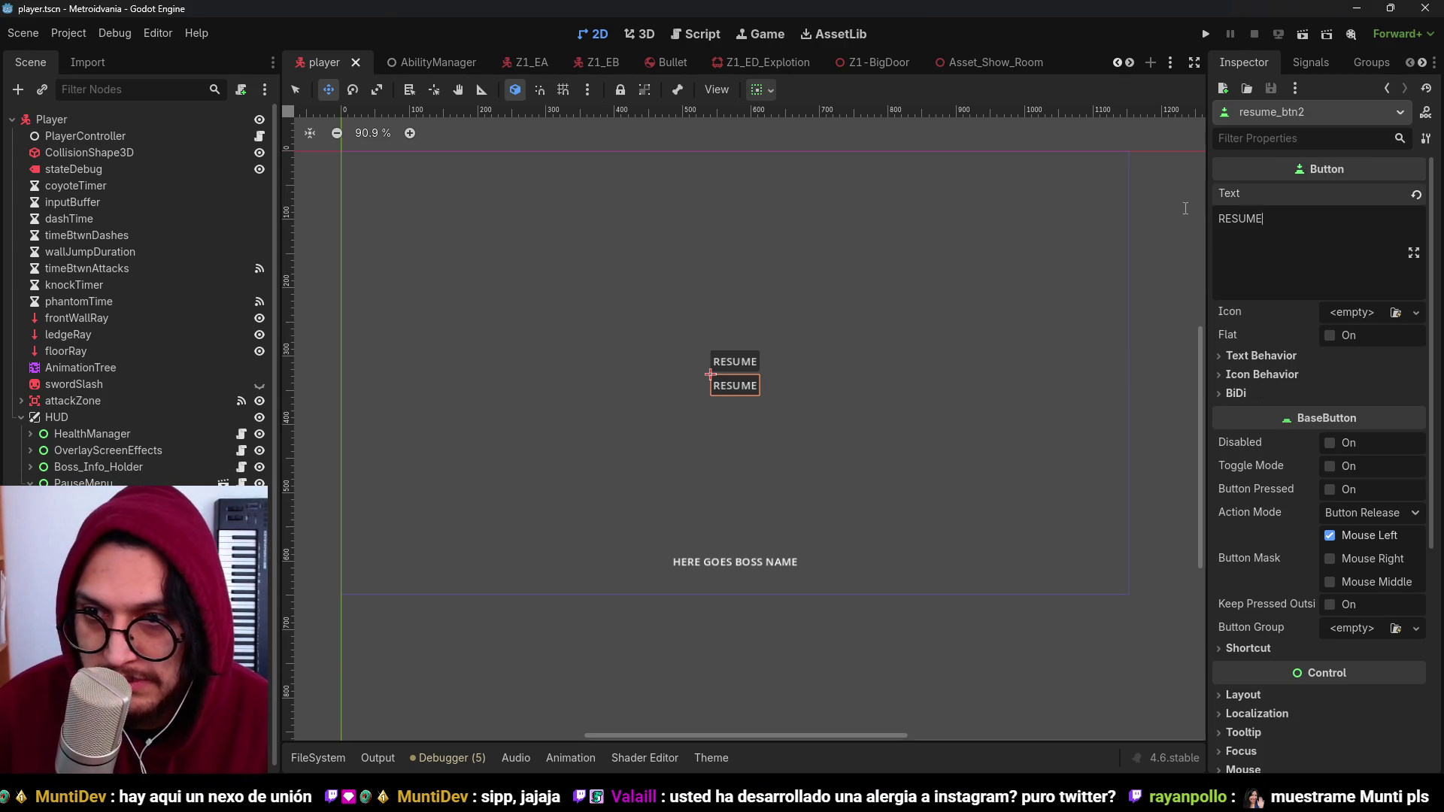
{"action": "double_click", "coordinate": [1223, 250]}
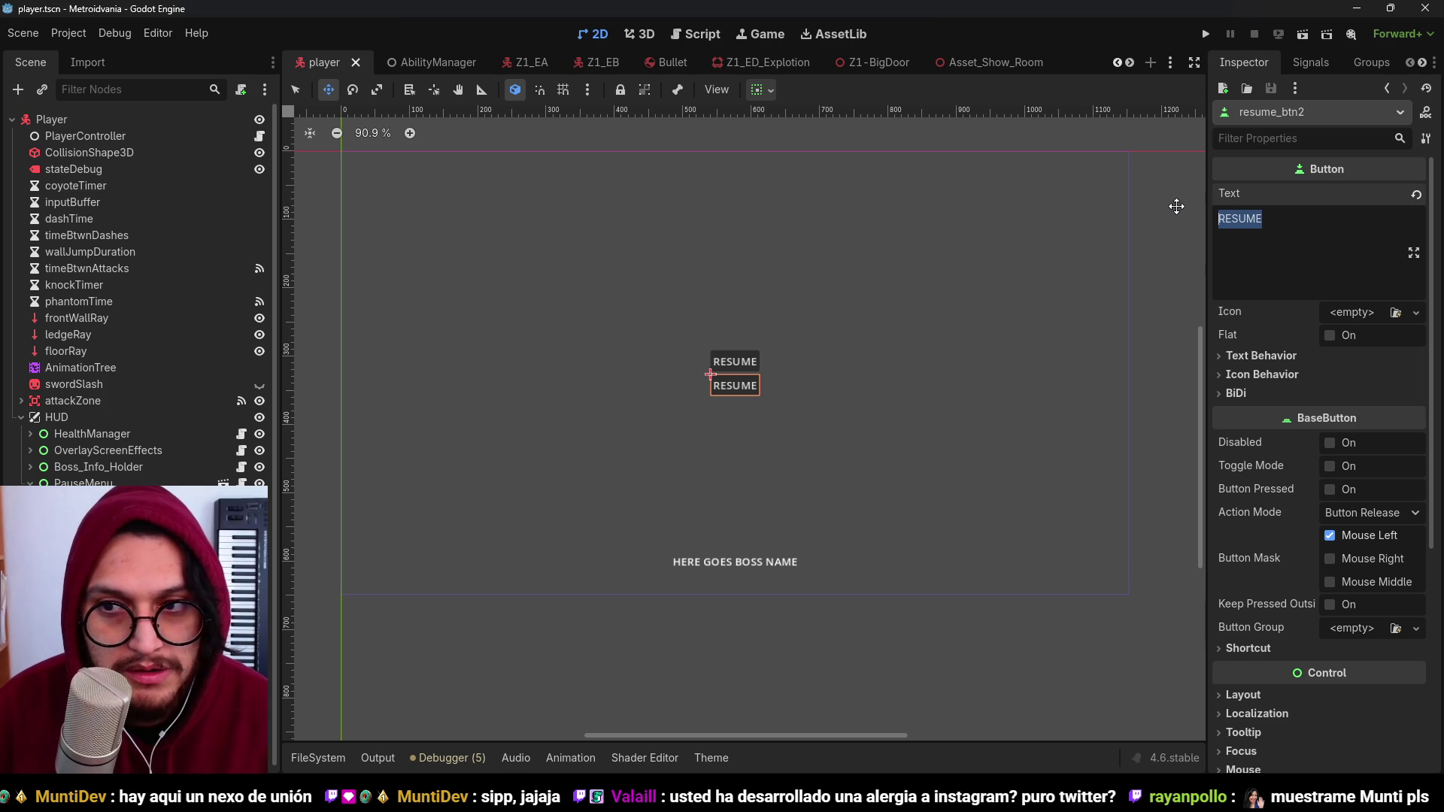
{"action": "type", "text": "Qu"}
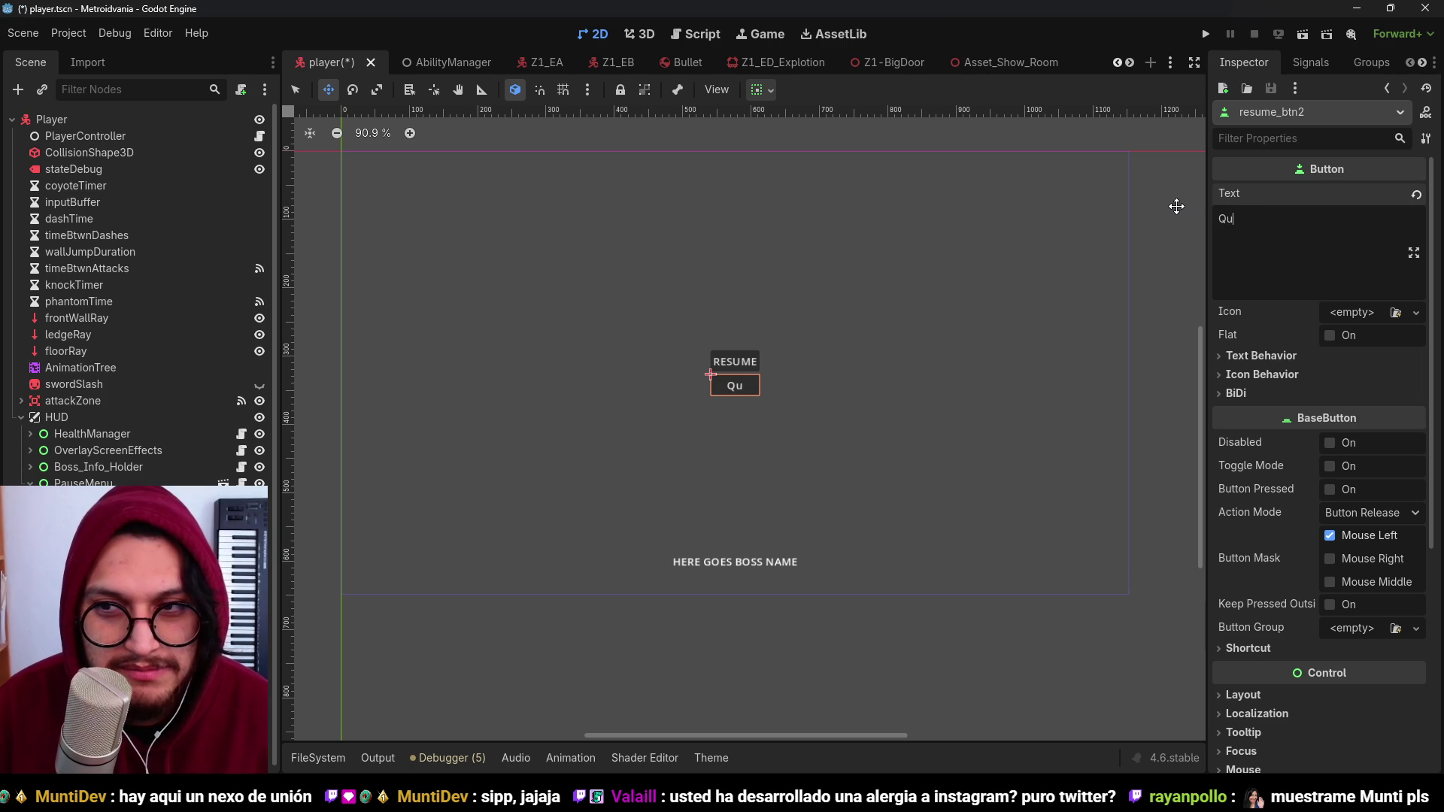
{"action": "key", "text": "BackSpace"}
{"action": "key", "text": "BackSpace"}
{"action": "key", "text": "BackSpace"}
{"action": "type", "text": "Restar"}
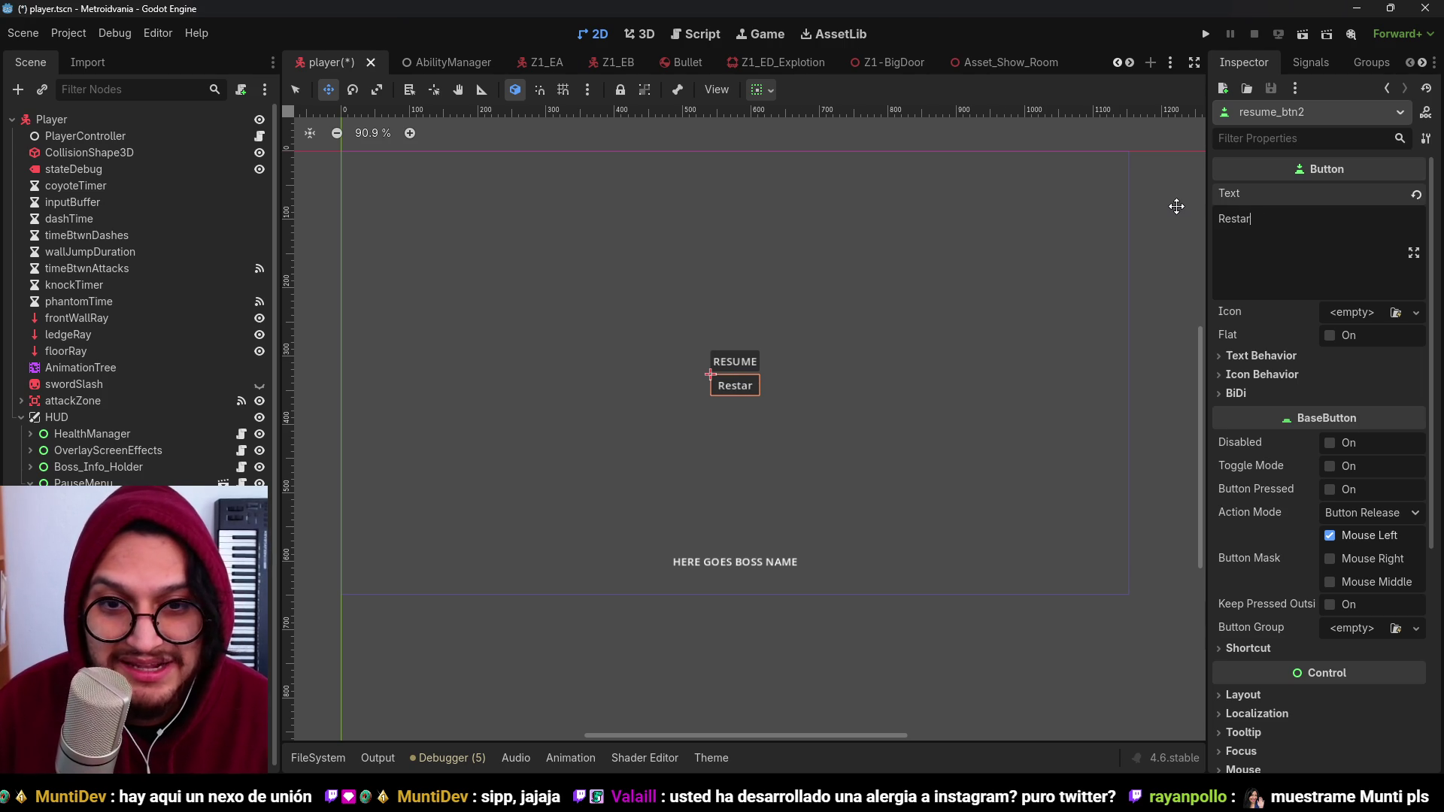
{"action": "key", "text": "BackSpace"}
{"action": "key", "text": "BackSpace"}
{"action": "key", "text": "BackSpace"}
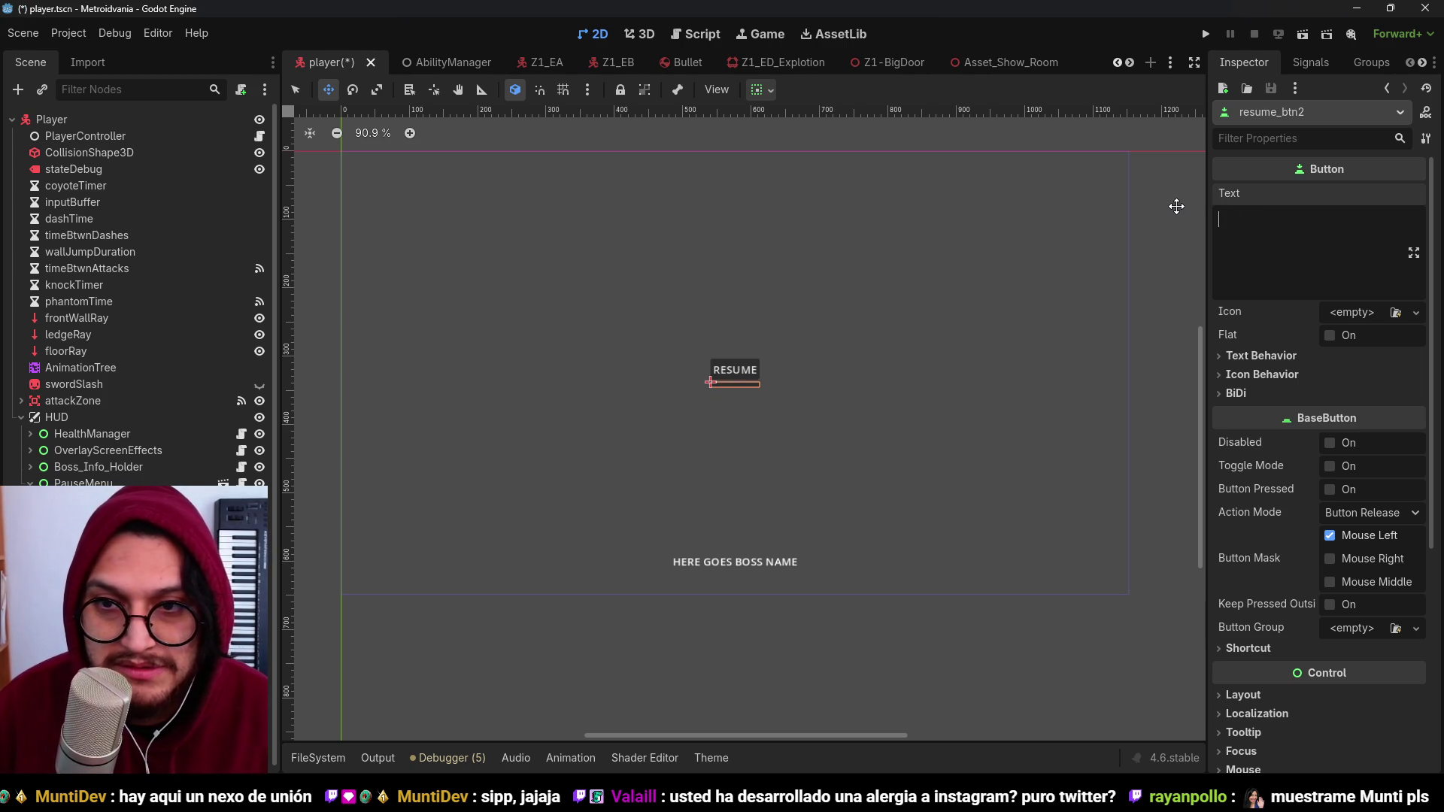
{"action": "type", "text": "RESTART LEVEL"}
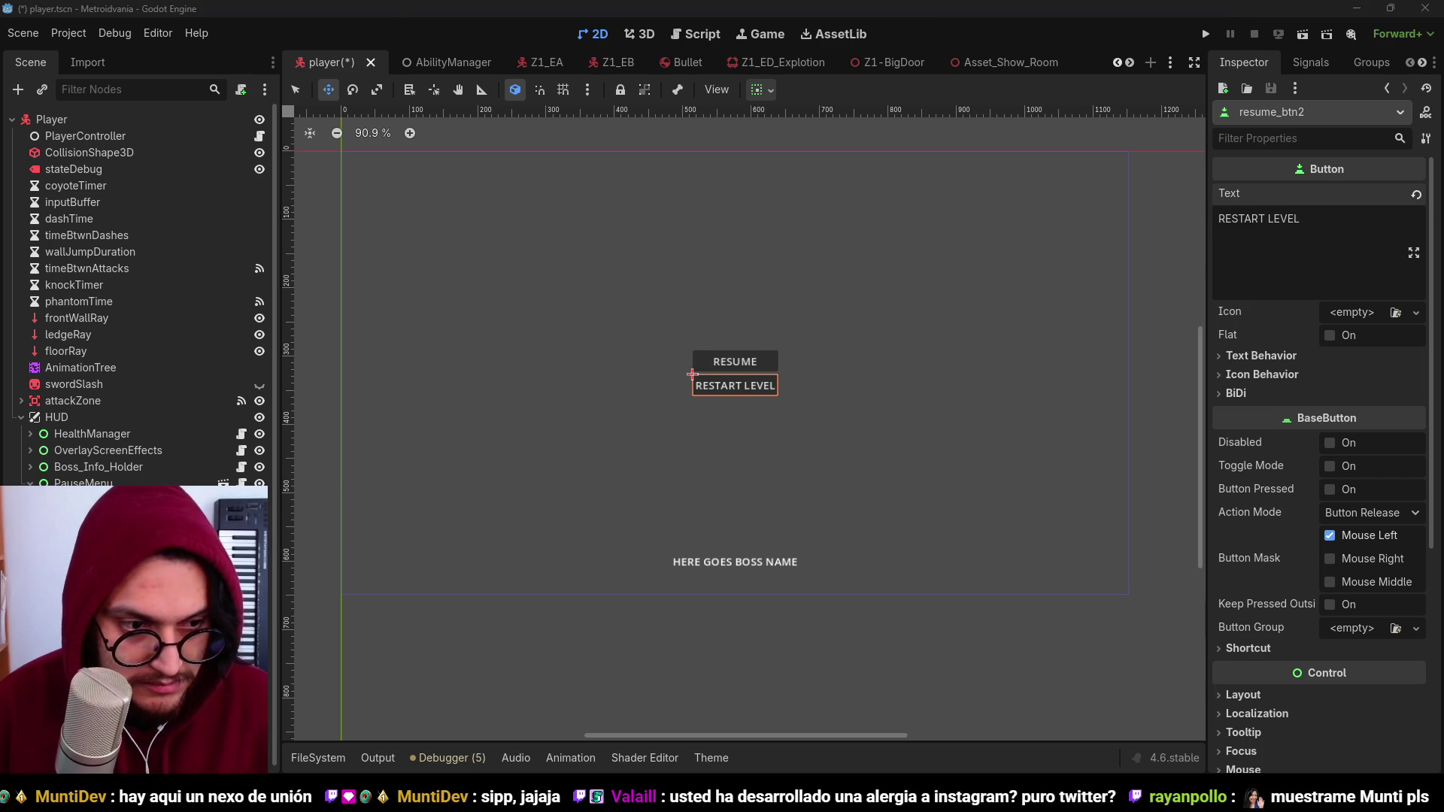
Name the copy restart_lvl, duplicate it, rename the original restart_lvl_btn, and save.
{"action": "key", "text": "Return"}
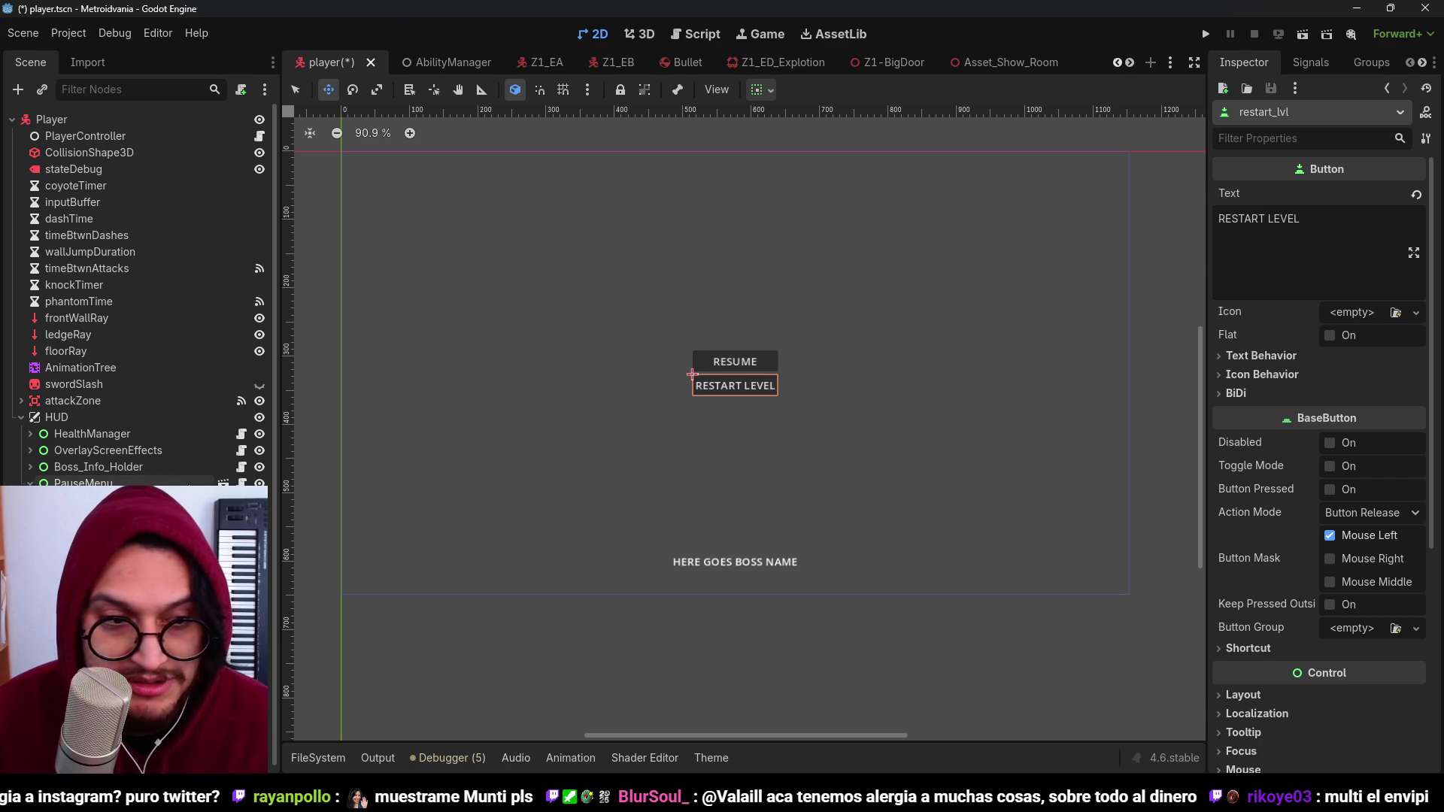
{"action": "key", "text": "ctrl+d"}
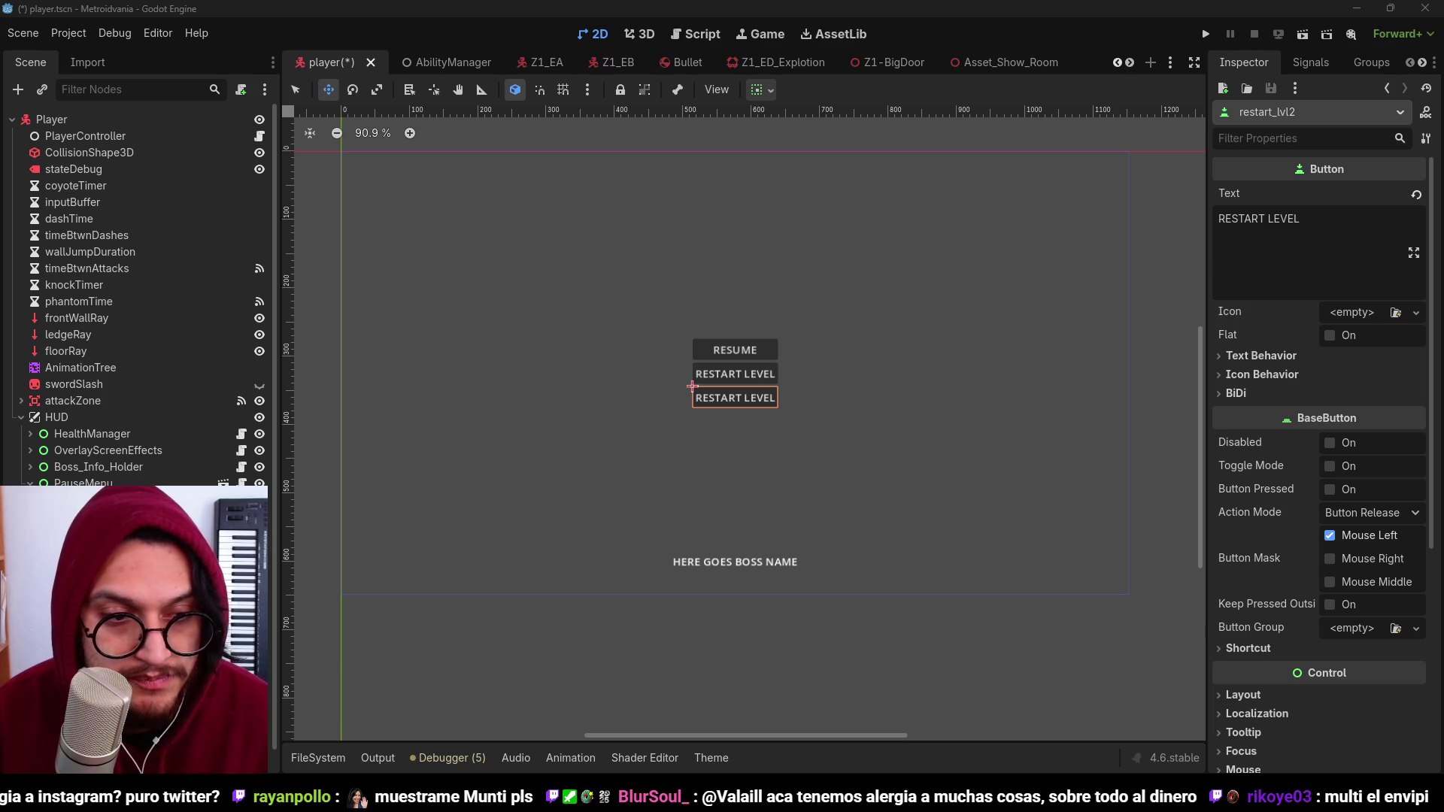
{"action": "left_click", "coordinate": [692, 364]}
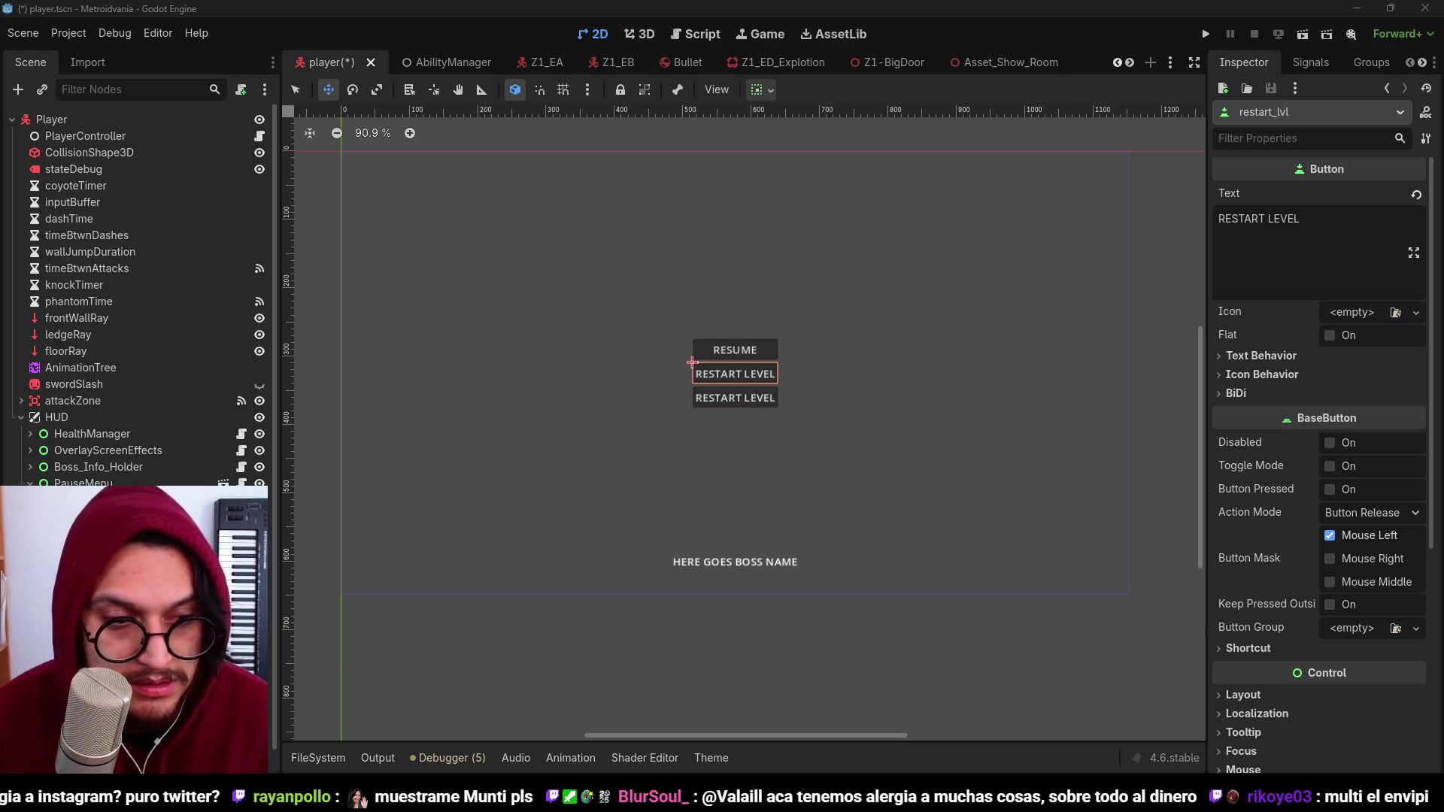
{"action": "key", "text": "Return"}
{"action": "key", "text": "ctrl+s"}
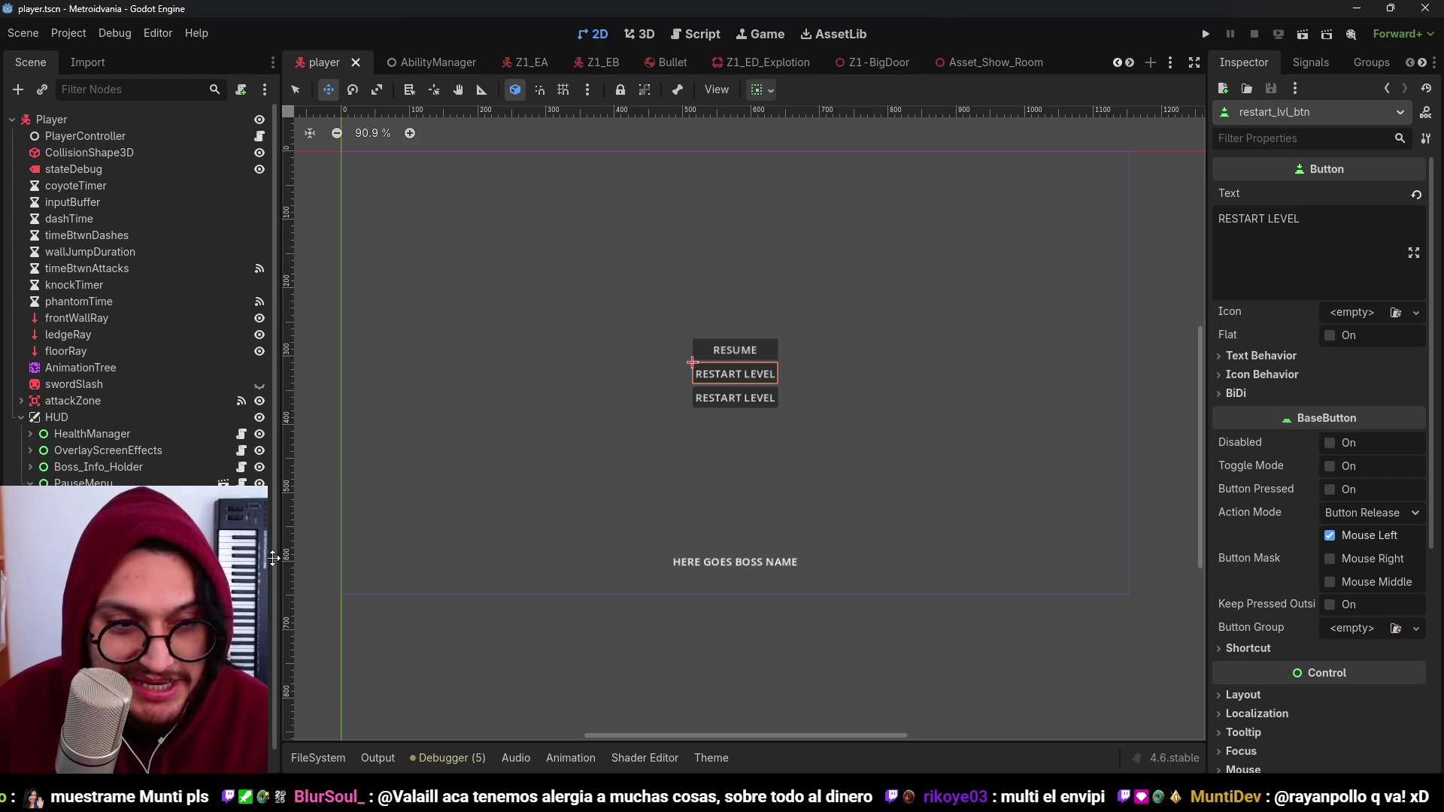
Select the RESUME button, then the Options container, then the PauseMenu node.
{"action": "left_click", "coordinate": [735, 350]}
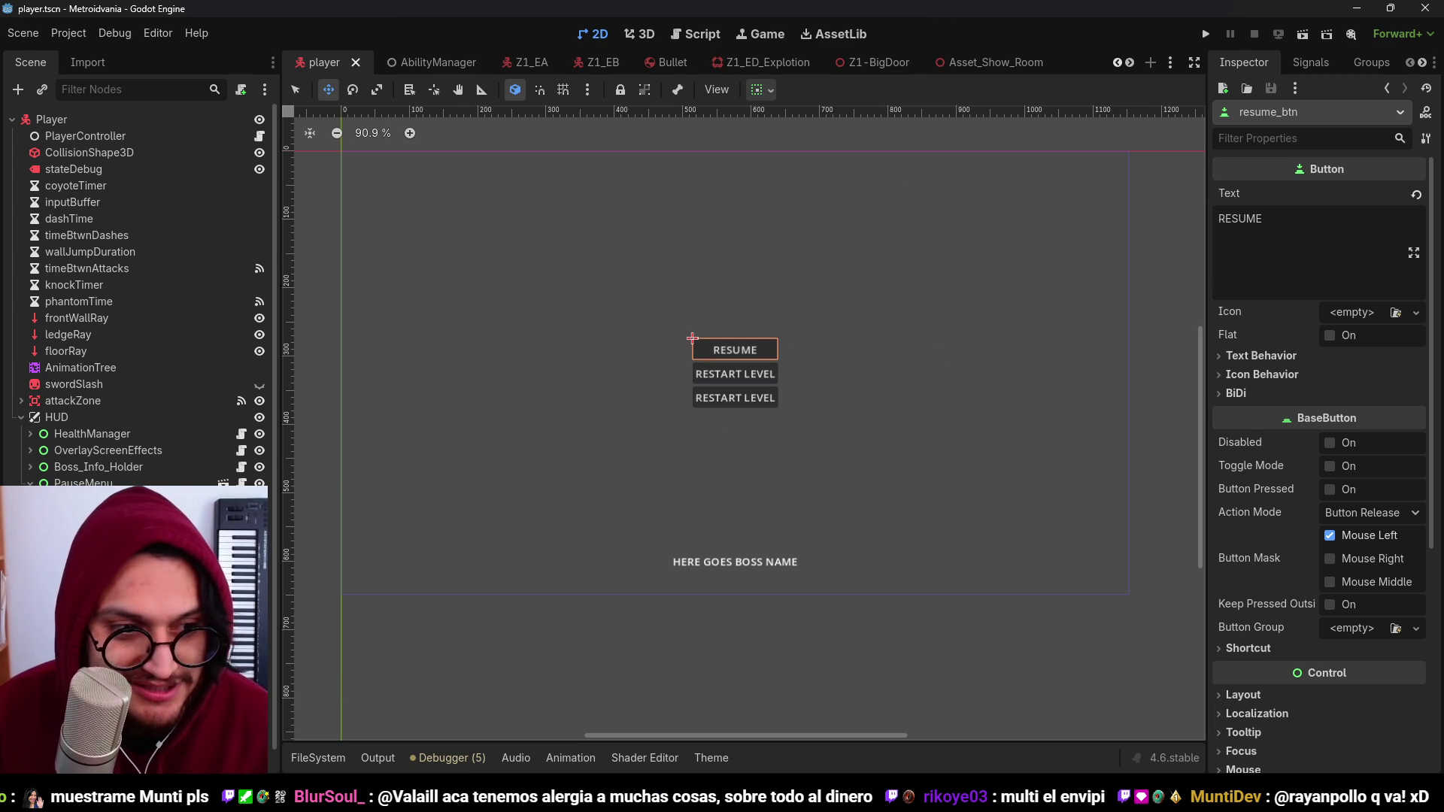
{"action": "left_click", "coordinate": [692, 337]}
{"action": "left_click", "coordinate": [341, 151]}
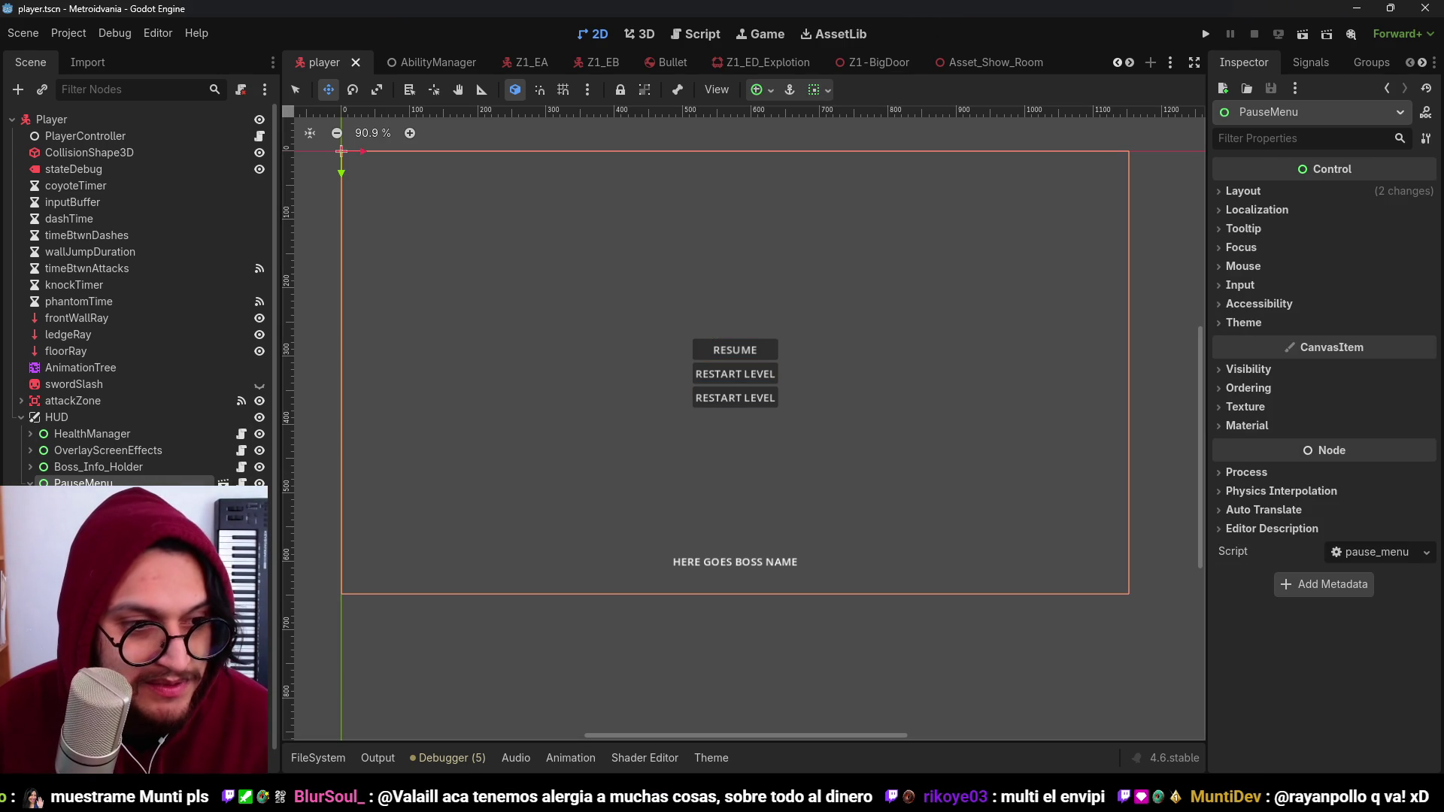
Add a ColorRect named BackgroundPauseMenu and stretch it with the Full Rect anchor preset.
{"action": "key", "text": "ctrl+a"}
{"action": "type", "text": "co"}
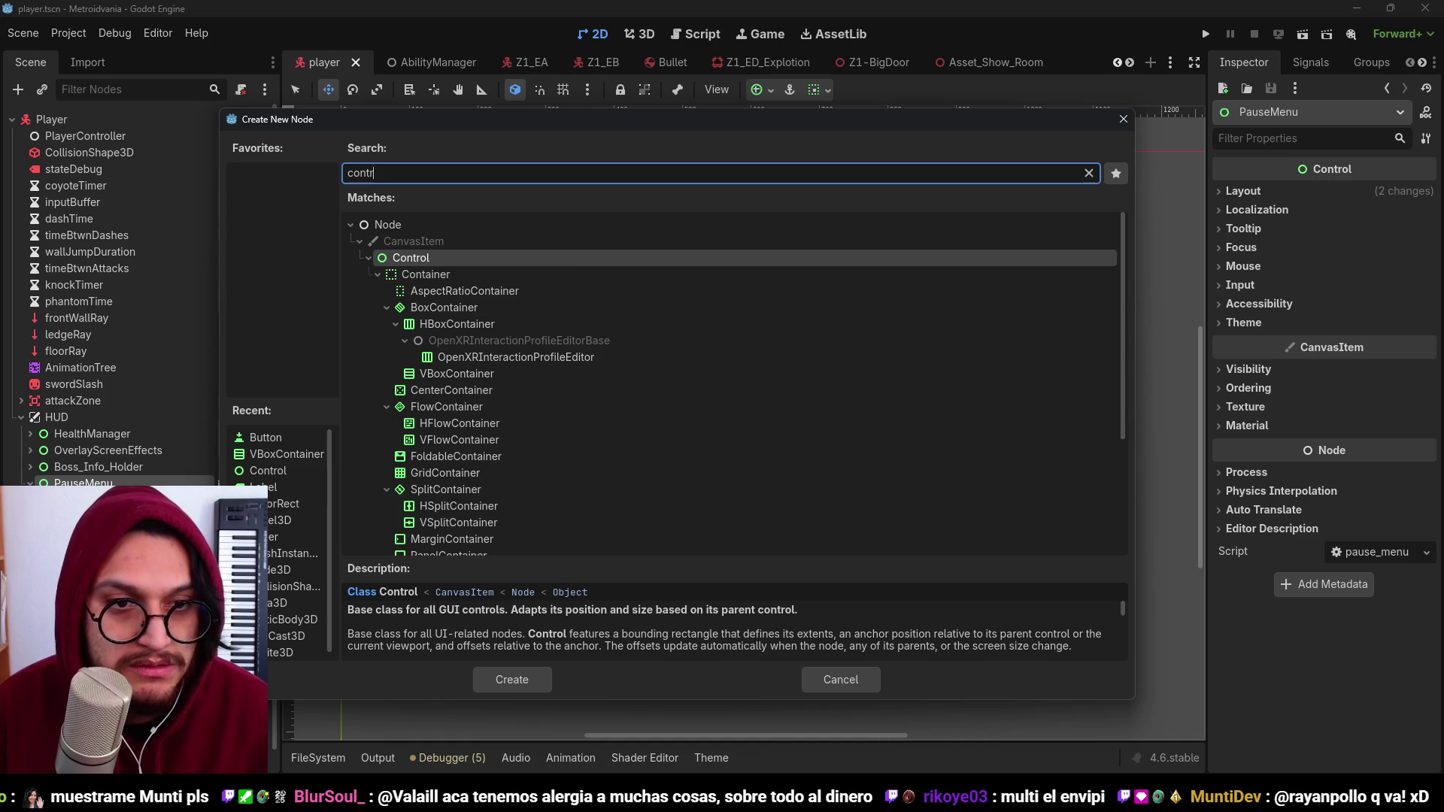
{"action": "type", "text": "lor"}
{"action": "key", "text": "Return"}
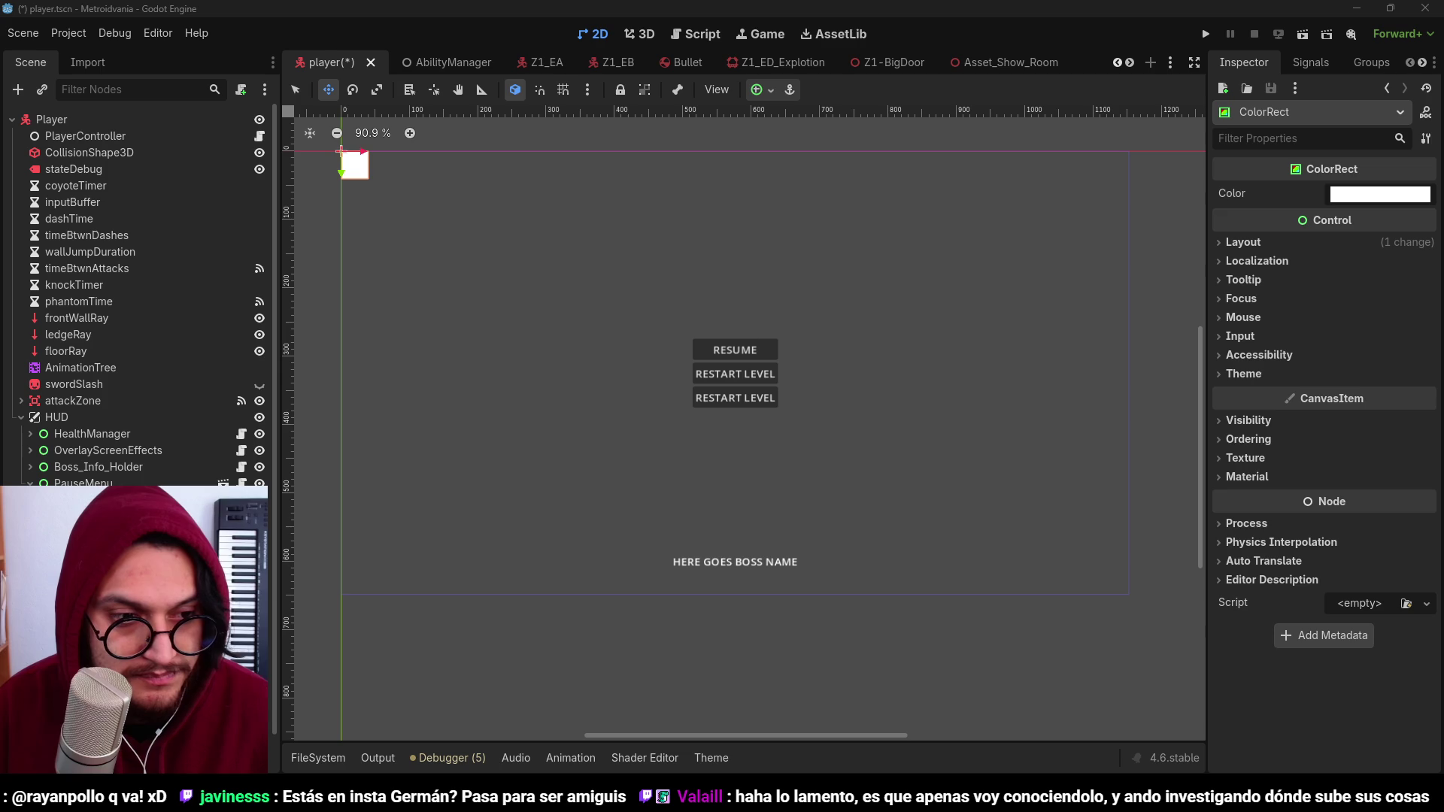
{"action": "key", "text": "Return"}
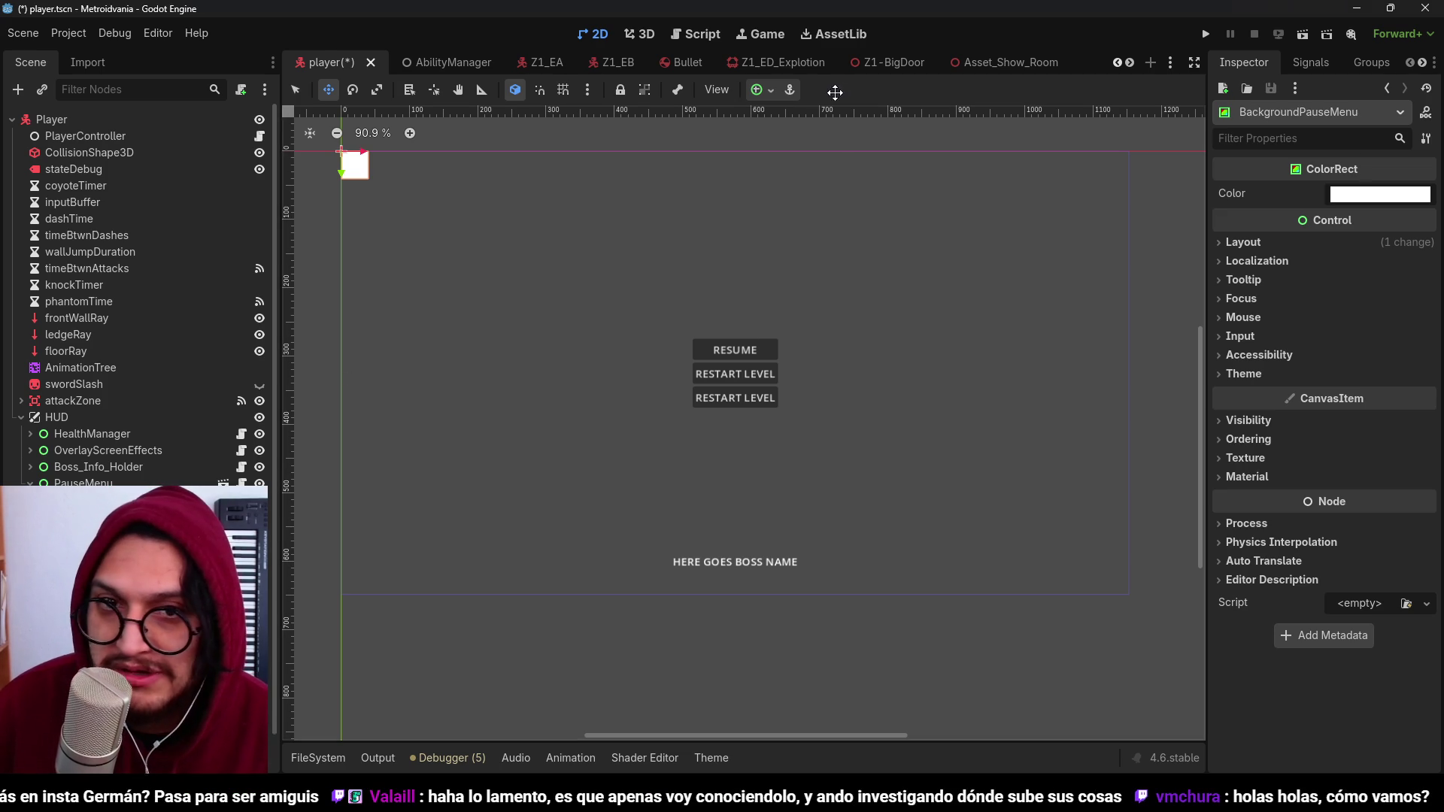
{"action": "left_click", "coordinate": [755, 91]}
{"action": "left_click", "coordinate": [865, 237]}
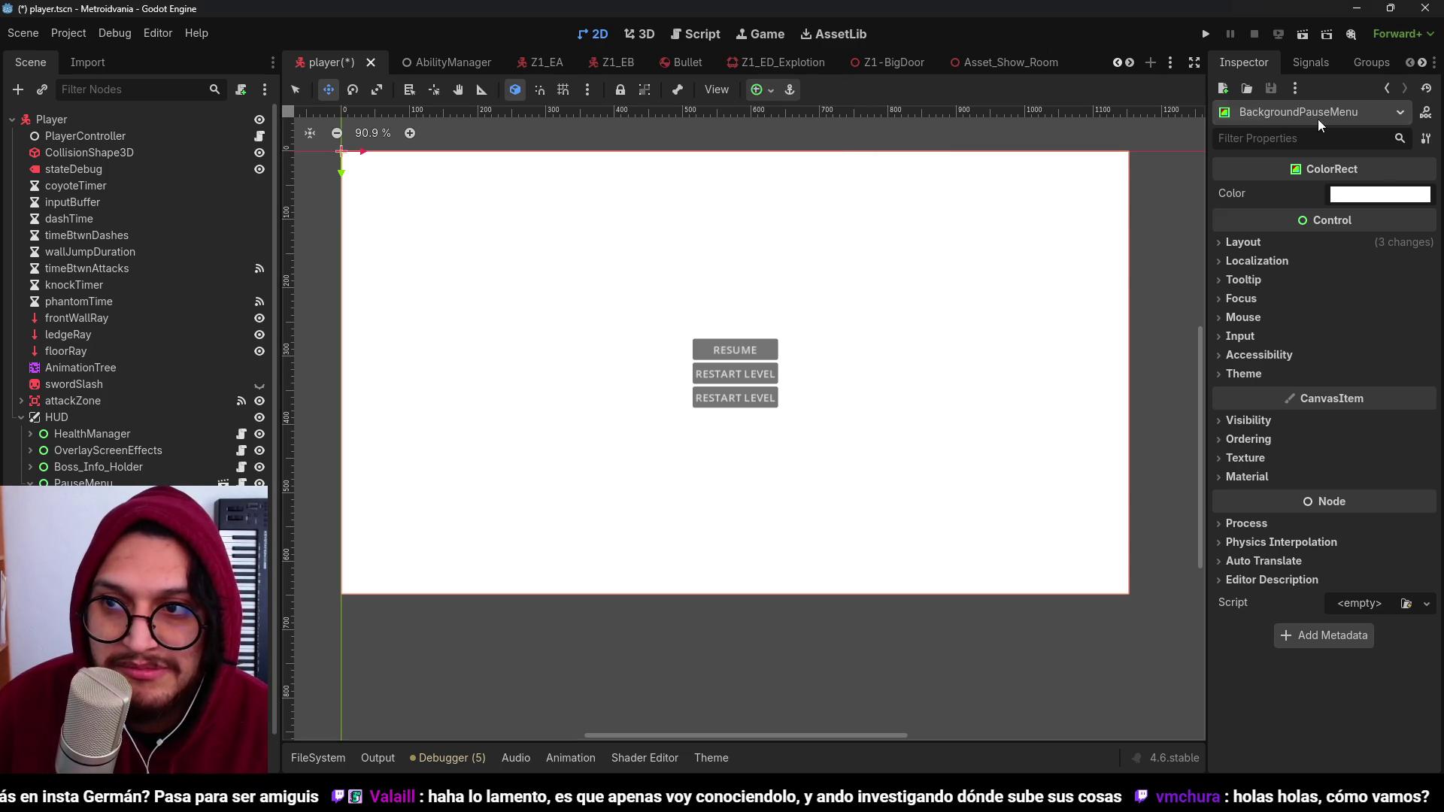
Set the BackgroundPauseMenu colour to semi-transparent black and save the scene.
{"action": "left_click", "coordinate": [1386, 197]}
{"action": "left_click_drag", "start_coordinate": [1425, 218], "coordinate": [1425, 402]}
{"action": "left_click", "coordinate": [1363, 197]}
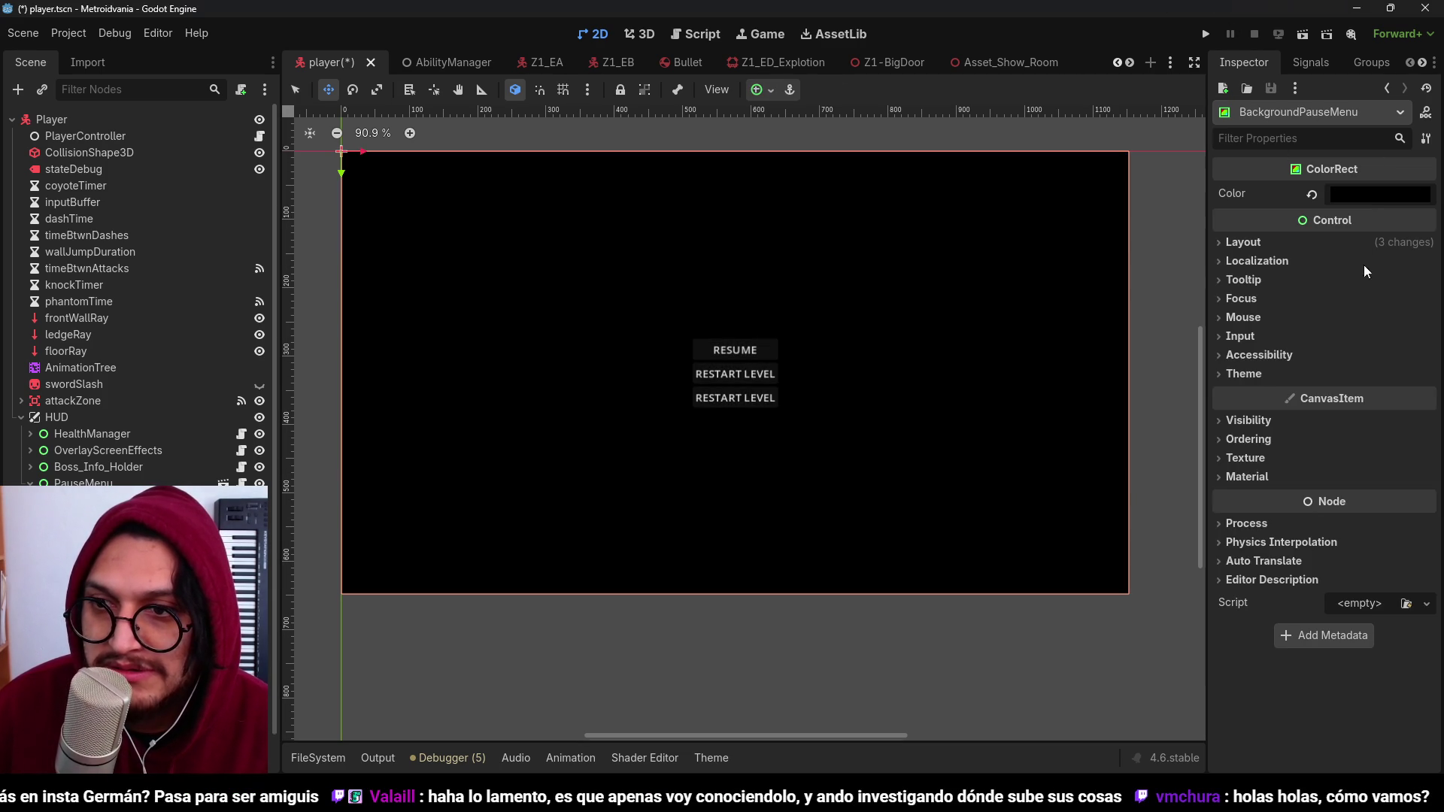
{"action": "left_click", "coordinate": [1363, 198]}
{"action": "left_click_drag", "start_coordinate": [1346, 575], "coordinate": [1307, 579]}
{"action": "left_click", "coordinate": [976, 13]}
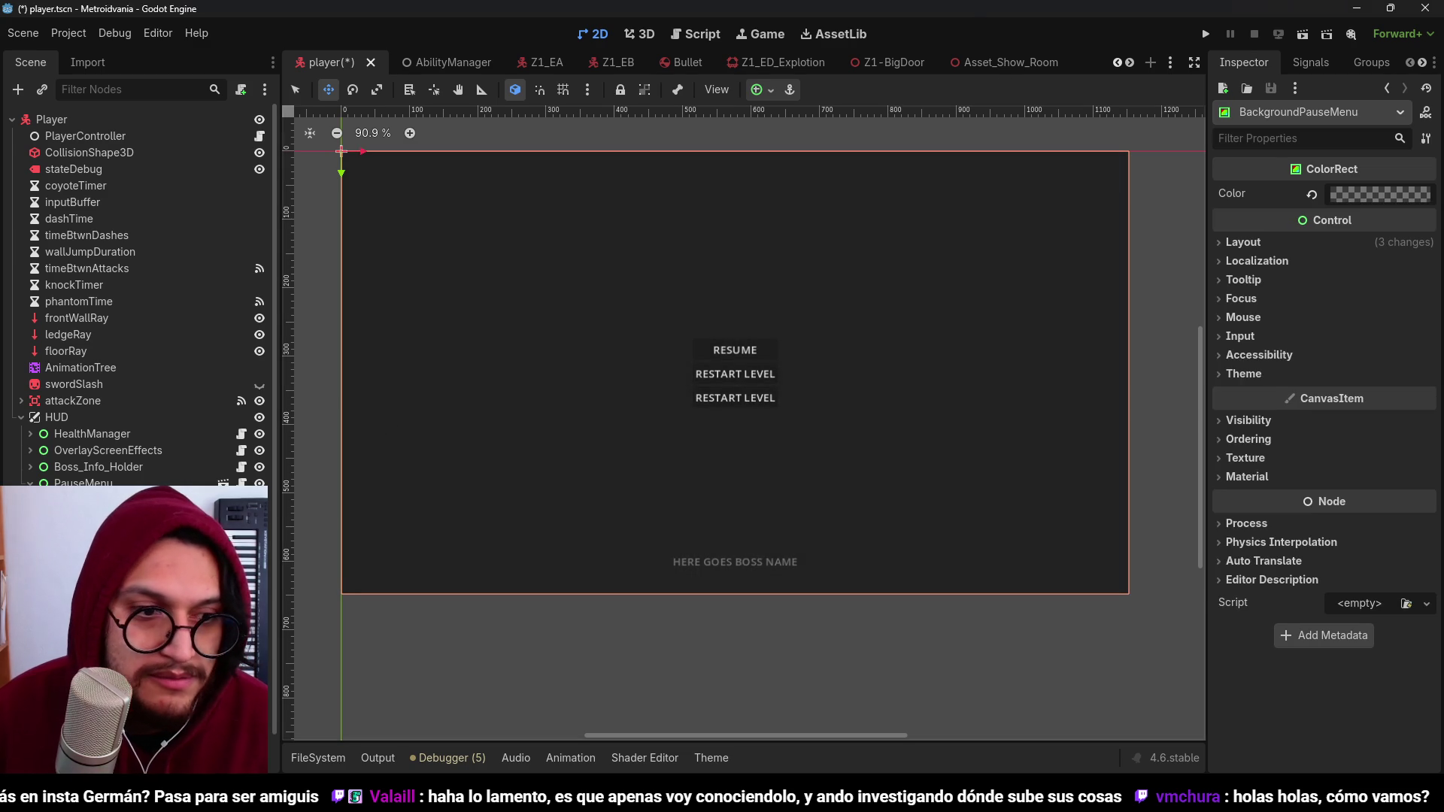
{"action": "left_click", "coordinate": [83, 499]}
{"action": "left_click", "coordinate": [90, 499]}
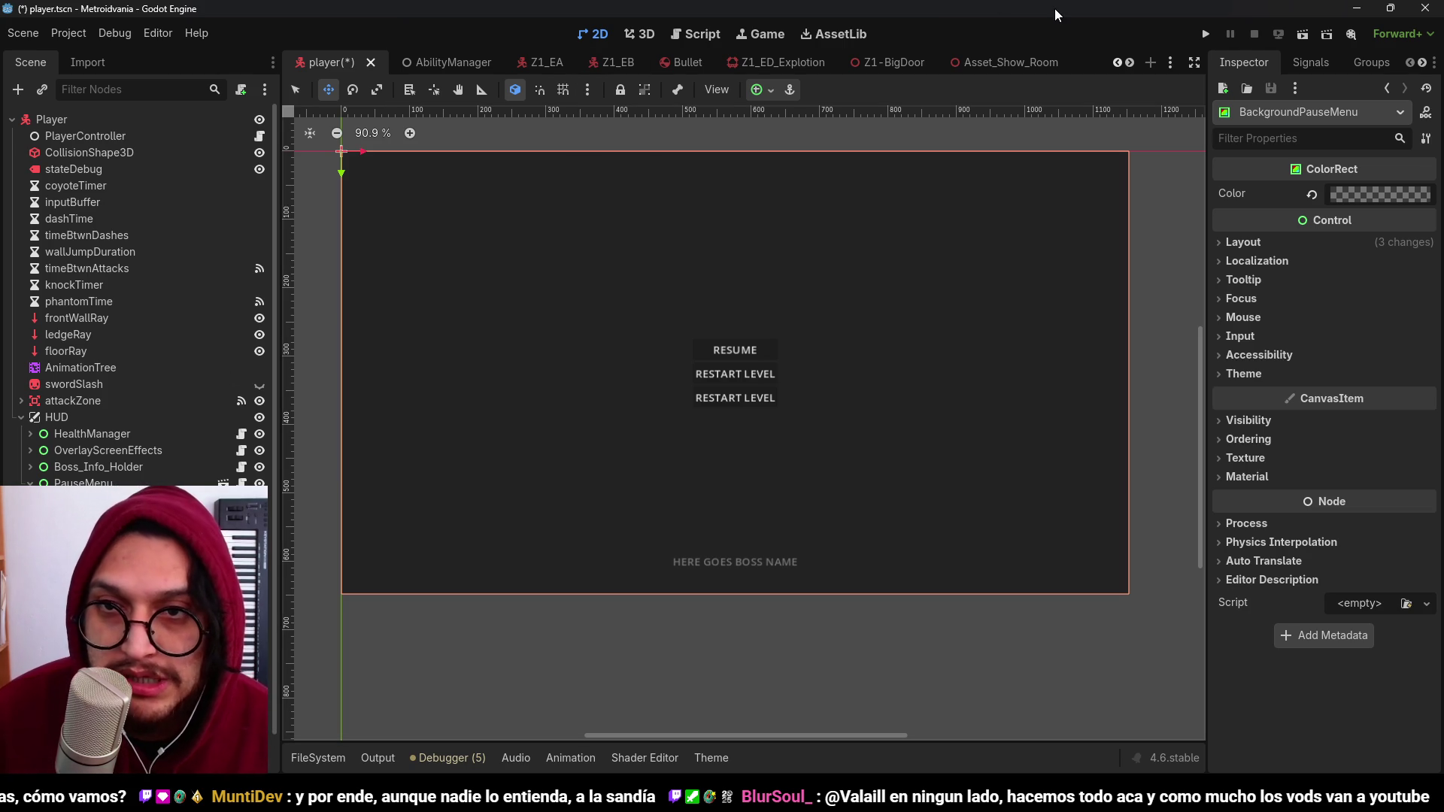
{"action": "key", "text": "ctrl+s"}
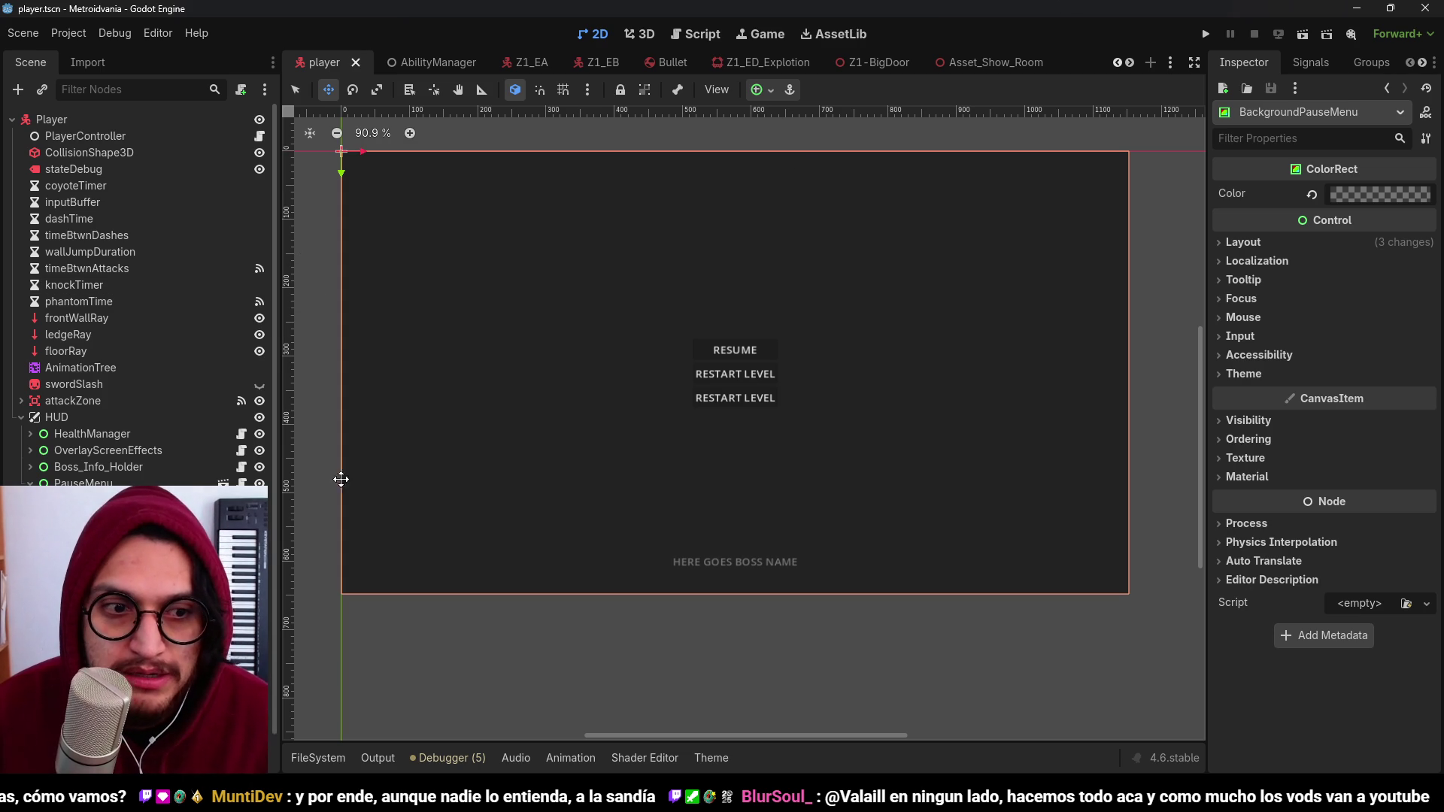
Add a Label under Options and move it above the RESUME button.
{"action": "key", "text": "Down"}
{"action": "key", "text": "Down"}
{"action": "key", "text": "Down"}
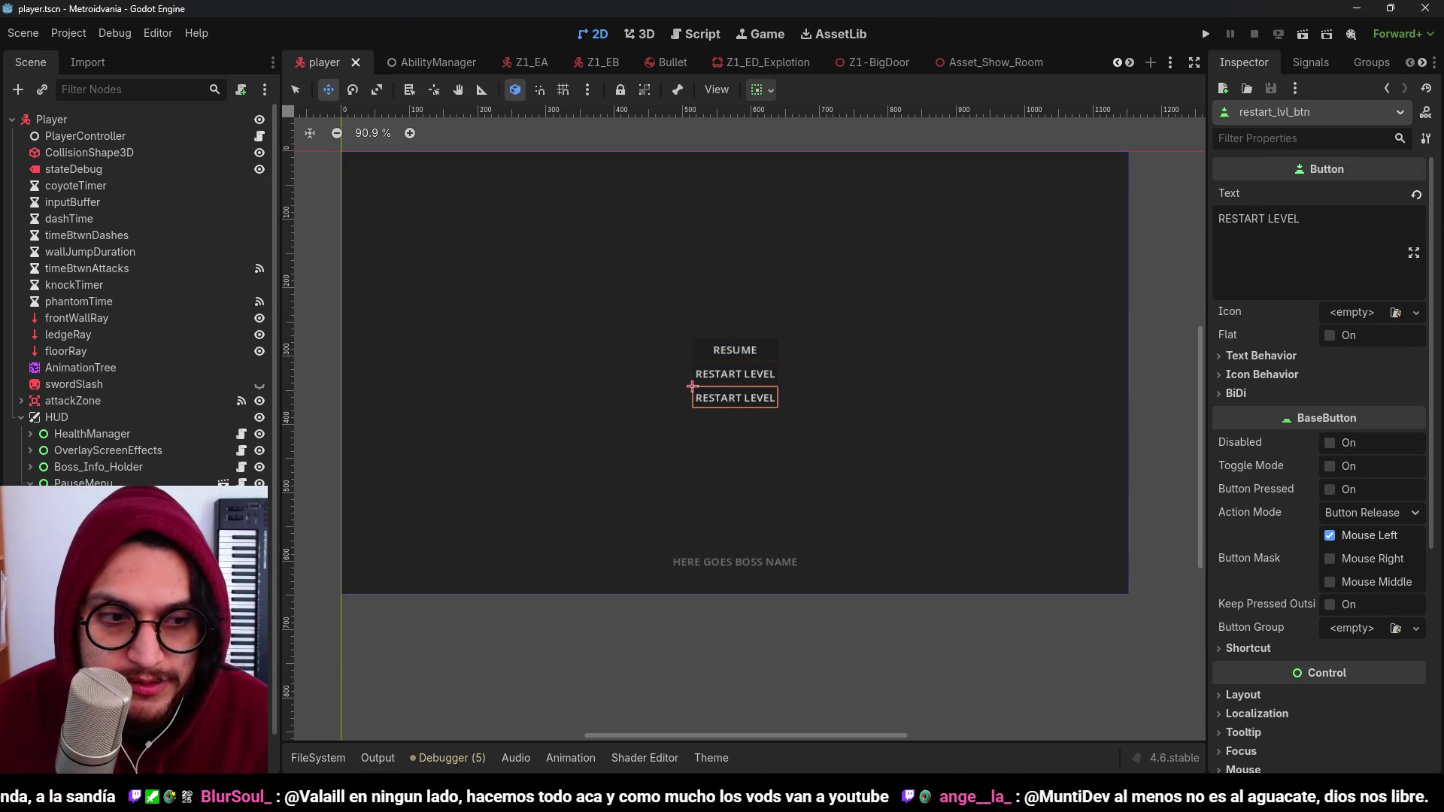
{"action": "key", "text": "Up"}
{"action": "key", "text": "Up"}
{"action": "key", "text": "Up"}
{"action": "key", "text": "Up"}
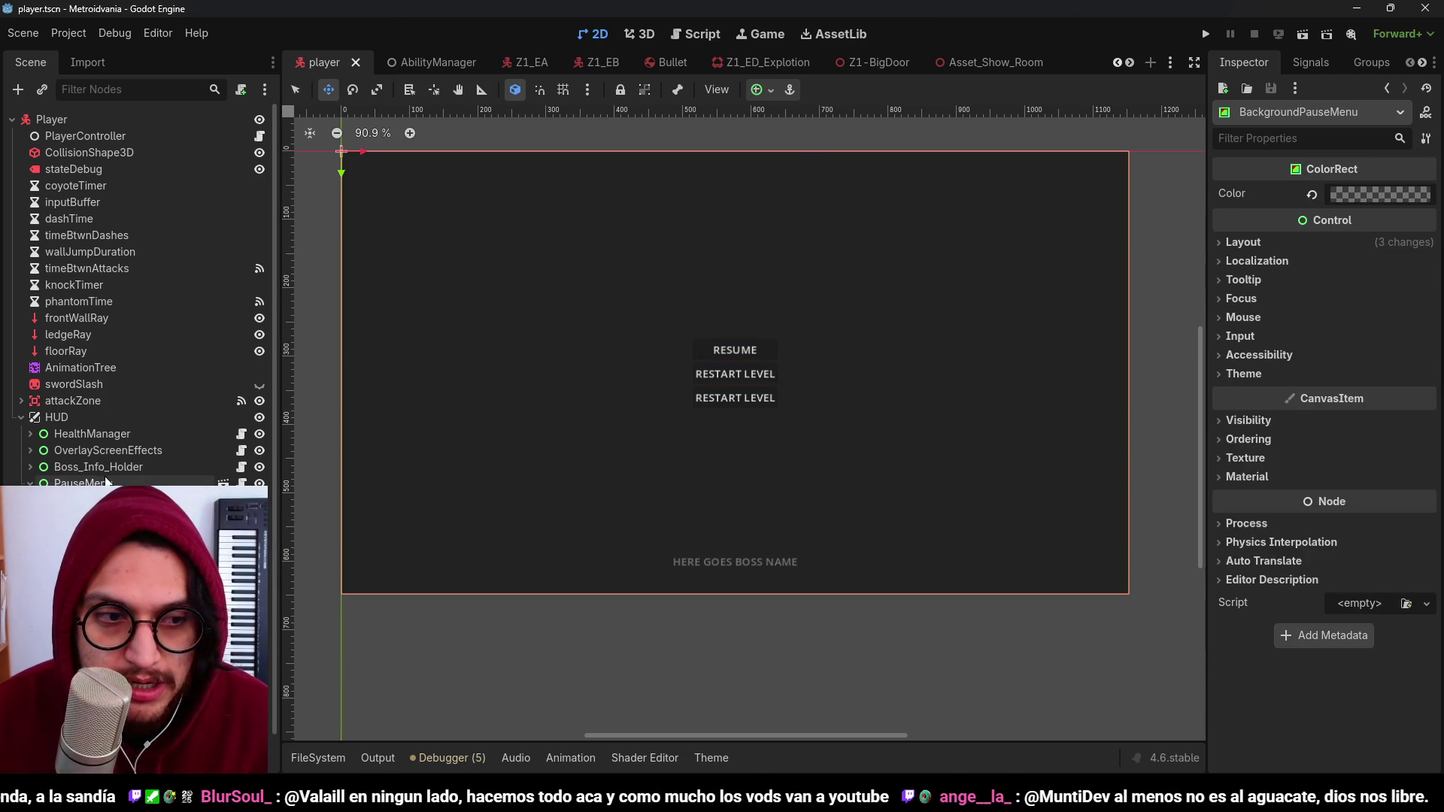
{"action": "key", "text": "Down"}
{"action": "key", "text": "Down"}
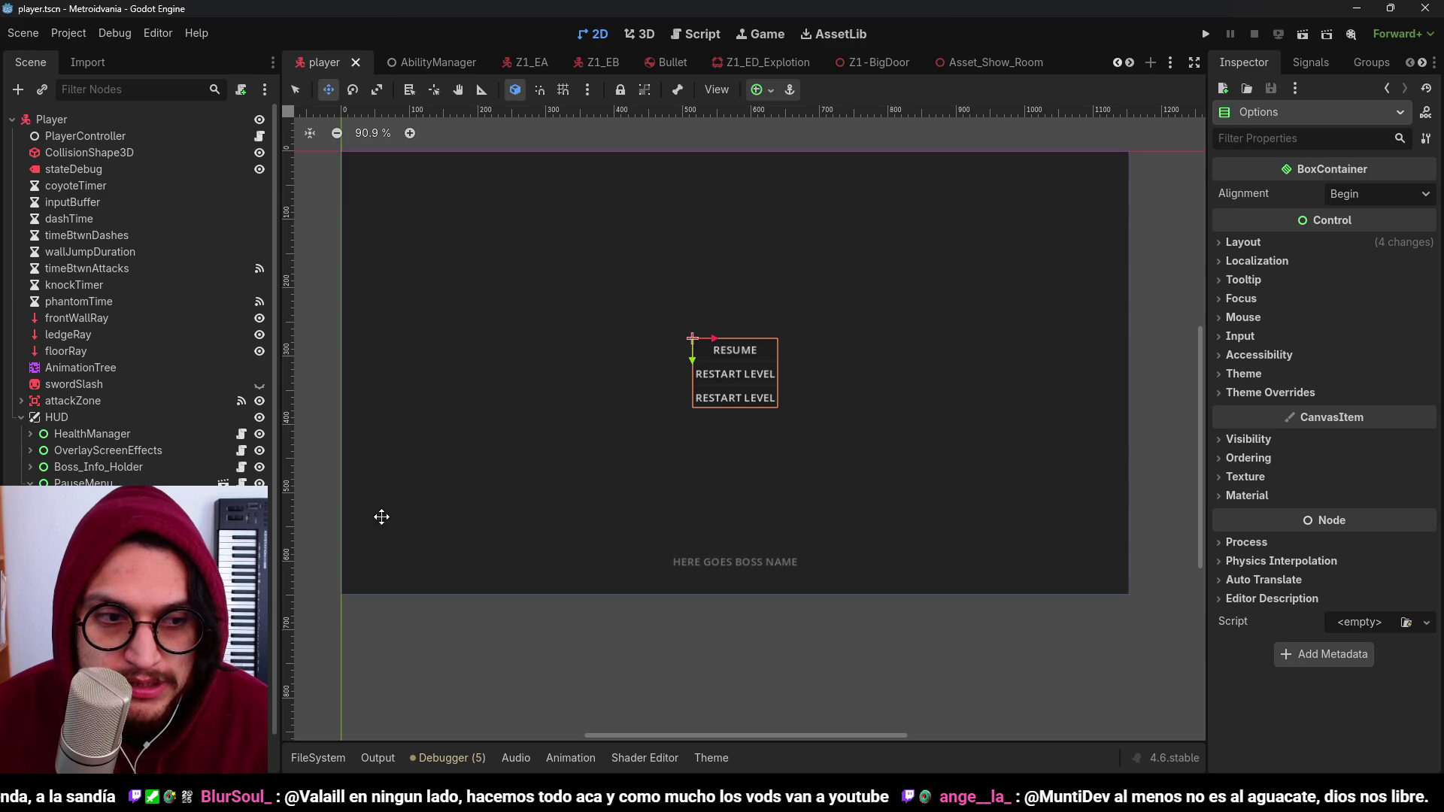
{"action": "key", "text": "Down"}
{"action": "key", "text": "Up"}
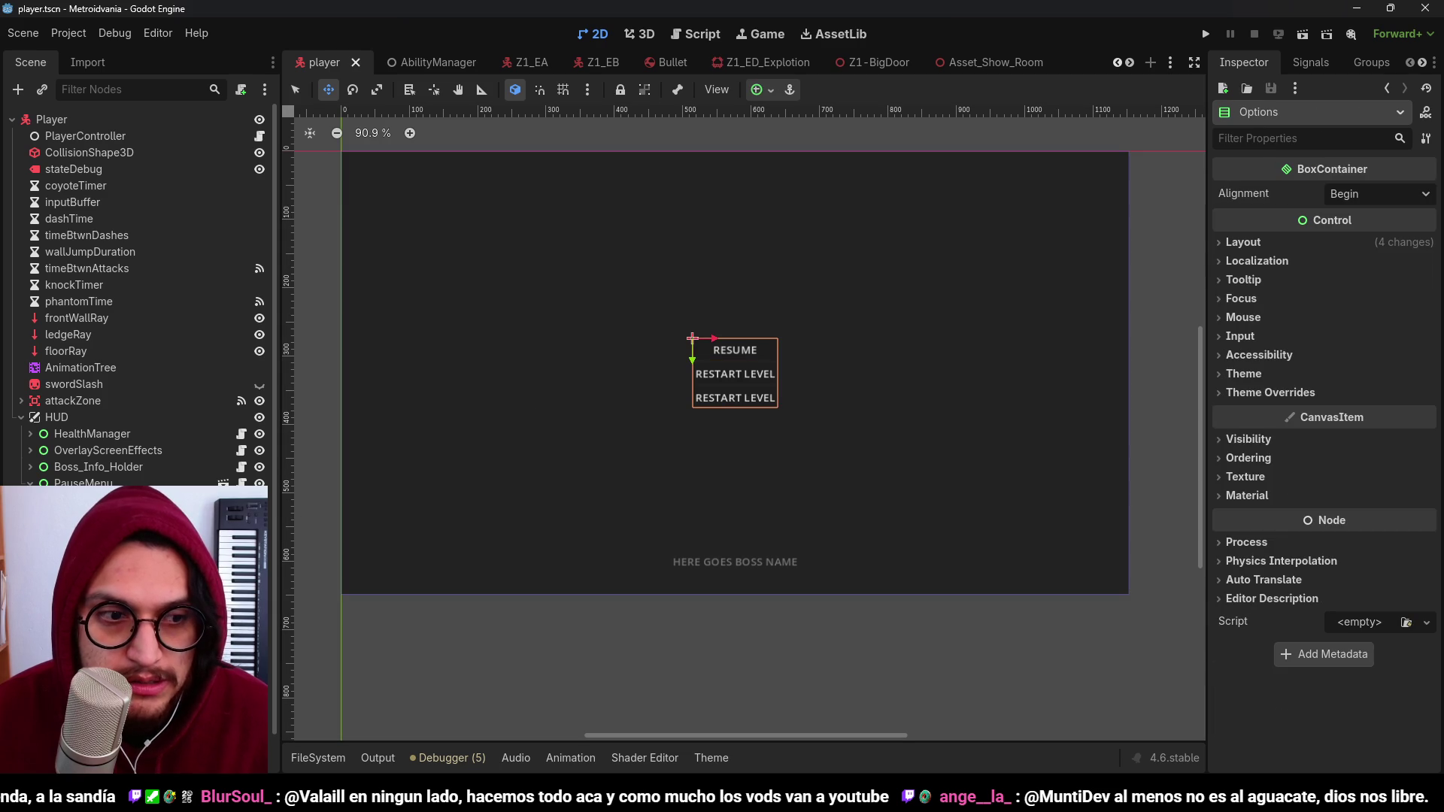
{"action": "key", "text": "ctrl+a"}
{"action": "type", "text": "label"}
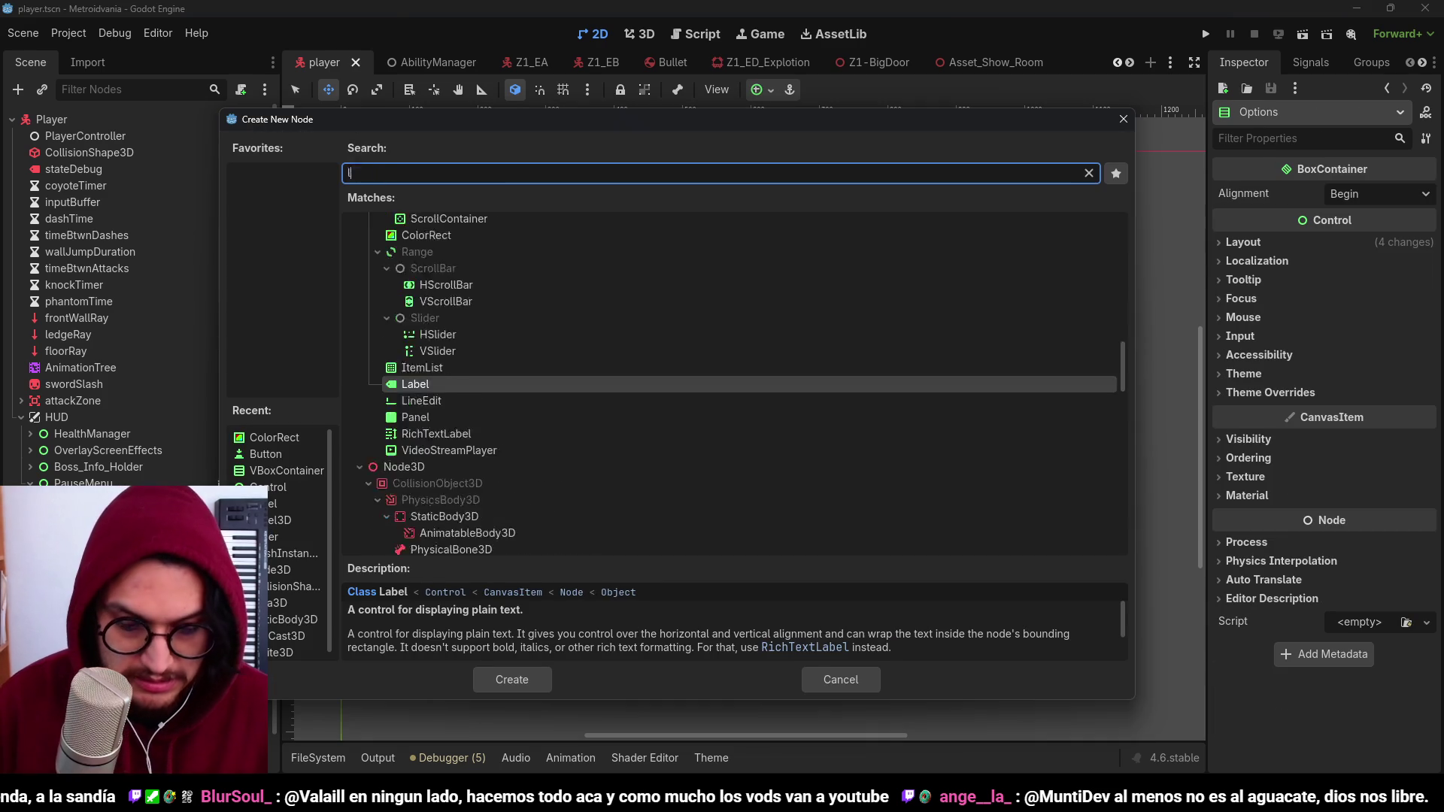
{"action": "key", "text": "Return"}
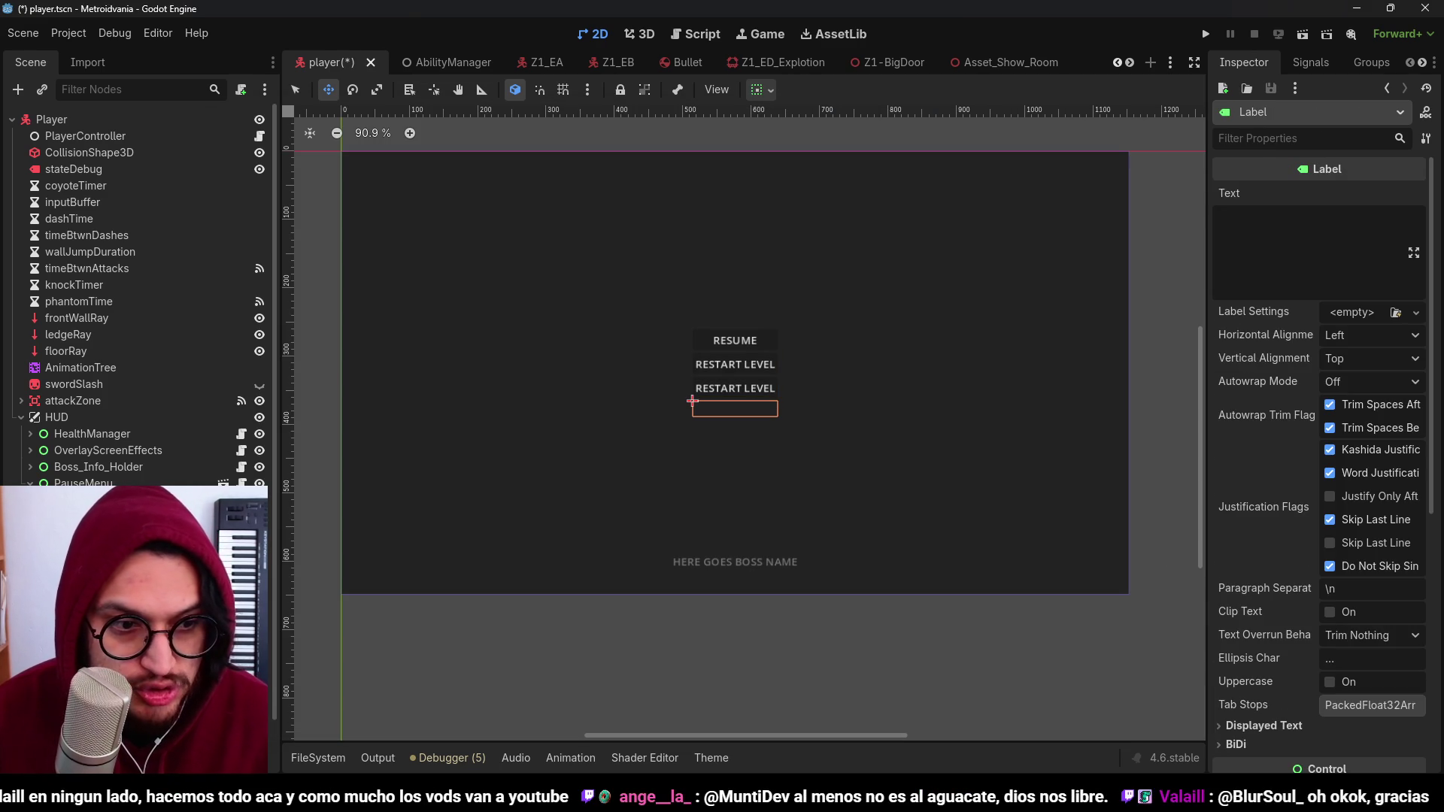
{"action": "key", "text": "ctrl+Up"}
{"action": "key", "text": "ctrl+Up"}
{"action": "key", "text": "ctrl+Up"}
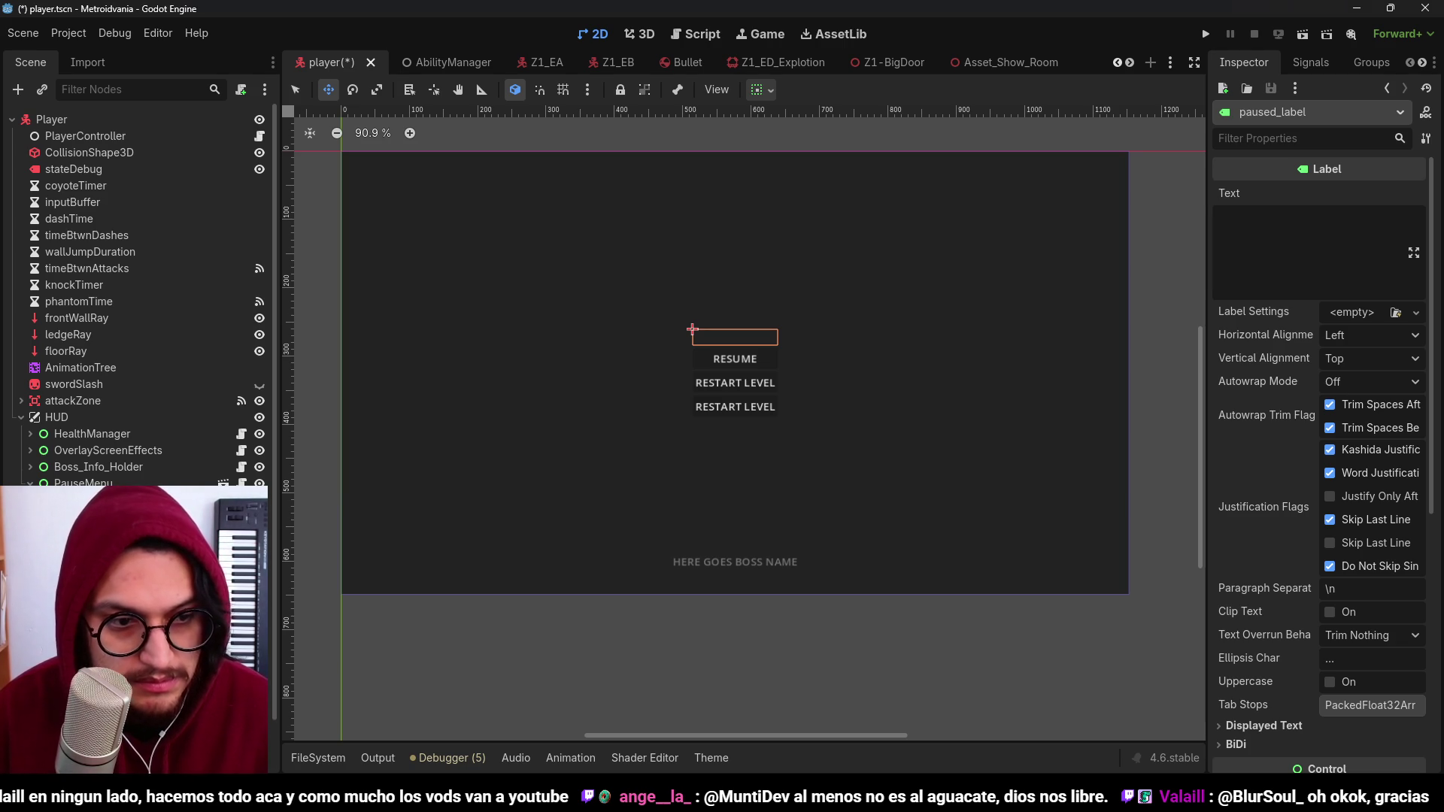
Set the label text to PAUSED and centre it horizontally and vertically.
{"action": "left_click", "coordinate": [1304, 248]}
{"action": "type", "text": "PAUSED"}
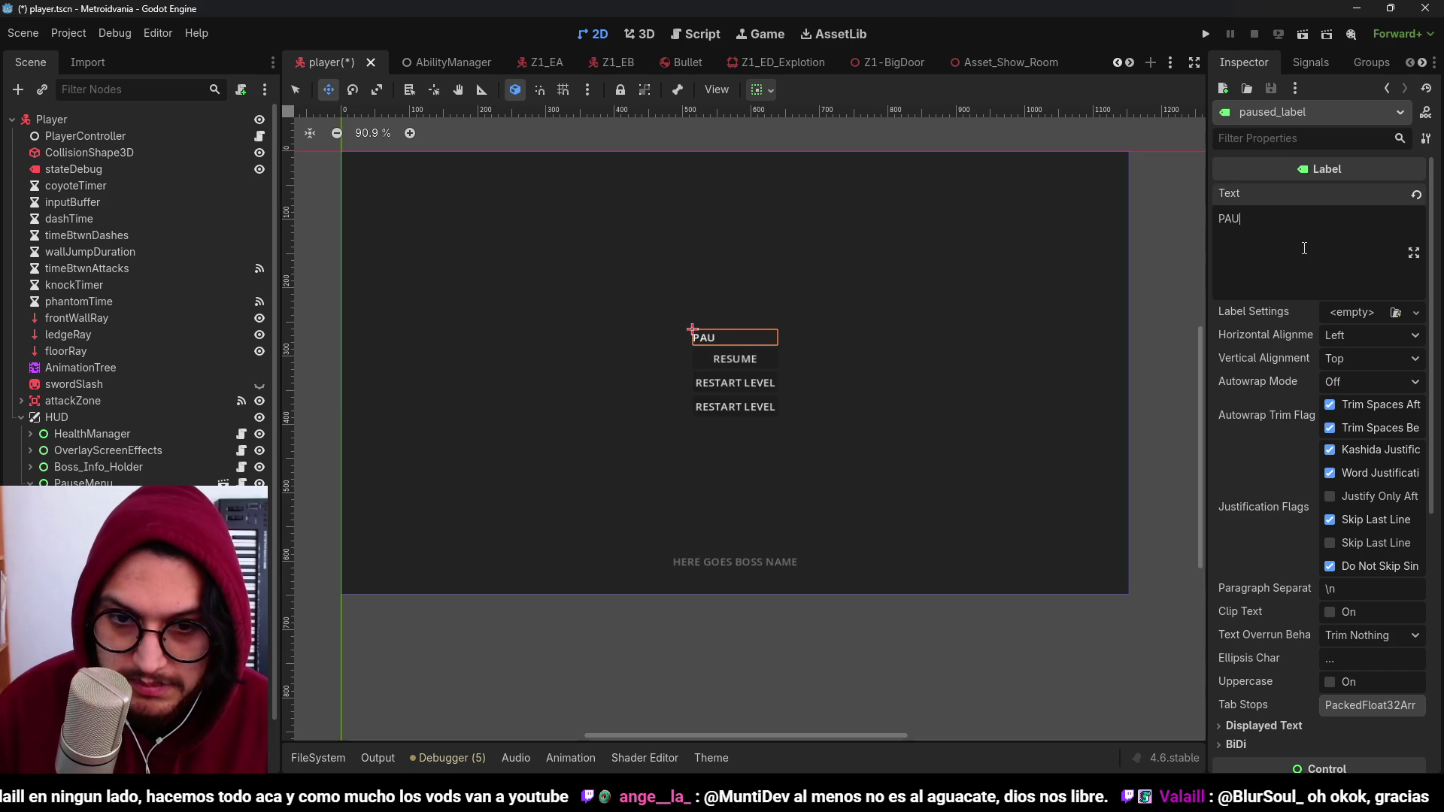
{"action": "key", "text": "ctrl+a"}
{"action": "left_click", "coordinate": [1376, 342]}
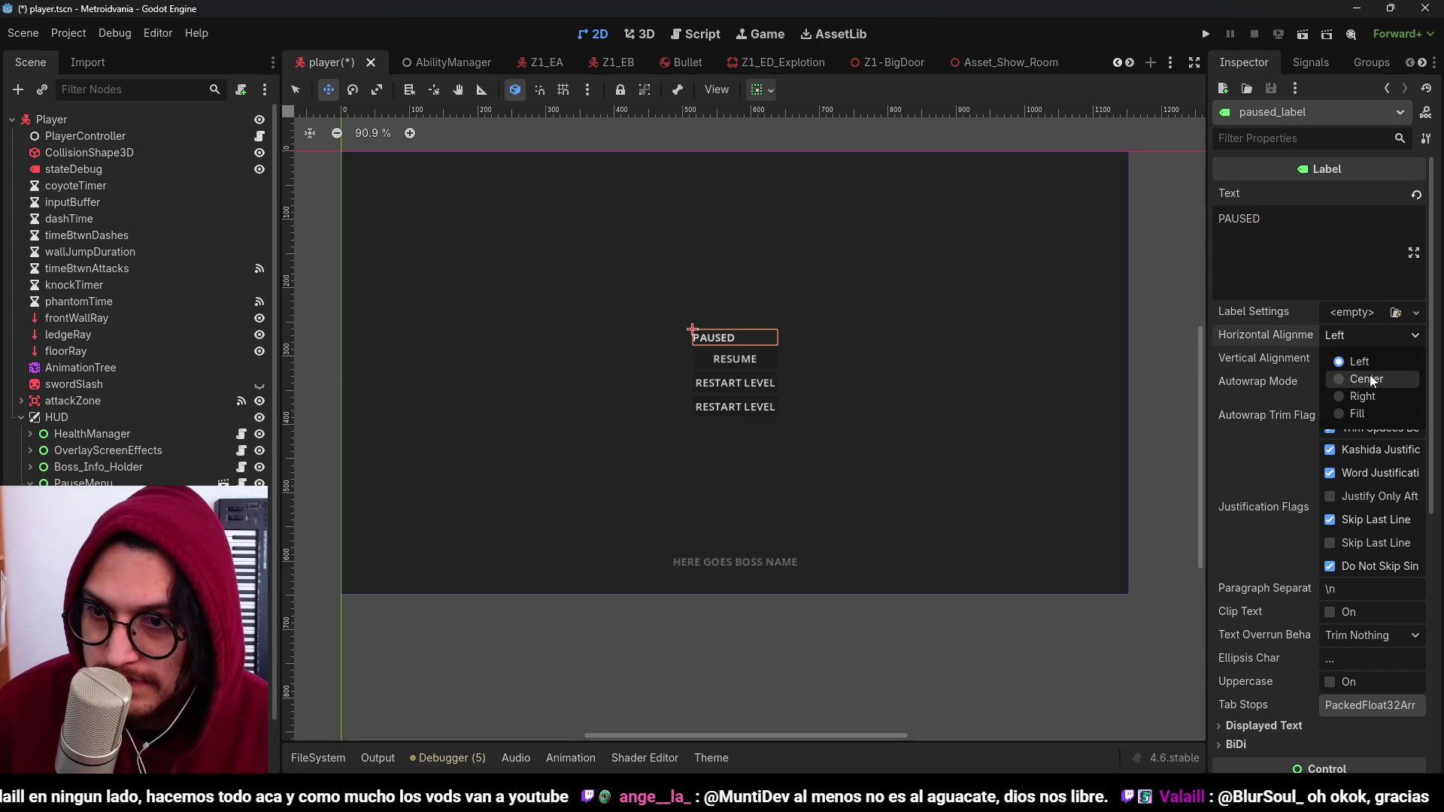
{"action": "left_click", "coordinate": [1345, 379]}
{"action": "left_click", "coordinate": [1343, 359]}
{"action": "left_click", "coordinate": [1355, 405]}
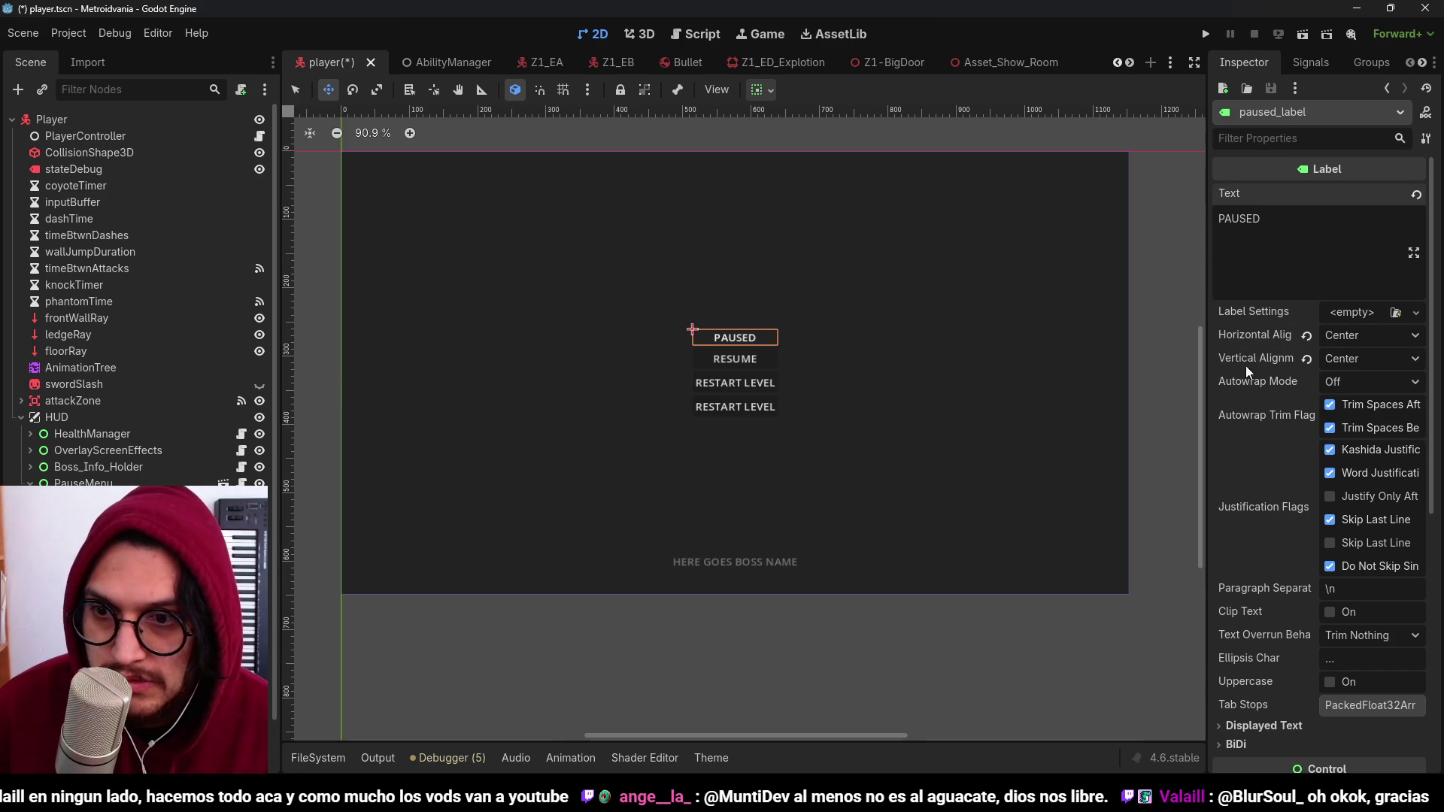
{"action": "key", "text": "ctrl+a"}
{"action": "key", "text": "Escape"}
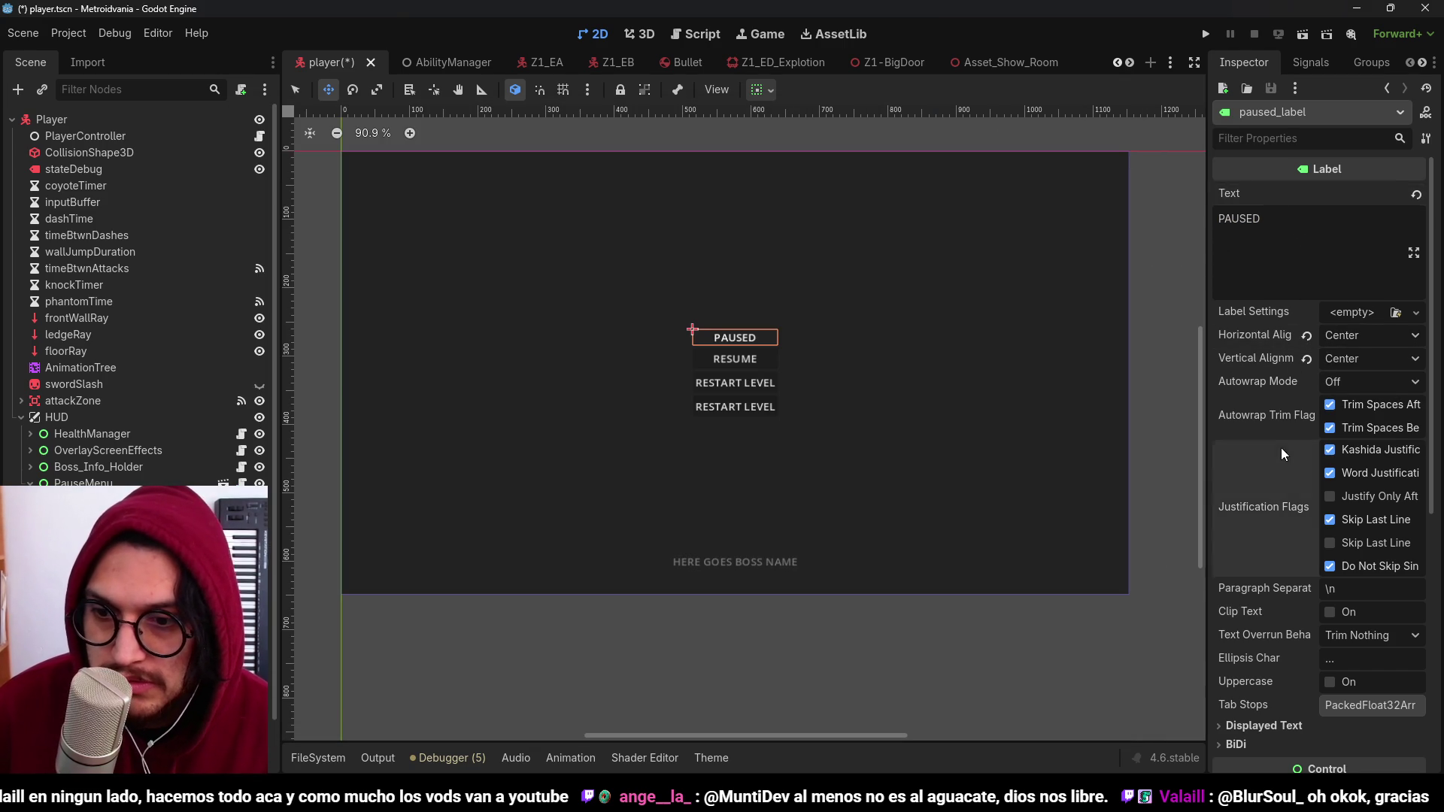
Select all four pause menu controls and open their Theme resource options.
{"action": "scroll", "coordinate": [1282, 466], "scroll_direction": "down", "scroll_amount": 5}
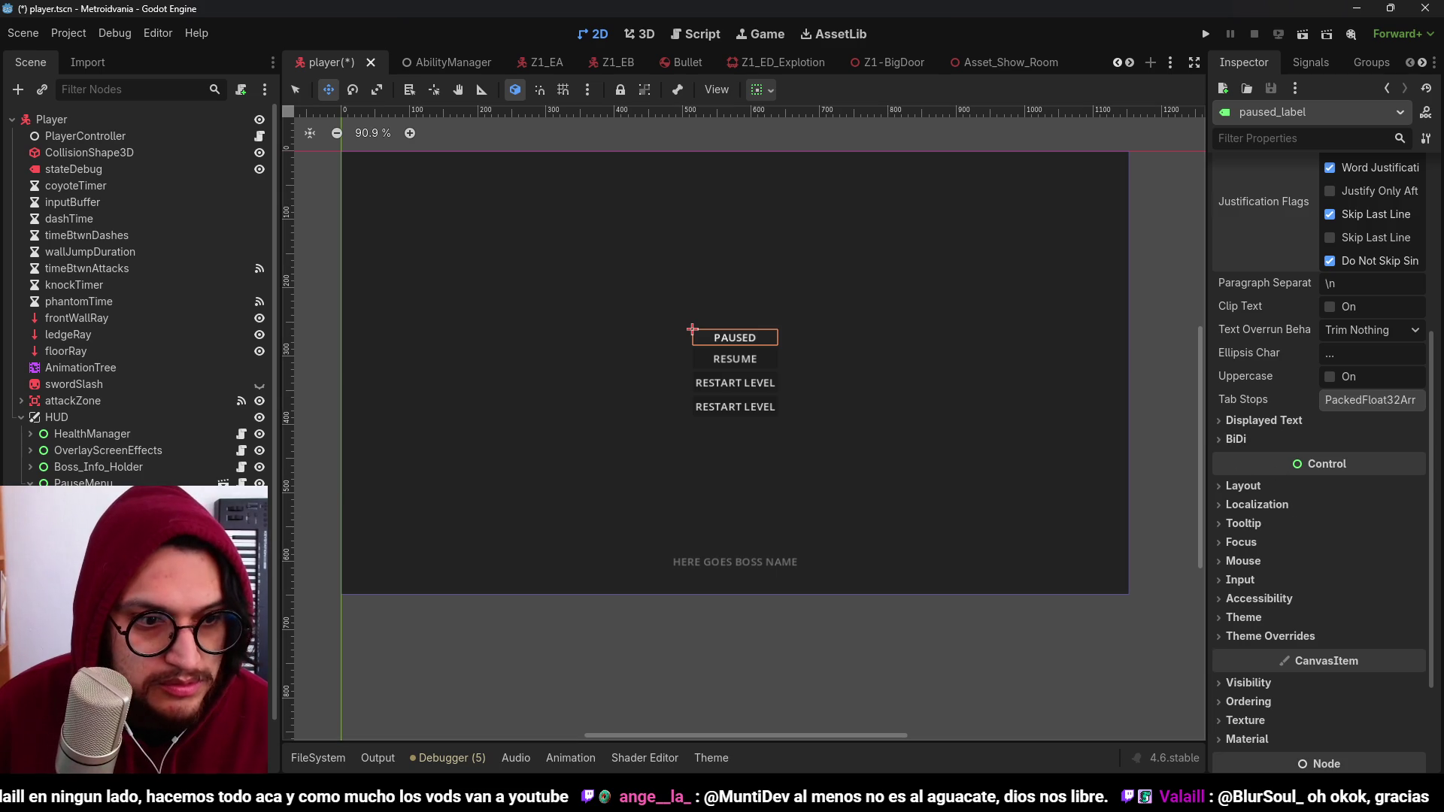
{"action": "left_click_drag", "start_coordinate": [692, 329], "coordinate": [785, 421]}
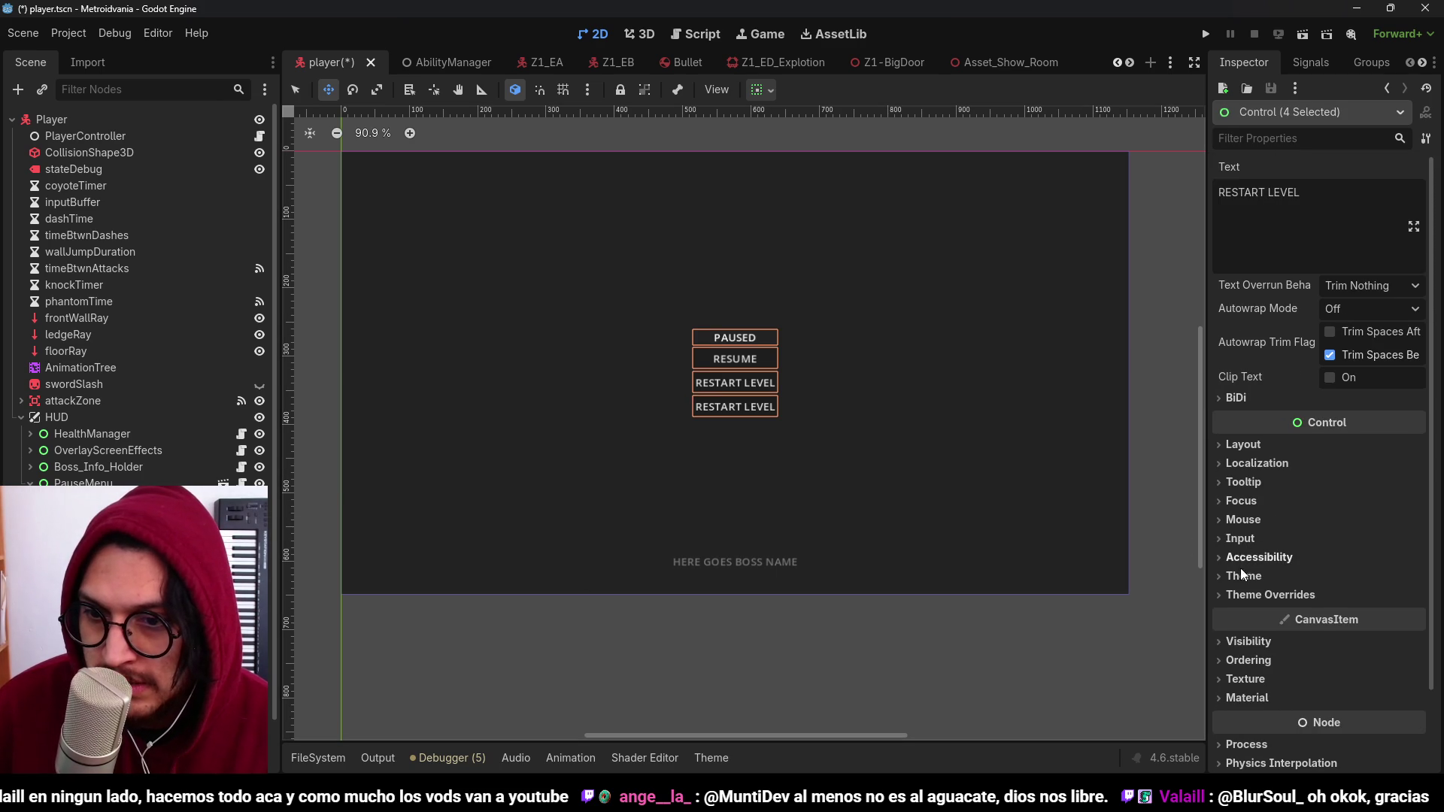
{"action": "left_click", "coordinate": [1242, 575]}
{"action": "scroll", "coordinate": [1278, 541], "scroll_direction": "down", "scroll_amount": 2}
{"action": "left_click", "coordinate": [1416, 522]}
Quick-load UI_Theme.tres onto the four menu controls, then select the PAUSED label.
{"action": "left_click", "coordinate": [1402, 589]}
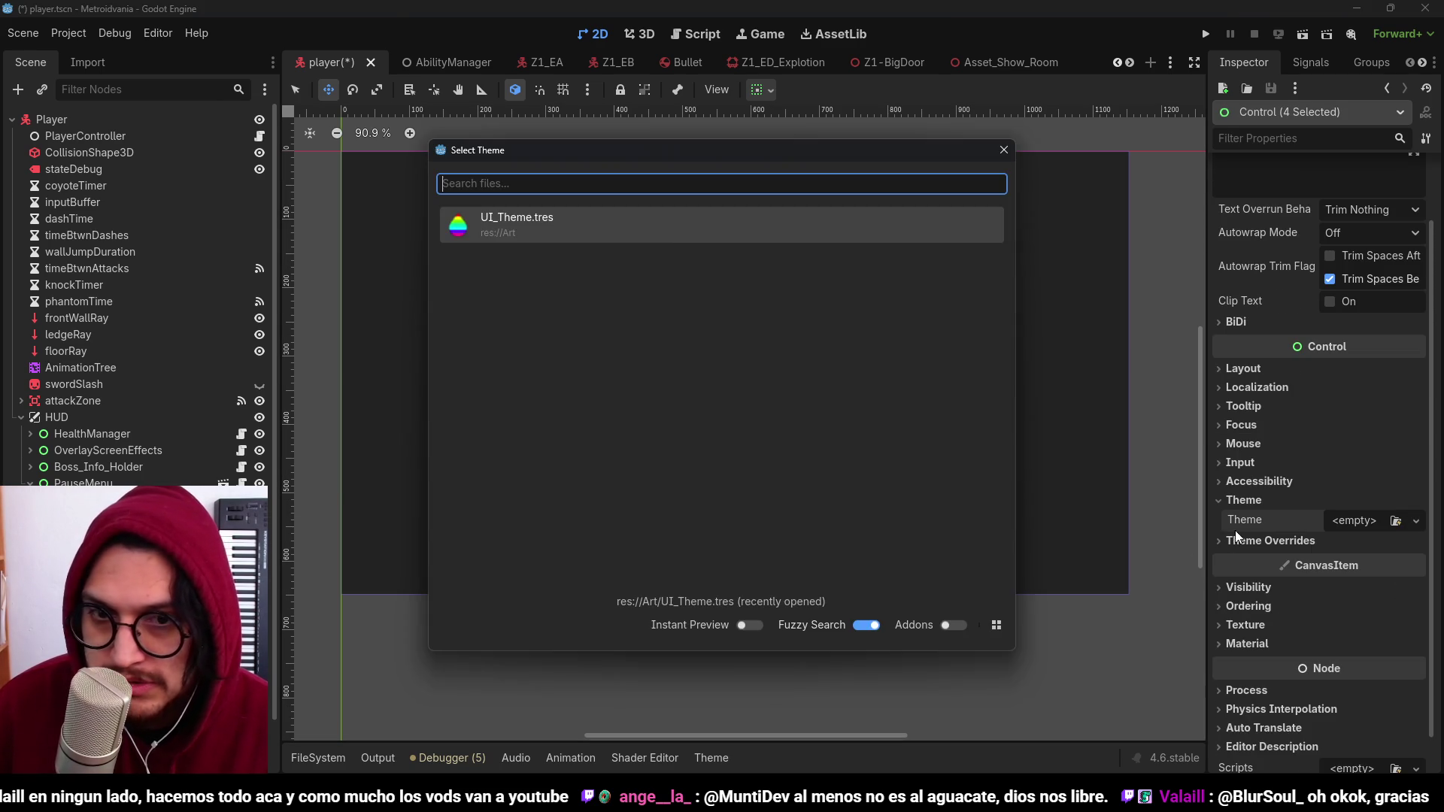
{"action": "left_click", "coordinate": [664, 228]}
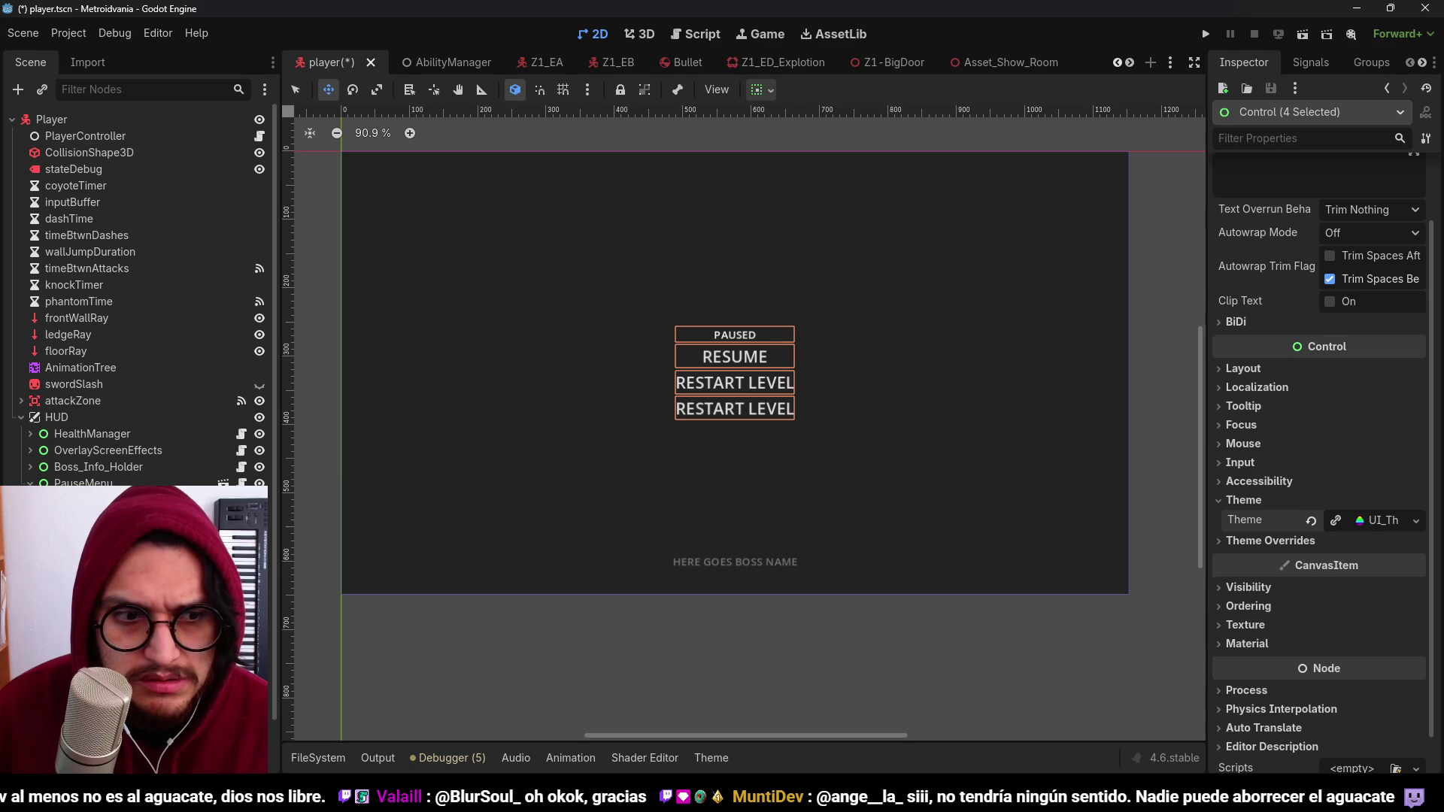
{"action": "left_click", "coordinate": [735, 408]}
{"action": "left_click", "coordinate": [735, 335]}
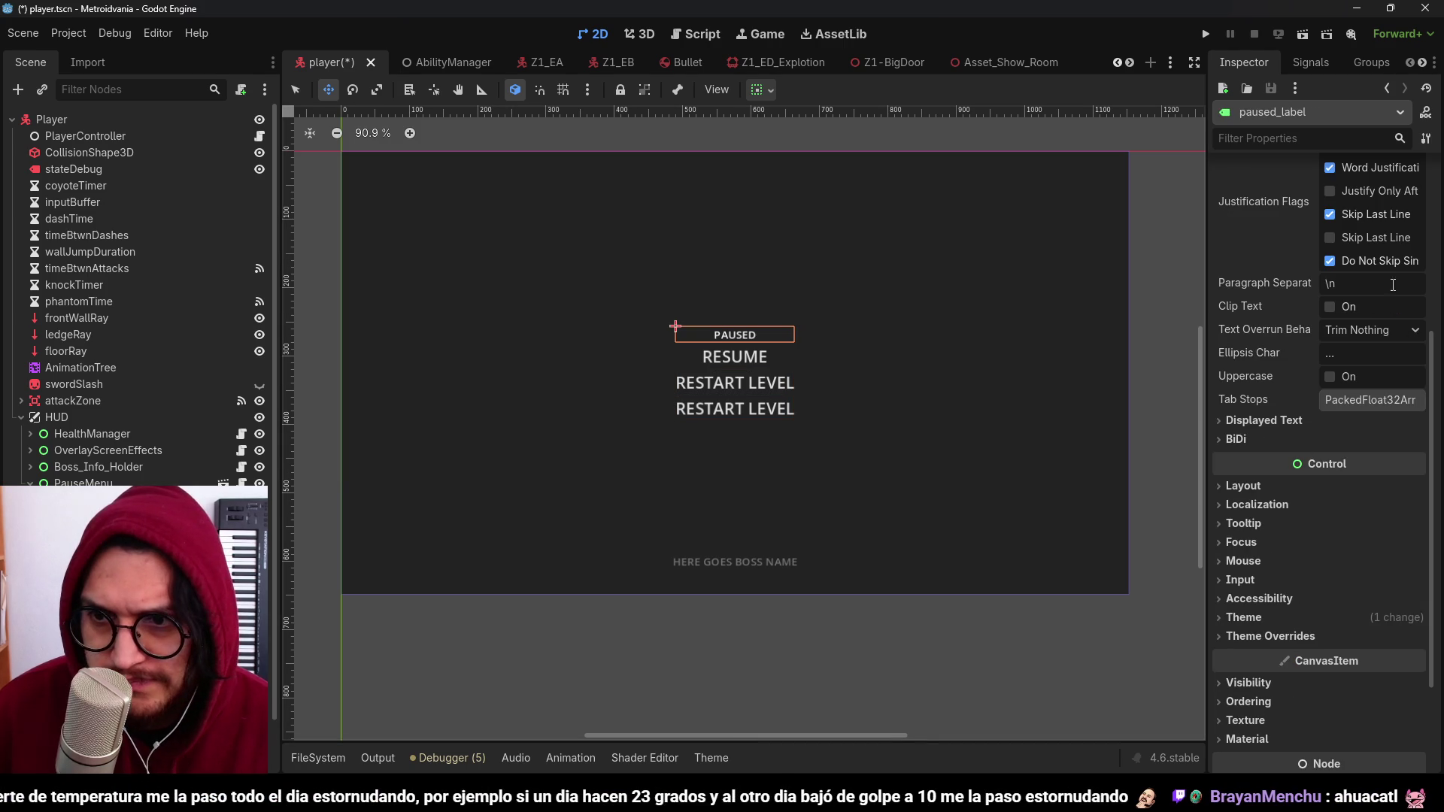
Give the PAUSED label the Label_H1 type variation.
{"action": "scroll", "coordinate": [1298, 487], "scroll_direction": "up", "scroll_amount": 5}
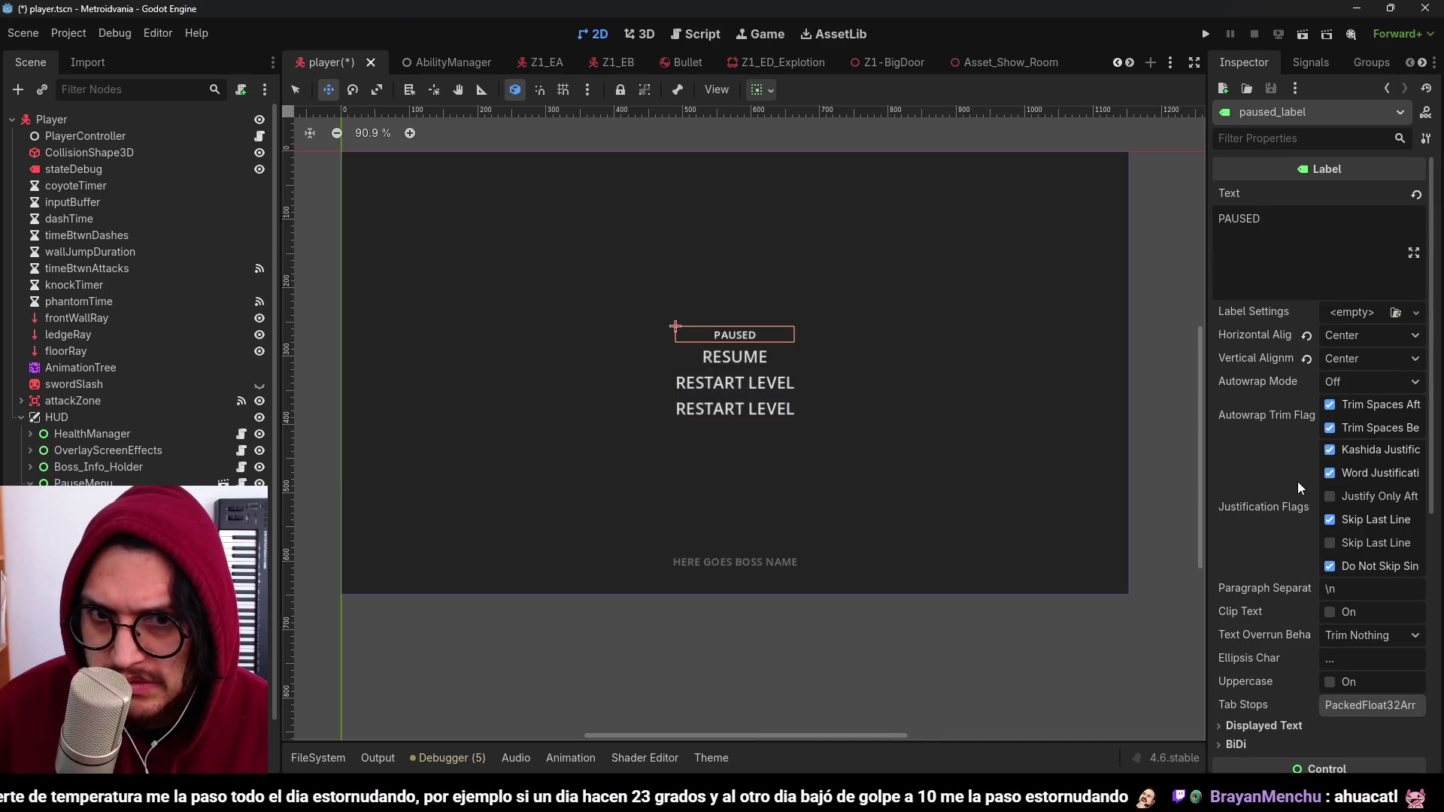
{"action": "scroll", "coordinate": [1297, 487], "scroll_direction": "down", "scroll_amount": 6}
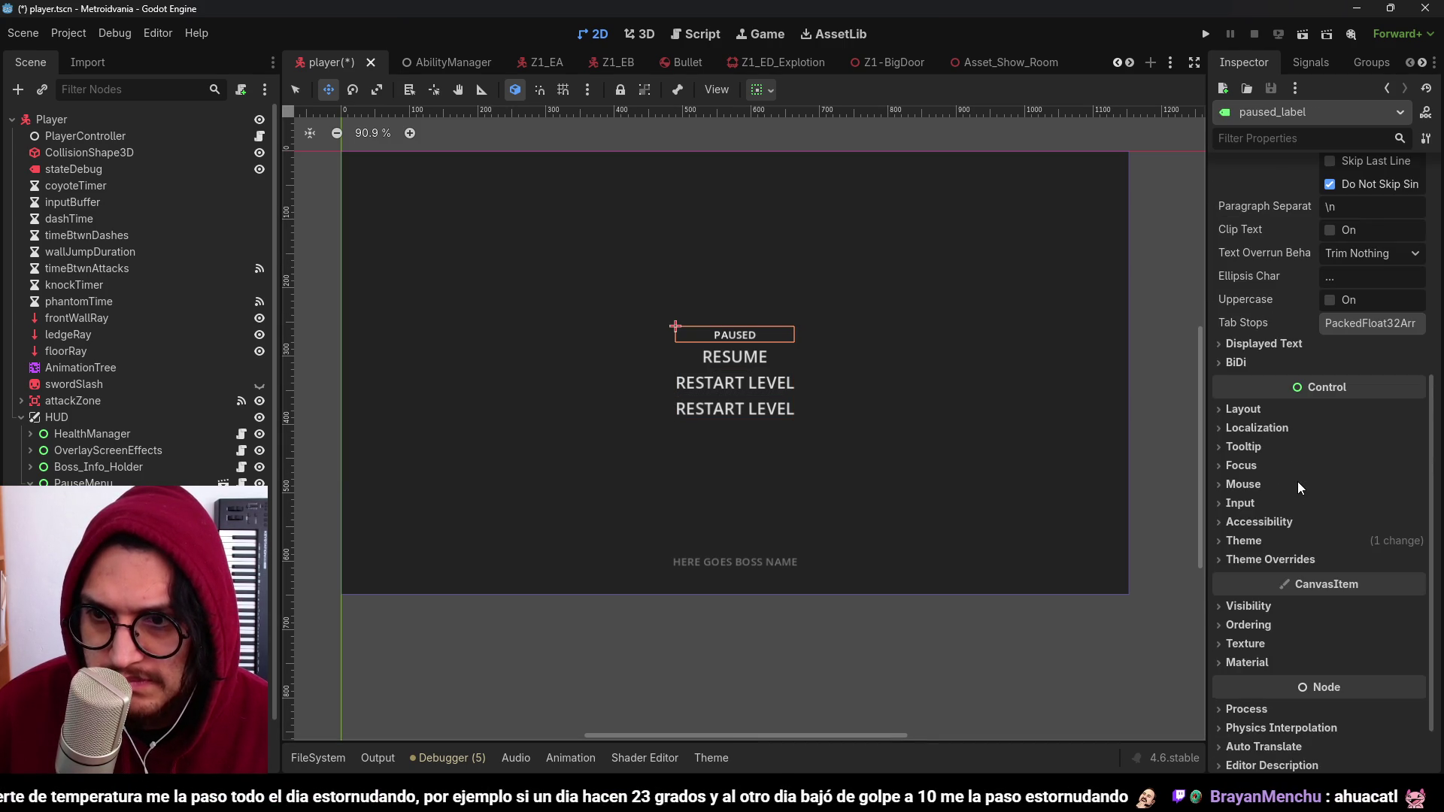
{"action": "scroll", "coordinate": [1297, 482], "scroll_direction": "up", "scroll_amount": 2}
{"action": "scroll", "coordinate": [1298, 486], "scroll_direction": "down", "scroll_amount": 2}
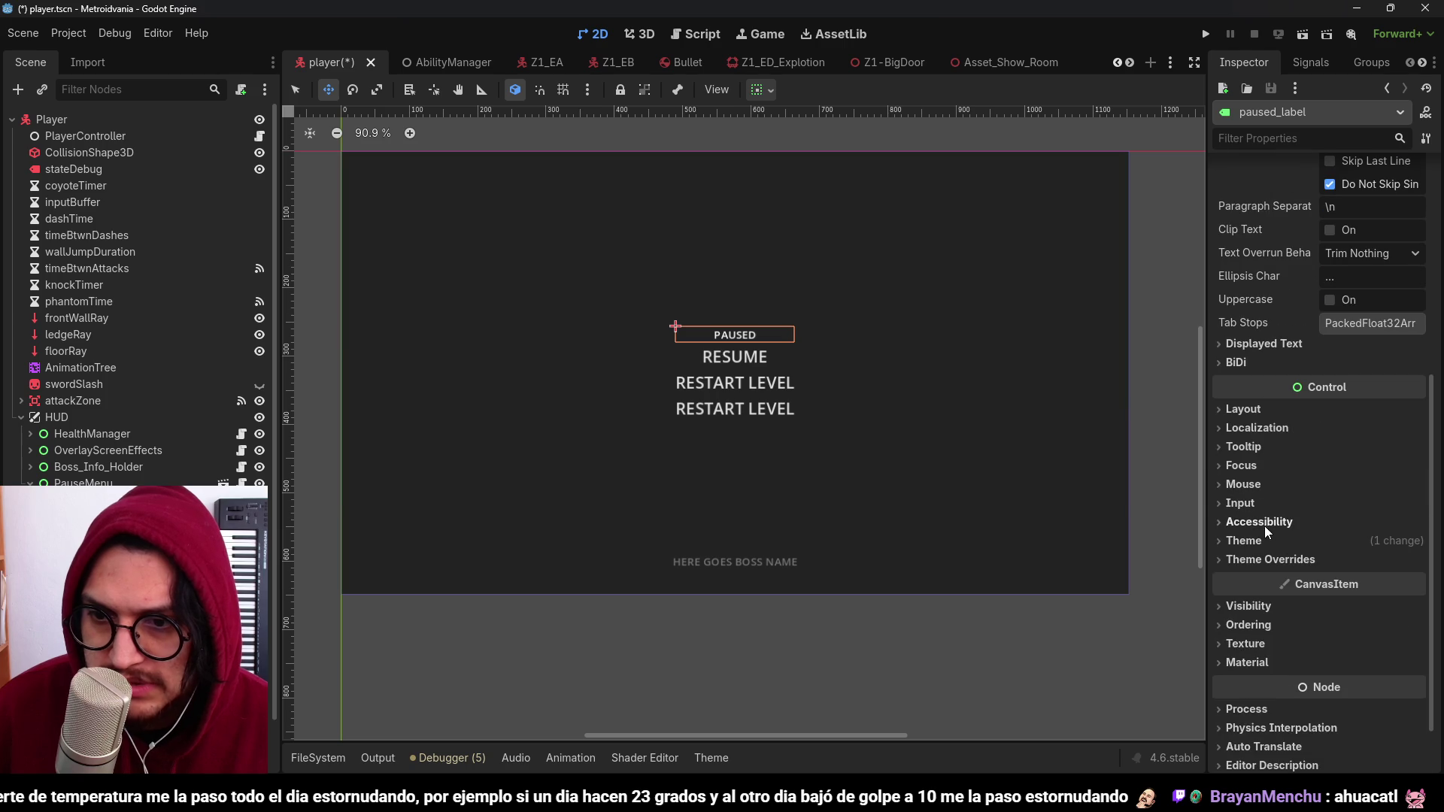
{"action": "left_click", "coordinate": [1244, 540]}
{"action": "scroll", "coordinate": [1273, 555], "scroll_direction": "down", "scroll_amount": 2}
{"action": "left_click", "coordinate": [1365, 473]}
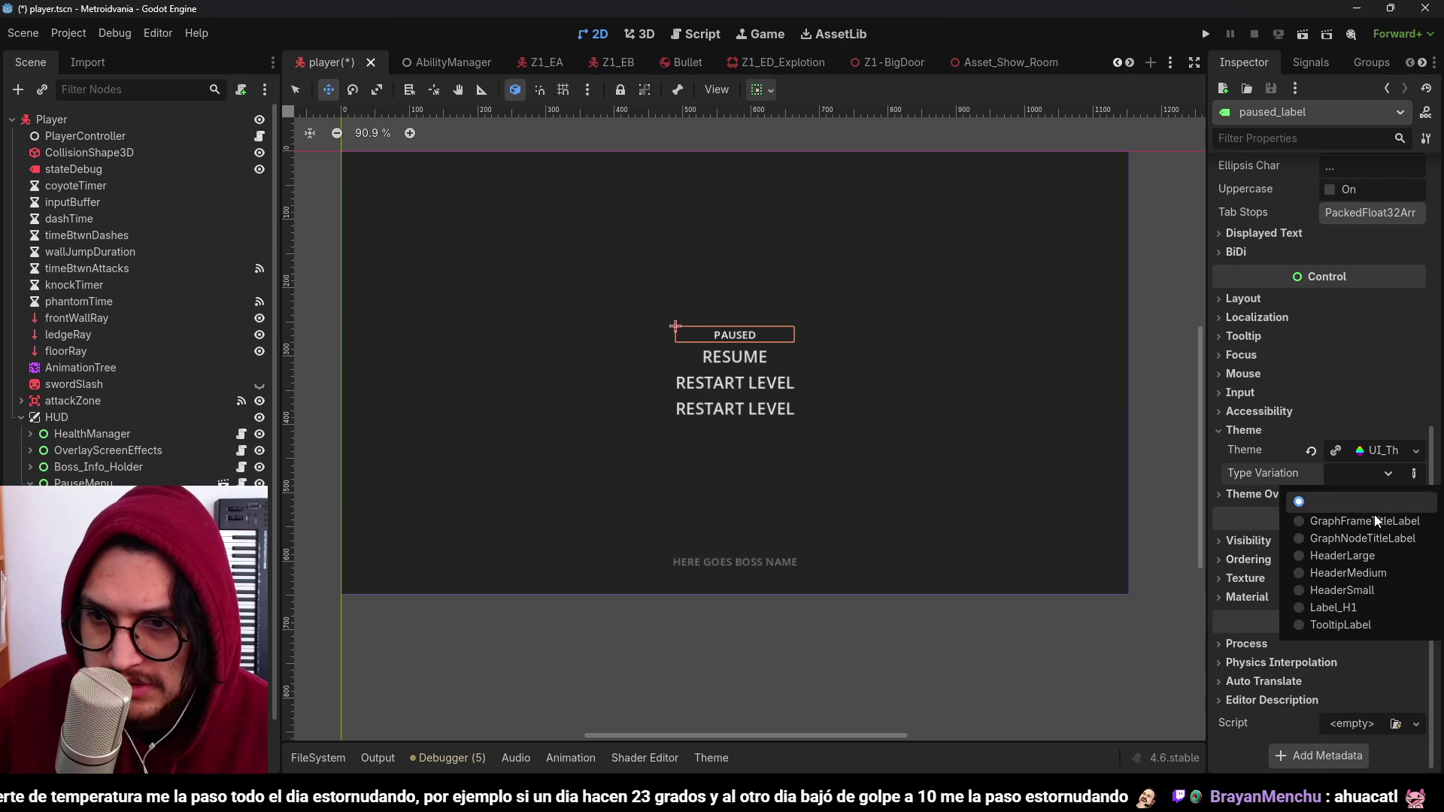
{"action": "left_click", "coordinate": [1349, 606]}
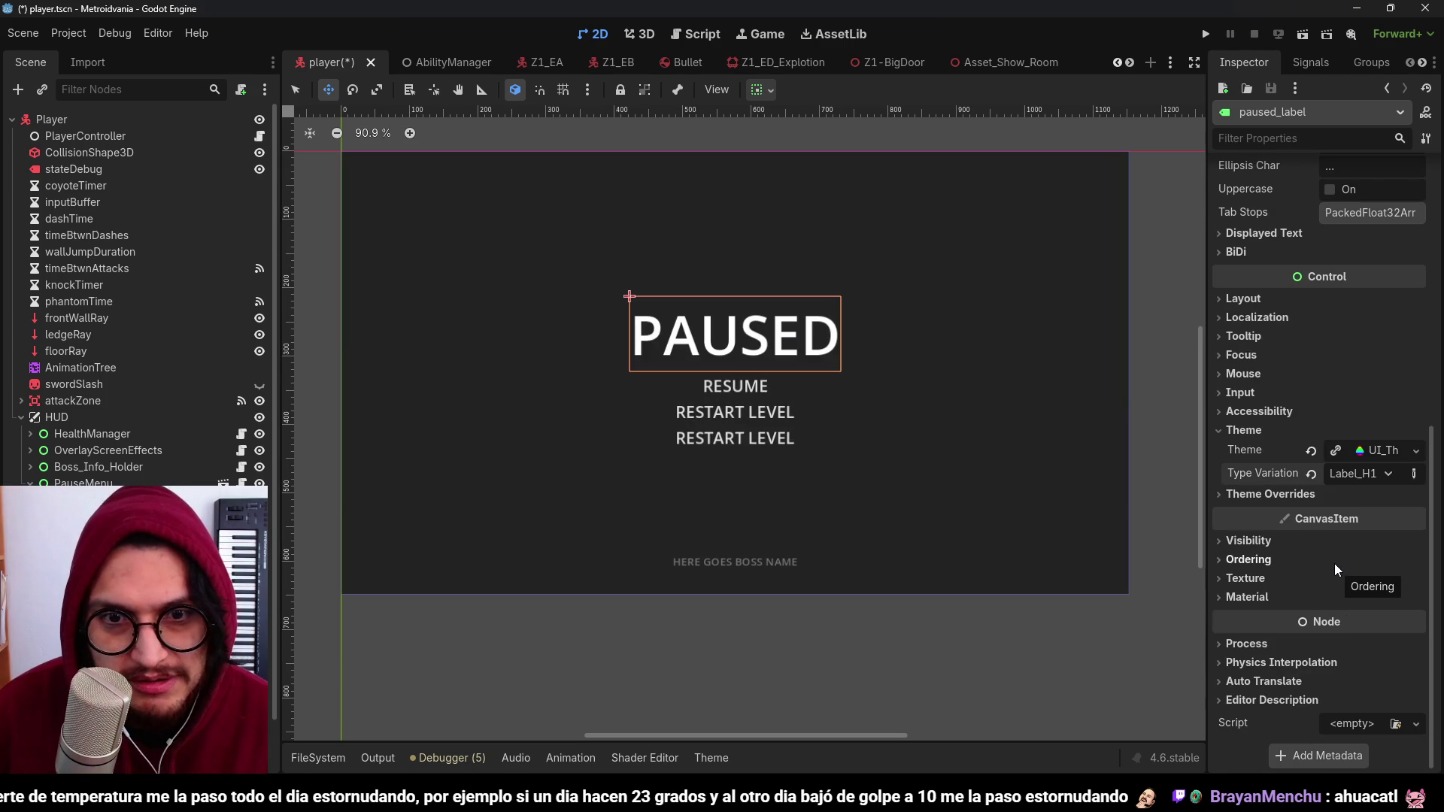
{"action": "left_click", "coordinate": [1378, 451]}
Add a Label_H2 type to UI_Theme in the Manage Theme Items dialog.
{"action": "left_click", "coordinate": [959, 472]}
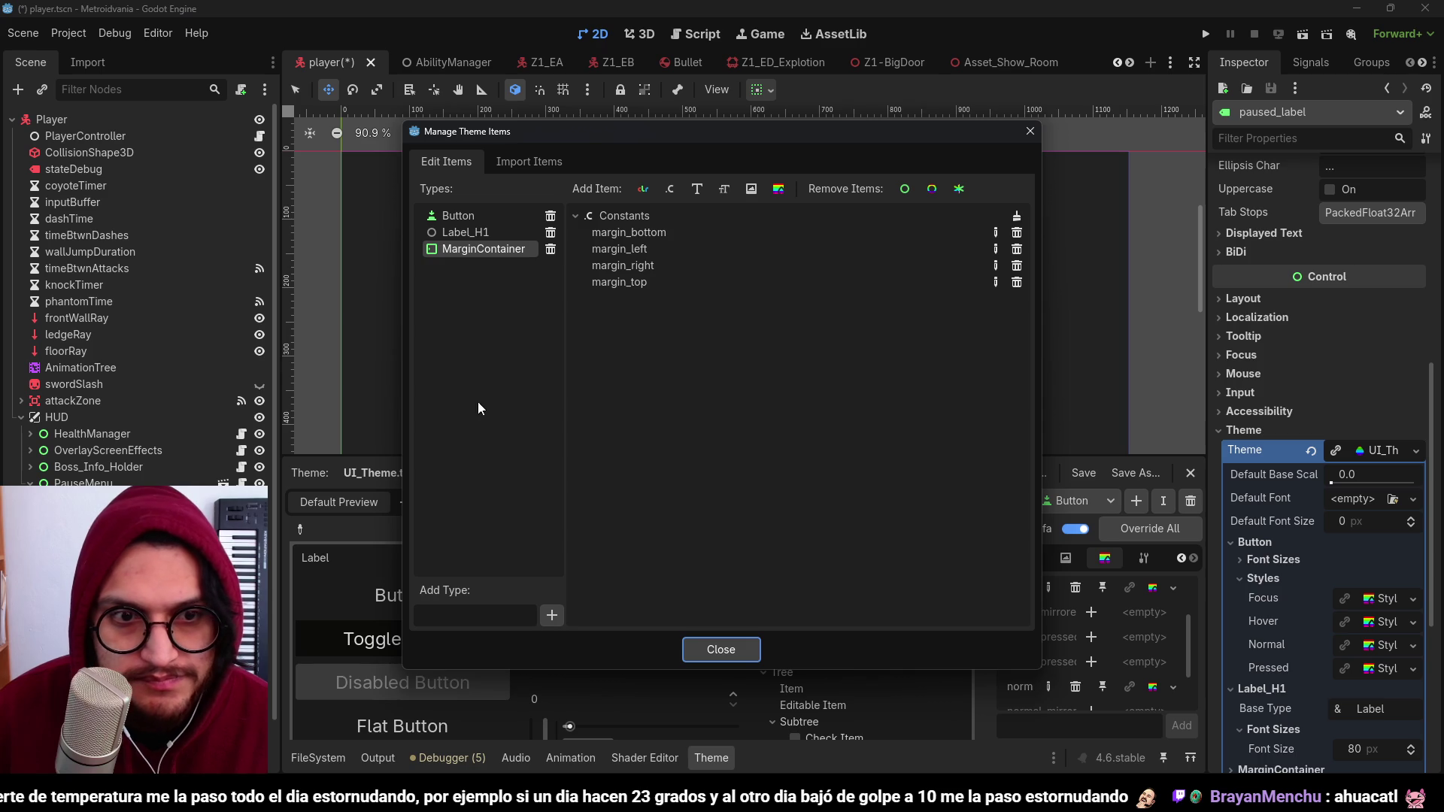
{"action": "left_click", "coordinate": [449, 611]}
{"action": "type", "text": "ABEL_"}
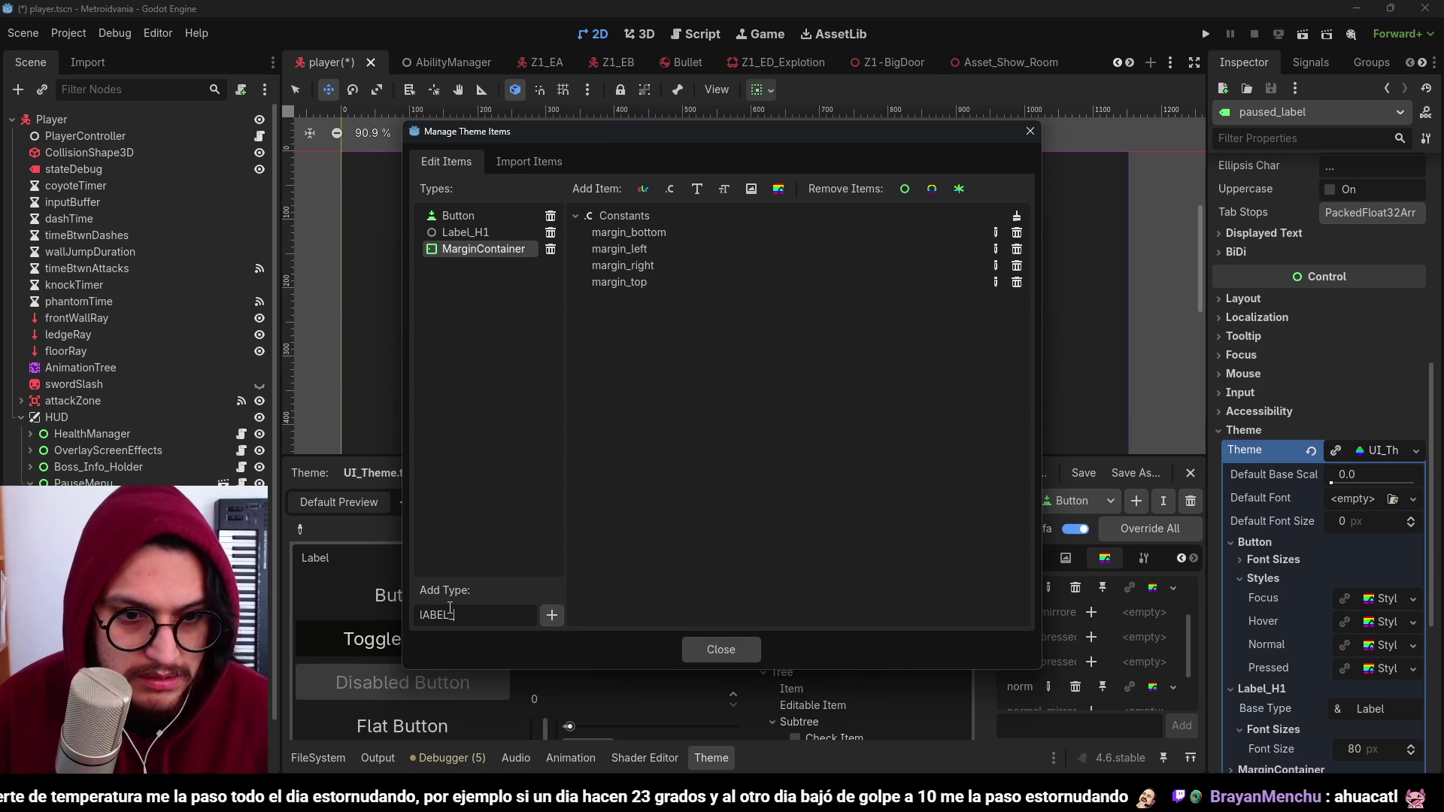
{"action": "key", "text": "ctrl+a"}
{"action": "type", "text": "Lab"}
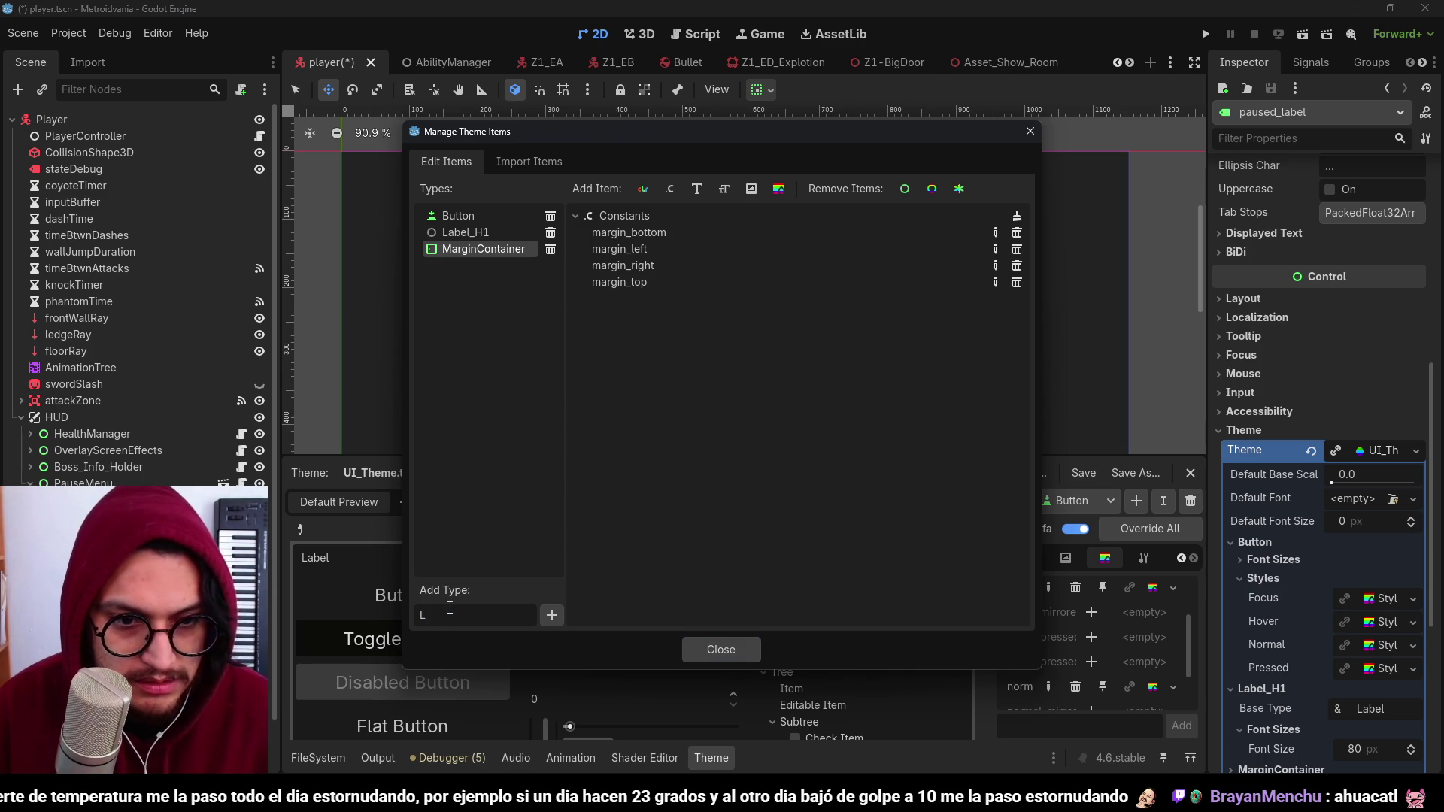
{"action": "type", "text": "el_H2"}
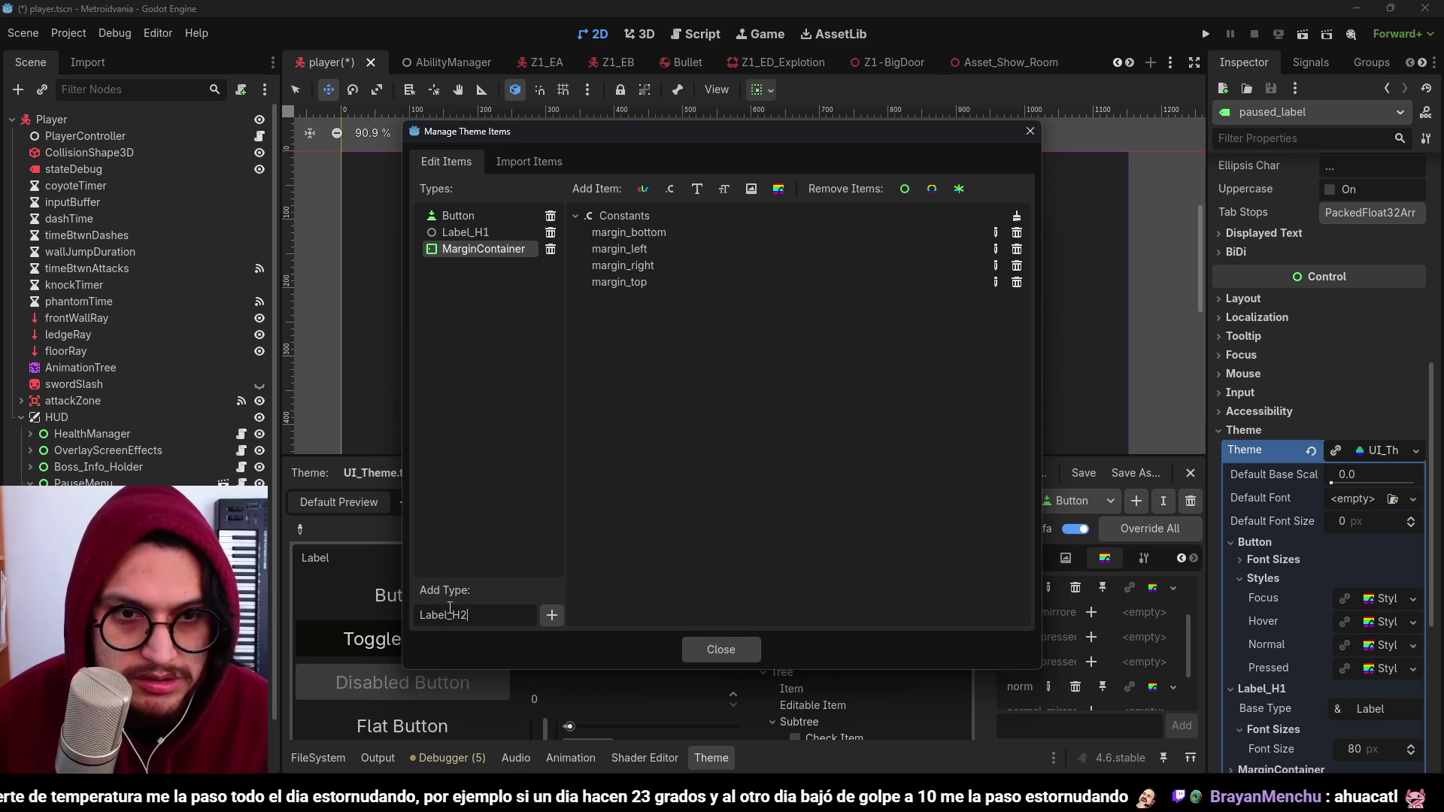
{"action": "left_click", "coordinate": [552, 615]}
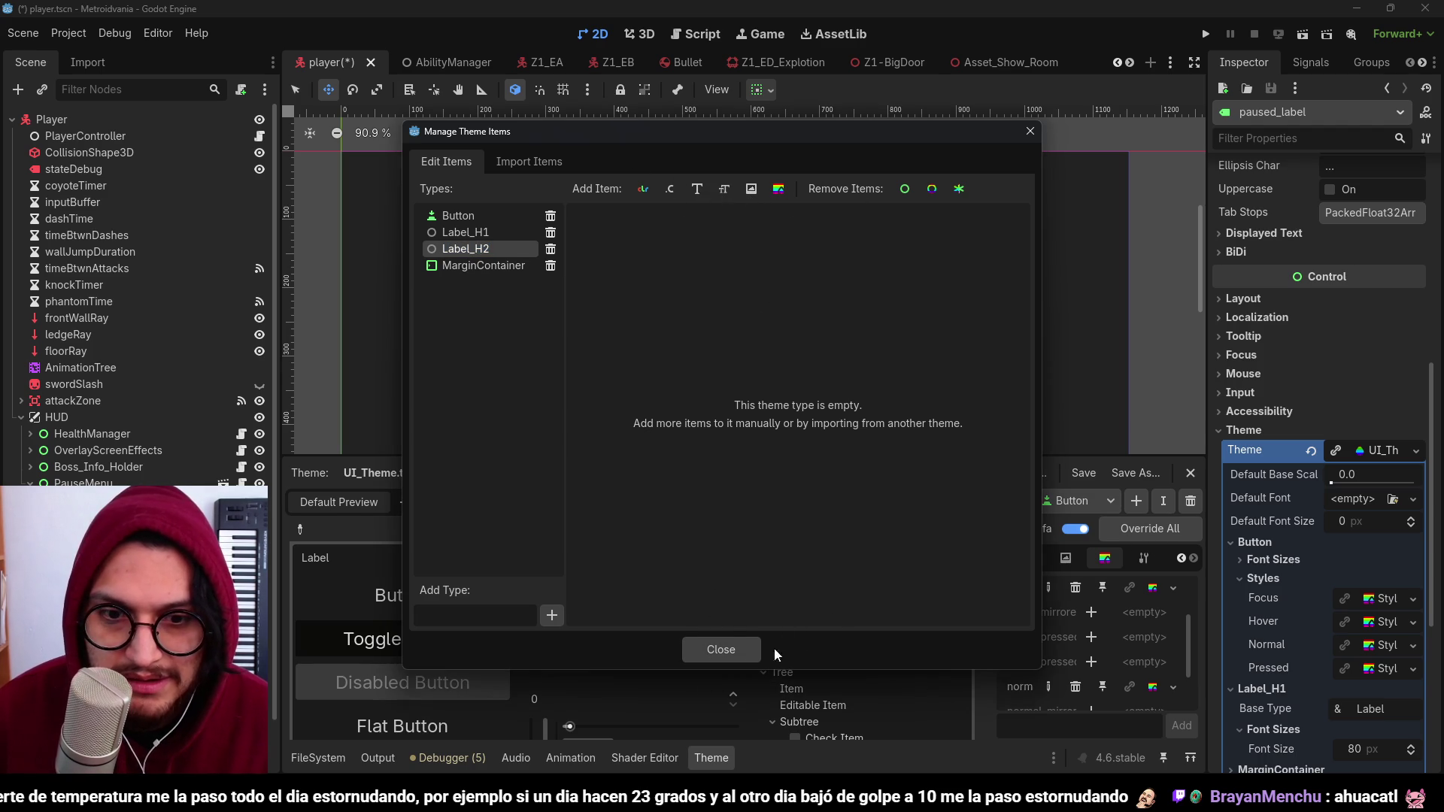
{"action": "left_click", "coordinate": [744, 649]}
{"action": "left_click", "coordinate": [1075, 500]}
Make Label the base type of Label_H2 in the theme editor.
{"action": "left_click", "coordinate": [1068, 563]}
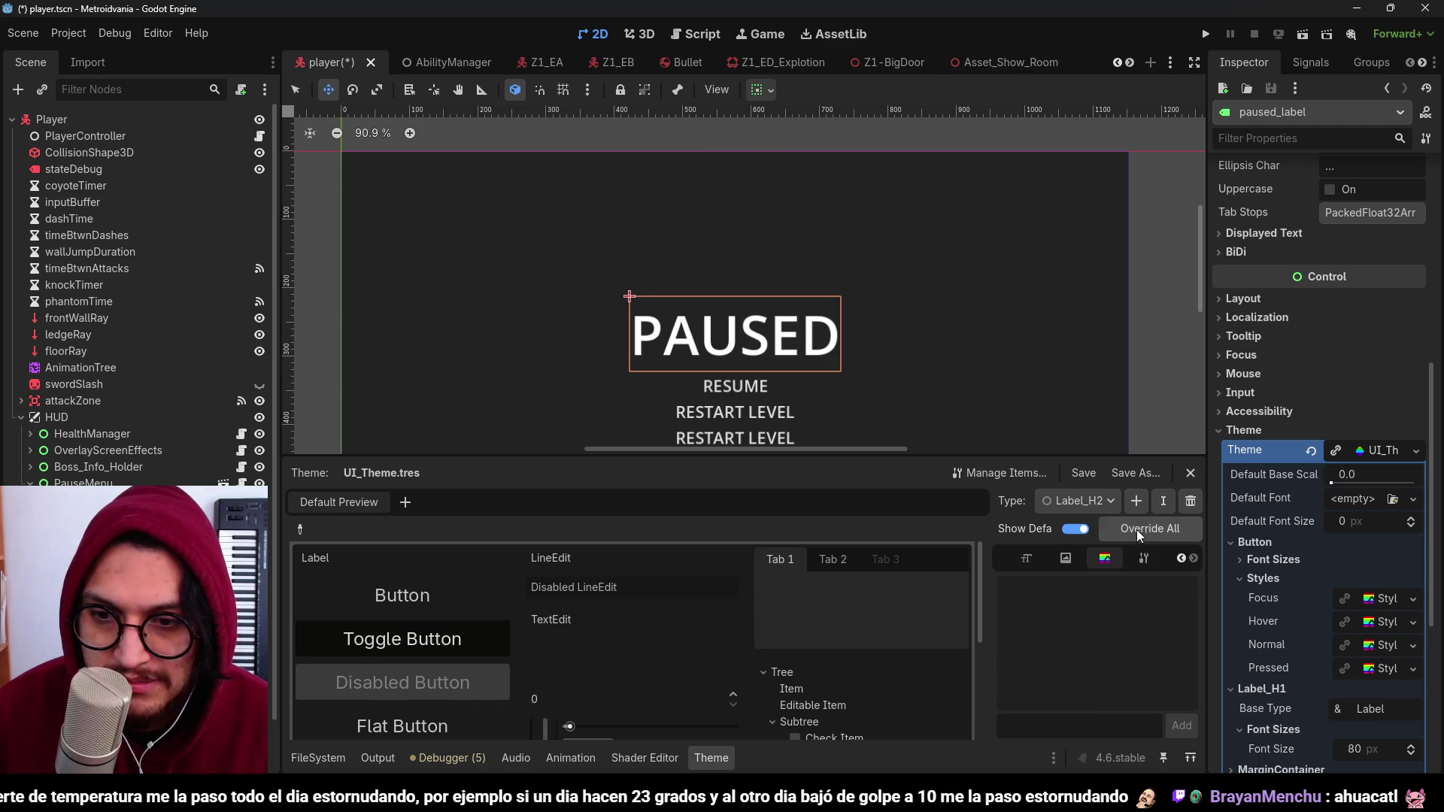
{"action": "left_click", "coordinate": [1143, 558]}
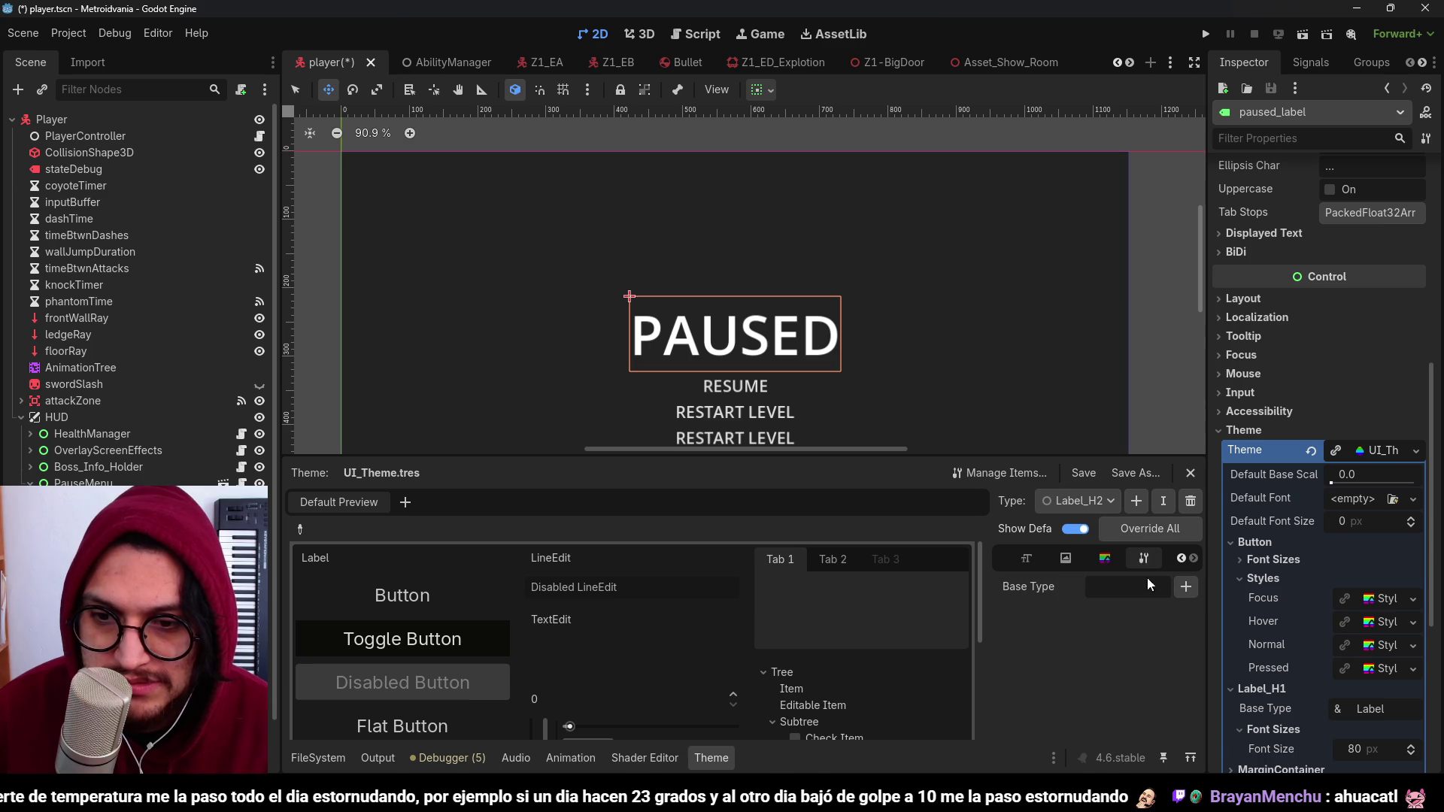
{"action": "left_click", "coordinate": [1185, 587]}
{"action": "type", "text": "label"}
{"action": "double_click", "coordinate": [635, 378]}
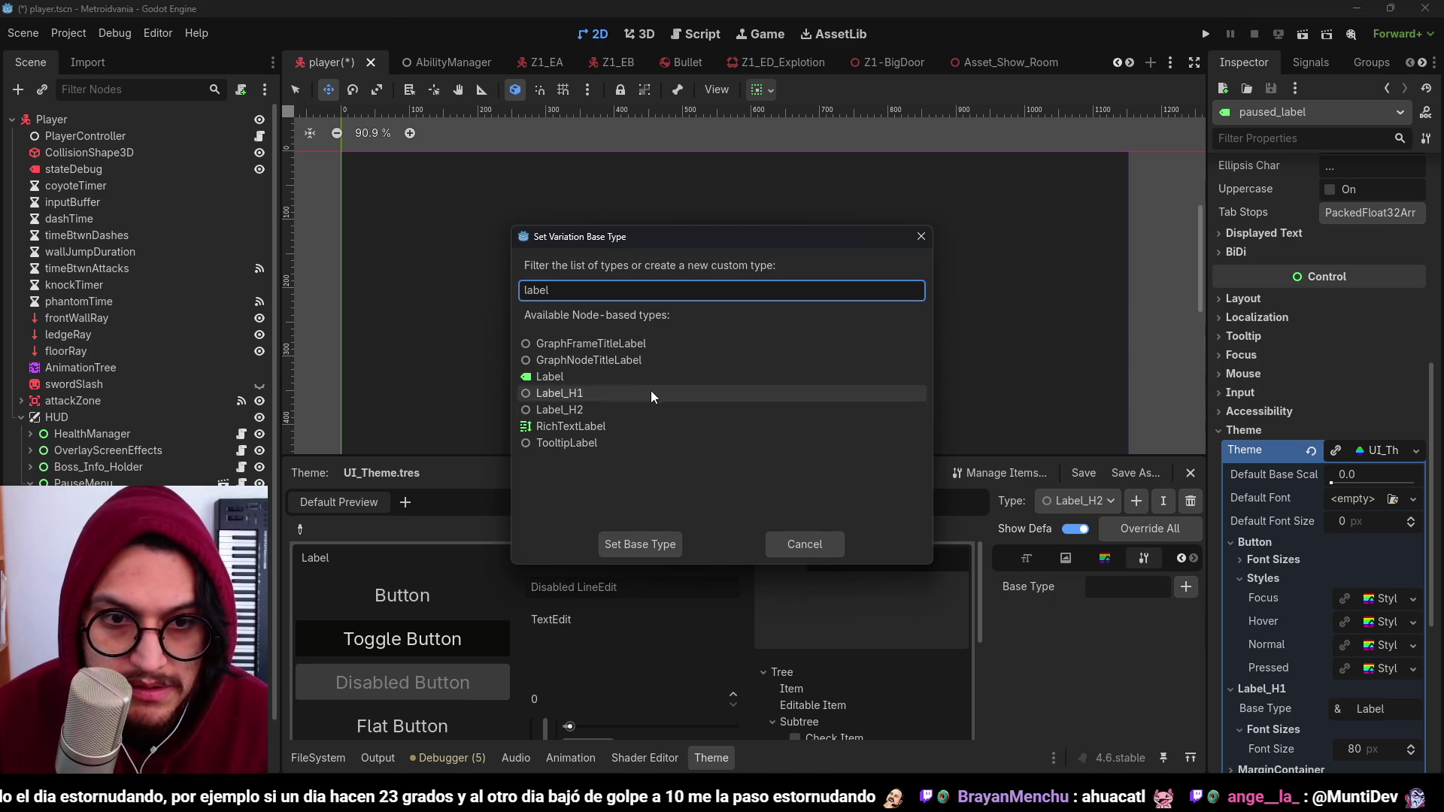
Override Label_H2's font_size to 40 and save the scene.
{"action": "left_click", "coordinate": [1026, 558]}
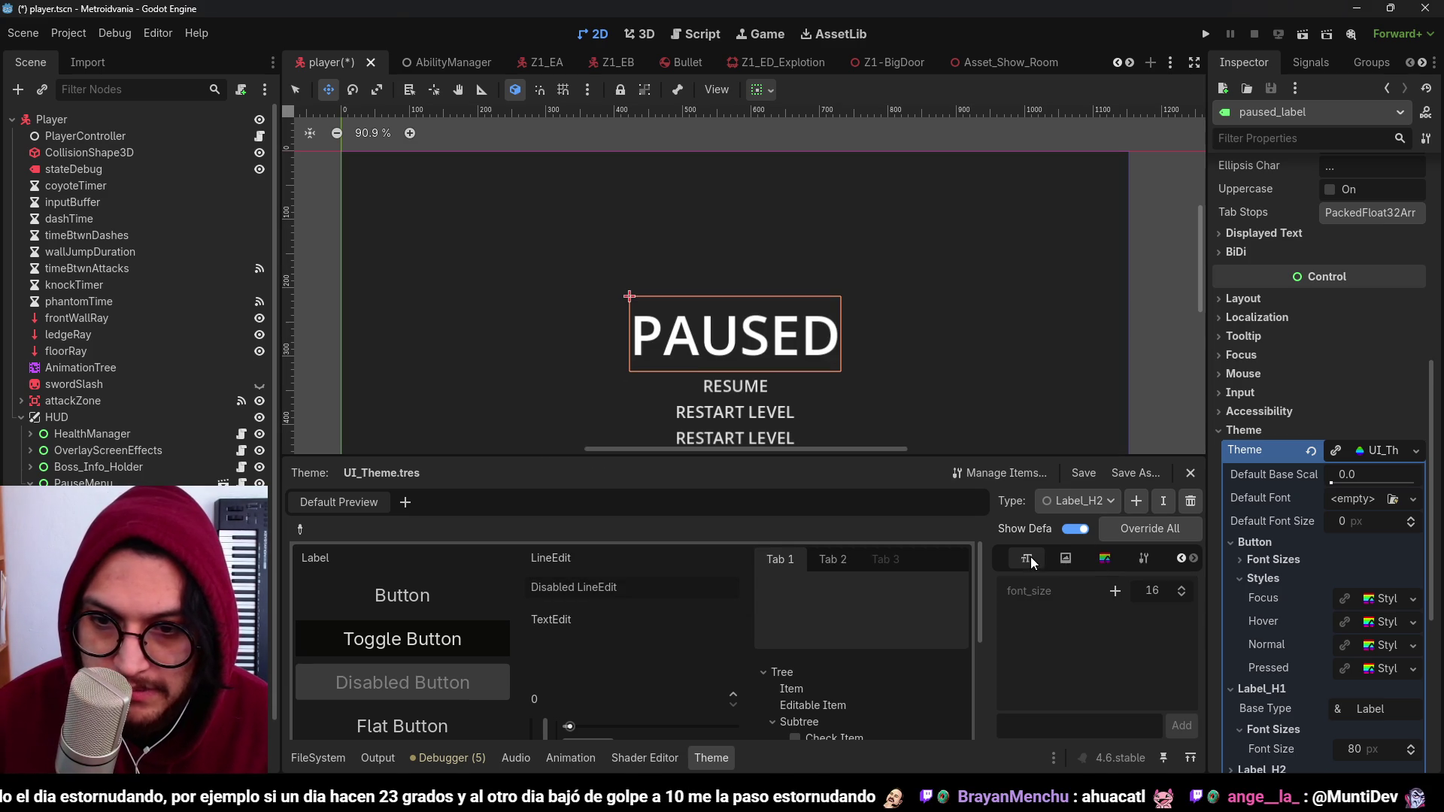
{"action": "left_click", "coordinate": [1115, 591]}
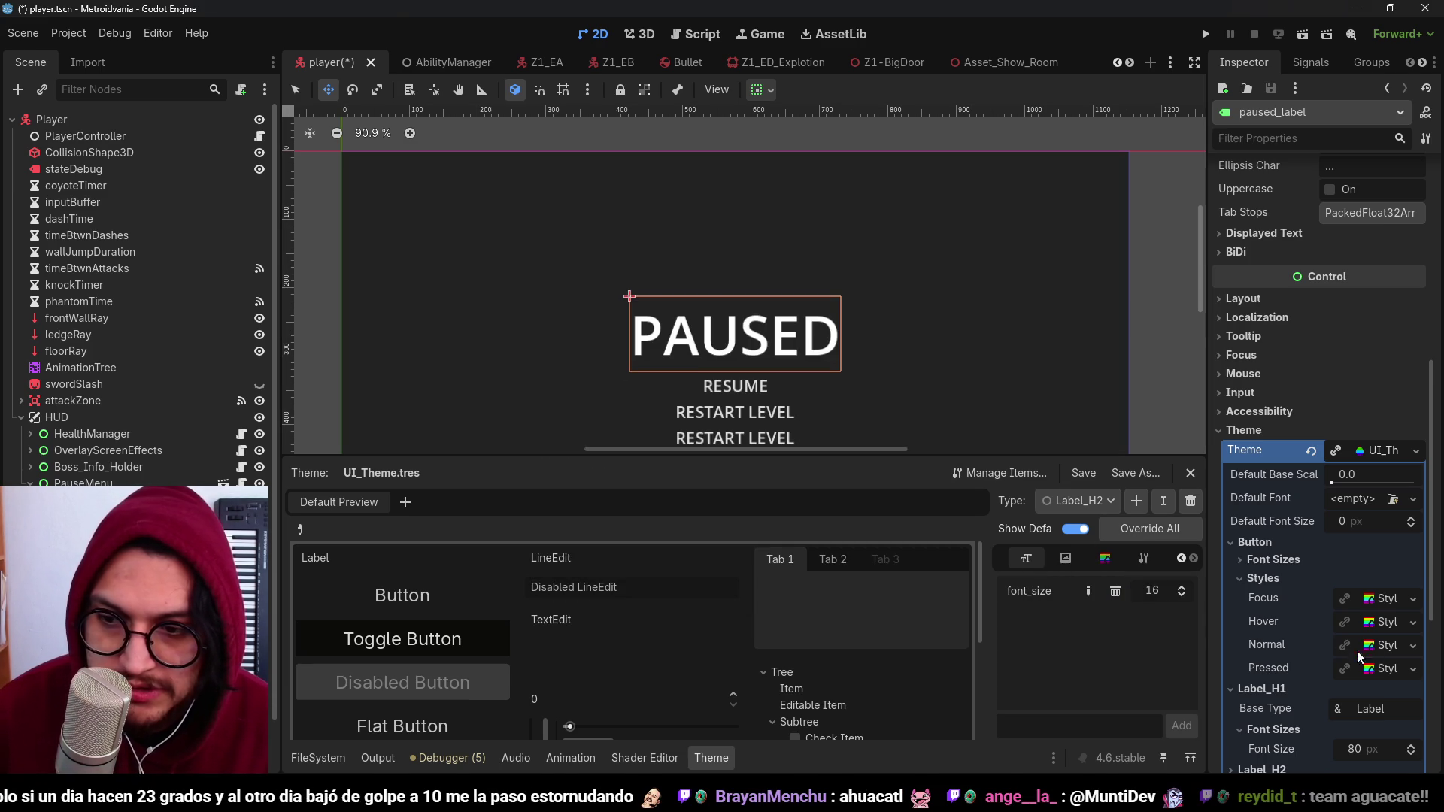
{"action": "left_click", "coordinate": [1291, 562]}
{"action": "left_click", "coordinate": [1289, 563]}
{"action": "left_click", "coordinate": [1279, 576]}
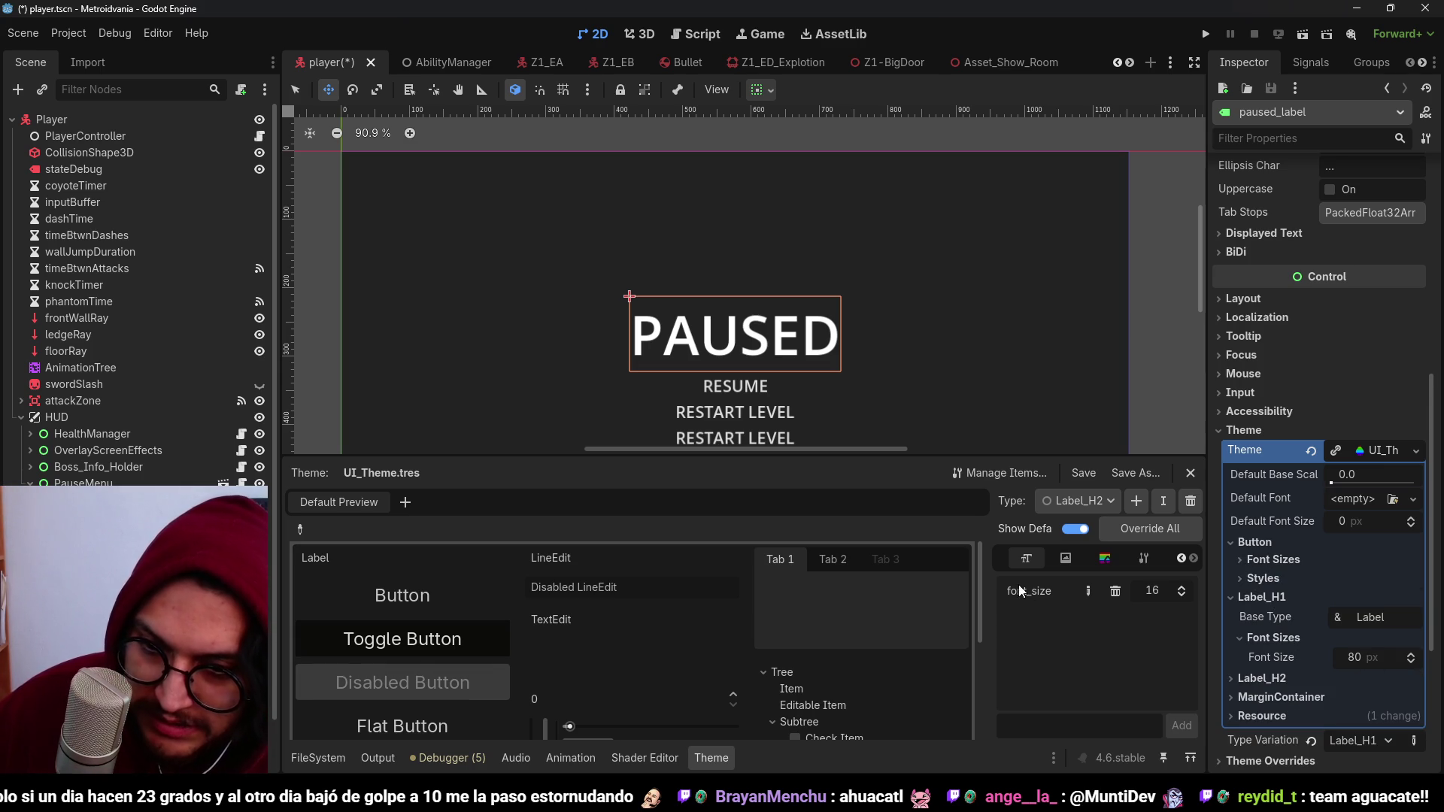
{"action": "left_click", "coordinate": [1163, 591]}
{"action": "type", "text": "40"}
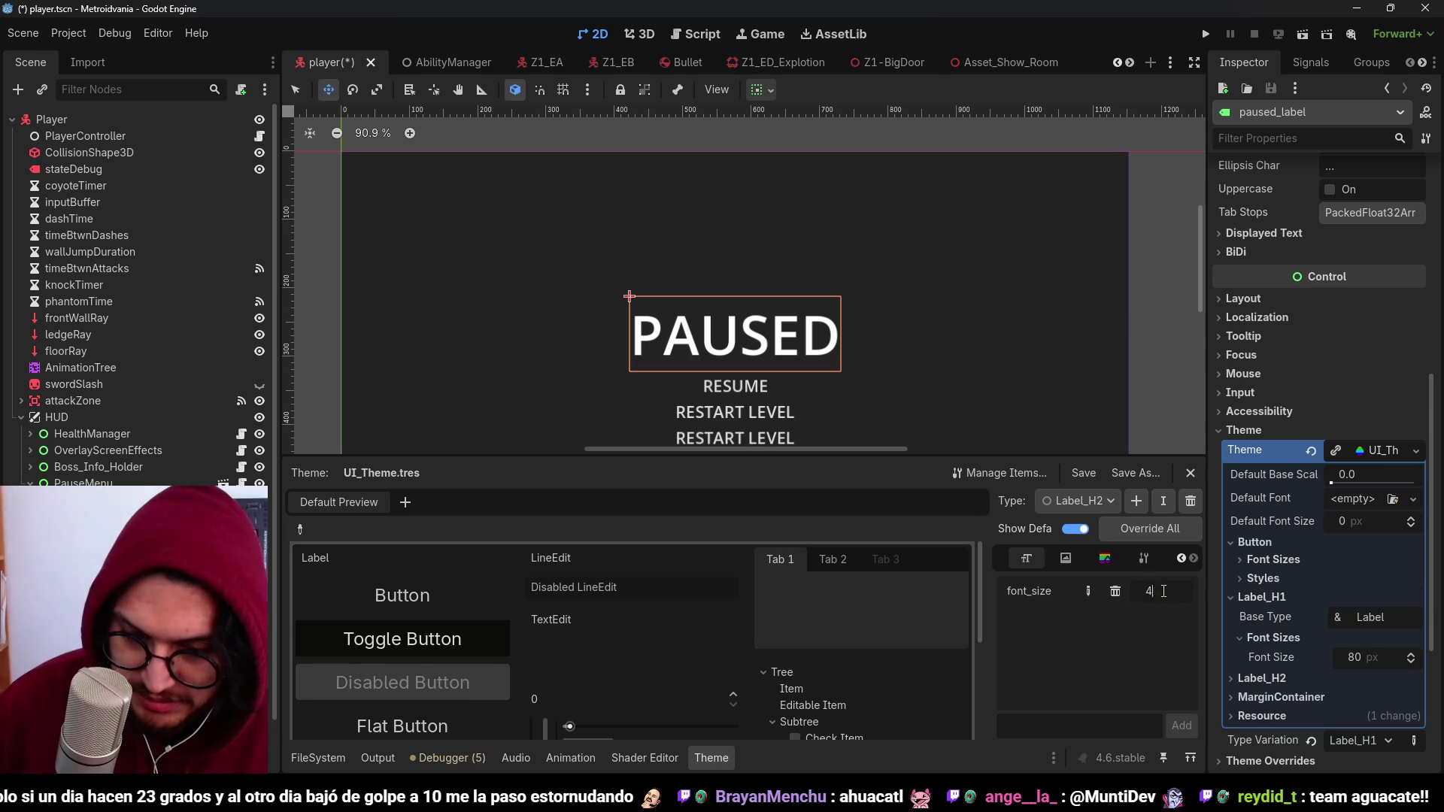
{"action": "key", "text": "Return"}
{"action": "left_click", "coordinate": [1339, 450]}
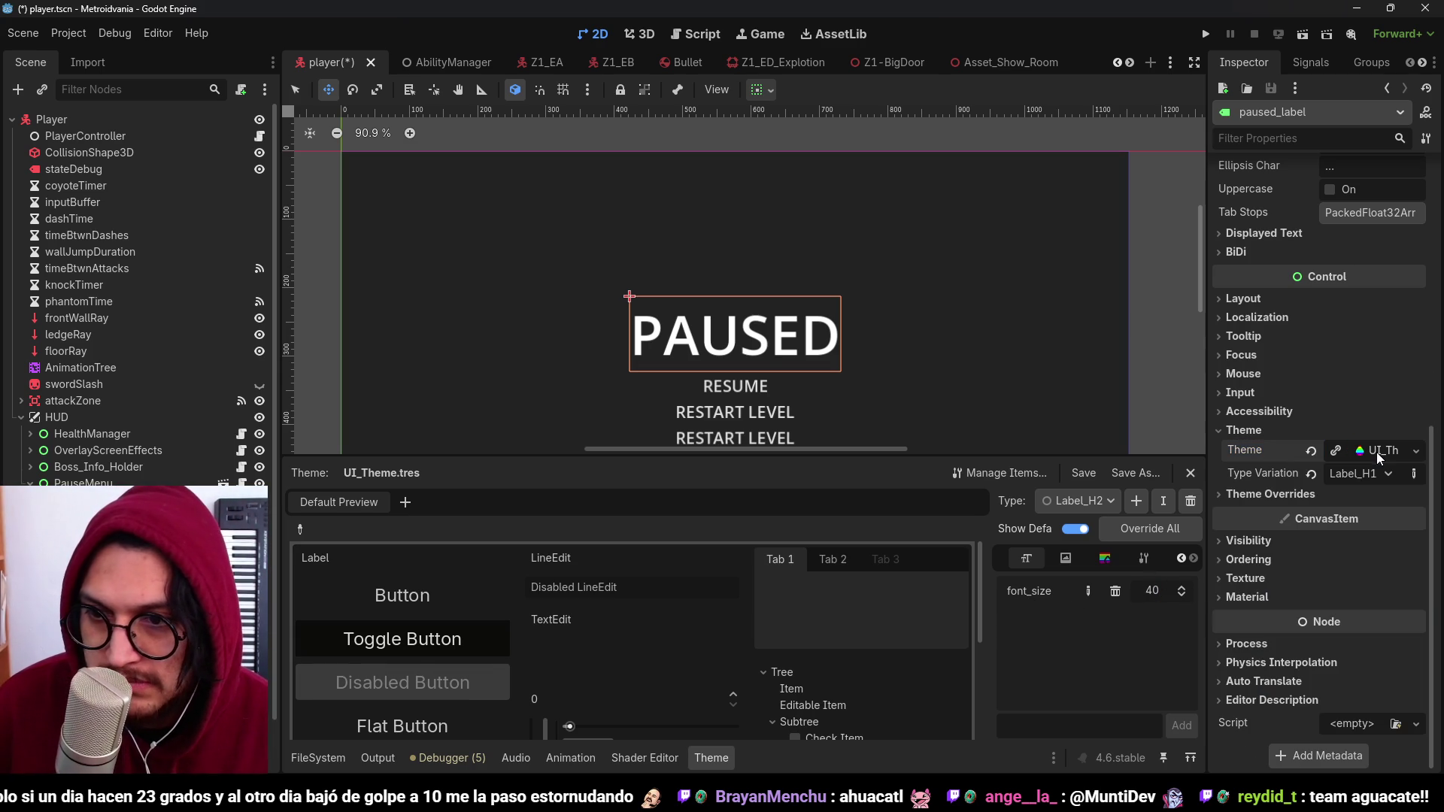
{"action": "key", "text": "ctrl+s"}
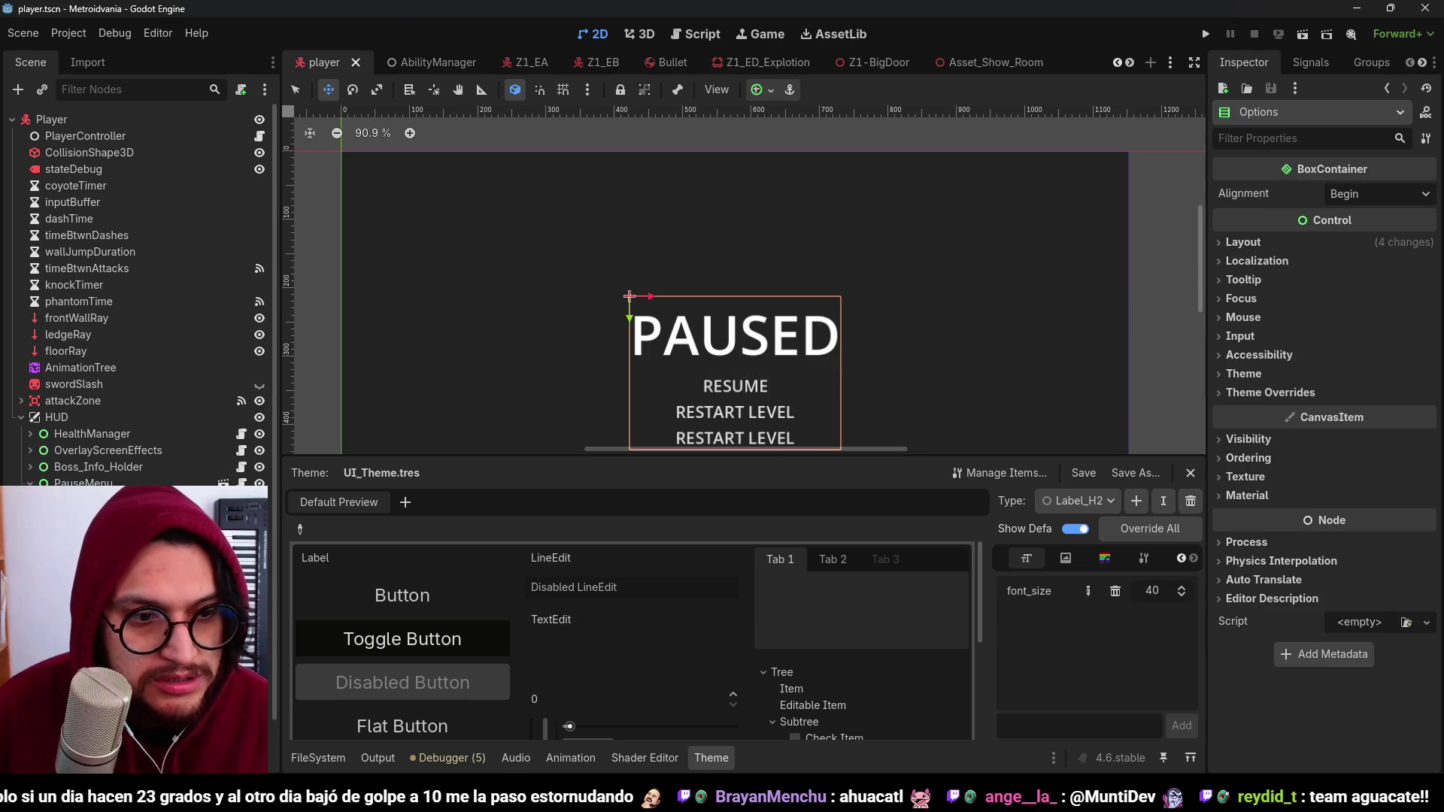
Switch the PAUSED label's type variation to Label_H2, then select the RESUME button.
{"action": "left_click", "coordinate": [1361, 473]}
{"action": "left_click", "coordinate": [1349, 627]}
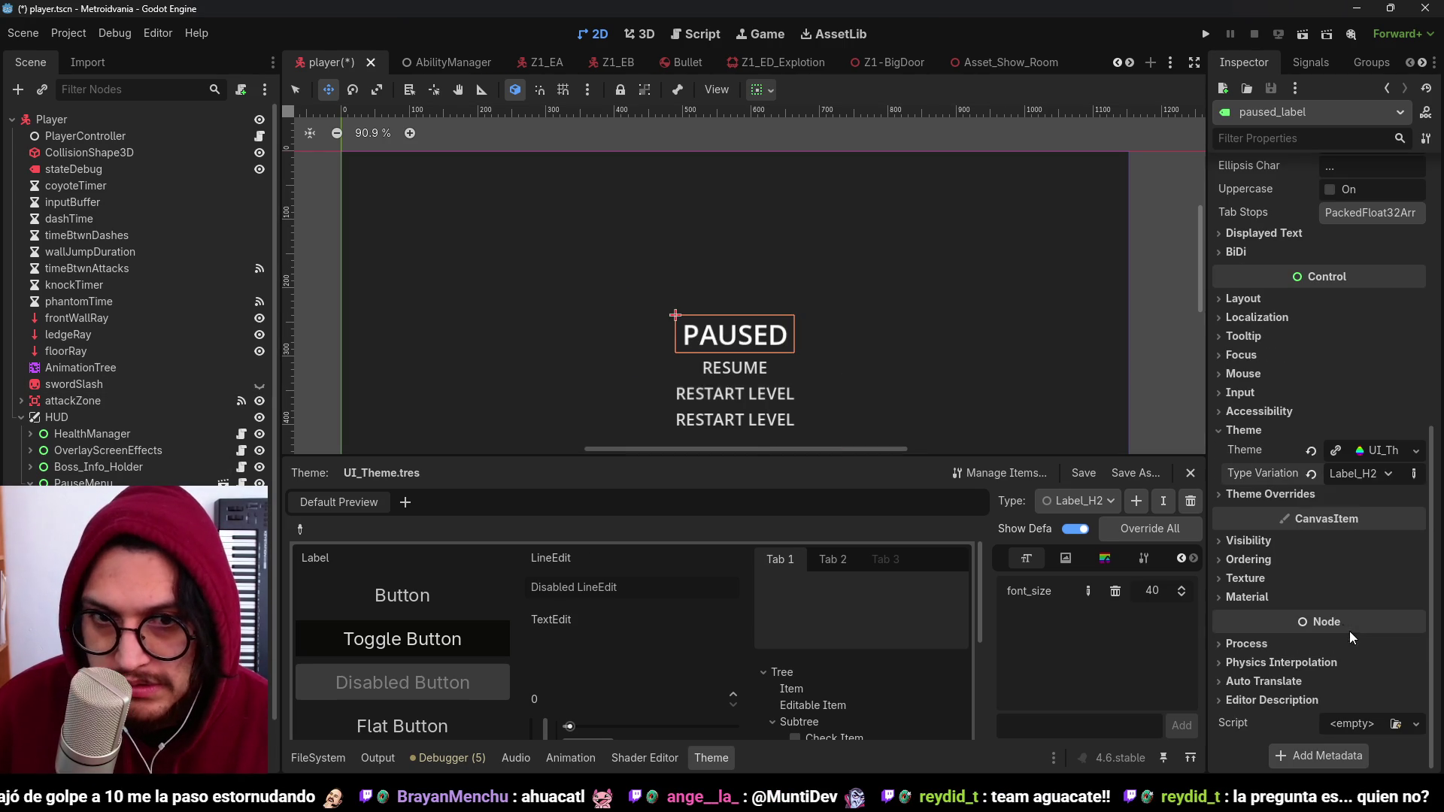
{"action": "scroll", "coordinate": [806, 335], "scroll_direction": "up", "scroll_amount": 1}
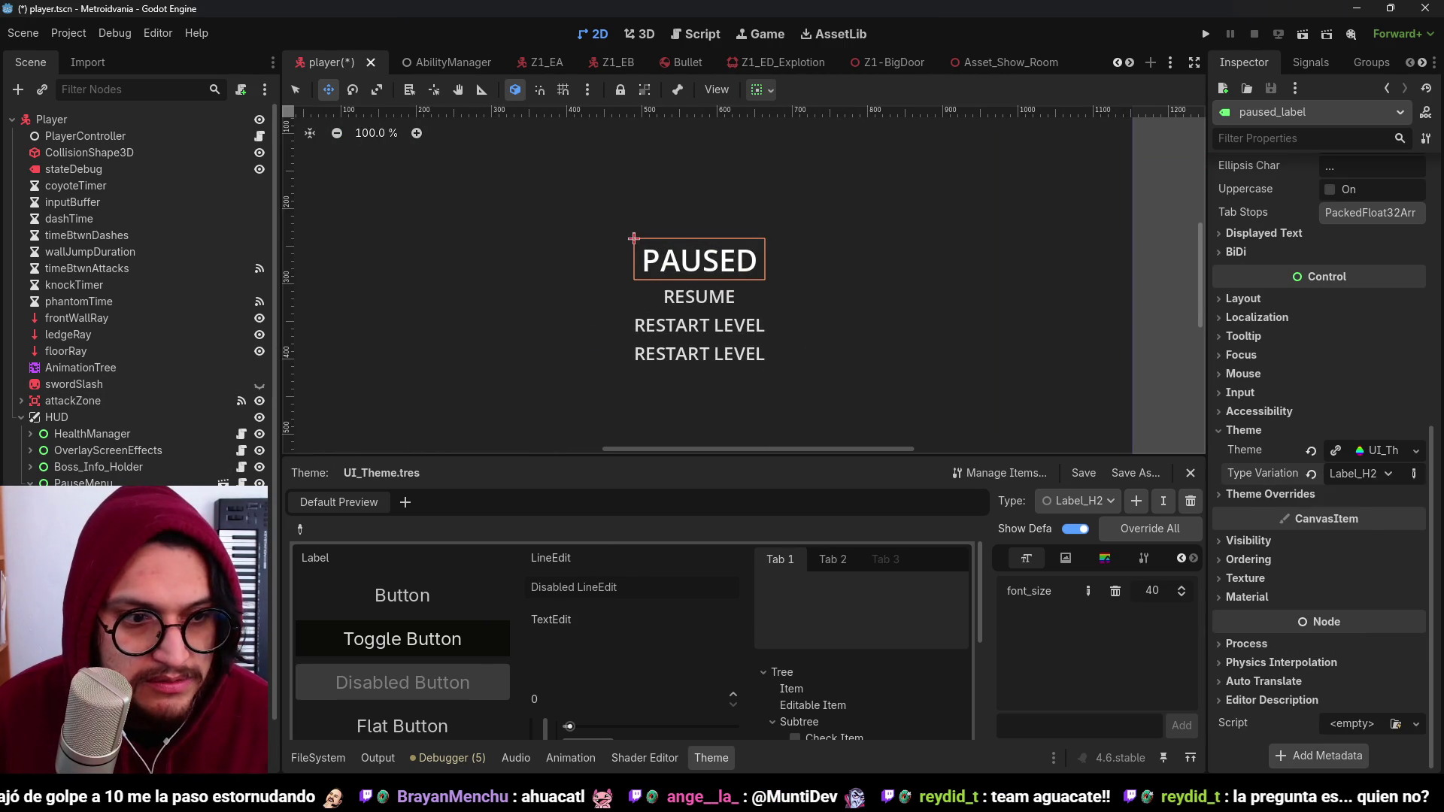
{"action": "left_click", "coordinate": [699, 296]}
Rename the three pause menu buttons to Resume, Restart Level and Quit Game, then save the scene.
{"action": "type", "text": "Resume"}
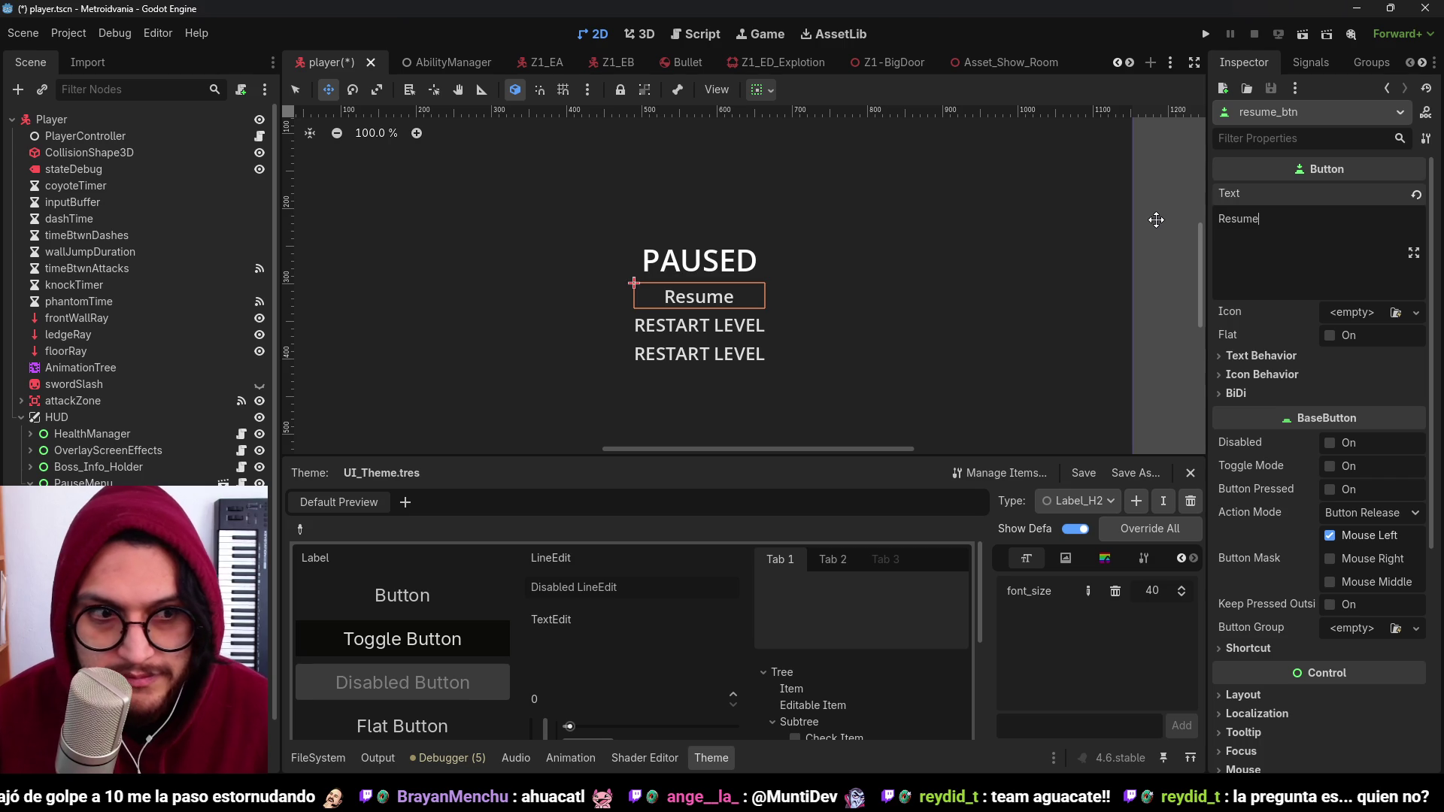
{"action": "left_click", "coordinate": [721, 325]}
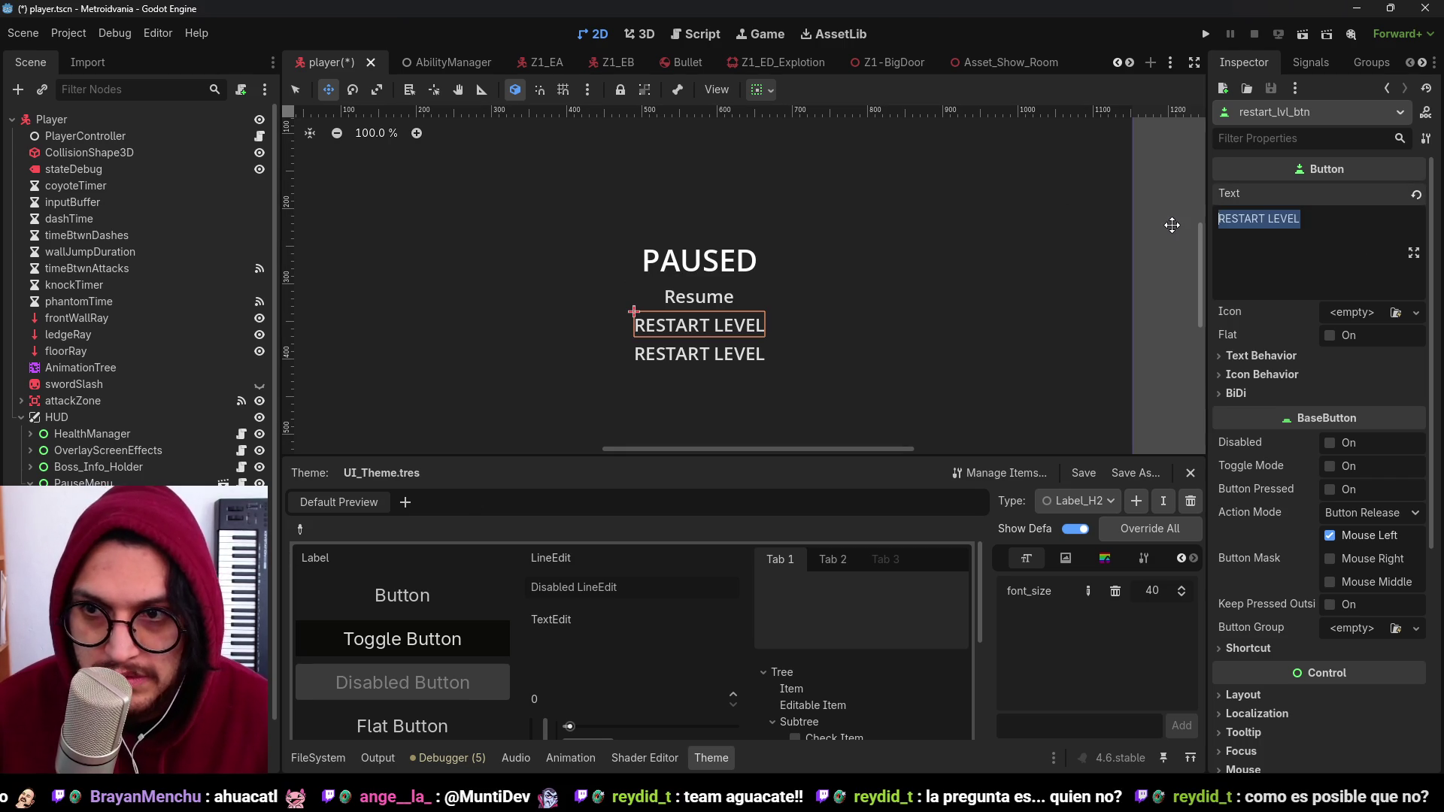
{"action": "type", "text": "Restart Level"}
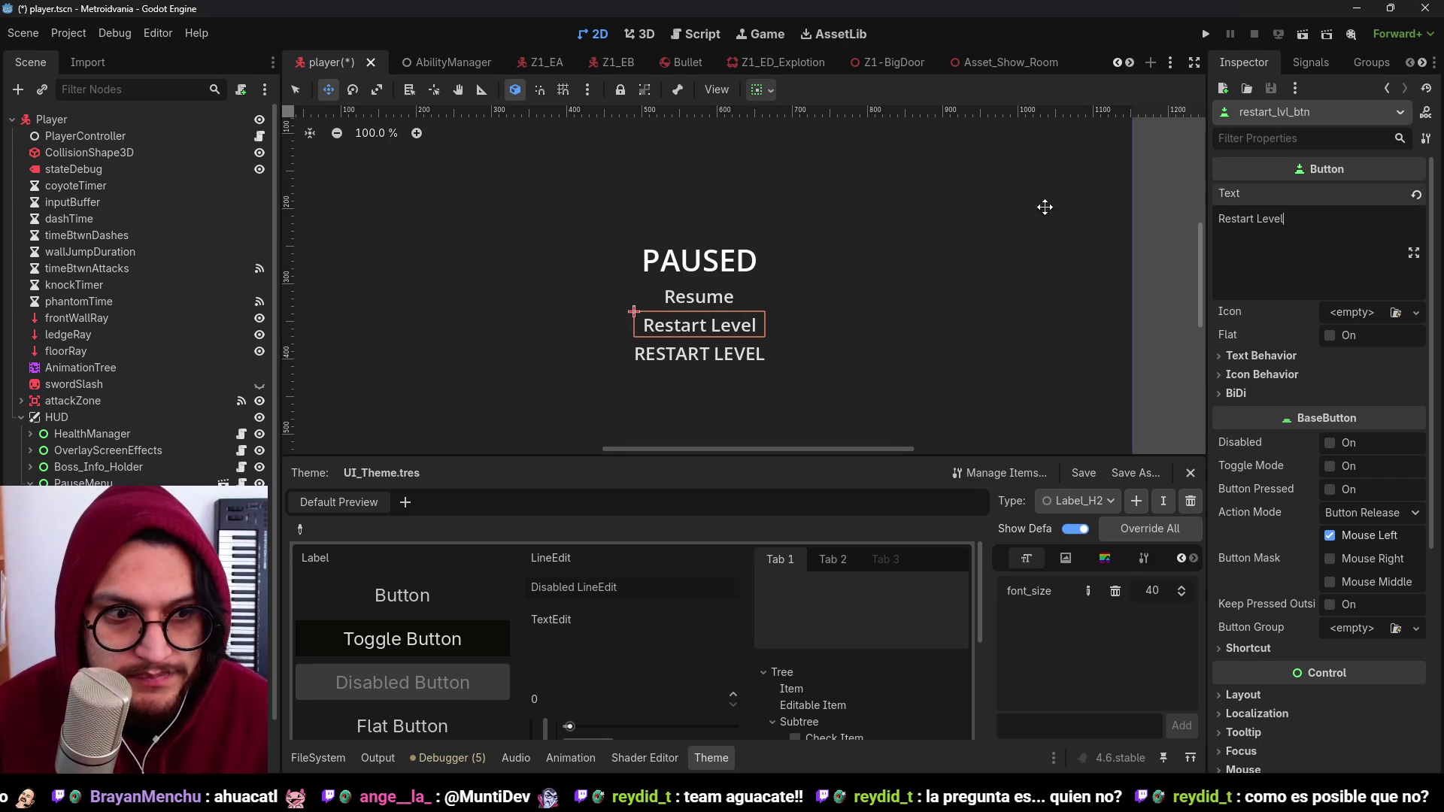
{"action": "left_click", "coordinate": [699, 354]}
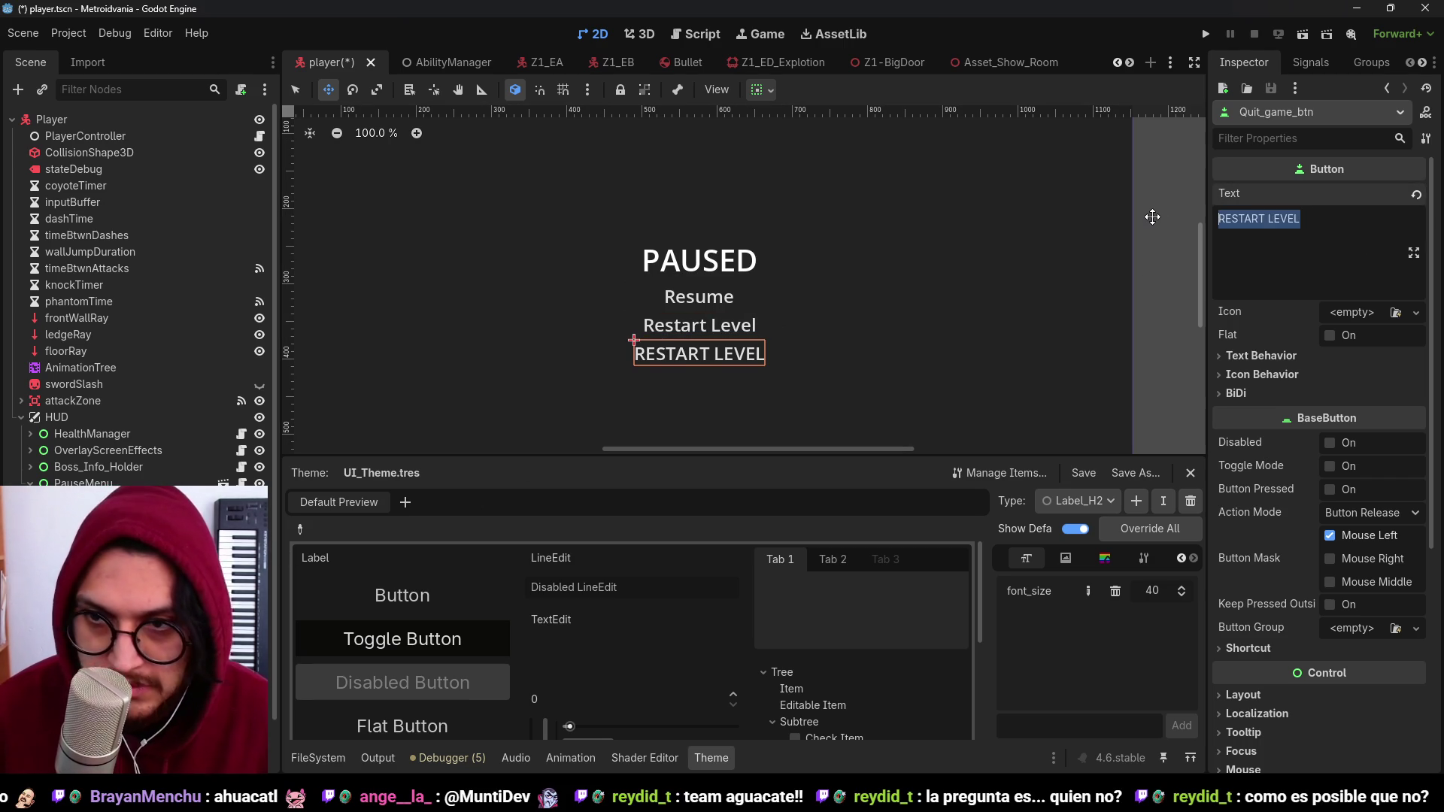
{"action": "type", "text": "Quit Game"}
{"action": "key", "text": "BackSpace"}
{"action": "key", "text": "BackSpace"}
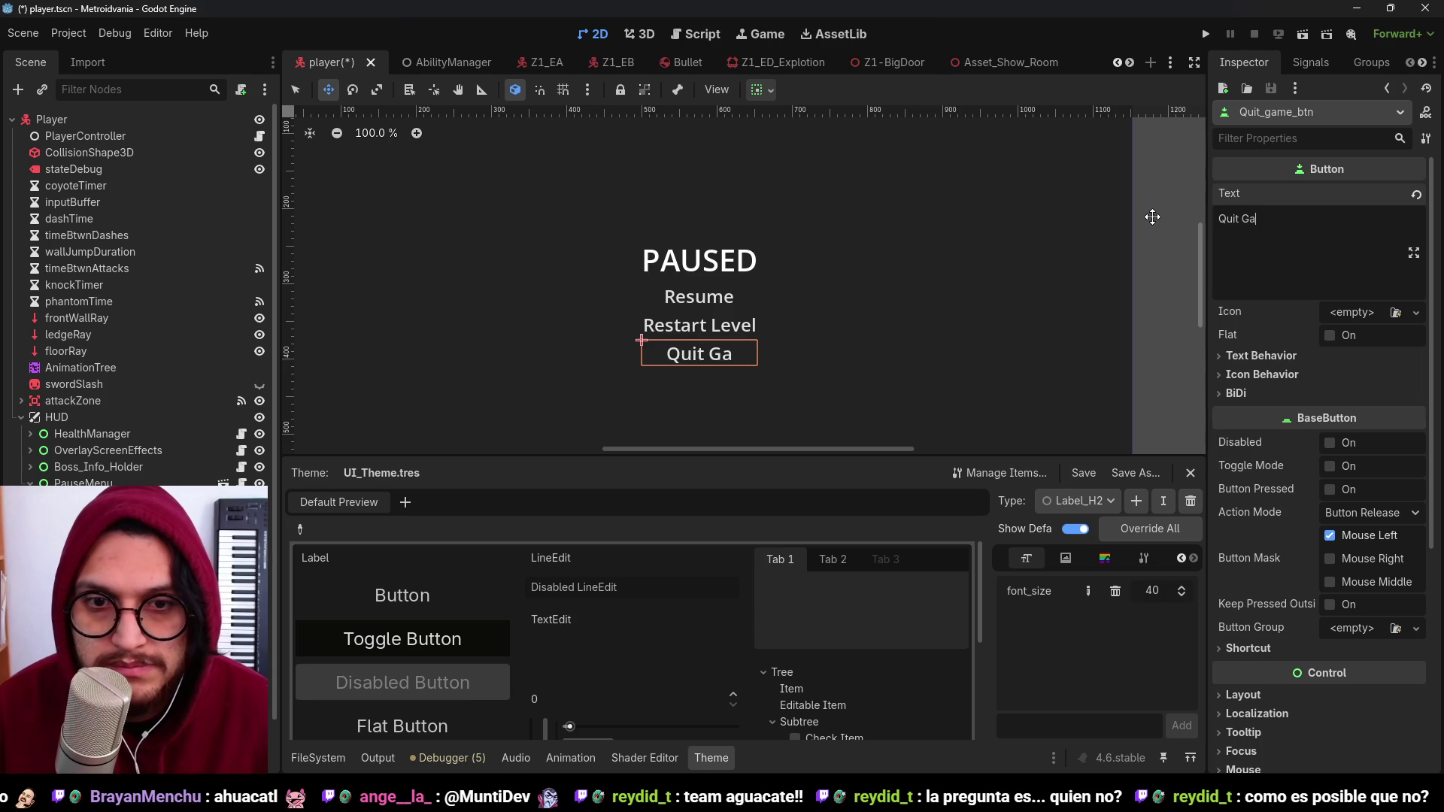
{"action": "type", "text": "me"}
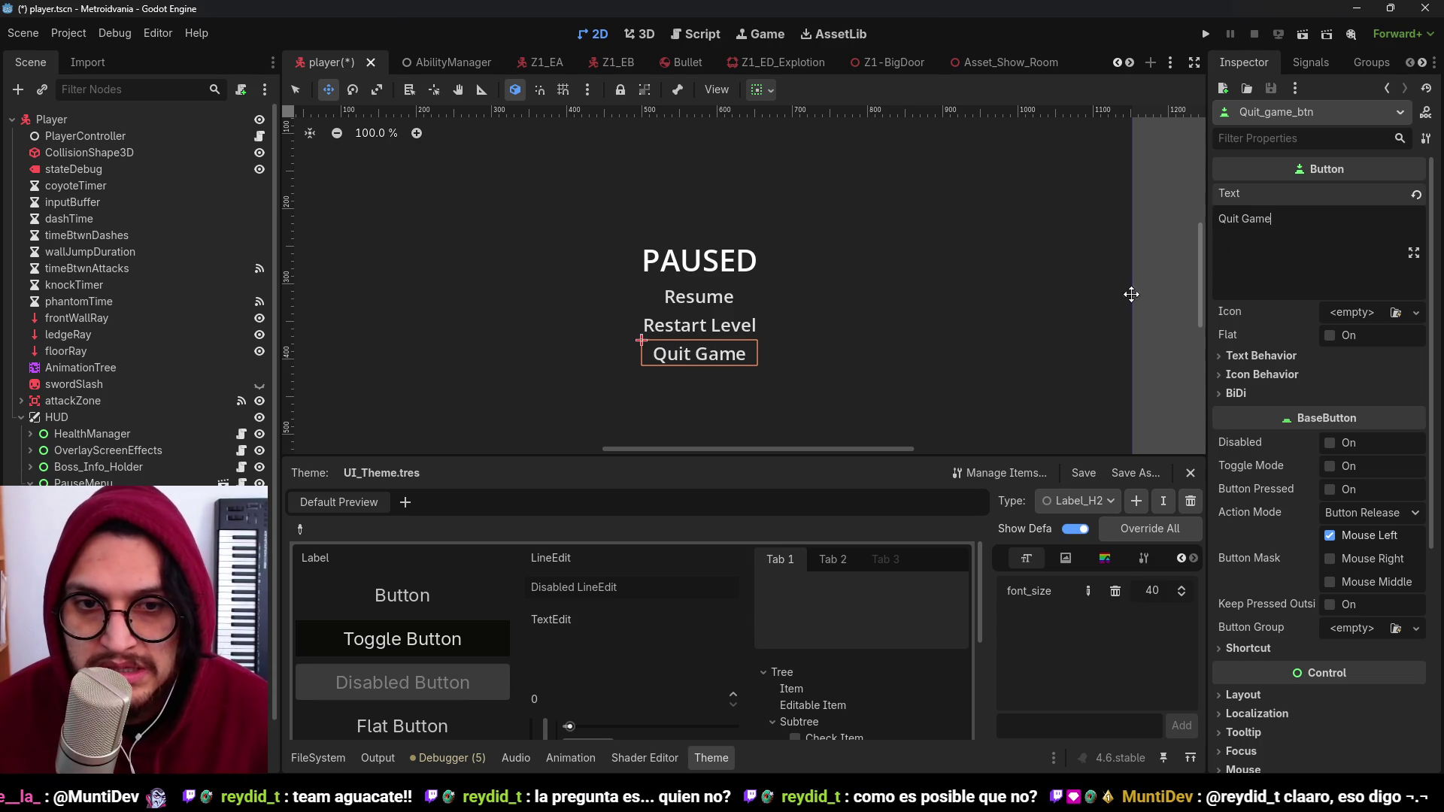
{"action": "key", "text": "ctrl+s"}
{"action": "scroll", "coordinate": [916, 252], "scroll_direction": "down", "scroll_amount": 5}
Zoom in on the pause menu and save the scene.
{"action": "key", "text": "ctrl+equal"}
{"action": "key", "text": "ctrl+equal"}
{"action": "key", "text": "ctrl+equal"}
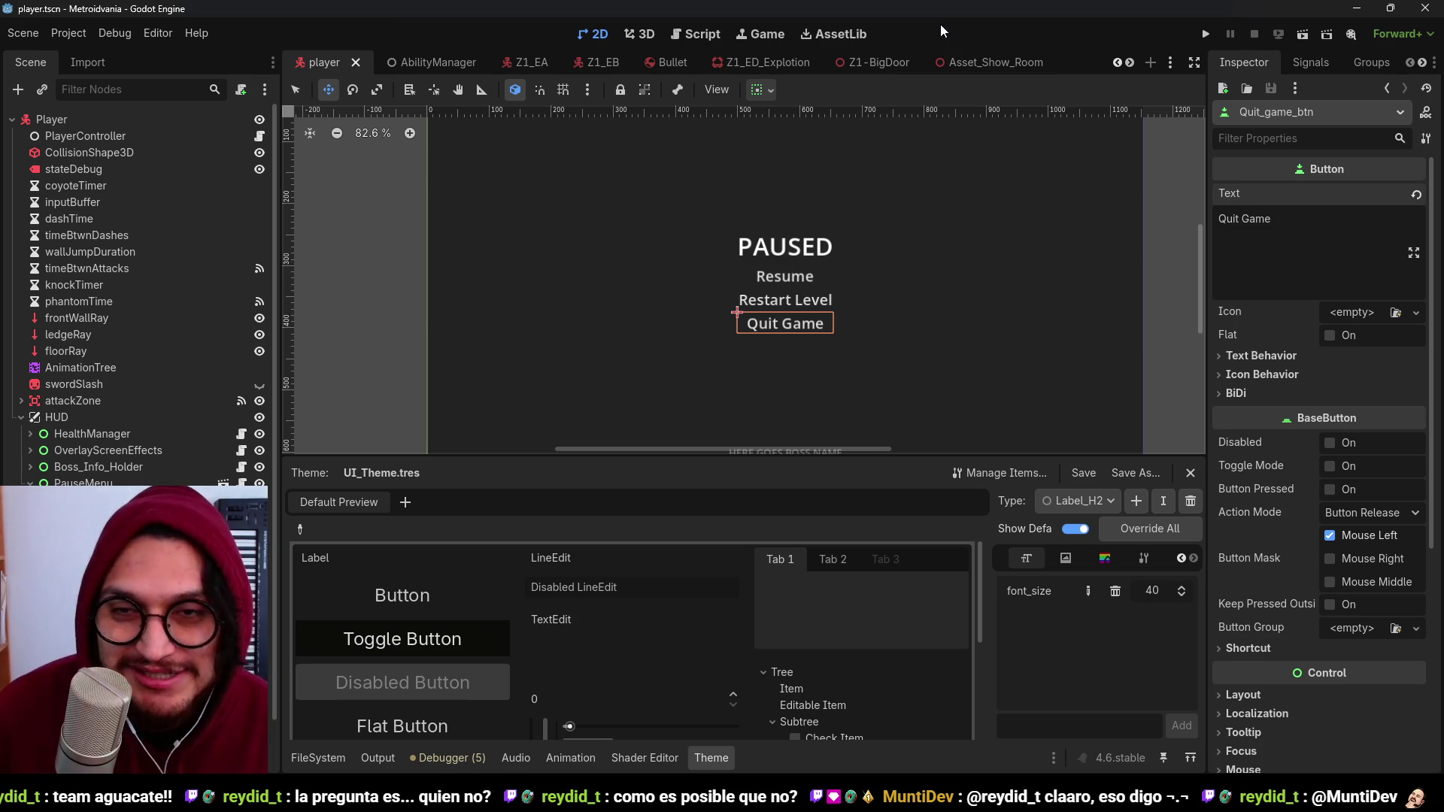
{"action": "key", "text": "ctrl+s"}
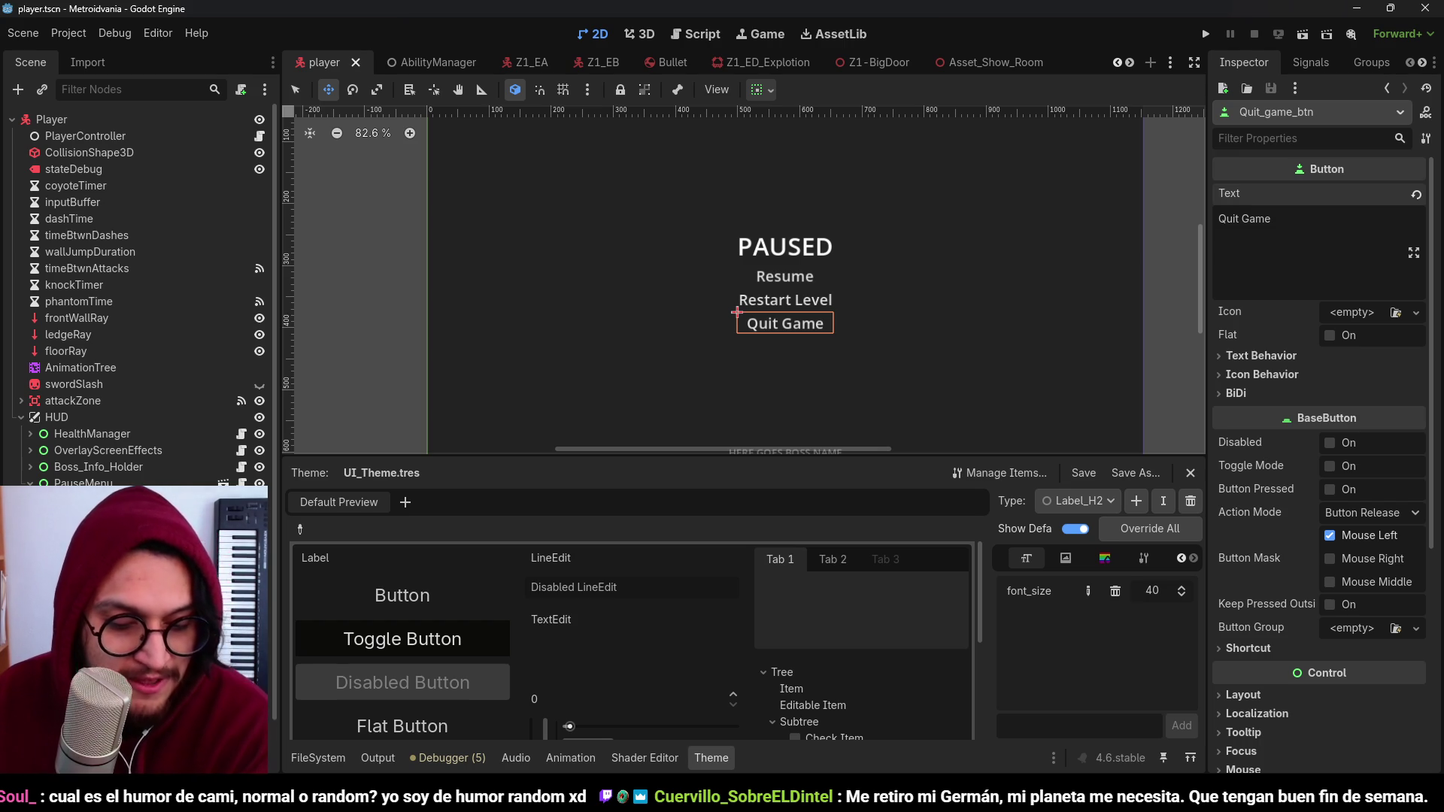
Return to the player scene, save it, and open PauseMenu's pause_menu_script.gd.
{"action": "left_click", "coordinate": [1006, 61]}
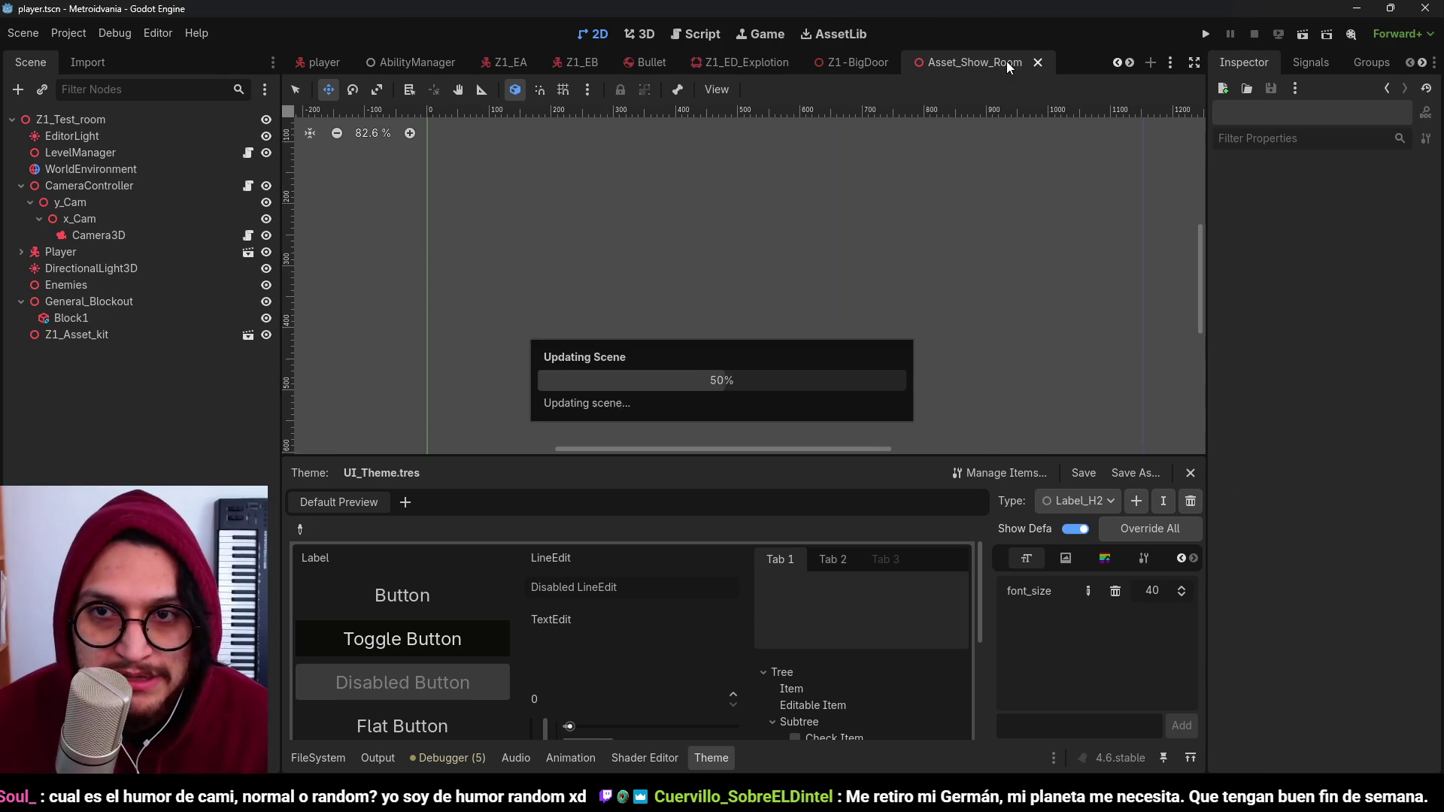
{"action": "left_click", "coordinate": [1170, 62]}
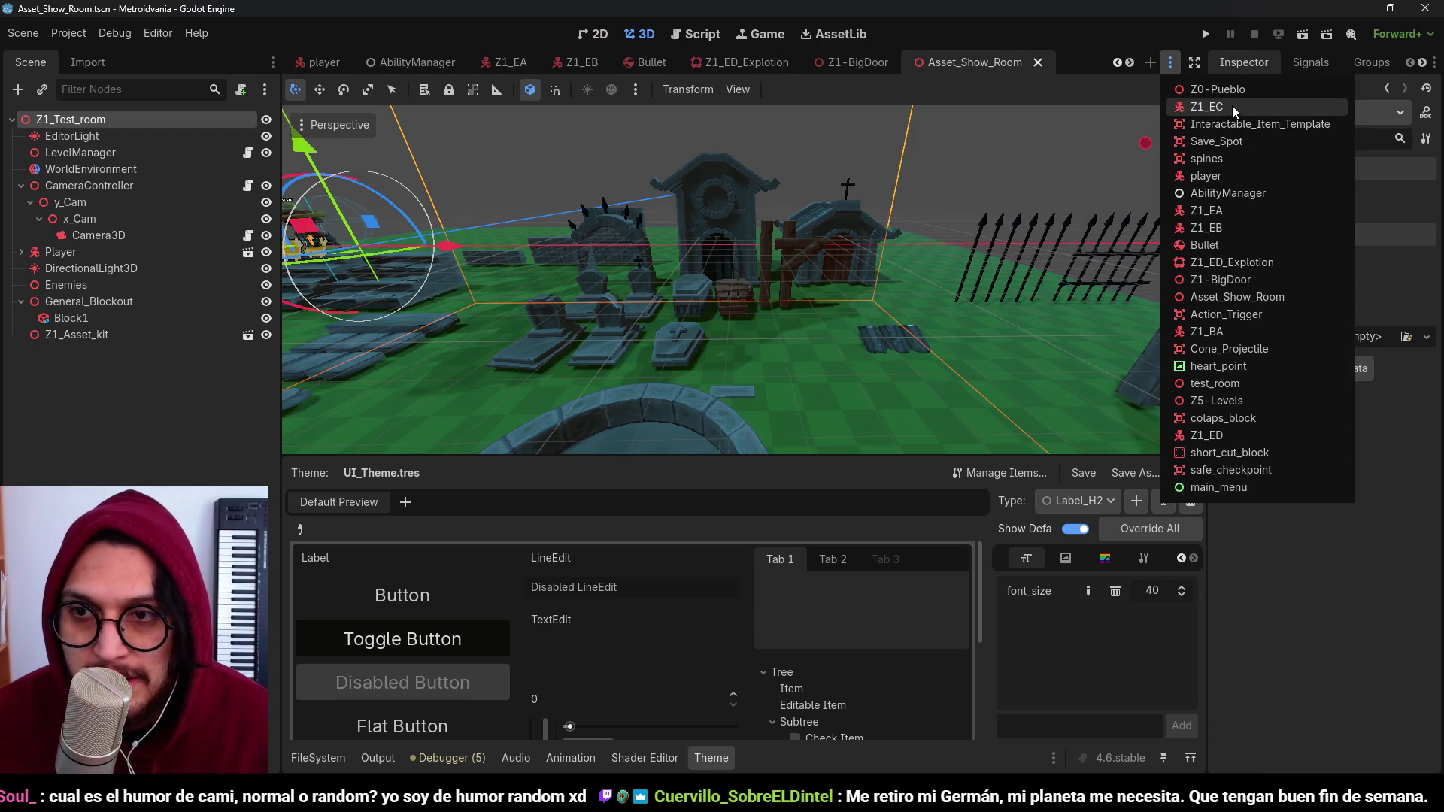
{"action": "left_click", "coordinate": [1241, 172]}
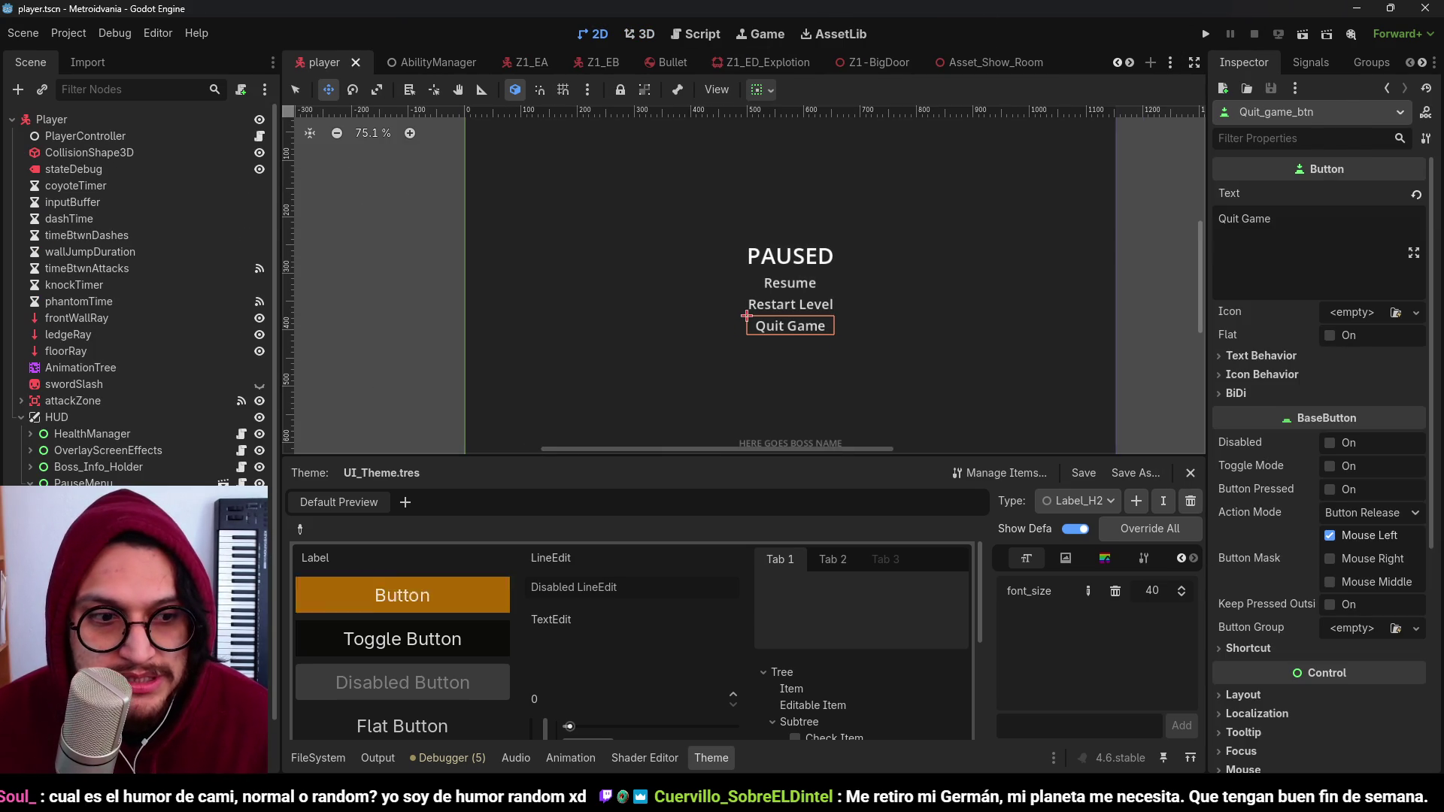
{"action": "left_click", "coordinate": [789, 304]}
{"action": "left_click", "coordinate": [790, 255]}
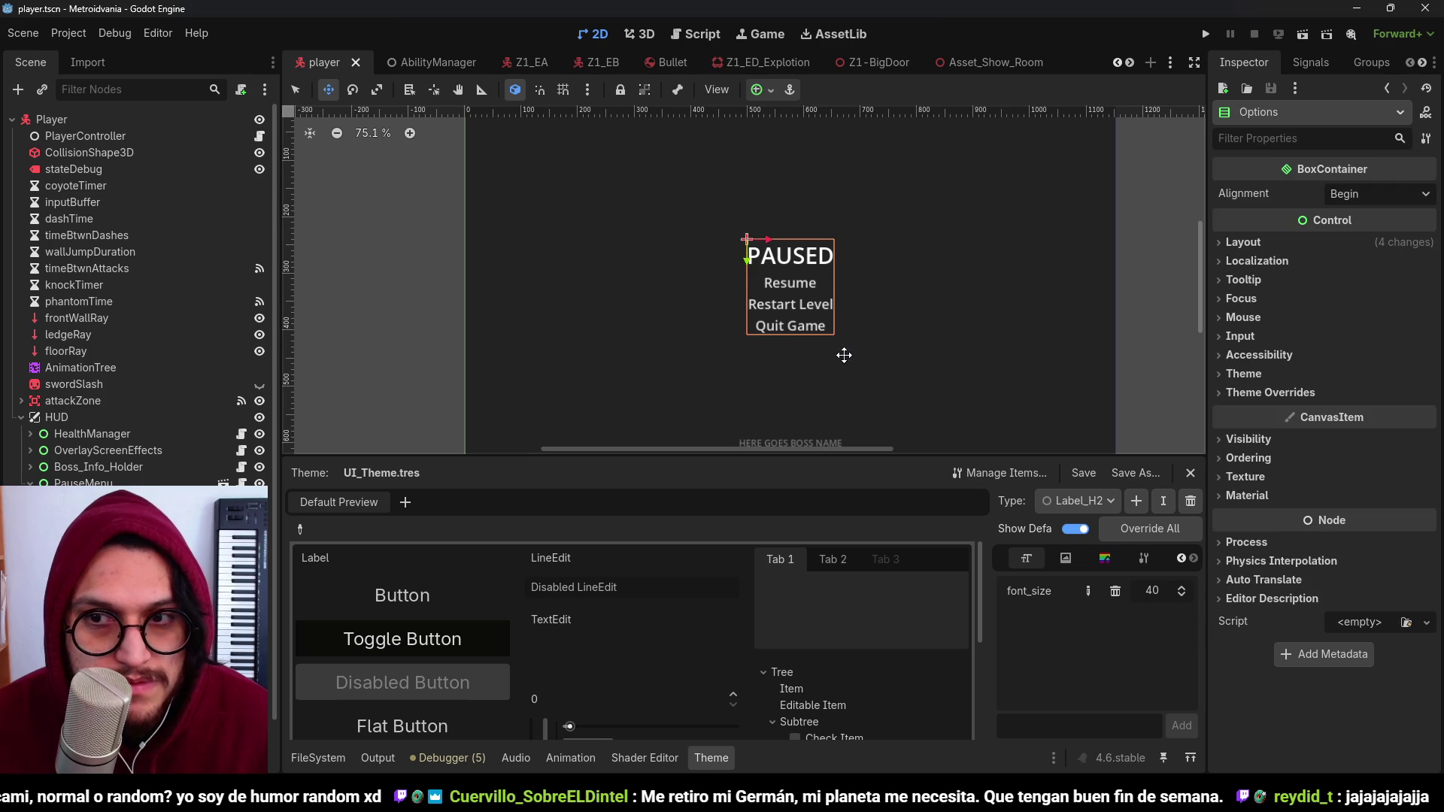
{"action": "key", "text": "ctrl+s"}
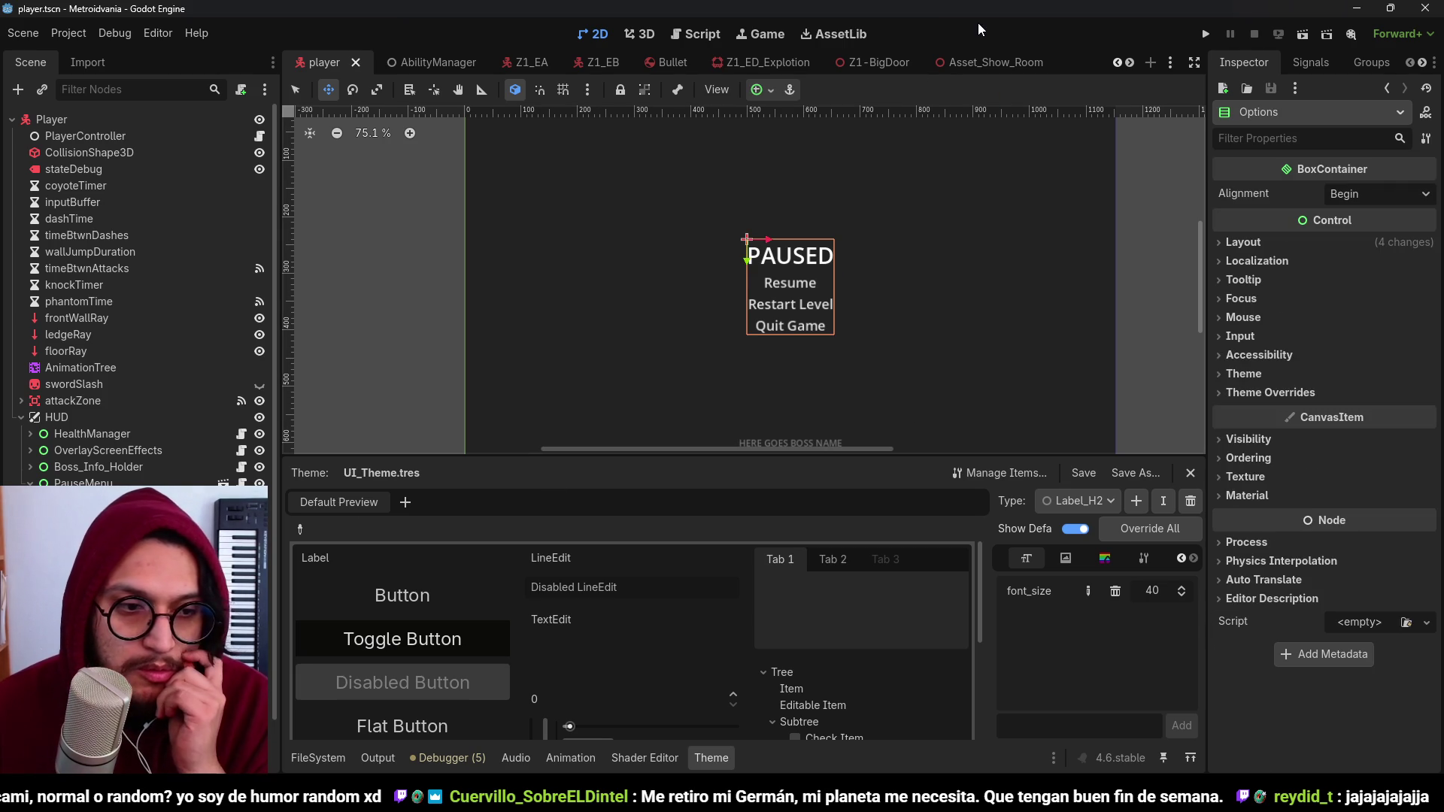
{"action": "left_click", "coordinate": [242, 482]}
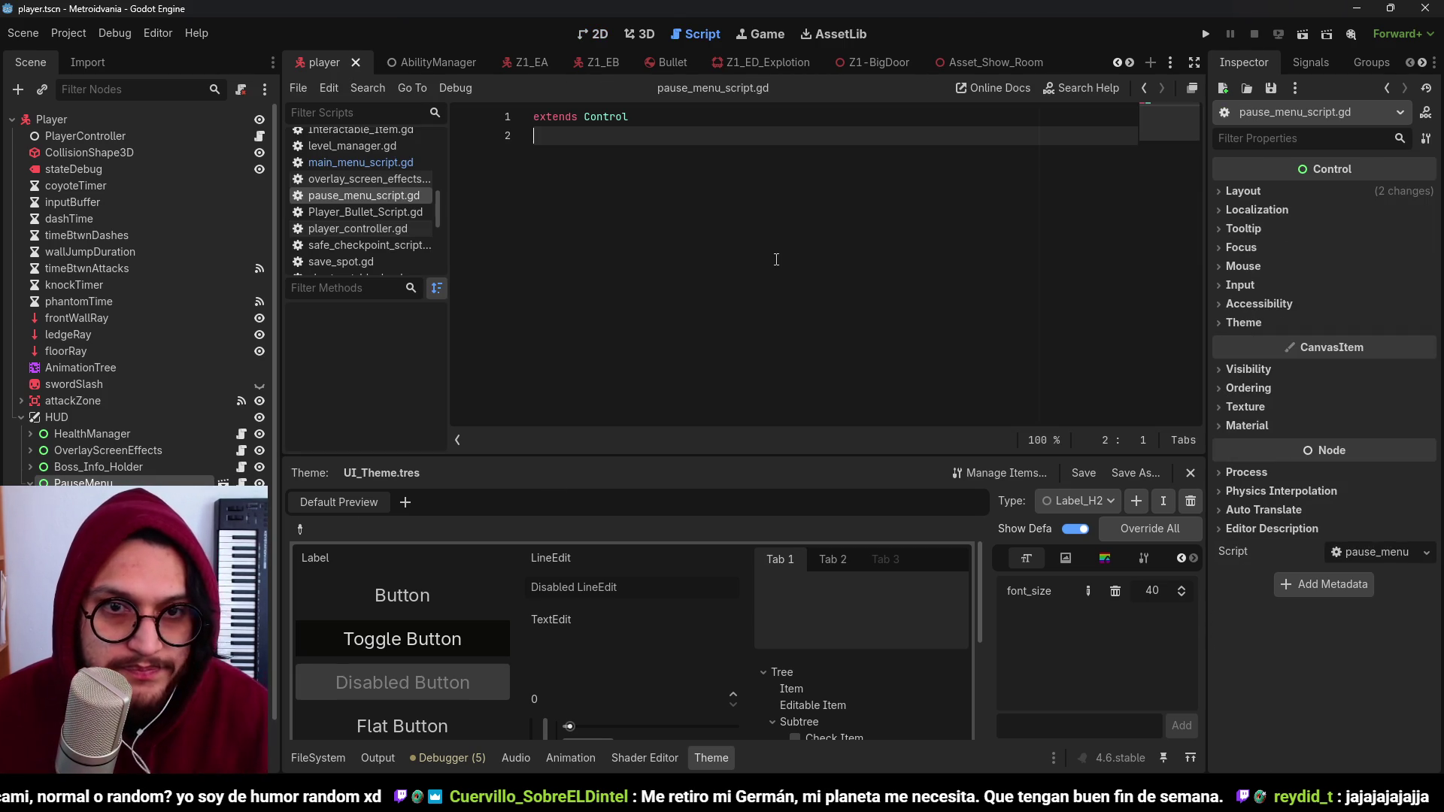
Add func _process with if Input.is_action_just_pressed("Menu"): and save the script.
{"action": "left_click", "coordinate": [730, 258]}
{"action": "type", "text": "func _proc"}
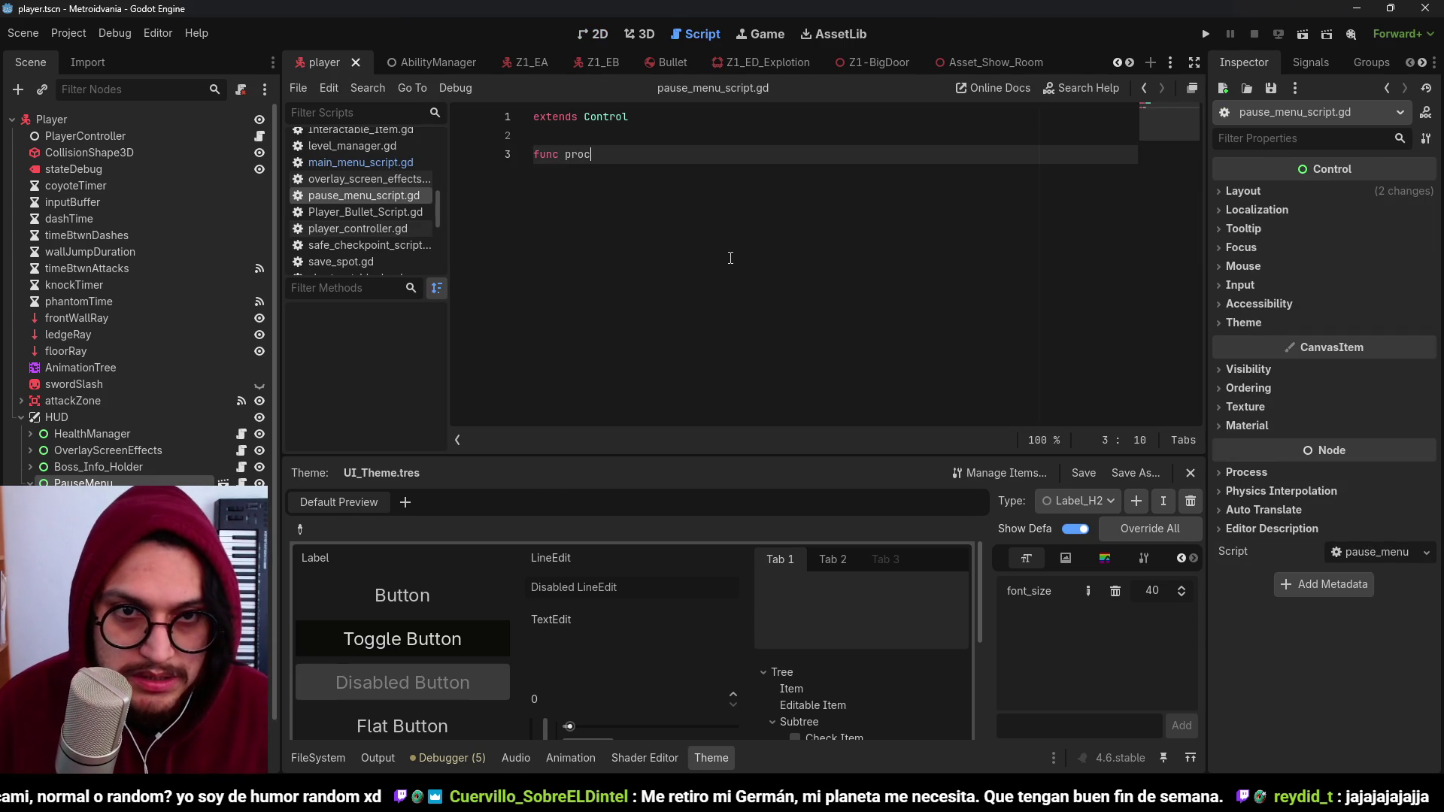
{"action": "key", "text": "Return"}
{"action": "type", "text": "if Input.is_action"}
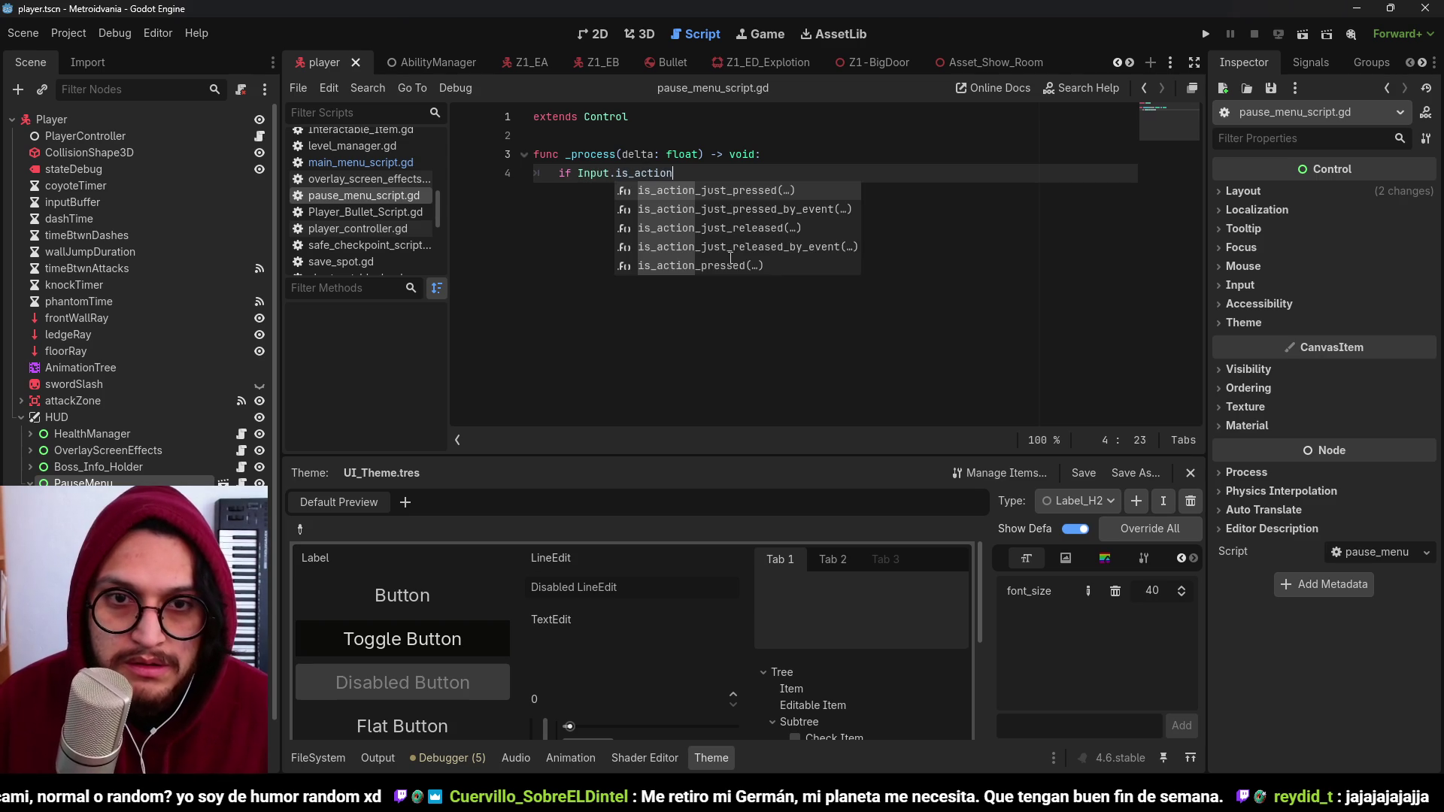
{"action": "key", "text": "Return"}
{"action": "type", "text": "\""}
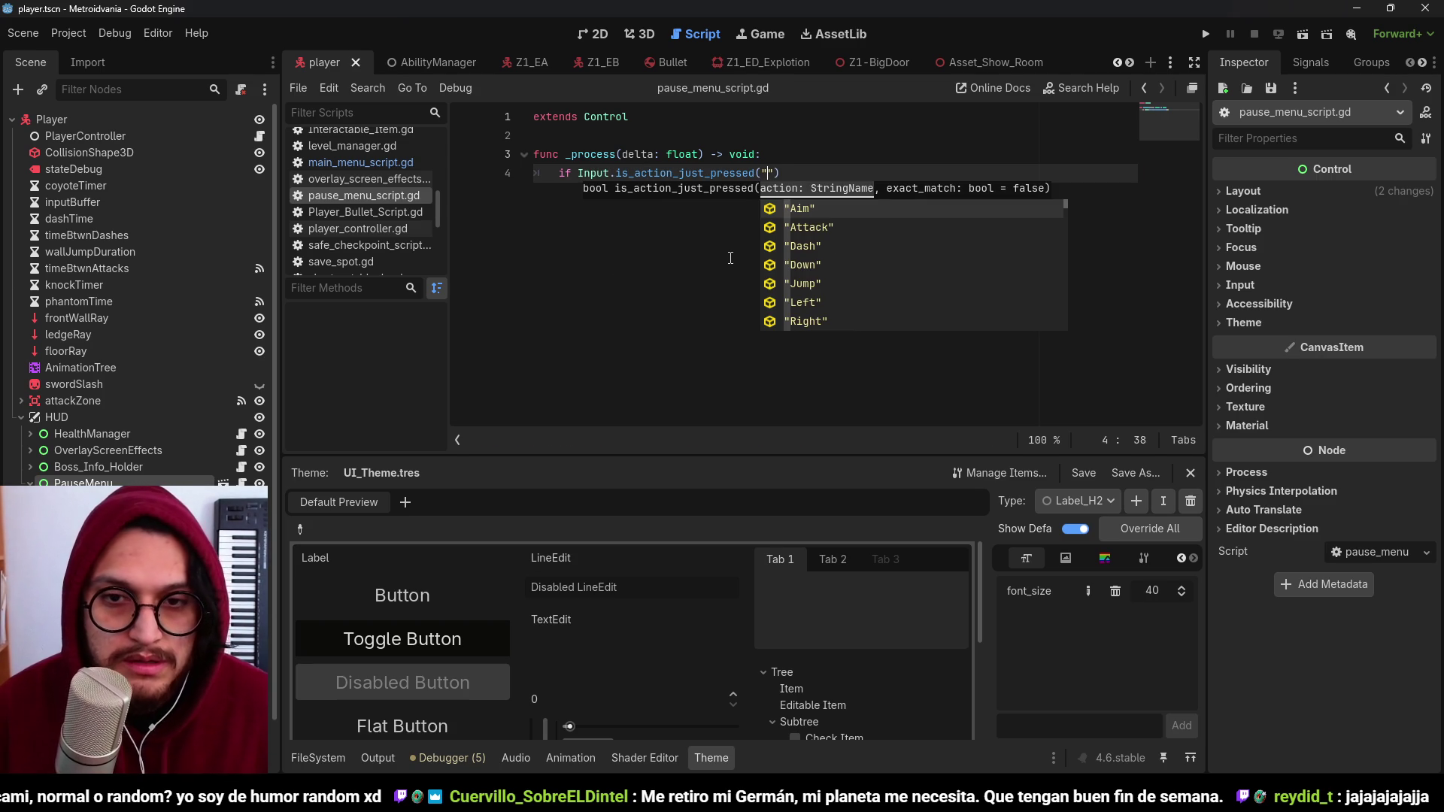
{"action": "type", "text": "Menu\""}
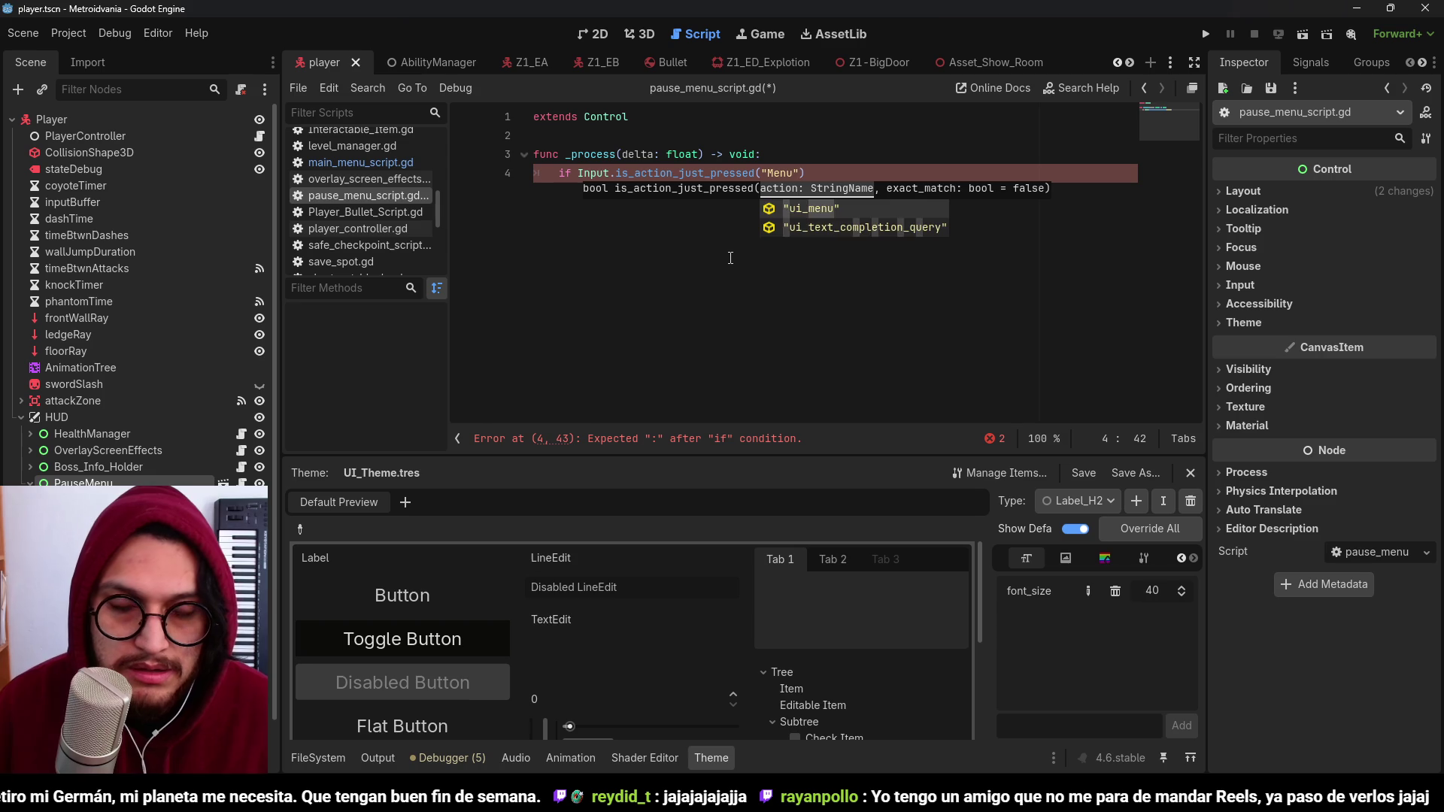
{"action": "type", "text": "):"}
{"action": "key", "text": "Return"}
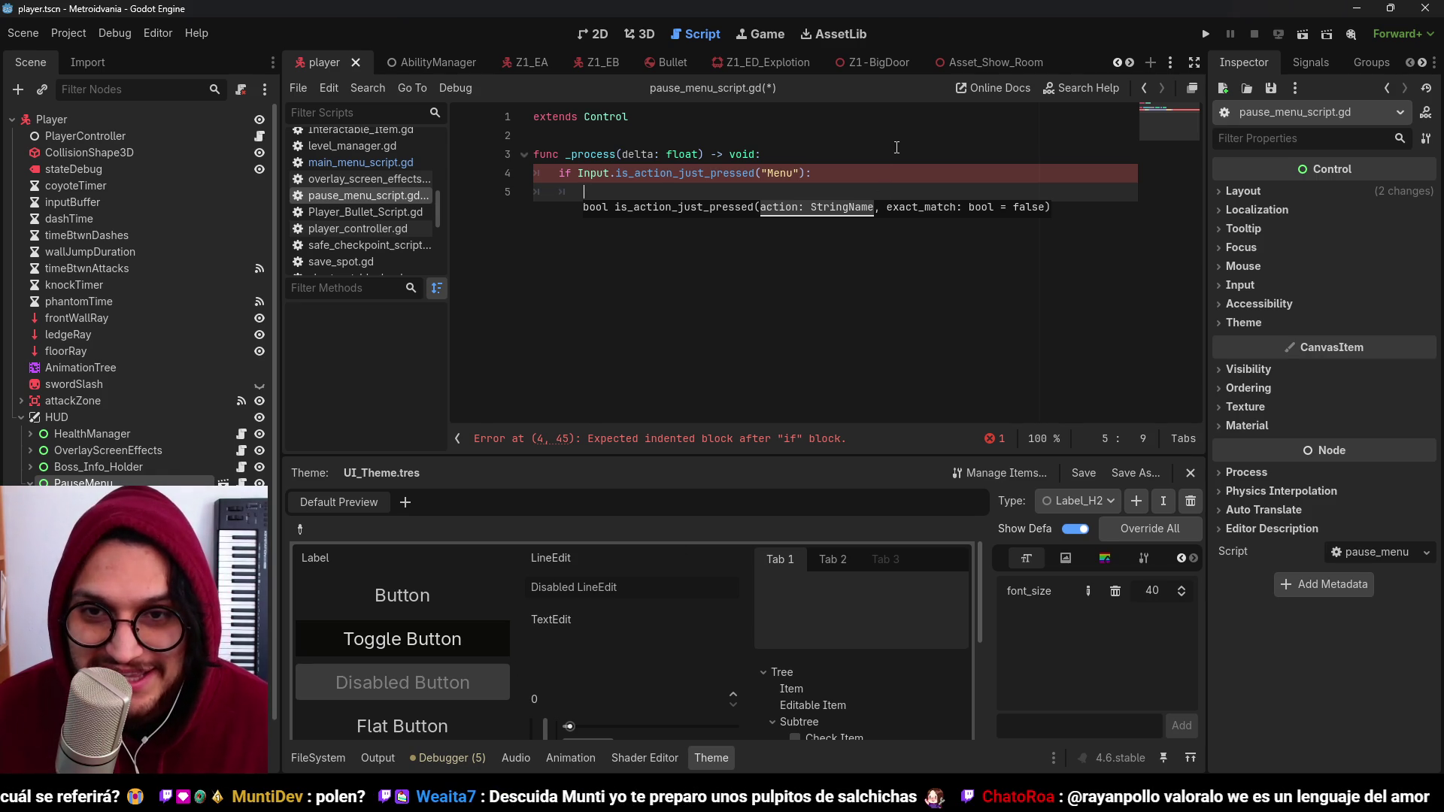
{"action": "left_click", "coordinate": [651, 197]}
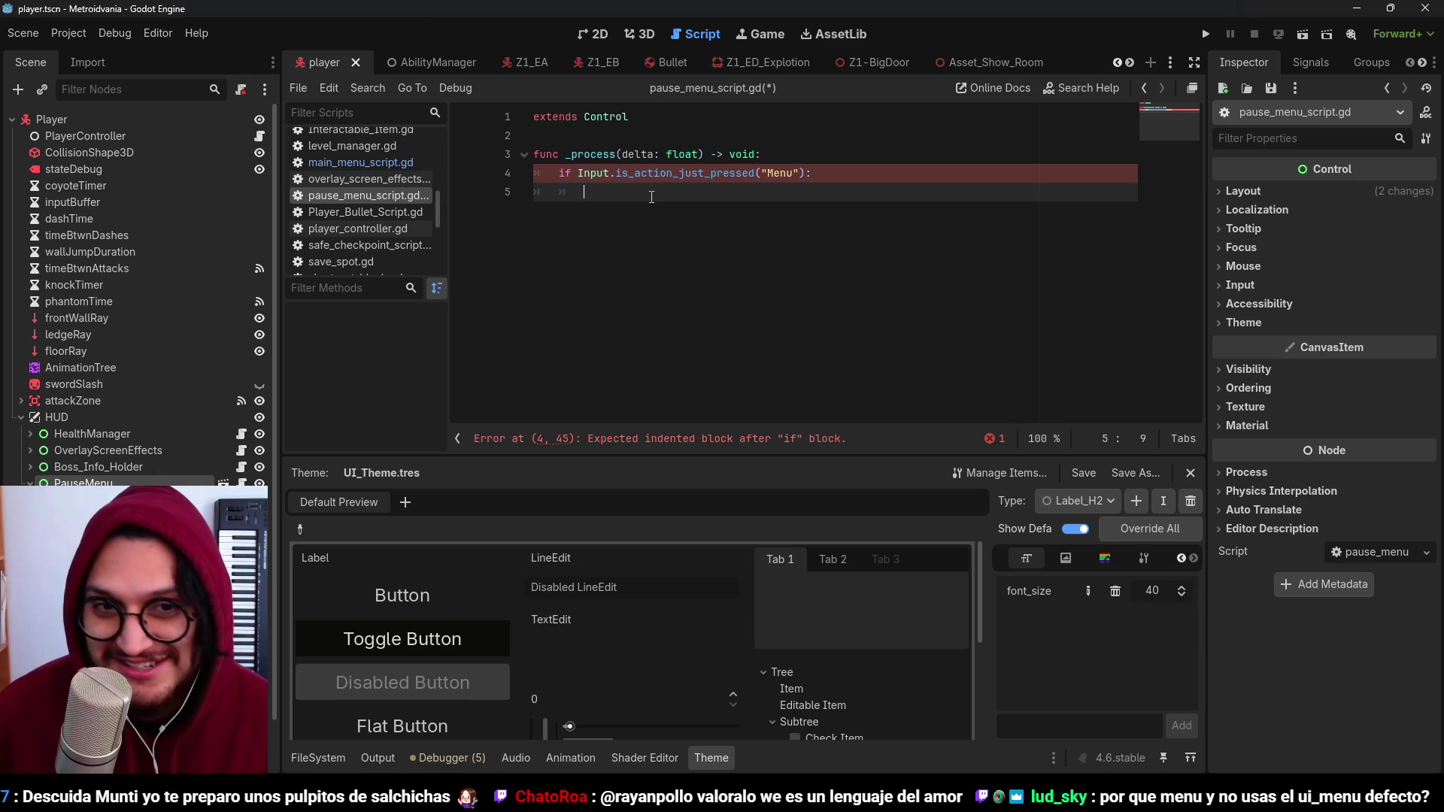
{"action": "key", "text": "ctrl+s"}
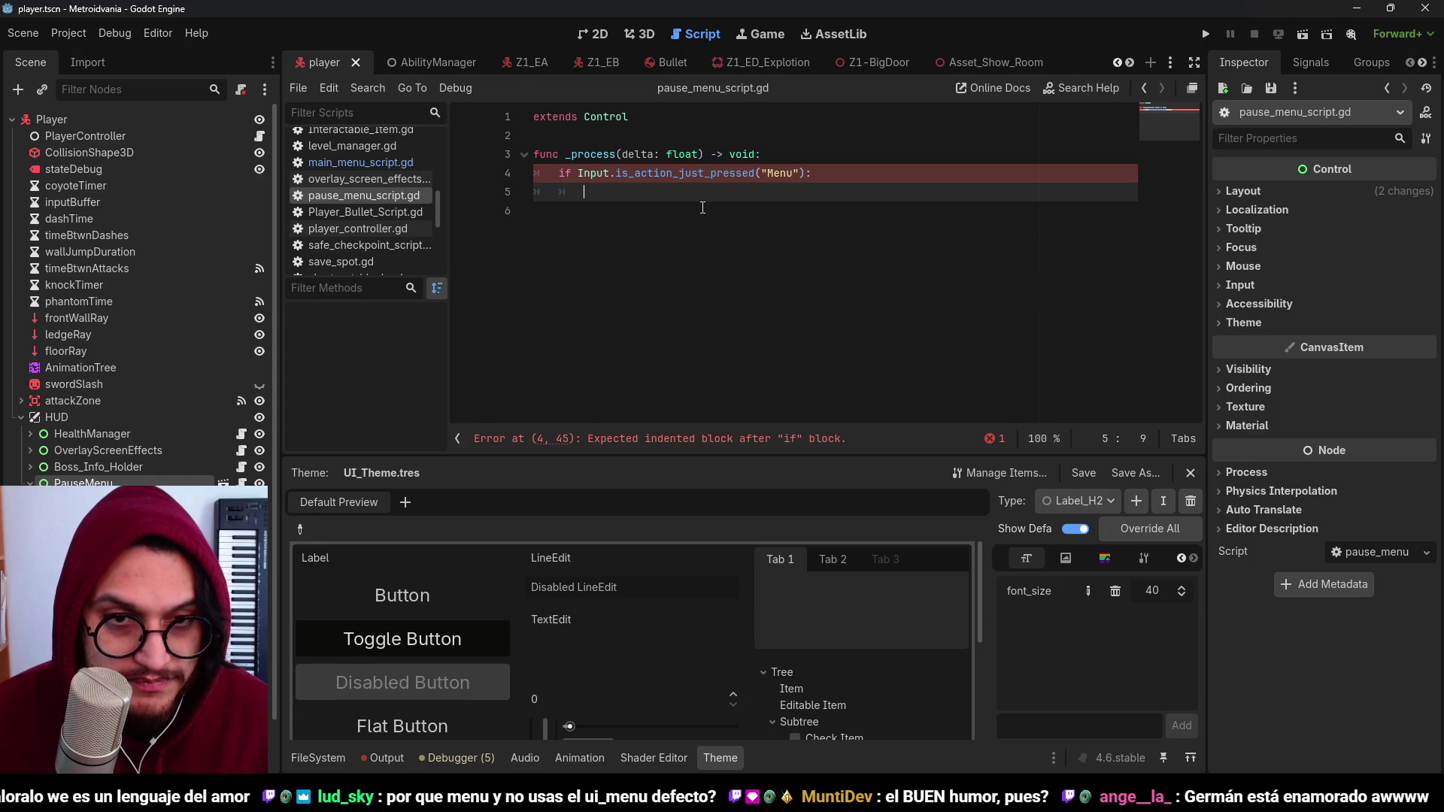
Change the checked action name from "Menu" to "ui_menu" and save.
{"action": "double_click", "coordinate": [781, 175]}
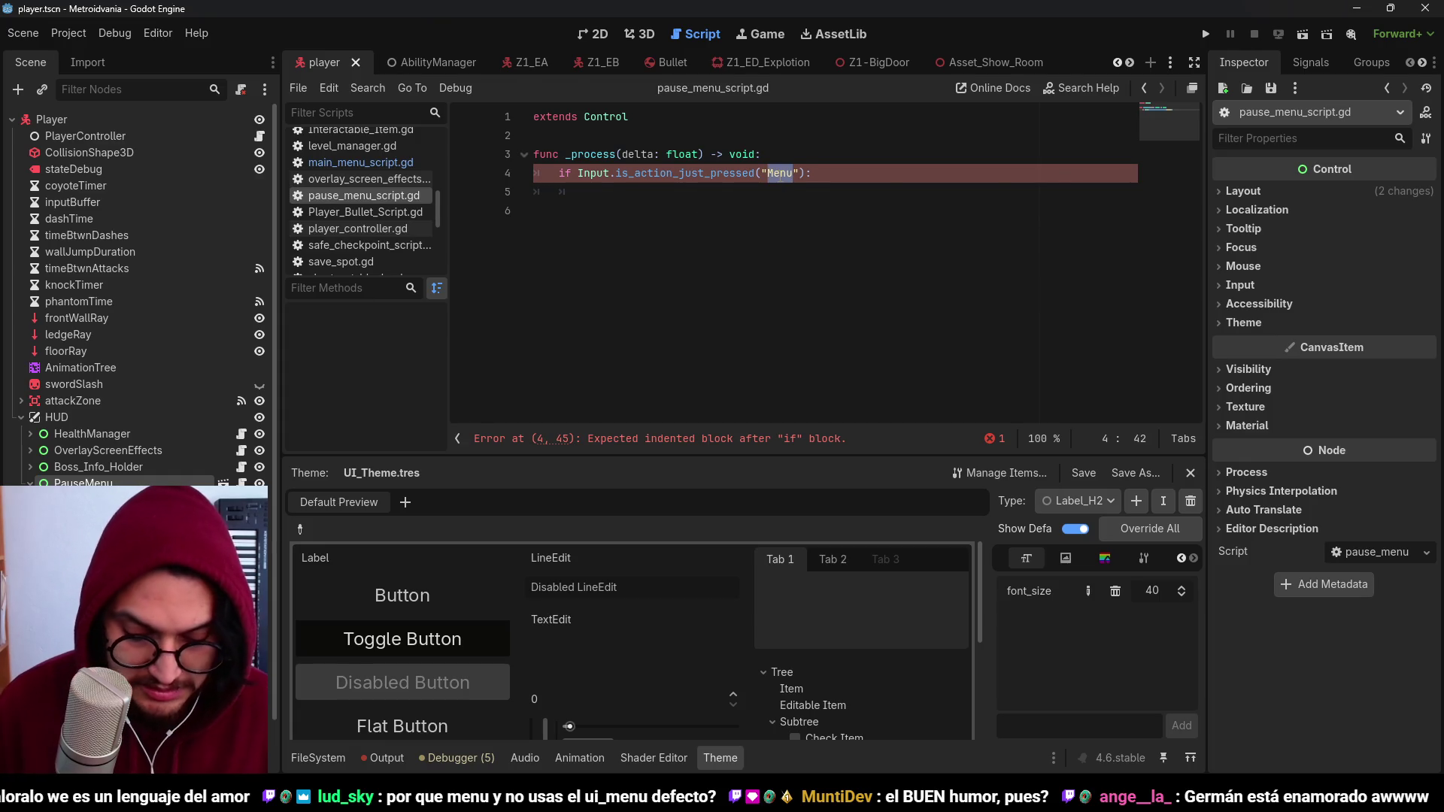
{"action": "type", "text": "Ui"}
{"action": "type", "text": "_menu"}
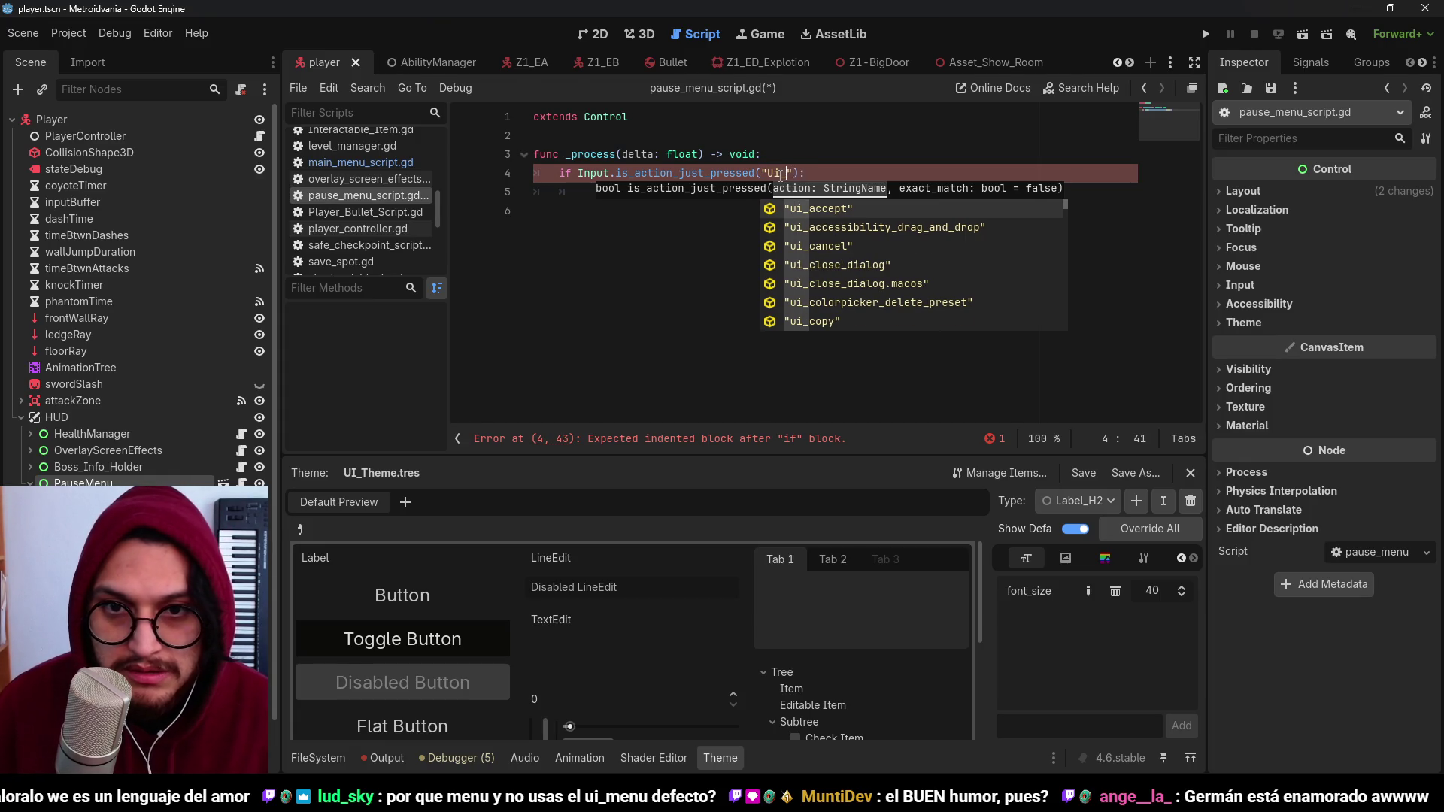
{"action": "key", "text": "Return"}
{"action": "key", "text": "ctrl+s"}
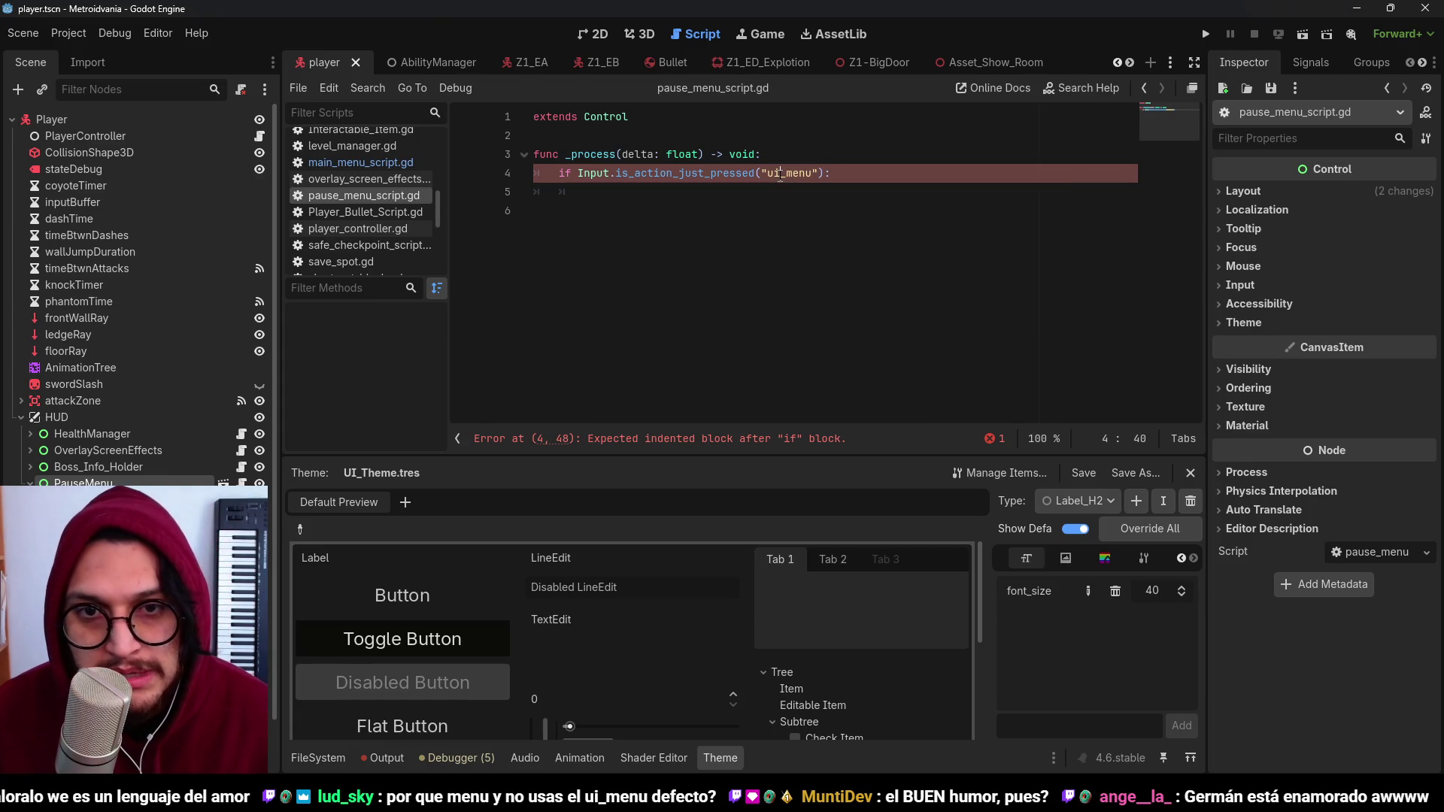
Add a _ready function containing self.visible = false and save the script.
{"action": "left_click", "coordinate": [715, 194]}
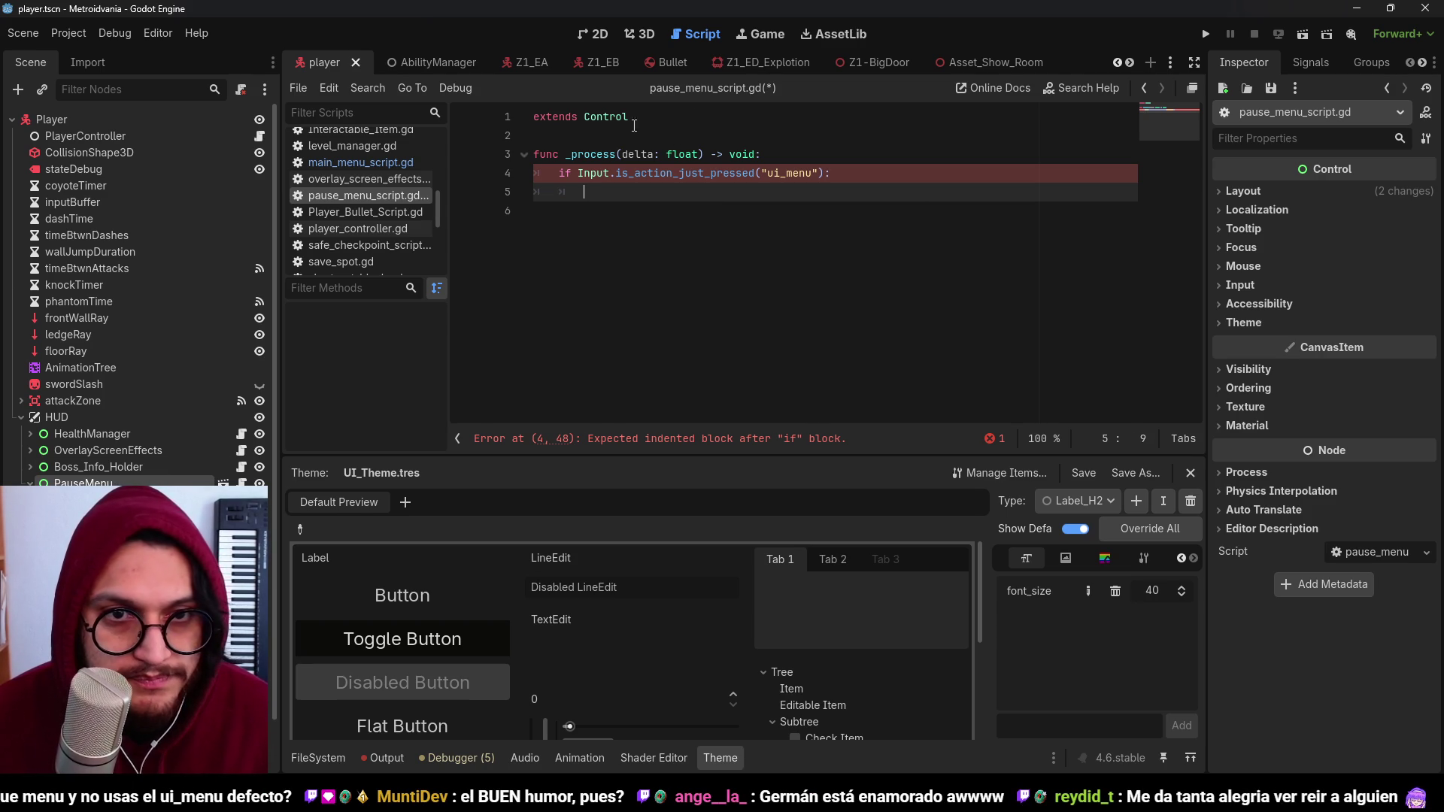
{"action": "left_click", "coordinate": [695, 117]}
{"action": "key", "text": "Return"}
{"action": "key", "text": "Return"}
{"action": "type", "text": "func _r"}
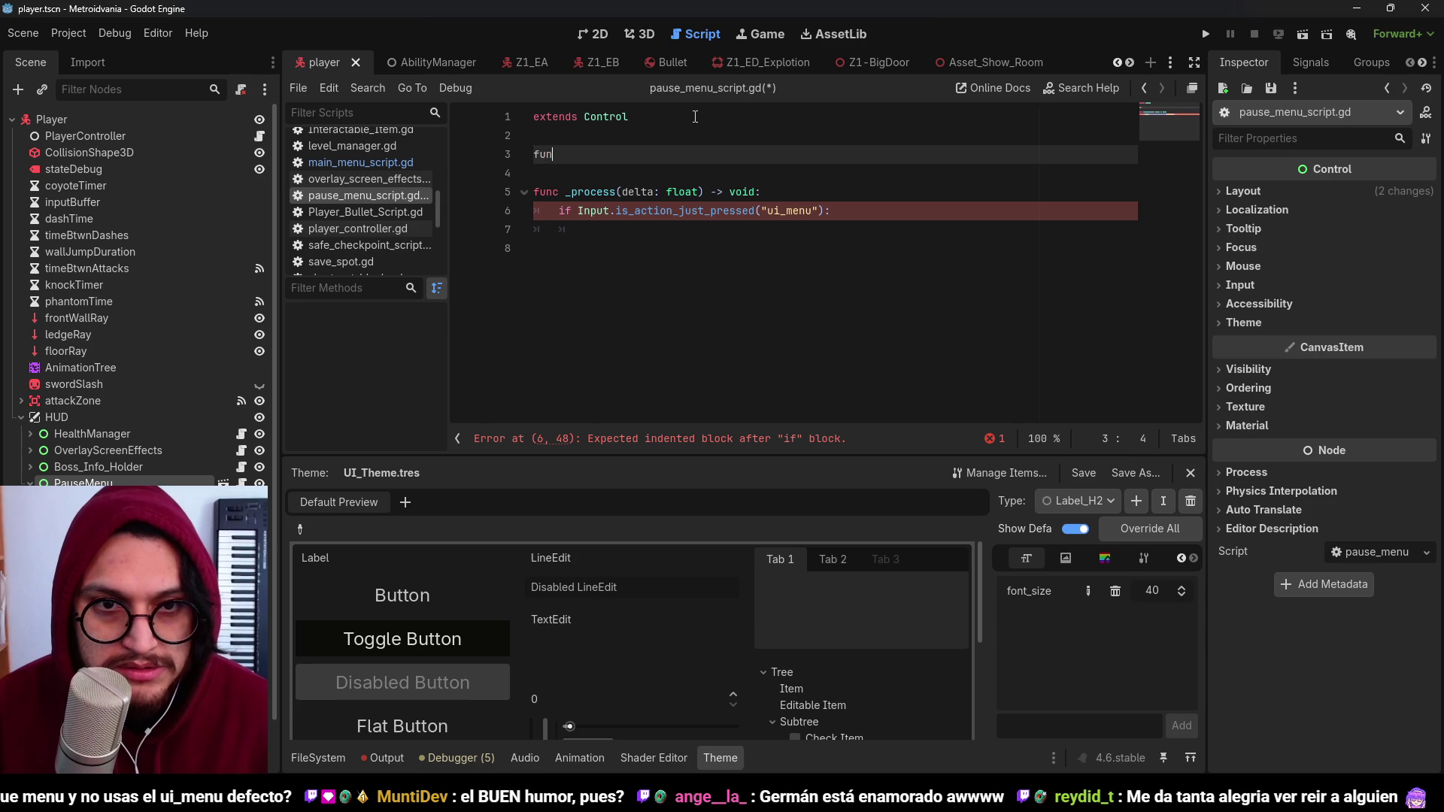
{"action": "key", "text": "Return"}
{"action": "key", "text": "Return"}
{"action": "type", "text": "self.visible "}
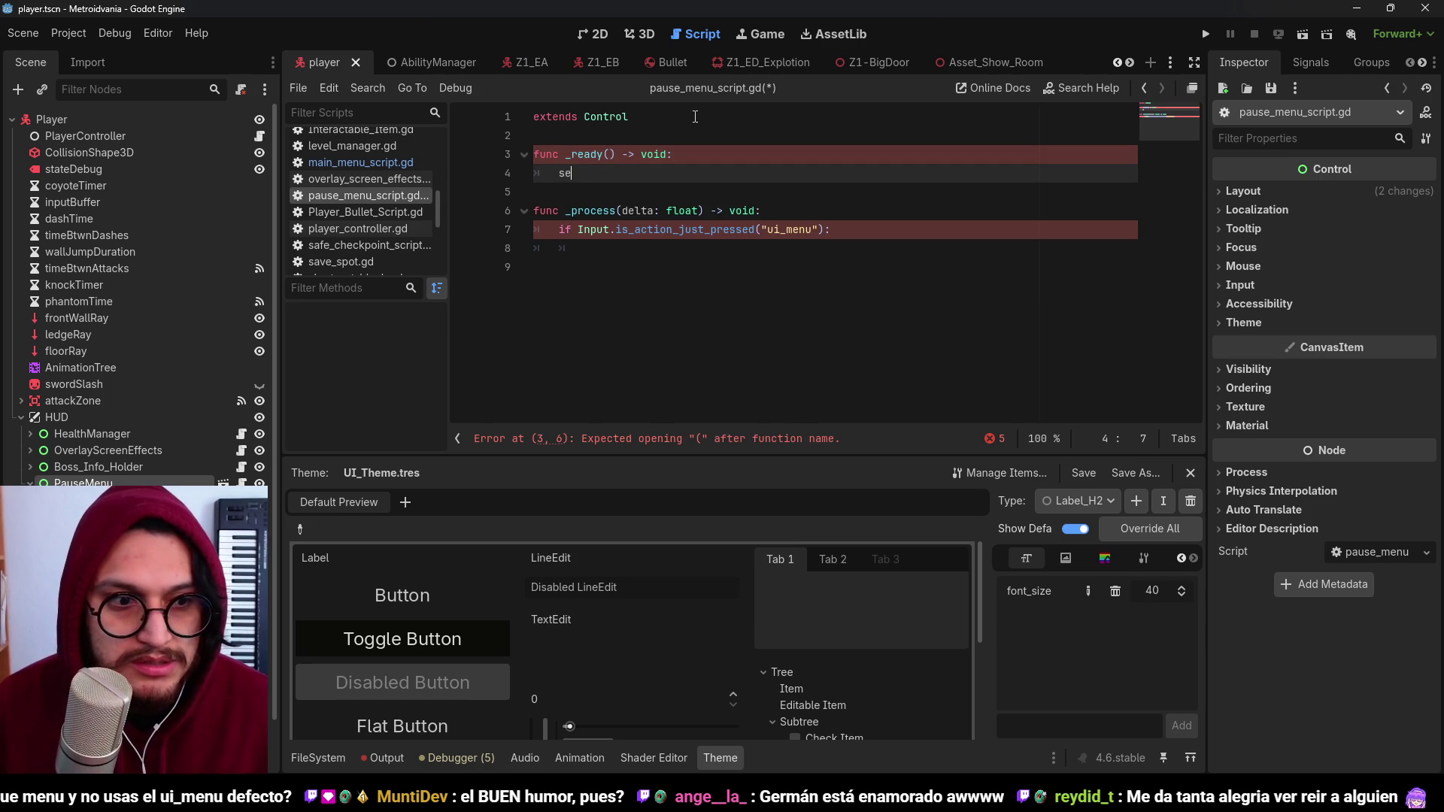
{"action": "type", "text": "= false"}
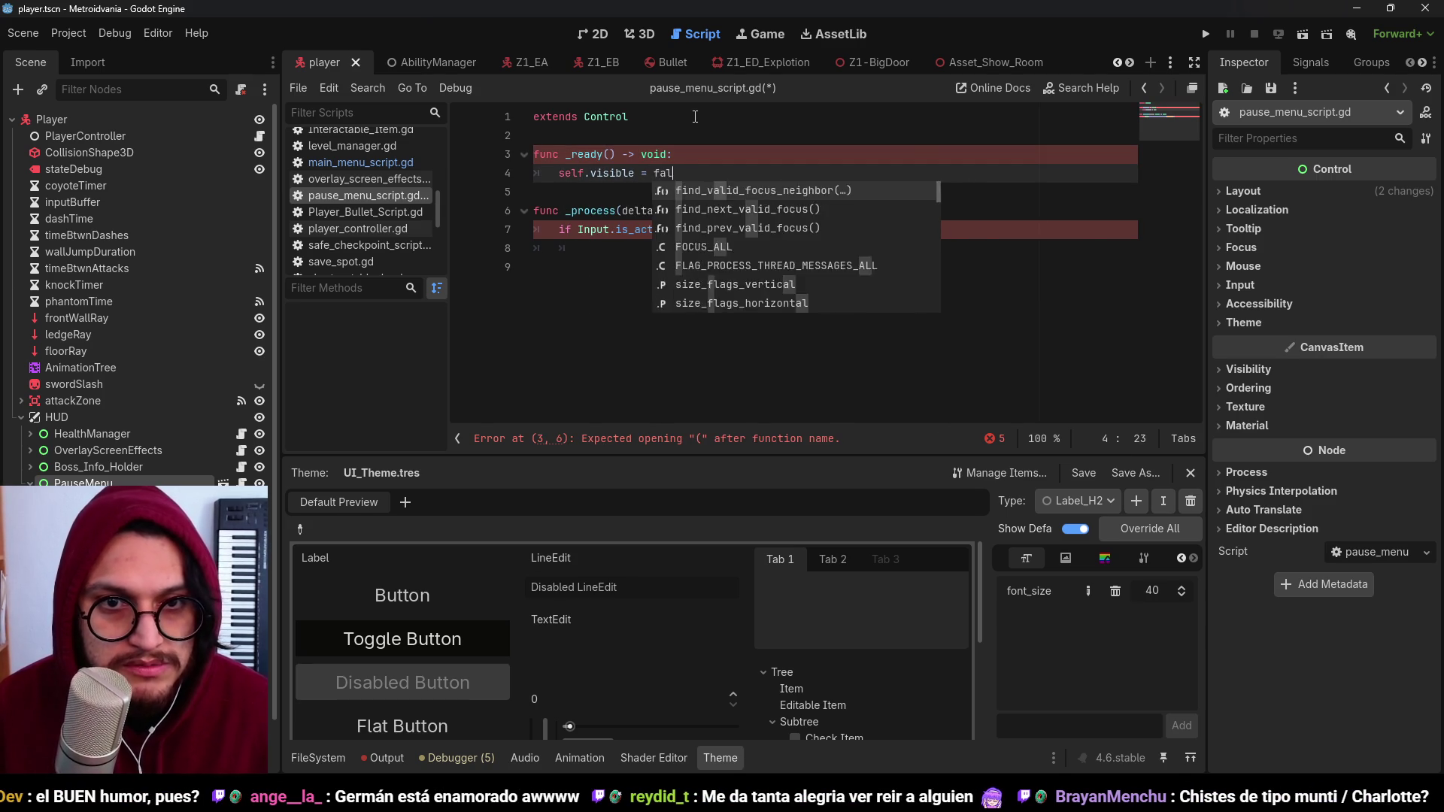
{"action": "key", "text": "F1"}
{"action": "key", "text": "Escape"}
{"action": "key", "text": "ctrl+s"}
Copy the visibility statement into the ui_menu if block as self.visible = true and save.
{"action": "left_click", "coordinate": [612, 173]}
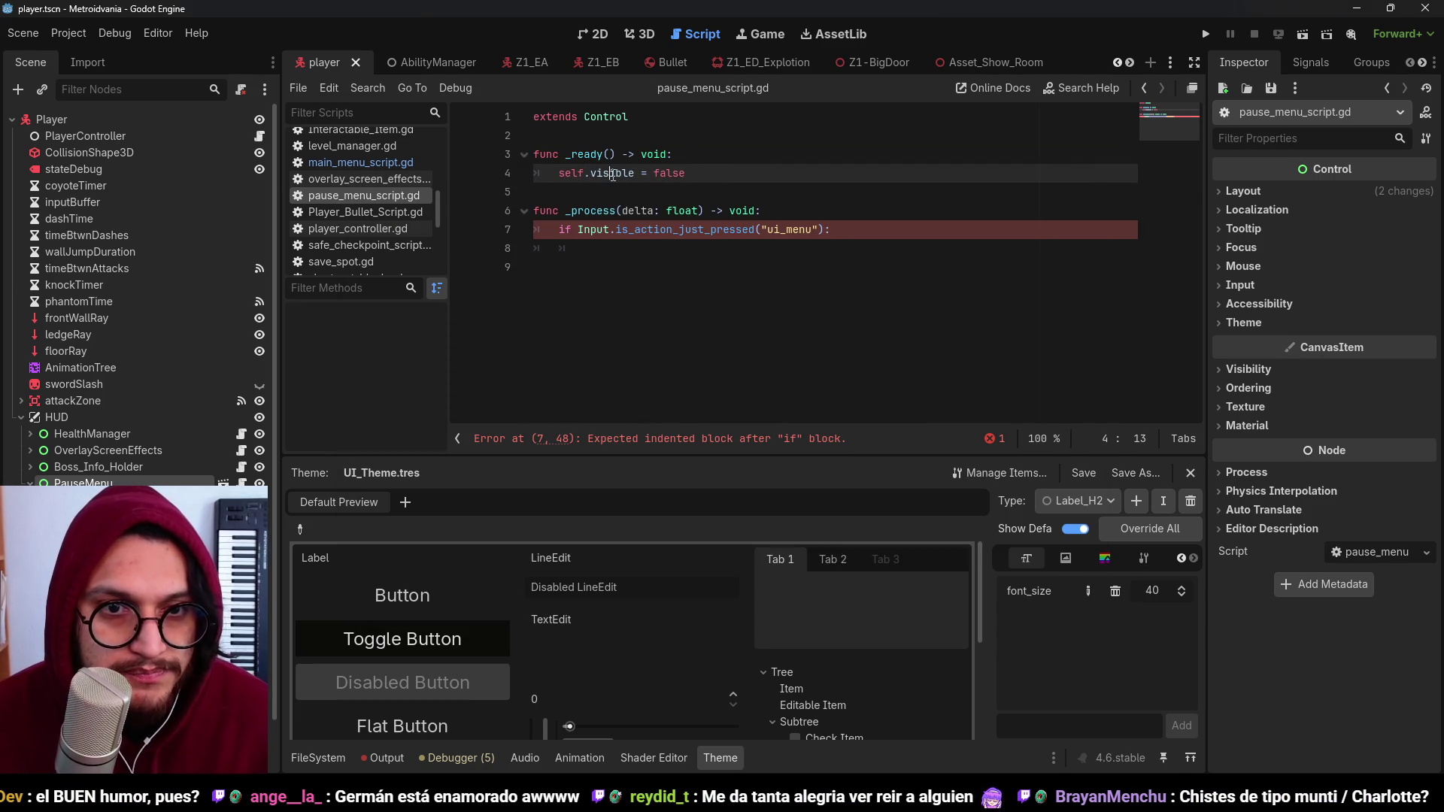
{"action": "left_click_drag", "start_coordinate": [711, 175], "coordinate": [557, 172]}
{"action": "left_click", "coordinate": [612, 173]}
{"action": "key", "text": "ctrl+c"}
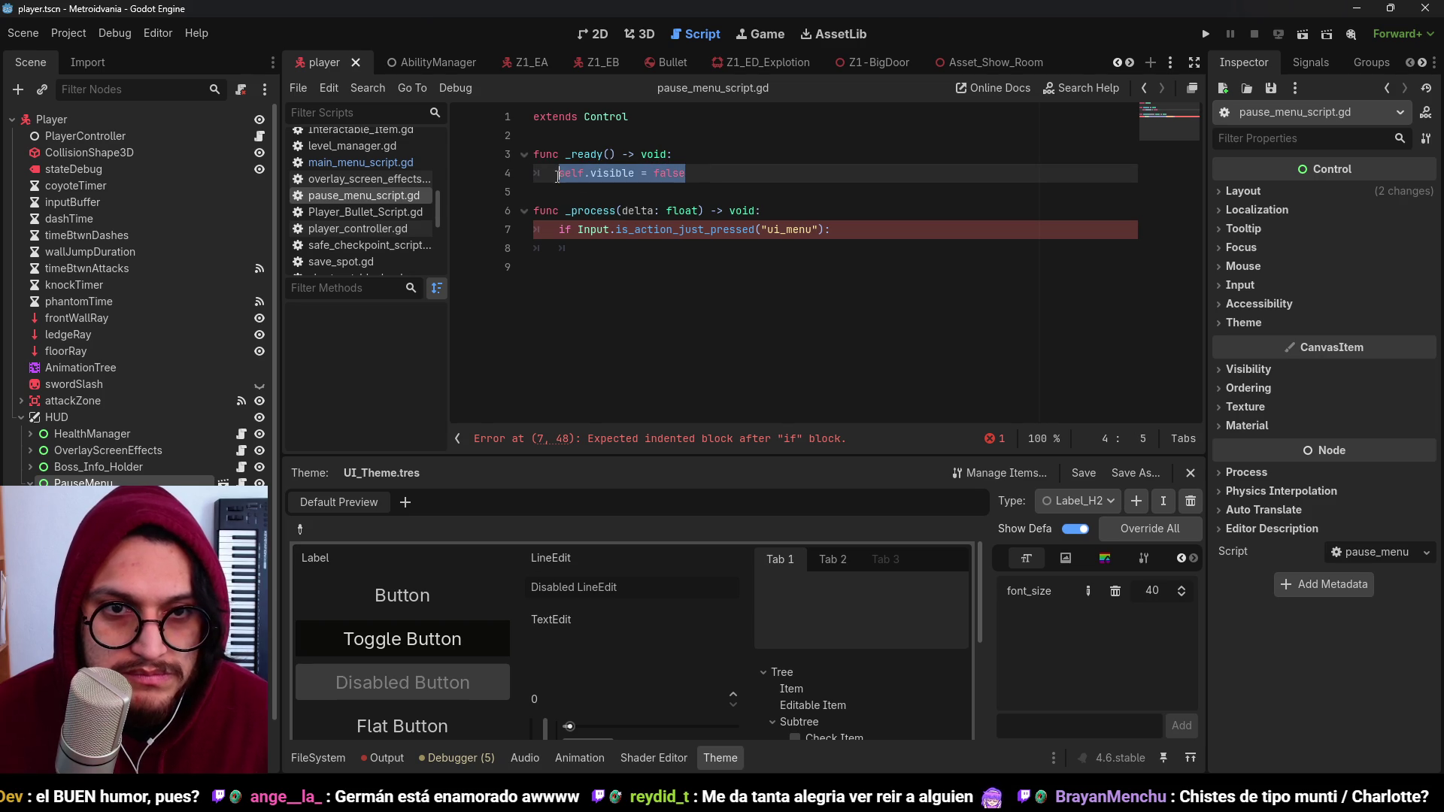
{"action": "left_click", "coordinate": [601, 248]}
{"action": "key", "text": "ctrl+v"}
{"action": "key", "text": "BackSpace"}
{"action": "key", "text": "BackSpace"}
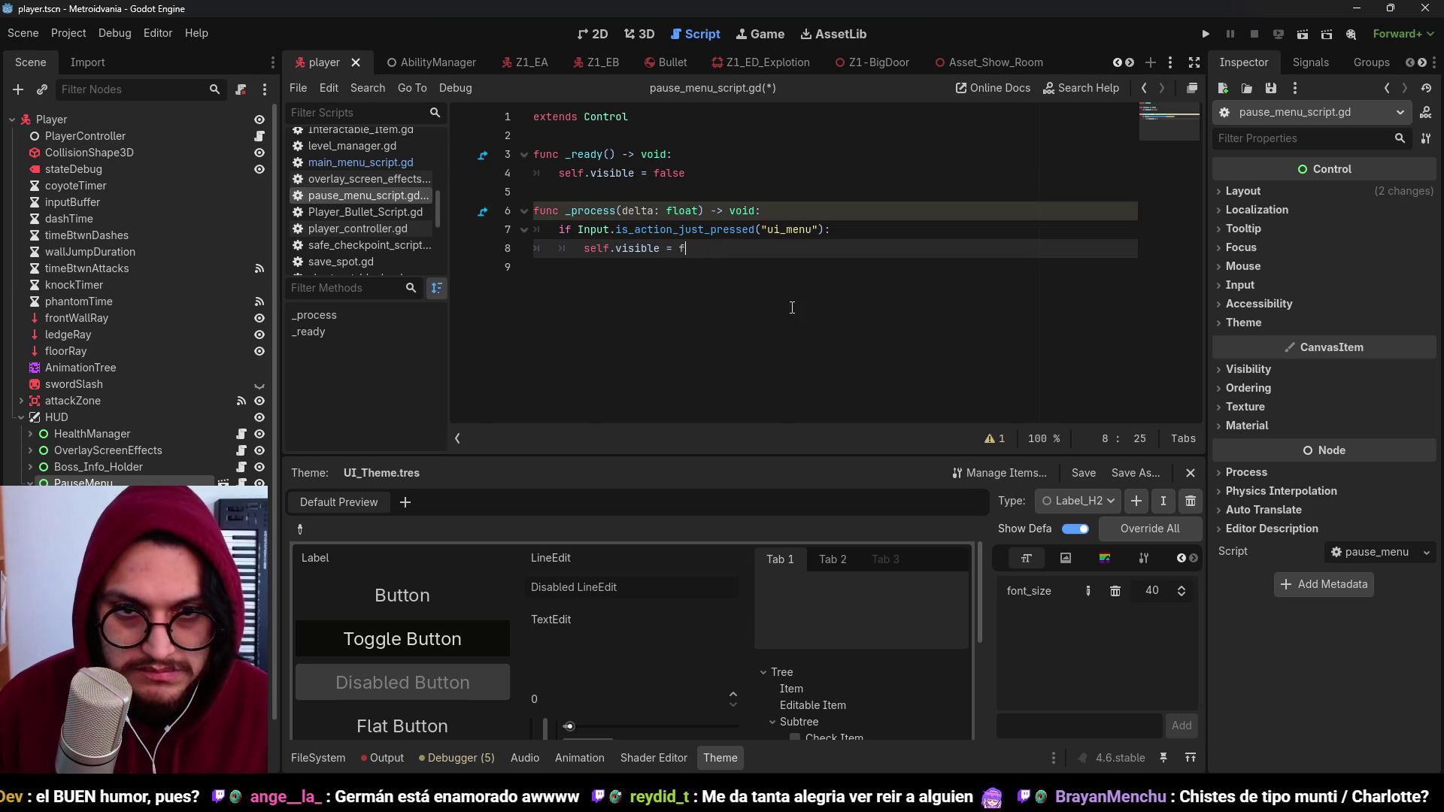
{"action": "type", "text": "e"}
{"action": "key", "text": "ctrl+s"}
{"action": "left_click", "coordinate": [780, 236]}
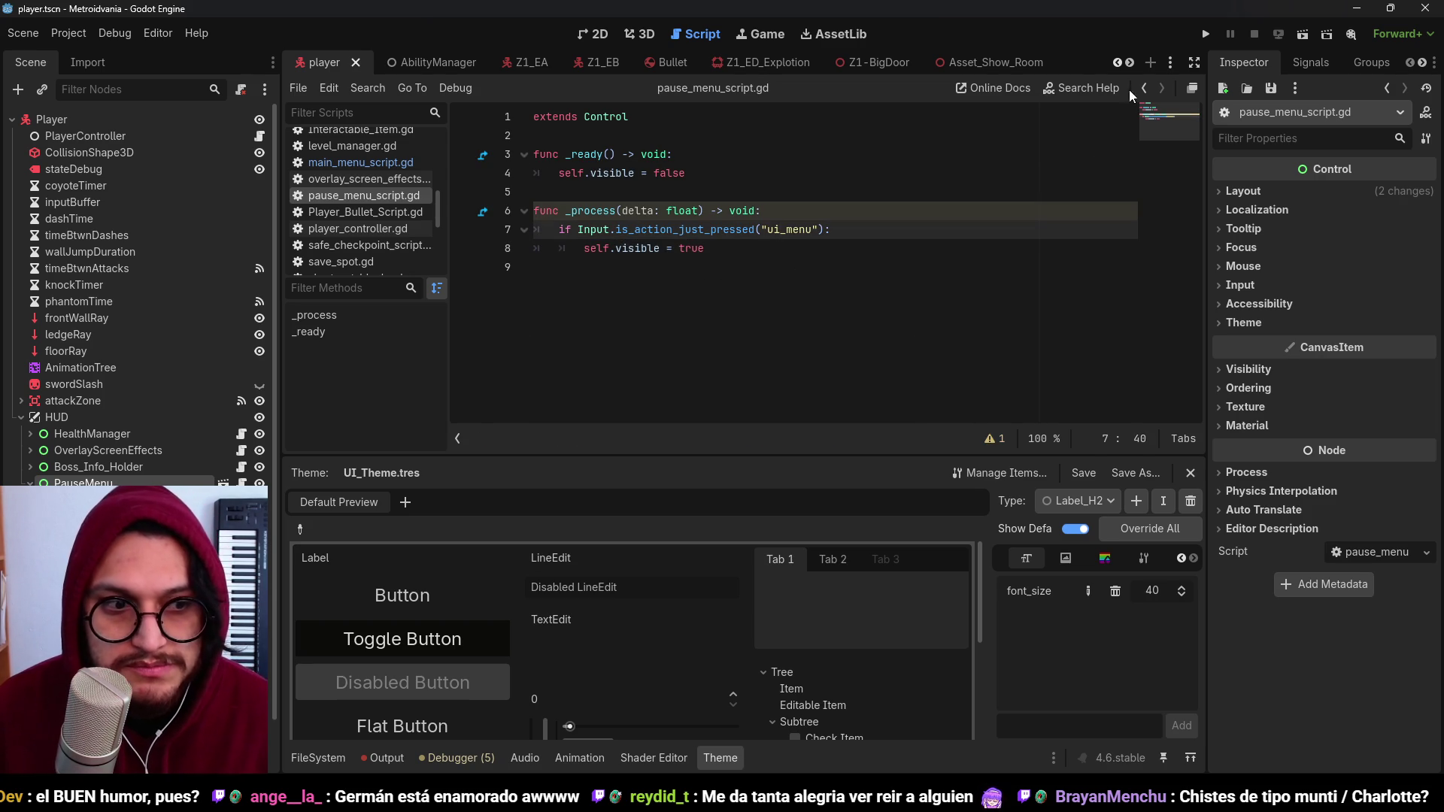
Run the game from its title menu, walk the player left, then stop it with F8.
{"action": "left_click", "coordinate": [1205, 33]}
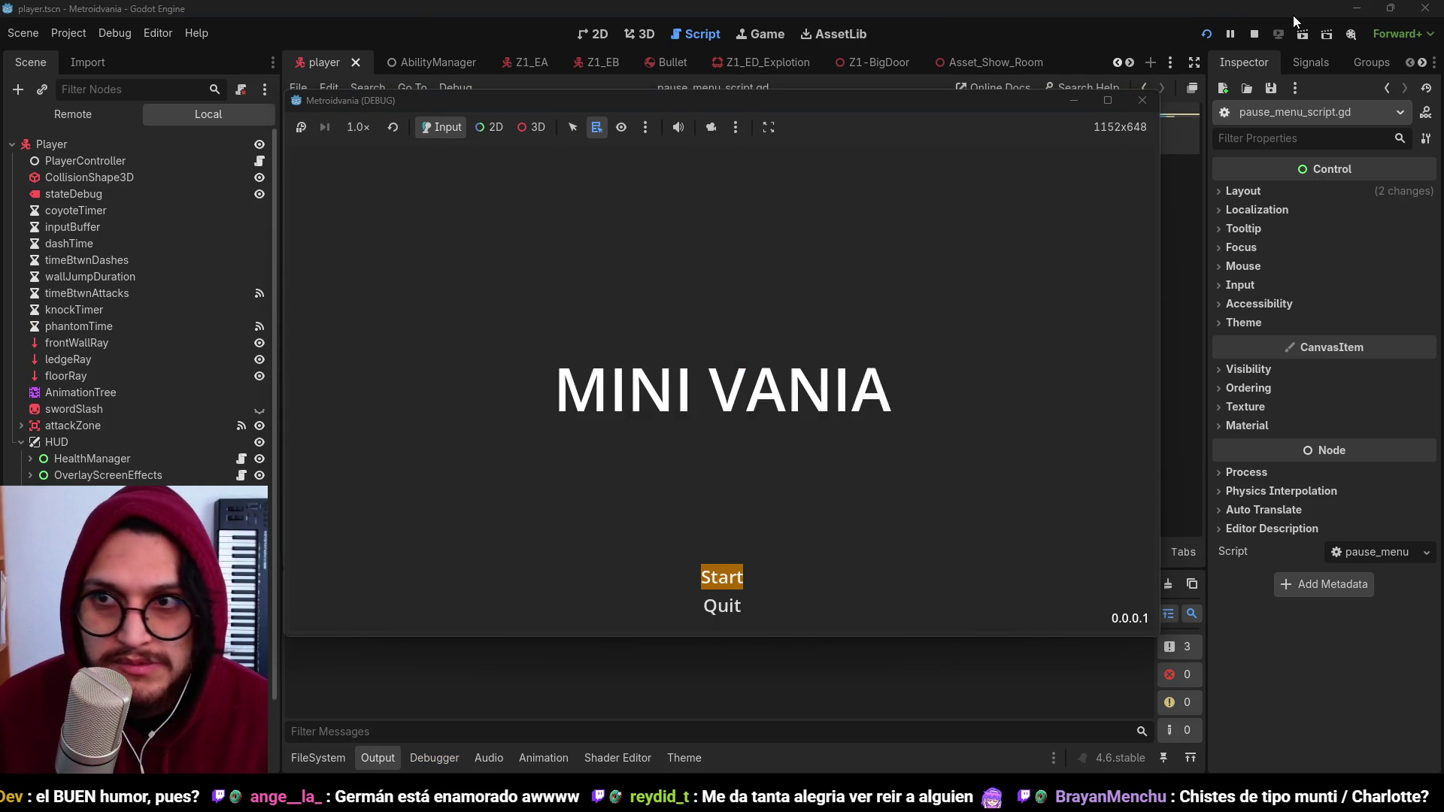
{"action": "left_click", "coordinate": [1253, 35]}
{"action": "left_click", "coordinate": [1207, 34]}
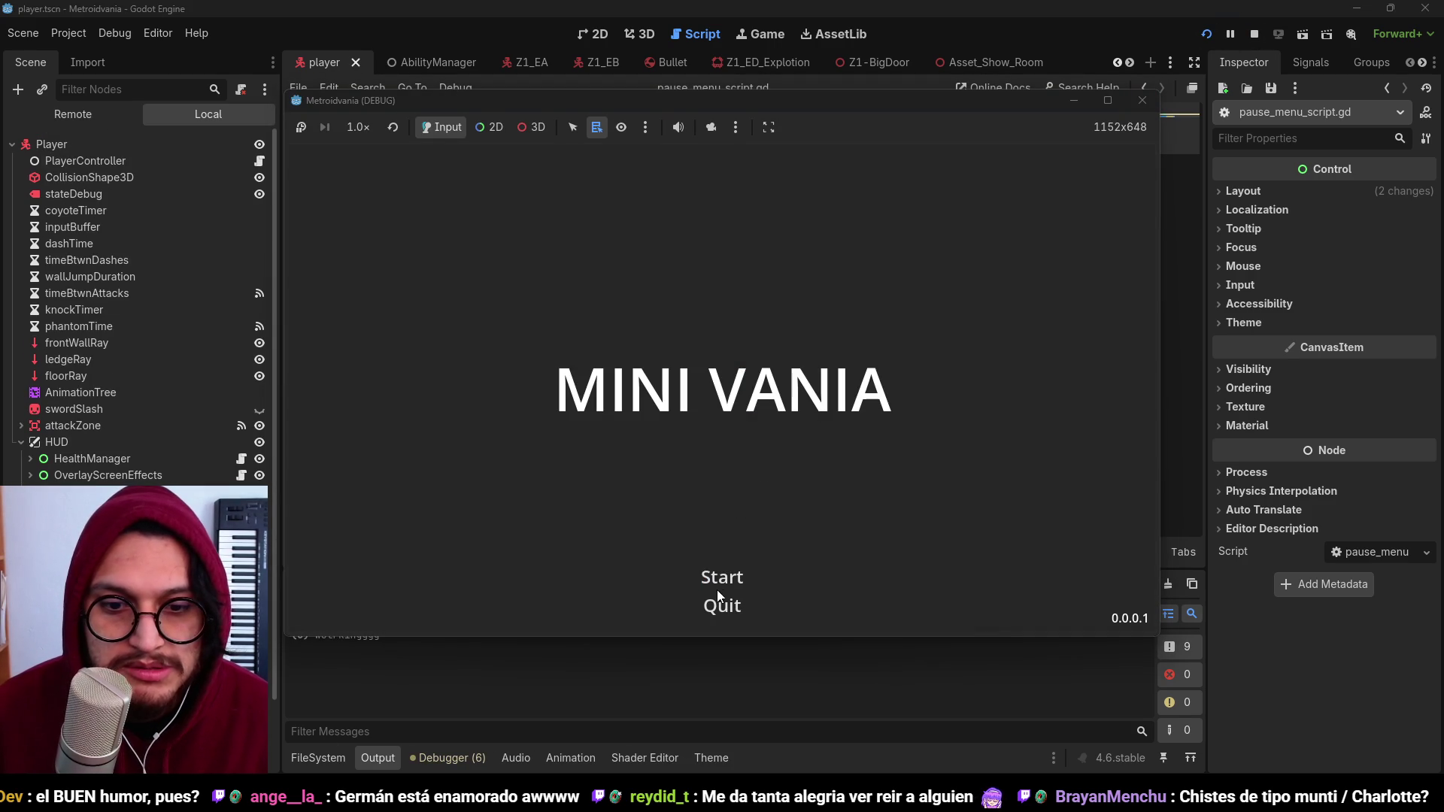
{"action": "left_click", "coordinate": [719, 585]}
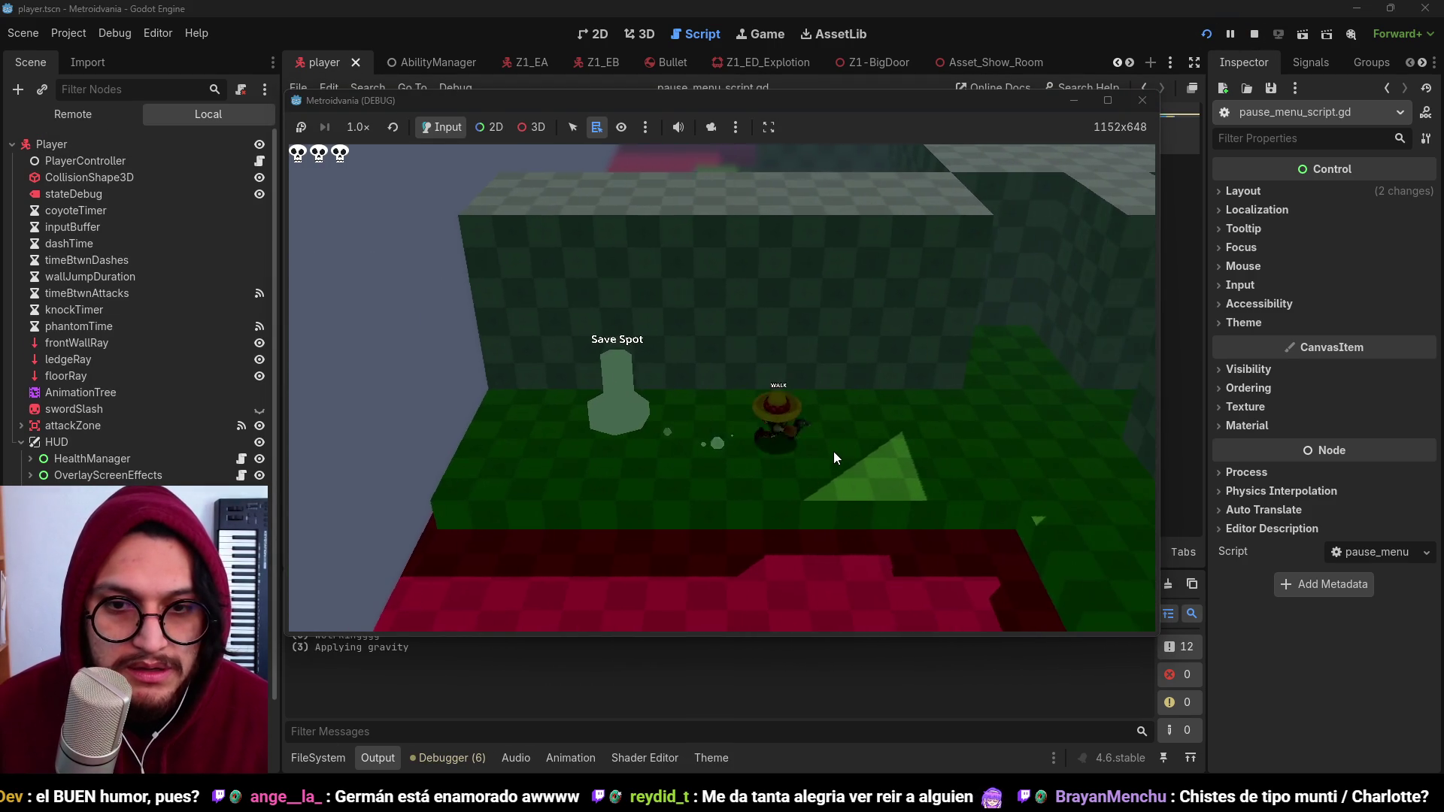
{"action": "key", "text": "a"}
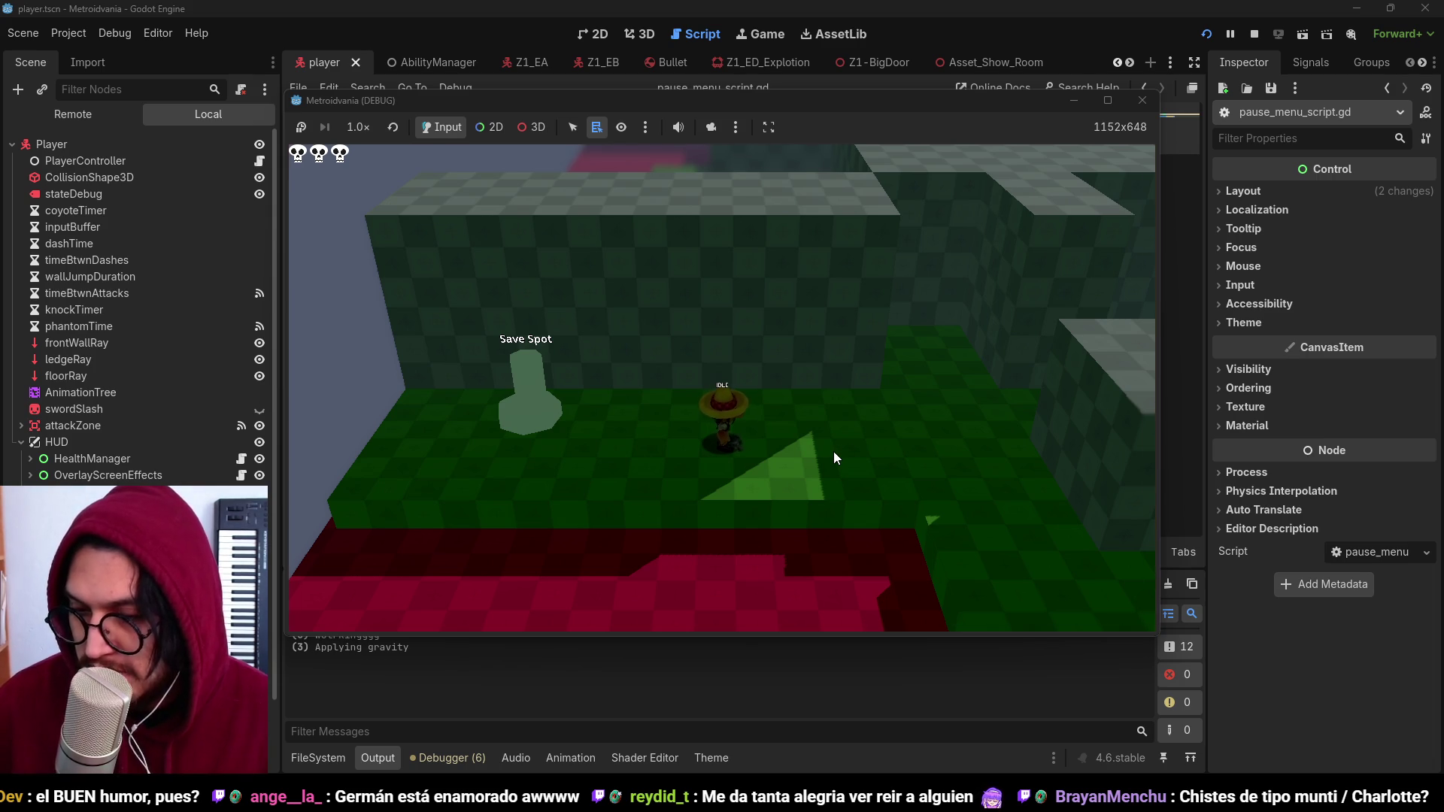
{"action": "key", "text": "super+alt+Print"}
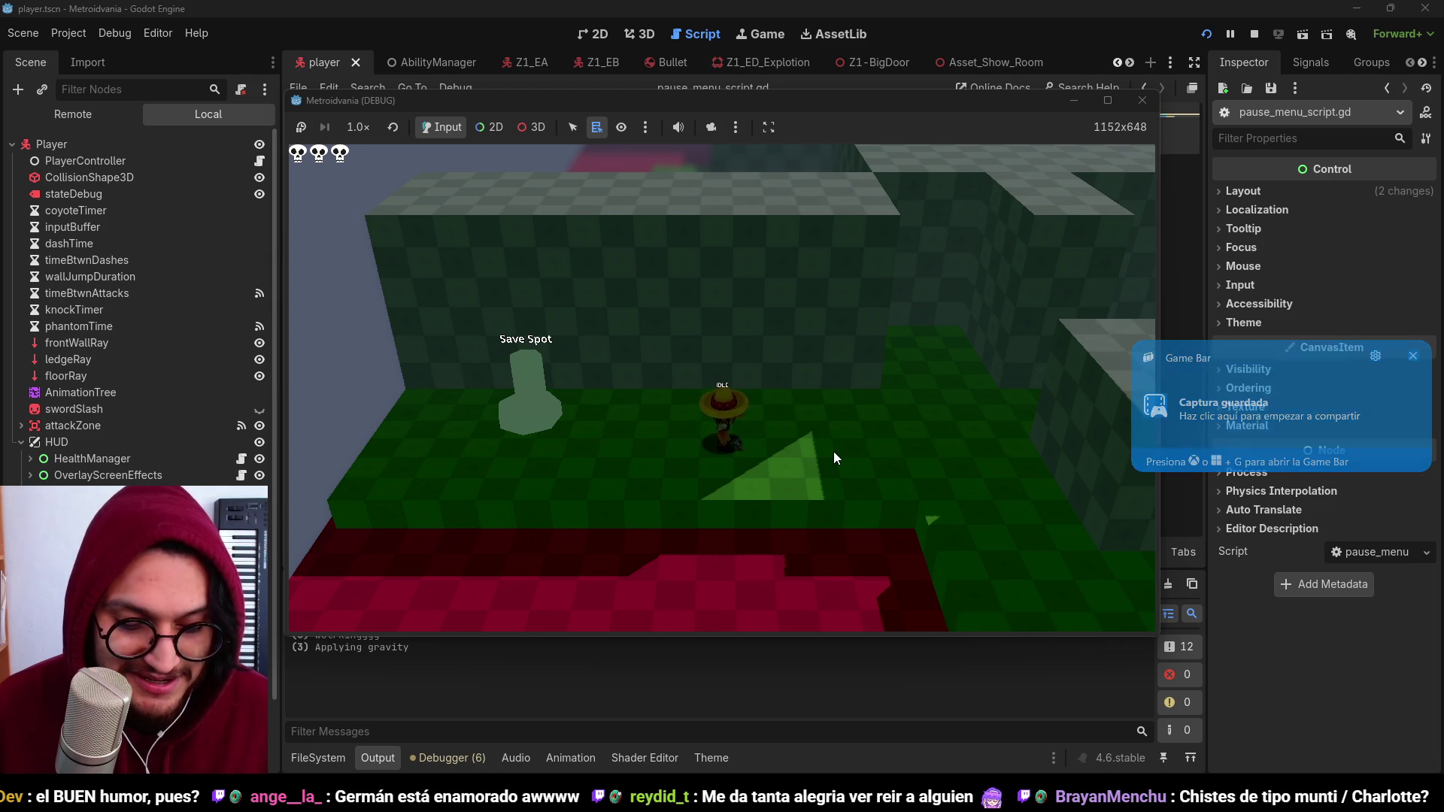
{"action": "key", "text": "super+alt+Print"}
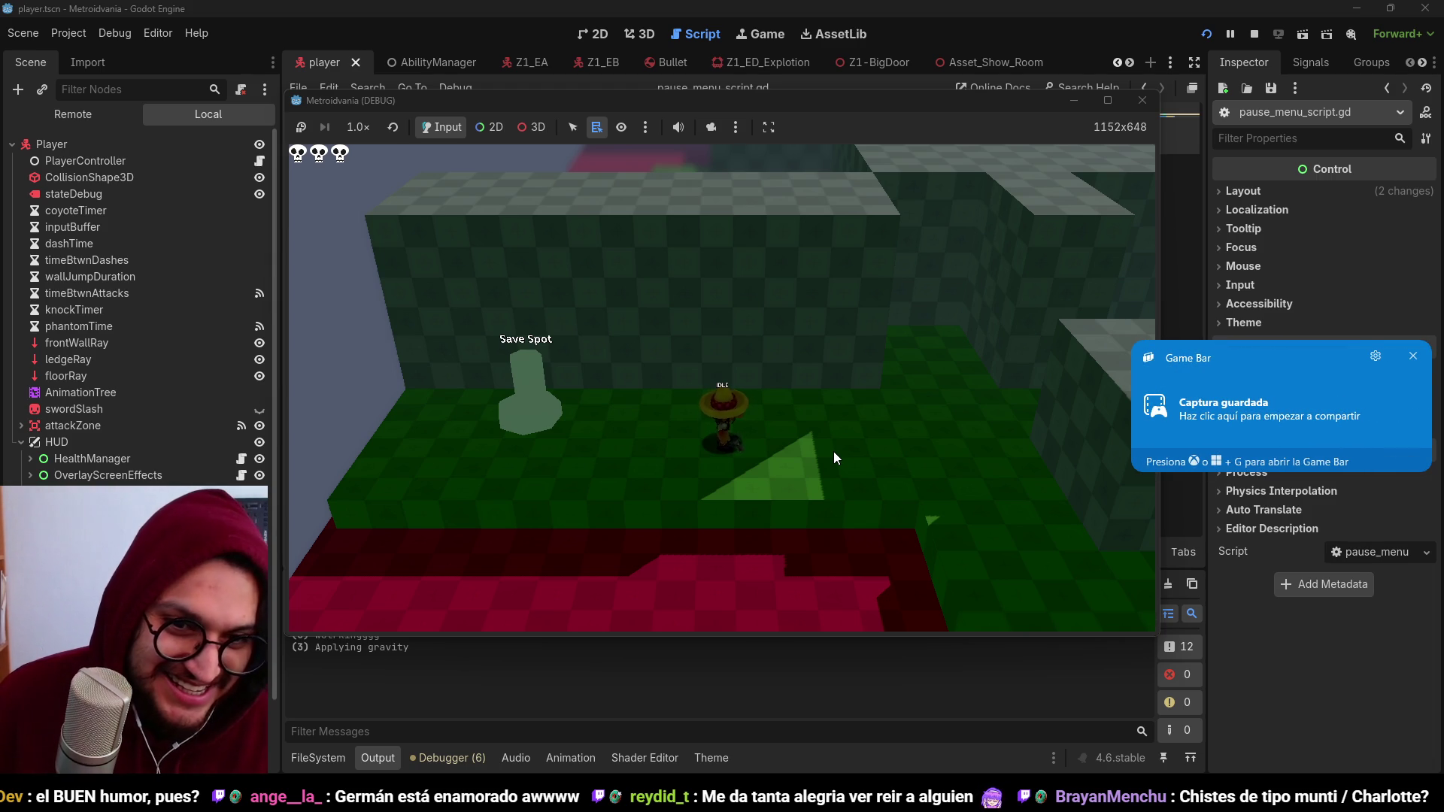
{"action": "key", "text": "F8"}
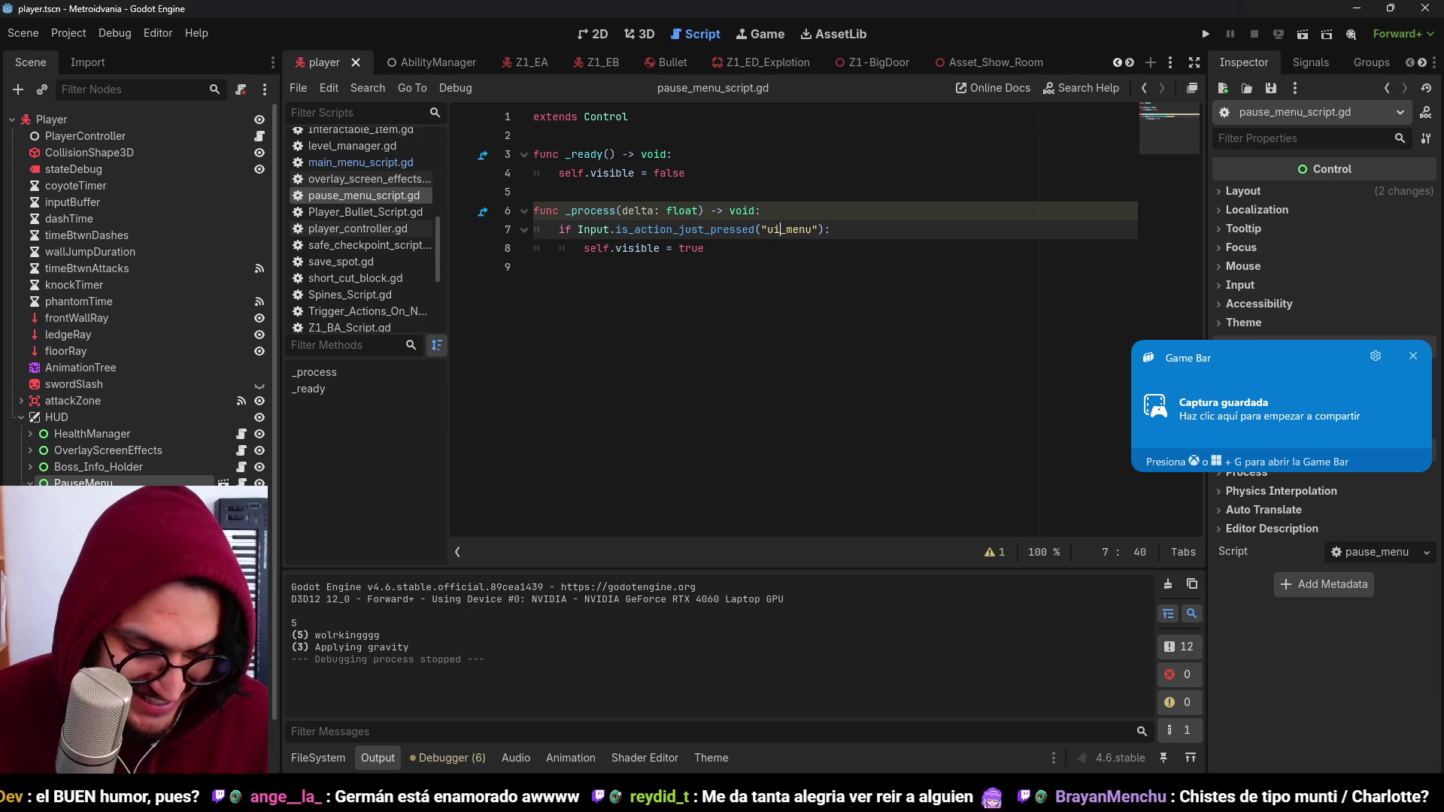
{"action": "key", "text": "super+alt+Print"}
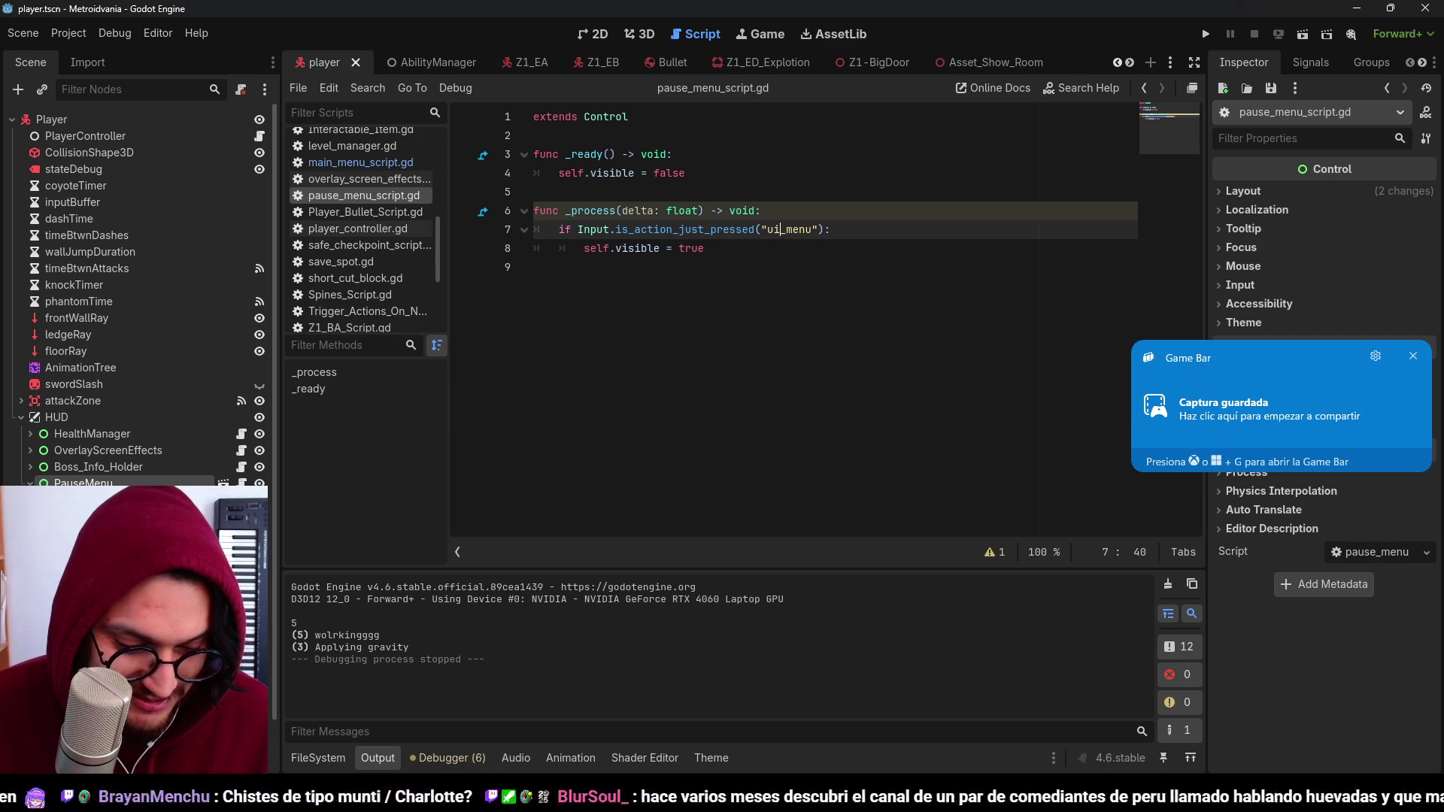
Filter the Input Map for 'menu' and add Joypad Button 6 to ui_menu.
{"action": "left_click", "coordinate": [74, 33]}
{"action": "left_click", "coordinate": [89, 57]}
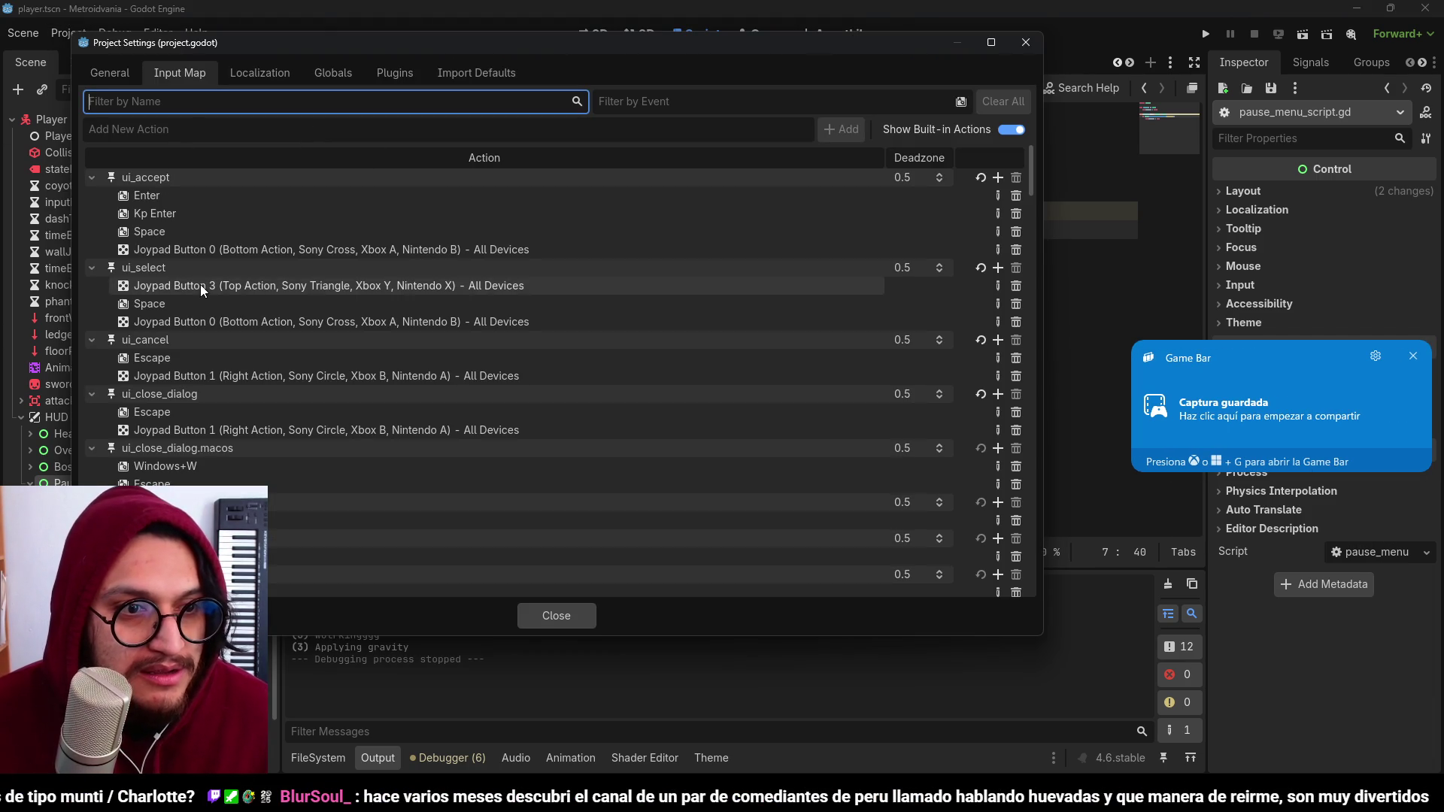
{"action": "type", "text": "menu"}
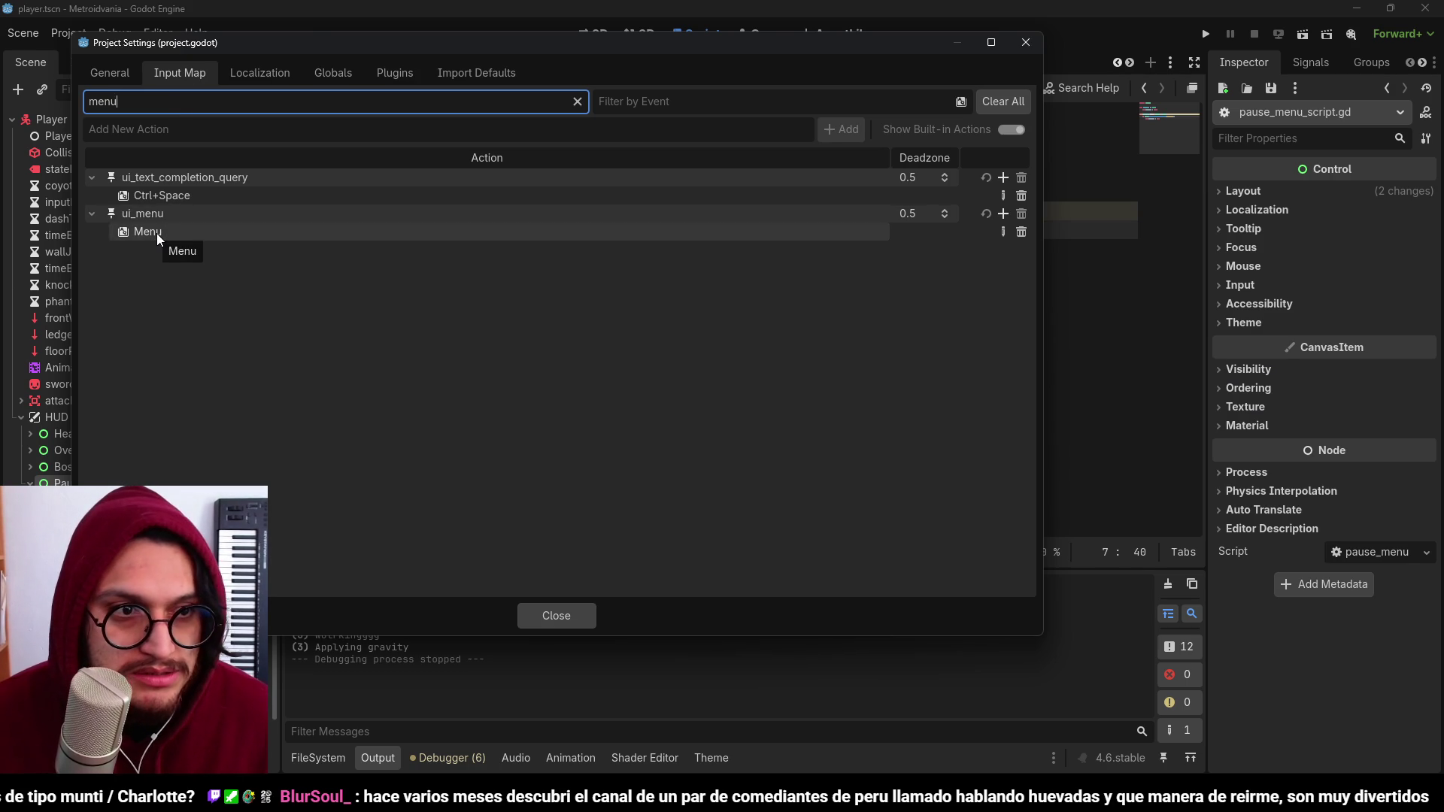
{"action": "left_click", "coordinate": [1003, 214]}
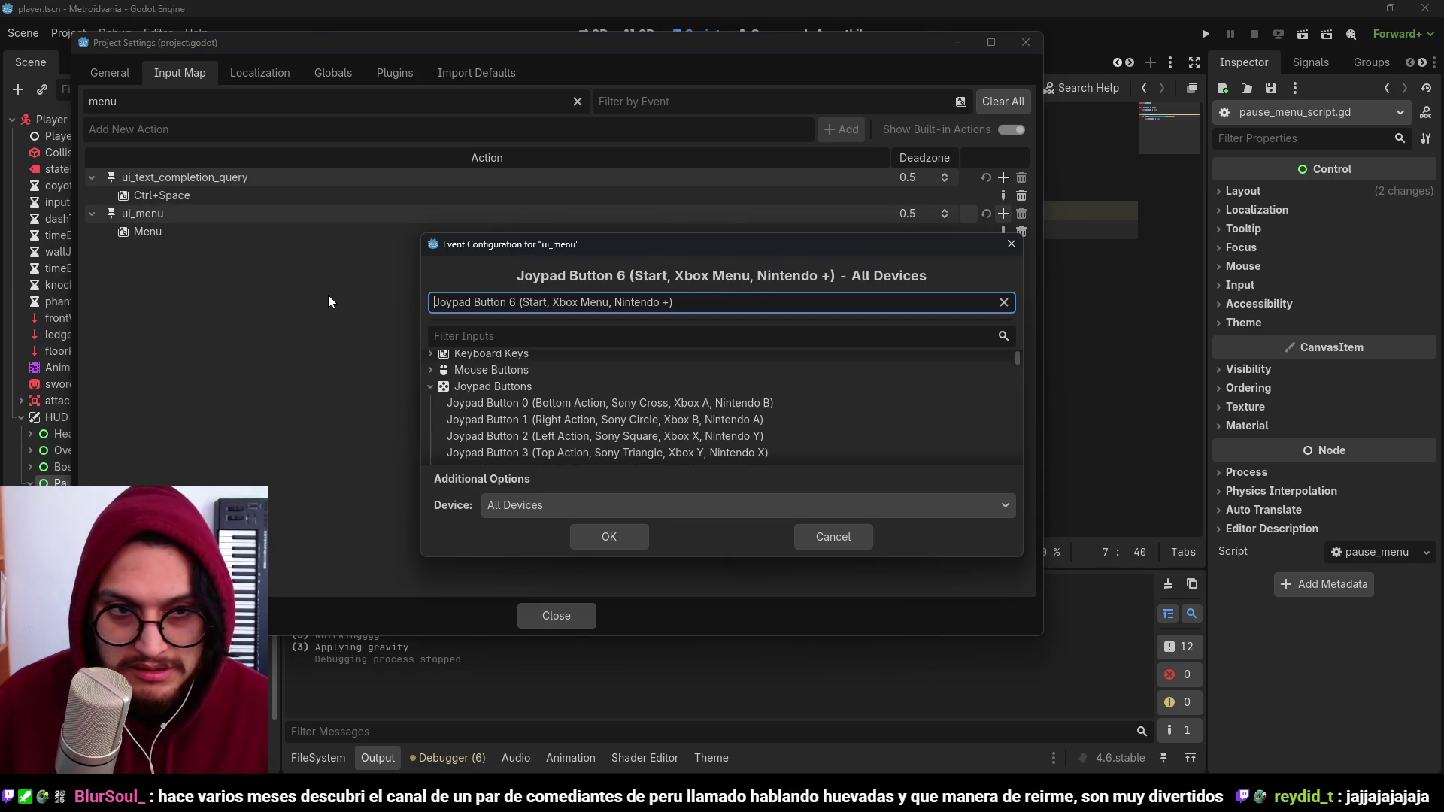
{"action": "left_click", "coordinate": [617, 530]}
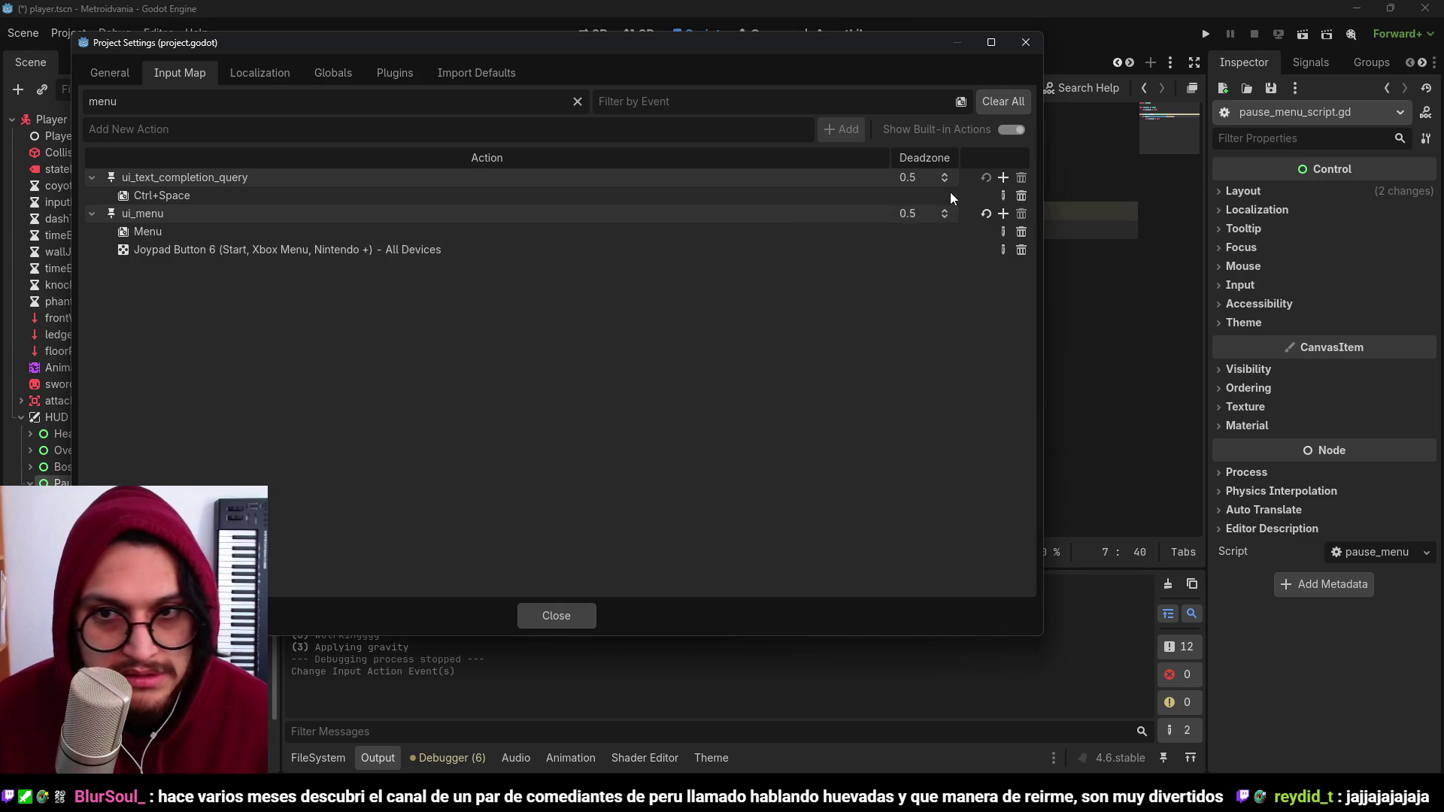
Add Escape (Physical) to ui_menu, close Project Settings and run the game.
{"action": "left_click", "coordinate": [1003, 213]}
{"action": "key", "text": "Escape"}
{"action": "left_click", "coordinate": [586, 539]}
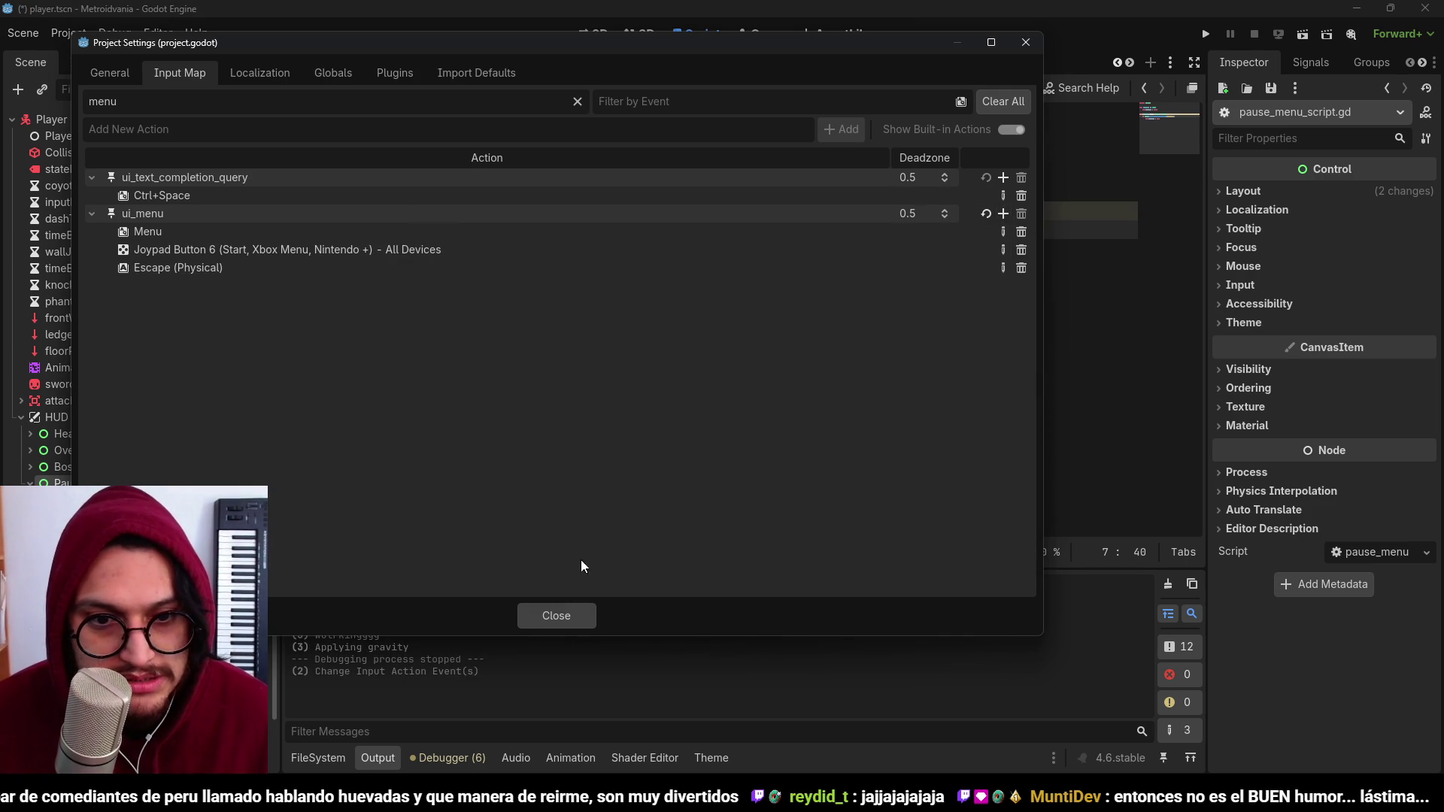
{"action": "left_click", "coordinate": [556, 621]}
{"action": "left_click", "coordinate": [1206, 34]}
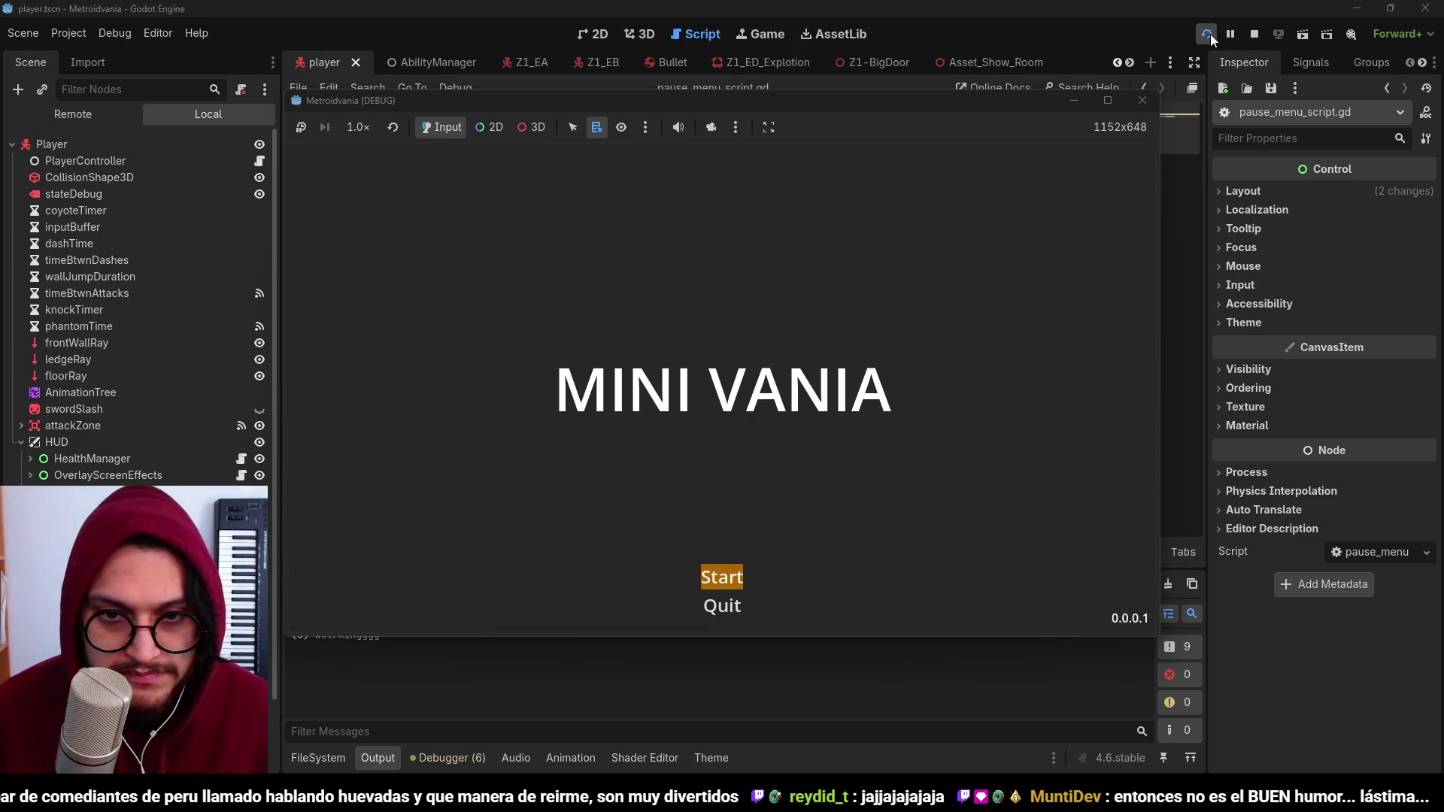
{"action": "left_click", "coordinate": [731, 578]}
{"action": "key", "text": "Escape"}
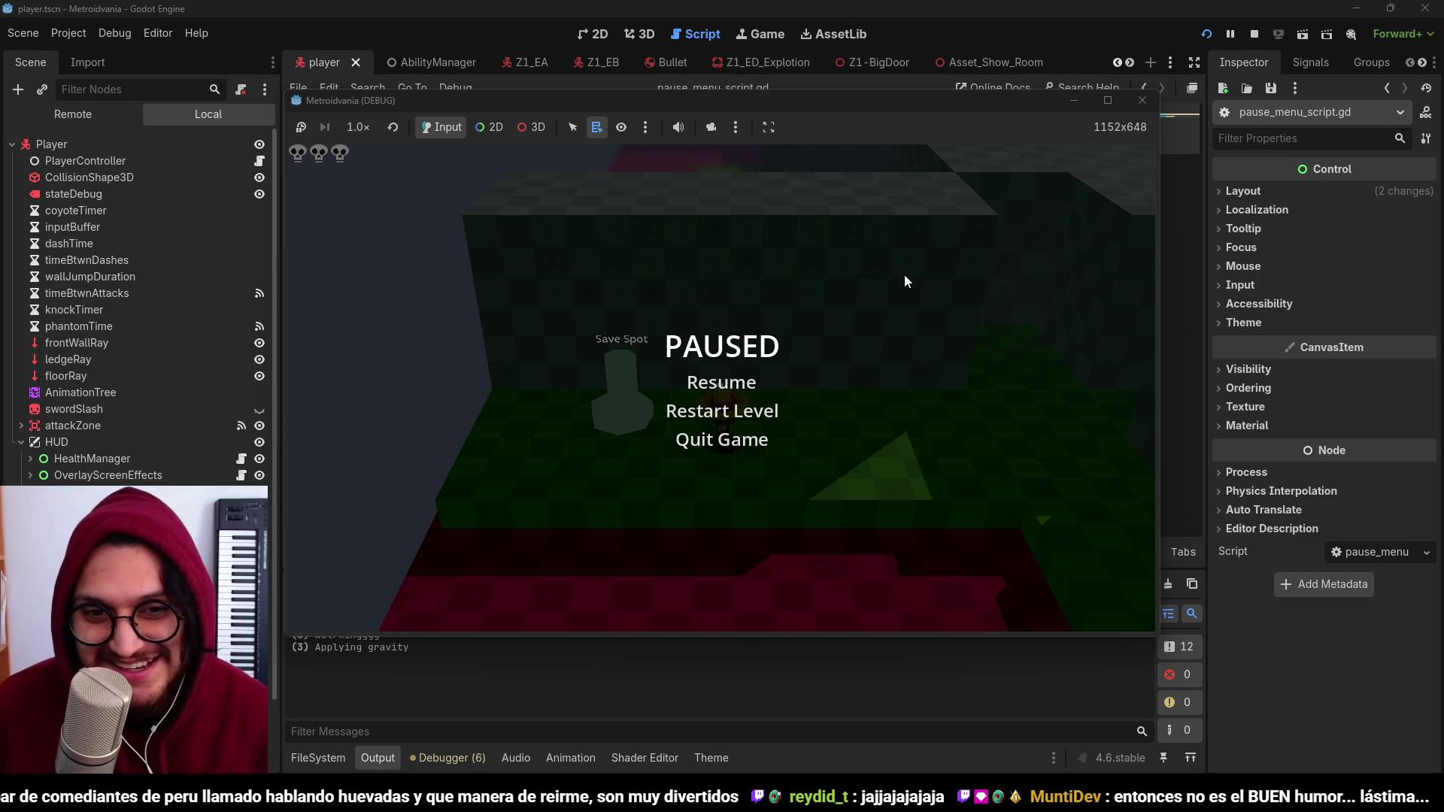
{"action": "left_click", "coordinate": [1254, 34]}
{"action": "left_click", "coordinate": [745, 179]}
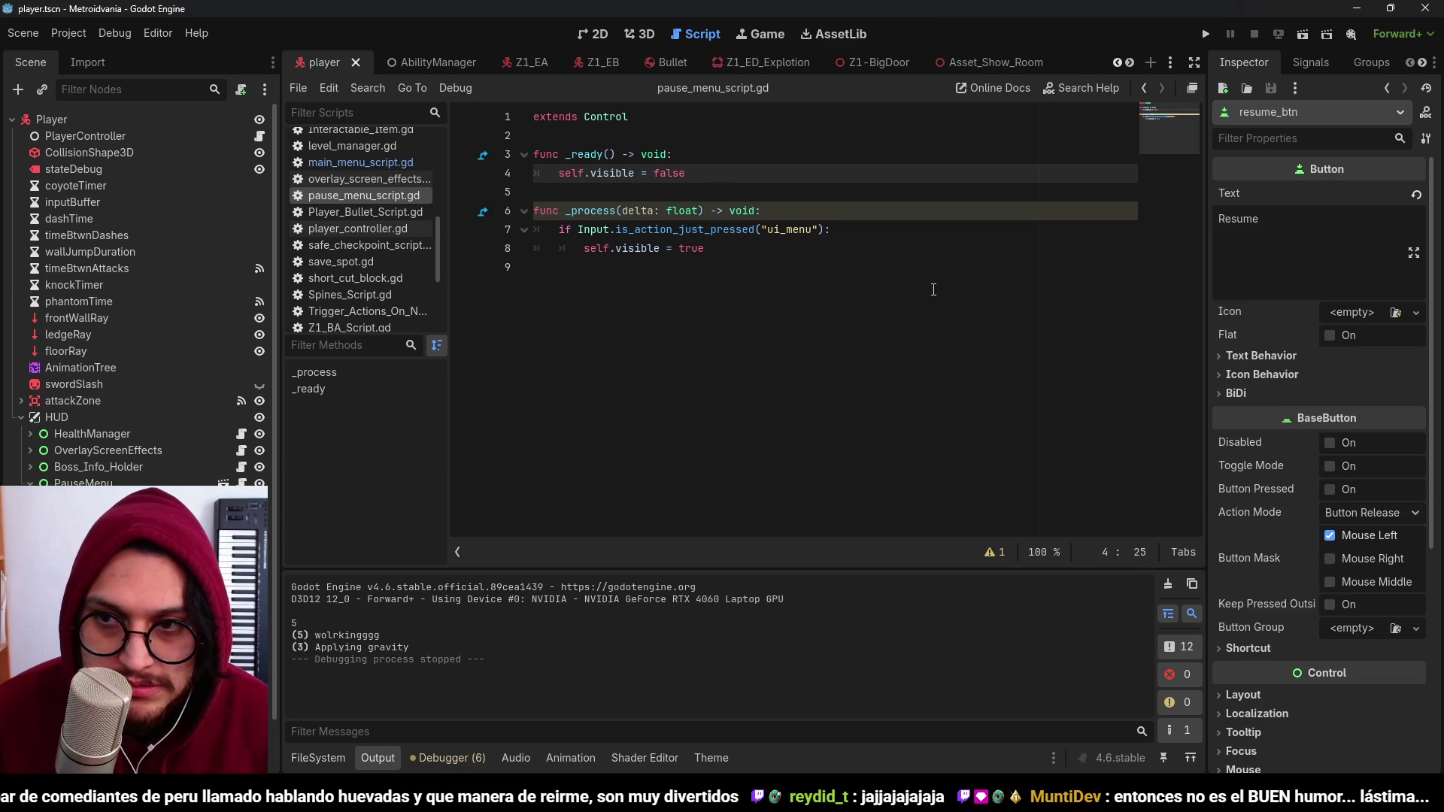
Make the ui_menu branch toggle visibility with self.visible = !self.visible and save.
{"action": "key", "text": "Up"}
{"action": "key", "text": "Down"}
{"action": "key", "text": "Up"}
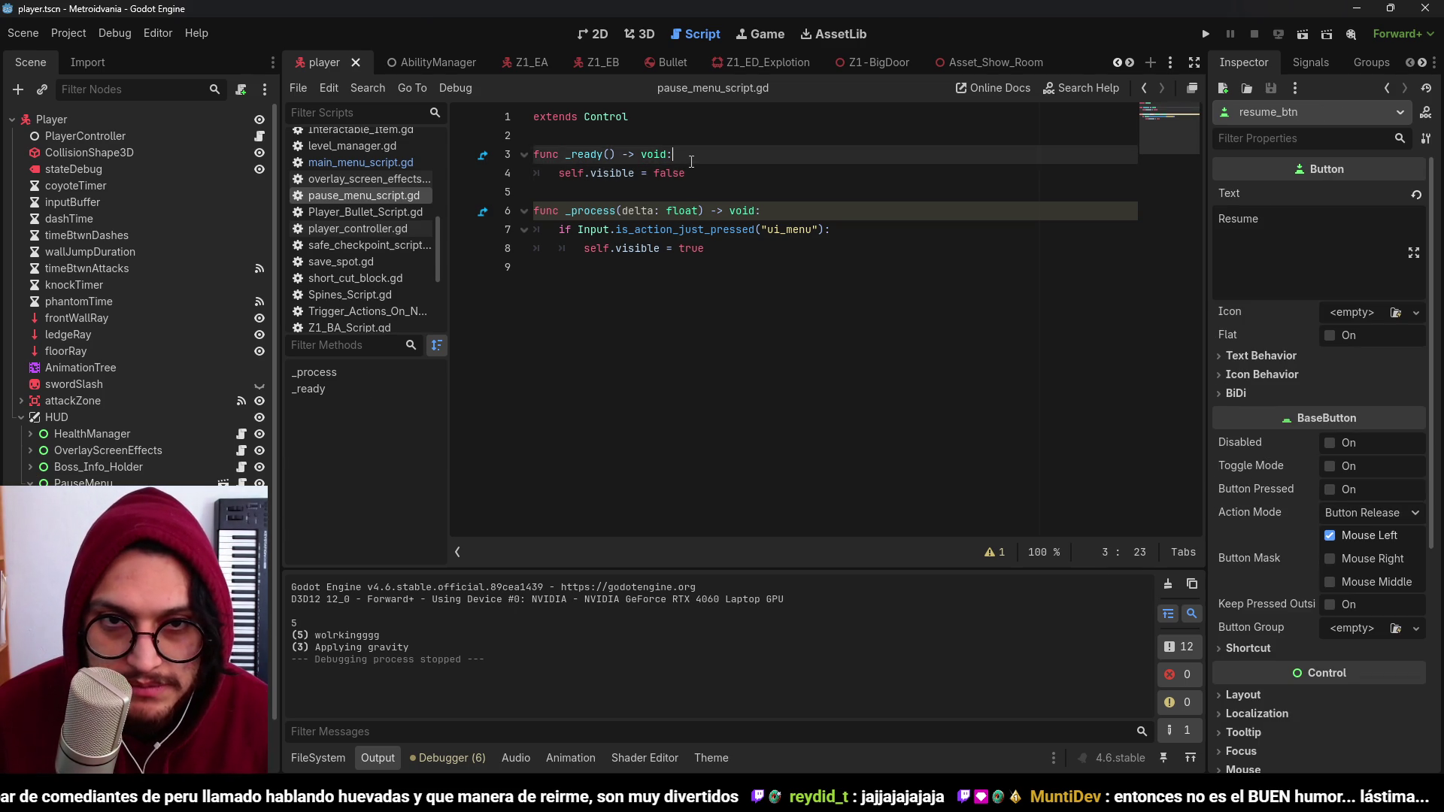
{"action": "key", "text": "Down"}
{"action": "key", "text": "Down"}
{"action": "key", "text": "Down"}
{"action": "key", "text": "Down"}
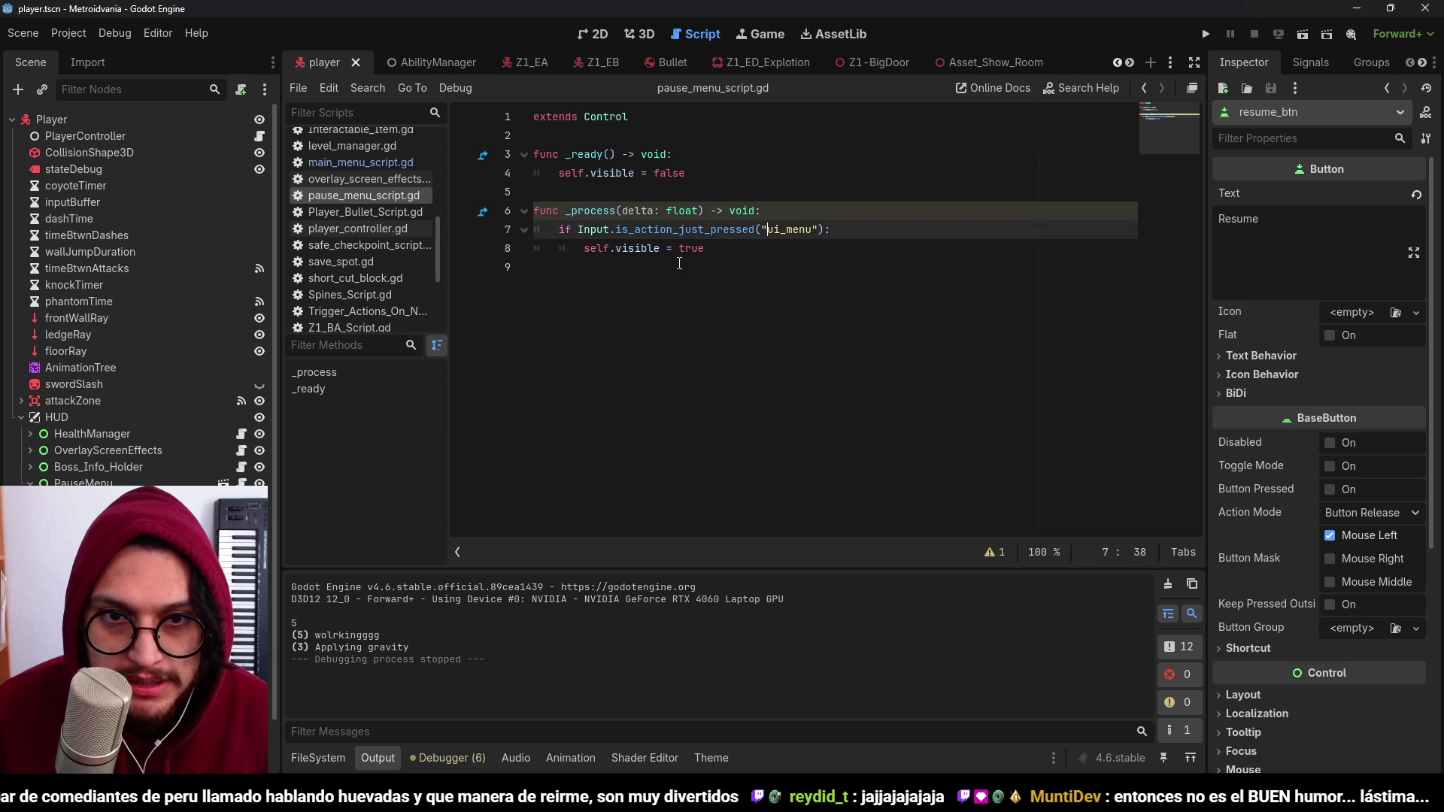
{"action": "key", "text": "Down"}
{"action": "key", "text": "Home"}
{"action": "left_click", "coordinate": [779, 230]}
{"action": "left_click", "coordinate": [812, 248]}
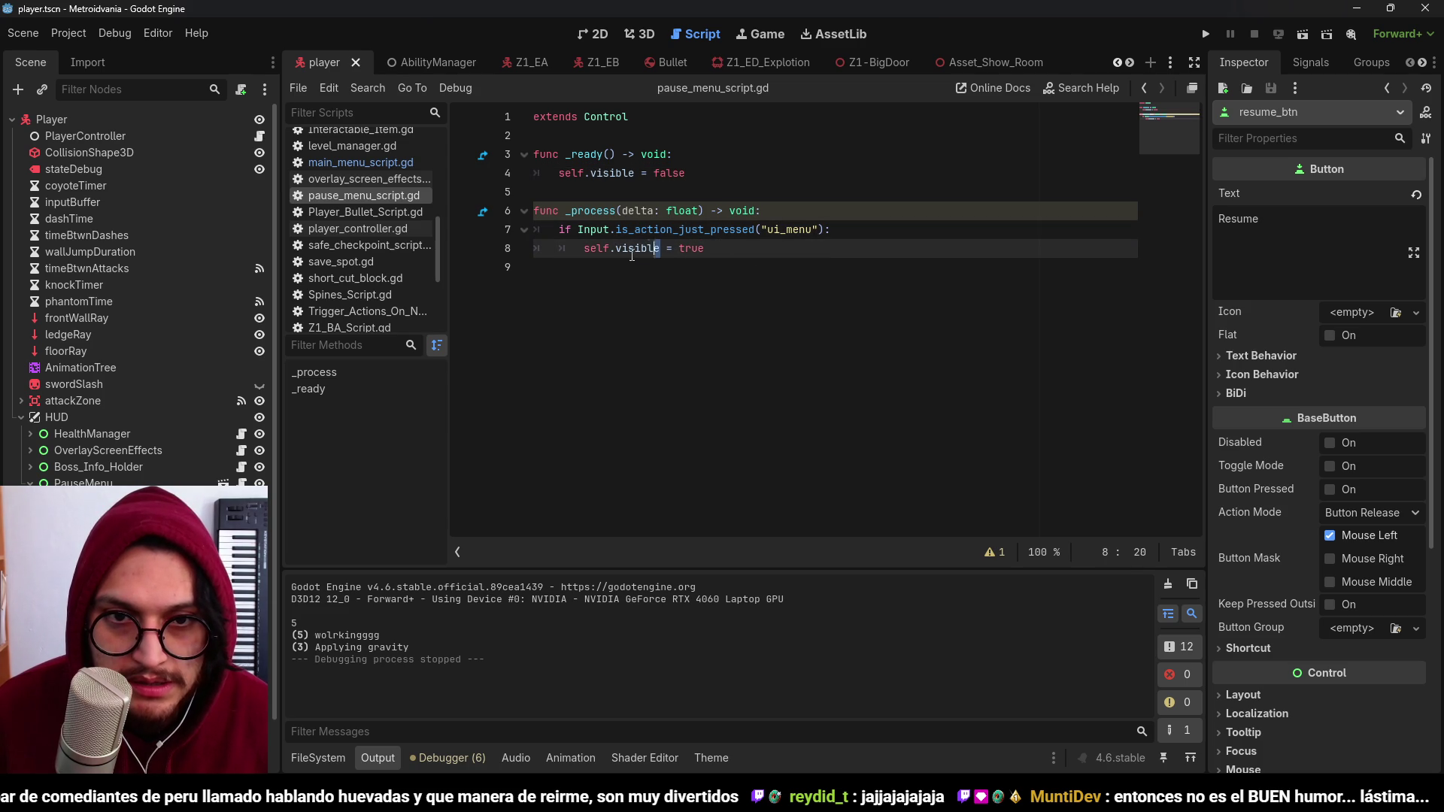
{"action": "left_click_drag", "start_coordinate": [657, 249], "coordinate": [586, 250]}
{"action": "key", "text": "ctrl+c"}
{"action": "double_click", "coordinate": [691, 248]}
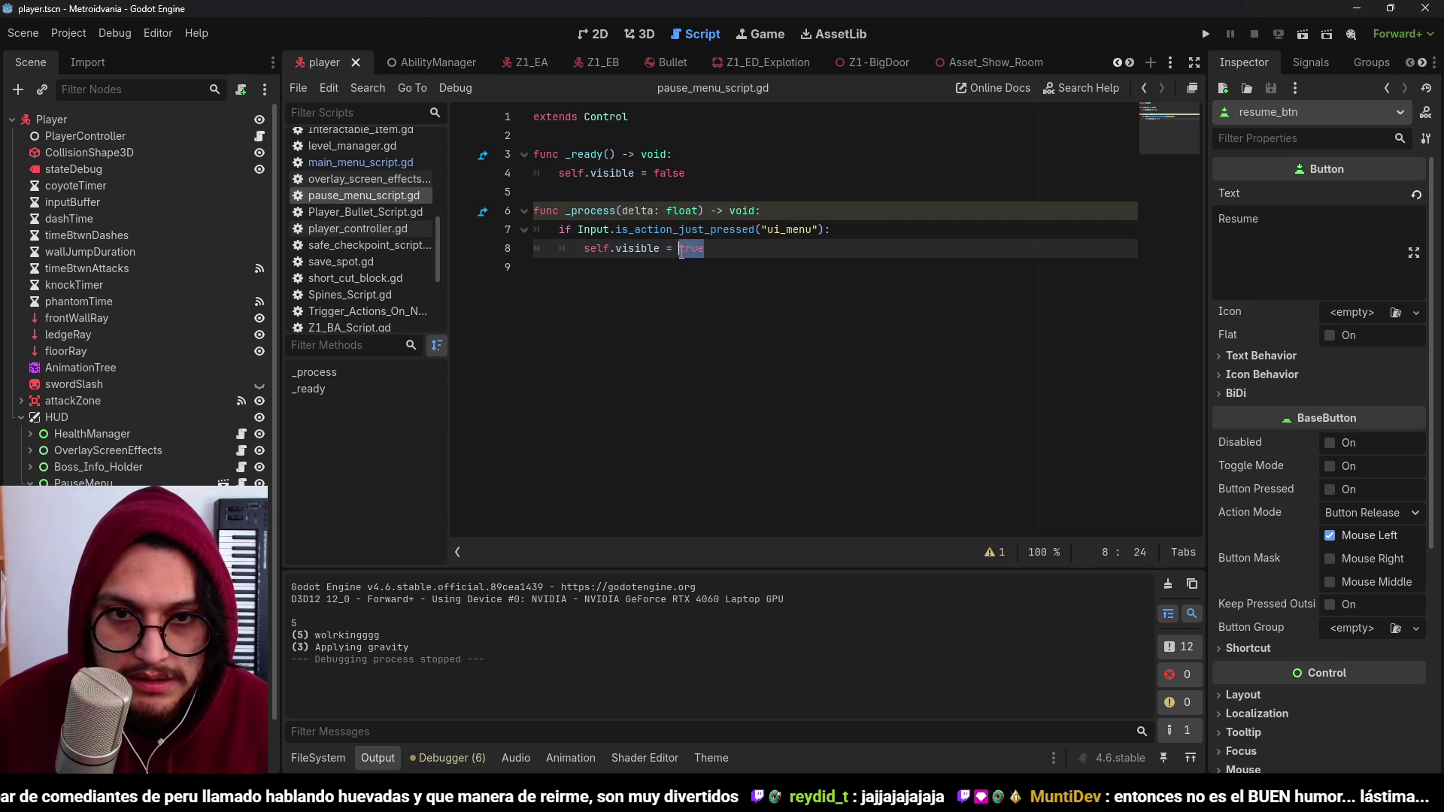
{"action": "key", "text": "ctrl+v"}
{"action": "left_click", "coordinate": [679, 248]}
{"action": "type", "text": "!"}
{"action": "key", "text": "ctrl+s"}
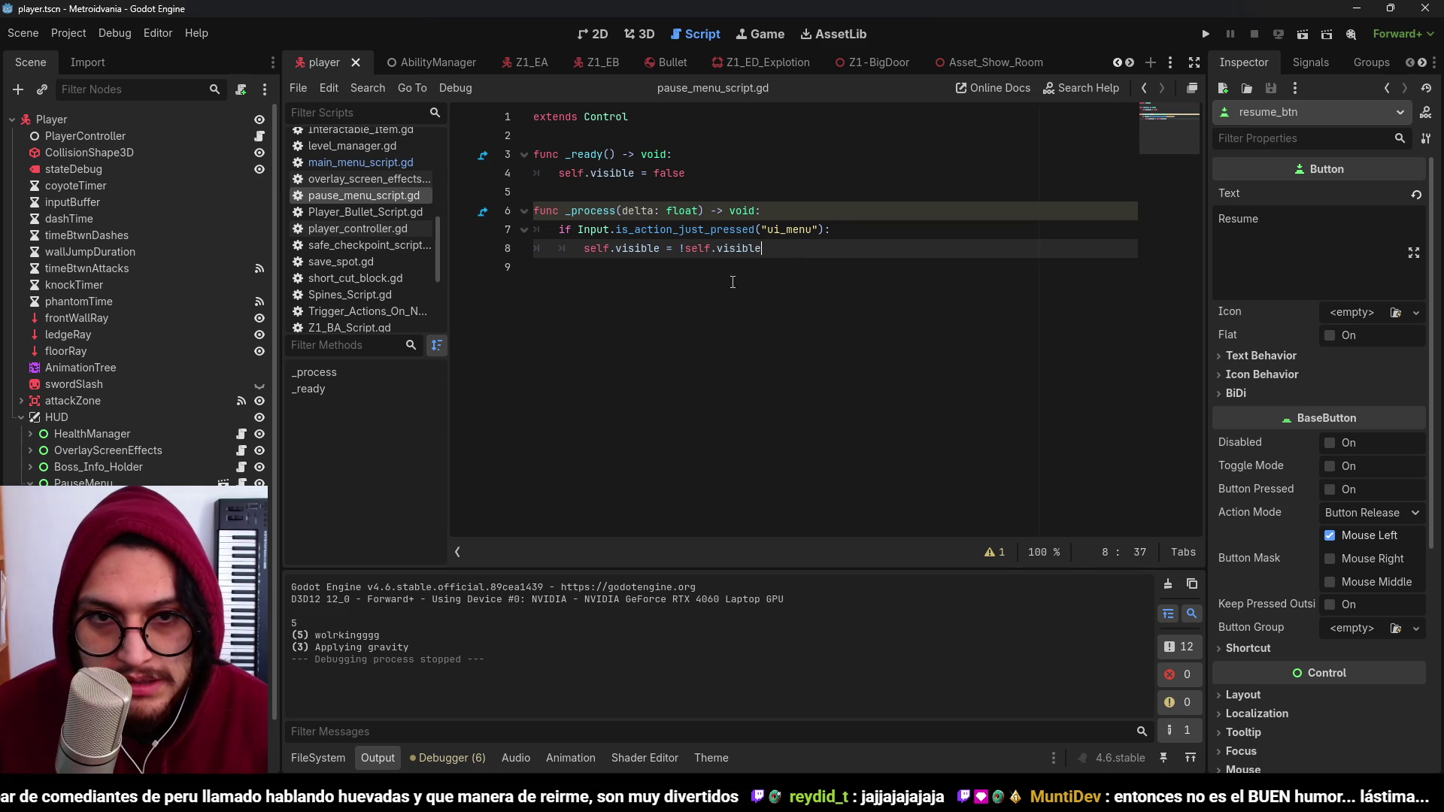
{"action": "left_click", "coordinate": [709, 301]}
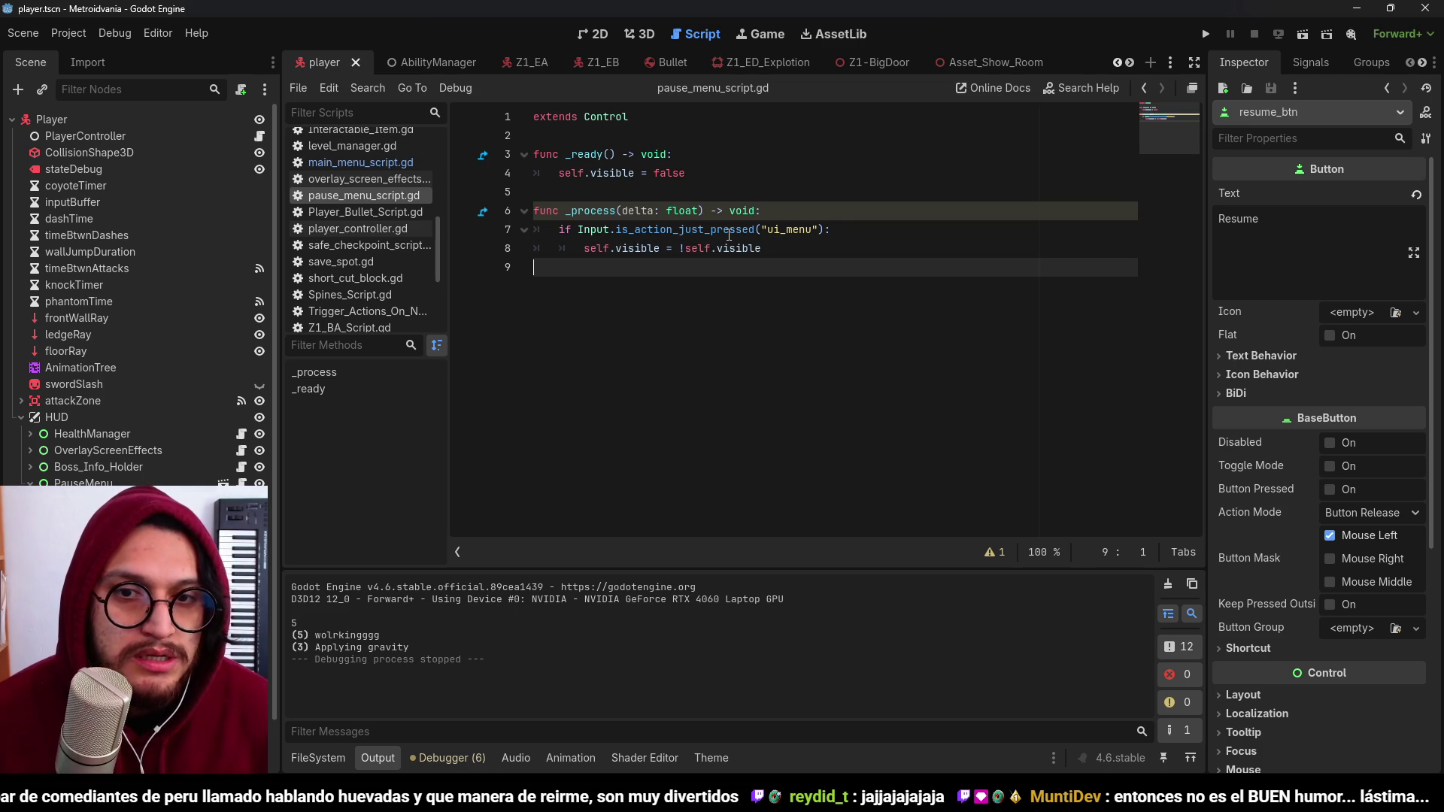
{"action": "key", "text": "ctrl+s"}
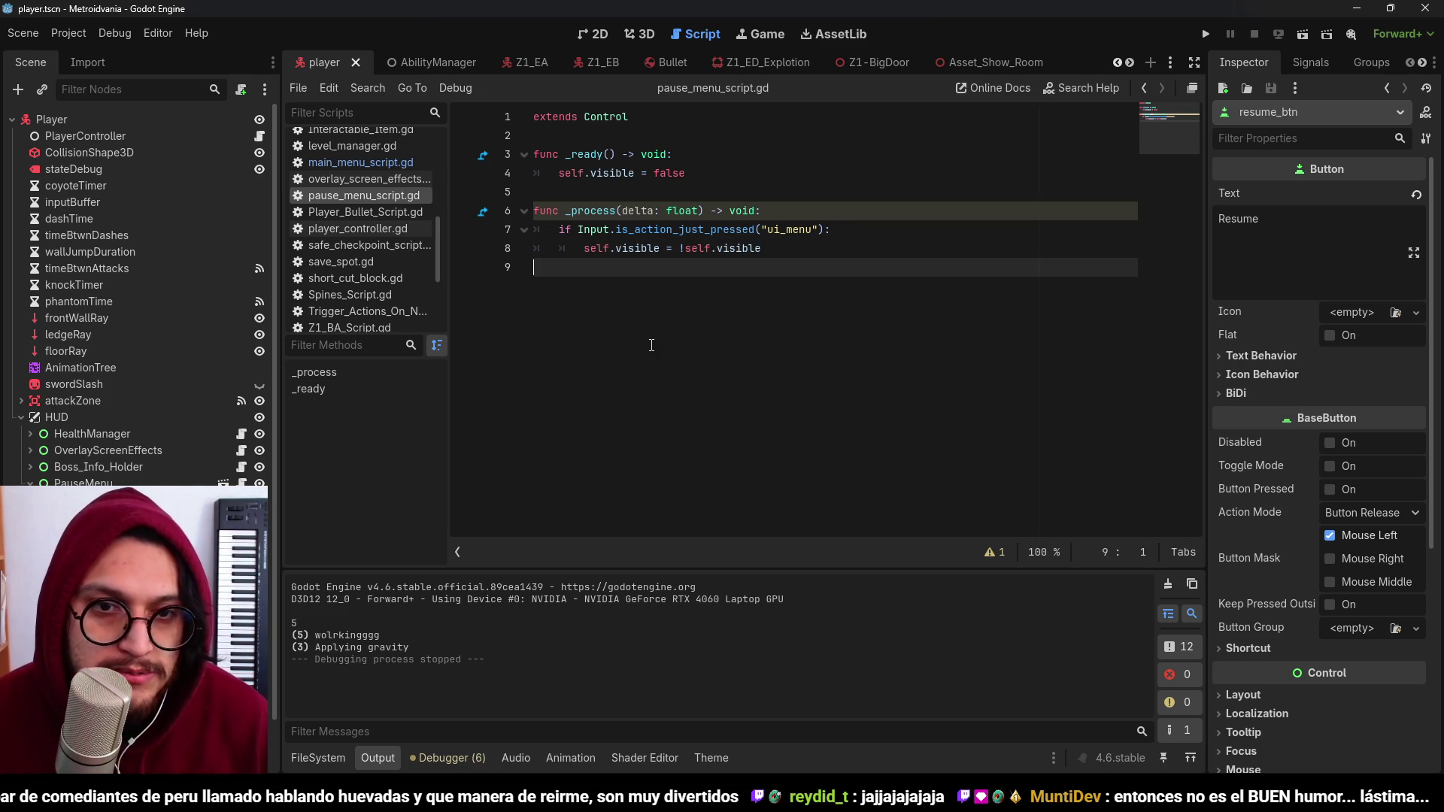
Add a line after line 8, then erase the partly typed time_s and the extra line.
{"action": "left_click", "coordinate": [697, 157]}
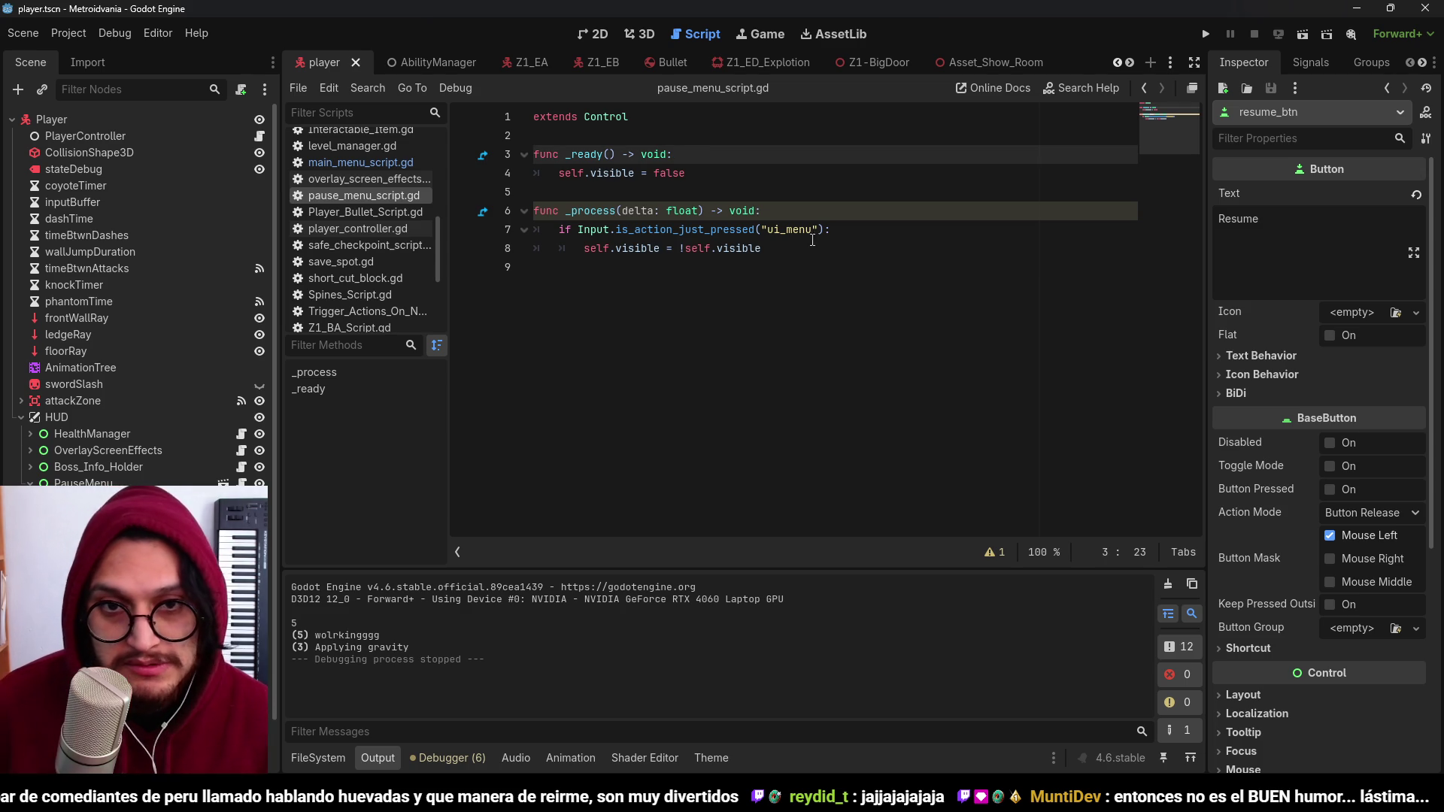
{"action": "left_click", "coordinate": [576, 328]}
{"action": "left_click", "coordinate": [761, 248]}
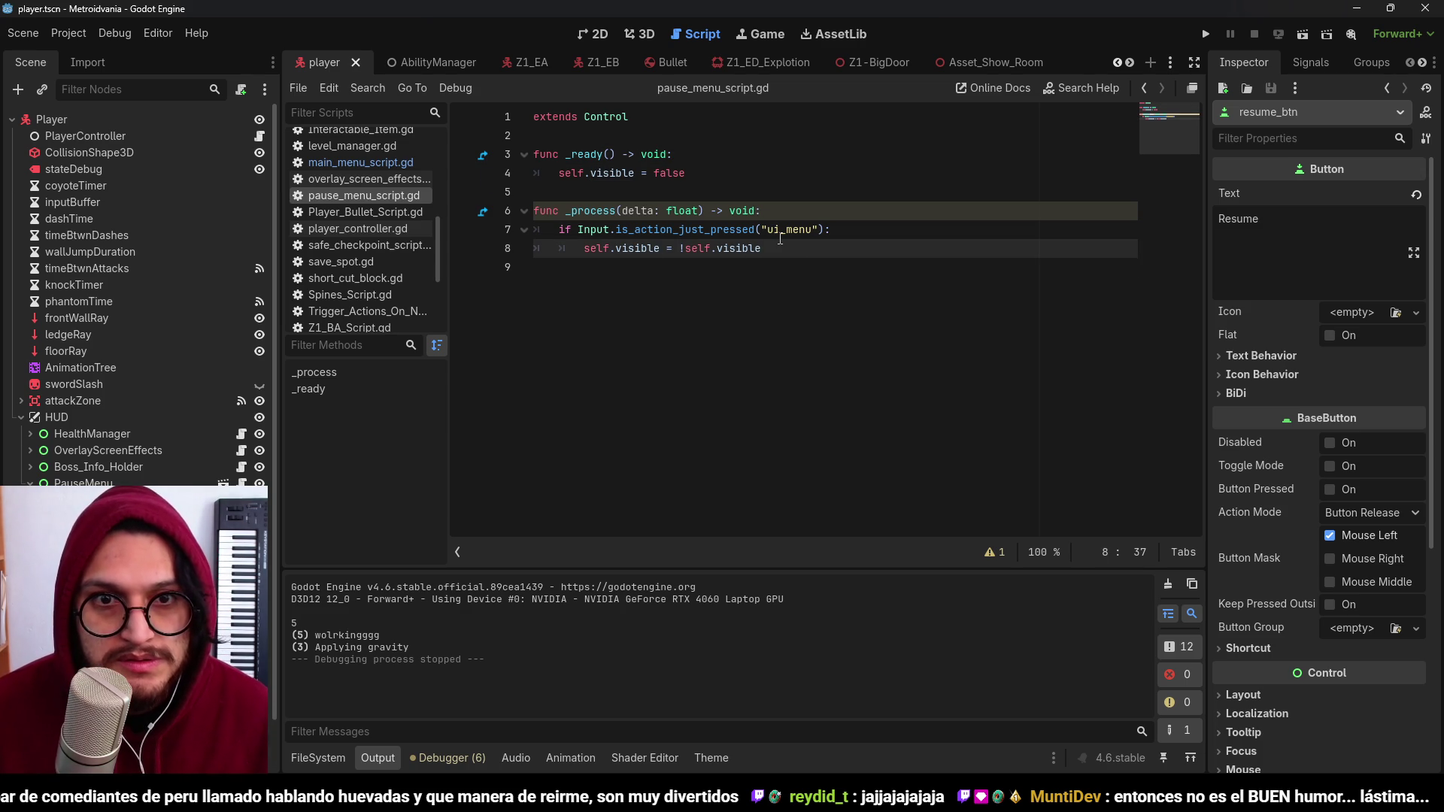
{"action": "key", "text": "Return"}
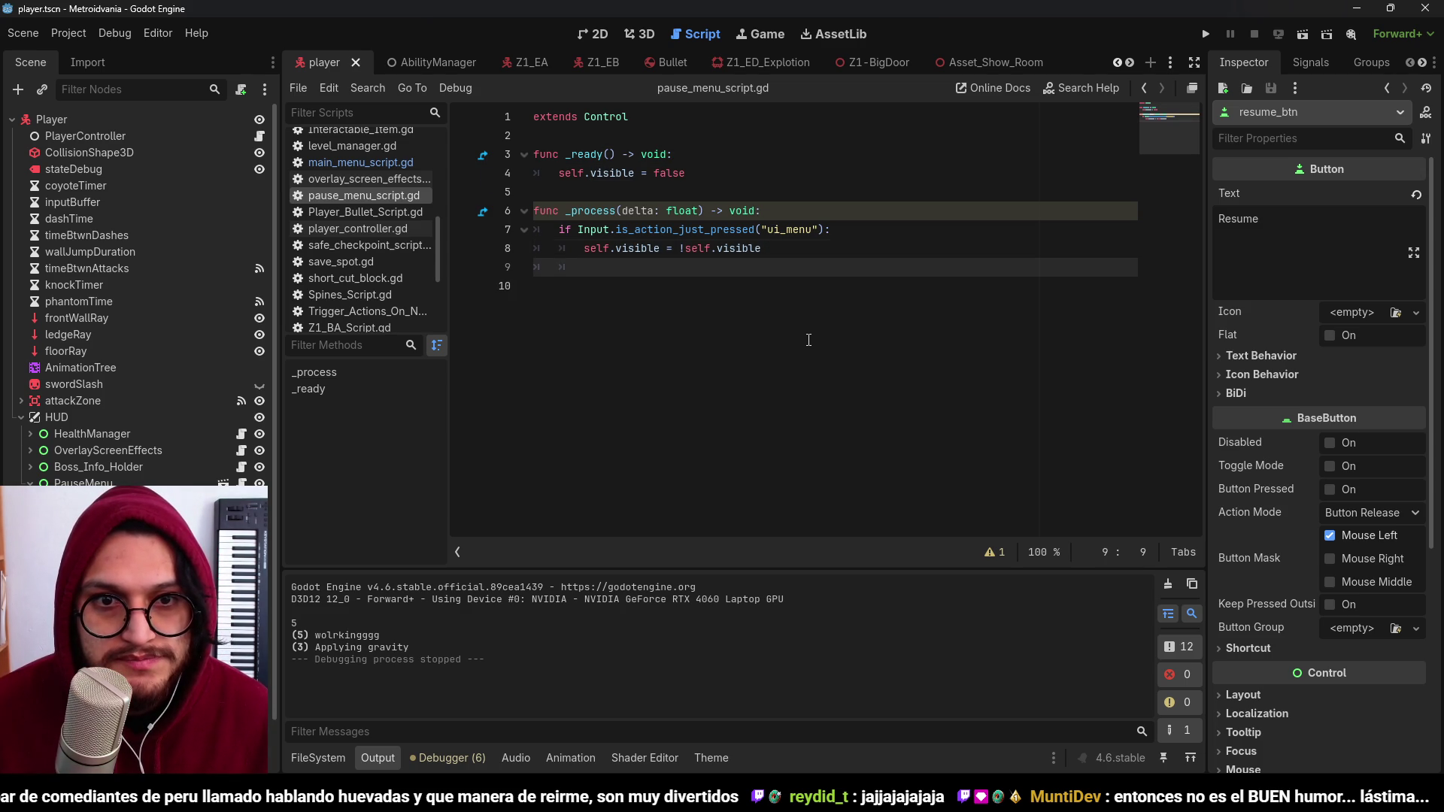
{"action": "key", "text": "ctrl+z"}
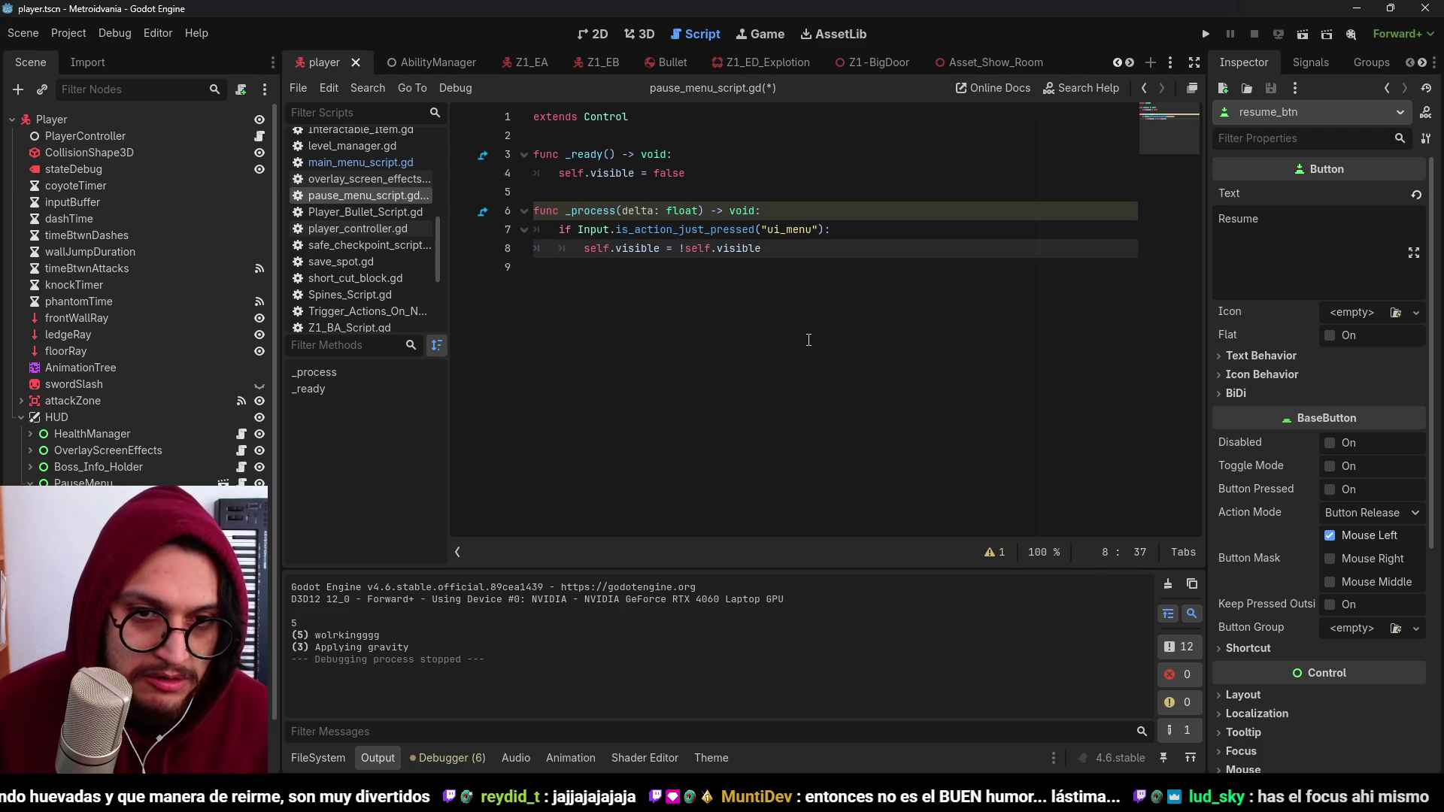
{"action": "key", "text": "ctrl+y"}
{"action": "type", "text": "time_"}
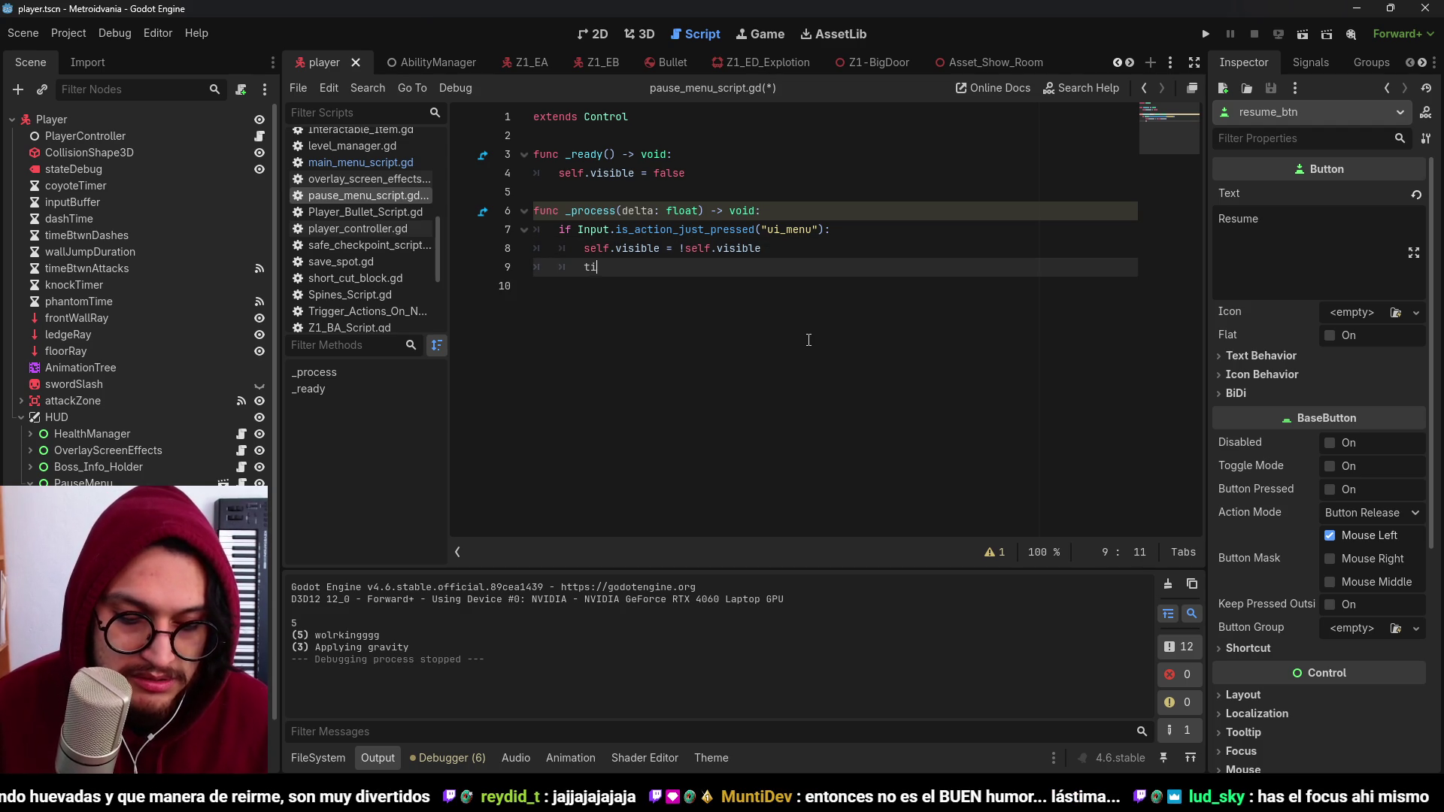
{"action": "type", "text": "s"}
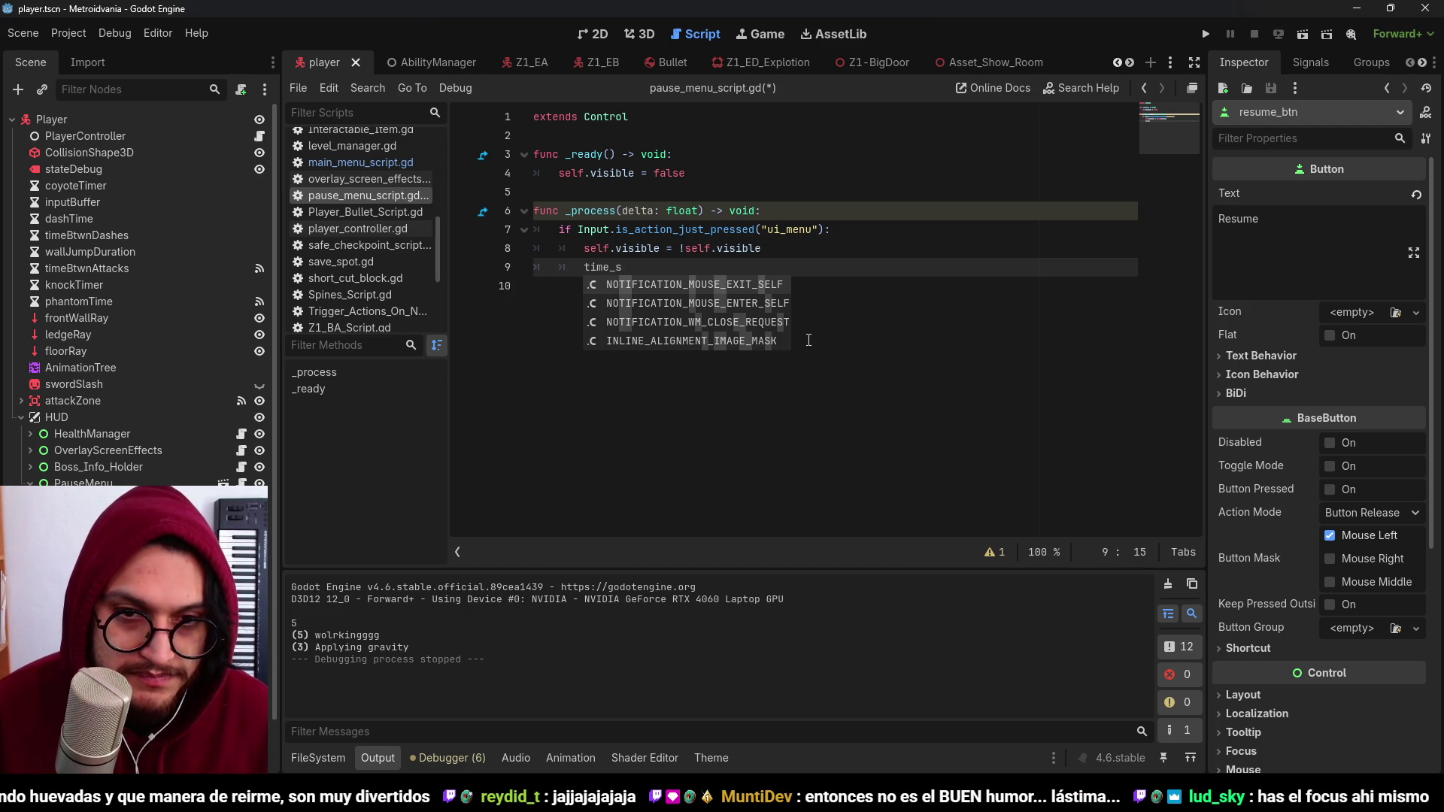
{"action": "key", "text": "BackSpace"}
{"action": "key", "text": "BackSpace"}
{"action": "key", "text": "BackSpace"}
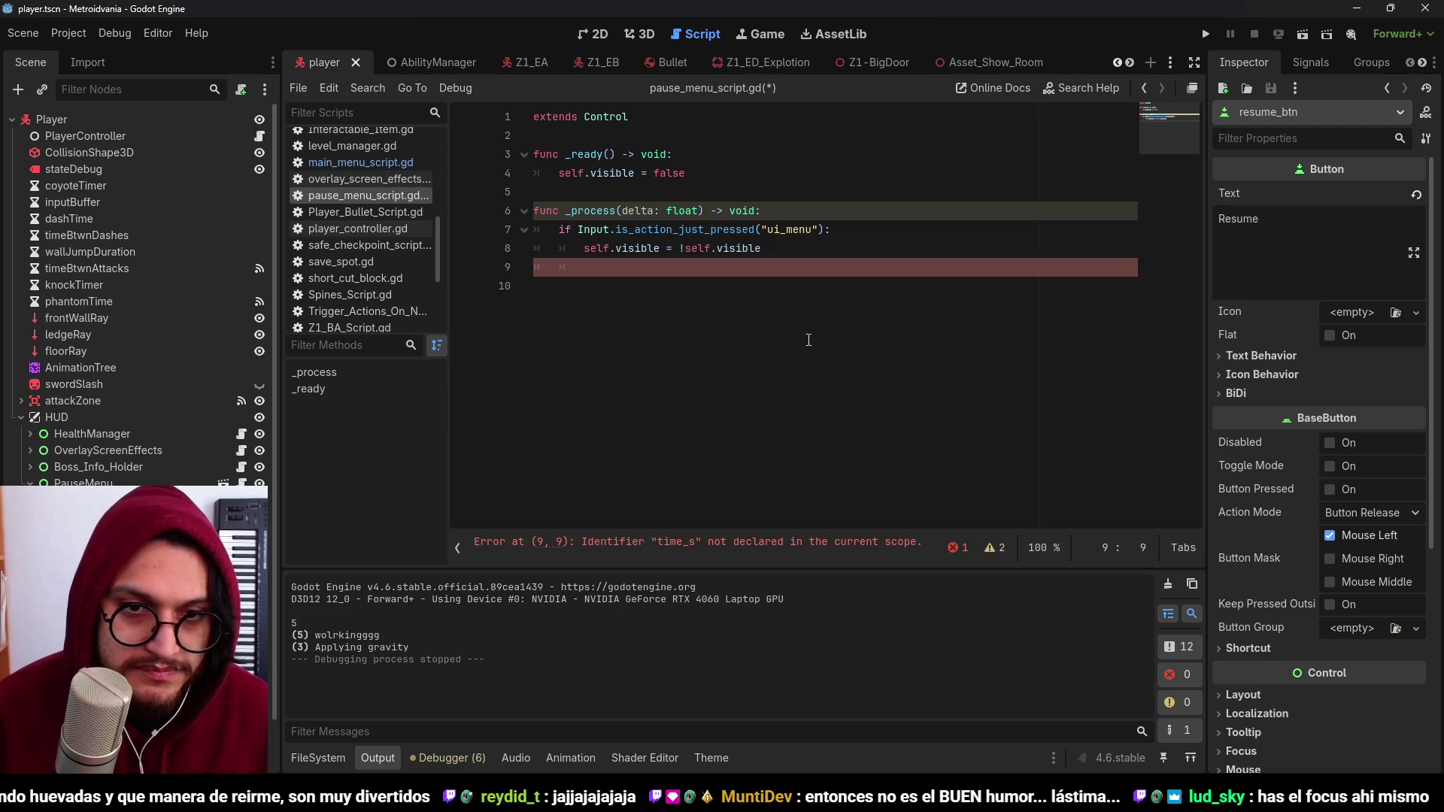
{"action": "key", "text": "Delete"}
Drag the three pause menu buttons into the script as onready references.
{"action": "left_click", "coordinate": [752, 154]}
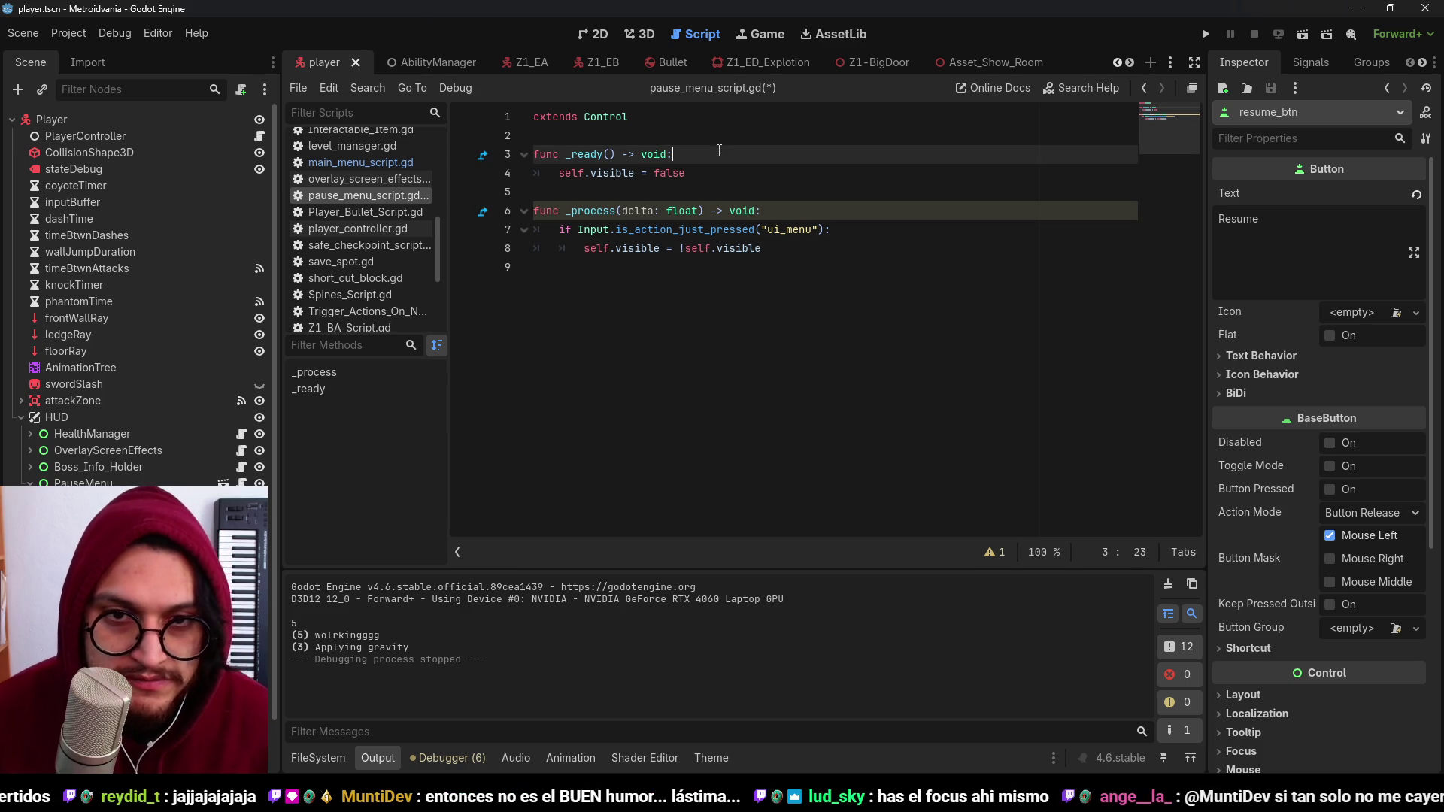
{"action": "left_click", "coordinate": [83, 527], "text": "shift"}
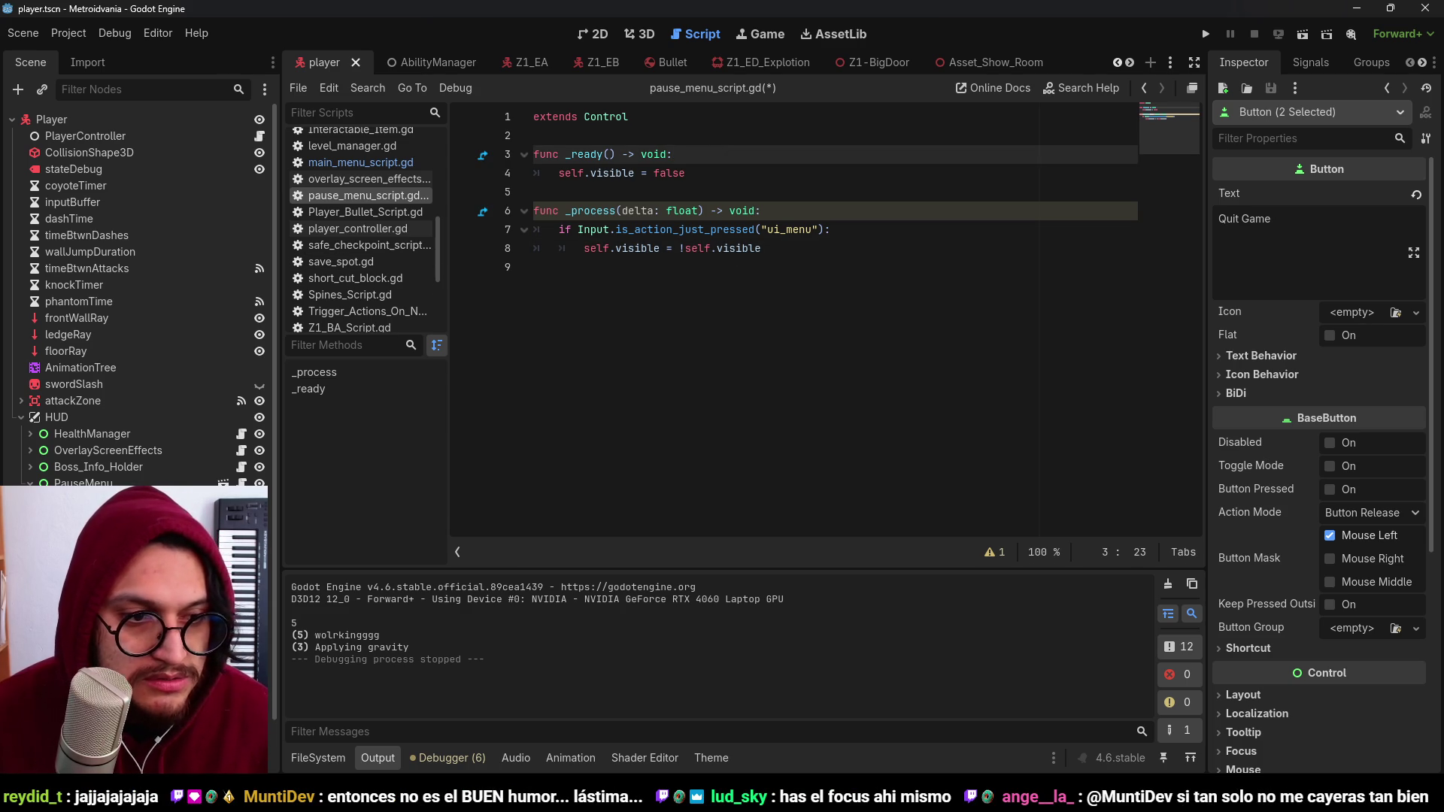
{"action": "mouse_move", "coordinate": [83, 518]}
{"action": "left_mouse_down"}
{"action": "mouse_move", "coordinate": [548, 297]}
{"action": "mouse_move", "coordinate": [677, 137]}
{"action": "left_mouse_up"}
Add resume_btn.grab_focus() after the hide line in _ready and save.
{"action": "double_click", "coordinate": [669, 135]}
{"action": "key", "text": "ctrl+c"}
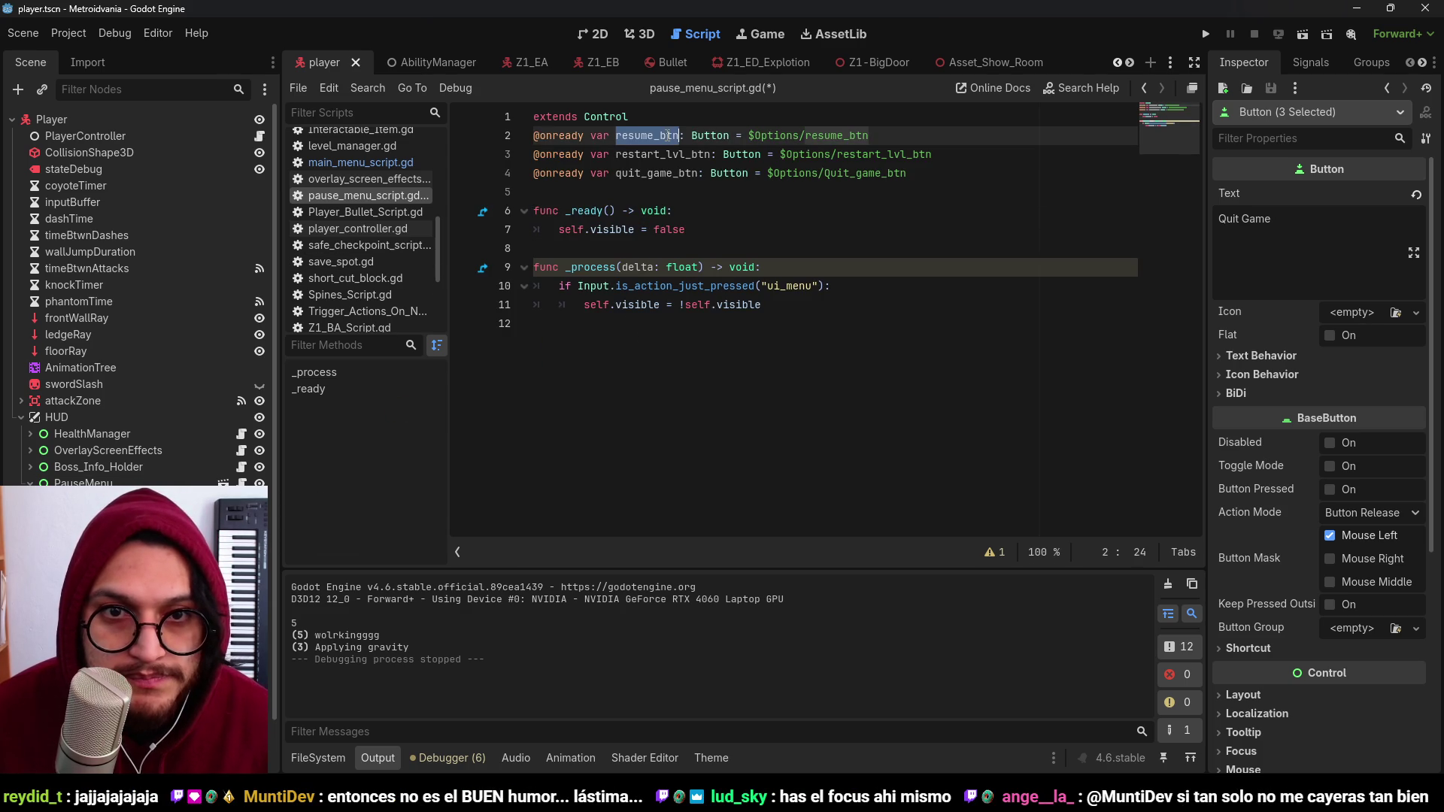
{"action": "left_click", "coordinate": [698, 229]}
{"action": "key", "text": "Return"}
{"action": "key", "text": "ctrl+v"}
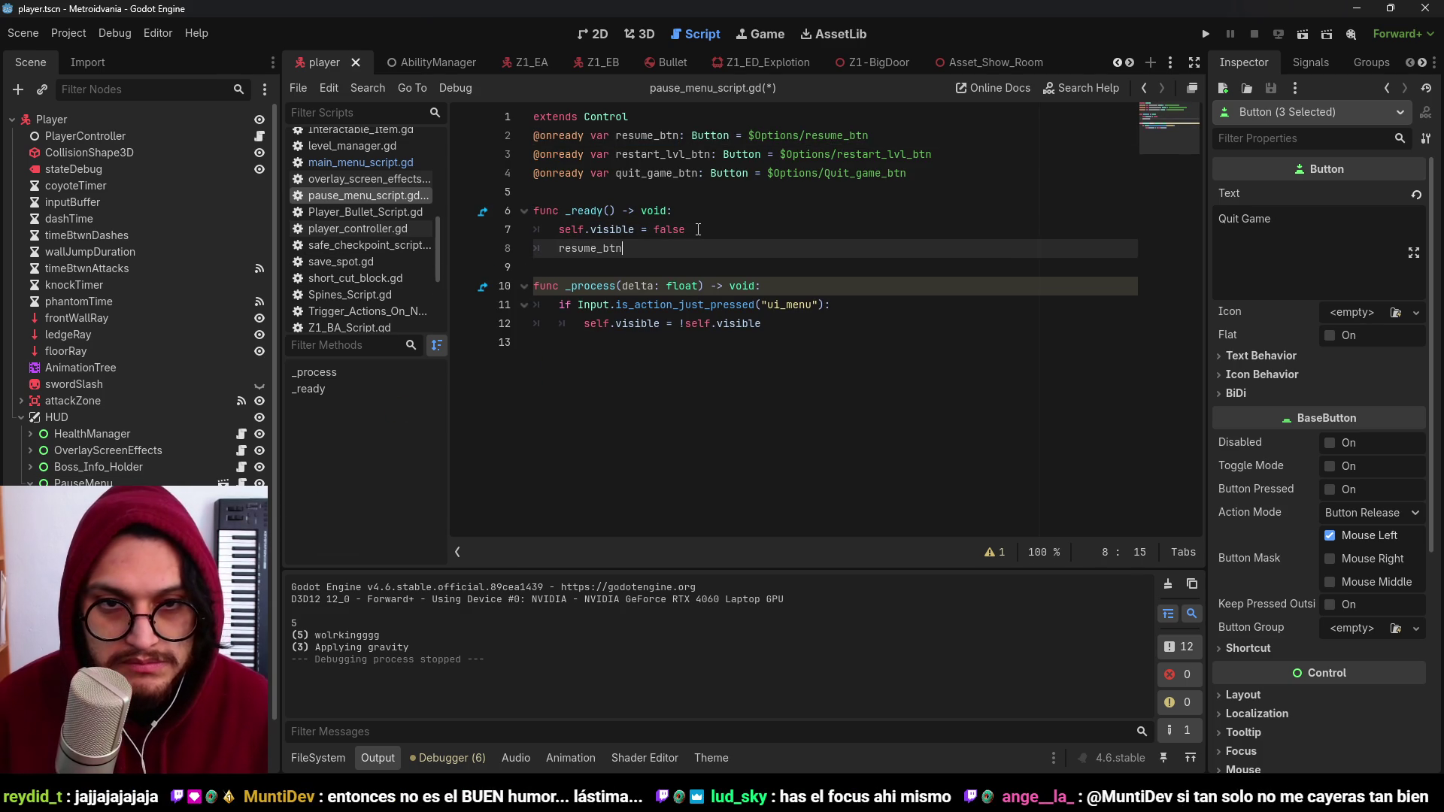
{"action": "type", "text": ".grab"}
{"action": "key", "text": "Down"}
{"action": "key", "text": "Return"}
{"action": "key", "text": "ctrl+s"}
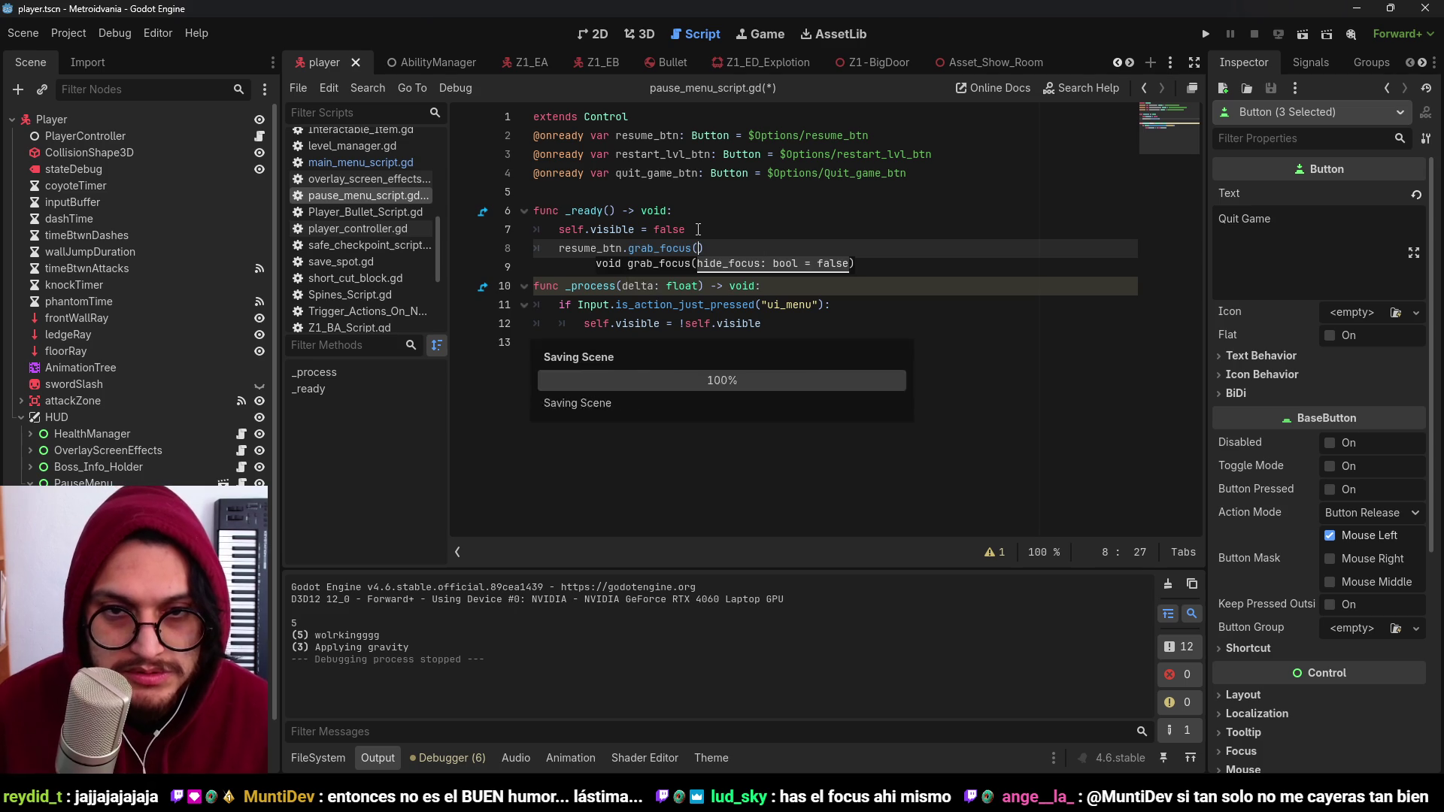
{"action": "left_click", "coordinate": [730, 286]}
{"action": "key", "text": "F5"}
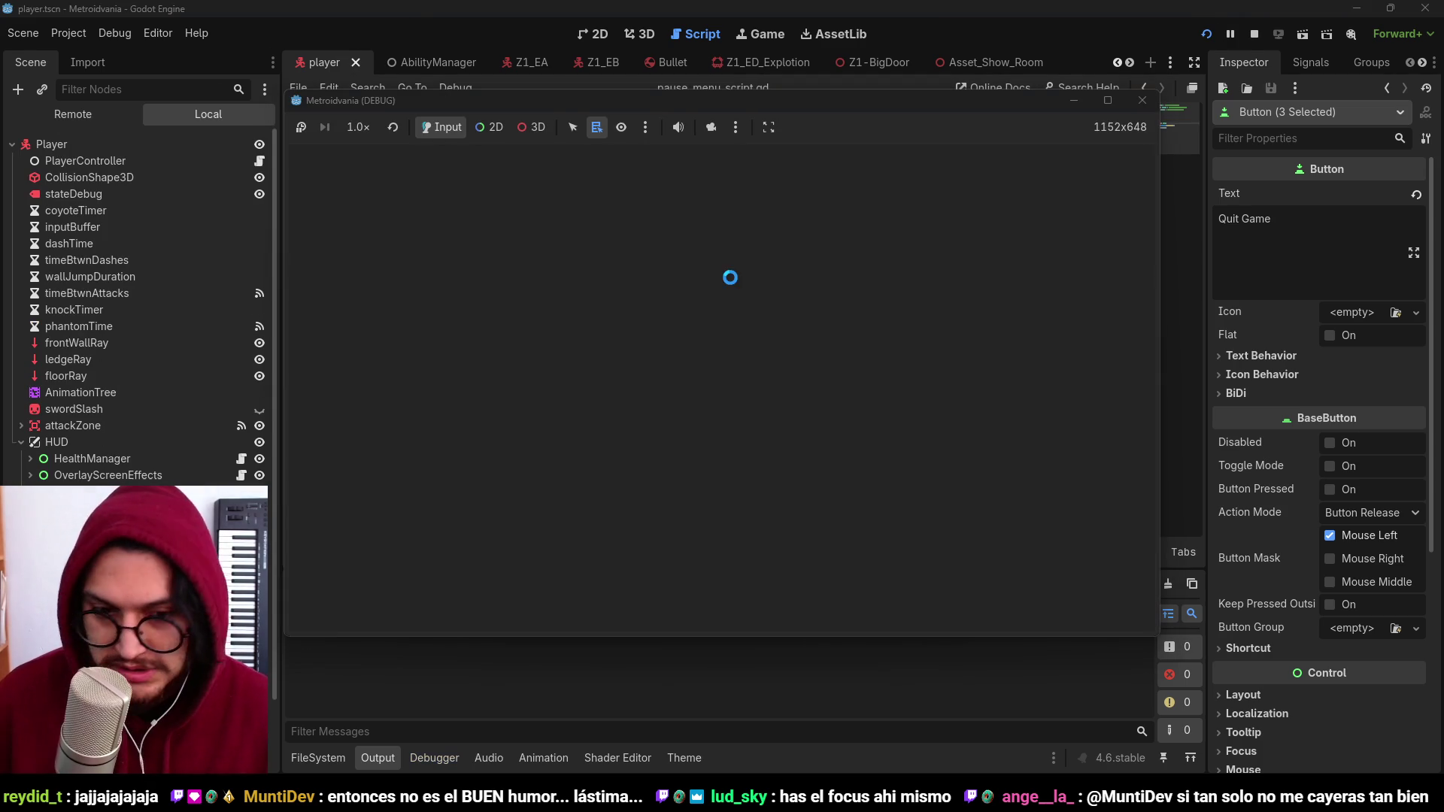
{"action": "key", "text": "Return"}
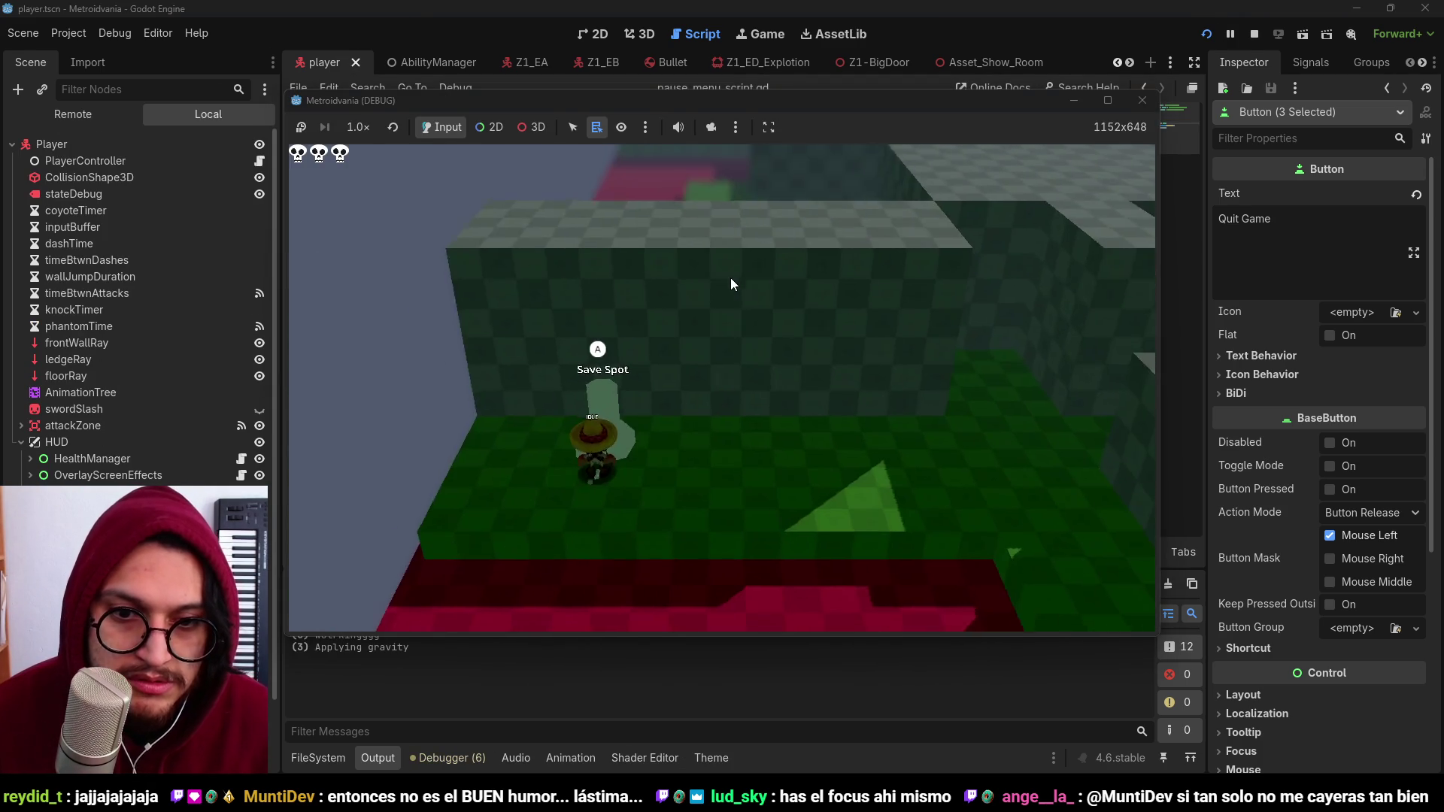
{"action": "key", "text": "Escape"}
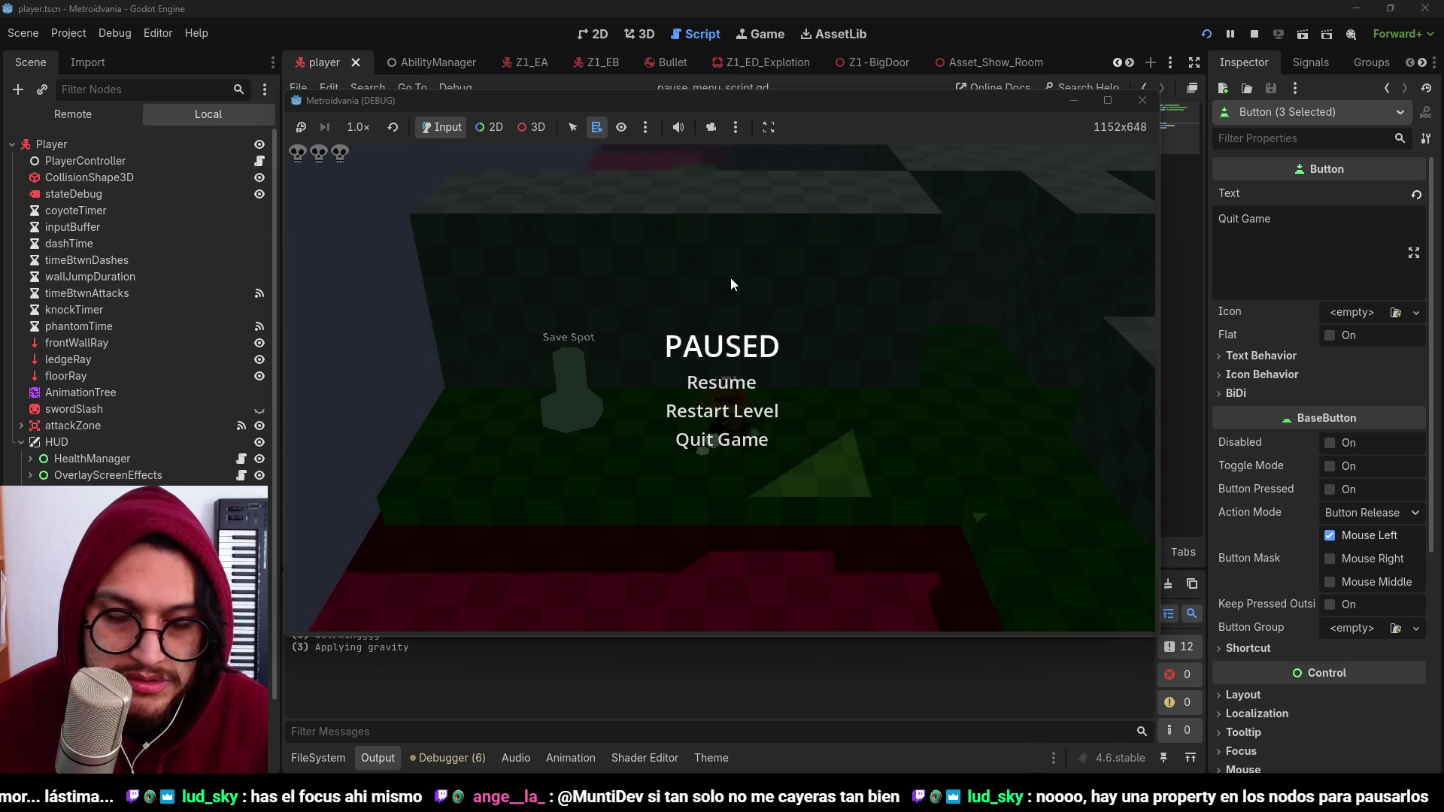
{"action": "key", "text": "F8"}
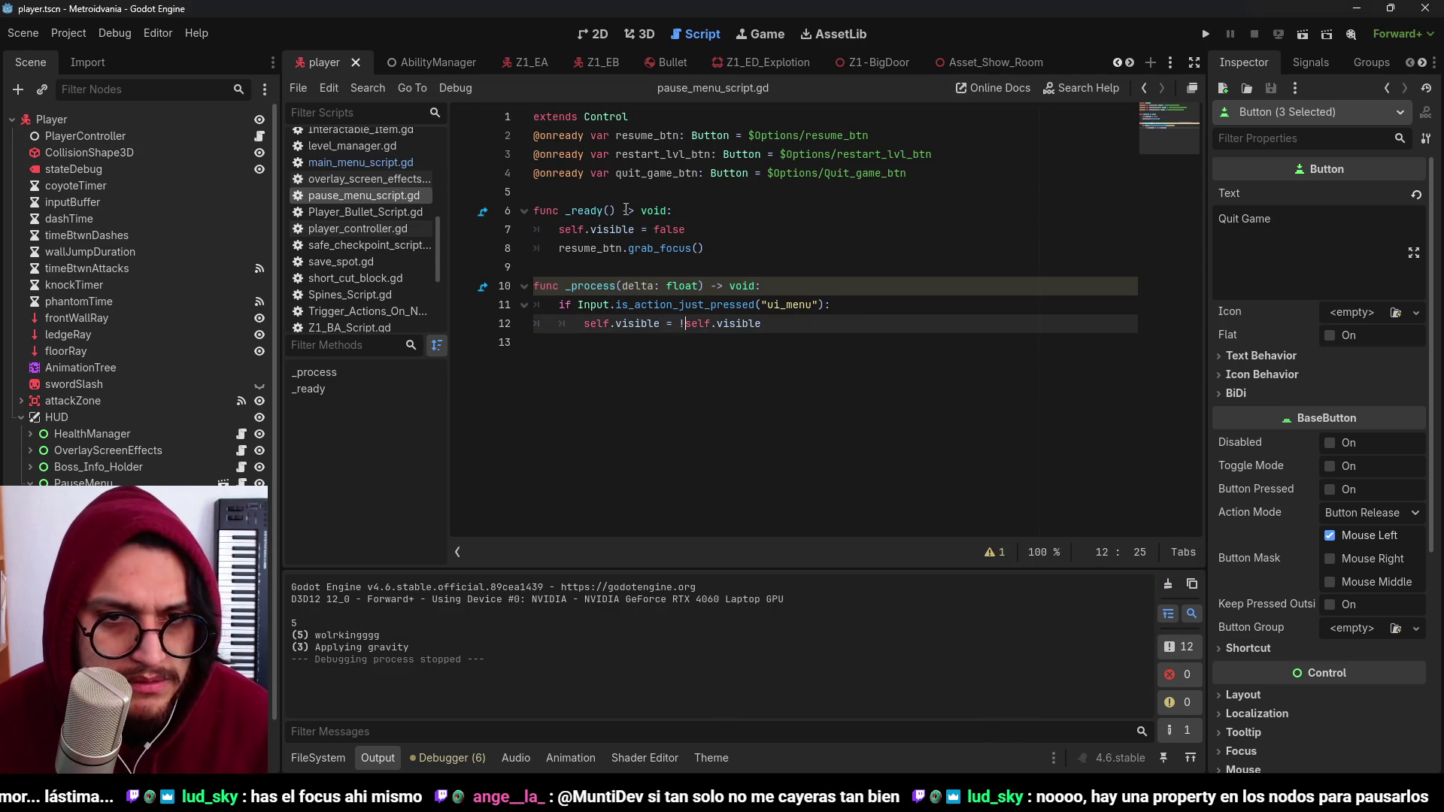
Select the PauseMenu node in the Scene dock.
{"action": "left_click", "coordinate": [665, 245]}
{"action": "double_click", "coordinate": [590, 248]}
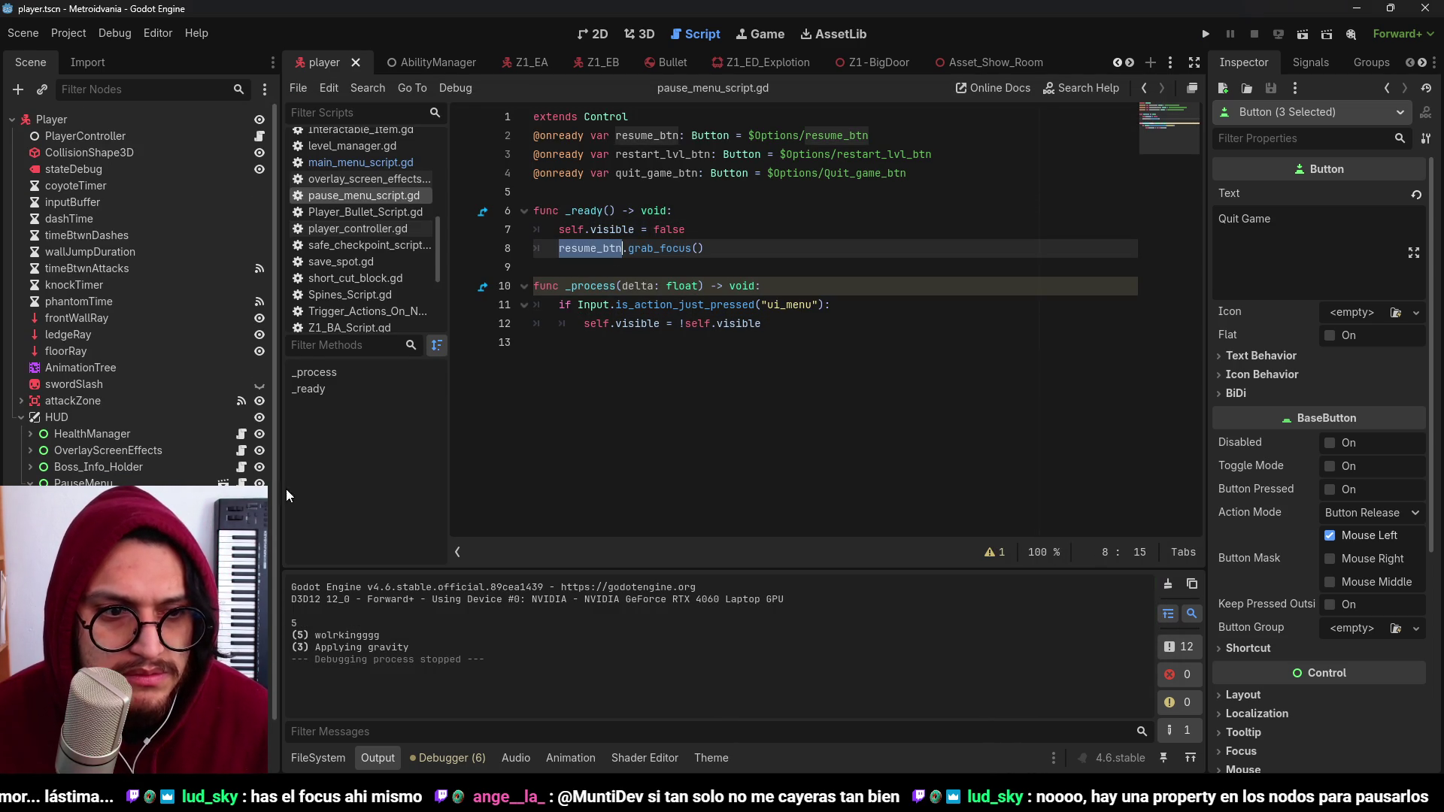
{"action": "left_click", "coordinate": [82, 499]}
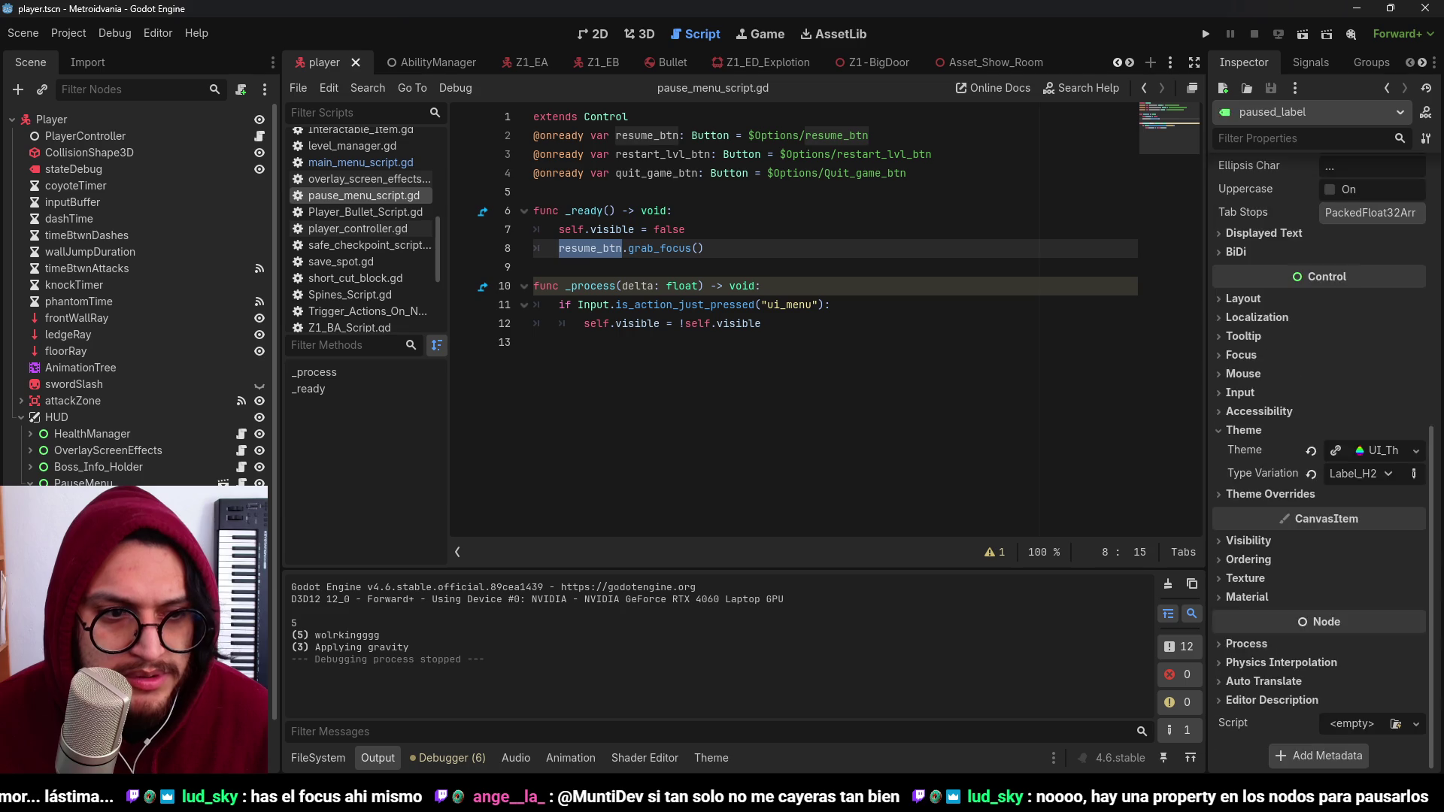
{"action": "left_click", "coordinate": [83, 483]}
{"action": "left_click", "coordinate": [652, 211]}
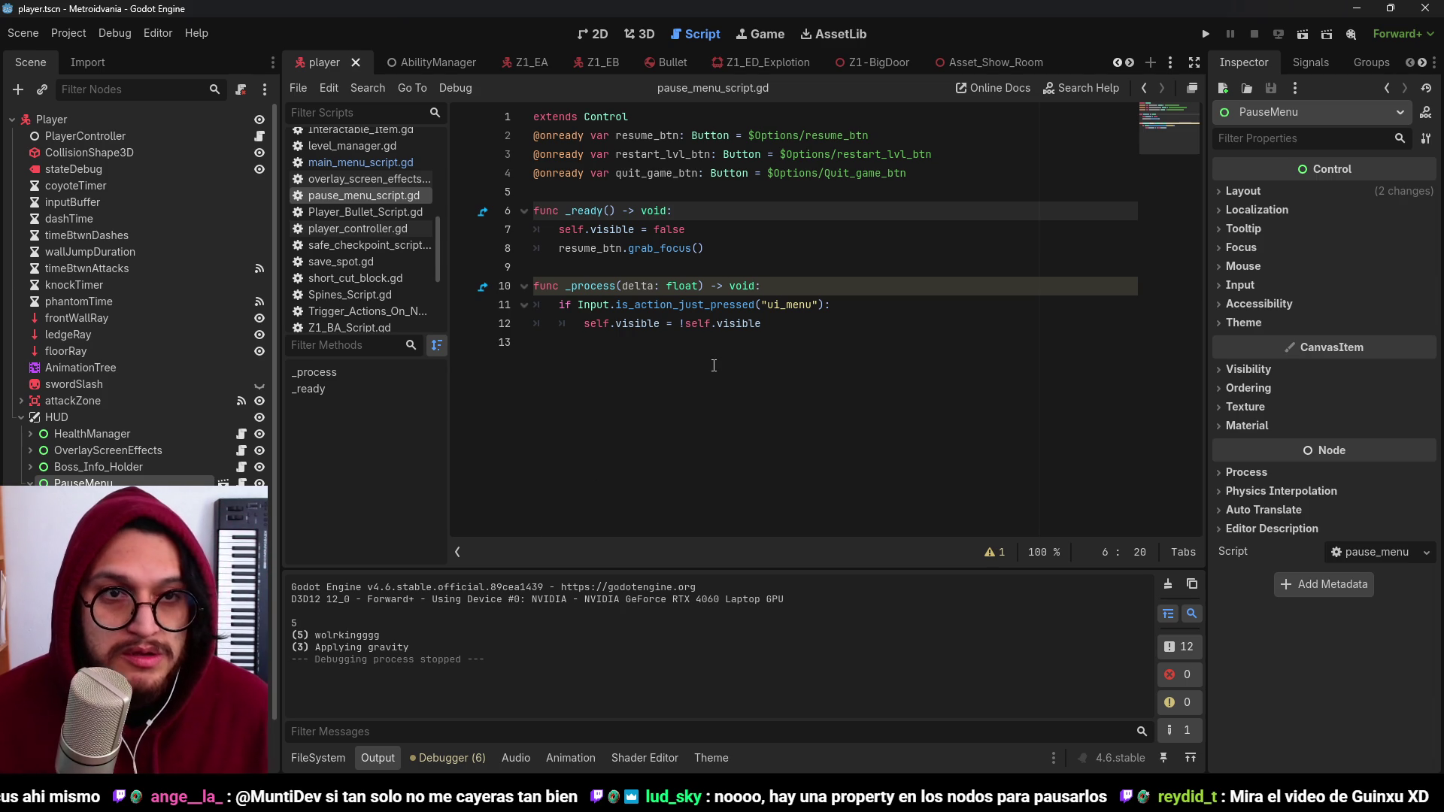
Move through the _process function and visibility toggle lines in pause_menu_script.gd.
{"action": "left_click", "coordinate": [687, 302]}
{"action": "mouse_move", "coordinate": [618, 282]}
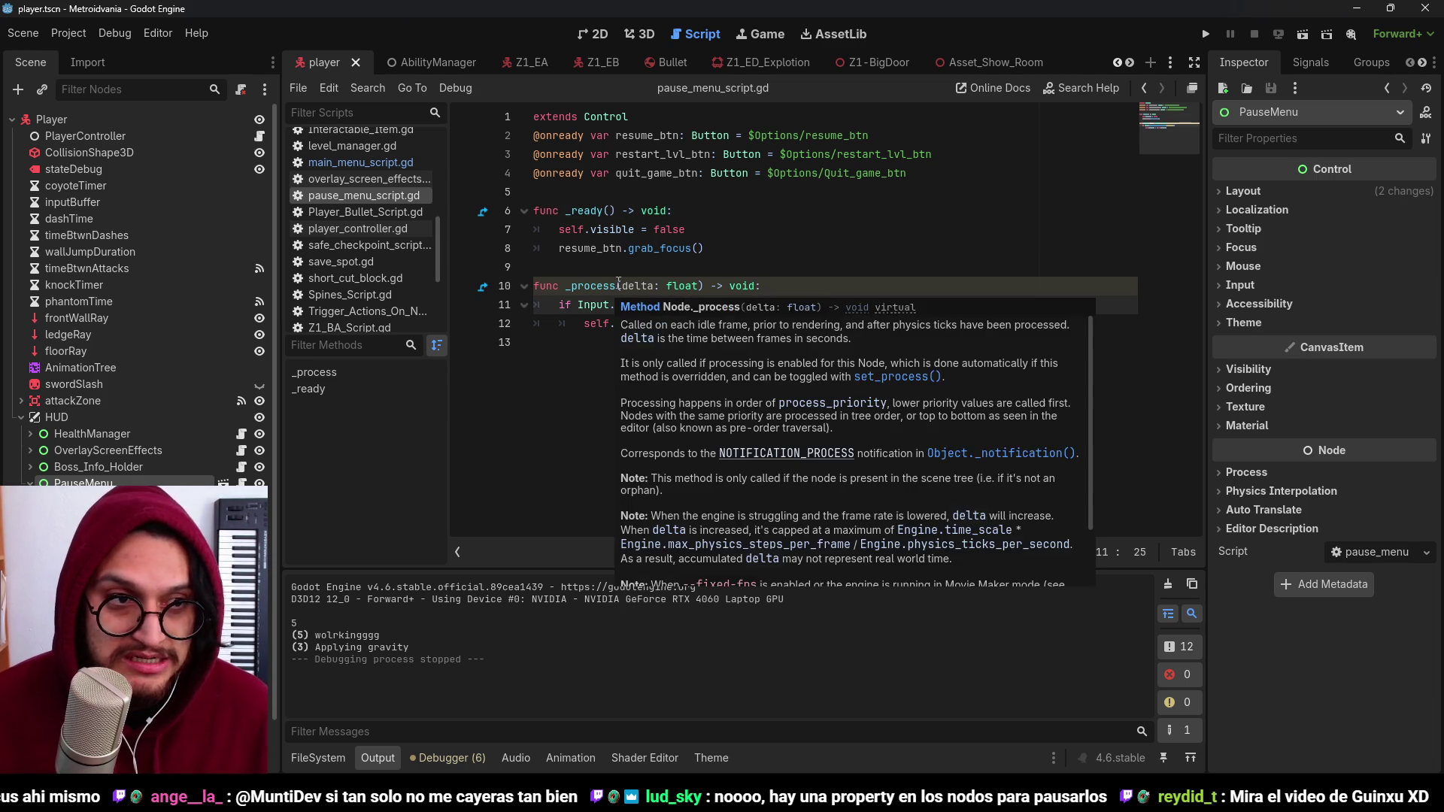
{"action": "left_click", "coordinate": [622, 199]}
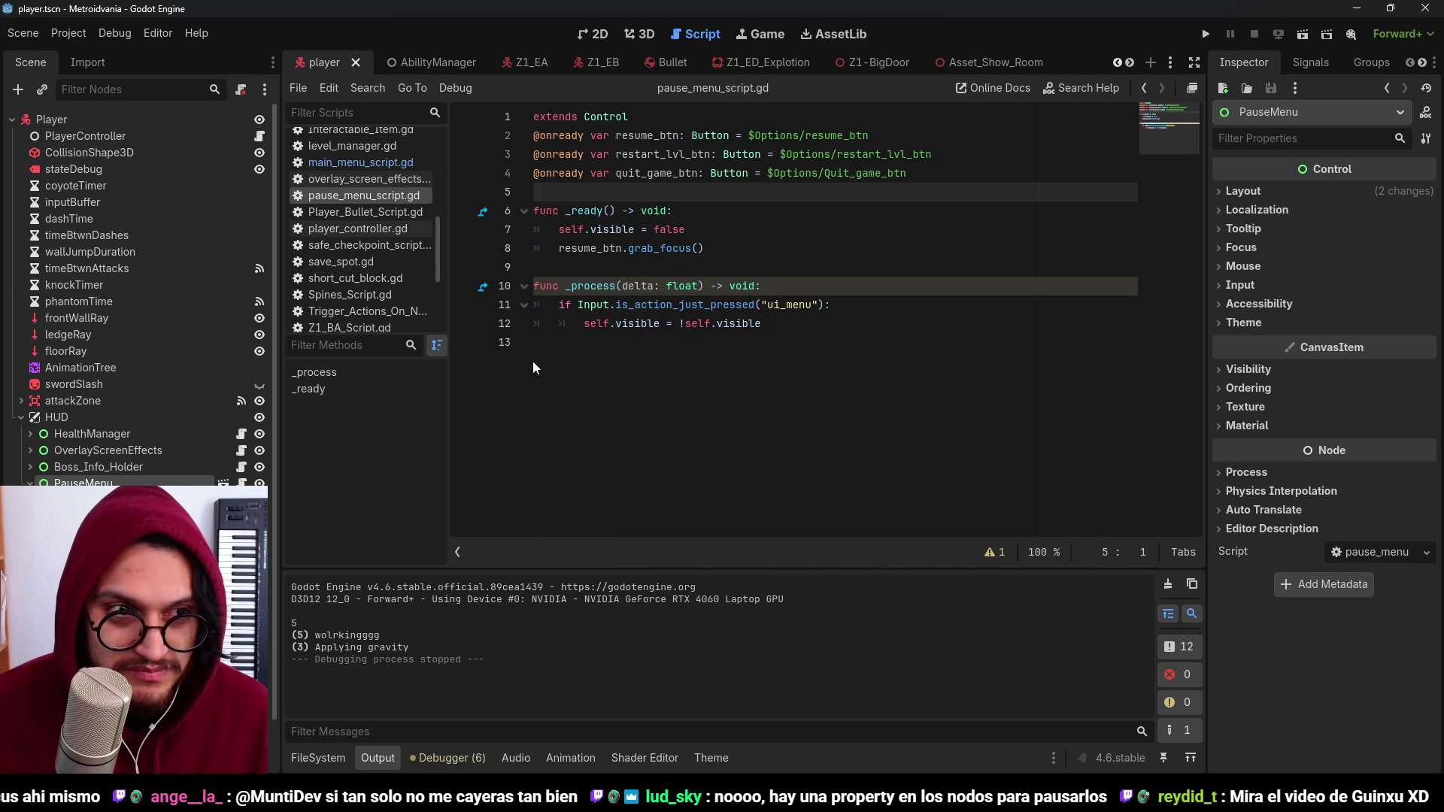
{"action": "left_click", "coordinate": [647, 301]}
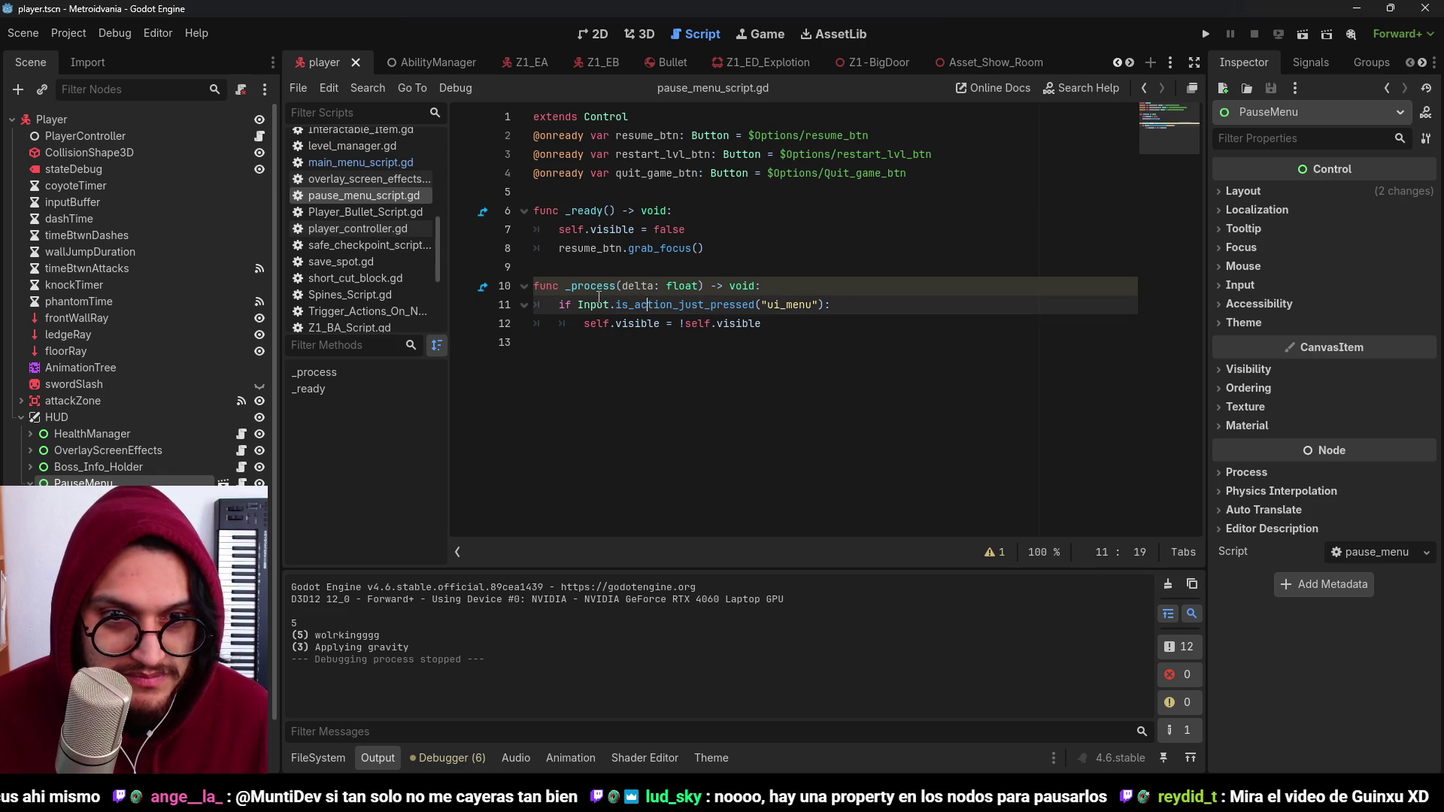
{"action": "left_click", "coordinate": [596, 286]}
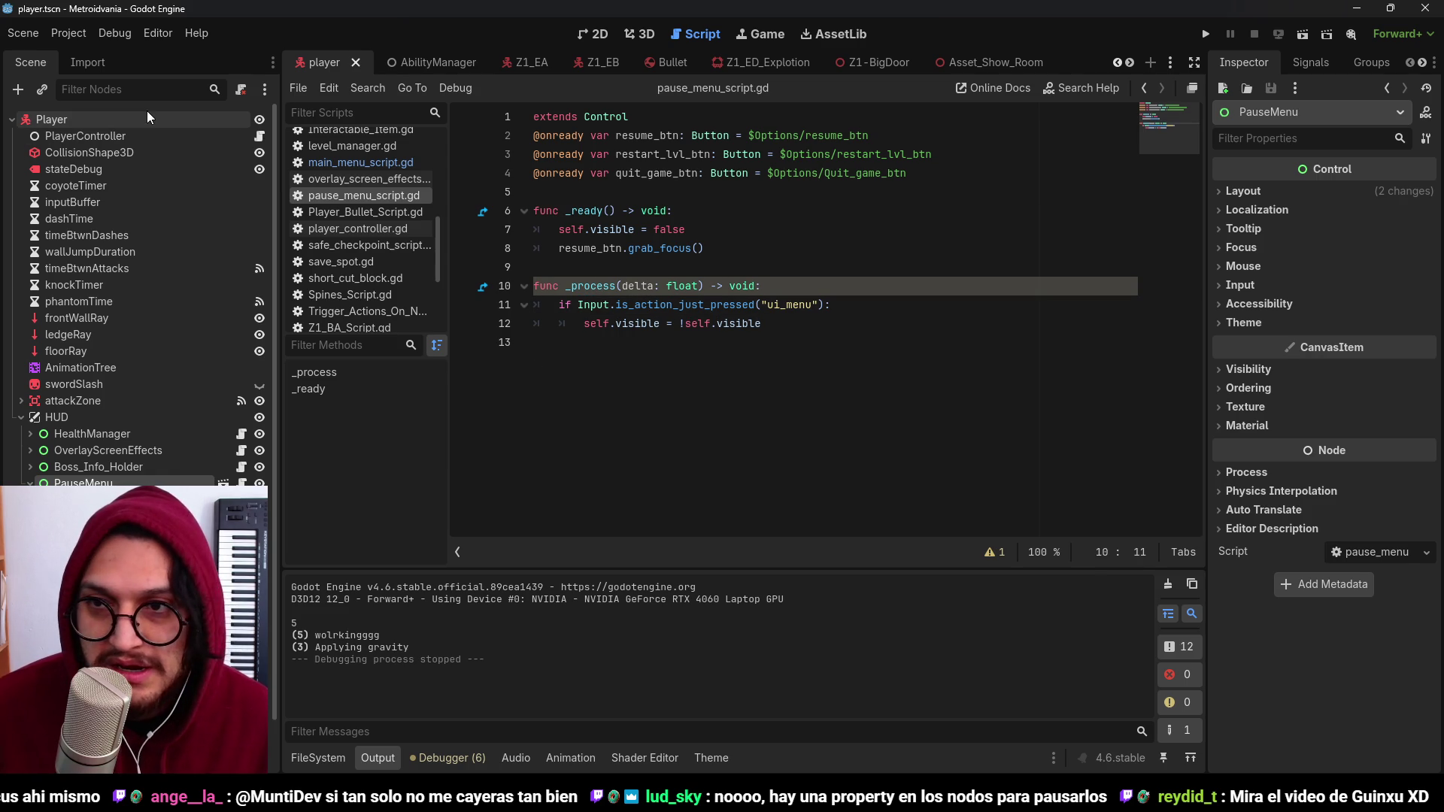
{"action": "left_click", "coordinate": [954, 292]}
{"action": "left_click", "coordinate": [643, 249]}
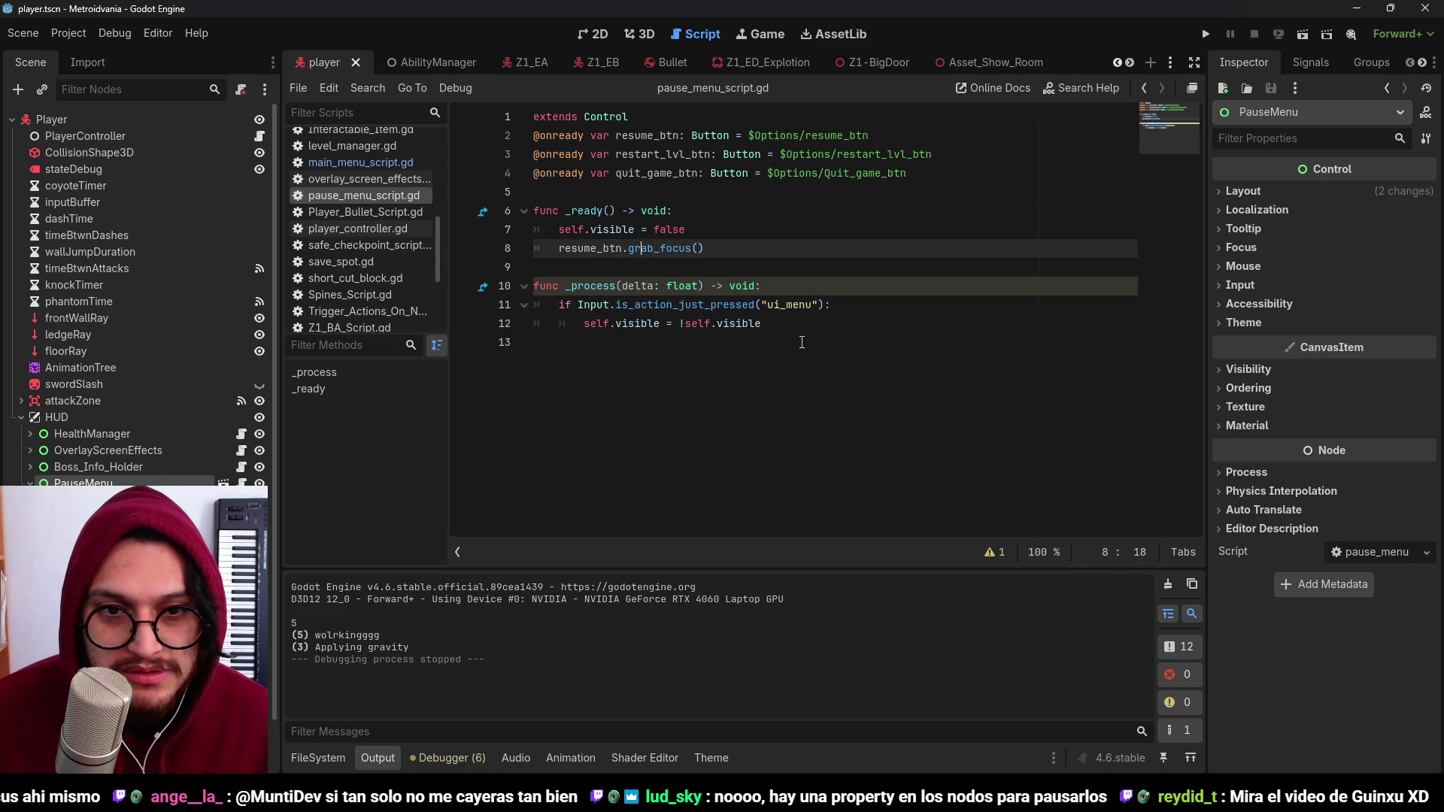
{"action": "left_click", "coordinate": [798, 325]}
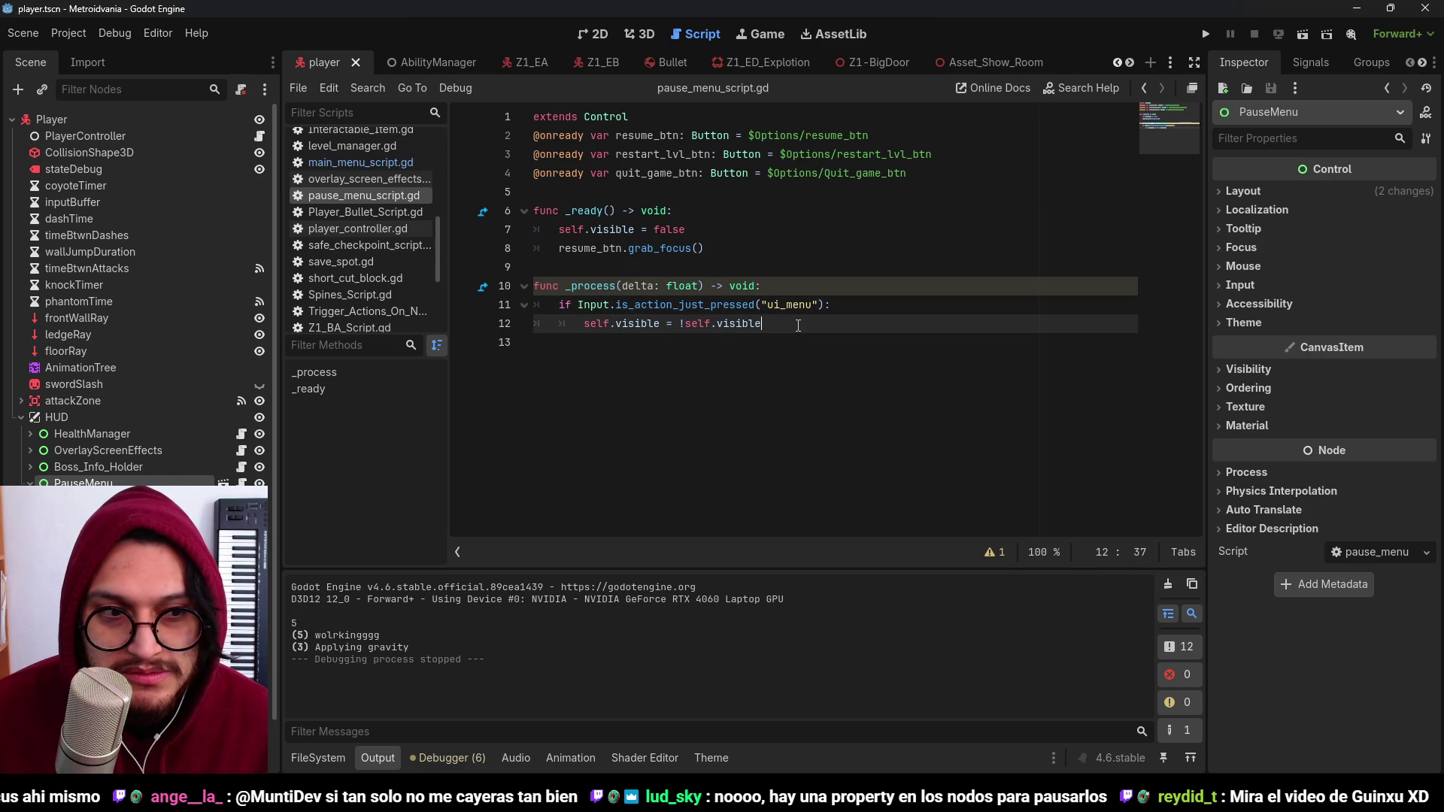
Set PauseMenu's Process Mode to Always in the Inspector.
{"action": "left_click", "coordinate": [1247, 475]}
{"action": "left_click", "coordinate": [1388, 493]}
{"action": "left_click", "coordinate": [1376, 571]}
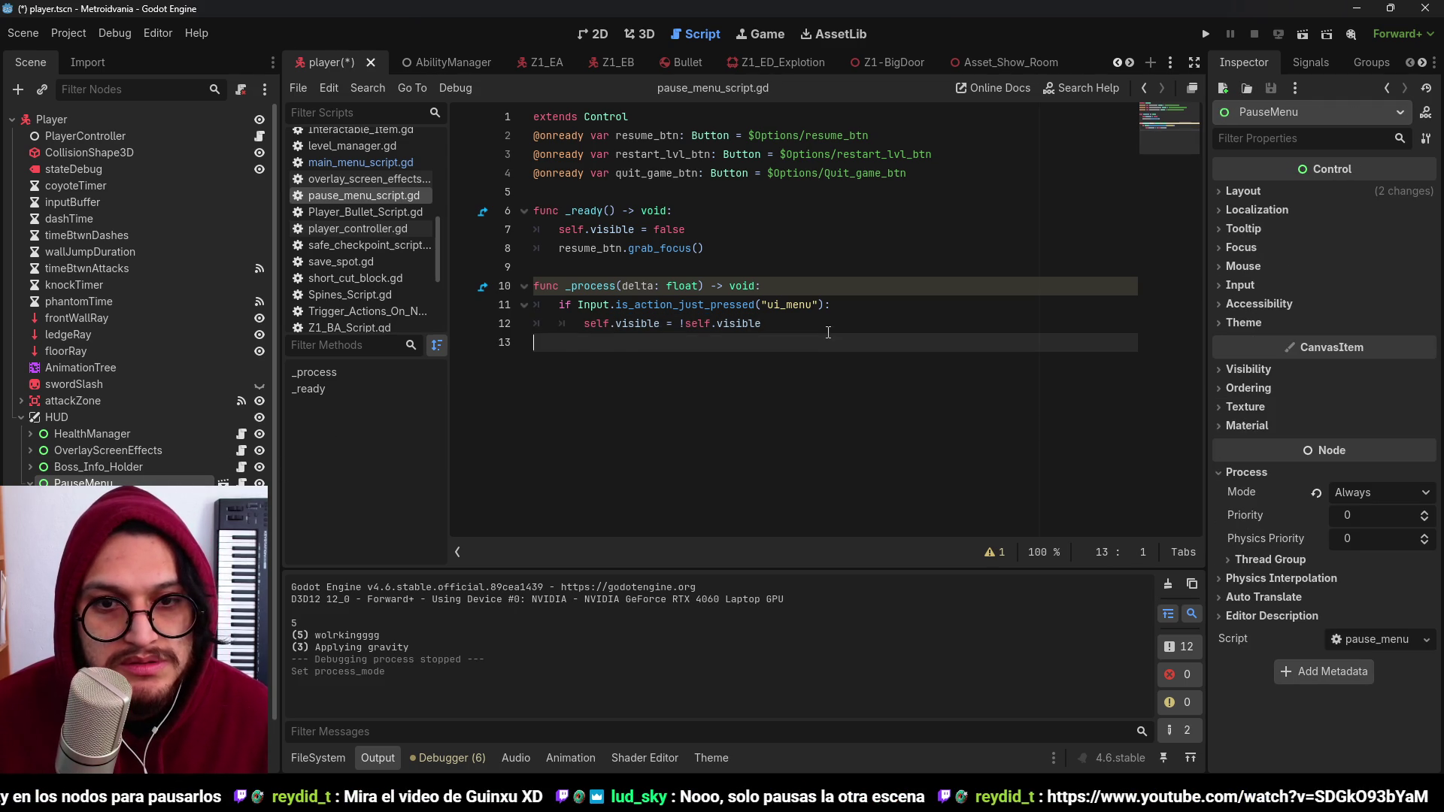
Start a new line in the ui_menu check with get_parent().get_parent() and save.
{"action": "left_click", "coordinate": [905, 287]}
{"action": "left_click", "coordinate": [906, 310]}
{"action": "key", "text": "Return"}
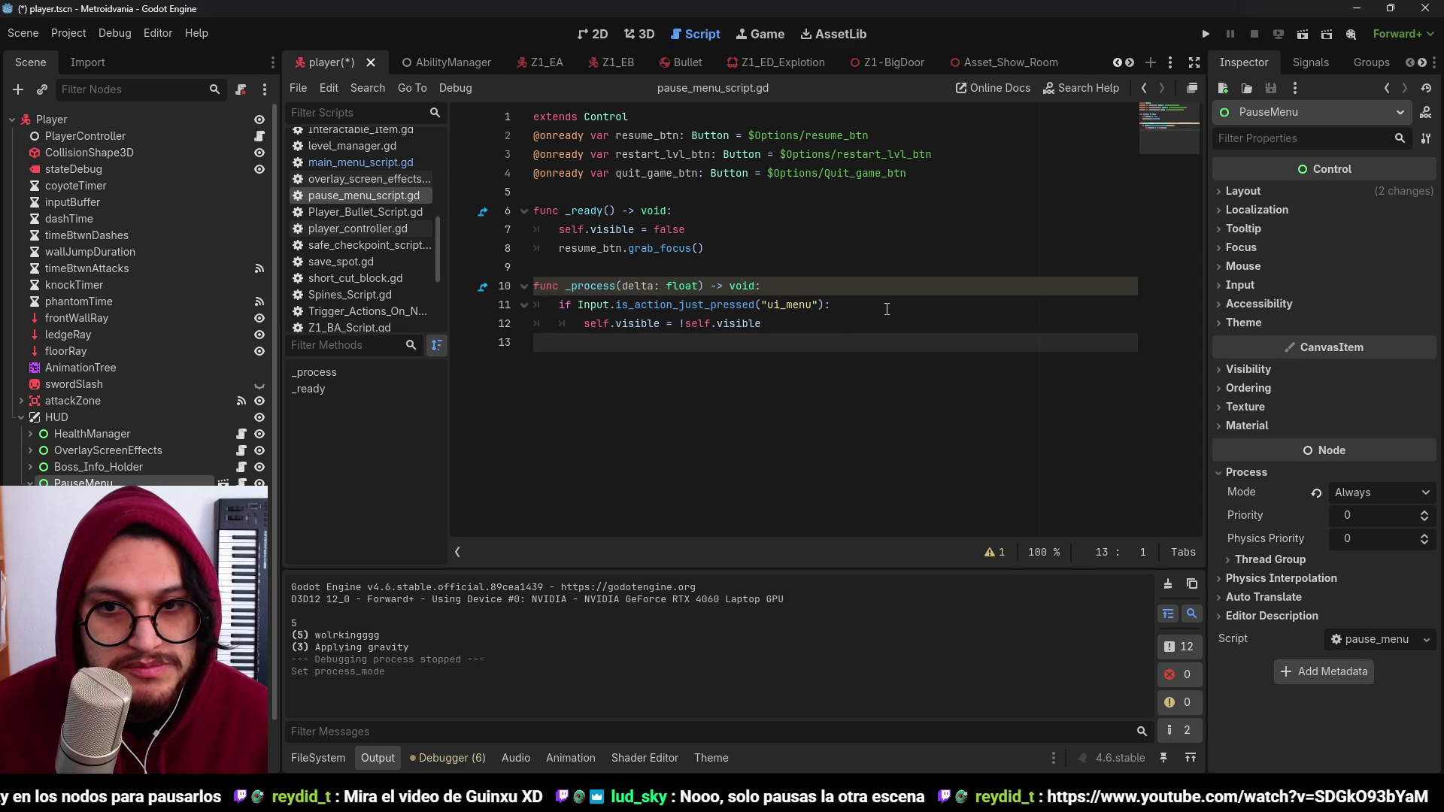
{"action": "key", "text": "BackSpace"}
{"action": "key", "text": "Return"}
{"action": "type", "text": "get_parent("}
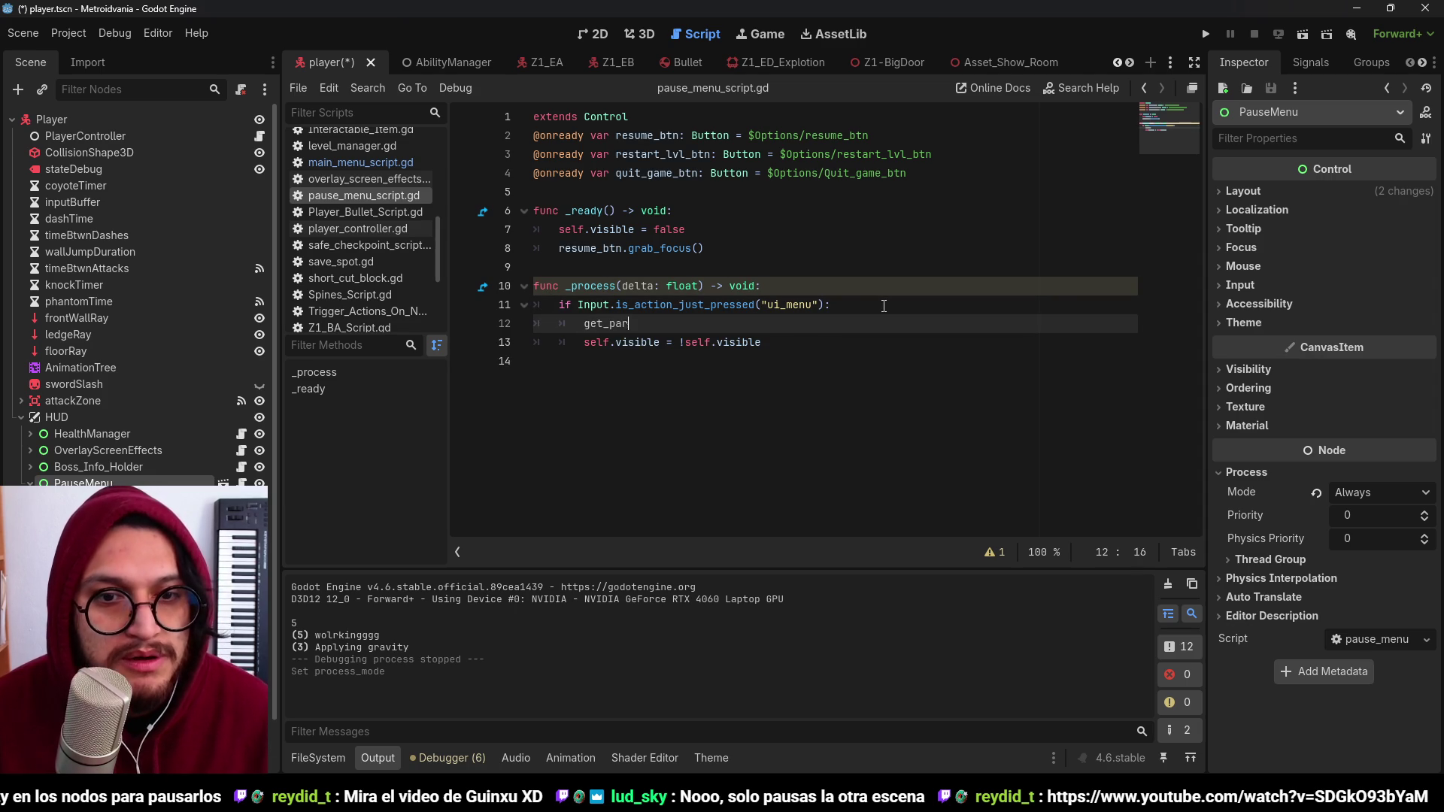
{"action": "type", "text": ").get_pa"}
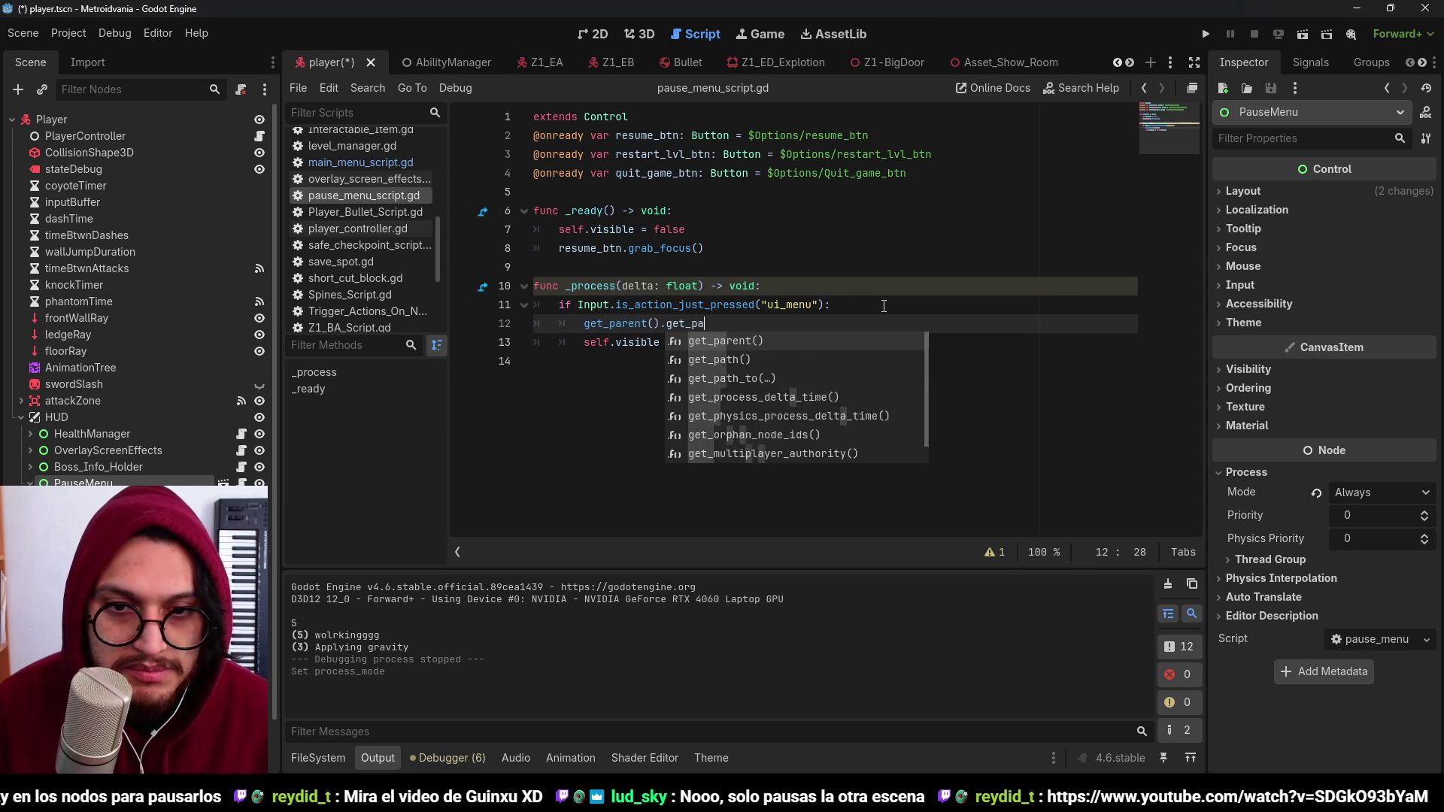
{"action": "key", "text": "Return"}
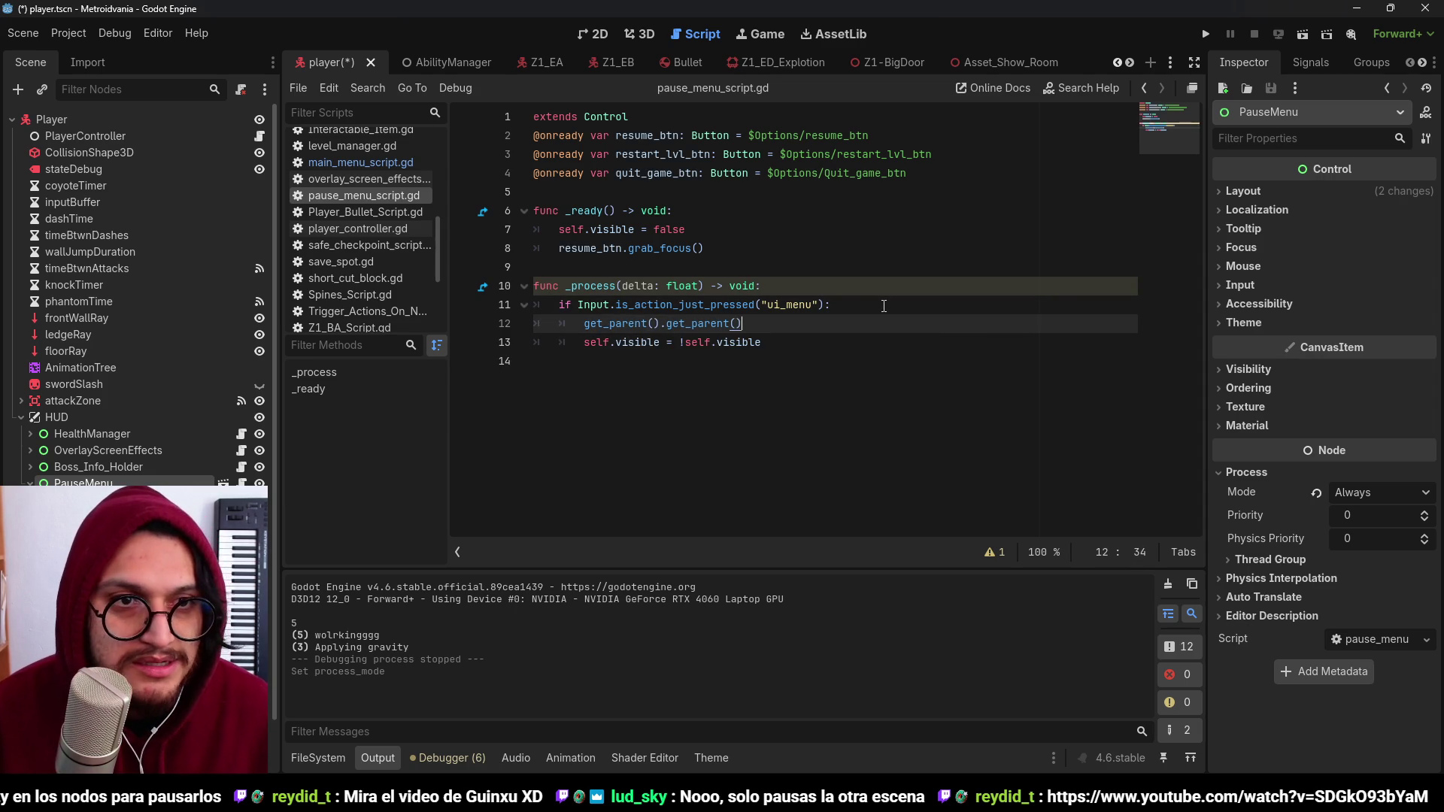
{"action": "key", "text": "ctrl+s"}
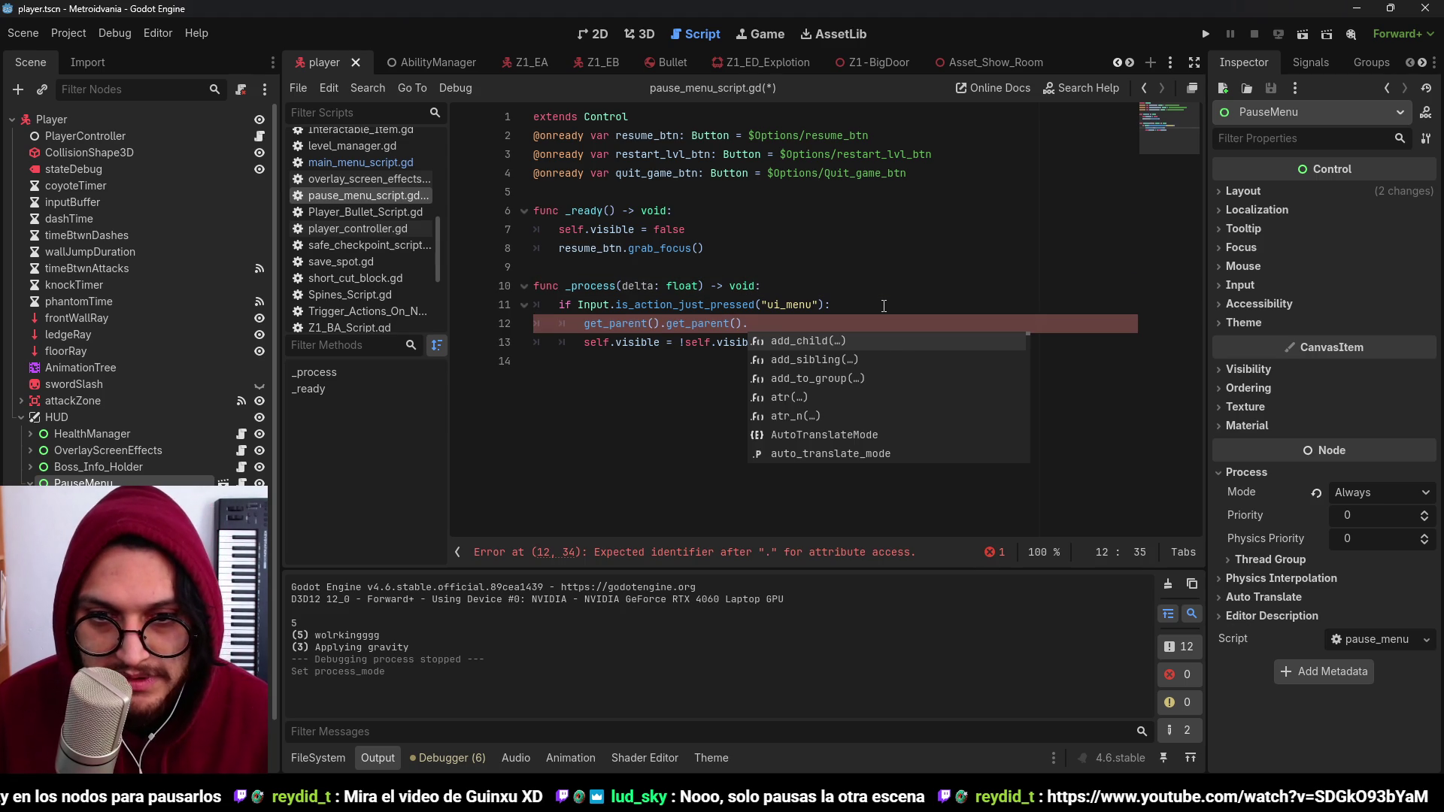
Complete the line as process_mode = Node.PROCESS_MODE_PAUSABLE.
{"action": "type", "text": "set"}
{"action": "key", "text": "BackSpace"}
{"action": "key", "text": "BackSpace"}
{"action": "key", "text": "BackSpace"}
{"action": "type", "text": "process_mode ="}
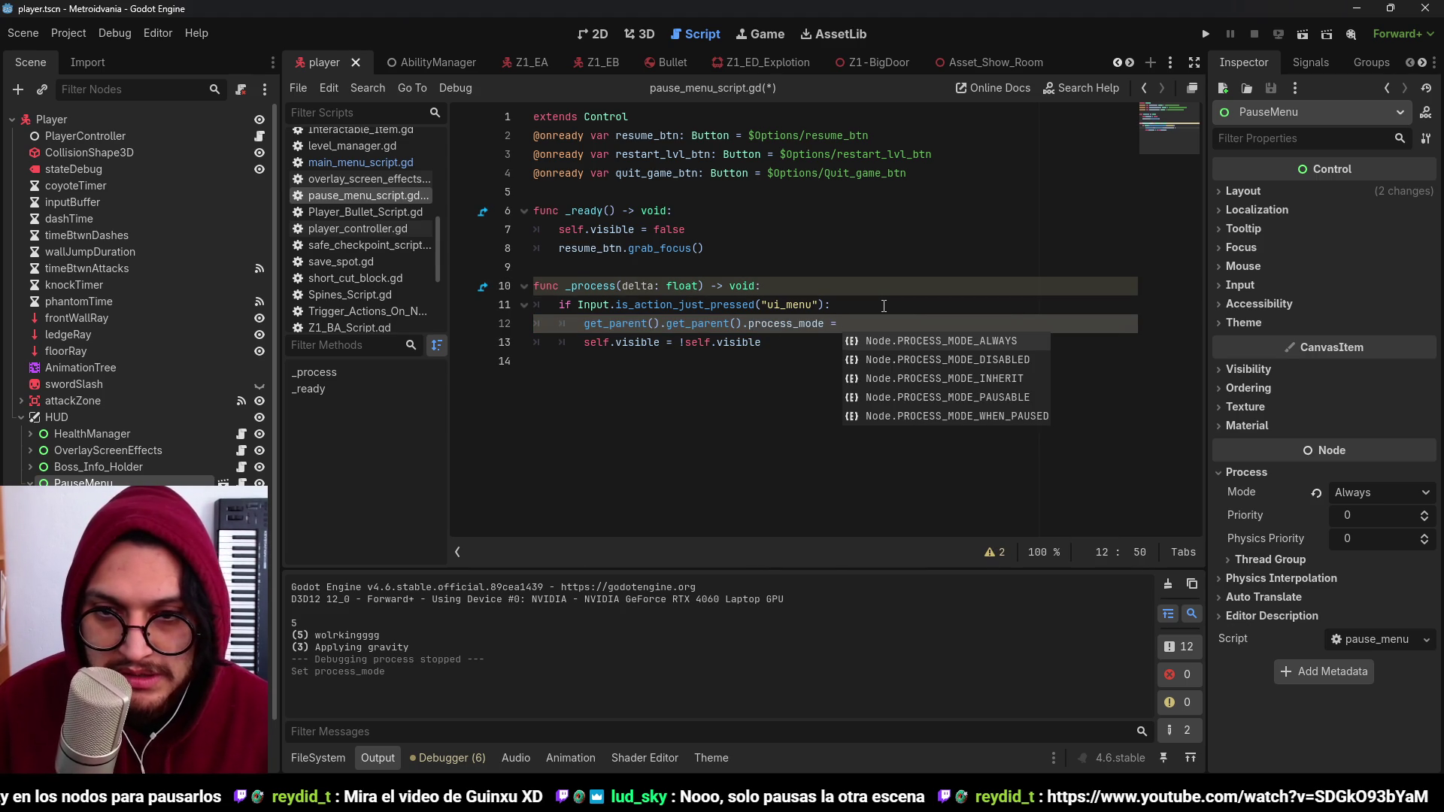
{"action": "key", "text": "Down"}
{"action": "key", "text": "Down"}
{"action": "key", "text": "Down"}
{"action": "key", "text": "Return"}
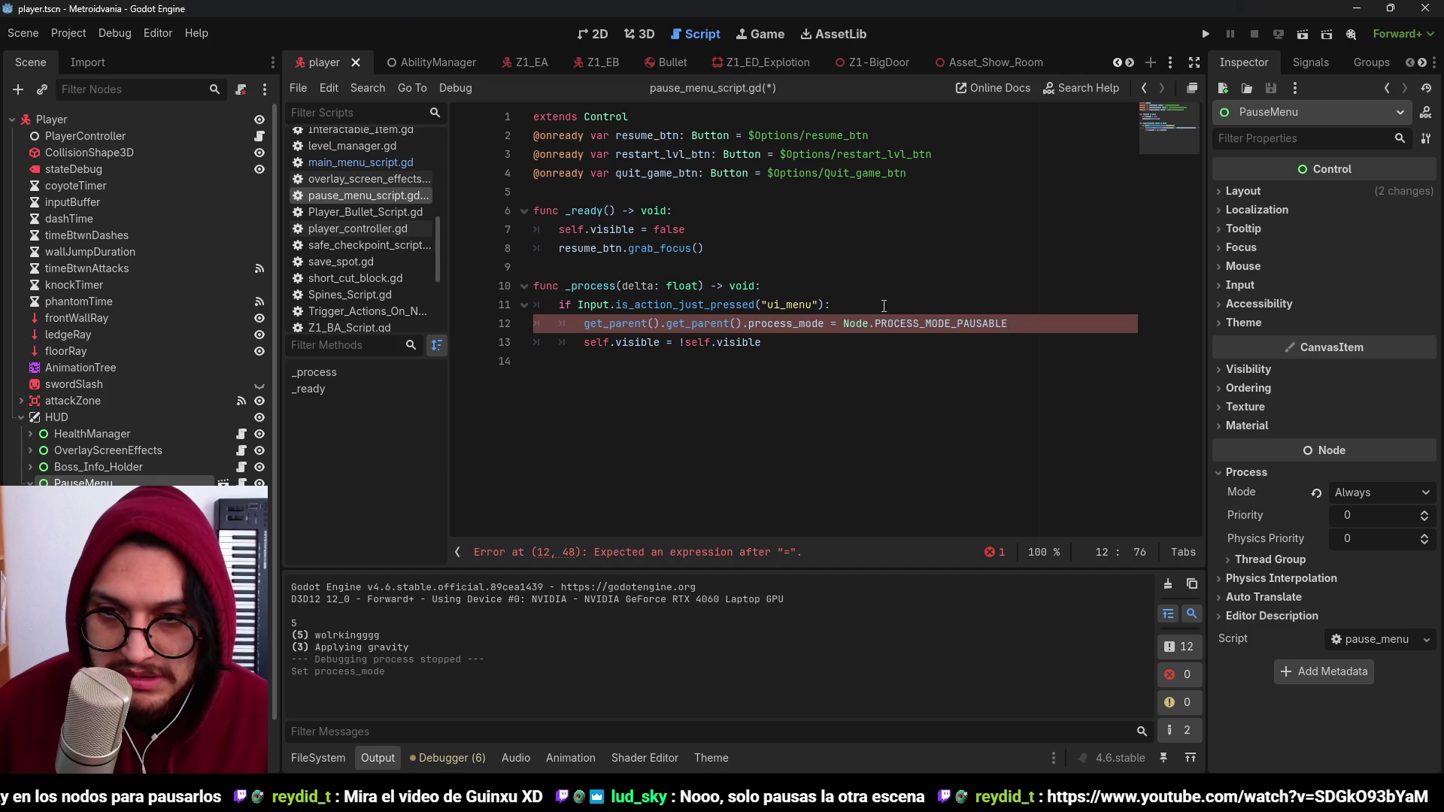
{"action": "left_click_drag", "start_coordinate": [1017, 321], "coordinate": [958, 317]}
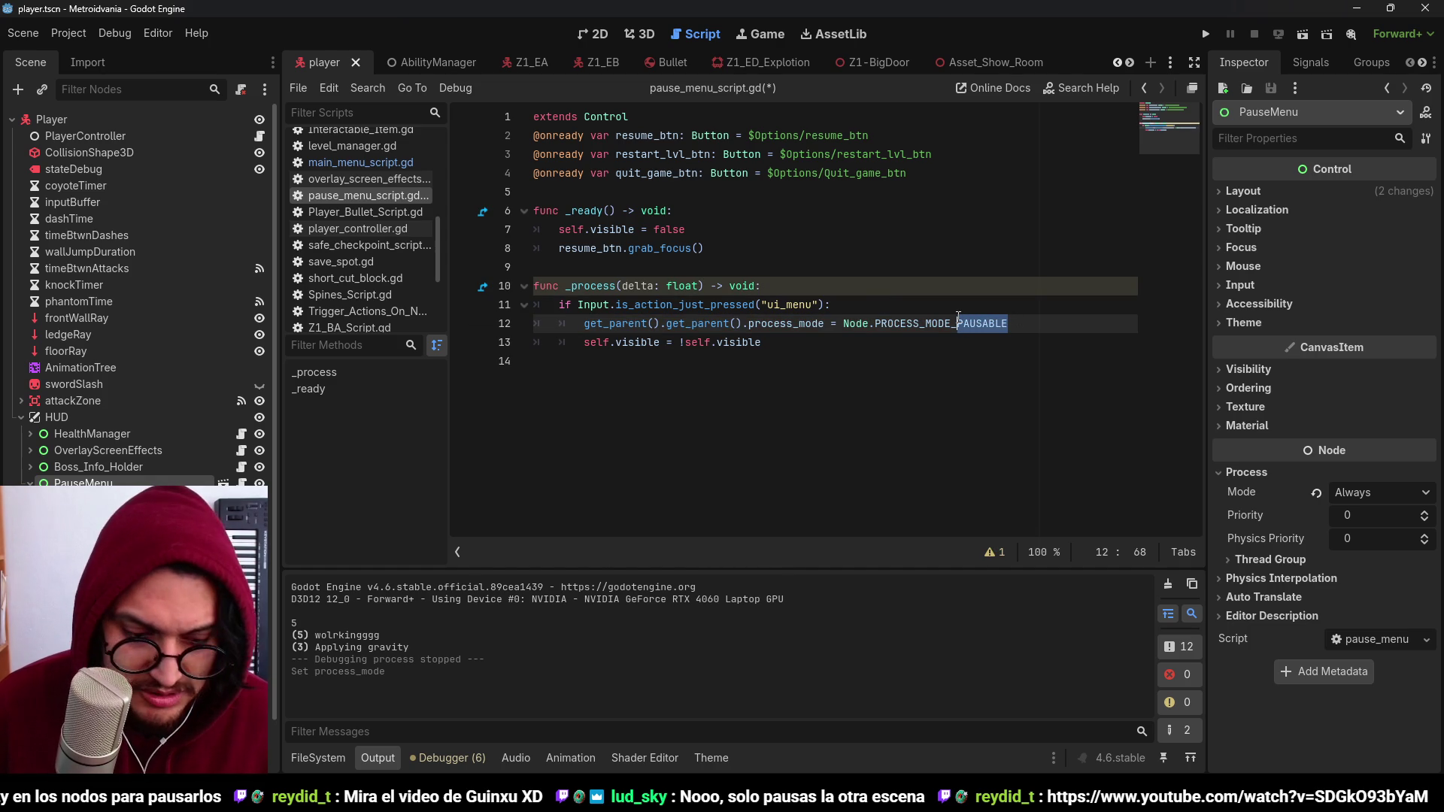
{"action": "key", "text": "Right"}
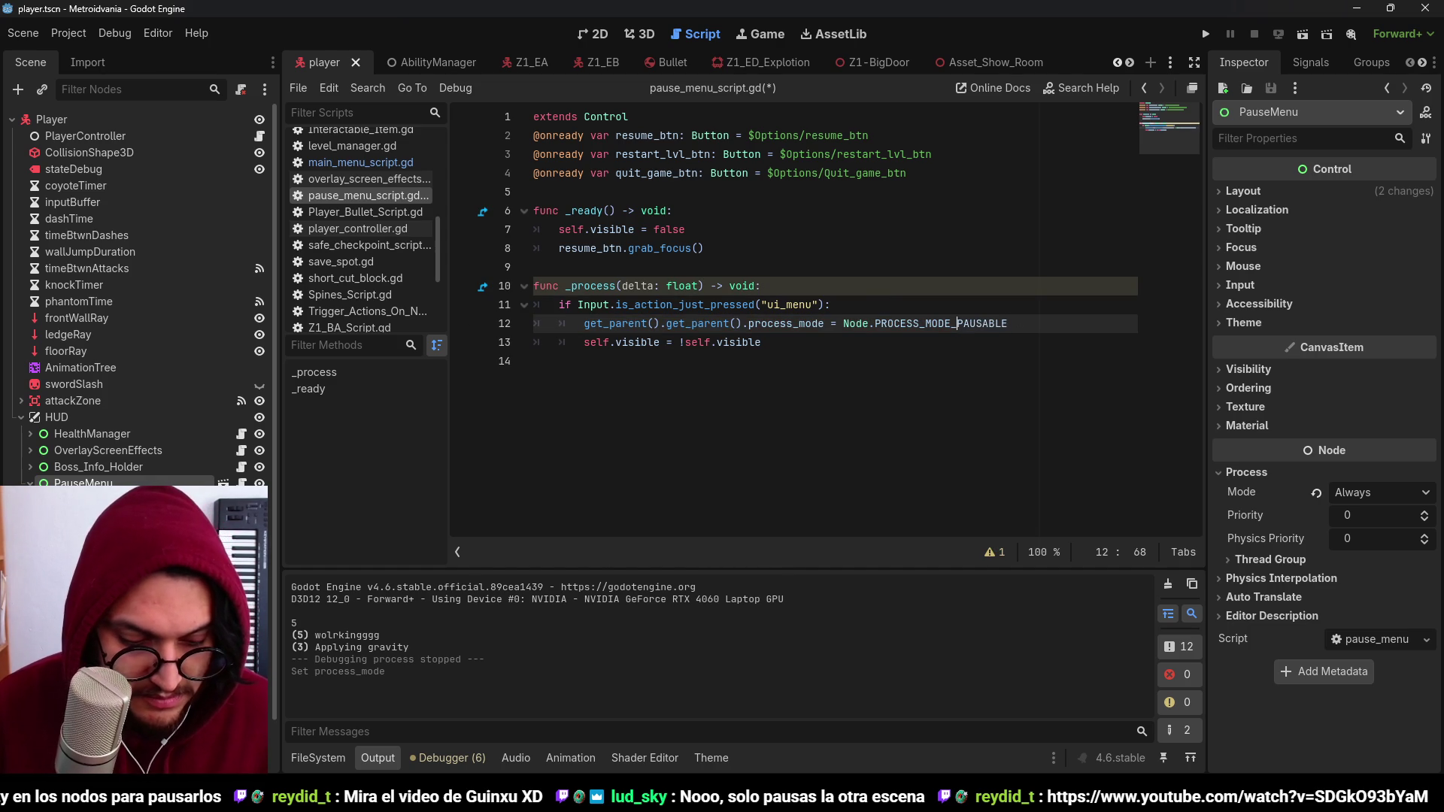
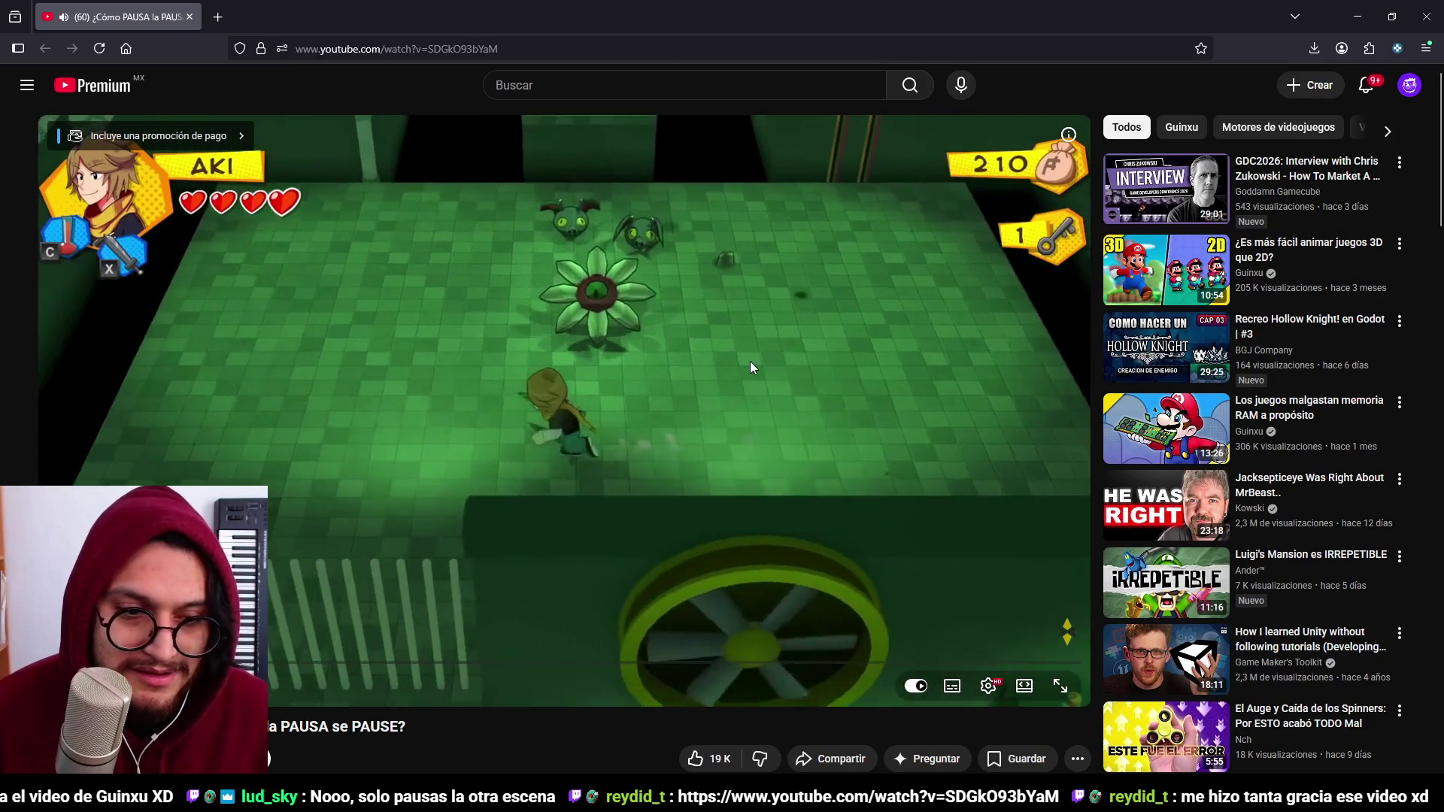
Pause the YouTube tutorial and minimize the browser to return to pause_menu_script.gd in Godot.
{"action": "left_click", "coordinate": [750, 361]}
{"action": "scroll", "coordinate": [750, 361], "scroll_direction": "down", "scroll_amount": 2}
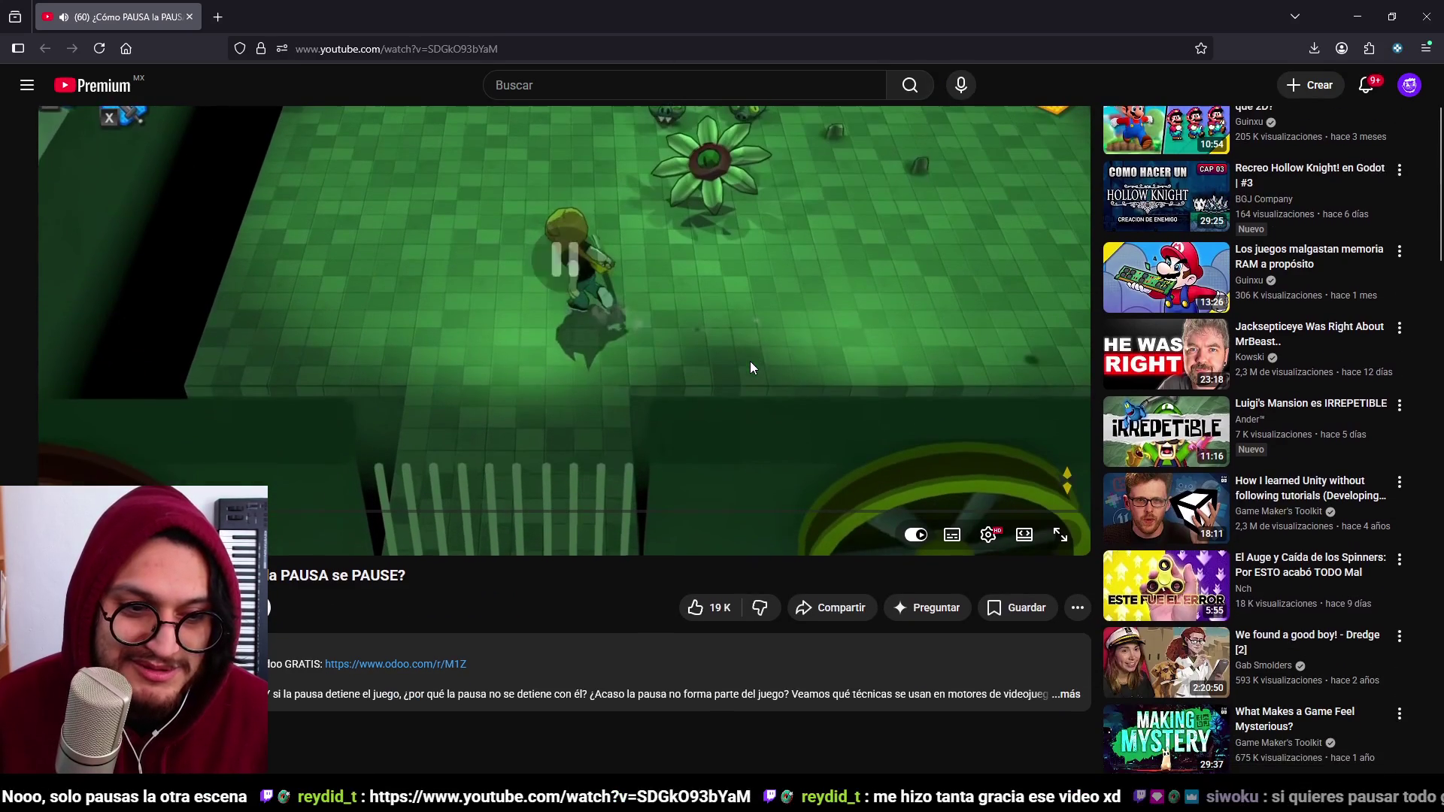
{"action": "scroll", "coordinate": [788, 345], "scroll_direction": "up", "scroll_amount": 3}
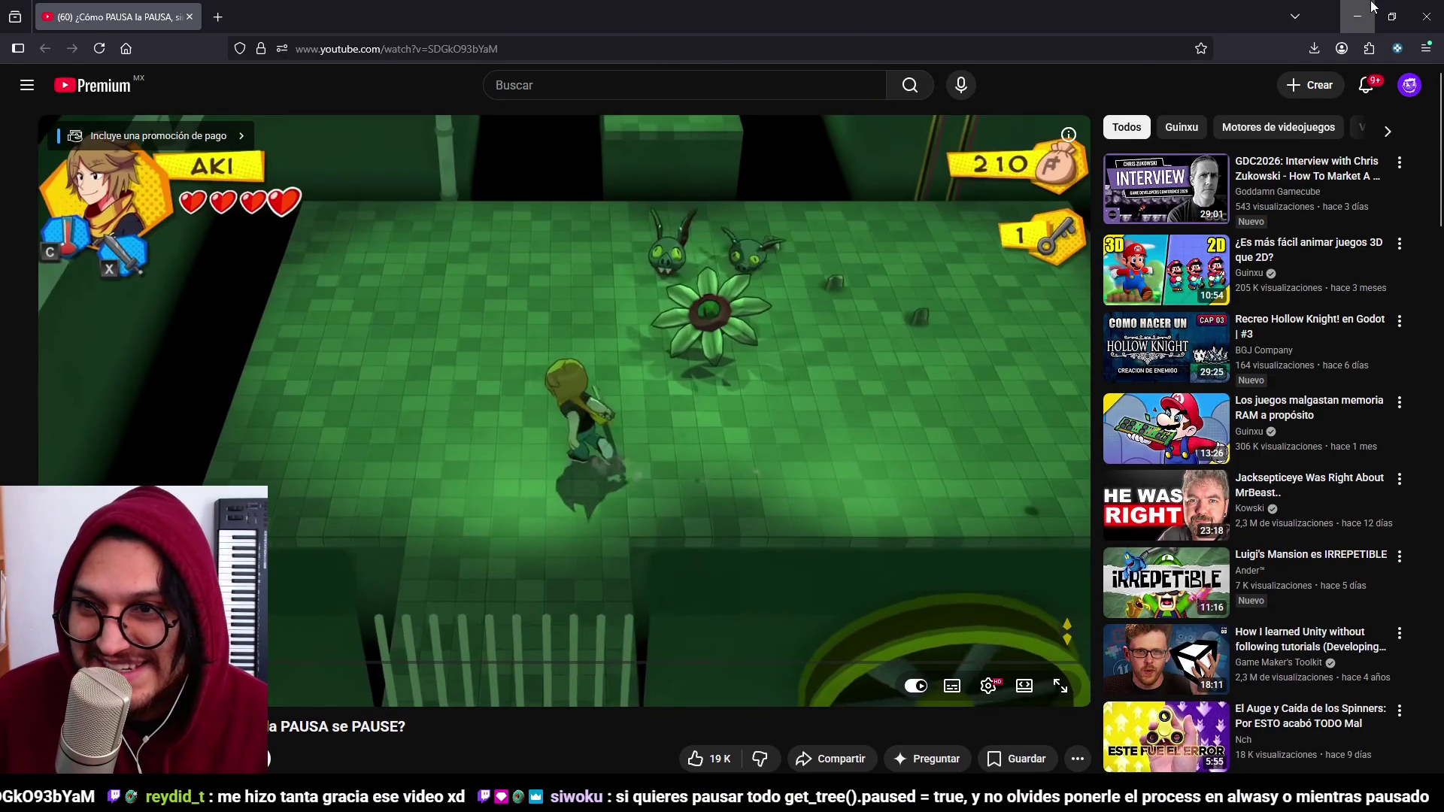
{"action": "left_click", "coordinate": [1357, 17]}
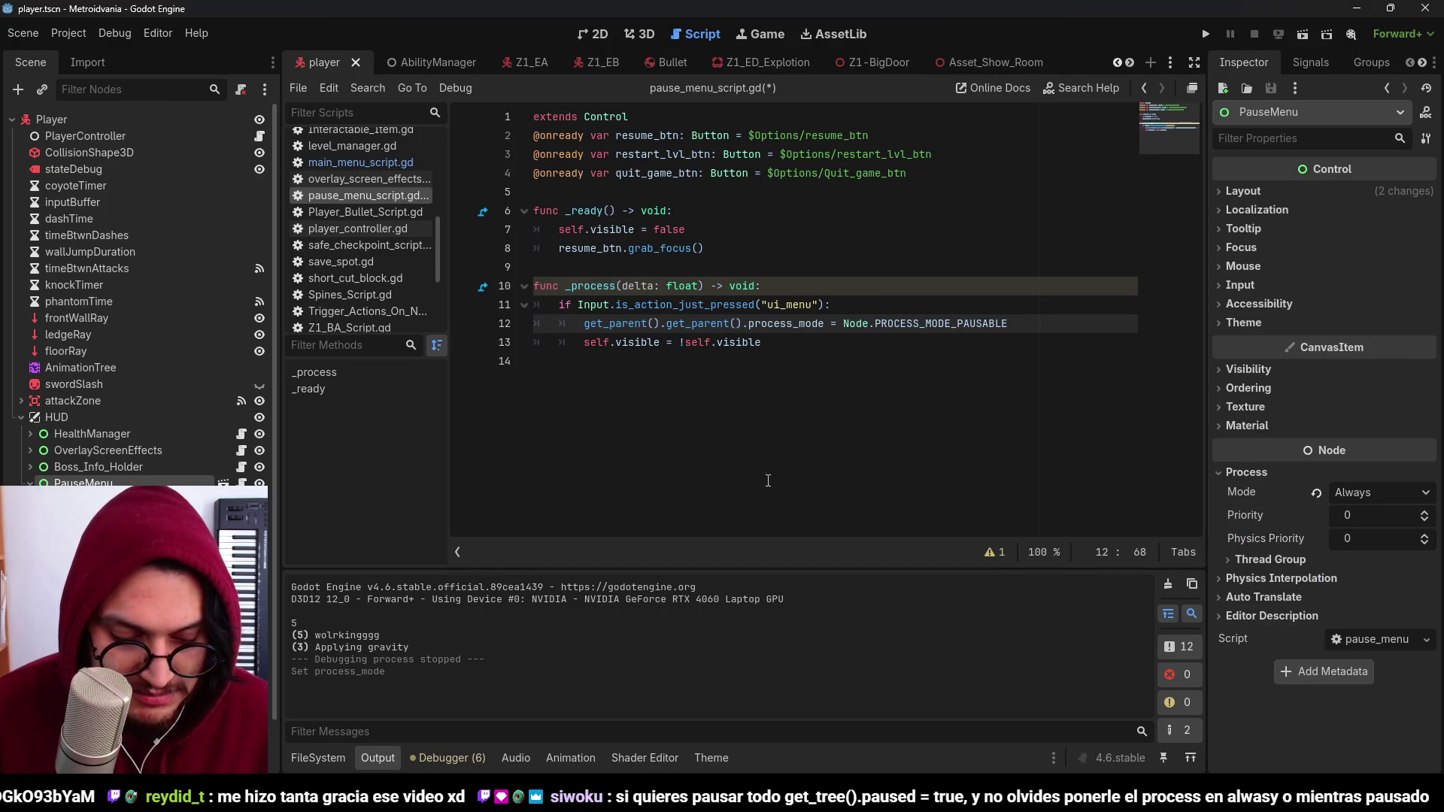
Replace line 12's process_mode statement with get_tree().paused = true, then remove it again.
{"action": "key", "text": "Up"}
{"action": "key", "text": "Up"}
{"action": "key", "text": "Up"}
{"action": "left_click_drag", "start_coordinate": [1010, 324], "coordinate": [584, 323]}
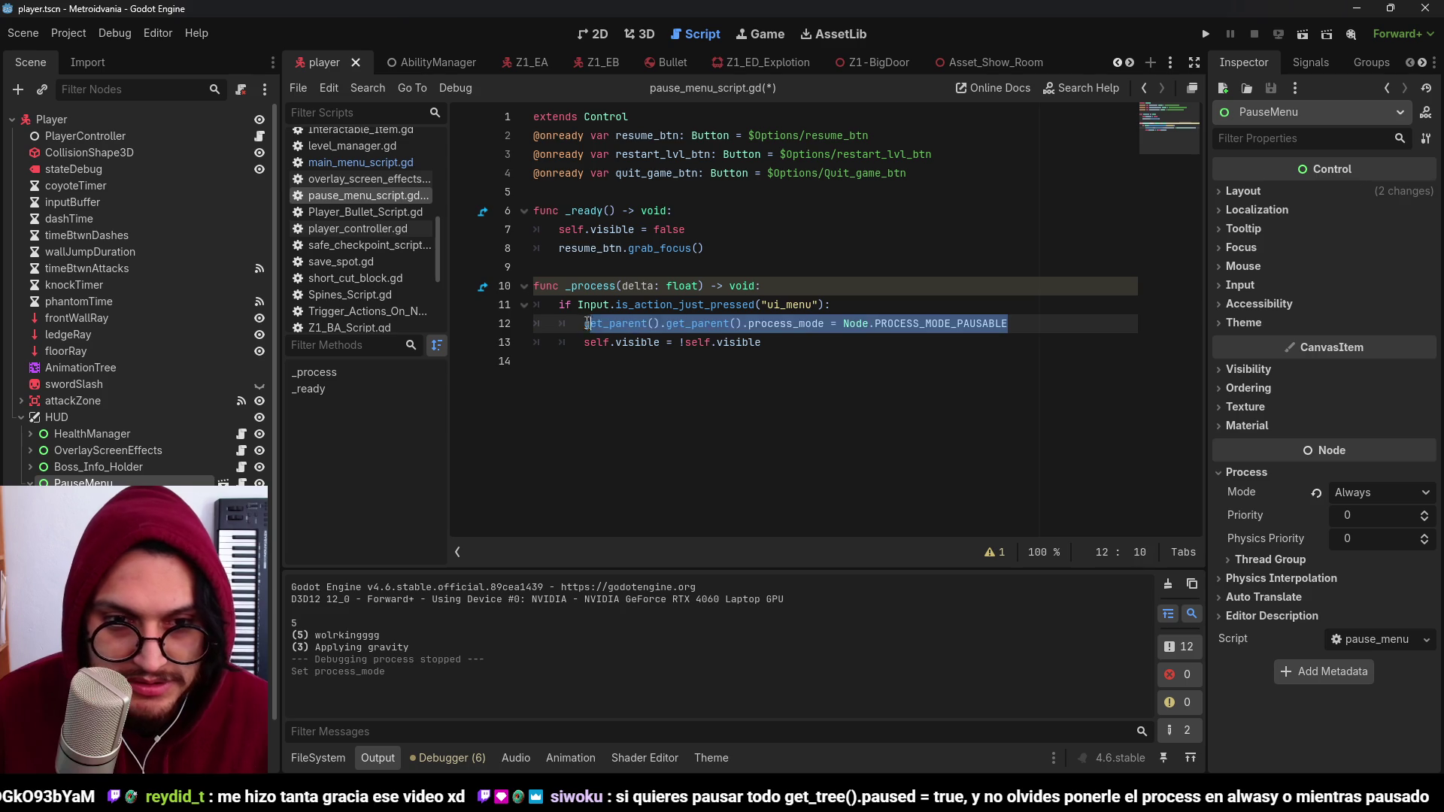
{"action": "key", "text": "BackSpace"}
{"action": "type", "text": "get_tree"}
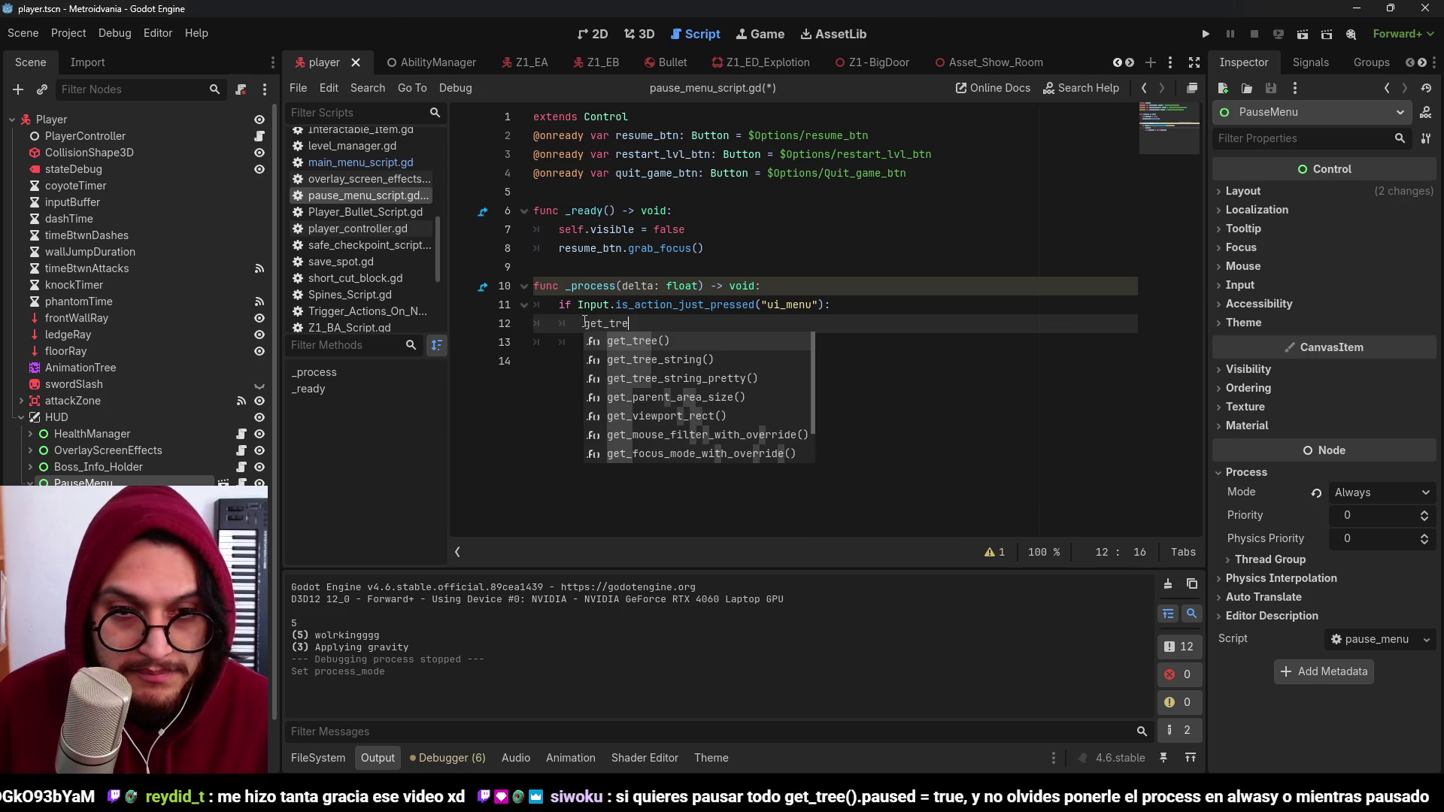
{"action": "key", "text": "Return"}
{"action": "type", "text": ".paused = true"}
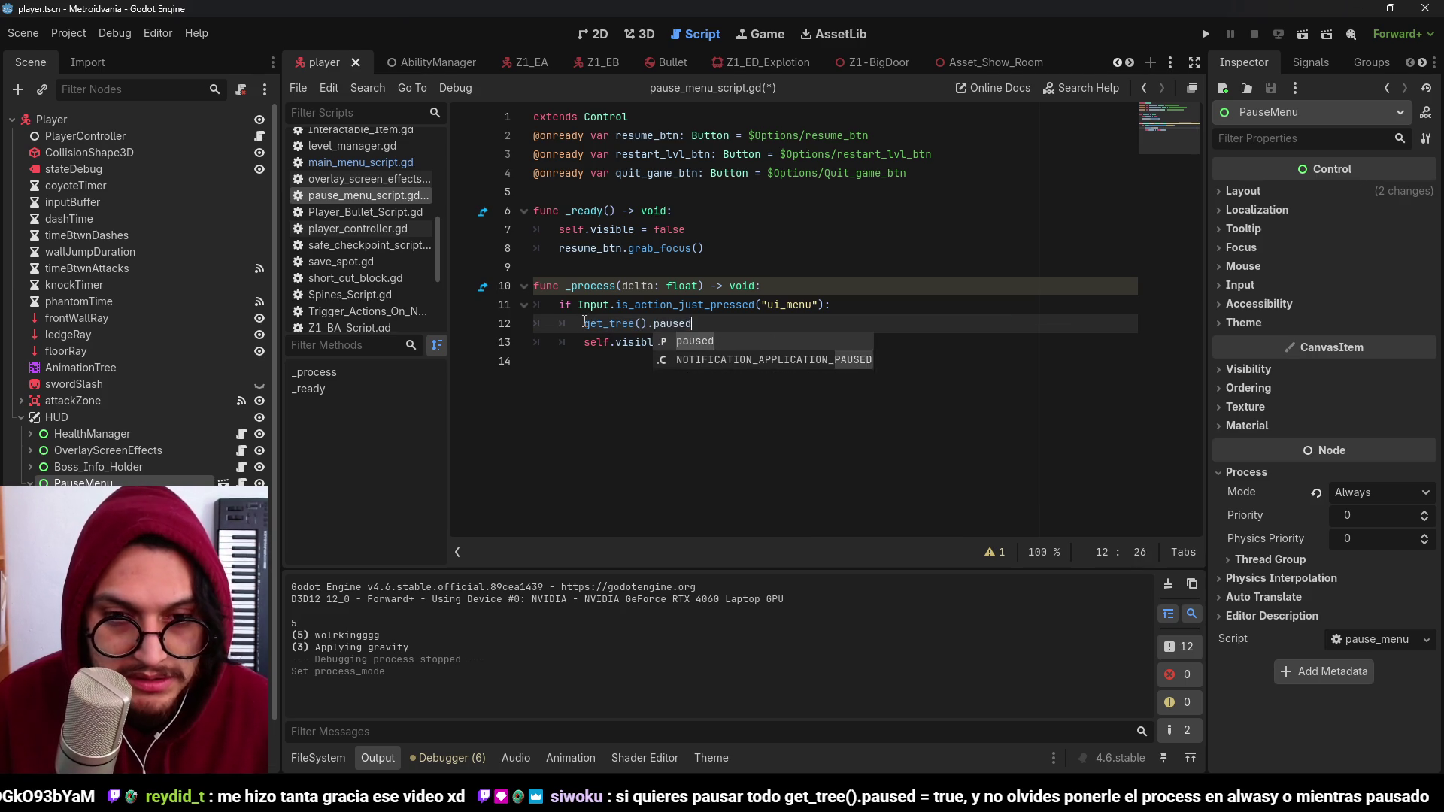
{"action": "key", "text": "Escape"}
{"action": "left_click", "coordinate": [772, 342]}
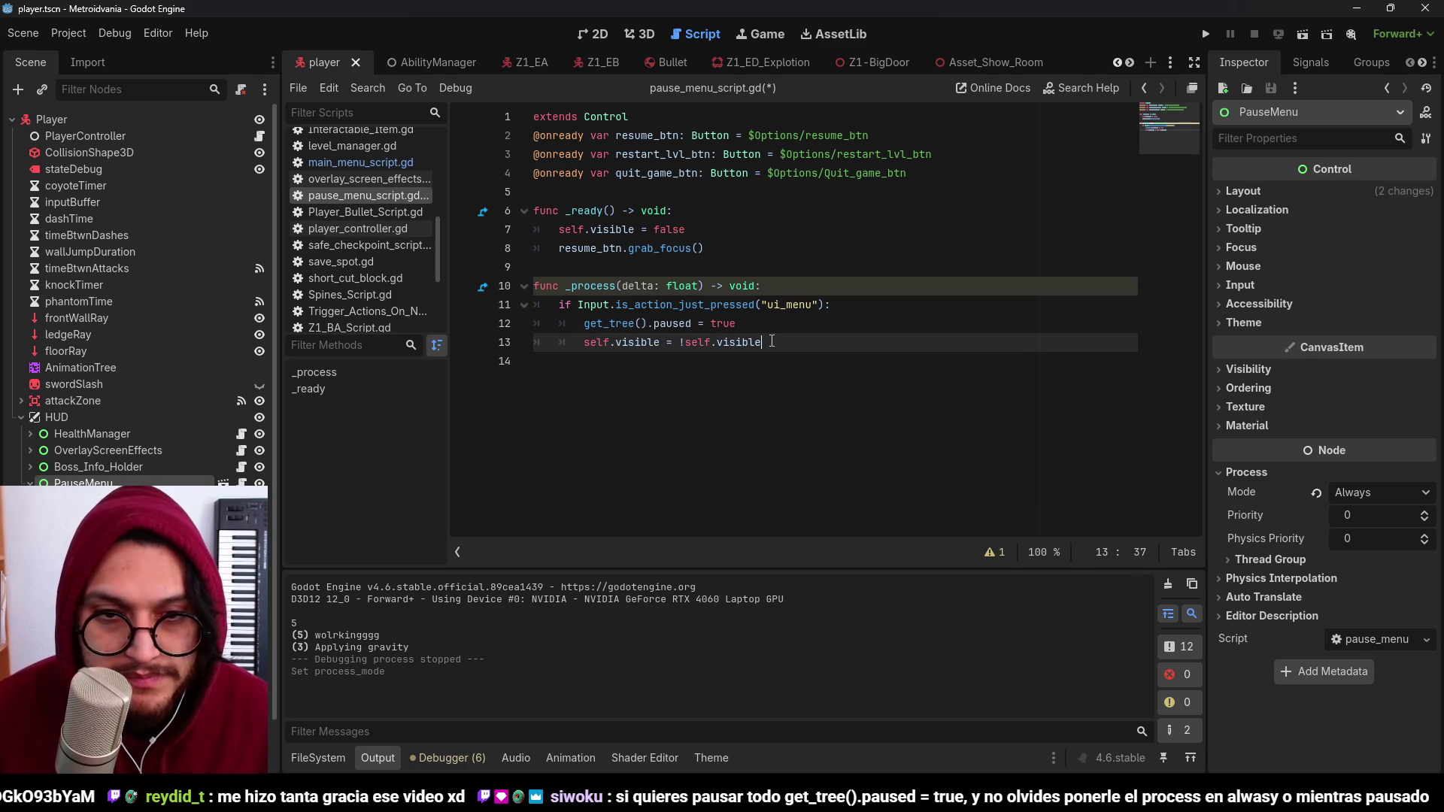
{"action": "left_click_drag", "start_coordinate": [763, 324], "coordinate": [561, 329]}
{"action": "key", "text": "shift+Right"}
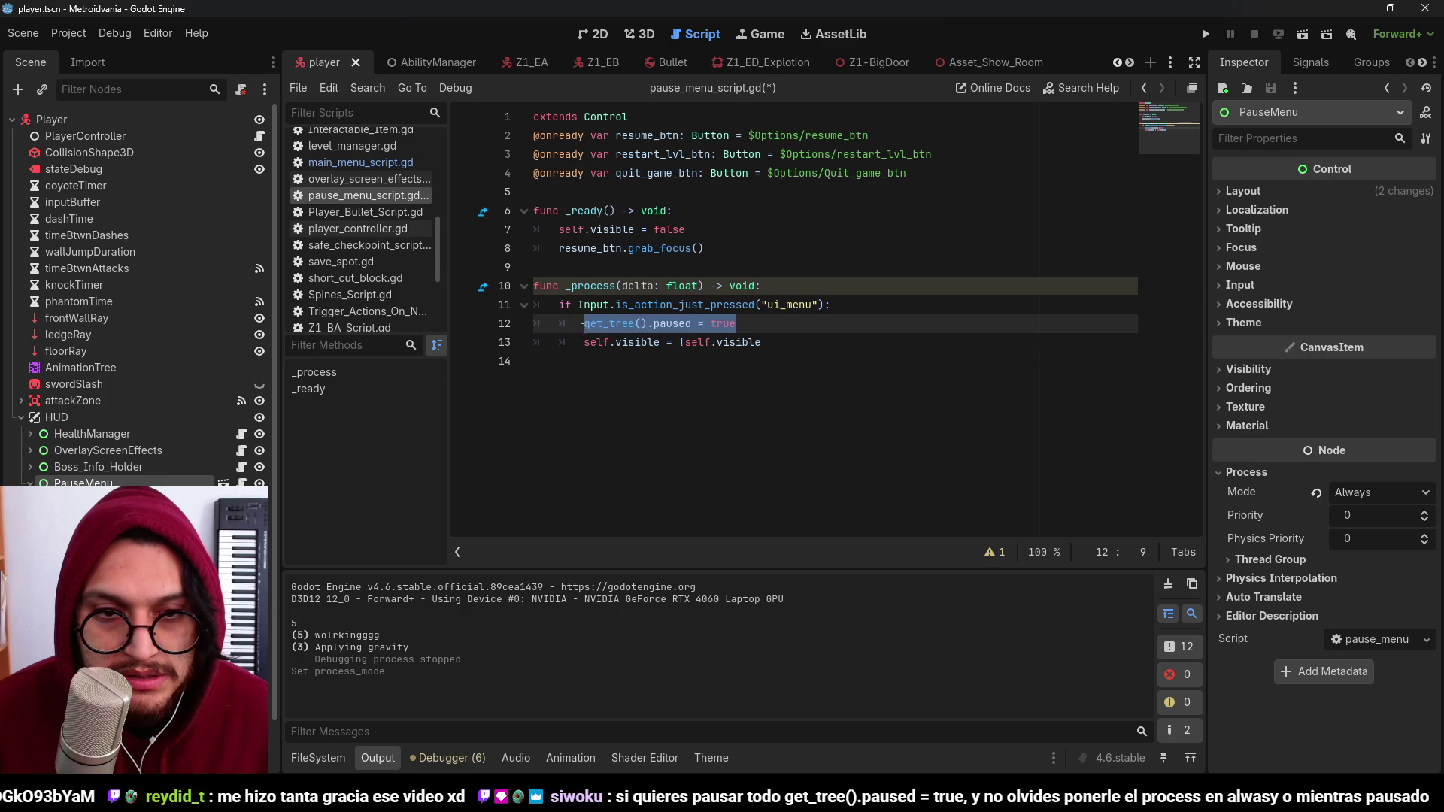
{"action": "key", "text": "BackSpace"}
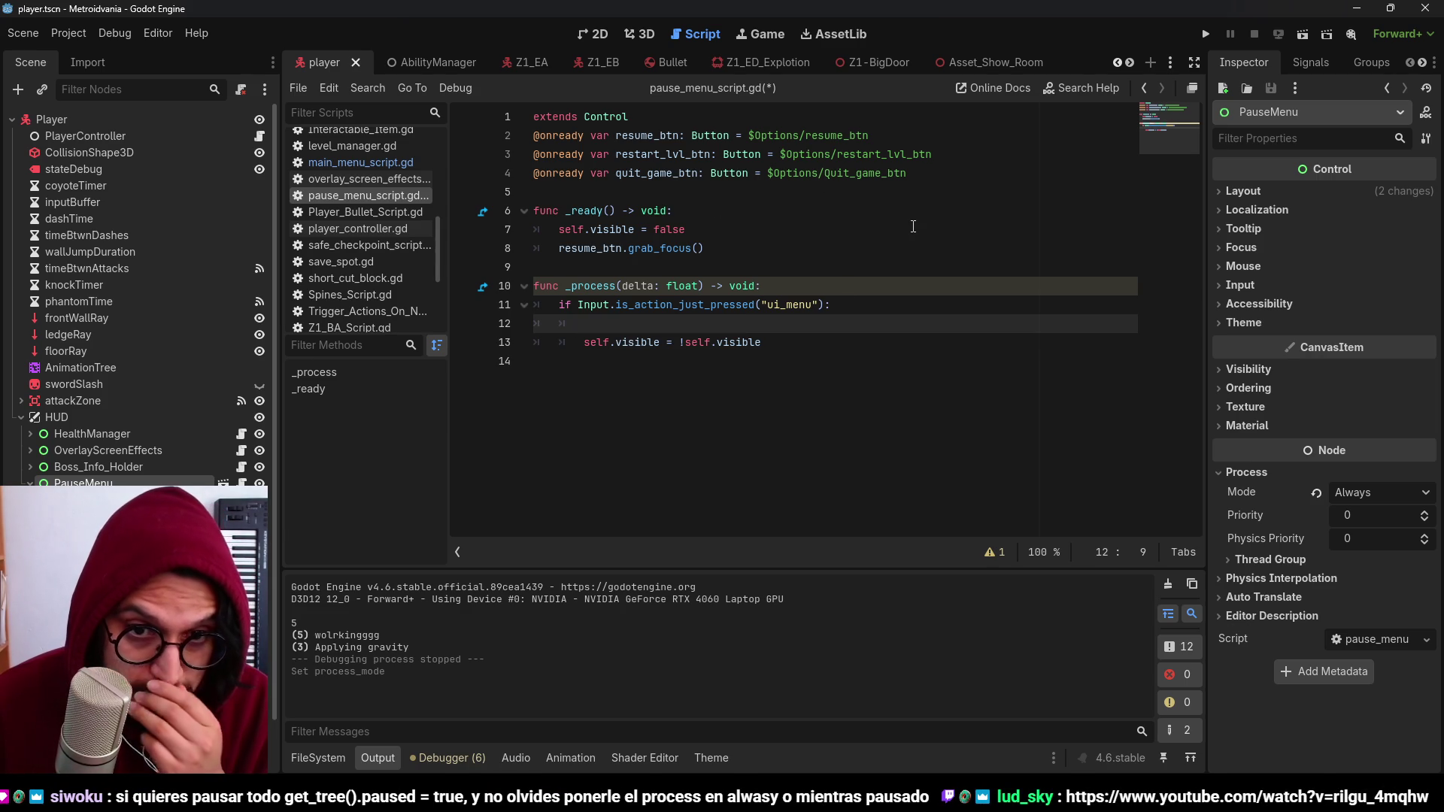
Try a var gameIsPaused : bool = false toggle, then delete both the toggle line and declaration.
{"action": "left_click", "coordinate": [912, 174]}
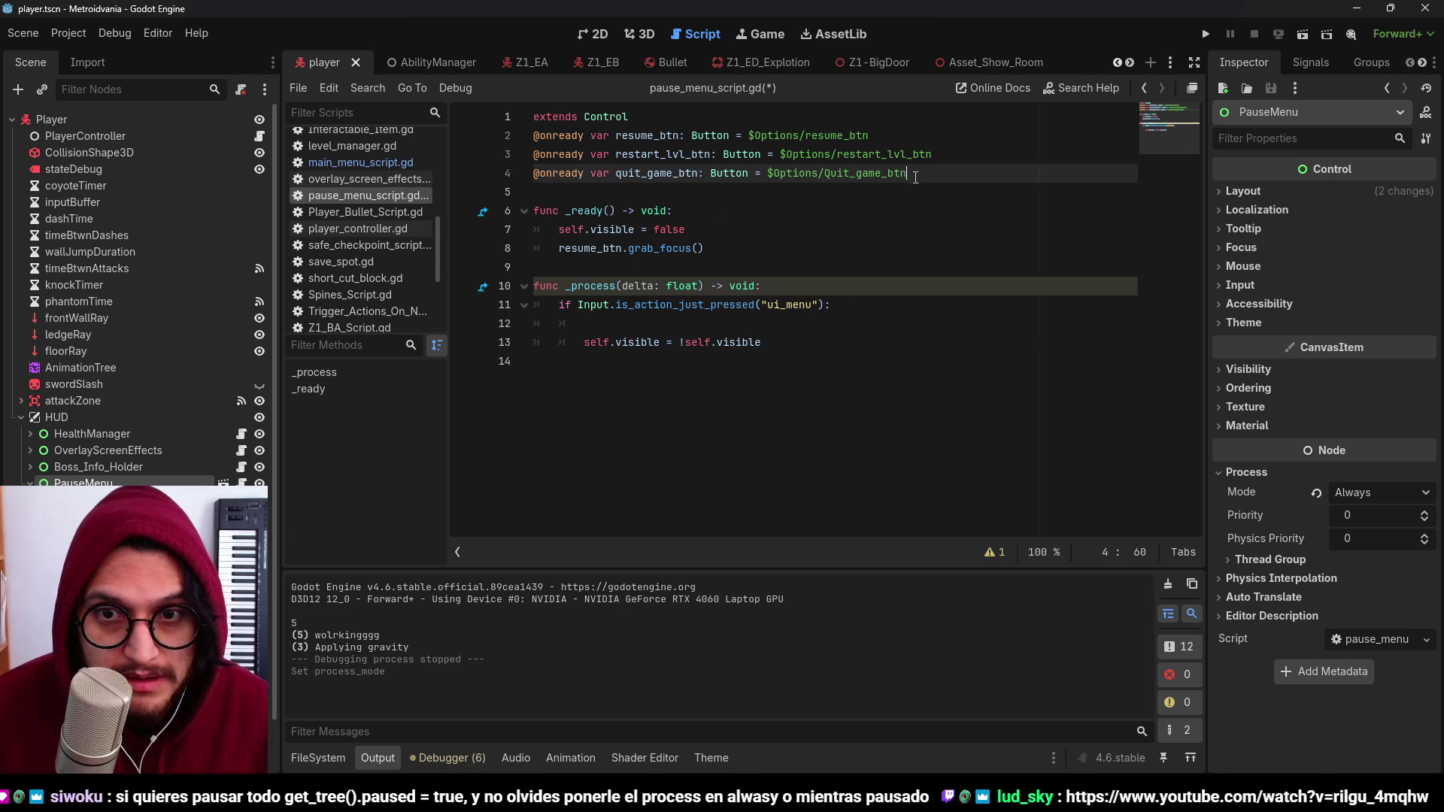
{"action": "key", "text": "Return"}
{"action": "type", "text": "var gameIs"}
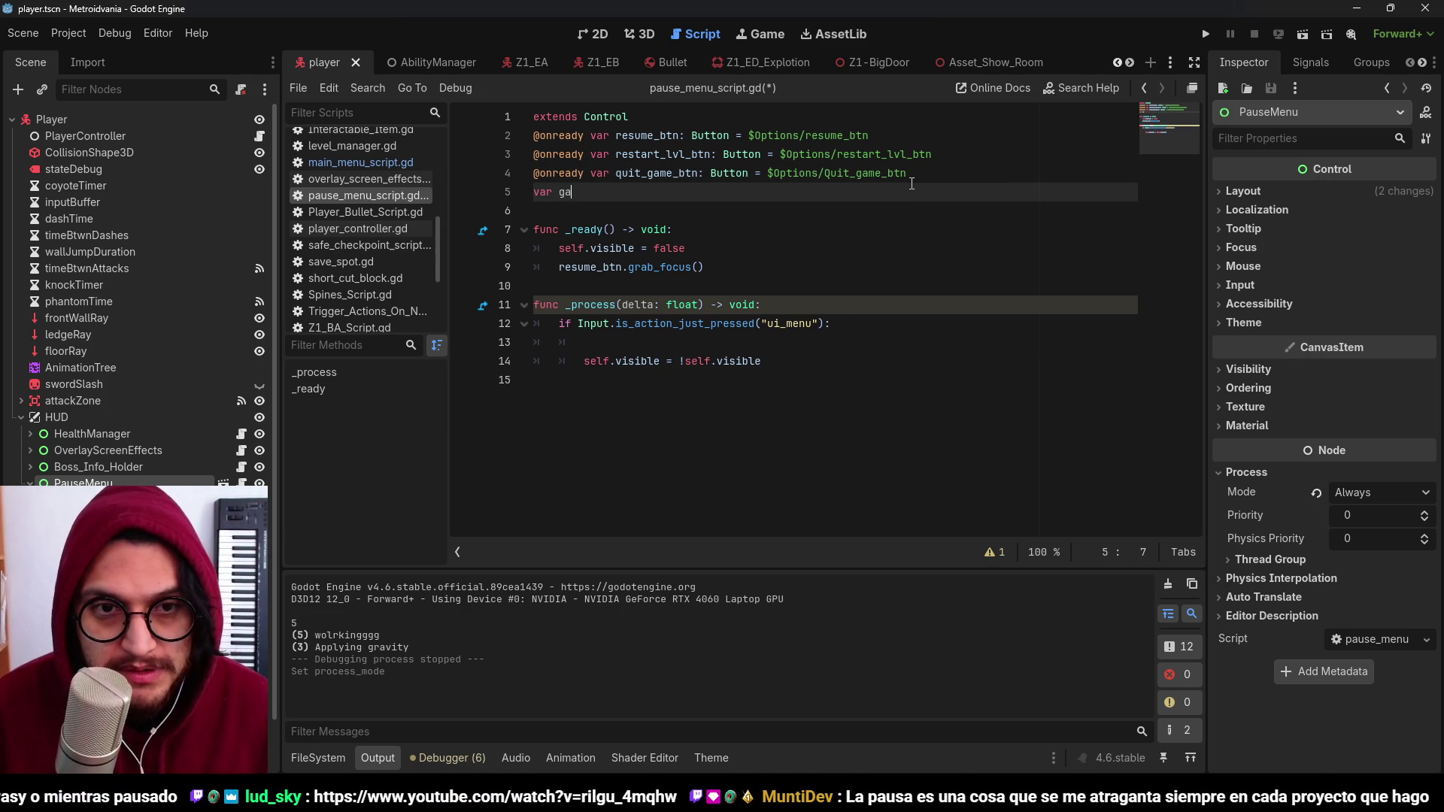
{"action": "type", "text": "Paused : bool = "}
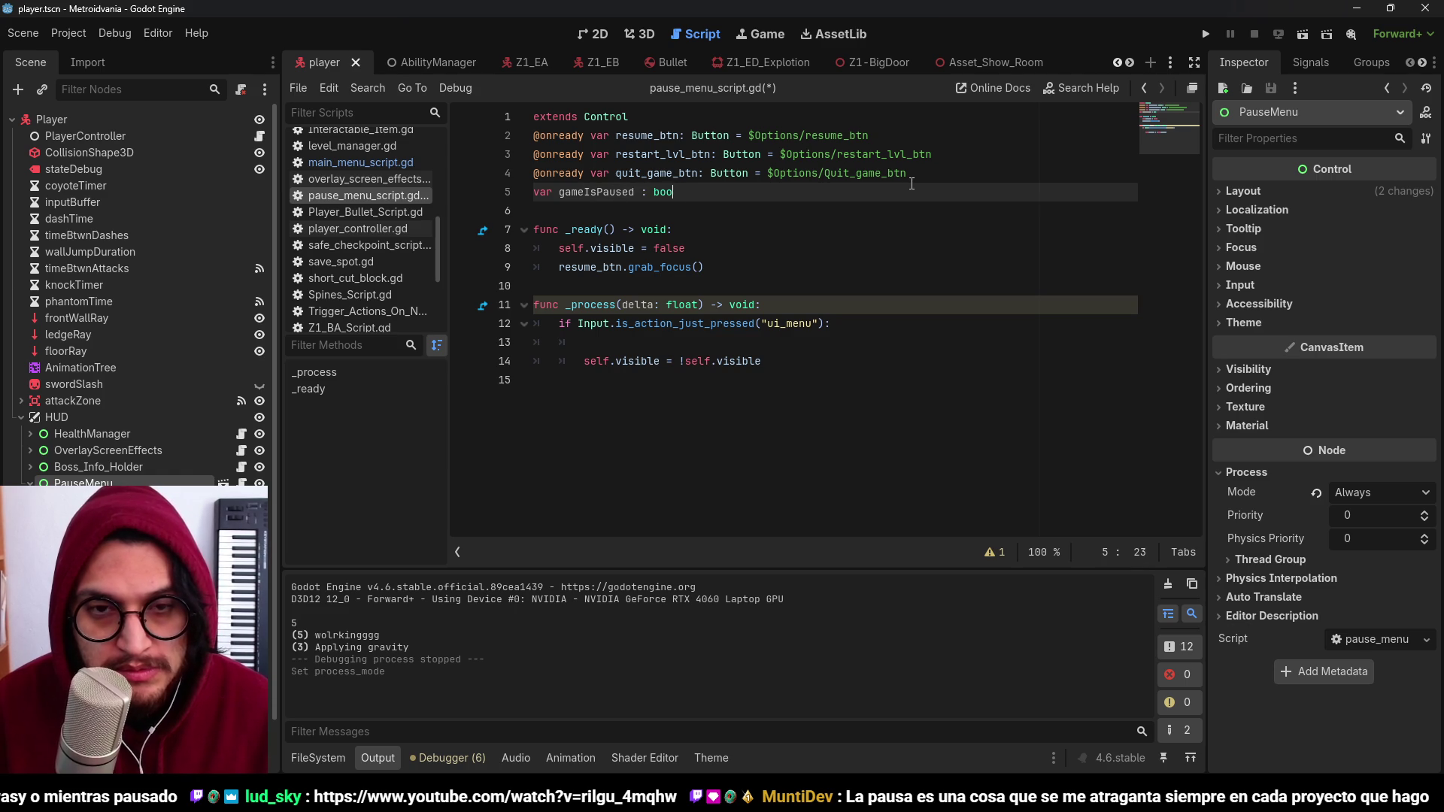
{"action": "type", "text": "false"}
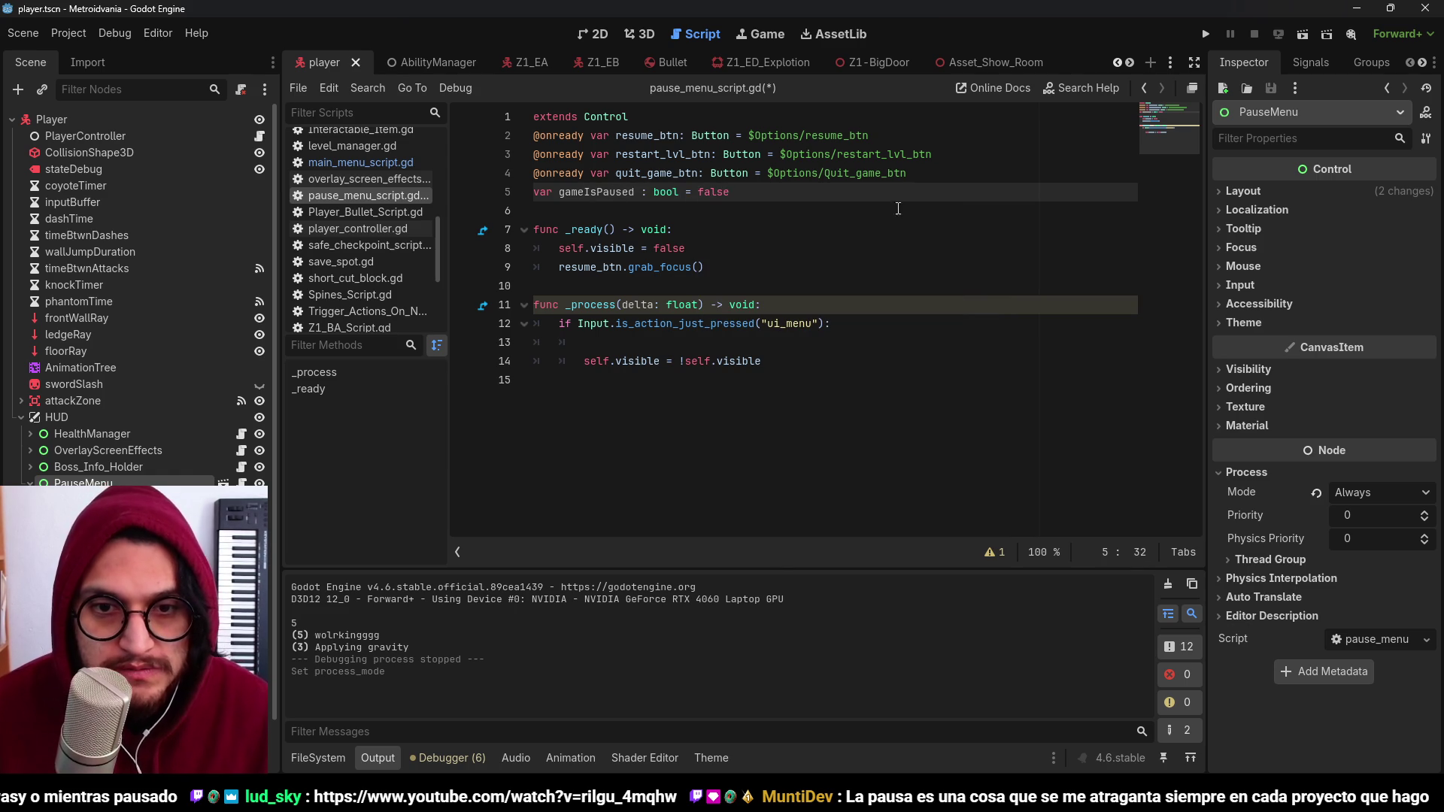
{"action": "left_click", "coordinate": [682, 340]}
{"action": "type", "text": "game"}
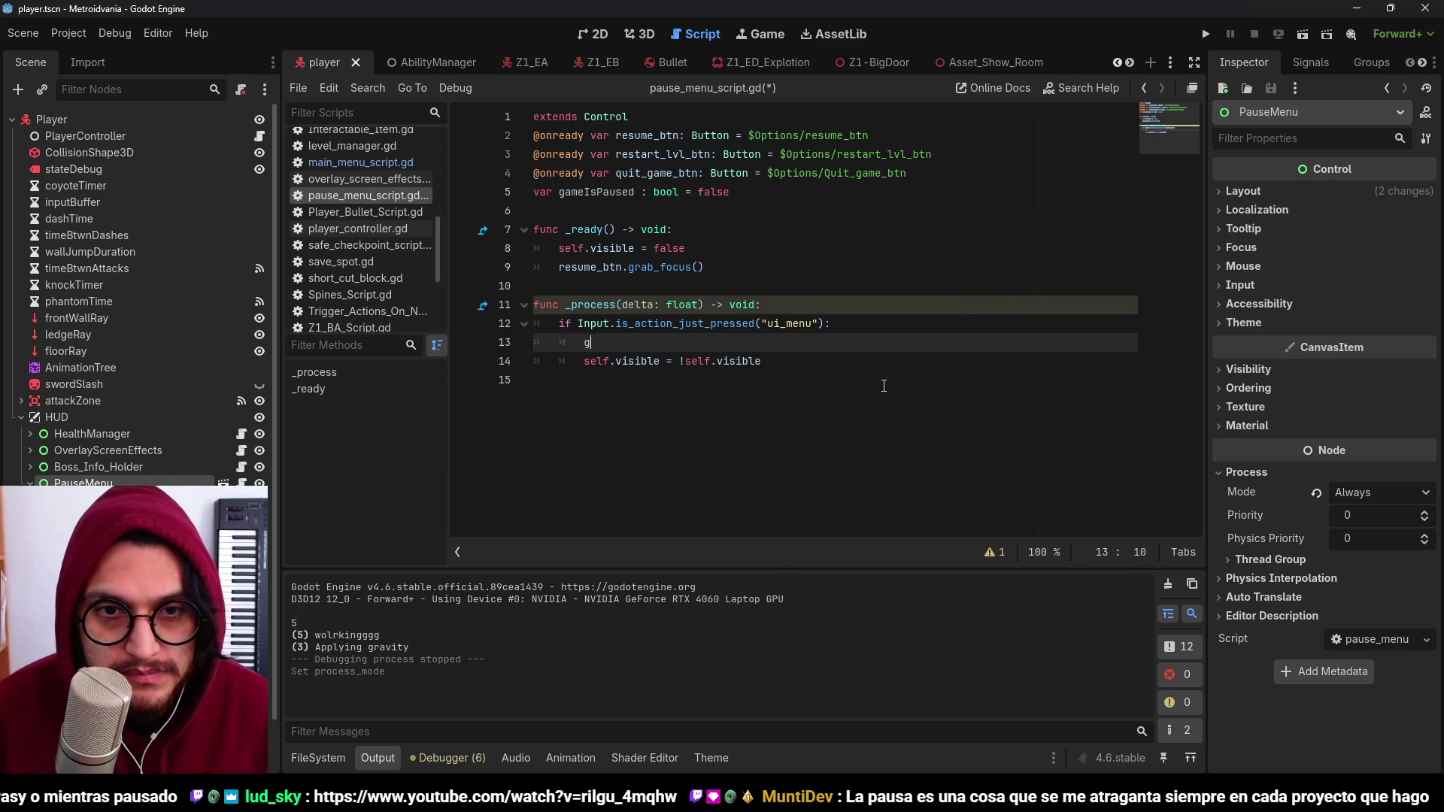
{"action": "key", "text": "Return"}
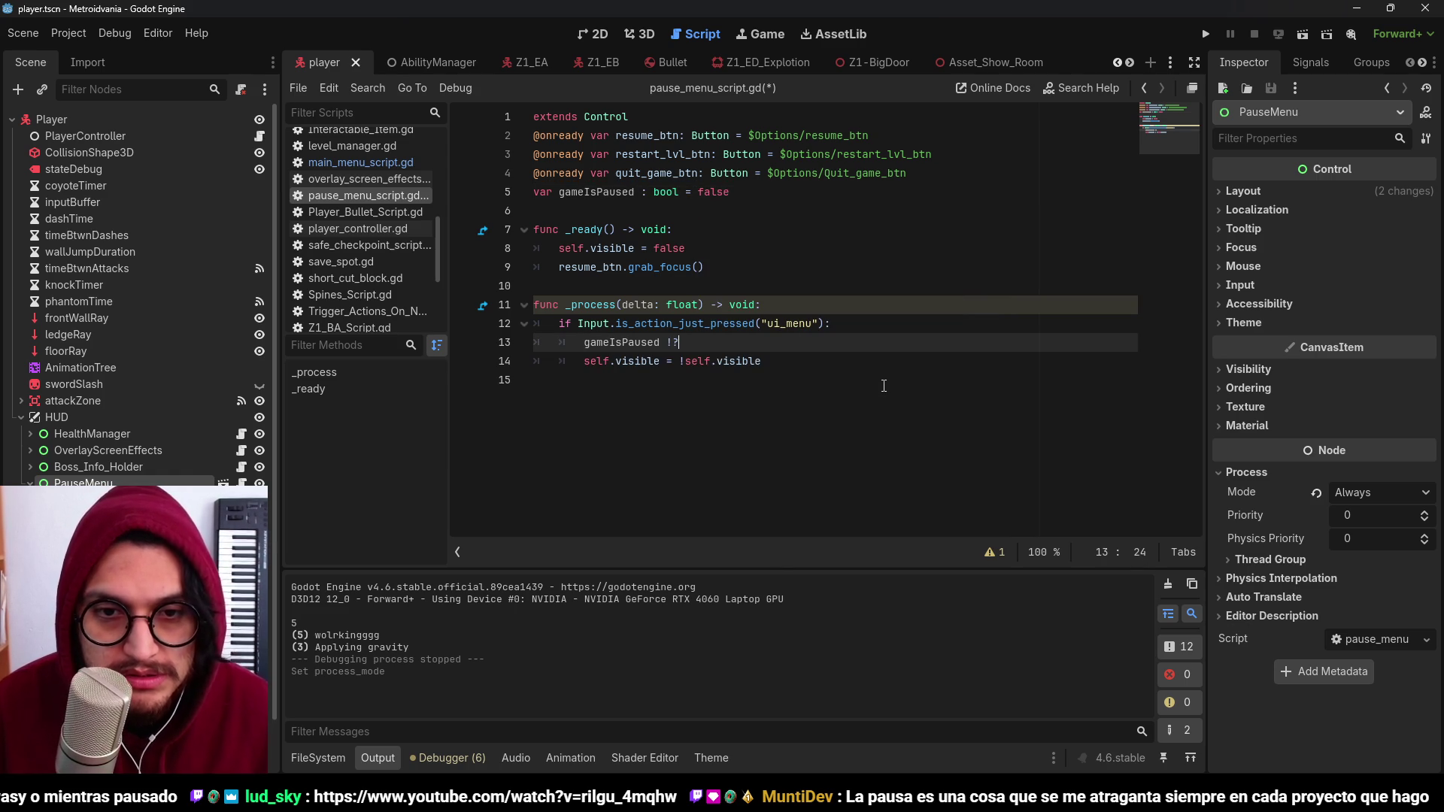
{"action": "key", "text": "BackSpace"}
{"action": "key", "text": "Escape"}
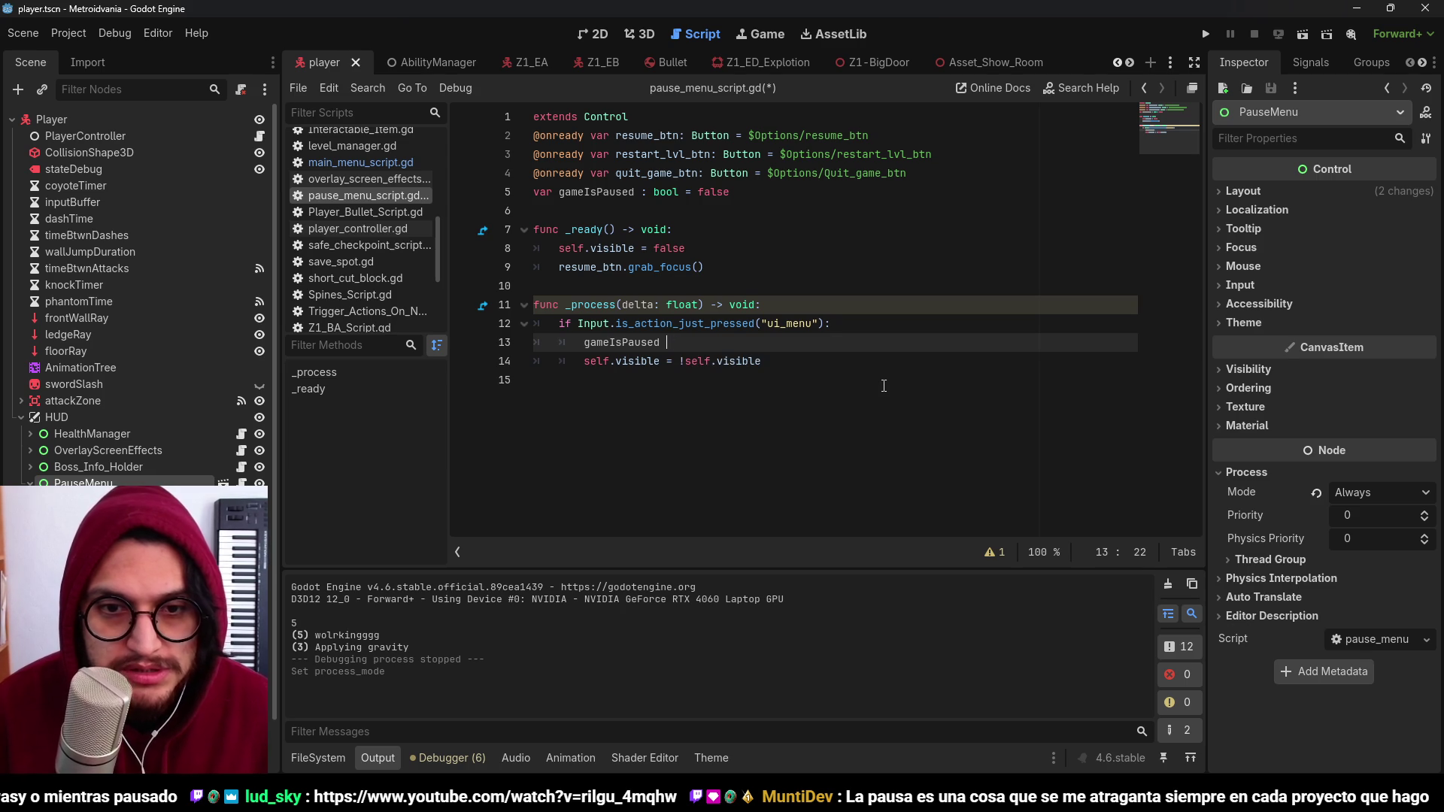
{"action": "type", "text": "=? "}
{"action": "type", "text": "!game"}
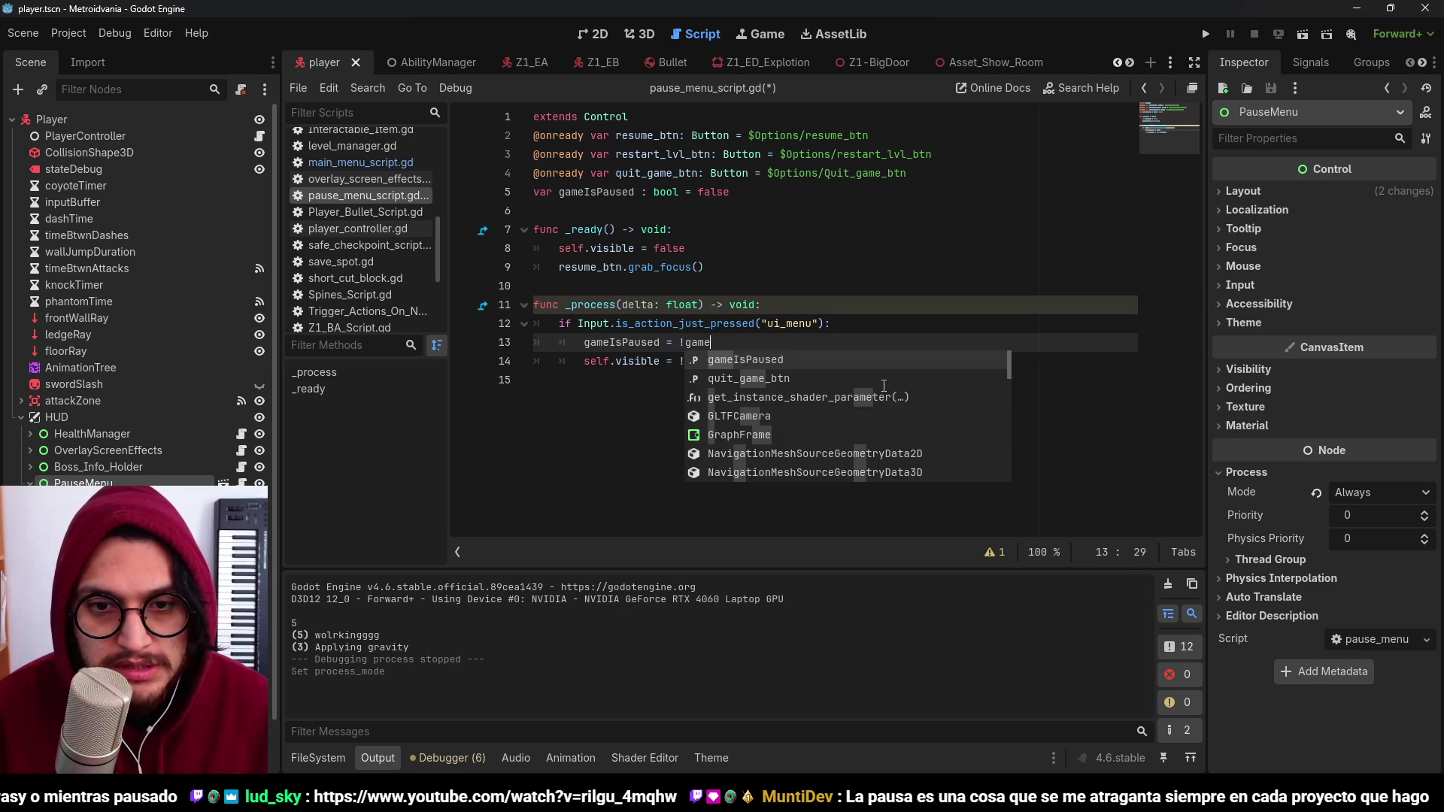
{"action": "key", "text": "Return"}
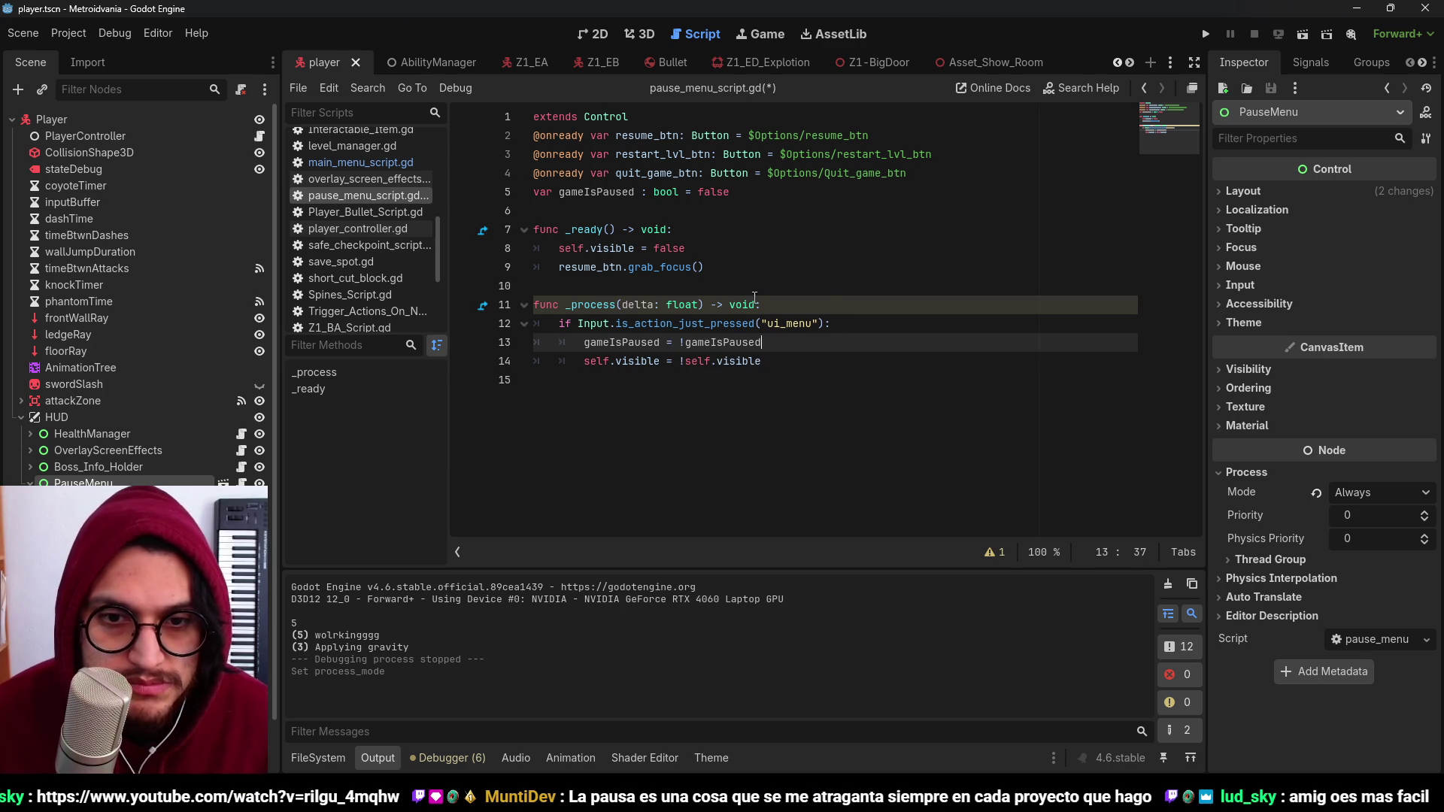
{"action": "key", "text": "BackSpace"}
{"action": "key", "text": "BackSpace"}
{"action": "key", "text": "BackSpace"}
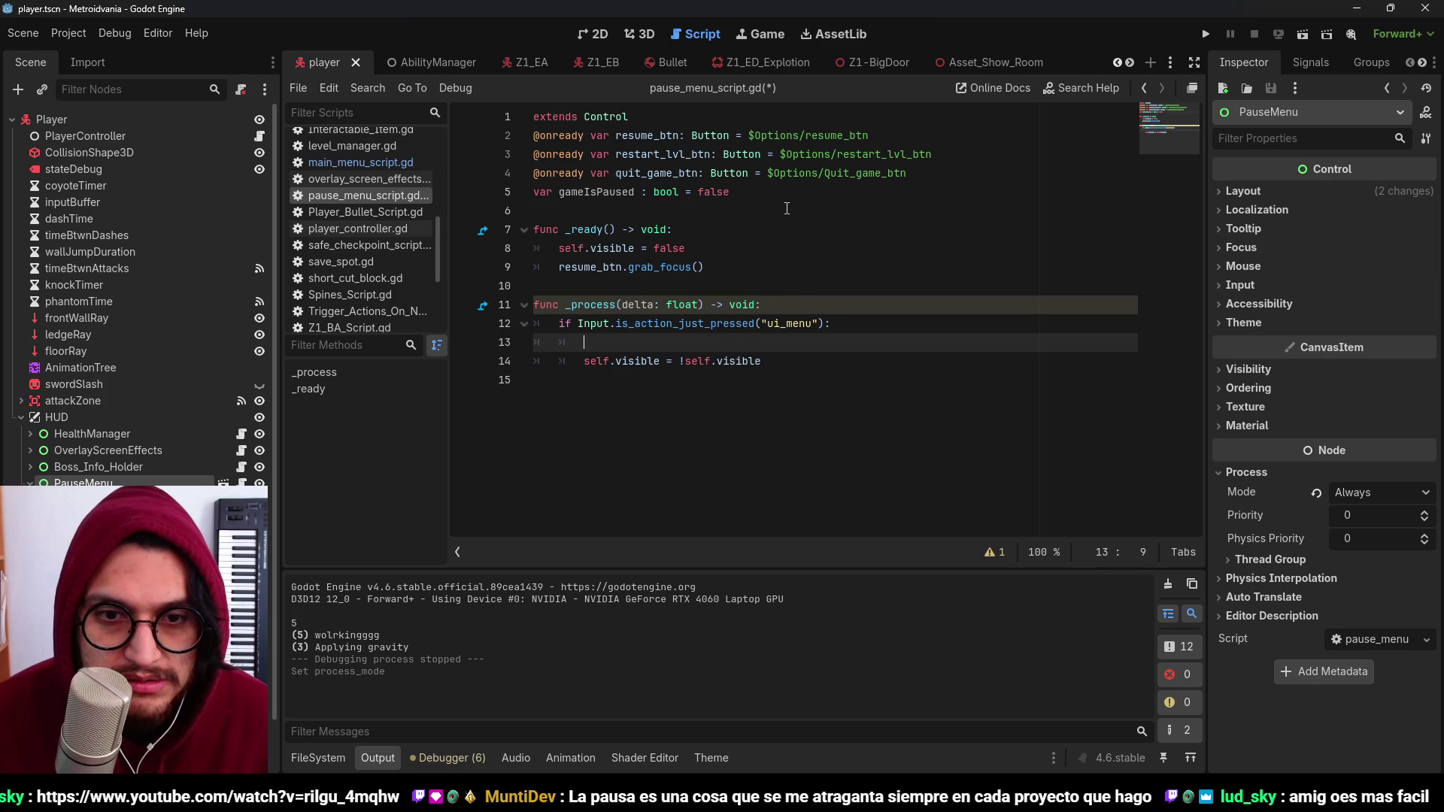
{"action": "left_click", "coordinate": [786, 208]}
{"action": "key", "text": "ctrl+shift+k"}
Write get_tree().paused = !get_tree().paused on line 12 and save the script.
{"action": "left_click", "coordinate": [667, 323]}
{"action": "type", "text": "get_tree().paused = true"}
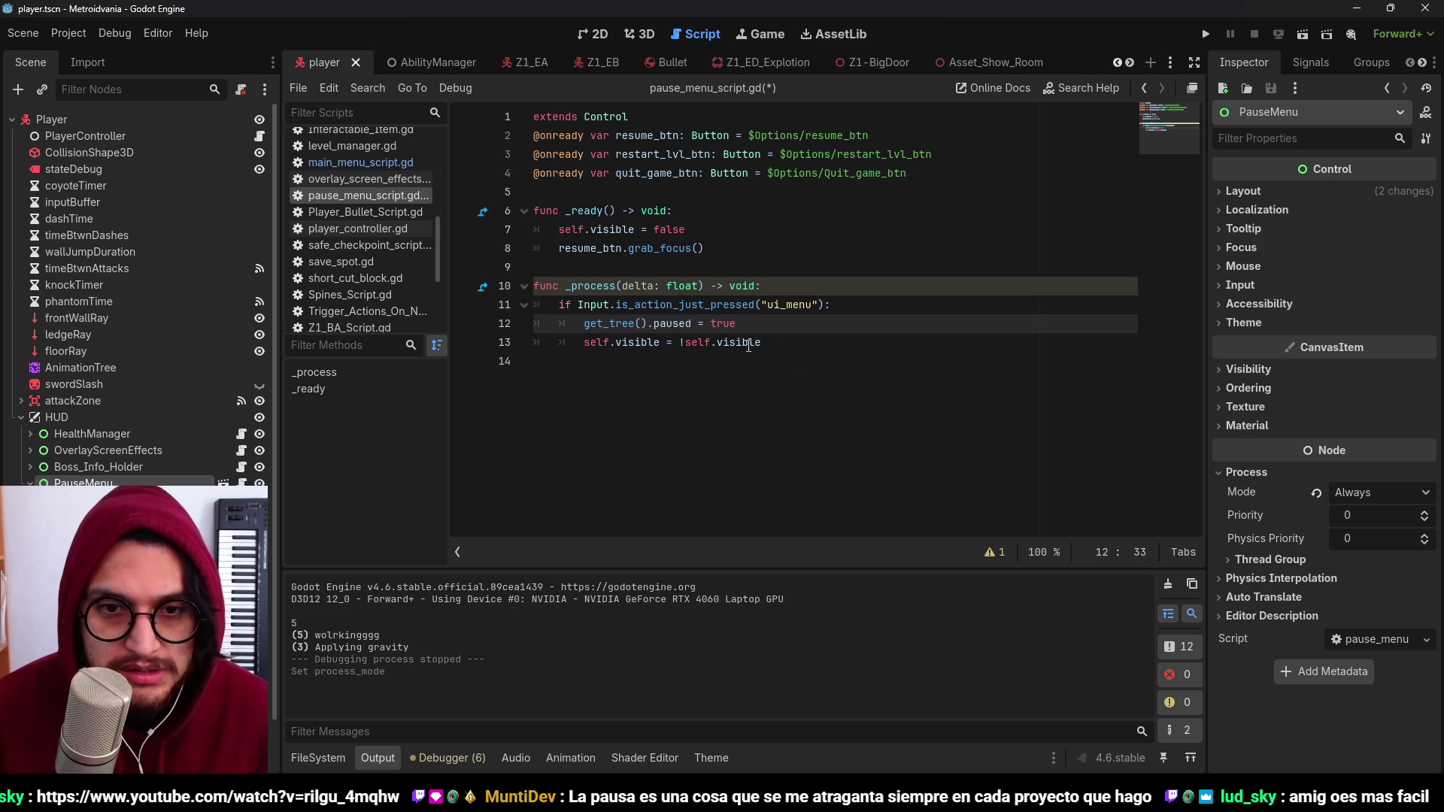
{"action": "left_click_drag", "start_coordinate": [692, 323], "coordinate": [582, 324]}
{"action": "key", "text": "ctrl+c"}
{"action": "left_click", "coordinate": [730, 320]}
{"action": "double_click", "coordinate": [724, 323]}
{"action": "key", "text": "ctrl+v"}
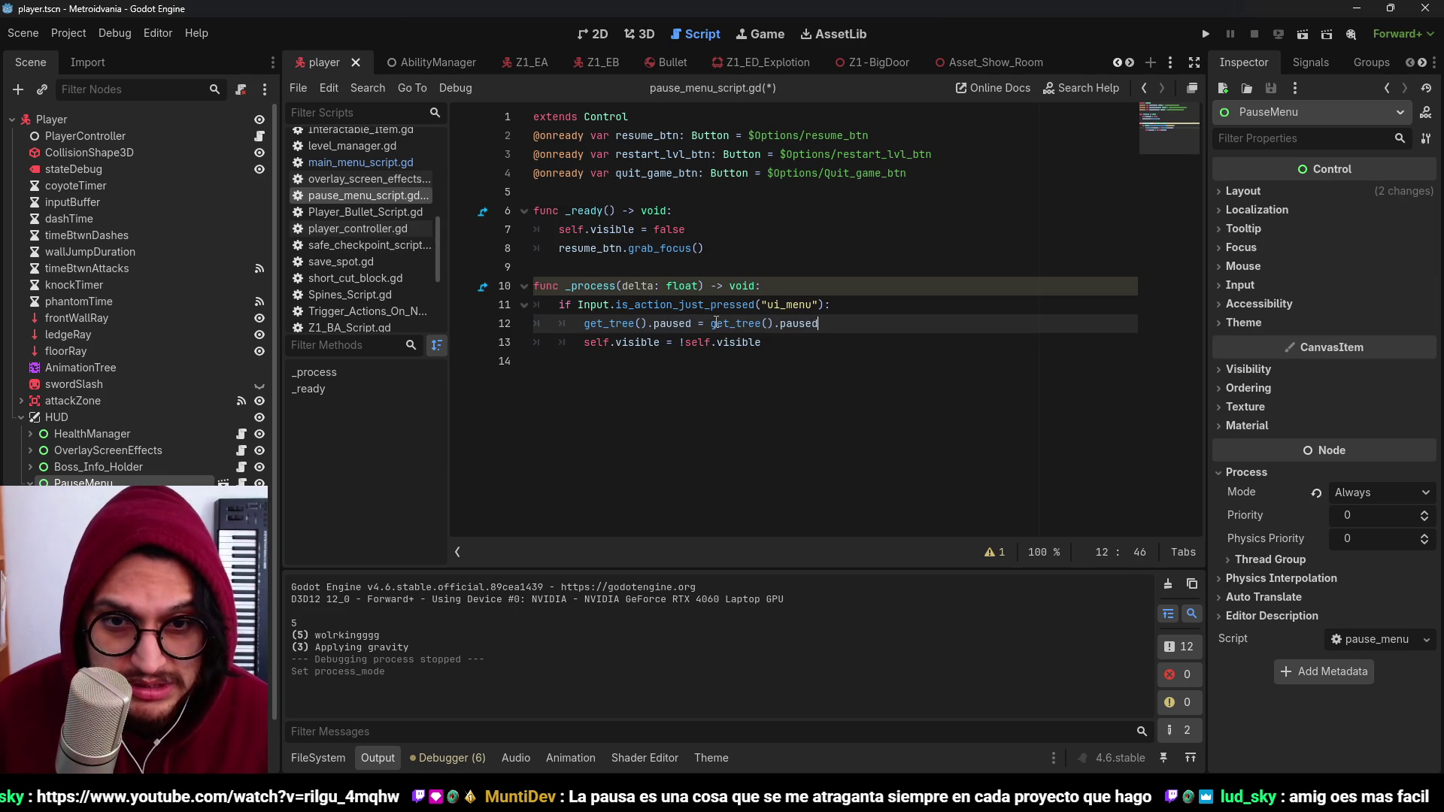
{"action": "left_click", "coordinate": [716, 323]}
{"action": "type", "text": "!"}
{"action": "key", "text": "ctrl+s"}
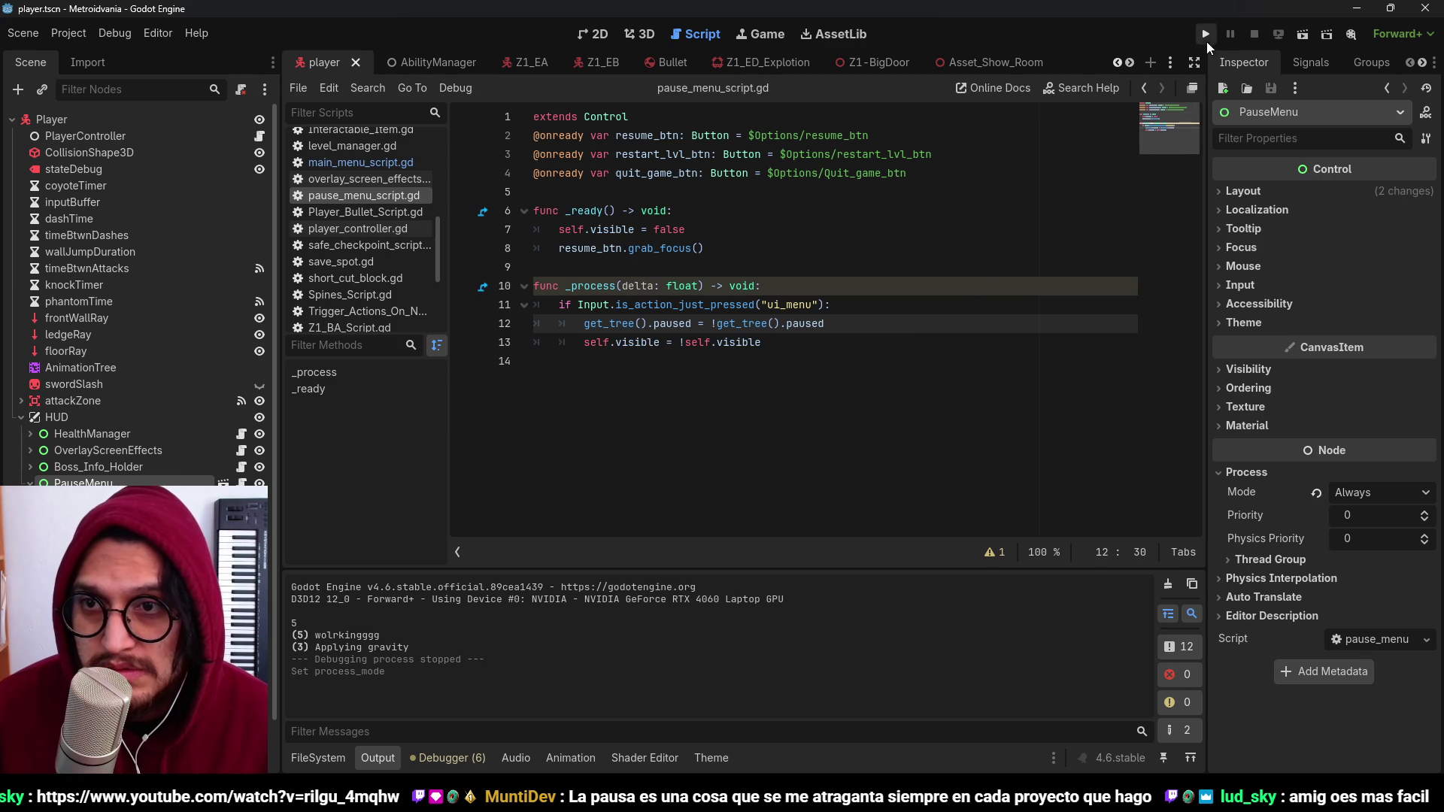
Run the game from the title screen and toggle the PAUSED menu with Escape.
{"action": "left_click", "coordinate": [1205, 36]}
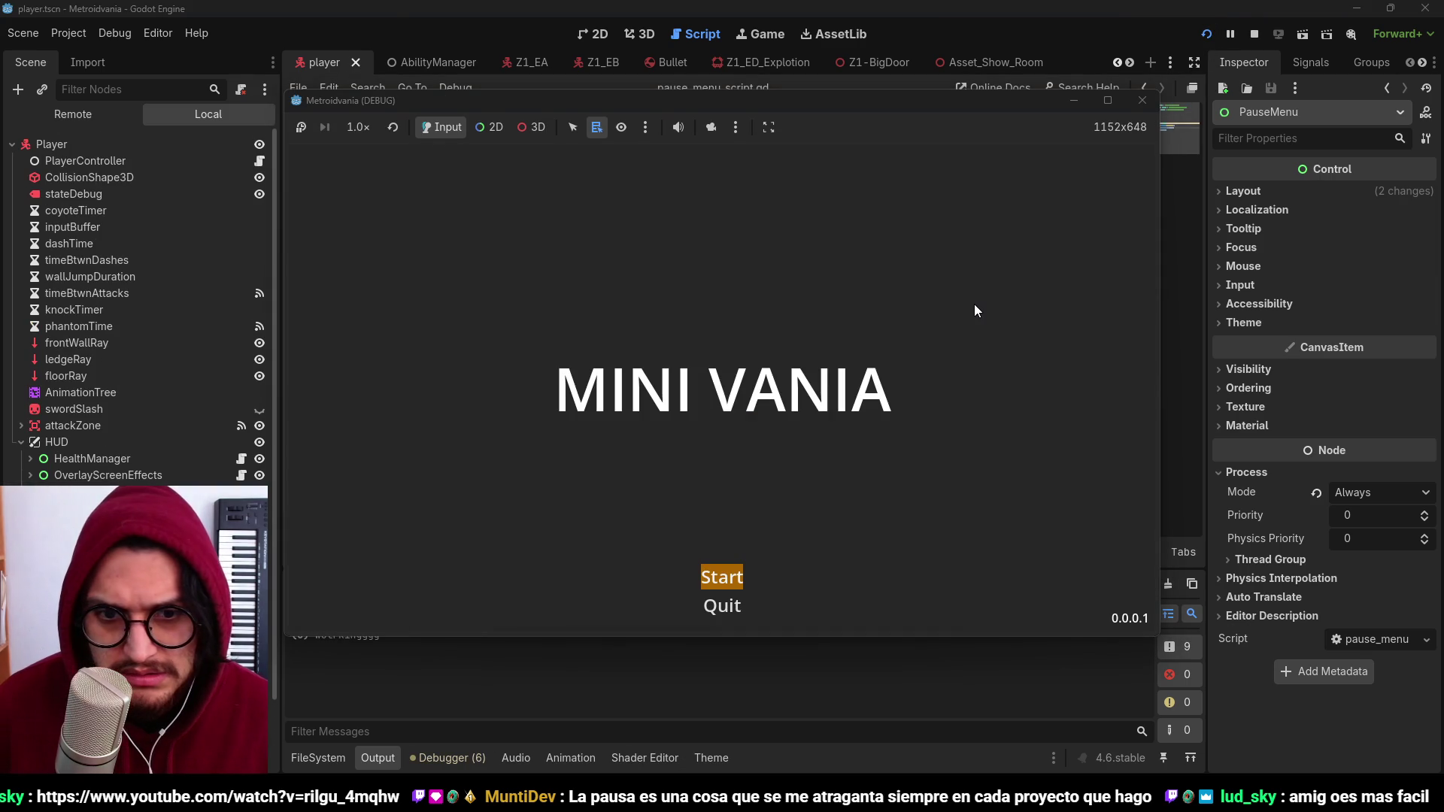
{"action": "key", "text": "Return"}
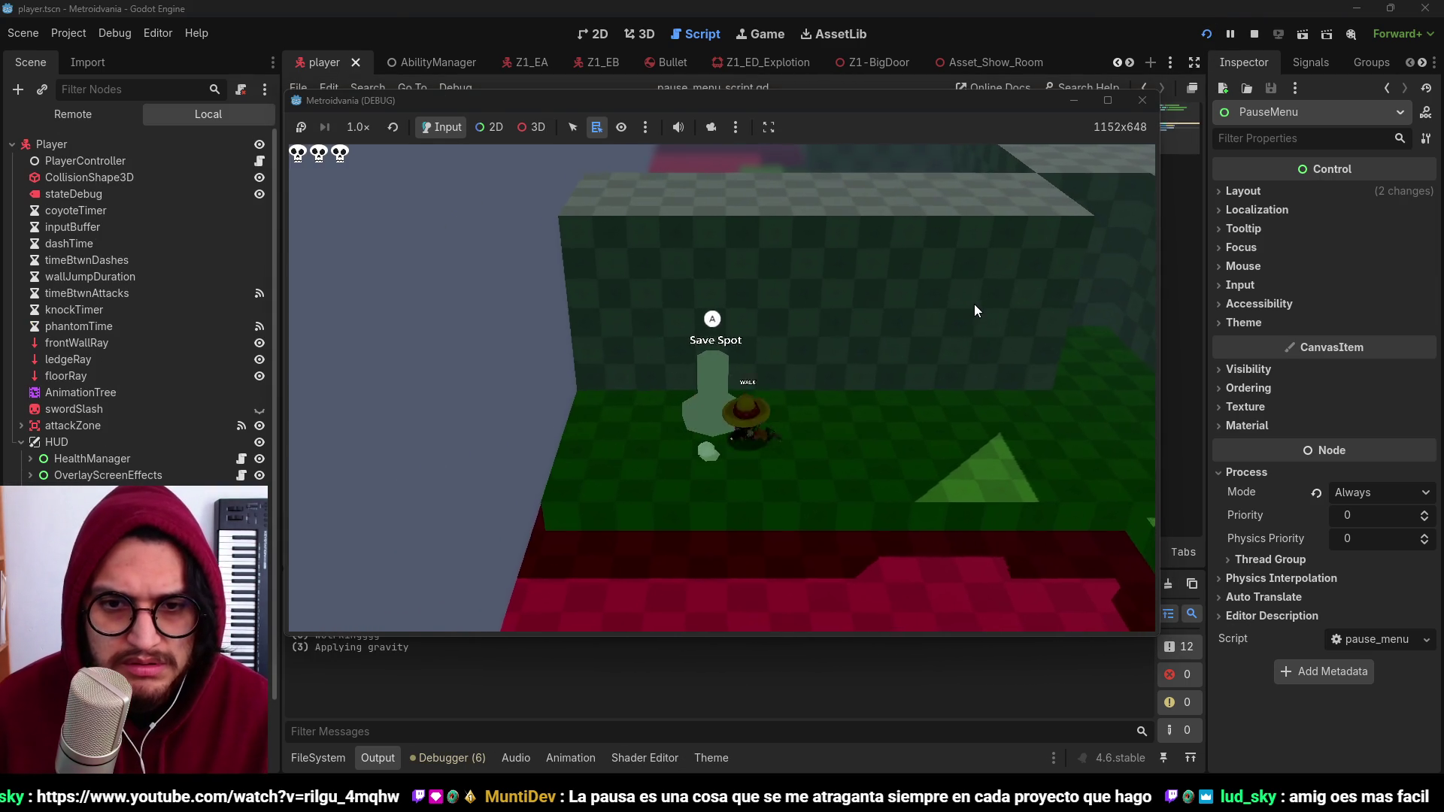
{"action": "key", "text": "Escape"}
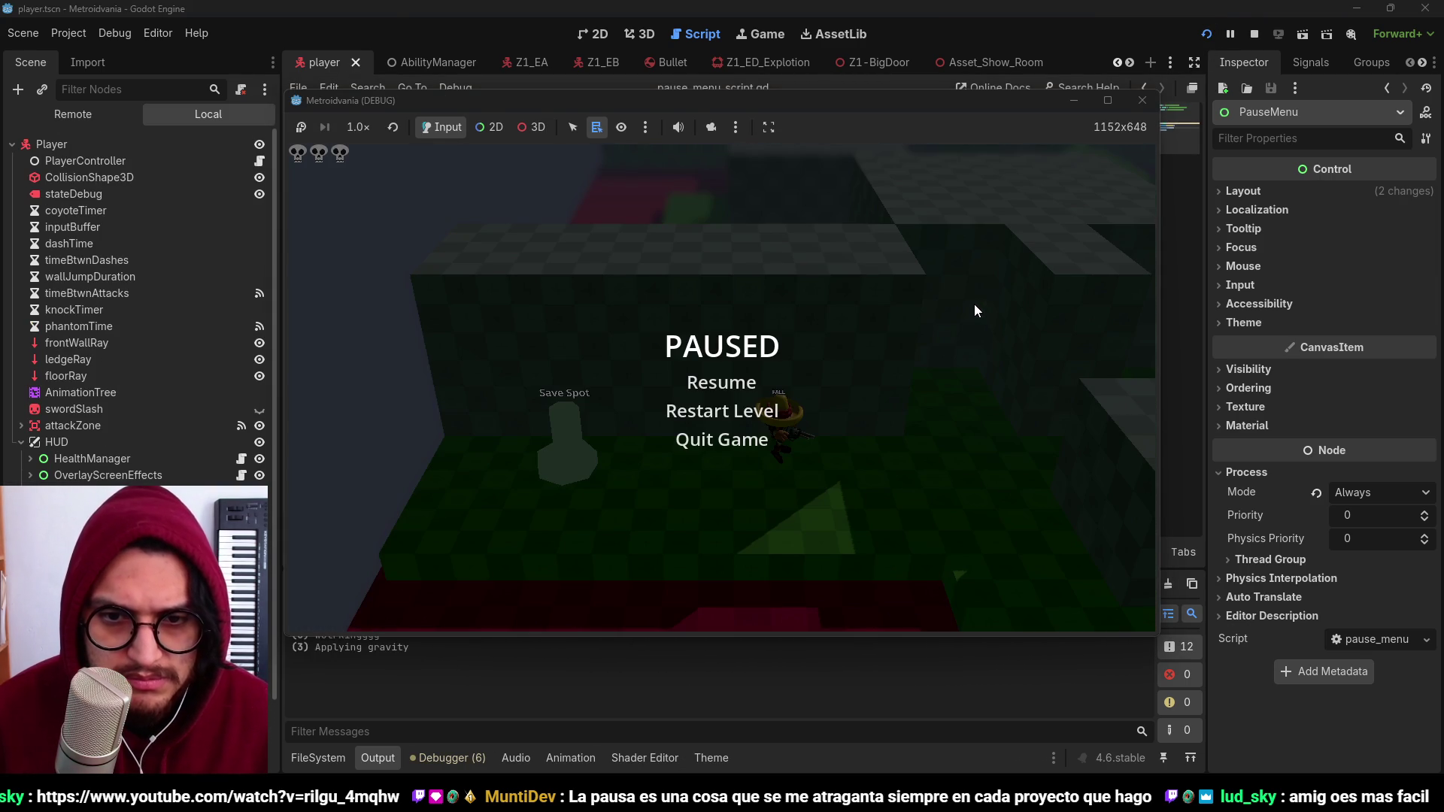
{"action": "key", "text": "Escape"}
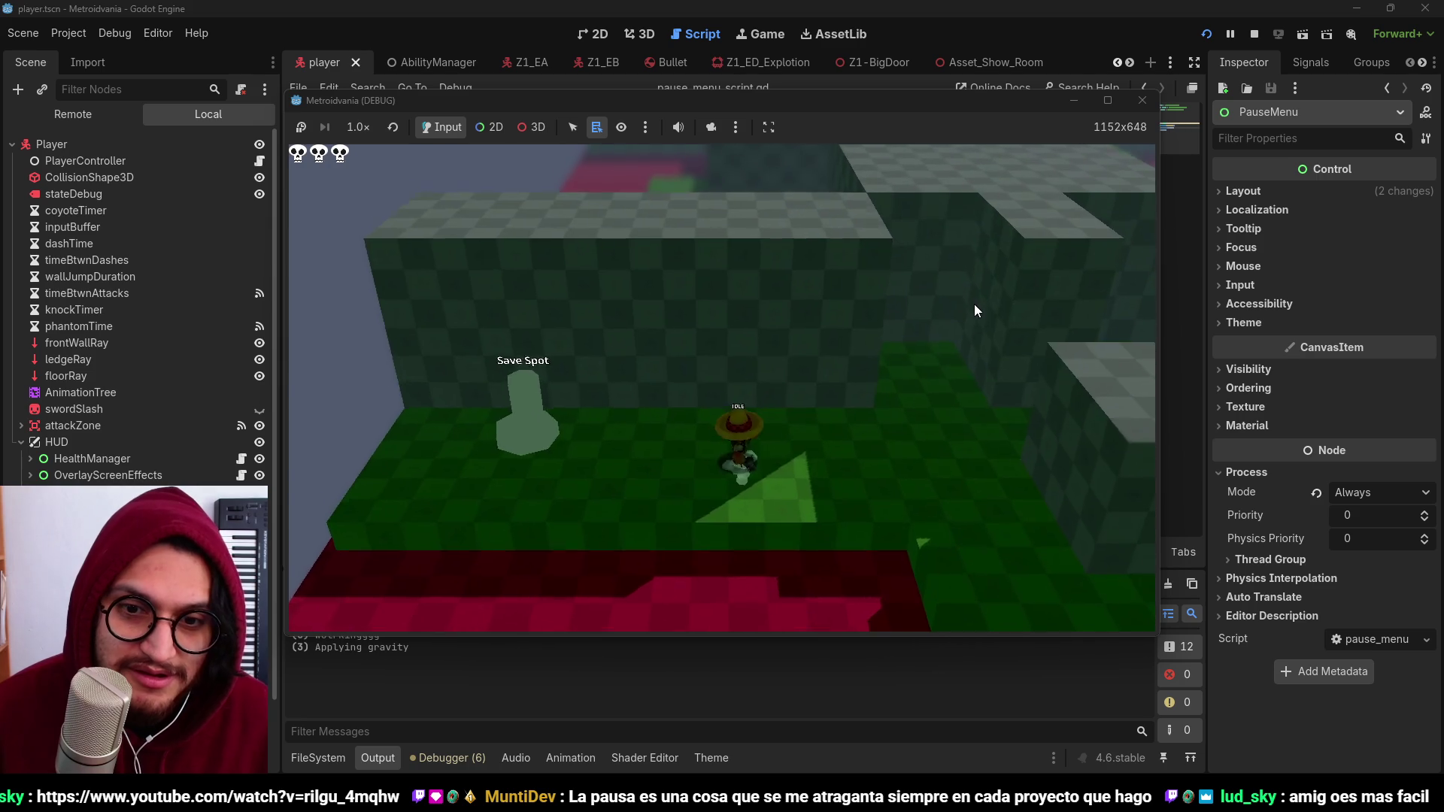
{"action": "key", "text": "Escape"}
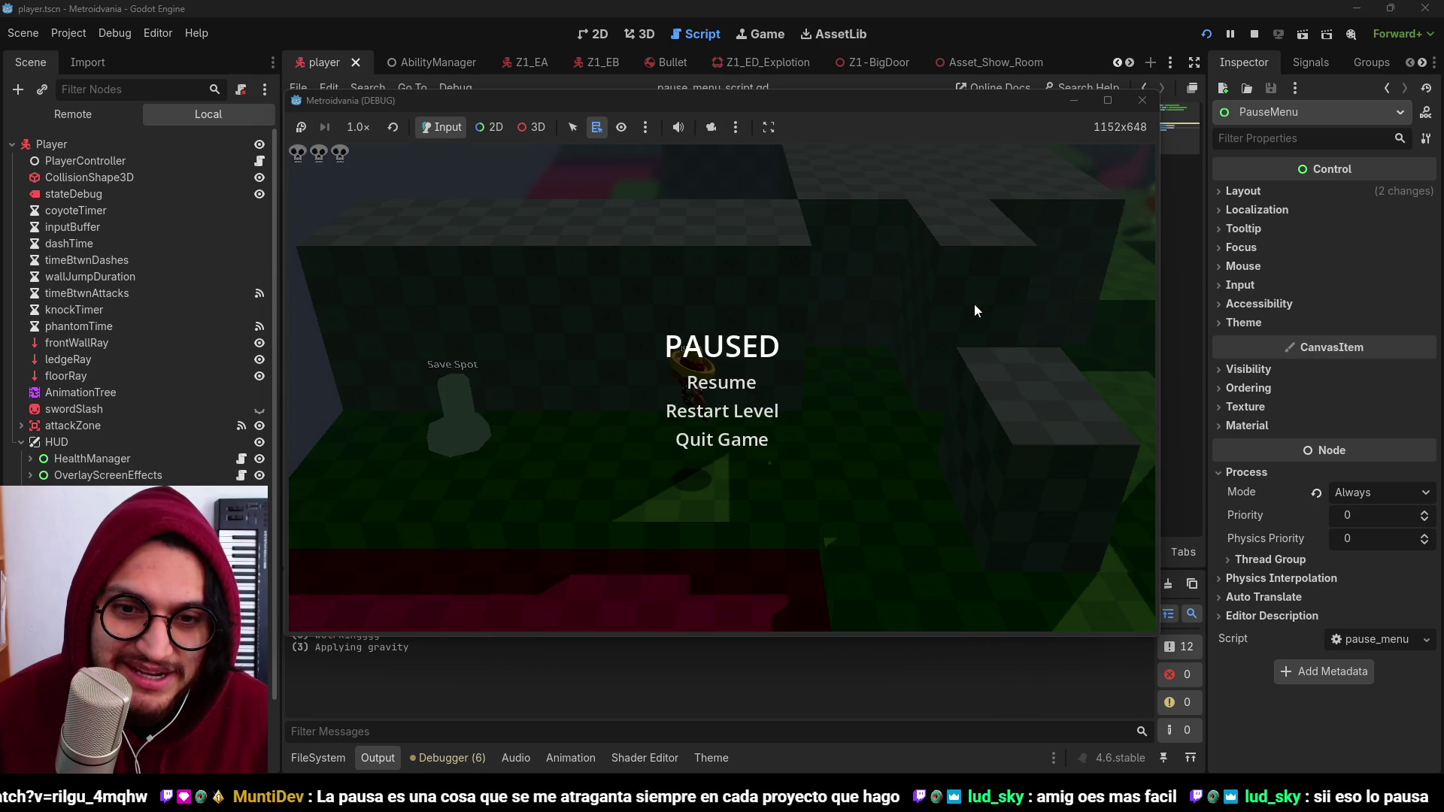
{"action": "key", "text": "Escape"}
{"action": "key", "text": "Escape"}
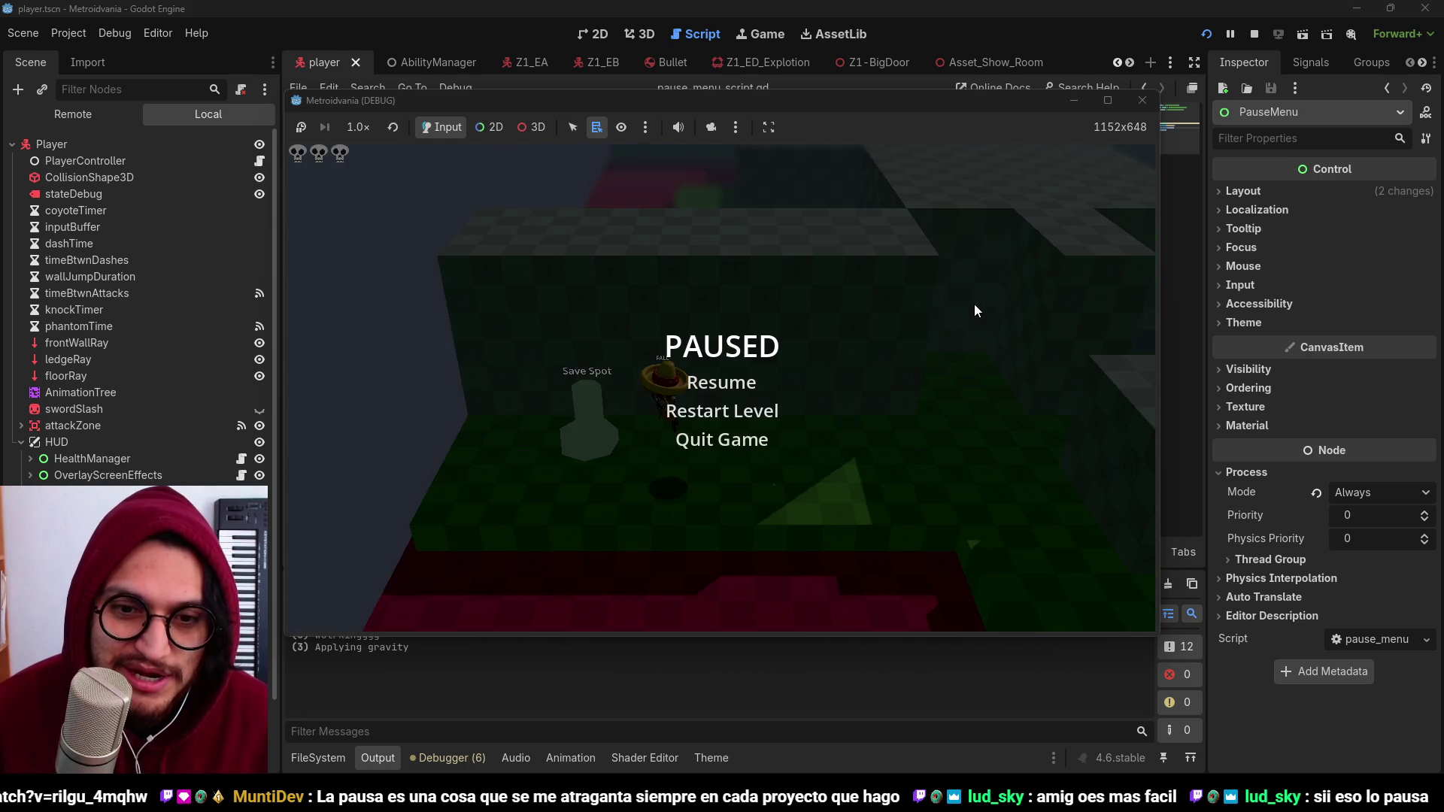
{"action": "key", "text": "Escape"}
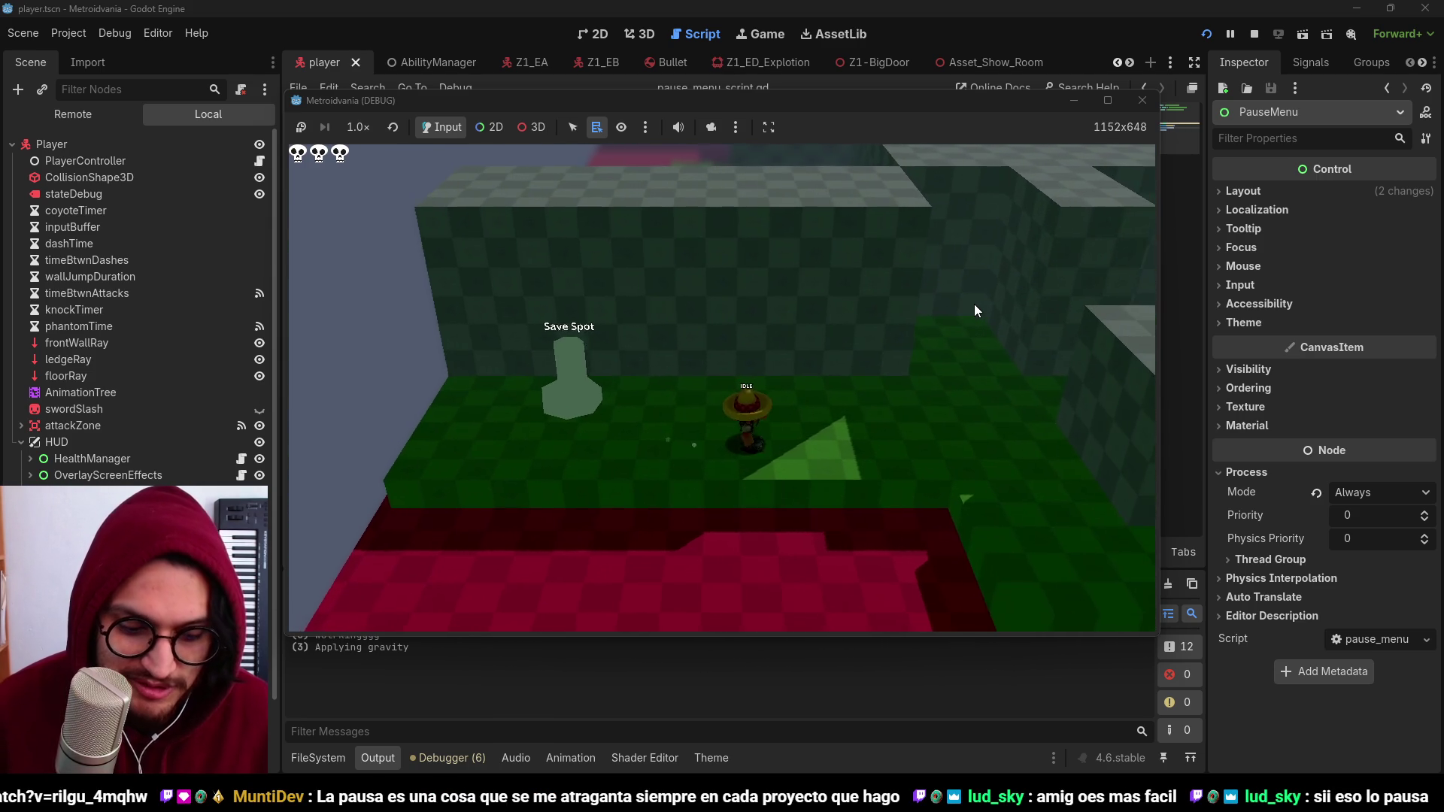
Walk the player, toggle the pause menu several more times, then stop the game with F8.
{"action": "key", "text": "w"}
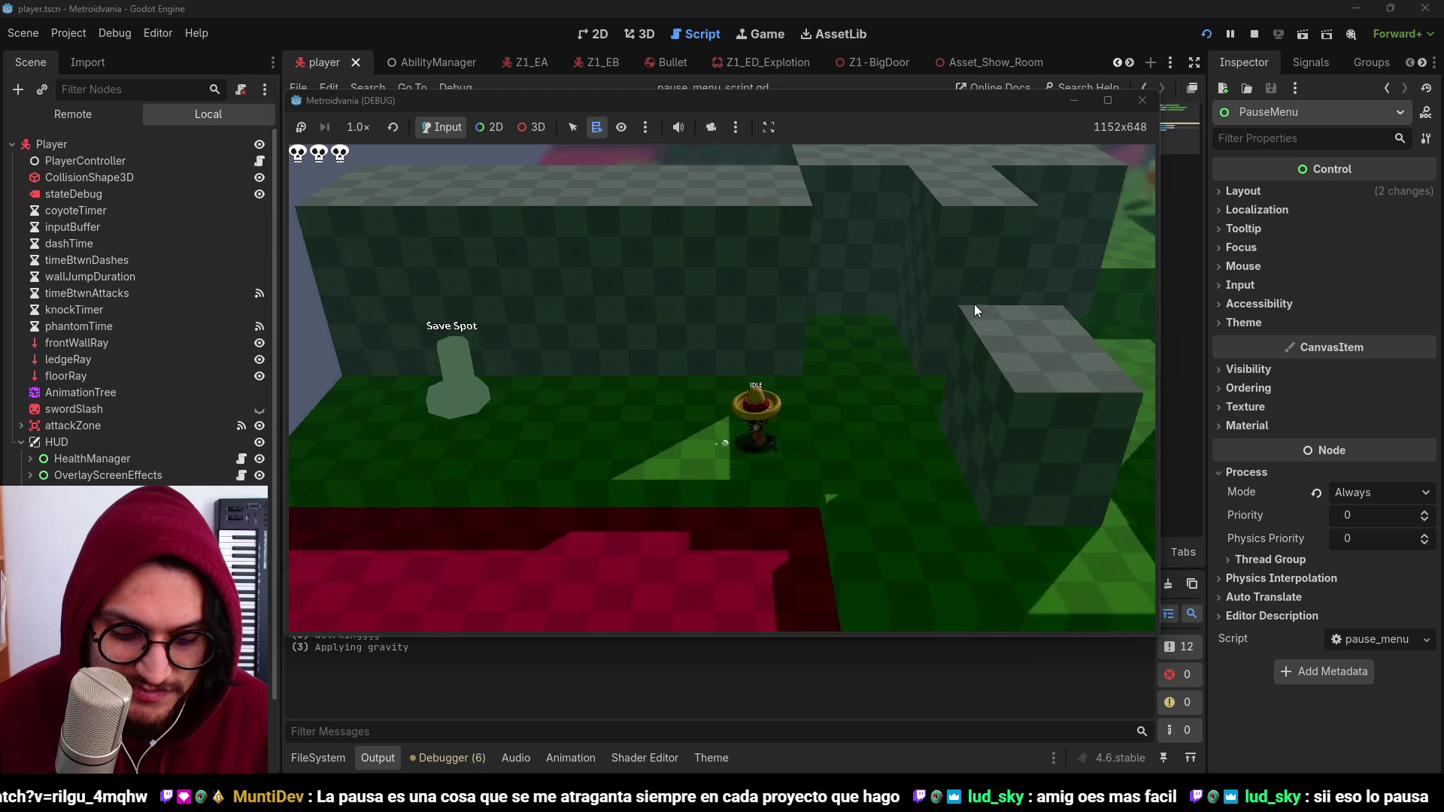
{"action": "key", "text": "Escape"}
{"action": "key", "text": "Escape"}
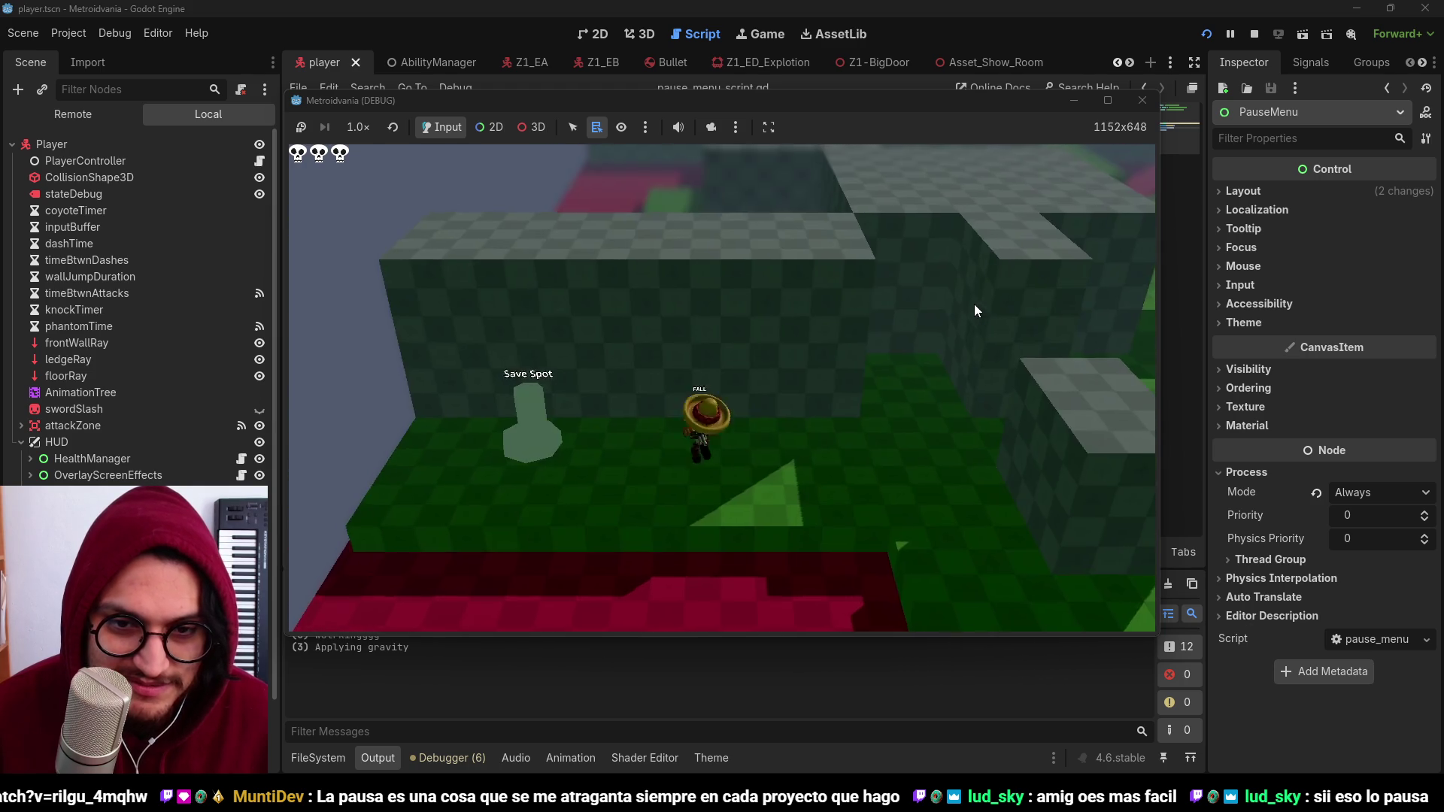
{"action": "key", "text": "Escape"}
{"action": "key", "text": "Escape"}
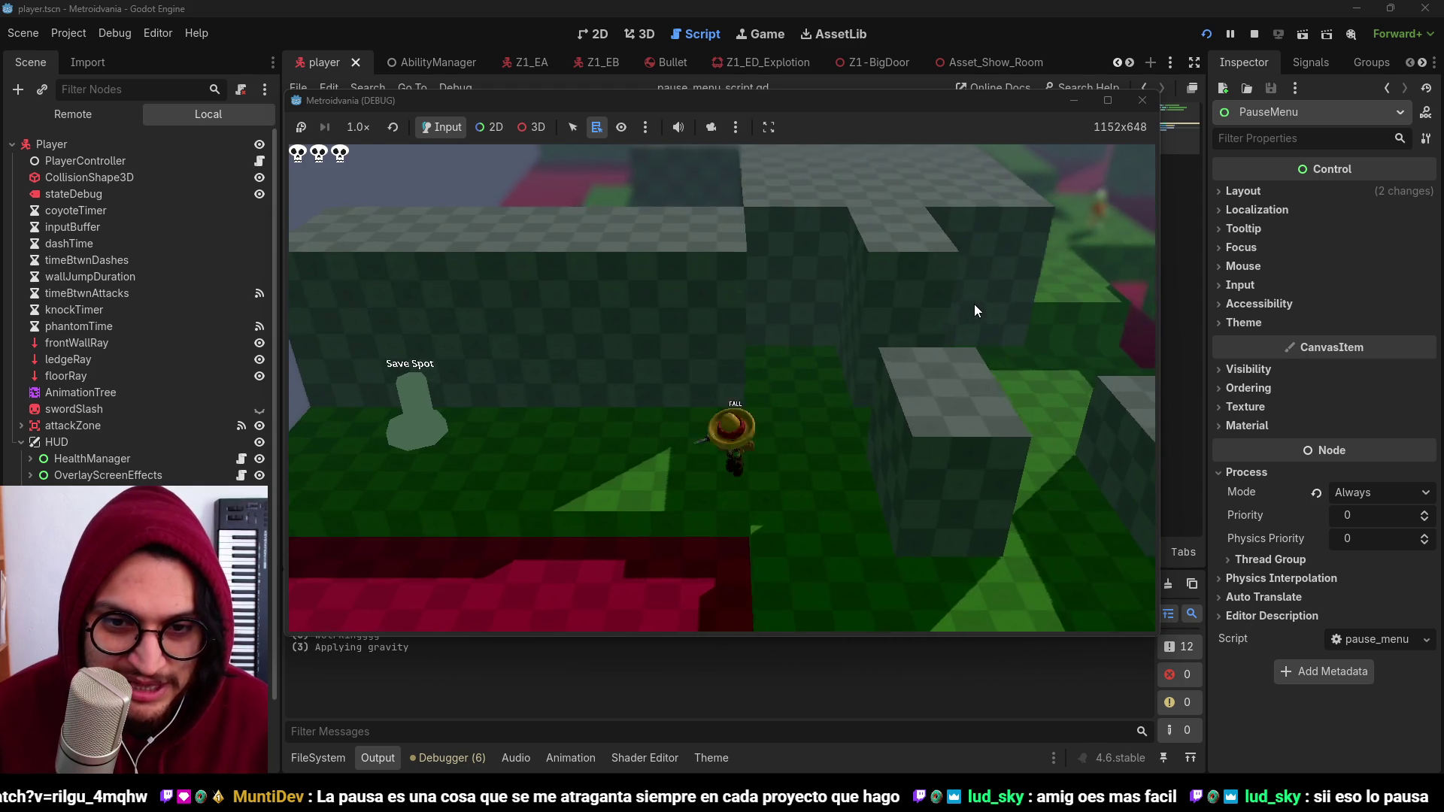
{"action": "key", "text": "Escape"}
{"action": "key", "text": "Escape"}
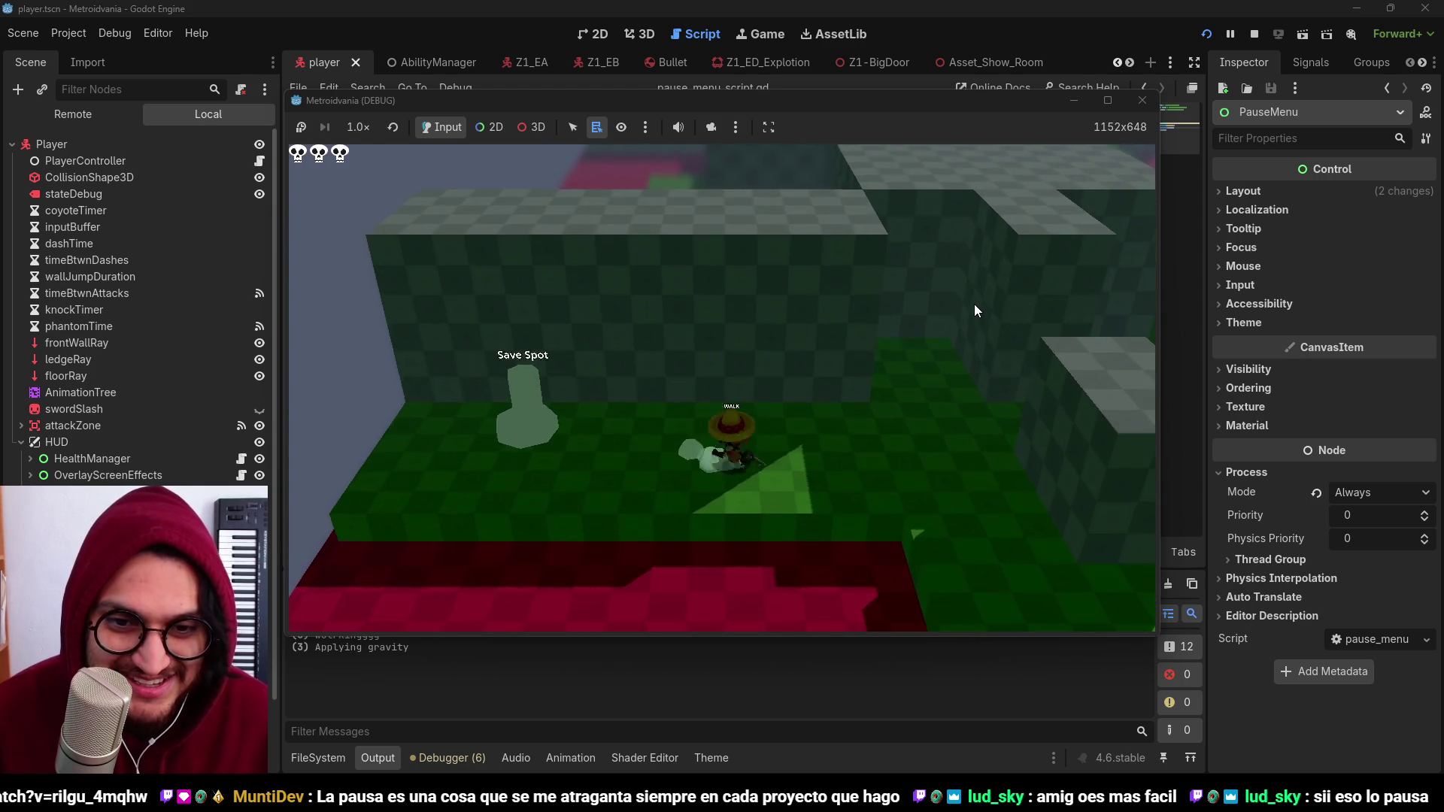
{"action": "key", "text": "Escape"}
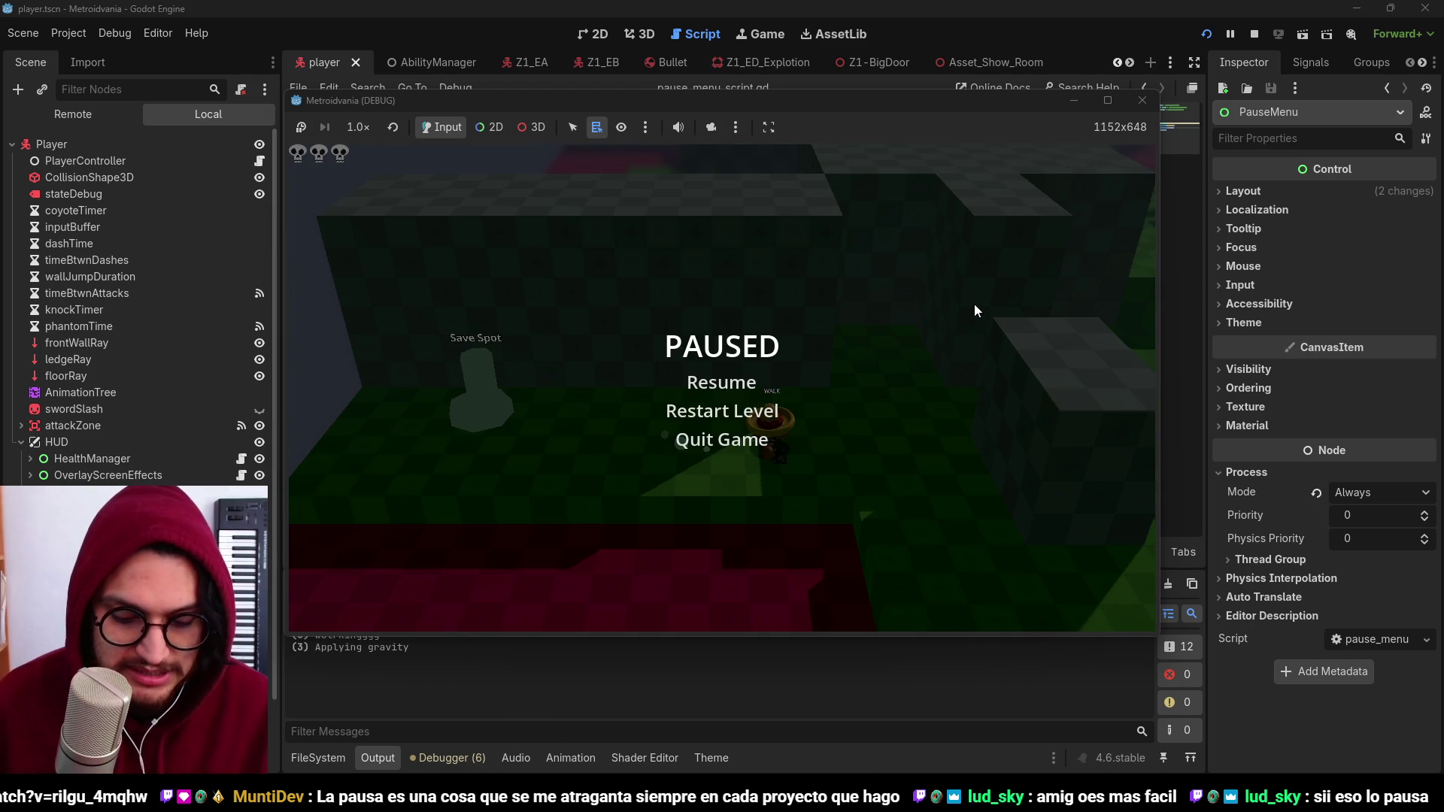
{"action": "key", "text": "F8"}
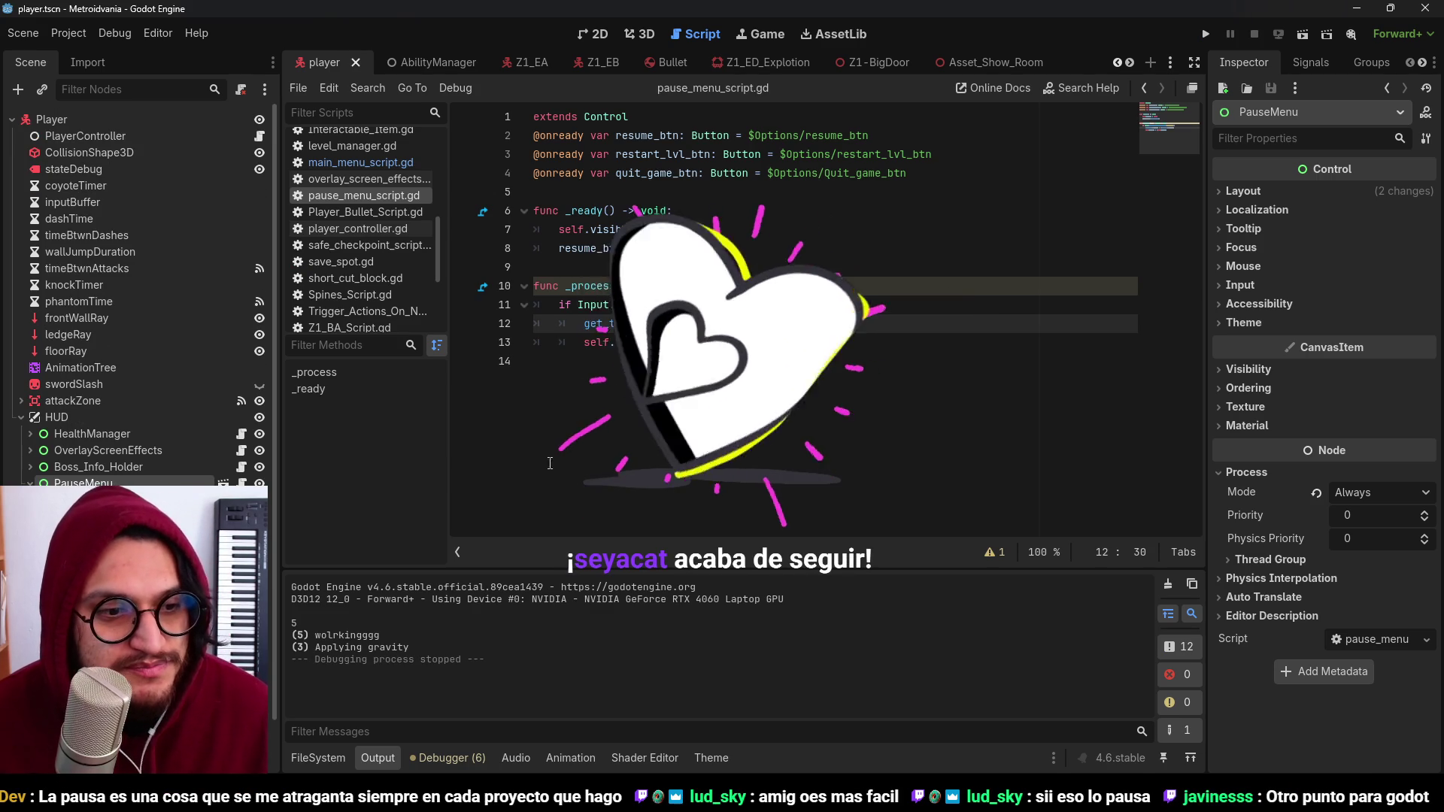
Set the Options container's Mouse Filter to Ignore.
{"action": "left_click", "coordinate": [75, 499]}
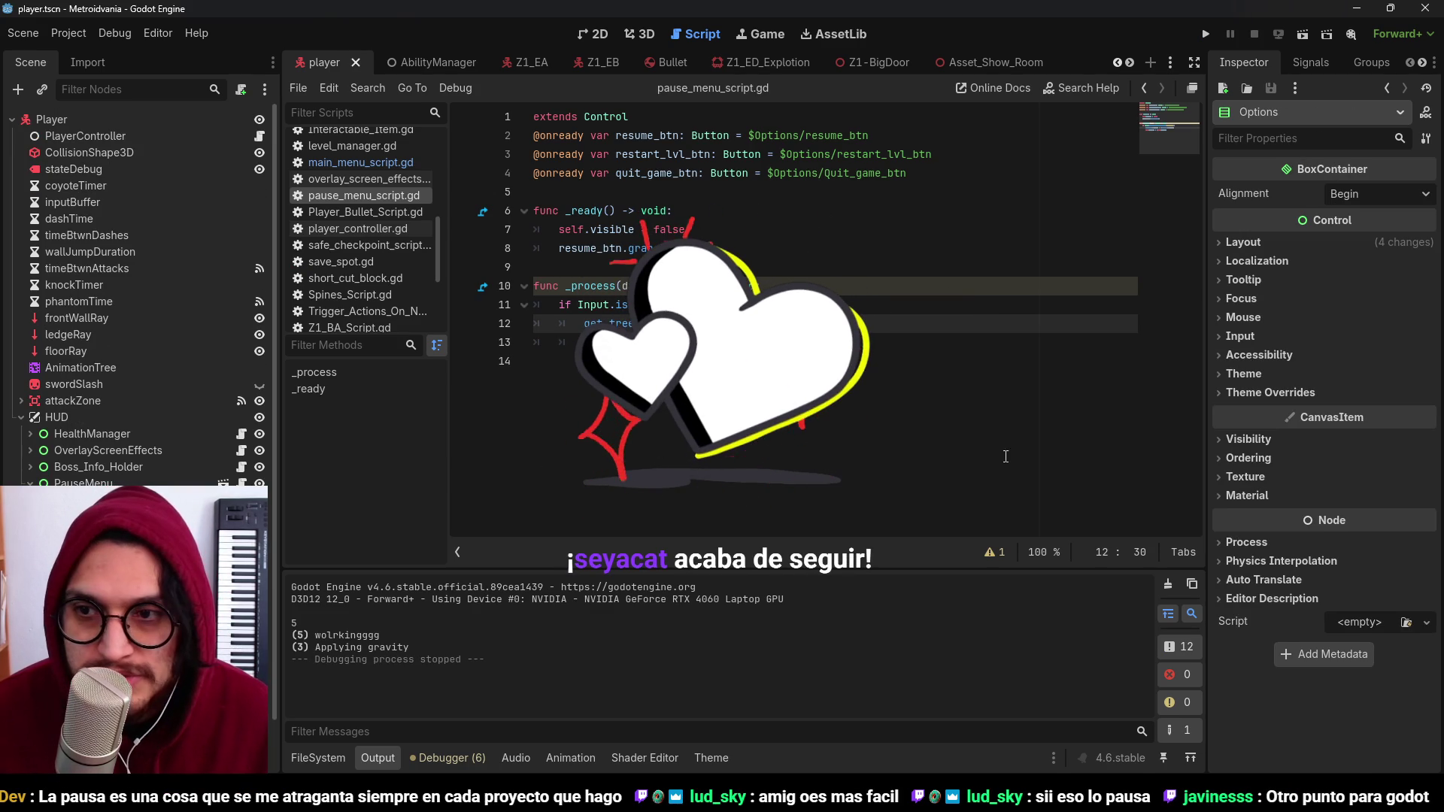
{"action": "left_click", "coordinate": [1266, 316]}
{"action": "left_click", "coordinate": [1369, 335]}
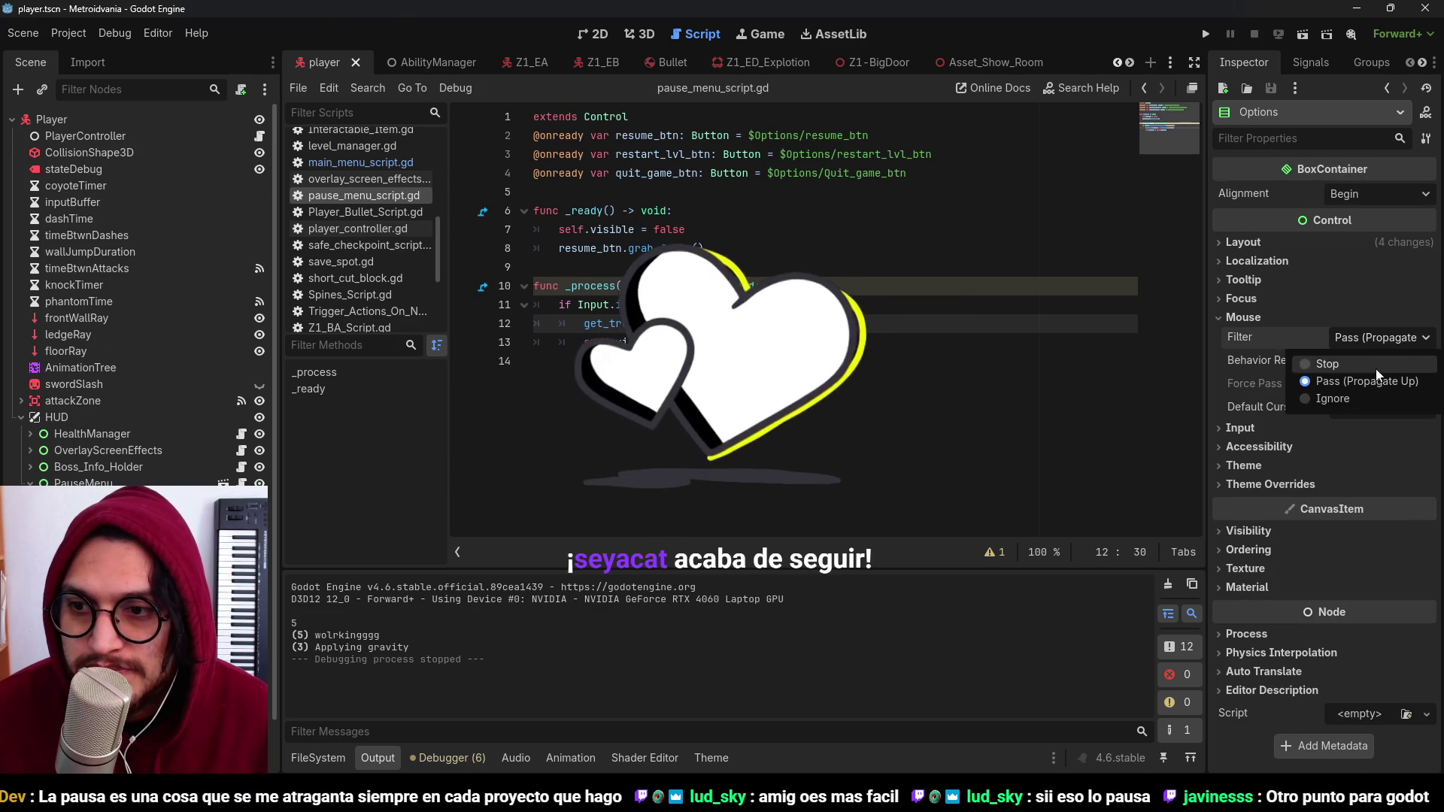
{"action": "left_click", "coordinate": [1356, 399]}
{"action": "left_click", "coordinate": [1244, 281]}
{"action": "left_click", "coordinate": [1243, 280]}
{"action": "left_click", "coordinate": [1241, 298]}
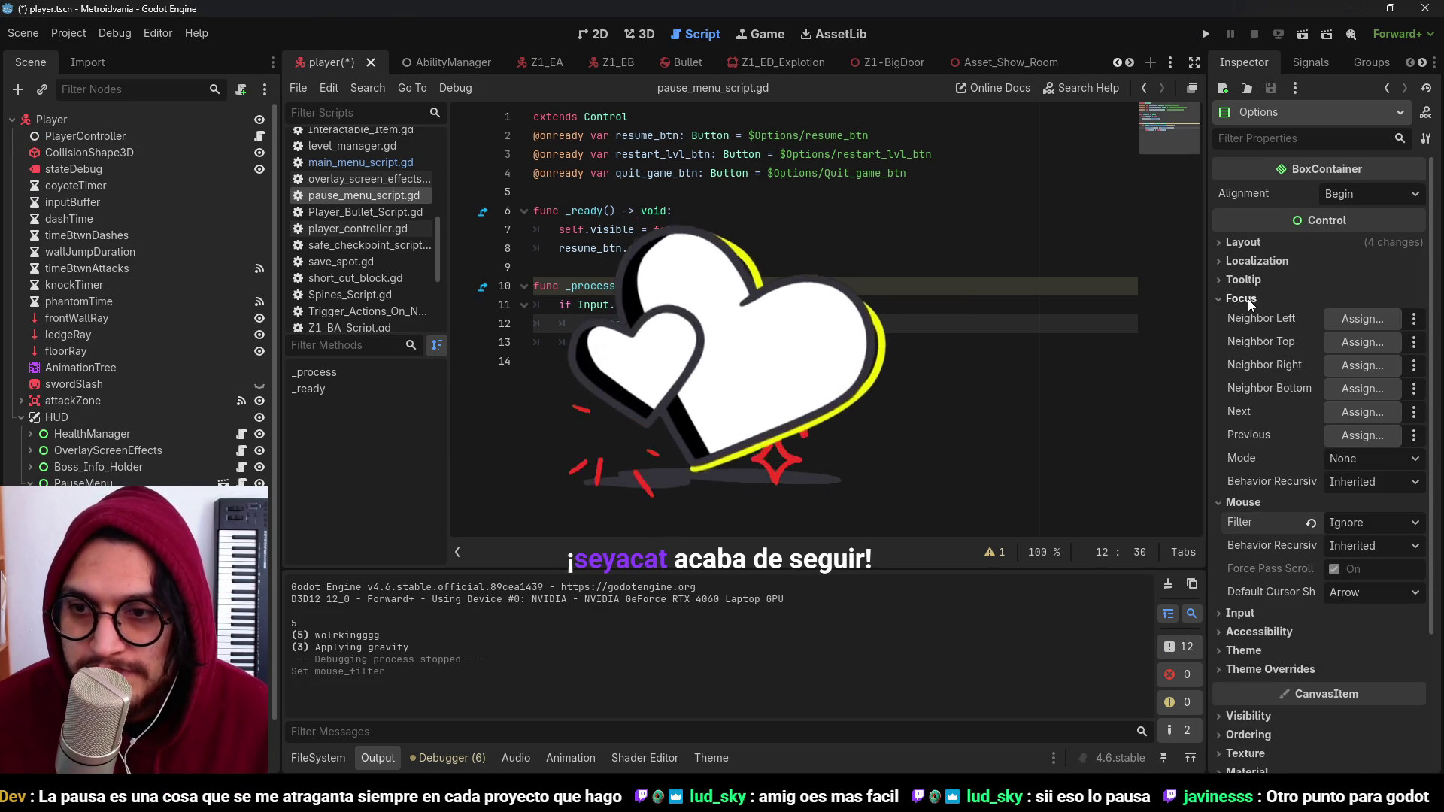
{"action": "left_click", "coordinate": [1240, 298]}
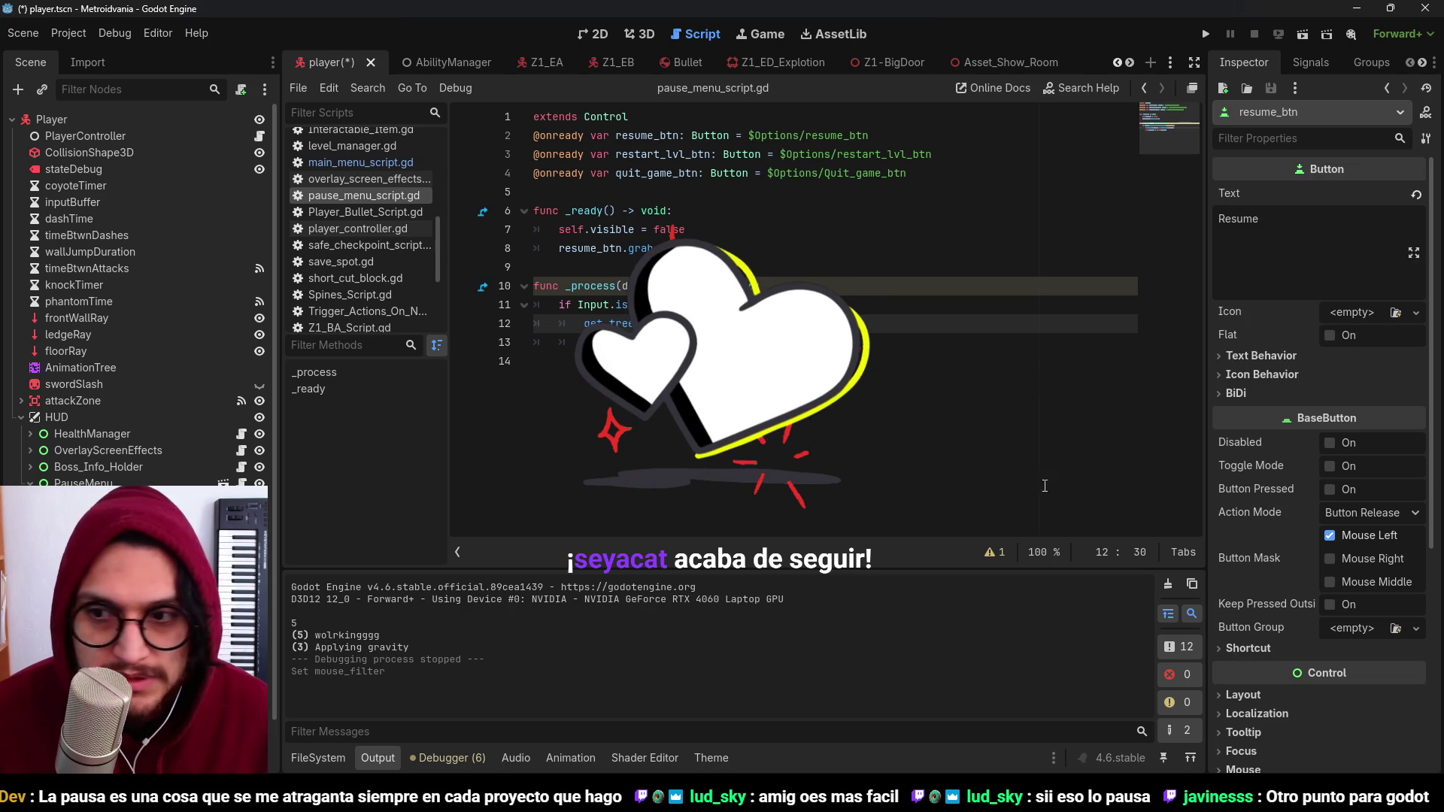
Give resume_btn restart_lvl_btn as its bottom focus neighbour.
{"action": "scroll", "coordinate": [1328, 525], "scroll_direction": "down", "scroll_amount": 5}
{"action": "left_click", "coordinate": [1243, 522]}
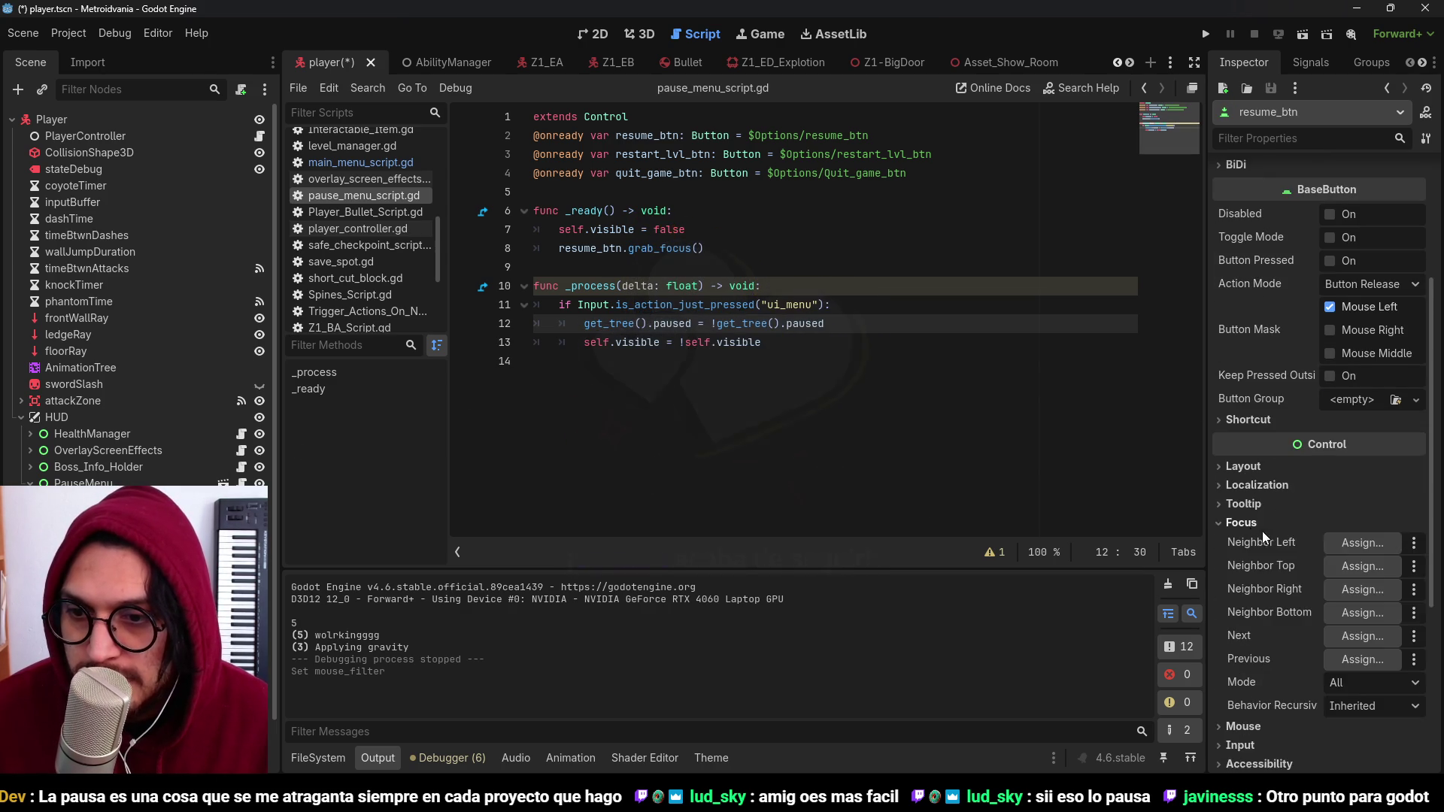
{"action": "scroll", "coordinate": [1337, 543], "scroll_direction": "down", "scroll_amount": 2}
{"action": "left_click", "coordinate": [1365, 550]}
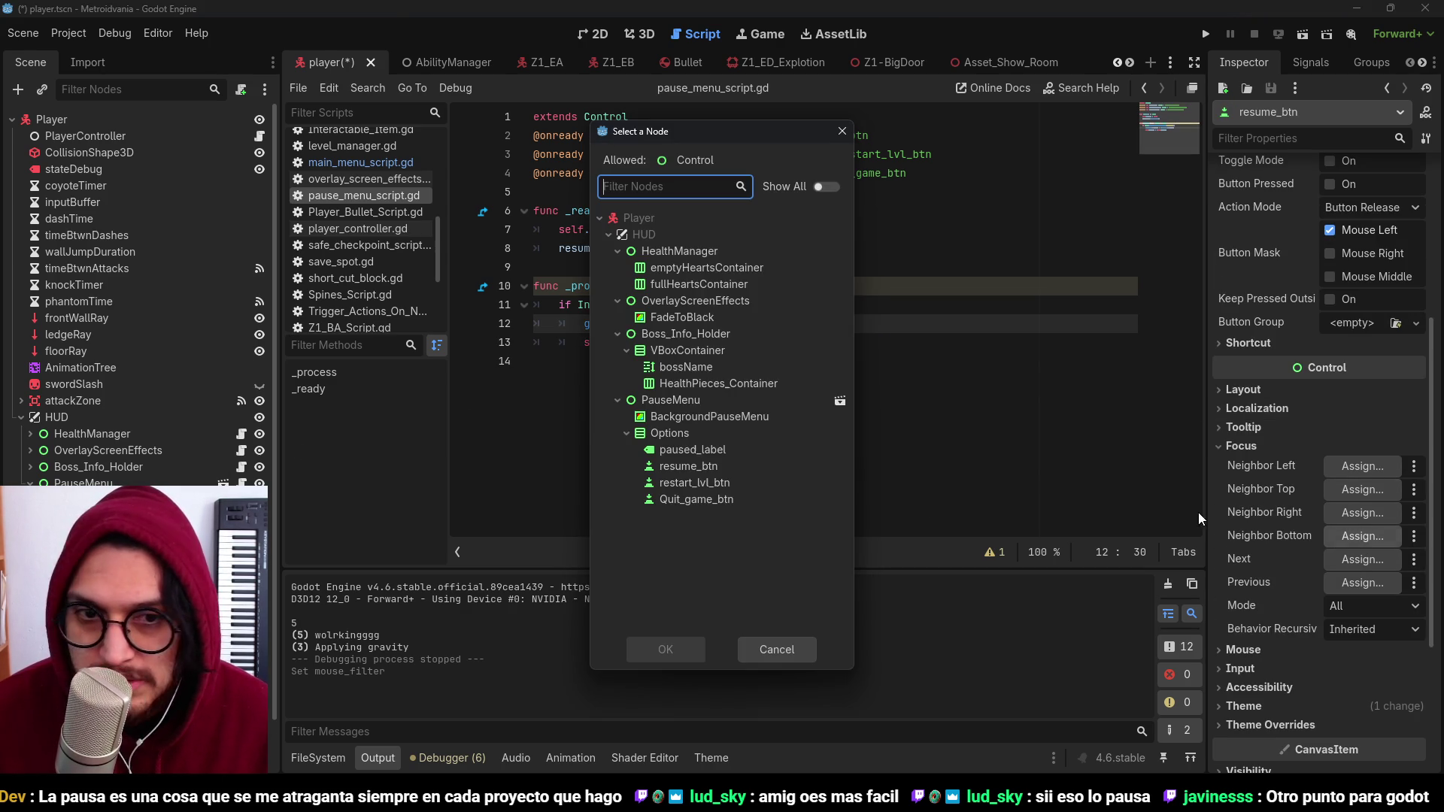
{"action": "left_click", "coordinate": [687, 482]}
{"action": "left_click", "coordinate": [696, 652]}
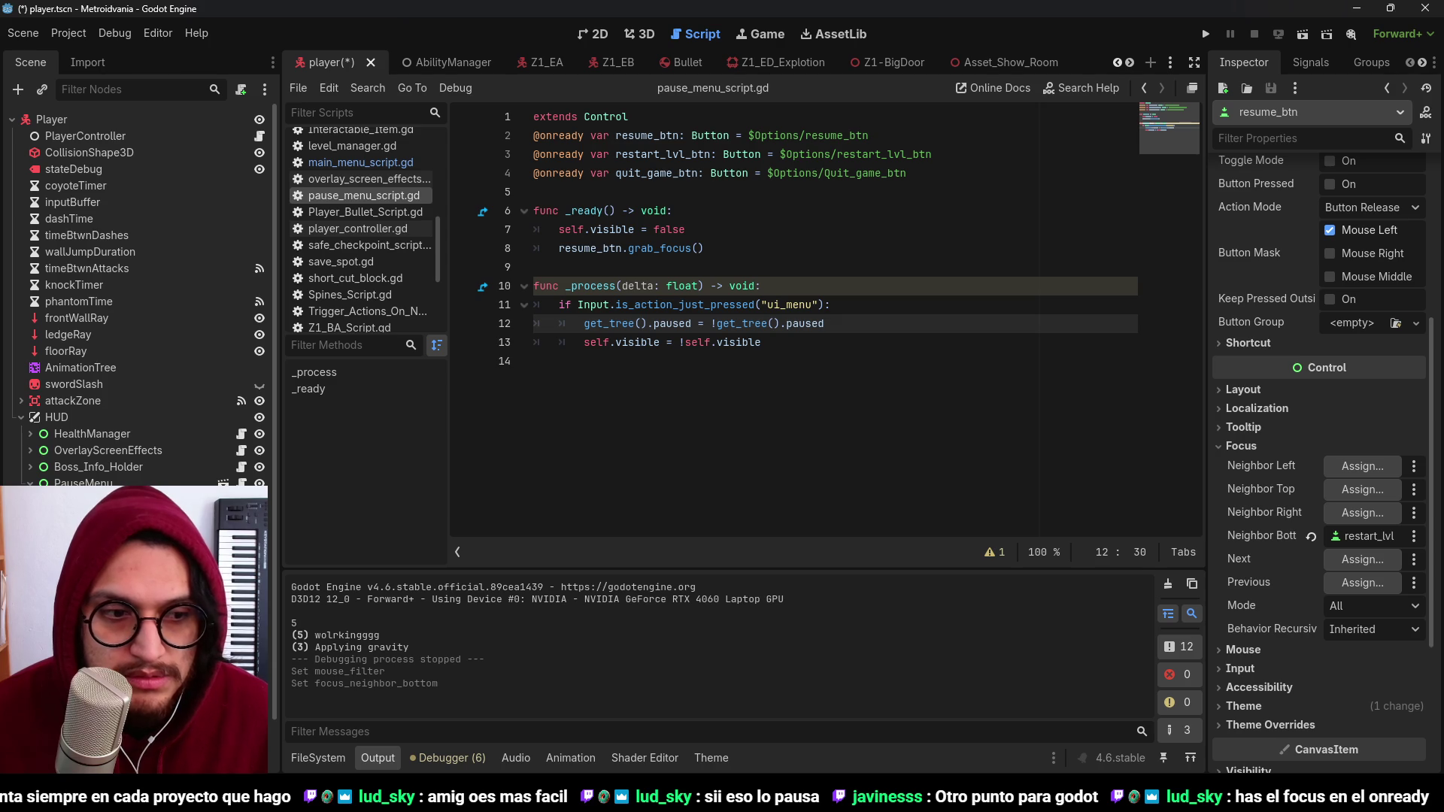
Give restart_lvl_btn Quit_game_btn as bottom and resume_btn as top focus neighbour.
{"action": "left_click", "coordinate": [1362, 536]}
{"action": "scroll", "coordinate": [1353, 527], "scroll_direction": "down", "scroll_amount": 5}
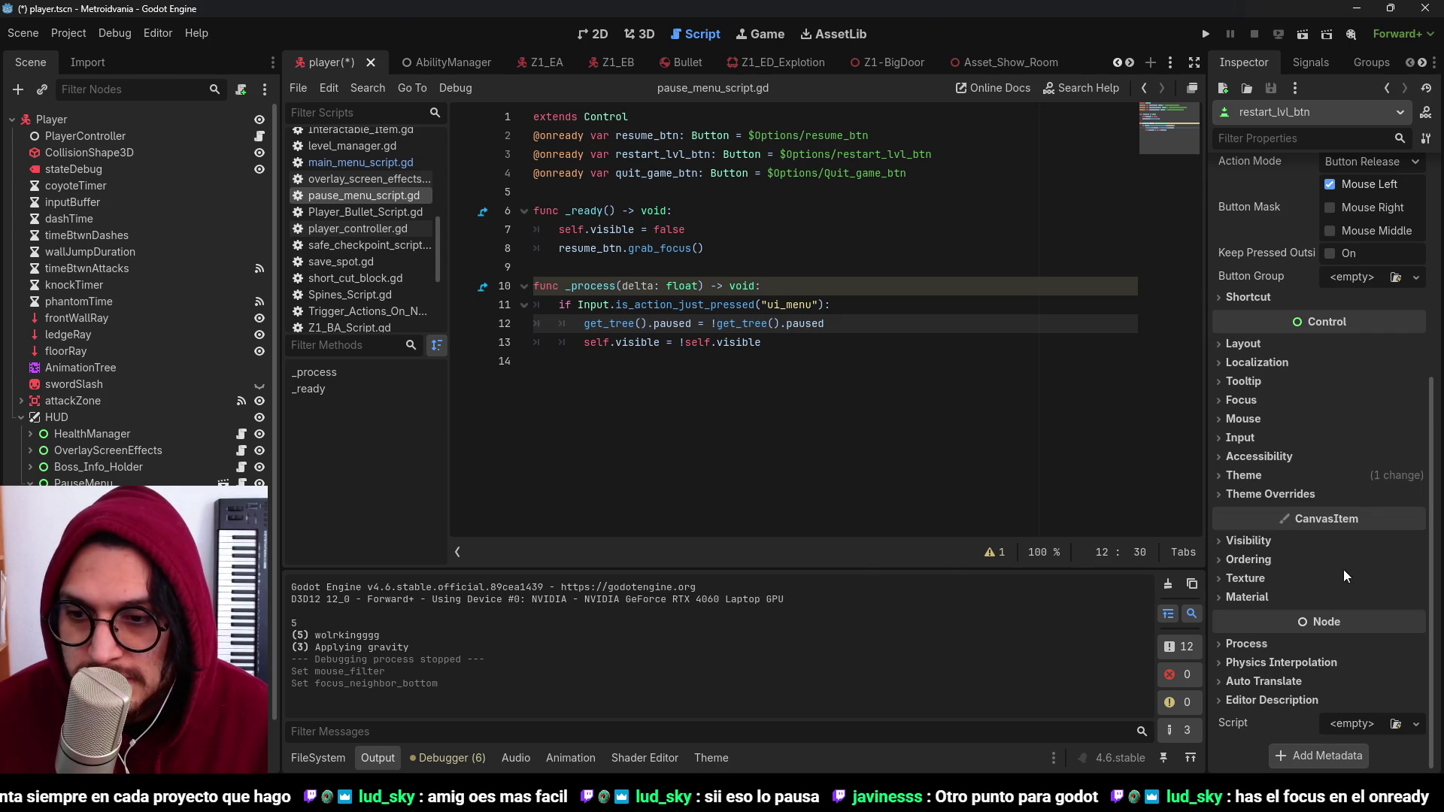
{"action": "left_click", "coordinate": [1245, 400]}
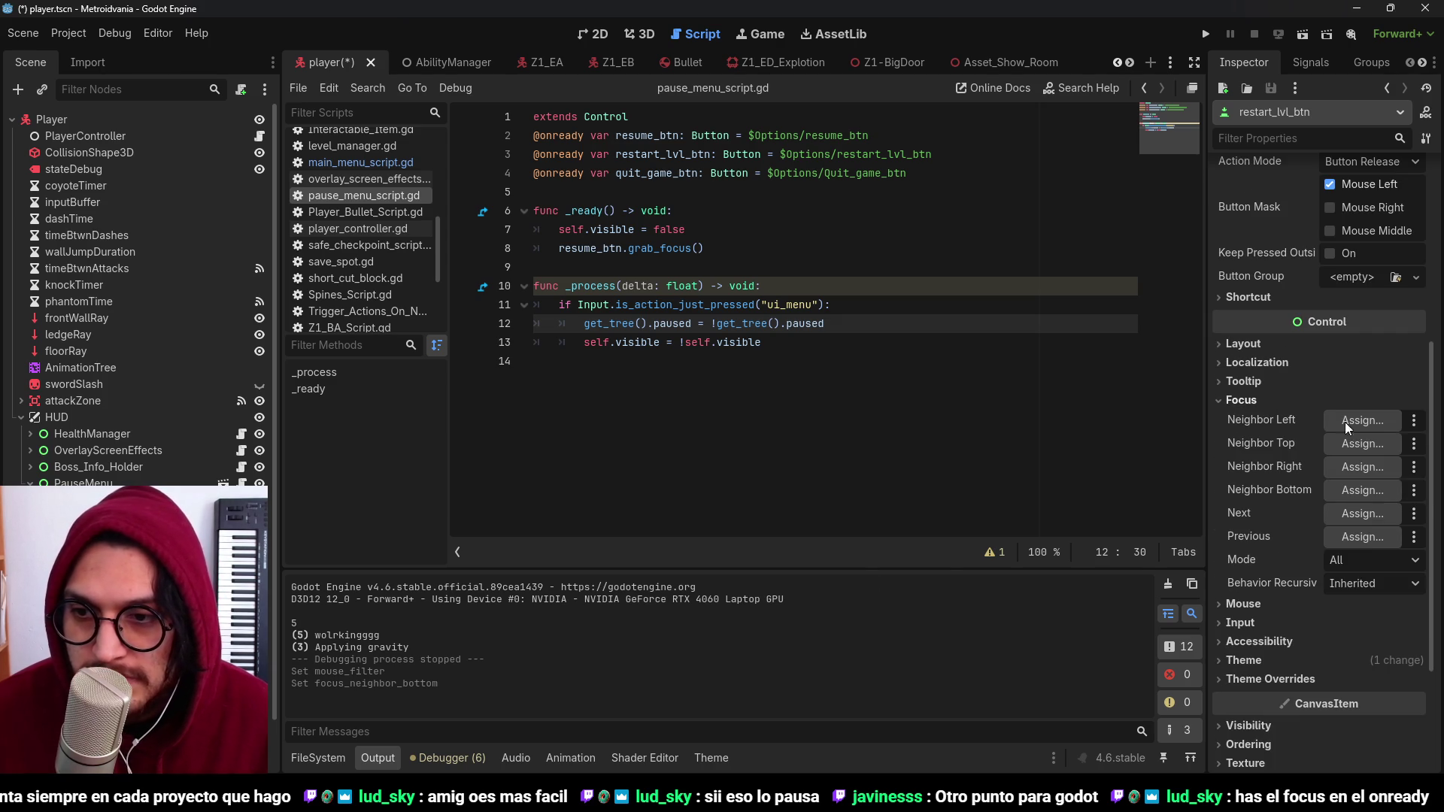
{"action": "left_click", "coordinate": [1358, 493]}
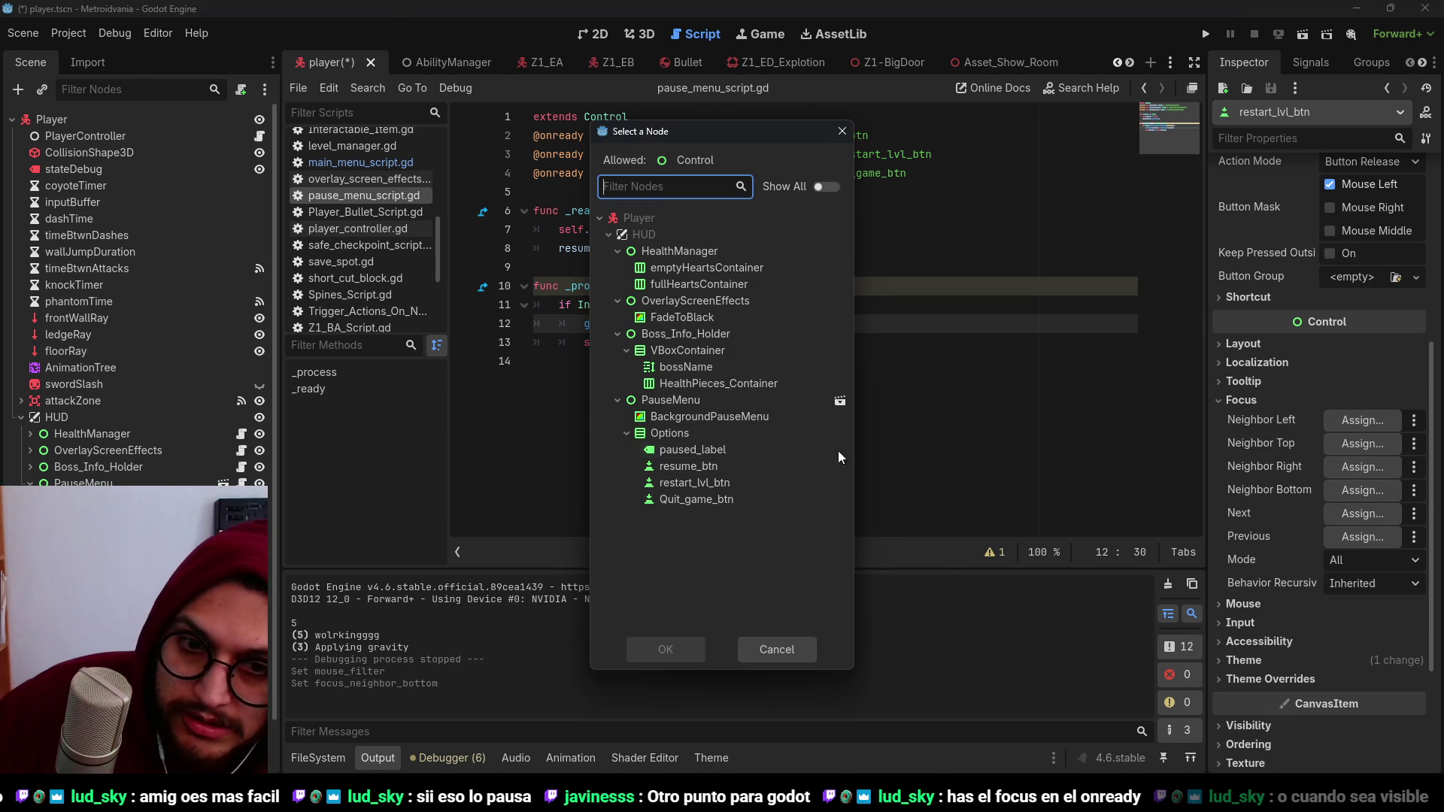
{"action": "left_click", "coordinate": [743, 498]}
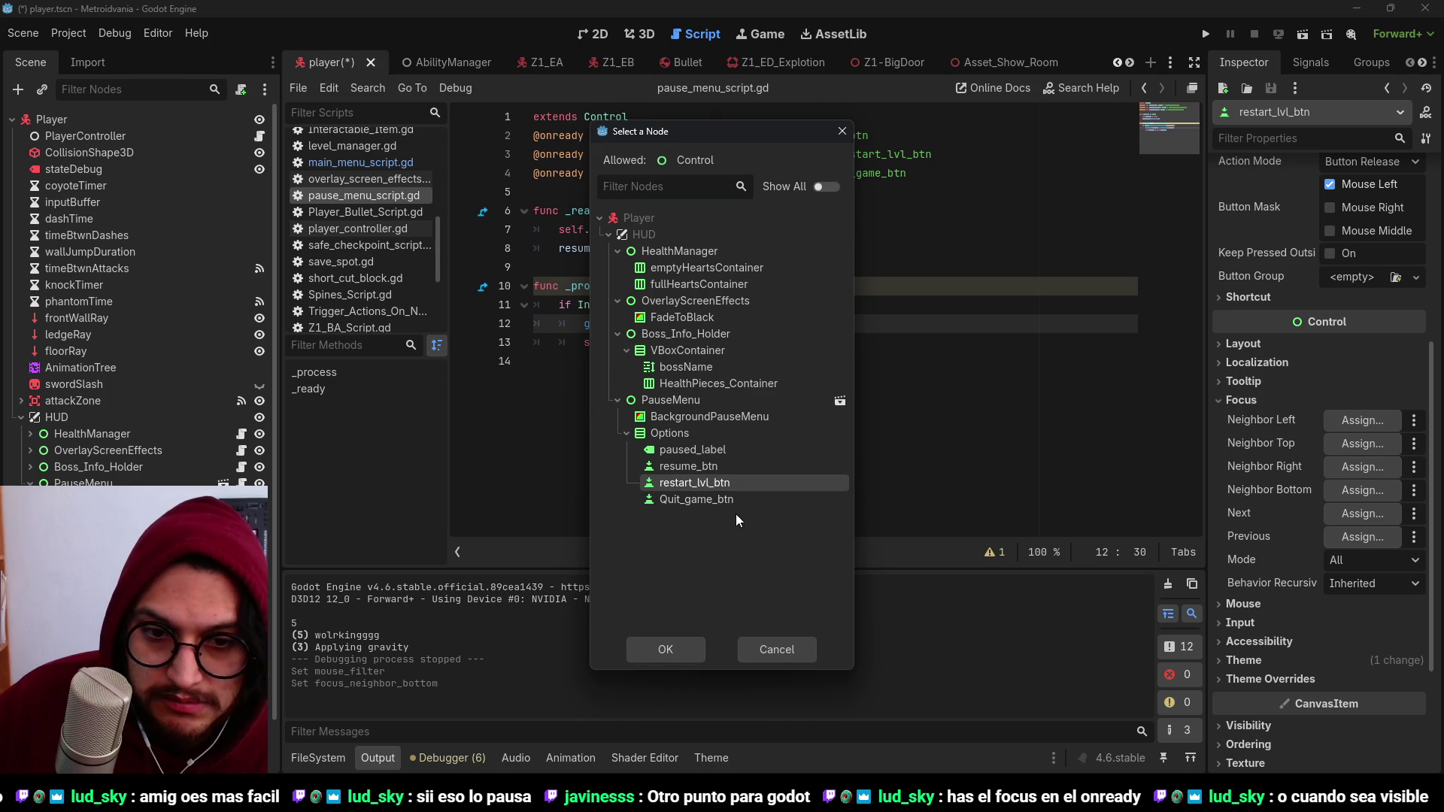
{"action": "left_click", "coordinate": [669, 651]}
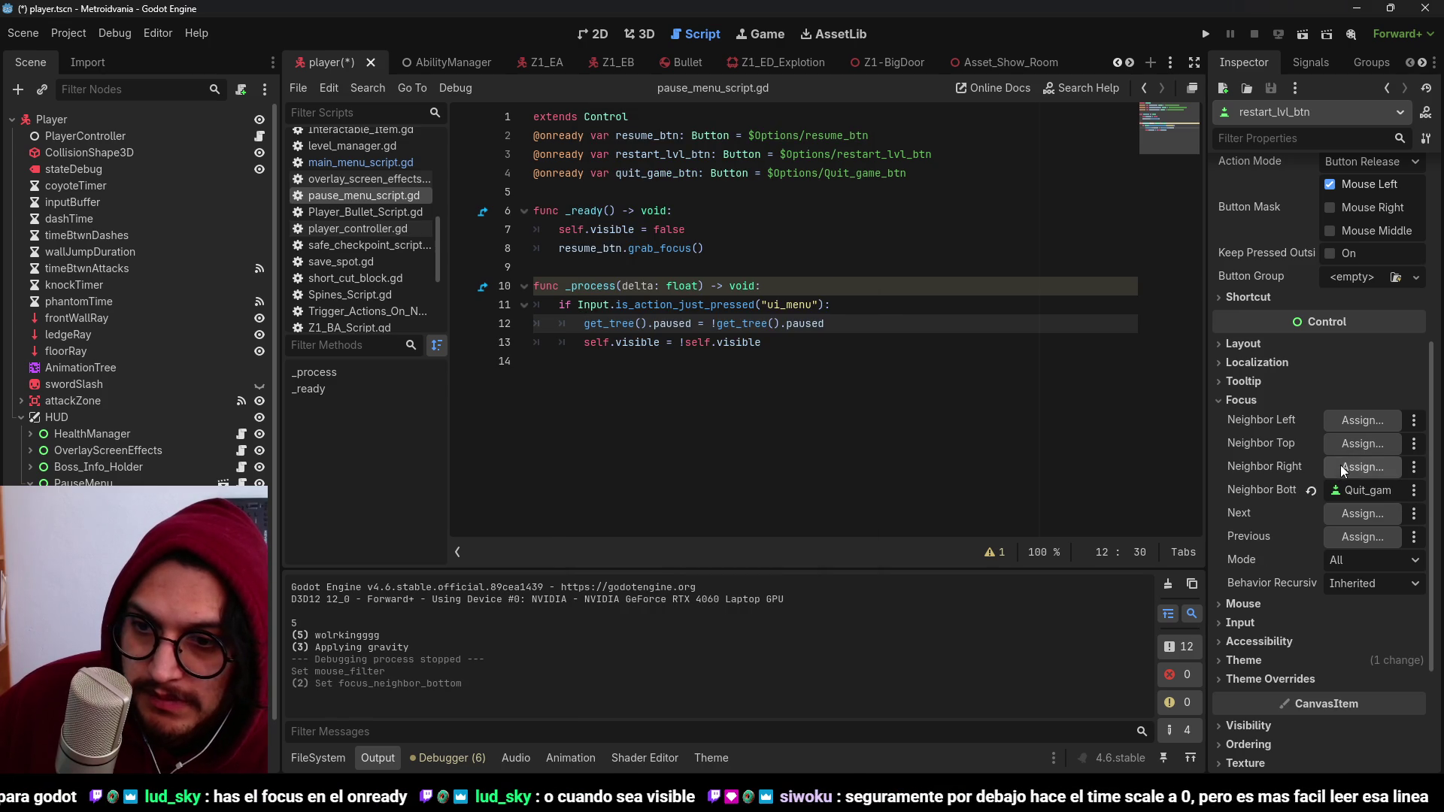
{"action": "left_click", "coordinate": [1355, 444]}
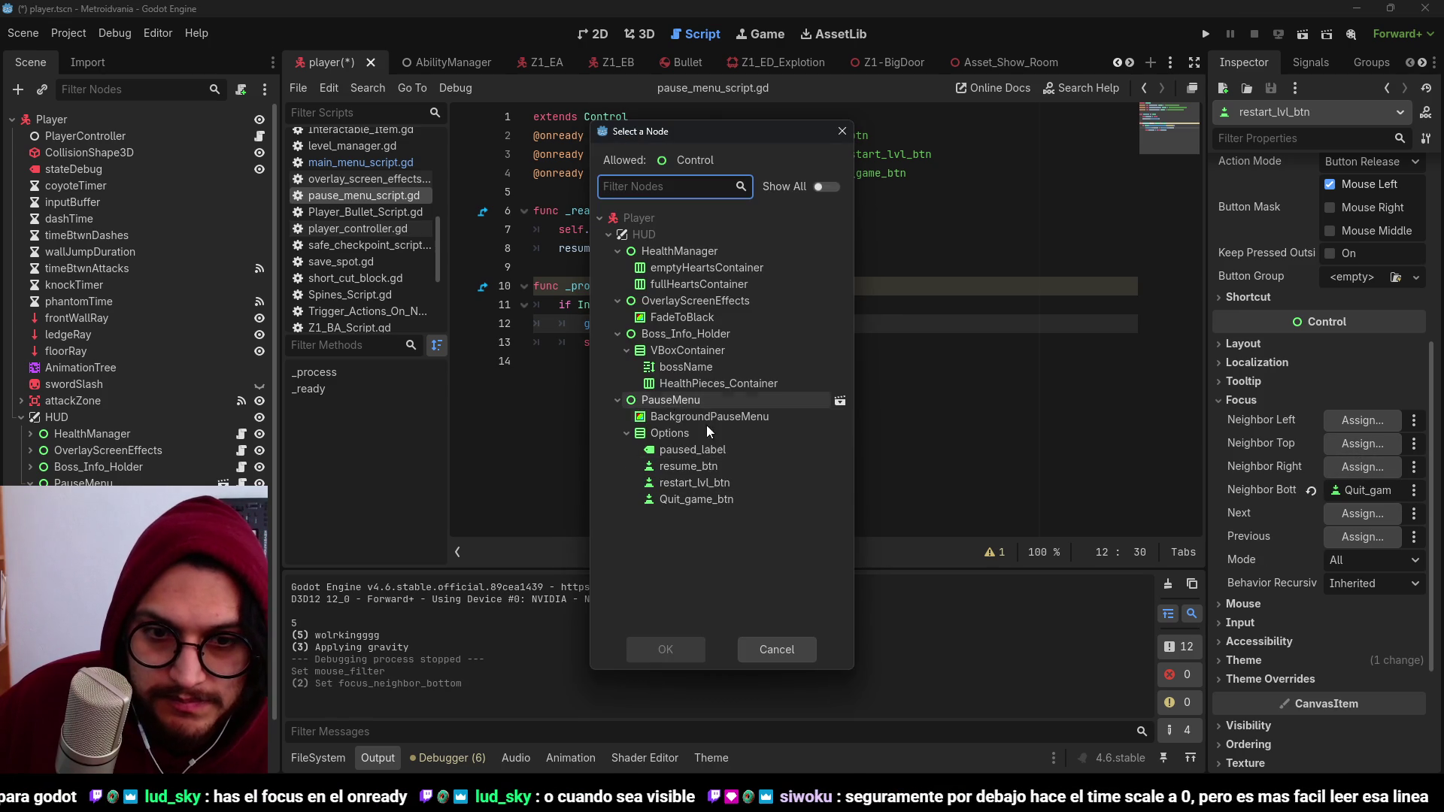
{"action": "left_click", "coordinate": [711, 467]}
{"action": "left_click", "coordinate": [660, 651]}
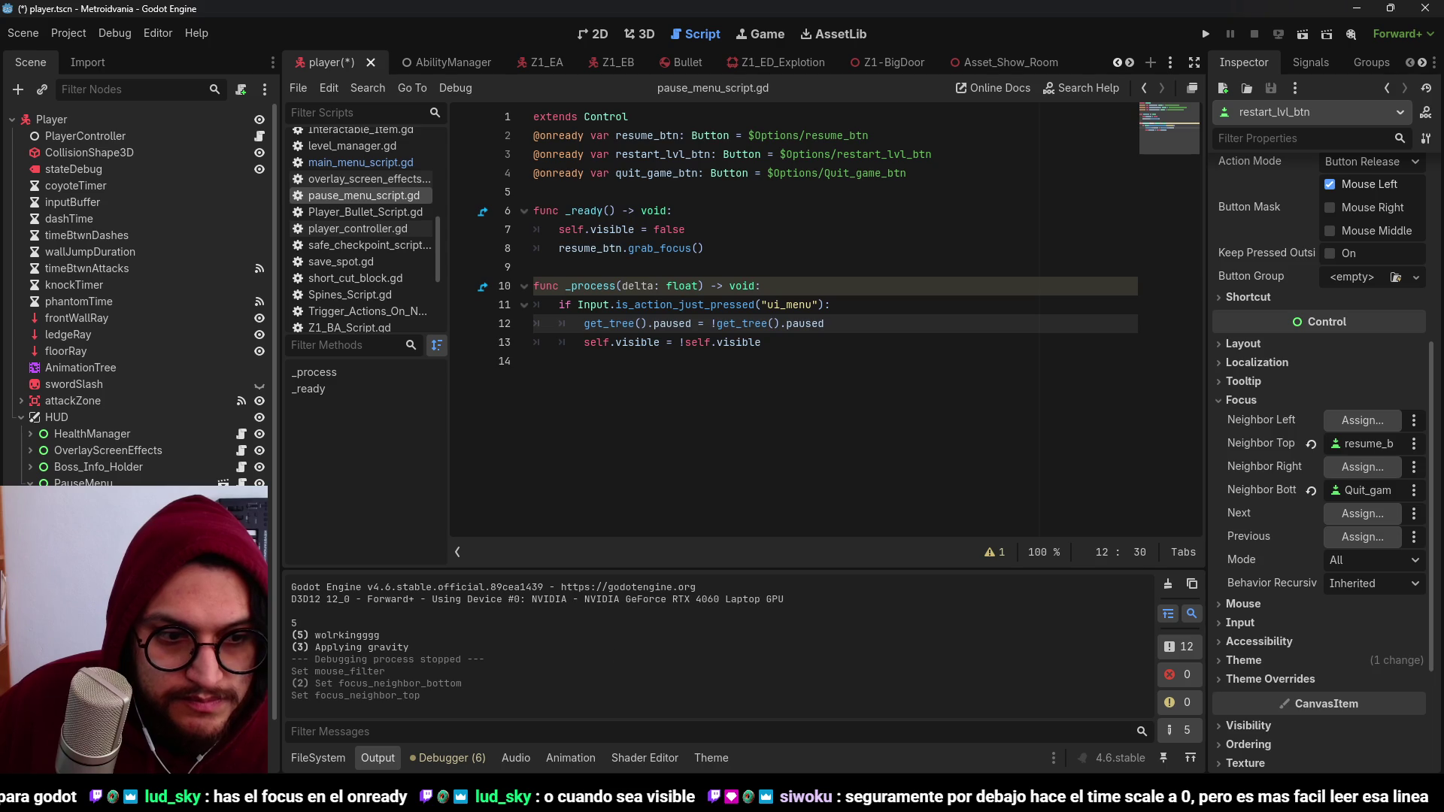
Give Quit_game_btn resume_btn as bottom and restart_lvl_btn as top neighbour, then save player.tscn.
{"action": "left_click", "coordinate": [1367, 490]}
{"action": "scroll", "coordinate": [1337, 543], "scroll_direction": "down", "scroll_amount": 5}
{"action": "left_click", "coordinate": [1242, 400]}
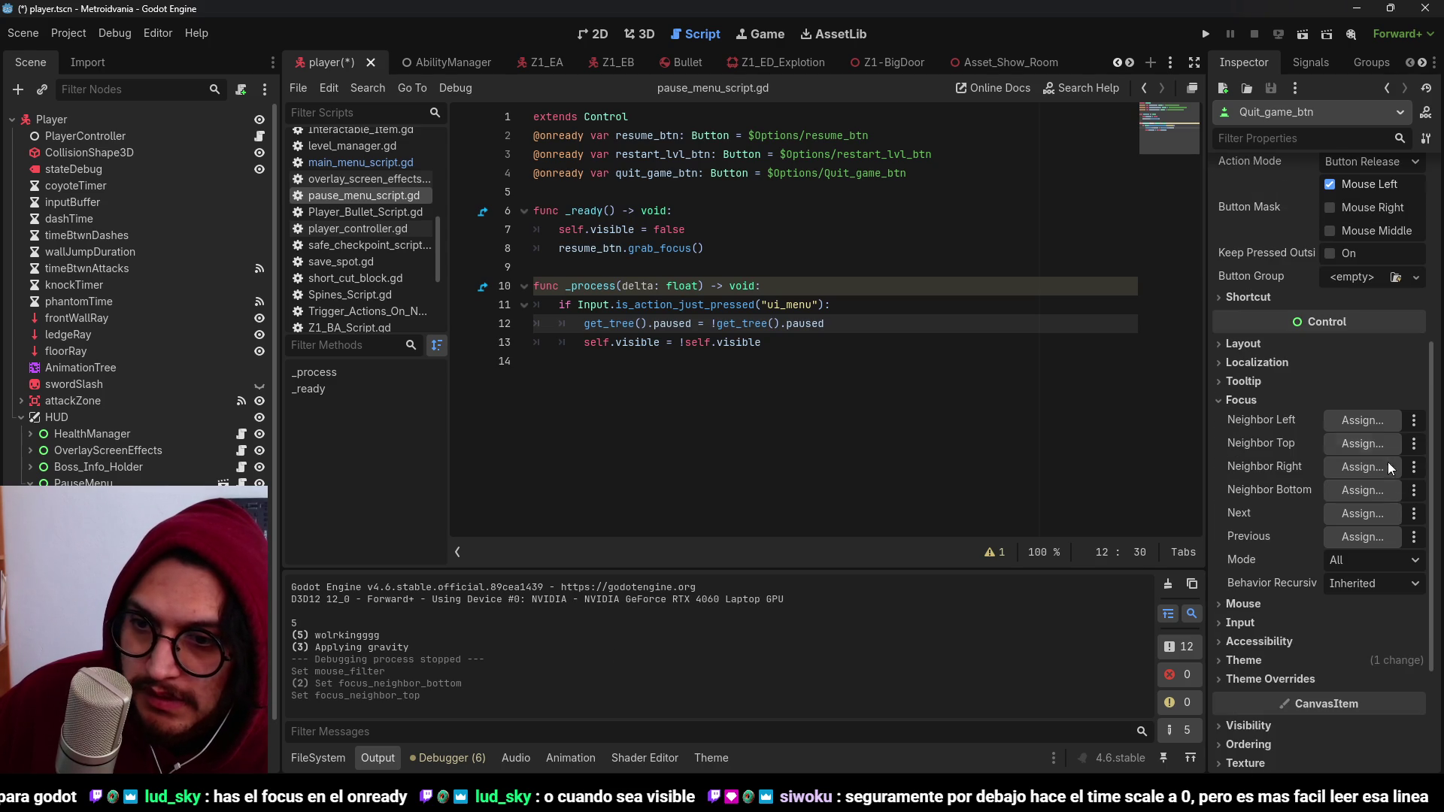
{"action": "left_click", "coordinate": [1353, 490]}
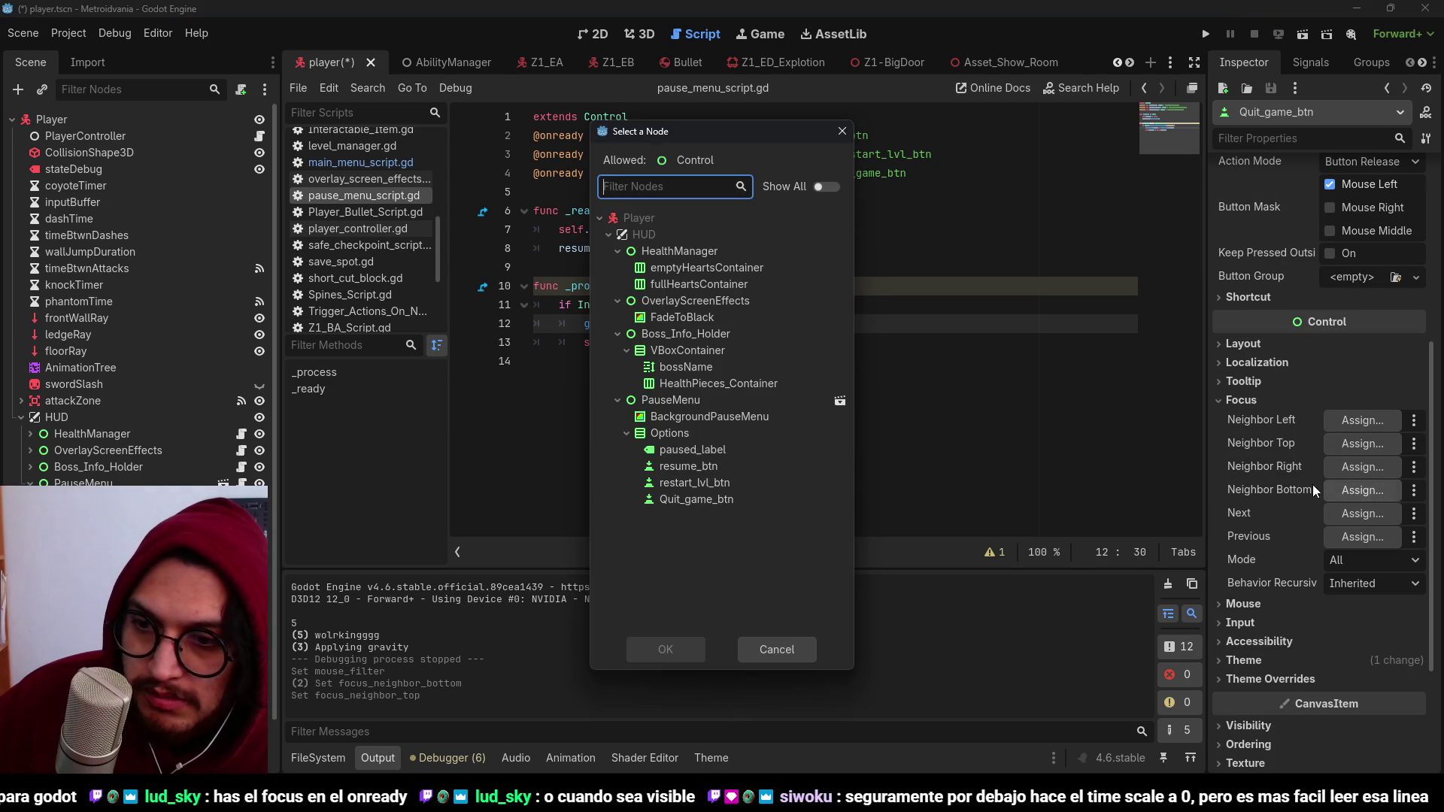
{"action": "left_click", "coordinate": [707, 466]}
{"action": "left_click", "coordinate": [672, 647]}
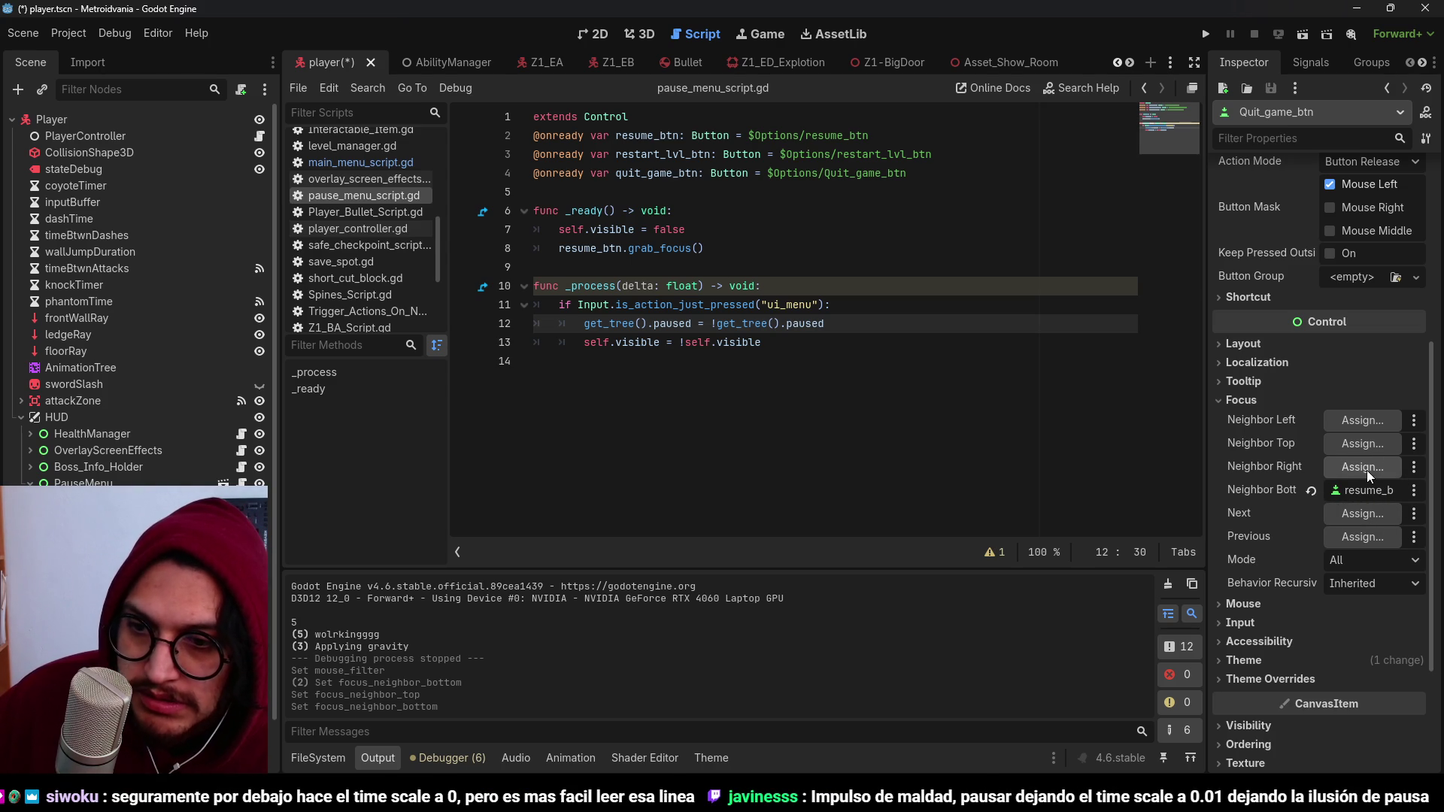
{"action": "left_click", "coordinate": [1369, 443]}
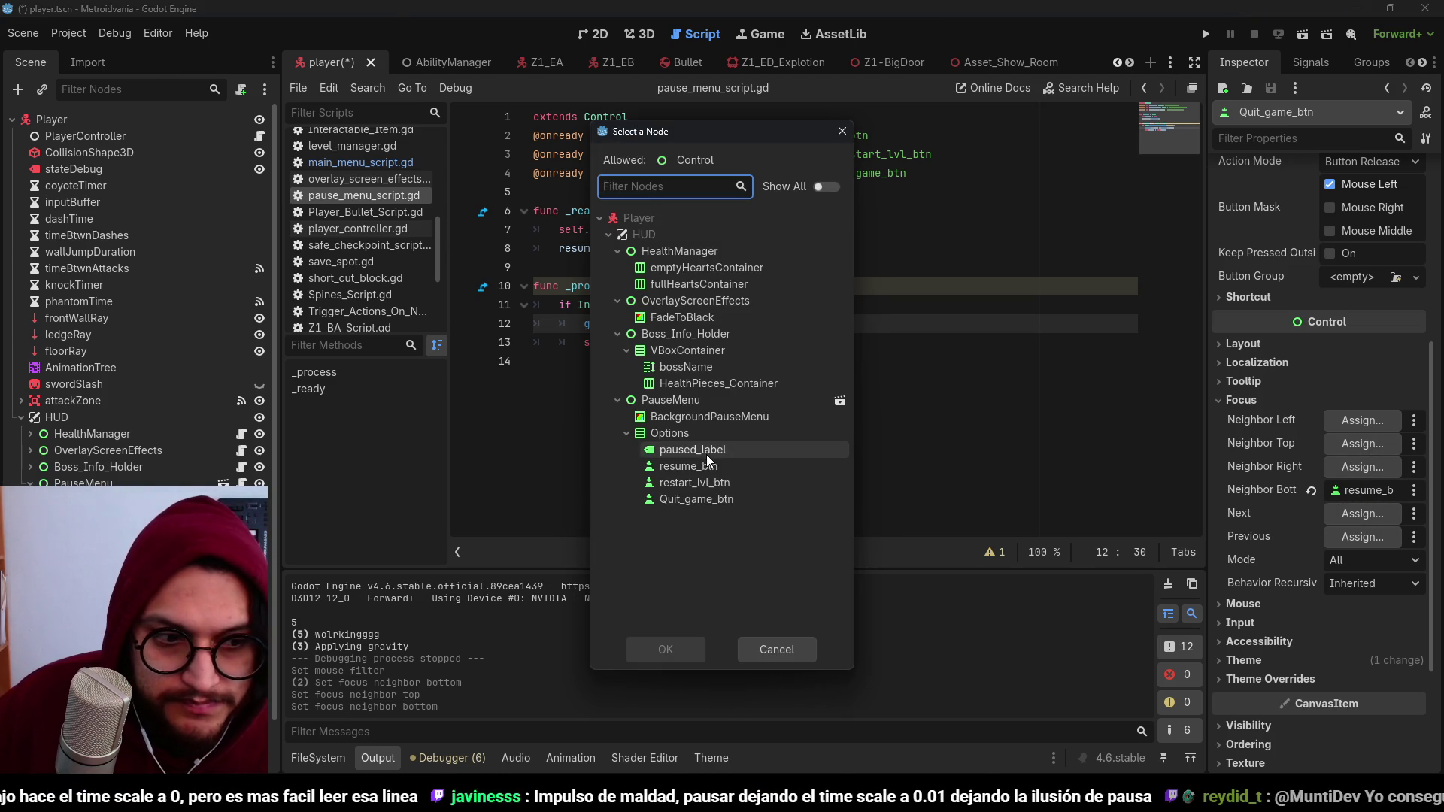
{"action": "left_click", "coordinate": [711, 481]}
{"action": "left_click", "coordinate": [633, 642]}
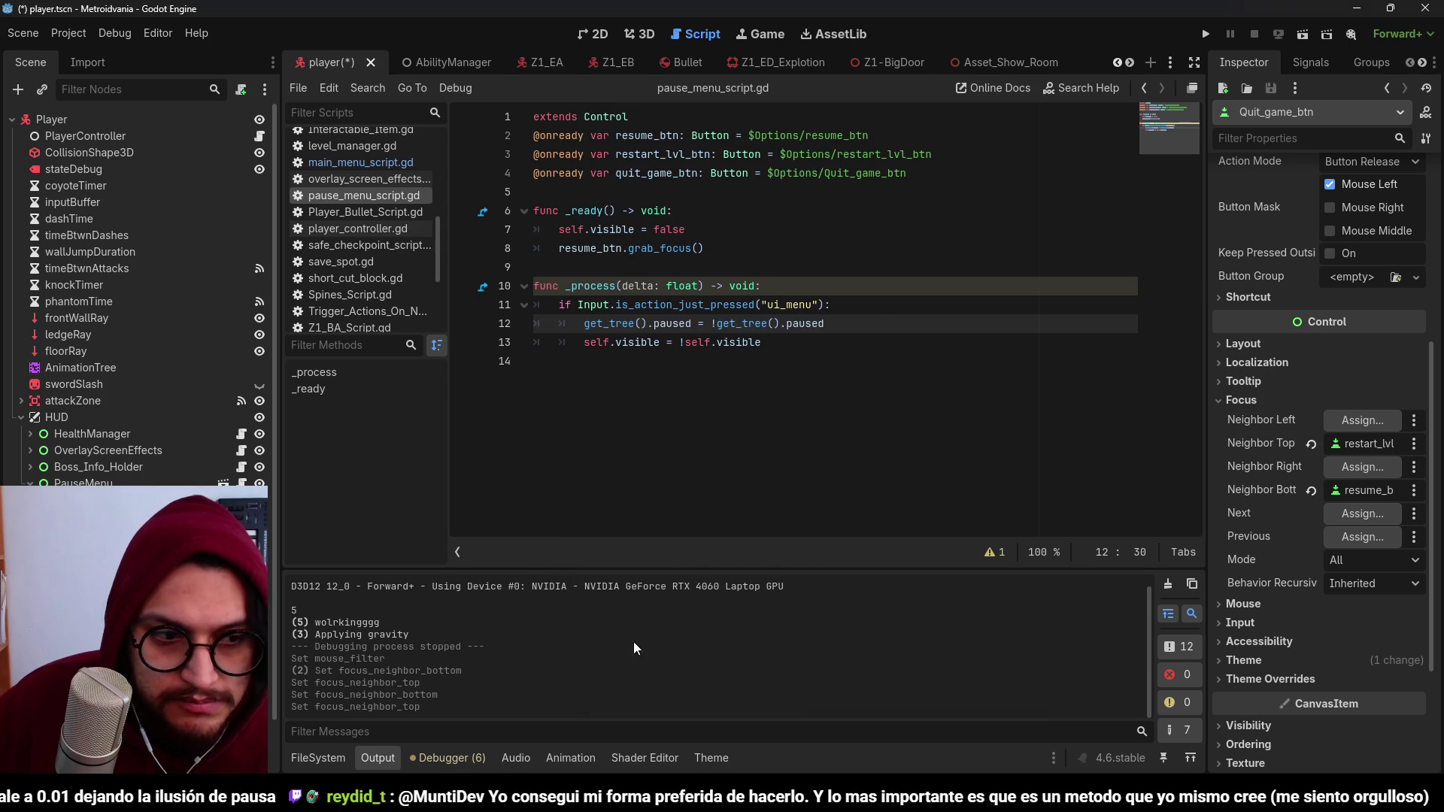
{"action": "key", "text": "ctrl+s"}
Move resume_btn.grab_focus() from _ready into the if Input.is_action_just_pressed("ui_menu") block.
{"action": "double_click", "coordinate": [589, 250]}
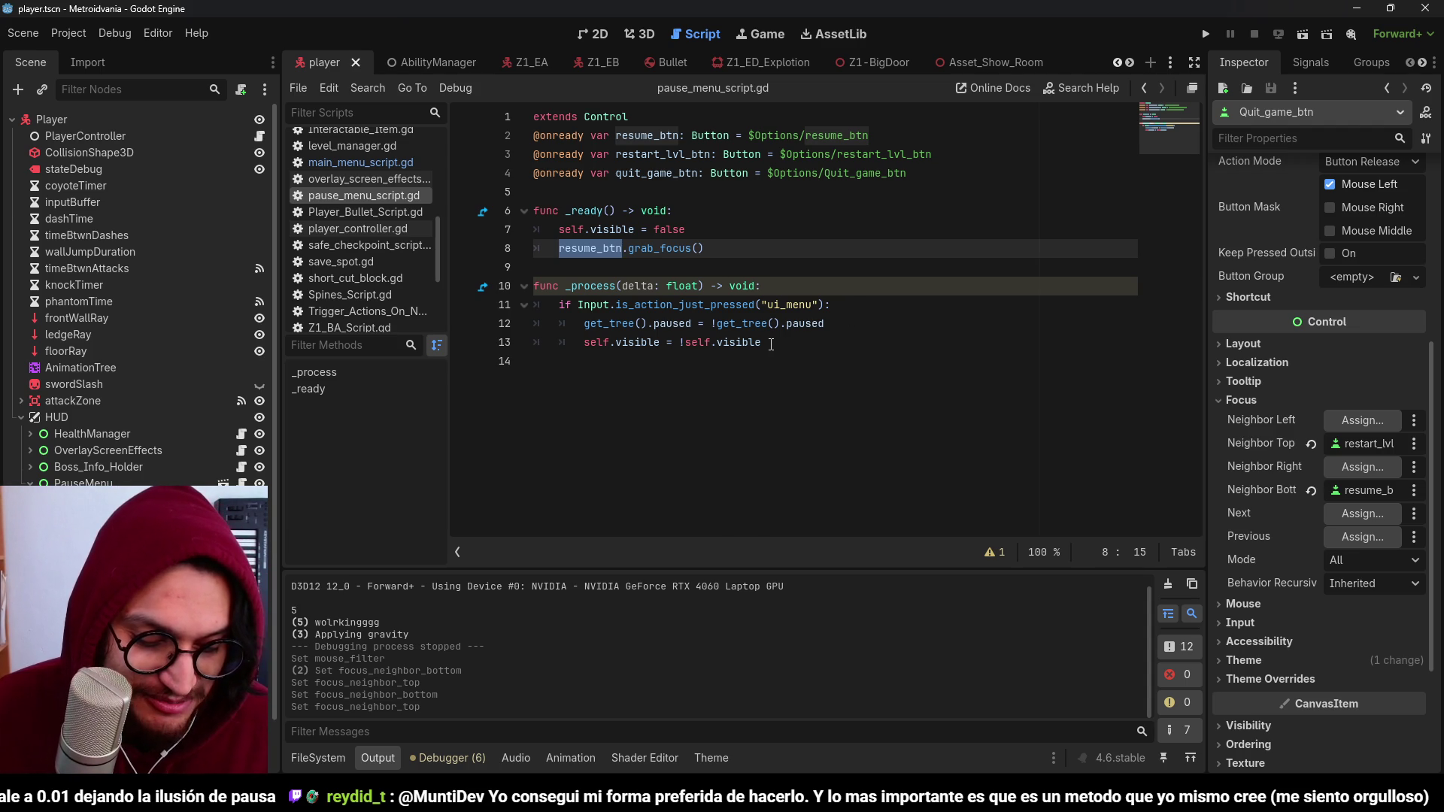
{"action": "left_click", "coordinate": [796, 391]}
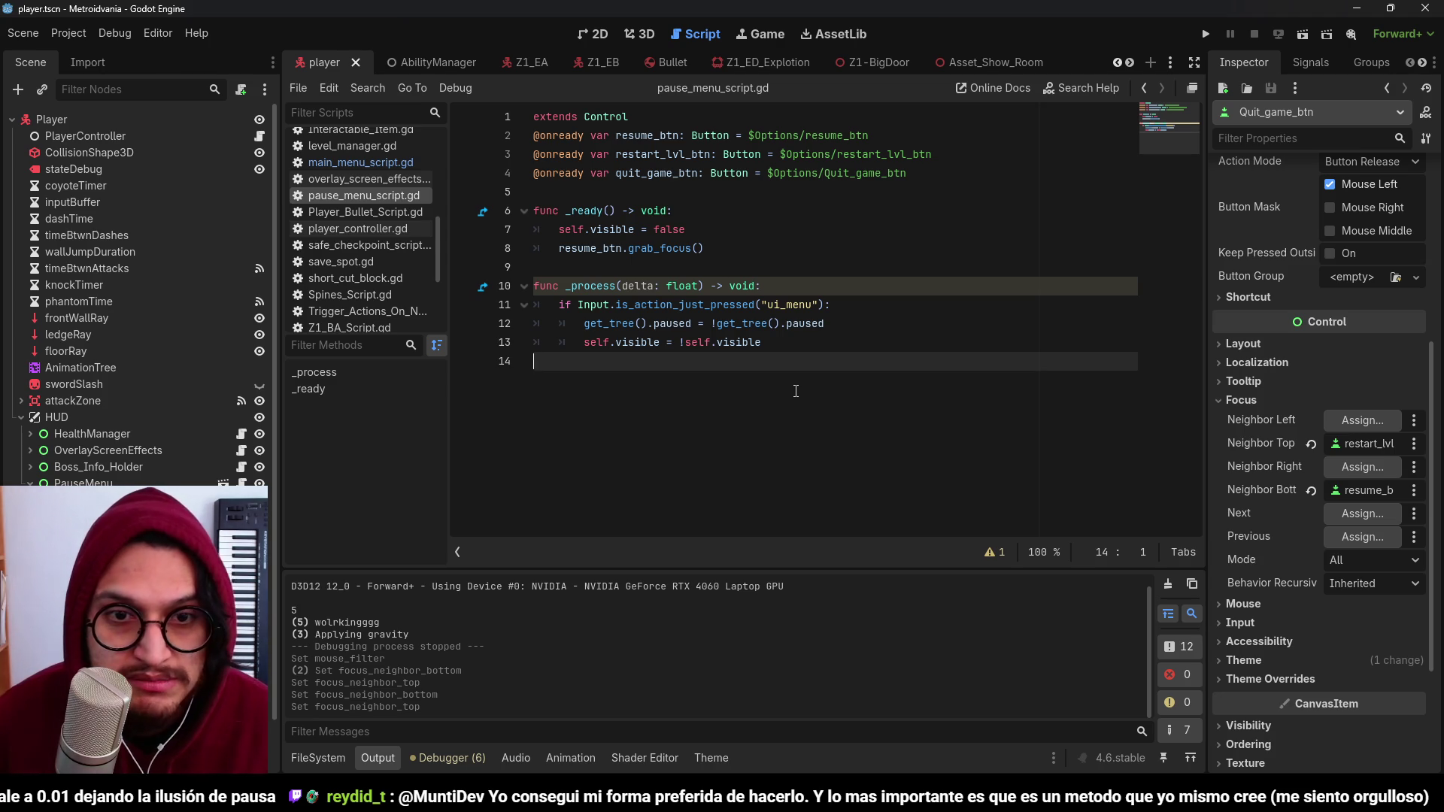
{"action": "left_click", "coordinate": [634, 229]}
{"action": "left_click_drag", "start_coordinate": [704, 248], "coordinate": [559, 249]}
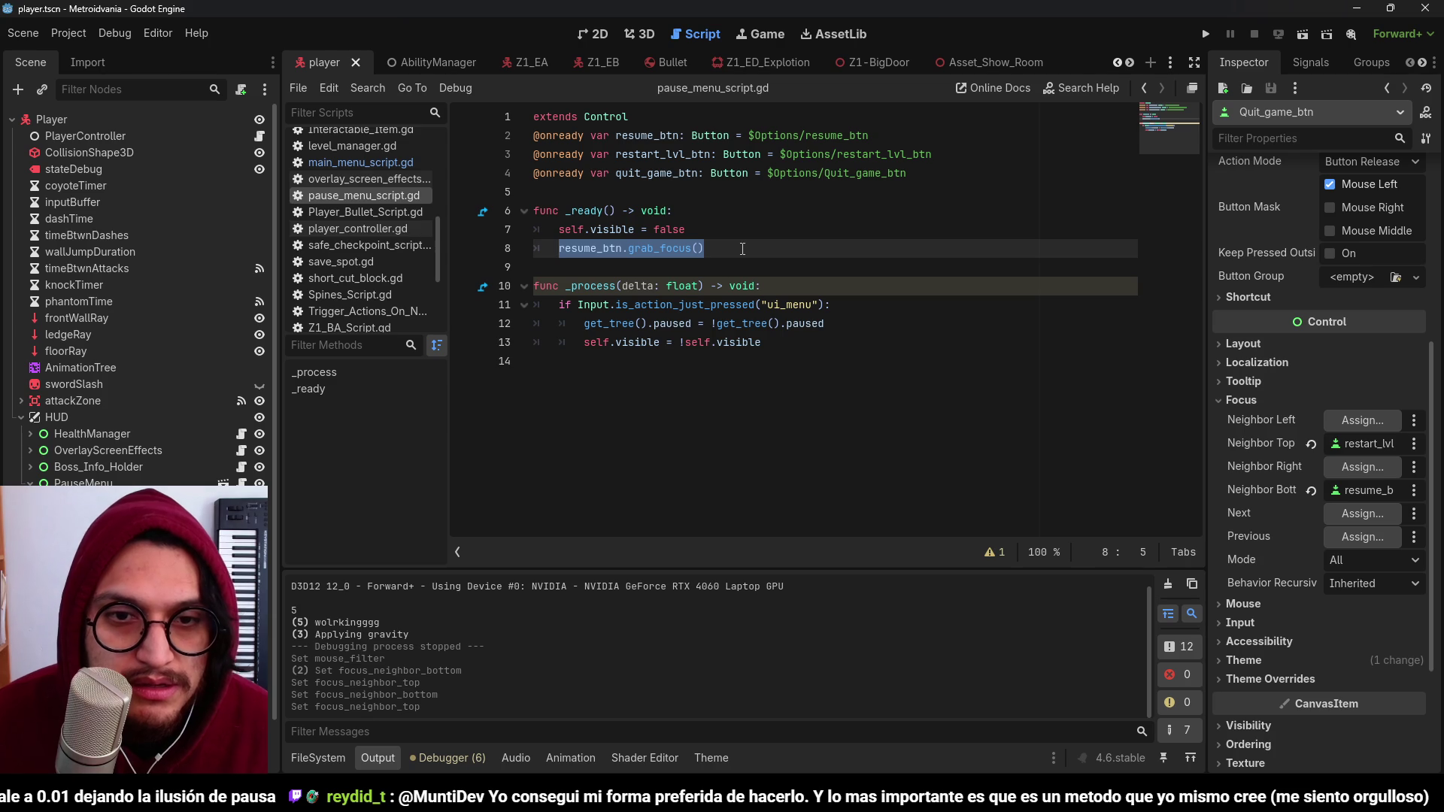
{"action": "key", "text": "BackSpace"}
{"action": "key", "text": "BackSpace"}
{"action": "key", "text": "BackSpace"}
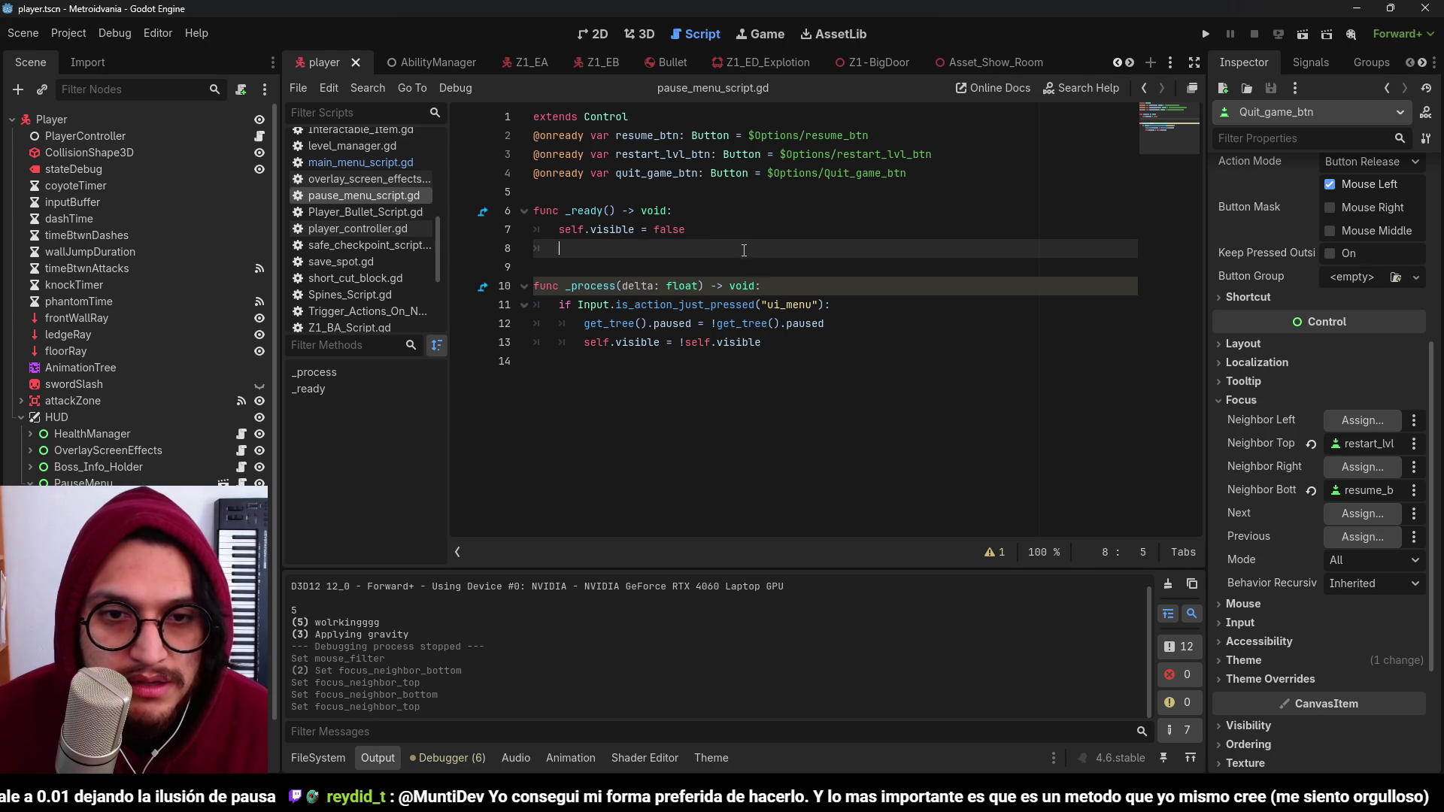
{"action": "left_click", "coordinate": [861, 293]}
{"action": "key", "text": "Return"}
{"action": "type", "text": "resume_btn.grab_focus()"}
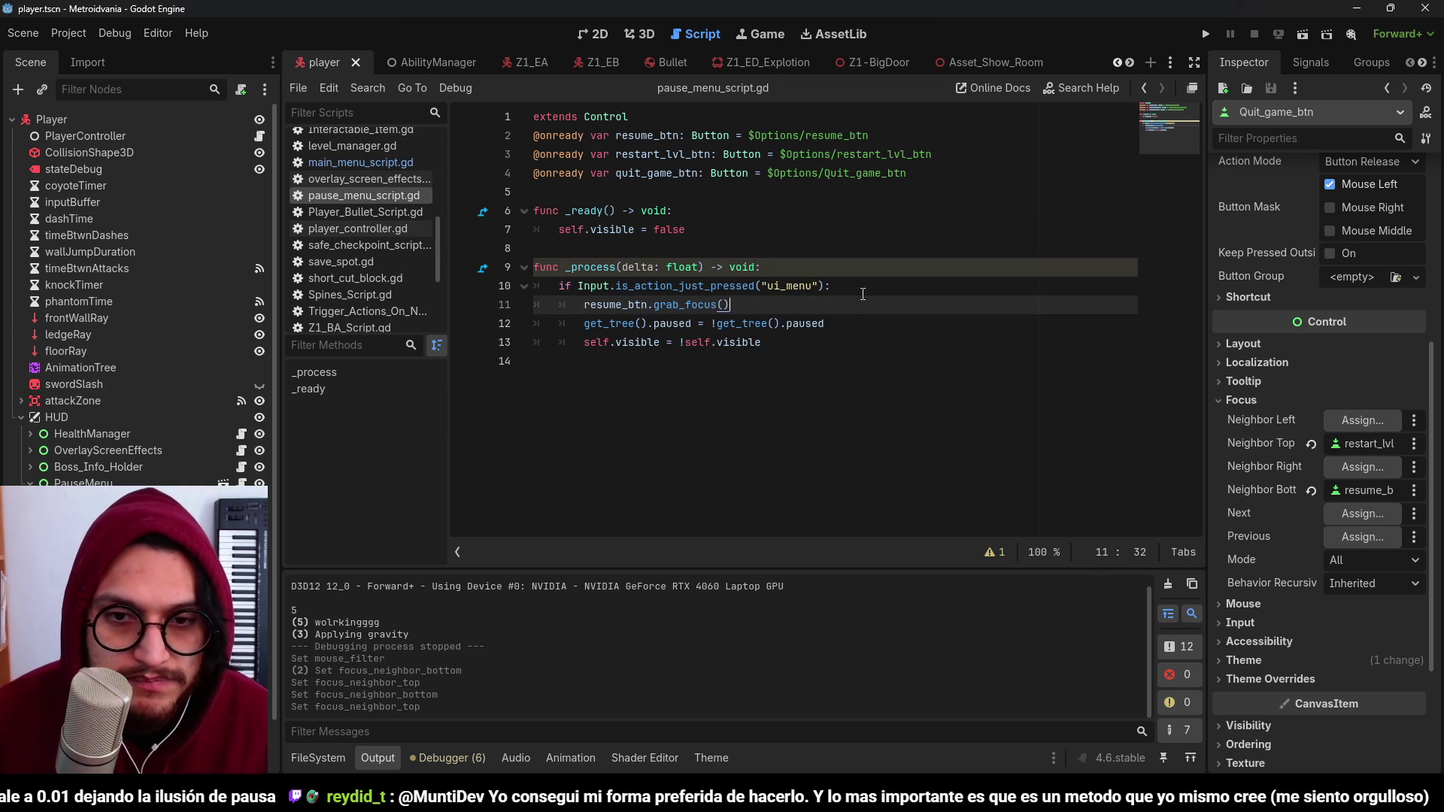
{"action": "left_click", "coordinate": [1208, 35]}
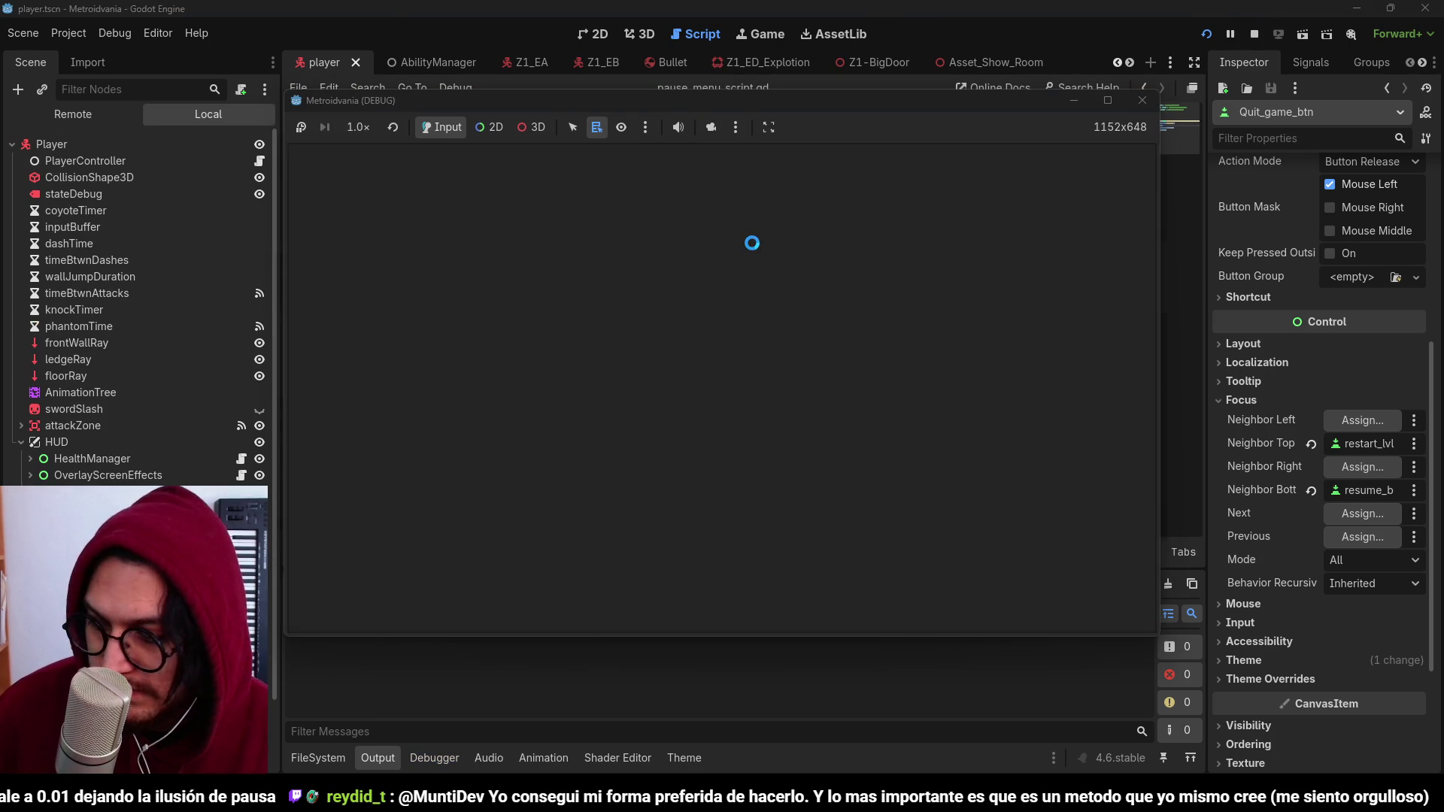
Test the pause menu in game, cycling Resume, Restart Level and Quit Game focus, then stop with F8.
{"action": "key", "text": "Return"}
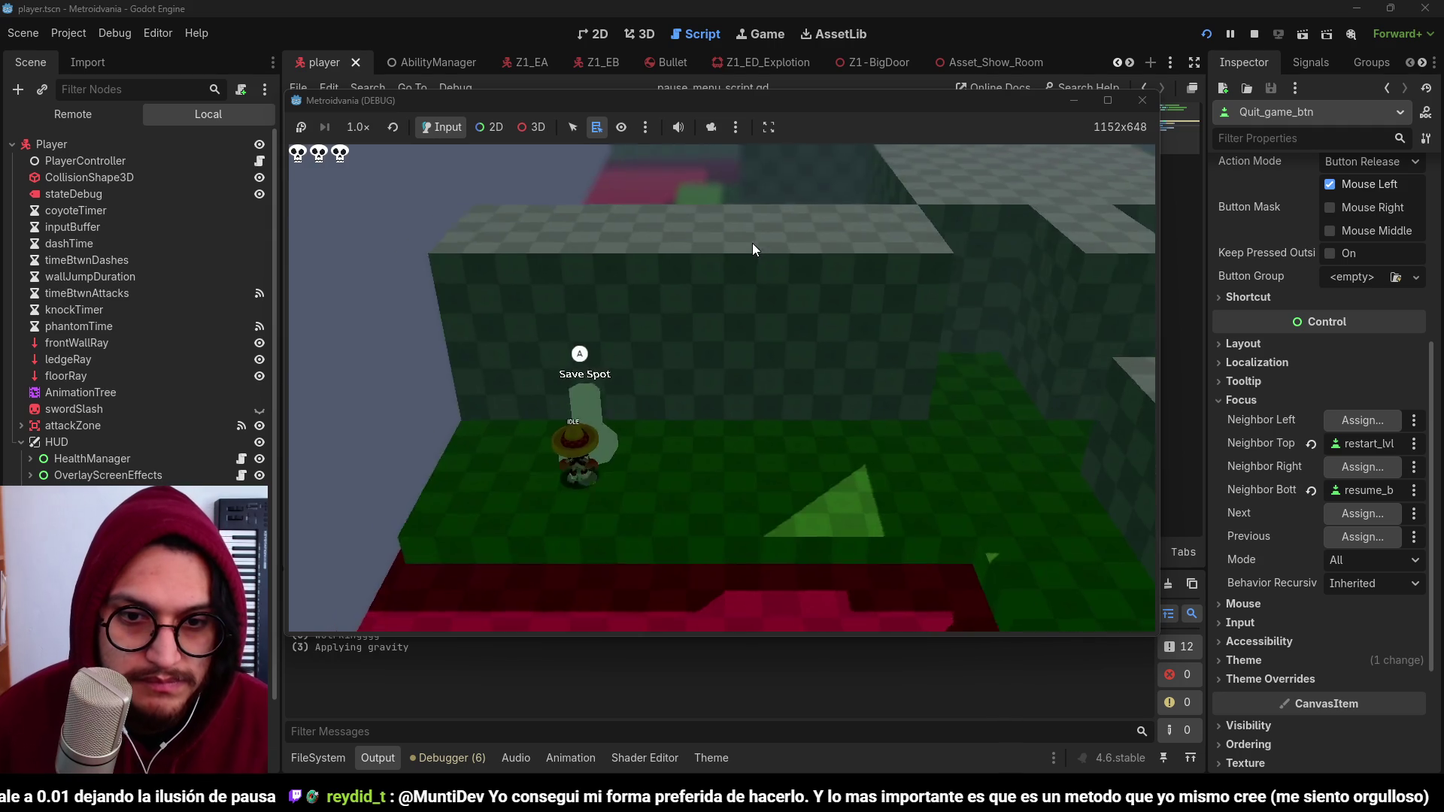
{"action": "key", "text": "Escape"}
{"action": "key", "text": "Down"}
{"action": "key", "text": "Down"}
{"action": "key", "text": "Up"}
{"action": "key", "text": "Up"}
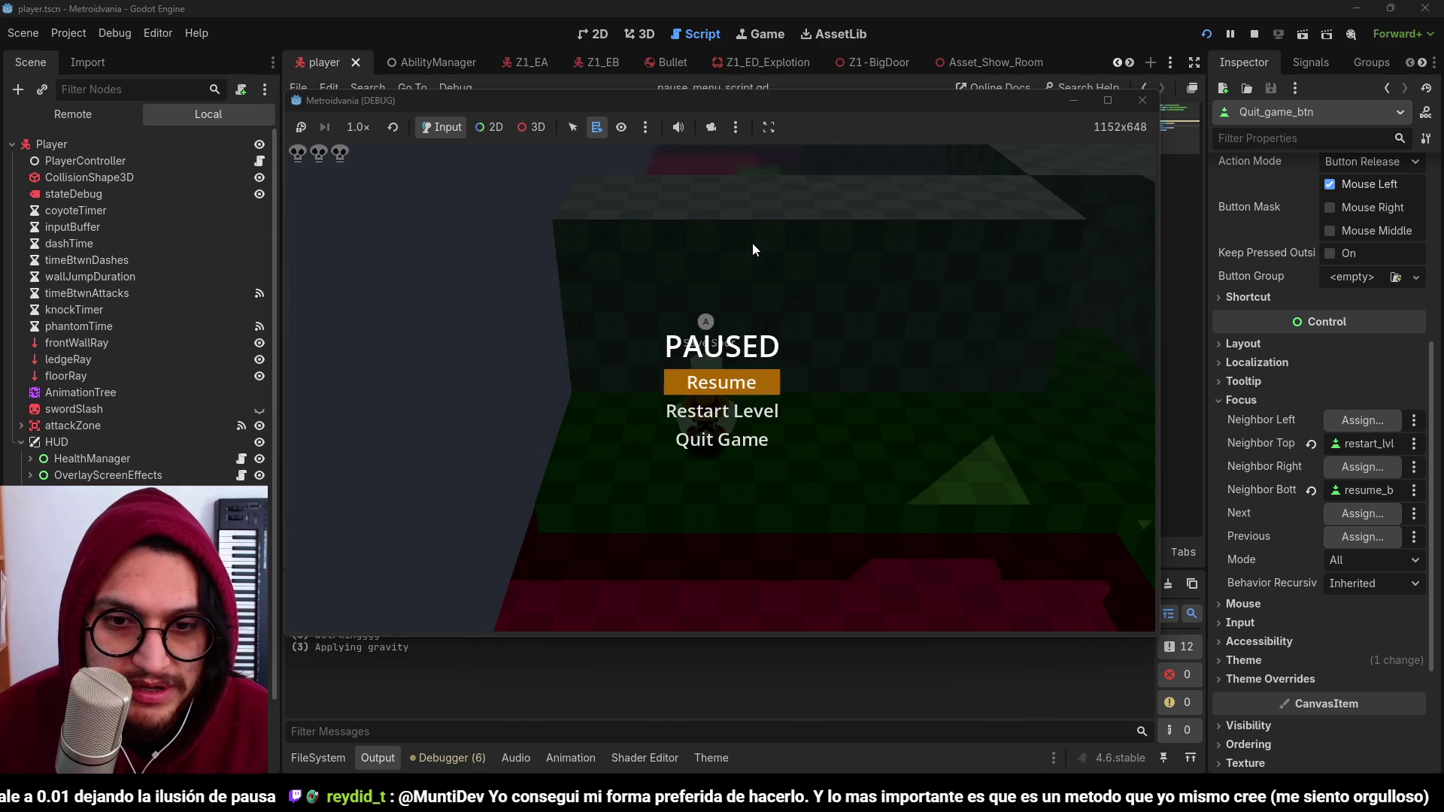
{"action": "key", "text": "Down"}
{"action": "key", "text": "Down"}
{"action": "key", "text": "Up"}
{"action": "key", "text": "Return"}
{"action": "key", "text": "Escape"}
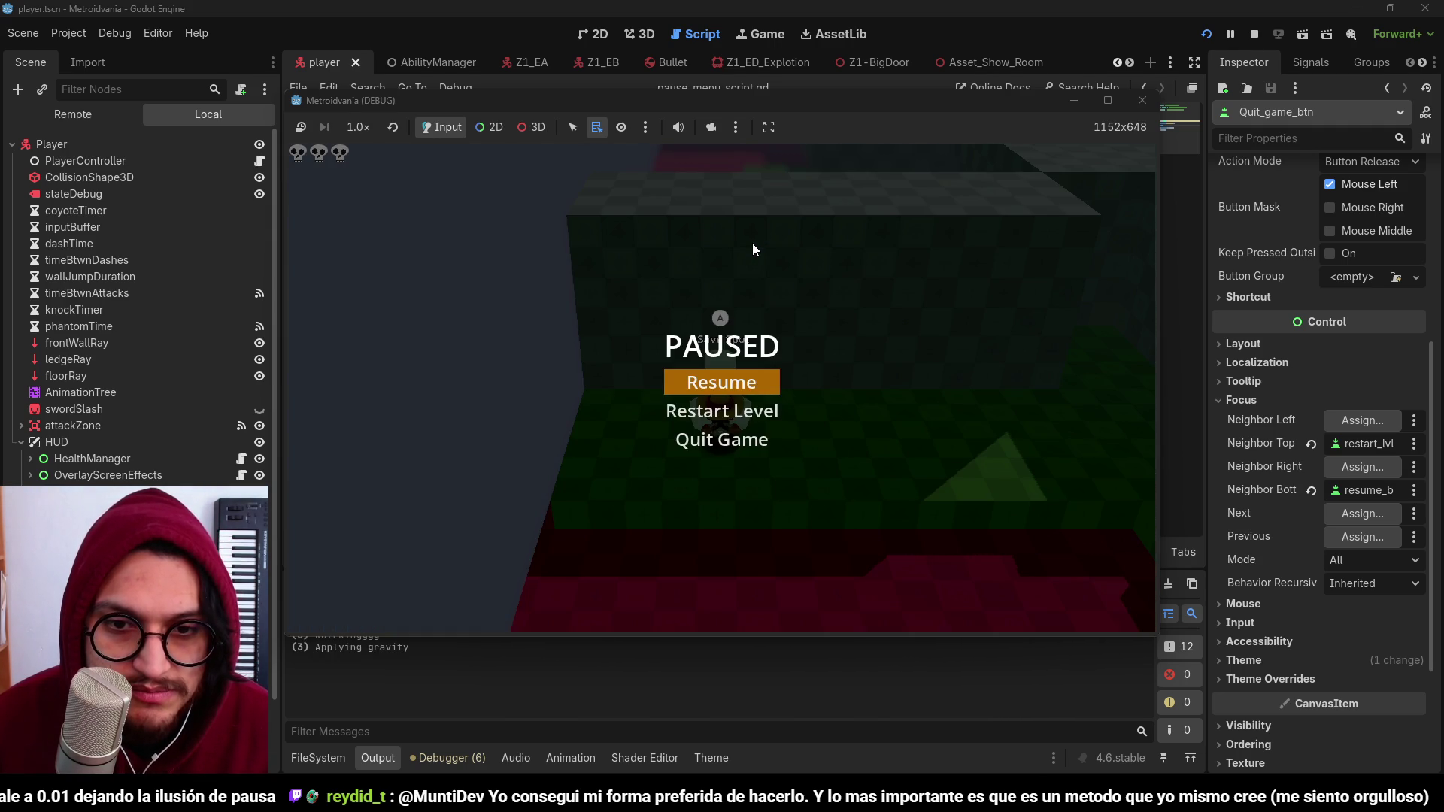
{"action": "key", "text": "Down"}
{"action": "key", "text": "Down"}
{"action": "key", "text": "Down"}
{"action": "key", "text": "Escape"}
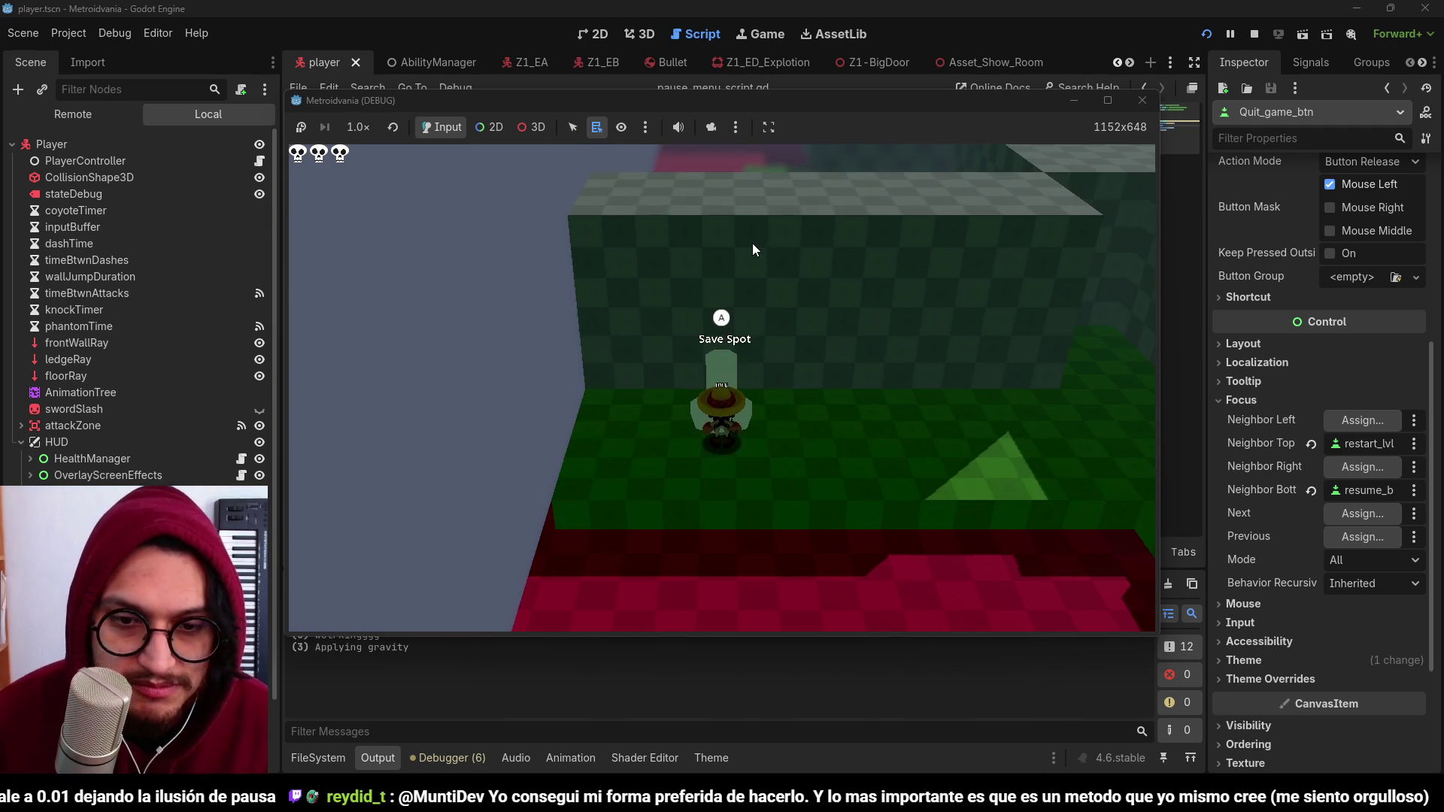
{"action": "key", "text": "F8"}
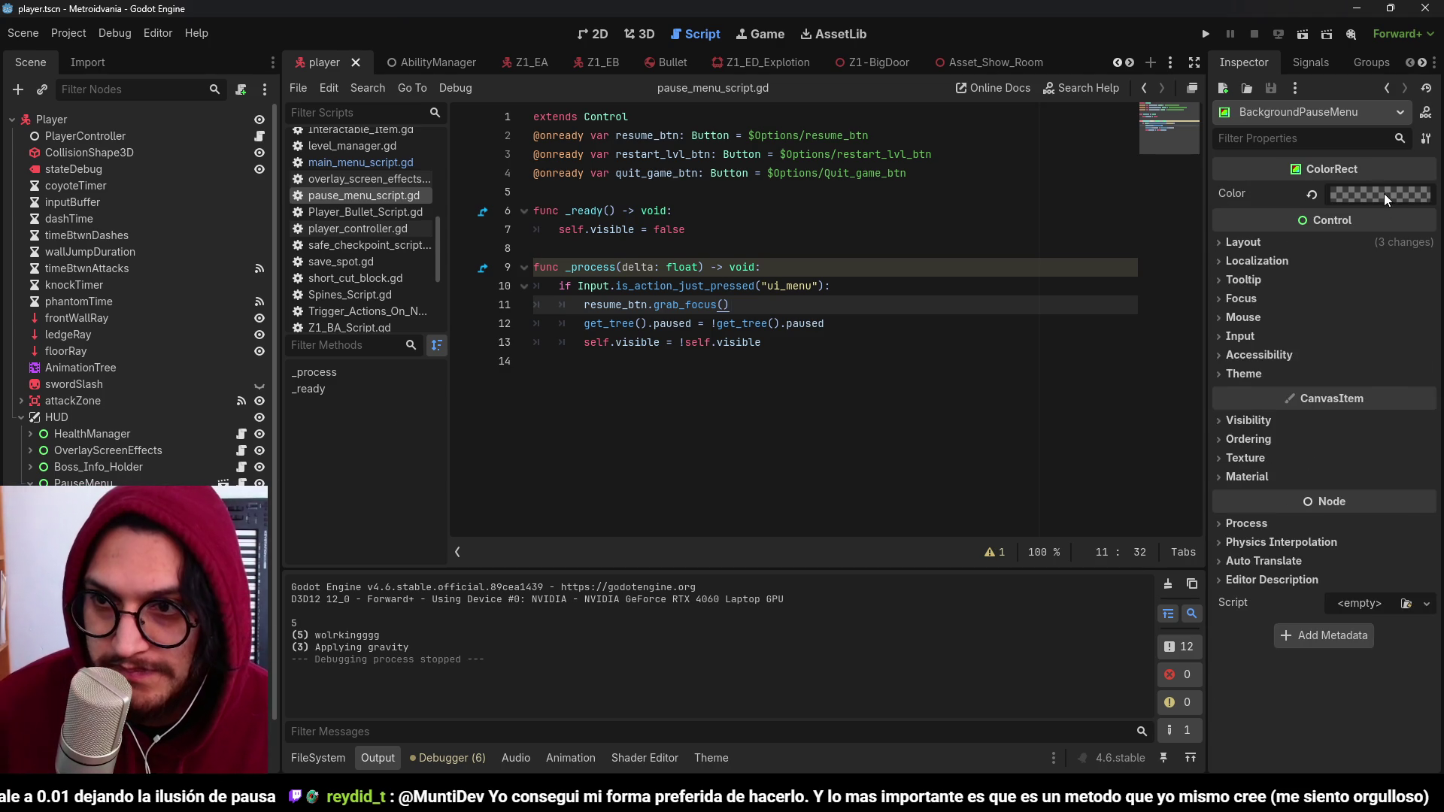
Raise the BackgroundPauseMenu colour alpha to 183 and save the scene.
{"action": "left_click", "coordinate": [1382, 194]}
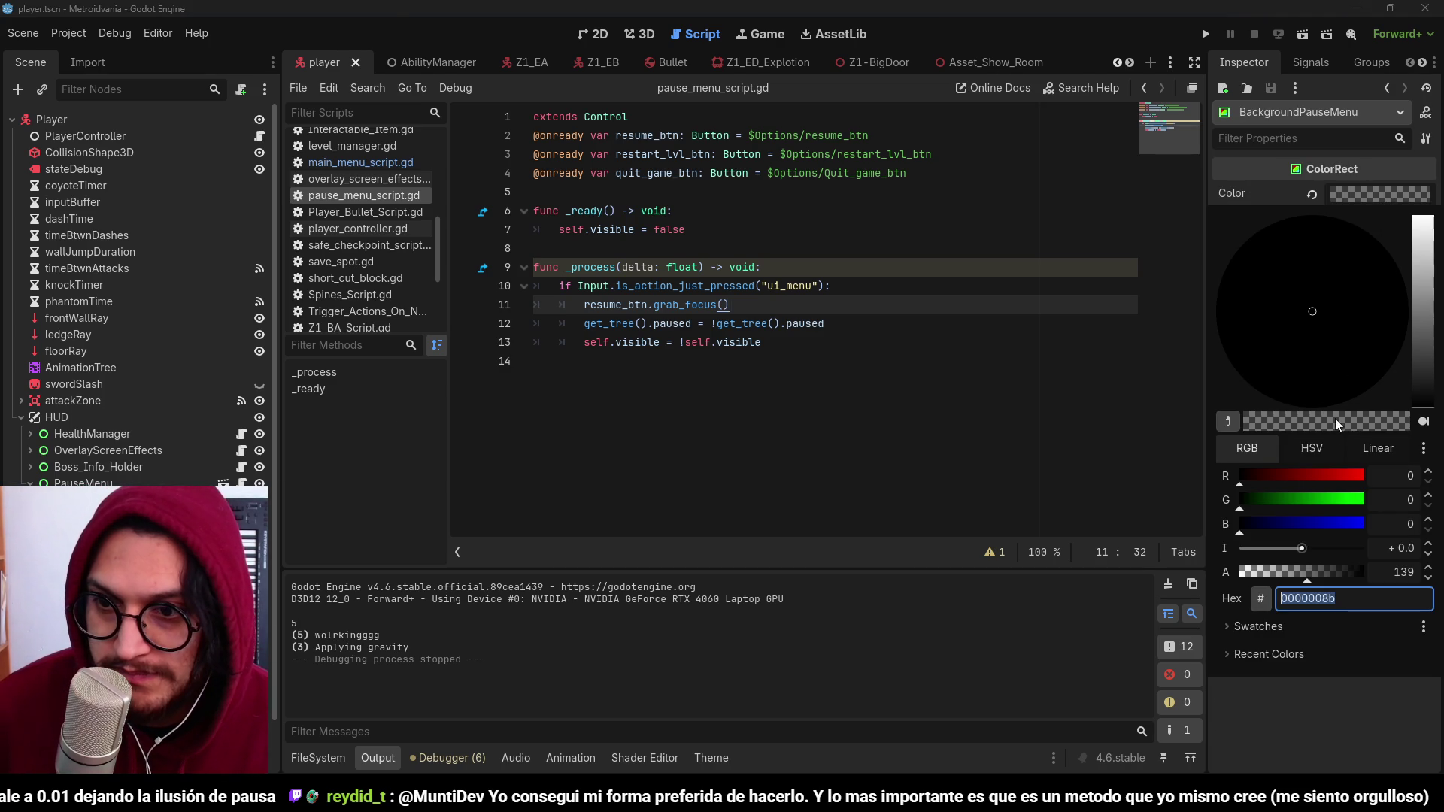
{"action": "left_click", "coordinate": [1328, 572]}
{"action": "key", "text": "ctrl+s"}
{"action": "left_click", "coordinate": [779, 285]}
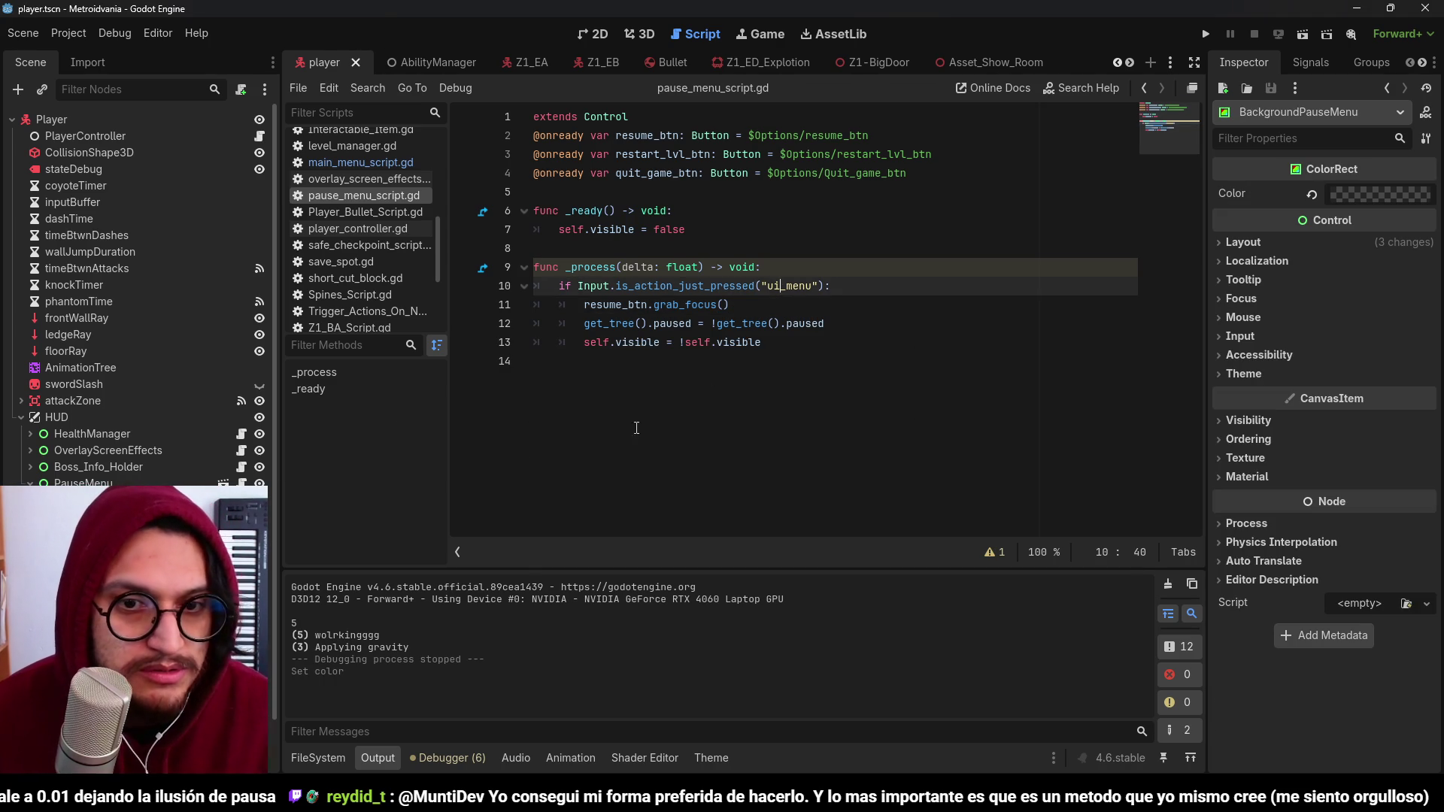
{"action": "left_click", "coordinate": [697, 304]}
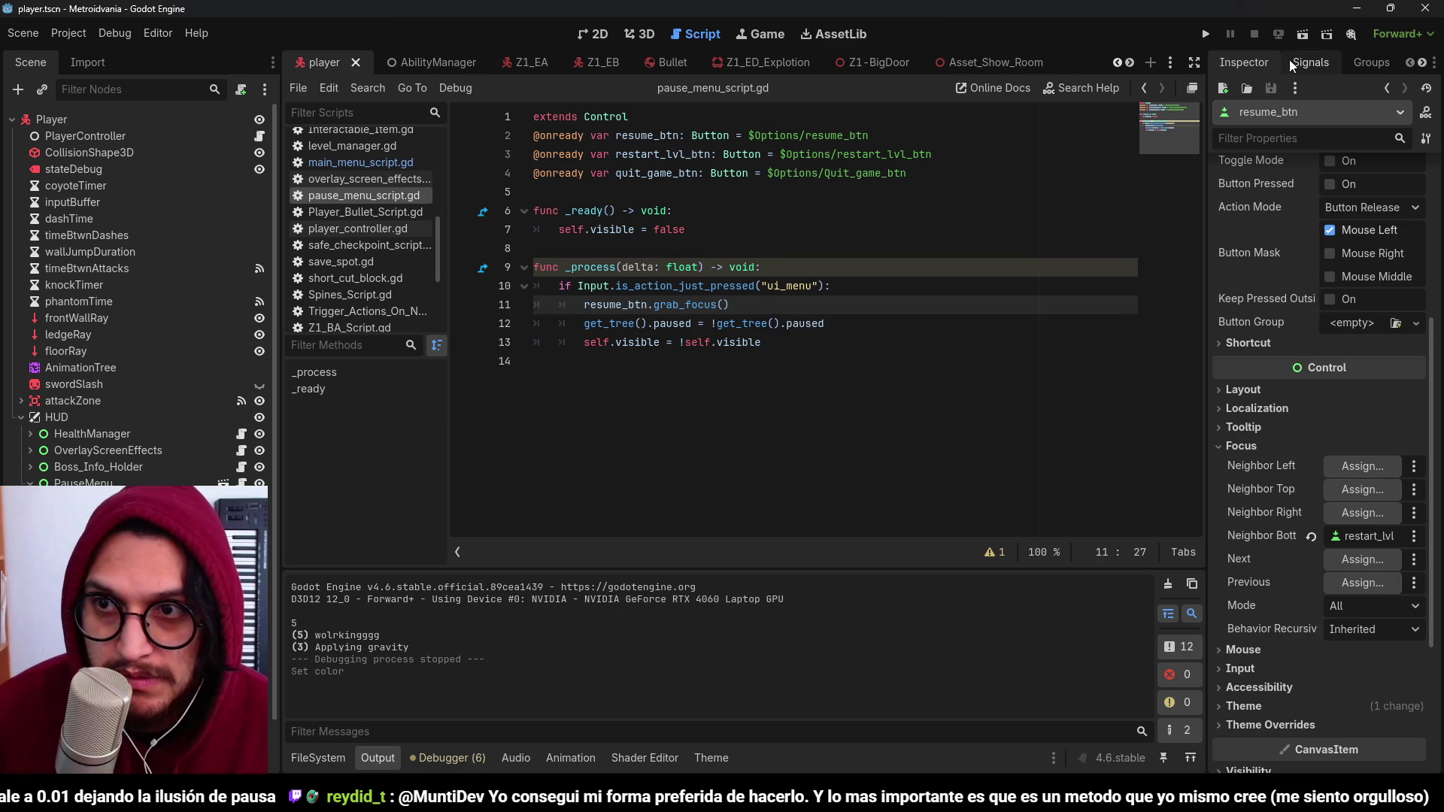
Connect resume_btn's pressed() signal from the Signals dock, which lands on PlayerController.
{"action": "left_click", "coordinate": [1290, 63]}
{"action": "double_click", "coordinate": [1284, 172]}
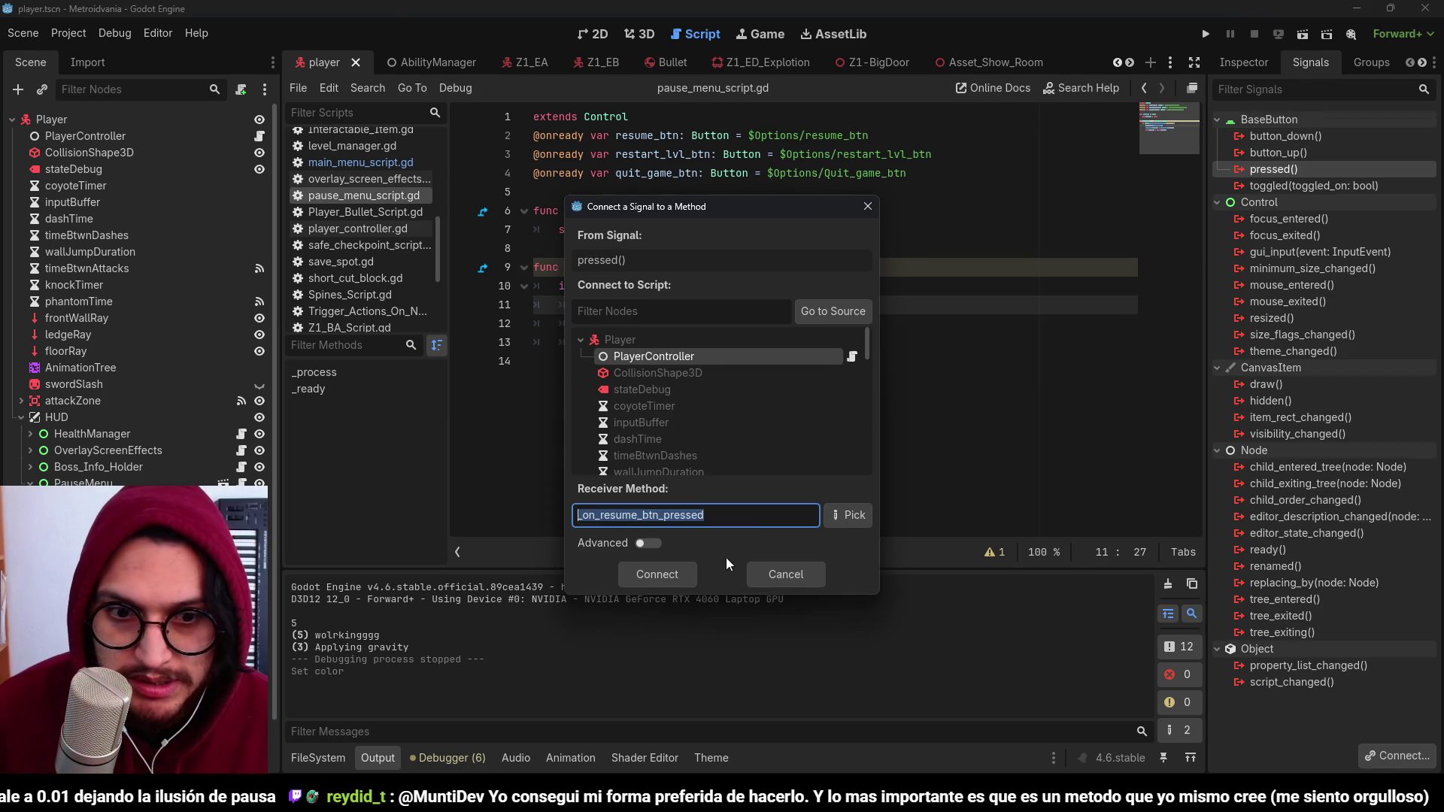
{"action": "left_click", "coordinate": [674, 570]}
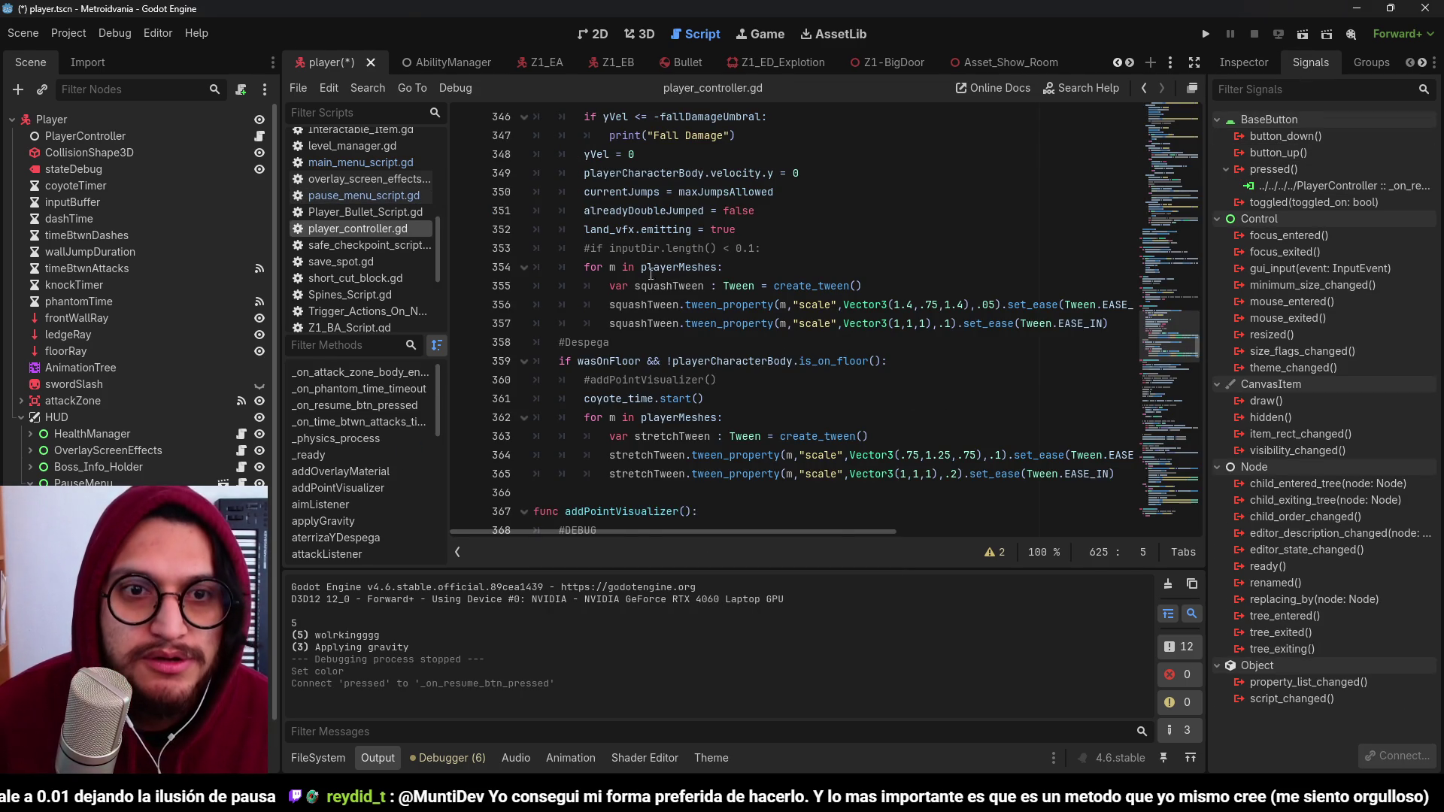
{"action": "scroll", "coordinate": [651, 273], "scroll_direction": "down", "scroll_amount": 20}
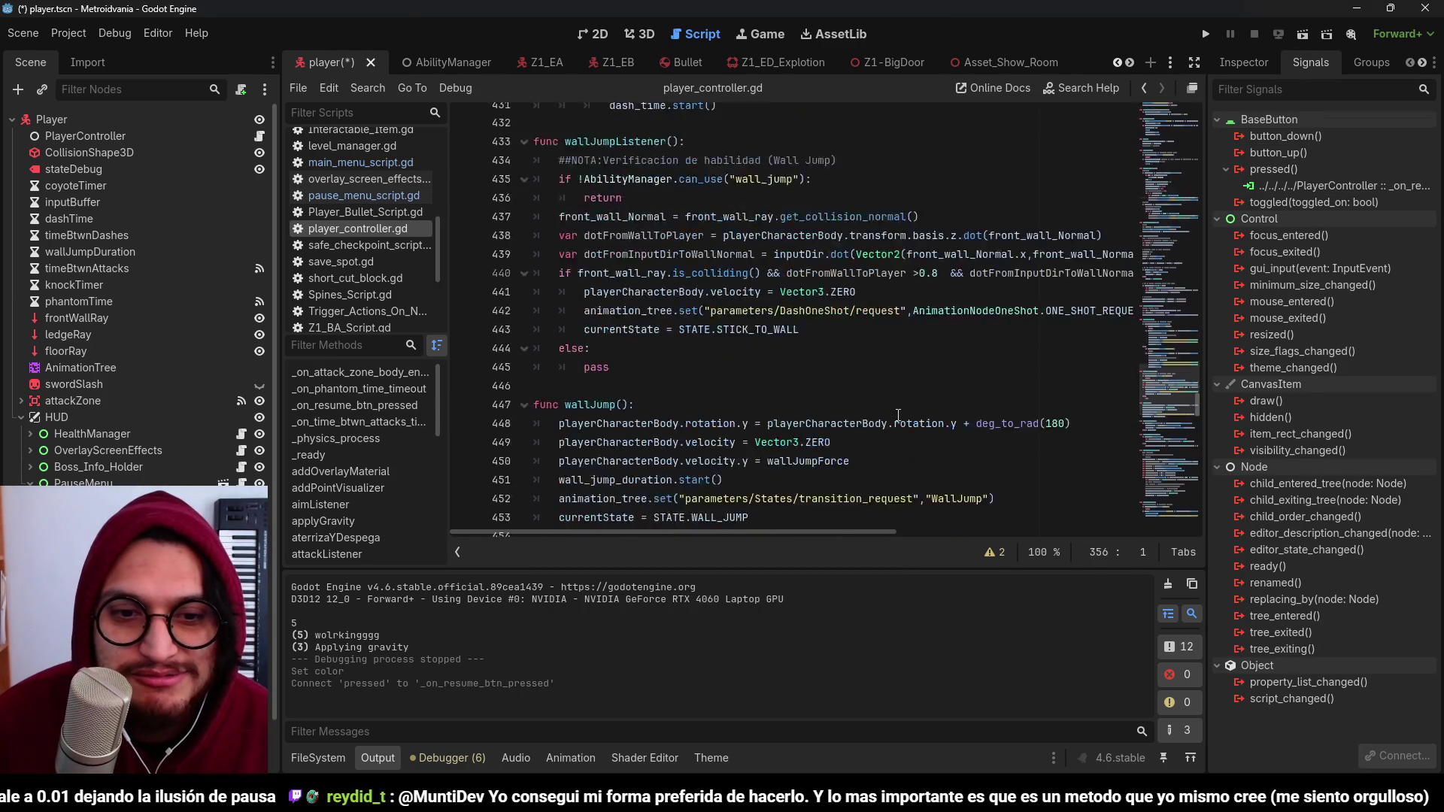
{"action": "scroll", "coordinate": [898, 415], "scroll_direction": "down", "scroll_amount": 20}
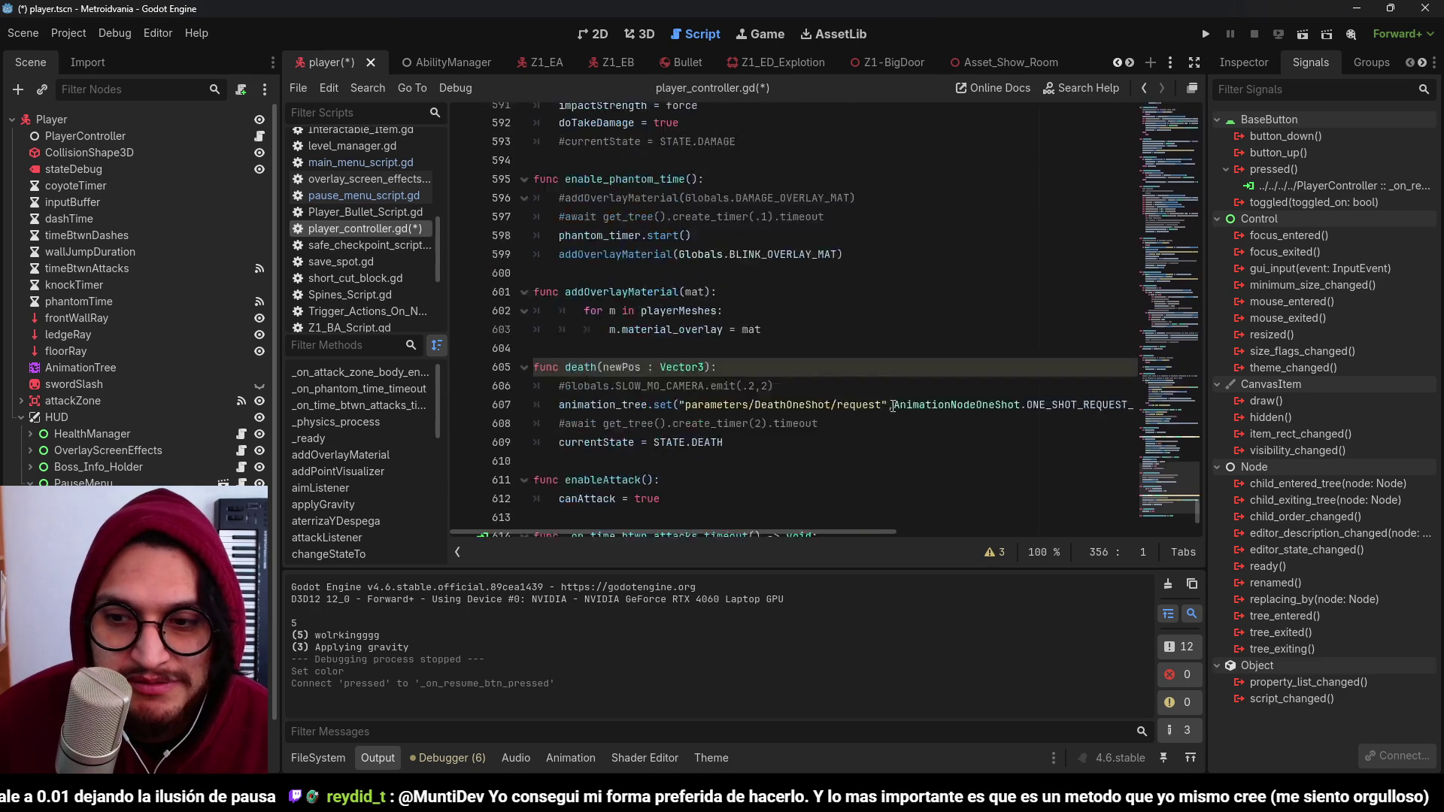
{"action": "scroll", "coordinate": [893, 406], "scroll_direction": "down", "scroll_amount": 10}
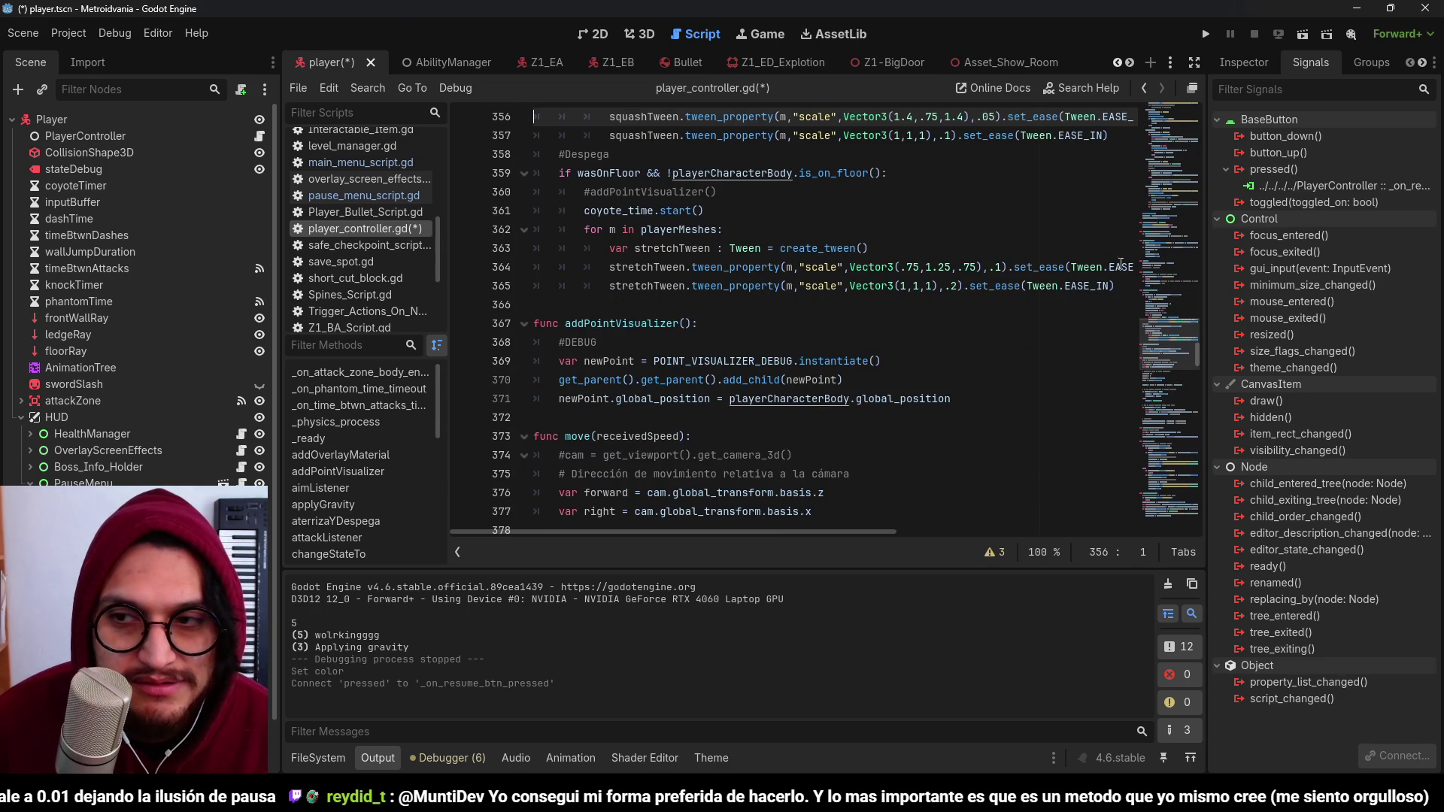
Disconnect the pressed() connection from PlayerController and save the scene.
{"action": "left_click", "coordinate": [1331, 188]}
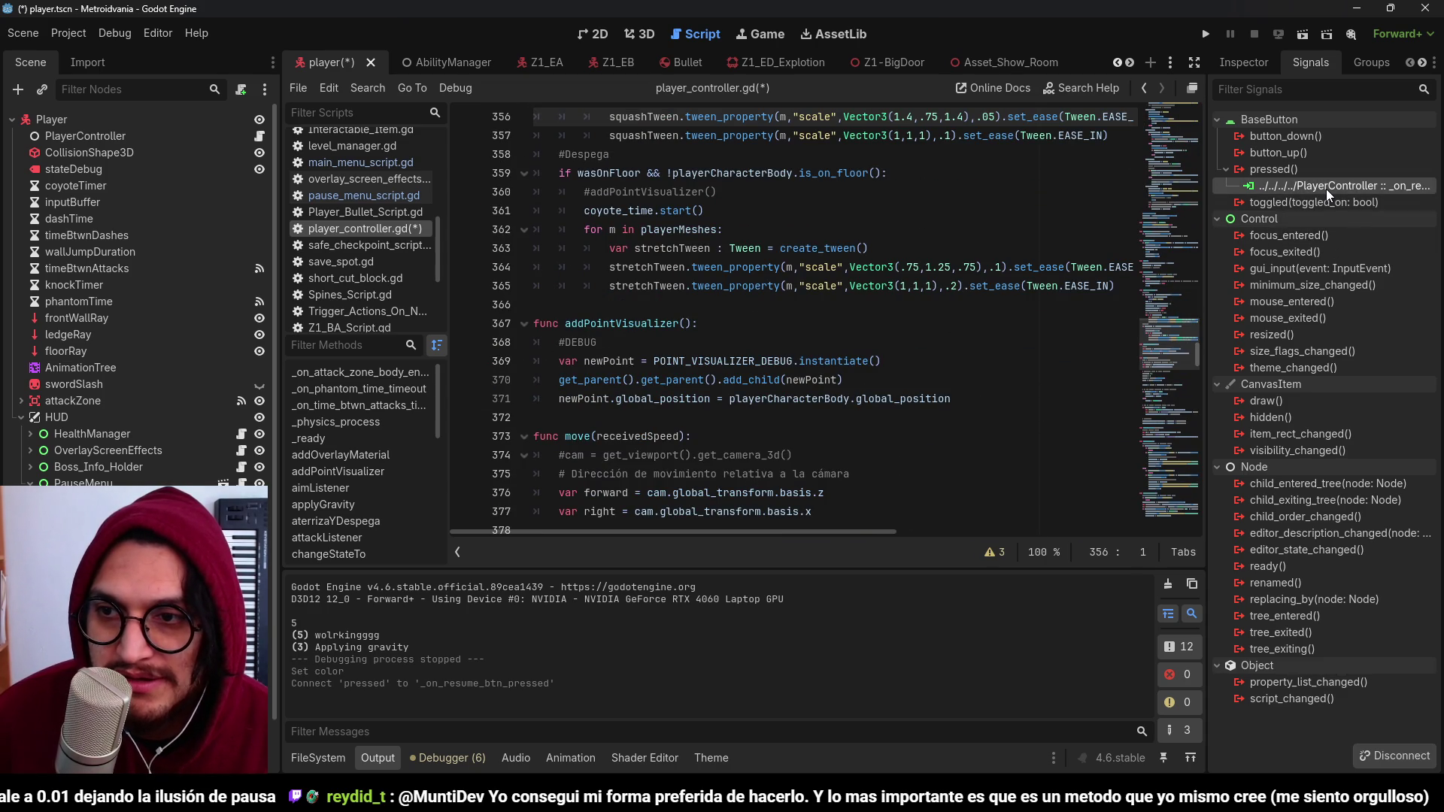
{"action": "right_click", "coordinate": [1324, 188]}
{"action": "left_click", "coordinate": [1364, 237]}
{"action": "key", "text": "ctrl+s"}
Connect resume_btn's pressed() to PauseMenu, creating _on_resume_btn_pressed.
{"action": "double_click", "coordinate": [1278, 169]}
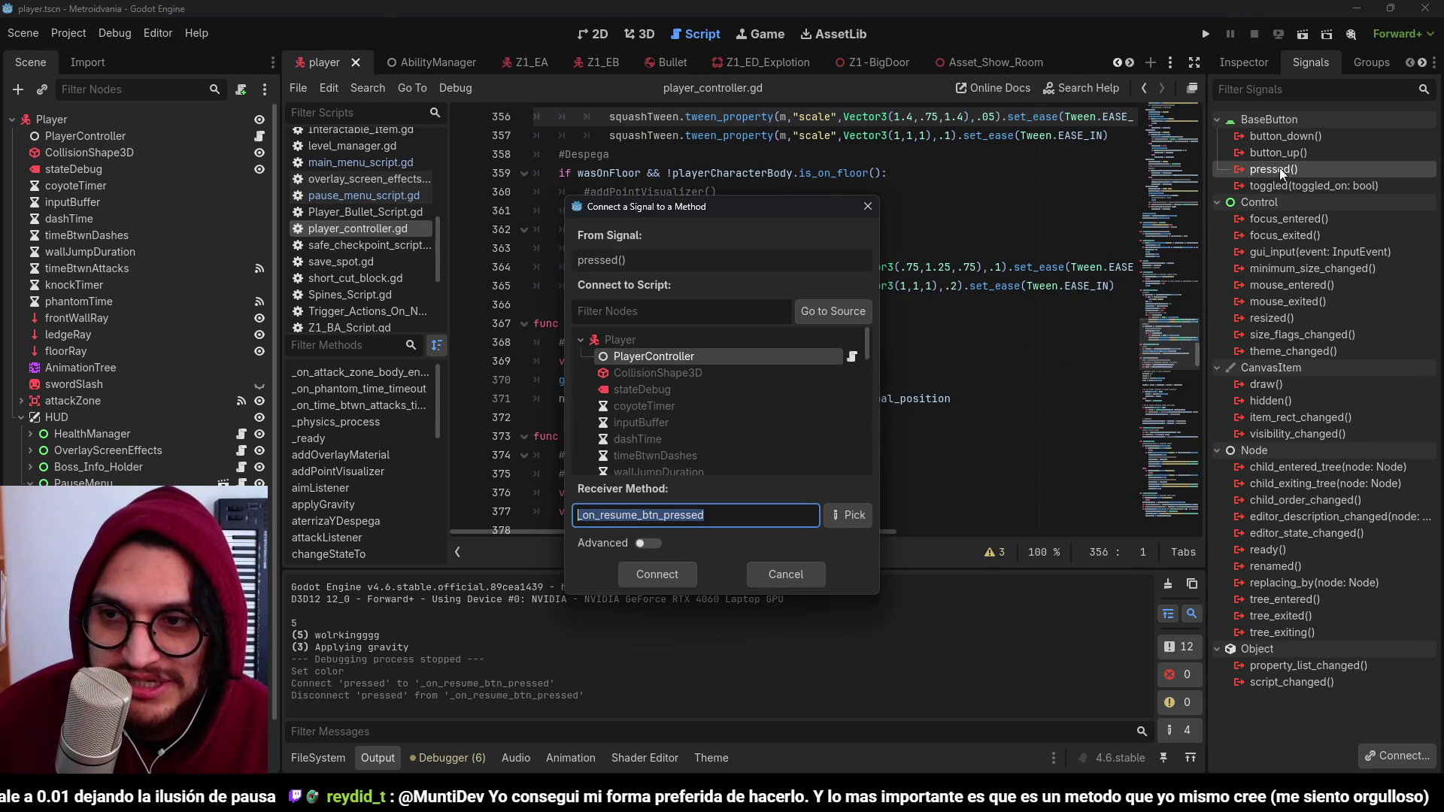
{"action": "left_click", "coordinate": [829, 308]}
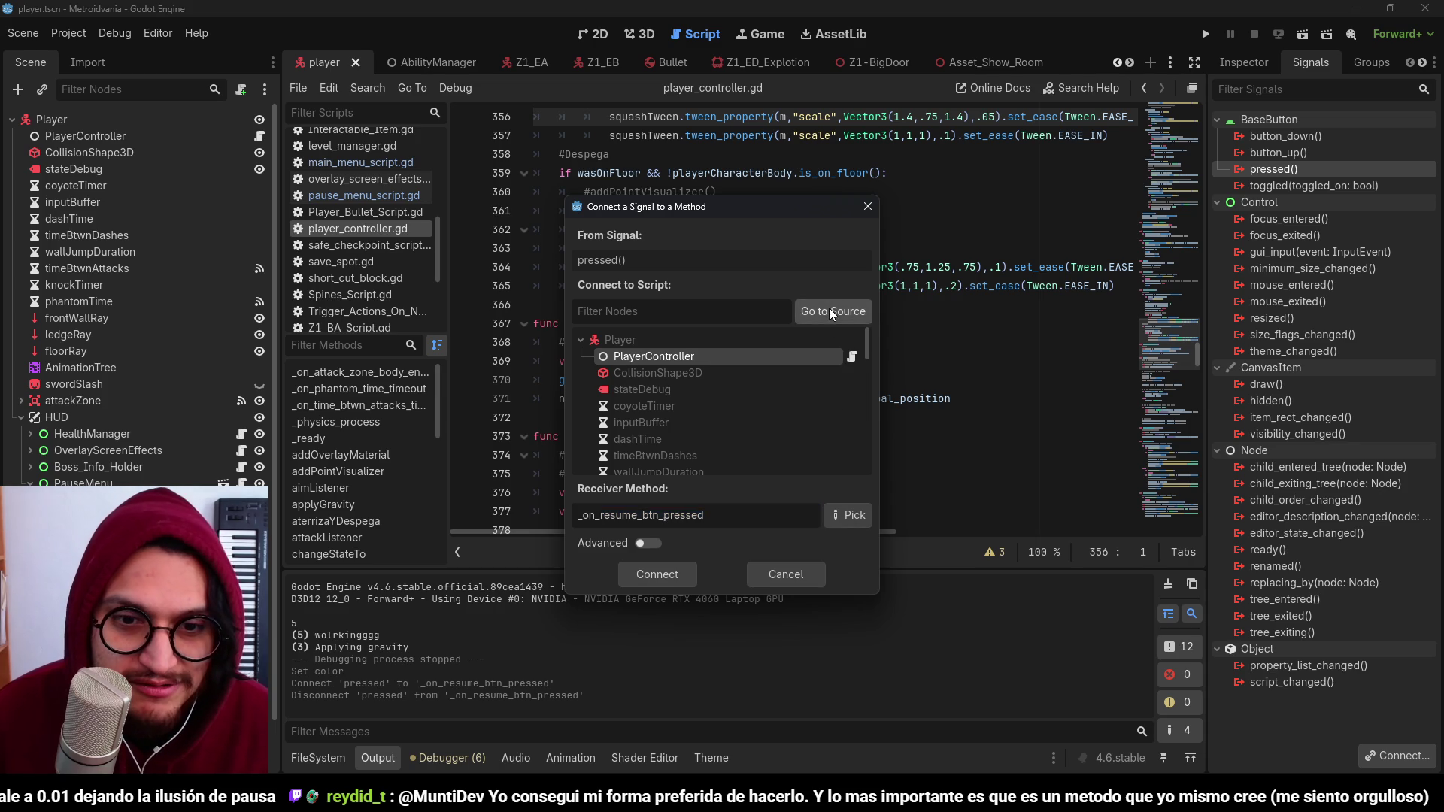
{"action": "left_click", "coordinate": [828, 308]}
{"action": "scroll", "coordinate": [752, 434], "scroll_direction": "down", "scroll_amount": 3}
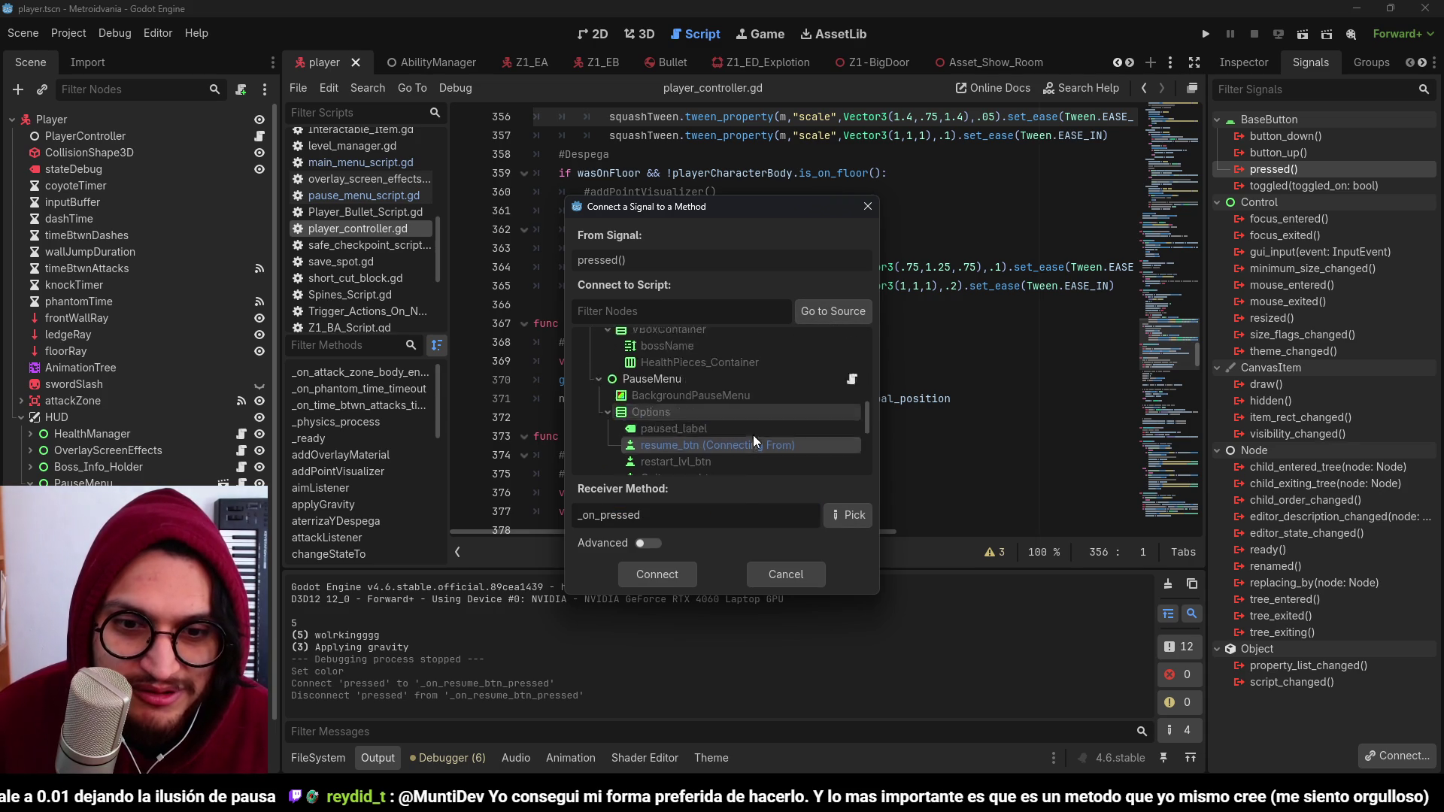
{"action": "left_click", "coordinate": [751, 342]}
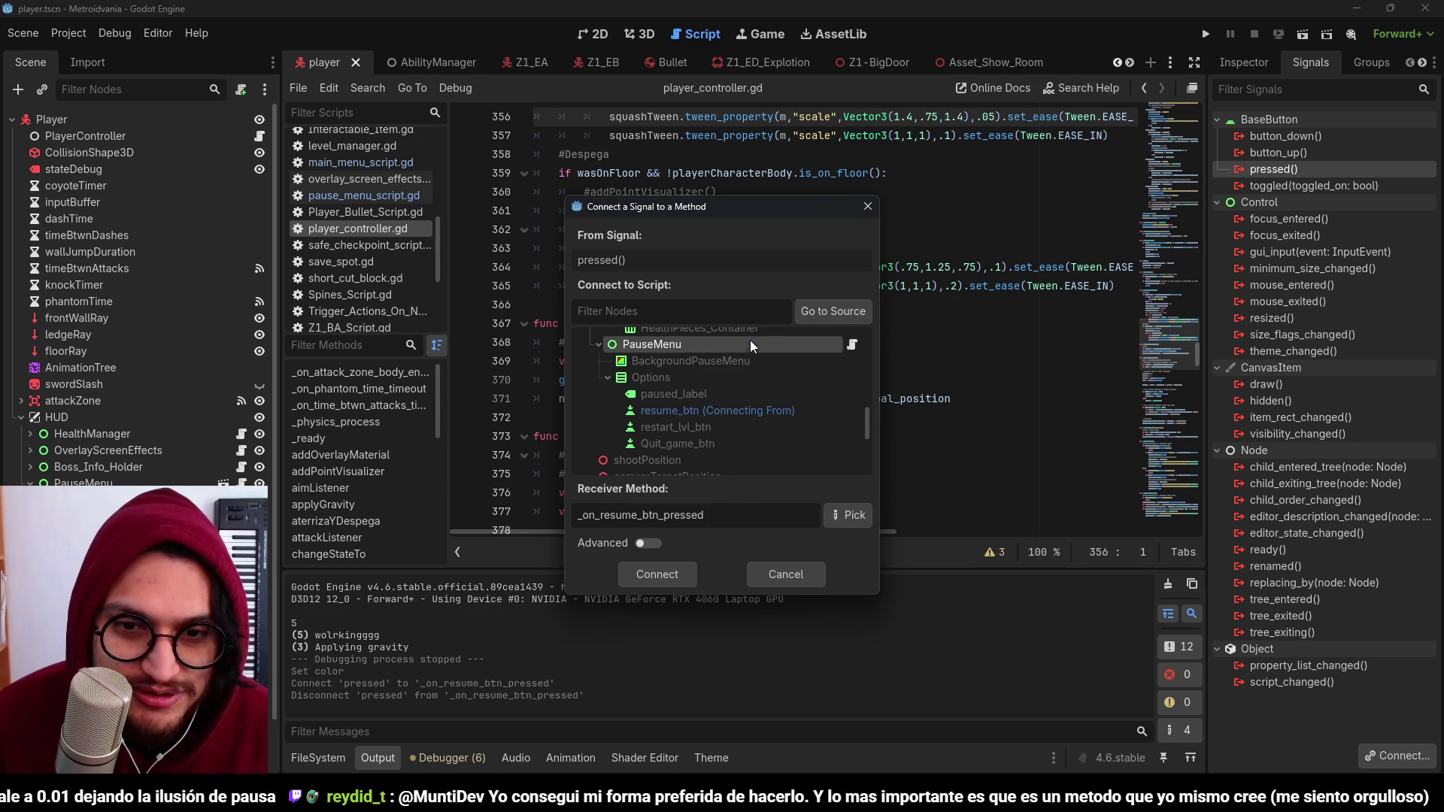
{"action": "left_click", "coordinate": [651, 577]}
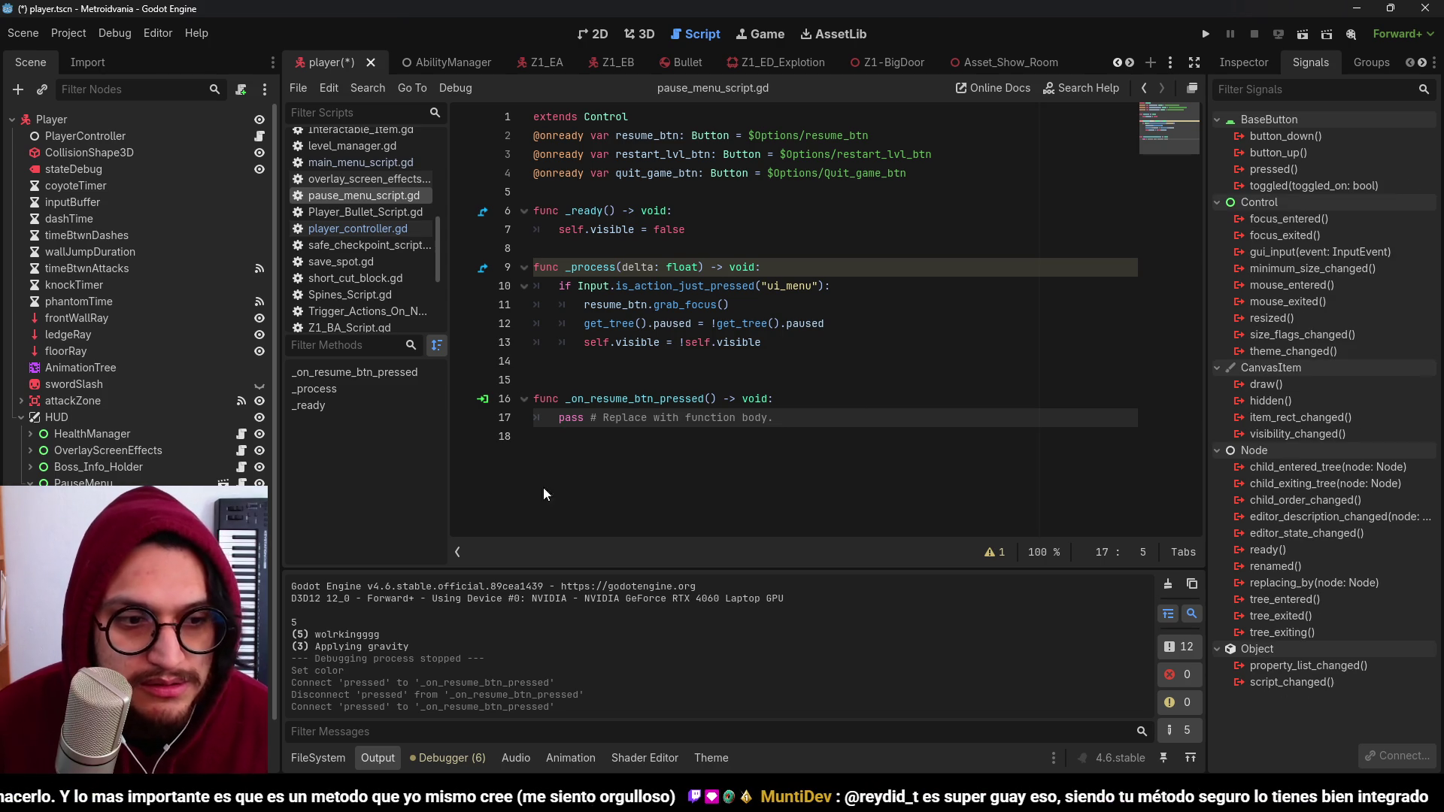
Connect restart_lvl_btn and Quit_game_btn pressed() signals to PauseMenu stub handlers.
{"action": "double_click", "coordinate": [1322, 168]}
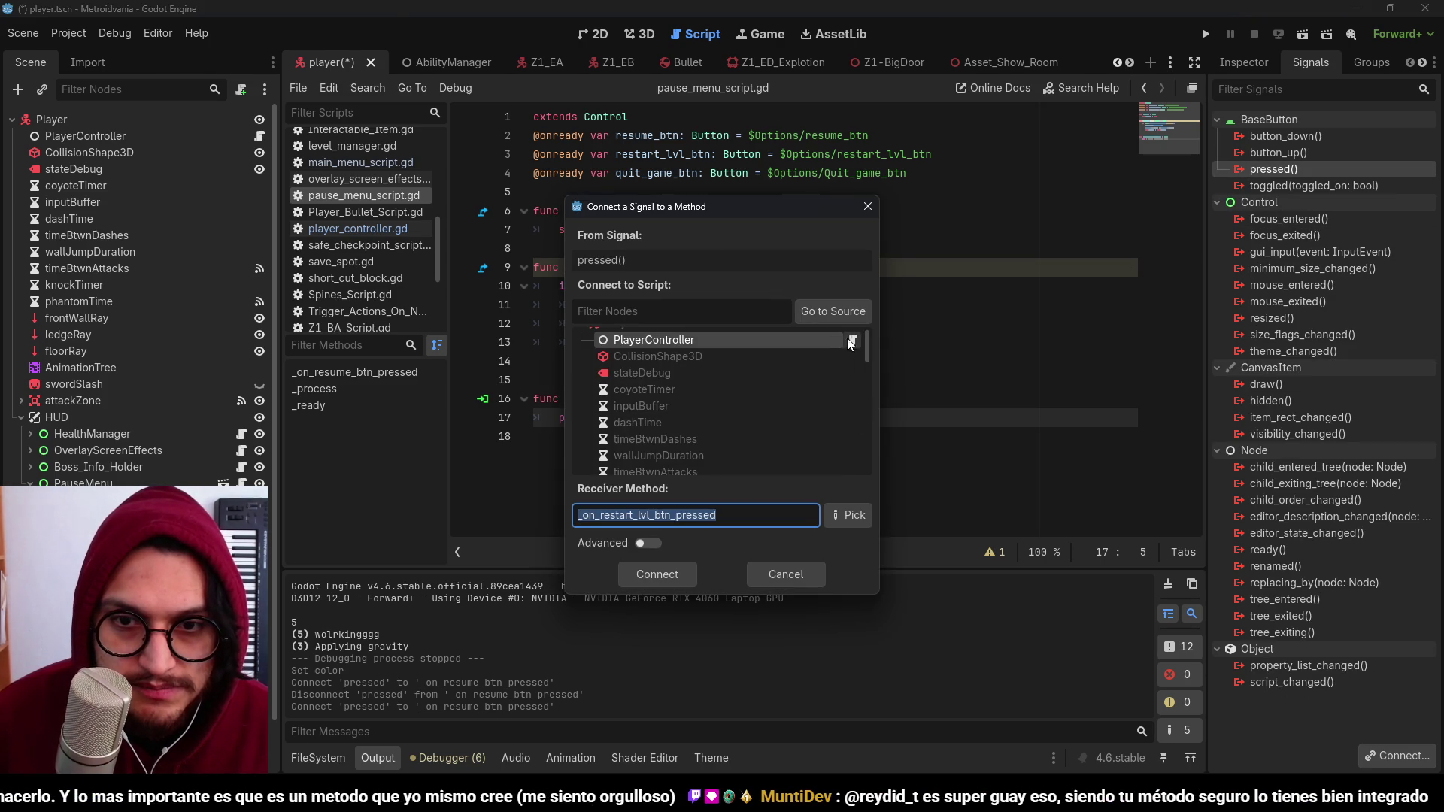
{"action": "scroll", "coordinate": [827, 361], "scroll_direction": "down", "scroll_amount": 5}
{"action": "left_click", "coordinate": [722, 462]}
{"action": "left_click", "coordinate": [699, 380]}
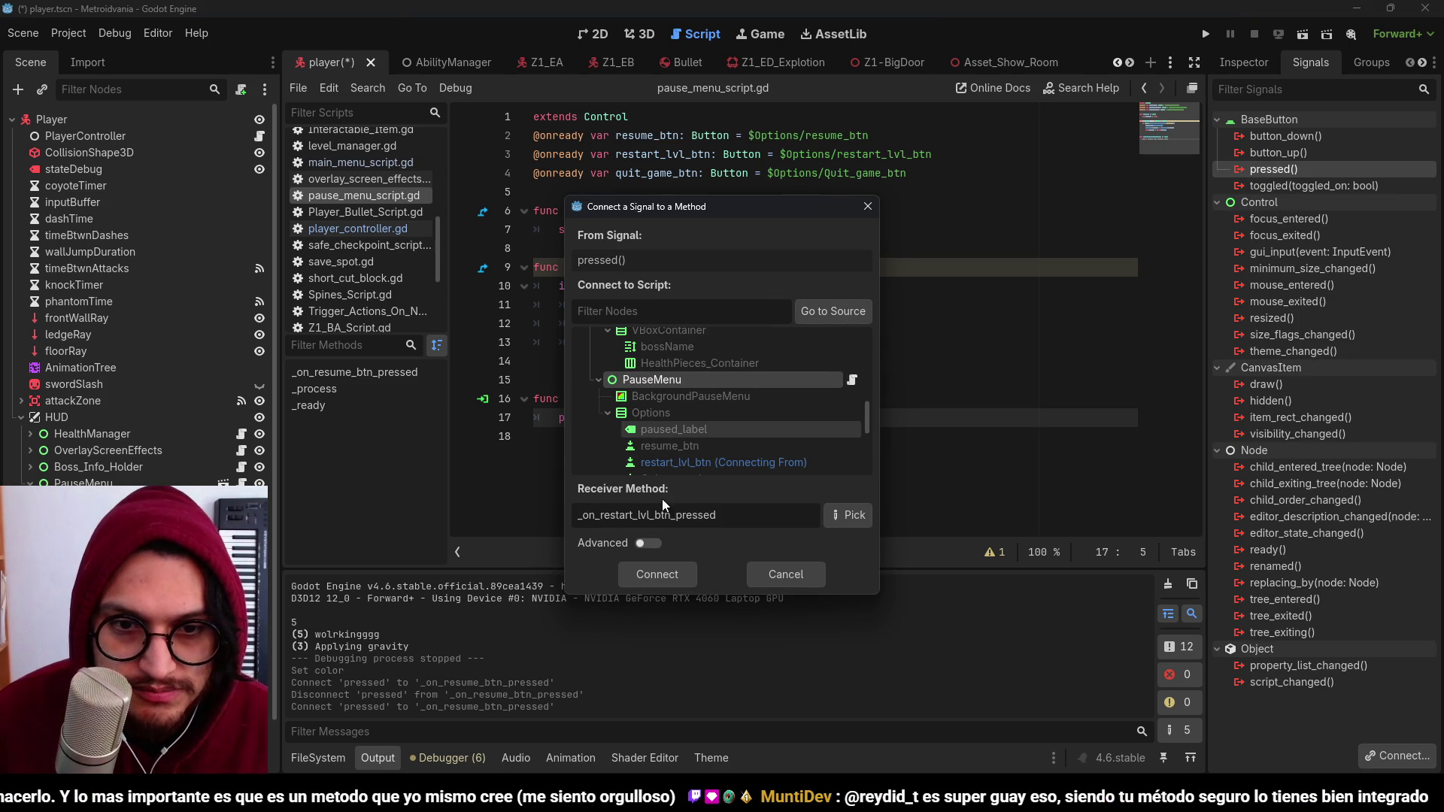
{"action": "left_click", "coordinate": [656, 575]}
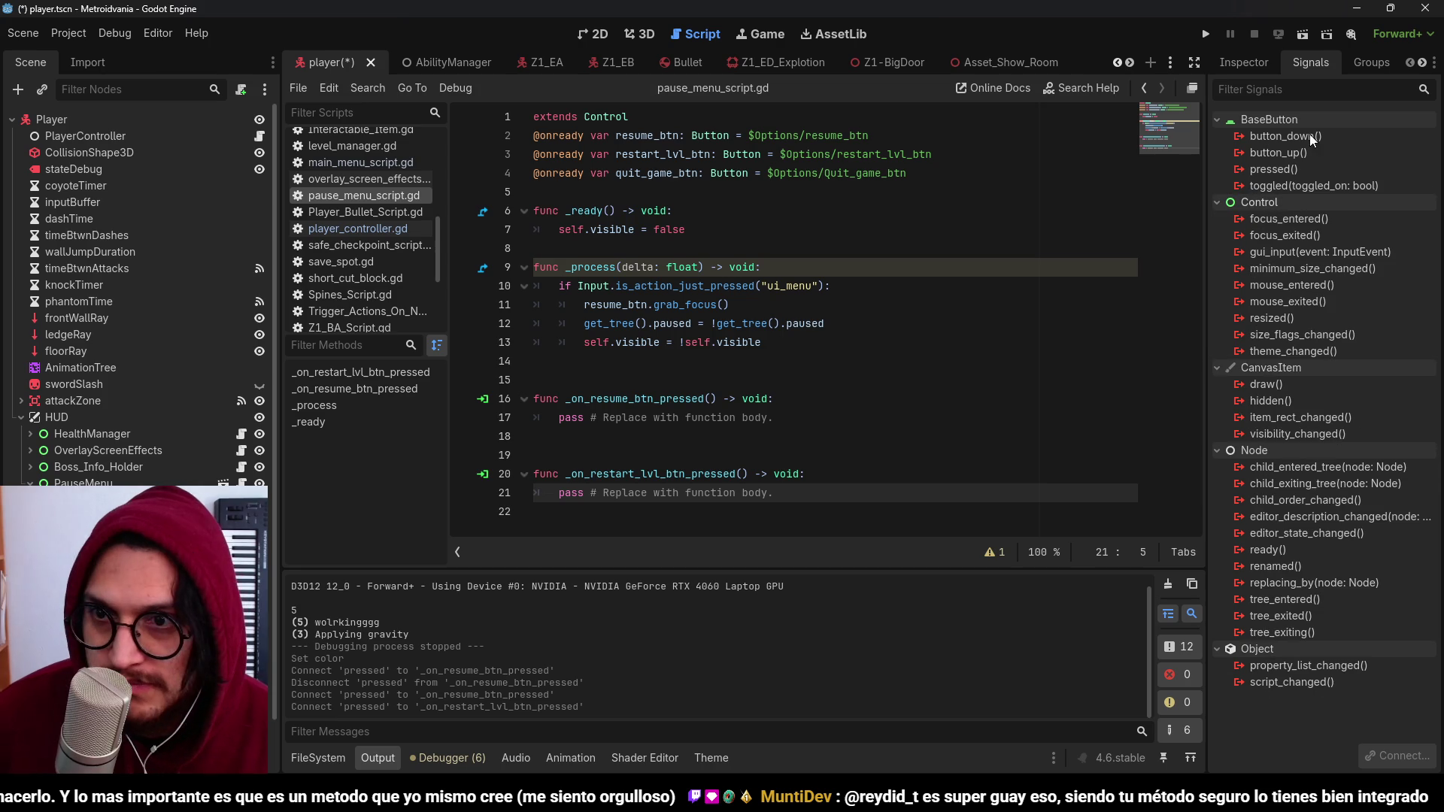
{"action": "double_click", "coordinate": [1307, 169]}
{"action": "scroll", "coordinate": [752, 368], "scroll_direction": "down", "scroll_amount": 10}
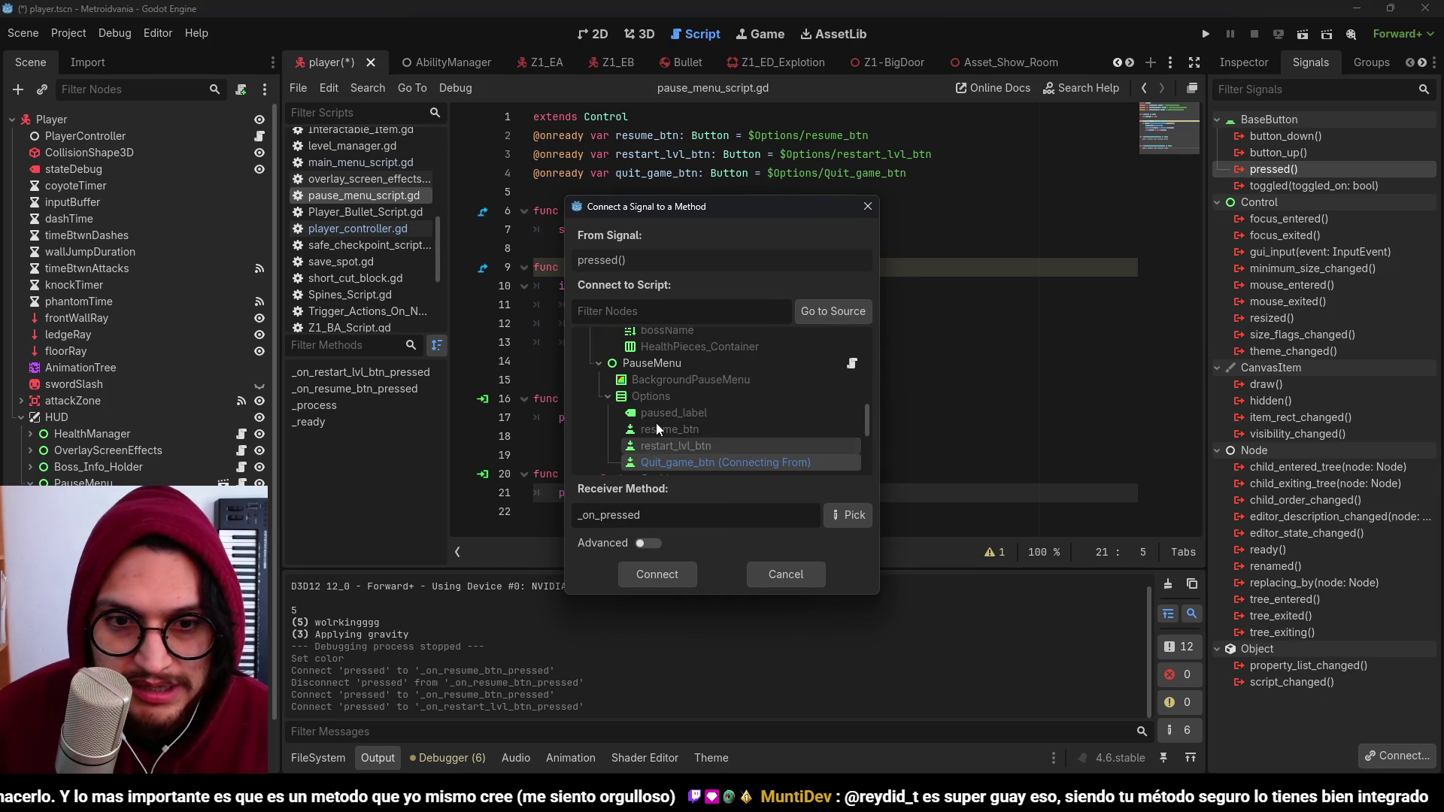
{"action": "left_click", "coordinate": [675, 366]}
{"action": "left_click", "coordinate": [654, 575]}
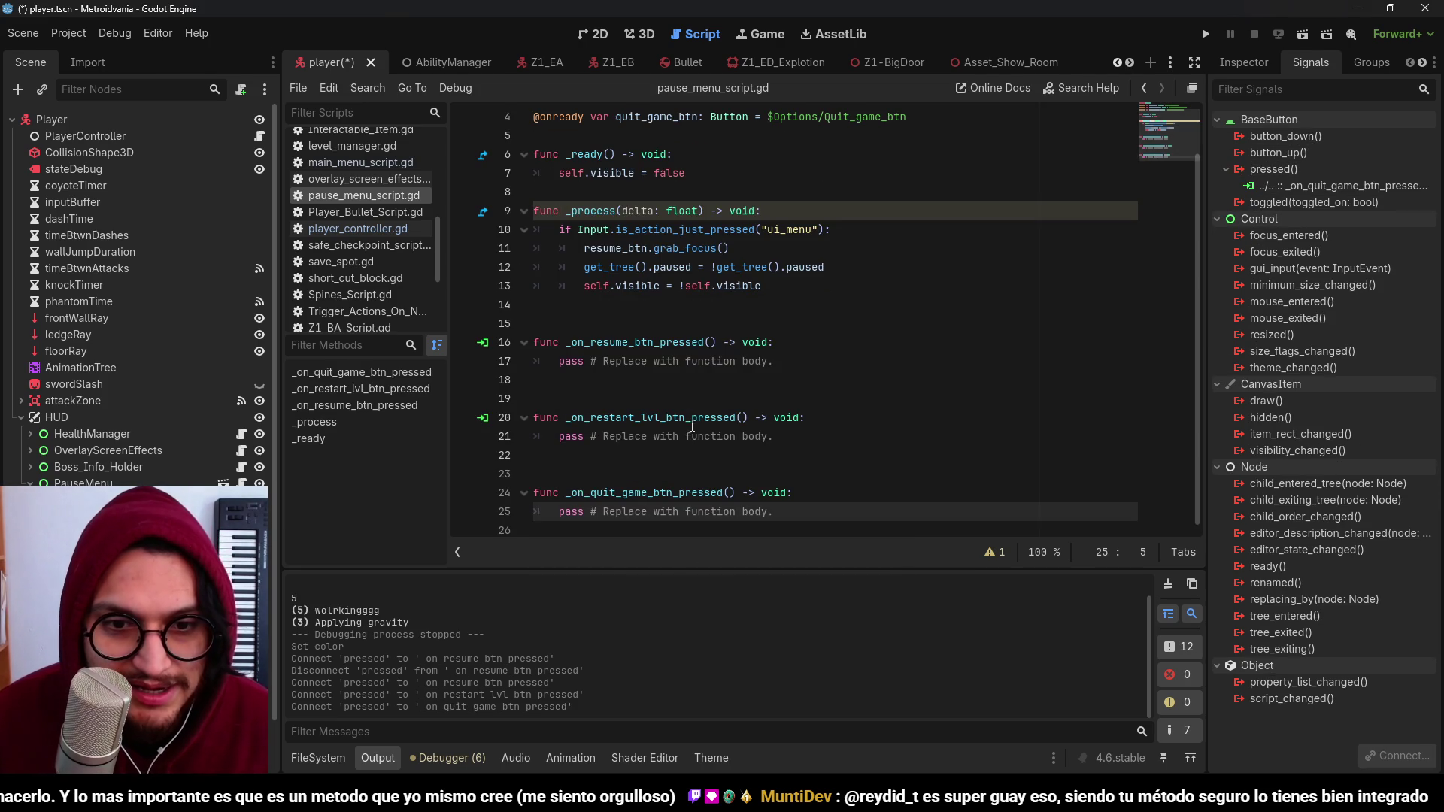
Copy the pause and visibility toggle lines into _on_resume_btn_pressed, replacing its pass placeholder.
{"action": "left_click", "coordinate": [680, 399]}
{"action": "key", "text": "ctrl+s"}
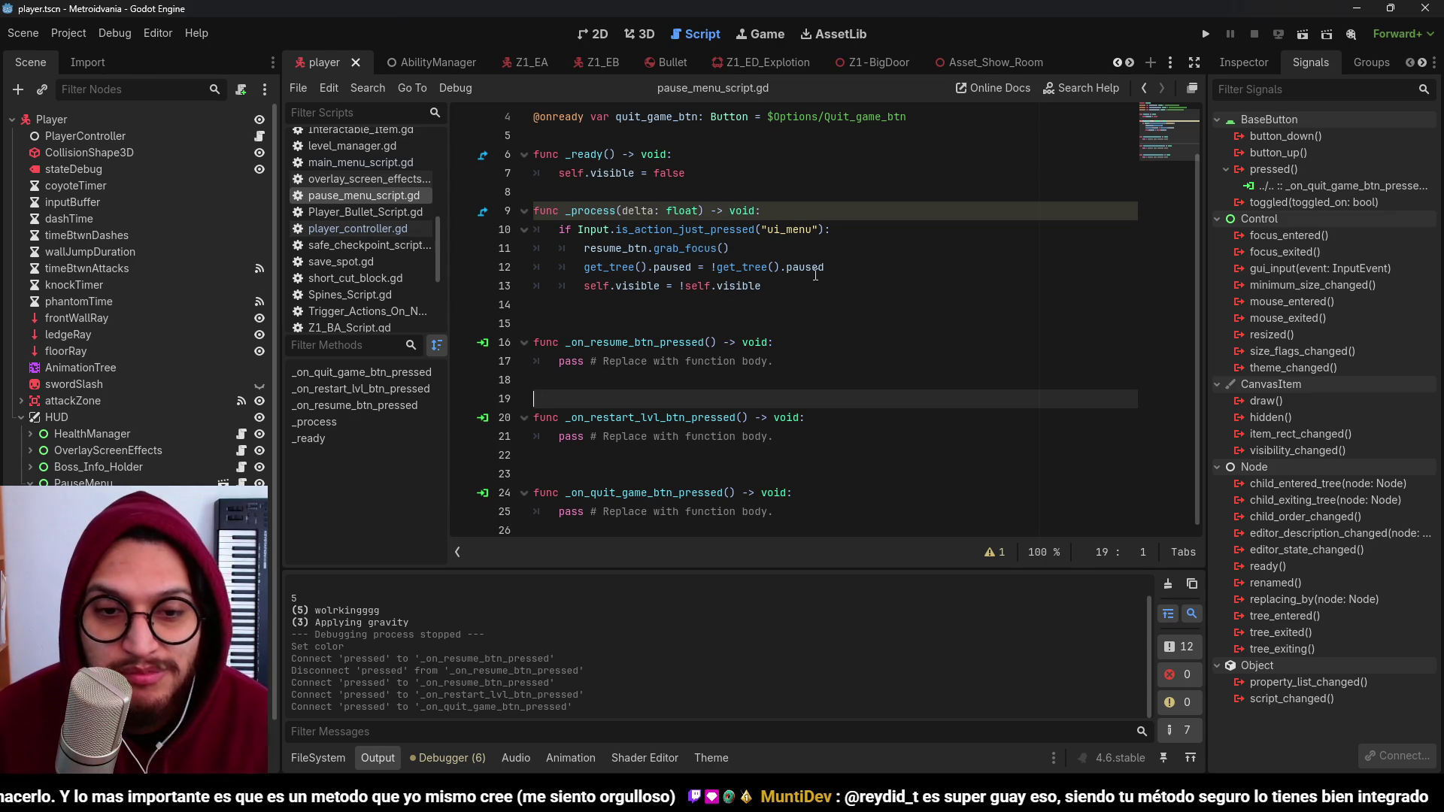
{"action": "key", "text": "Left"}
{"action": "key", "text": "Left"}
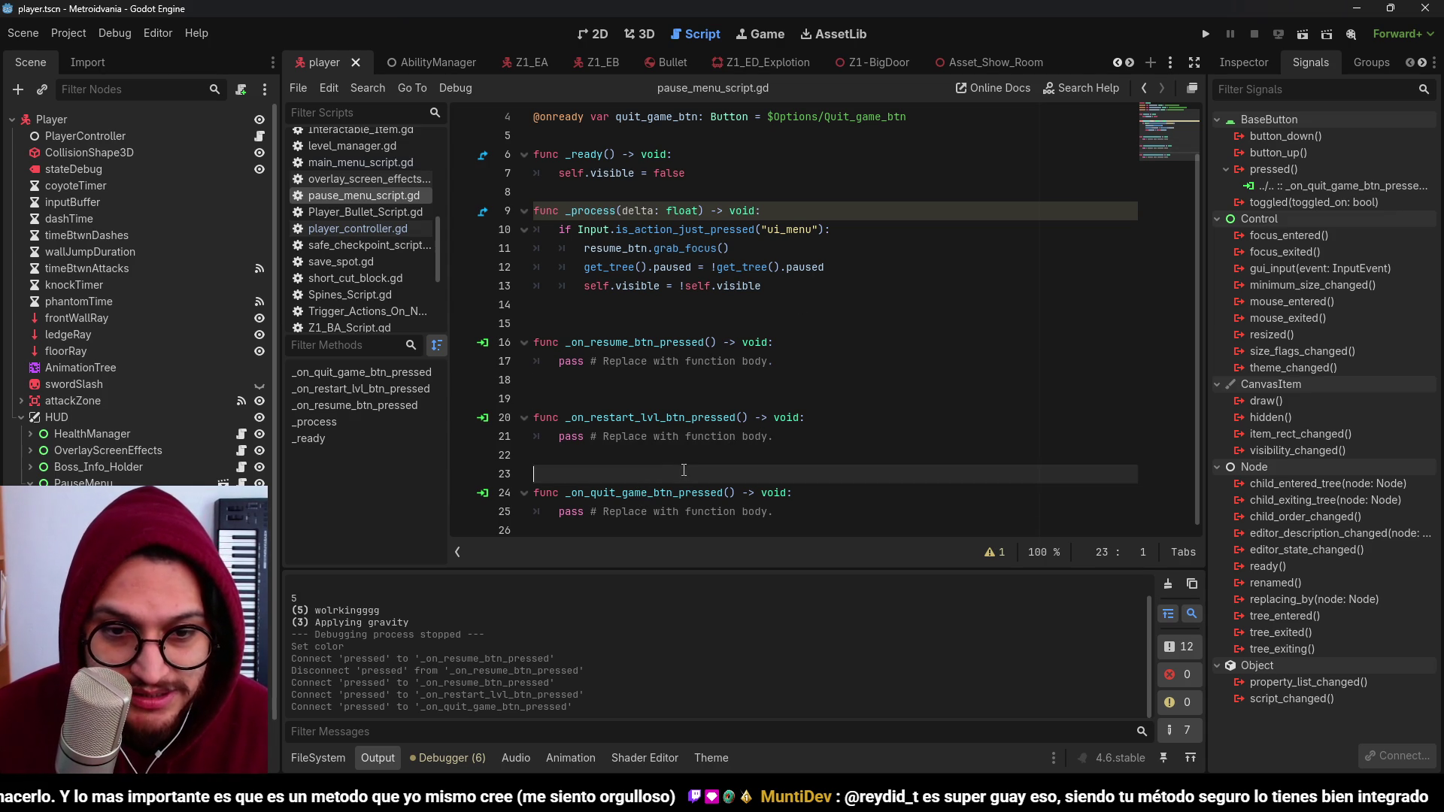
{"action": "left_click_drag", "start_coordinate": [774, 361], "coordinate": [555, 361]}
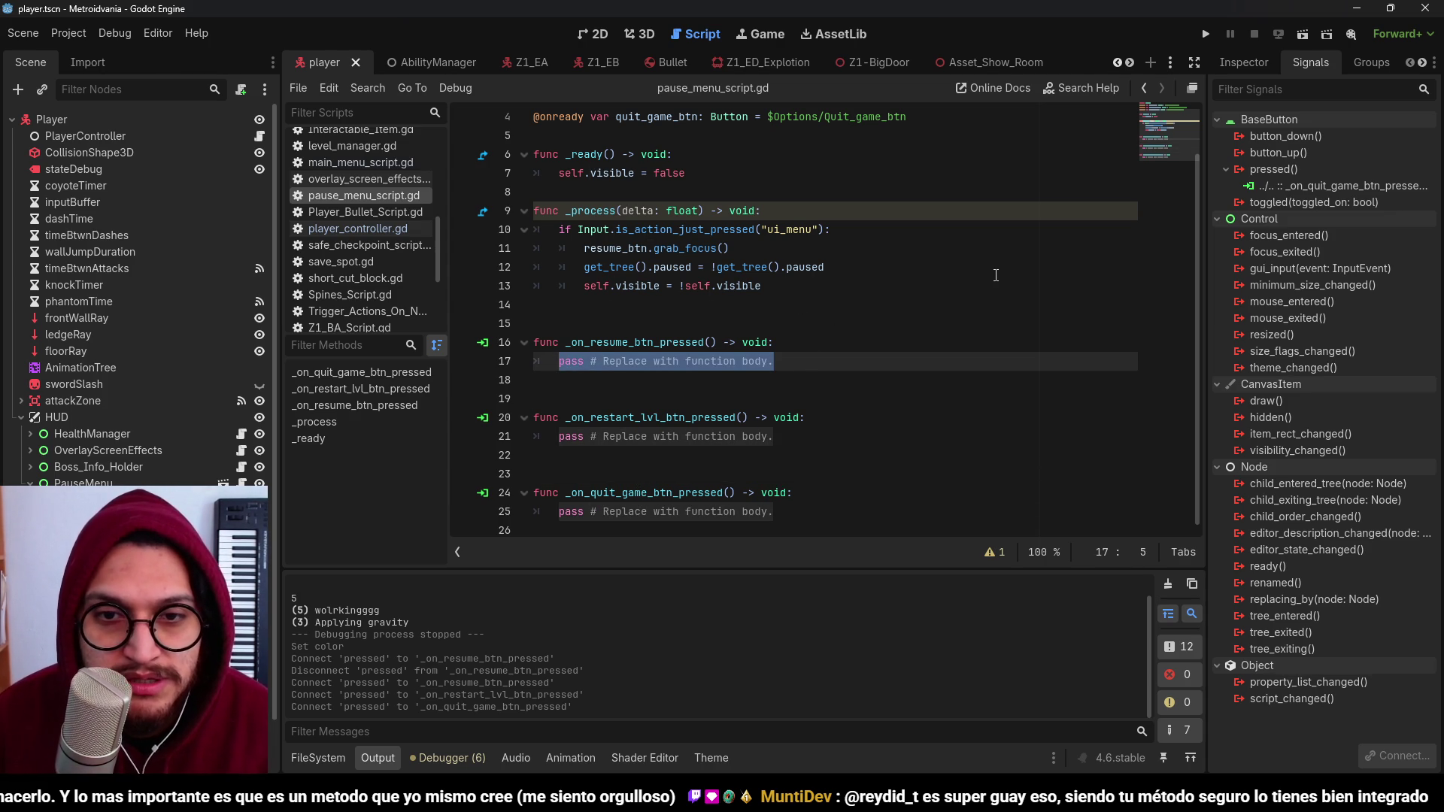
{"action": "mouse_move", "coordinate": [774, 286]}
{"action": "left_mouse_down"}
{"action": "mouse_move", "coordinate": [560, 288]}
{"action": "mouse_move", "coordinate": [522, 264]}
{"action": "left_mouse_up"}
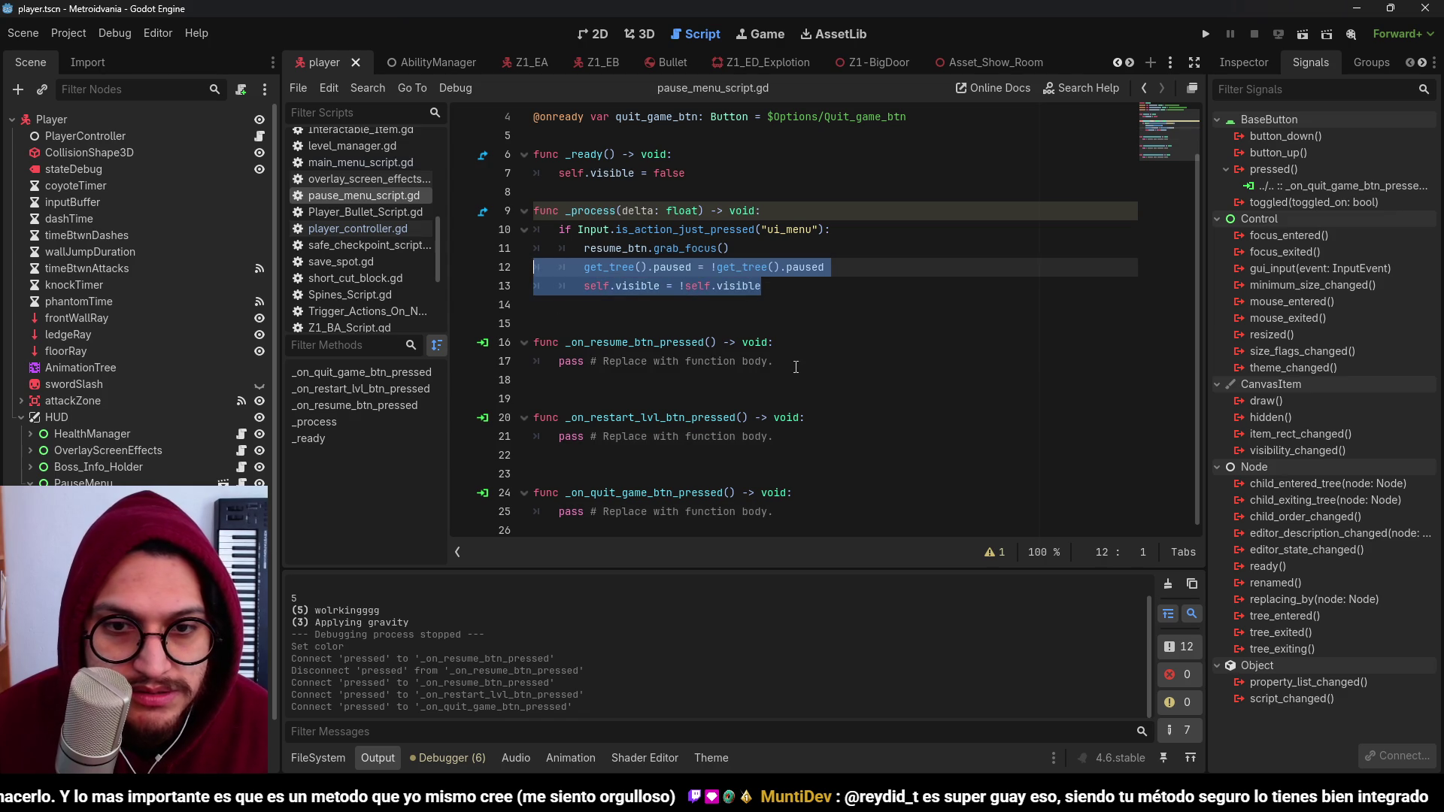
{"action": "key", "text": "ctrl+c"}
{"action": "left_click_drag", "start_coordinate": [796, 367], "coordinate": [532, 361]}
{"action": "key", "text": "ctrl+v"}
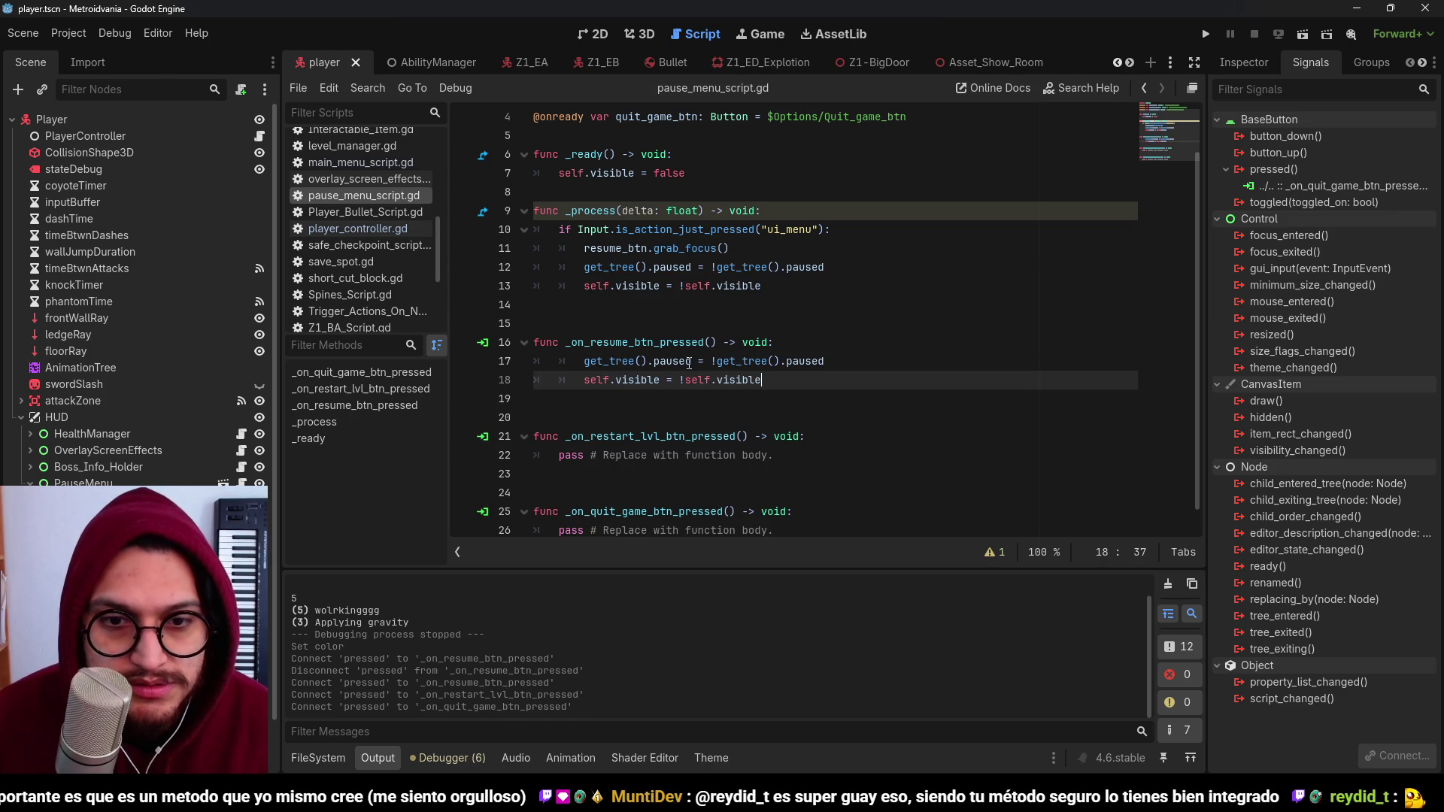
Change both pasted lines to assign false to get_tree().paused and self.visible, then save the script.
{"action": "mouse_move", "coordinate": [825, 361]}
{"action": "left_mouse_down"}
{"action": "mouse_move", "coordinate": [710, 361]}
{"action": "mouse_move", "coordinate": [679, 380]}
{"action": "left_mouse_up"}
{"action": "key", "text": "BackSpace"}
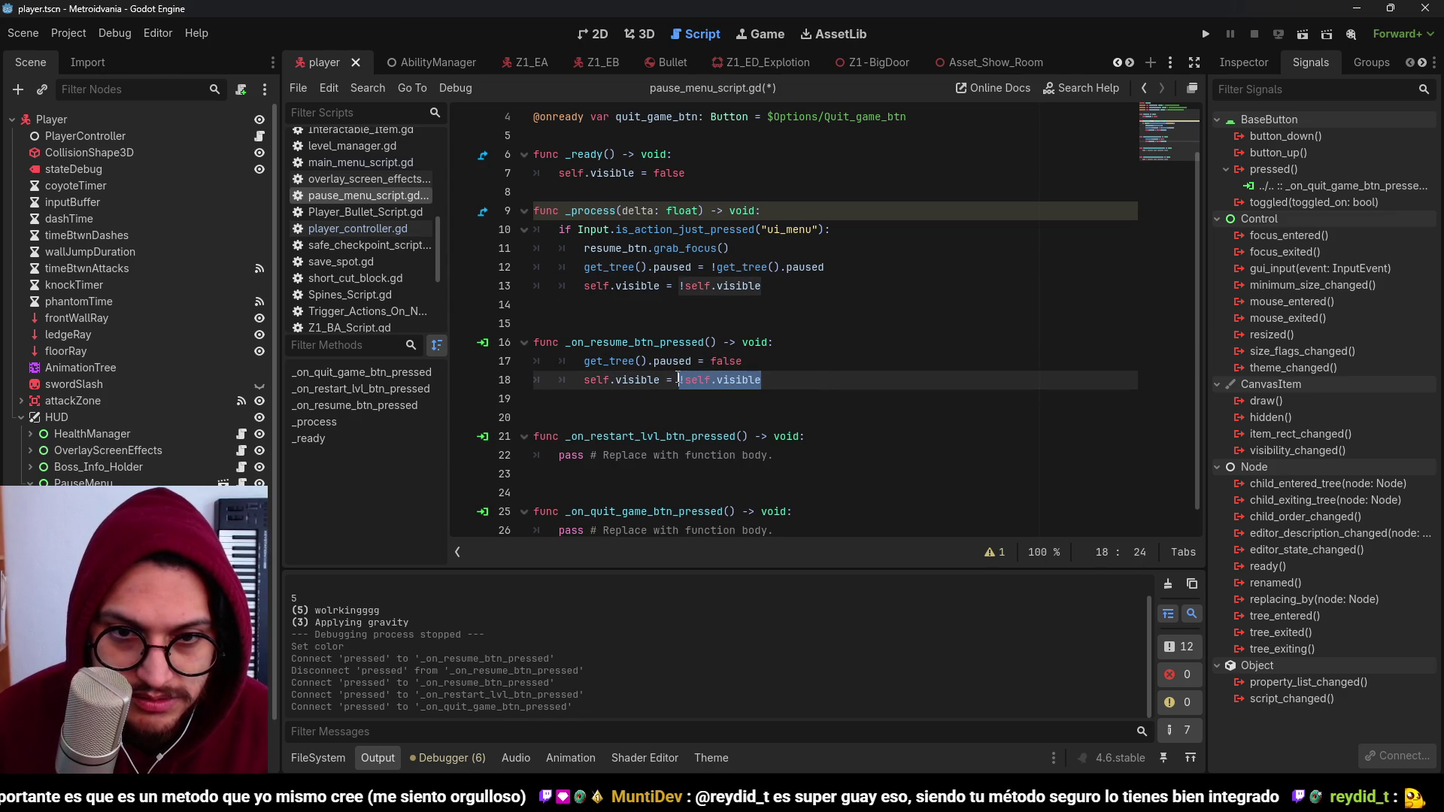
{"action": "key", "text": "BackSpace"}
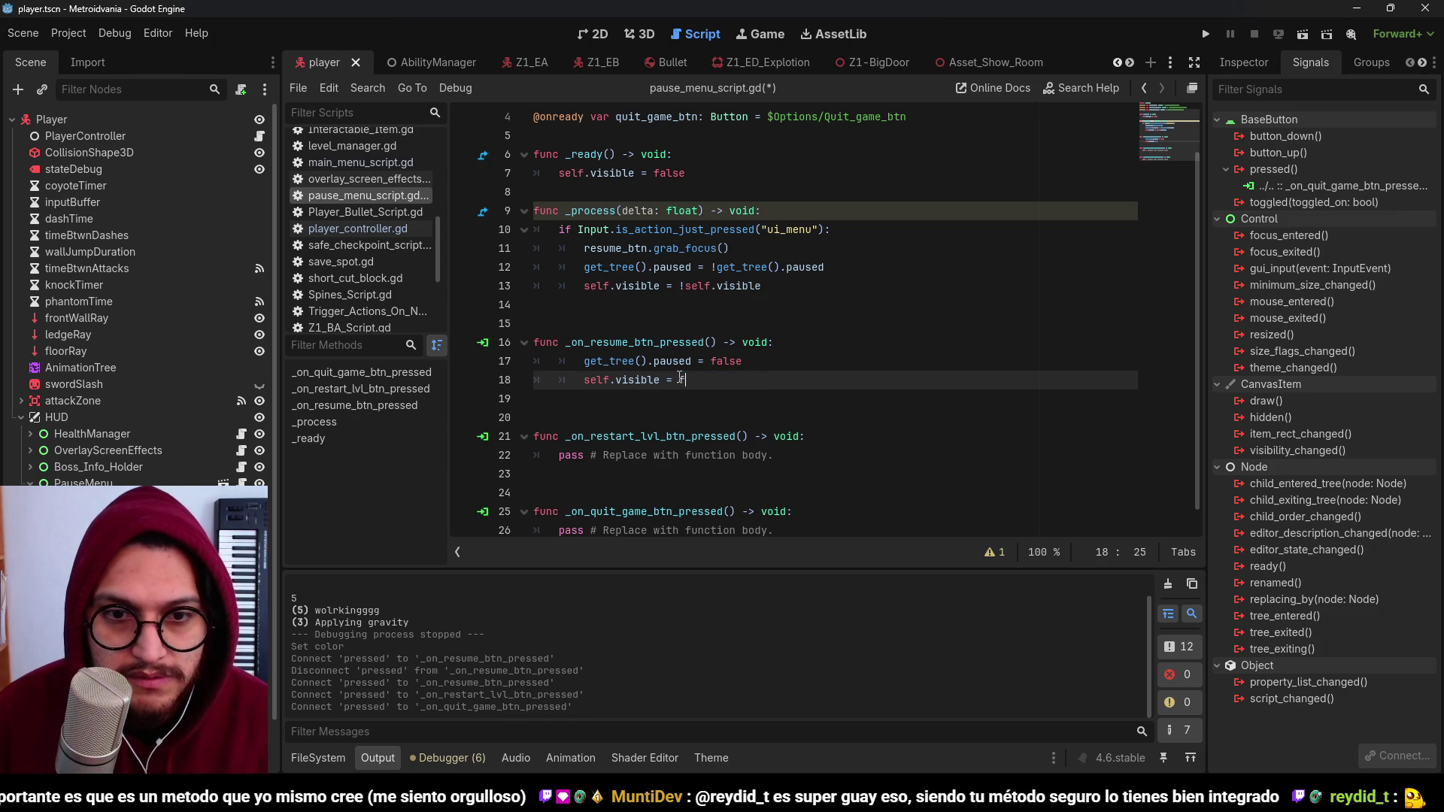
{"action": "type", "text": "false"}
{"action": "key", "text": "ctrl+s"}
{"action": "scroll", "coordinate": [684, 378], "scroll_direction": "down", "scroll_amount": 1}
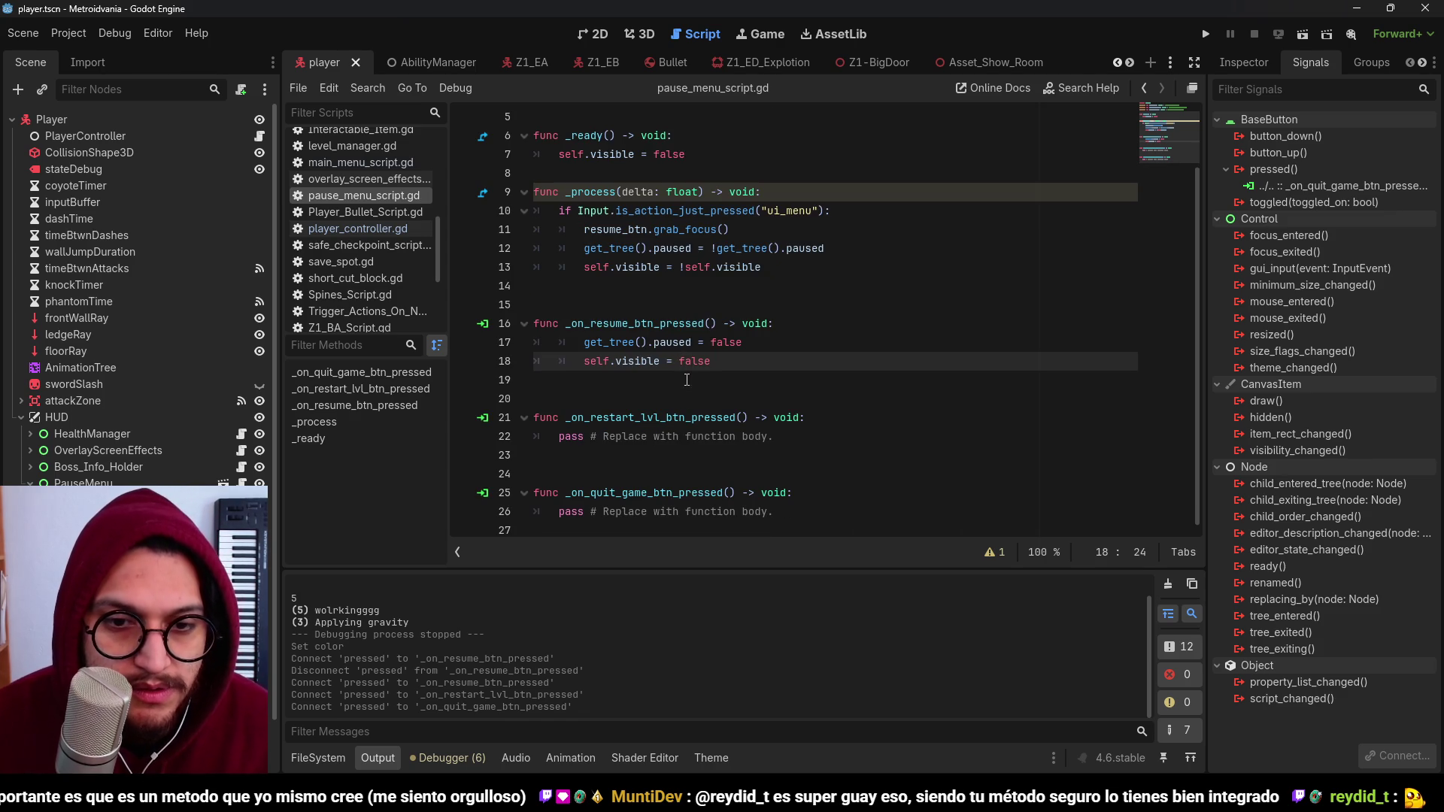
Replace pass in _on_restart_lvl_btn_pressed with get_tree().reload_current_scene() and save.
{"action": "mouse_move", "coordinate": [774, 436]}
{"action": "left_mouse_down"}
{"action": "mouse_move", "coordinate": [560, 421]}
{"action": "mouse_move", "coordinate": [557, 442]}
{"action": "left_mouse_up"}
{"action": "key", "text": "BackSpace"}
{"action": "type", "text": "g"}
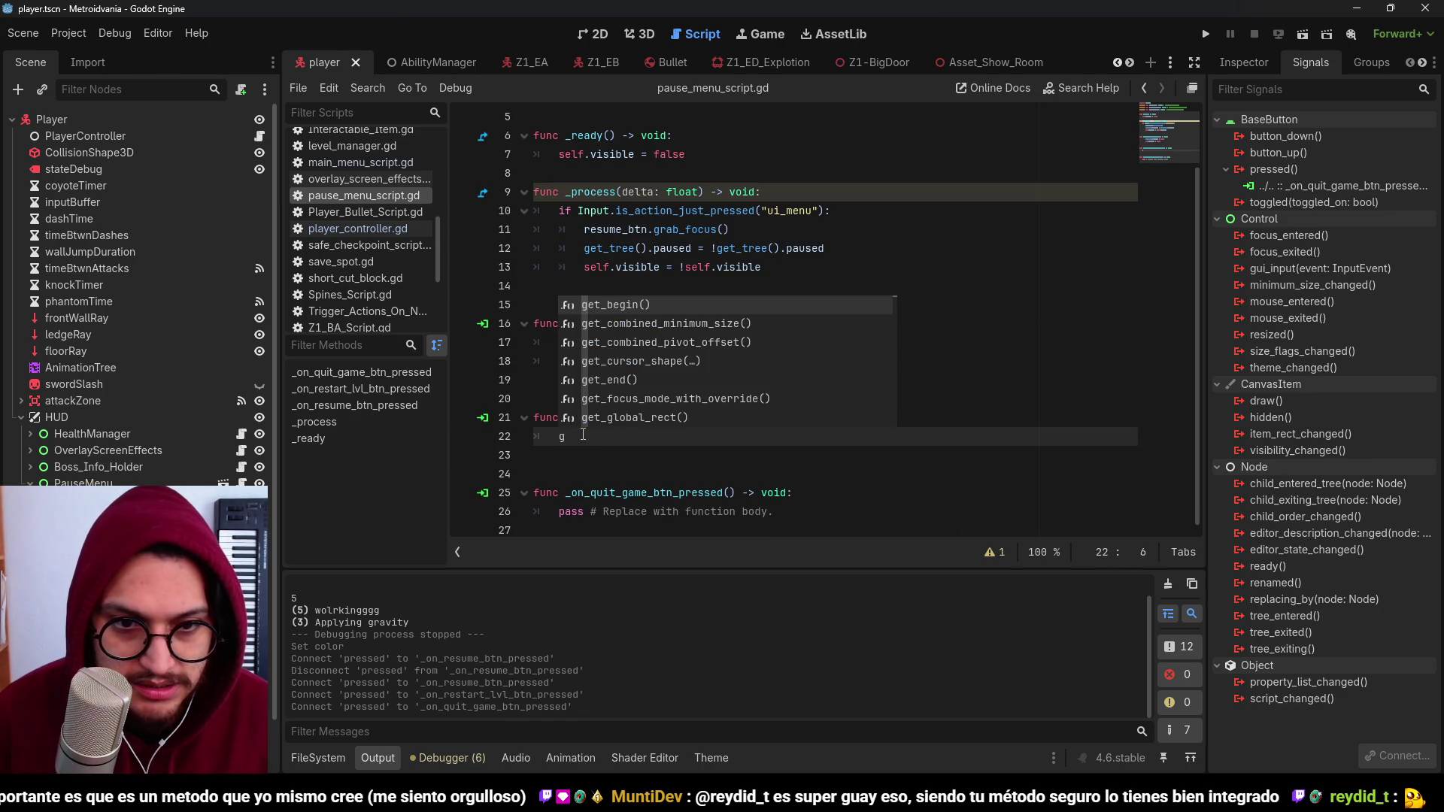
{"action": "type", "text": "et_tree"}
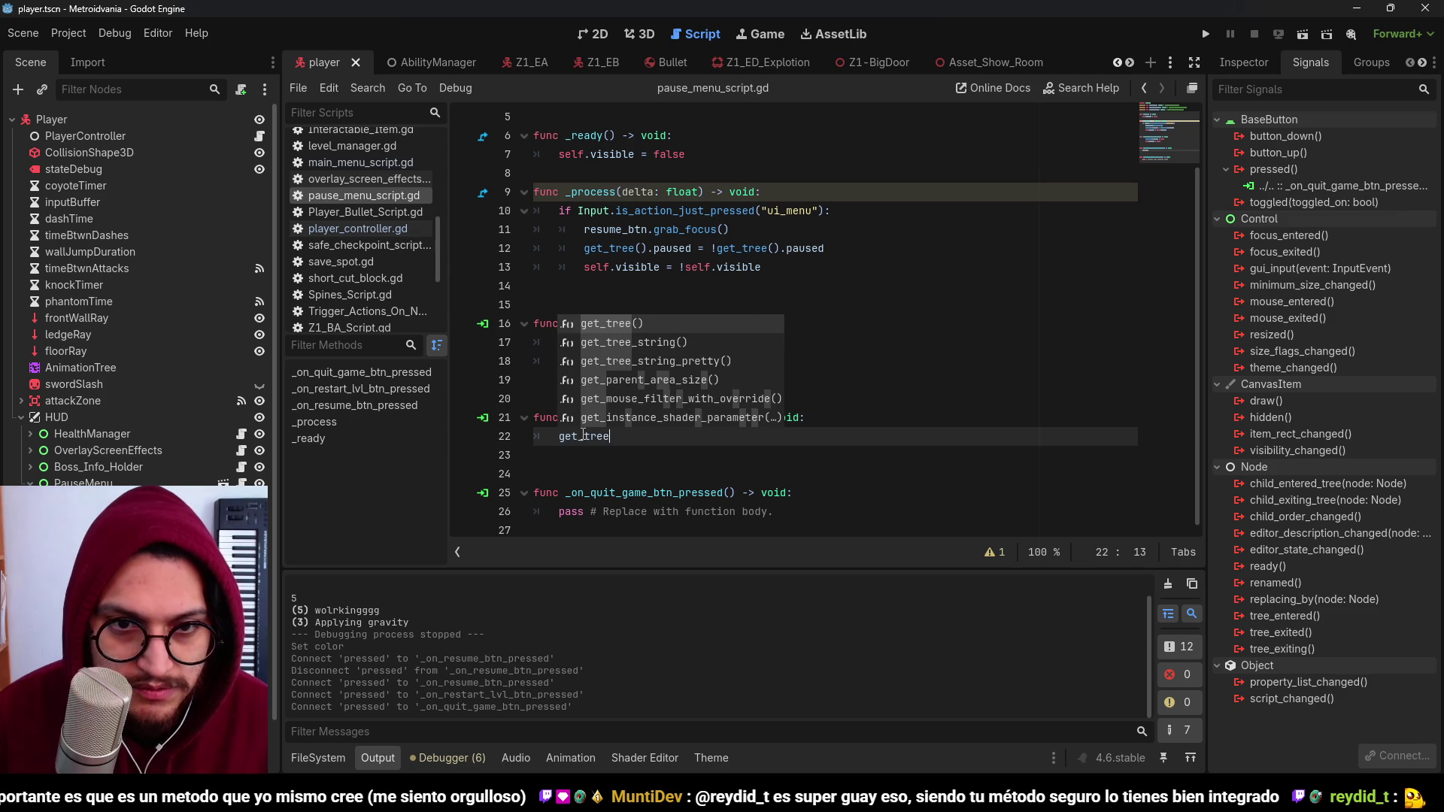
{"action": "key", "text": "Return"}
{"action": "type", "text": "."}
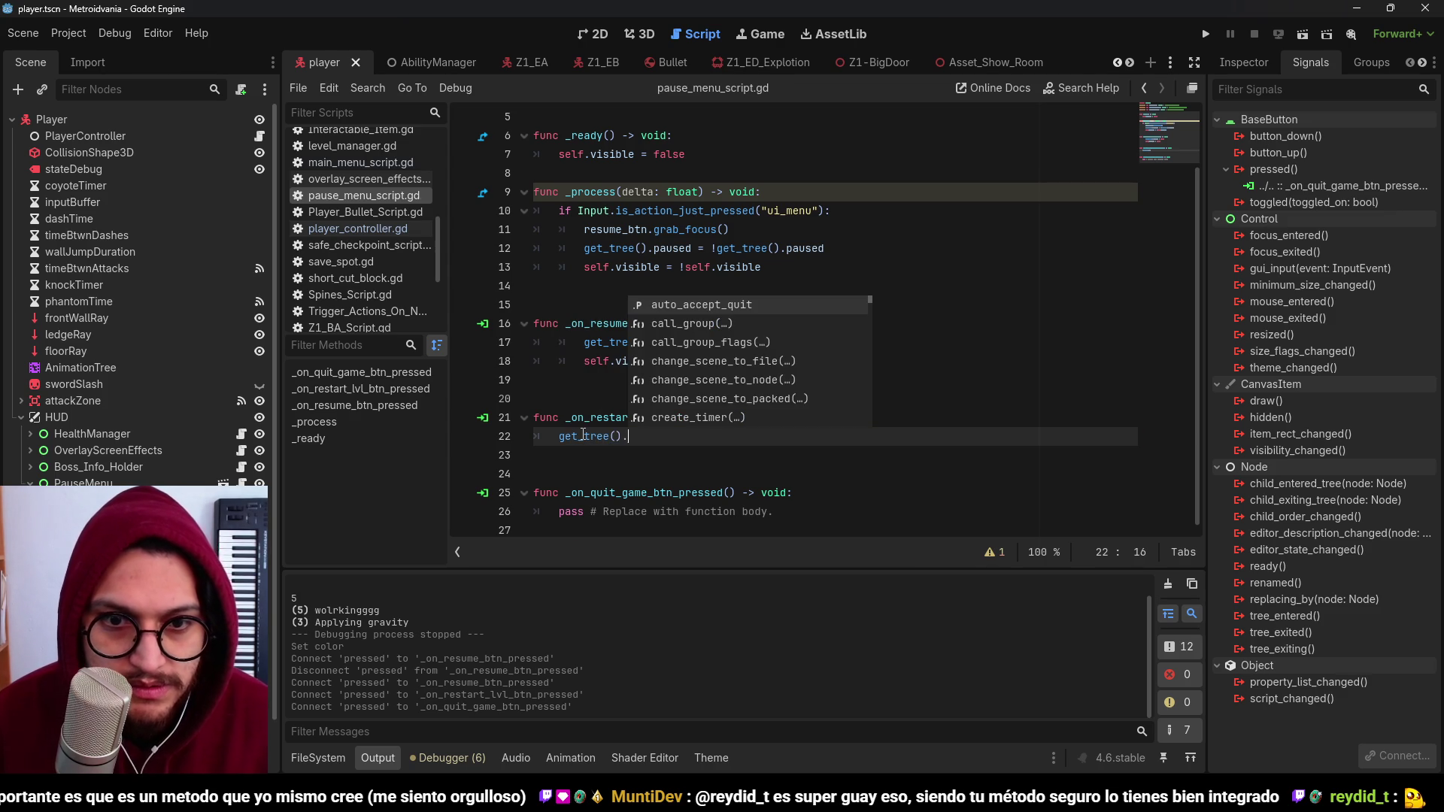
{"action": "type", "text": "reset"}
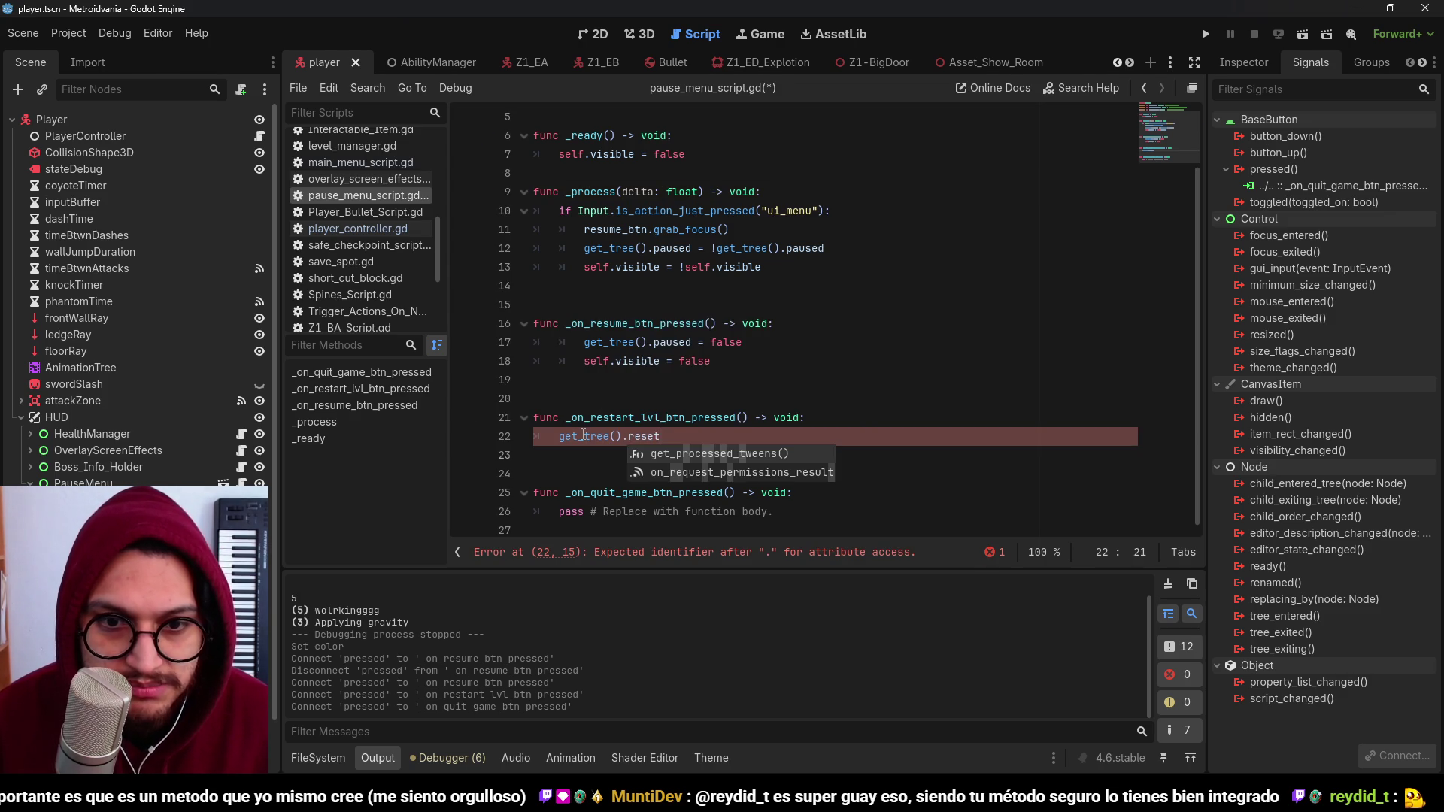
{"action": "key", "text": "BackSpace"}
{"action": "key", "text": "BackSpace"}
{"action": "key", "text": "BackSpace"}
{"action": "type", "text": "change"}
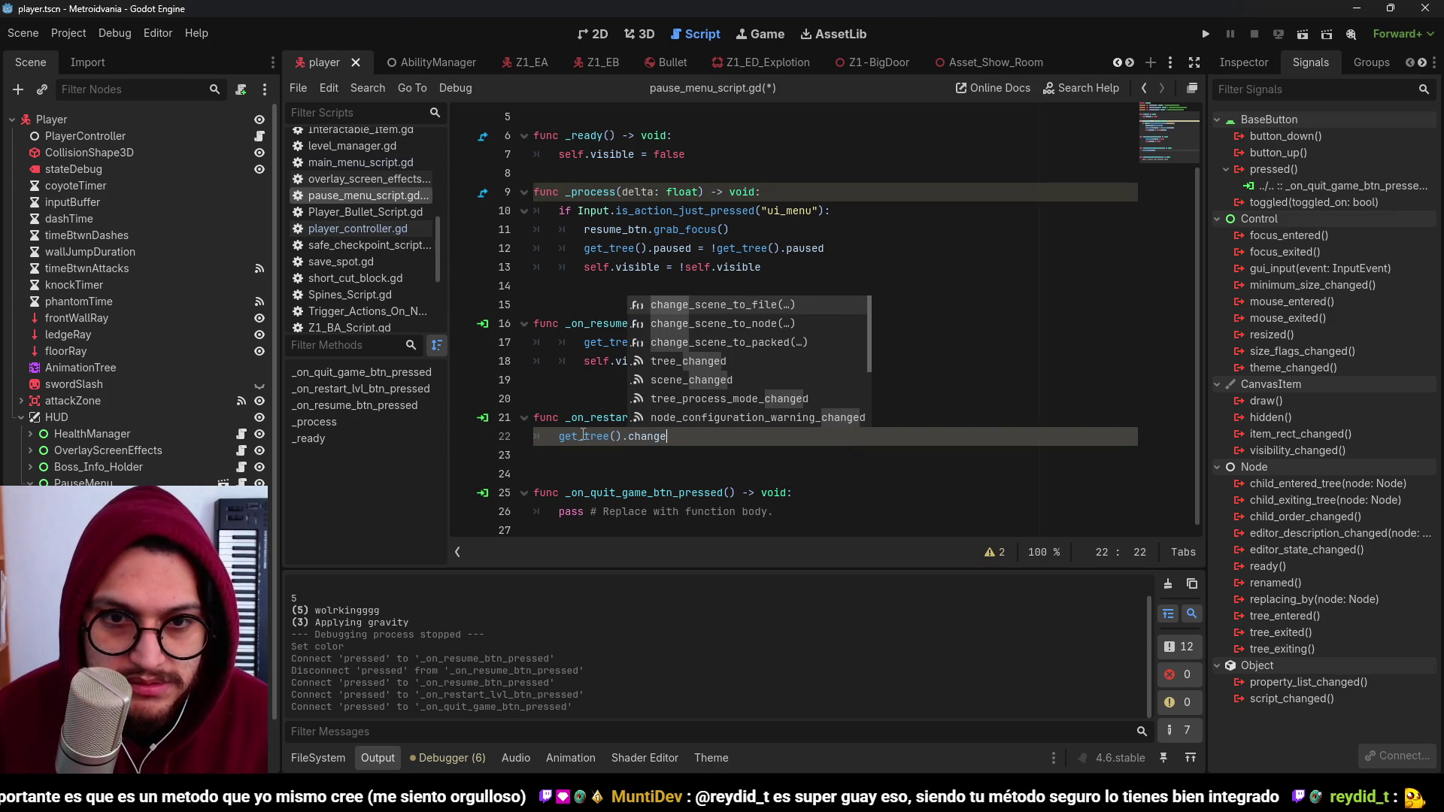
{"action": "key", "text": "BackSpace"}
{"action": "key", "text": "BackSpace"}
{"action": "key", "text": "BackSpace"}
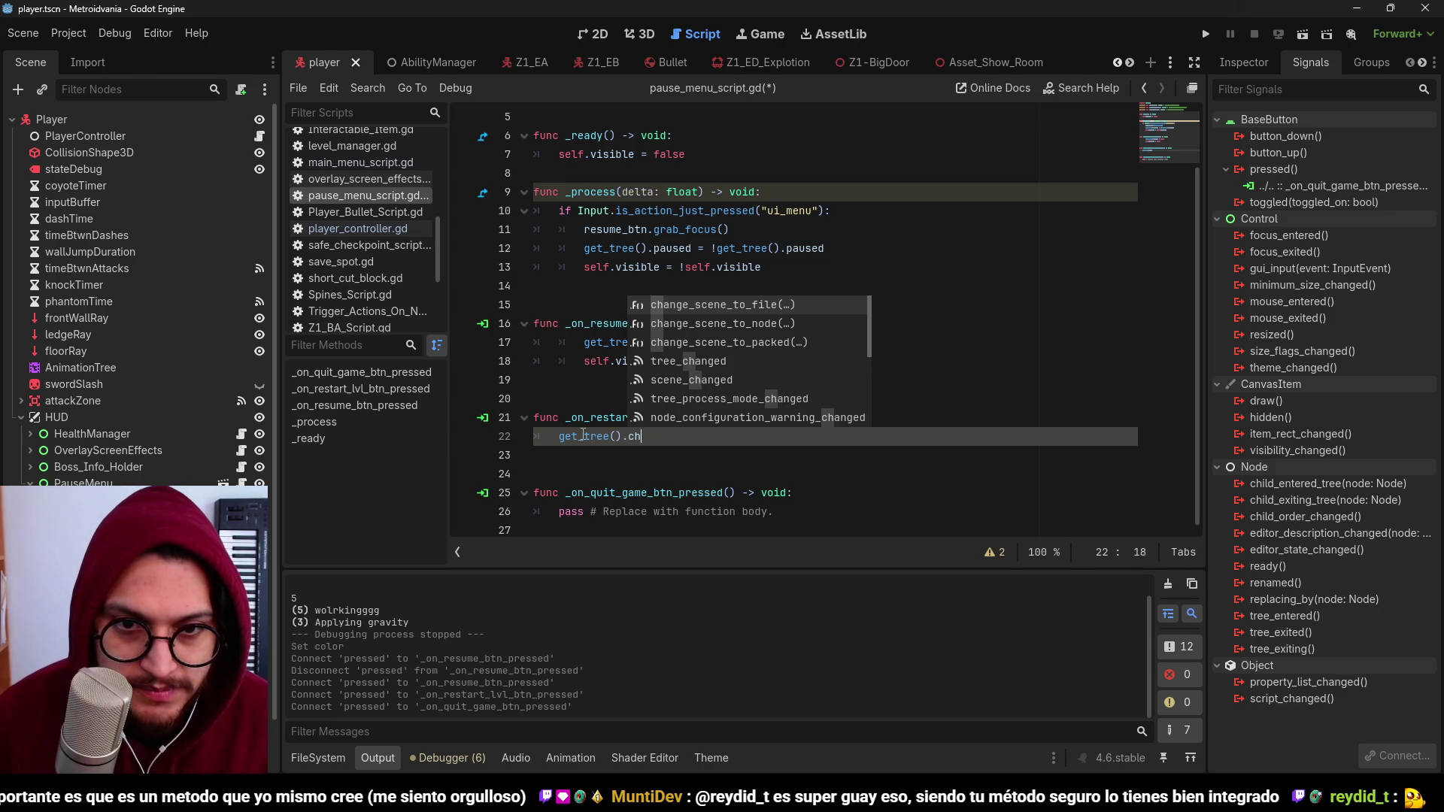
{"action": "type", "text": "ñ"}
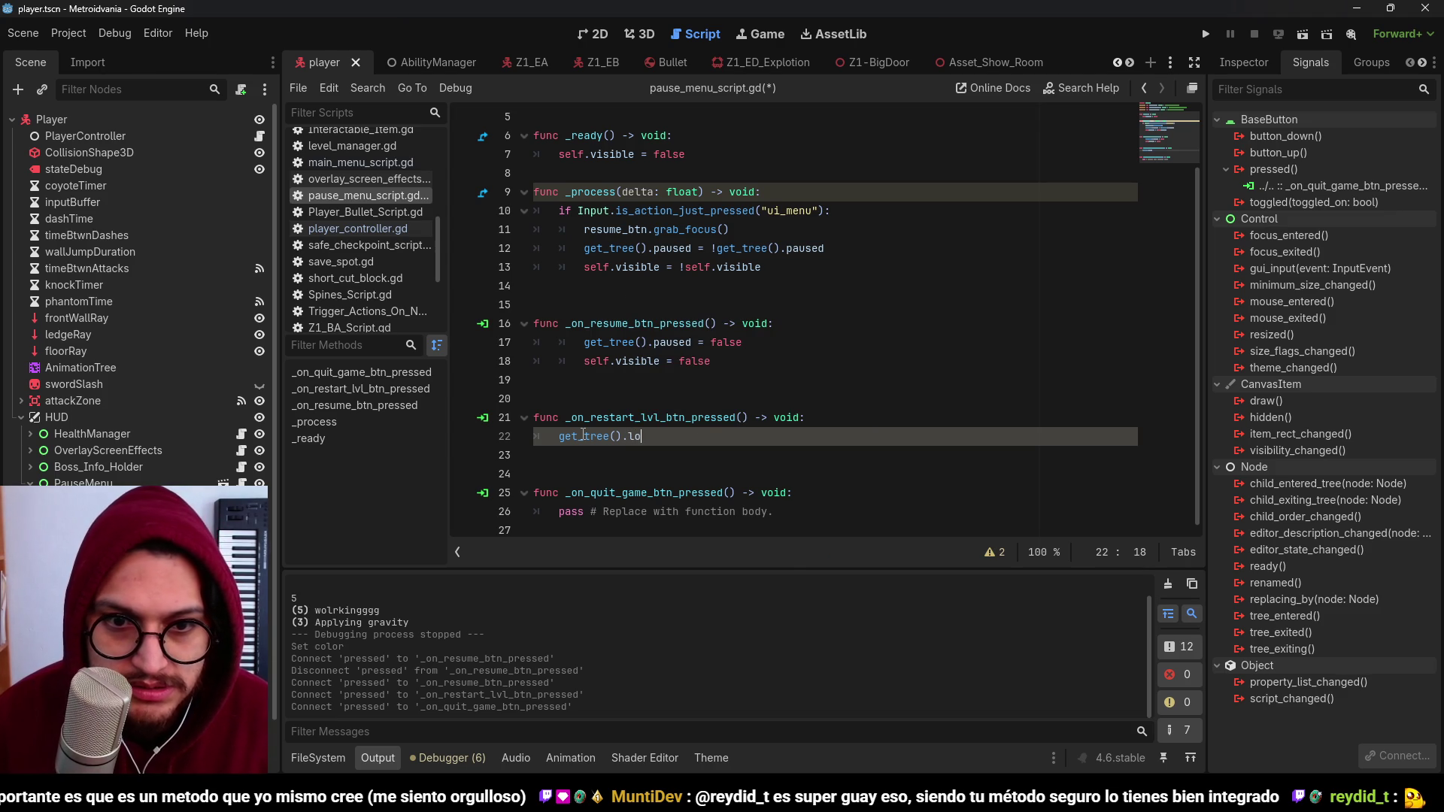
{"action": "type", "text": "ad"}
{"action": "key", "text": "Return"}
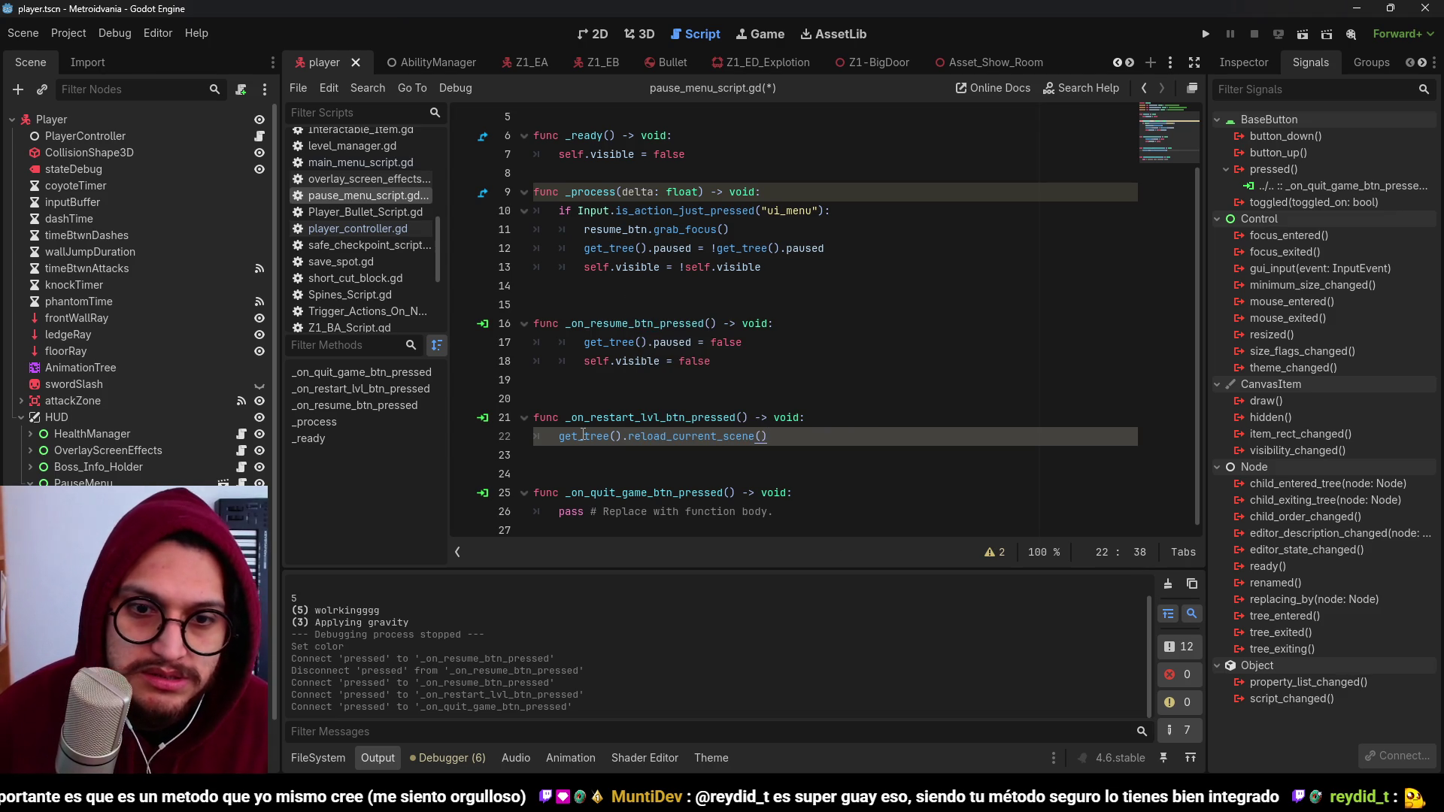
{"action": "key", "text": "ctrl+s"}
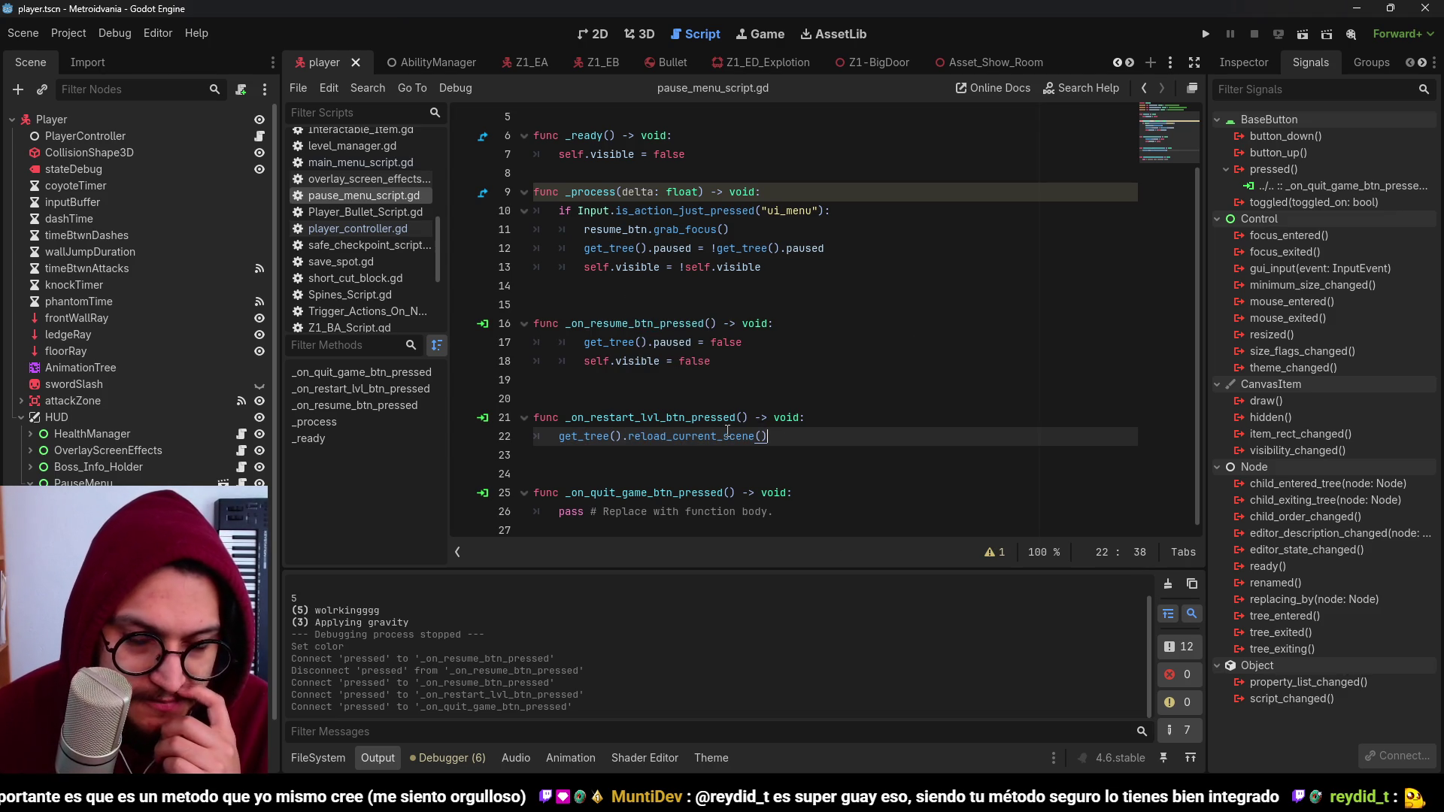
Change the restart line to get_tree().call_deferred("reload_current_scene") and save the script.
{"action": "key", "text": "Up"}
{"action": "key", "text": "End"}
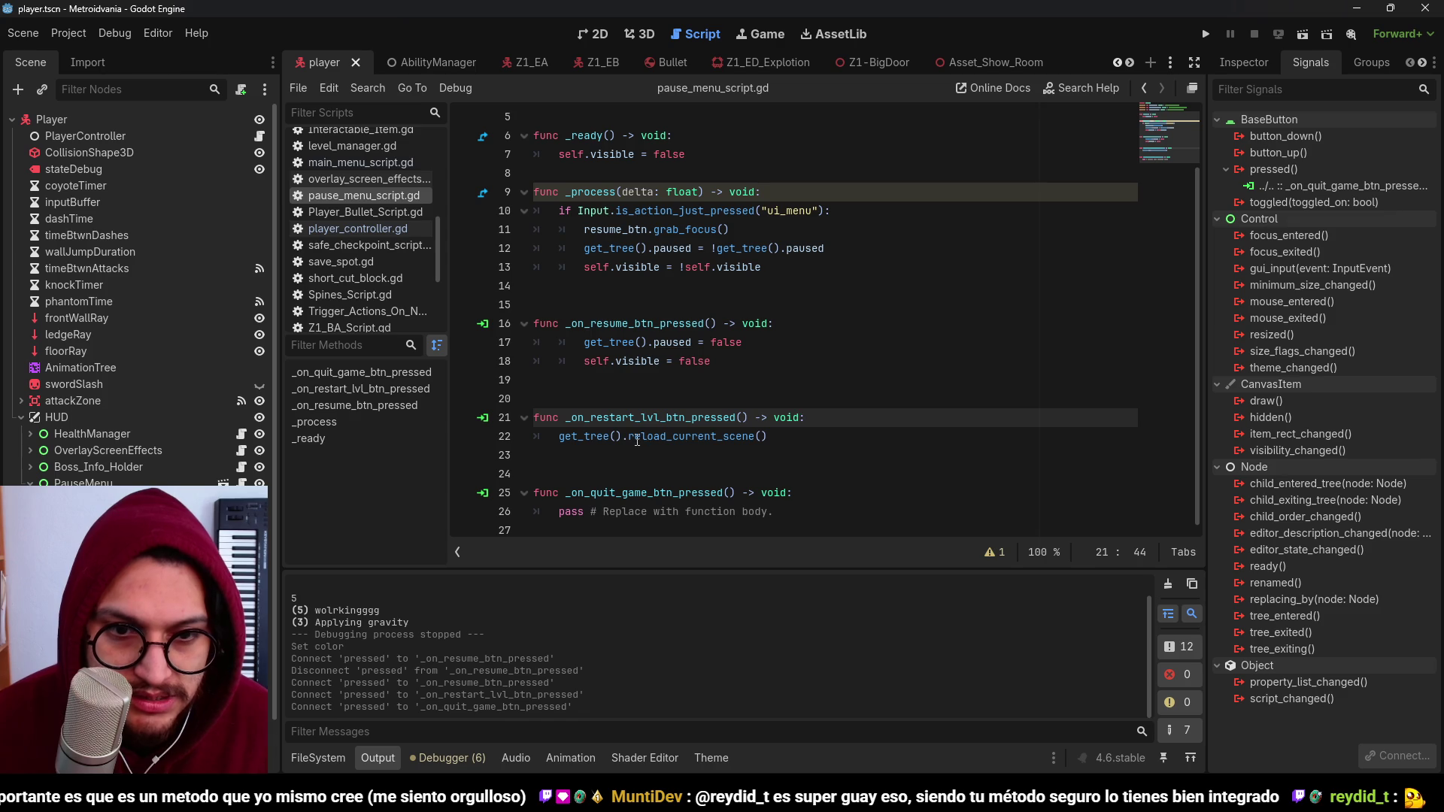
{"action": "left_click", "coordinate": [628, 436]}
{"action": "type", "text": "cal "}
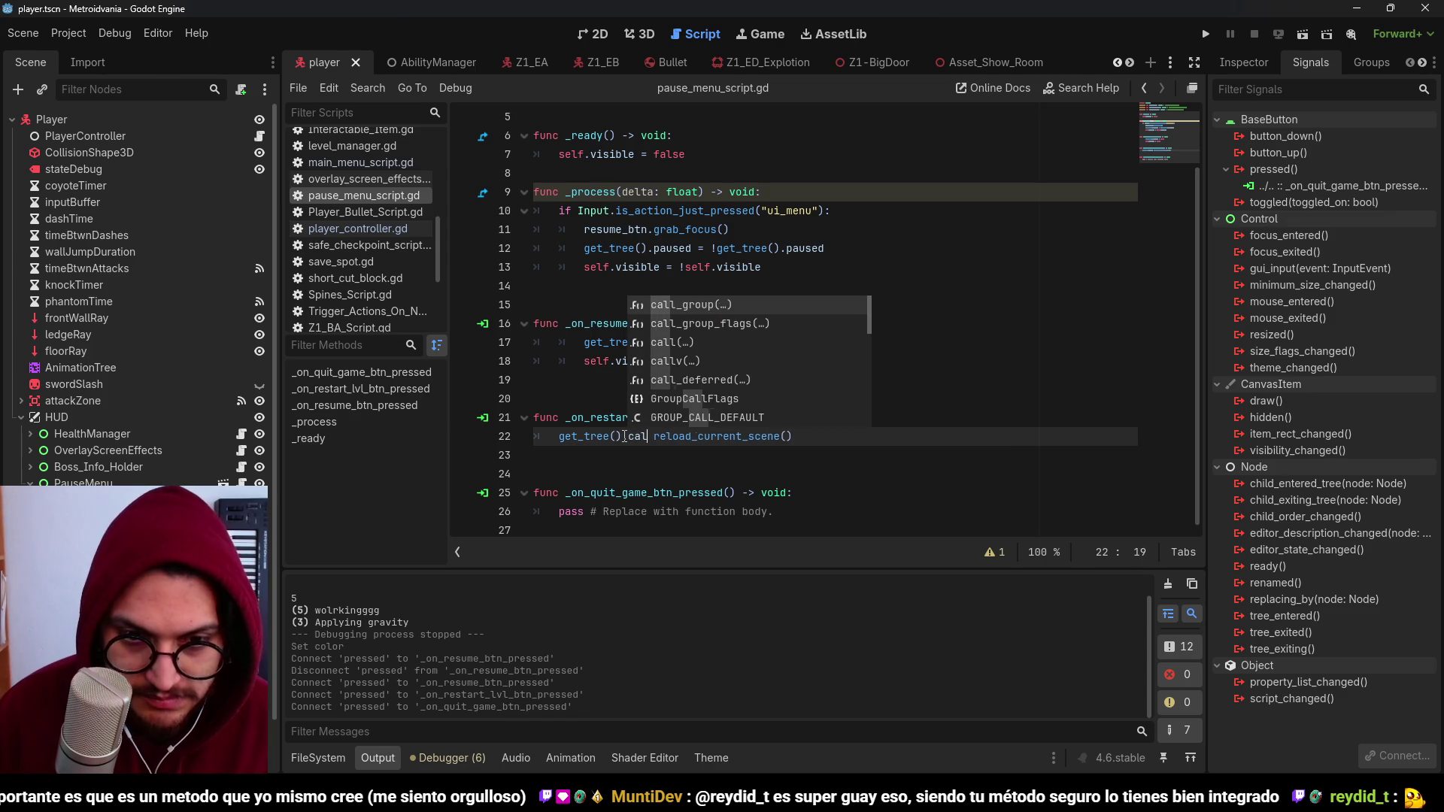
{"action": "type", "text": "l_de"}
{"action": "key", "text": "Down"}
{"action": "key", "text": "Up"}
{"action": "key", "text": "Return"}
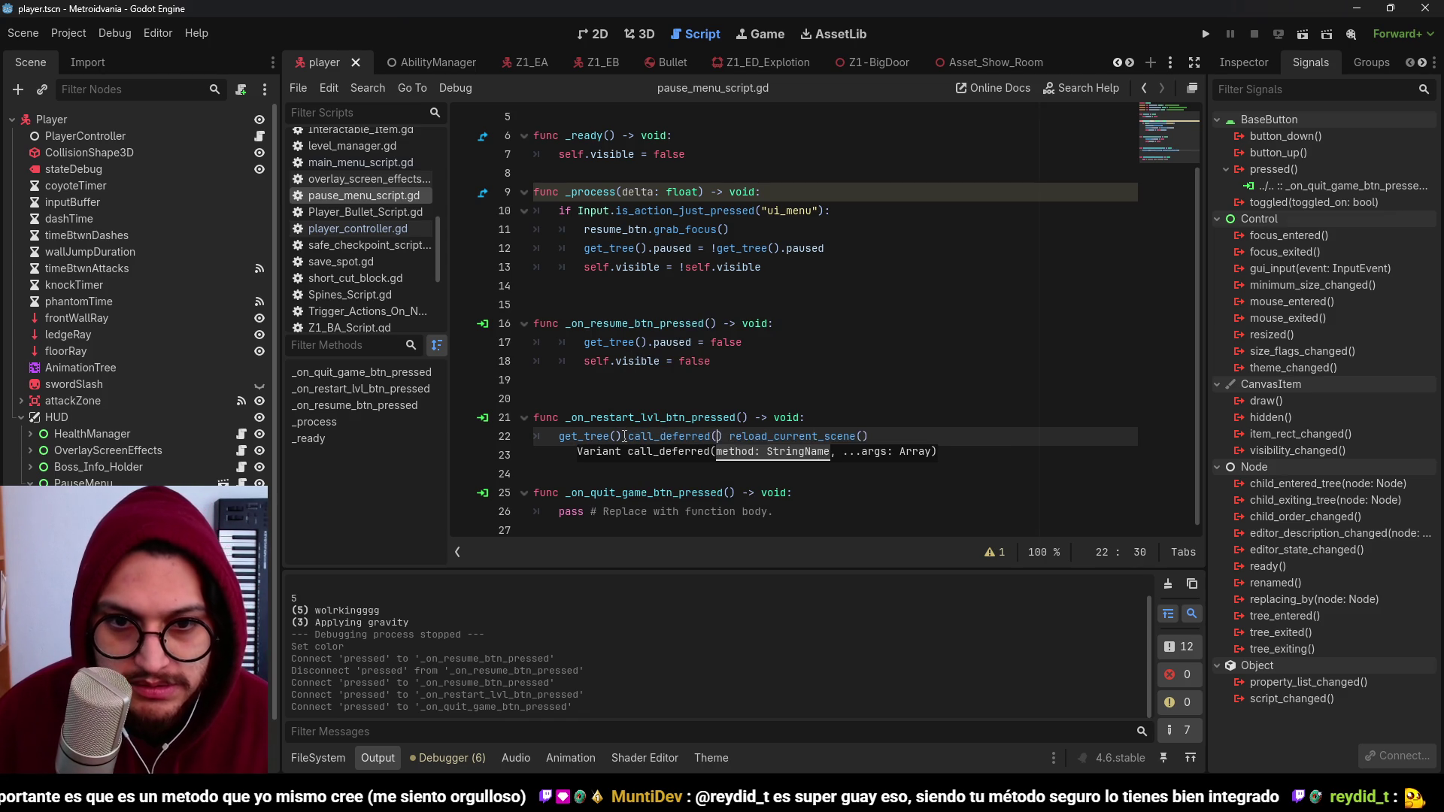
{"action": "type", "text": "\"reload_current_"}
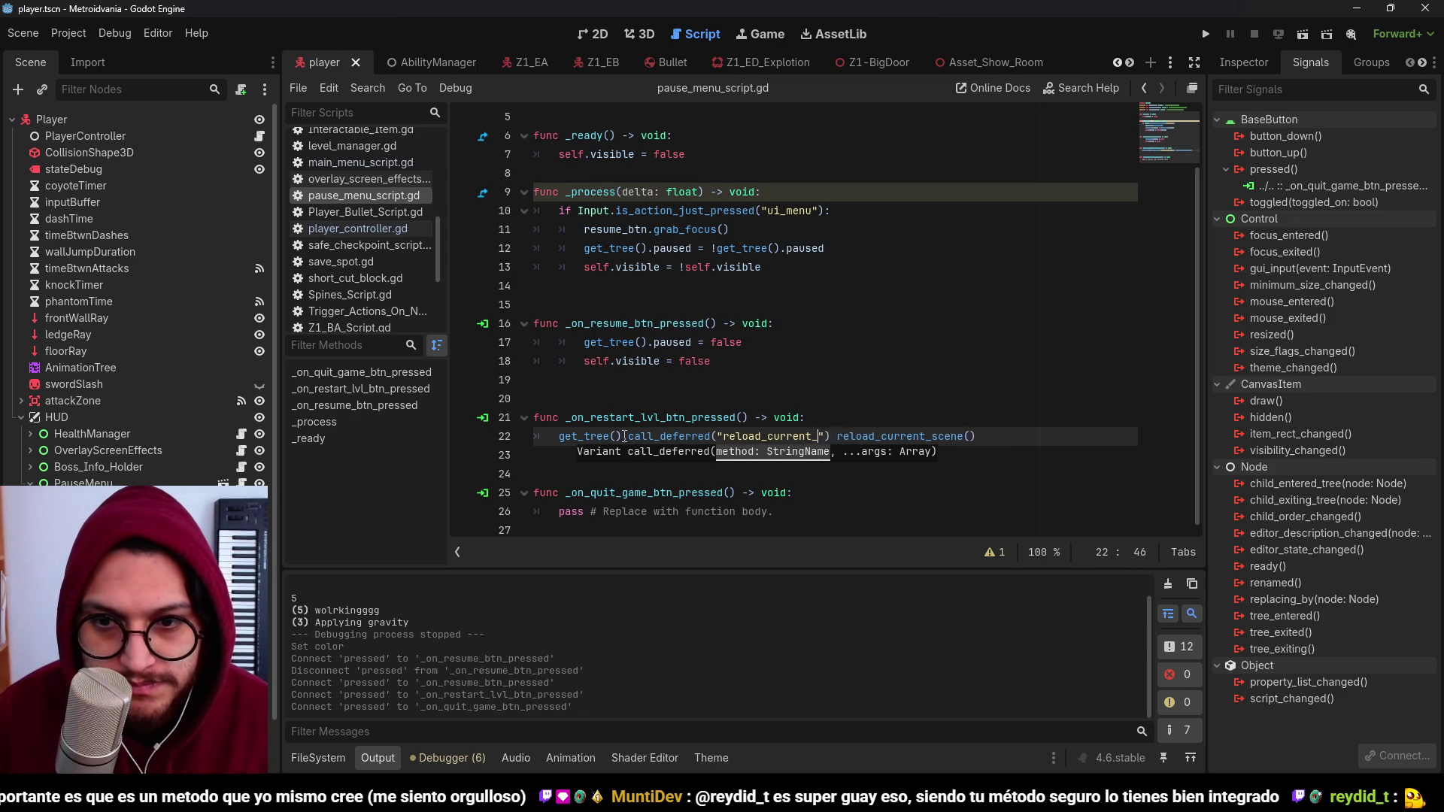
{"action": "type", "text": "scene"}
{"action": "left_click", "coordinate": [863, 436]}
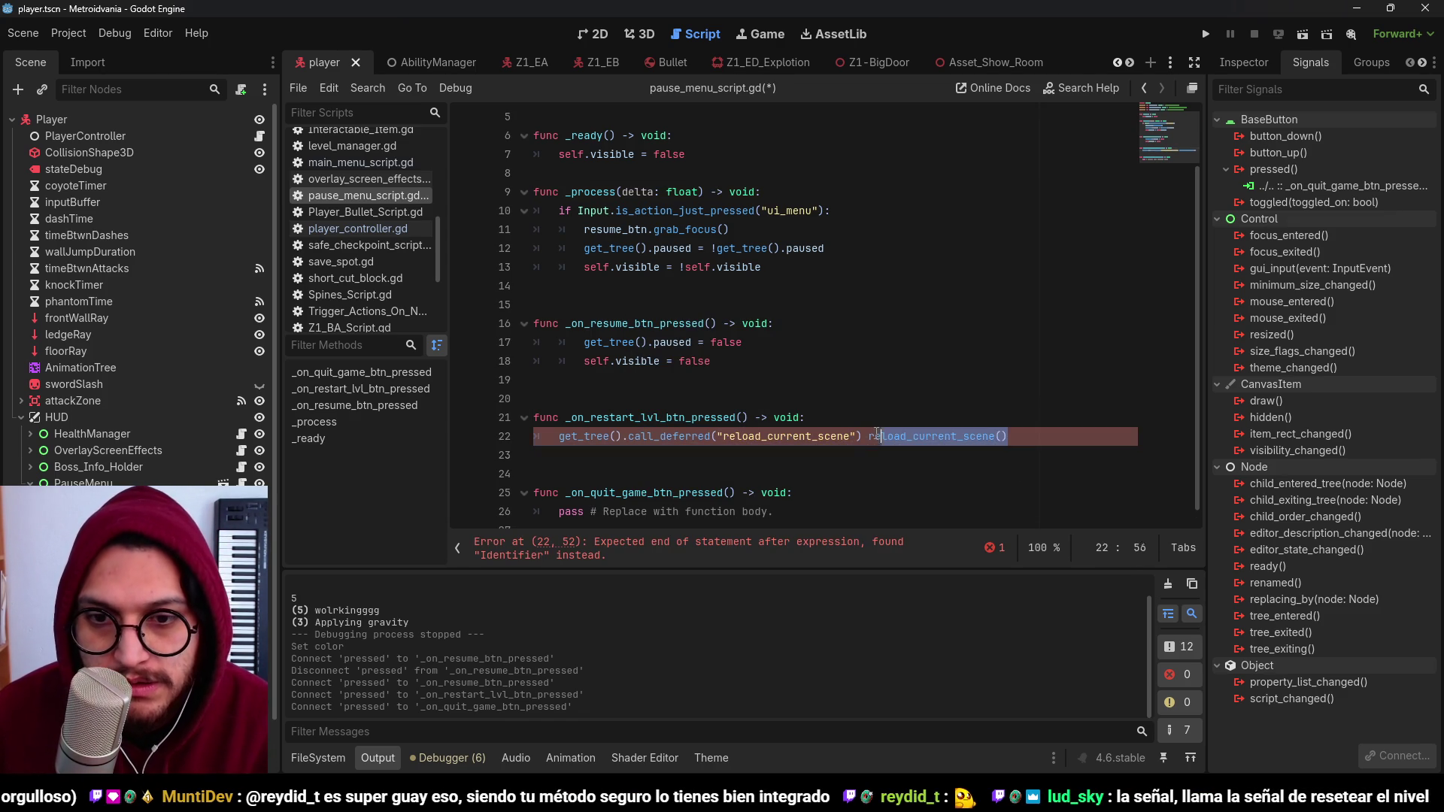
{"action": "key", "text": "ctrl+s"}
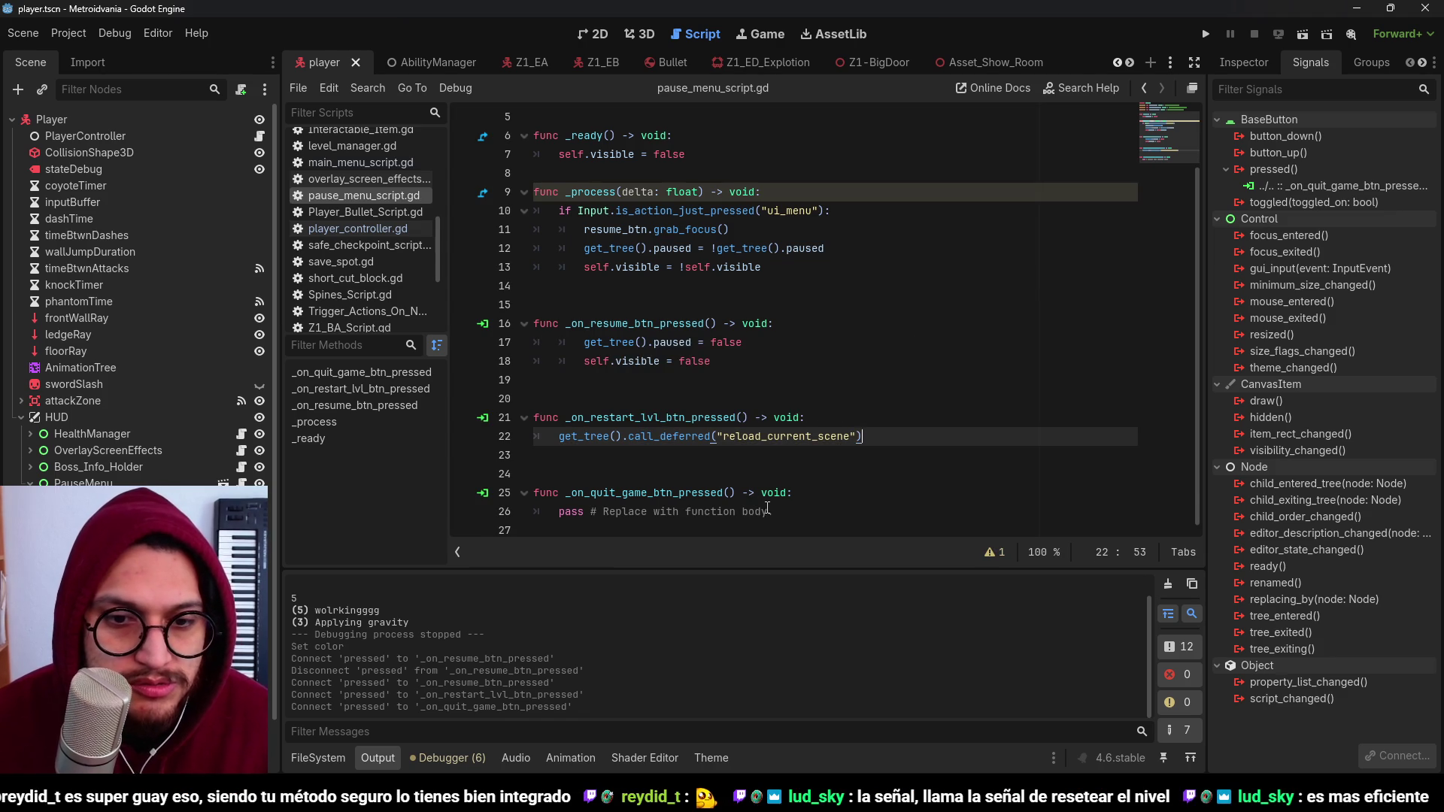
{"action": "scroll", "coordinate": [368, 240], "scroll_direction": "down", "scroll_amount": 3}
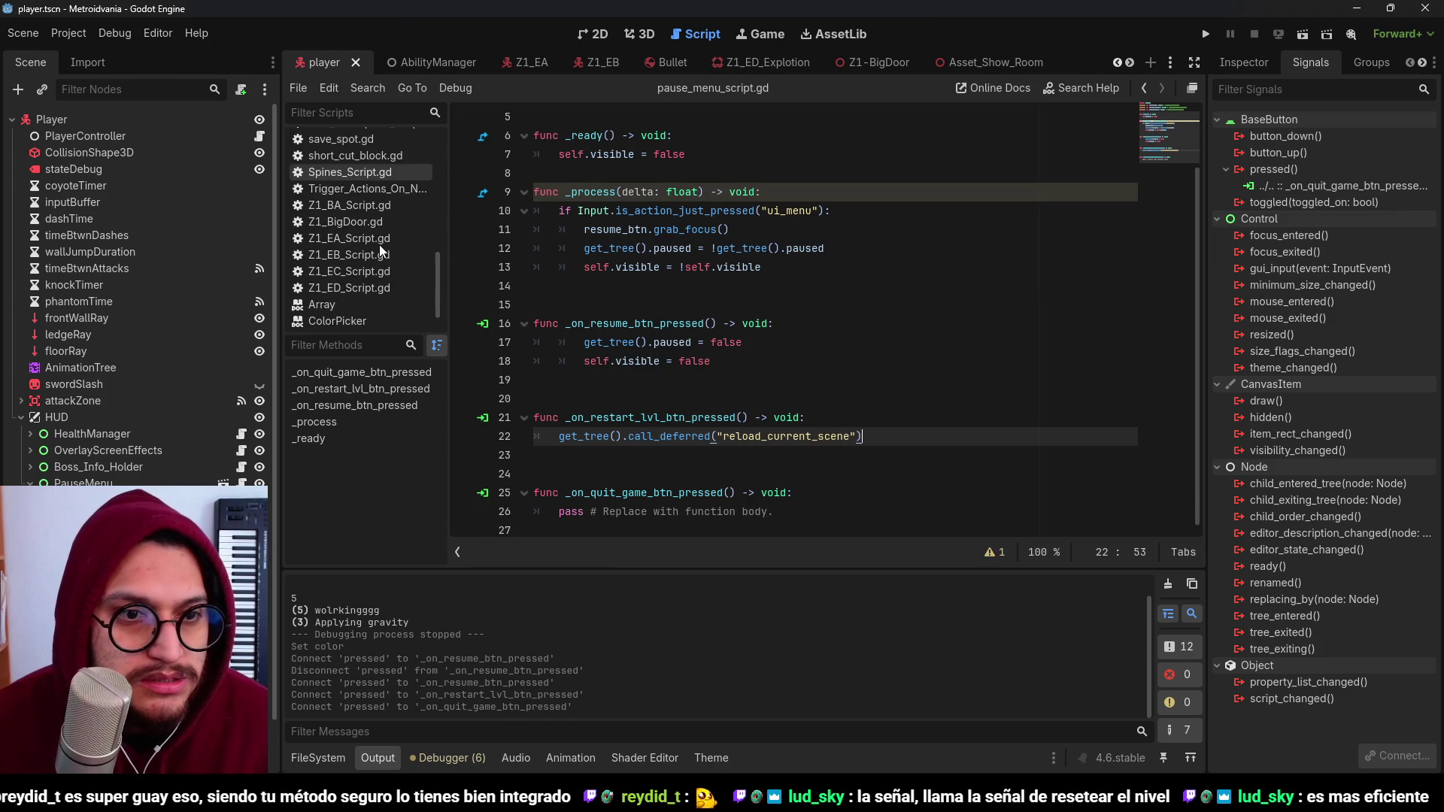
Copy the deferred quit line from main_menu_script.gd, found by filtering scripts for 'main'.
{"action": "scroll", "coordinate": [379, 245], "scroll_direction": "up", "scroll_amount": 10}
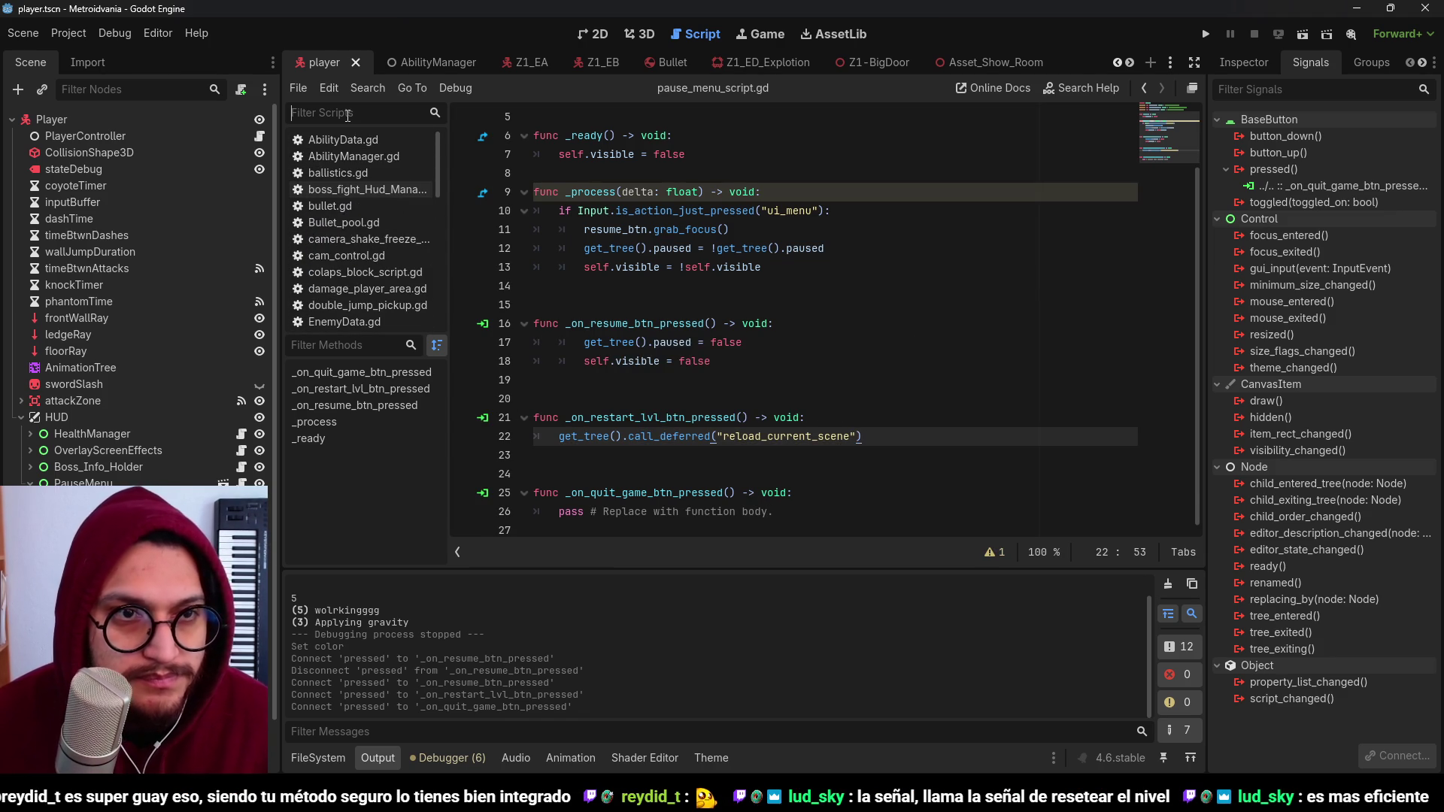
{"action": "type", "text": "main"}
{"action": "left_click", "coordinate": [381, 139]}
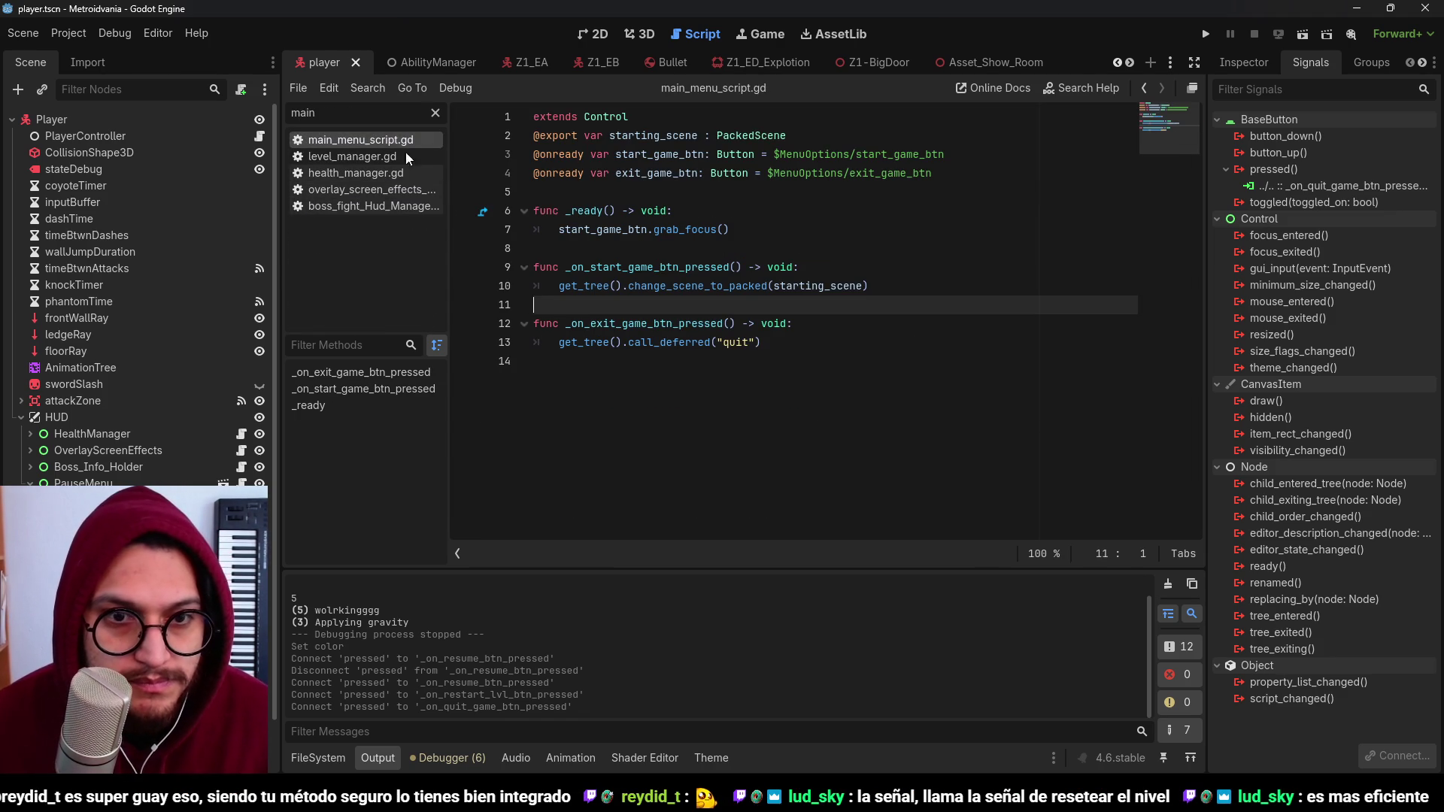
{"action": "mouse_move", "coordinate": [764, 342]}
{"action": "left_mouse_down"}
{"action": "mouse_move", "coordinate": [556, 325]}
{"action": "mouse_move", "coordinate": [555, 344]}
{"action": "left_mouse_up"}
{"action": "key", "text": "ctrl+c"}
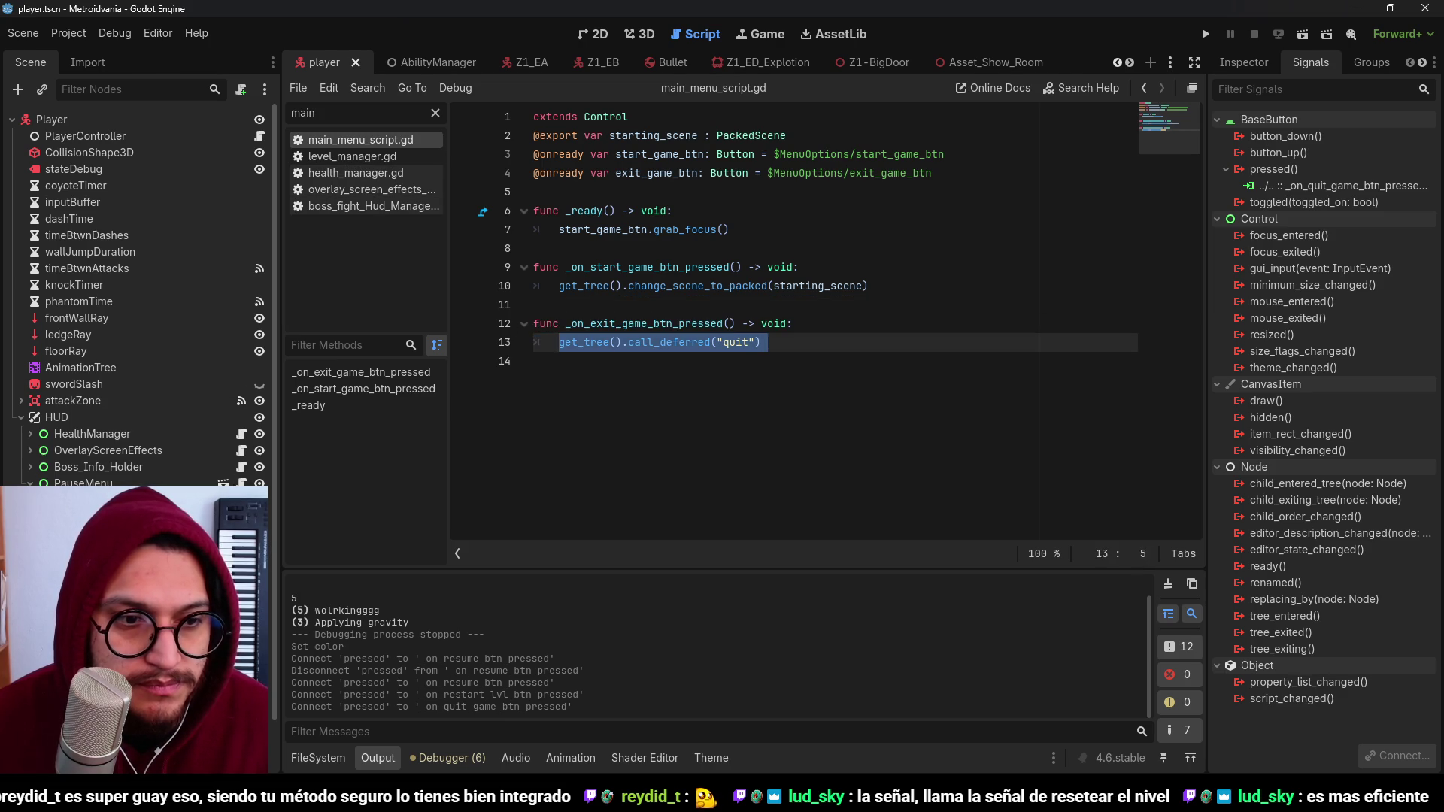
{"action": "key", "text": "alt+Left"}
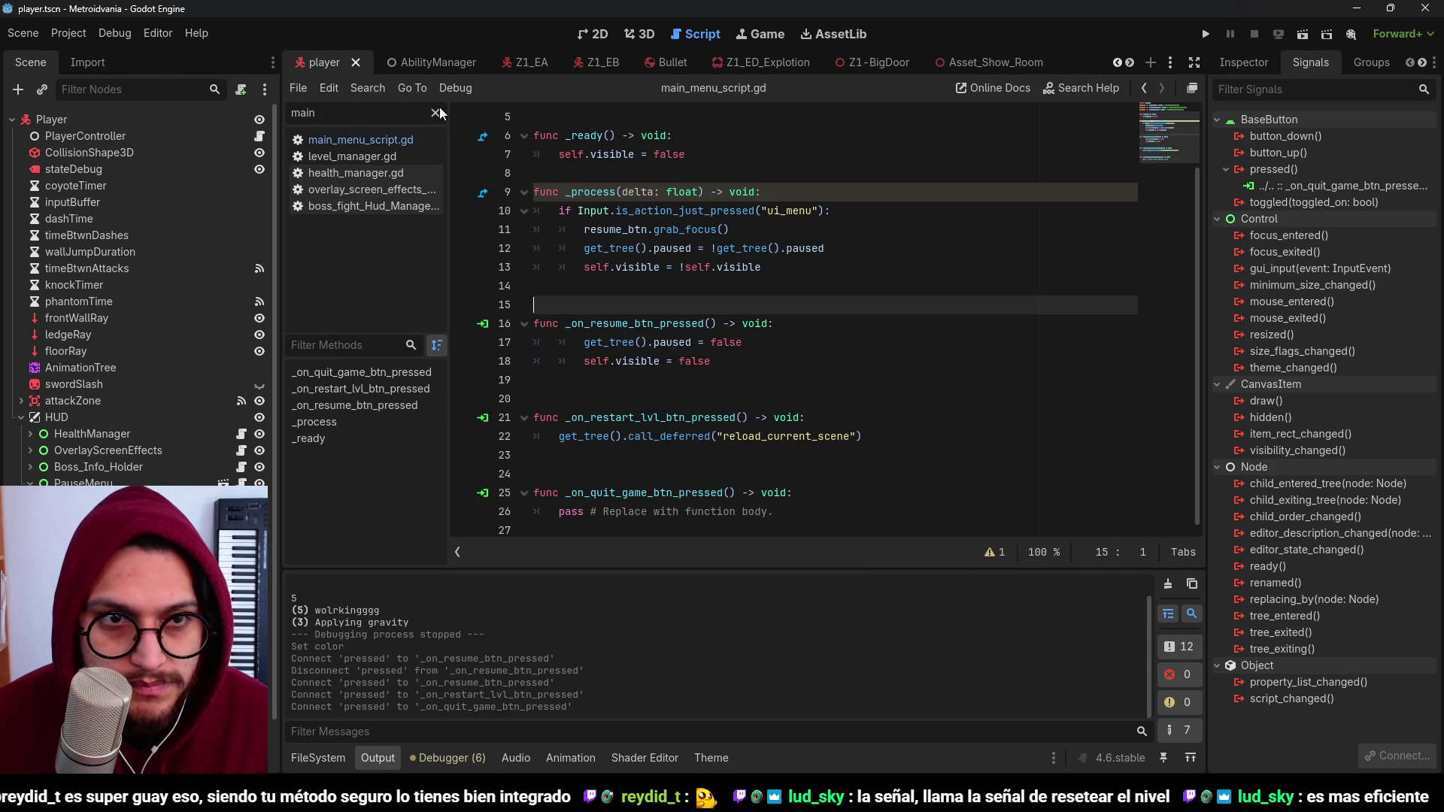
Paste get_tree().call_deferred("quit") over pass in _on_quit_game_btn_pressed and save.
{"action": "left_click", "coordinate": [435, 113]}
{"action": "left_click_drag", "start_coordinate": [775, 511], "coordinate": [557, 513]}
{"action": "key", "text": "ctrl+v"}
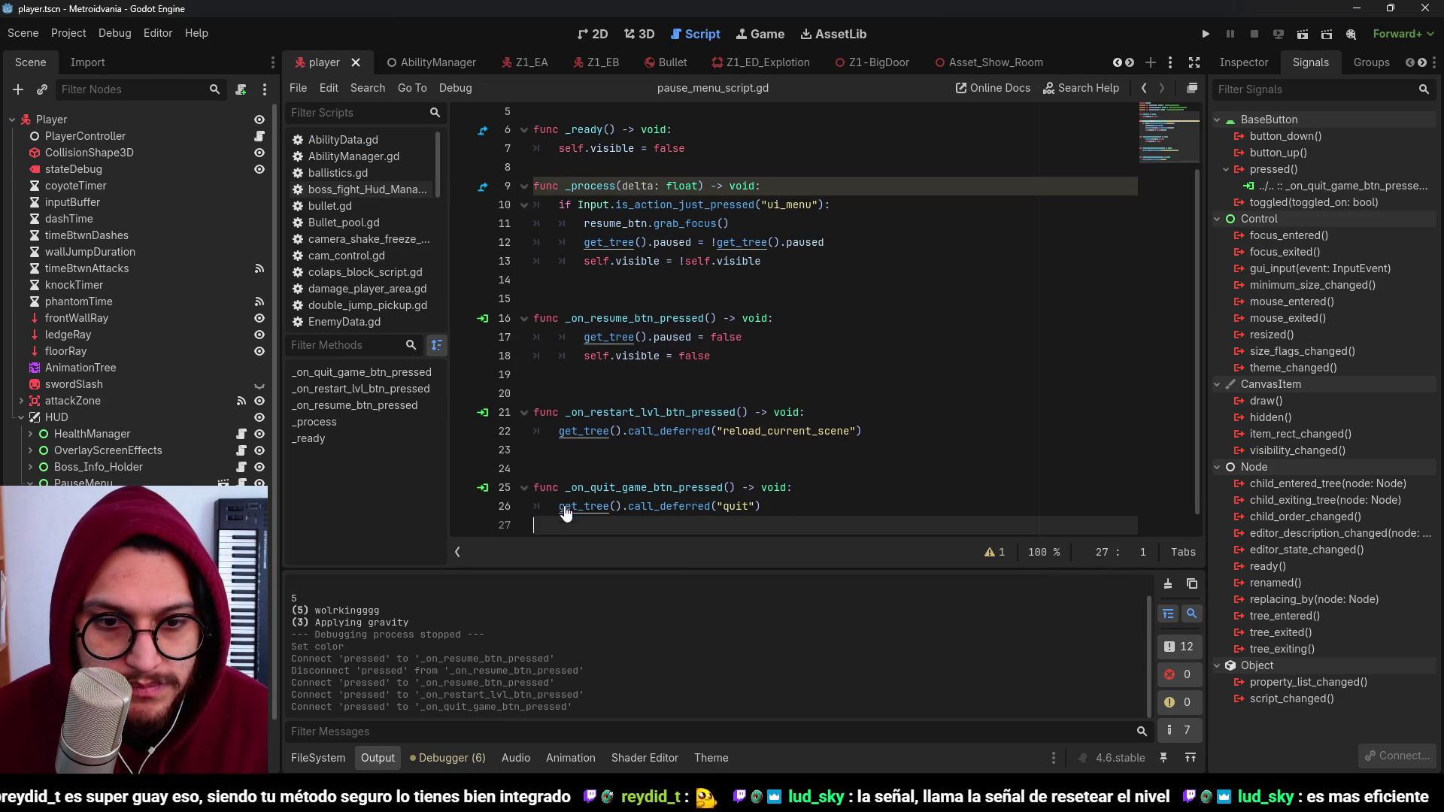
{"action": "left_click", "coordinate": [752, 337]}
{"action": "scroll", "coordinate": [782, 468], "scroll_direction": "up", "scroll_amount": 1}
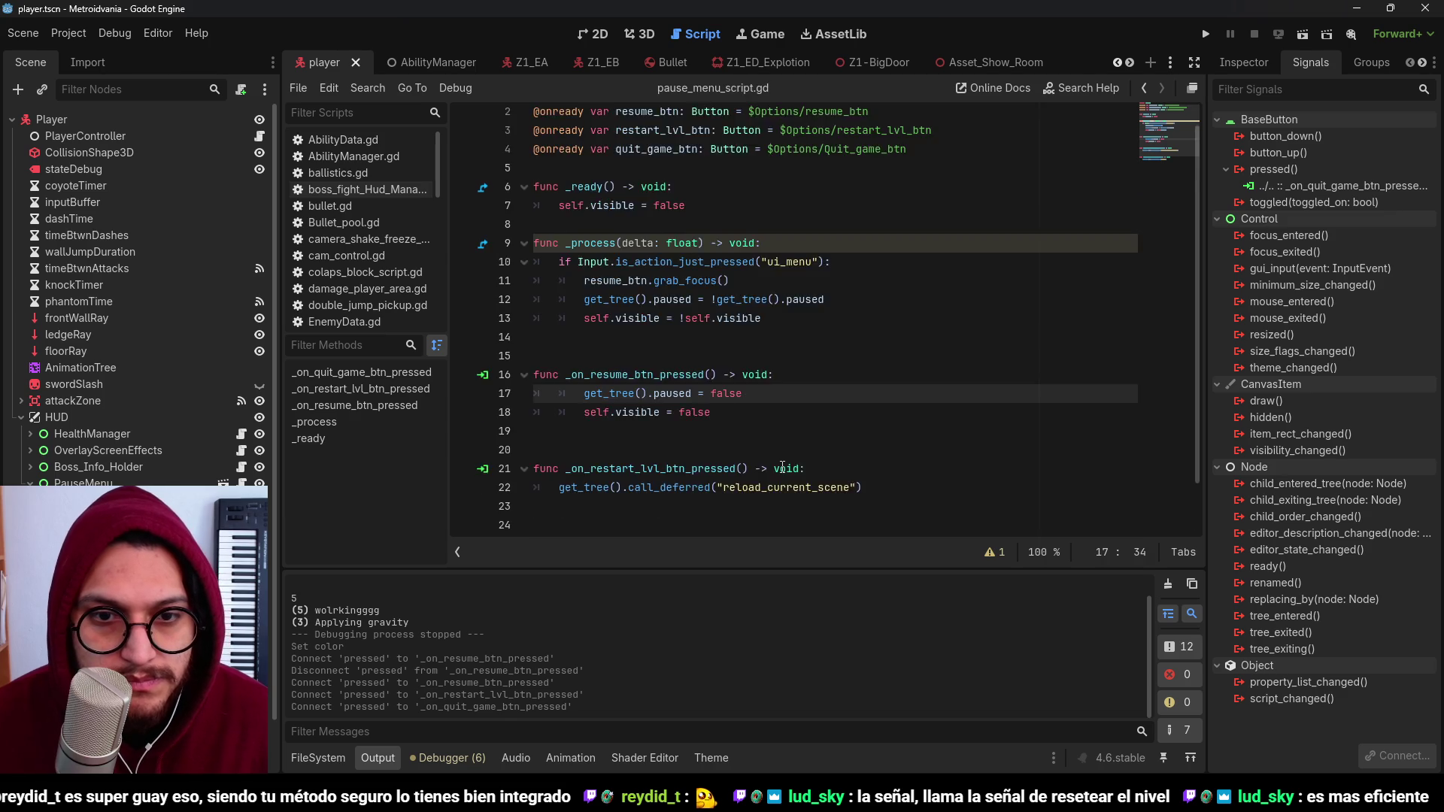
{"action": "left_click", "coordinate": [729, 280]}
{"action": "scroll", "coordinate": [729, 281], "scroll_direction": "down", "scroll_amount": 1}
{"action": "key", "text": "ctrl+s"}
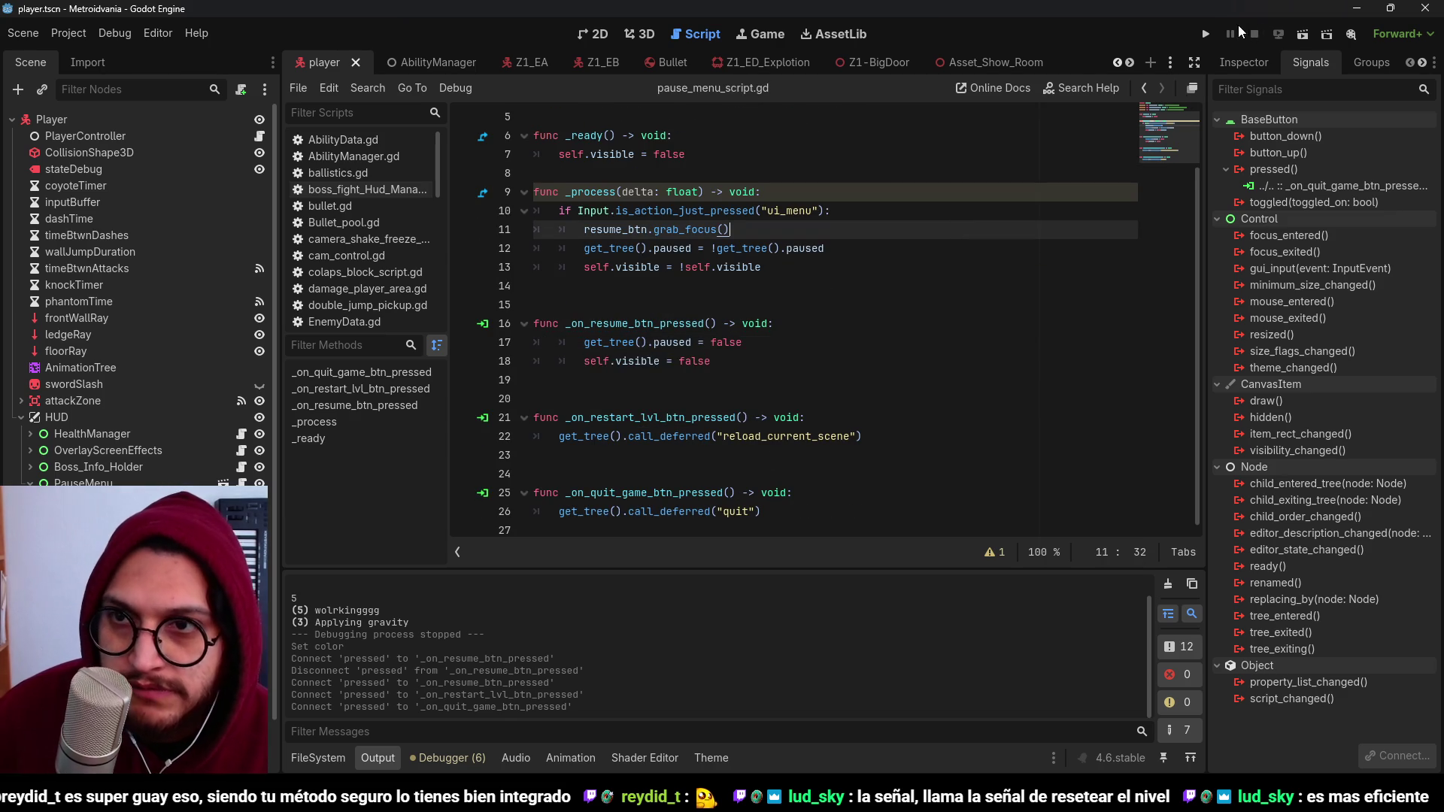
Launch the game, start from the title menu and walk left toward the Save Spot.
{"action": "left_click", "coordinate": [1204, 34]}
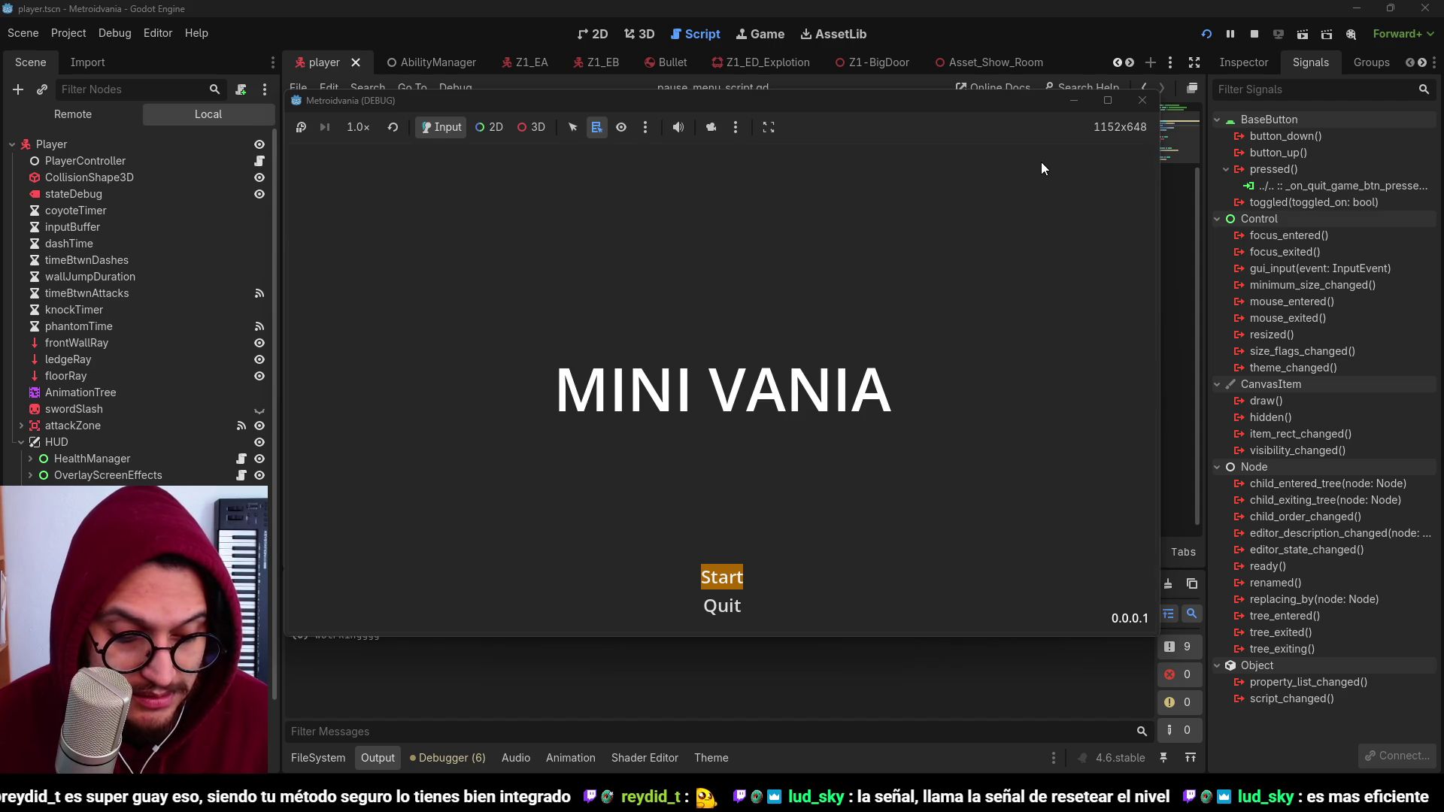
{"action": "key", "text": "Down"}
{"action": "key", "text": "Up"}
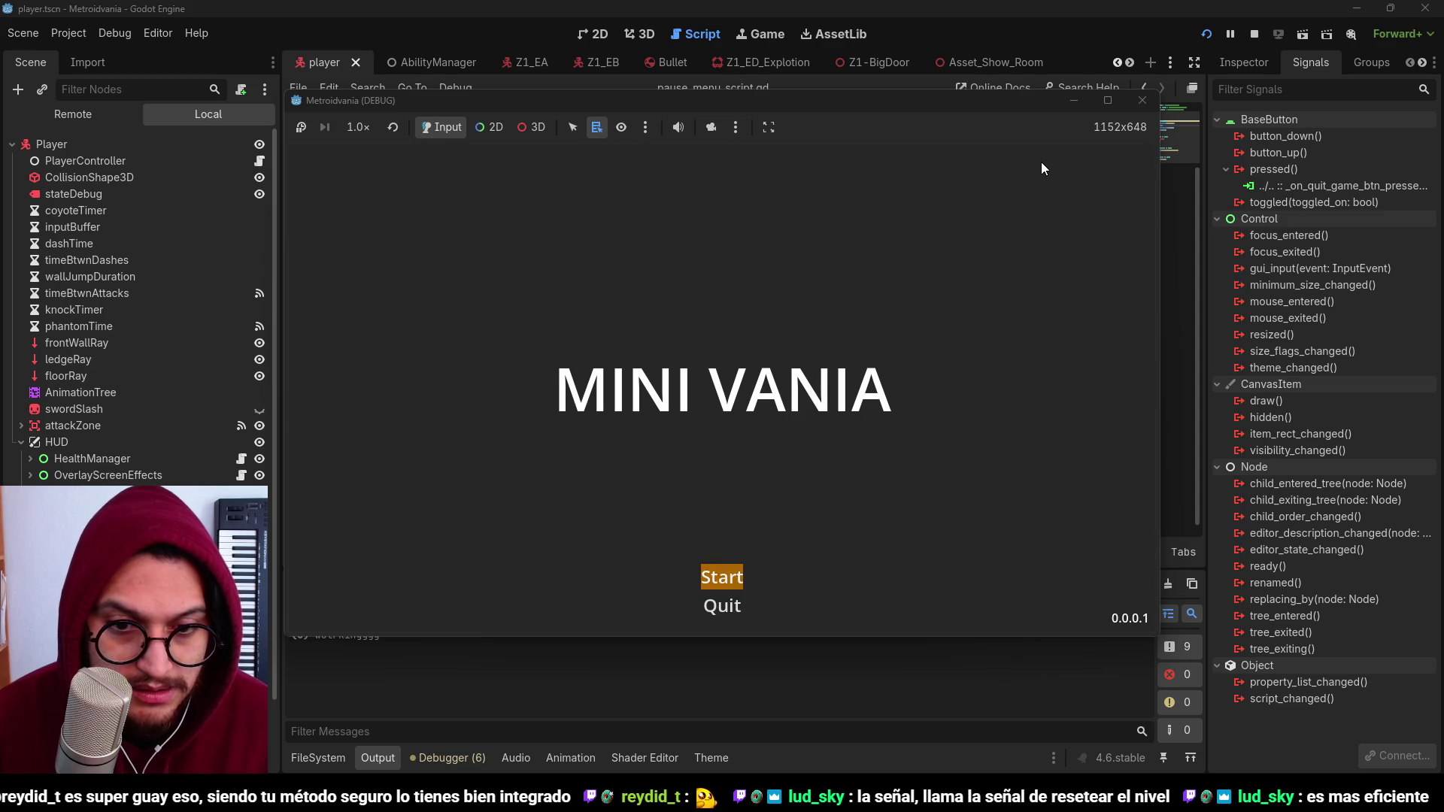
{"action": "key", "text": "Down"}
{"action": "key", "text": "Return"}
{"action": "key", "text": "F5"}
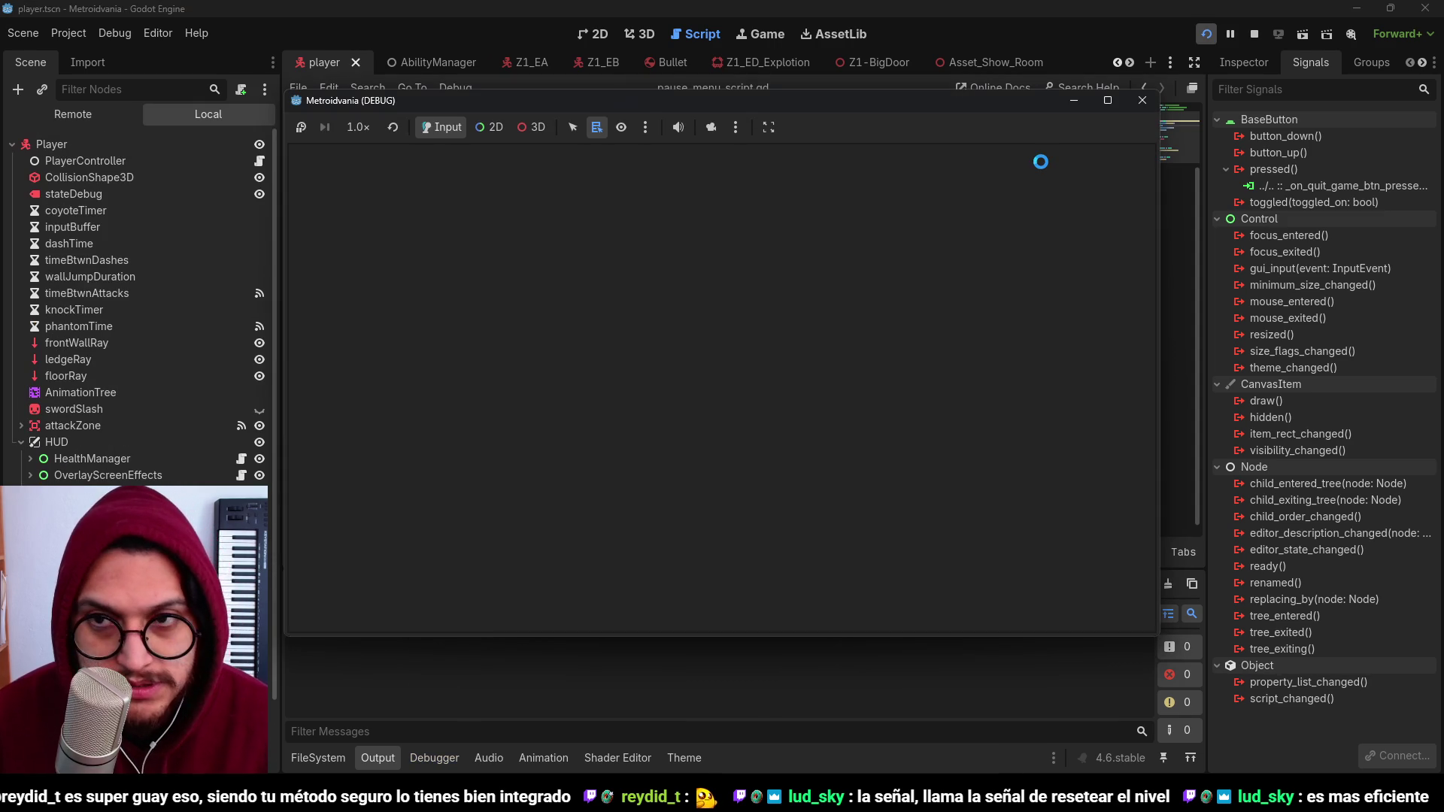
{"action": "key", "text": "Return"}
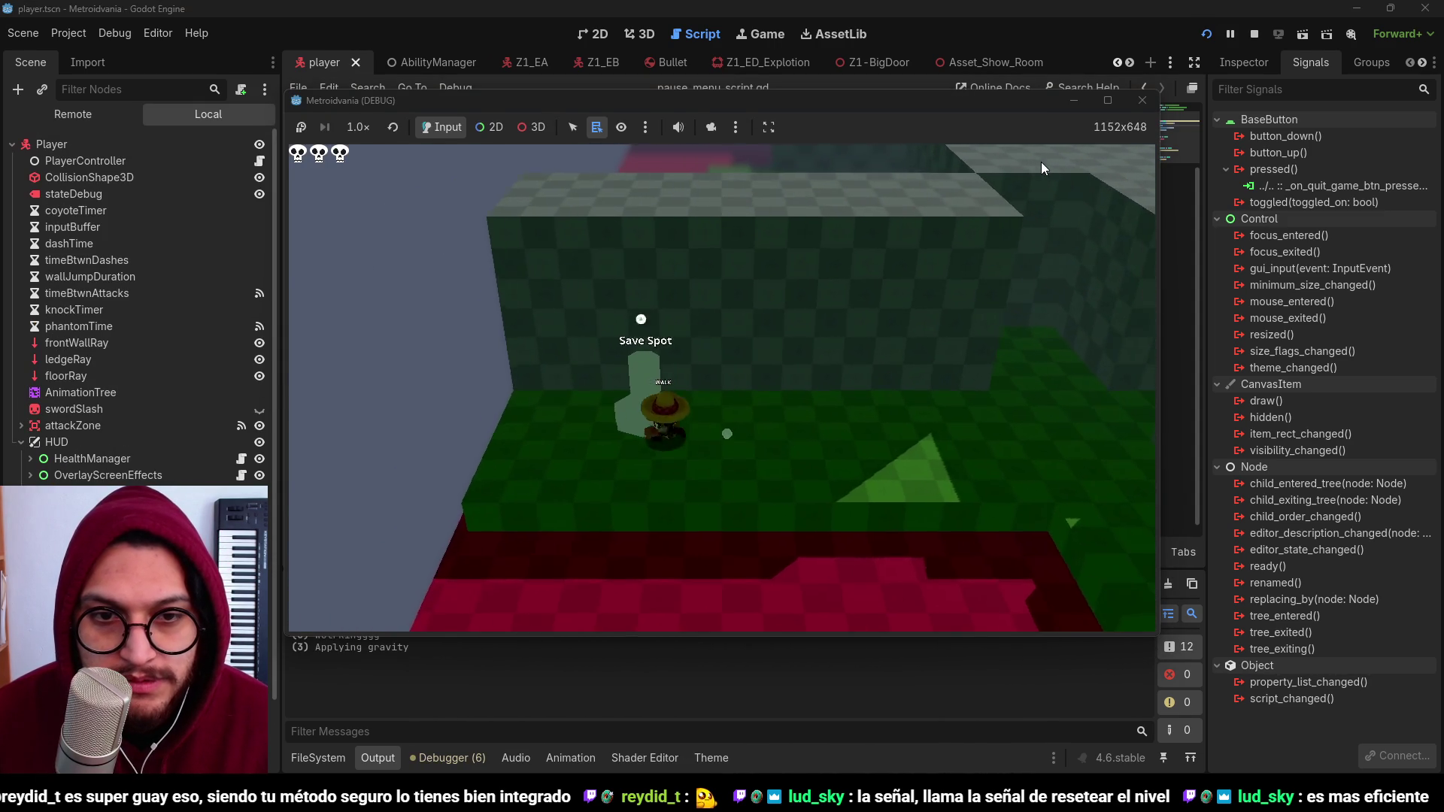
{"action": "key", "text": "a"}
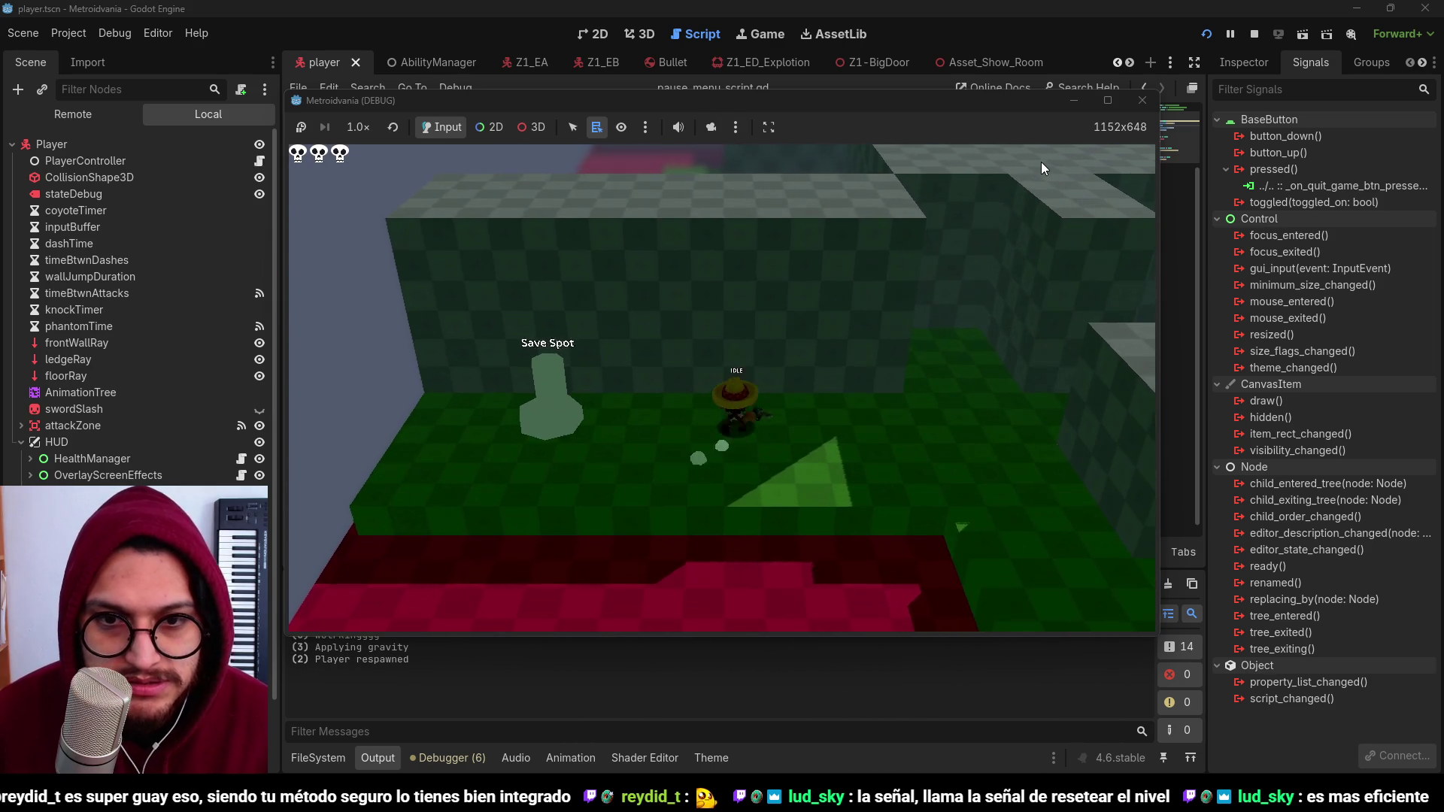
Pause with Esc and choose Resume four times to confirm the menu closes.
{"action": "key", "text": "Escape"}
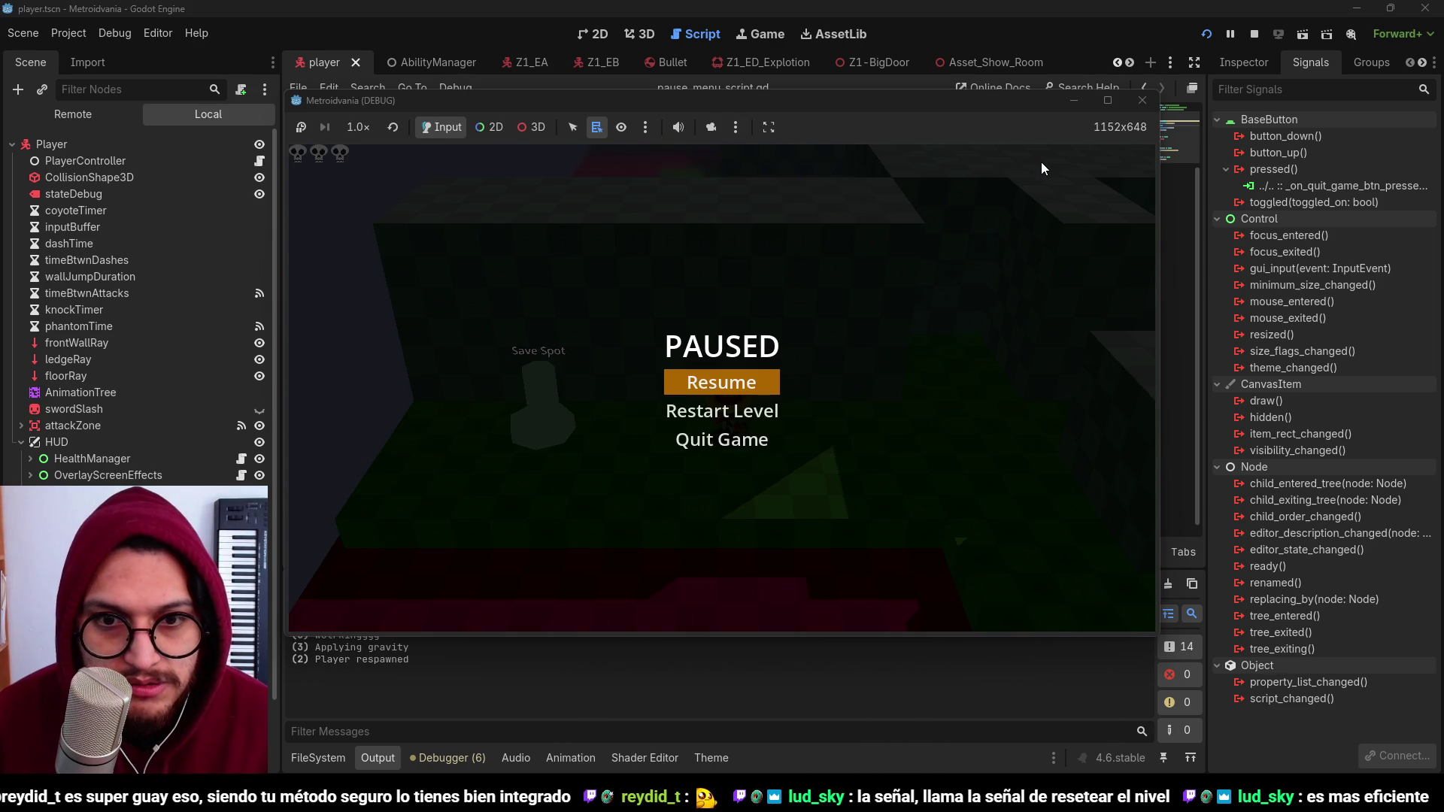
{"action": "key", "text": "Up"}
{"action": "key", "text": "Up"}
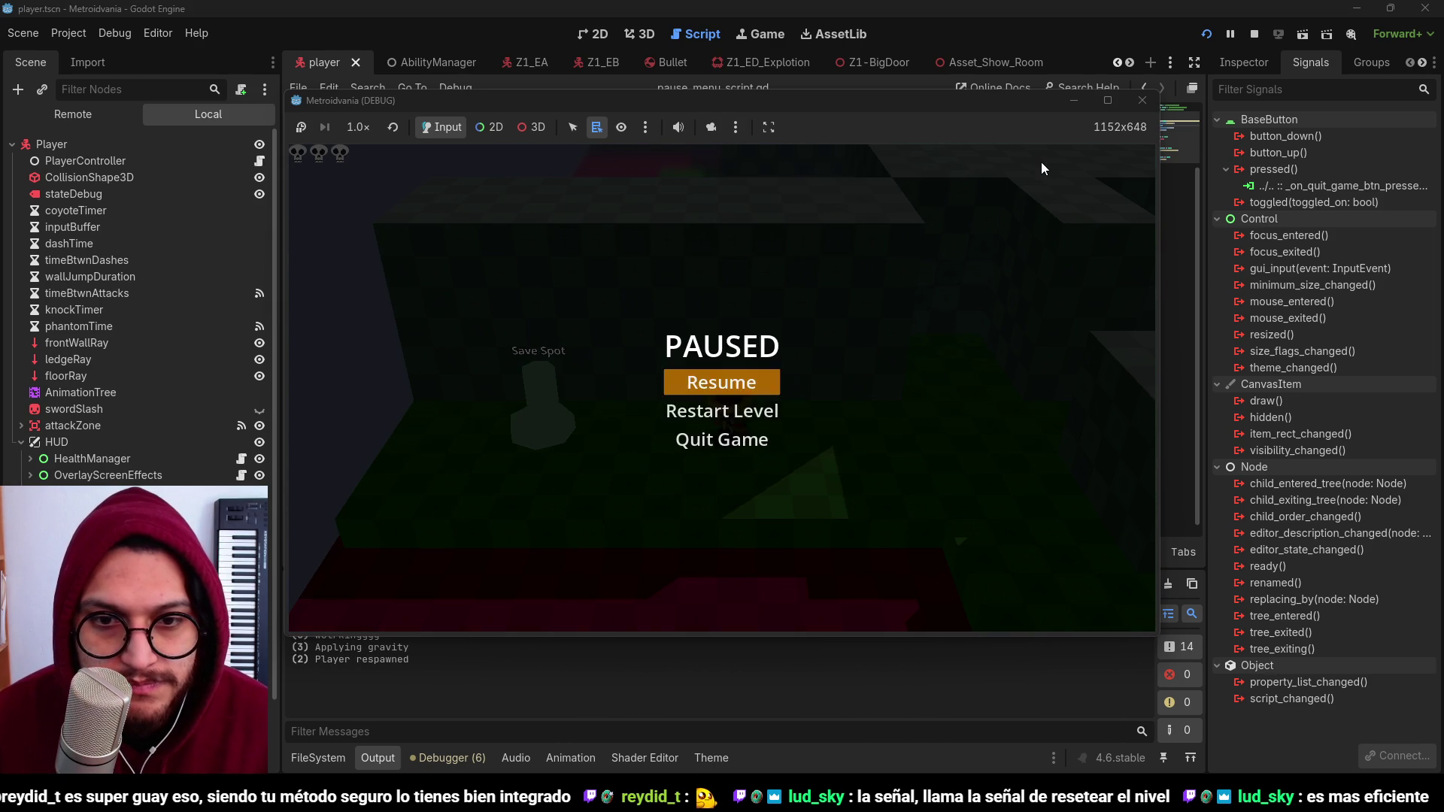
{"action": "key", "text": "Return"}
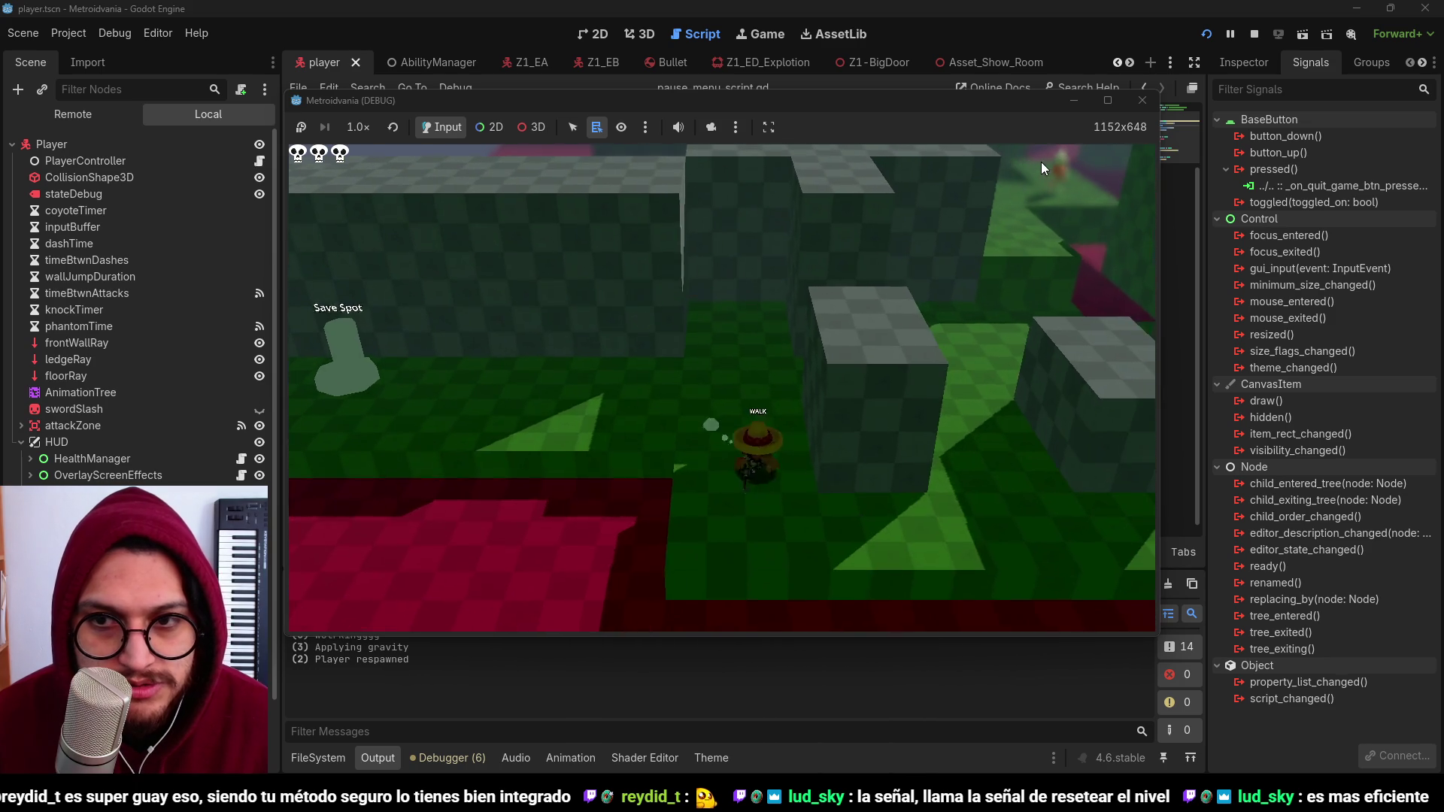
{"action": "key", "text": "Escape"}
{"action": "key", "text": "Return"}
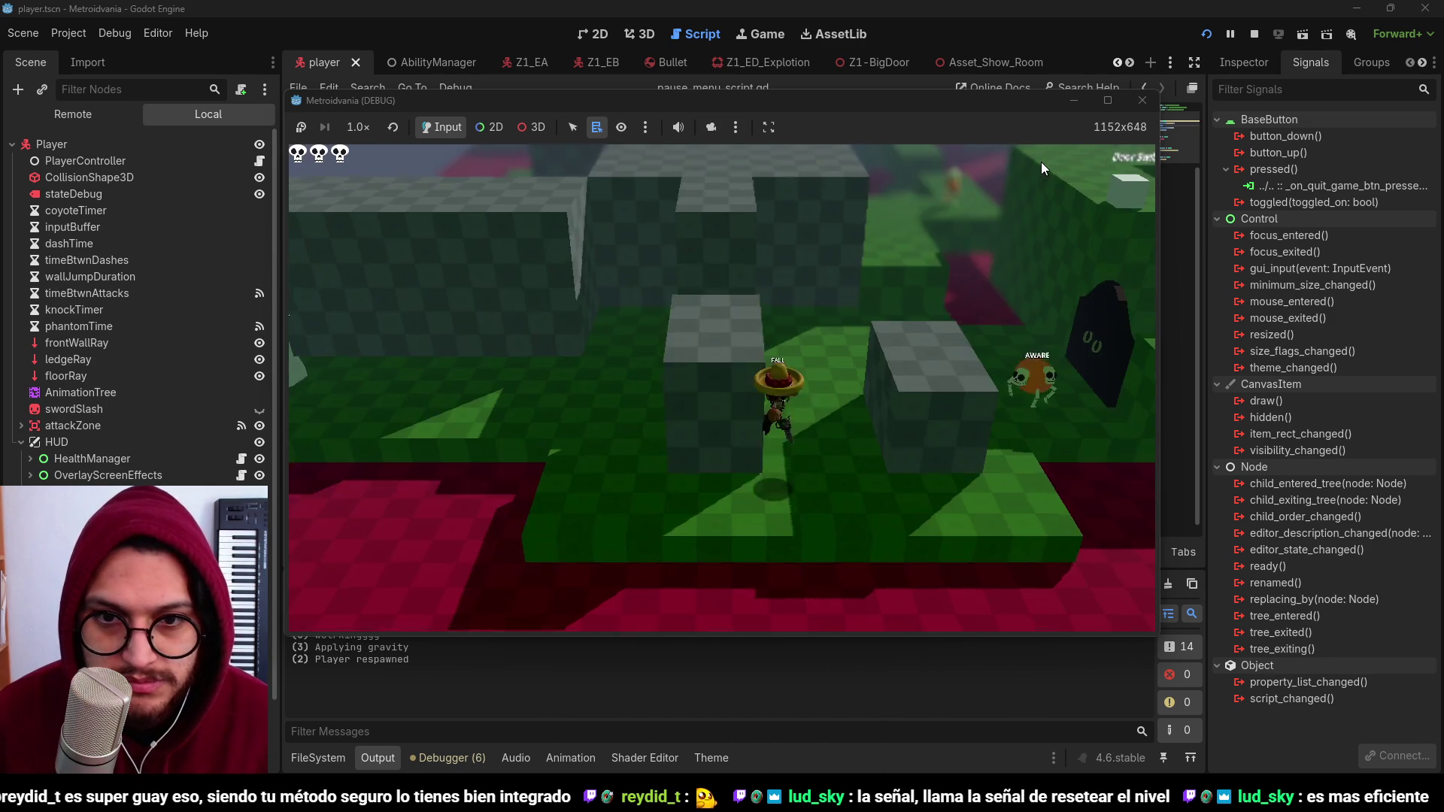
{"action": "key", "text": "Escape"}
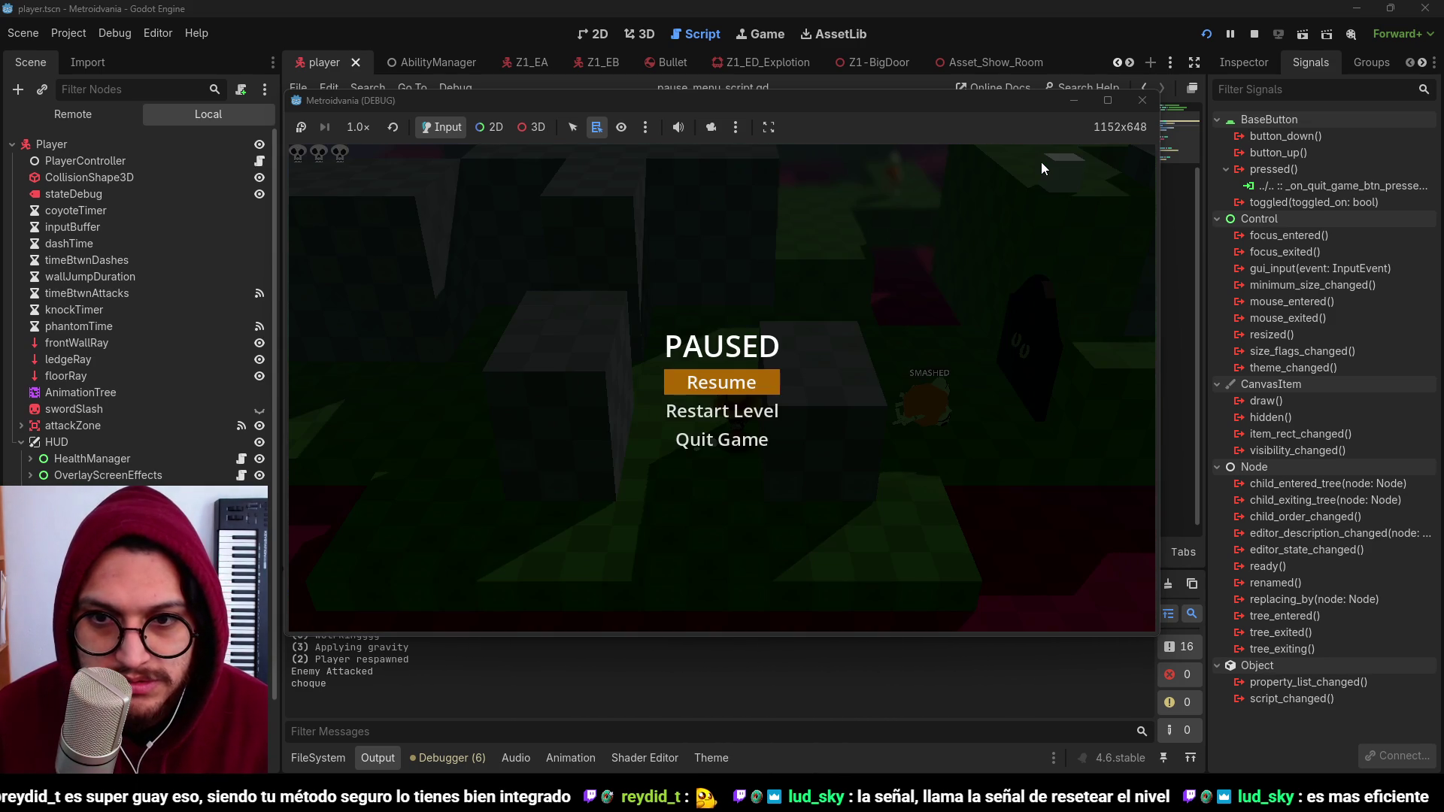
{"action": "key", "text": "Return"}
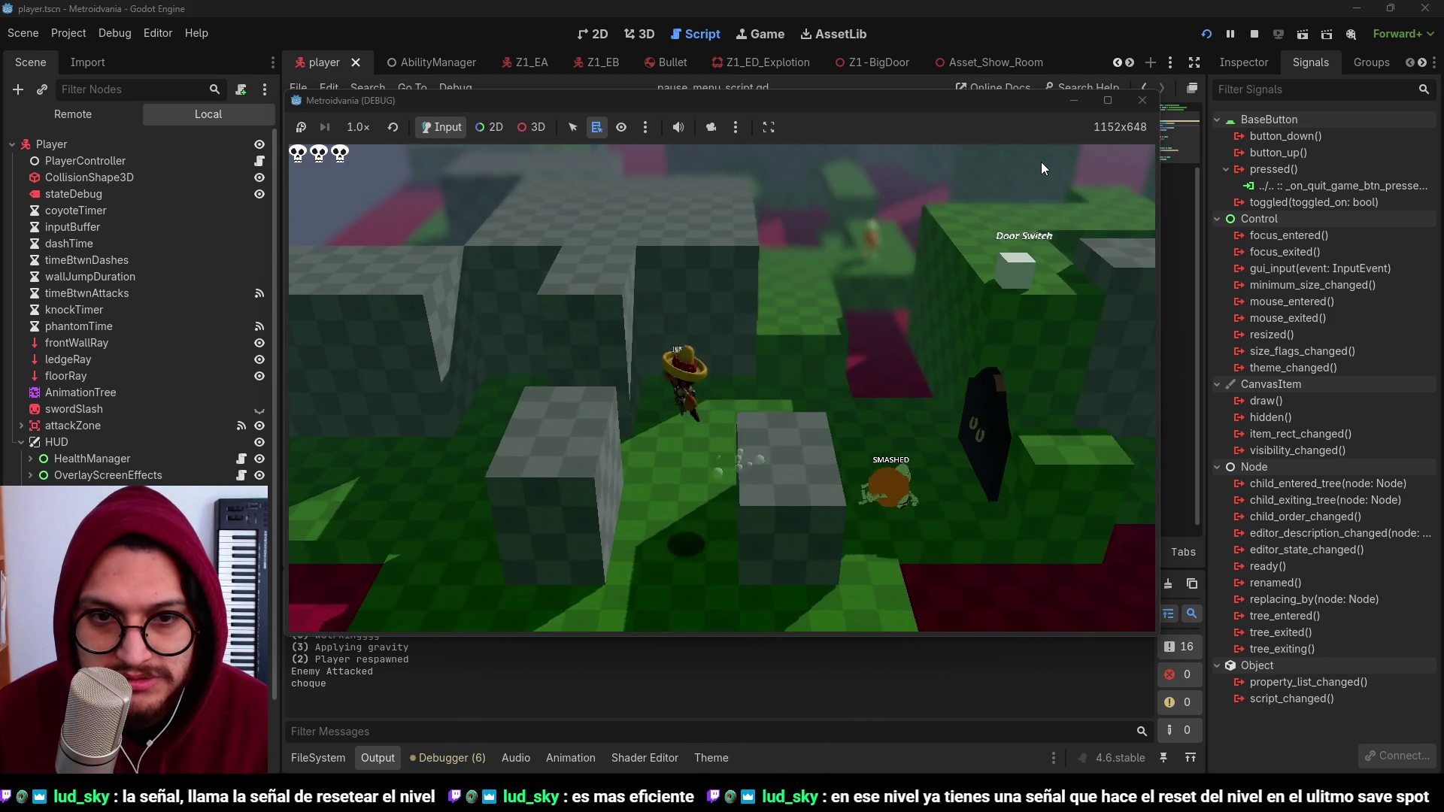
{"action": "key", "text": "Escape"}
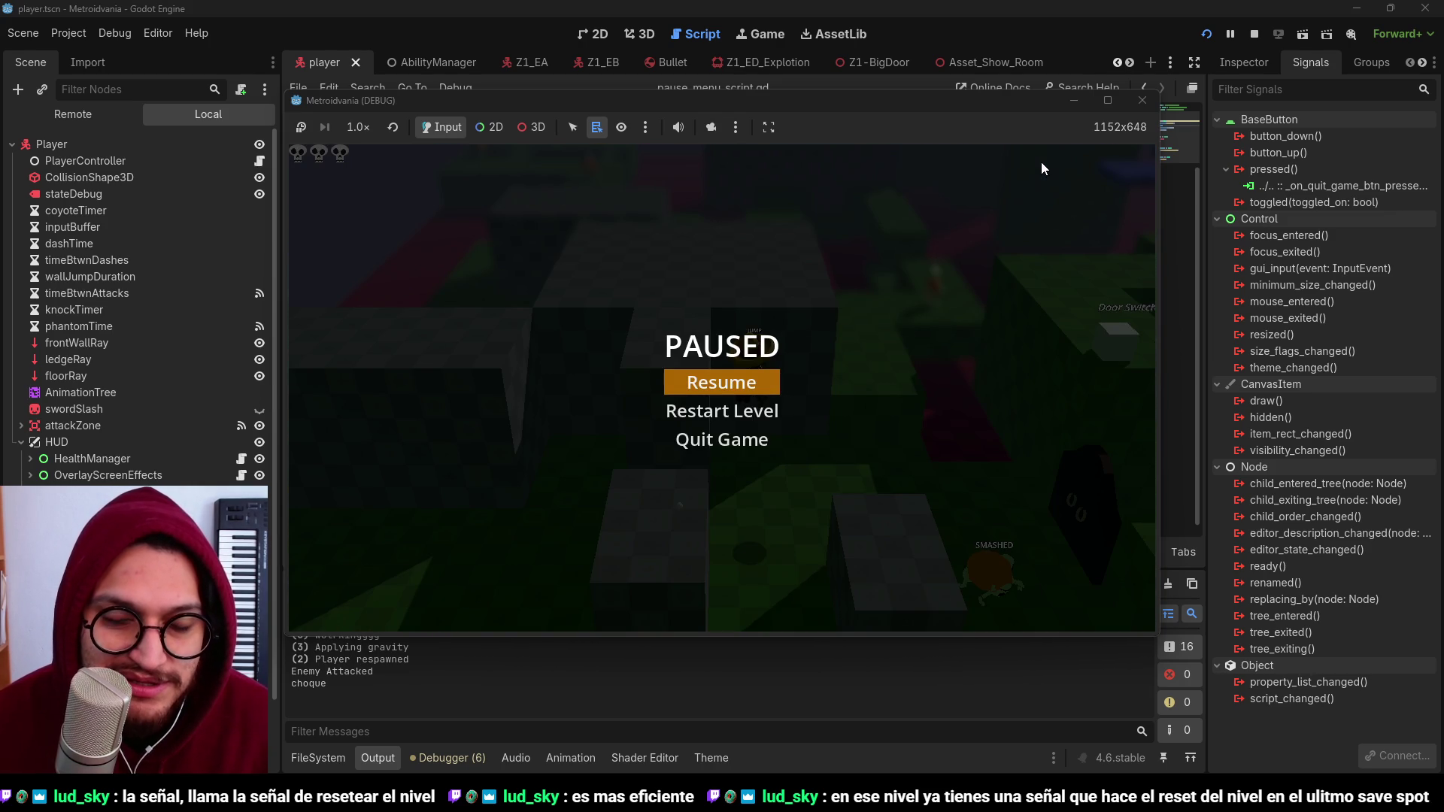
{"action": "key", "text": "Return"}
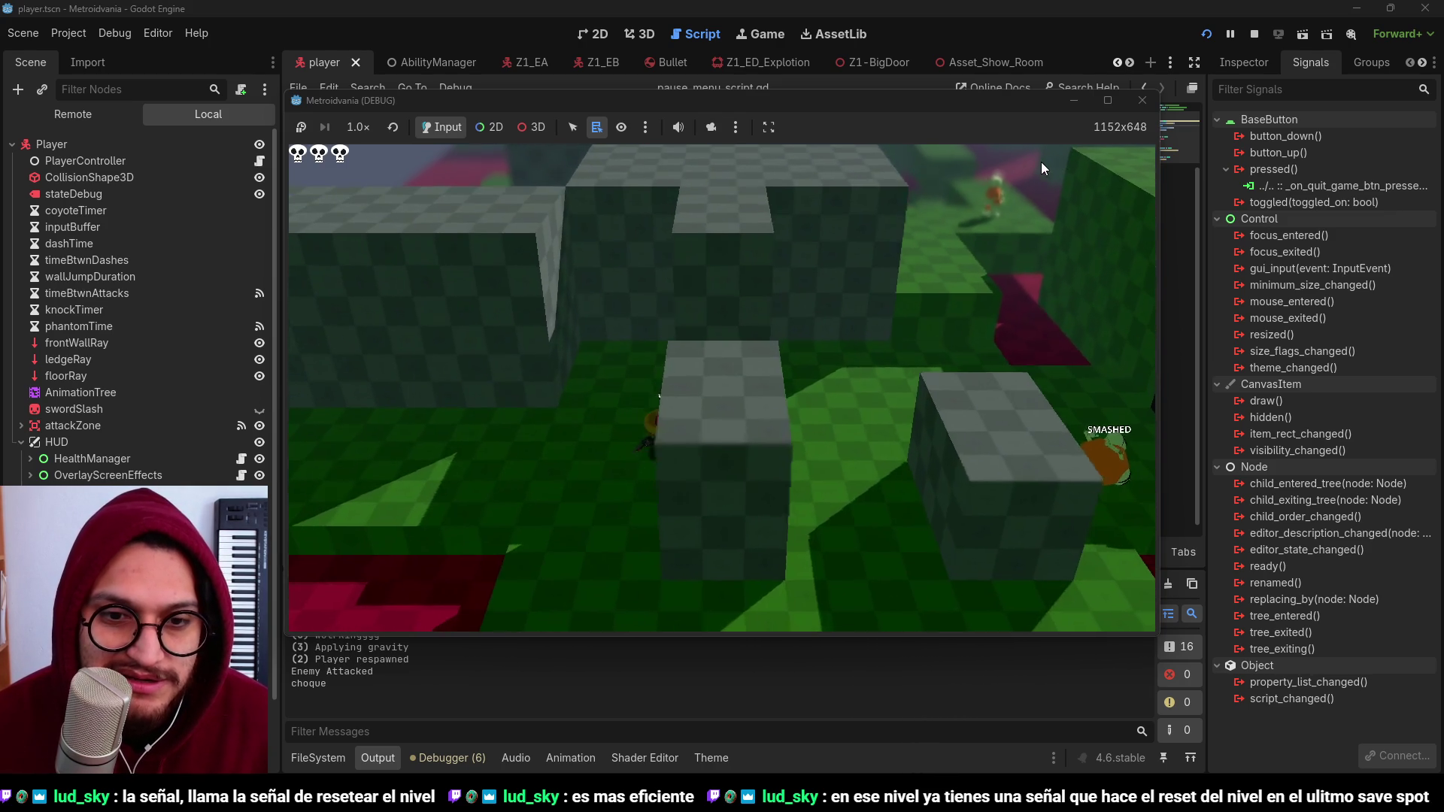
Choose Restart Level from the pause menu, then stop the game with F8.
{"action": "key", "text": "Escape"}
{"action": "key", "text": "Down"}
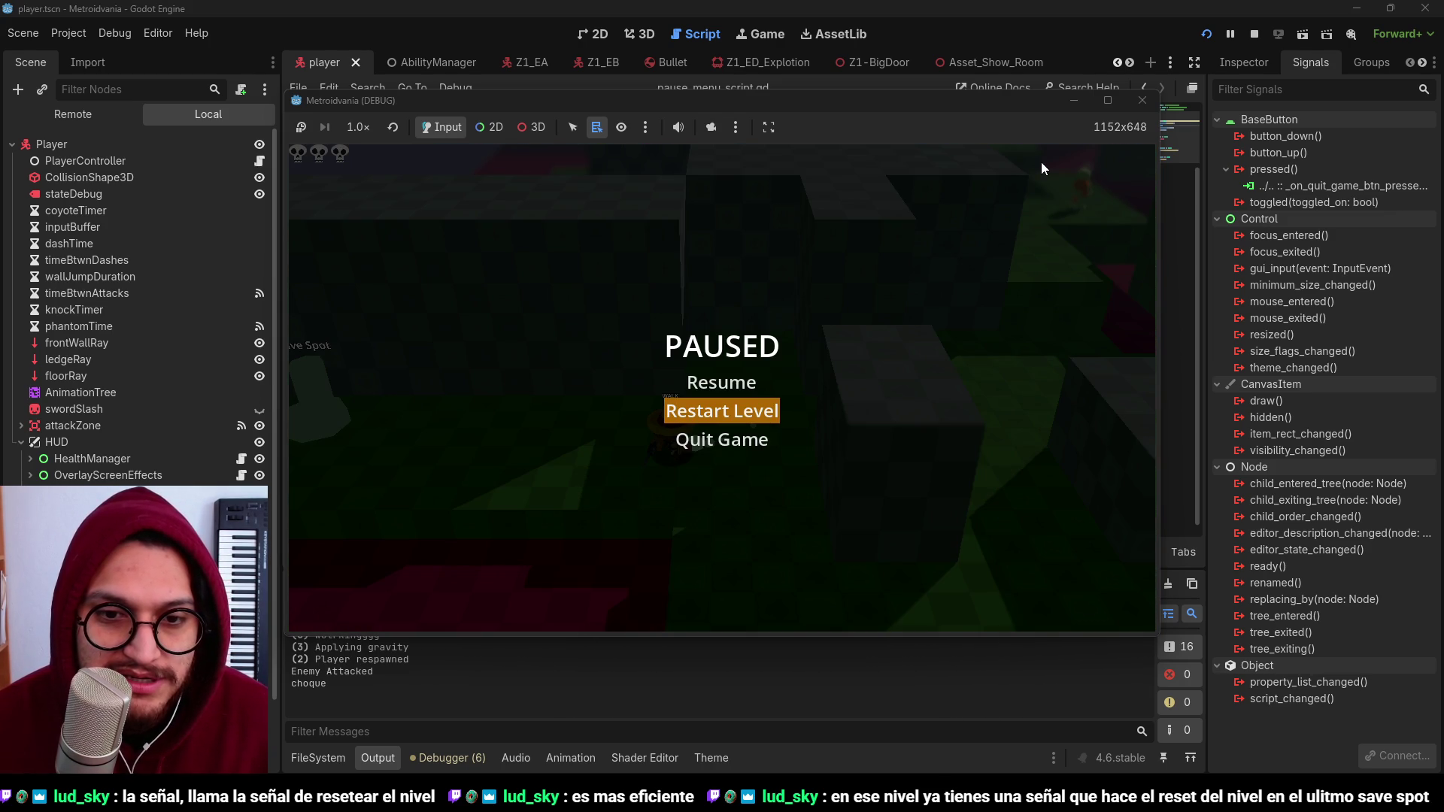
{"action": "key", "text": "Return"}
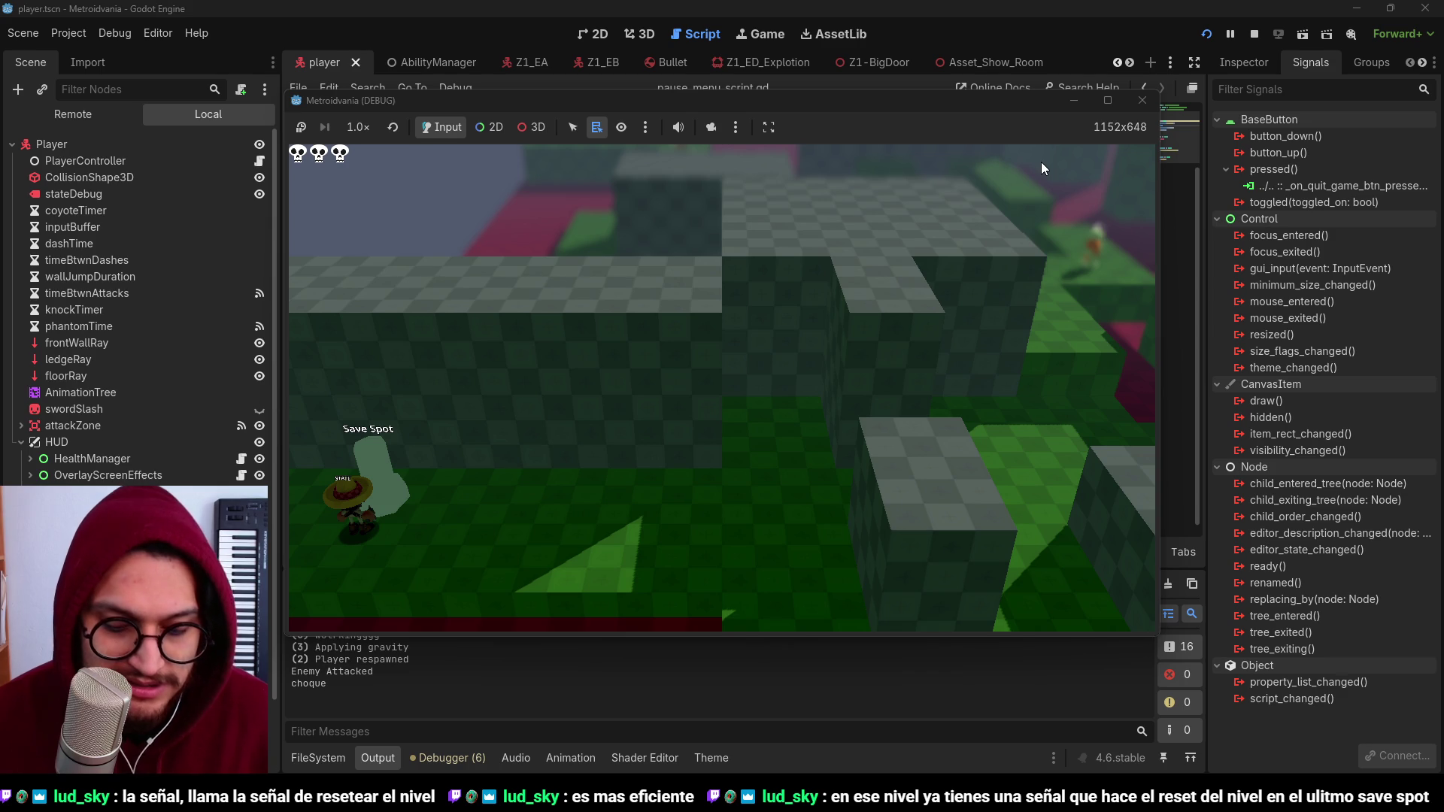
{"action": "key", "text": "F8"}
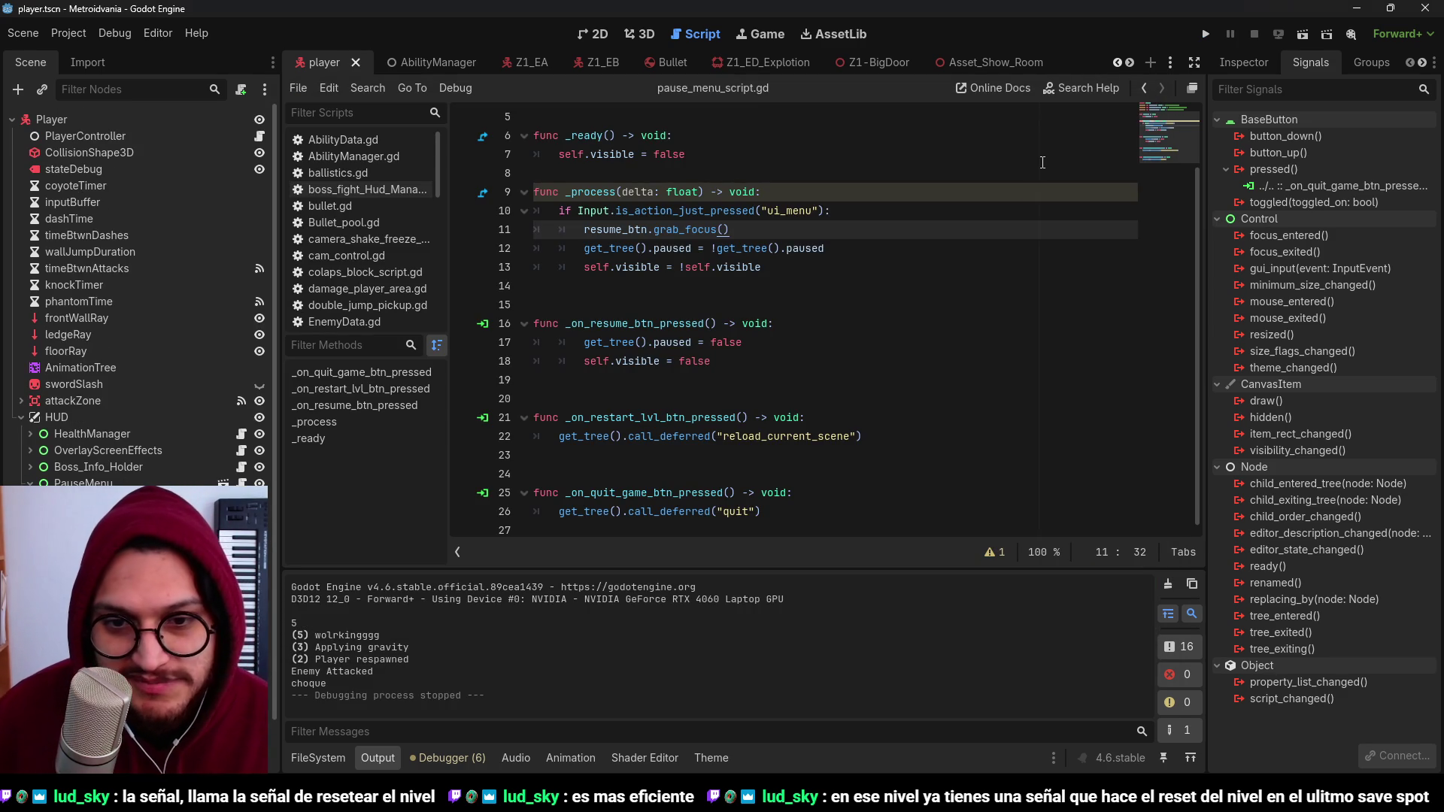
Copy the unpause and hide lines 17–18 into the restart handler above the reload call.
{"action": "key", "text": "Down"}
{"action": "key", "text": "Down"}
{"action": "key", "text": "Down"}
{"action": "key", "text": "Down"}
{"action": "key", "text": "Down"}
{"action": "key", "text": "Up"}
{"action": "key", "text": "Up"}
{"action": "key", "text": "Up"}
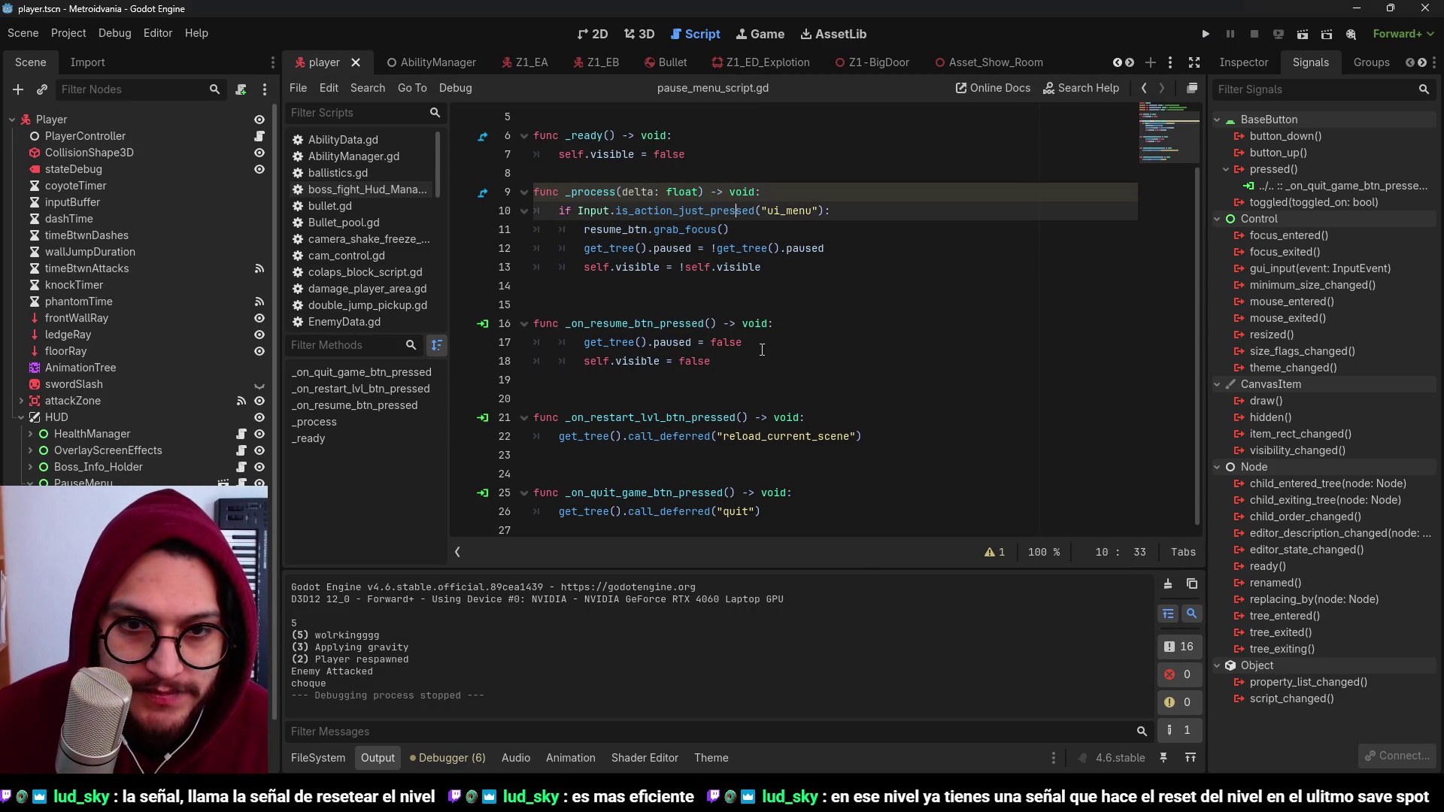
{"action": "mouse_move", "coordinate": [744, 362]}
{"action": "left_mouse_down"}
{"action": "mouse_move", "coordinate": [571, 362]}
{"action": "mouse_move", "coordinate": [473, 342]}
{"action": "left_mouse_up"}
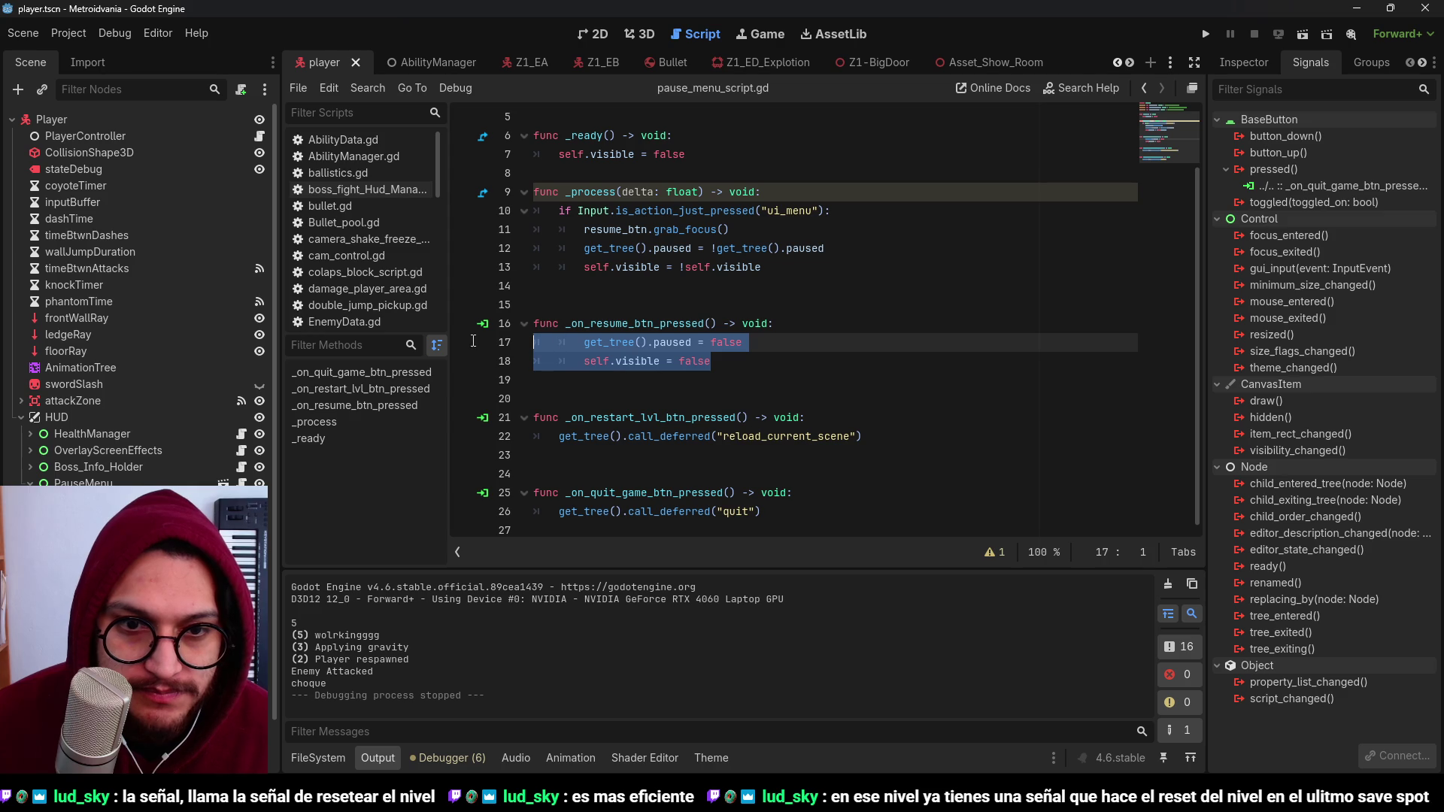
{"action": "key", "text": "ctrl+c"}
{"action": "left_click", "coordinate": [820, 418]}
{"action": "key", "text": "Return"}
{"action": "key", "text": "ctrl+v"}
Reduce the pasted lines to one tab of indentation and run the game with F5.
{"action": "left_click", "coordinate": [607, 436]}
{"action": "key", "text": "BackSpace"}
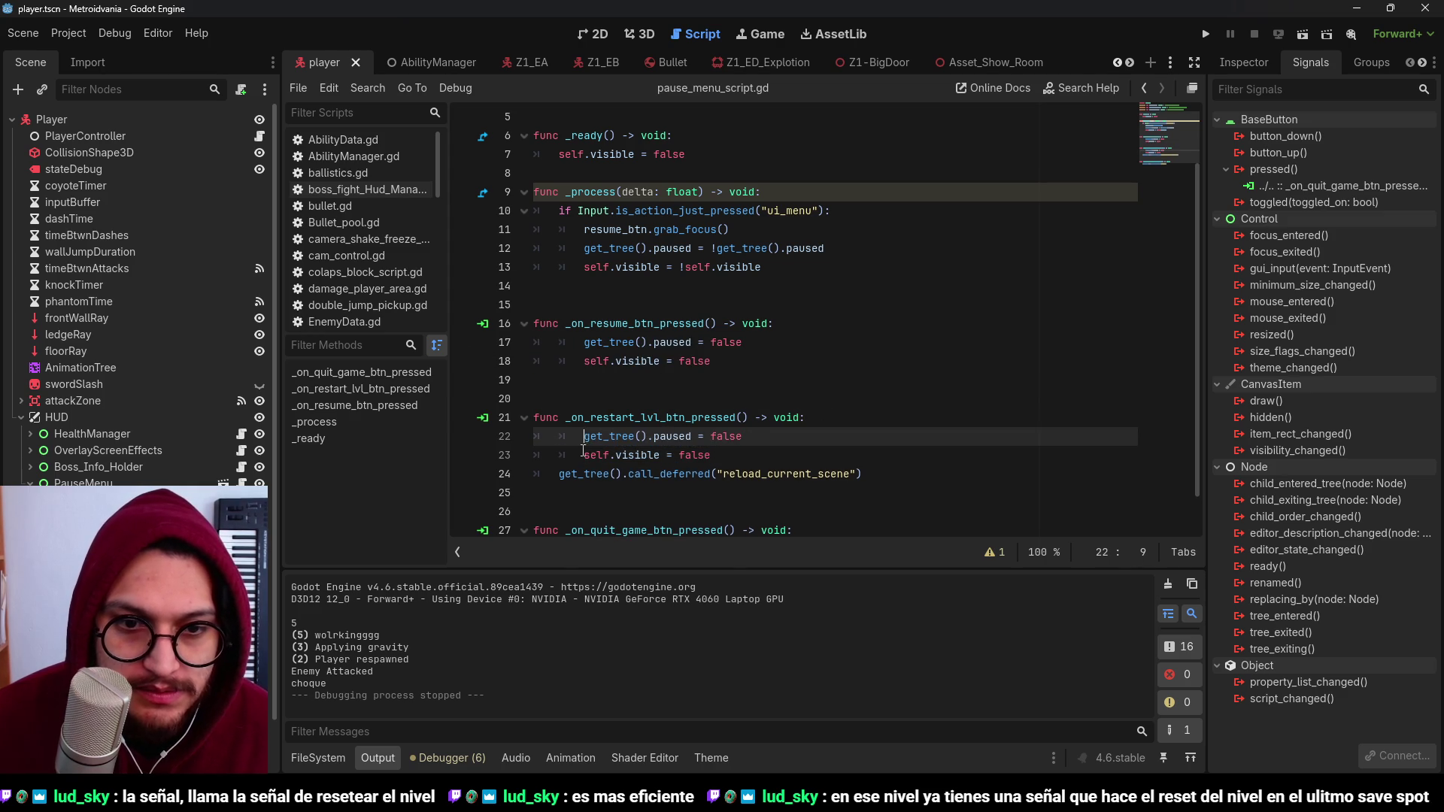
{"action": "left_click", "coordinate": [583, 455]}
{"action": "key", "text": "BackSpace"}
{"action": "left_click", "coordinate": [584, 436]}
{"action": "key", "text": "BackSpace"}
{"action": "scroll", "coordinate": [853, 482], "scroll_direction": "down", "scroll_amount": 1}
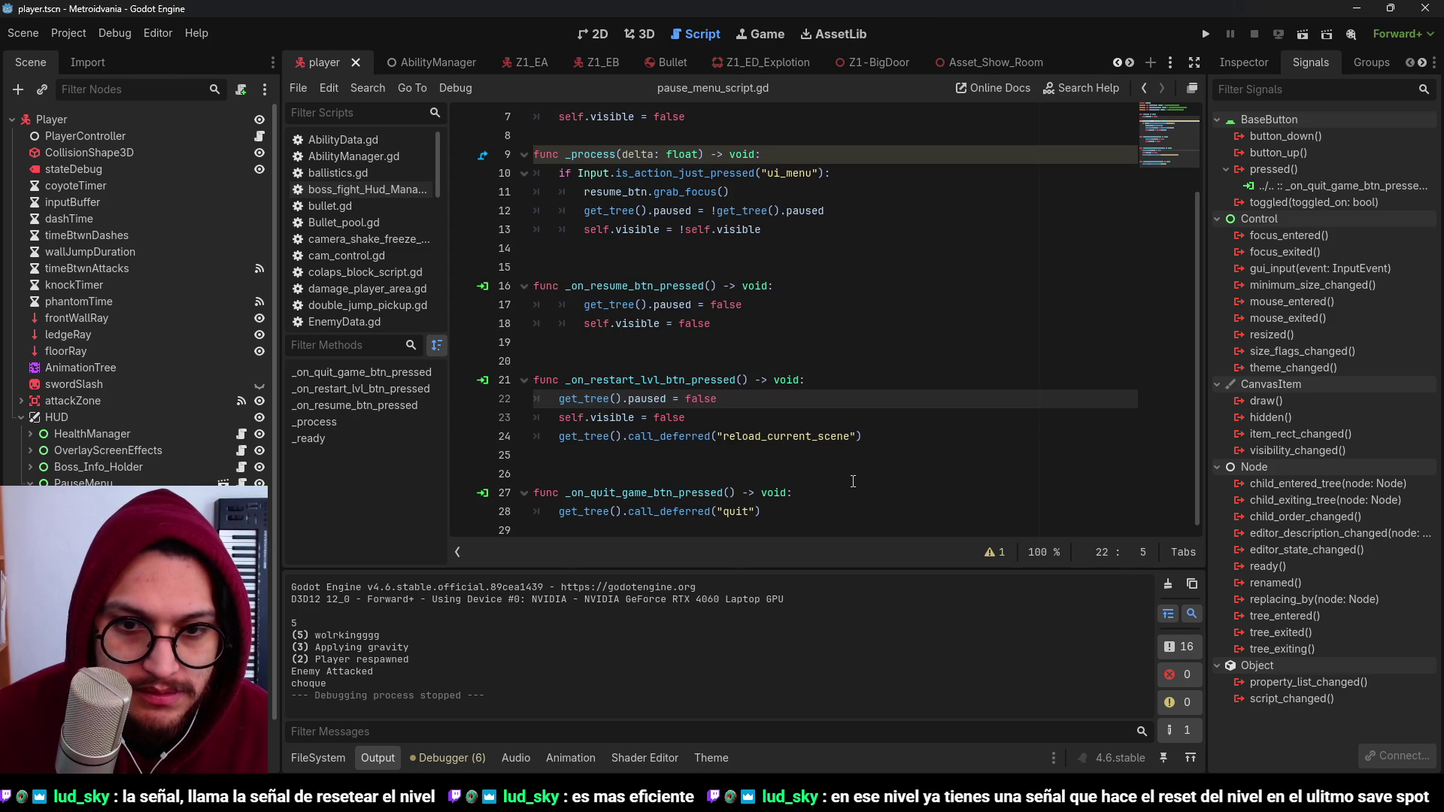
{"action": "key", "text": "F5"}
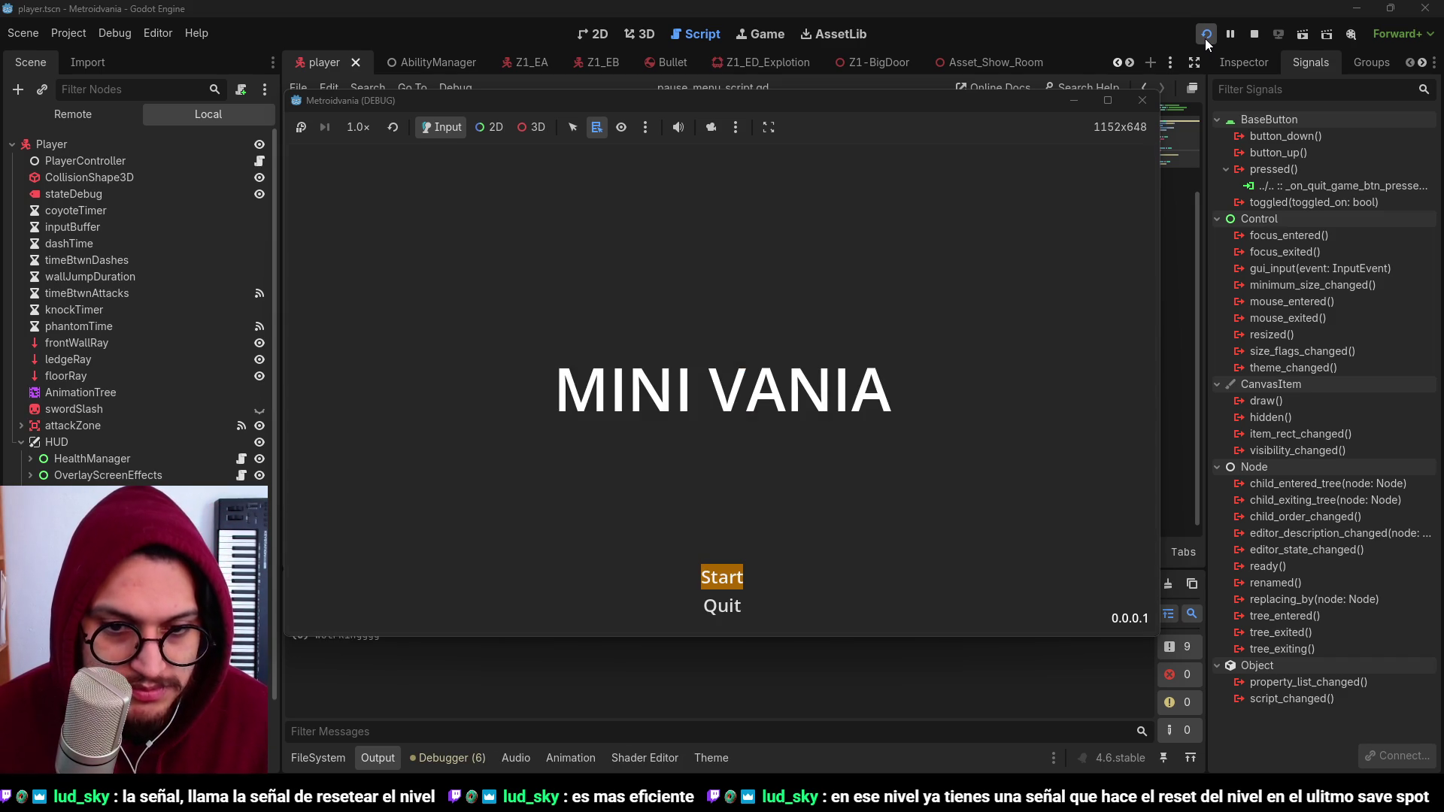
Start the game, walk right from the Save Spot and defeat the enemy.
{"action": "key", "text": "Return"}
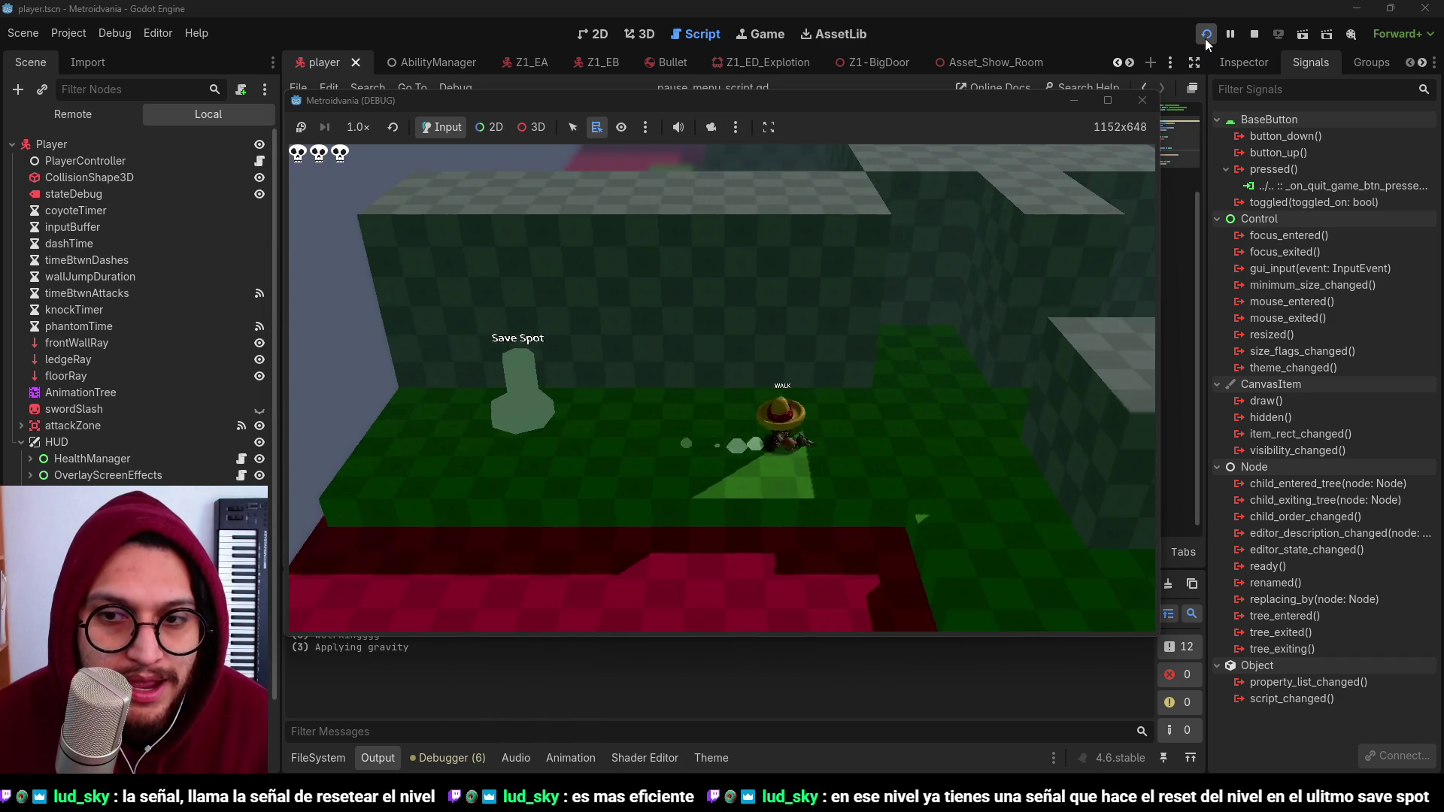
{"action": "key", "text": "d"}
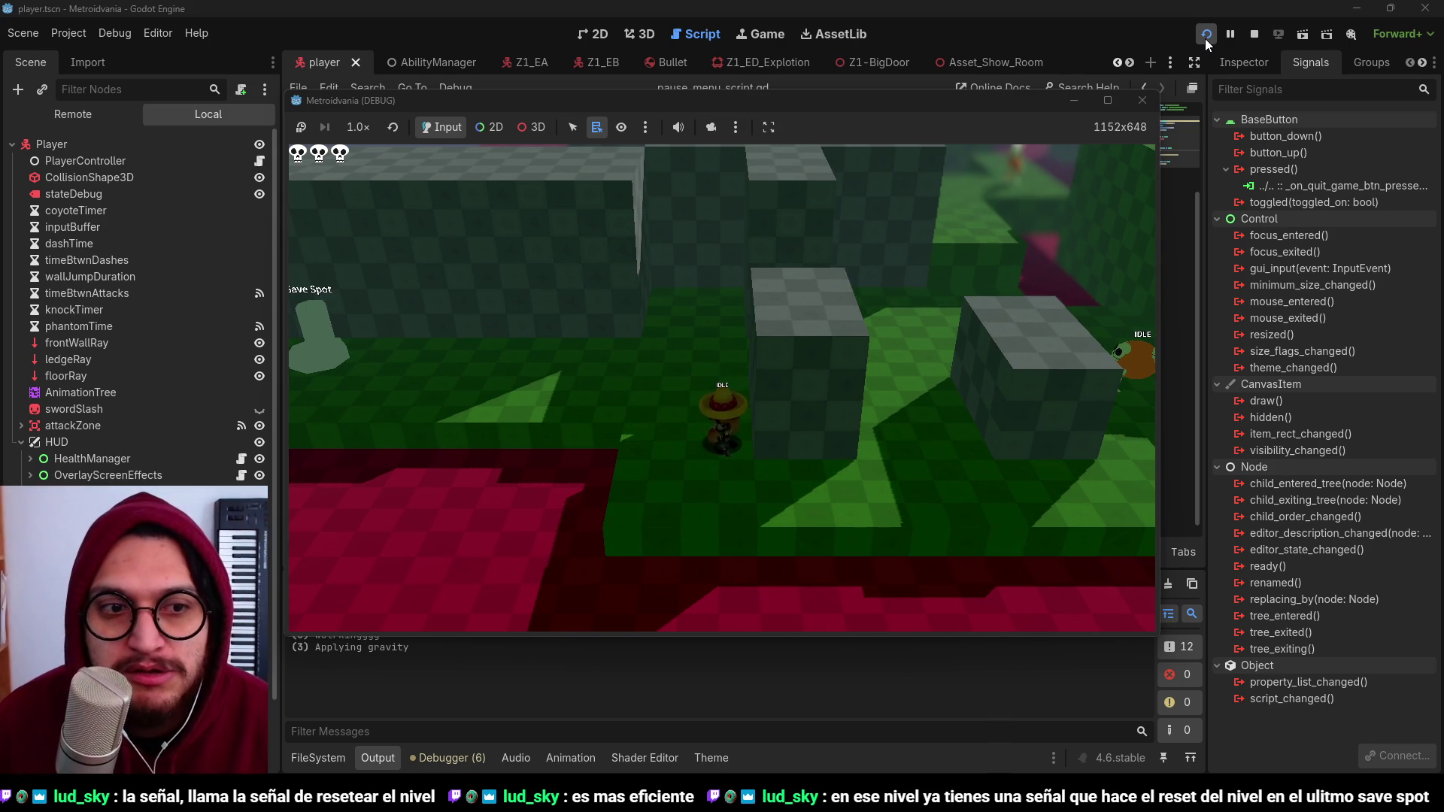
{"action": "key", "text": "a"}
{"action": "key", "text": "d"}
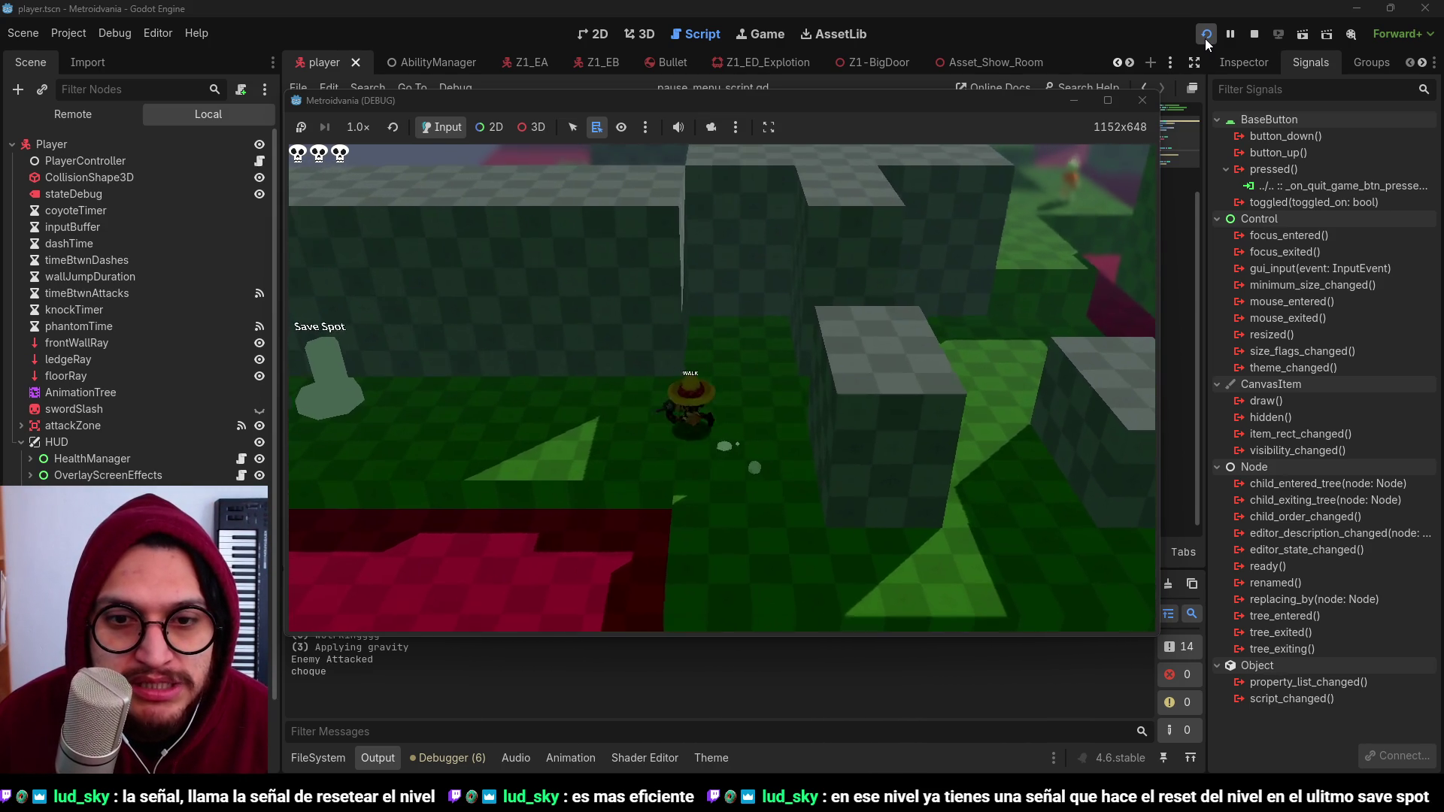
{"action": "key", "text": "d"}
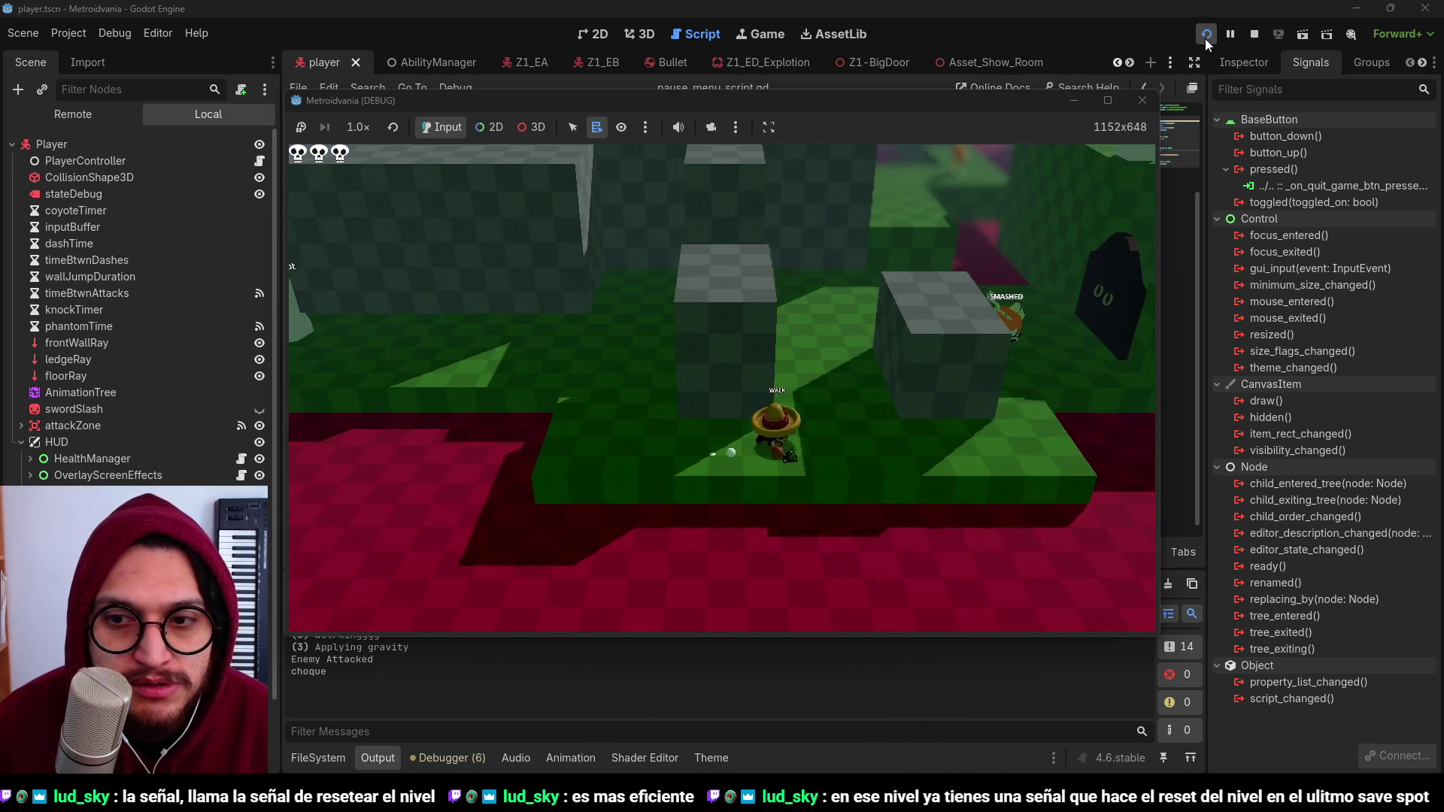
{"action": "key", "text": "w"}
{"action": "key", "text": "j"}
{"action": "key", "text": "j"}
{"action": "key", "text": "j"}
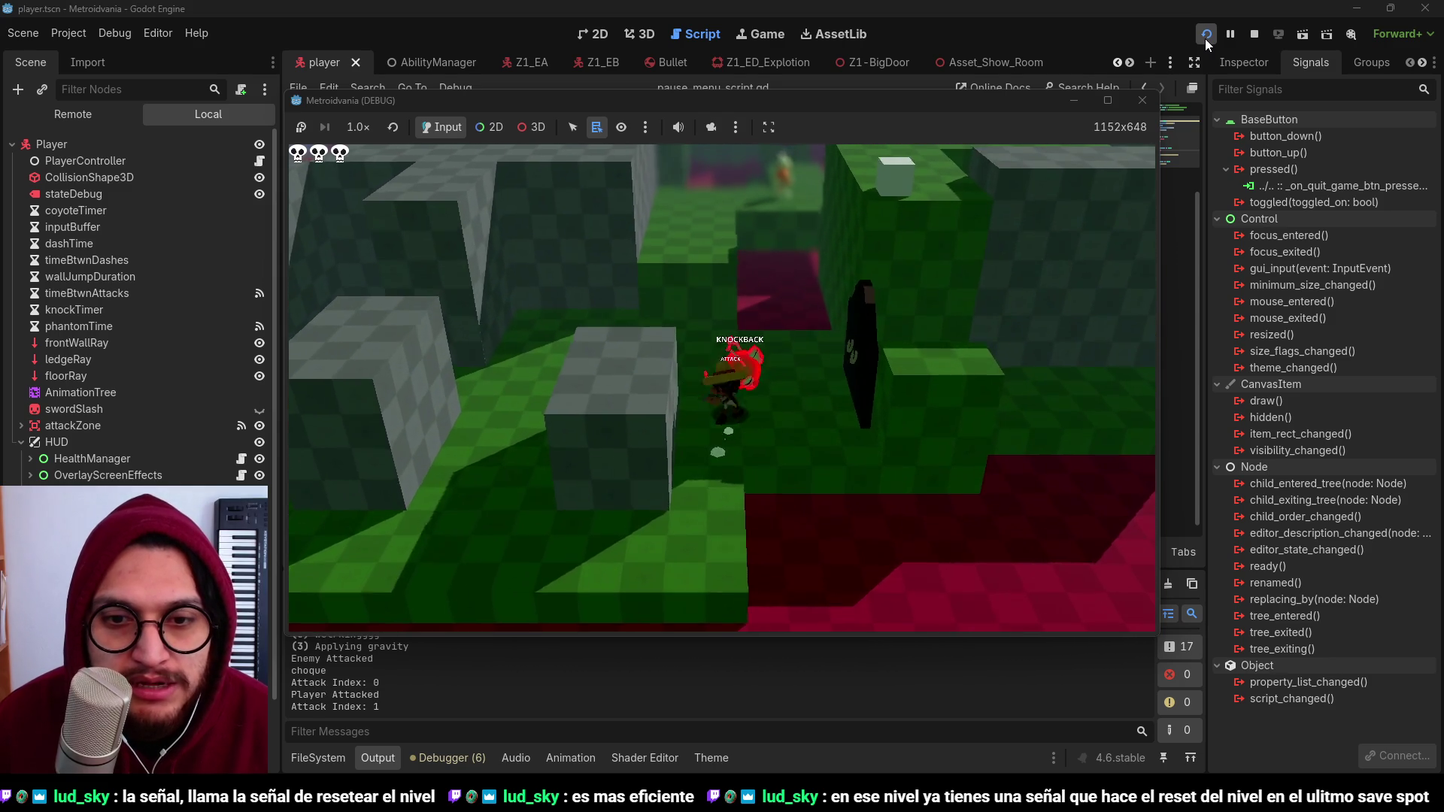
{"action": "key", "text": "j"}
{"action": "key", "text": "j"}
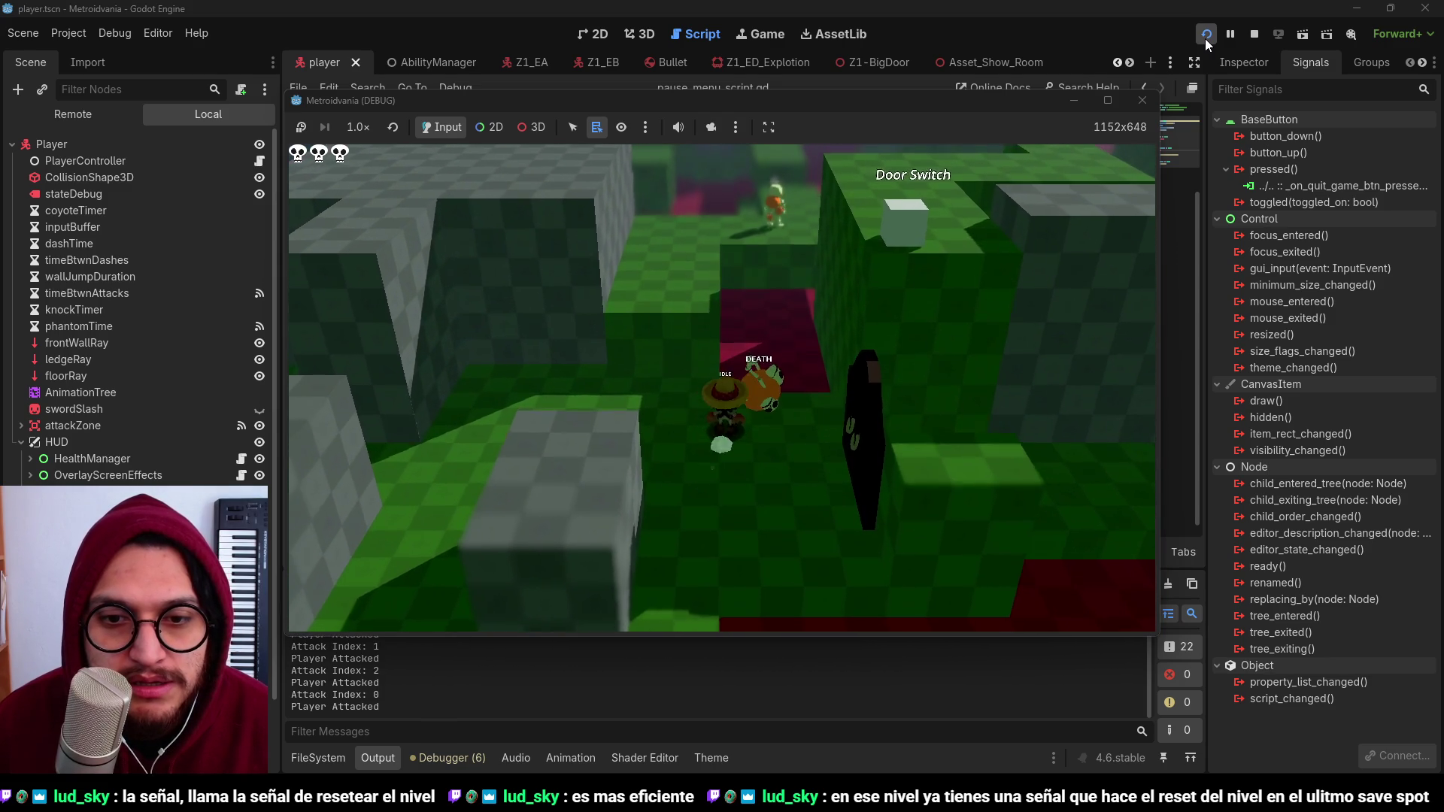
{"action": "key", "text": "d"}
{"action": "key", "text": "j"}
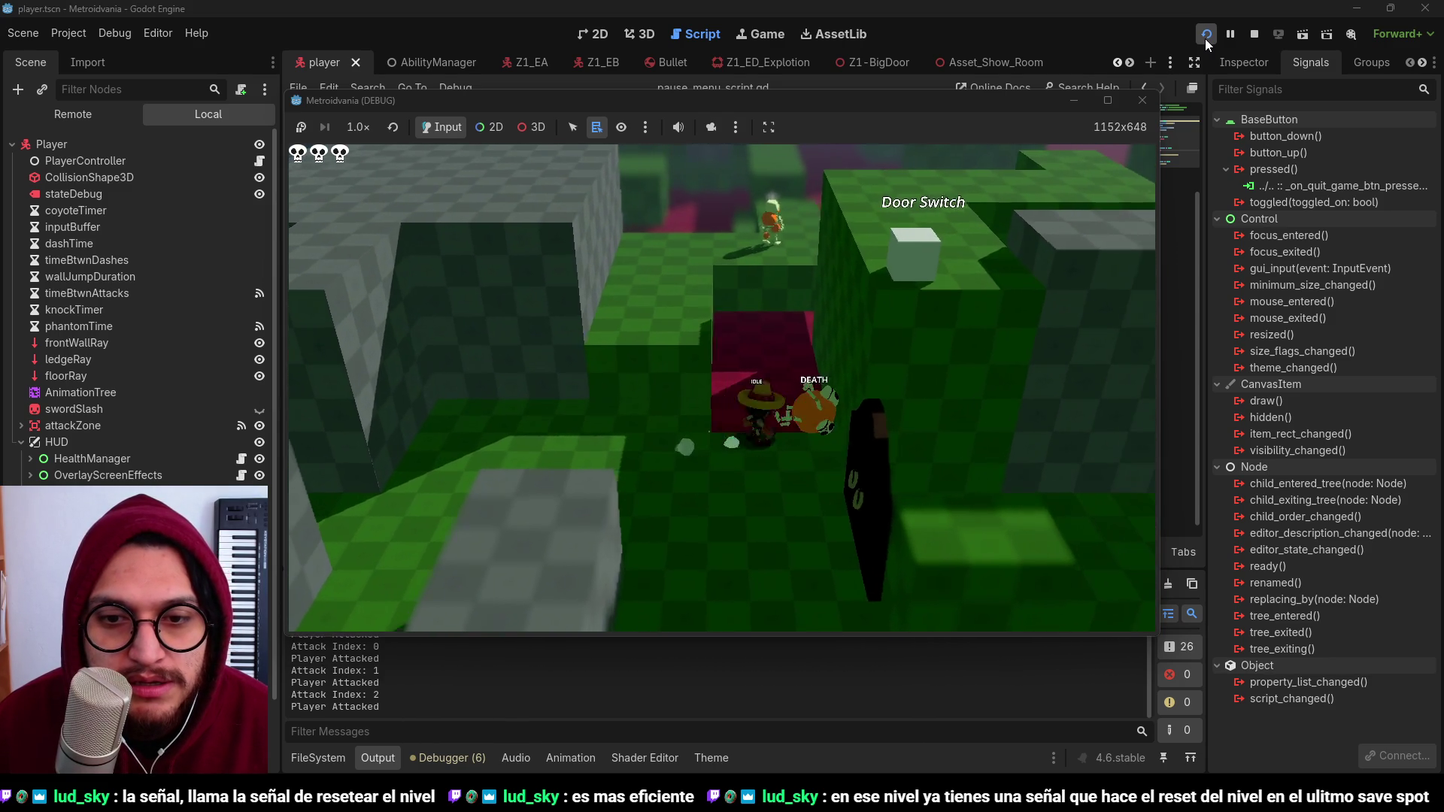
{"action": "key", "text": "w"}
{"action": "key", "text": "j"}
{"action": "key", "text": "j"}
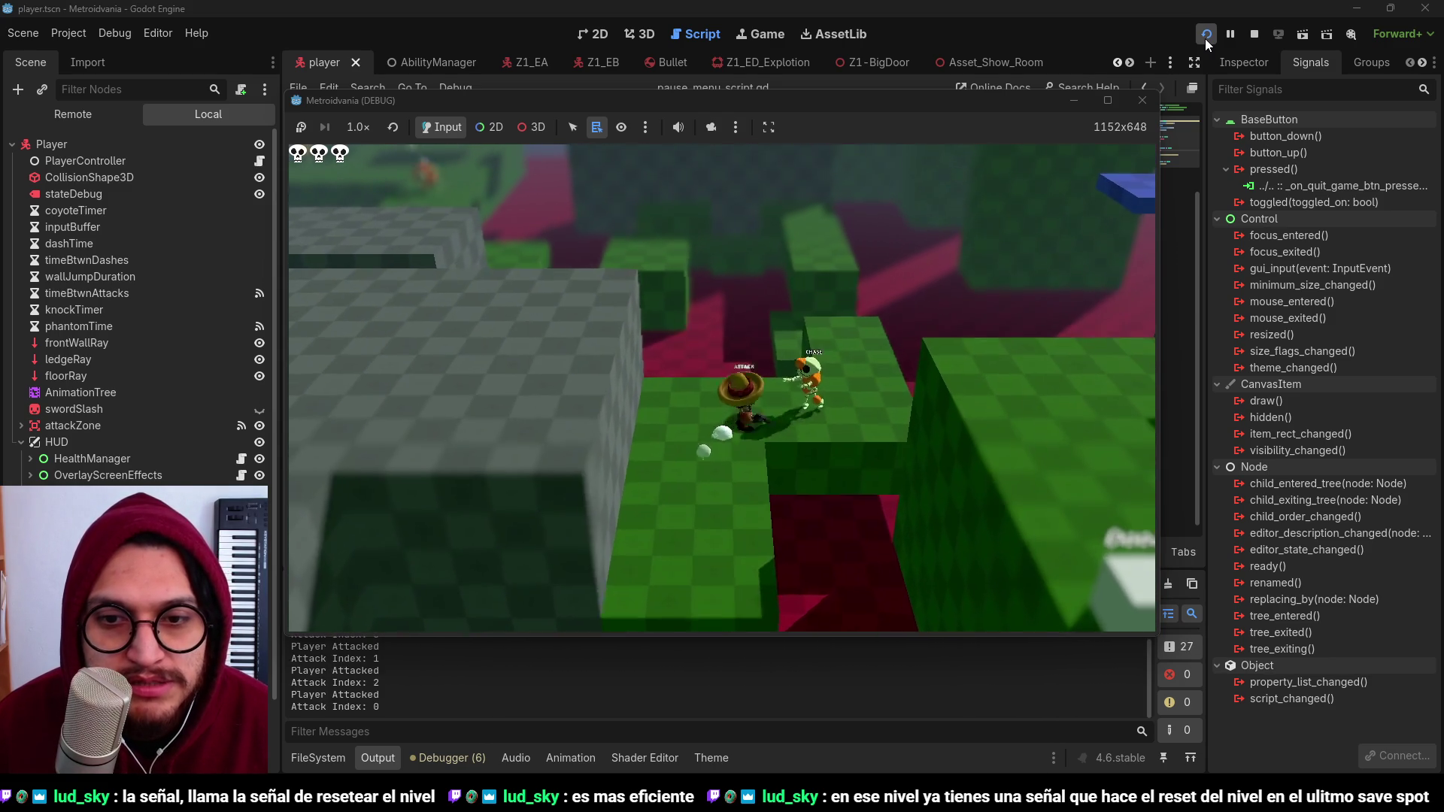
{"action": "key", "text": "j"}
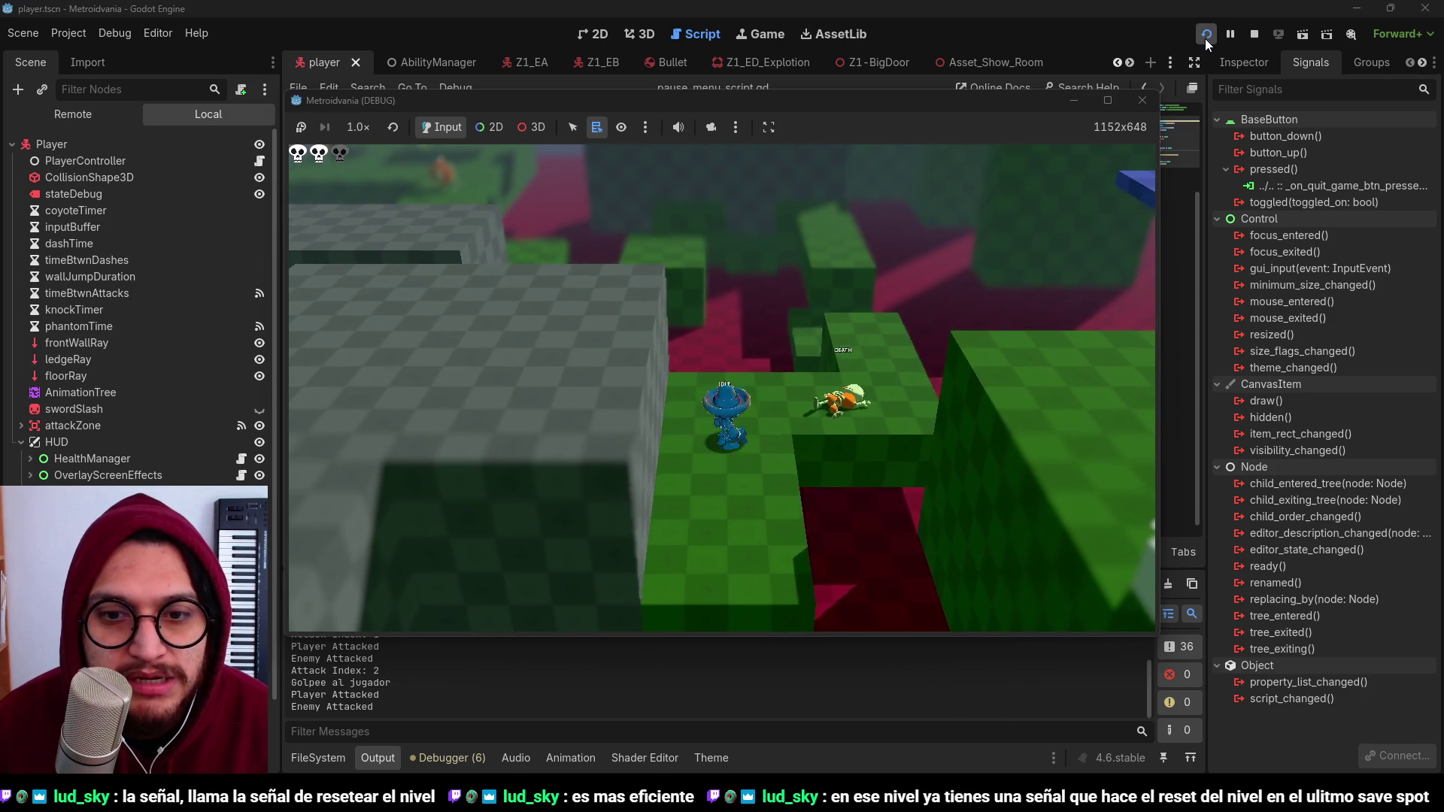
Jump to the upper platform, drop to the red floor, pause and end the test.
{"action": "key", "text": "s"}
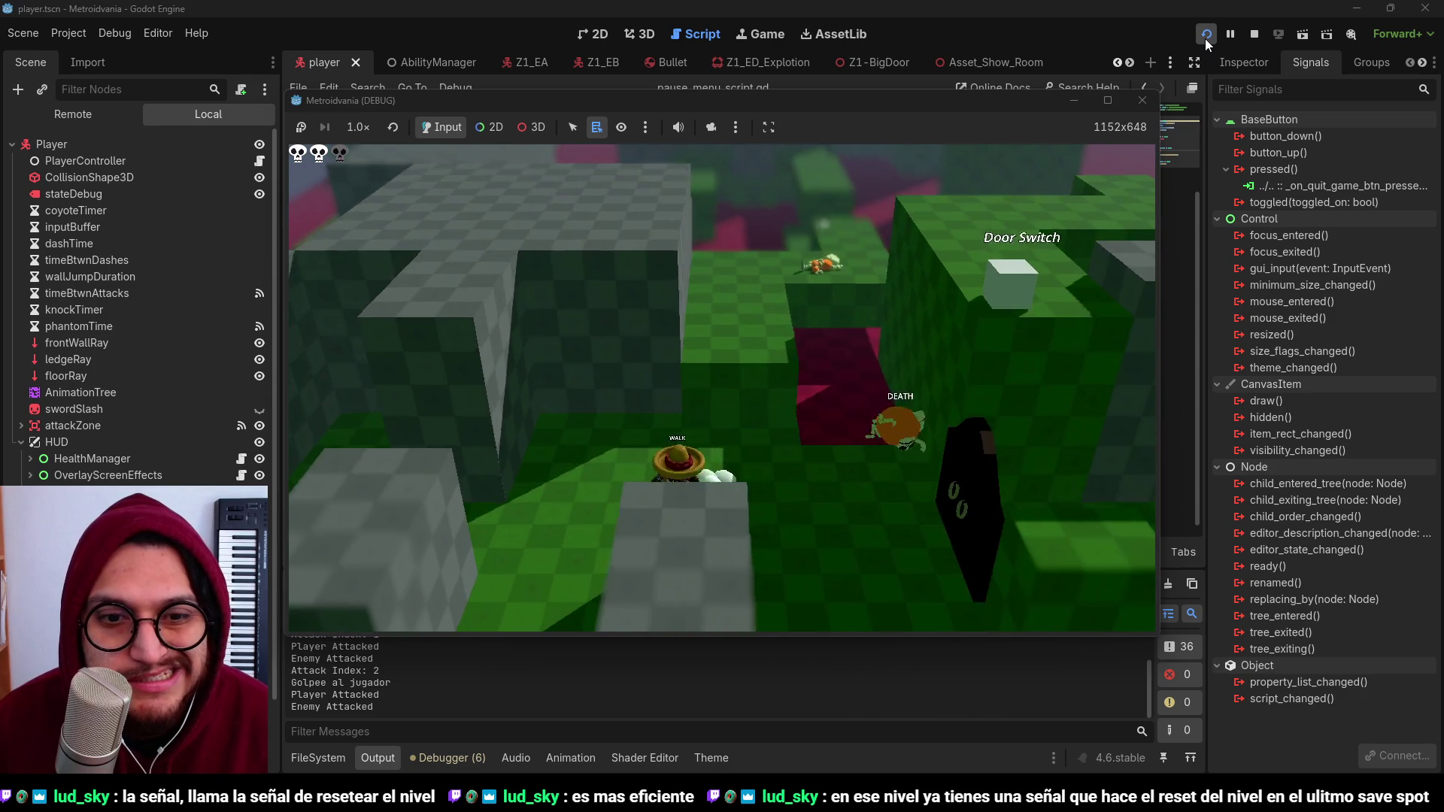
{"action": "key", "text": "w"}
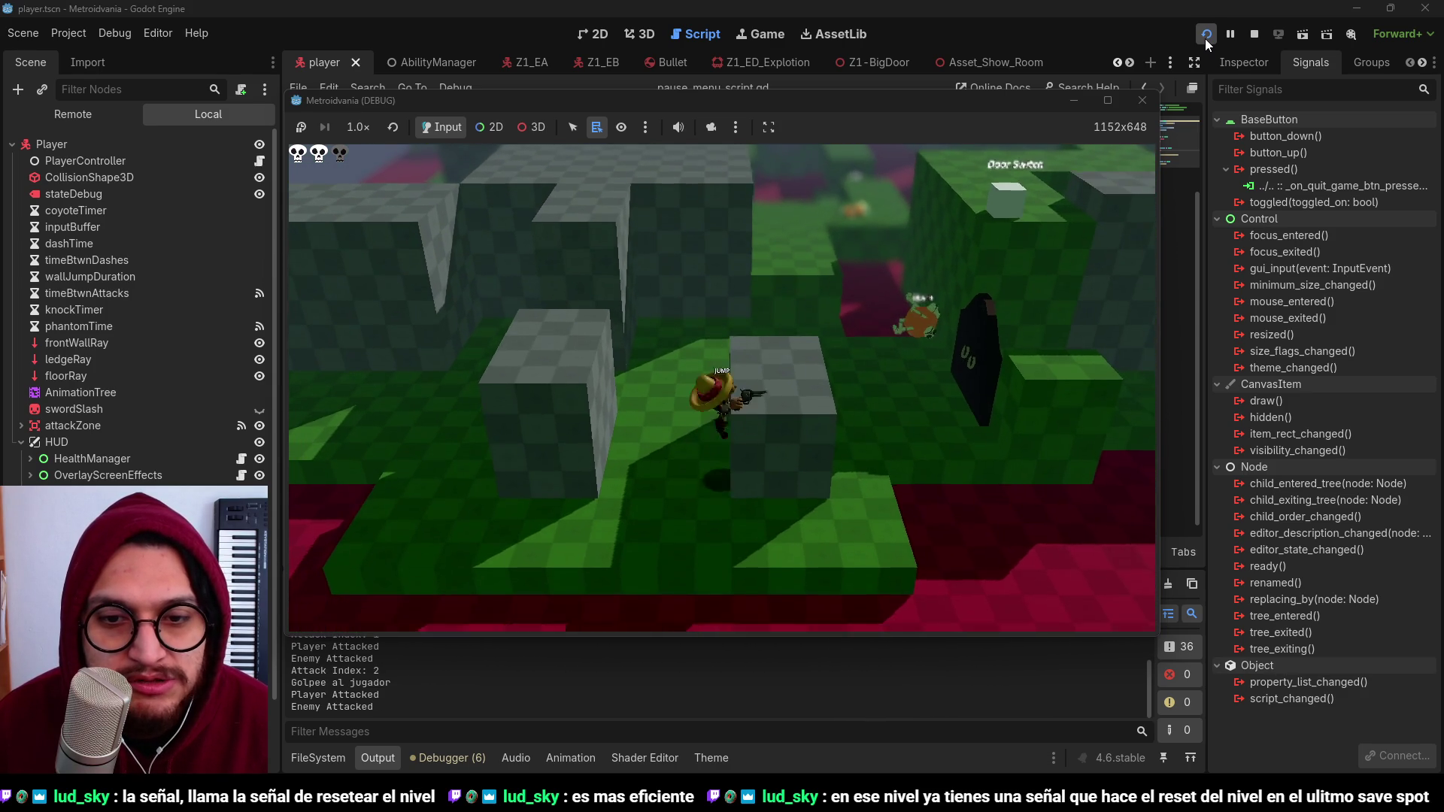
{"action": "key", "text": "space"}
{"action": "key", "text": "w"}
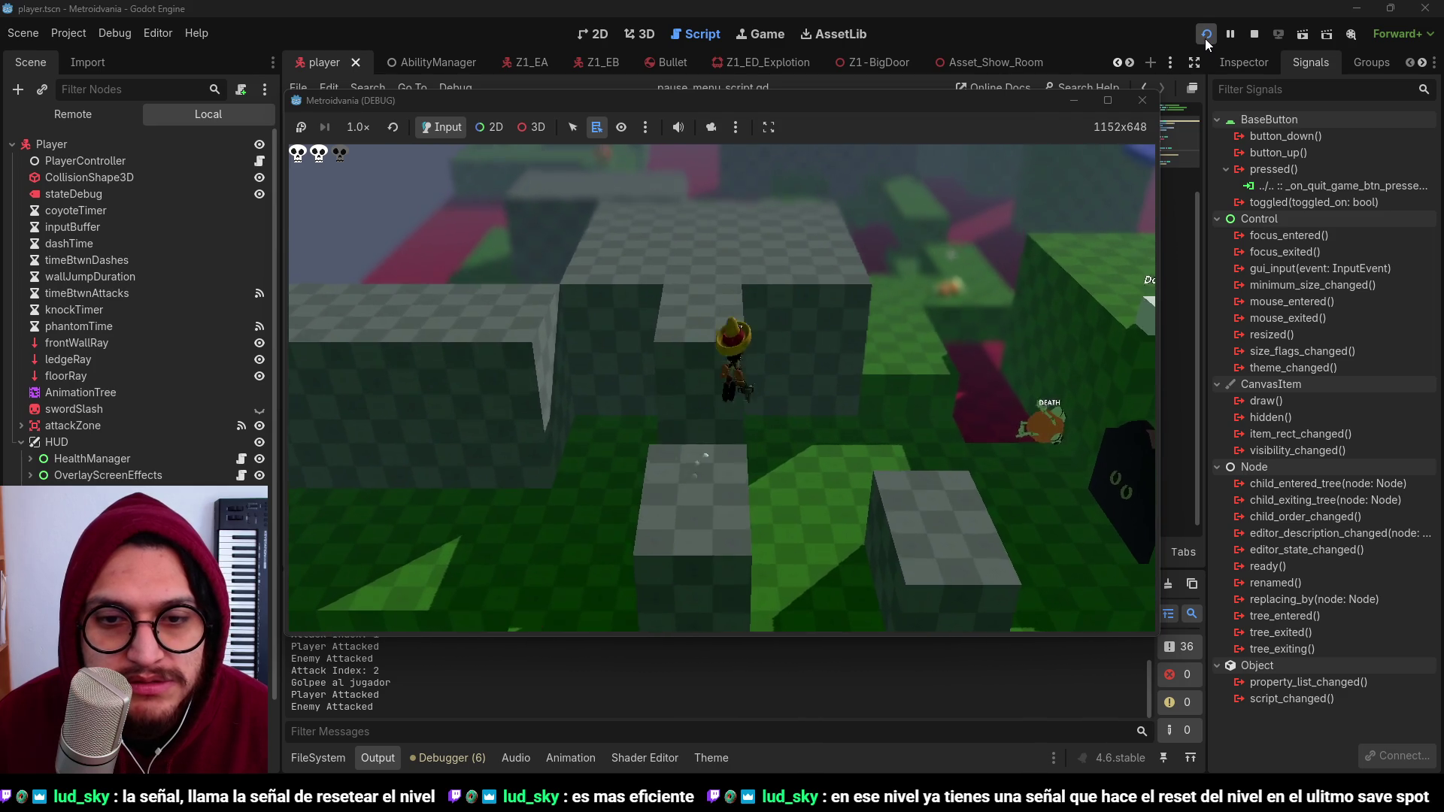
{"action": "key", "text": "s"}
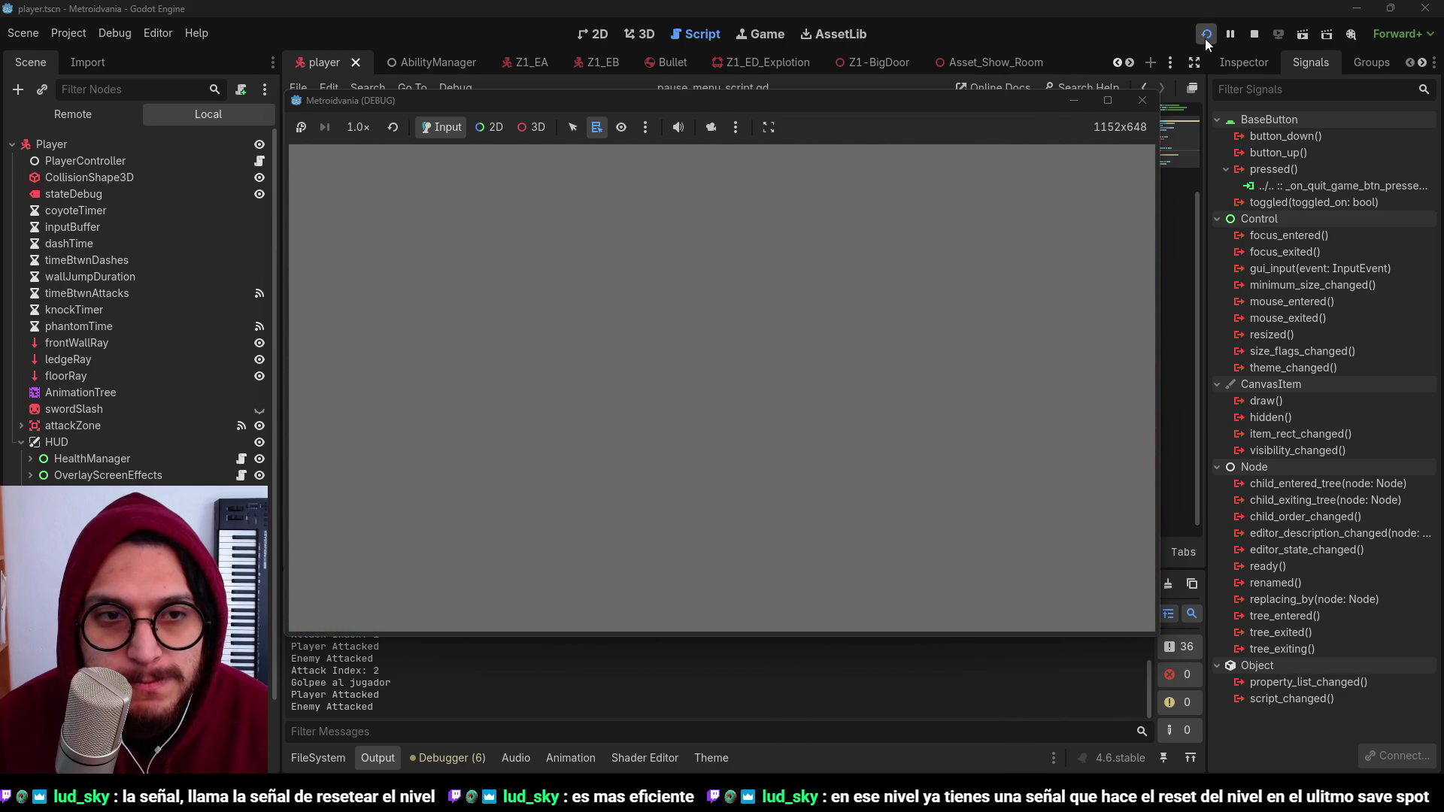
{"action": "key", "text": "Escape"}
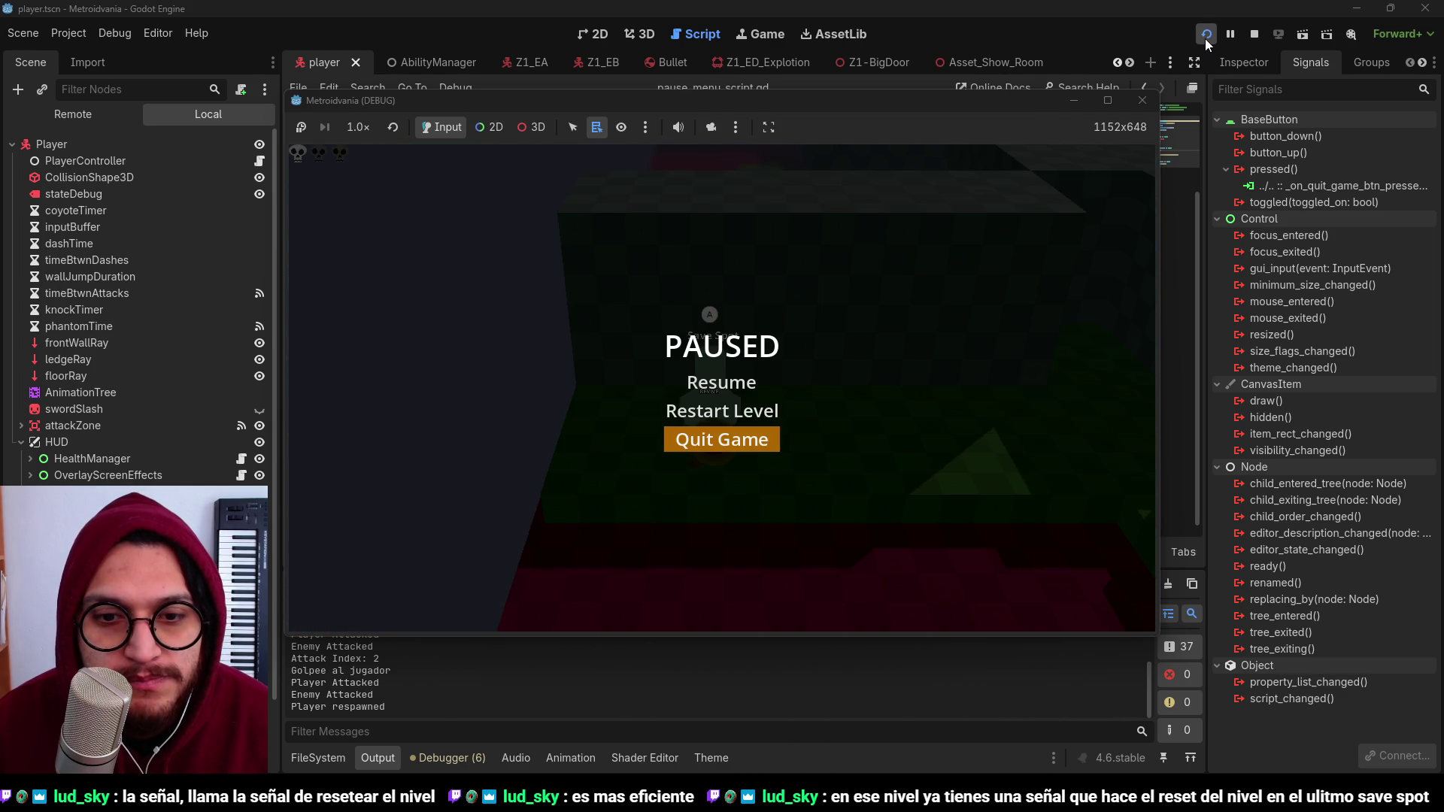
{"action": "key", "text": "Return"}
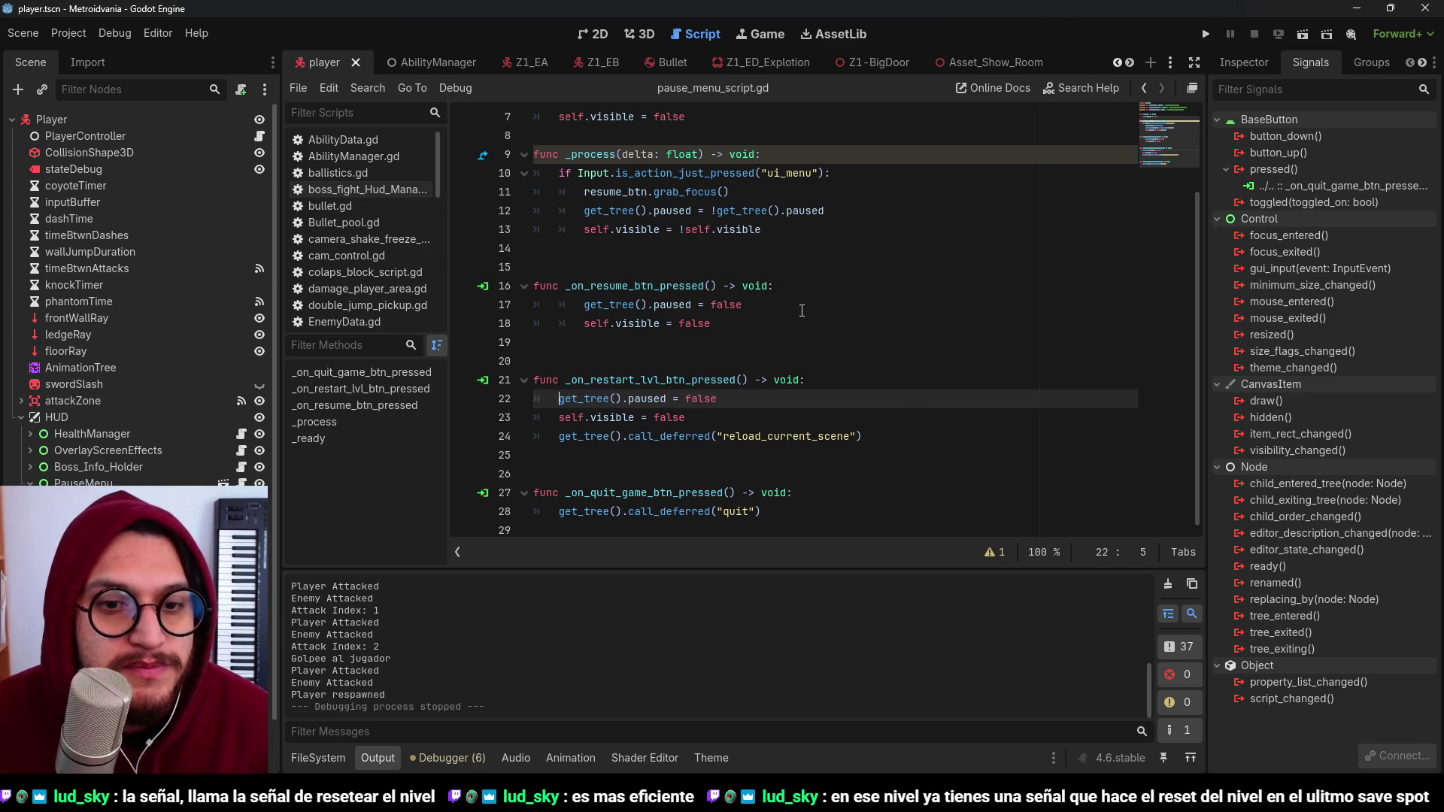
Comment out the reload_current_scene line with Ctrl+K and add an empty line above it.
{"action": "left_click", "coordinate": [760, 404]}
{"action": "left_click", "coordinate": [855, 448]}
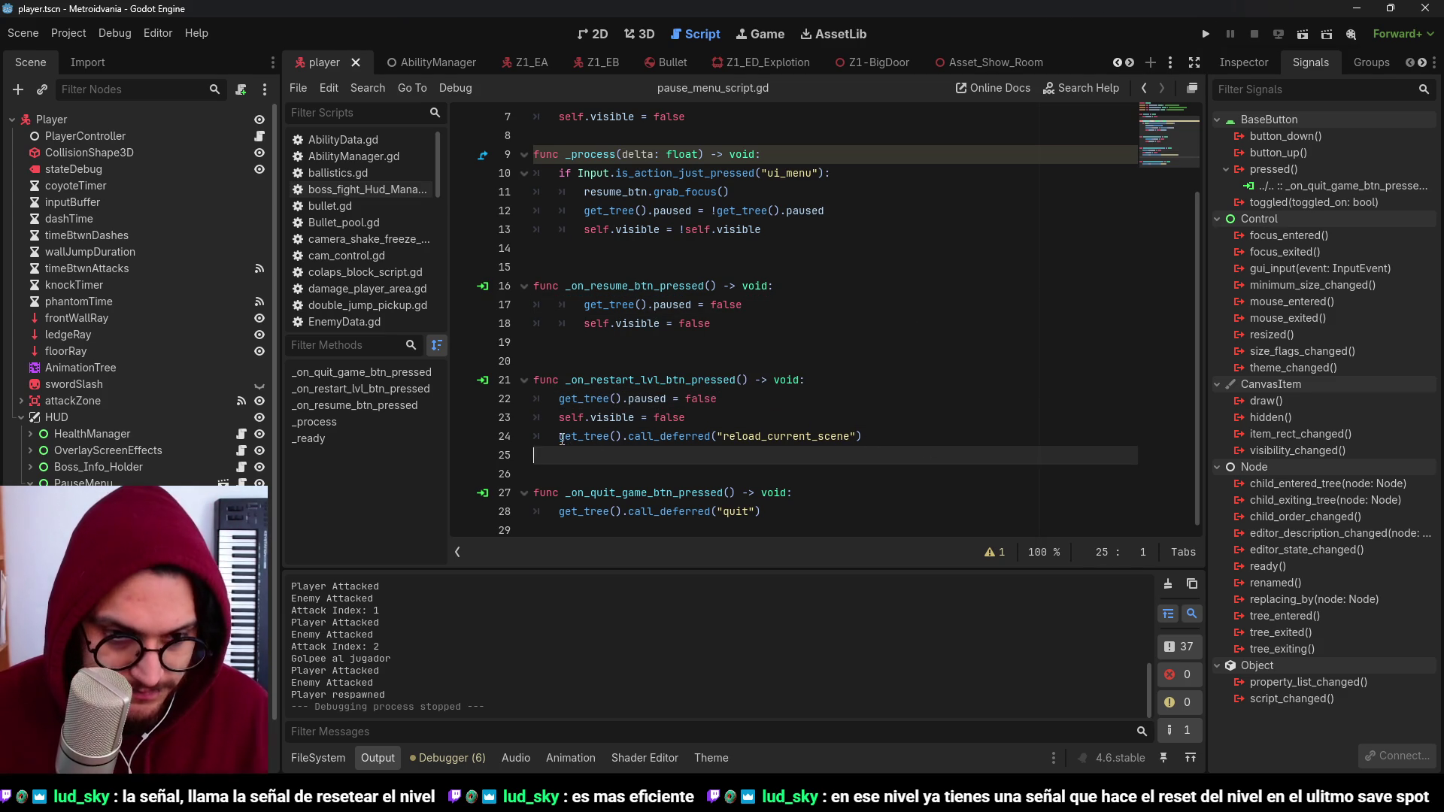
{"action": "left_click", "coordinate": [614, 438]}
{"action": "key", "text": "ctrl+k"}
{"action": "left_click", "coordinate": [733, 419]}
{"action": "key", "text": "Return"}
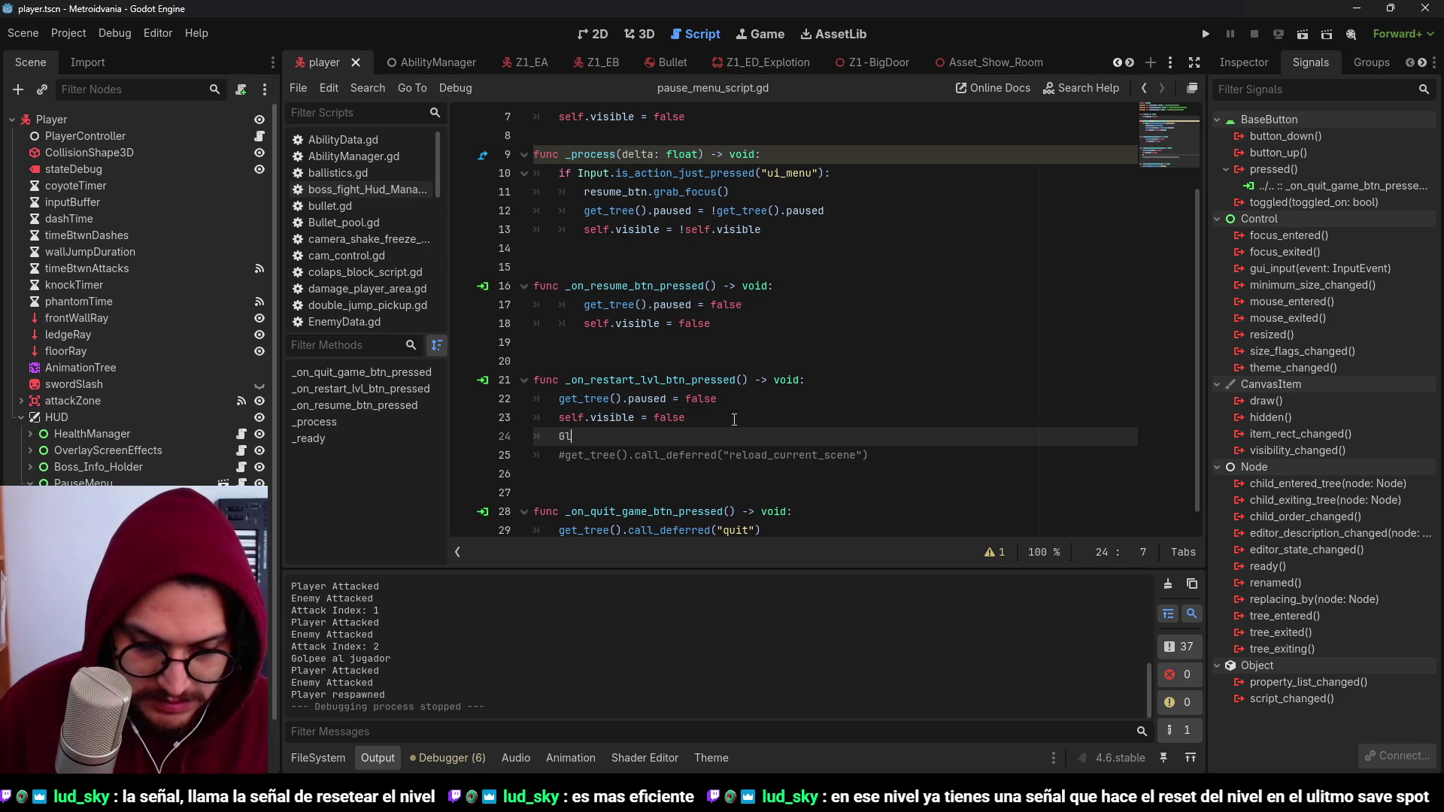
Write Globals.FULL_RESET_LEVEL.emit( with an argument starting Globals.playerData.last, using autocomplete.
{"action": "type", "text": "s."}
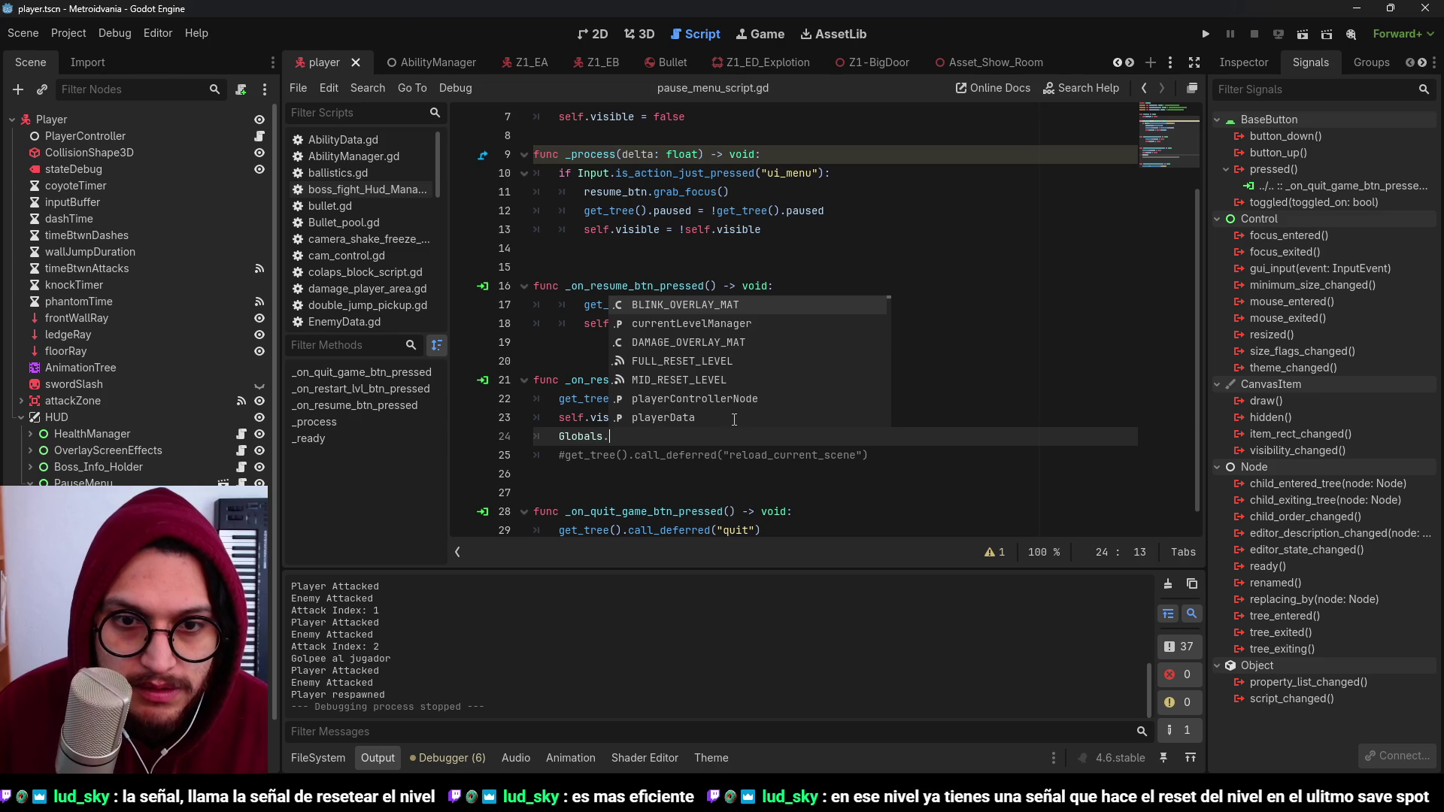
{"action": "type", "text": "FU"}
{"action": "key", "text": "Return"}
{"action": "type", "text": ".emit("}
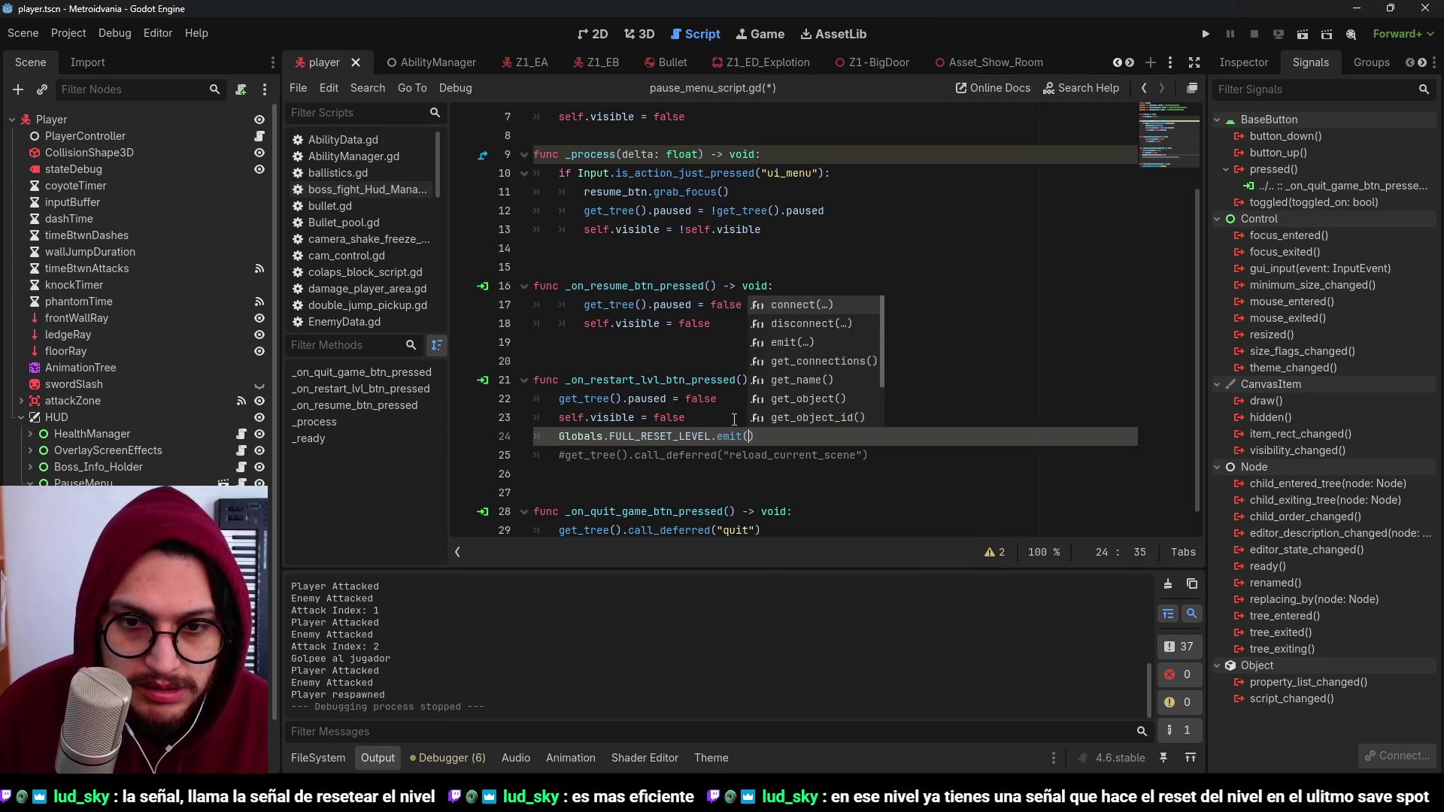
{"action": "key", "text": "Return"}
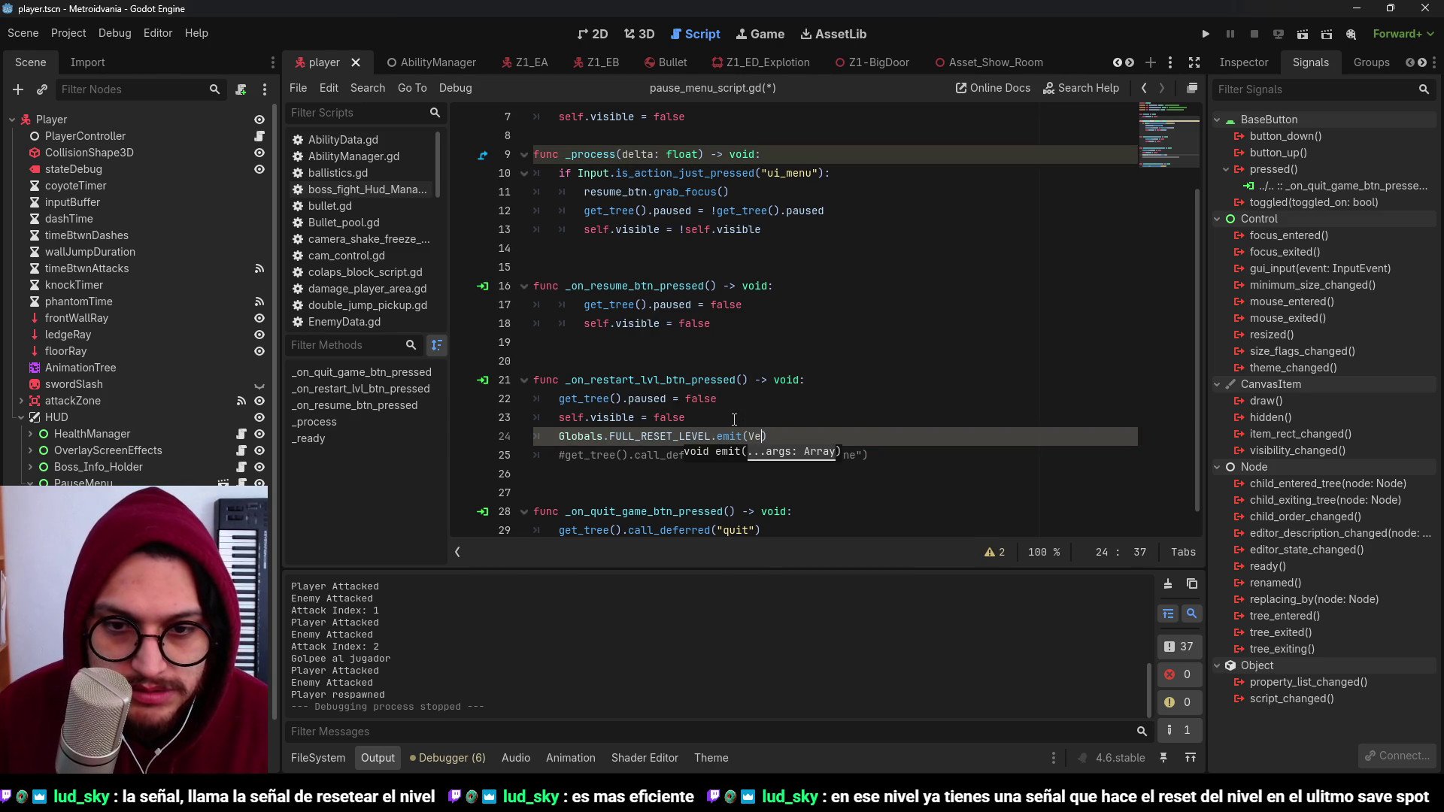
{"action": "type", "text": "ctor"}
{"action": "key", "text": "BackSpace"}
{"action": "key", "text": "BackSpace"}
{"action": "key", "text": "BackSpace"}
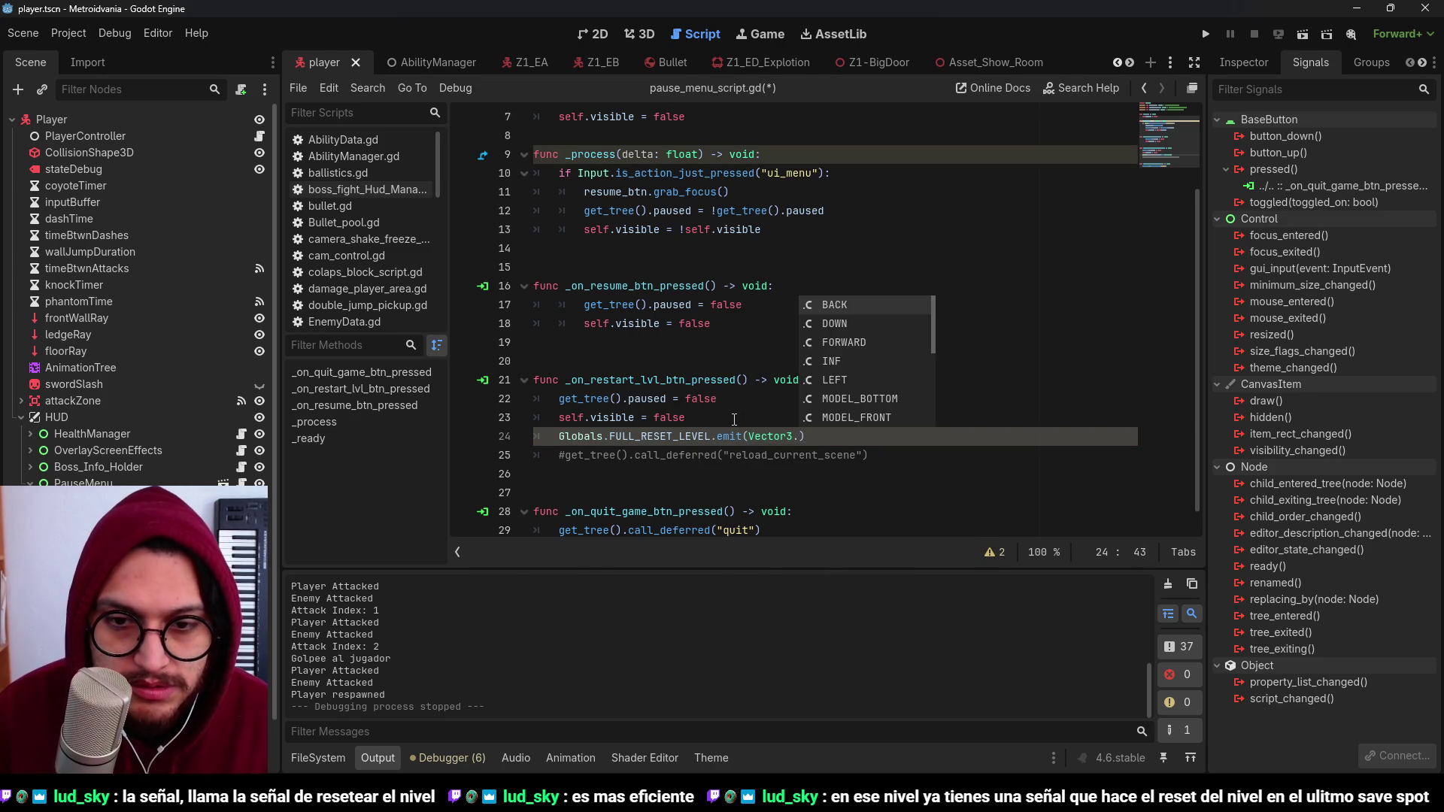
{"action": "key", "text": "BackSpace"}
{"action": "key", "text": "BackSpace"}
{"action": "type", "text": "Glbo"}
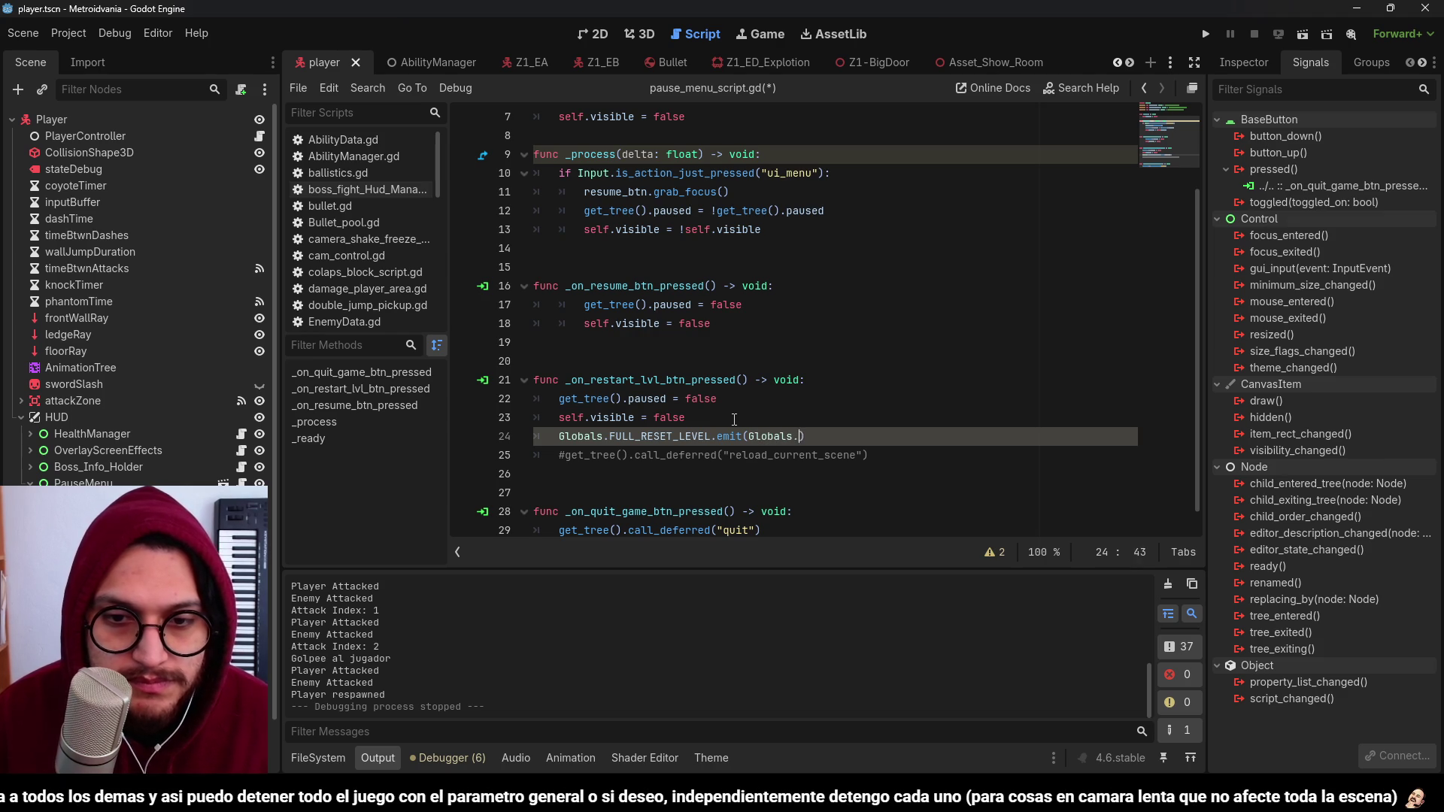
{"action": "type", "text": "last"}
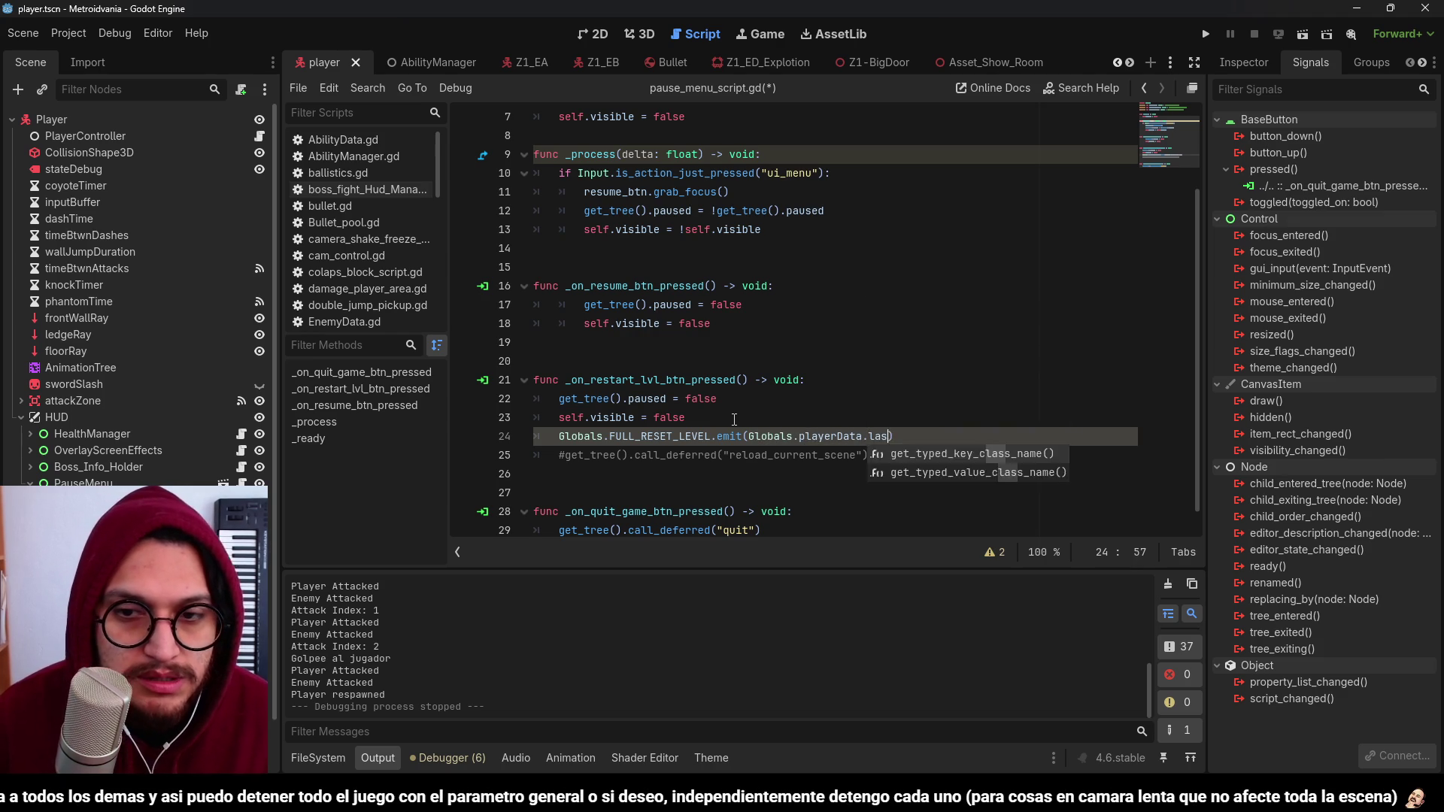
{"action": "scroll", "coordinate": [374, 233], "scroll_direction": "down", "scroll_amount": 2}
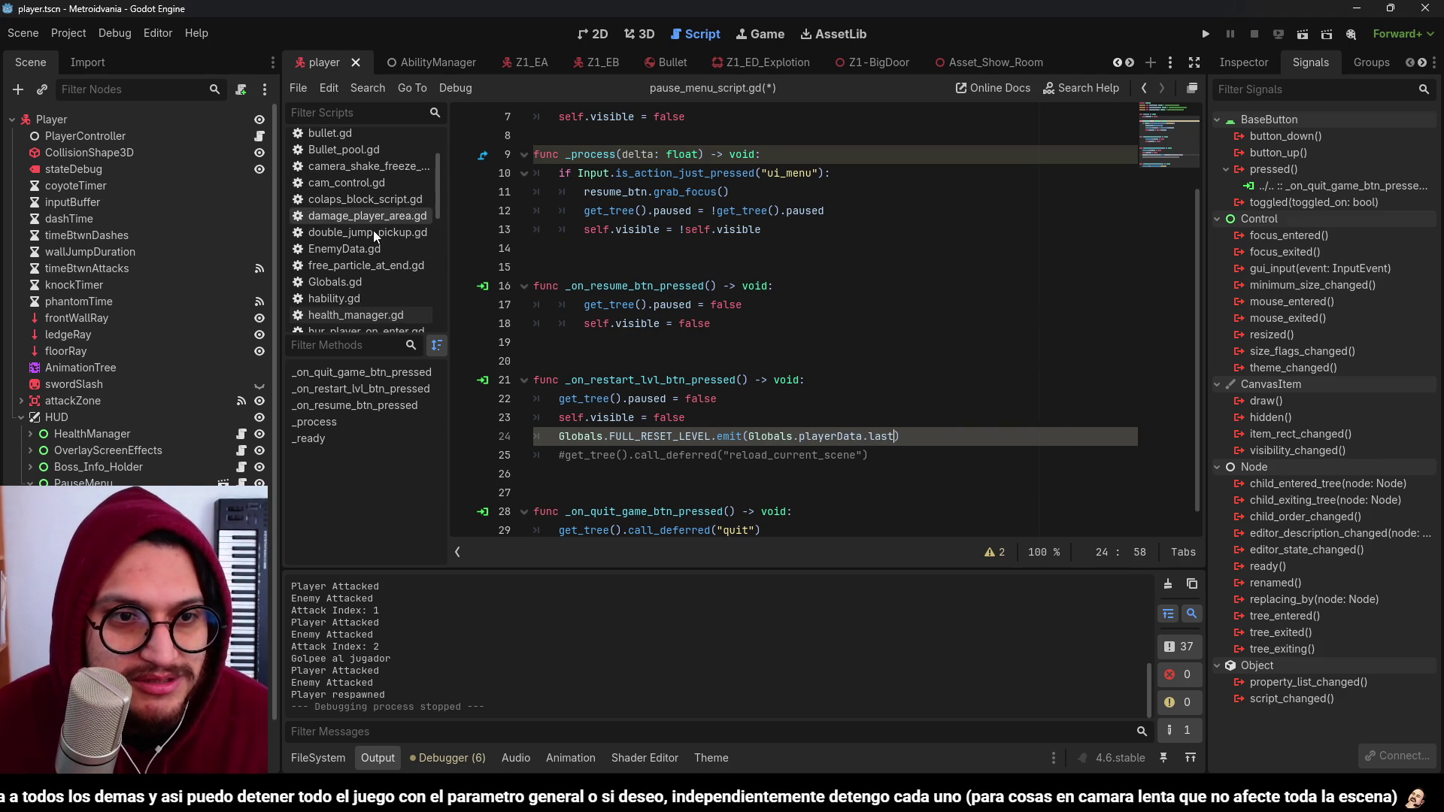
Check the key name in Globals.gd and complete the argument as Globals.playerData.lastCheckPointPos.
{"action": "left_click", "coordinate": [372, 280]}
{"action": "double_click", "coordinate": [622, 231]}
{"action": "key", "text": "ctrl+c"}
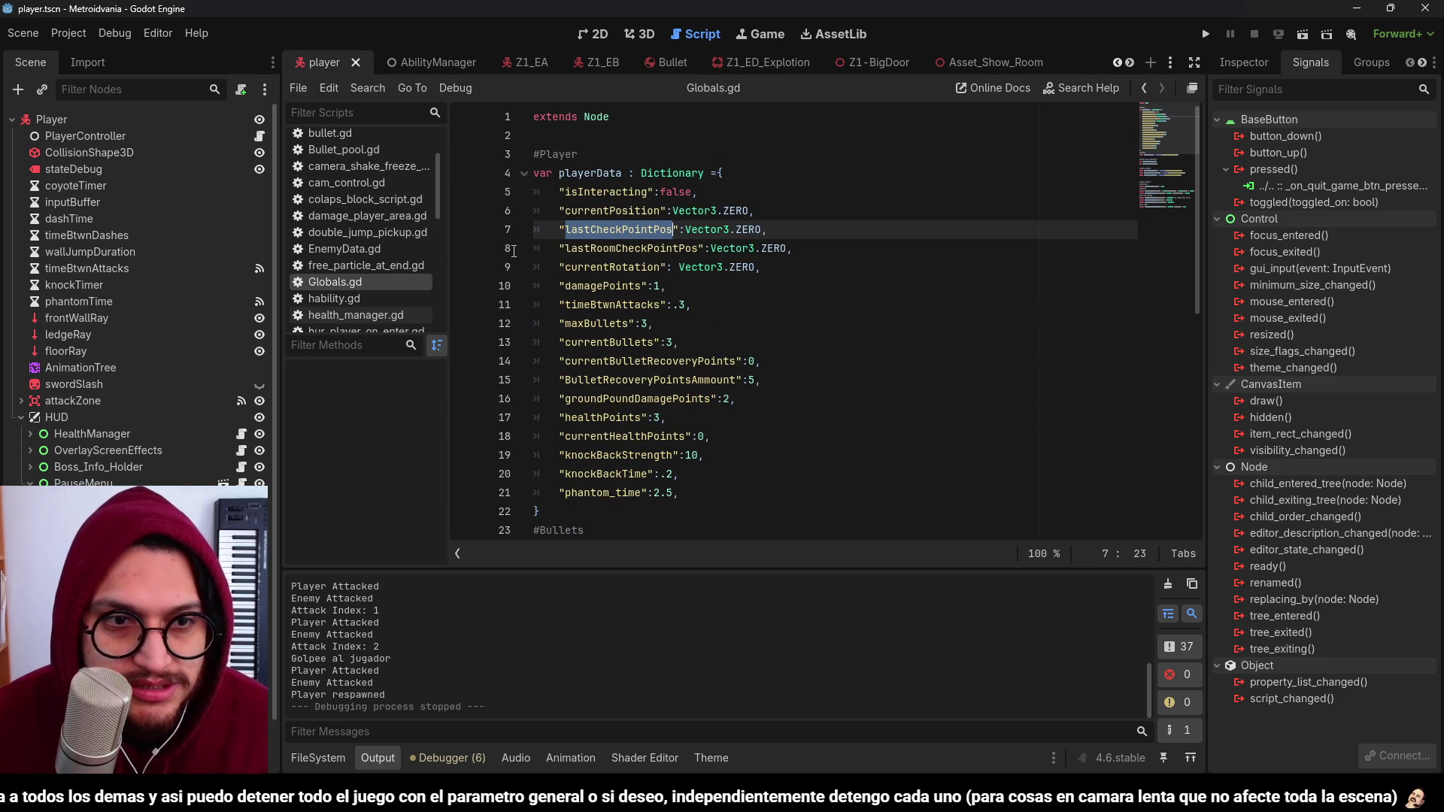
{"action": "key", "text": "alt+Left"}
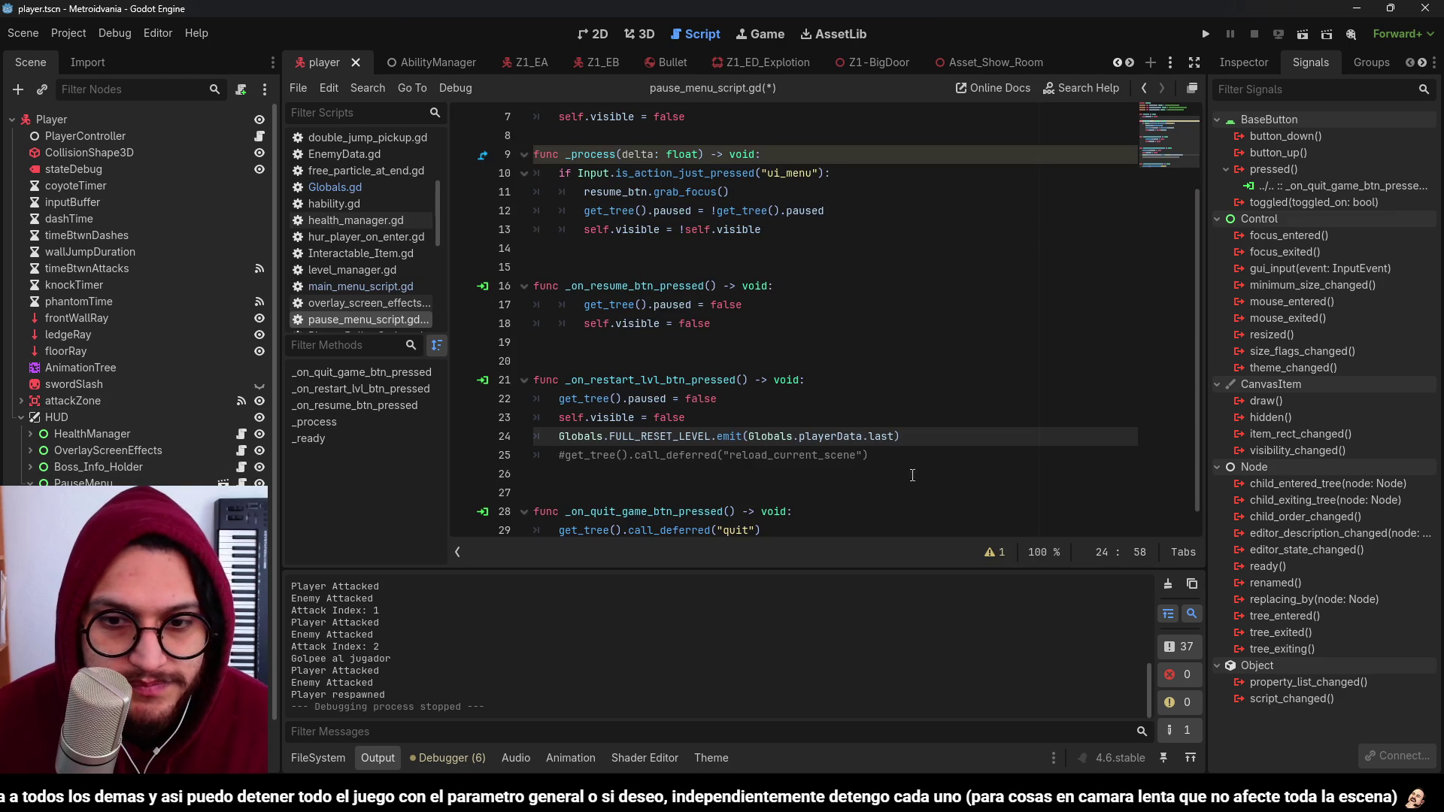
{"action": "left_click", "coordinate": [746, 436], "text": "shift"}
{"action": "key", "text": "ctrl+v"}
{"action": "key", "text": "ctrl+s"}
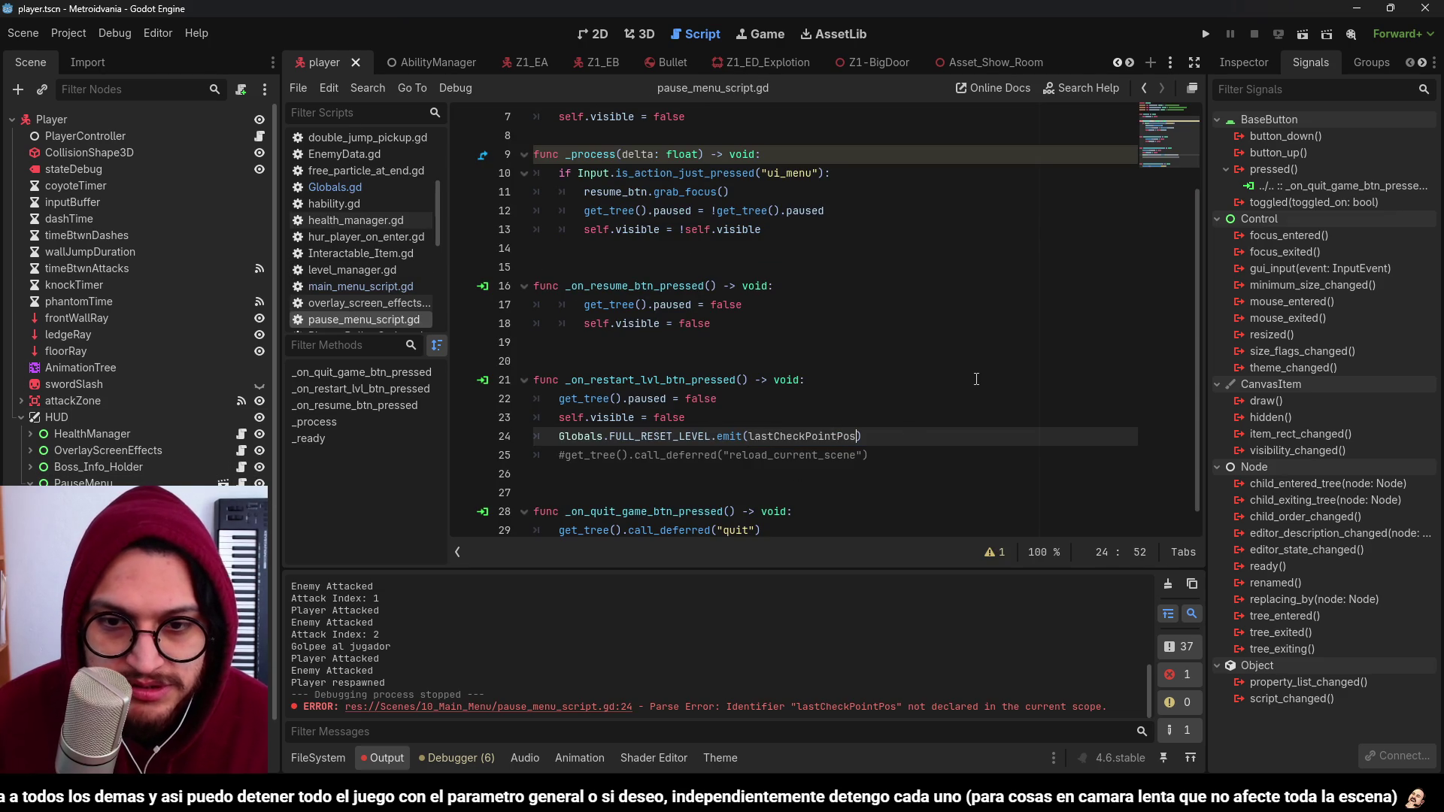
{"action": "key", "text": "ctrl+z"}
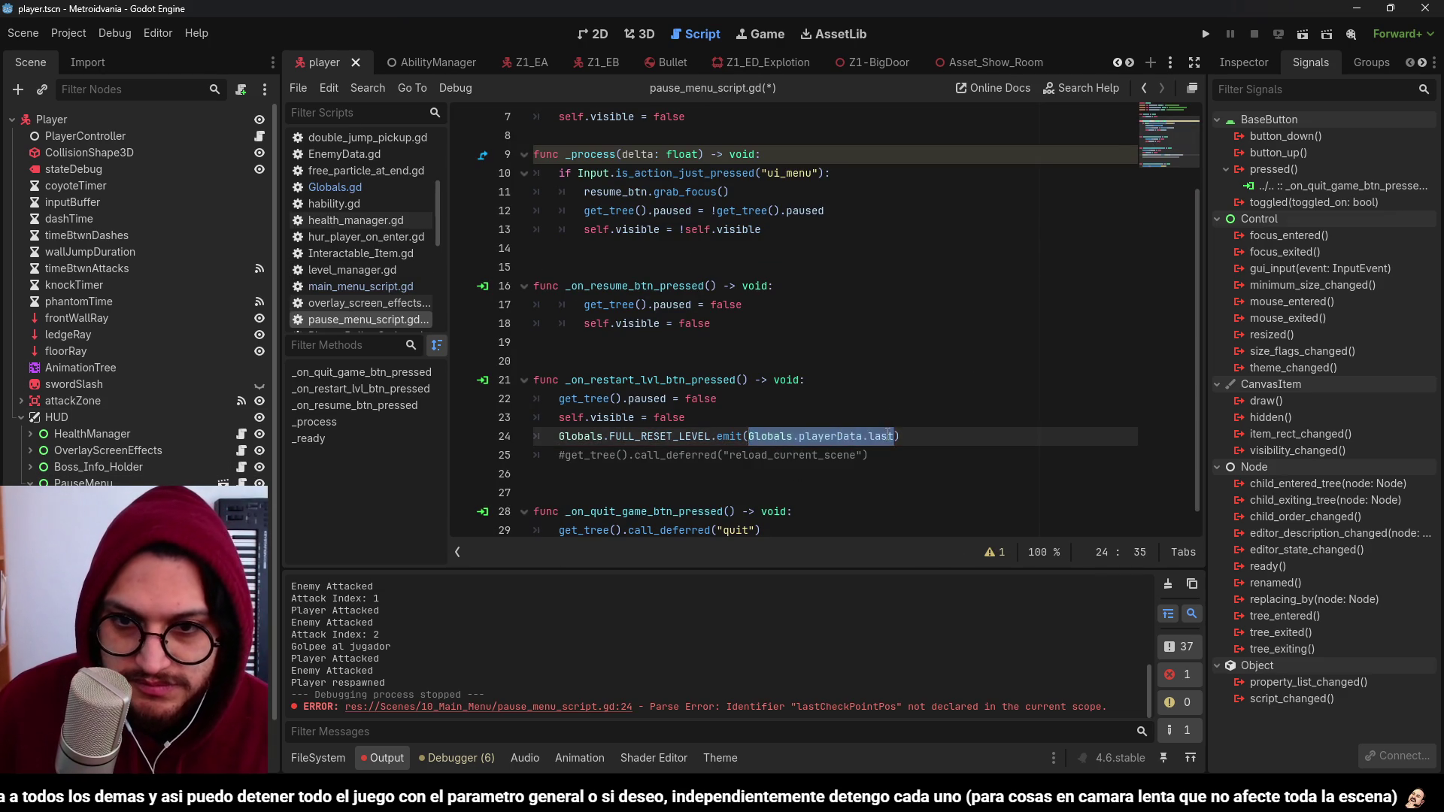
{"action": "type", "text": "CheckPointPos"}
{"action": "scroll", "coordinate": [950, 431], "scroll_direction": "down", "scroll_amount": 1}
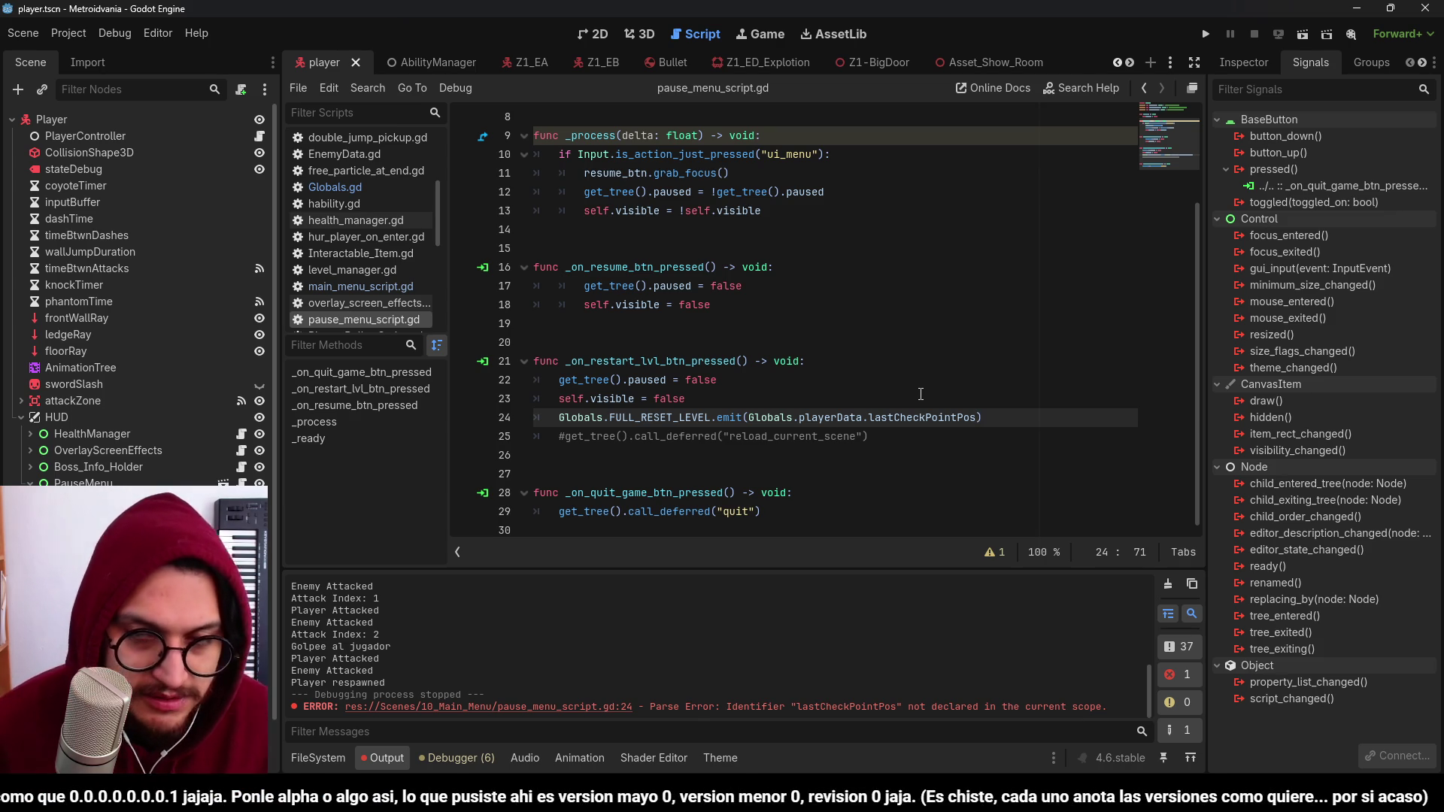
Save all changes, run the project and start playing from the title screen.
{"action": "key", "text": "Up"}
{"action": "key", "text": "ctrl+s"}
{"action": "left_click", "coordinate": [1205, 34]}
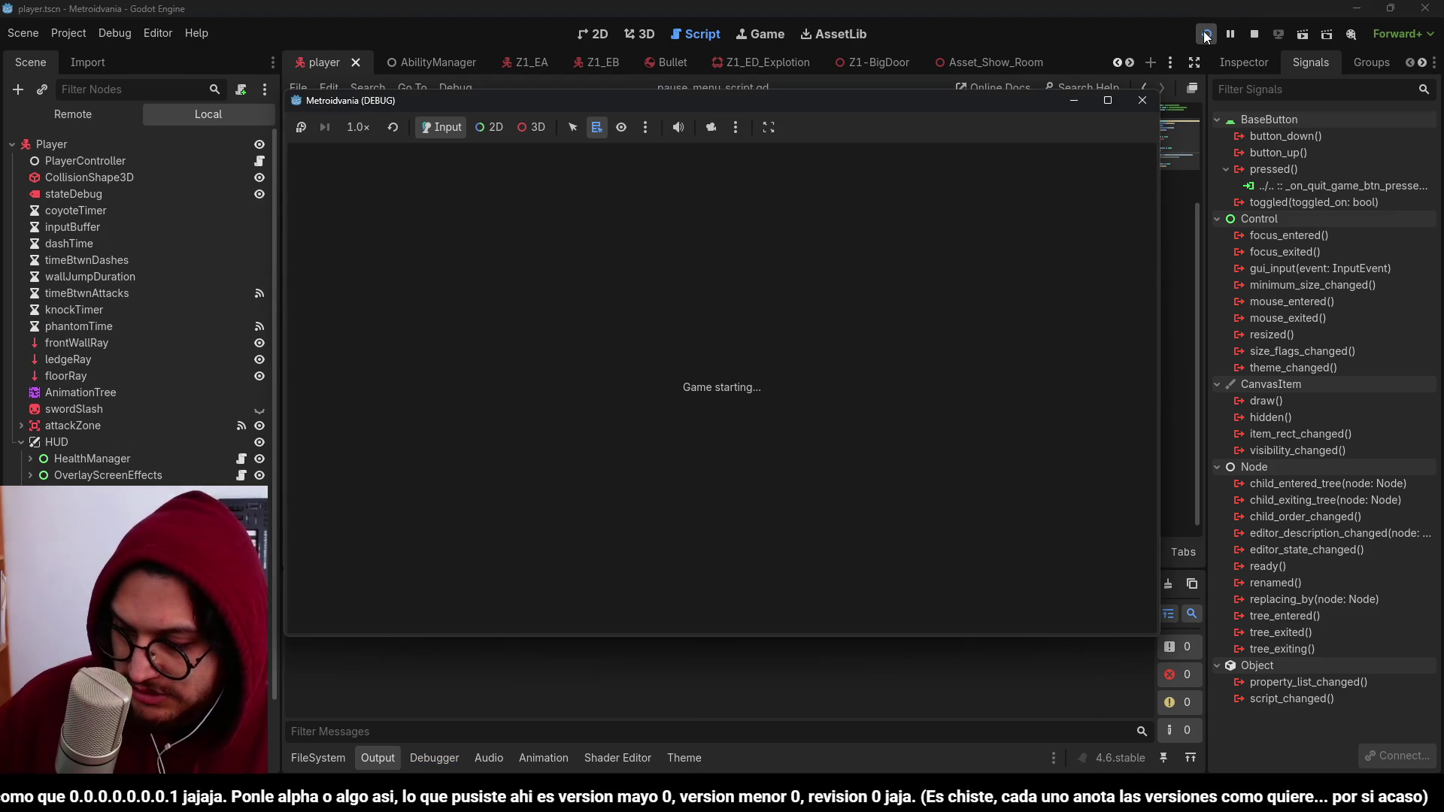
{"action": "key", "text": "Return"}
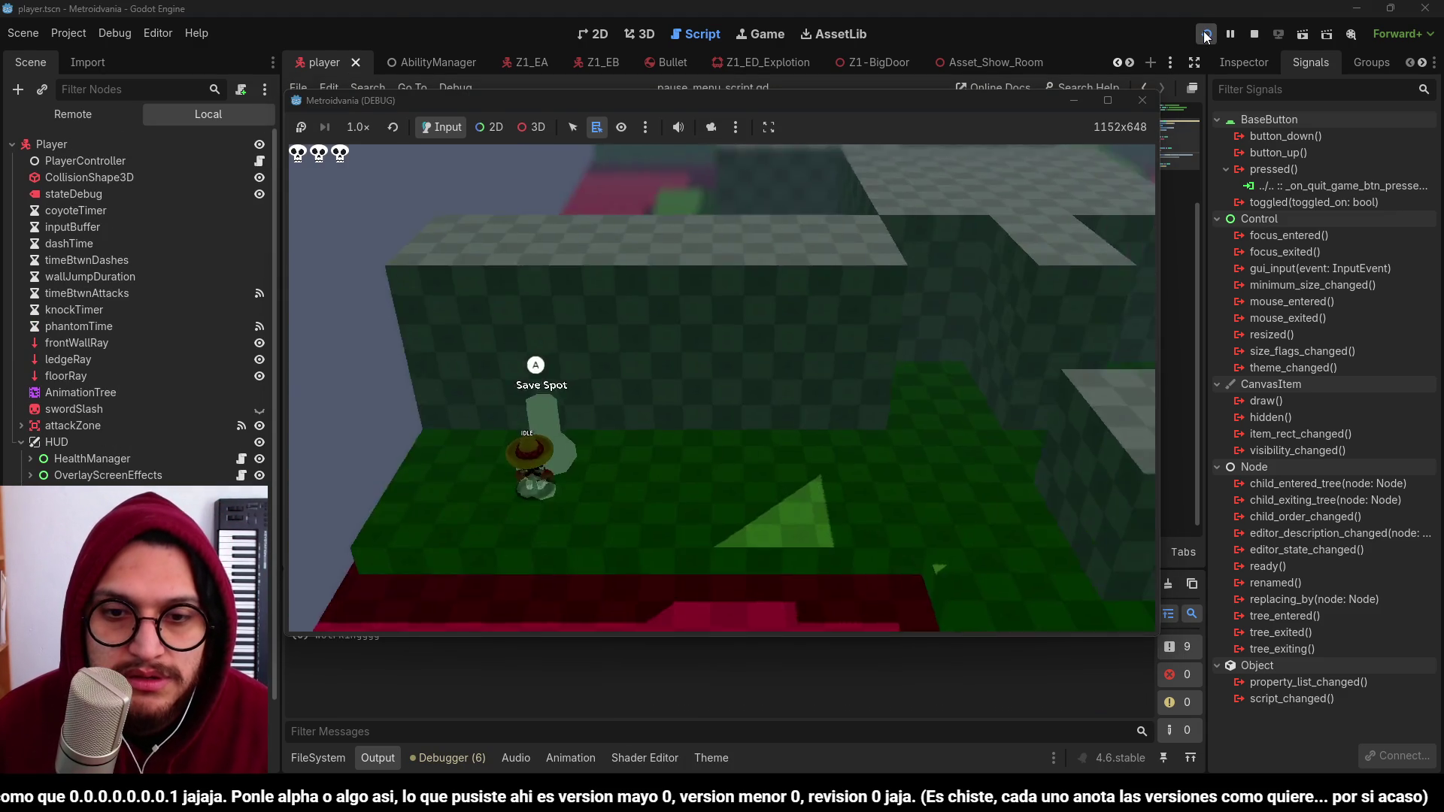
Open the pause menu, move through its options and choose Restart Level.
{"action": "key", "text": "Escape"}
{"action": "key", "text": "Escape"}
{"action": "key", "text": "Escape"}
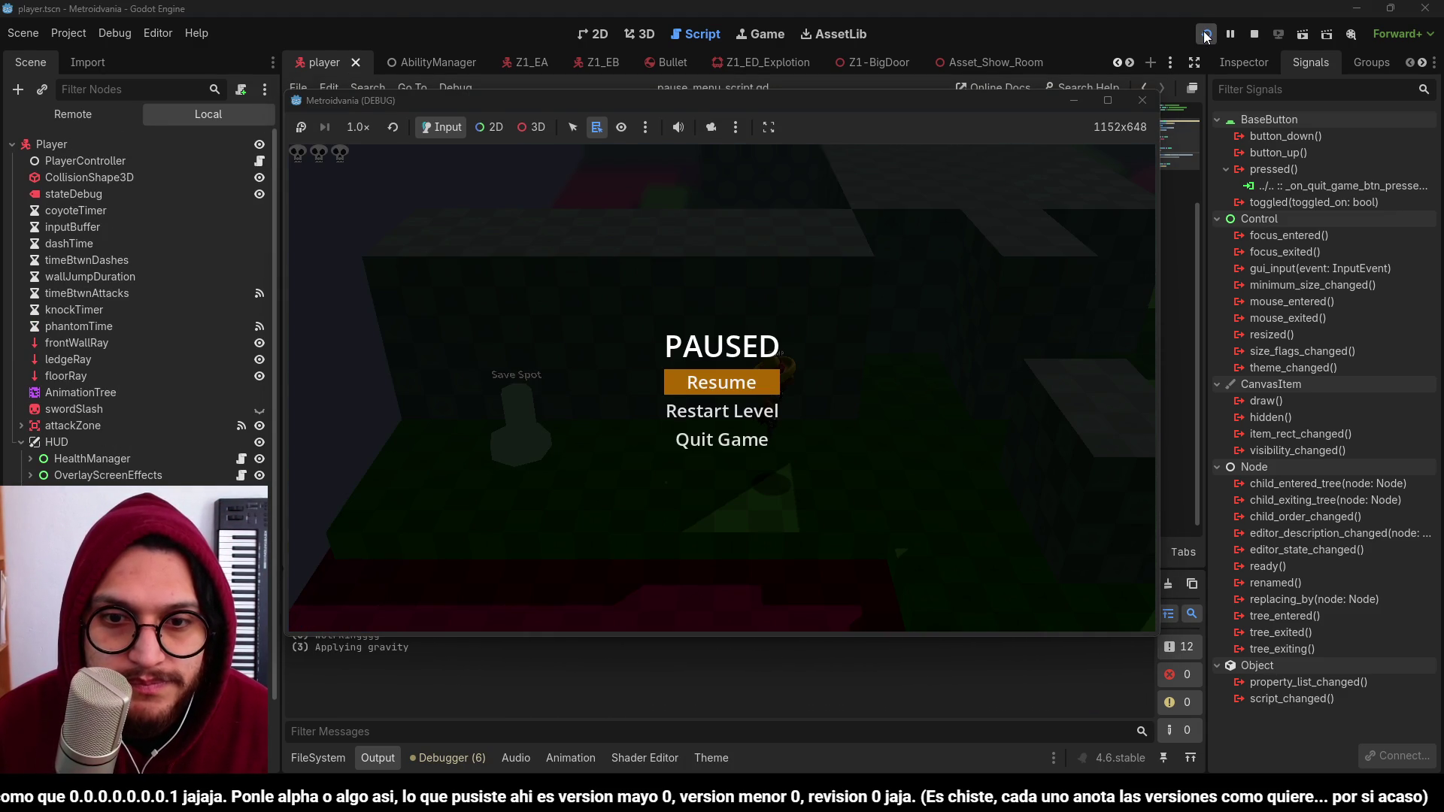
{"action": "key", "text": "Down"}
{"action": "key", "text": "Down"}
{"action": "key", "text": "Up"}
{"action": "key", "text": "Up"}
{"action": "key", "text": "Down"}
{"action": "key", "text": "Down"}
{"action": "key", "text": "Up"}
{"action": "key", "text": "Up"}
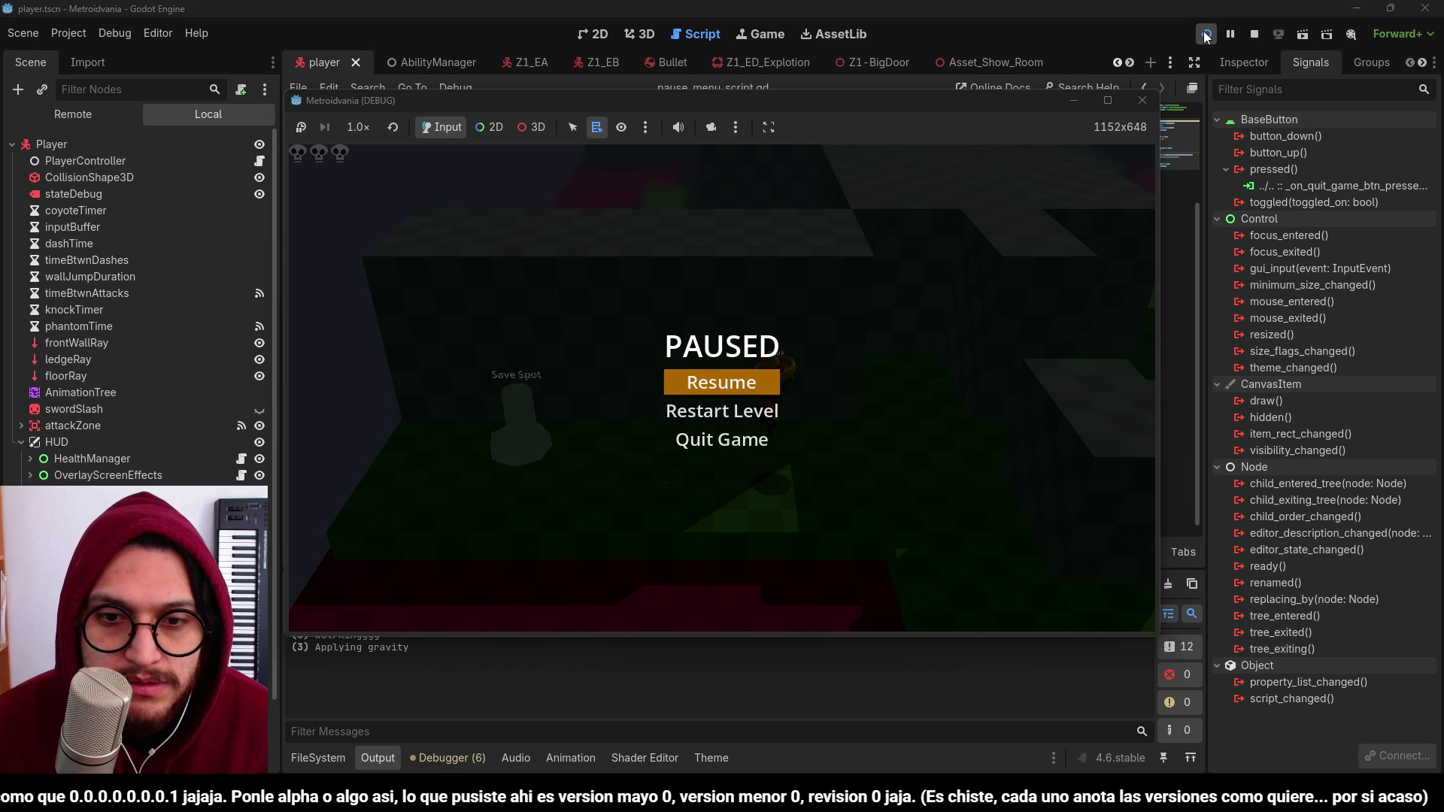
{"action": "key", "text": "Escape"}
{"action": "key", "text": "Escape"}
{"action": "key", "text": "Down"}
{"action": "key", "text": "Down"}
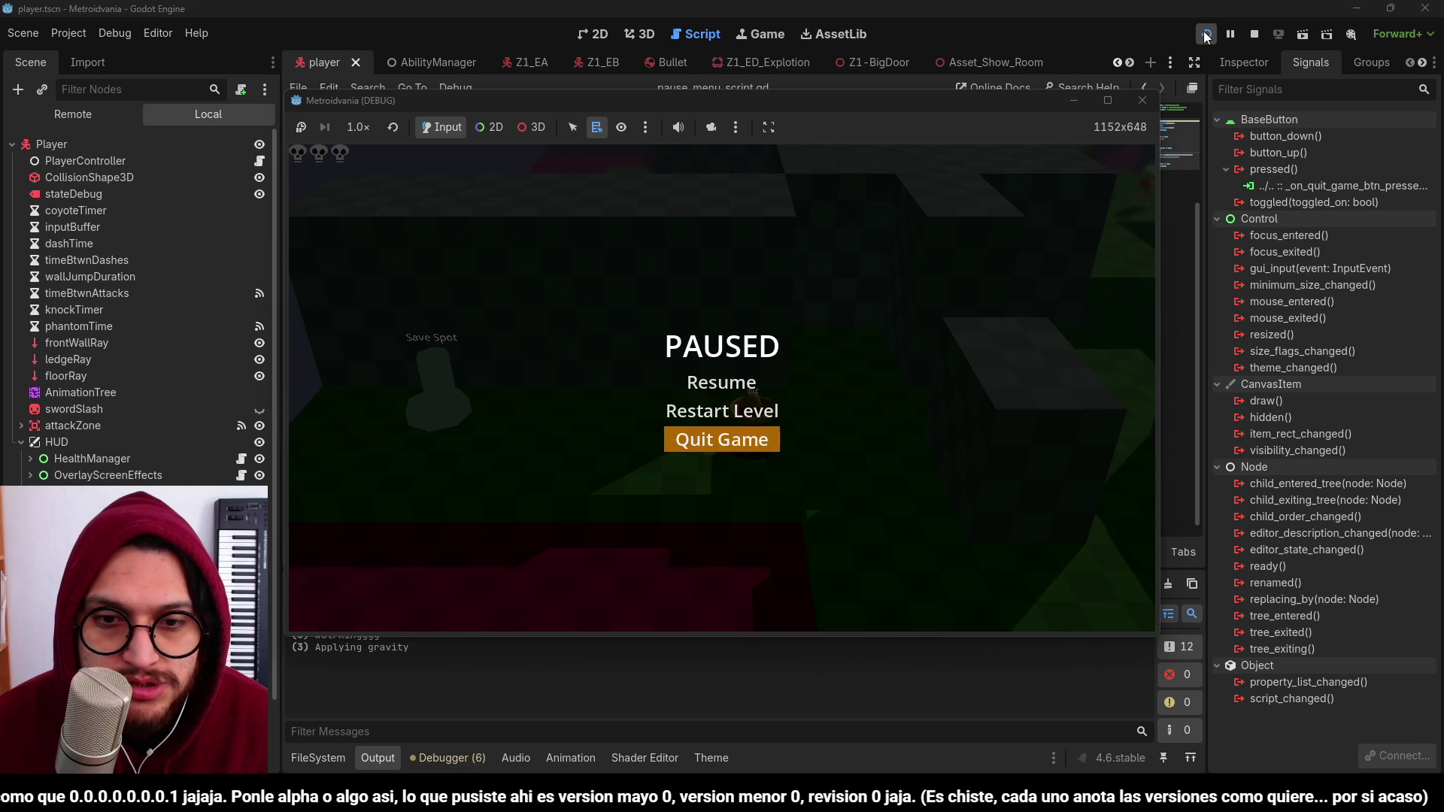
{"action": "key", "text": "Up"}
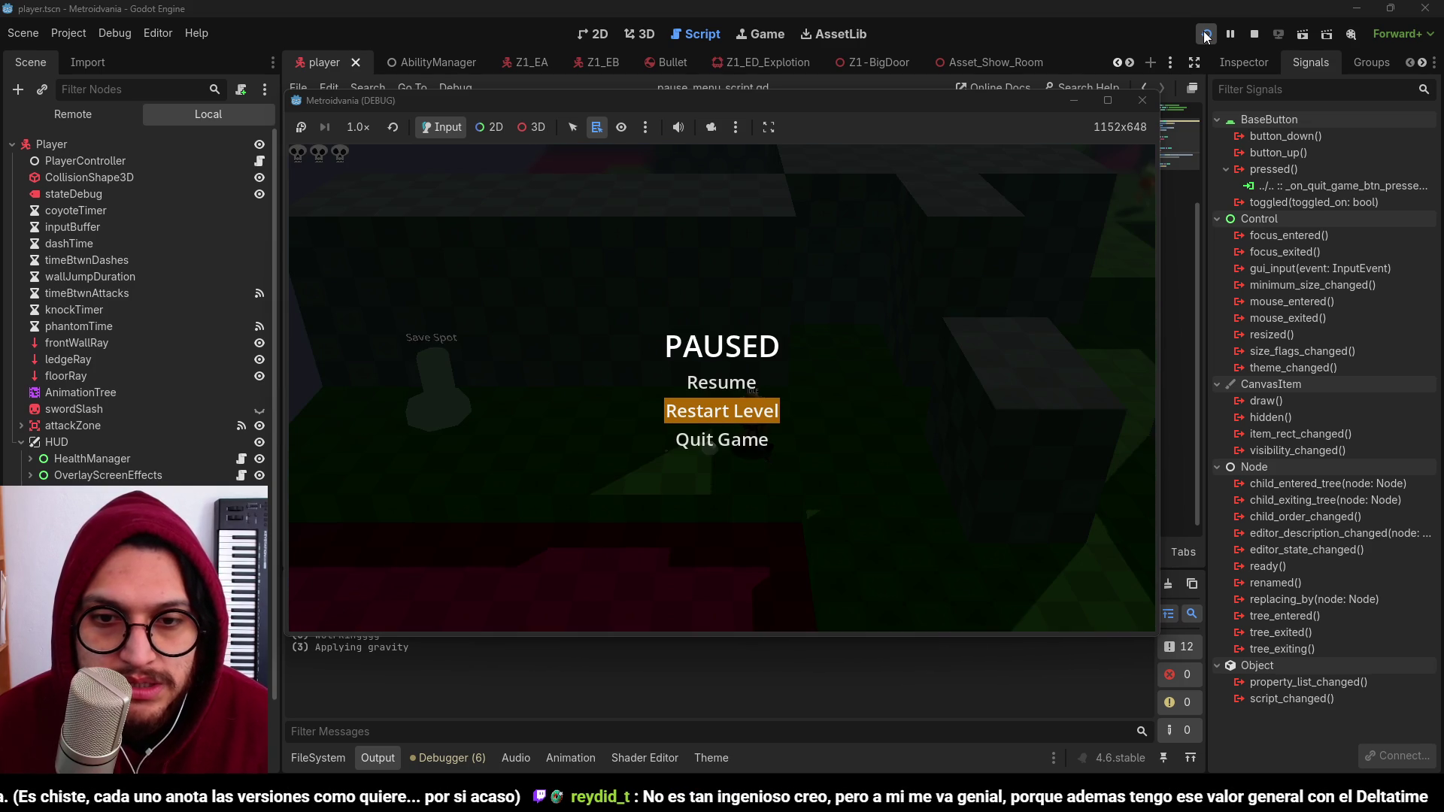
{"action": "key", "text": "Return"}
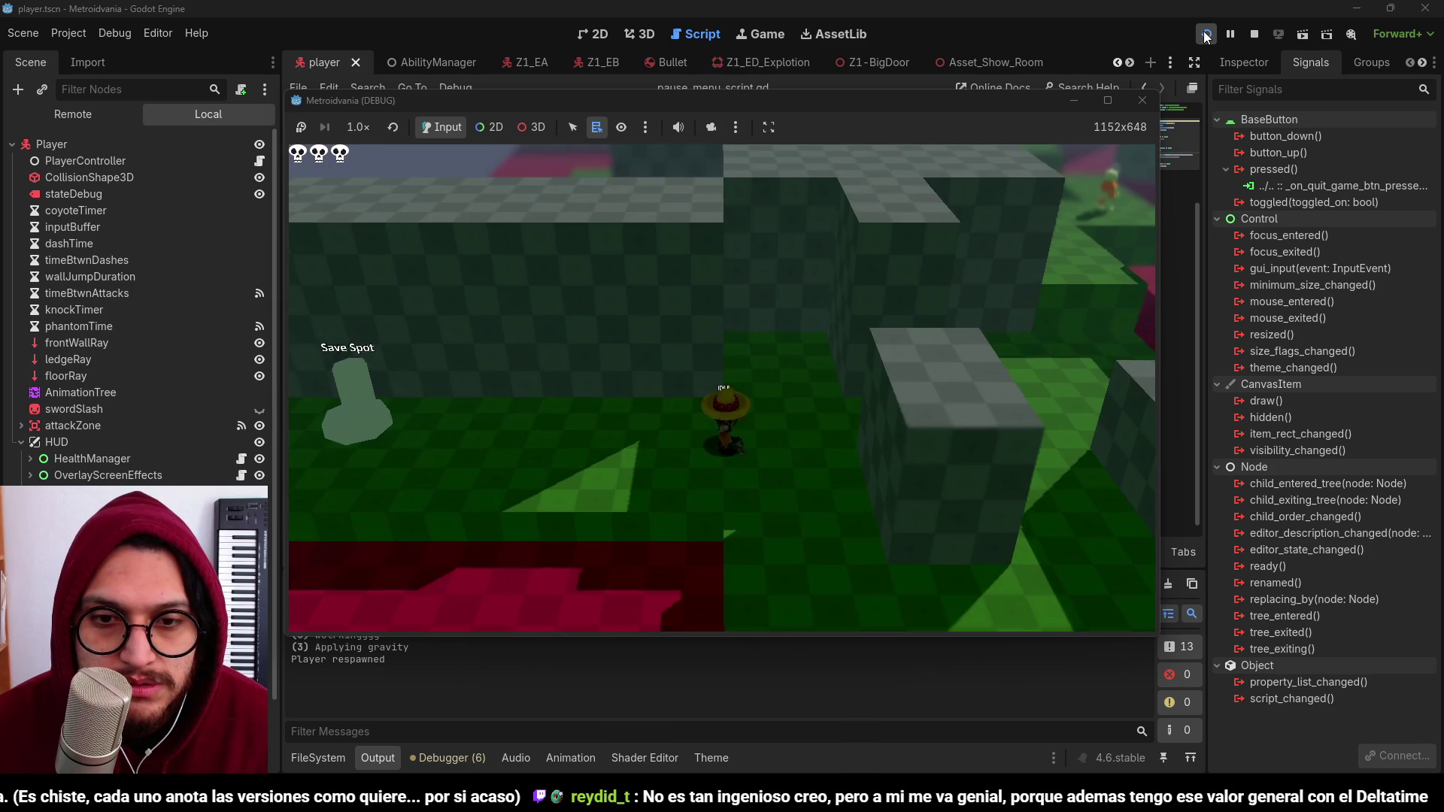
Walk away from the Save Spot through the level, attacking nearby enemies.
{"action": "key", "text": "Left"}
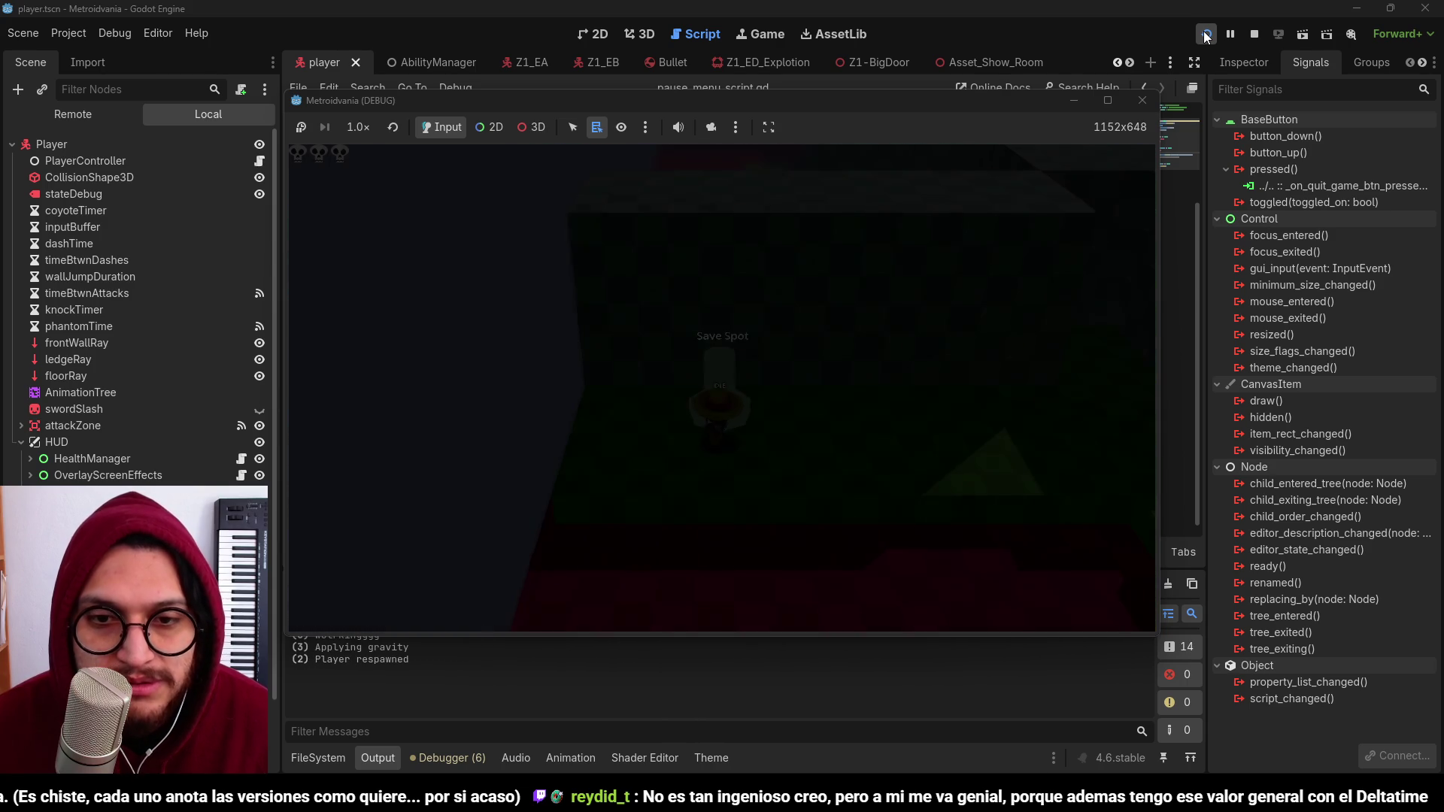
{"action": "key", "text": "Right"}
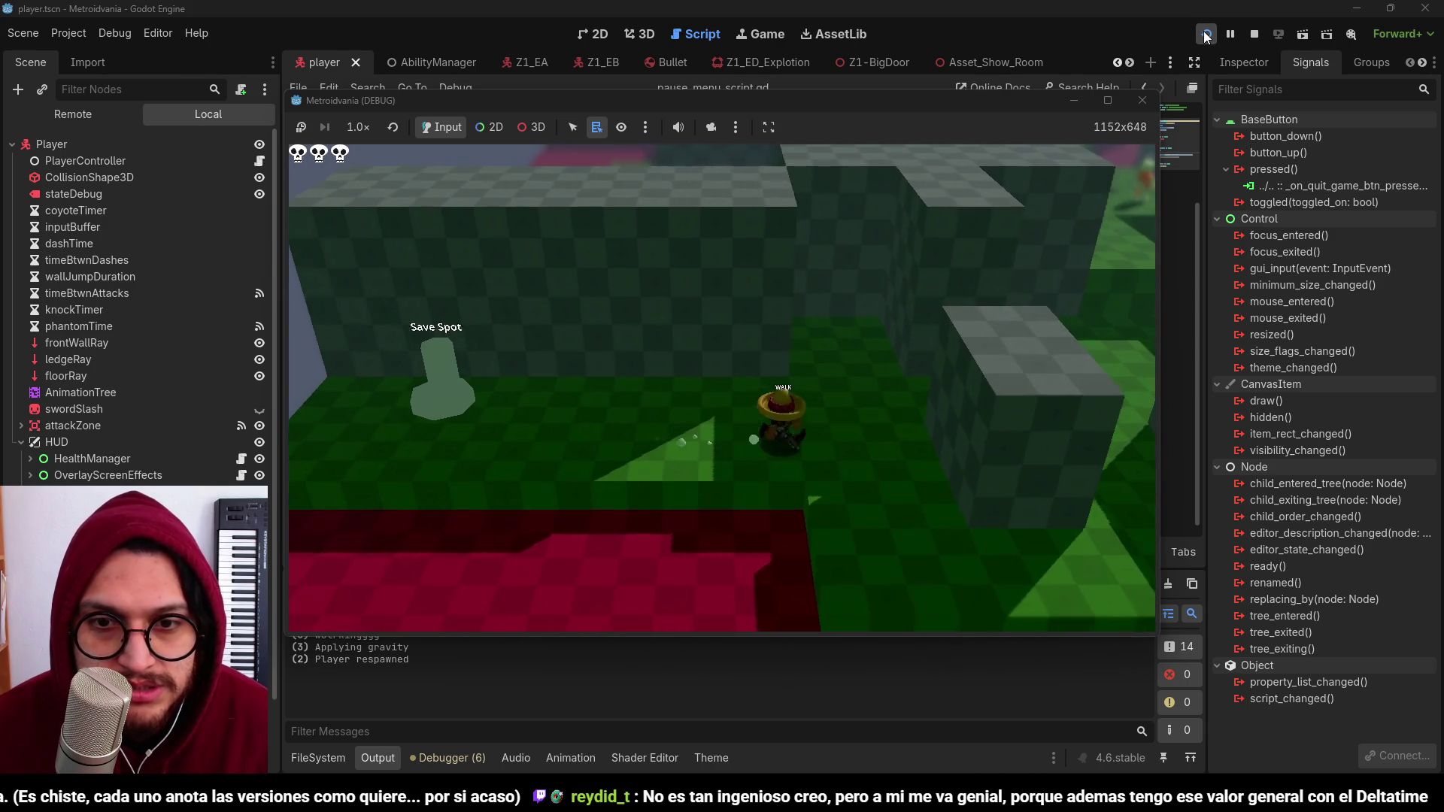
{"action": "key", "text": "Right"}
{"action": "key", "text": "Right"}
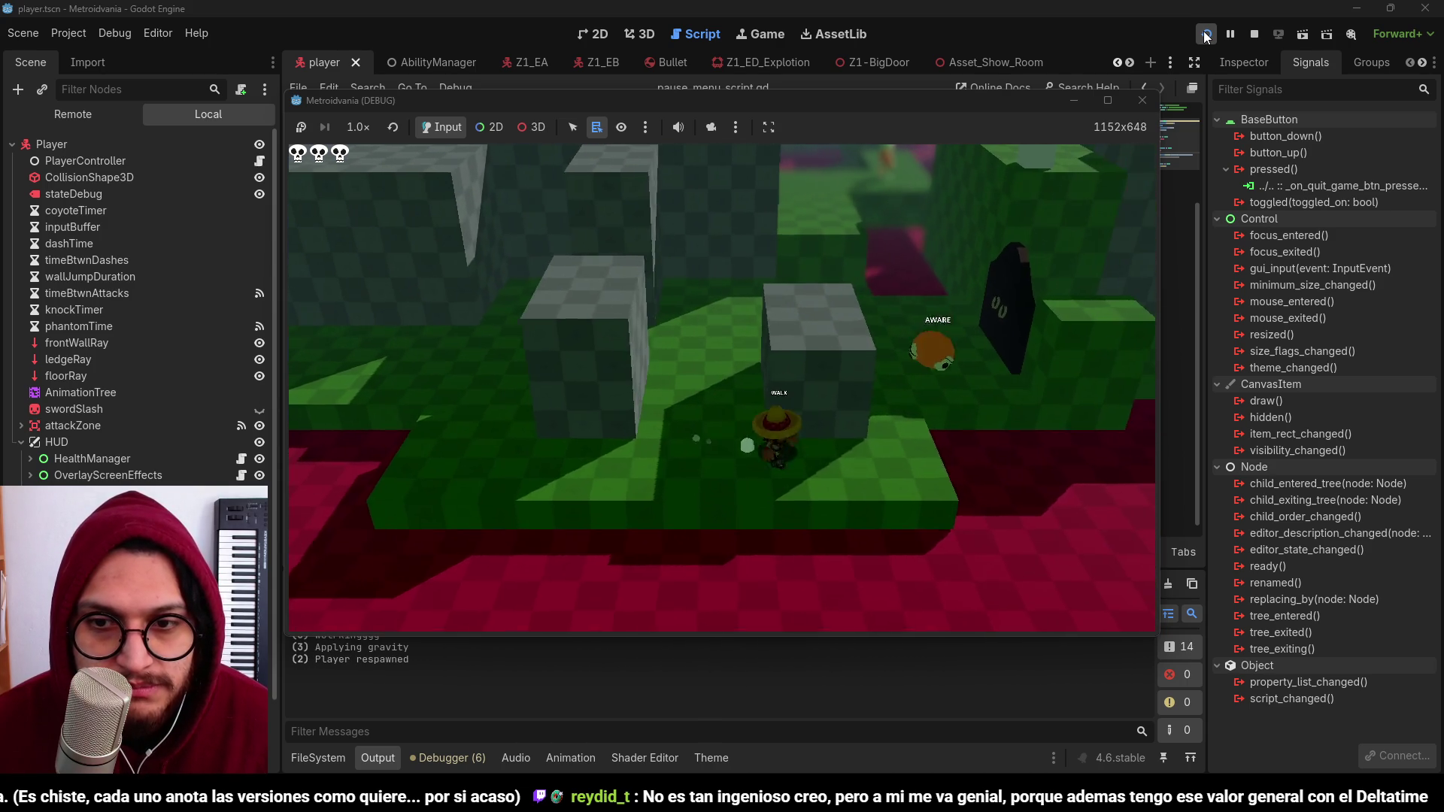
{"action": "key", "text": "x"}
{"action": "key", "text": "x"}
{"action": "key", "text": "x"}
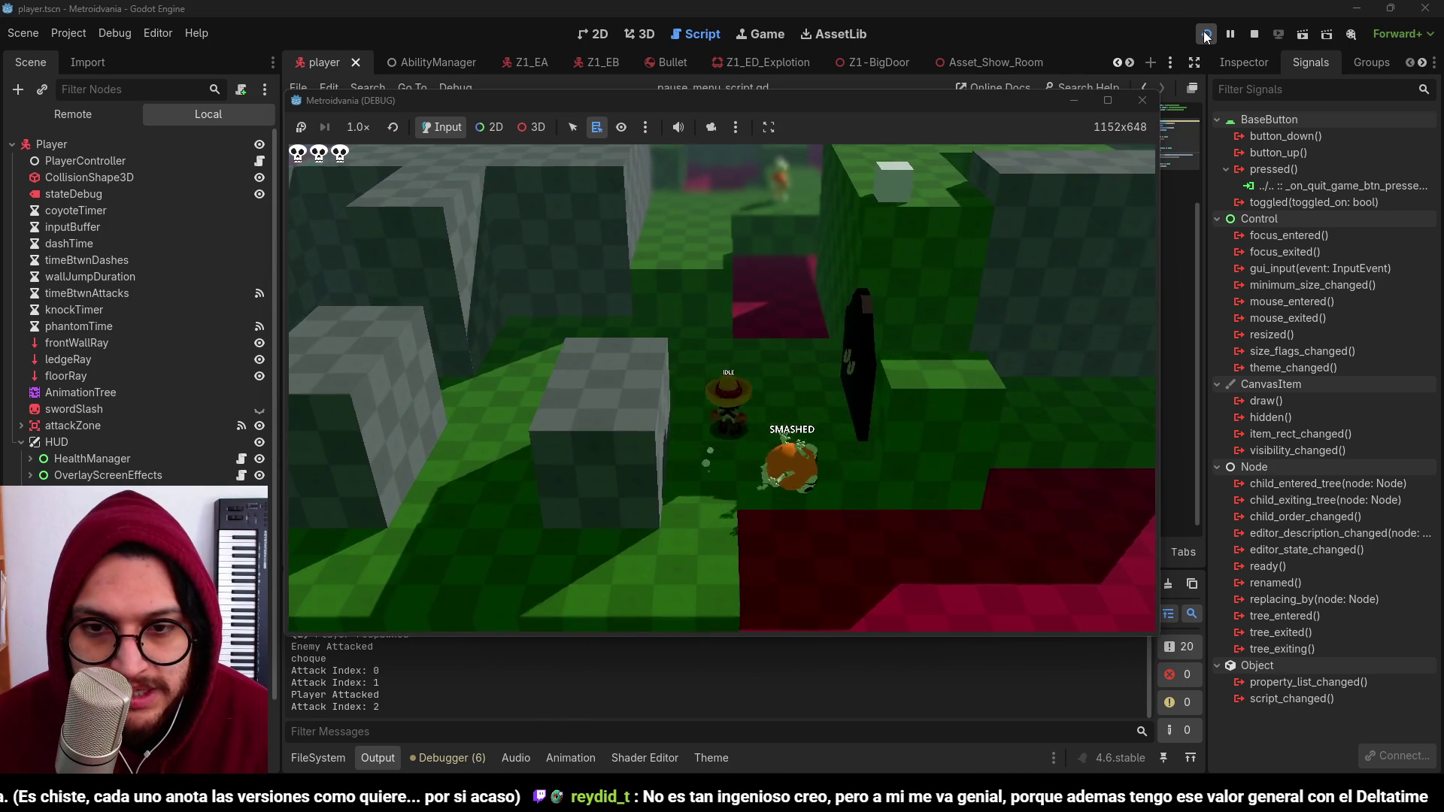
{"action": "key", "text": "x"}
{"action": "key", "text": "Up"}
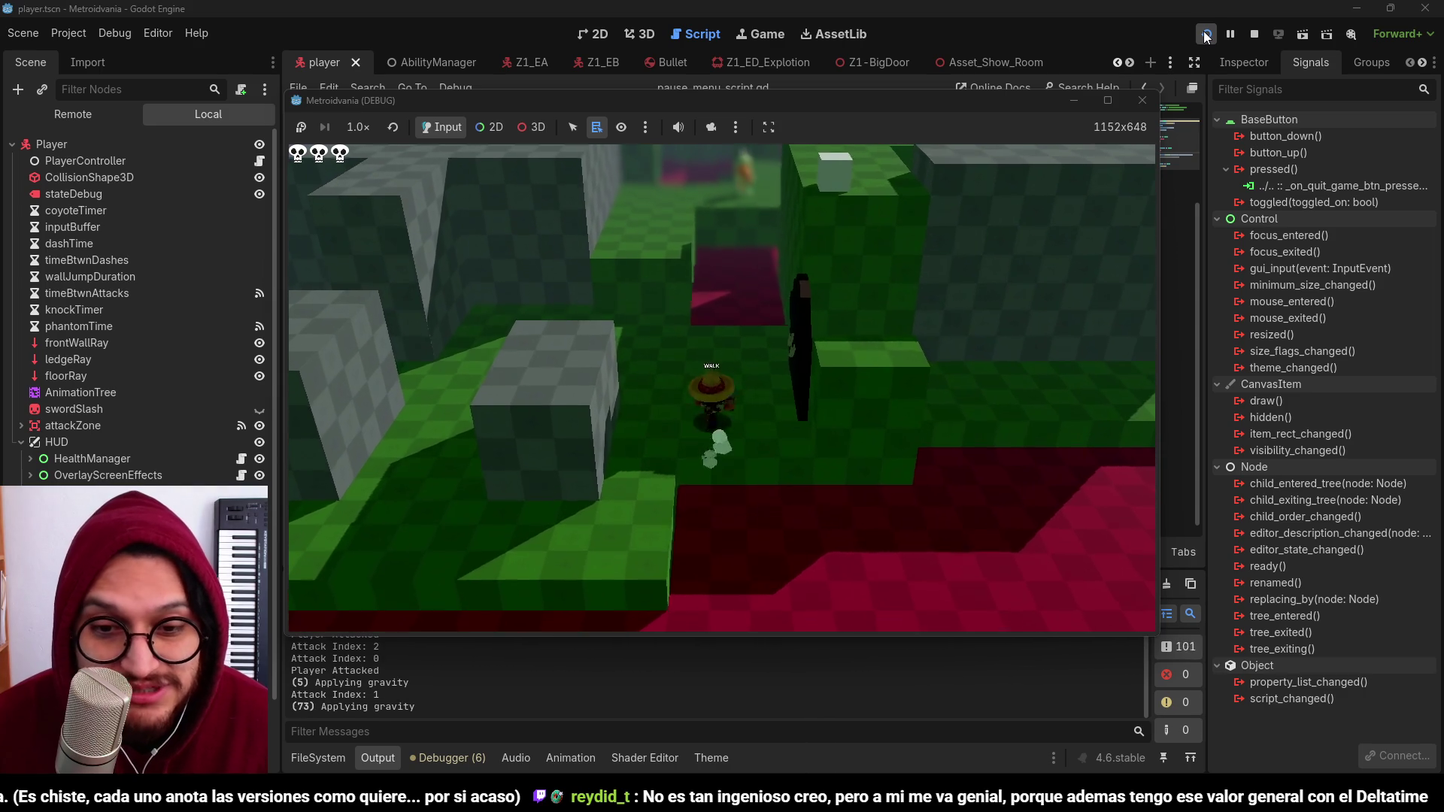
{"action": "key", "text": "Up"}
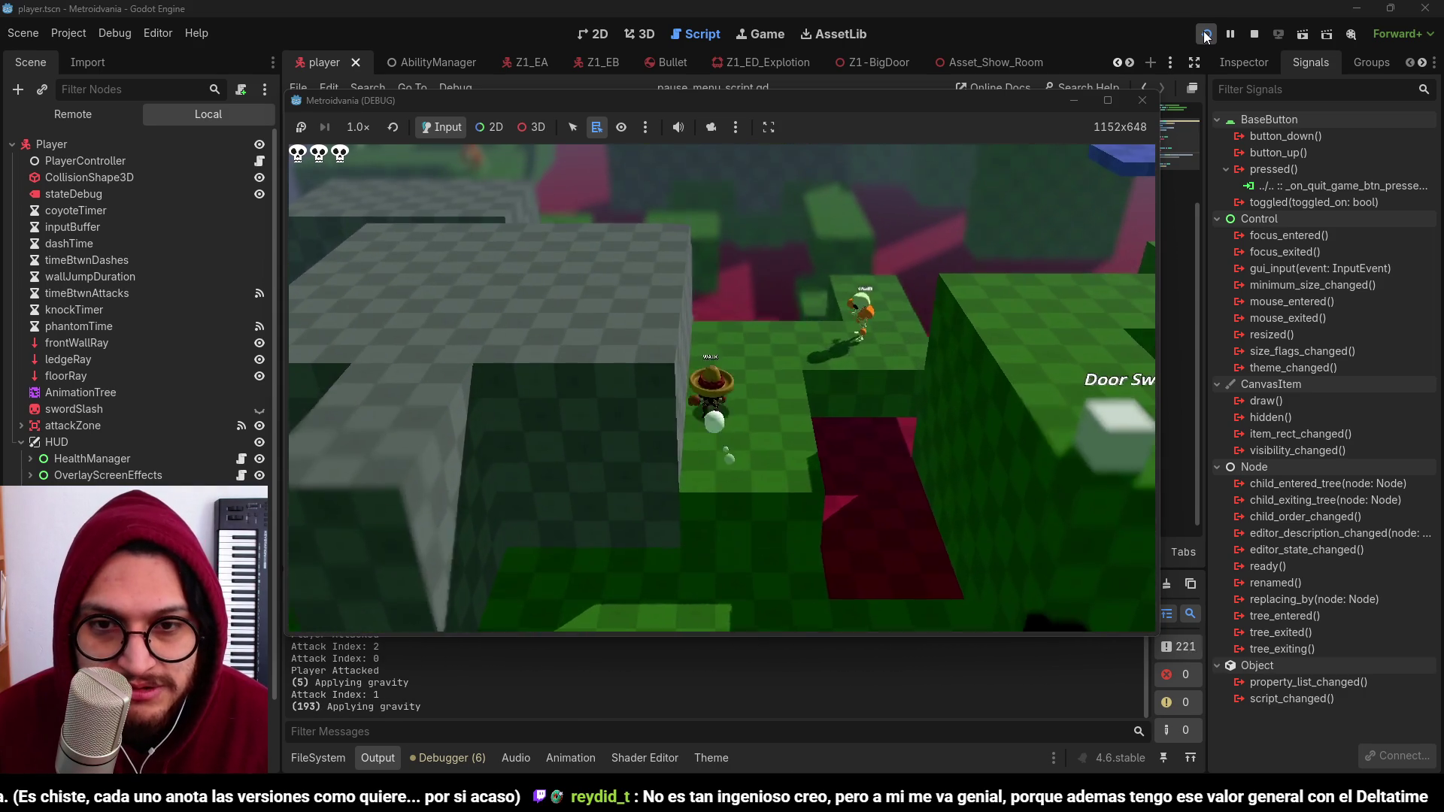
{"action": "key", "text": "x"}
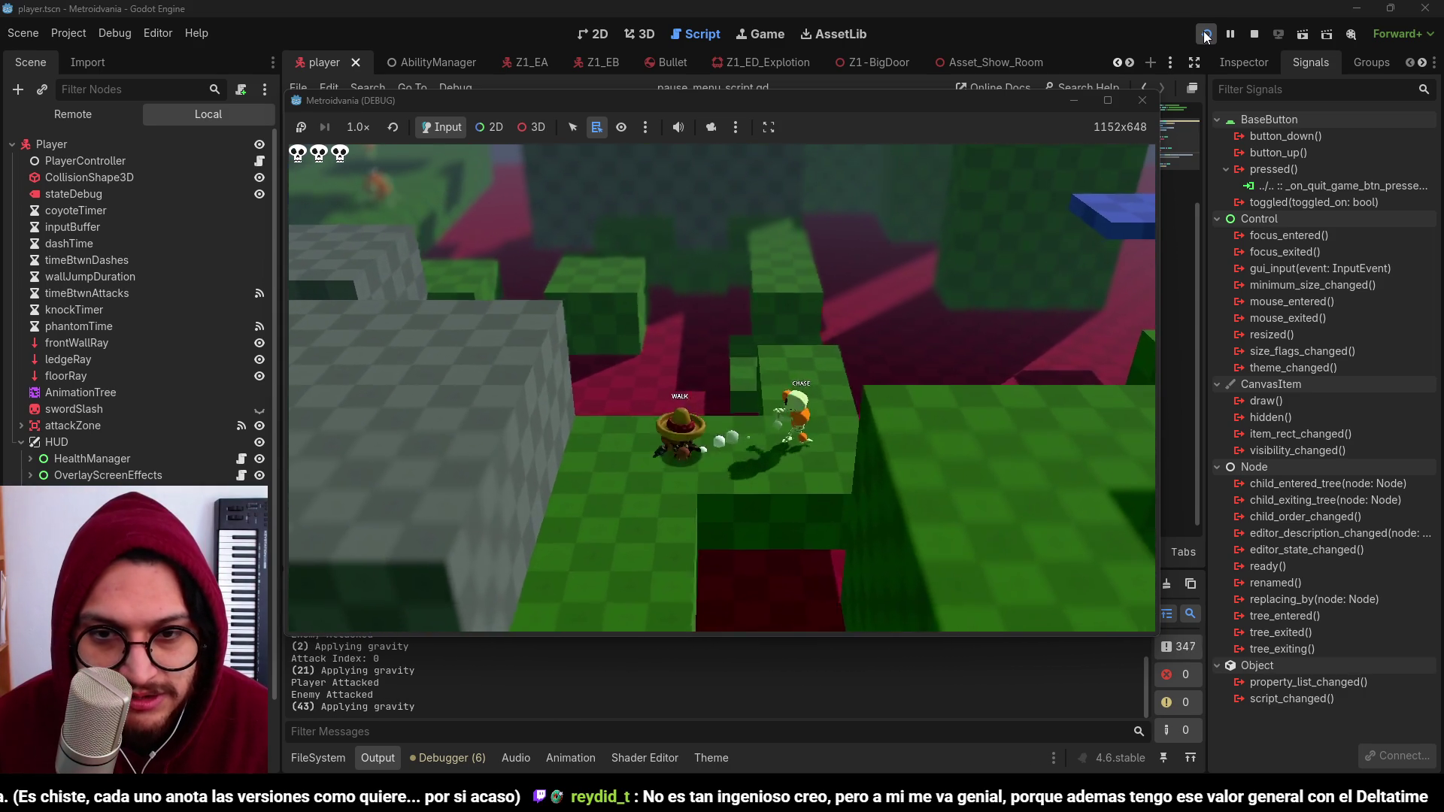
{"action": "key", "text": "x"}
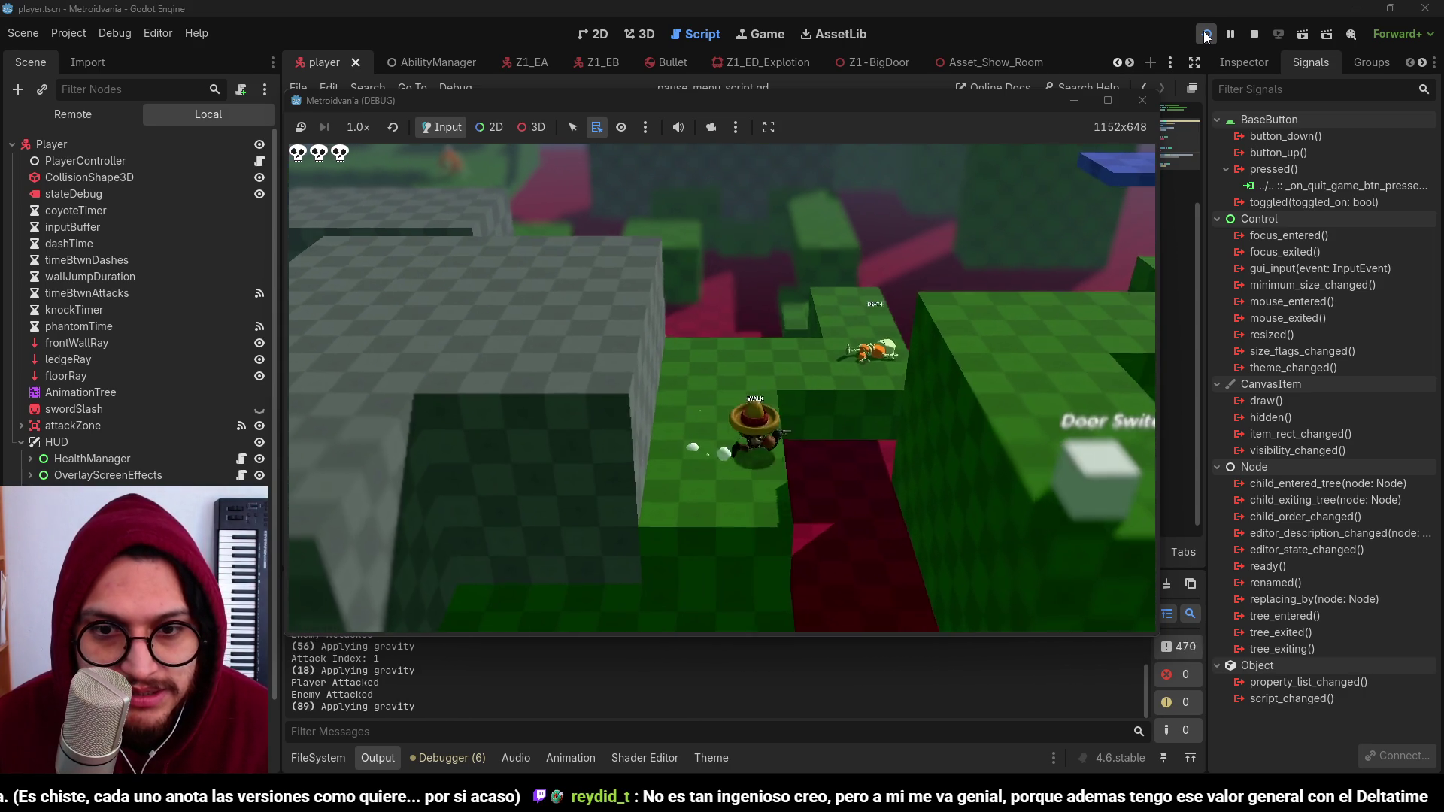
{"action": "key", "text": "Right"}
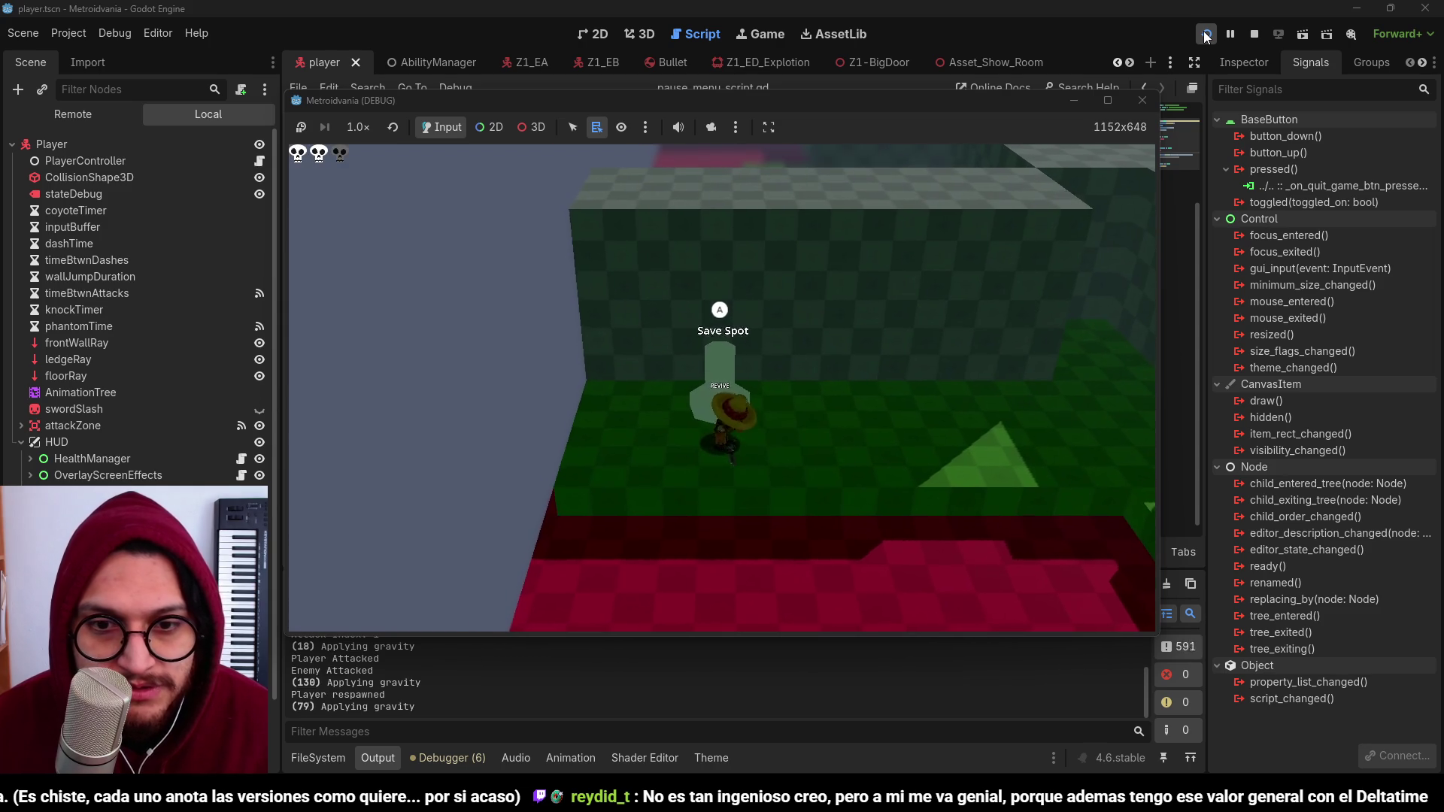
Pause again and pick Restart Level to return to the checkpoint.
{"action": "key", "text": "Escape"}
{"action": "key", "text": "Down"}
{"action": "key", "text": "Return"}
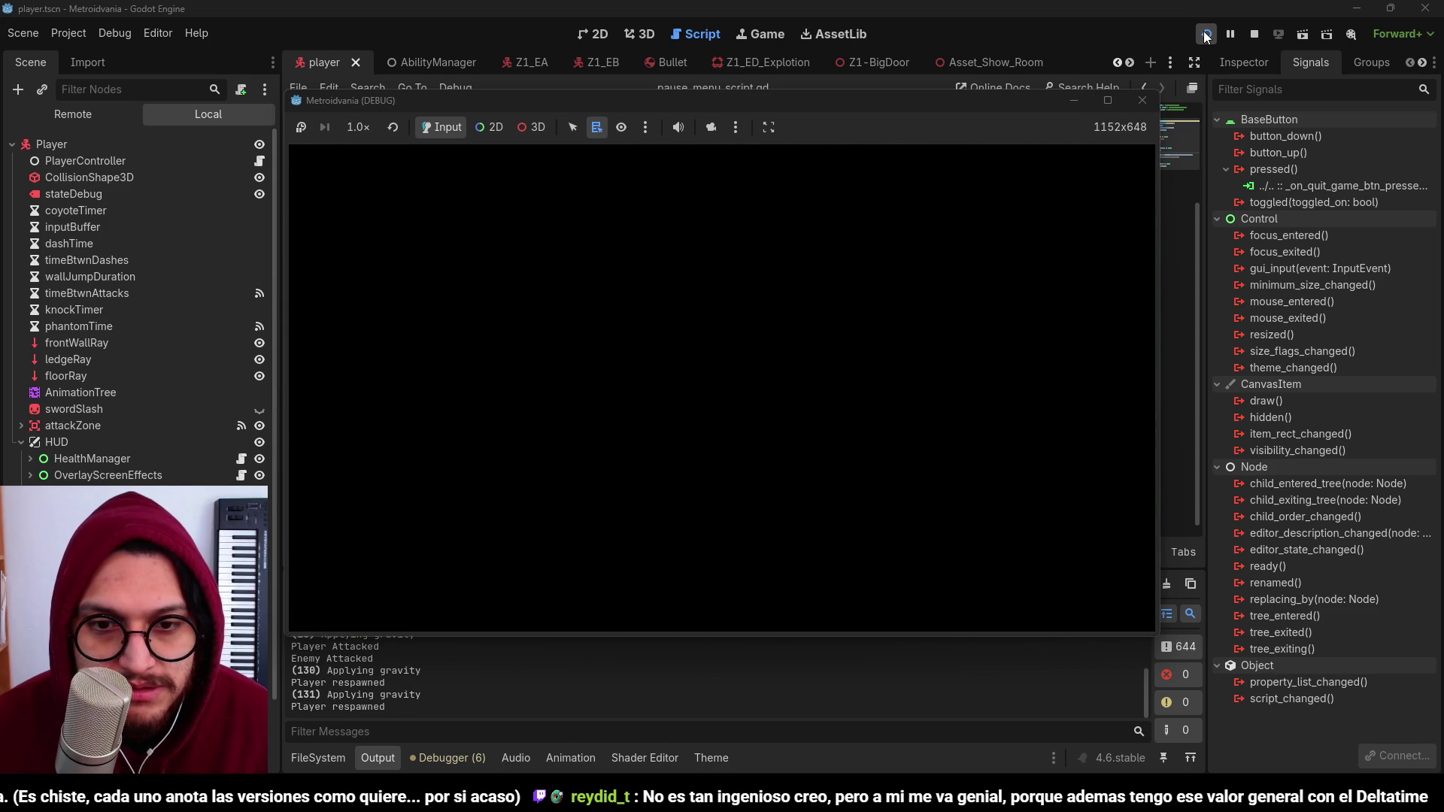
Walk into the corridor ahead and attack the enemy until it dies.
{"action": "key", "text": "Right"}
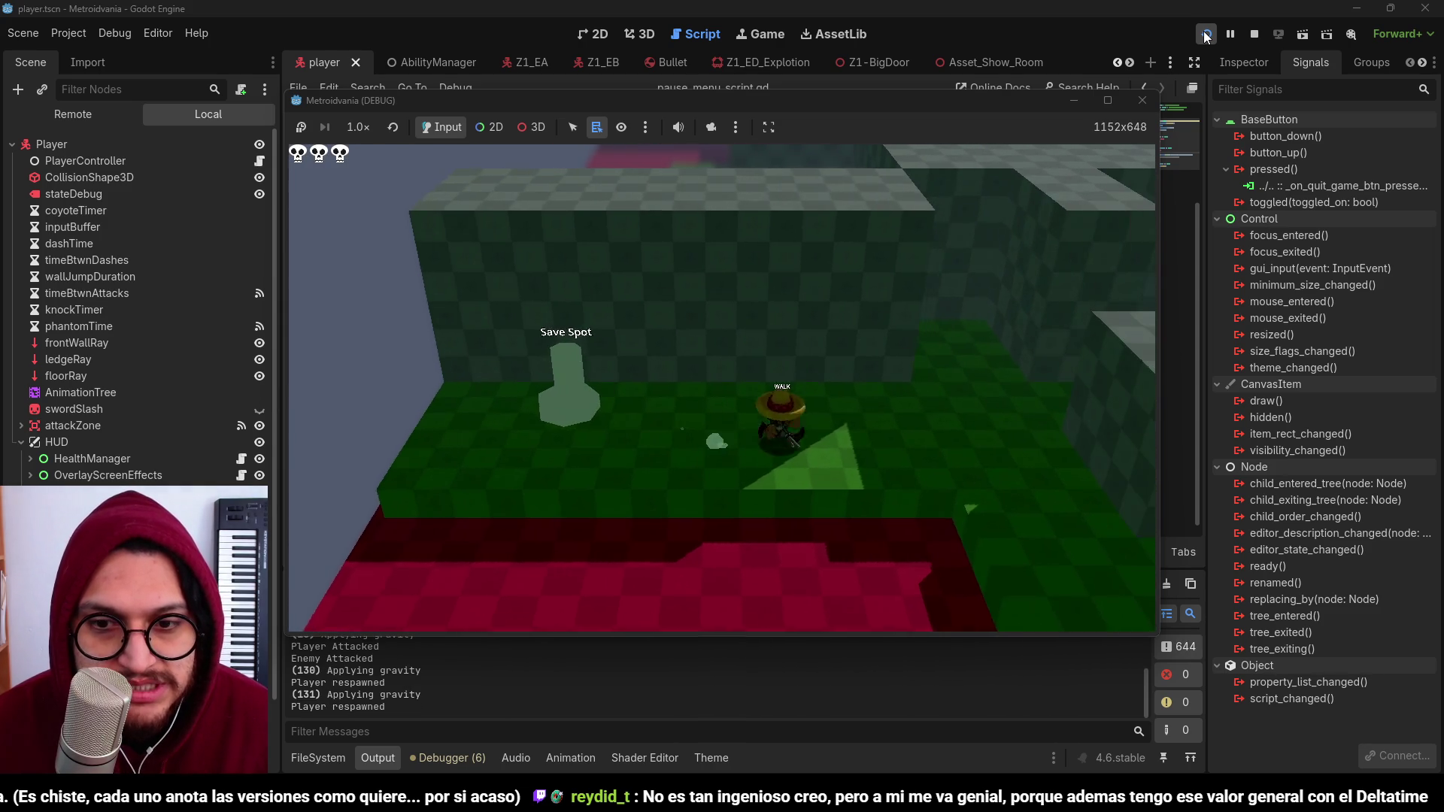
{"action": "key", "text": "Up"}
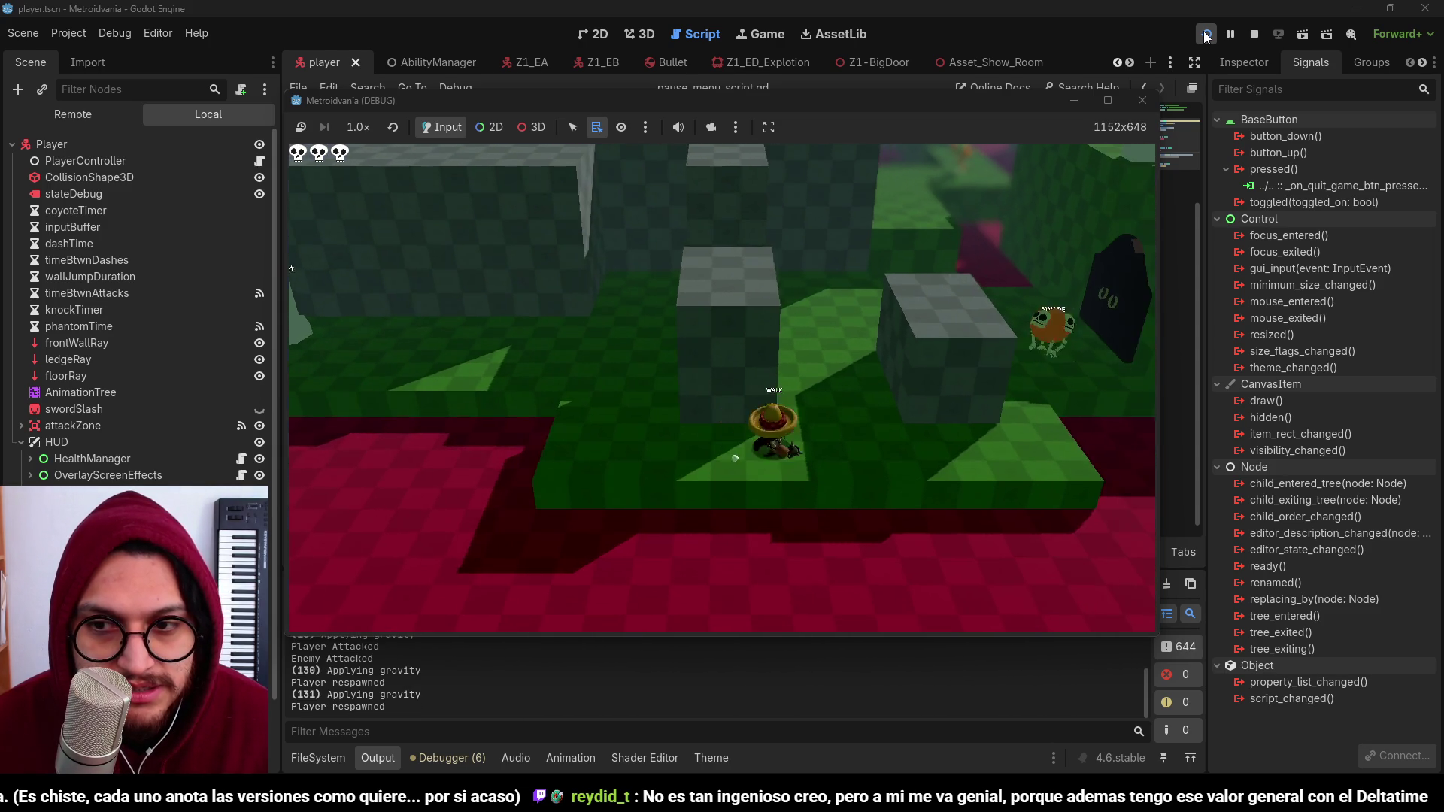
{"action": "key", "text": "Up"}
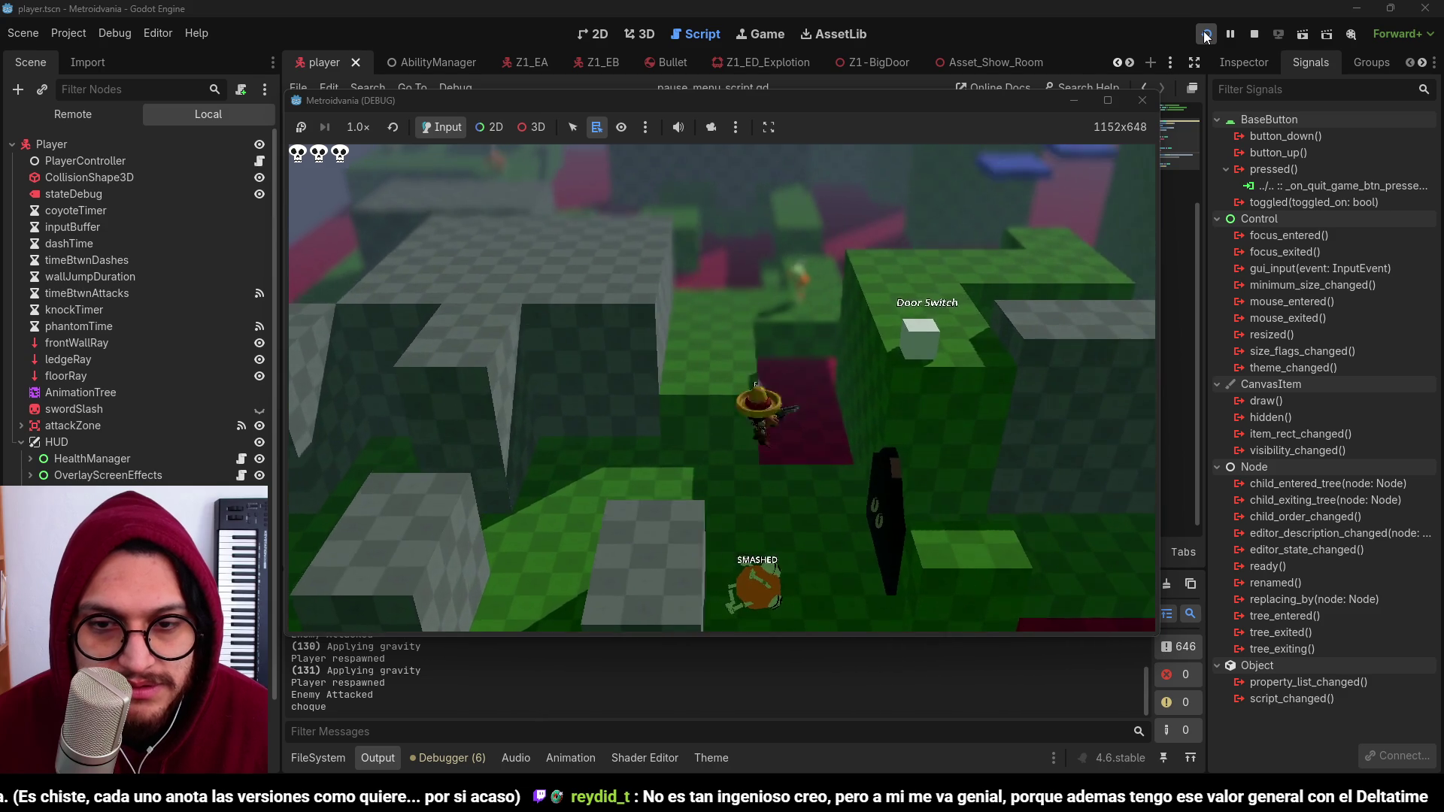
{"action": "key", "text": "x"}
{"action": "key", "text": "x"}
{"action": "key", "text": "x"}
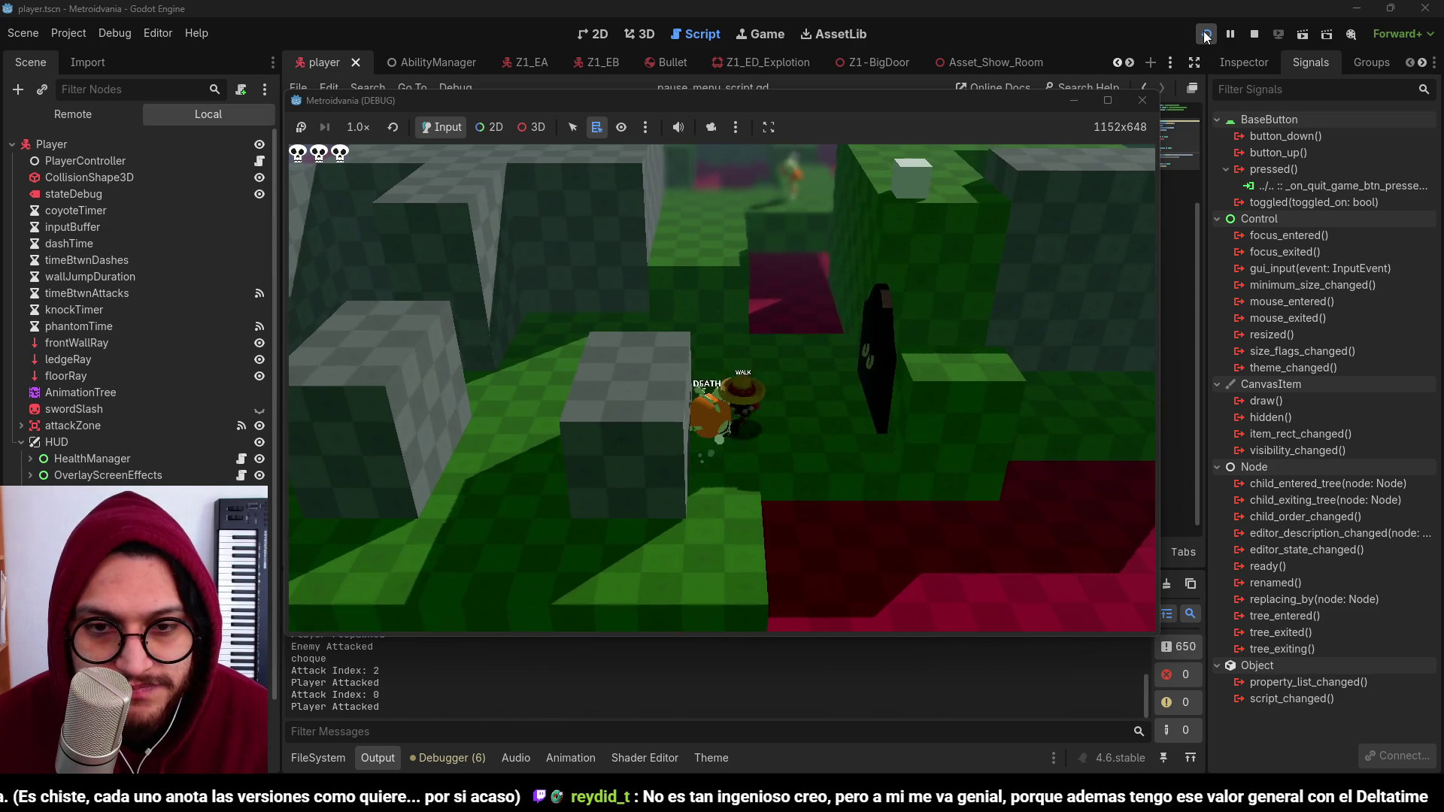
Keep advancing toward the Door Switch while attacking the enemies there.
{"action": "key", "text": "x"}
{"action": "key", "text": "x"}
{"action": "key", "text": "Up"}
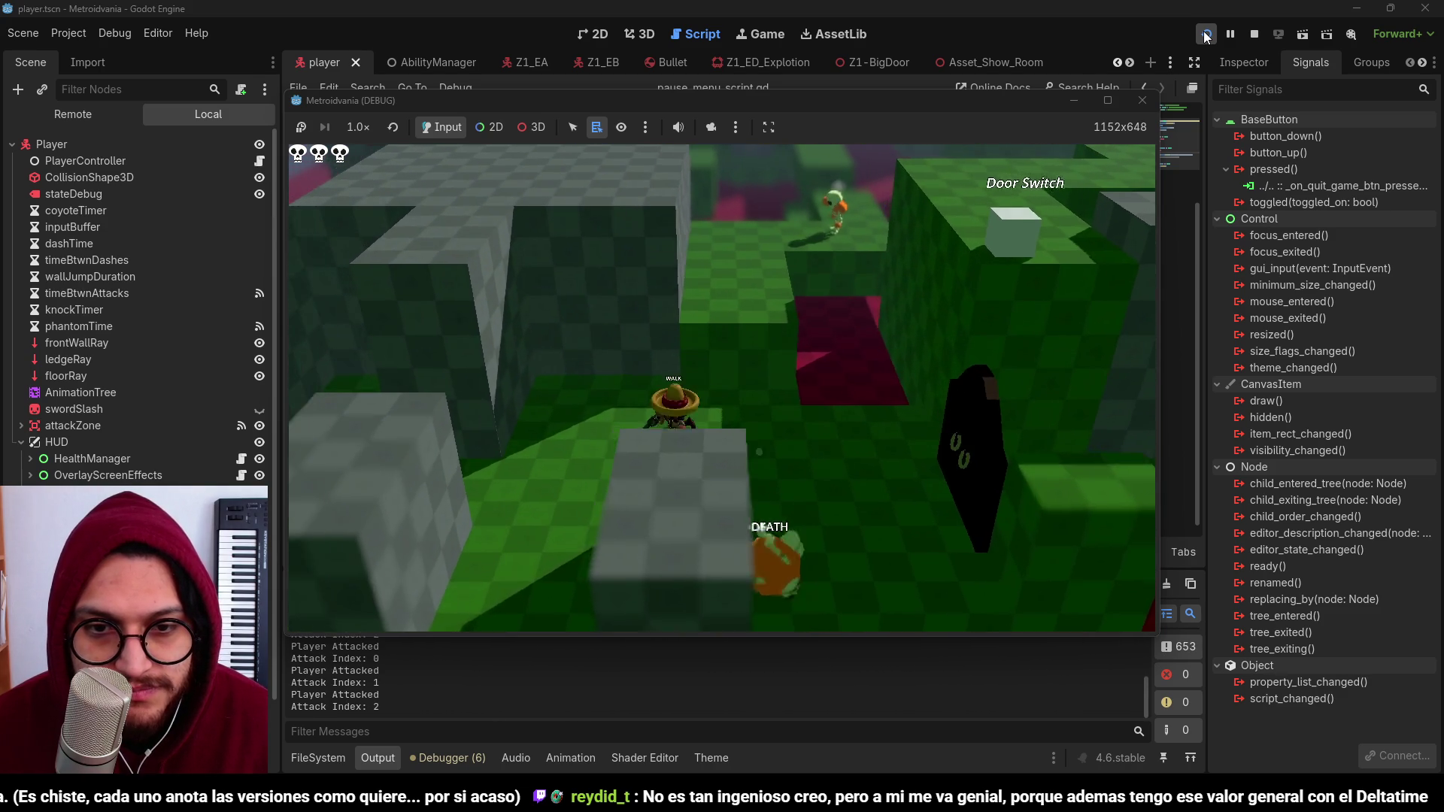
{"action": "key", "text": "Up"}
{"action": "key", "text": "x"}
{"action": "key", "text": "x"}
{"action": "key", "text": "x"}
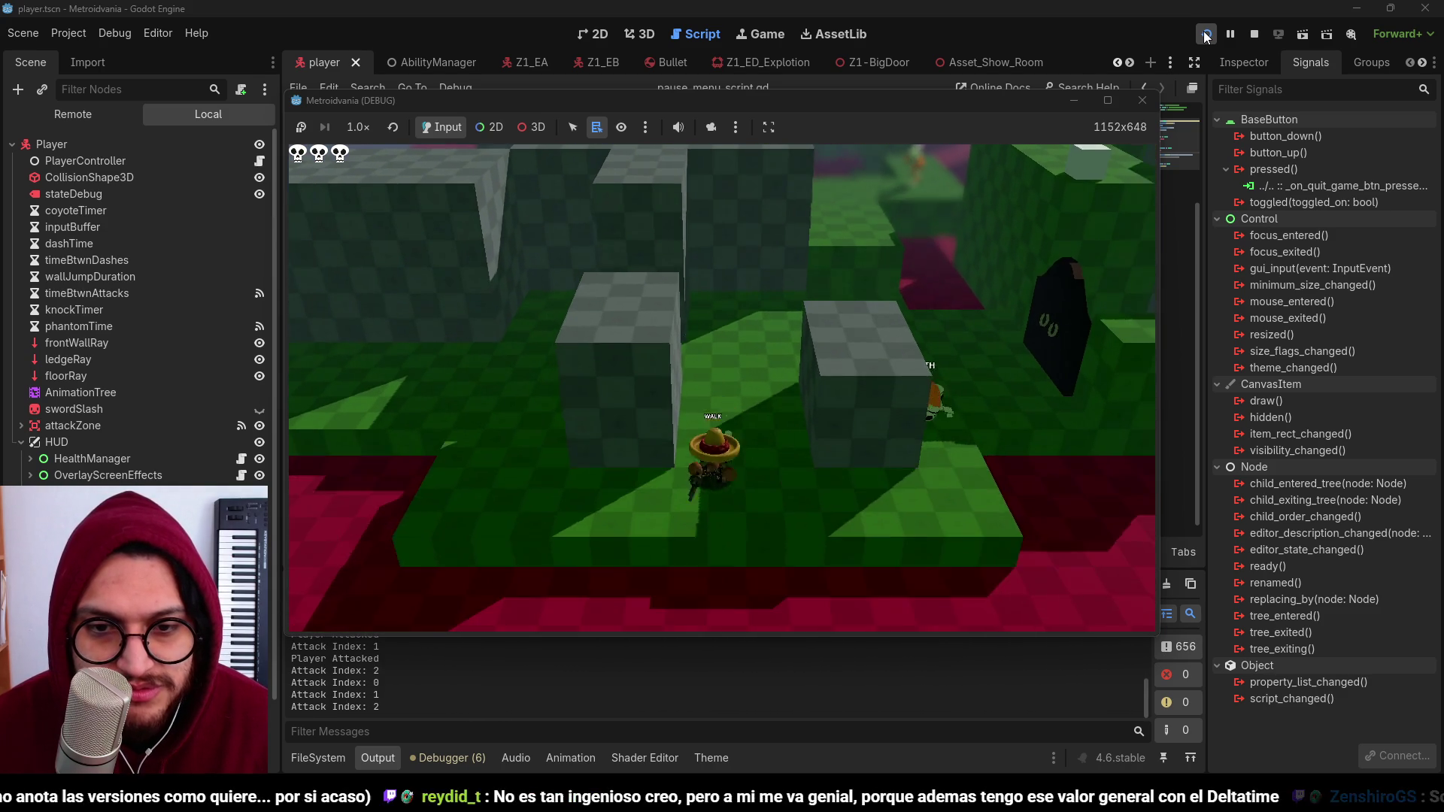
{"action": "key", "text": "Up"}
{"action": "key", "text": "x"}
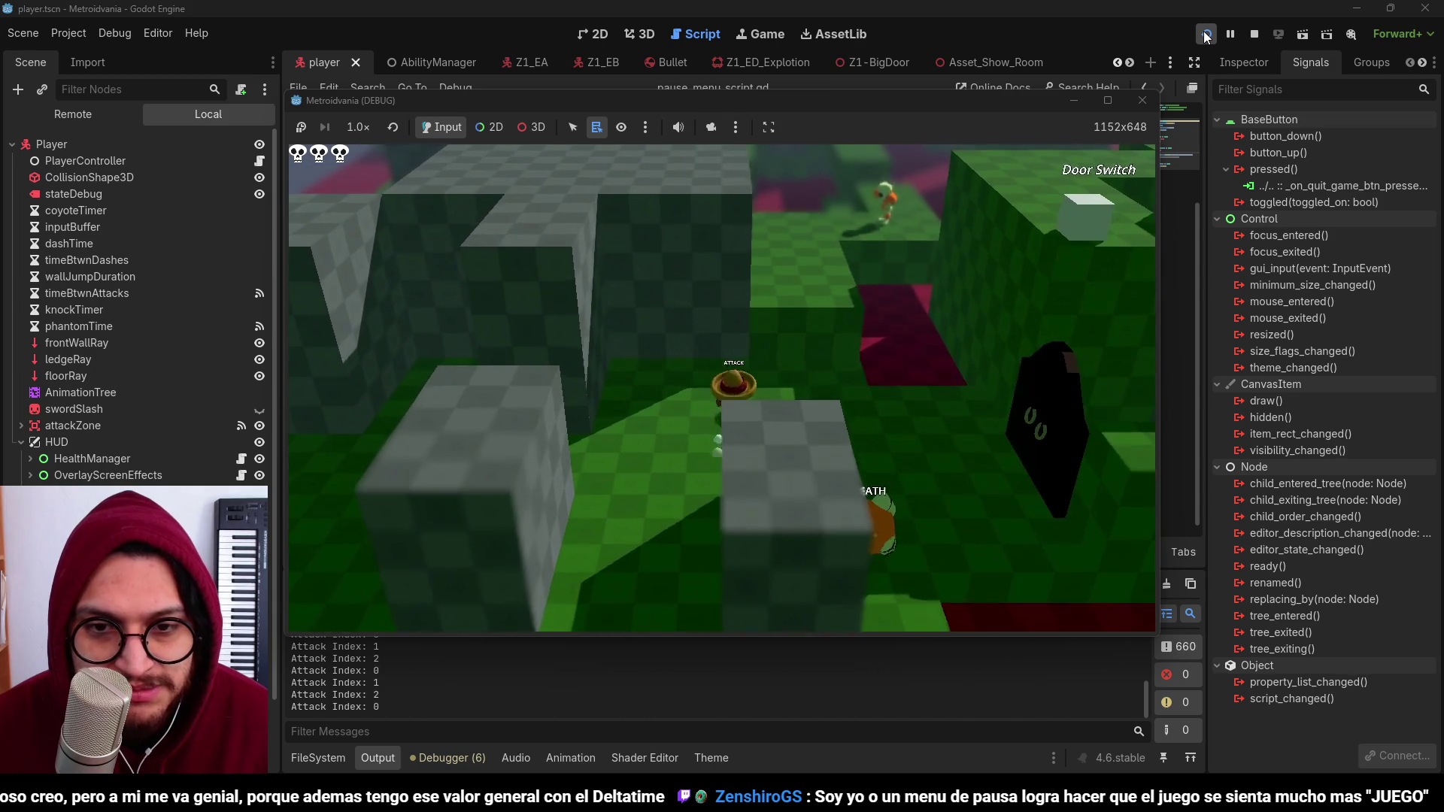
{"action": "key", "text": "Up"}
{"action": "key", "text": "x"}
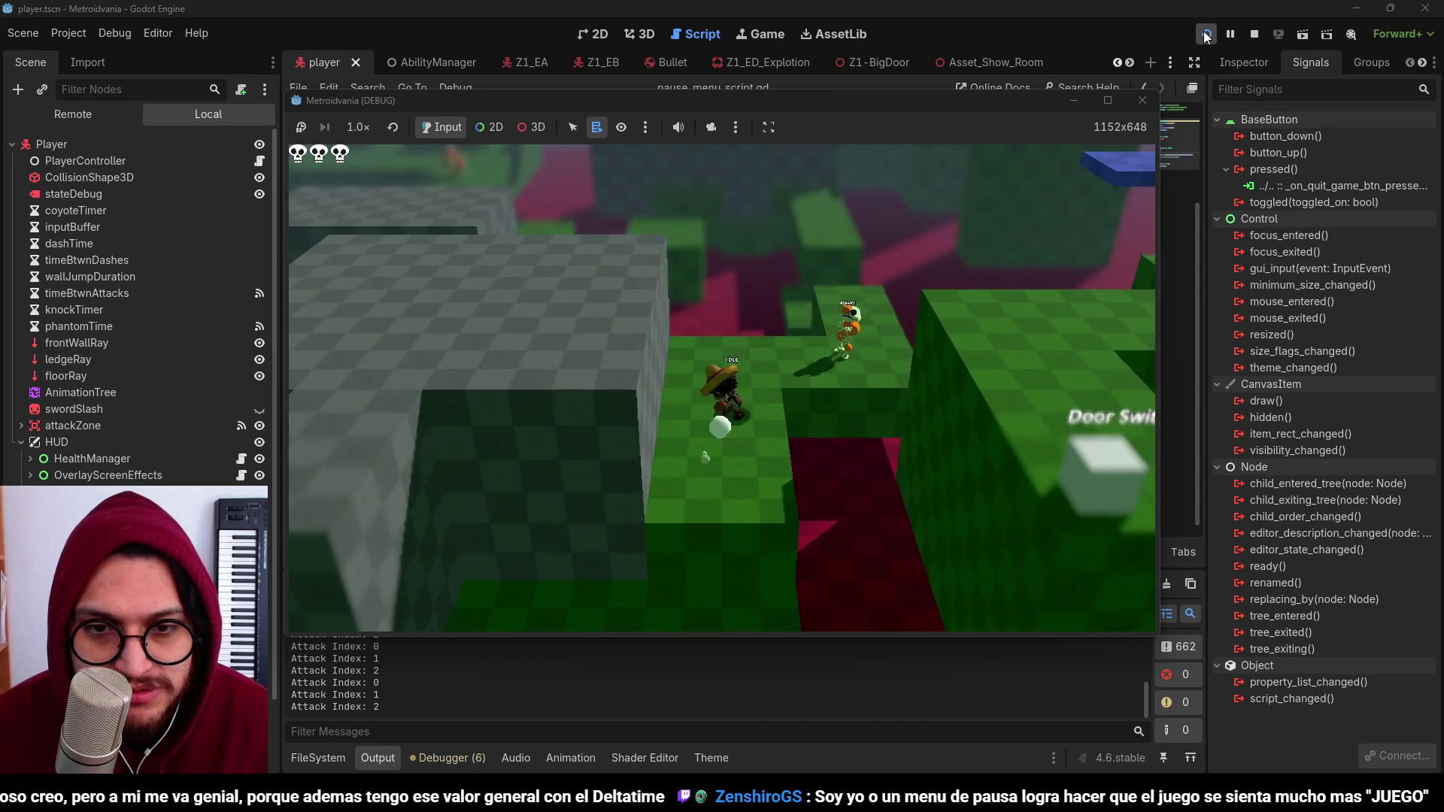
{"action": "key", "text": "Up"}
{"action": "key", "text": "x"}
{"action": "key", "text": "x"}
{"action": "key", "text": "x"}
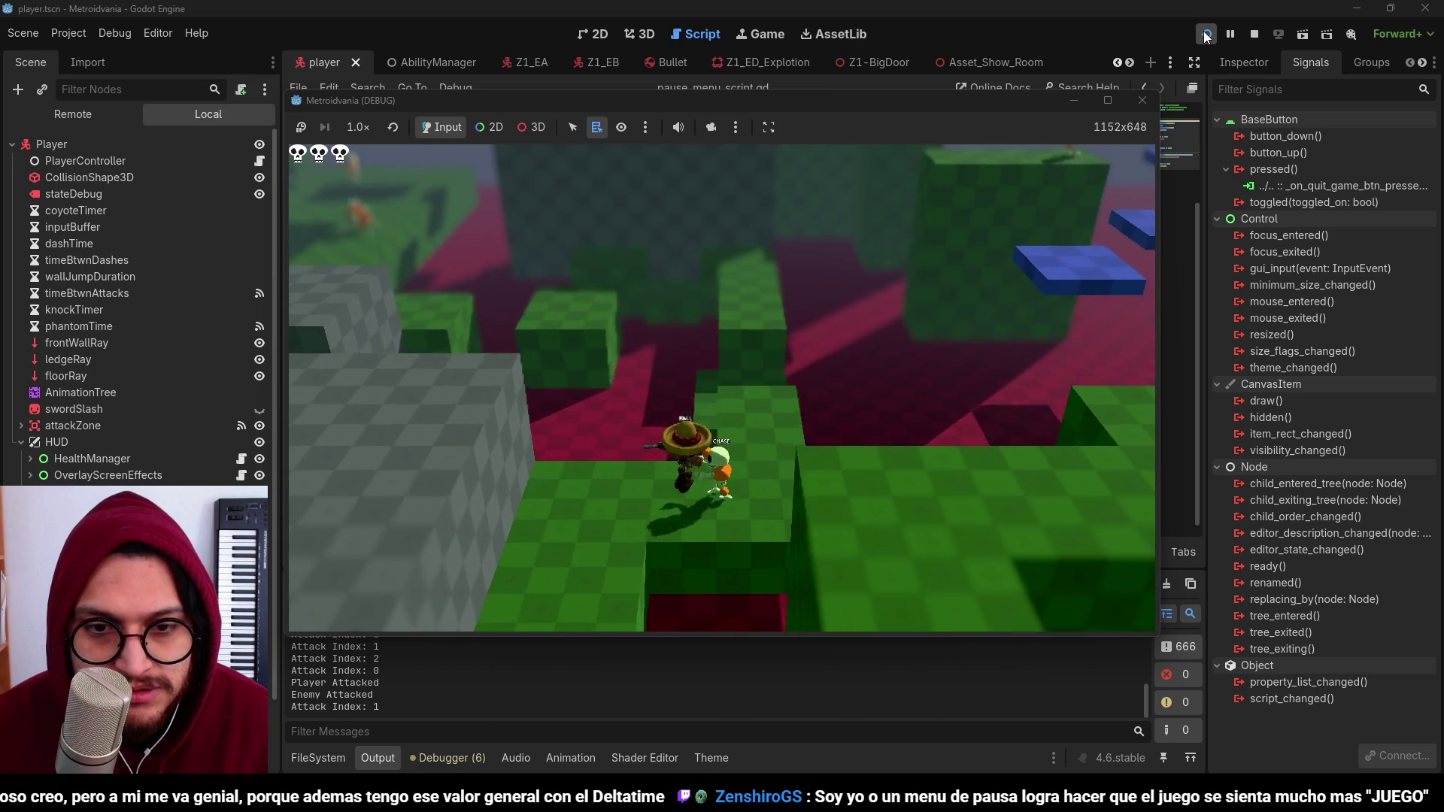
Stop the debug run and put the caret at the end of line 13 in pause_menu_script.gd.
{"action": "left_click", "coordinate": [1205, 36]}
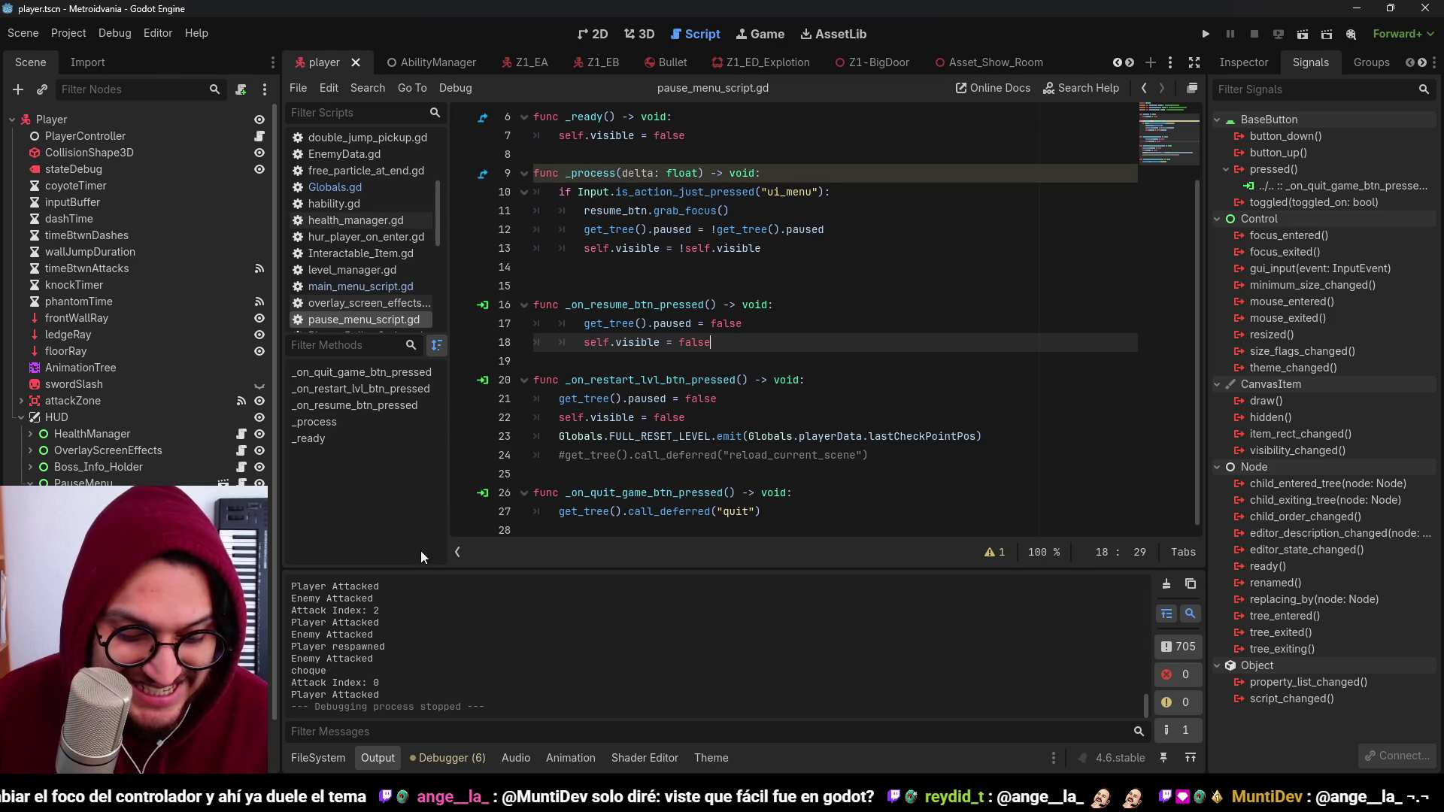
{"action": "left_click", "coordinate": [960, 248]}
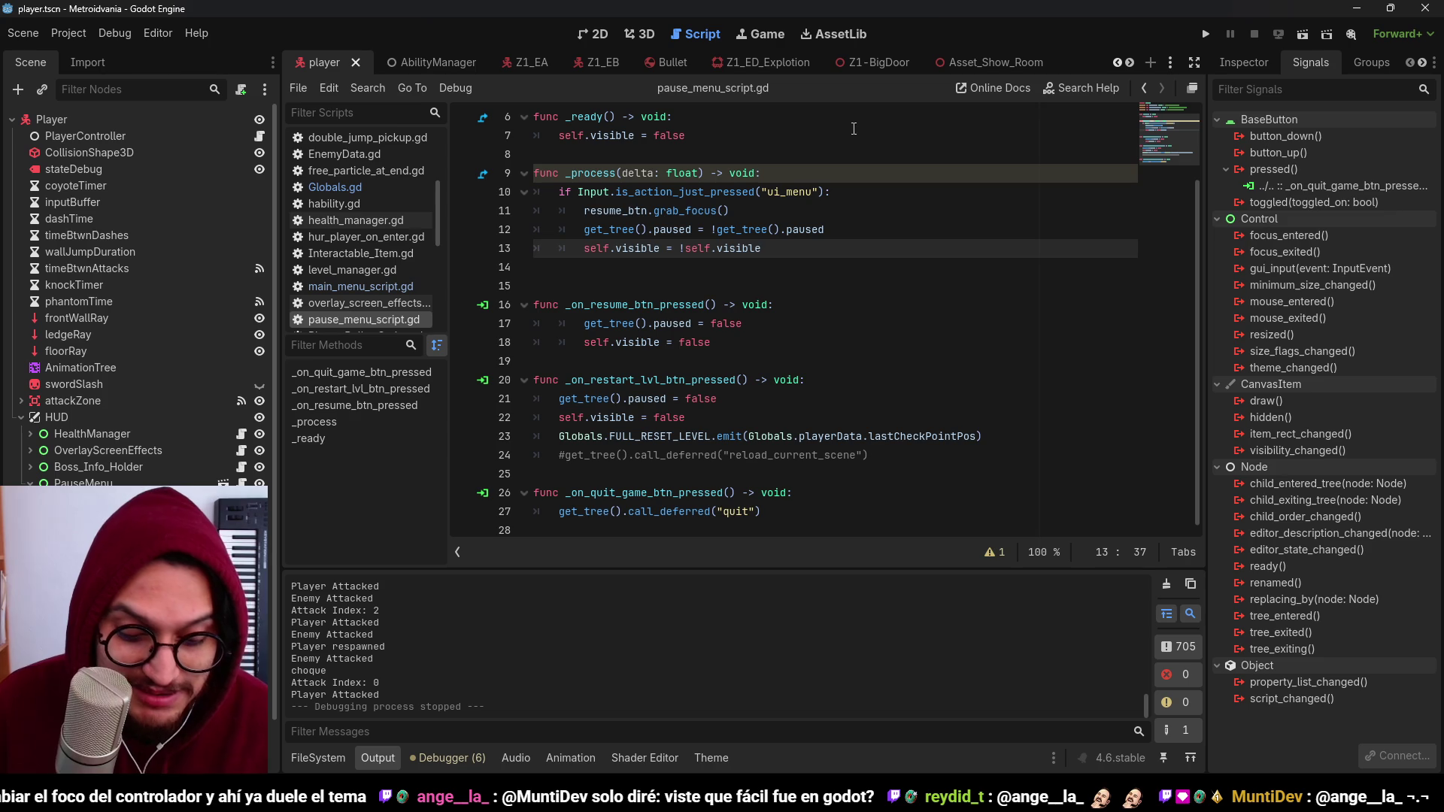
Run the project and choose Start on the MINI VANIA title screen.
{"action": "left_click", "coordinate": [1205, 35]}
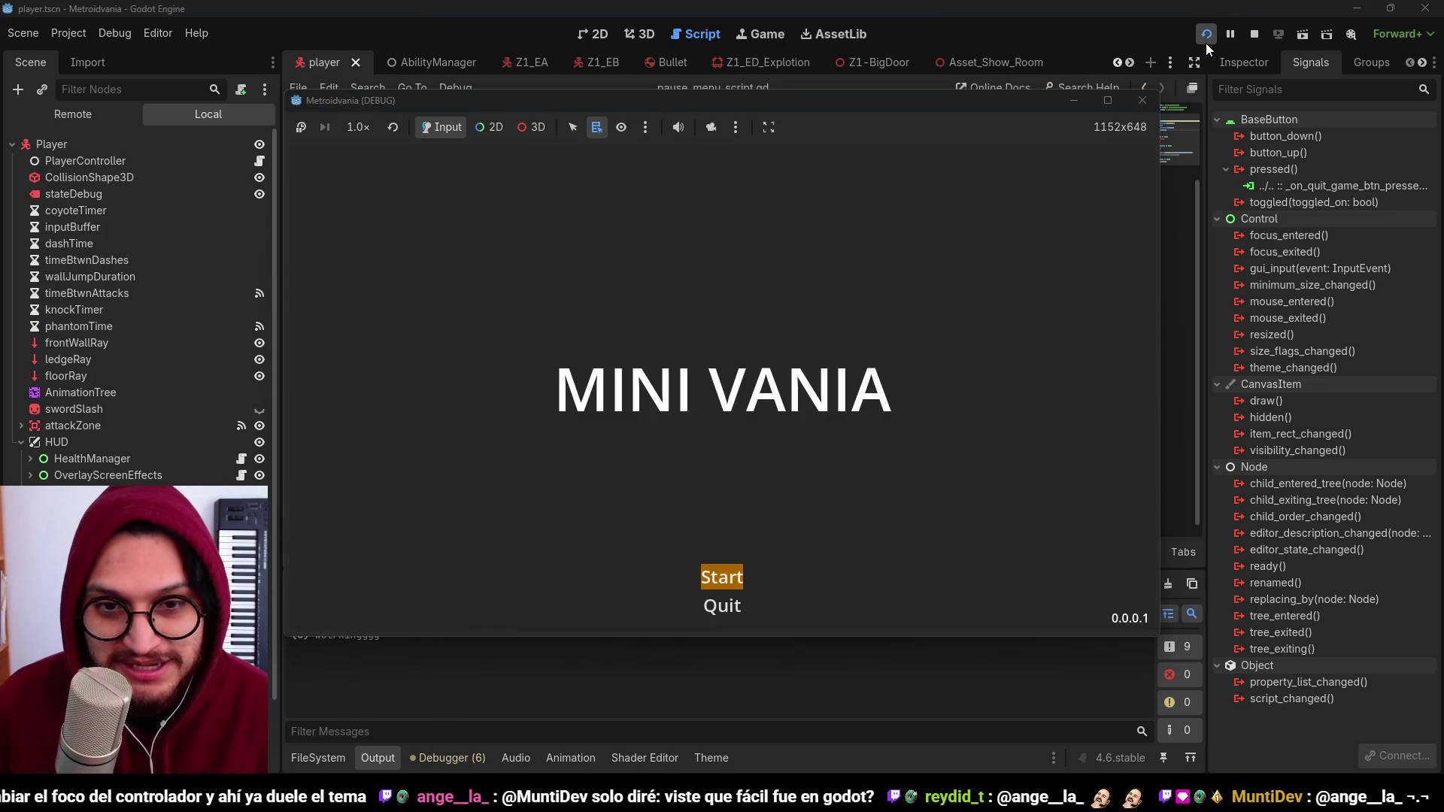
{"action": "key", "text": "Down"}
{"action": "key", "text": "Up"}
{"action": "key", "text": "Return"}
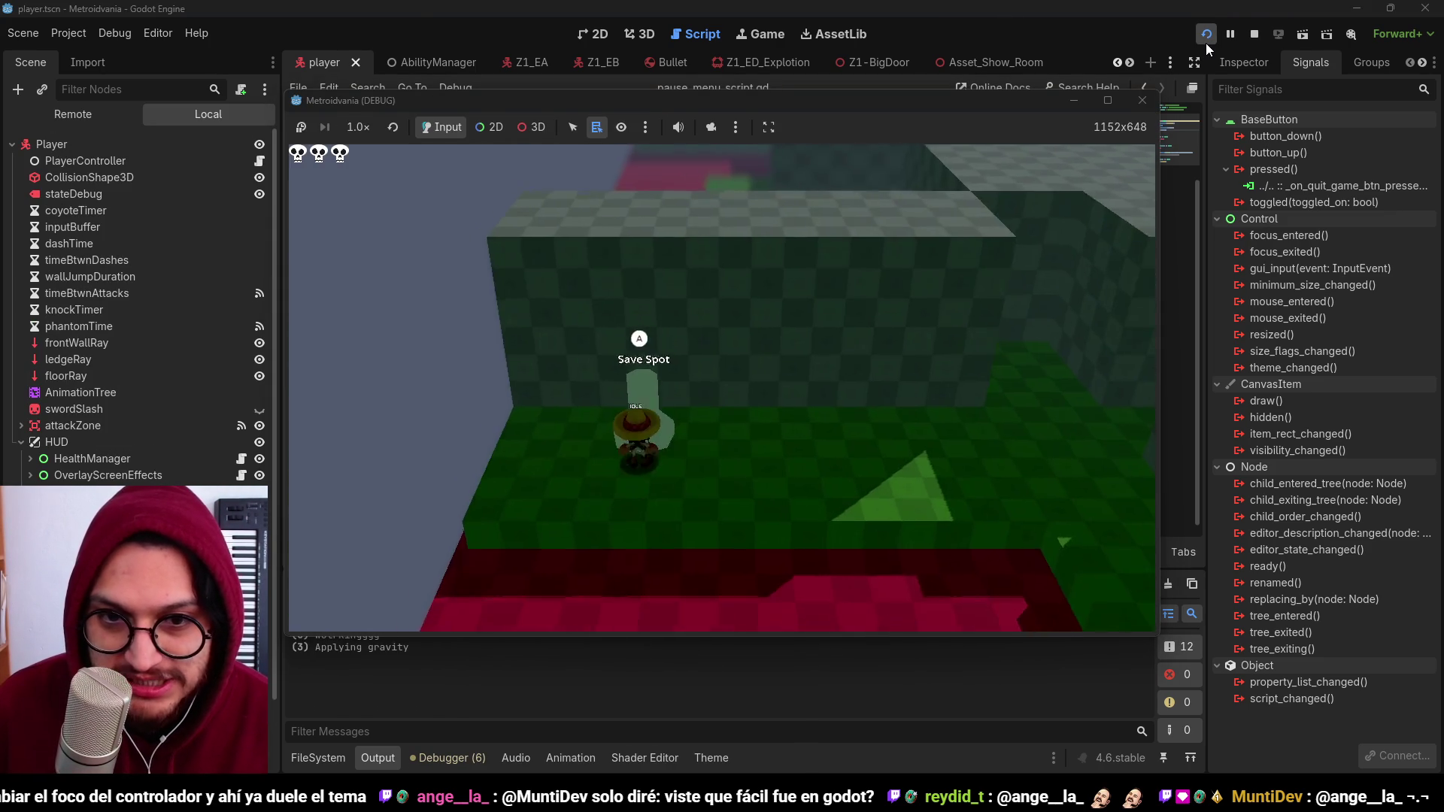
Walk and jump through the level, then attack the first enemy with a combo.
{"action": "key", "text": "Right"}
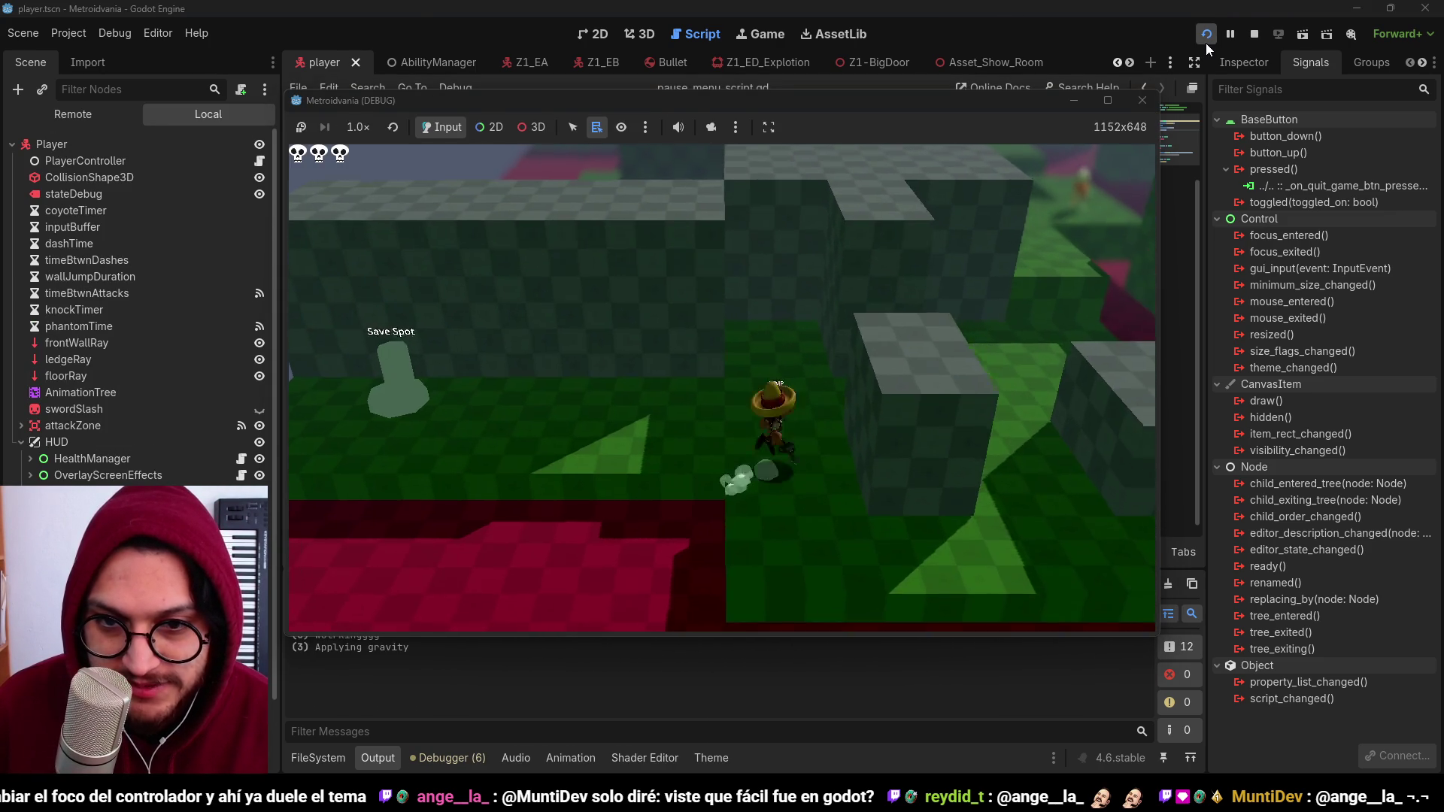
{"action": "key", "text": "space"}
{"action": "key", "text": "Up"}
{"action": "key", "text": "x"}
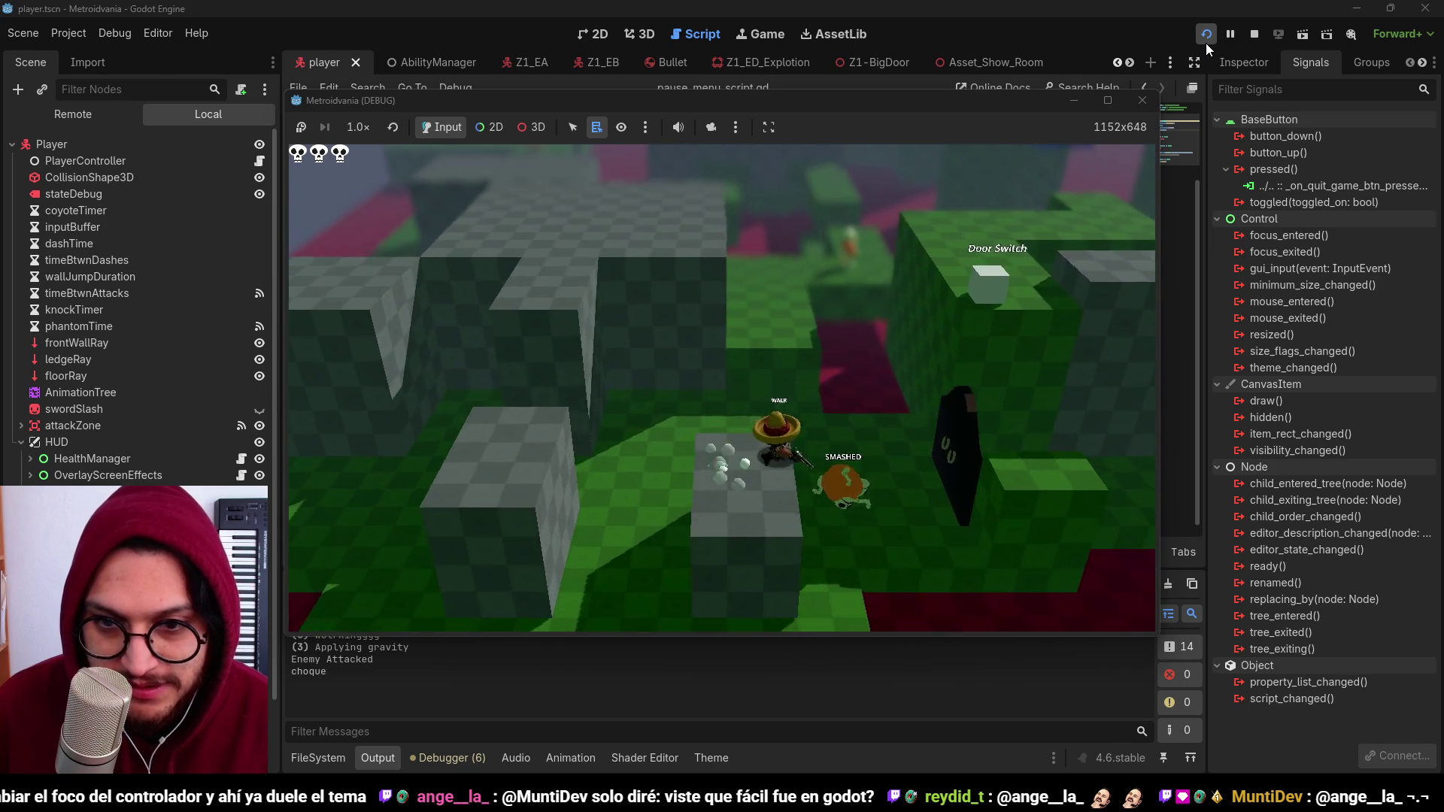
{"action": "key", "text": "Down"}
{"action": "key", "text": "x"}
{"action": "key", "text": "x"}
{"action": "key", "text": "x"}
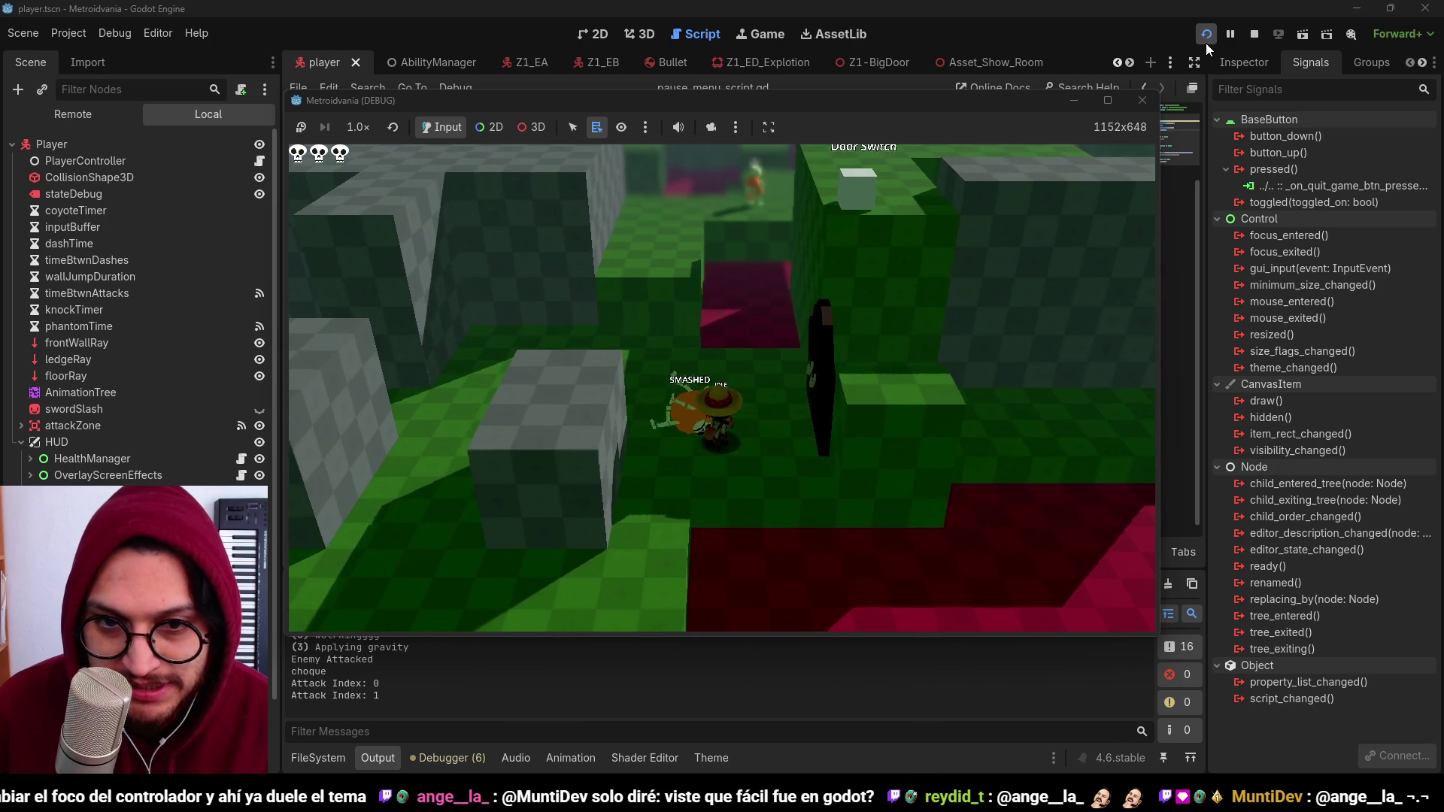
{"action": "key", "text": "x"}
{"action": "key", "text": "x"}
Head toward the Door Switch, fight the enemy there, then keep exploring and jumping.
{"action": "key", "text": "Up"}
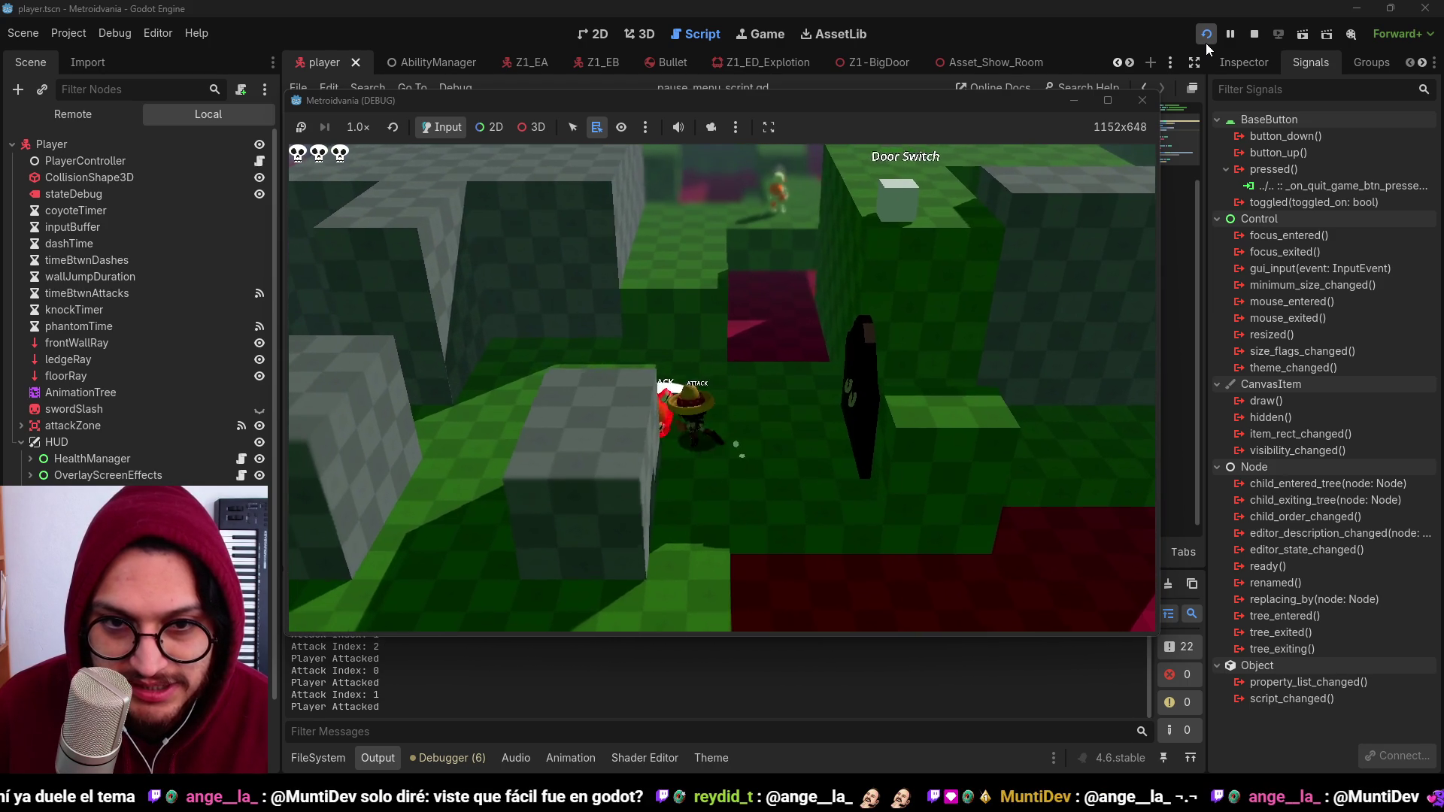
{"action": "key", "text": "Up"}
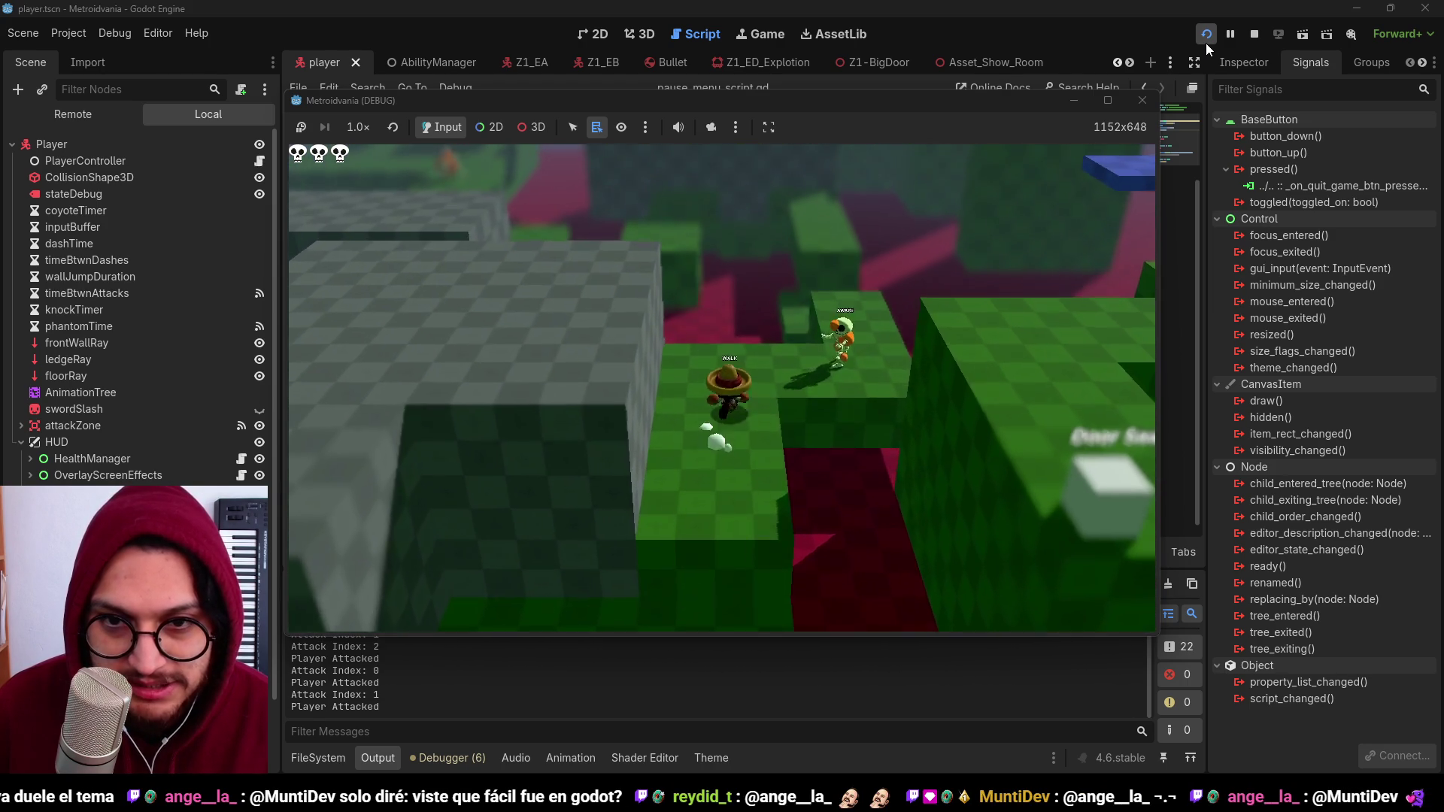
{"action": "key", "text": "Up"}
{"action": "key", "text": "x"}
{"action": "key", "text": "x"}
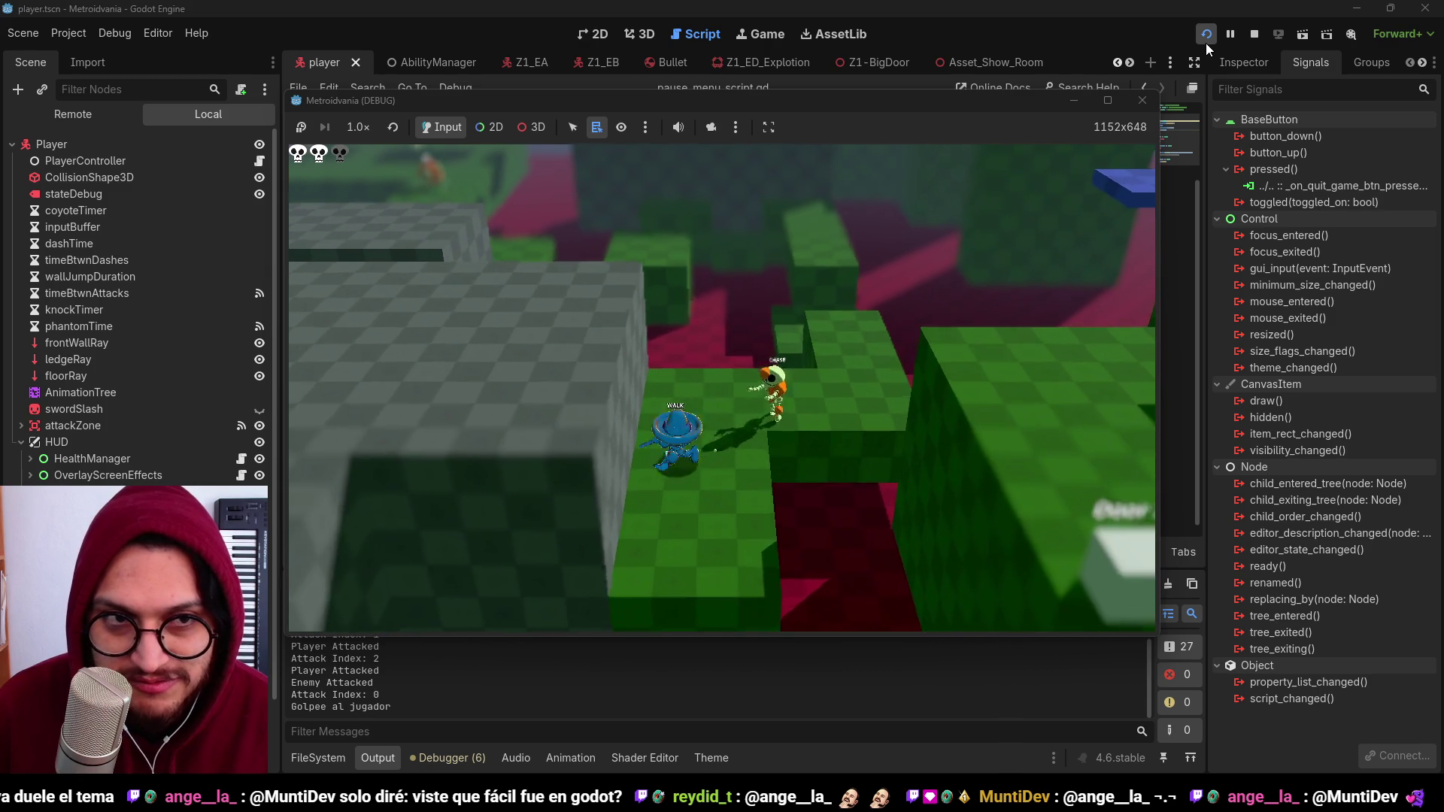
{"action": "key", "text": "x"}
{"action": "key", "text": "x"}
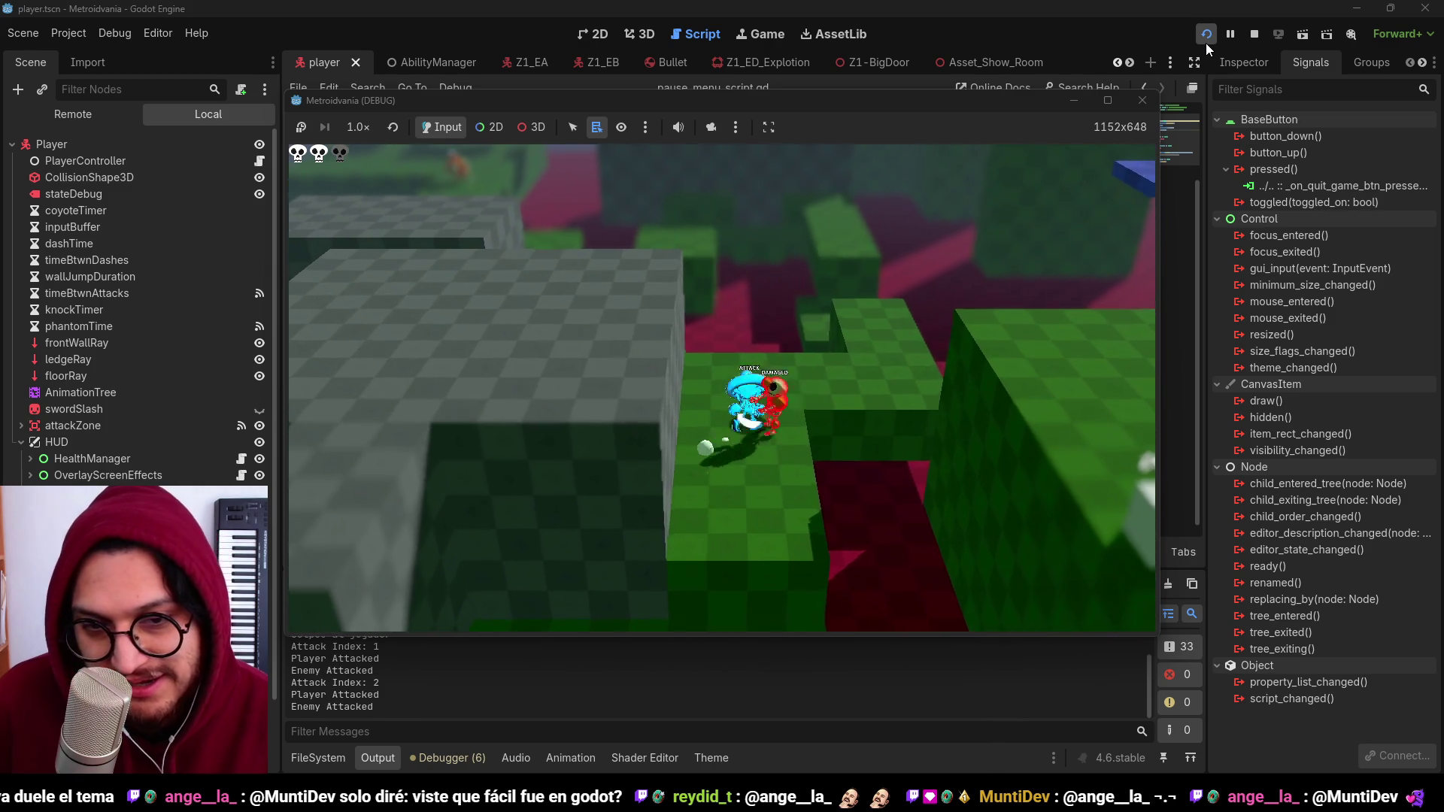
{"action": "key", "text": "Up"}
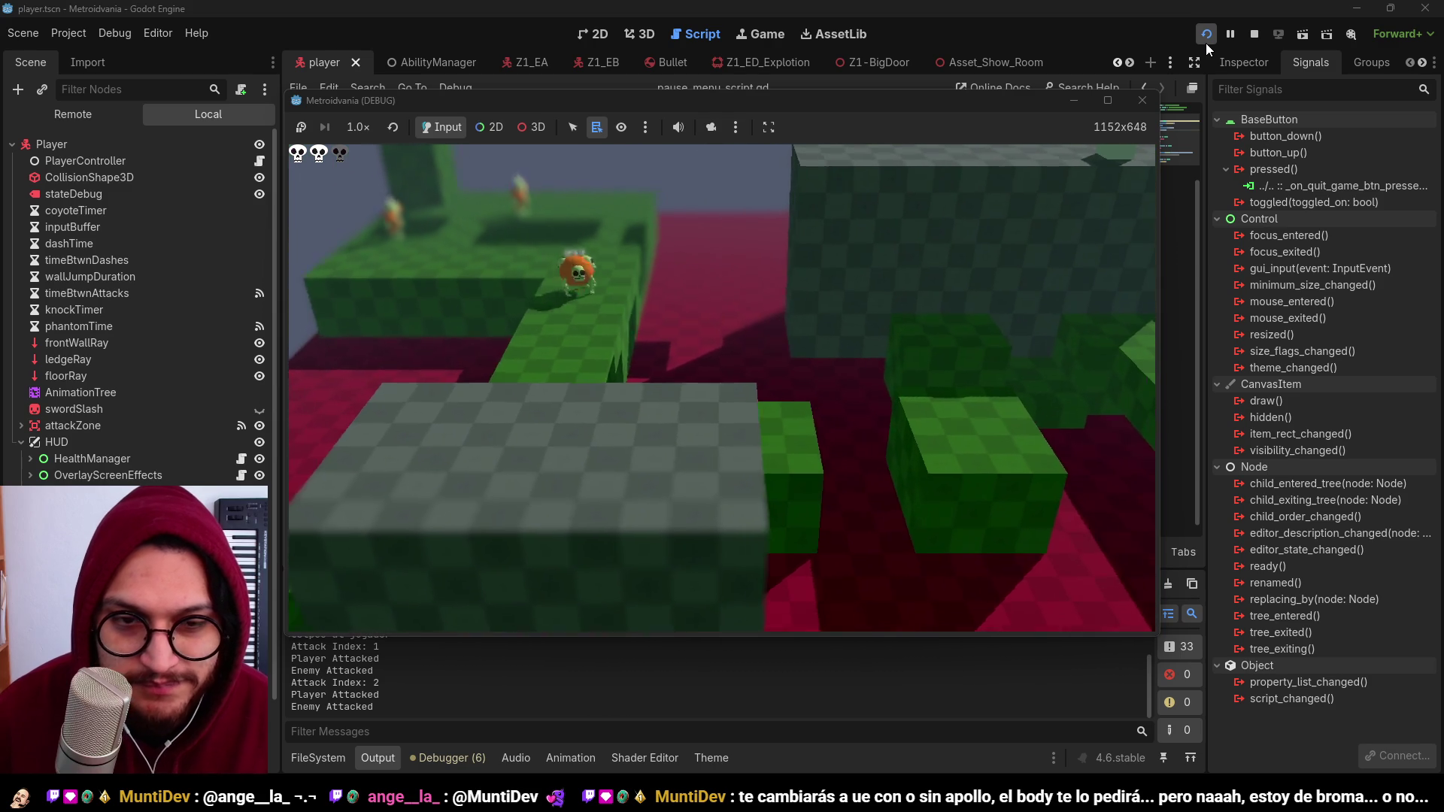
{"action": "key", "text": "Down"}
{"action": "key", "text": "x"}
{"action": "key", "text": "x"}
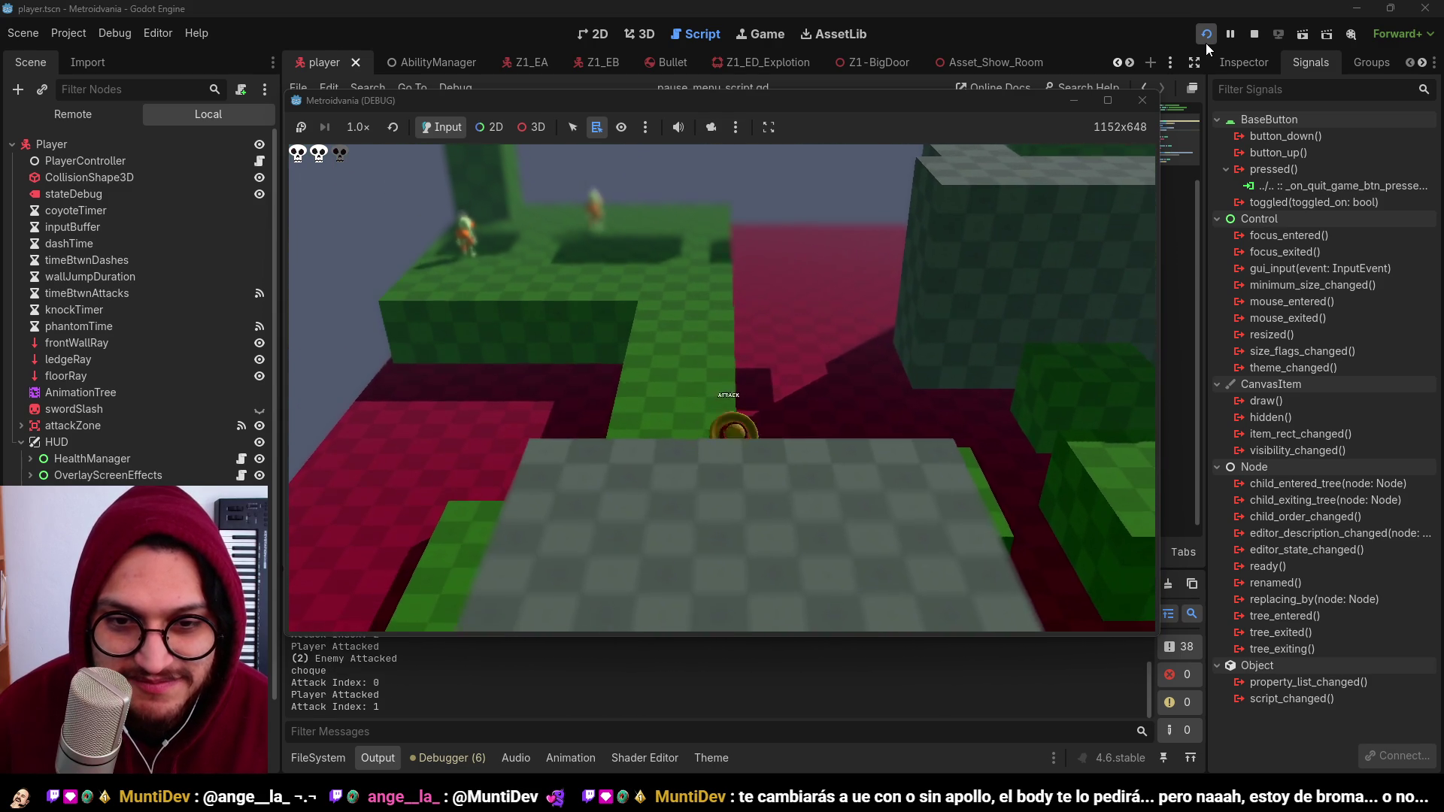
{"action": "key", "text": "x"}
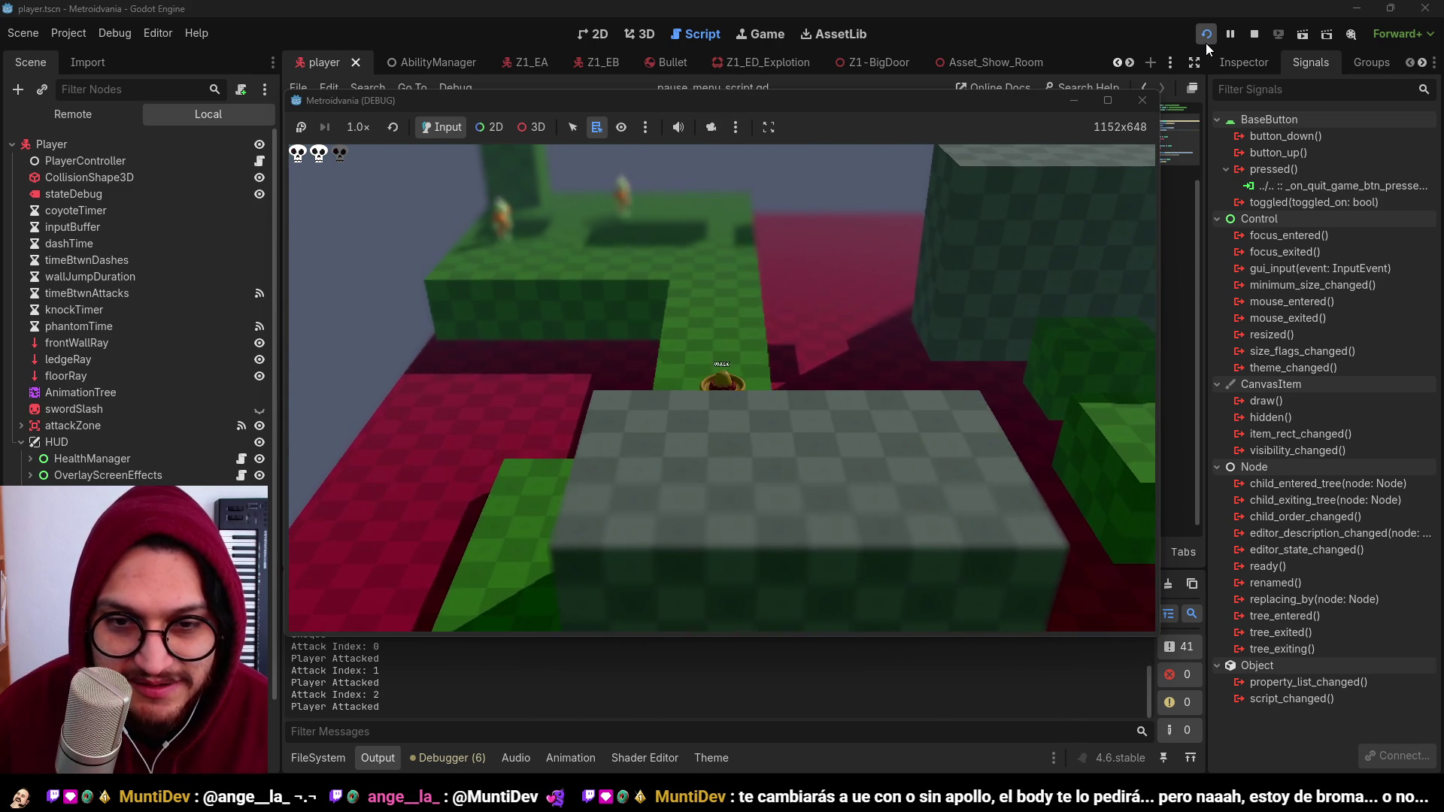
{"action": "key", "text": "Up"}
{"action": "key", "text": "space"}
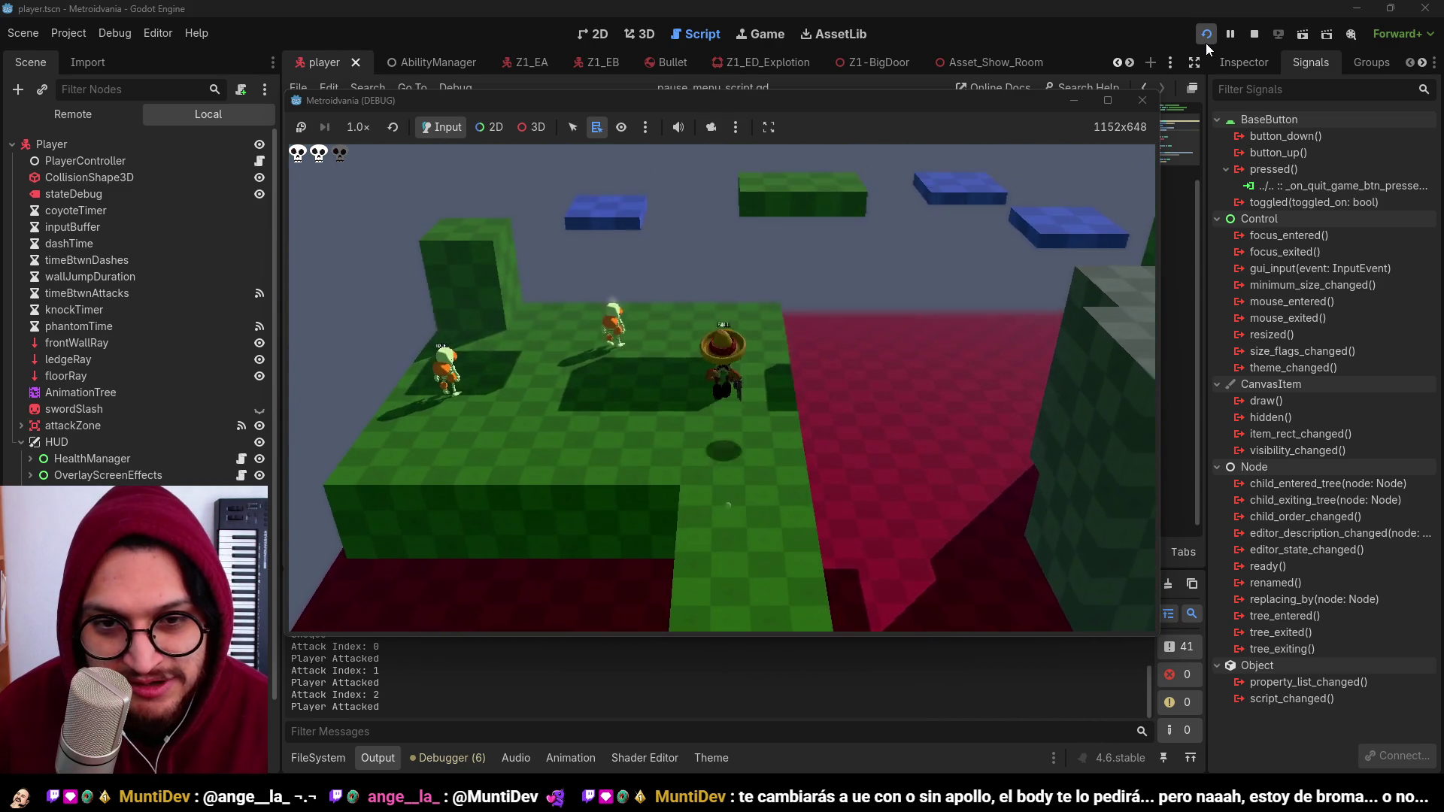